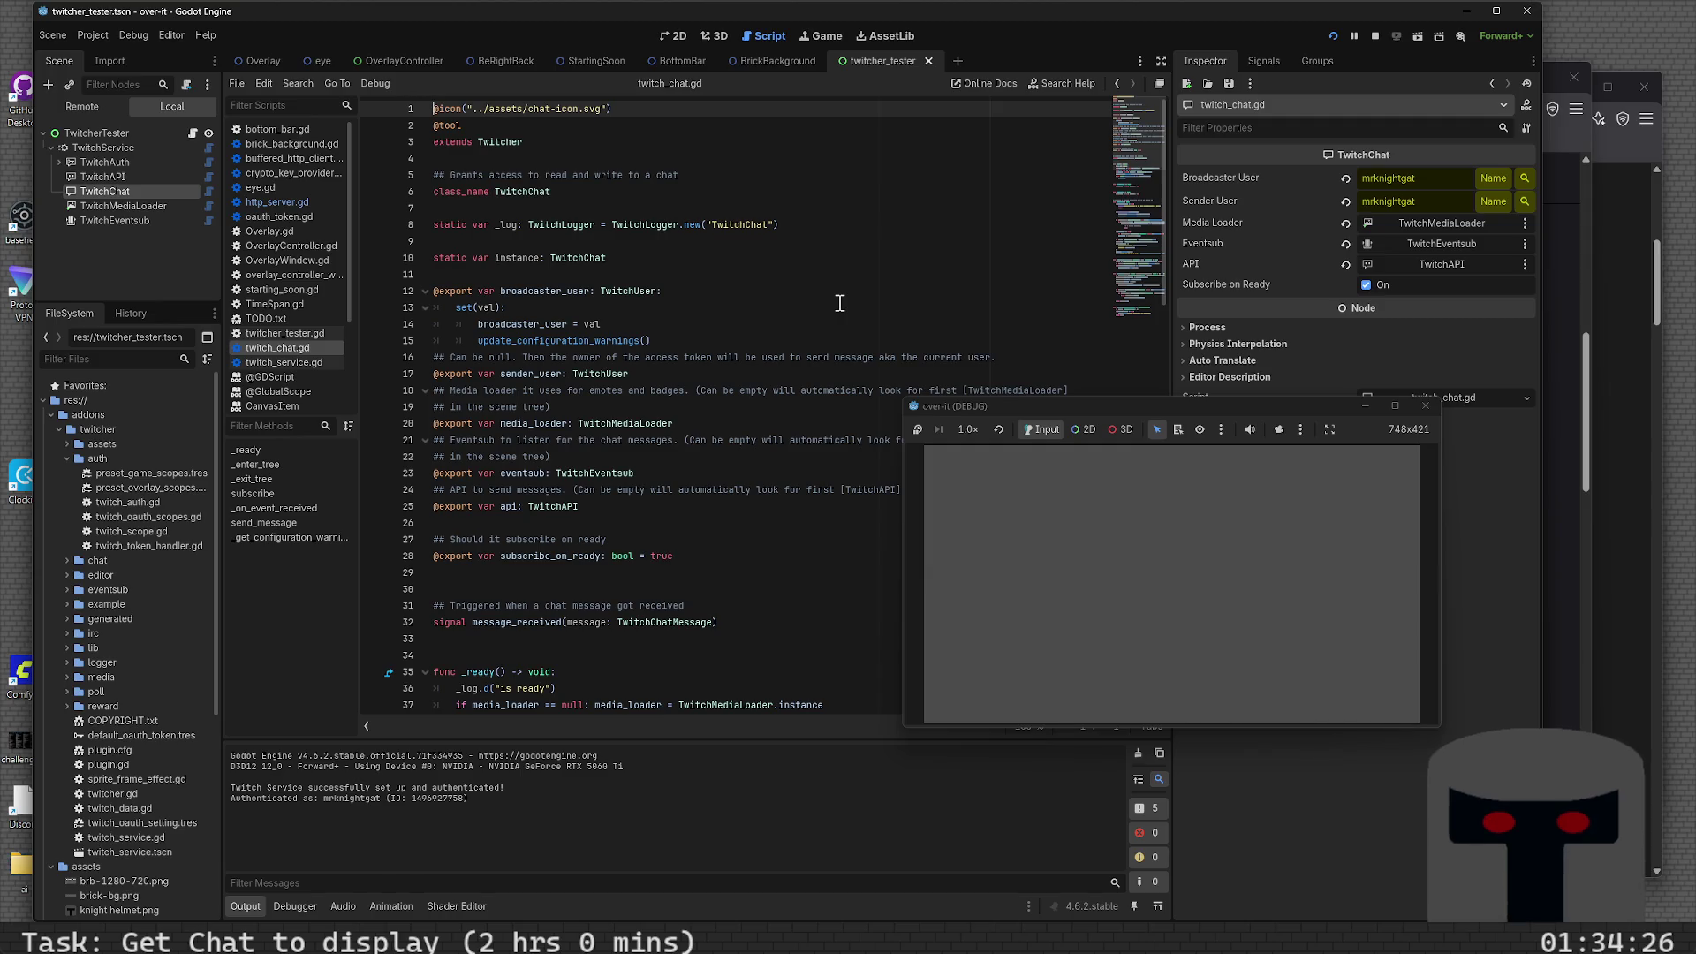
- Inspect the TwitchMediaLoader and TwitchEventsub nodes, then reselect the TwitchChat node
left_click(93, 209)
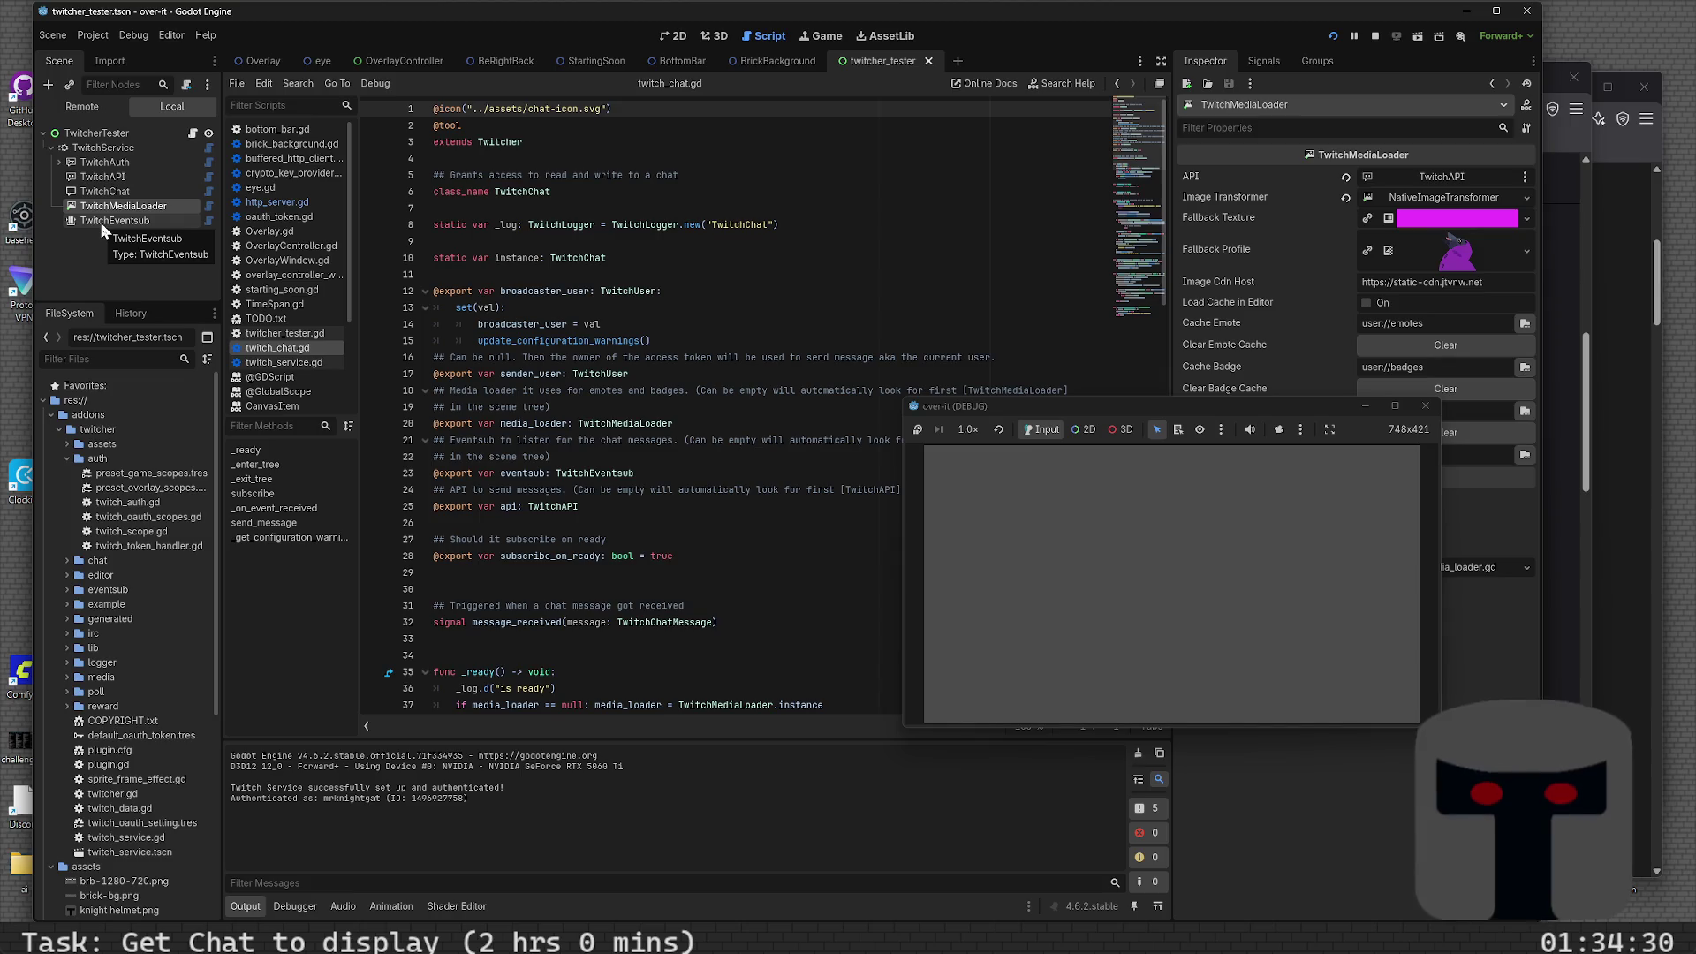
left_click(100, 223)
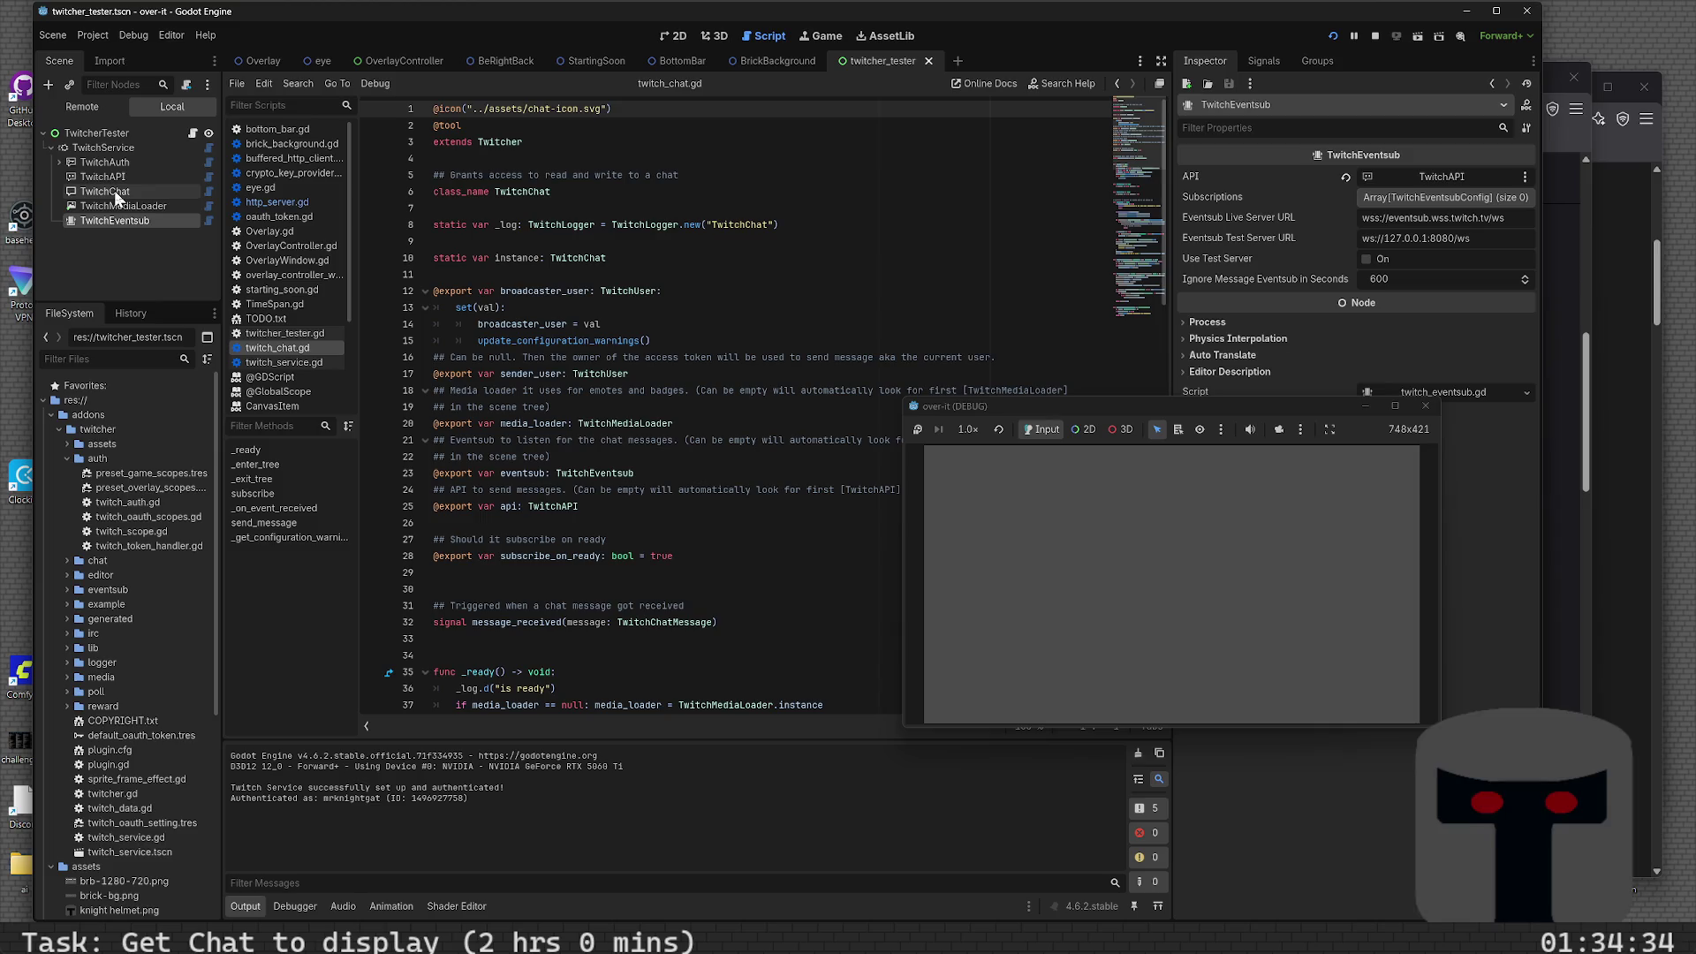
left_click(114, 189)
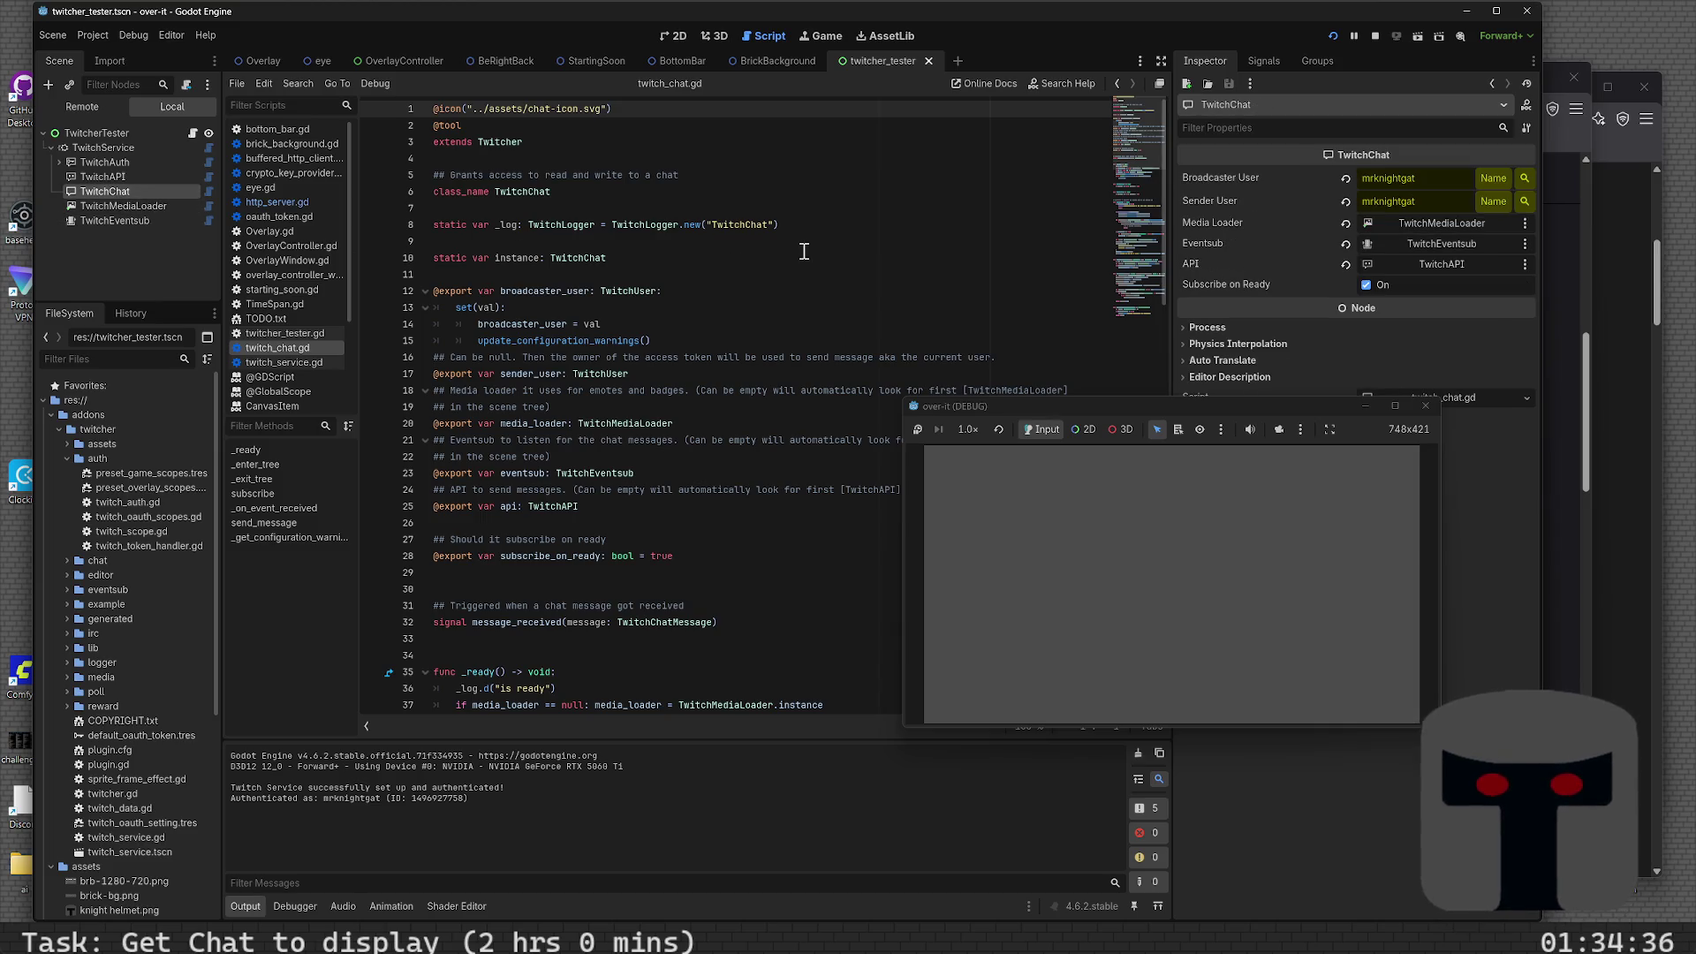
scroll(823, 270, "down", 3)
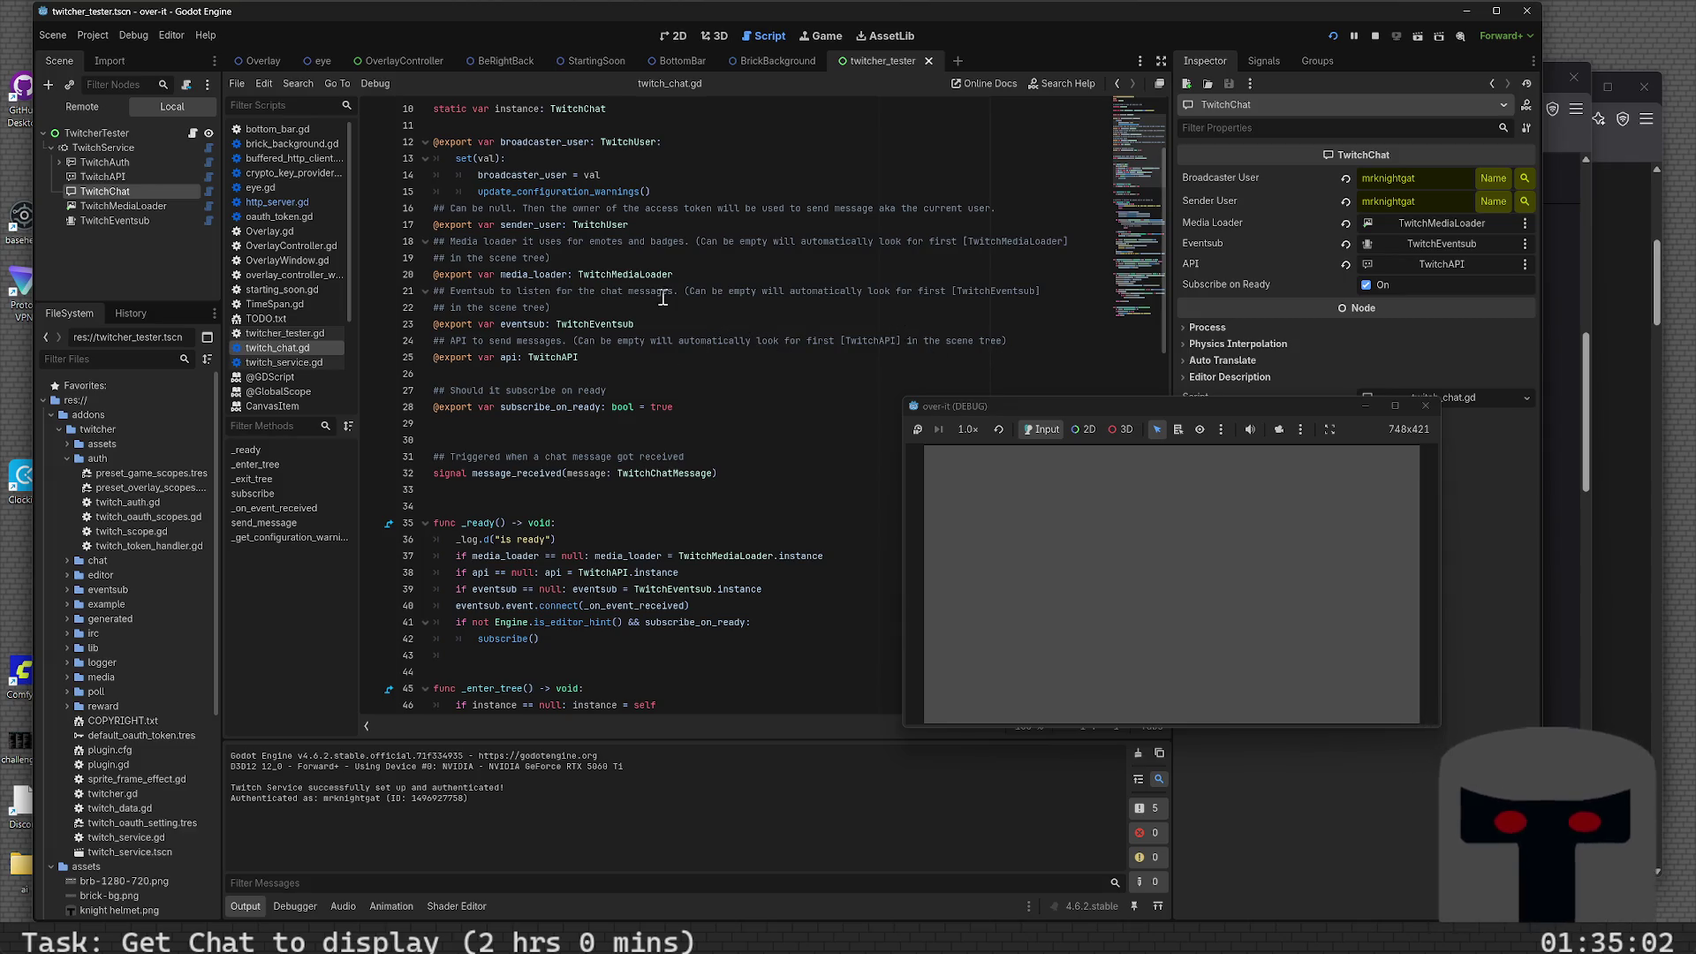
- Uncheck Subscribe on Ready for the TwitchChat node in the Inspector
scroll(629, 406, "down", 3)
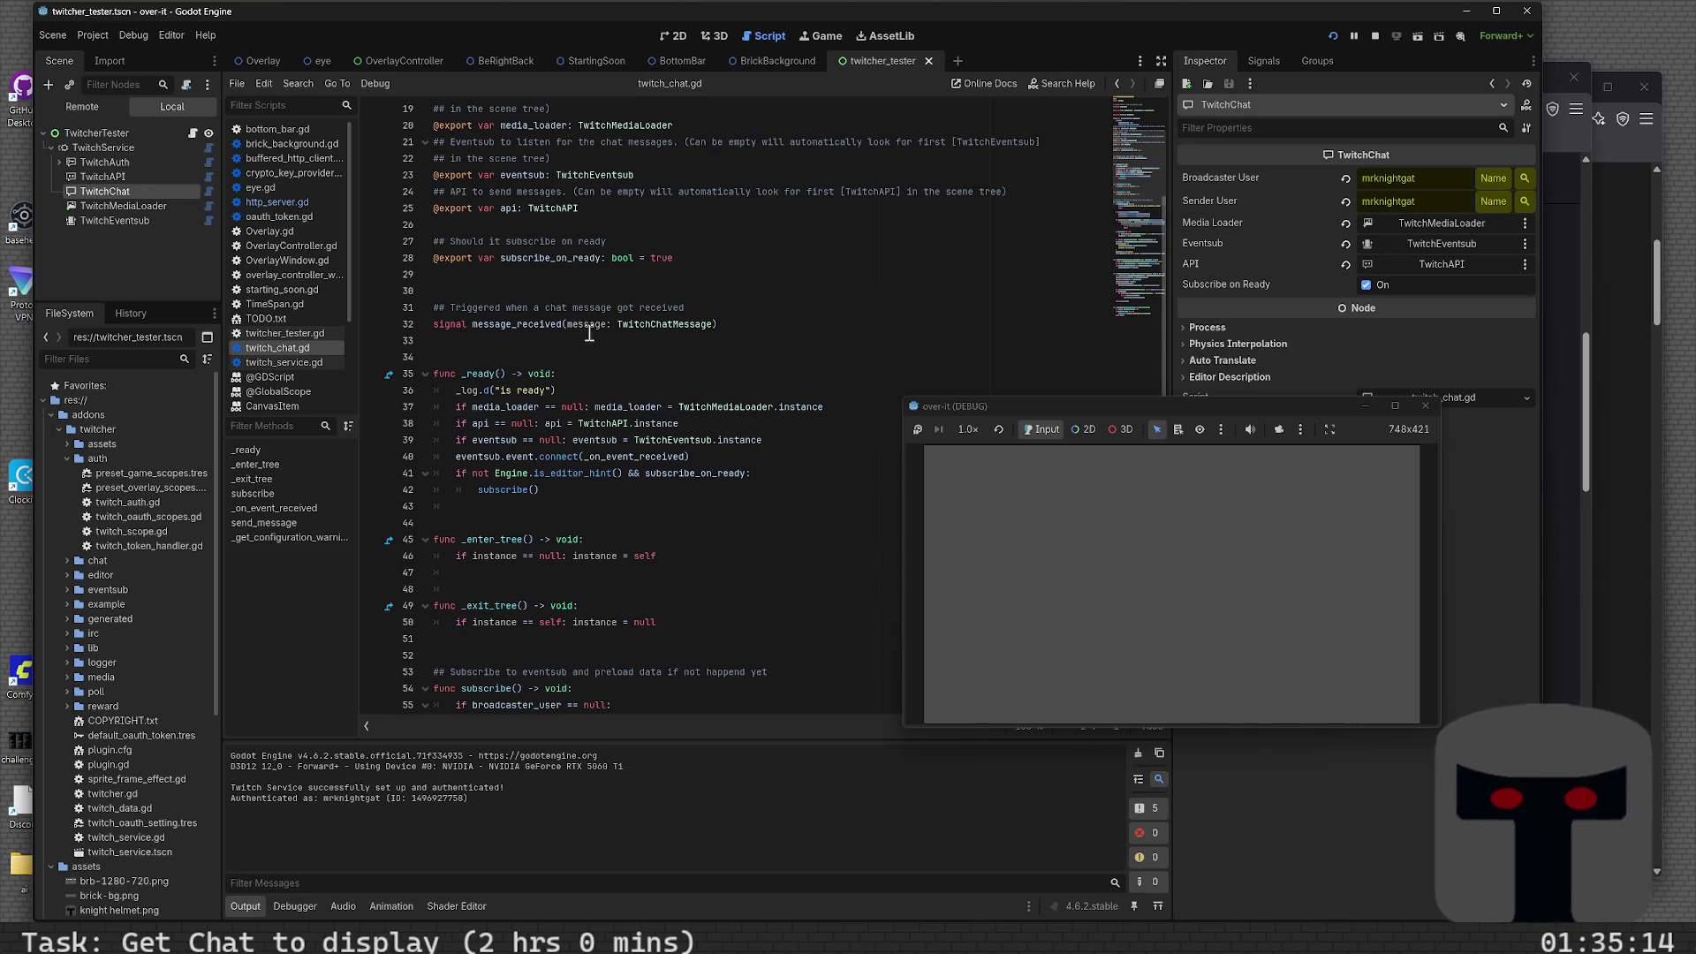
scroll(601, 367, "down", 2)
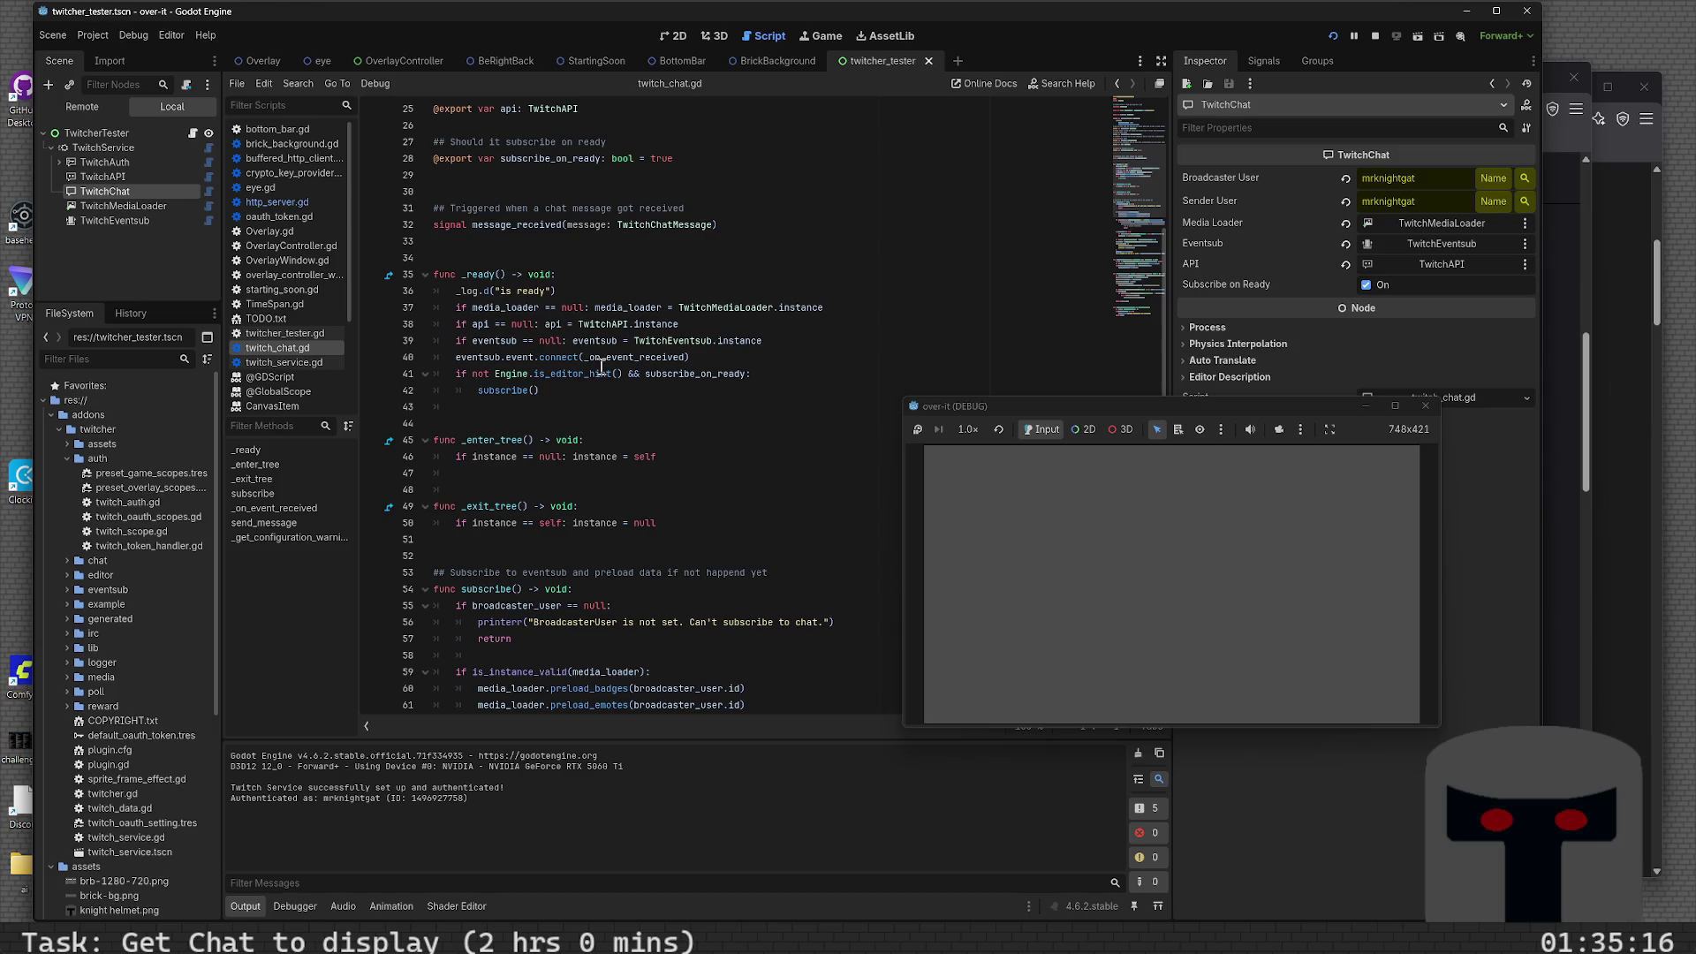
scroll(603, 364, "down", 1)
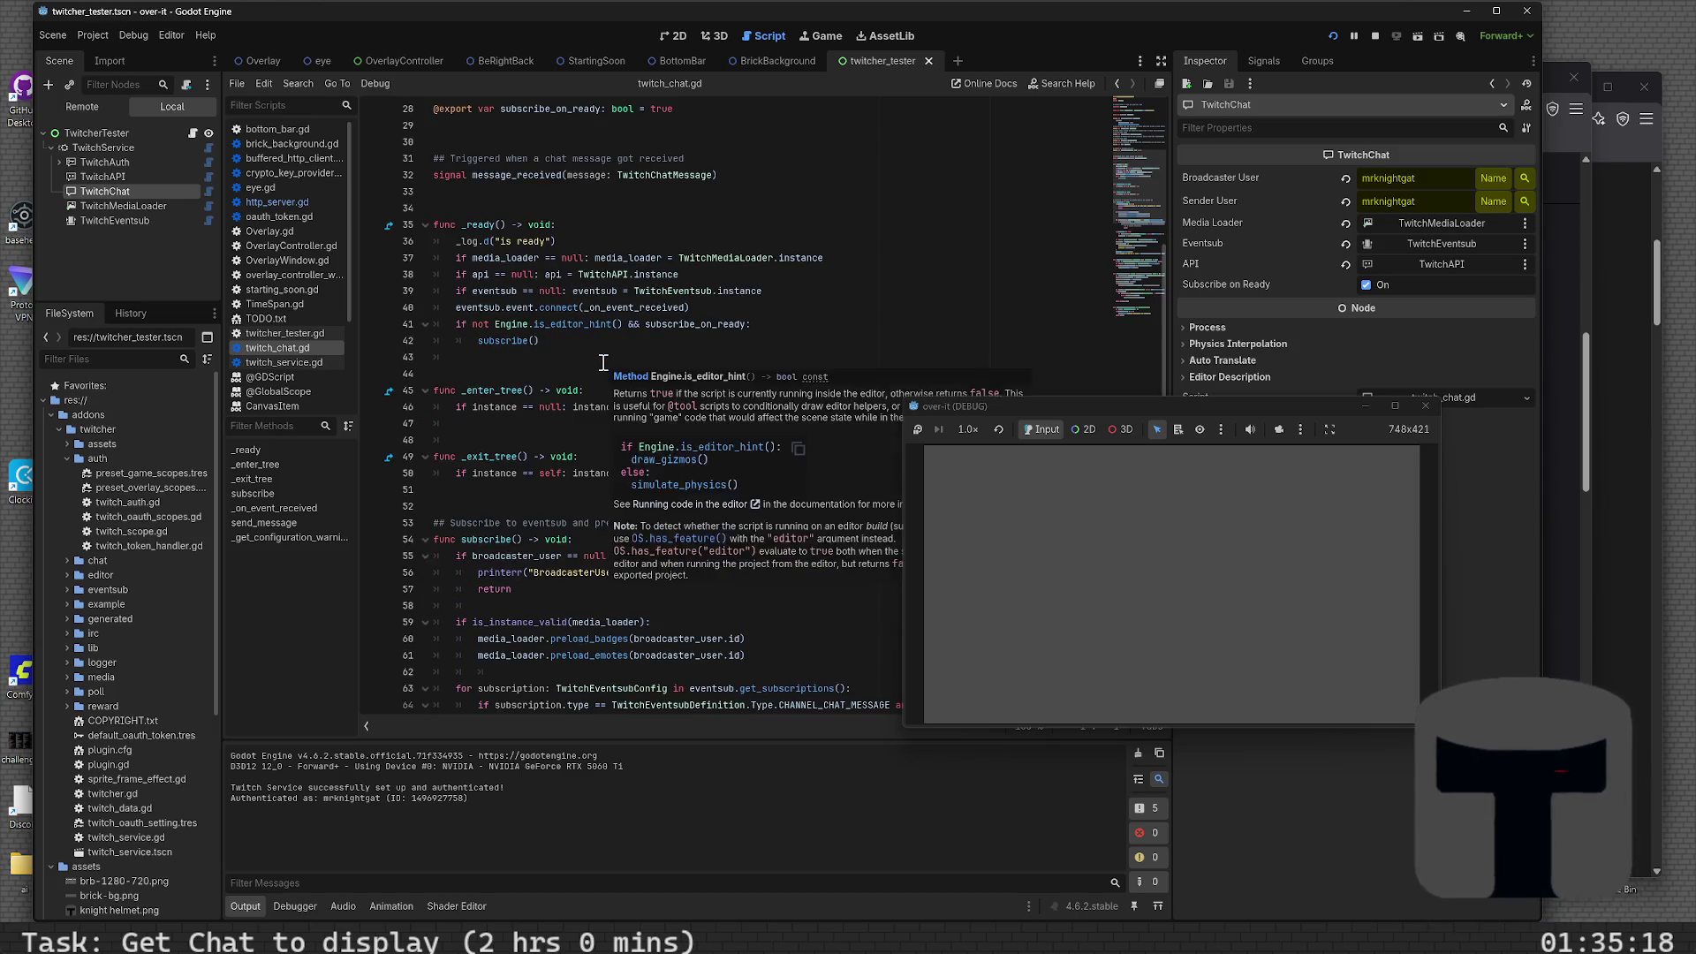
scroll(610, 371, "down", 1)
scroll(621, 385, "down", 3)
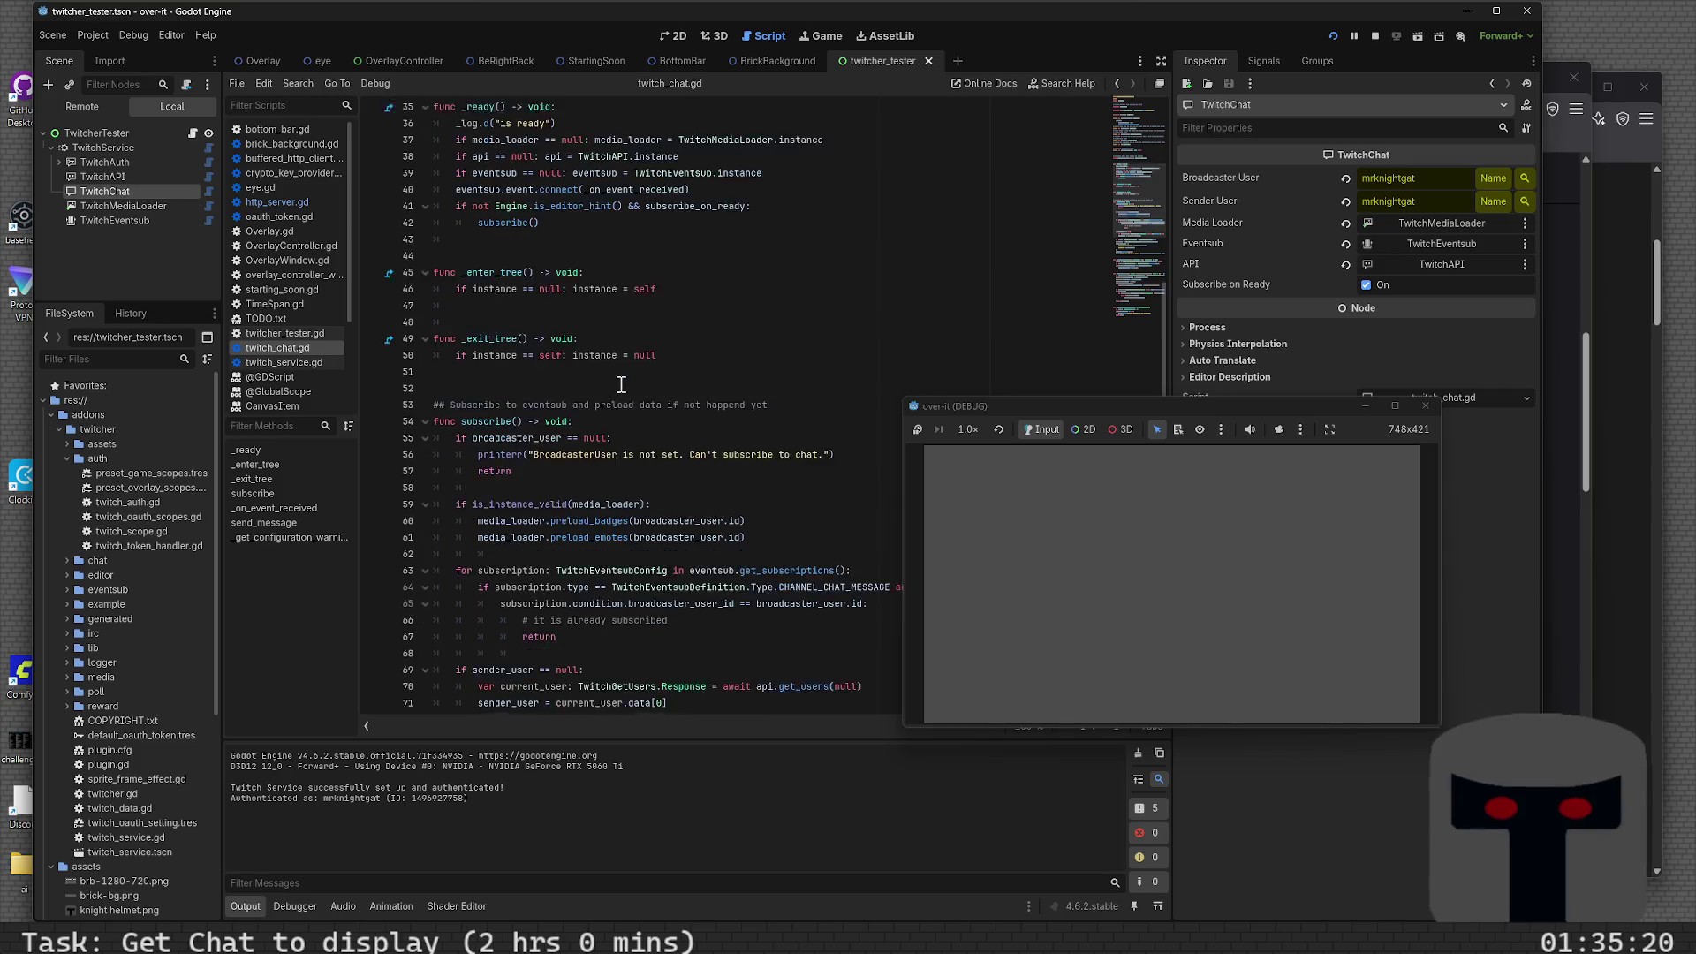
scroll(610, 349, "down", 3)
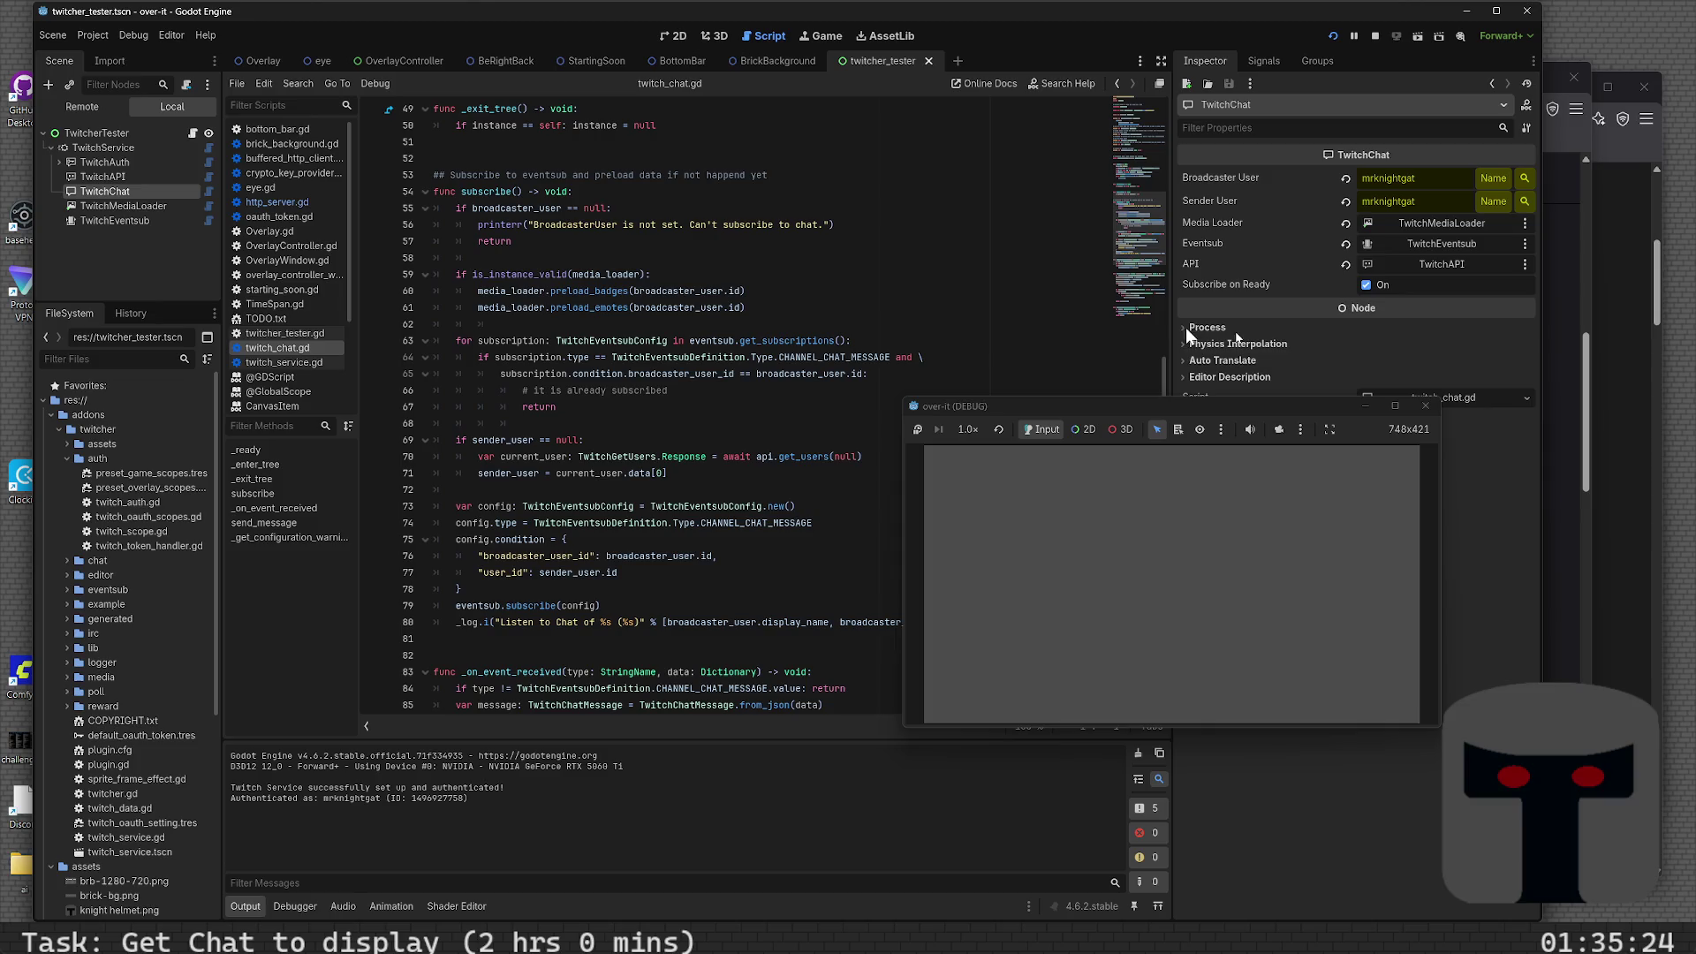
left_click(1366, 284)
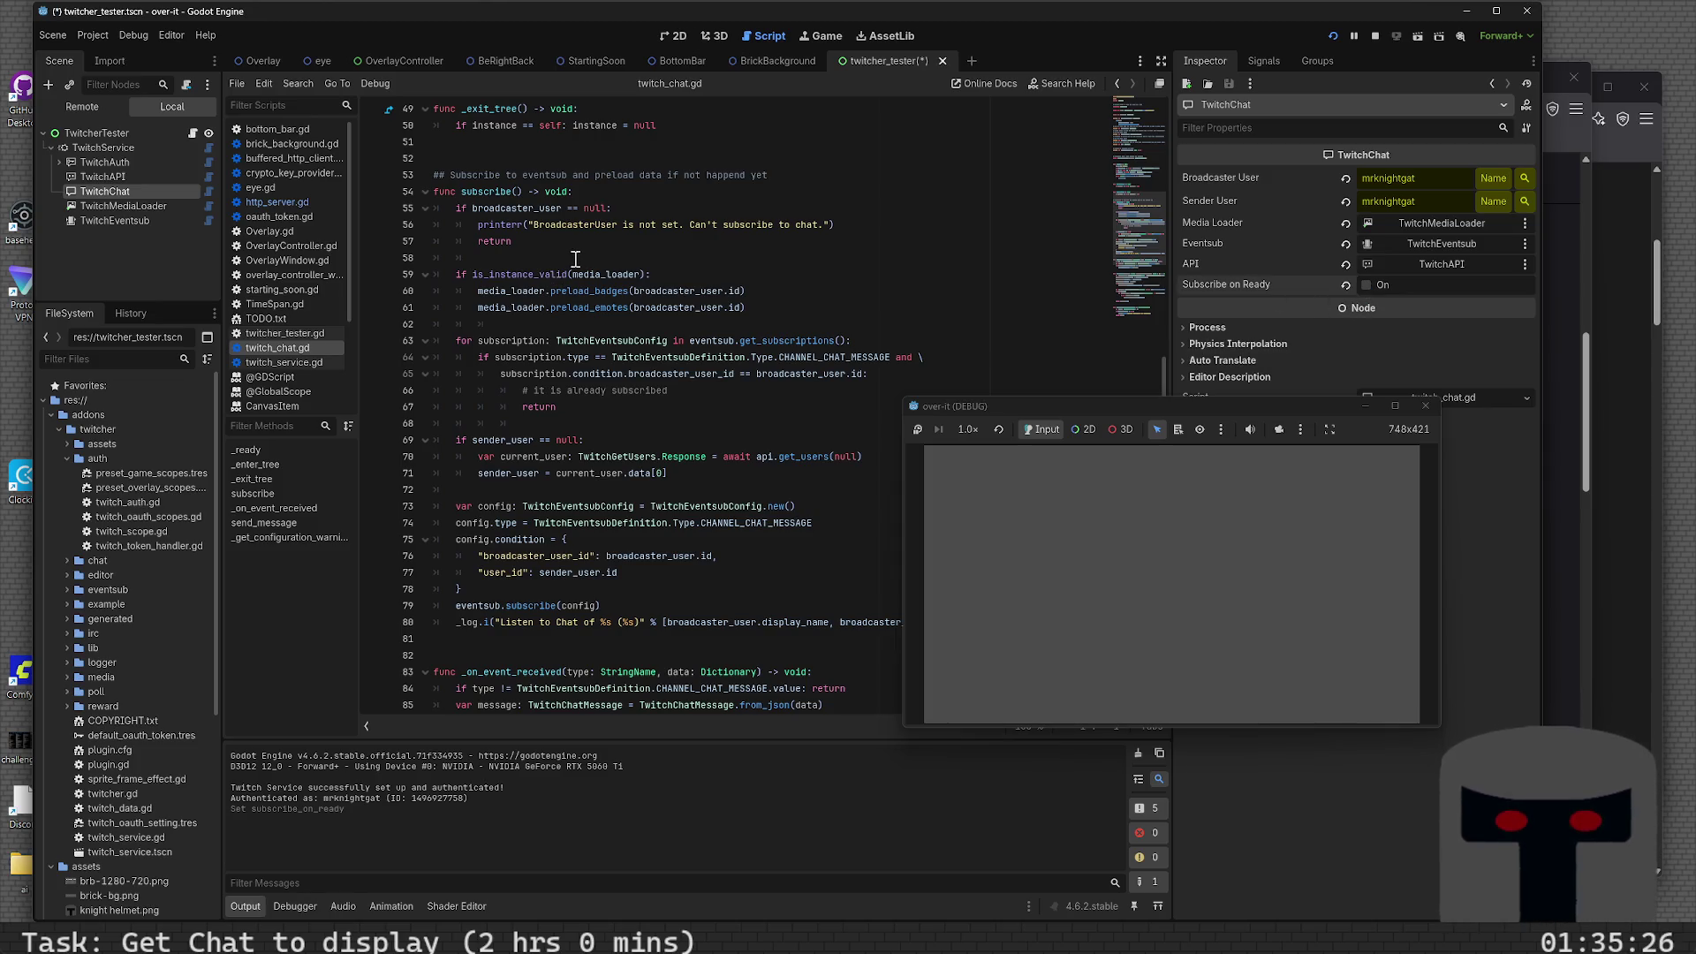
scroll(575, 265, "up", 6)
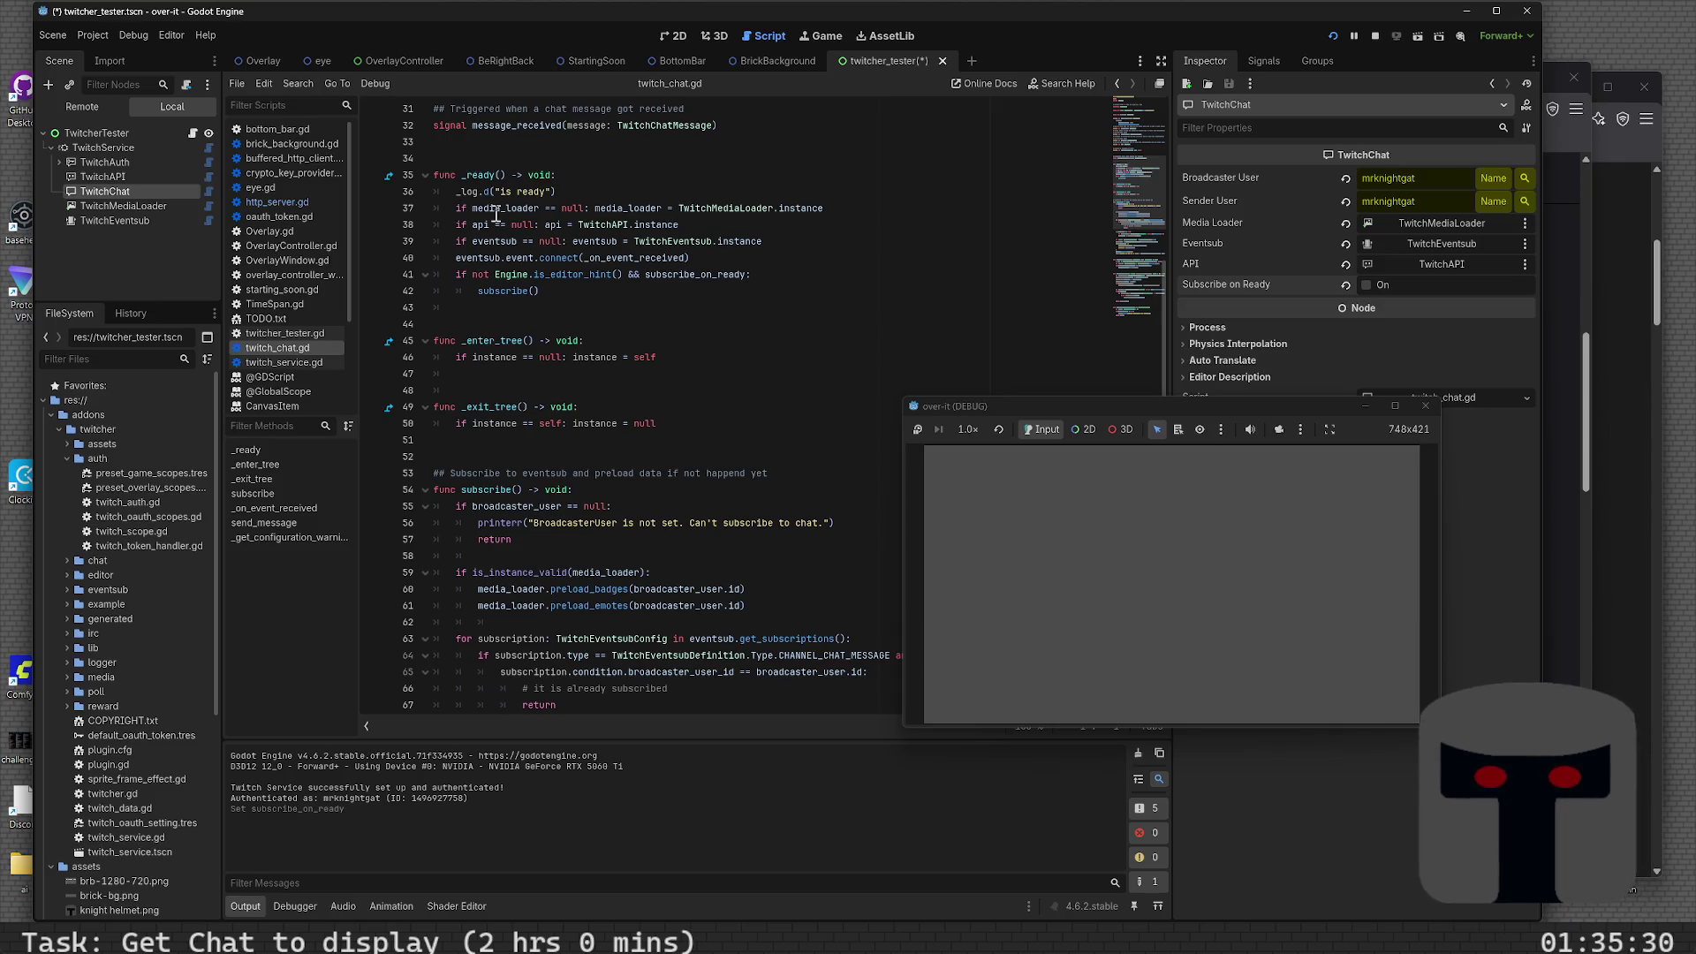
scroll(496, 215, "up", 3)
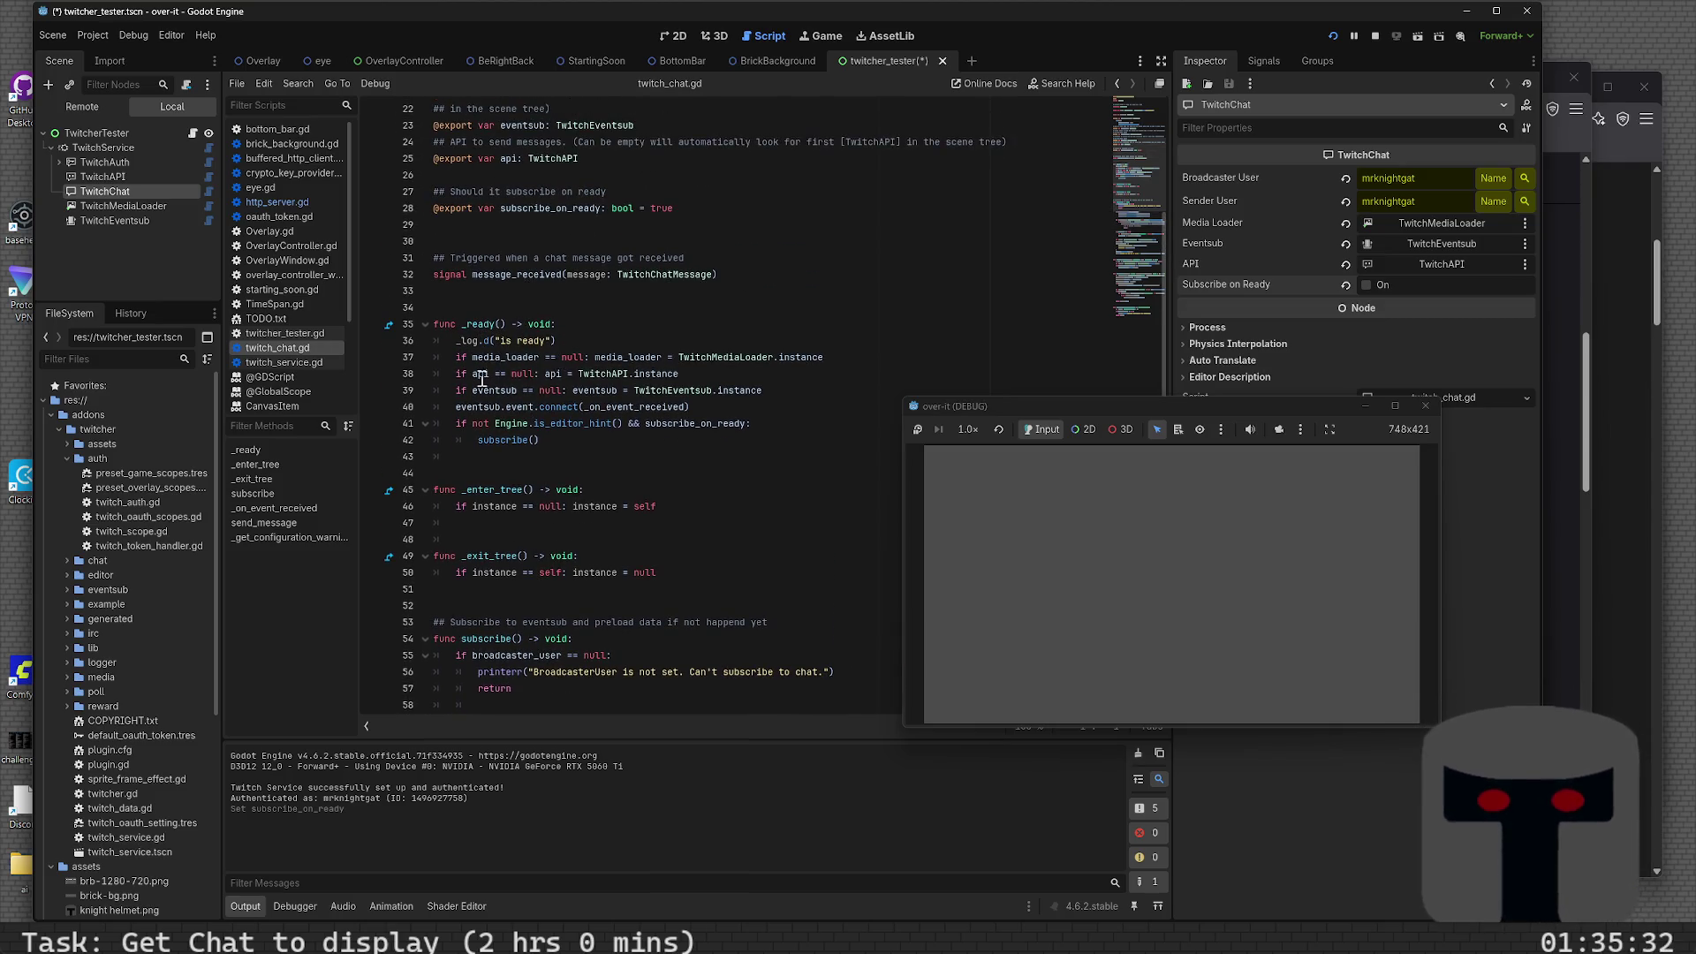
scroll(583, 440, "down", 2)
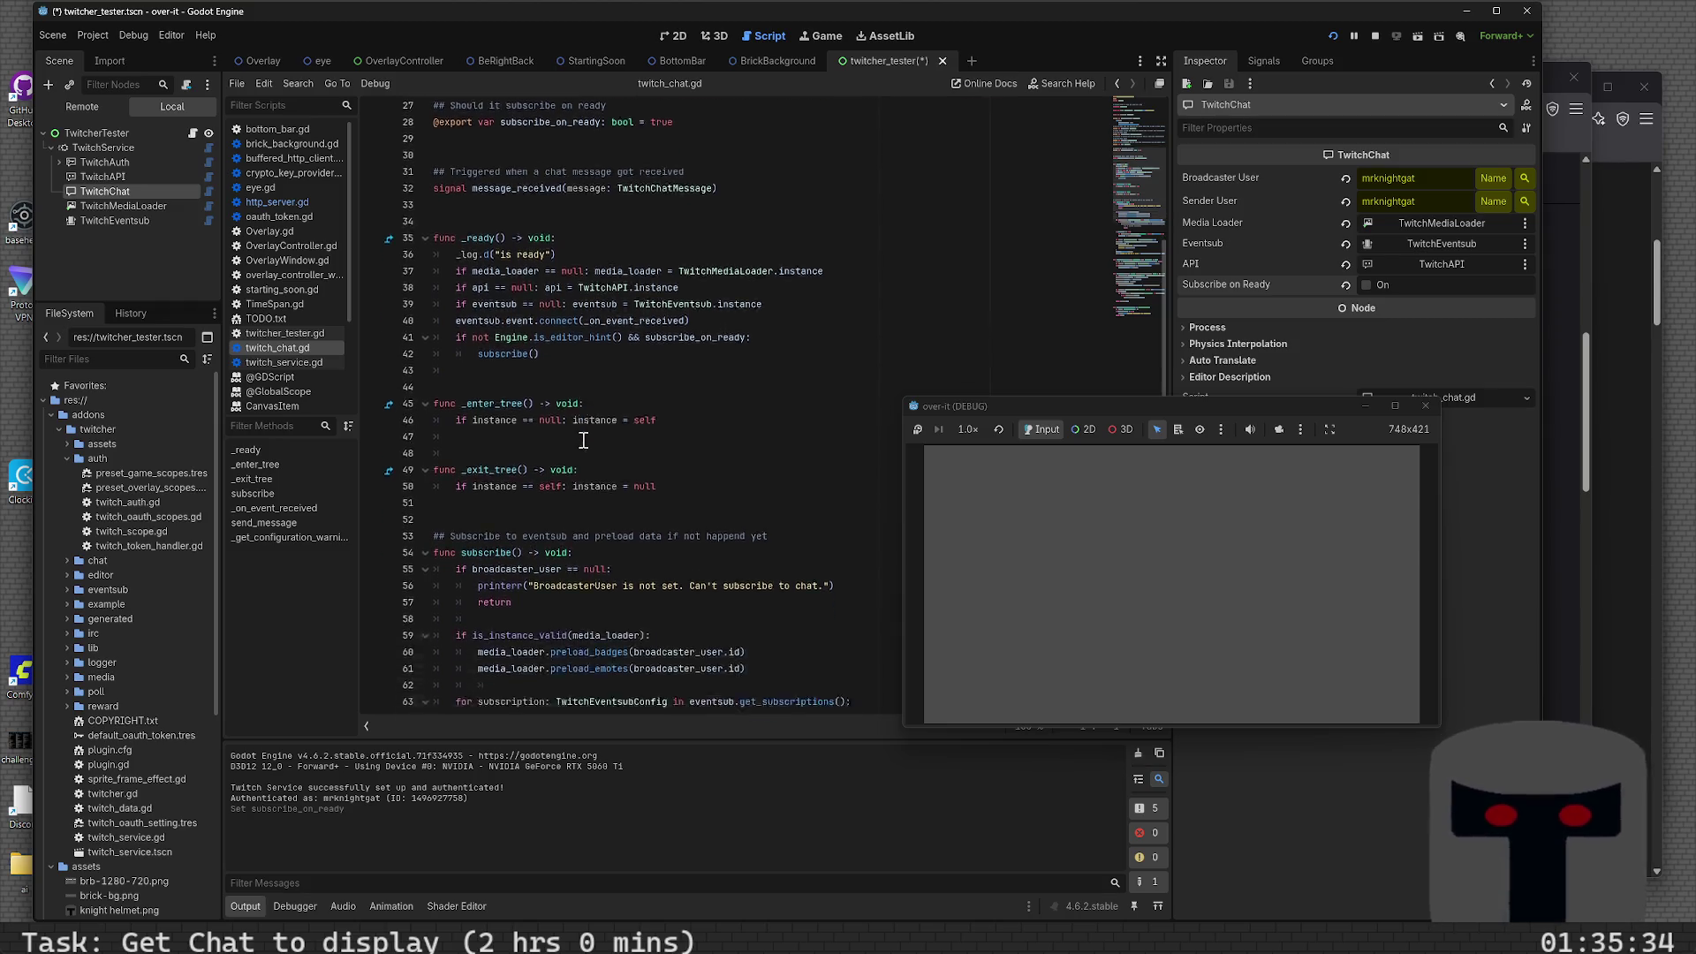
- Glance at the 2D scene, then return to the twitch_chat.gd script and scroll through it
left_click(673, 35)
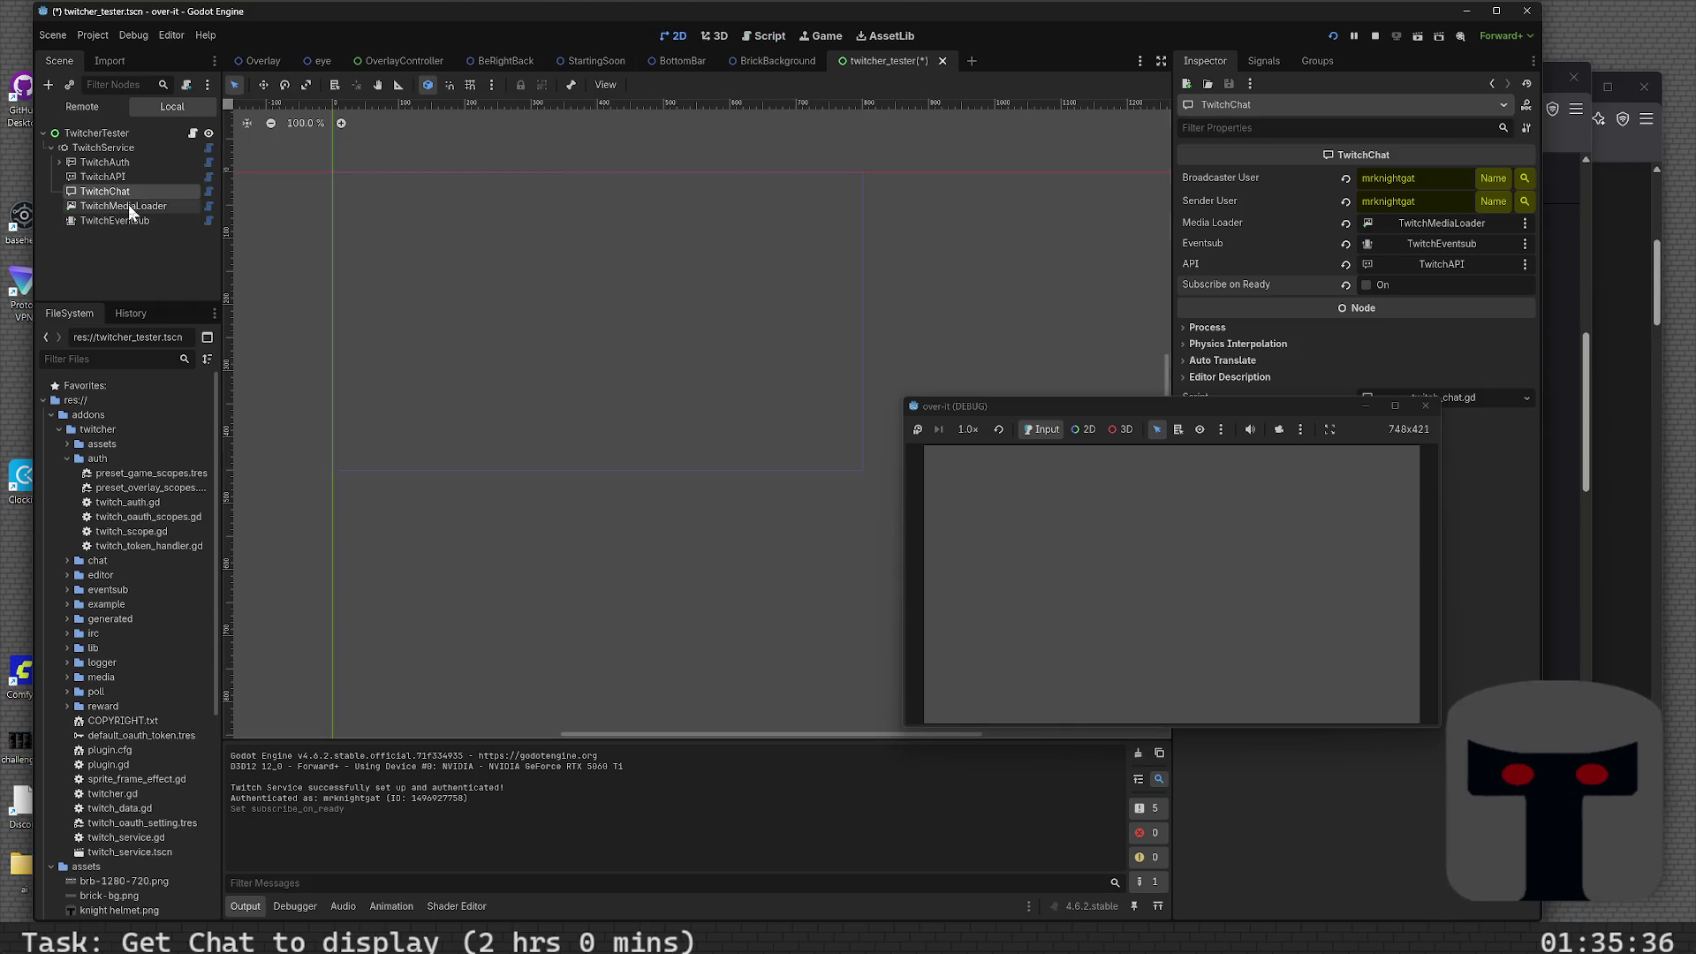
left_click_drag(125, 193, 406, 257)
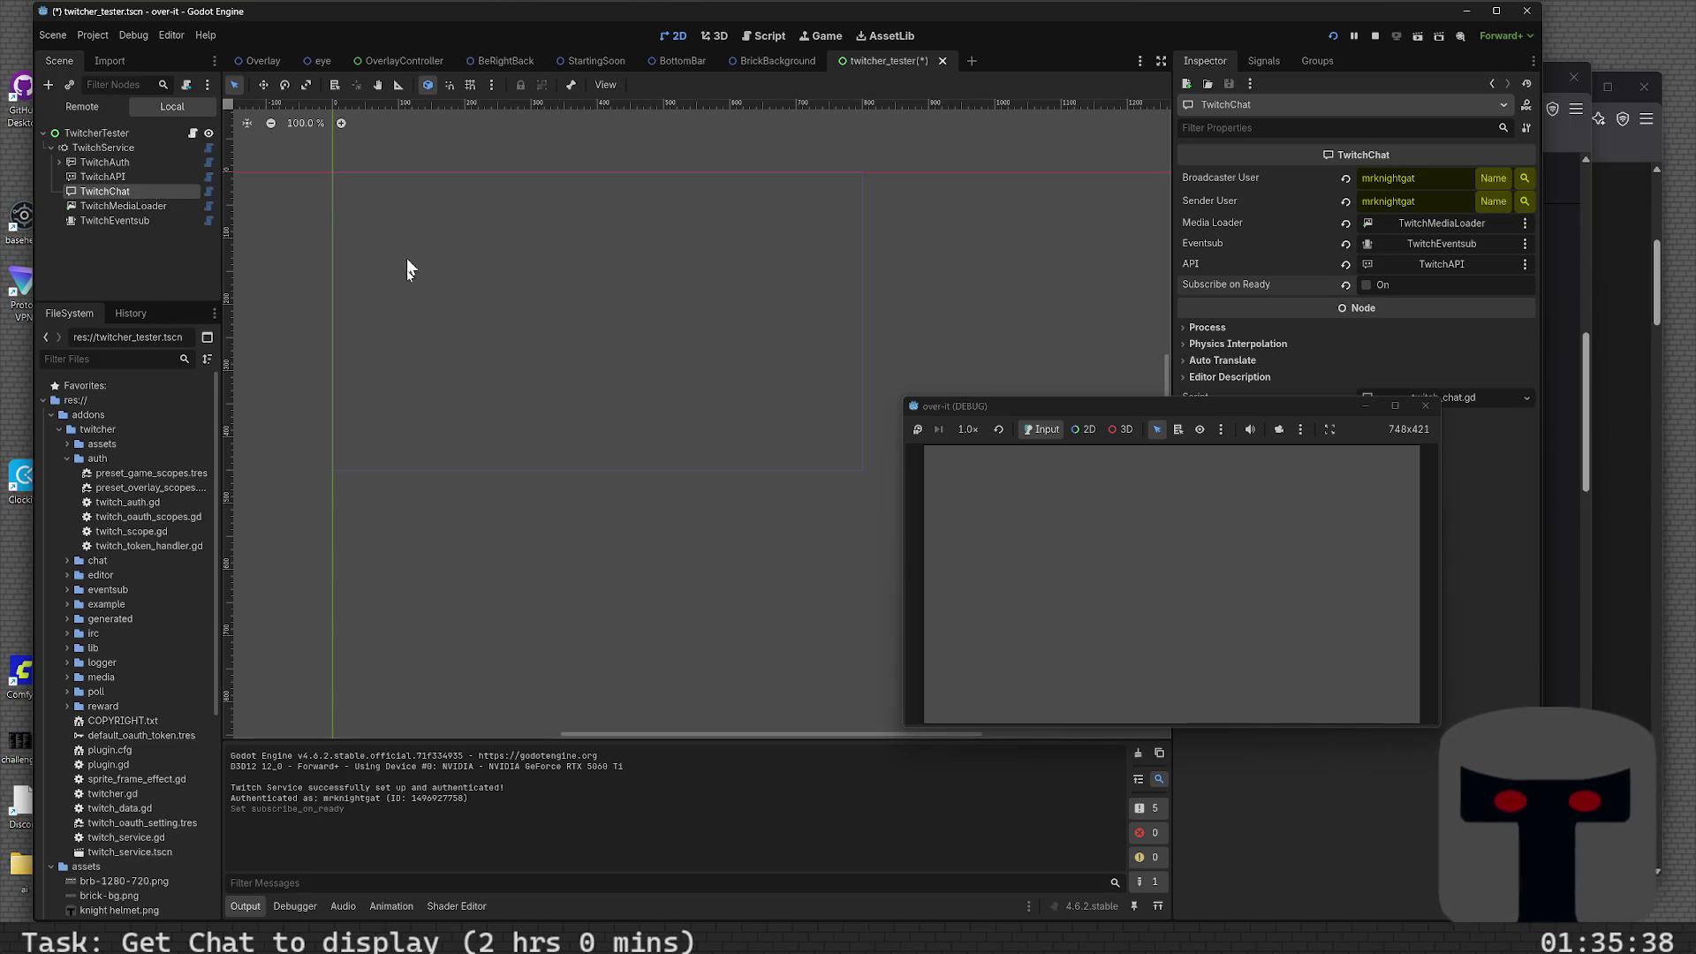
left_click(773, 34)
scroll(605, 398, "down", 8)
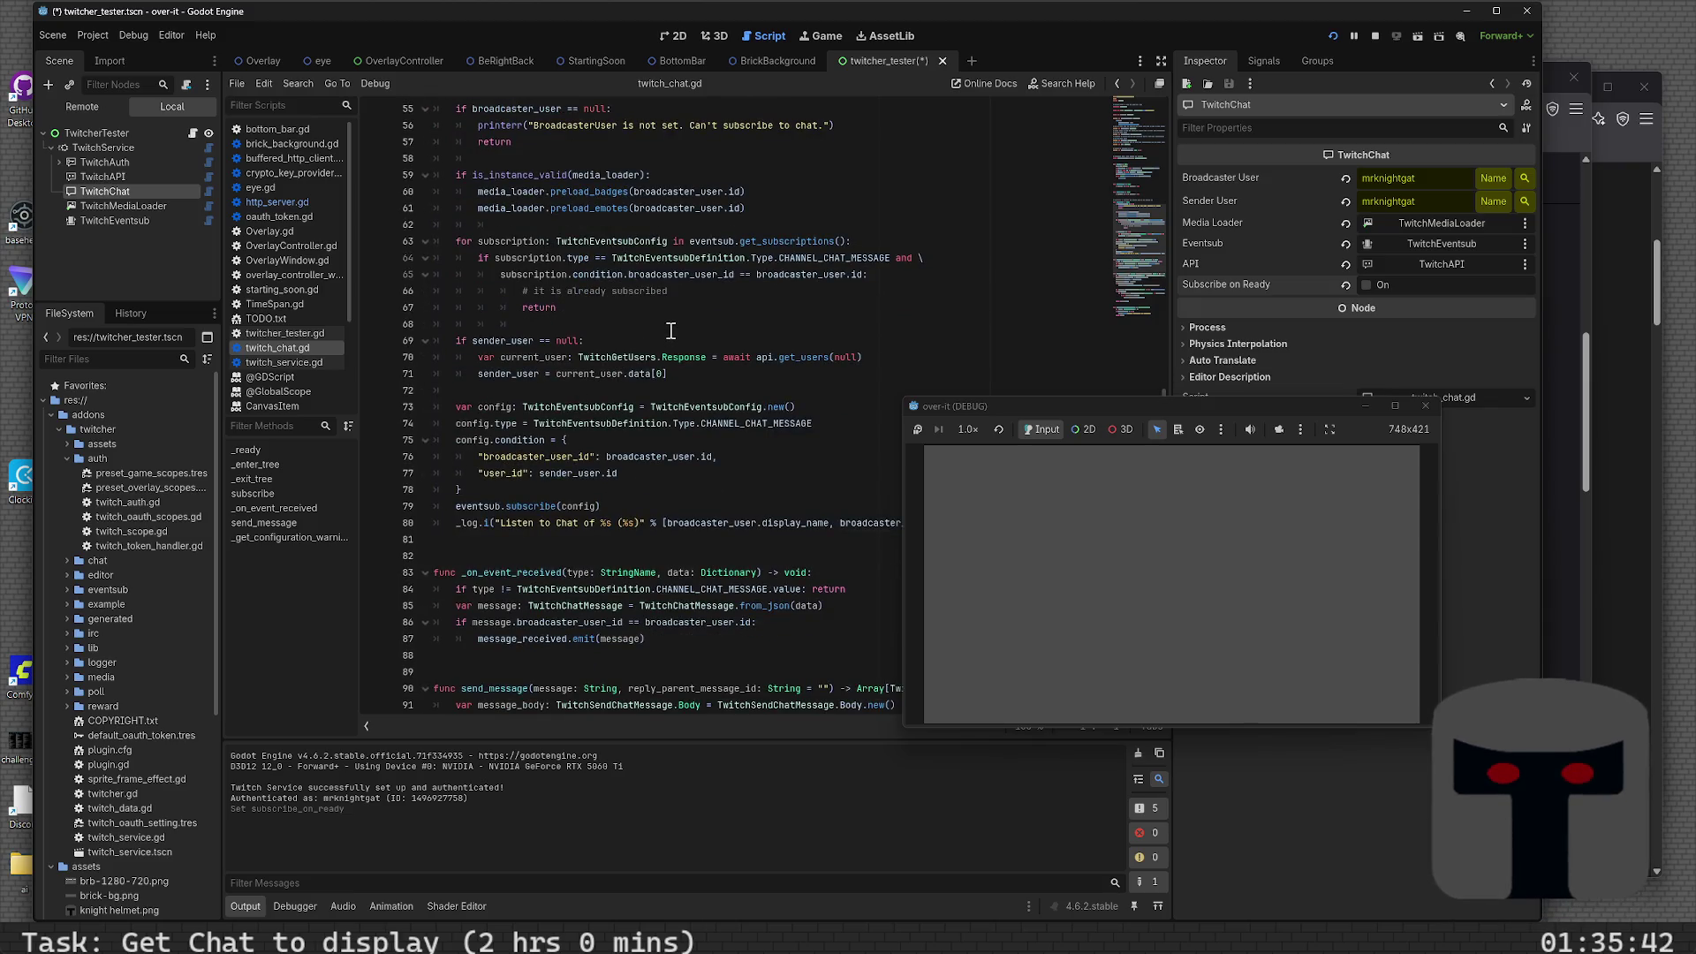
scroll(671, 330, "down", 2)
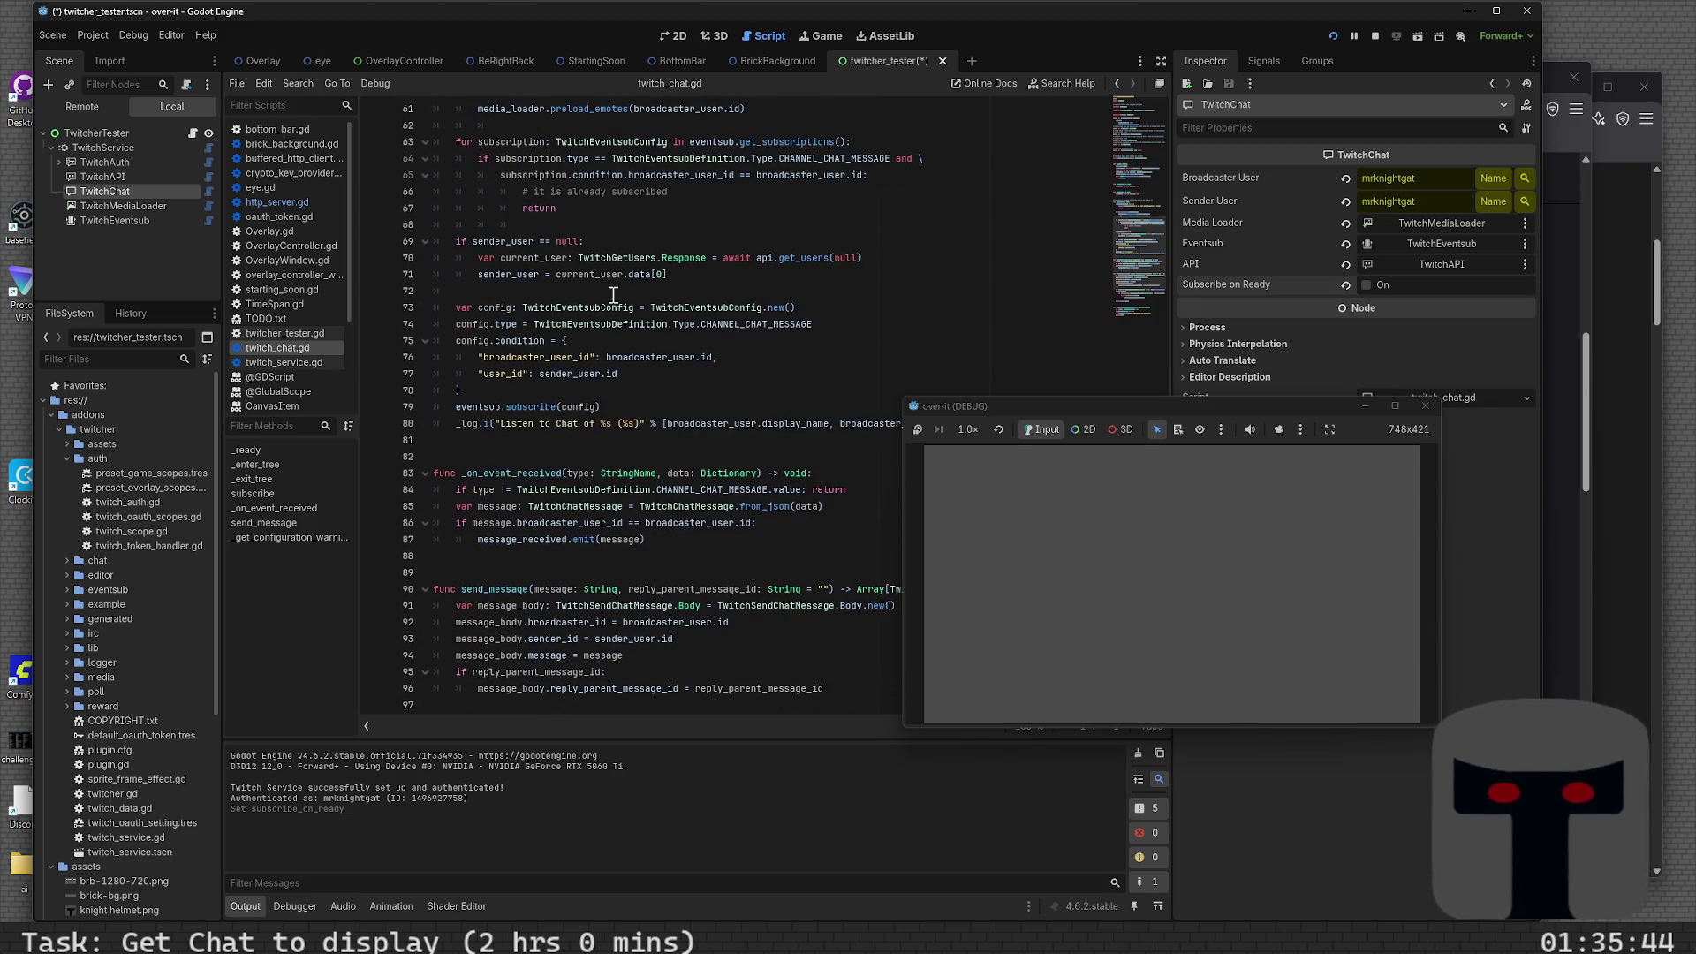
scroll(614, 296, "down", 2)
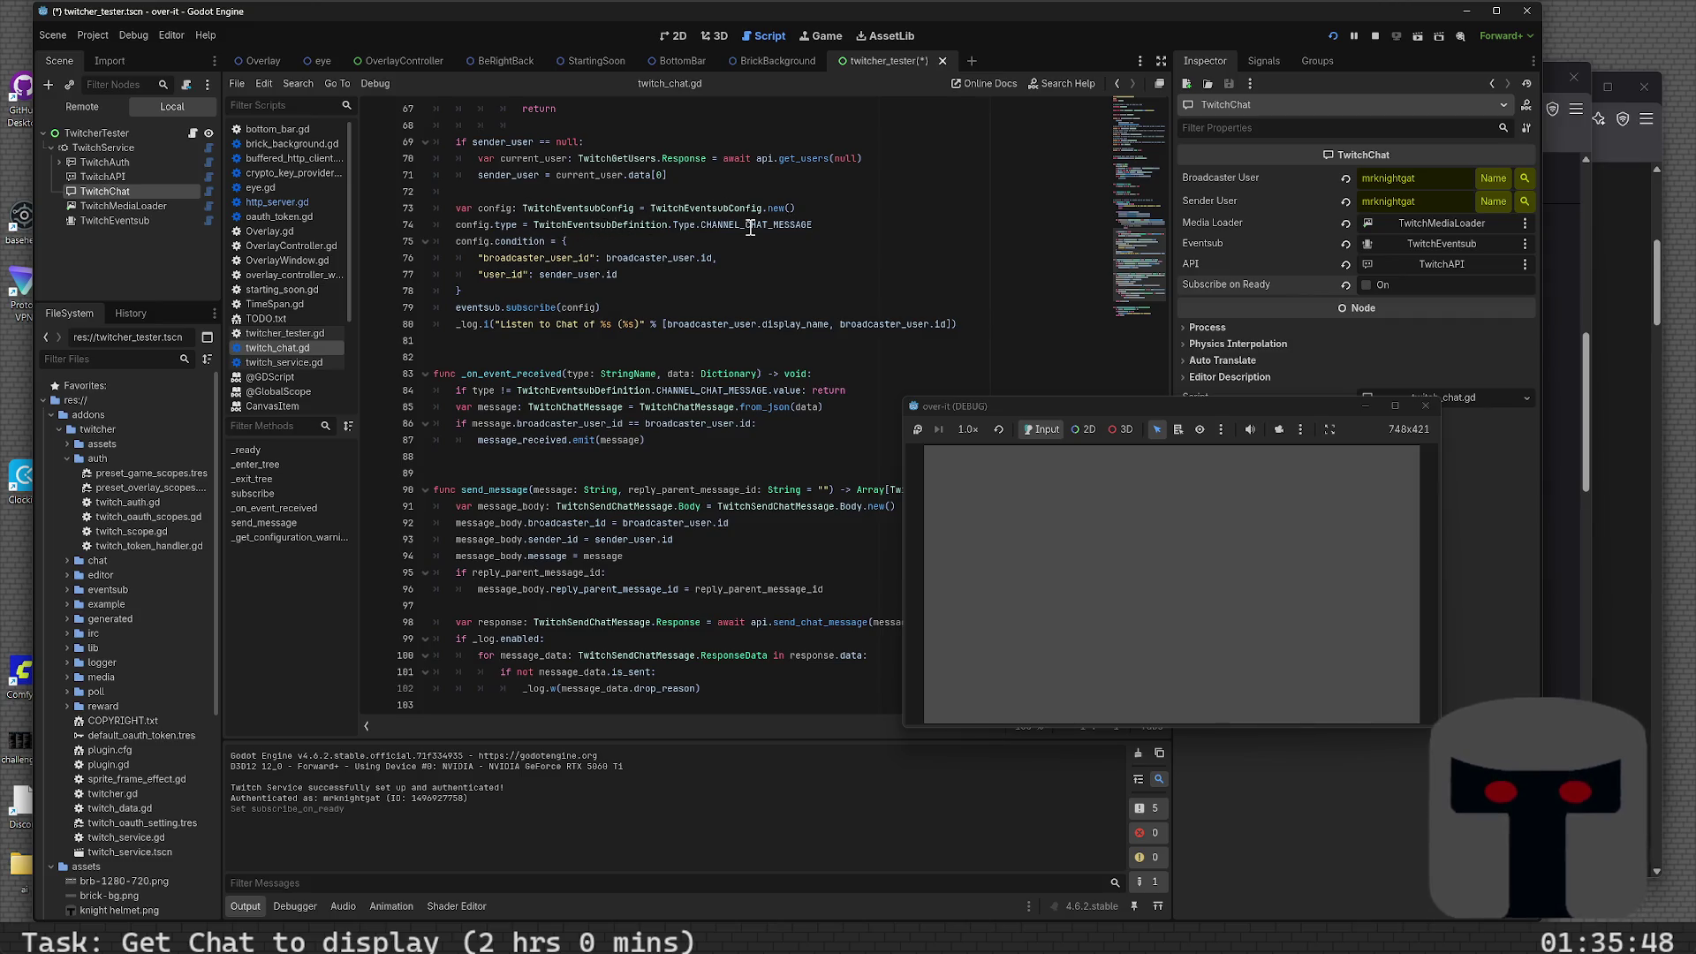
- Read the message handling code, selecting TwitchChatMessage and the from_json data argument on line 85
mouse_move(749, 228)
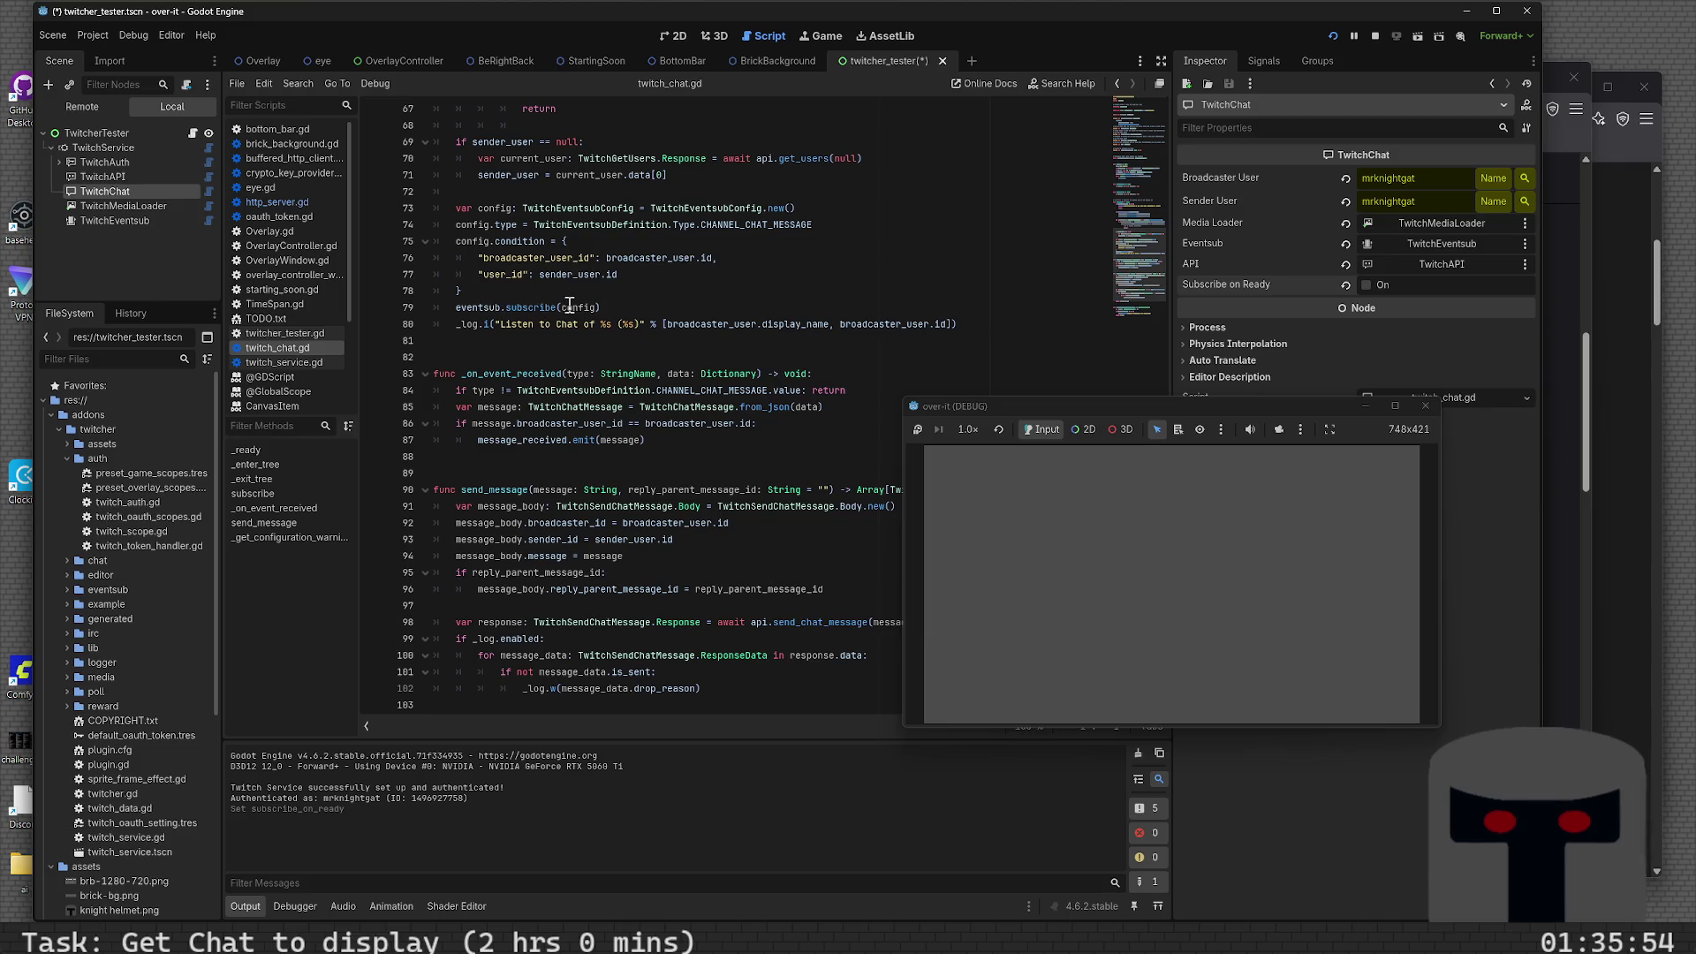
mouse_move(583, 307)
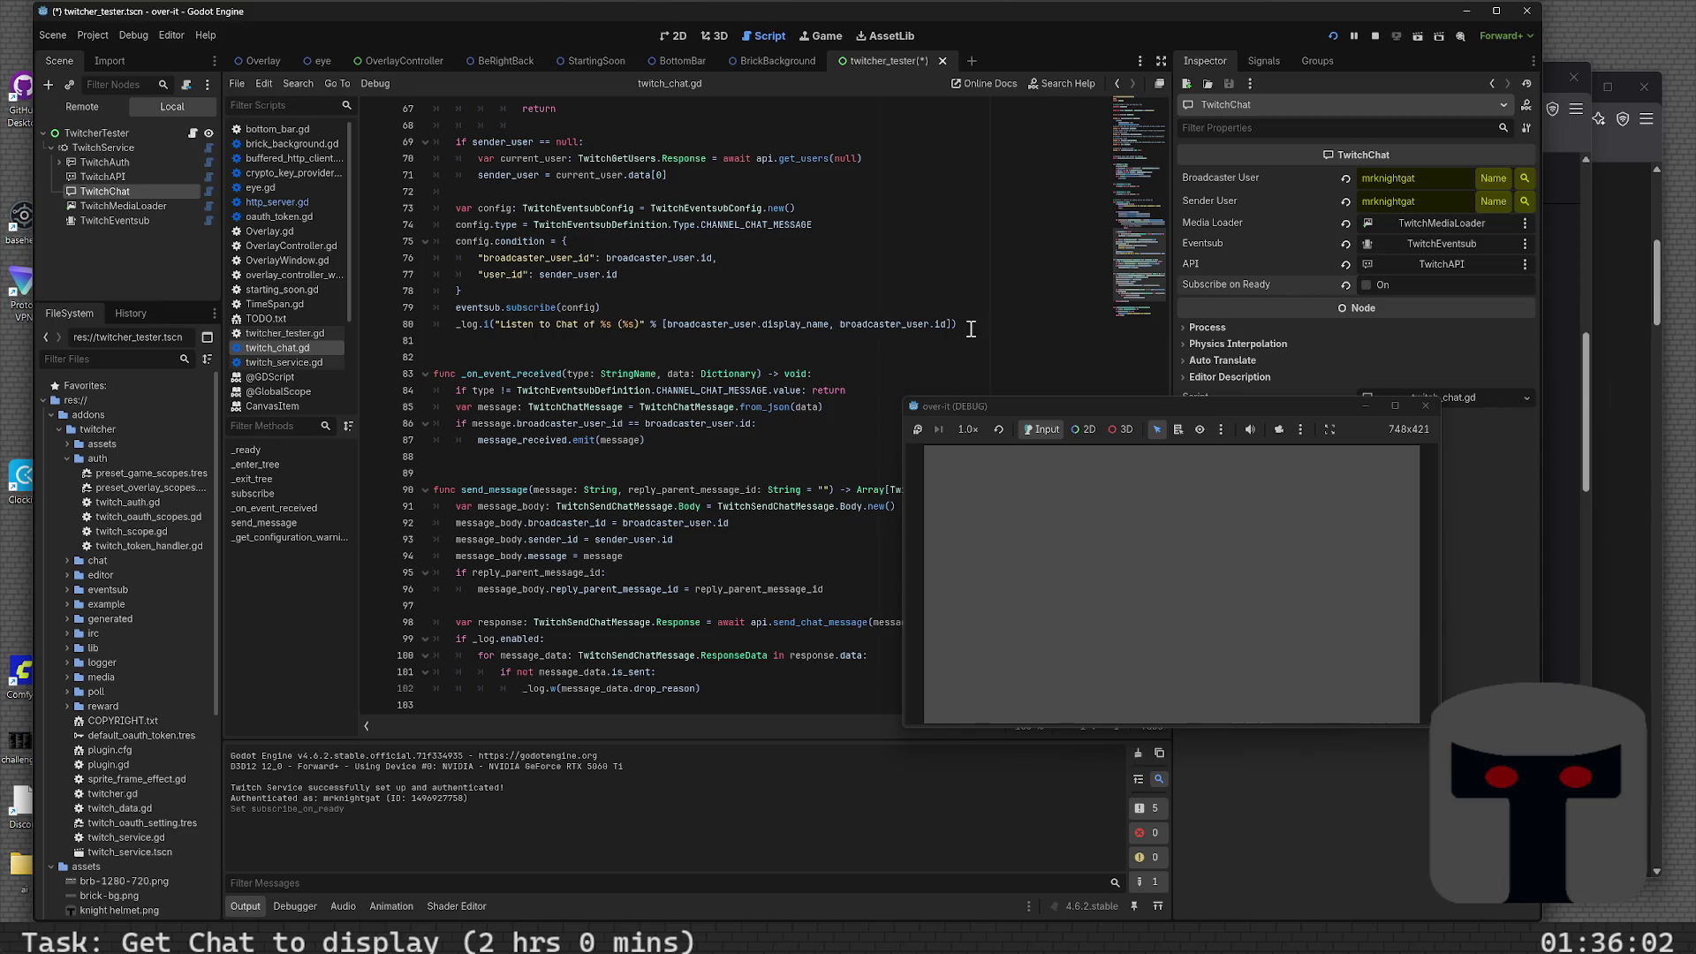
scroll(510, 355, "down", 3)
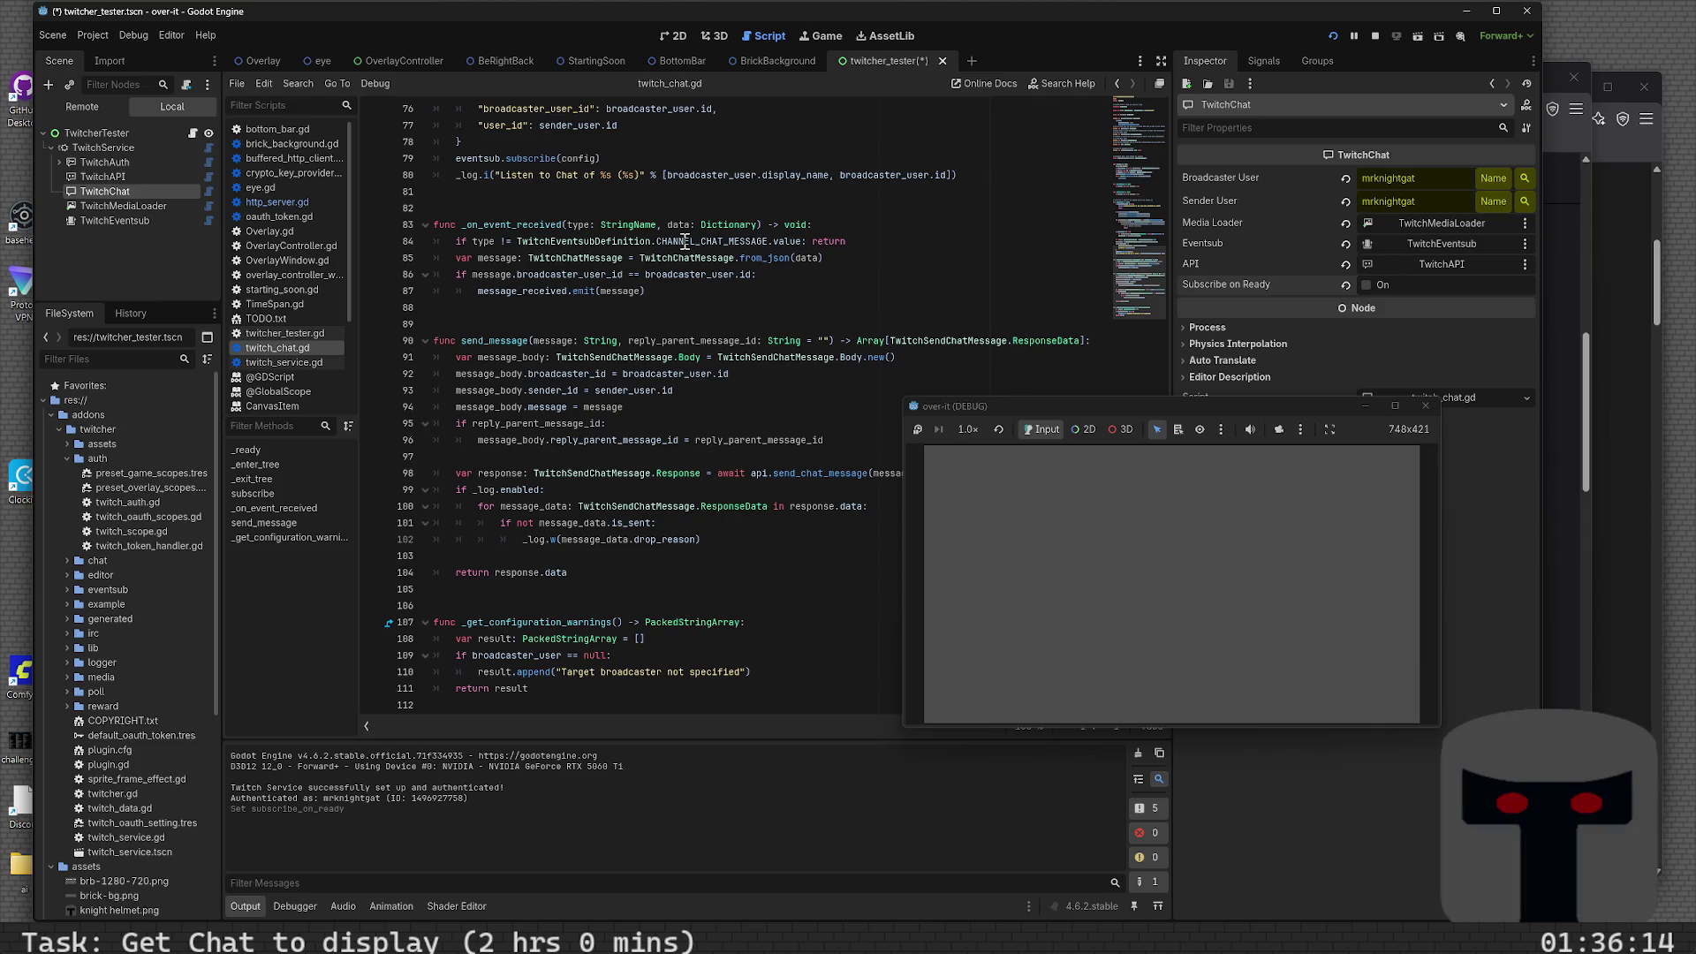
mouse_move(686, 243)
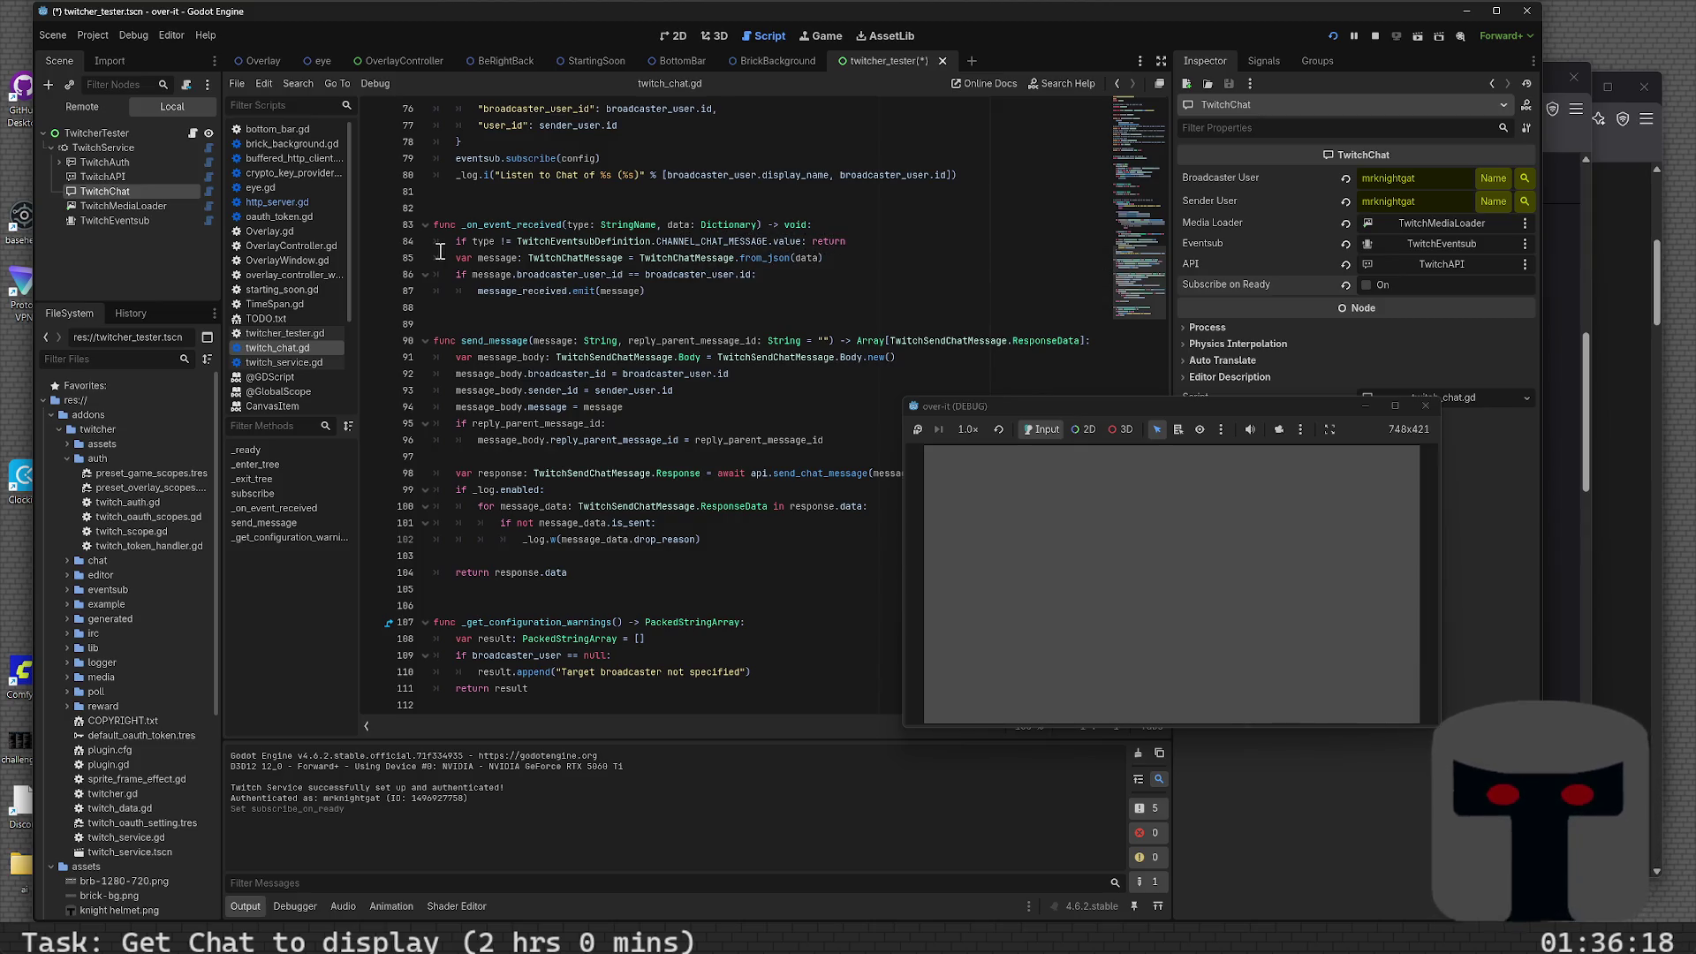
double_click(582, 263)
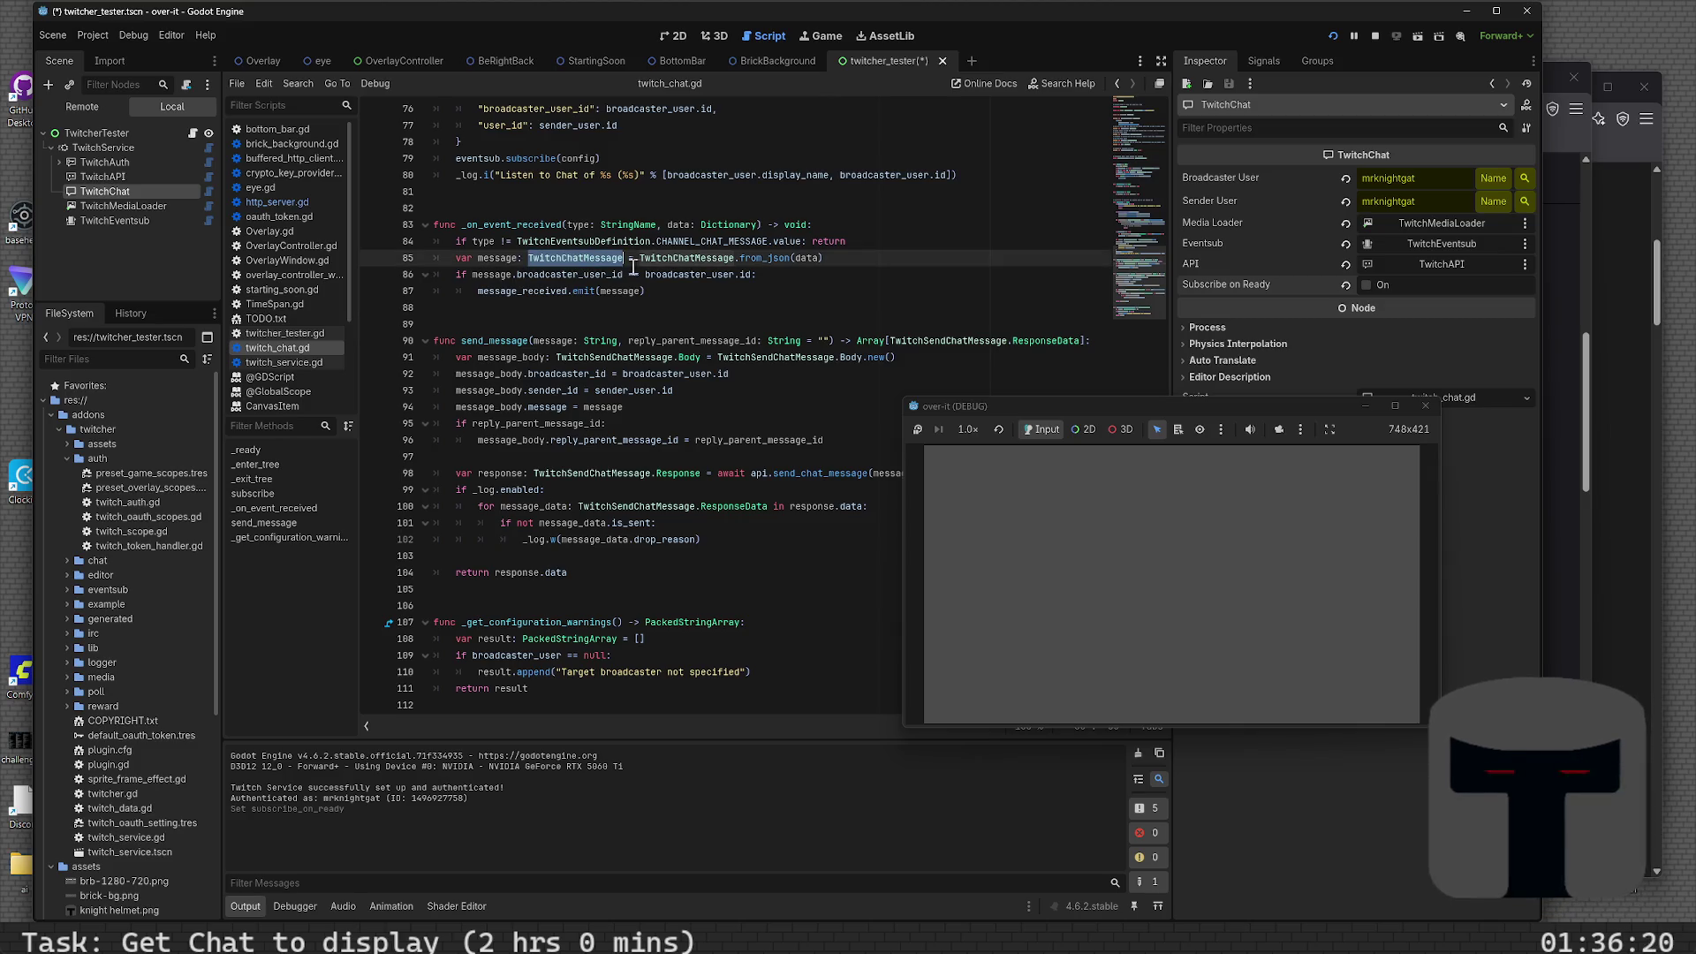
double_click(683, 262)
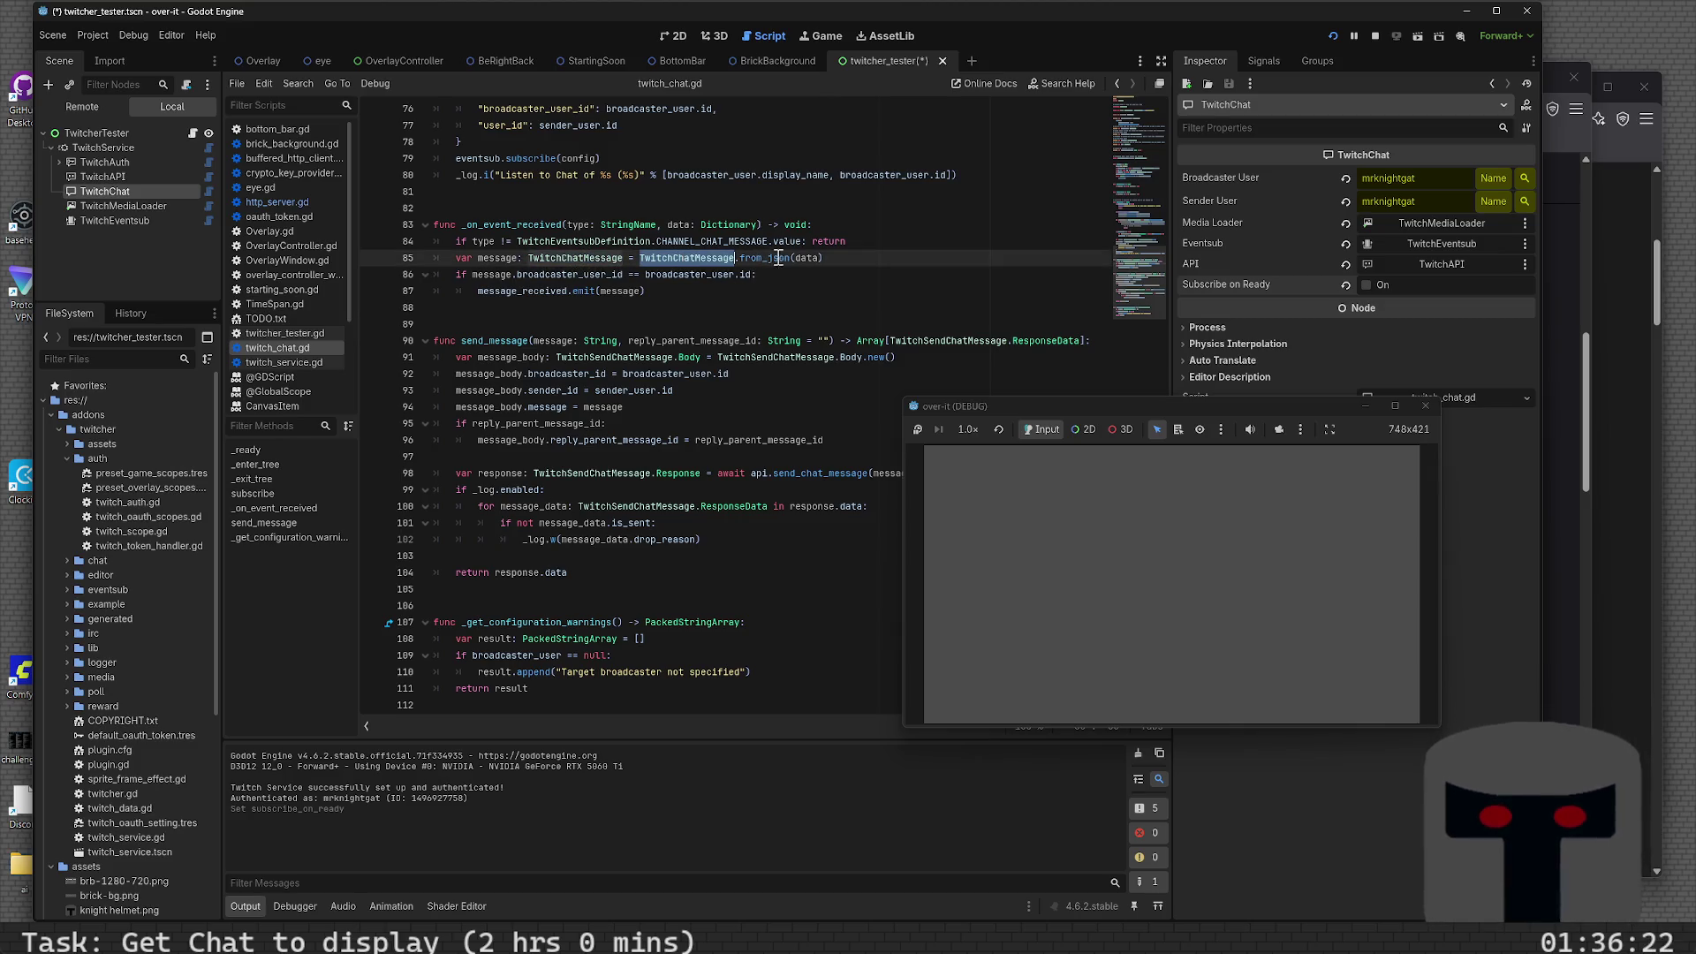
double_click(806, 258)
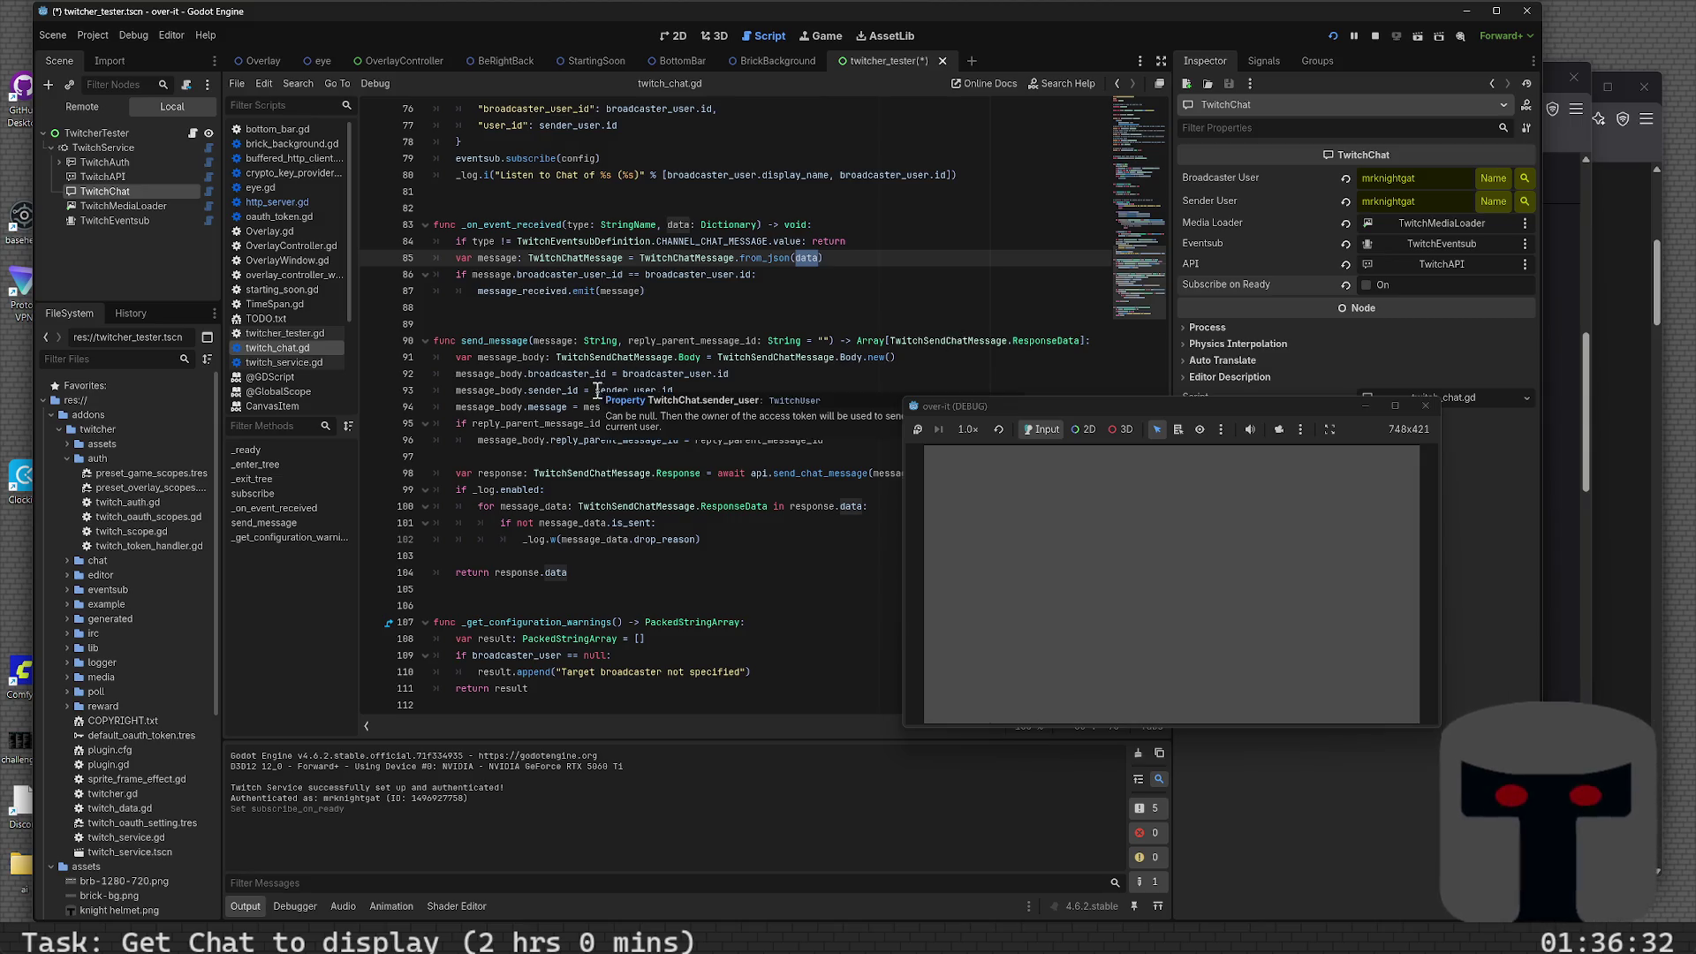
scroll(624, 500, "up", 2)
scroll(624, 500, "up", 9)
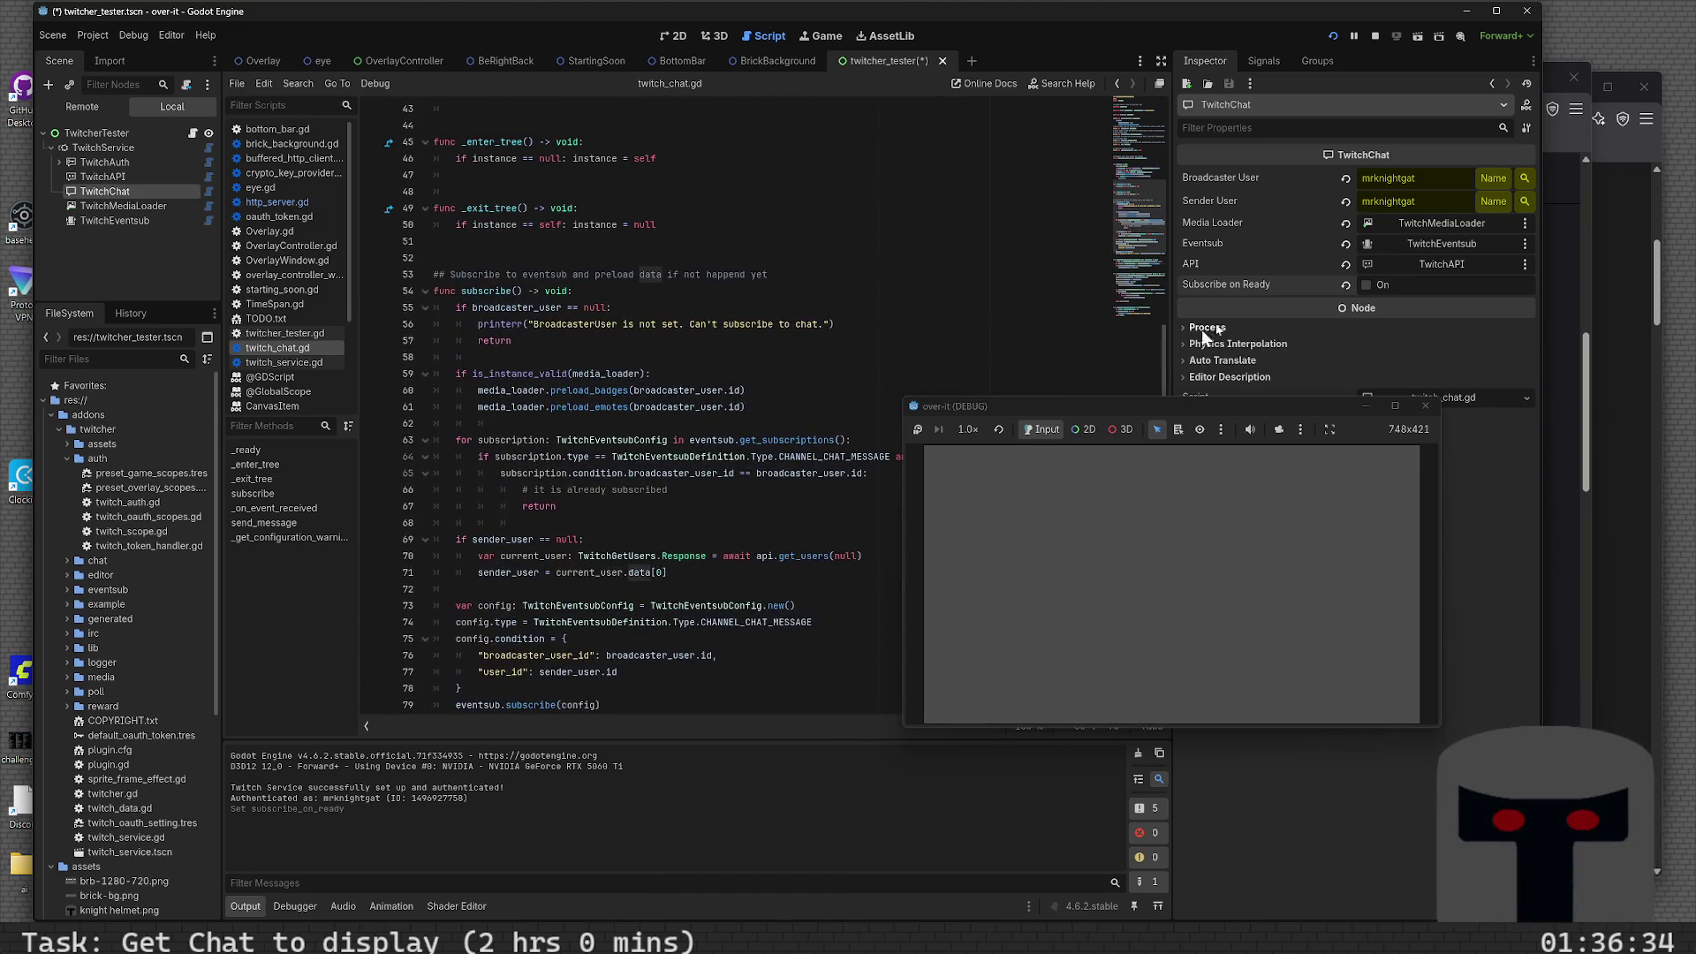
- Turn Subscribe on Ready back on for TwitchChat and save the scene
left_click(1366, 288)
left_click(753, 357)
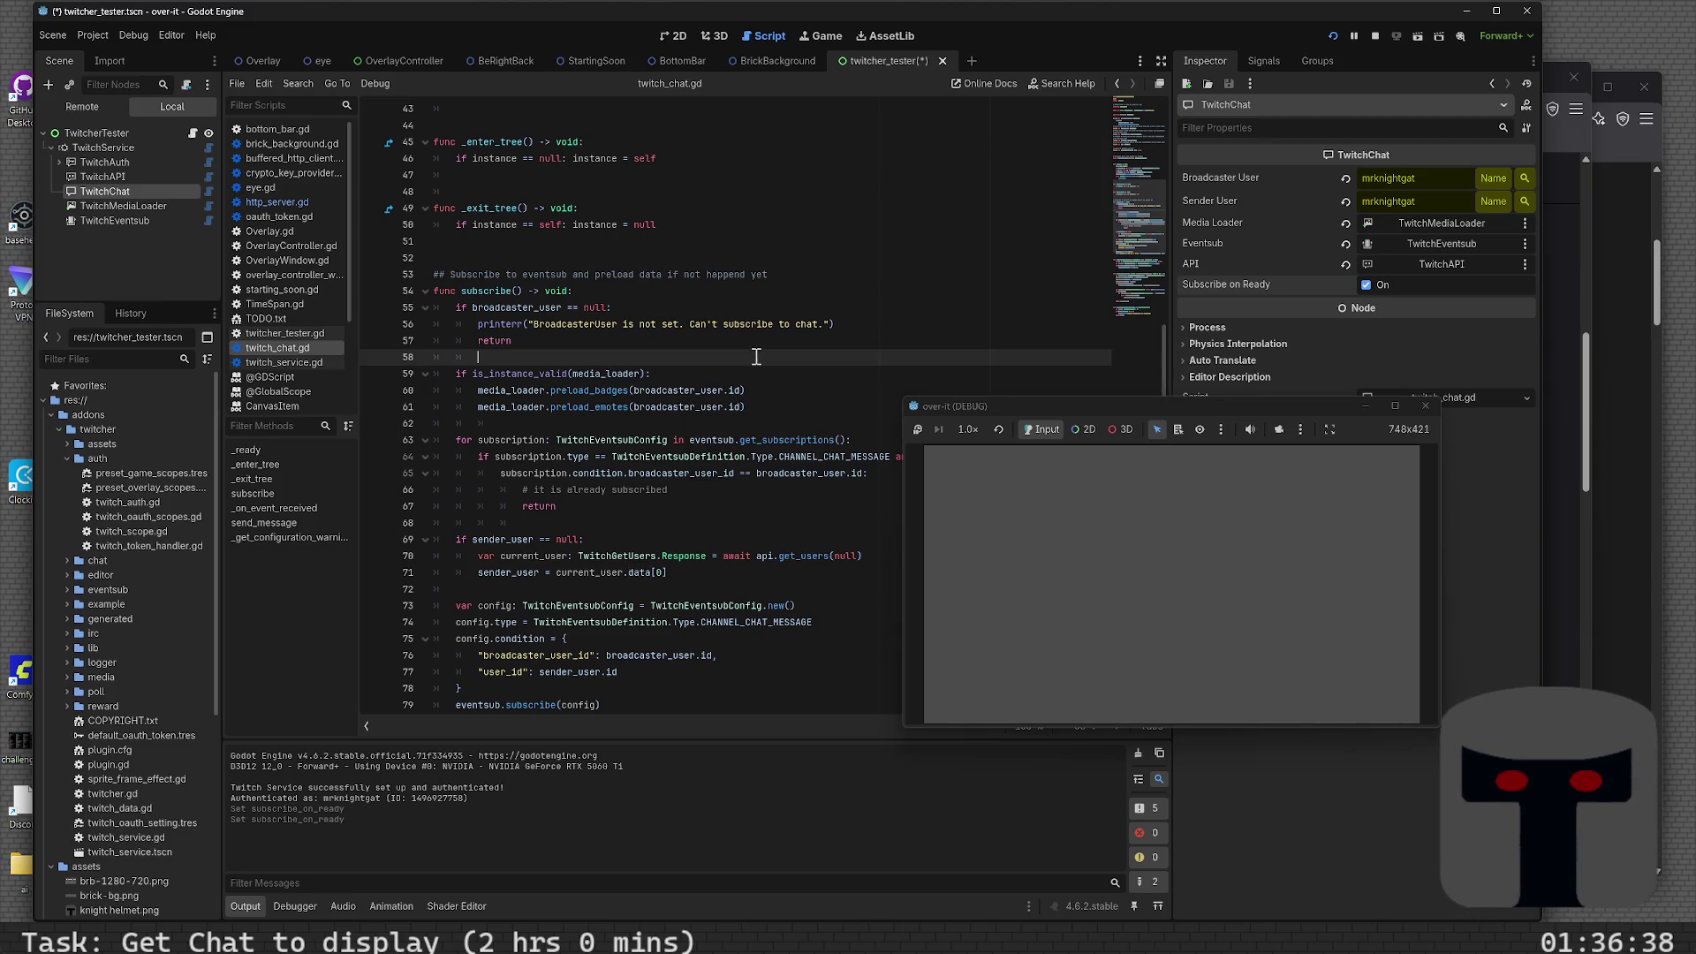
key("ctrl+s")
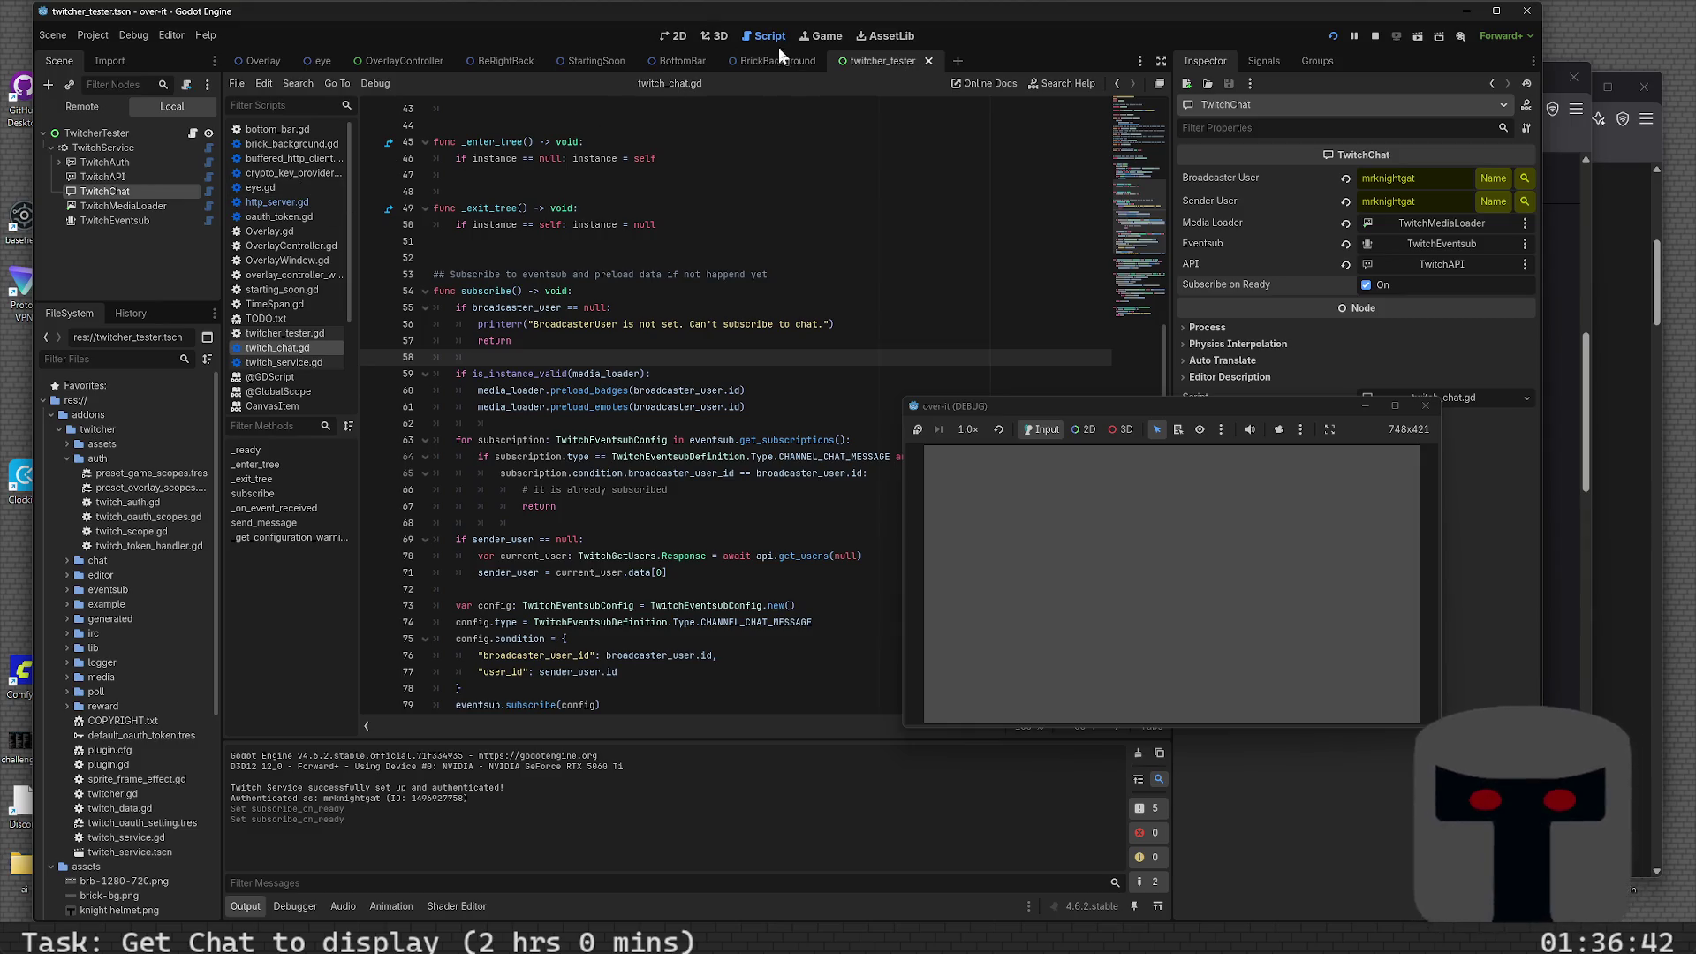
- Go back through the script and docs history, then open twitcher_tester.gd
left_click(1116, 85)
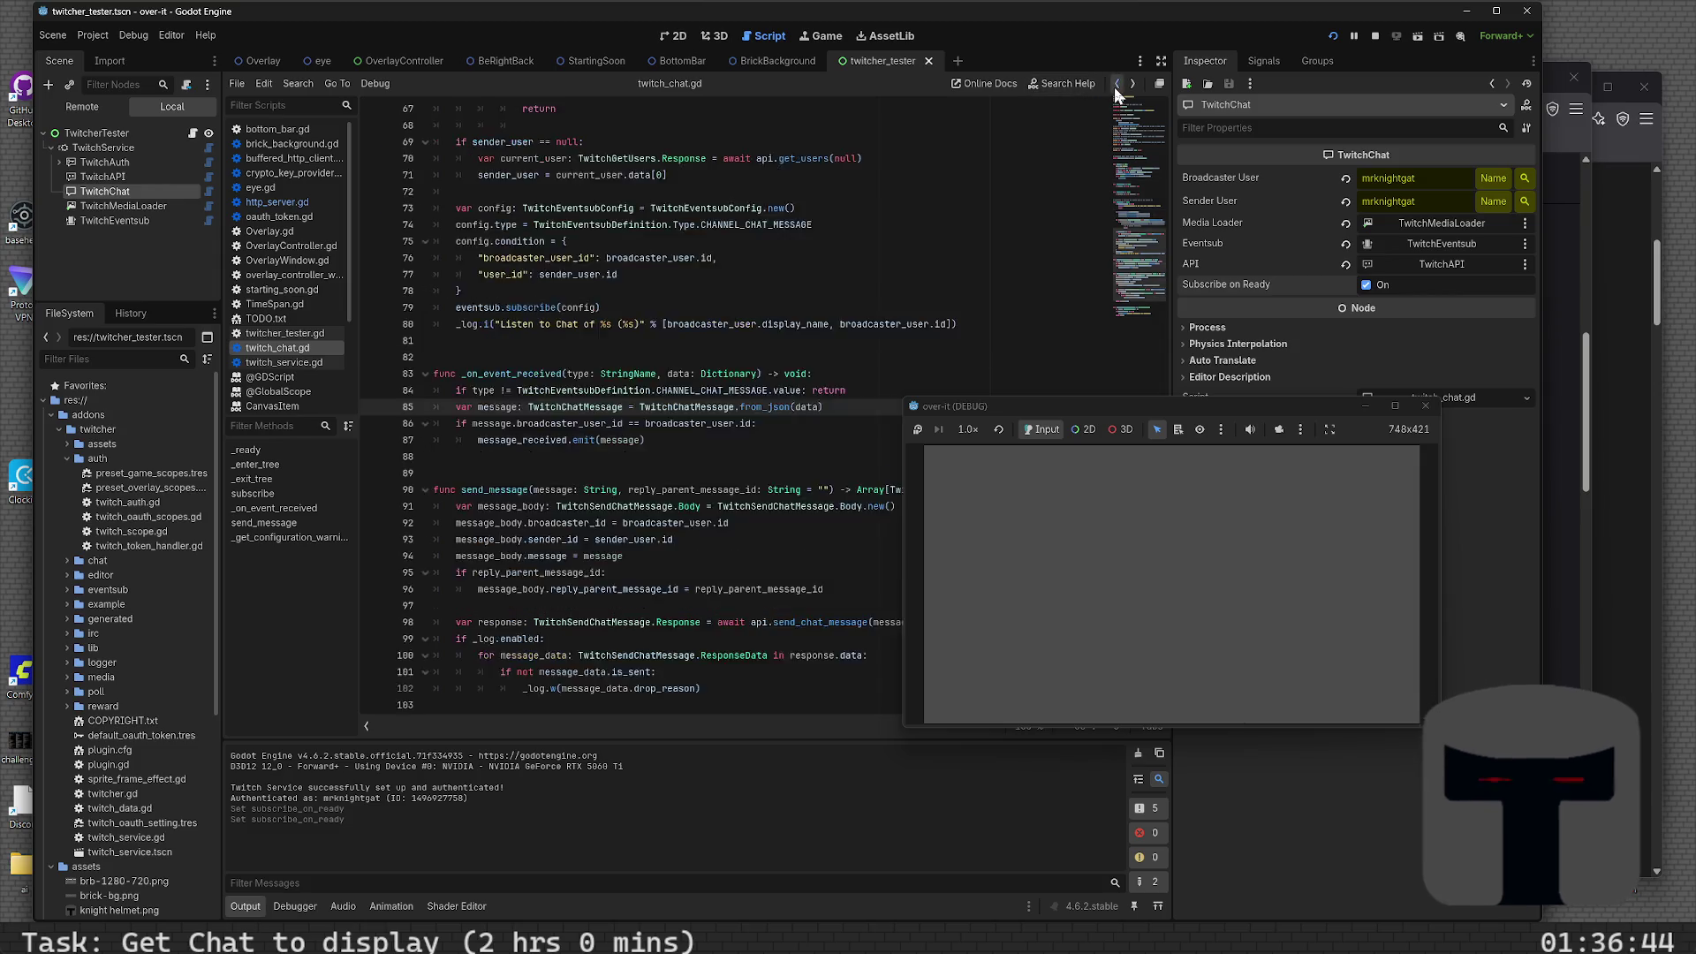
left_click(1115, 85)
left_click(1116, 85)
left_click(1115, 86)
left_click(1116, 86)
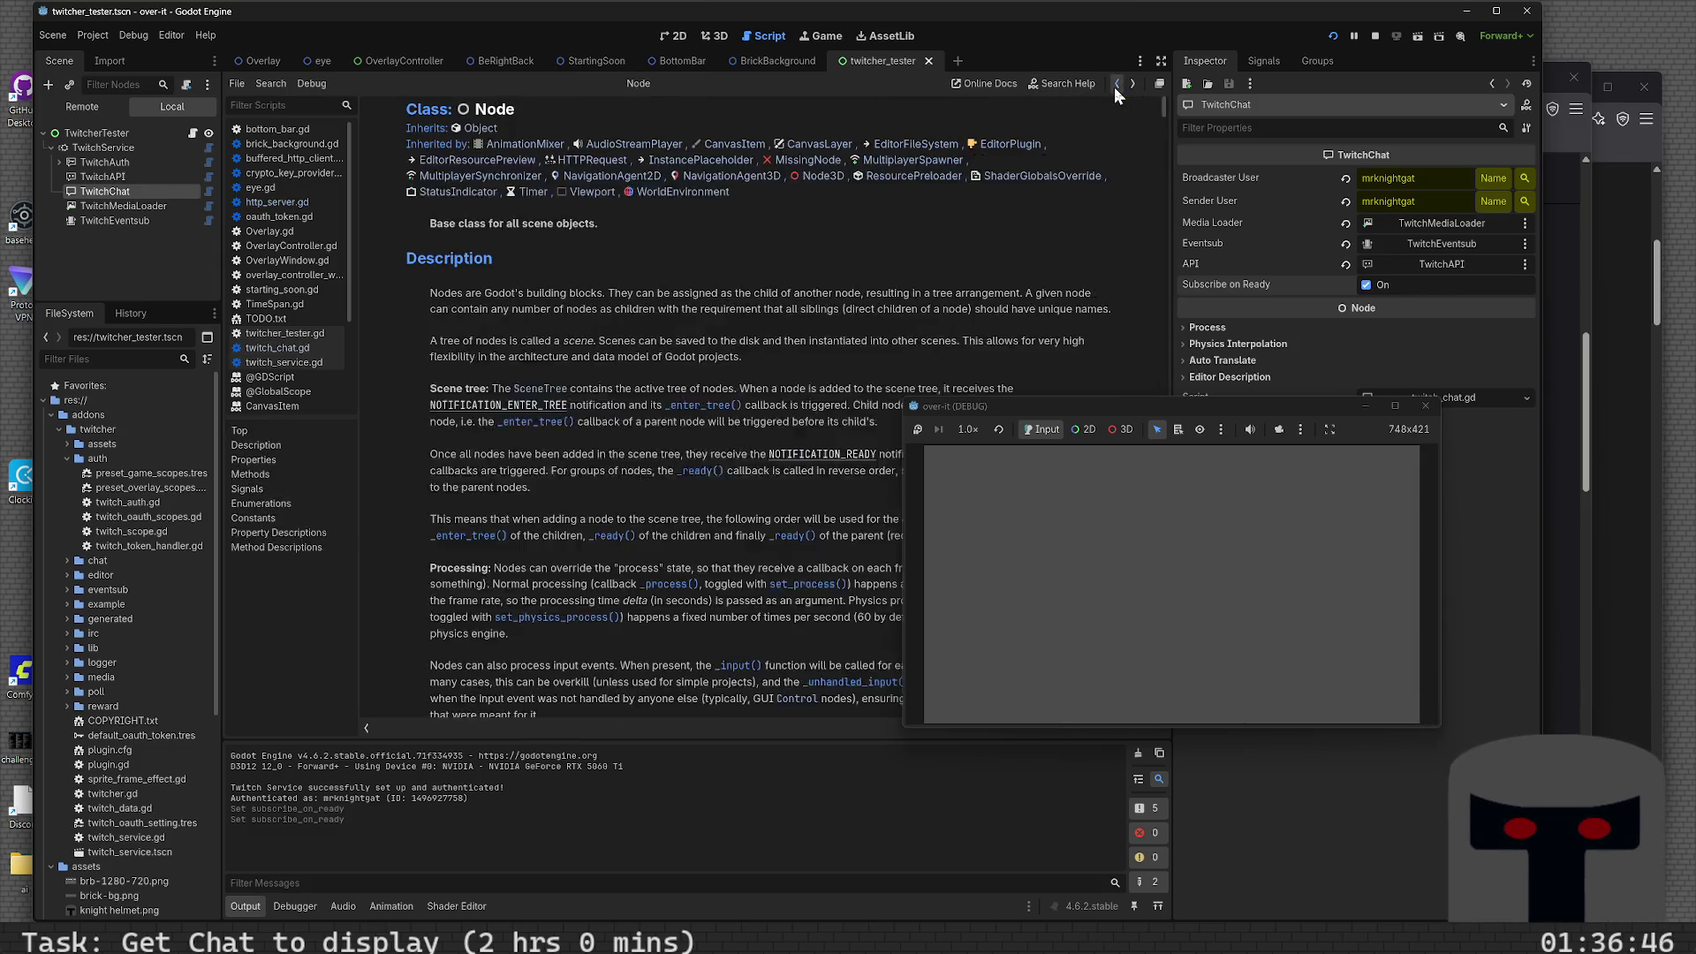
left_click(1115, 85)
left_click(1115, 85)
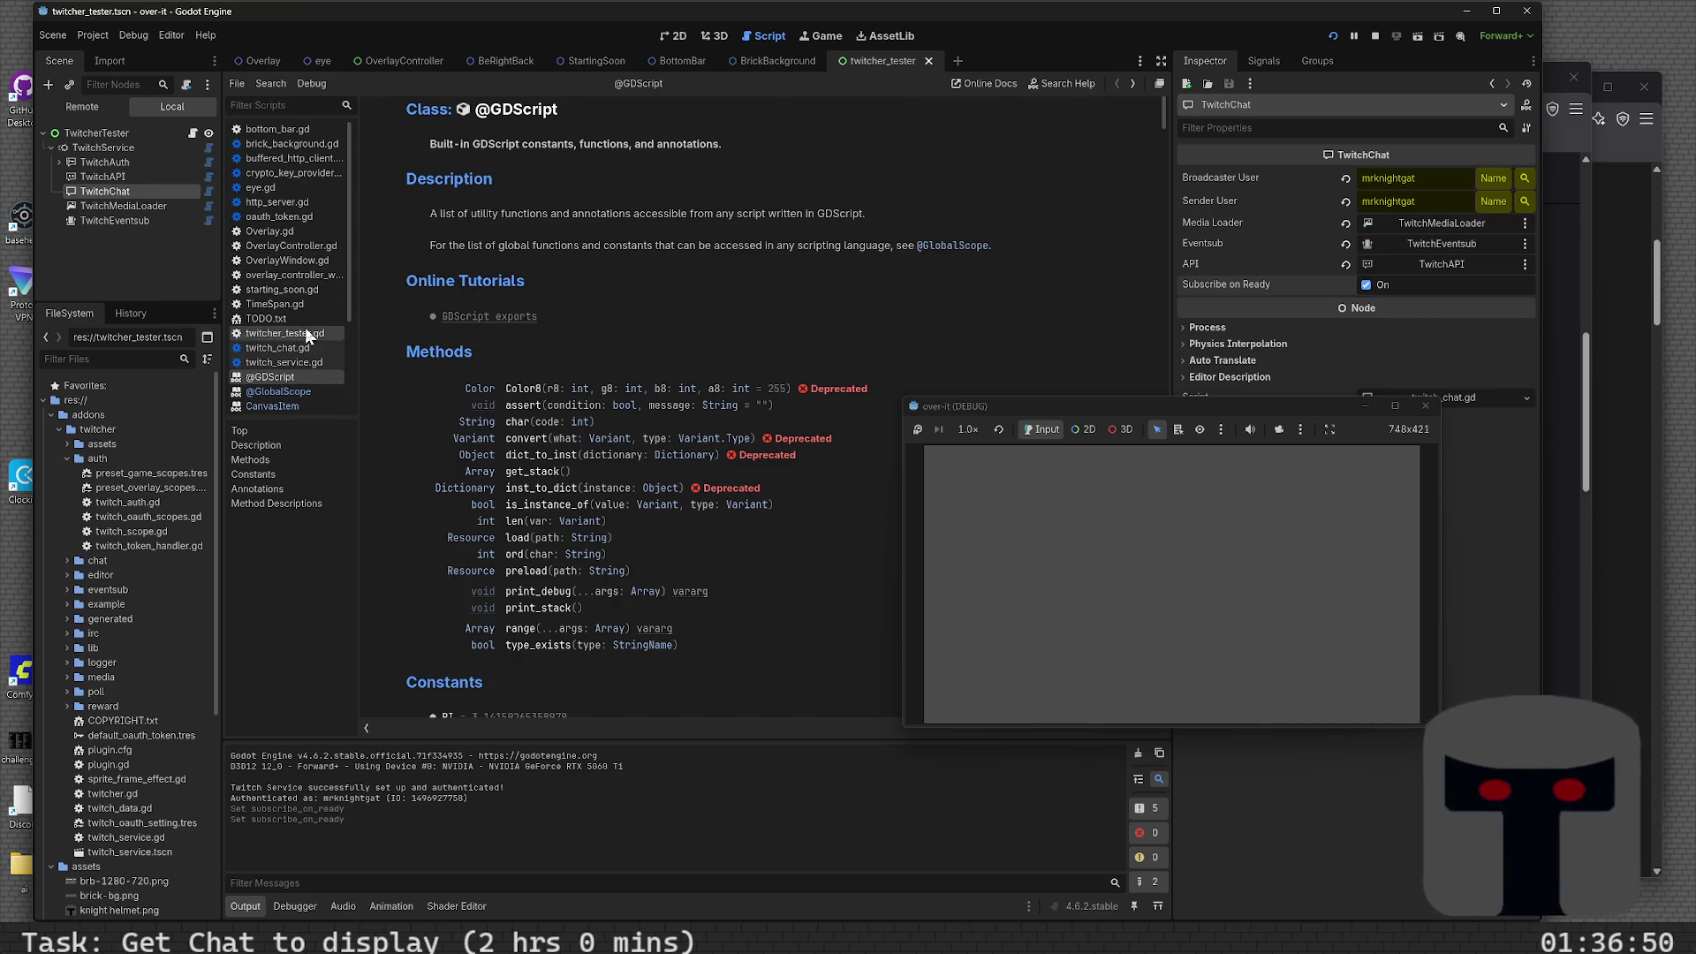
scroll(307, 334, "down", 2)
left_click(312, 256)
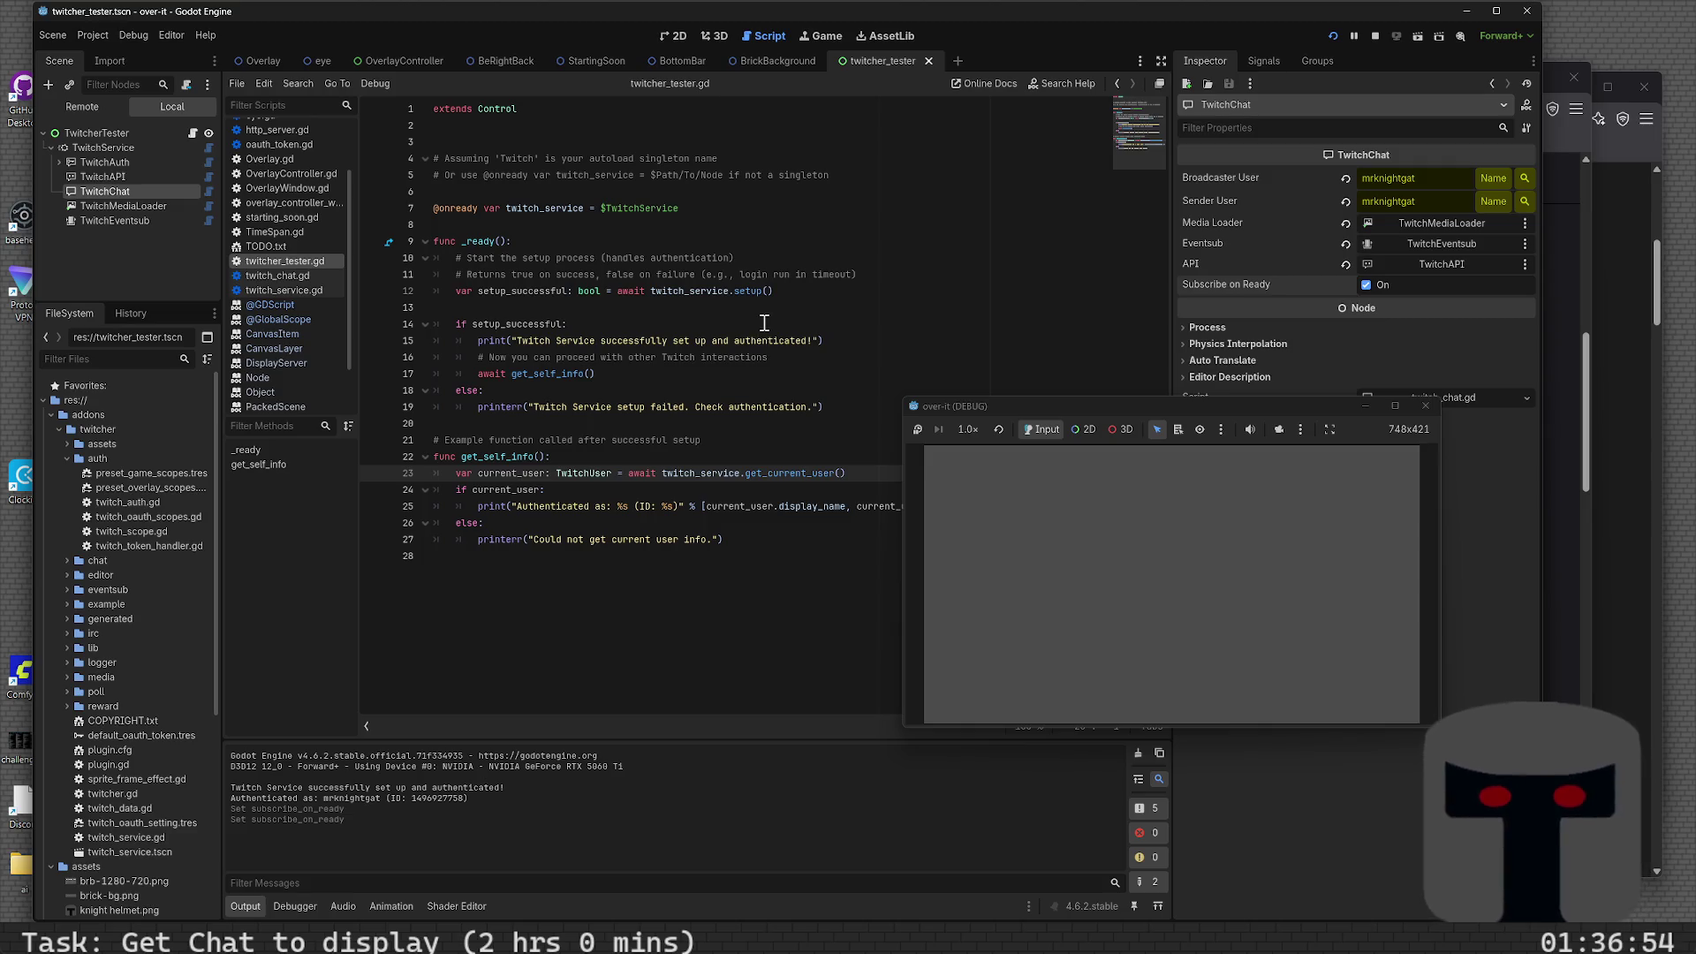
- Add blank lines after await get_self_info() in _ready
key("Up")
key("Up")
key("Up")
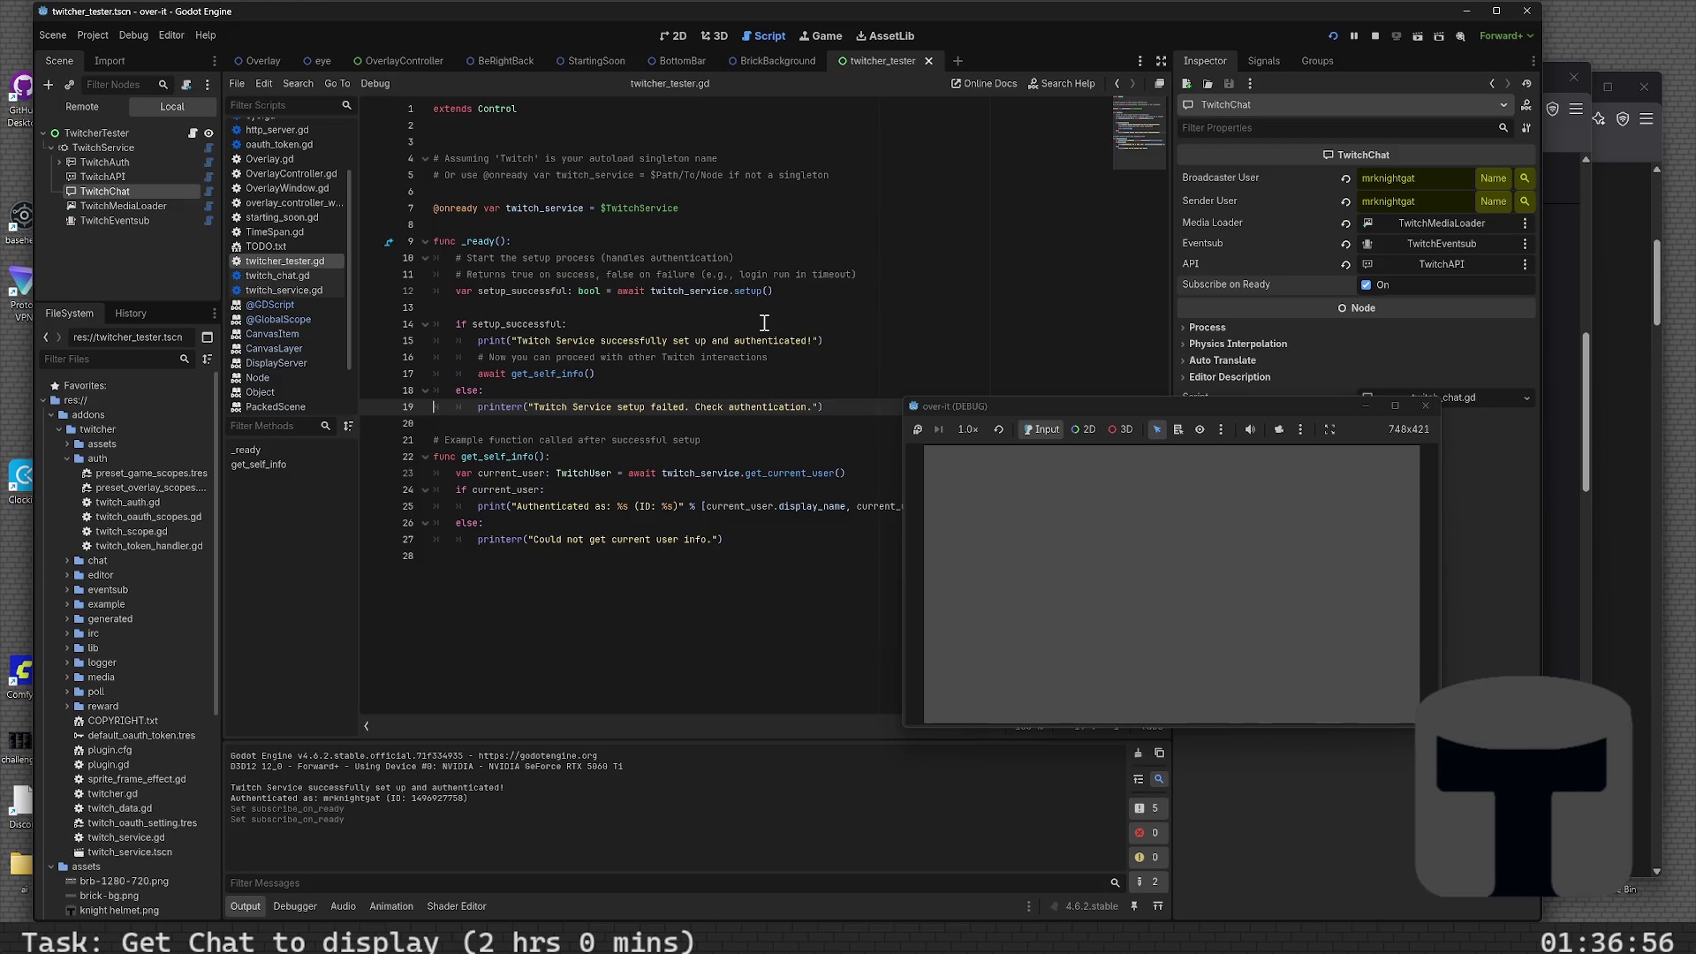
key("Up")
key("Up")
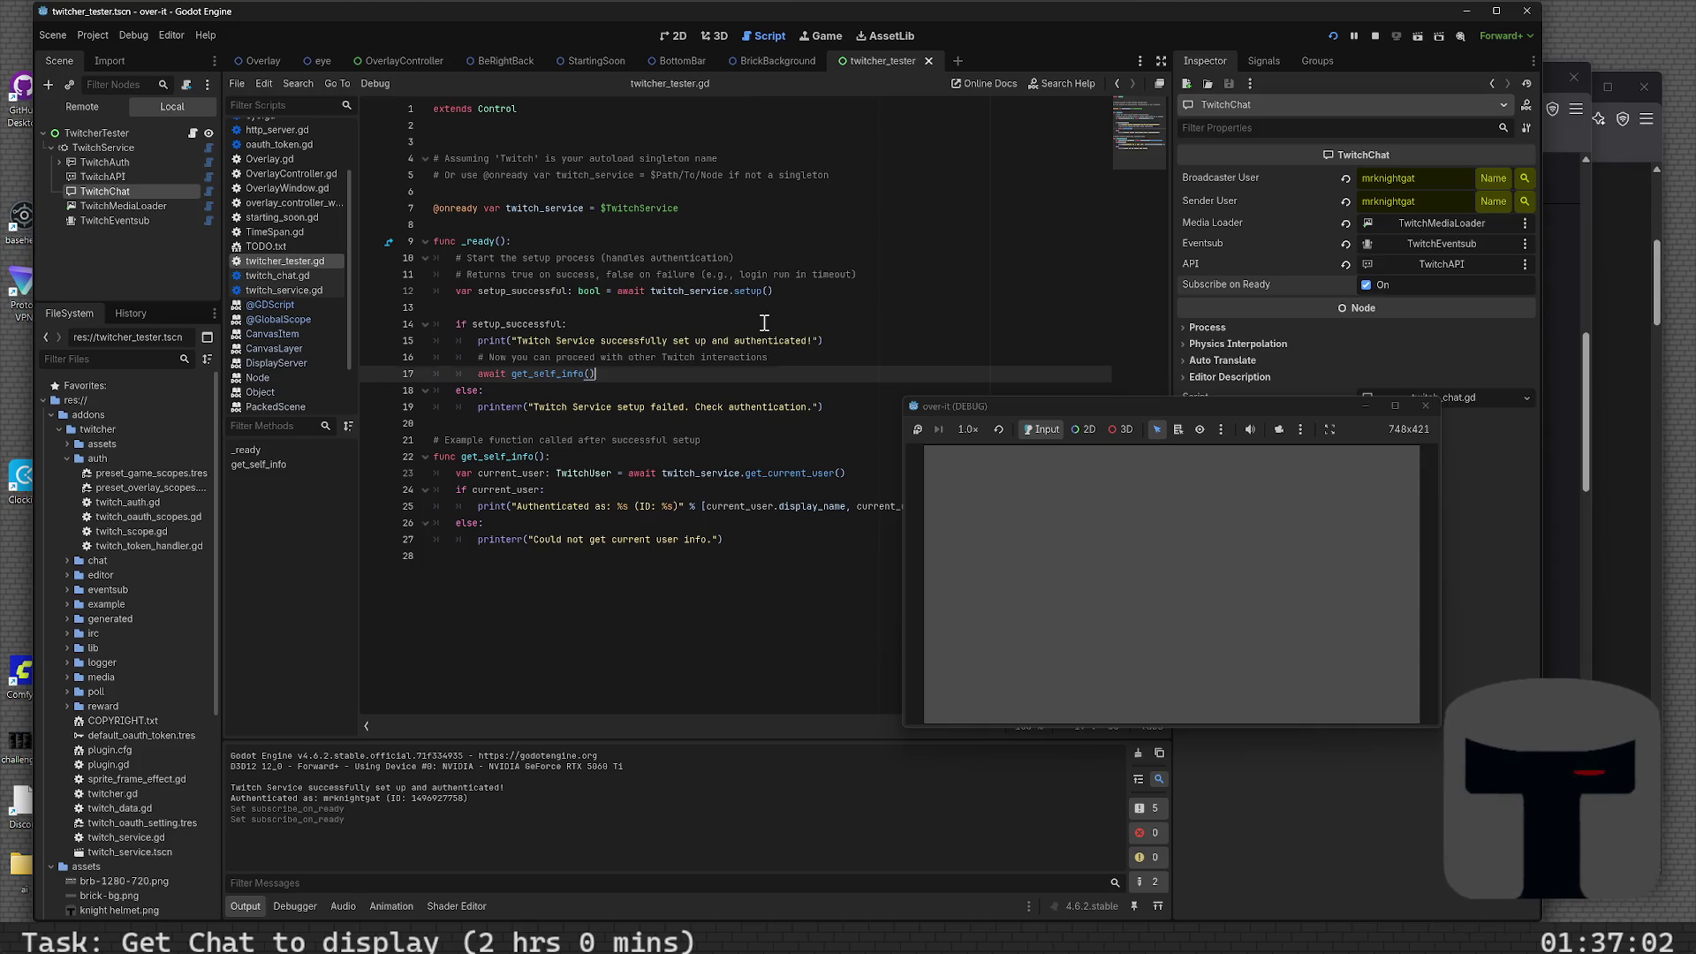
key("Return")
key("Return")
key("Return")
key("Up")
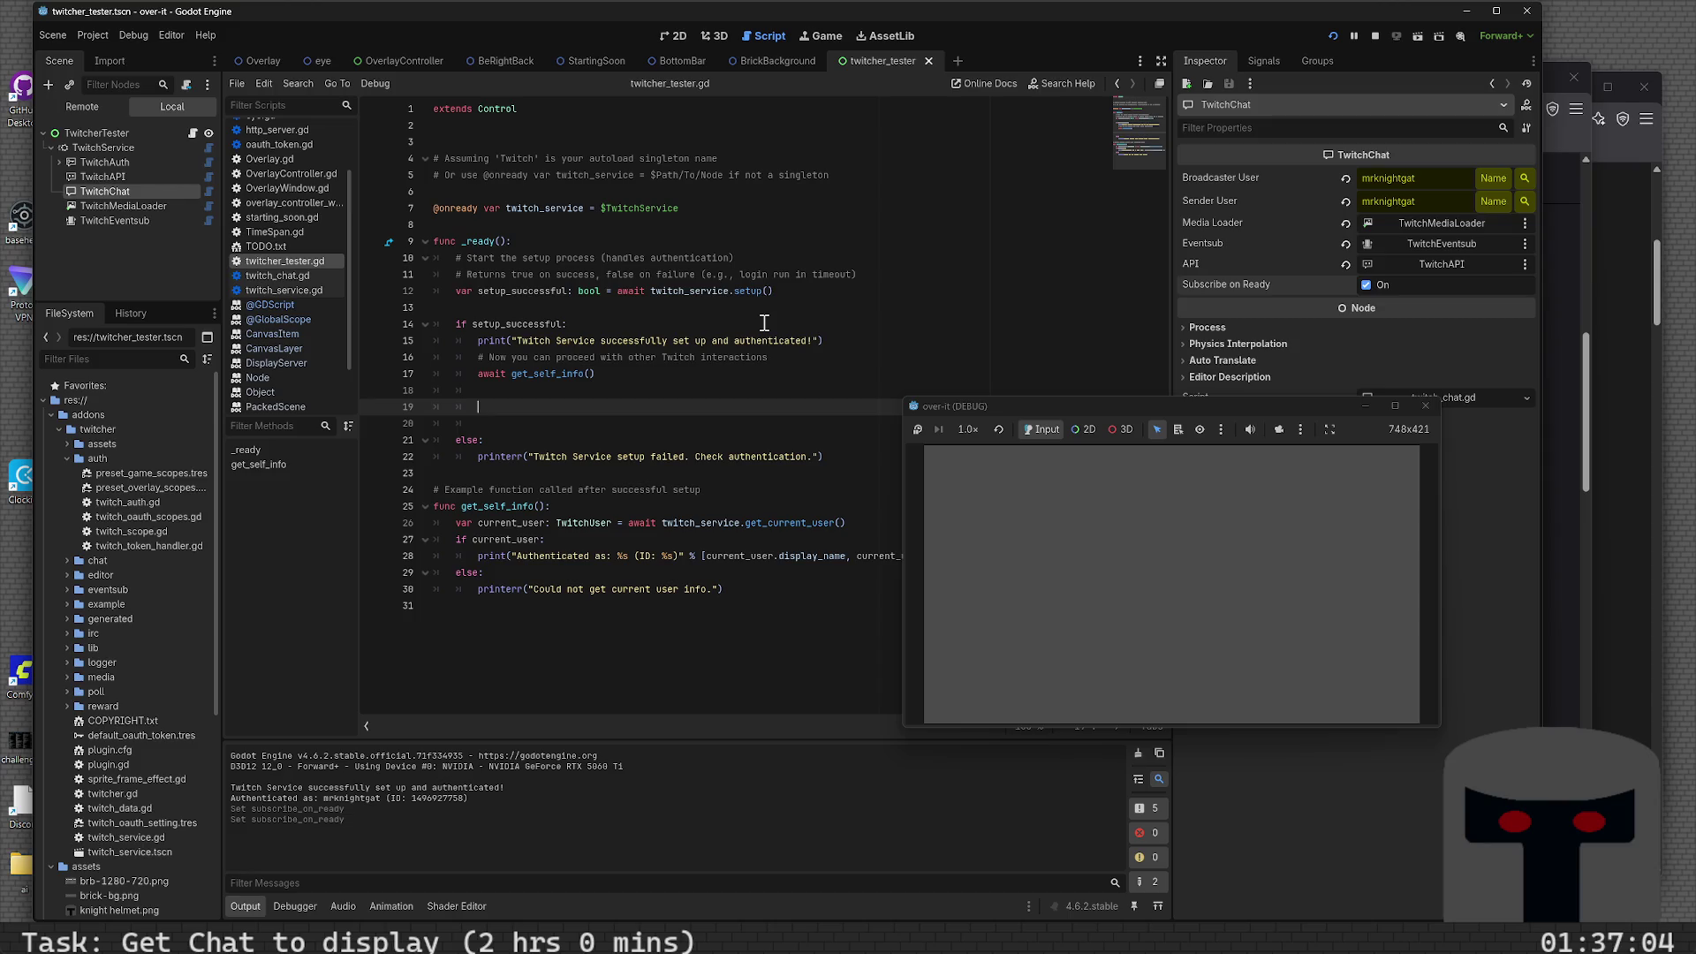
left_click(729, 227)
key("Return")
key("Up")
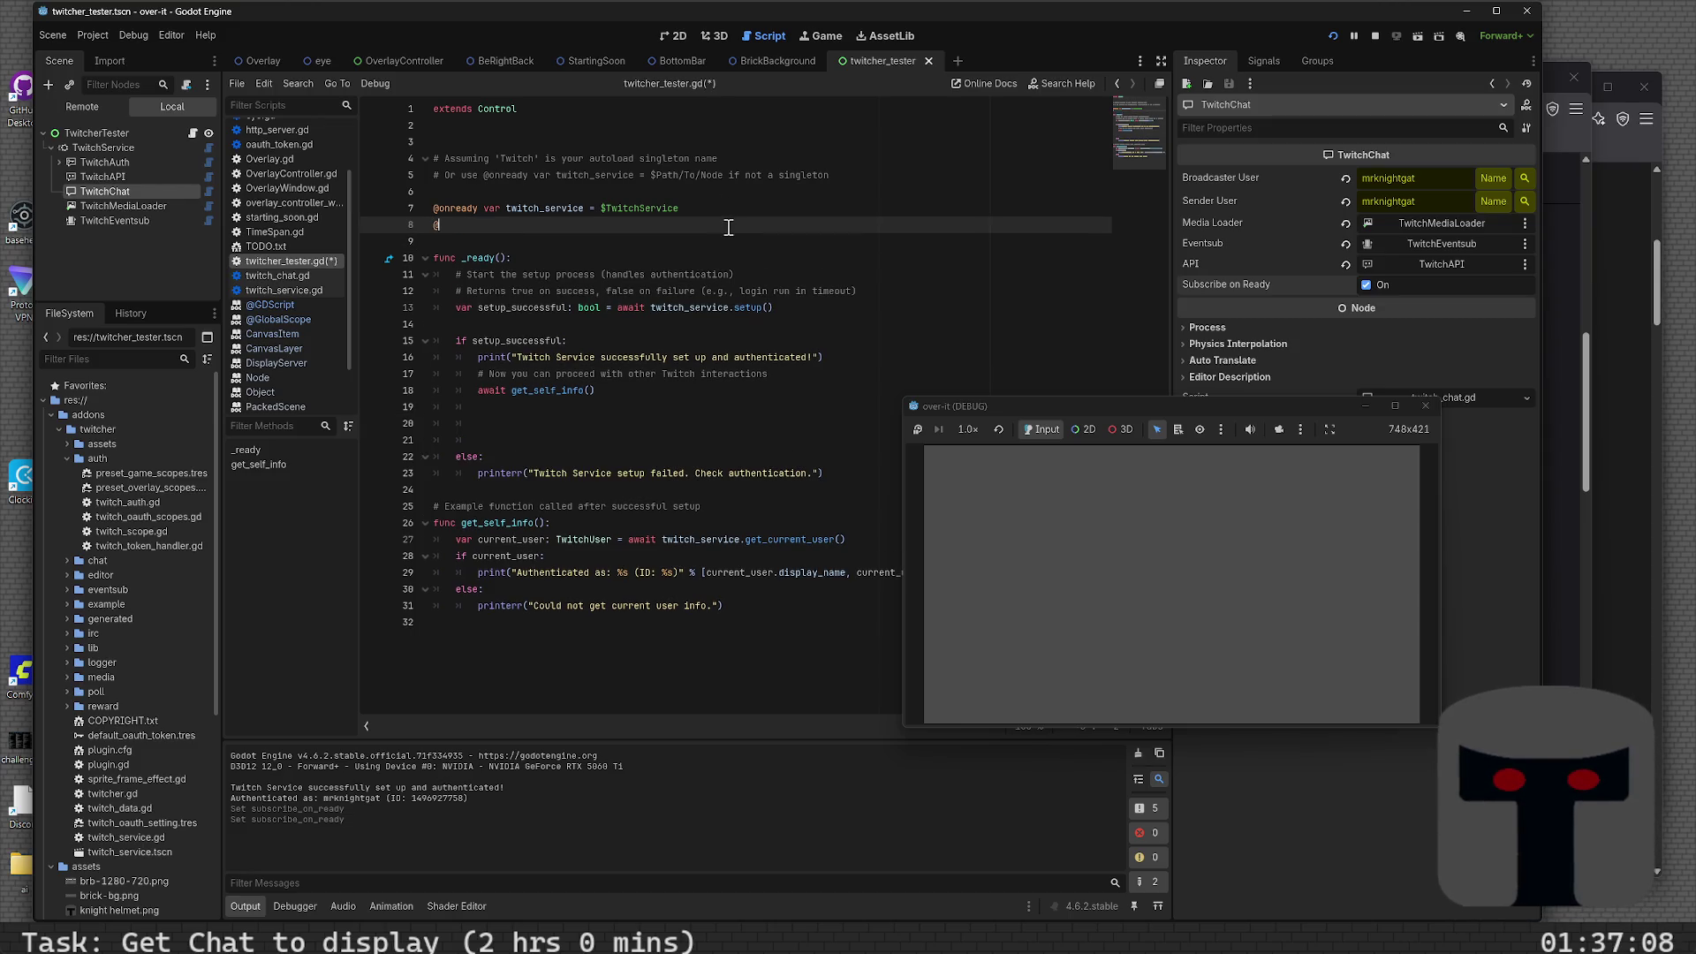
type("onready var tw")
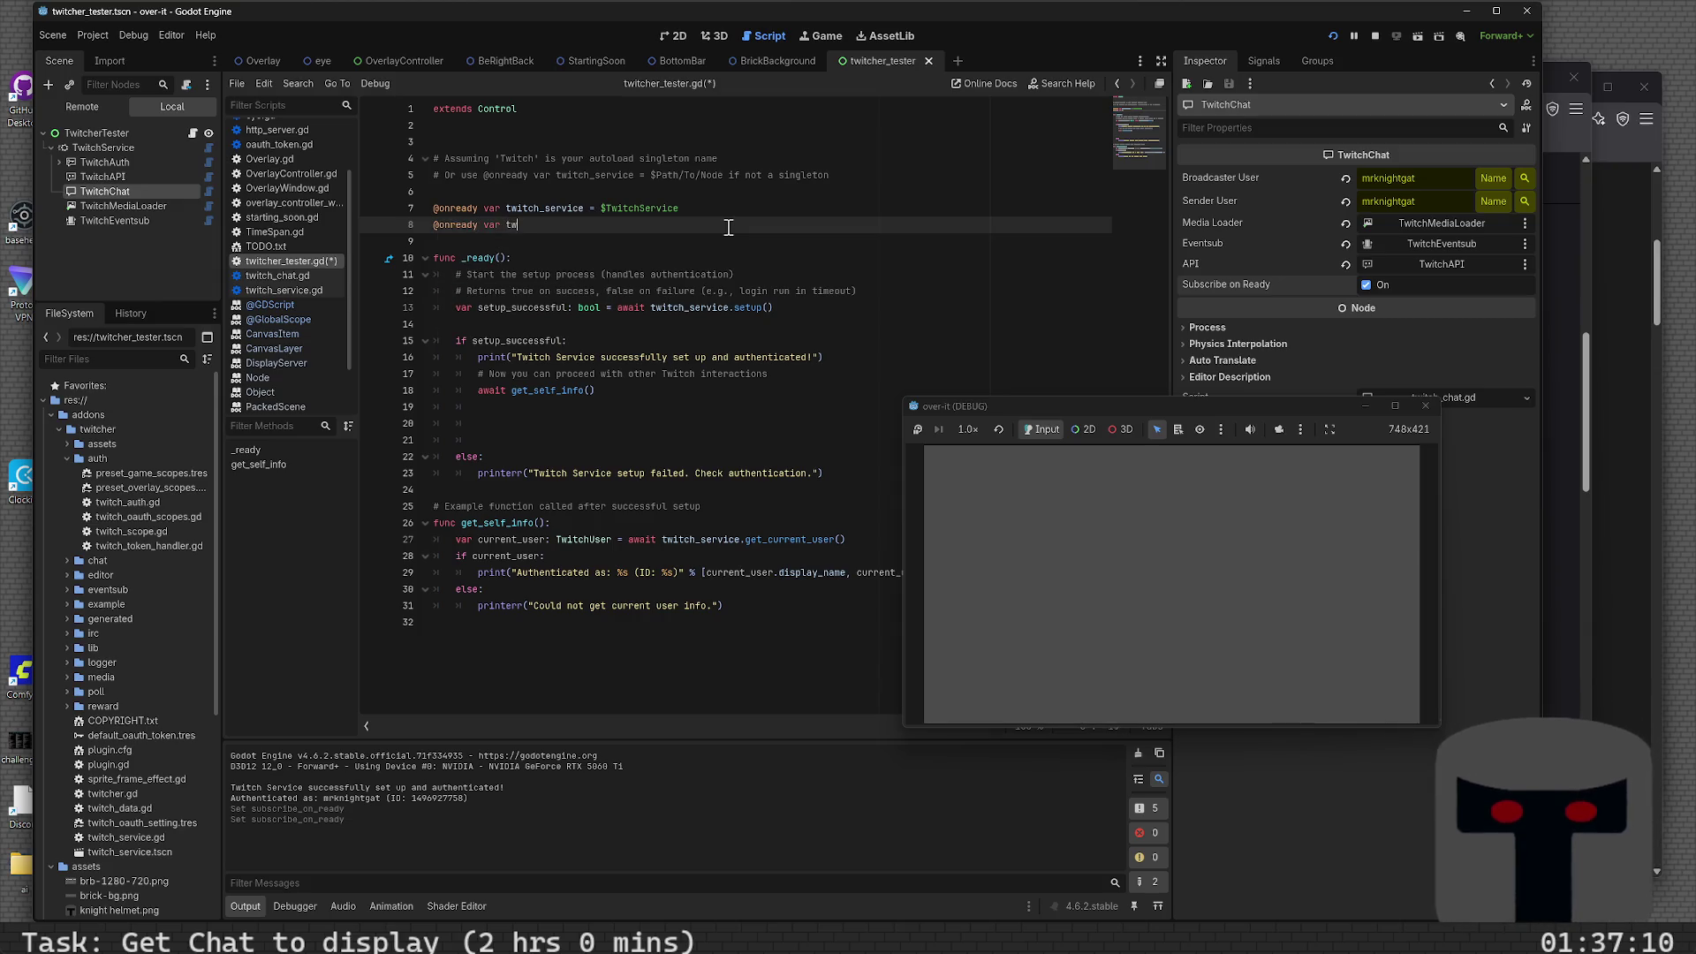
type("itch_c")
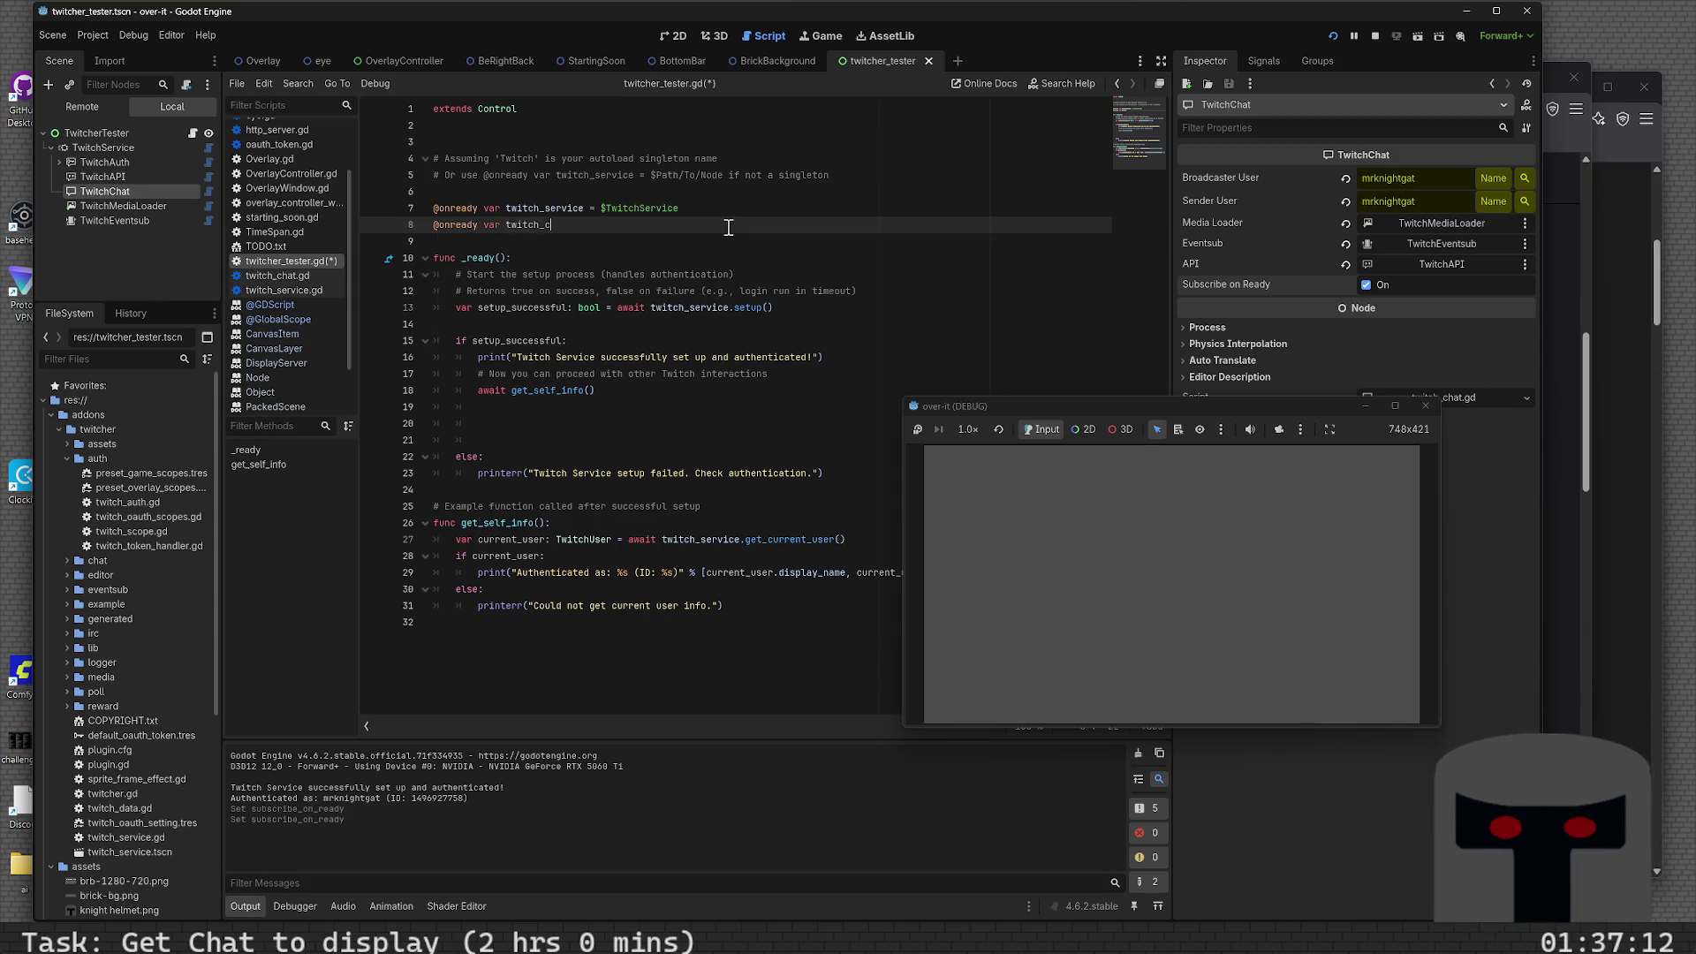
type("hat = $")
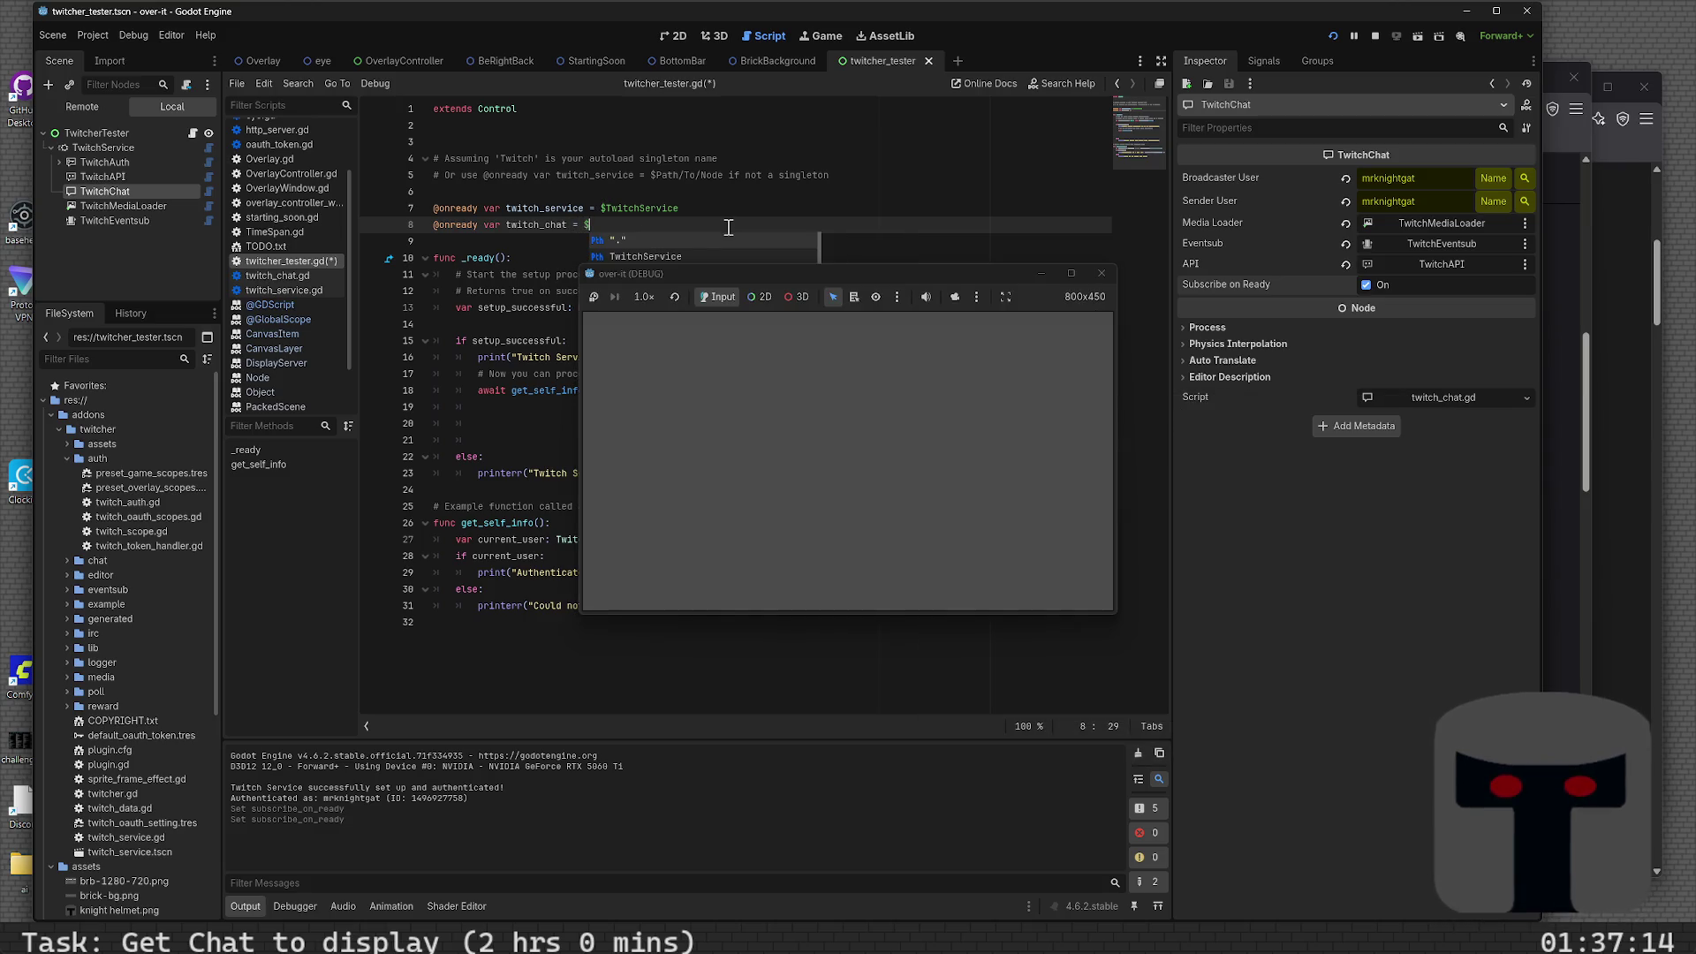
type("Twit")
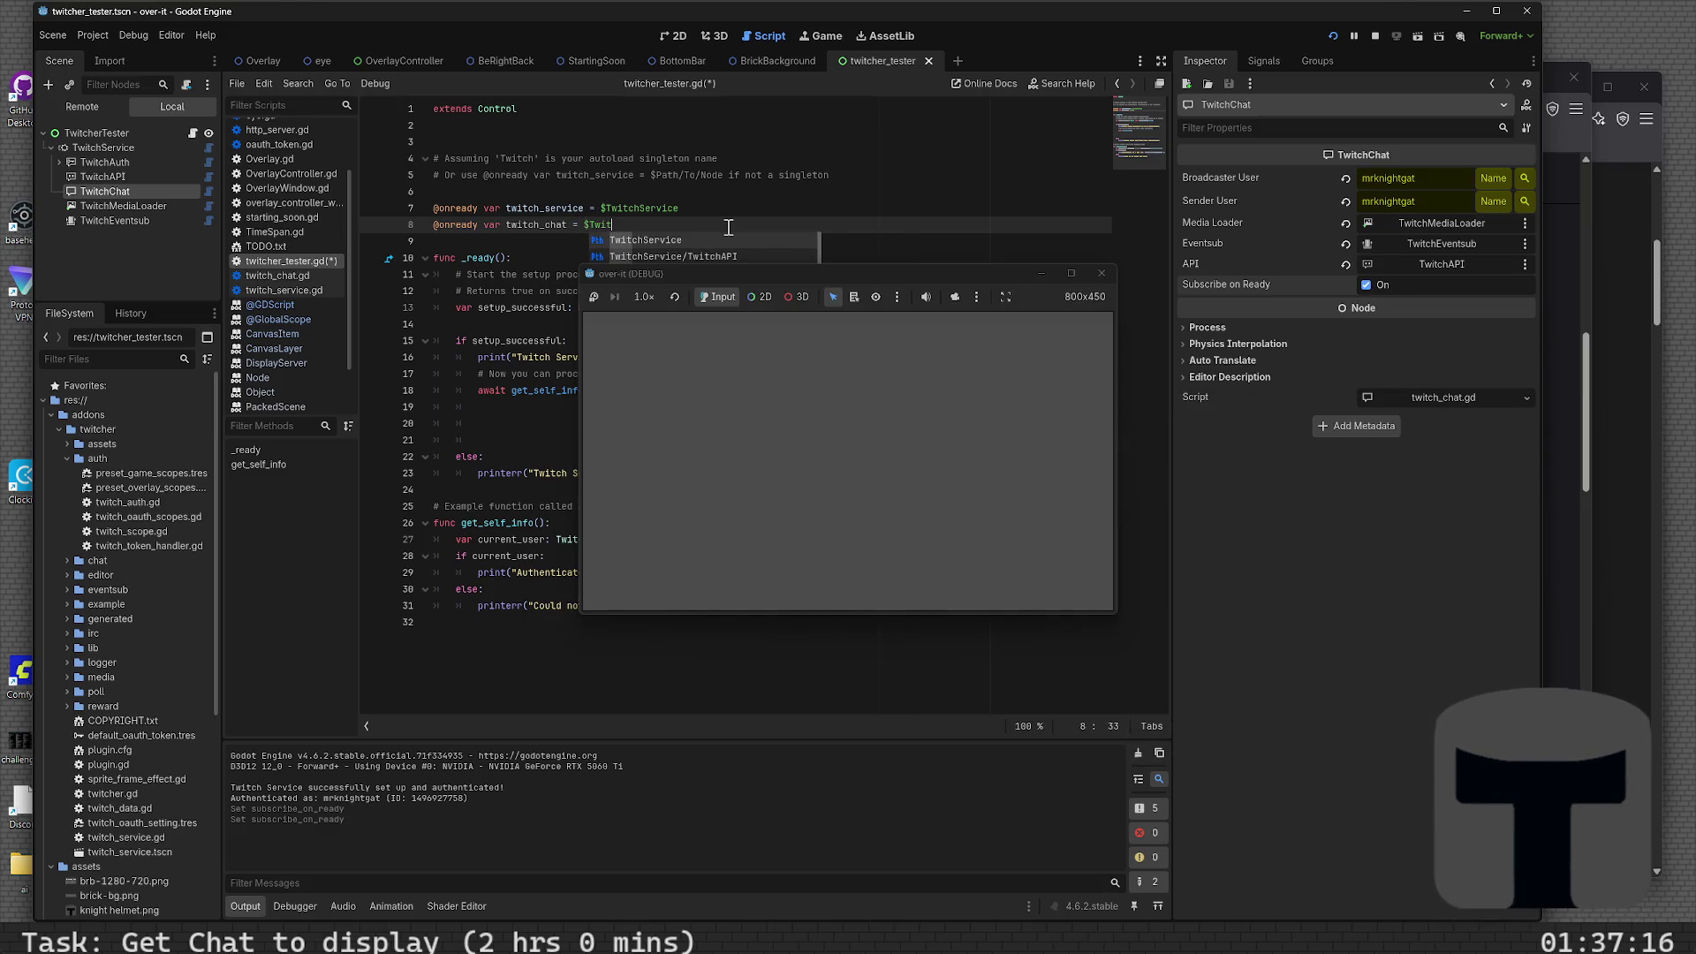
key("BackSpace")
key("BackSpace")
key("BackSpace")
type("Chat")
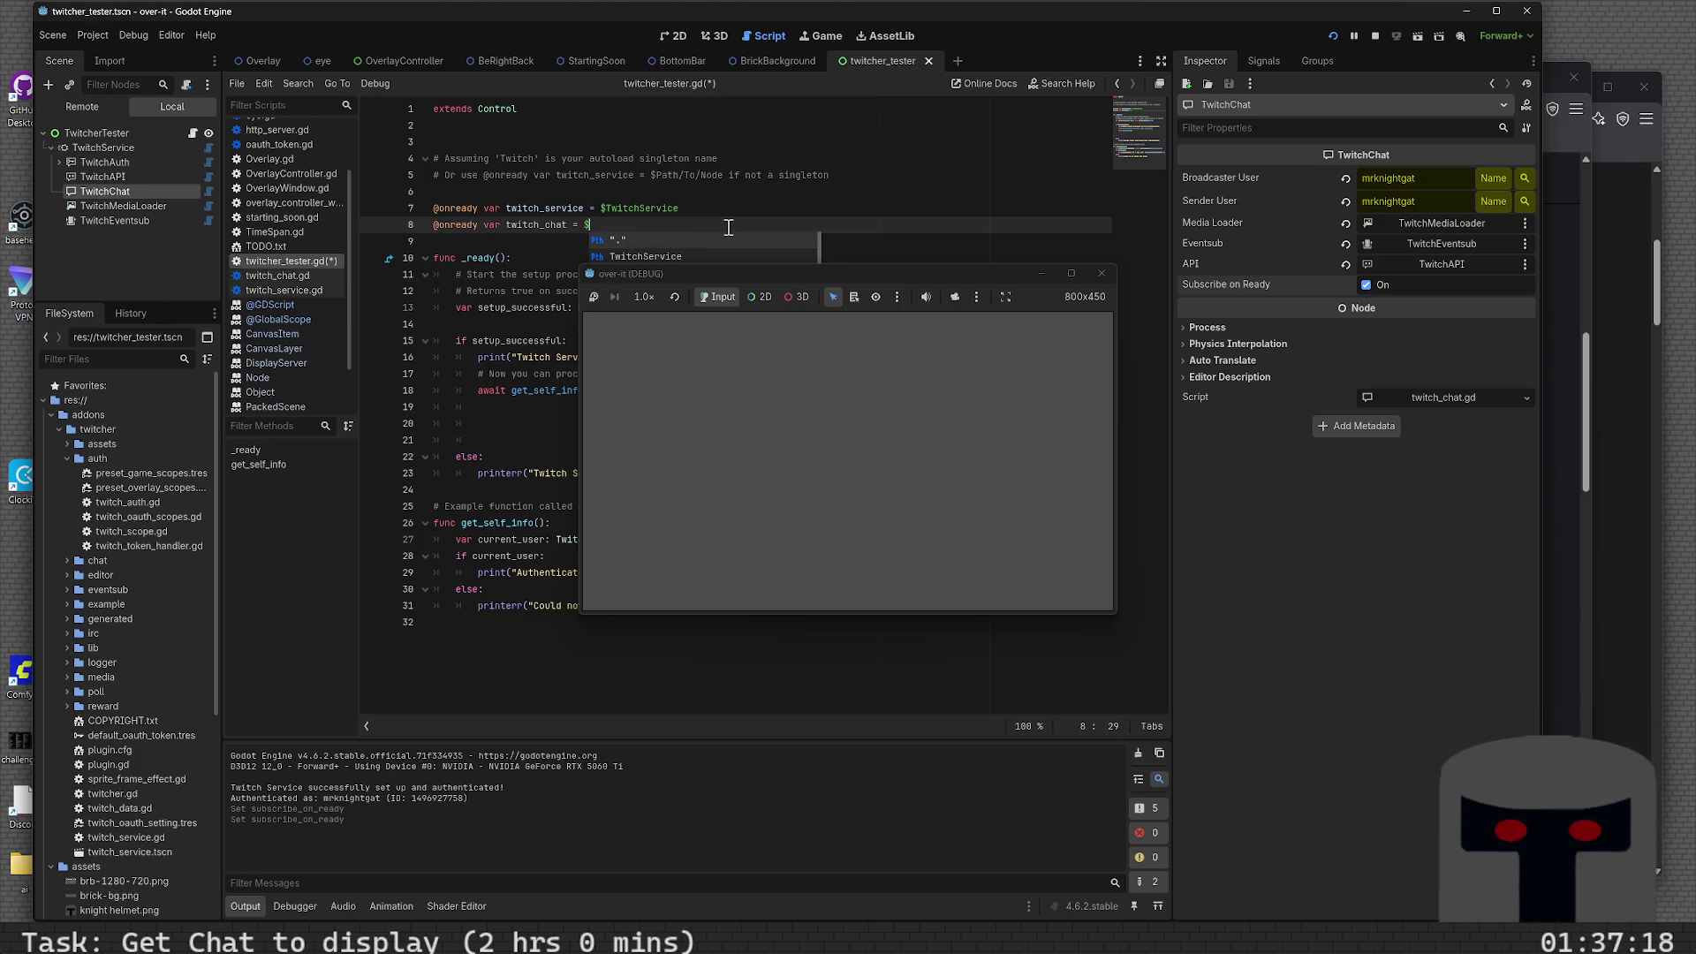
key("Return")
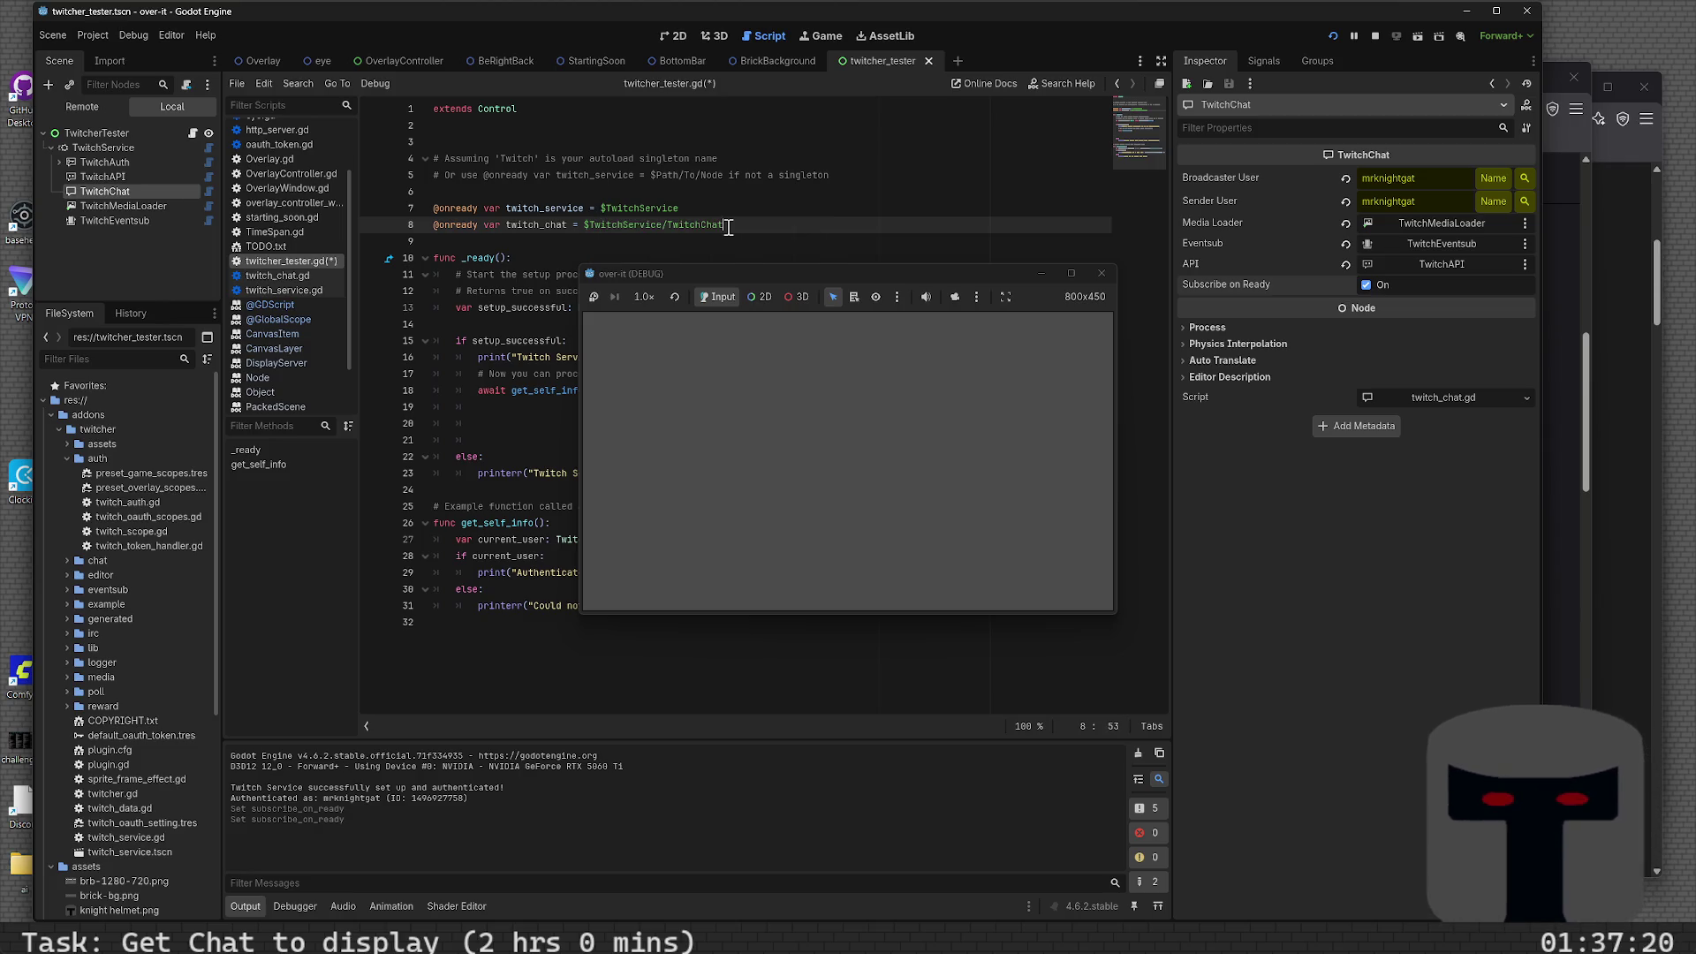
left_click(1101, 274)
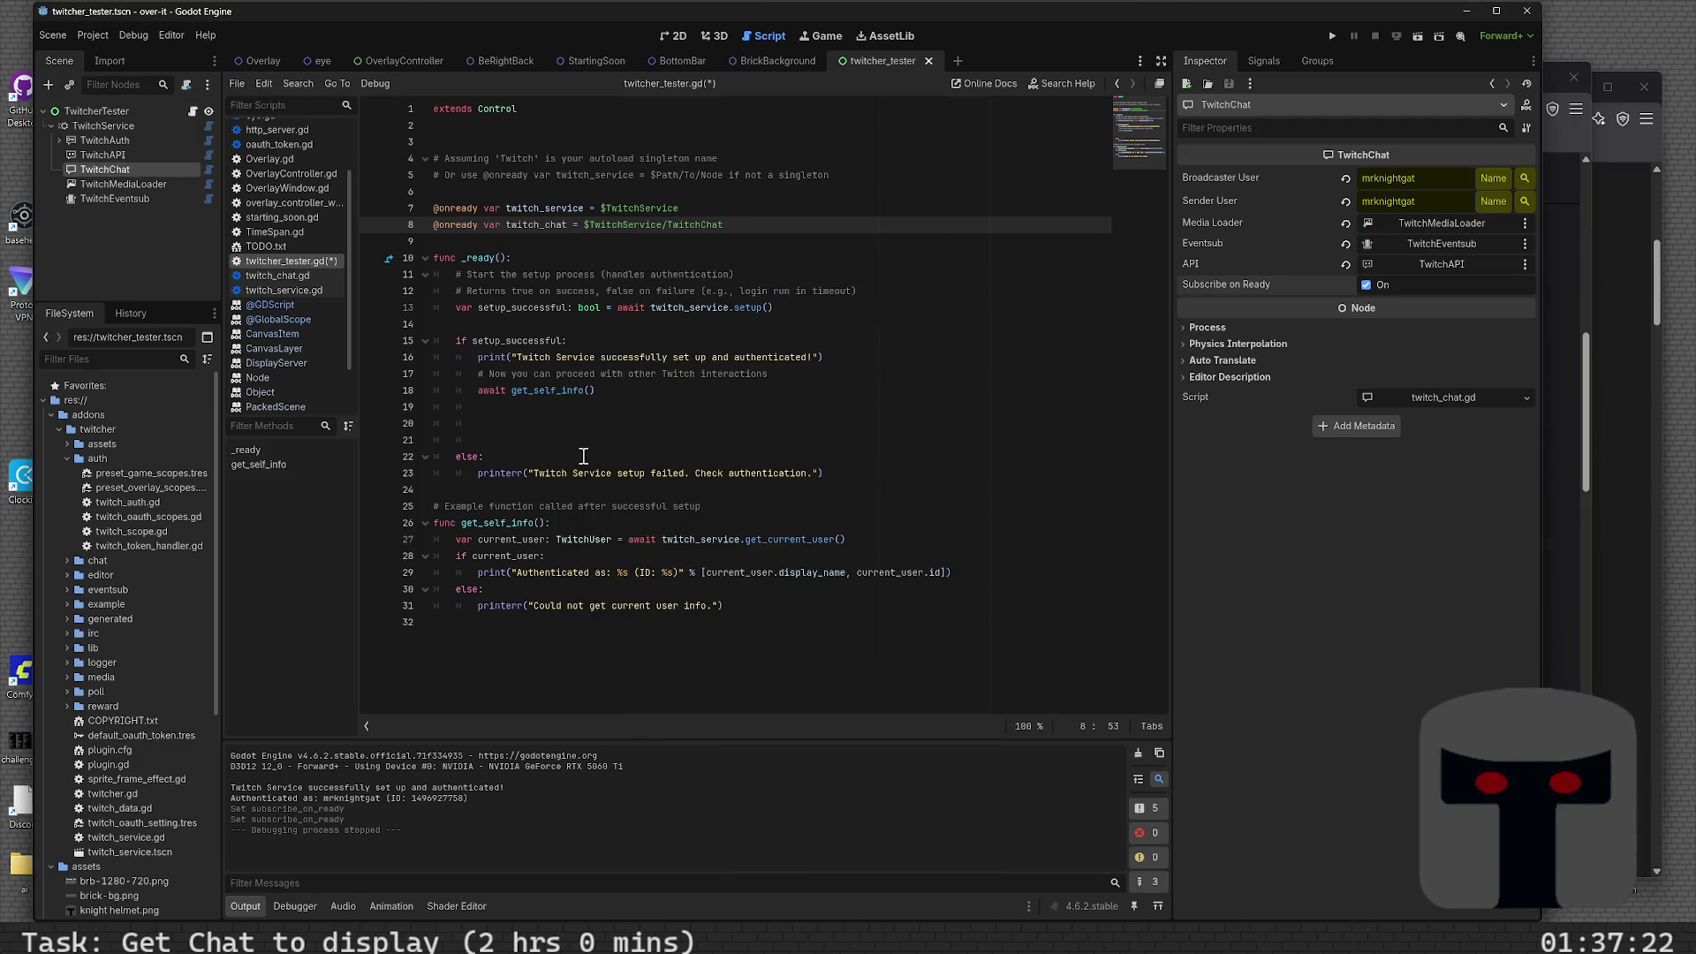
- Write twitch_chat.send_message("Can I send a message?") on line 20 and save twitcher_tester.gd
left_click(605, 425)
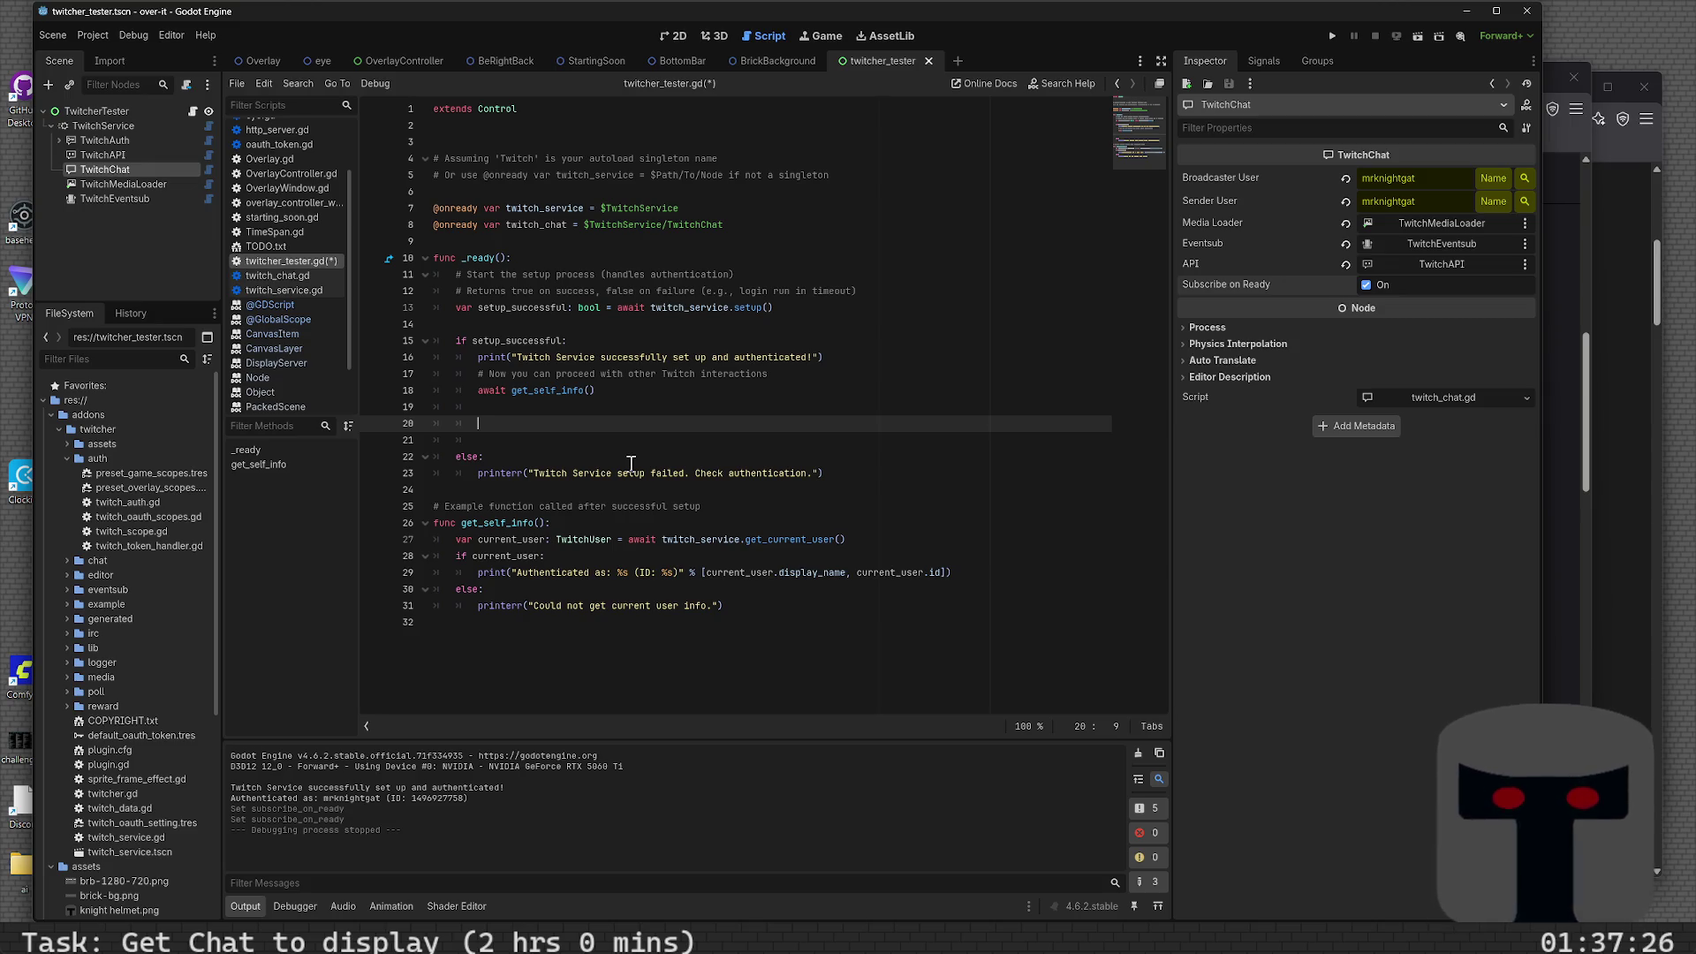
type("c")
key("BackSpace")
type("t")
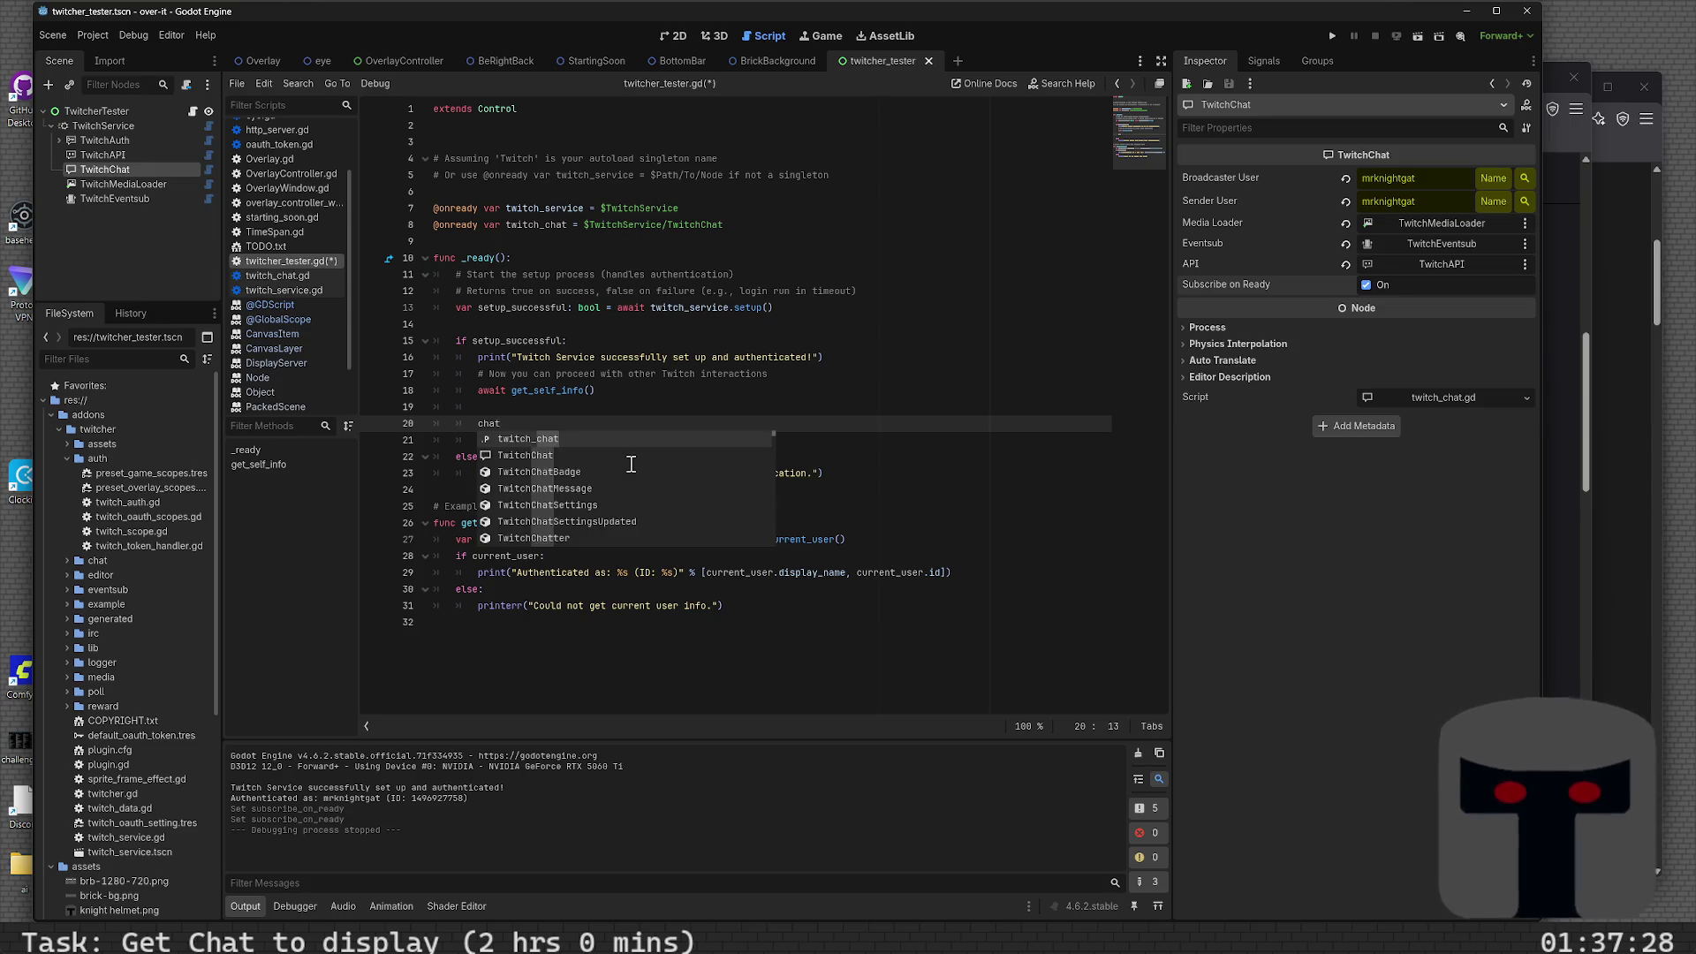
type("witch_chat.")
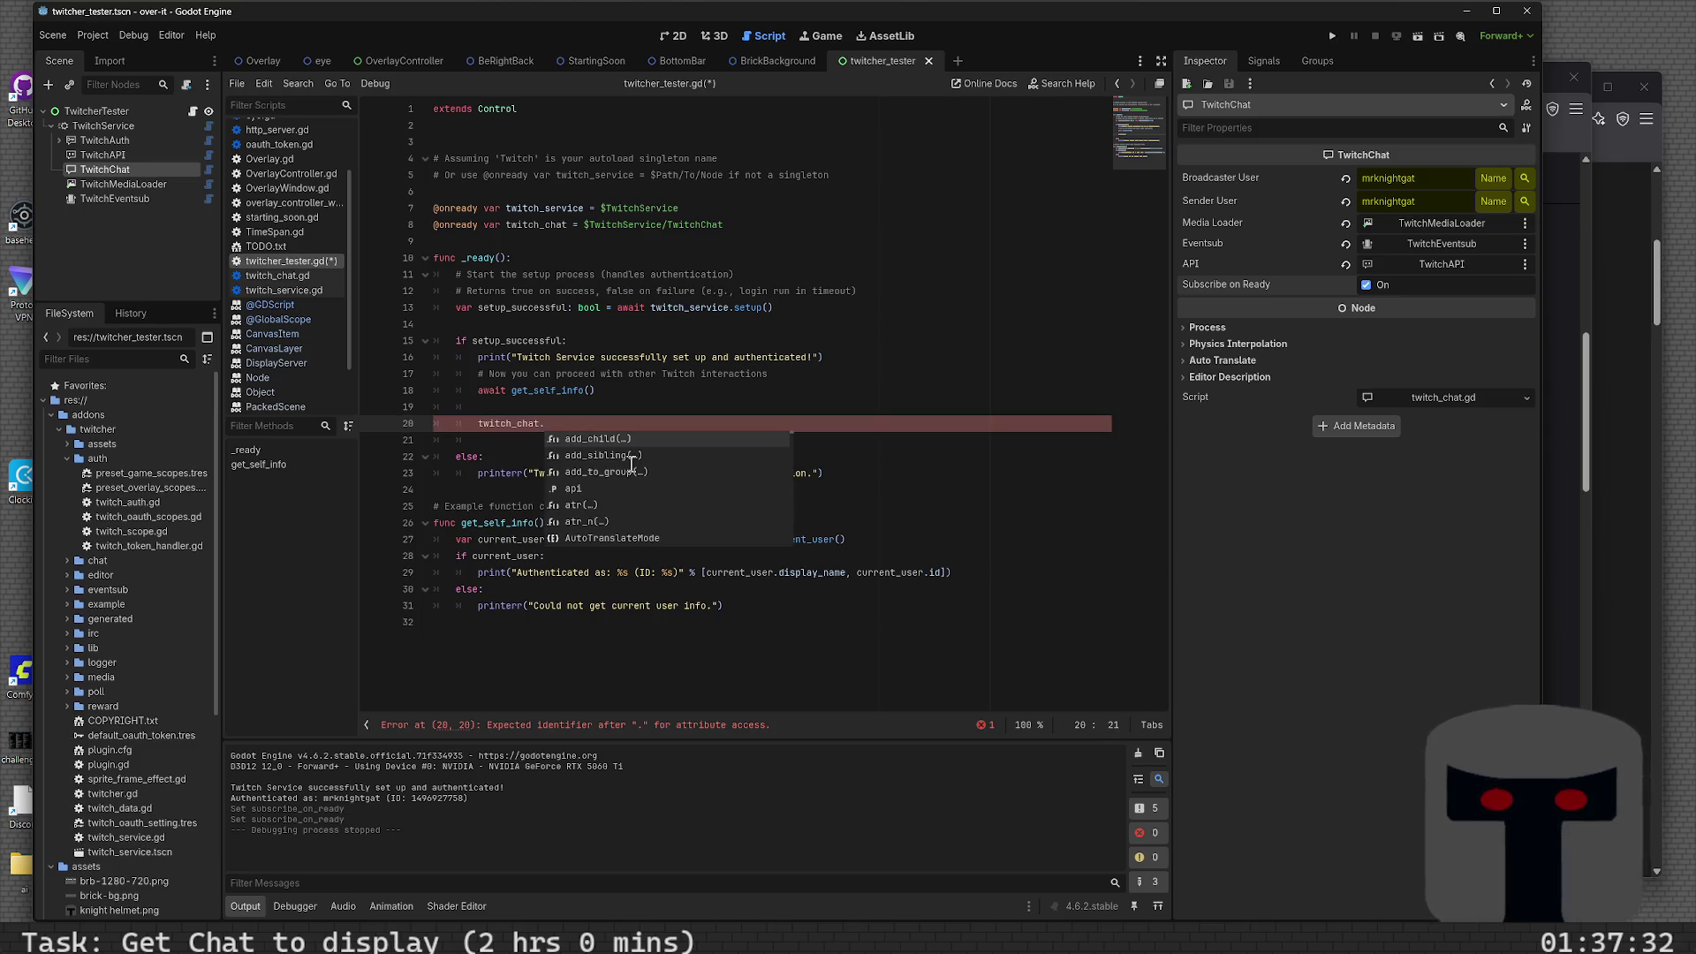
key("Down")
key("Down")
key("Down")
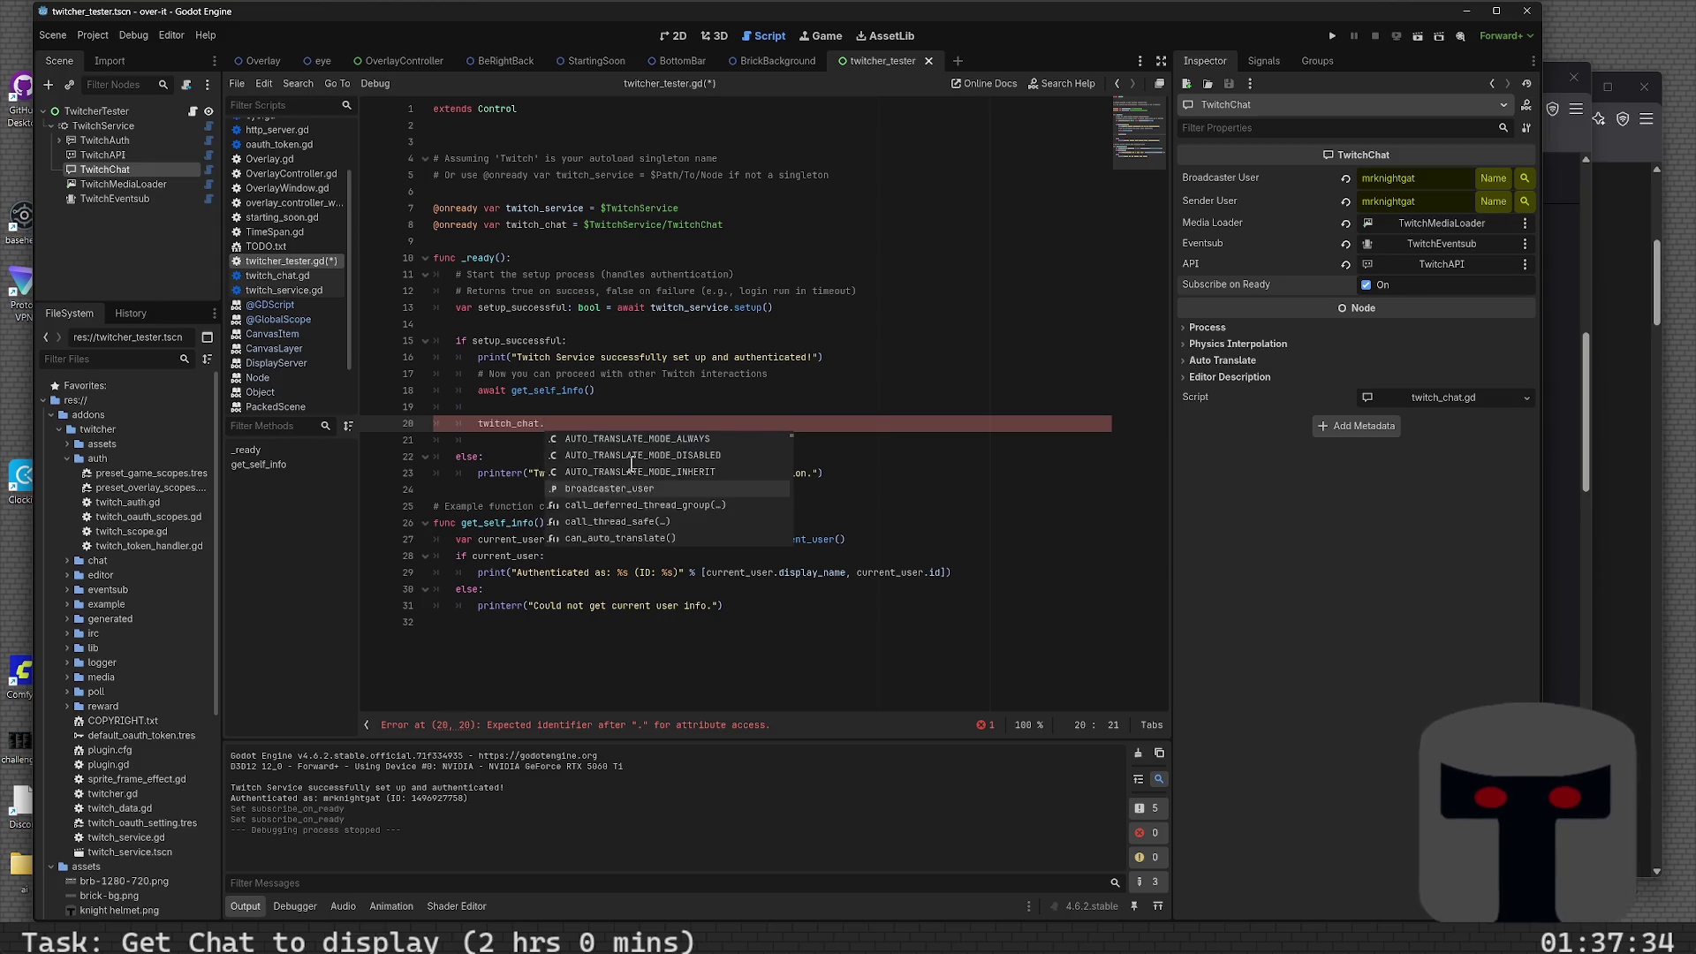
type("swen")
key("BackSpace")
key("BackSpace")
key("BackSpace")
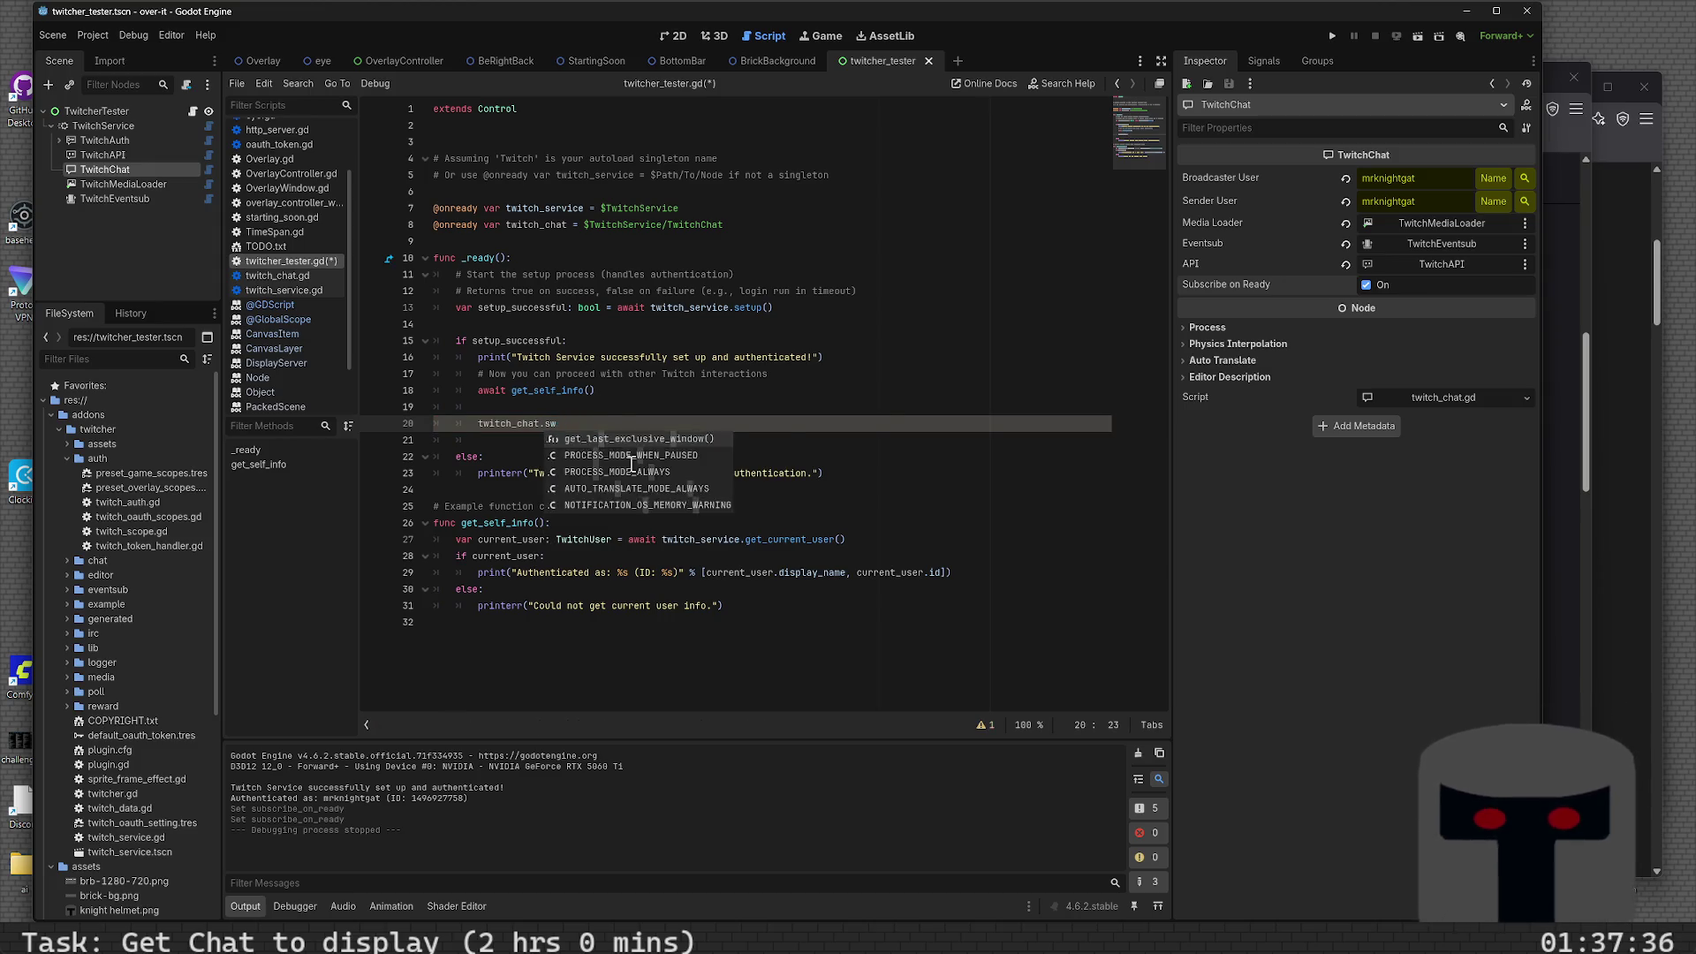
type("nd_")
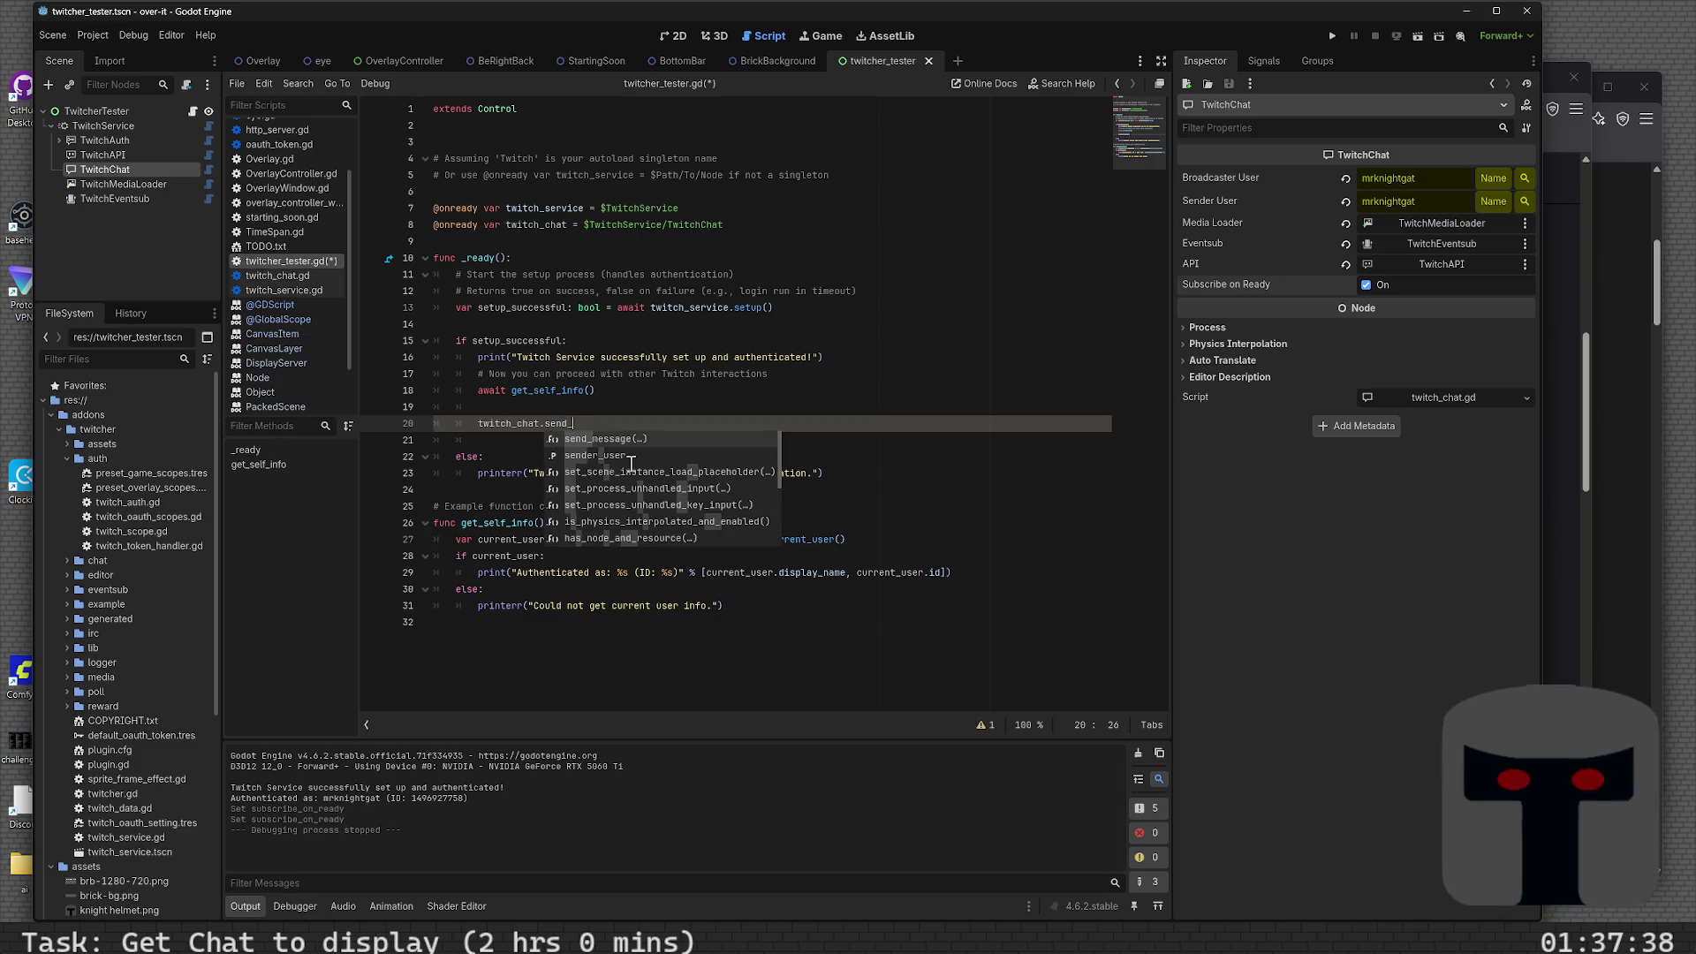
key("Return")
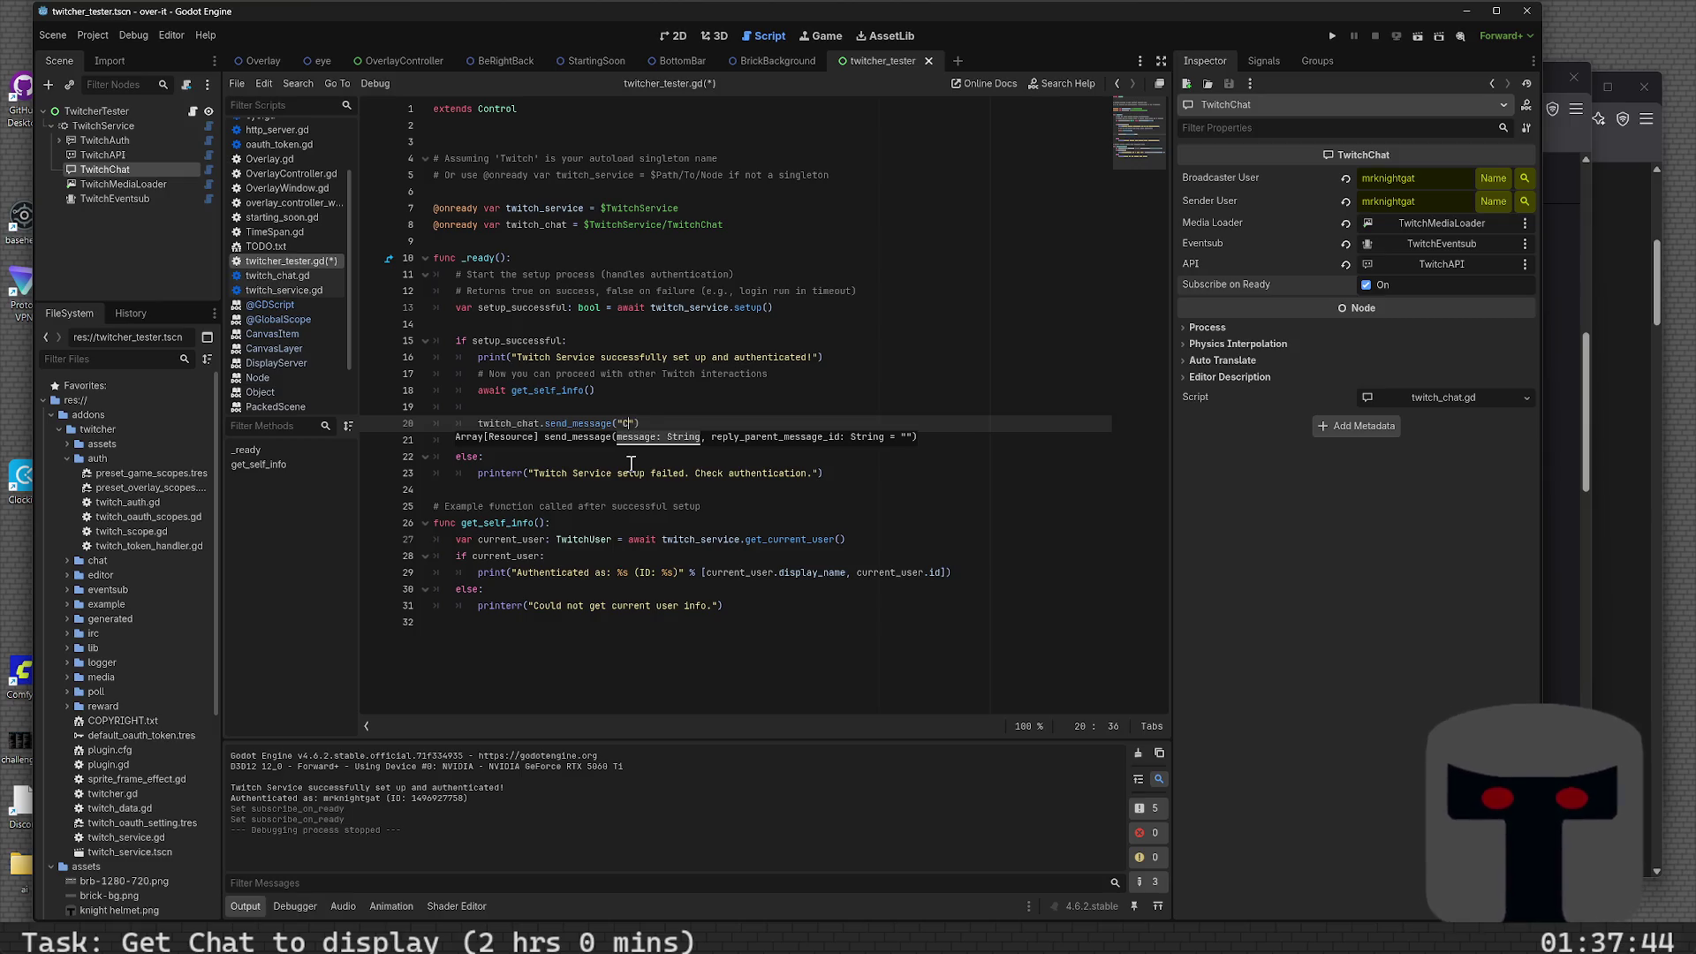
type("an I send a m")
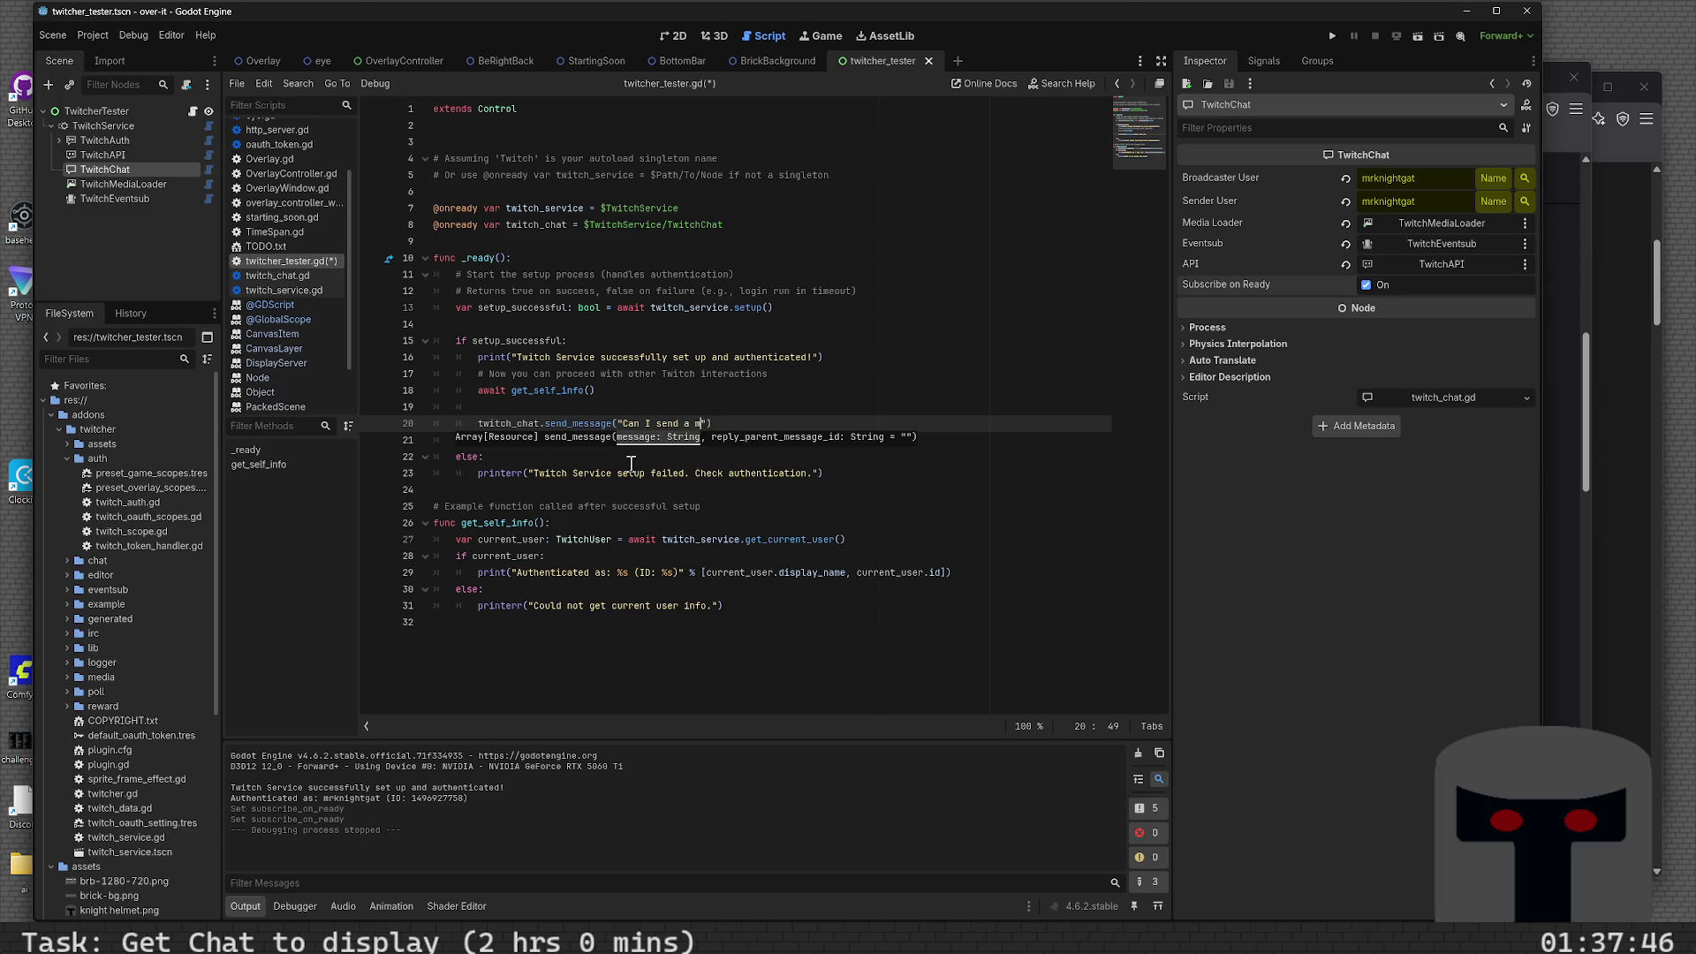
type("essage?")
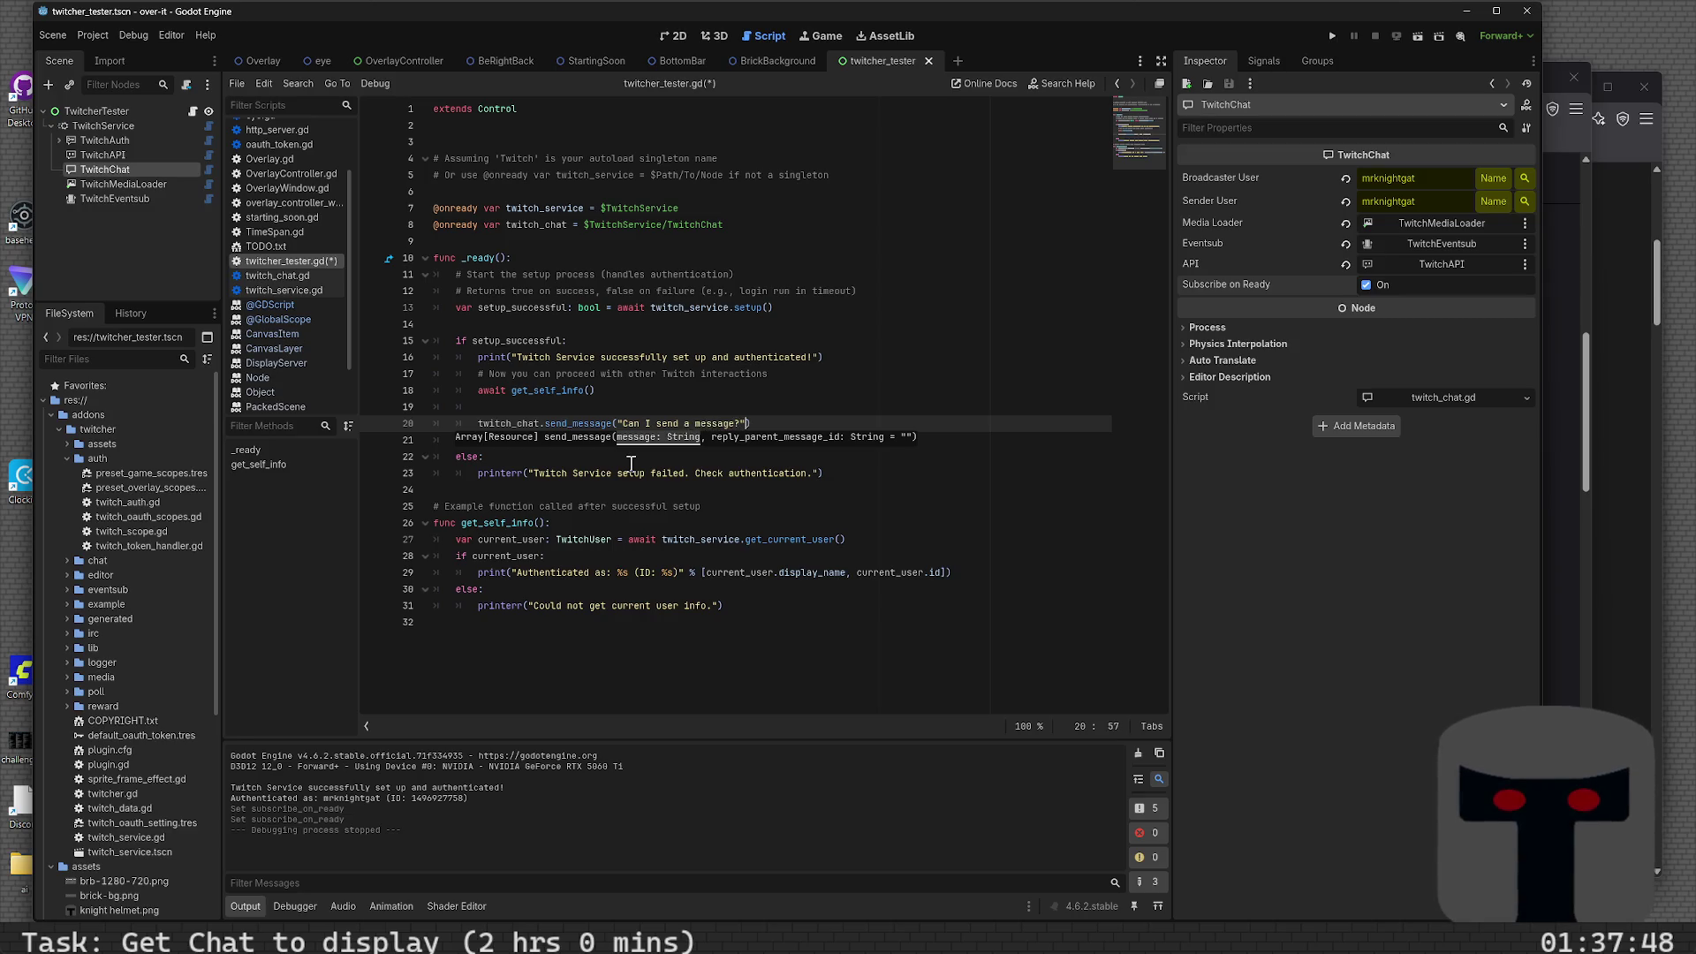
key("Right")
key("ctrl+s")
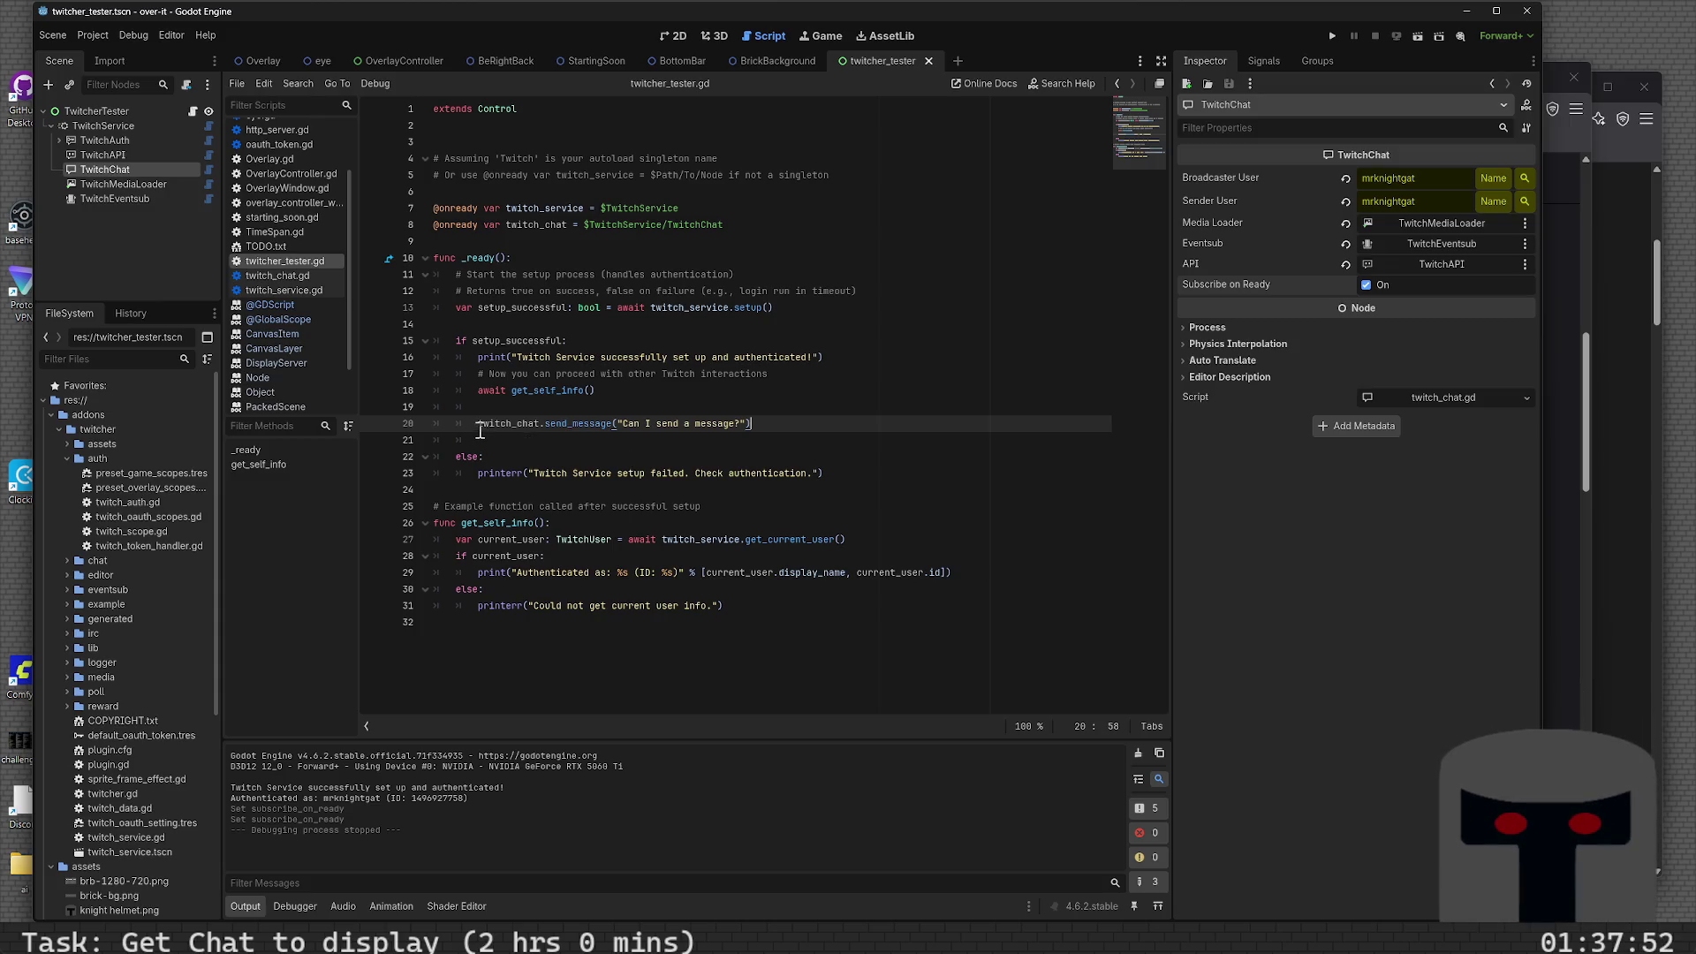
- Go to send_message's definition and select its Array[TwitchSendChatMessage.ResponseData] return type
left_click(568, 428, "ctrl")
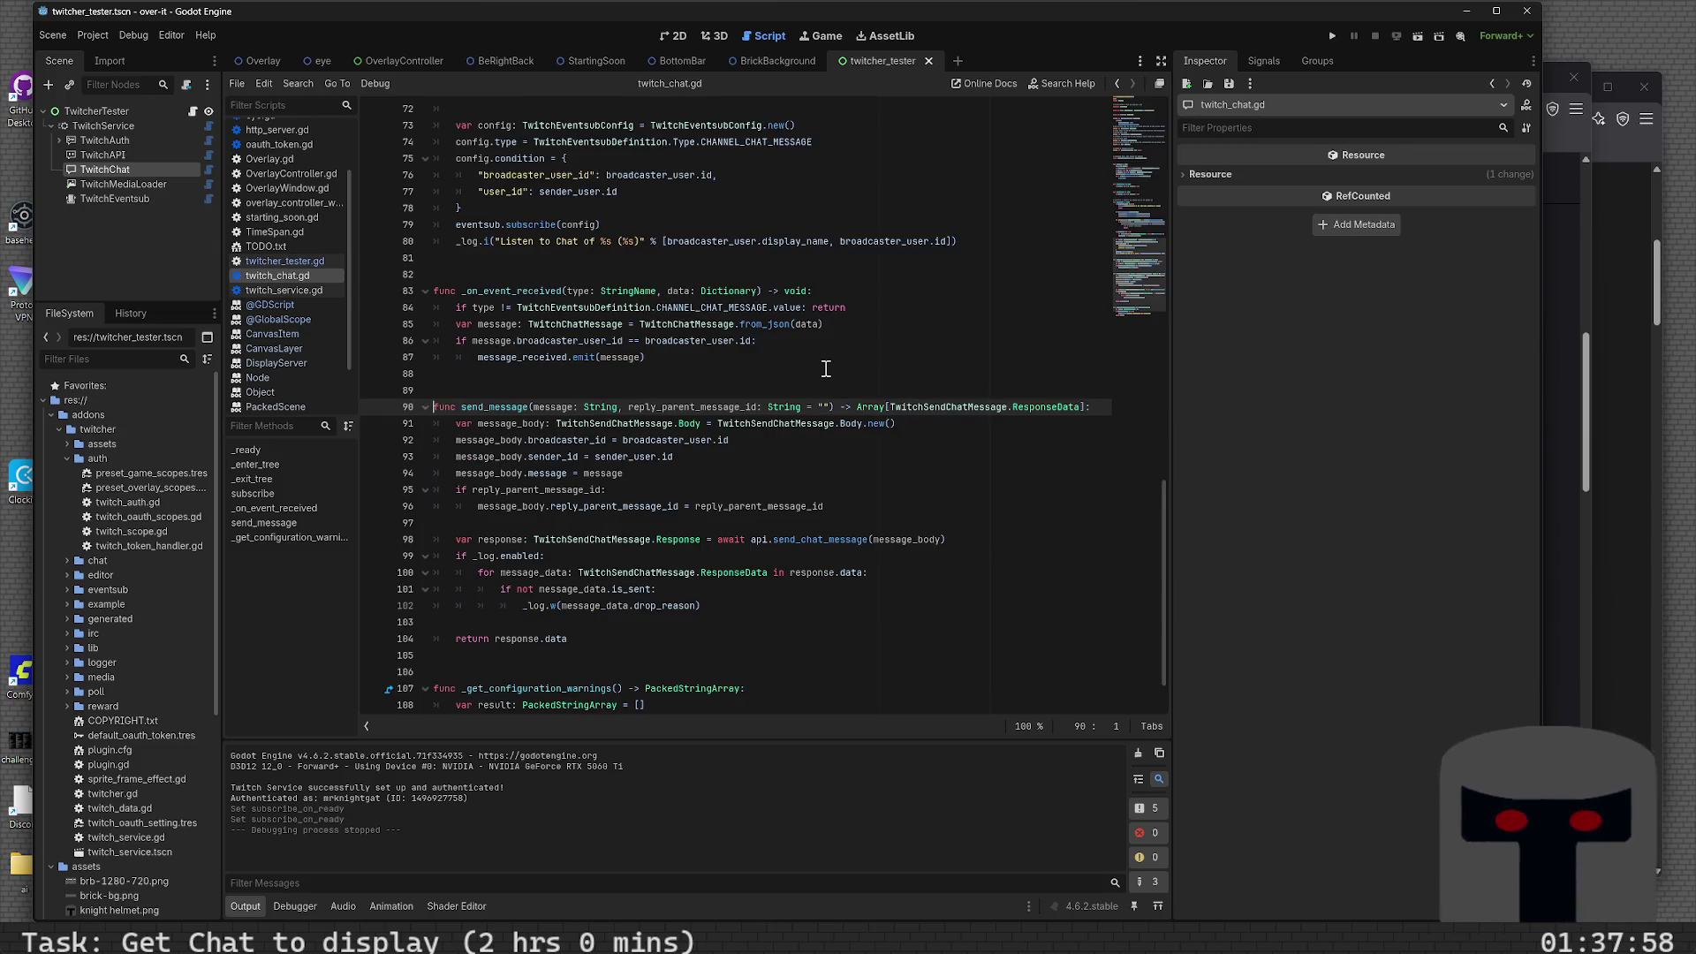
left_click(856, 407)
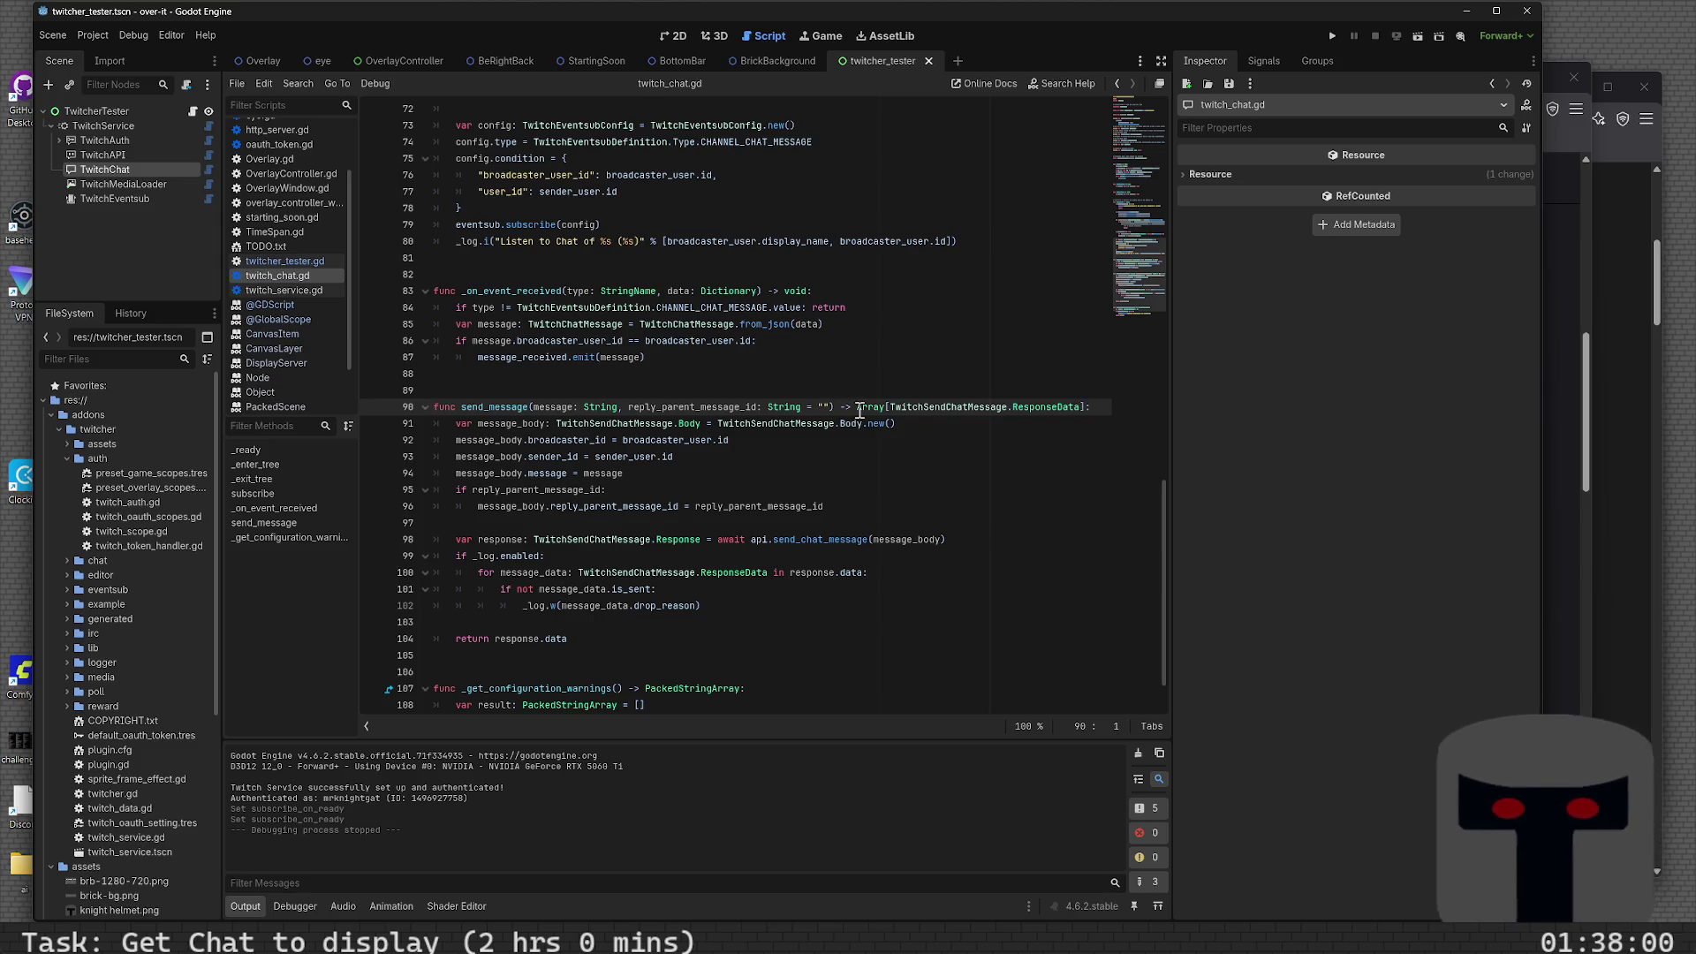
left_click(1091, 406, "shift")
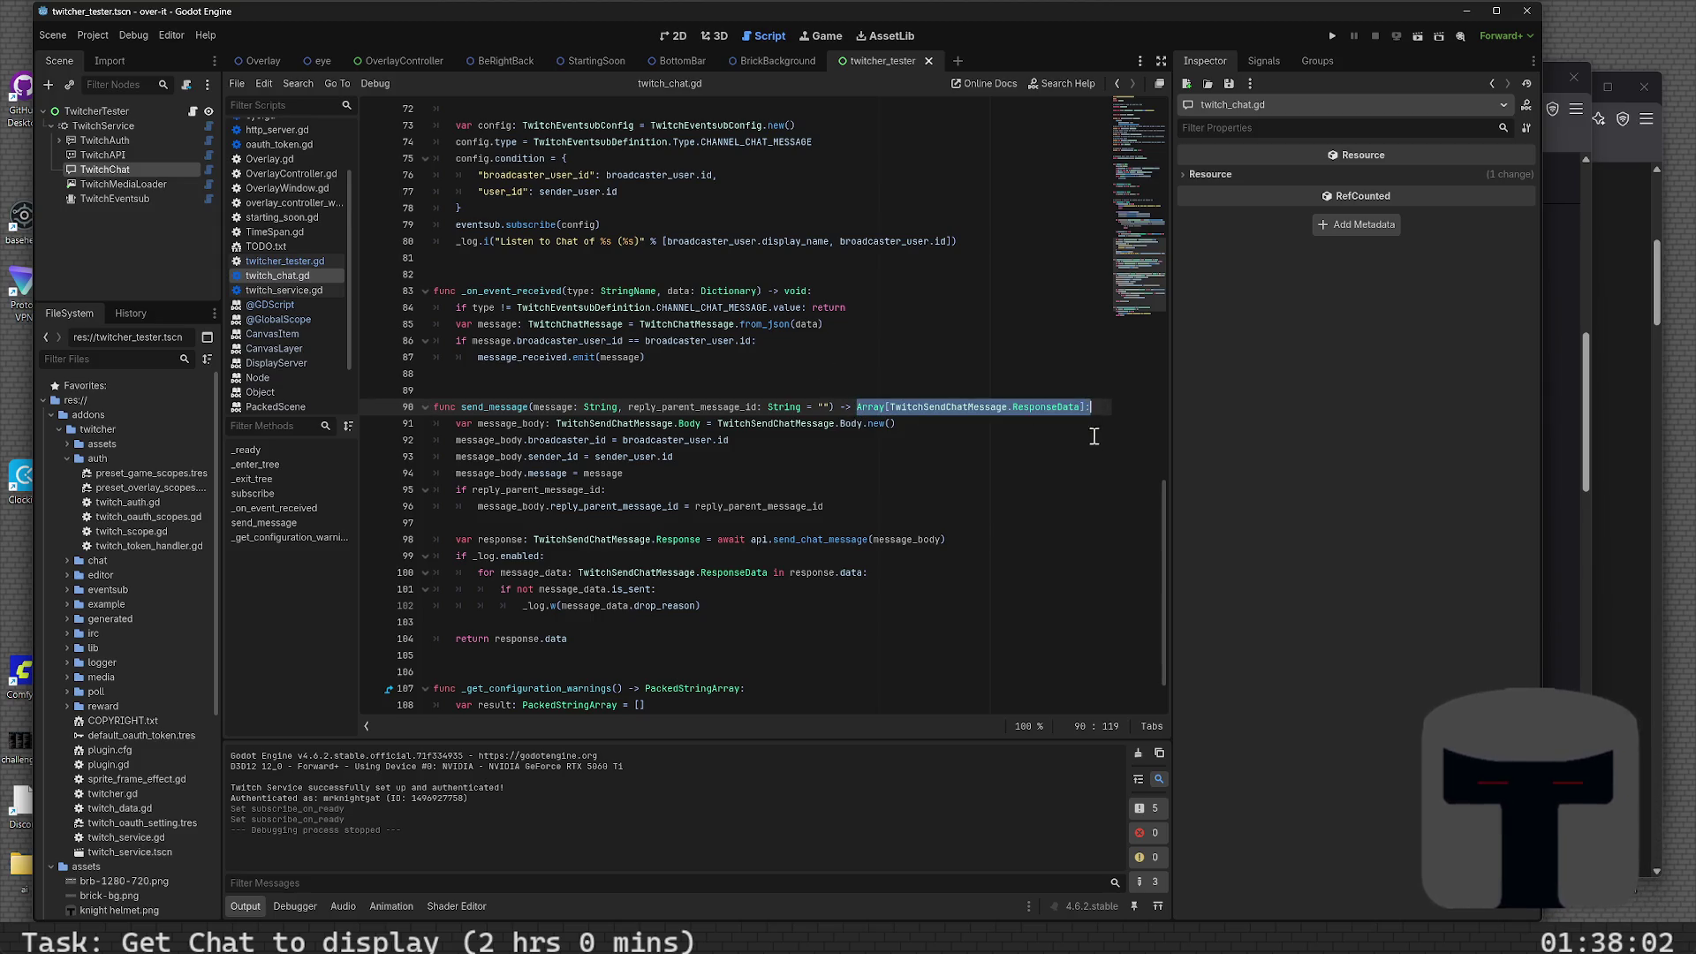
key("Left")
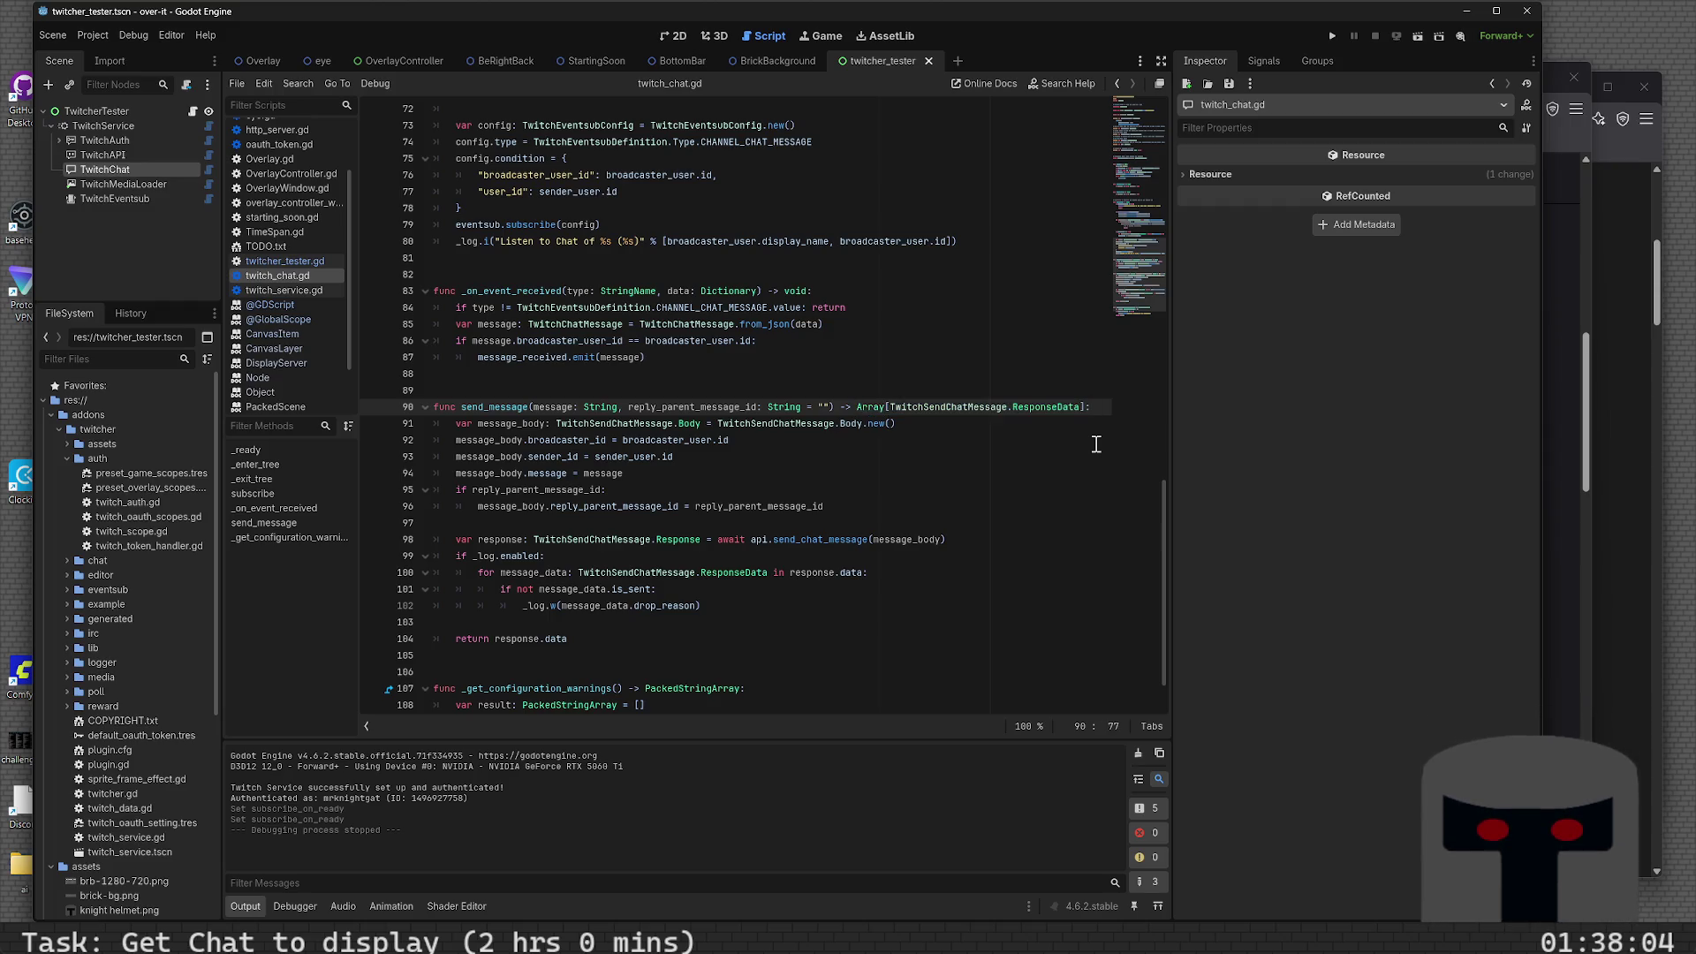
key("shift+End")
key("shift+Left")
key("ctrl+c")
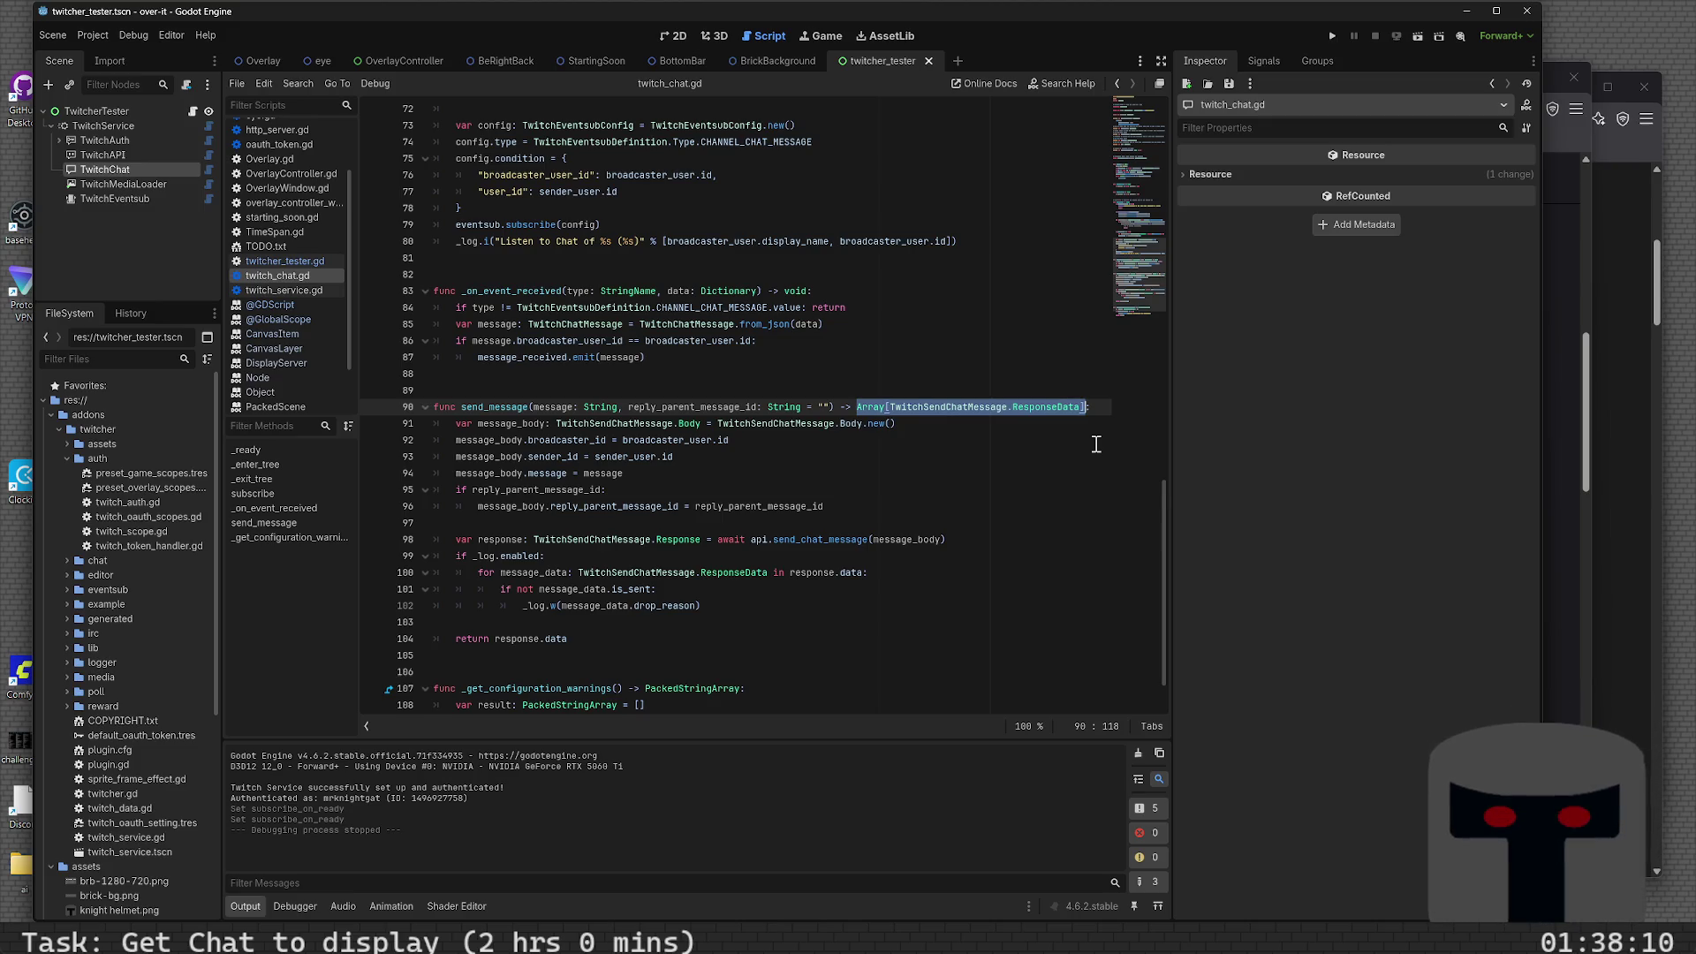
- Return to twitcher_tester.gd at line 20
key("ctrl+Home")
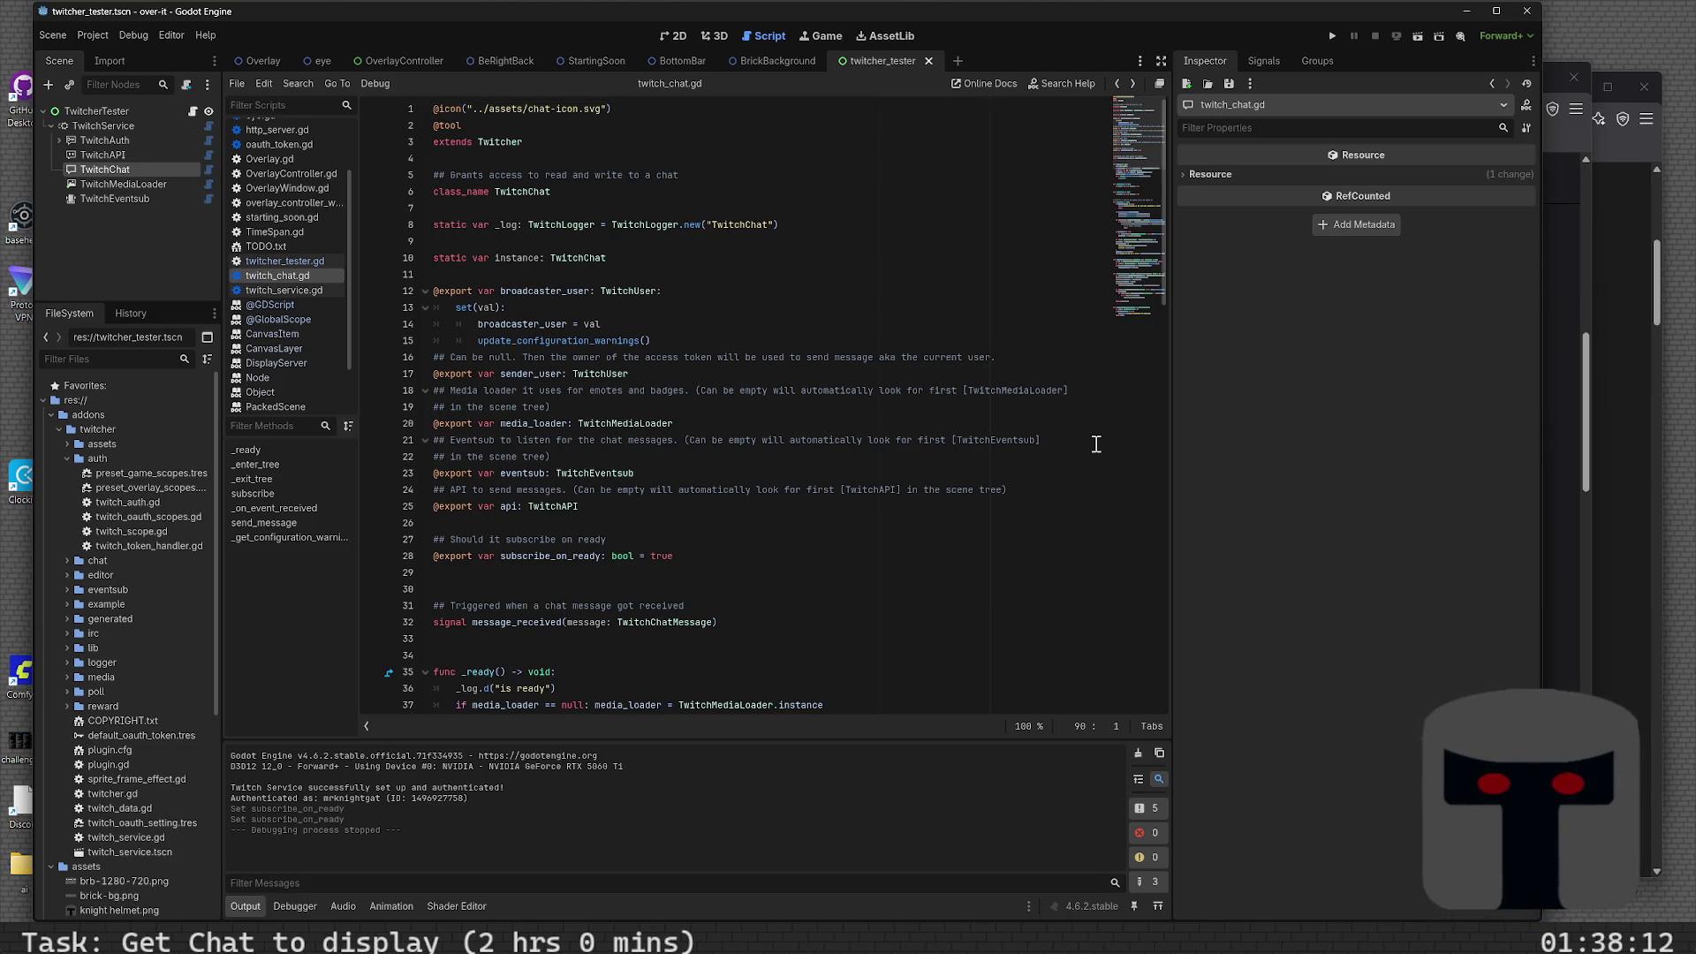
key("alt+Left")
key("Right")
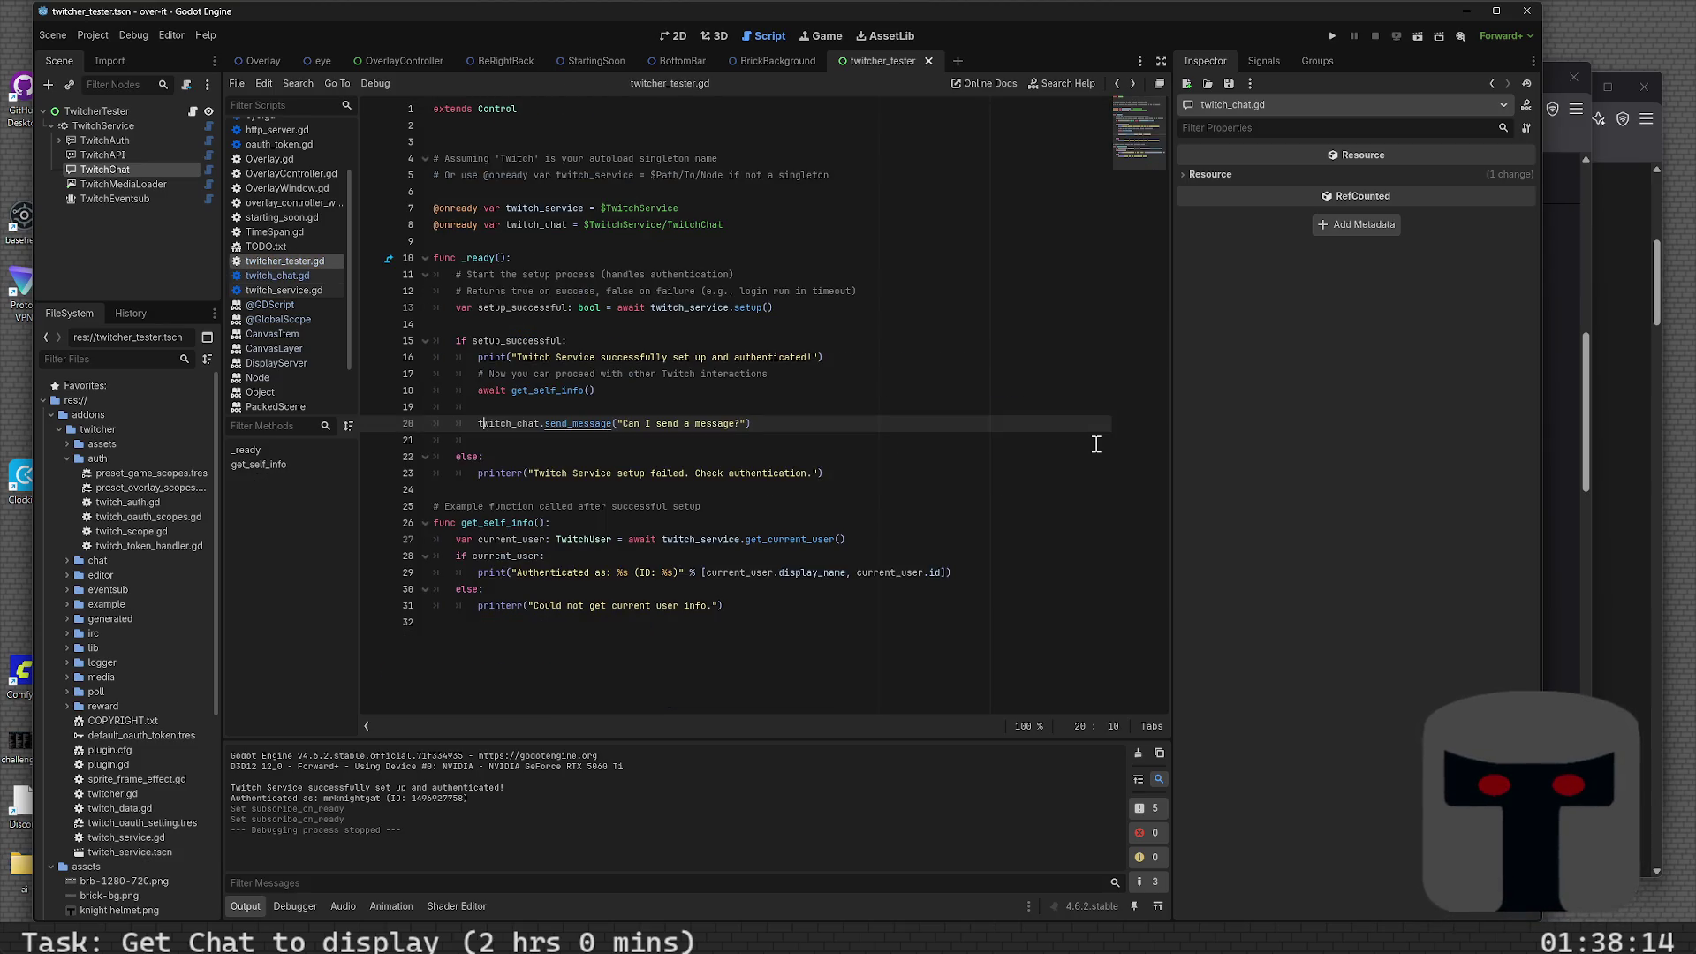
- Make line 20 read var response:Array[TwitchSendChatMessage.ResponseData] = twitch_chat.send_message(...)
key("ctrl+v")
type("=")
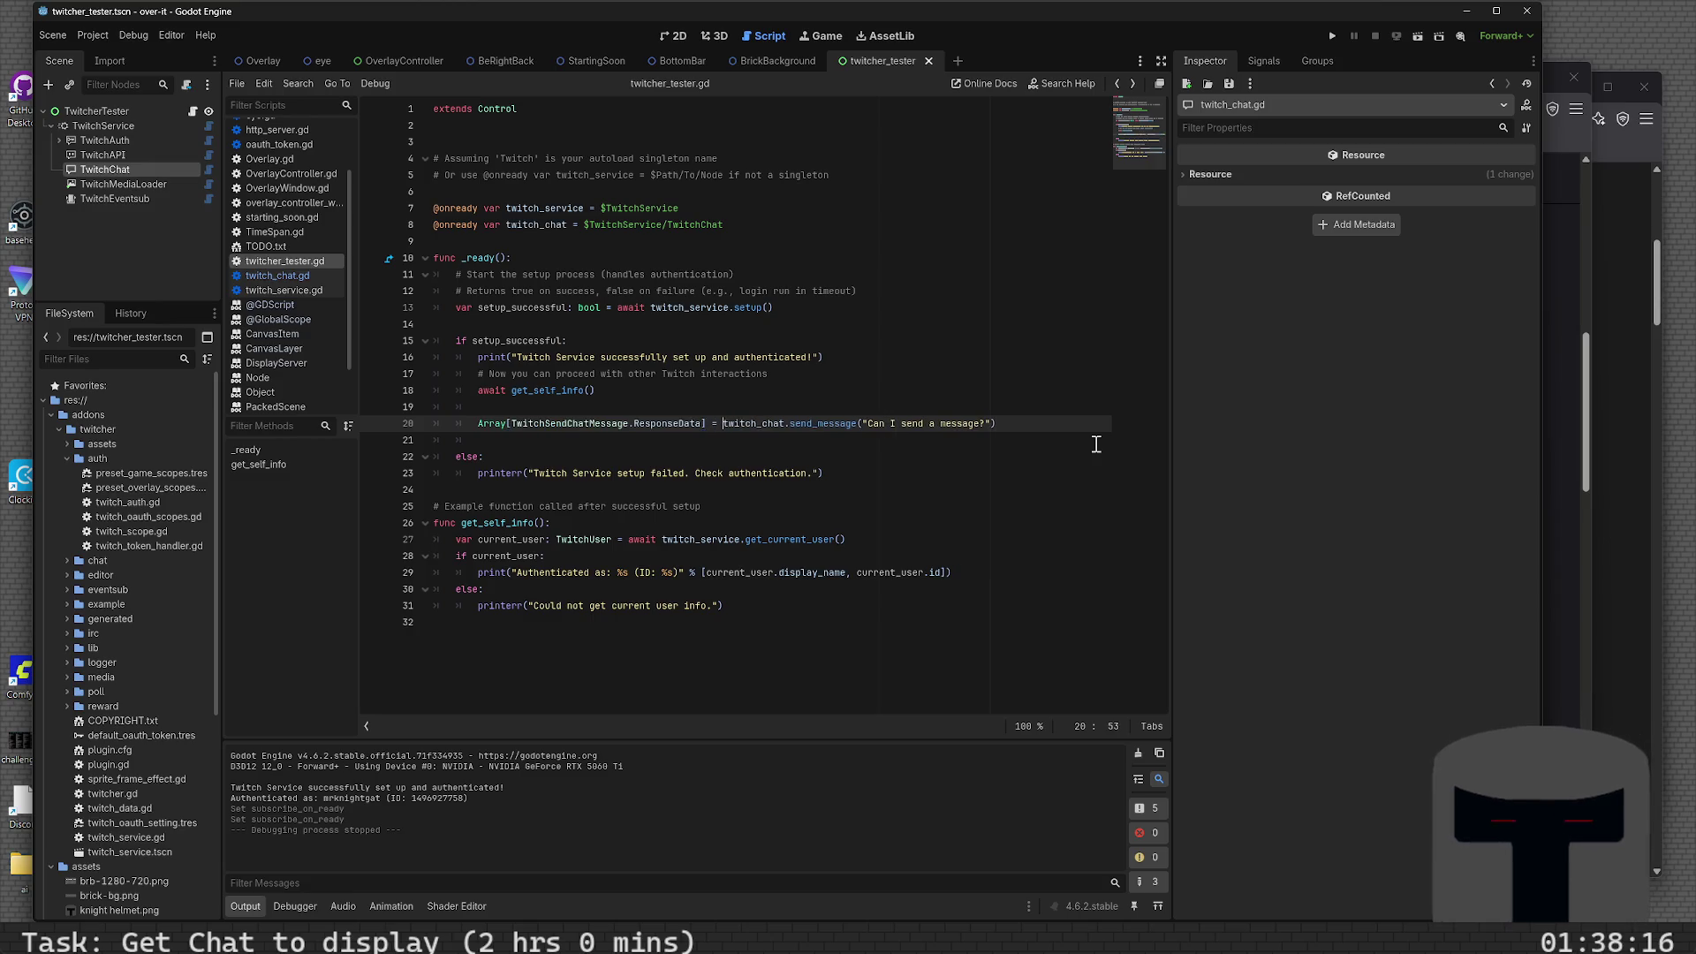
key("Home")
type("varesponse")
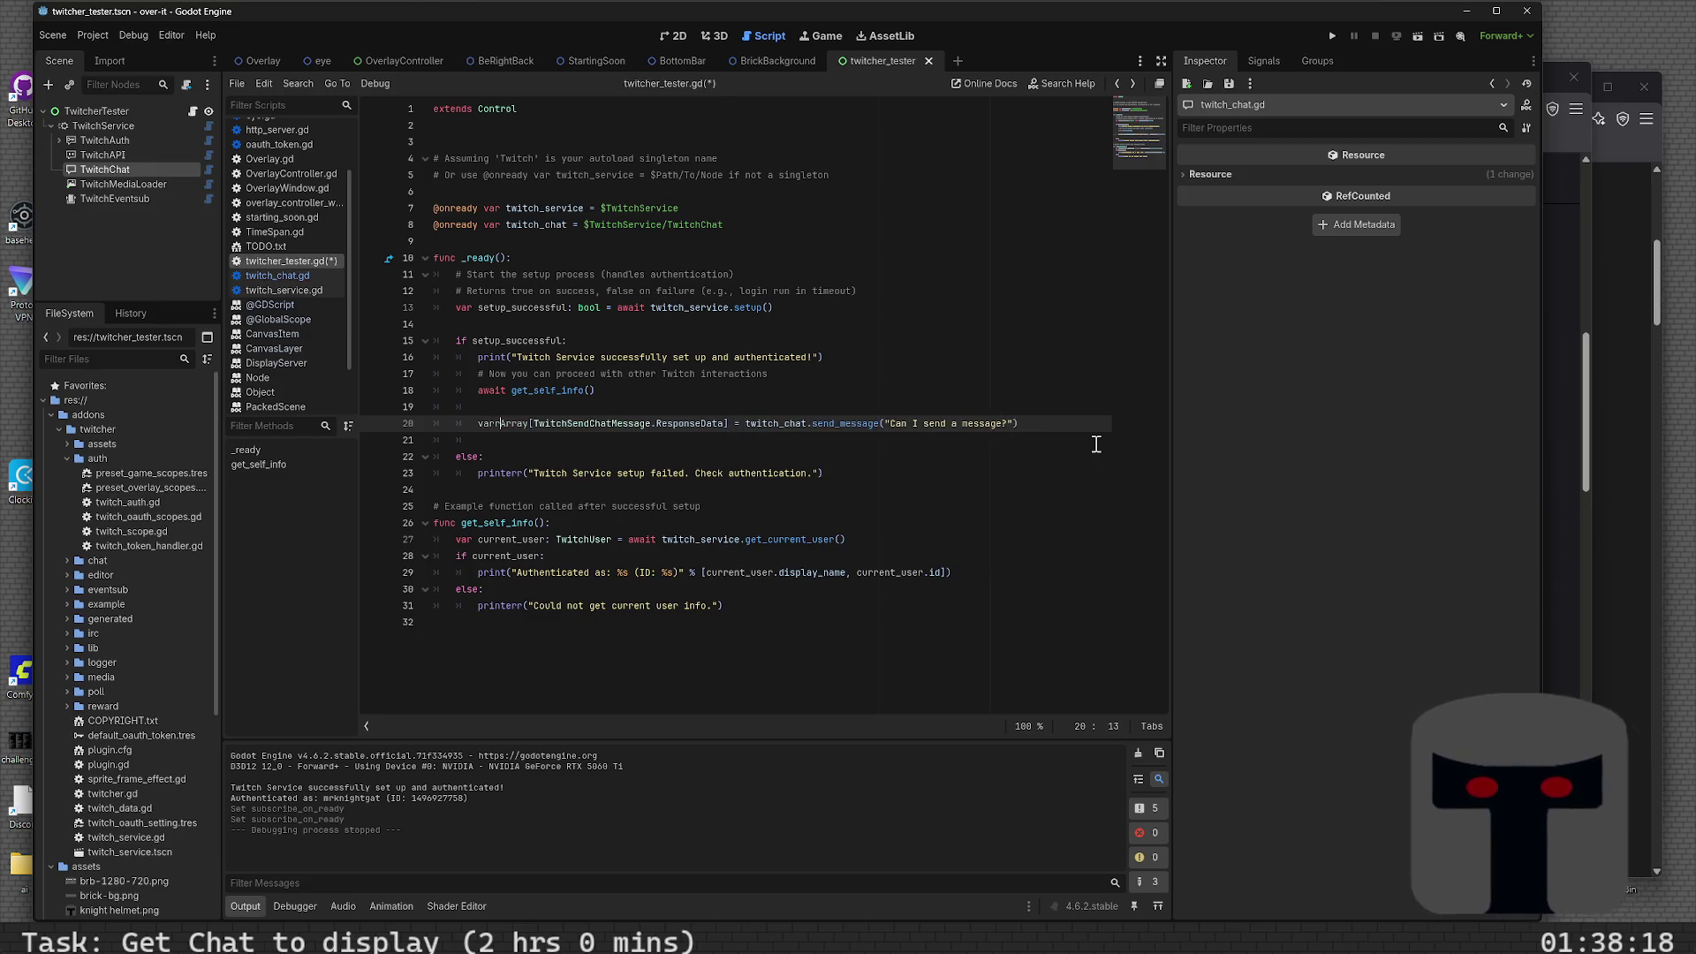
key("BackSpace")
key("BackSpace")
key("BackSpace")
type("r response:")
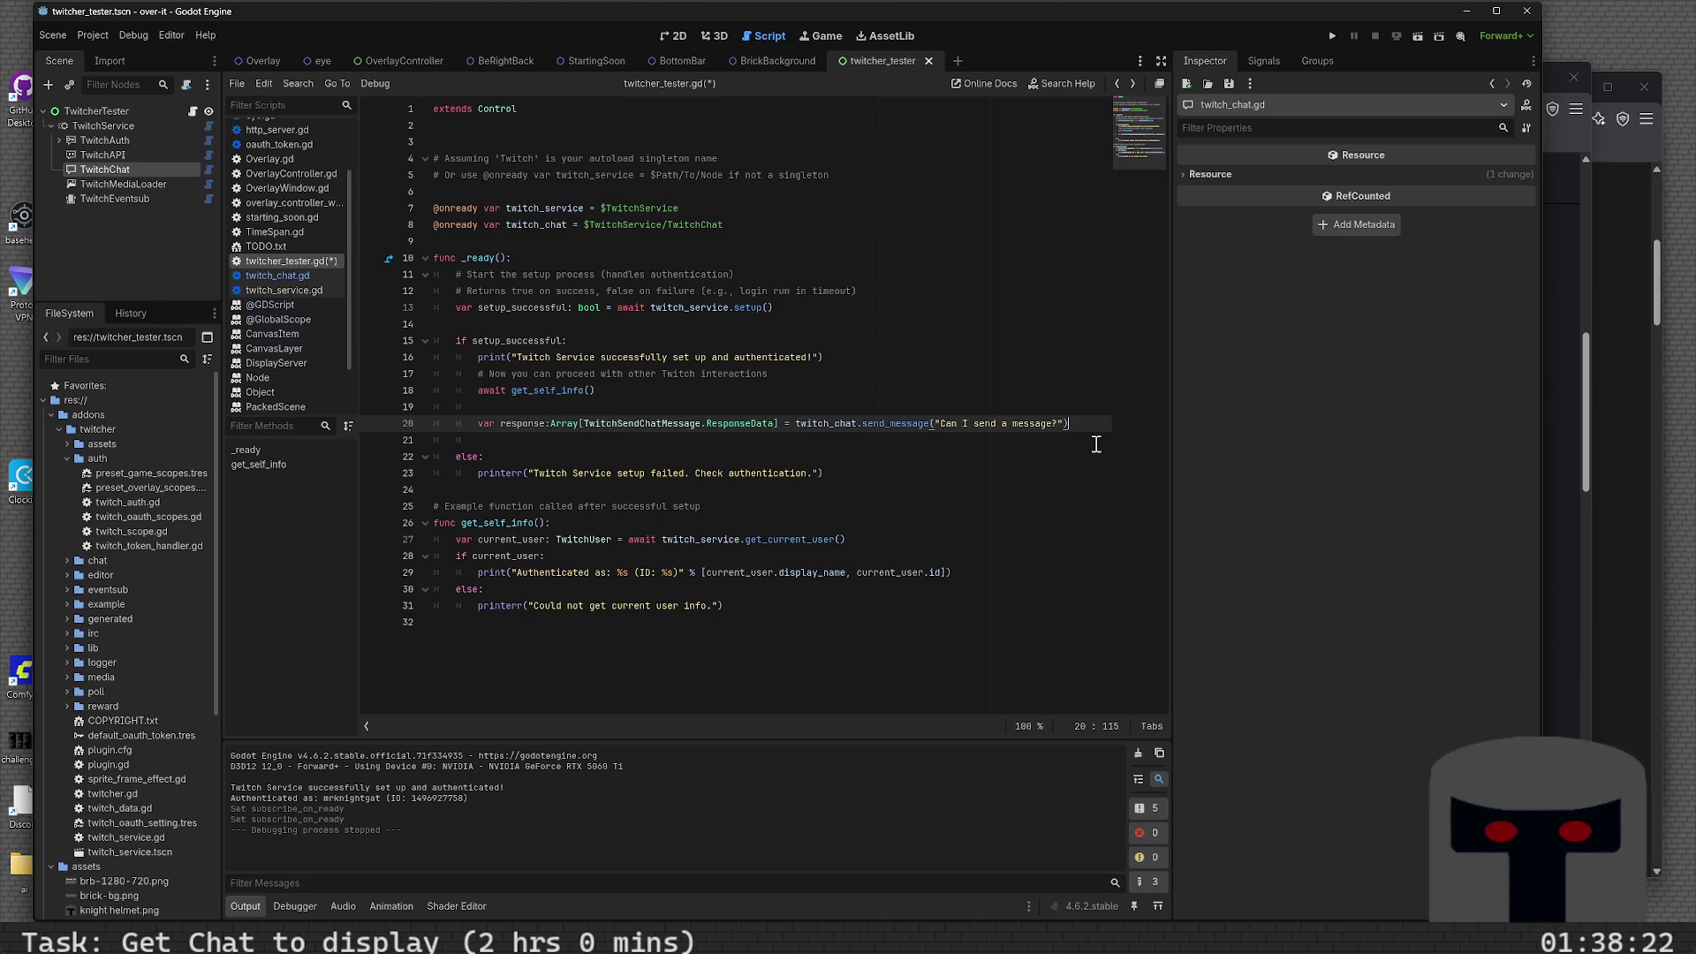
- Add print(response) below line 20, then save and run the project
key("Return")
key("Return")
type("print(respo")
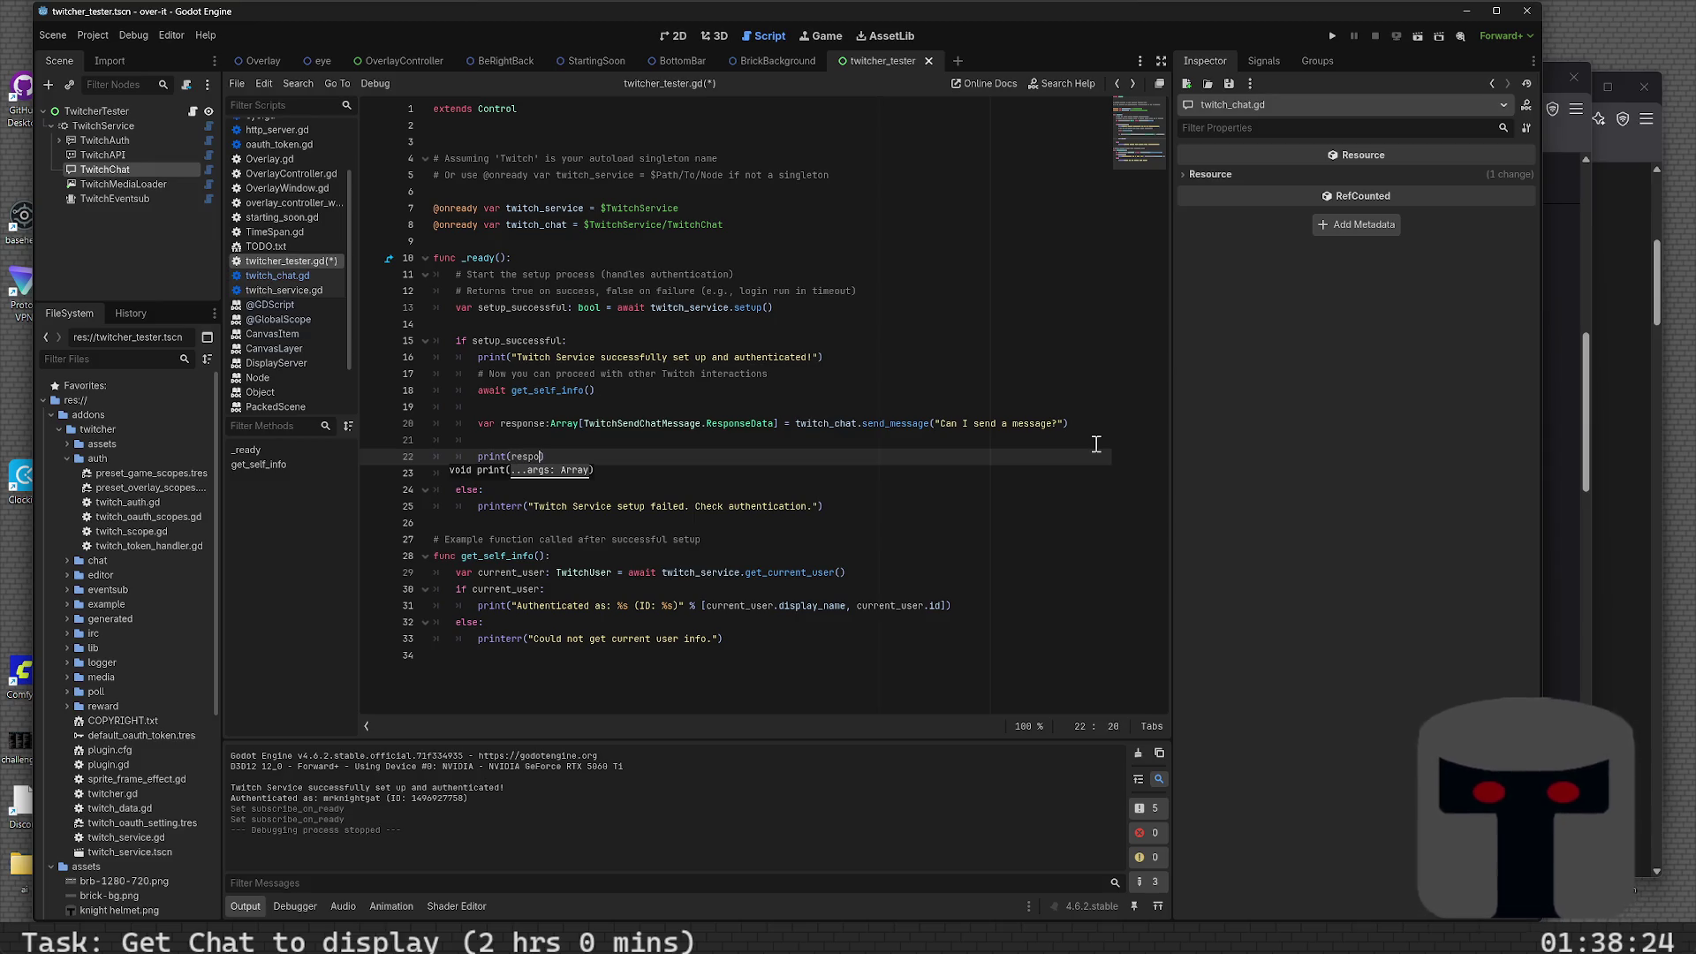
type("nse)")
key("F5")
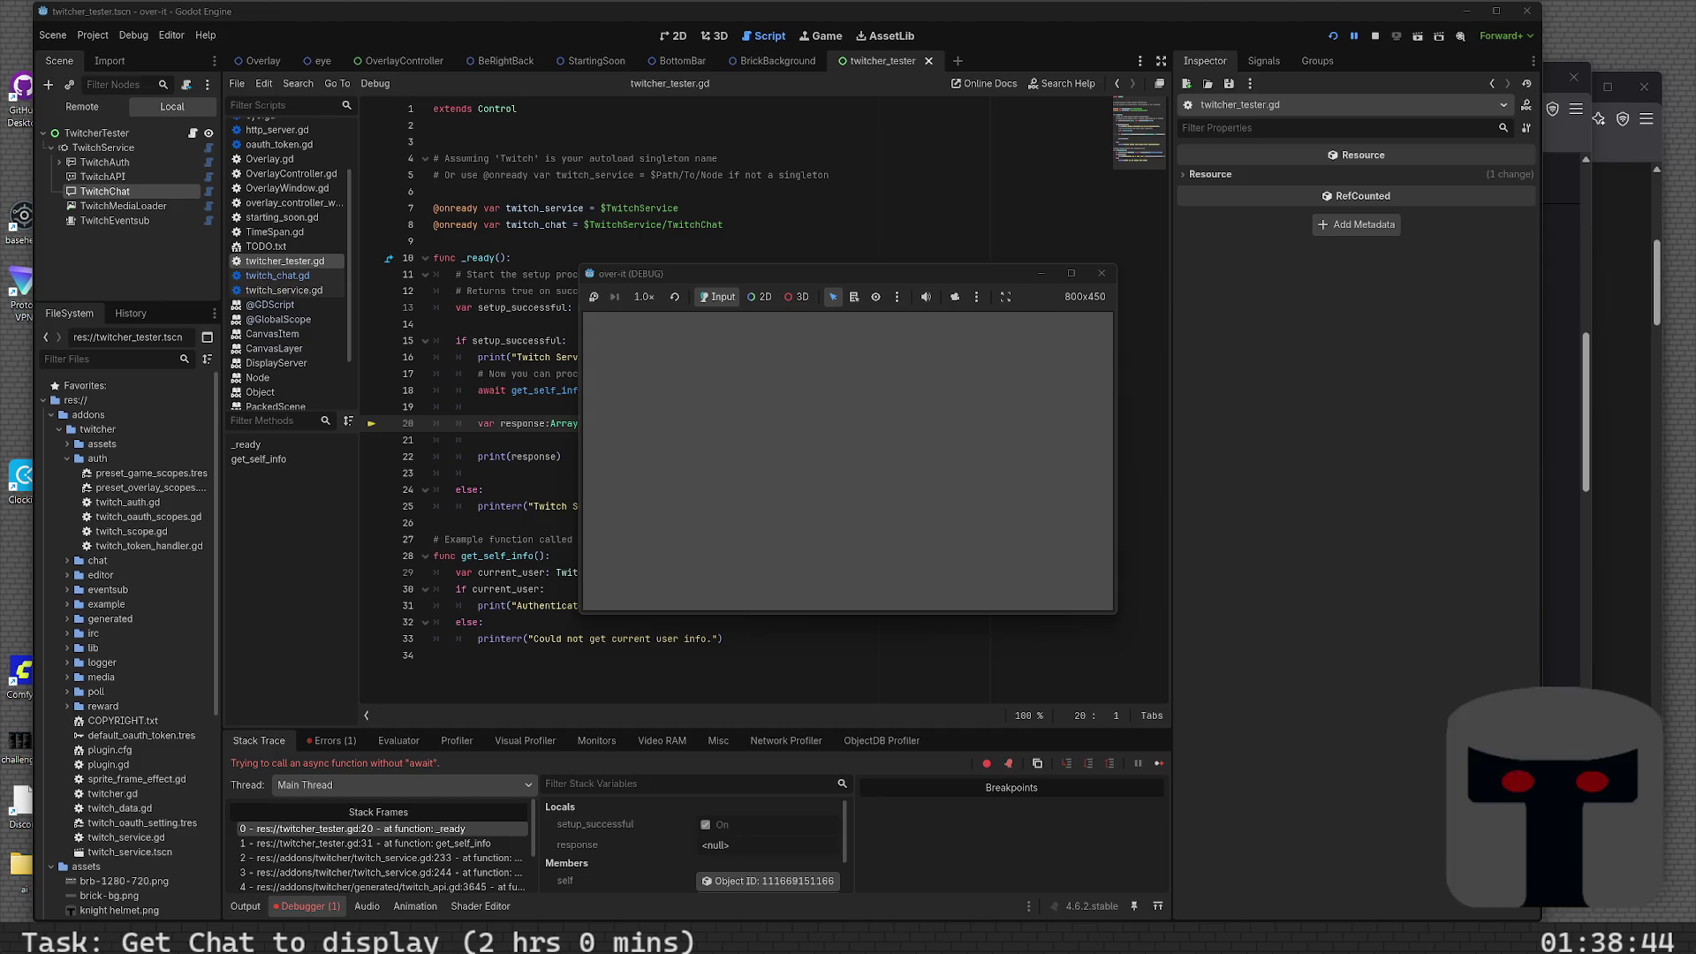
- Stop the game and jump from the Errors tab to the async-without-await error on line 20
left_click(1101, 273)
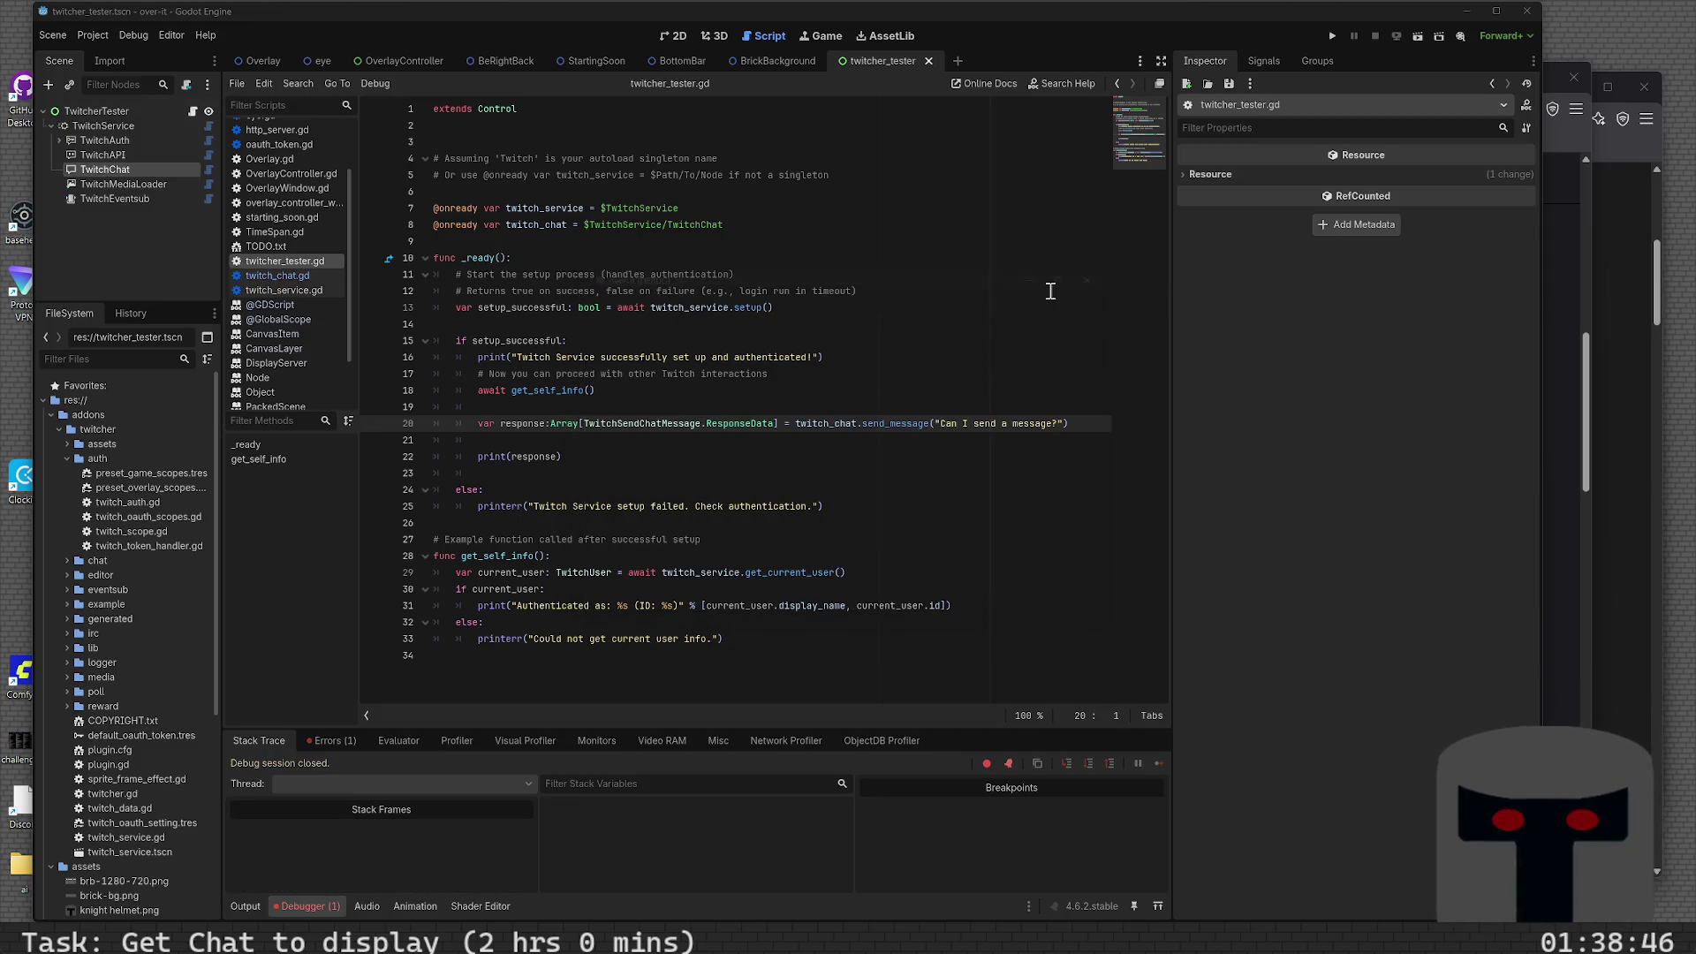
left_click(583, 457)
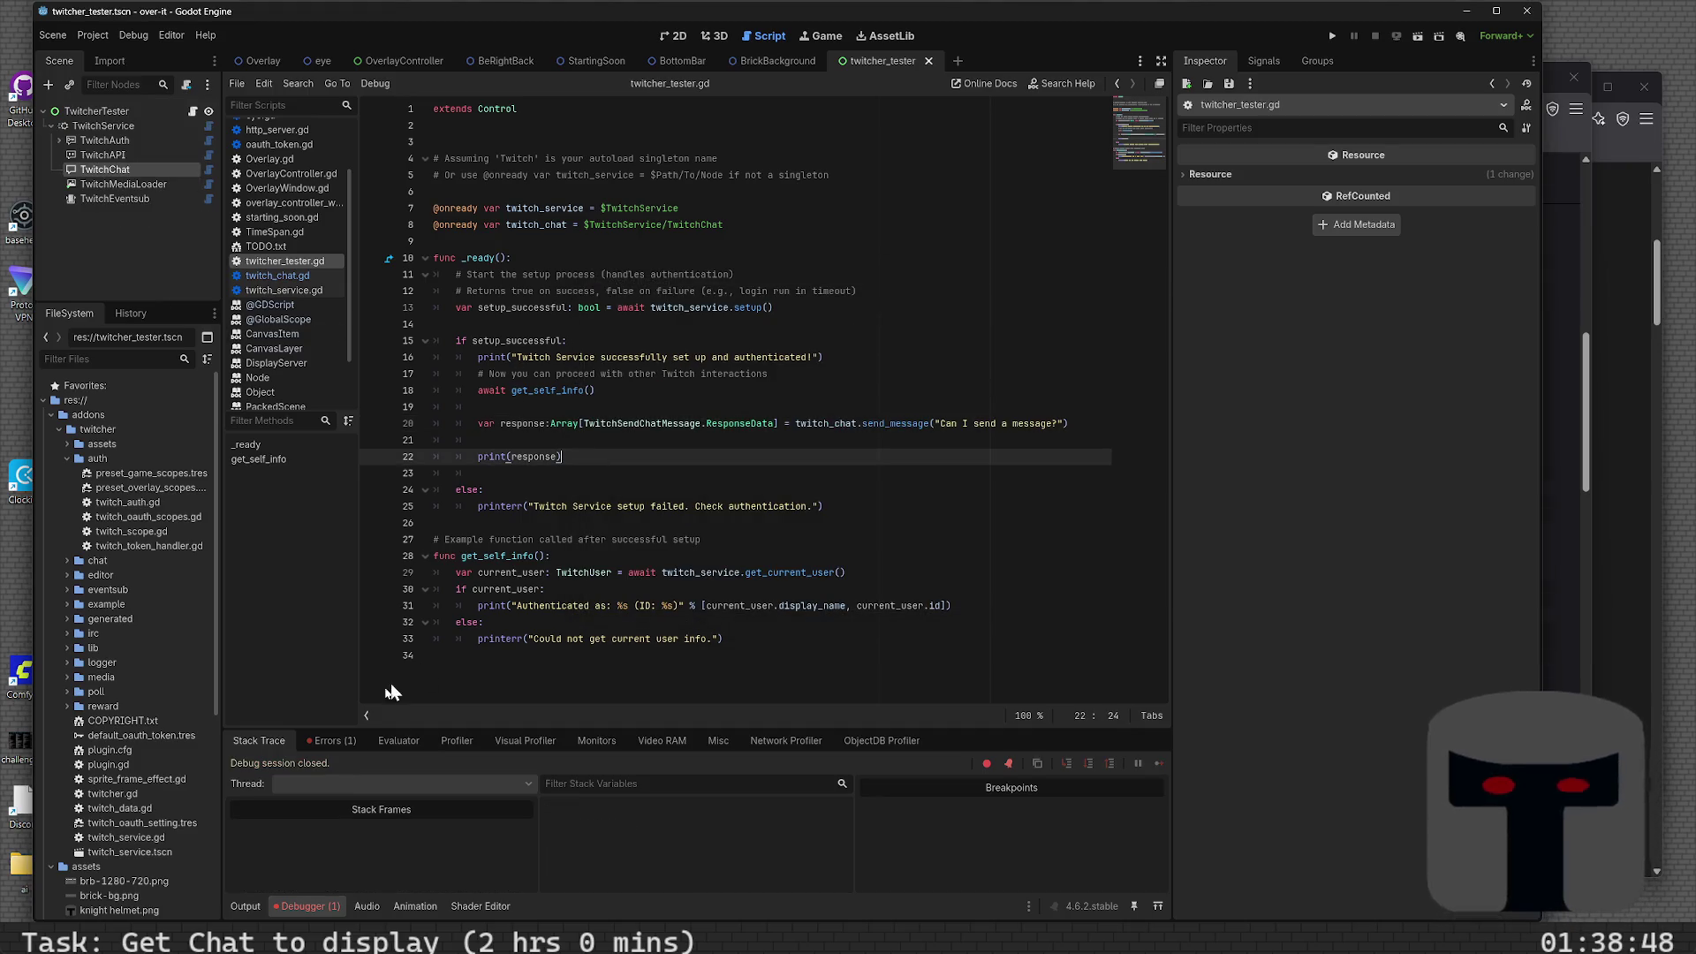
left_click(331, 738)
mouse_move(388, 797)
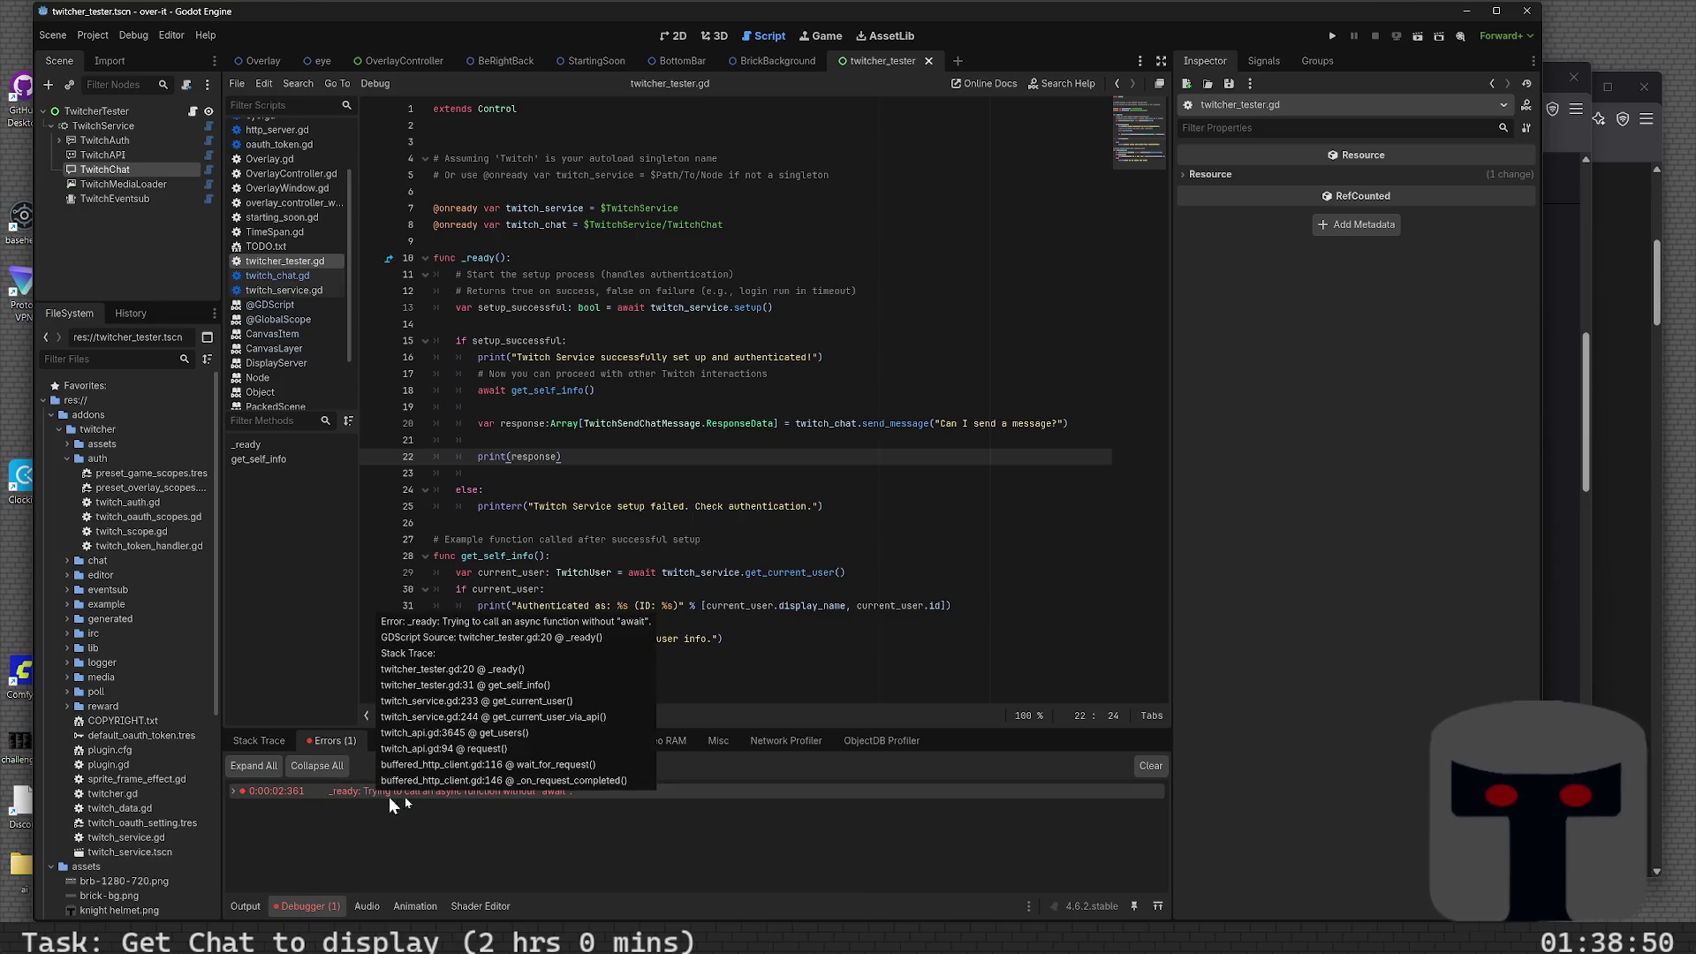
left_click(528, 793)
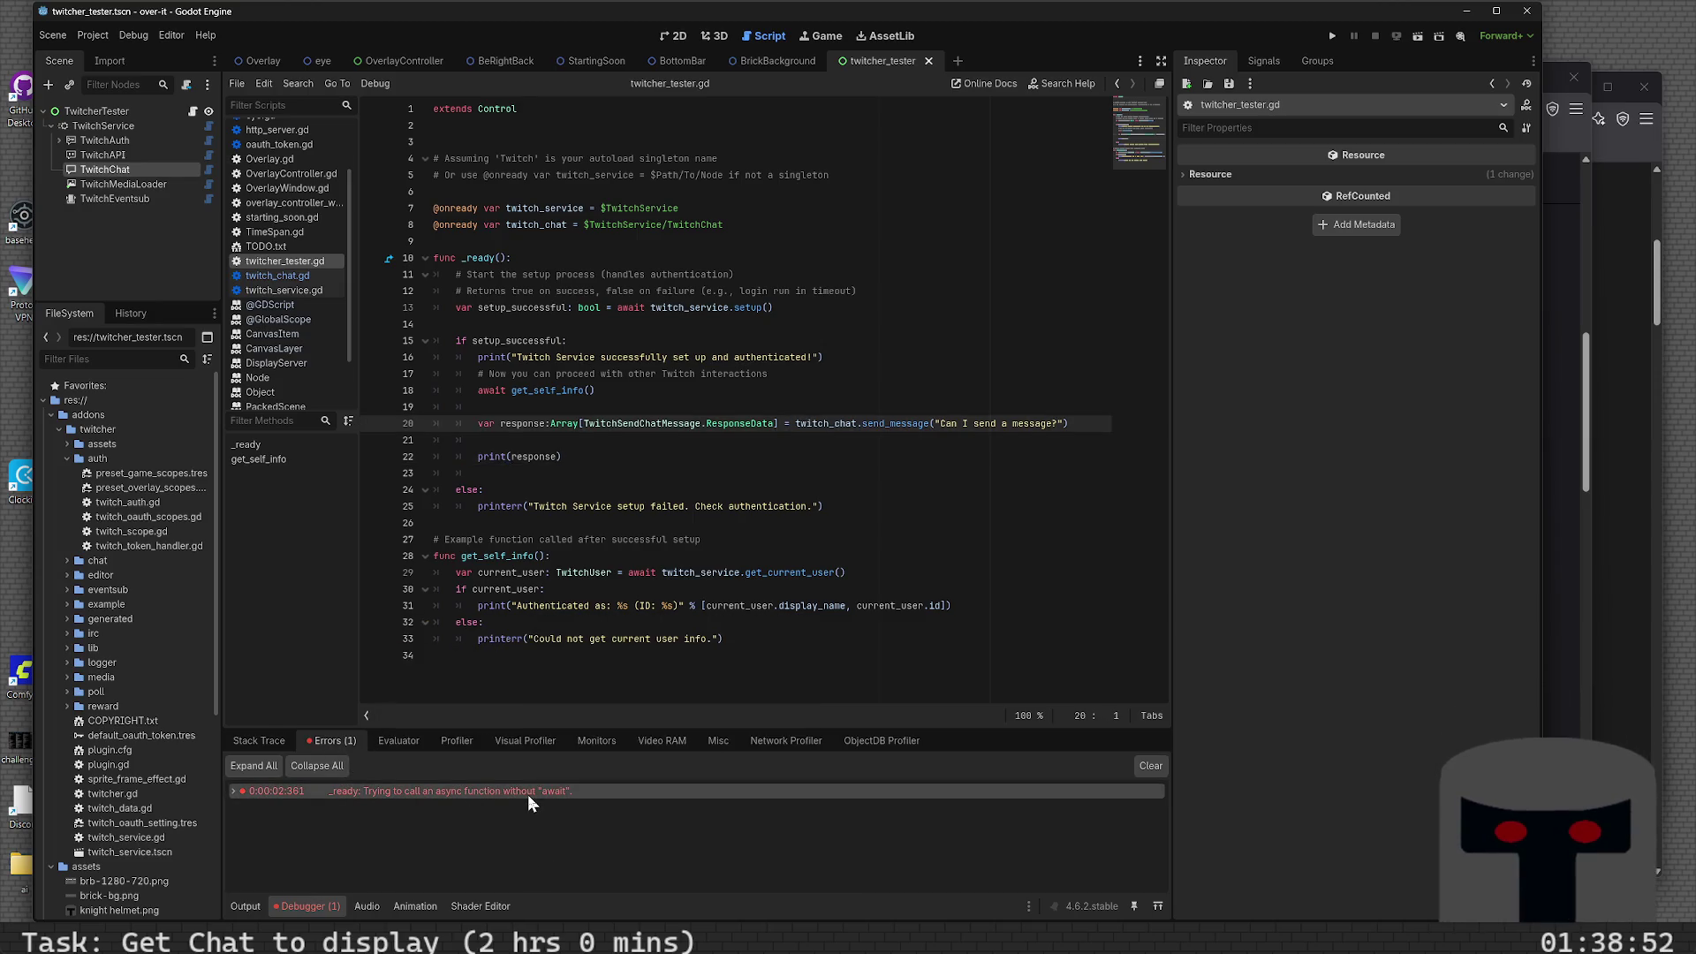
left_click(476, 425)
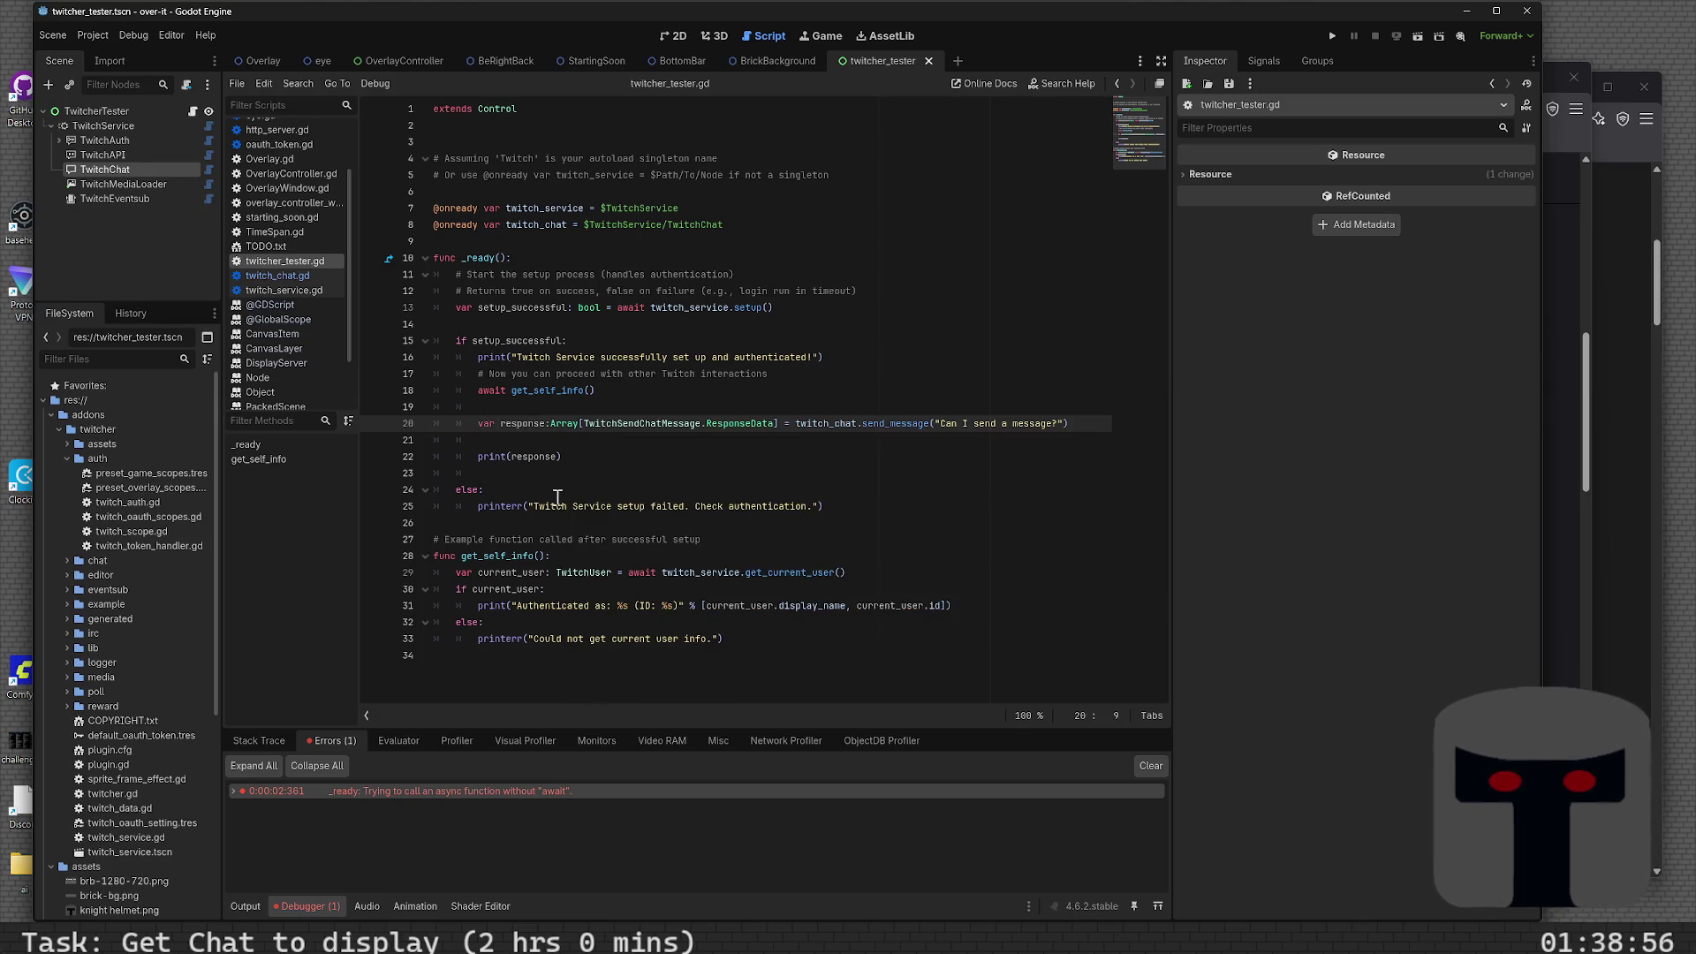
- Add await before twitch_chat.send_message on line 20 and test-run the project
left_click(795, 424)
type("aw")
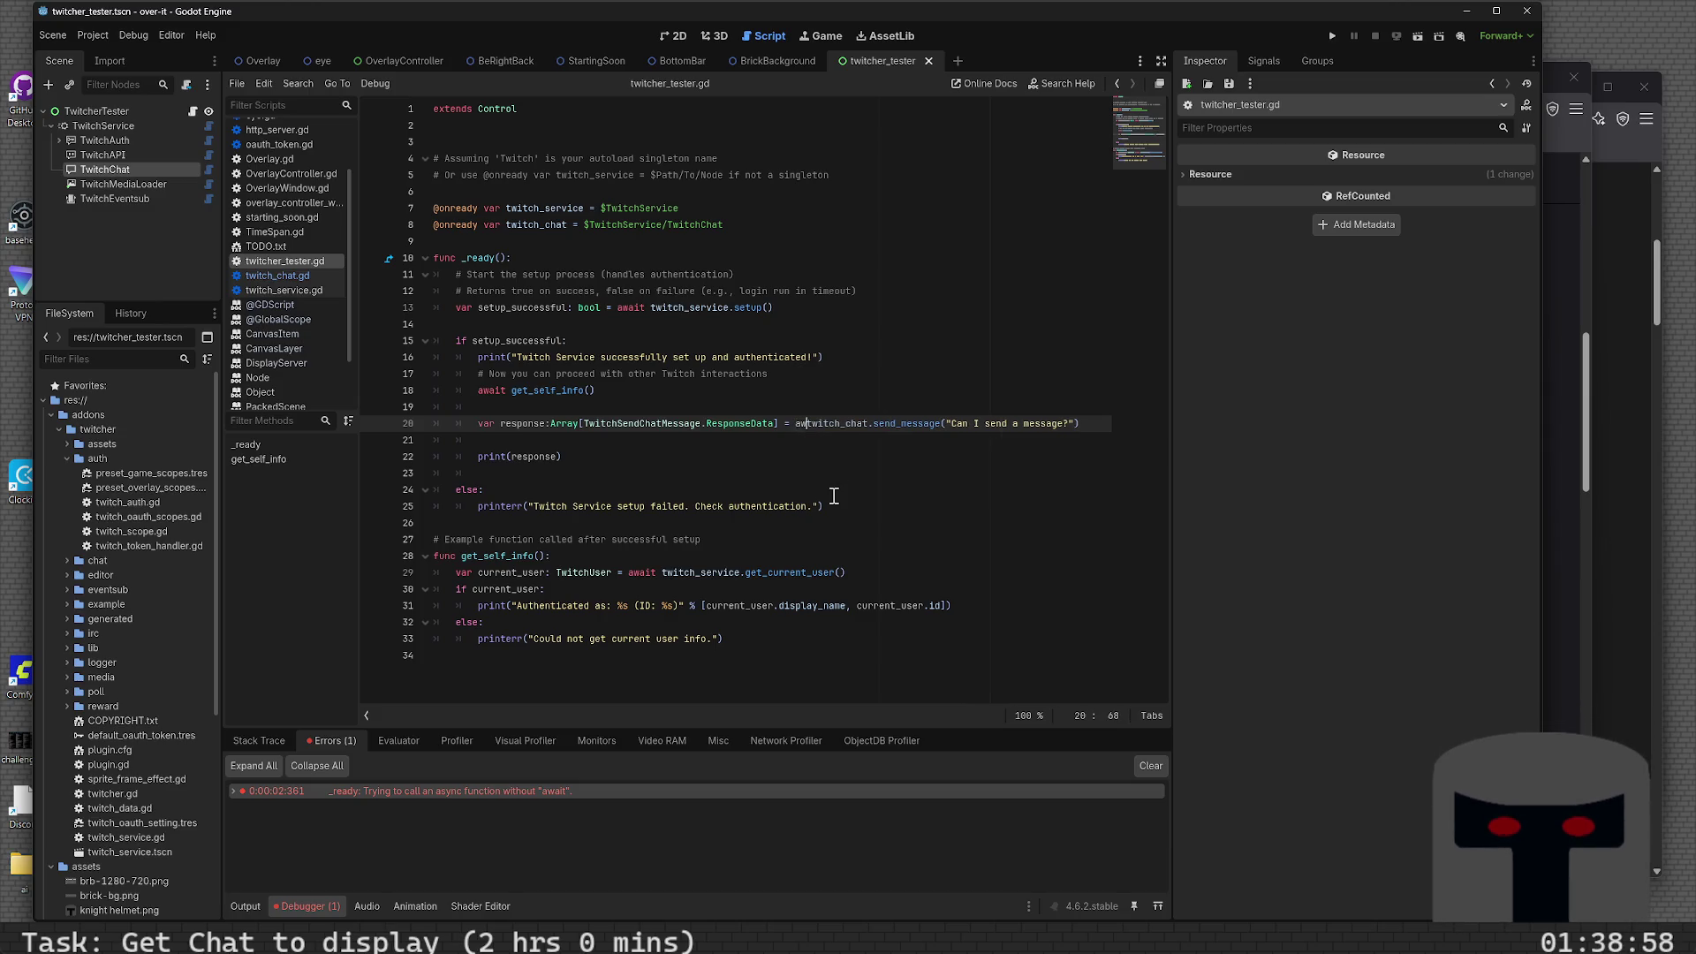
type("ait")
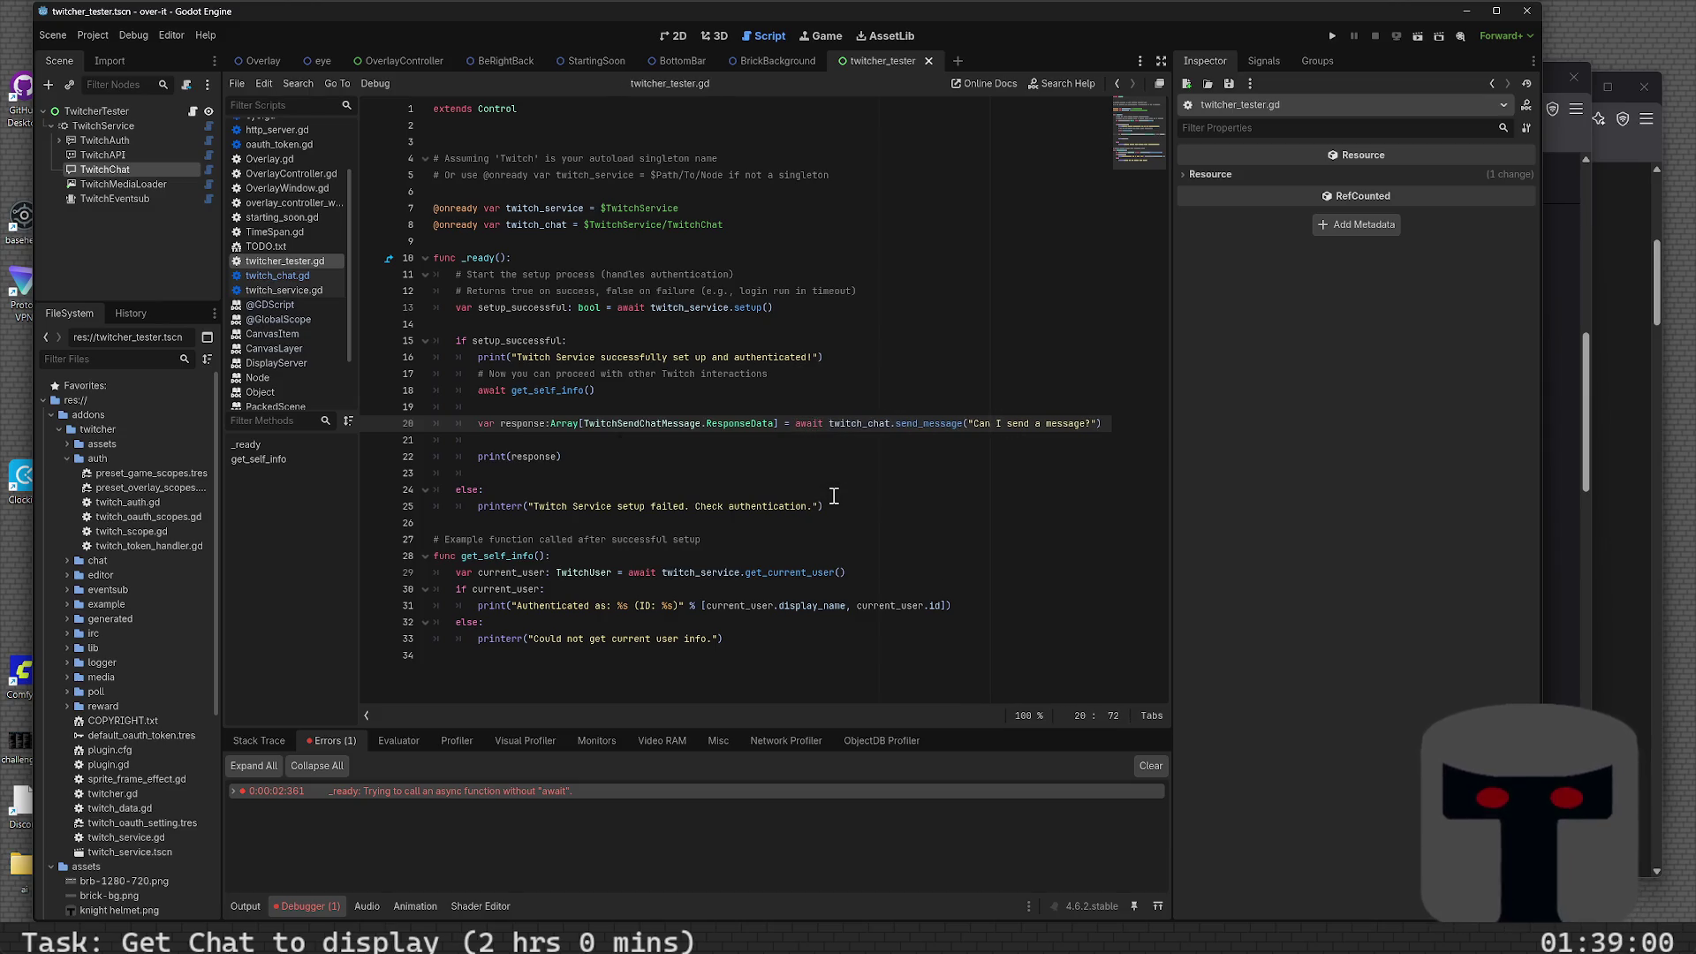
key("F5")
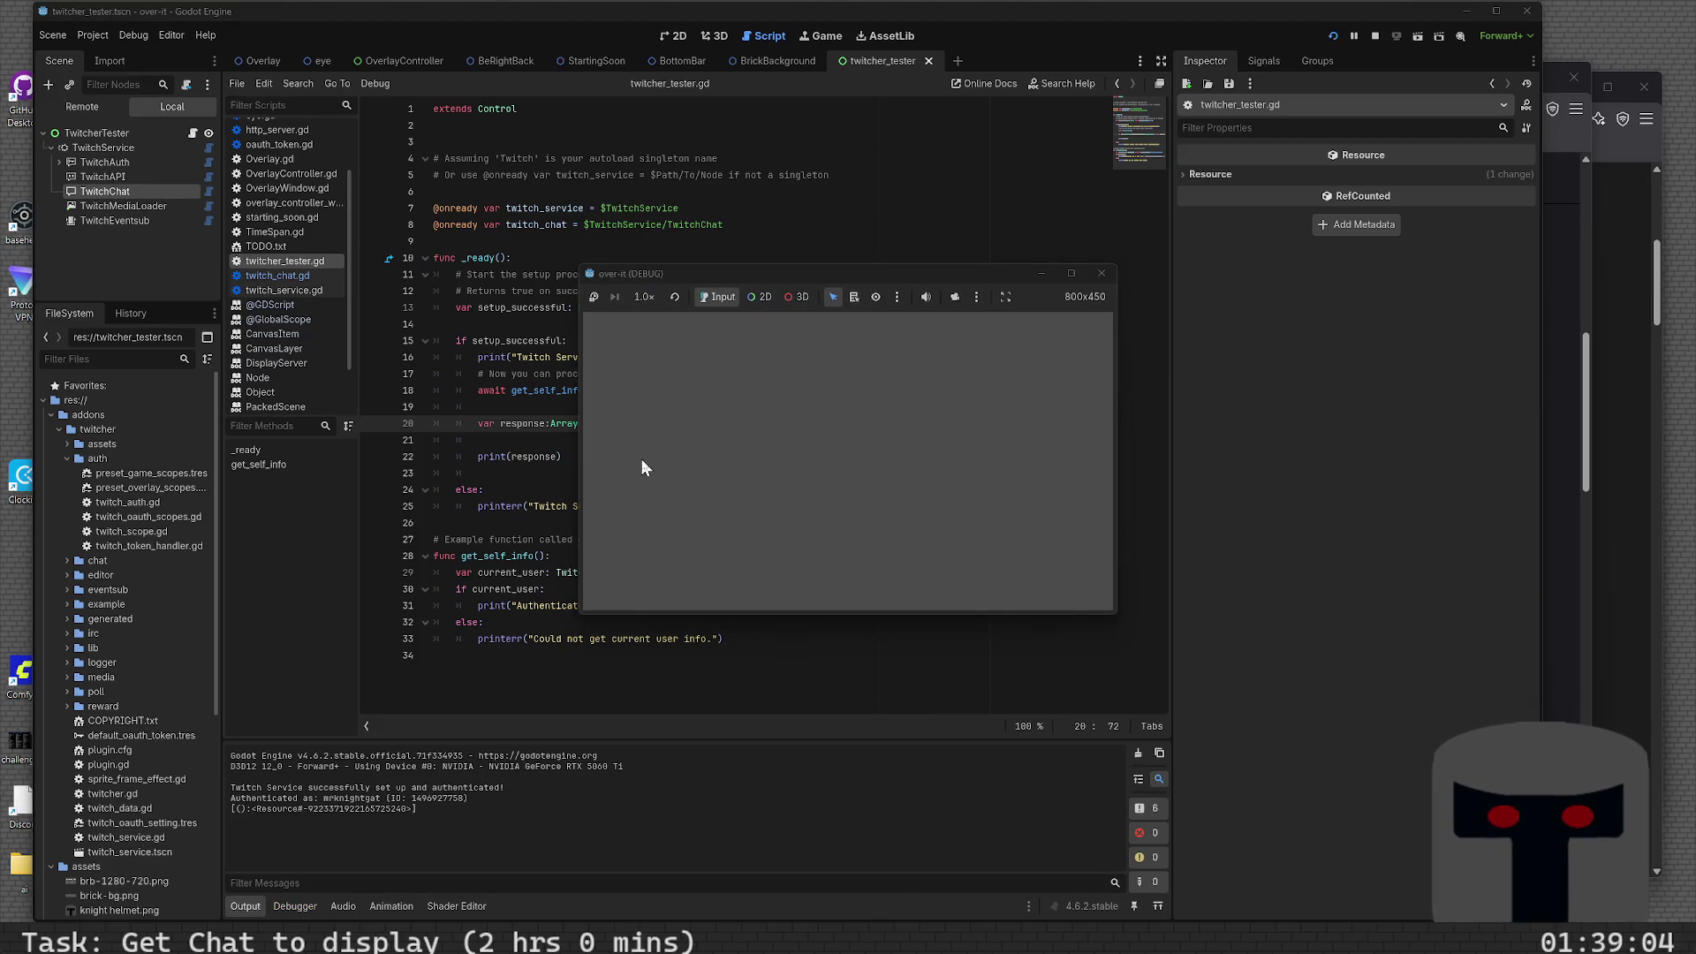
left_click(1099, 278)
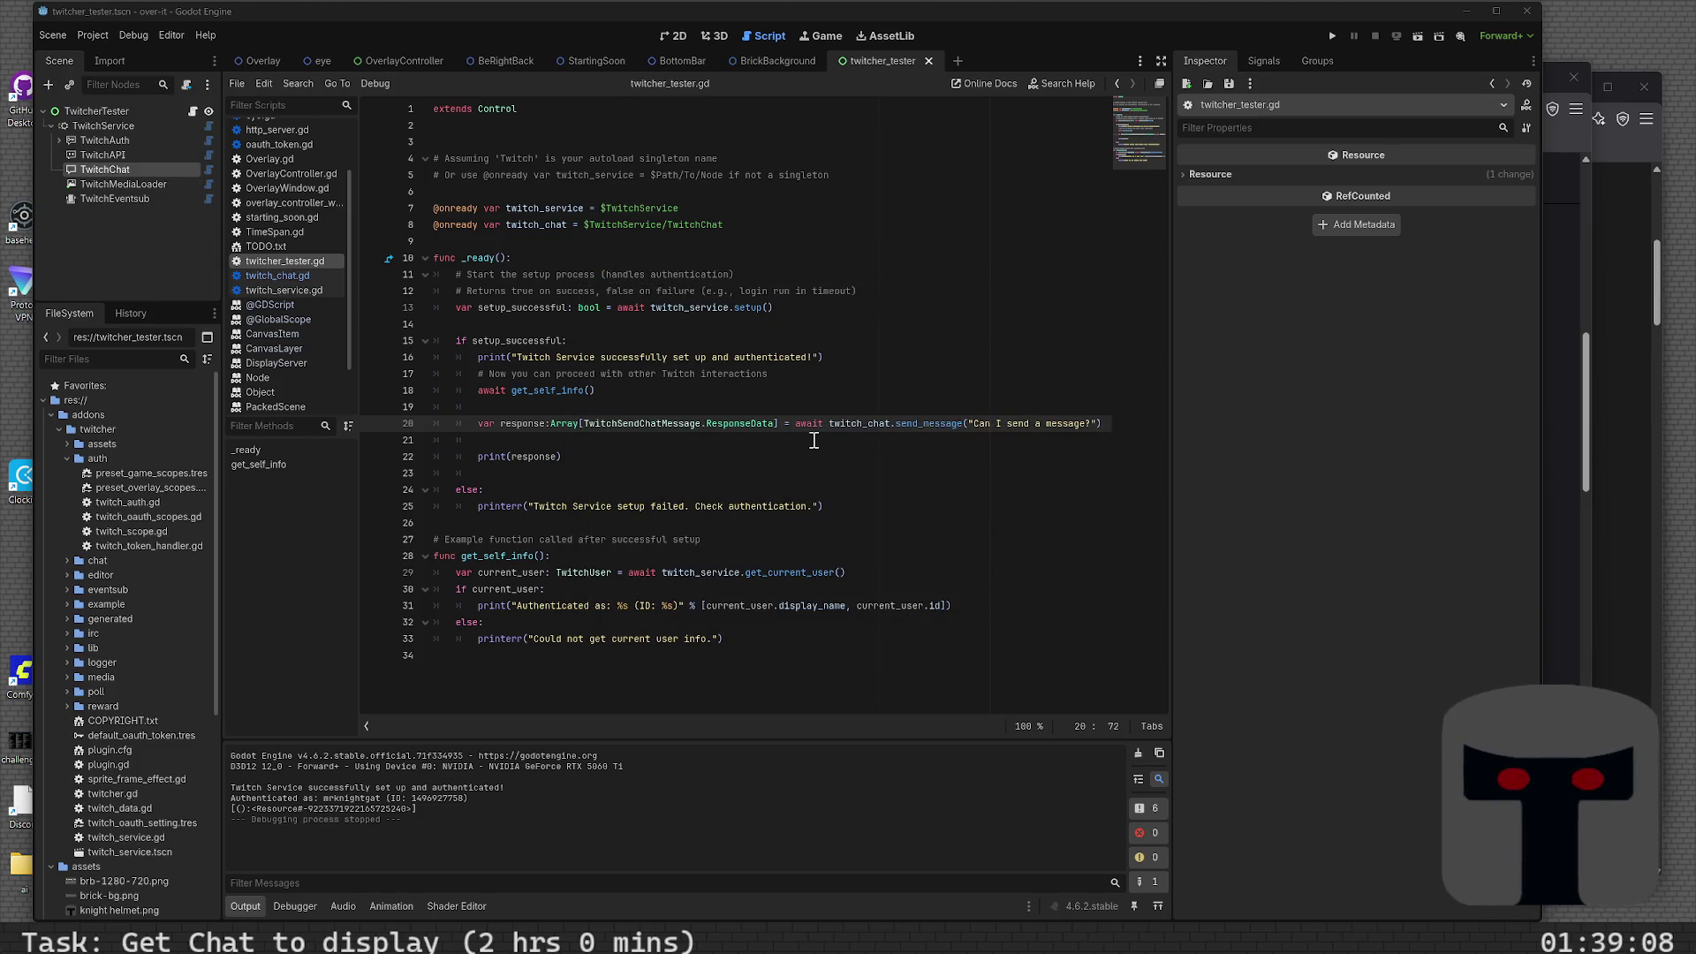
- Change the sent message to "This is progress!" and remove the stray lines below
double_click(981, 424)
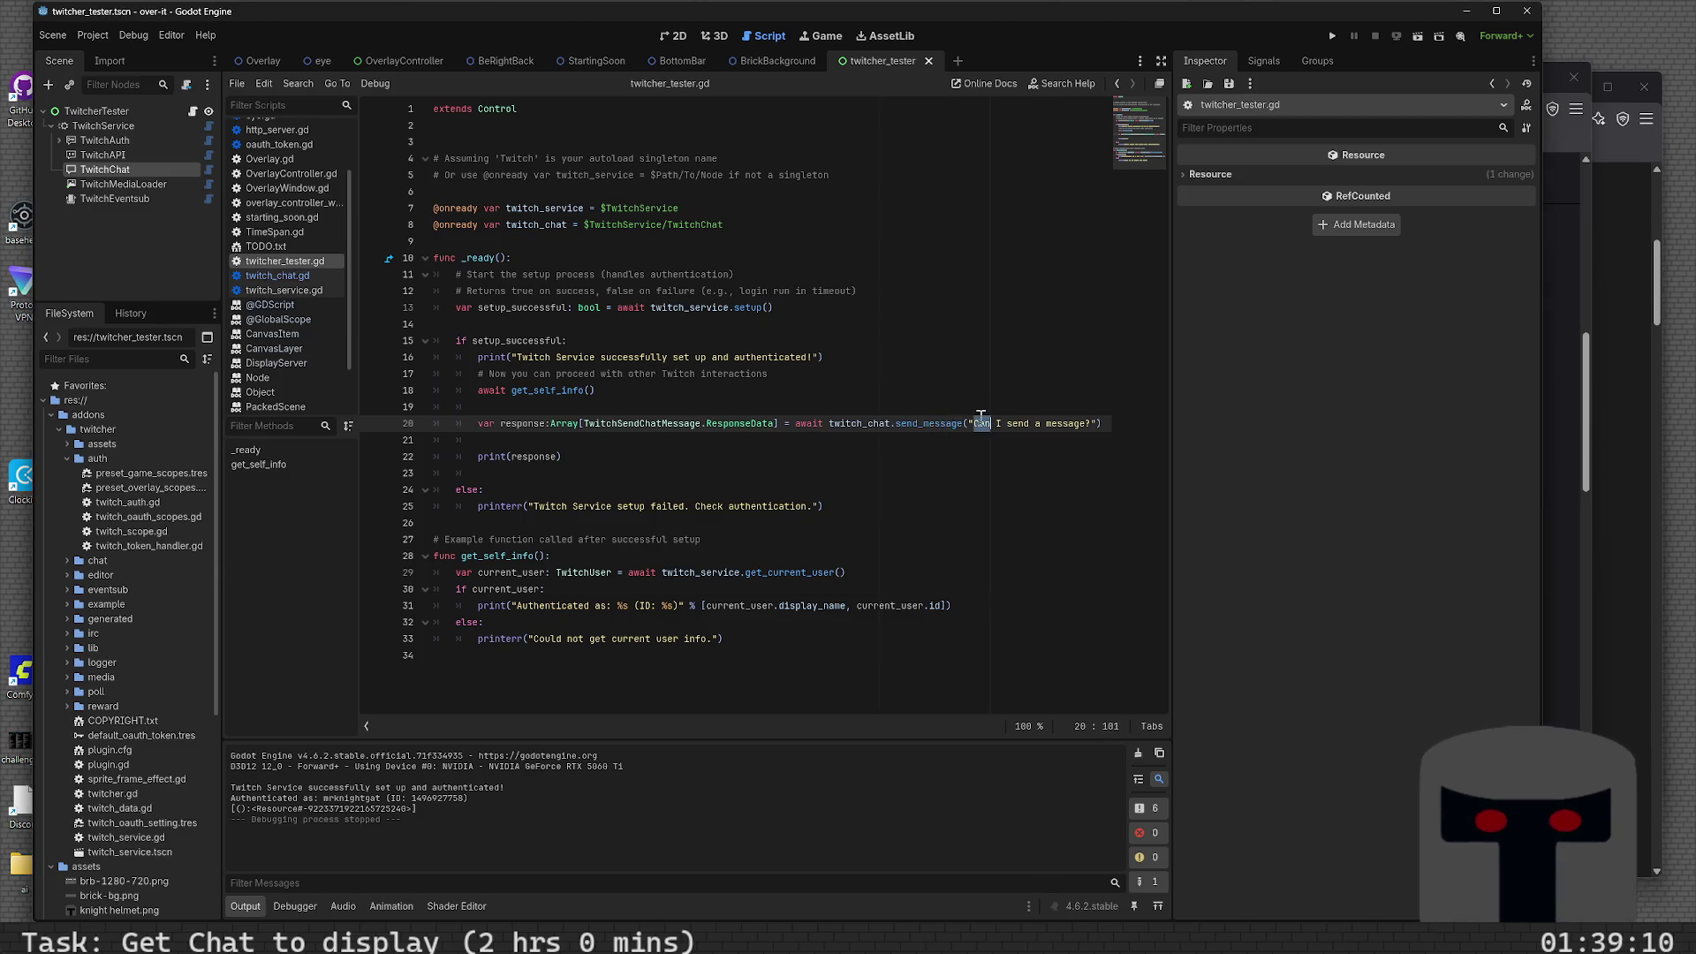
key("shift+End")
key("shift+Left")
key("shift+Left")
key("shift+Left")
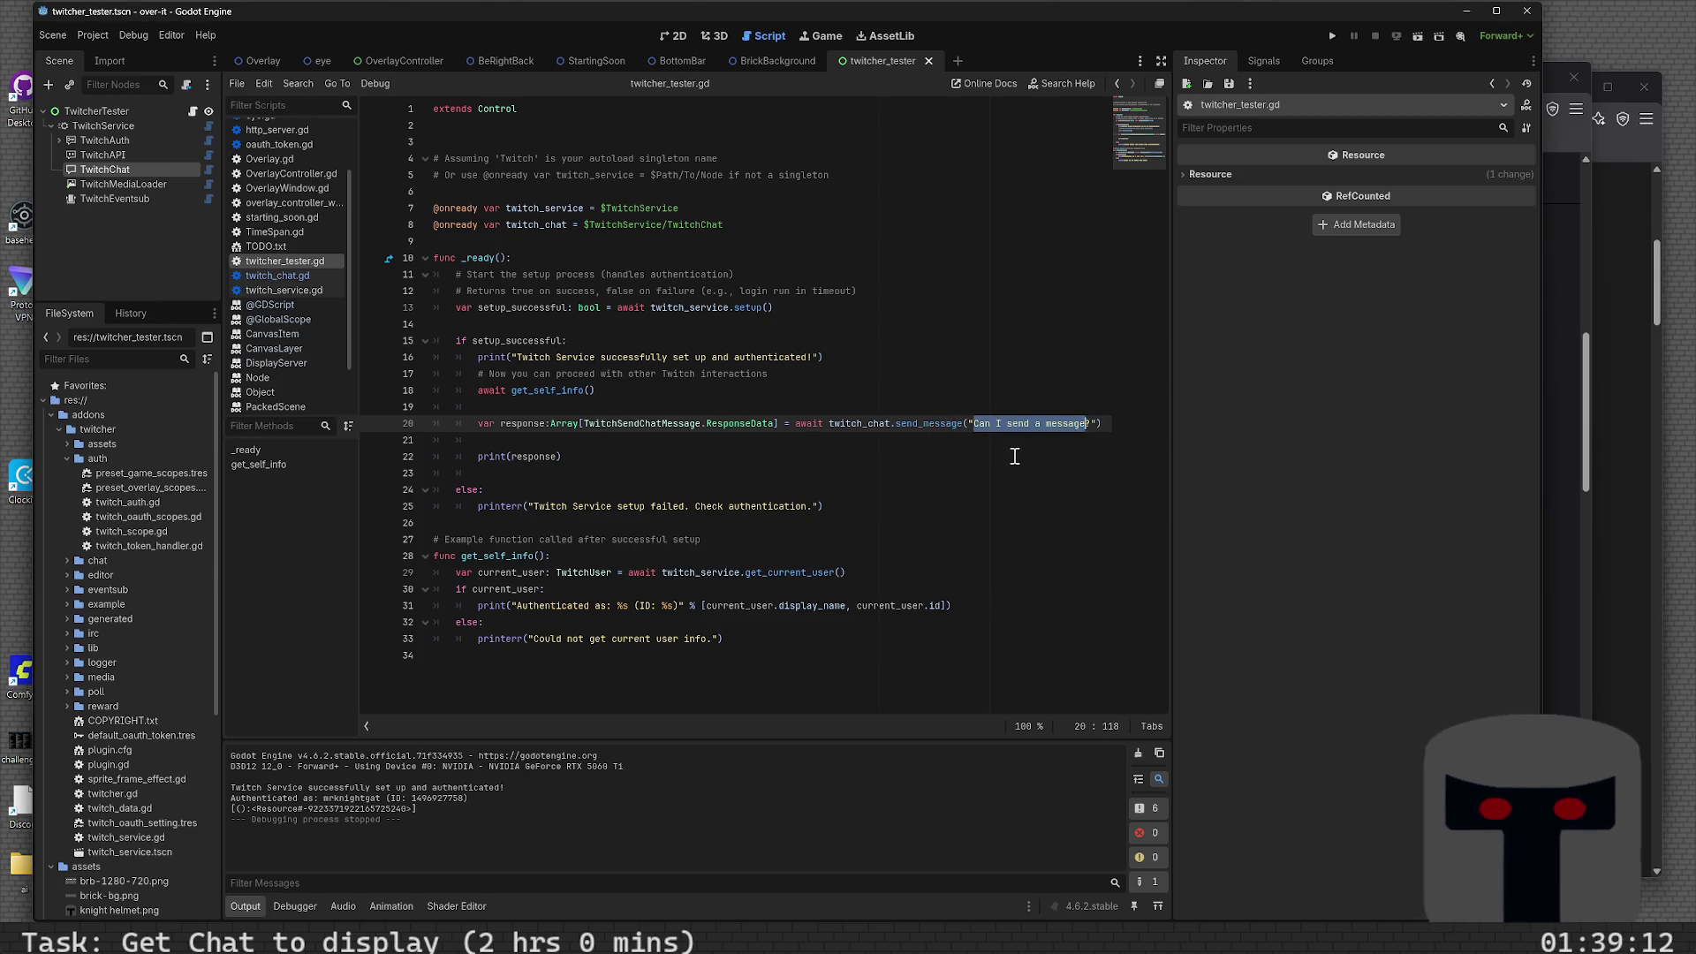
key("BackSpace")
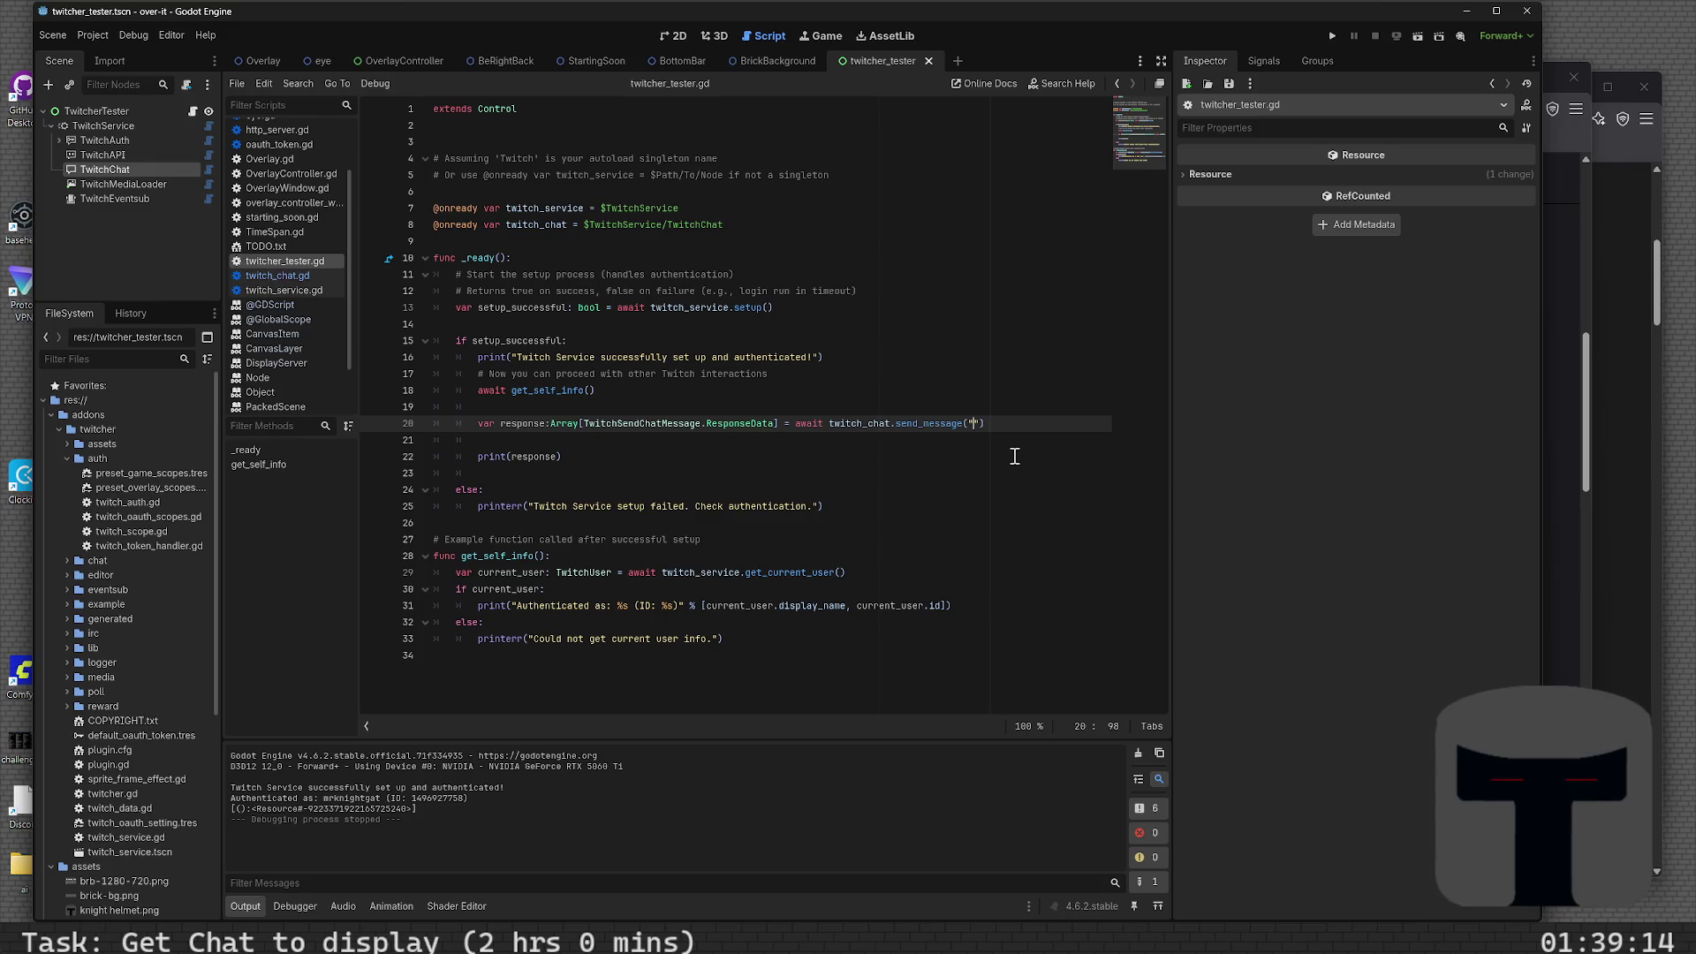
type("This is progre")
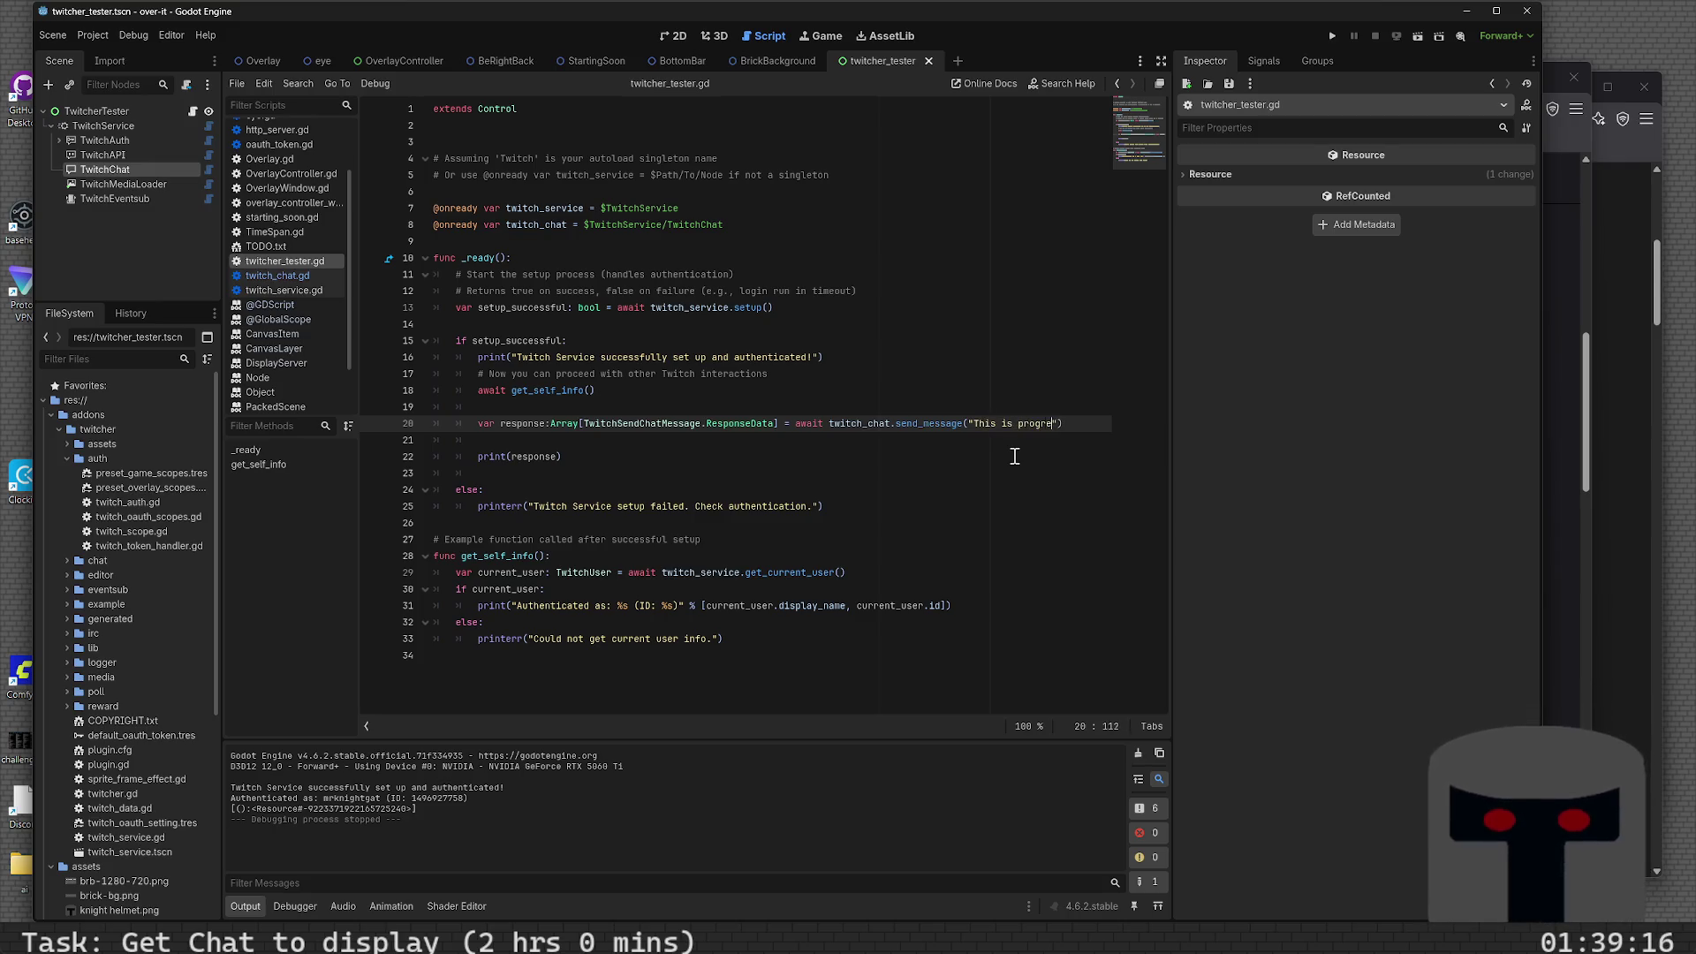
type("ss!")
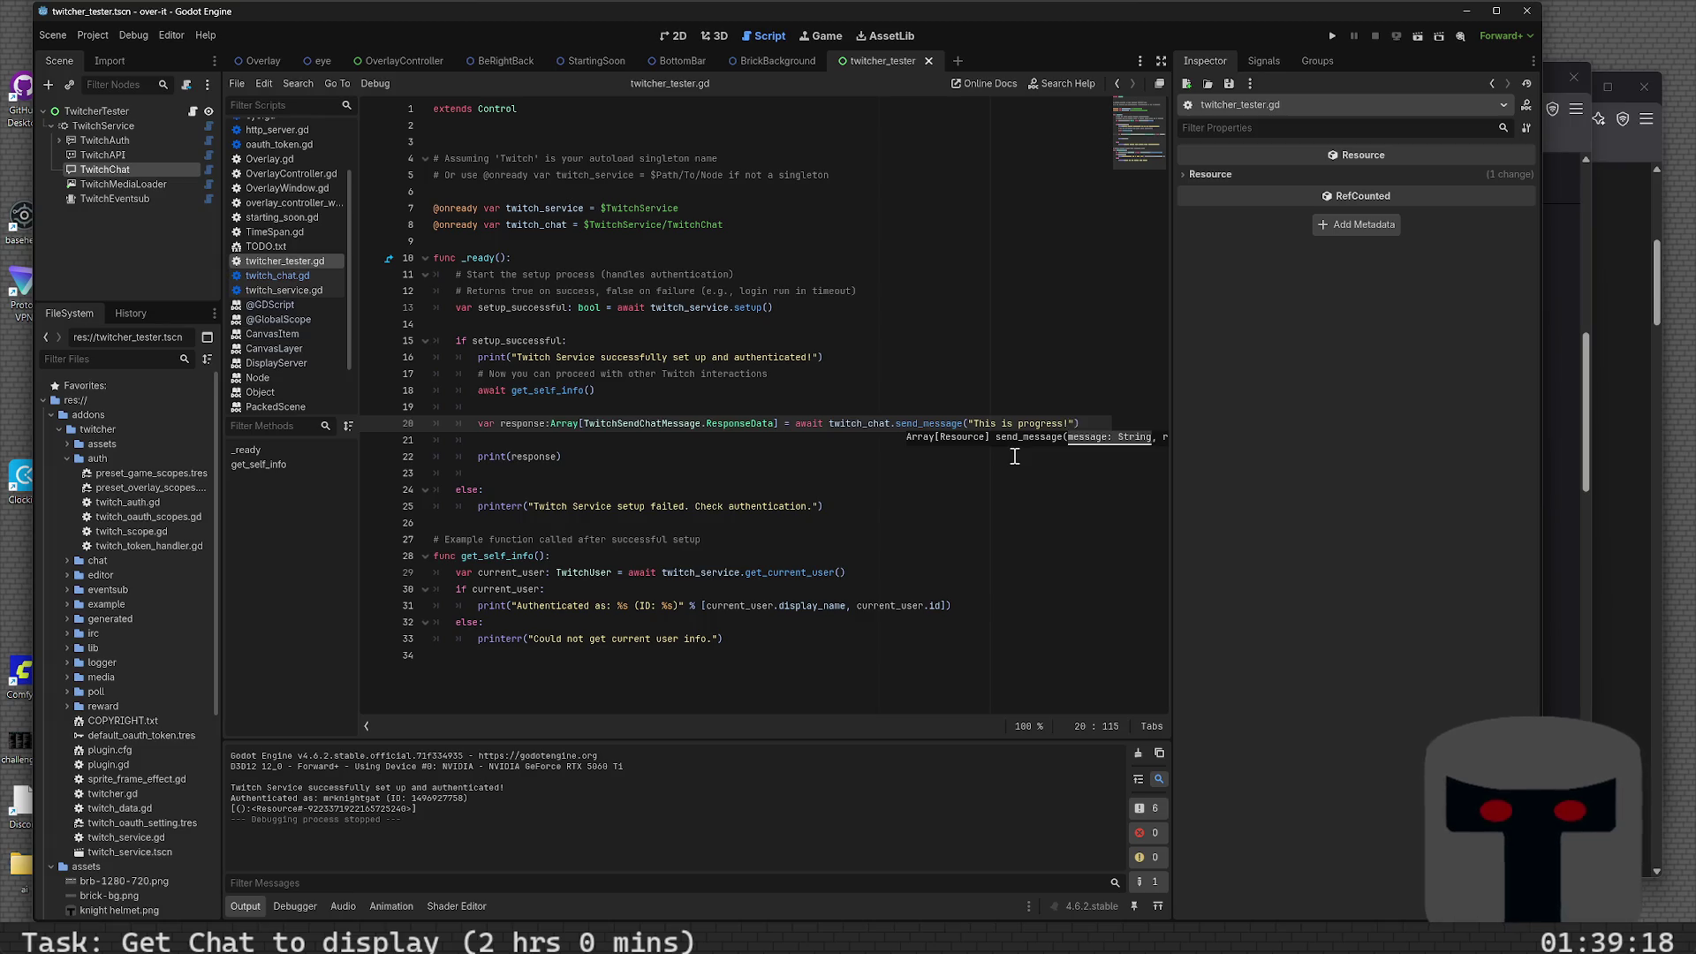
key("End")
key("Return")
key("Return")
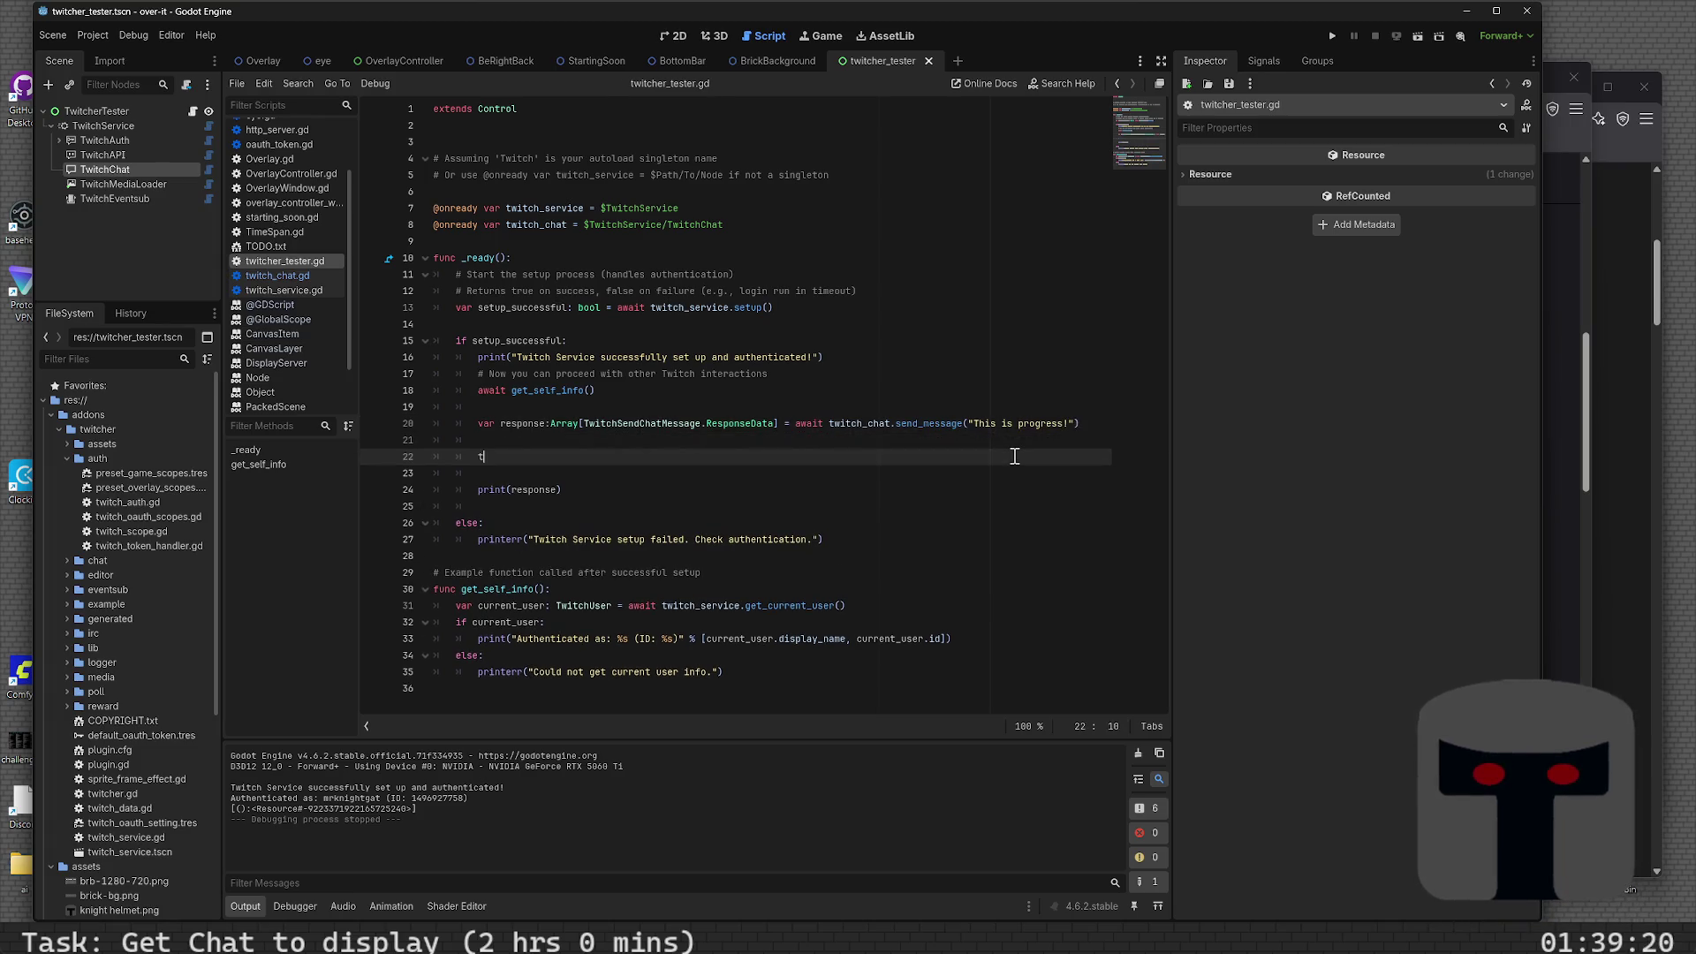
type("witch_chat.")
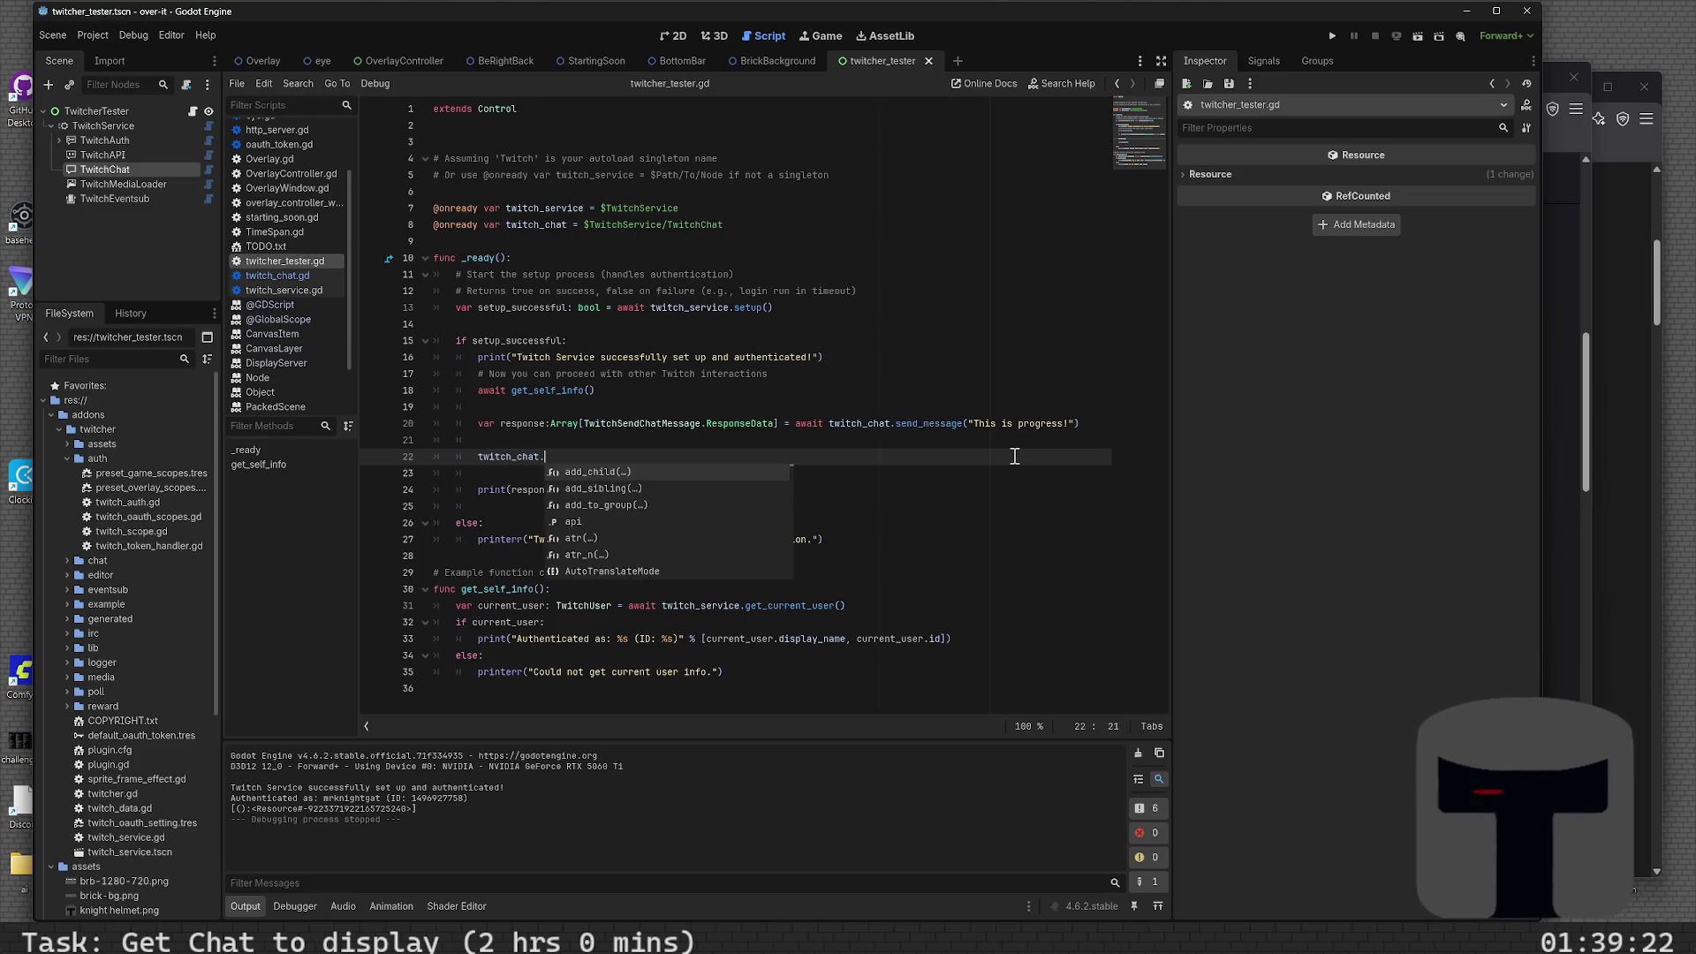
key("BackSpace")
key("BackSpace")
key("BackSpace")
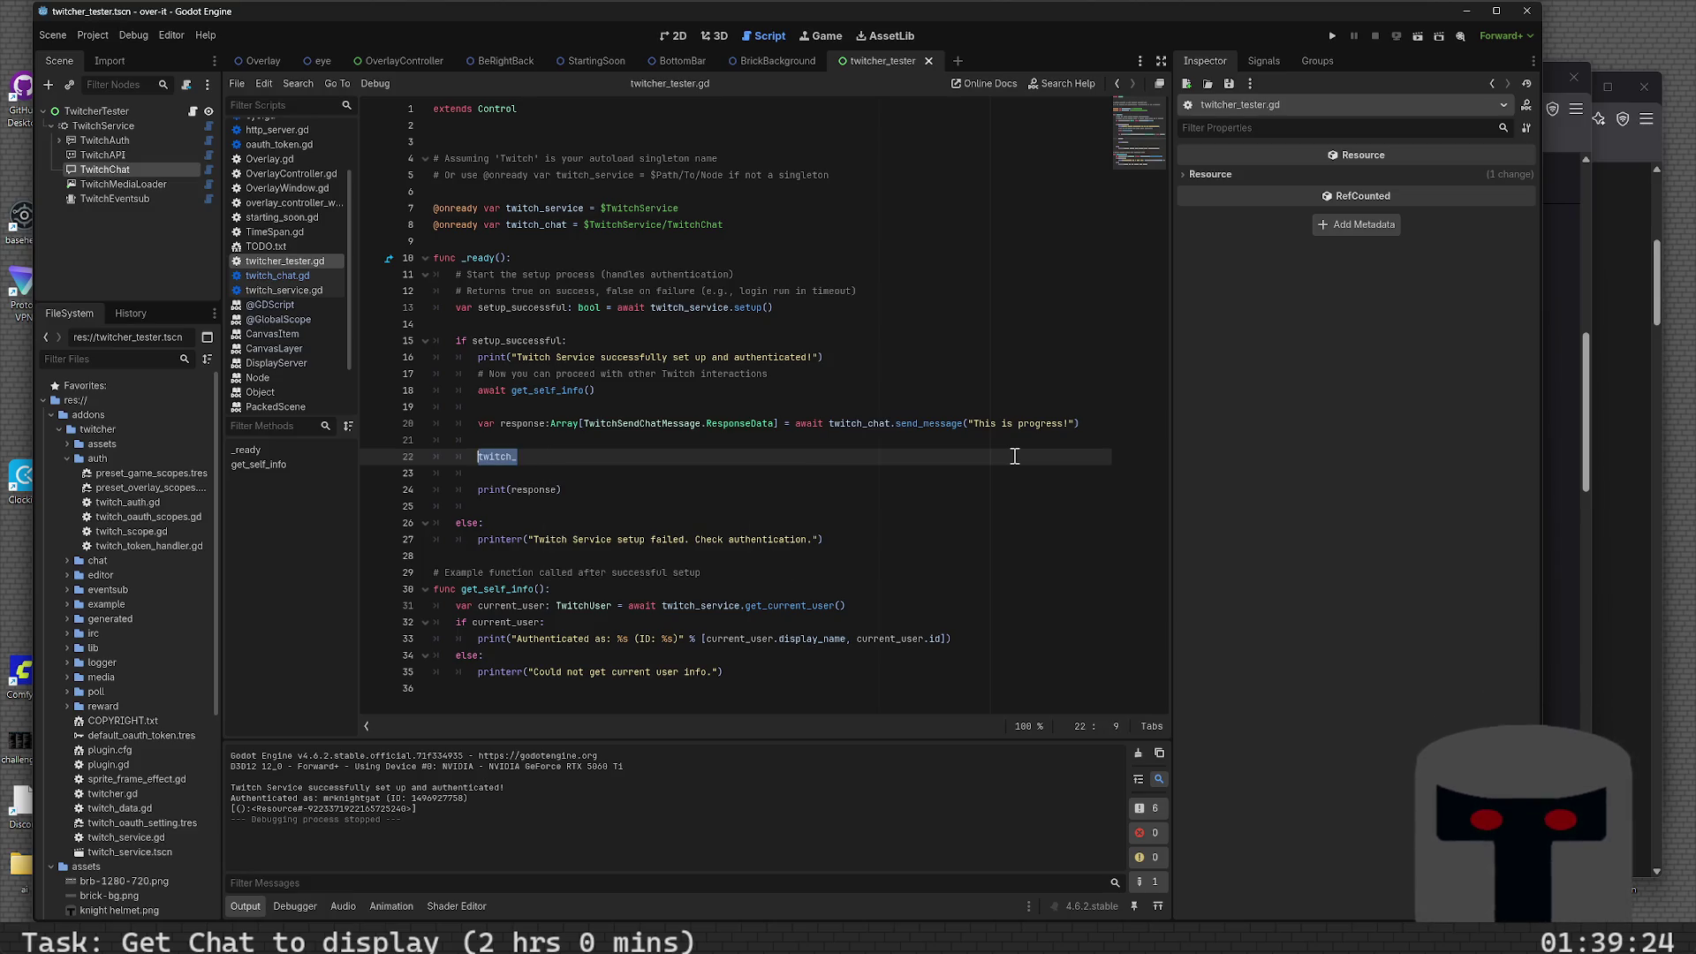
key("BackSpace")
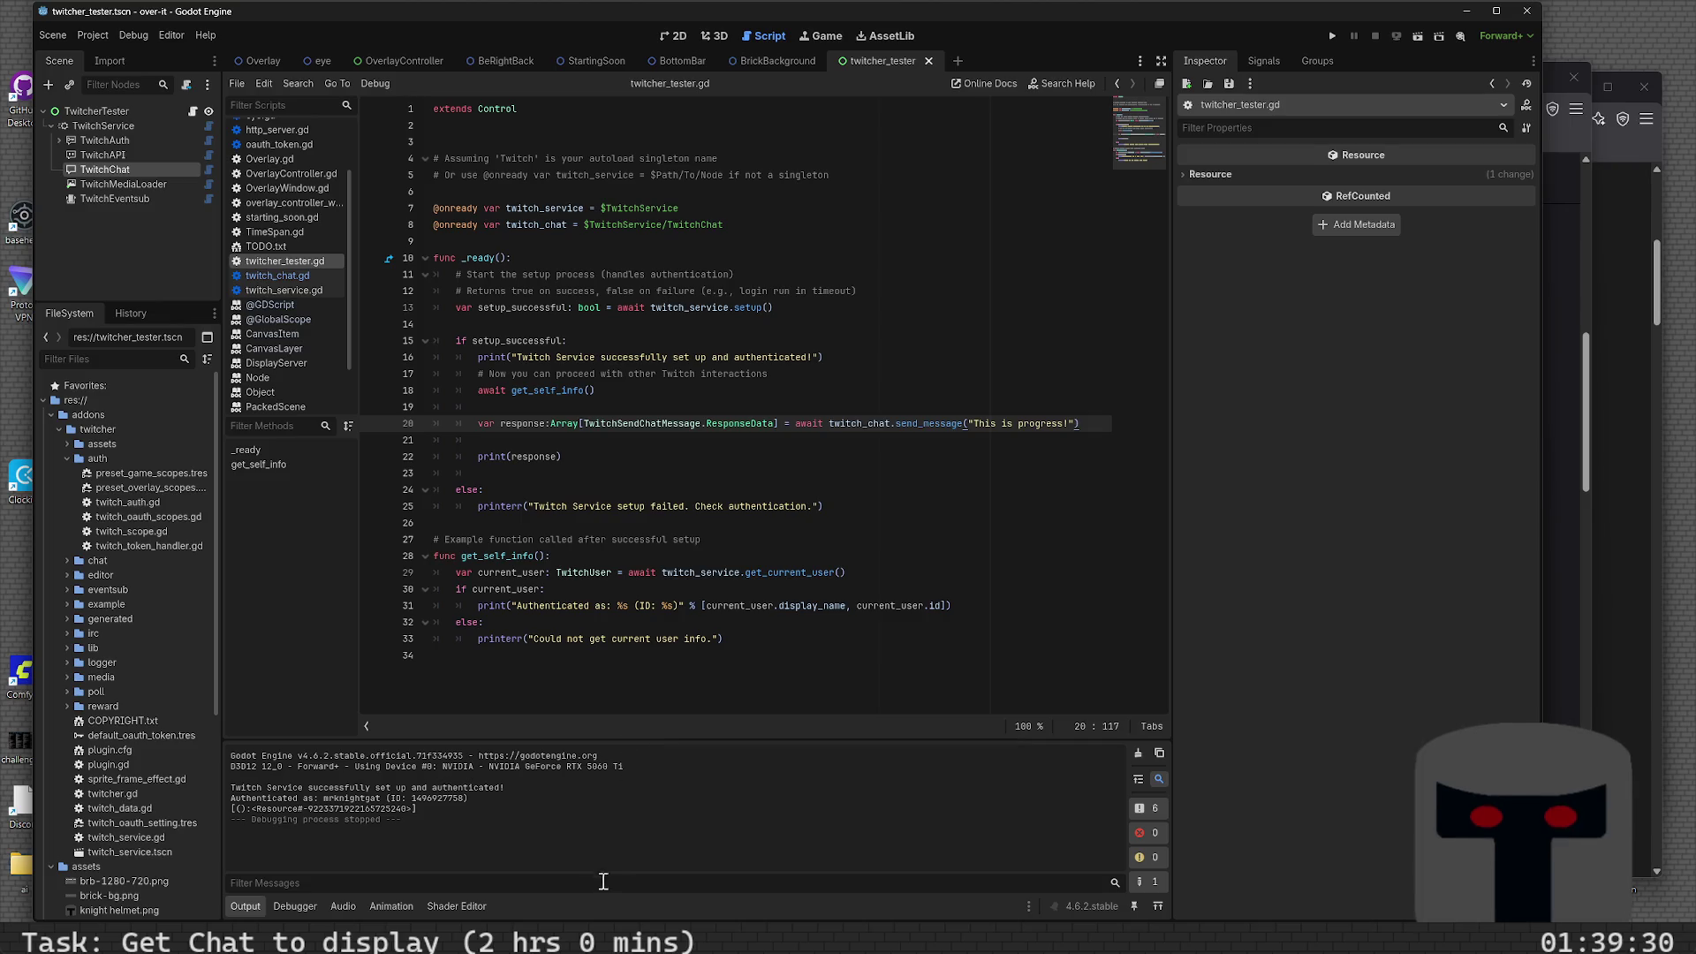
mouse_move(576, 936)
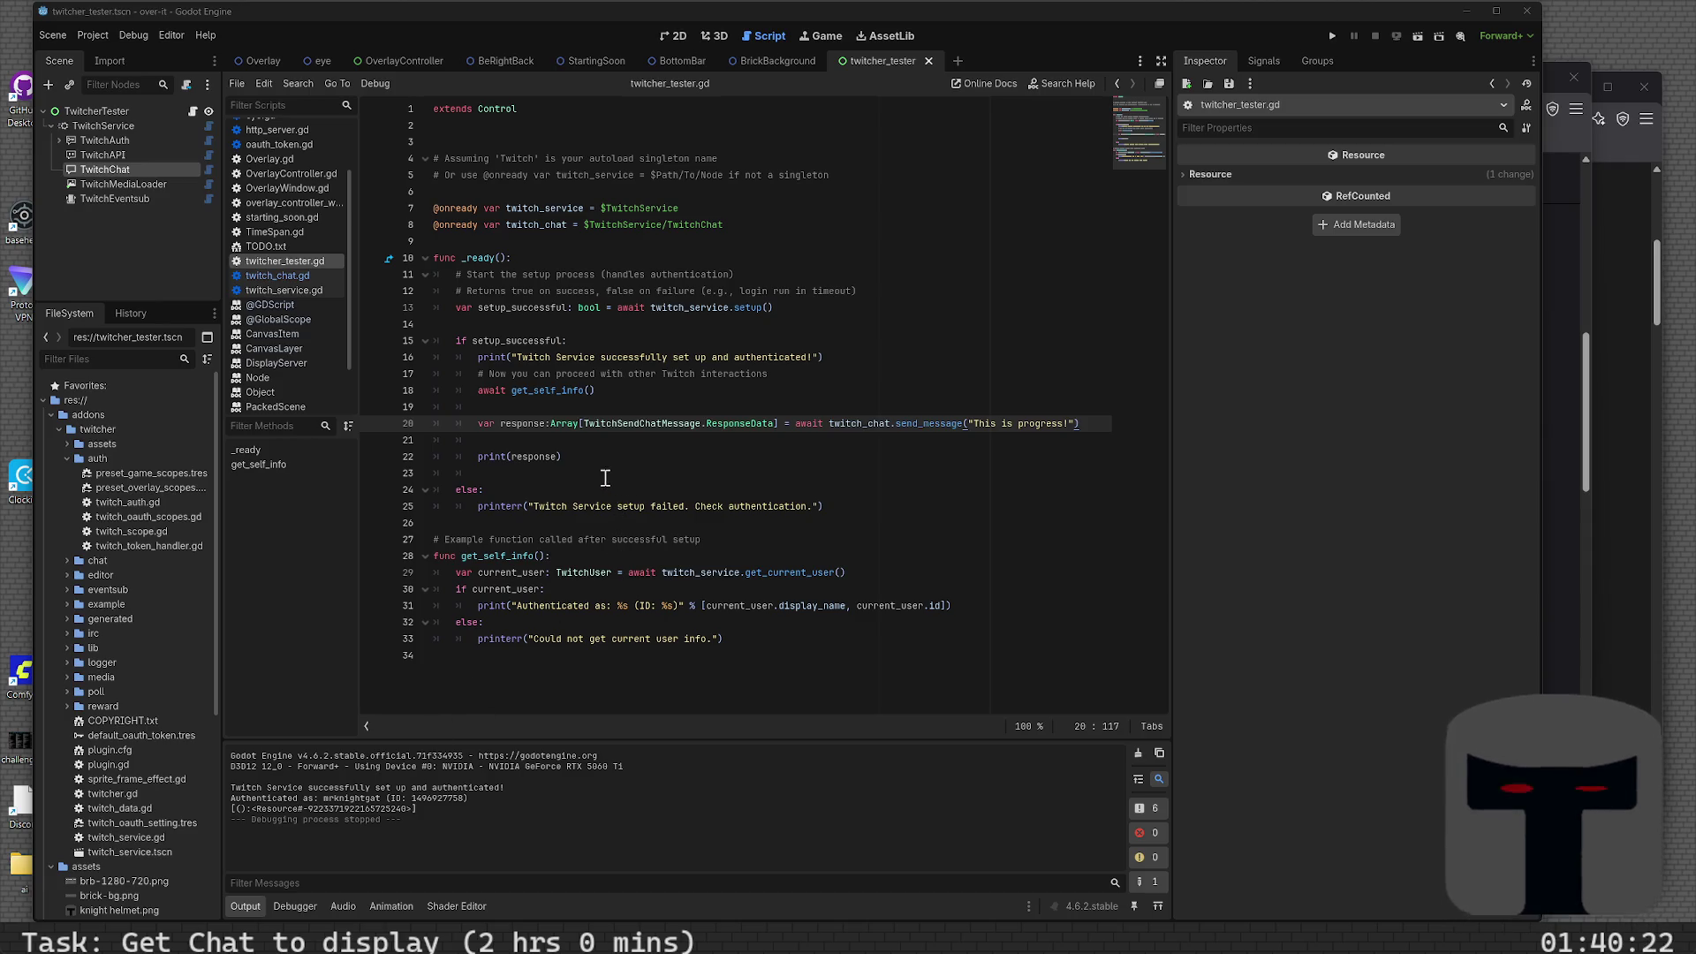
- Replace print(response) with a for resp in response: print(resp) loop, then save and run
key("Return")
key("Return")
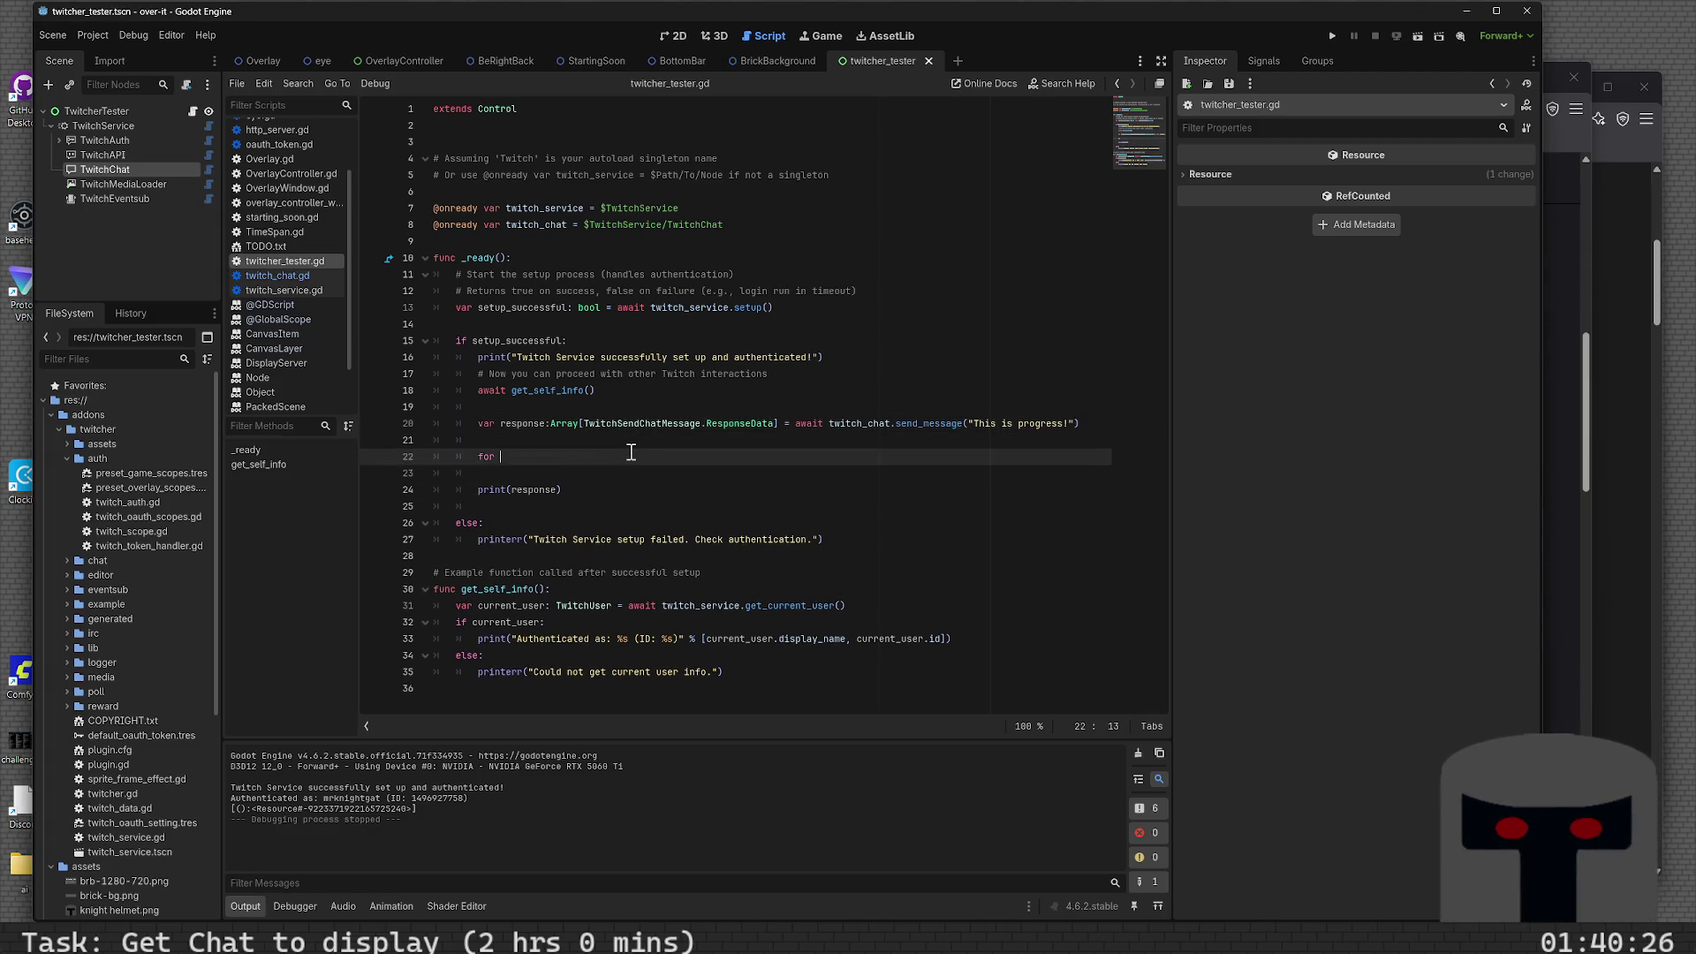
type("r")
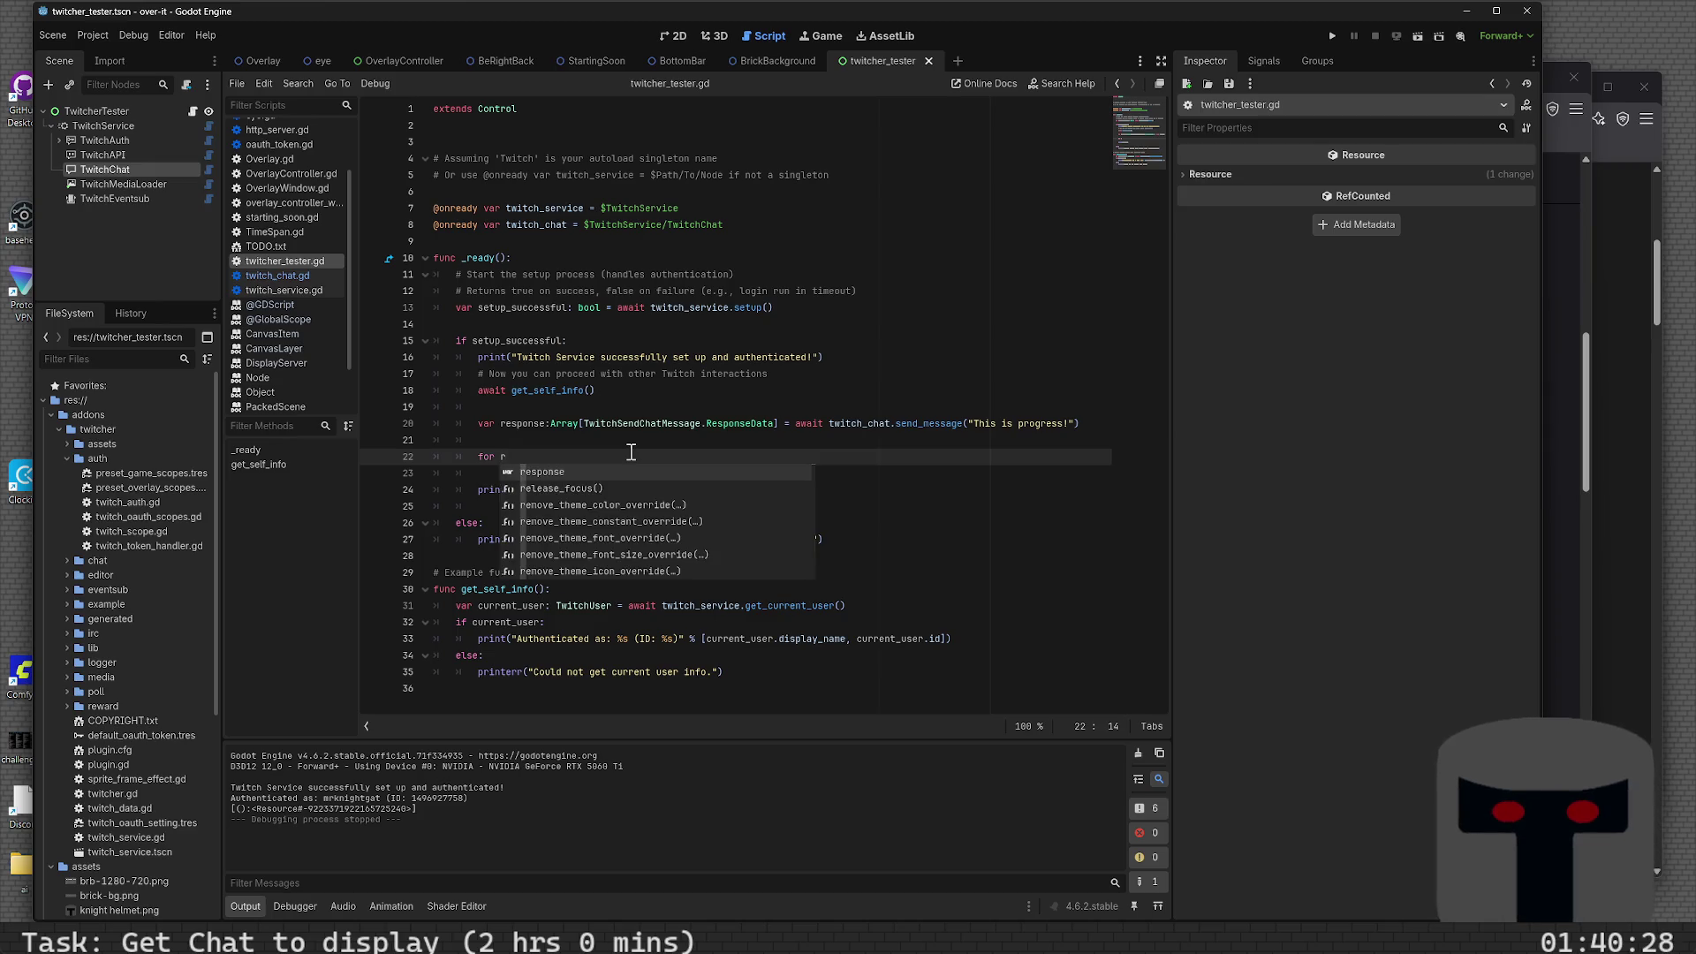
type("e")
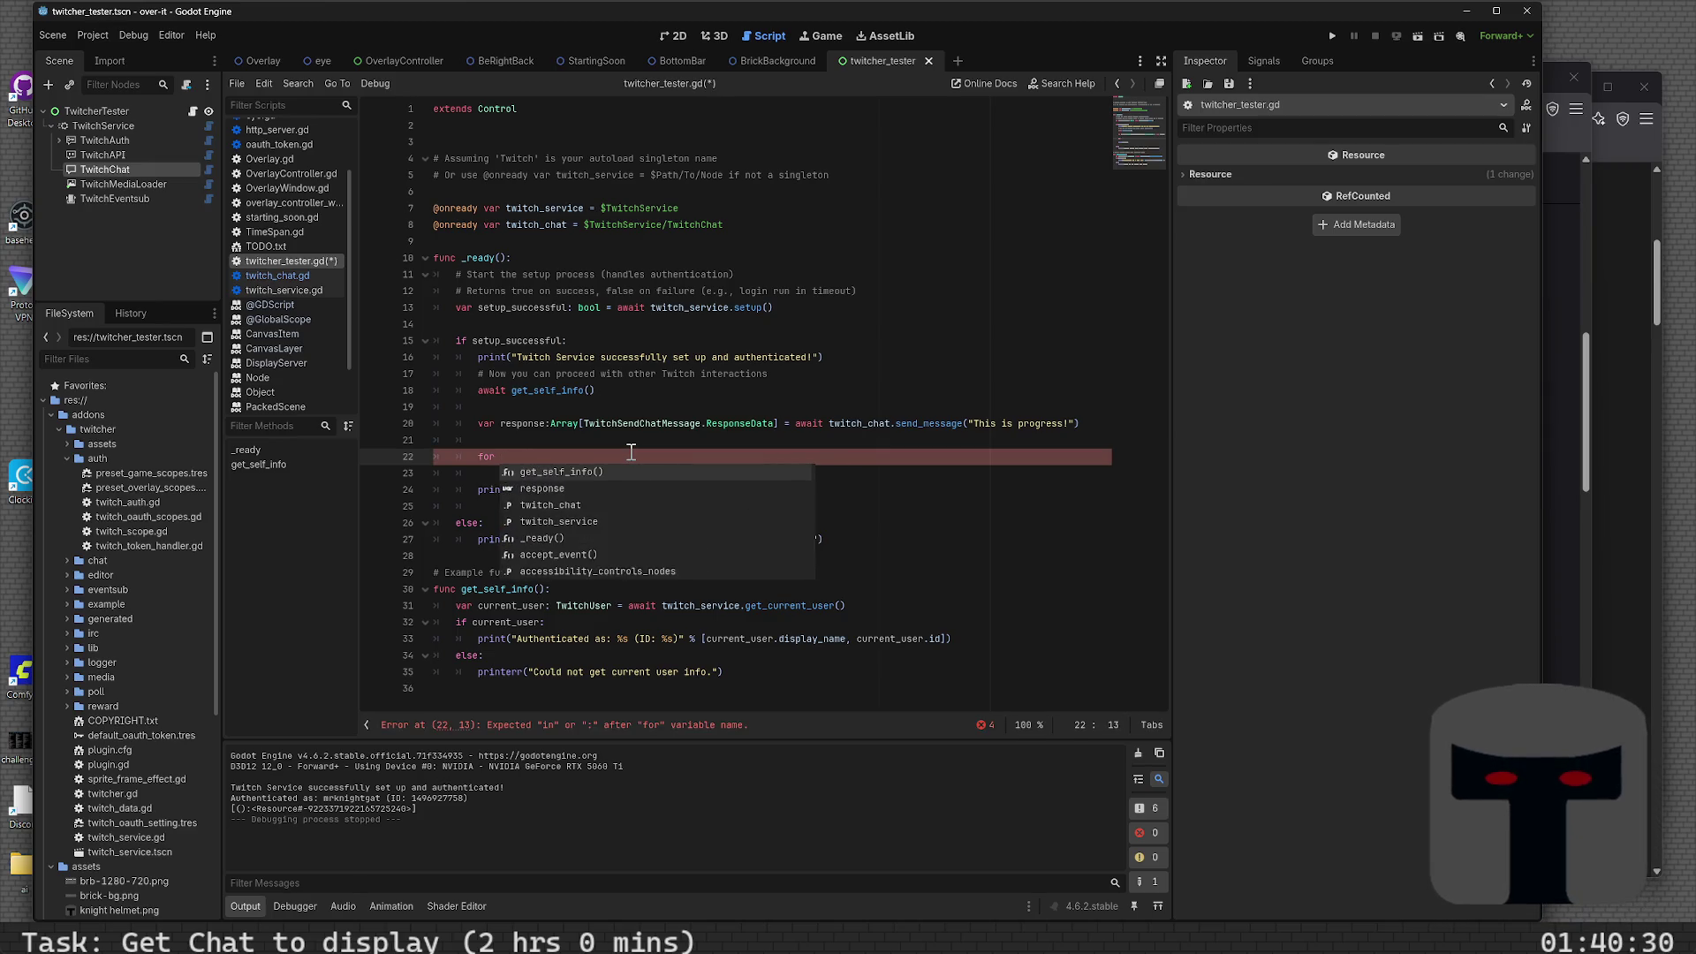
type("sp in ")
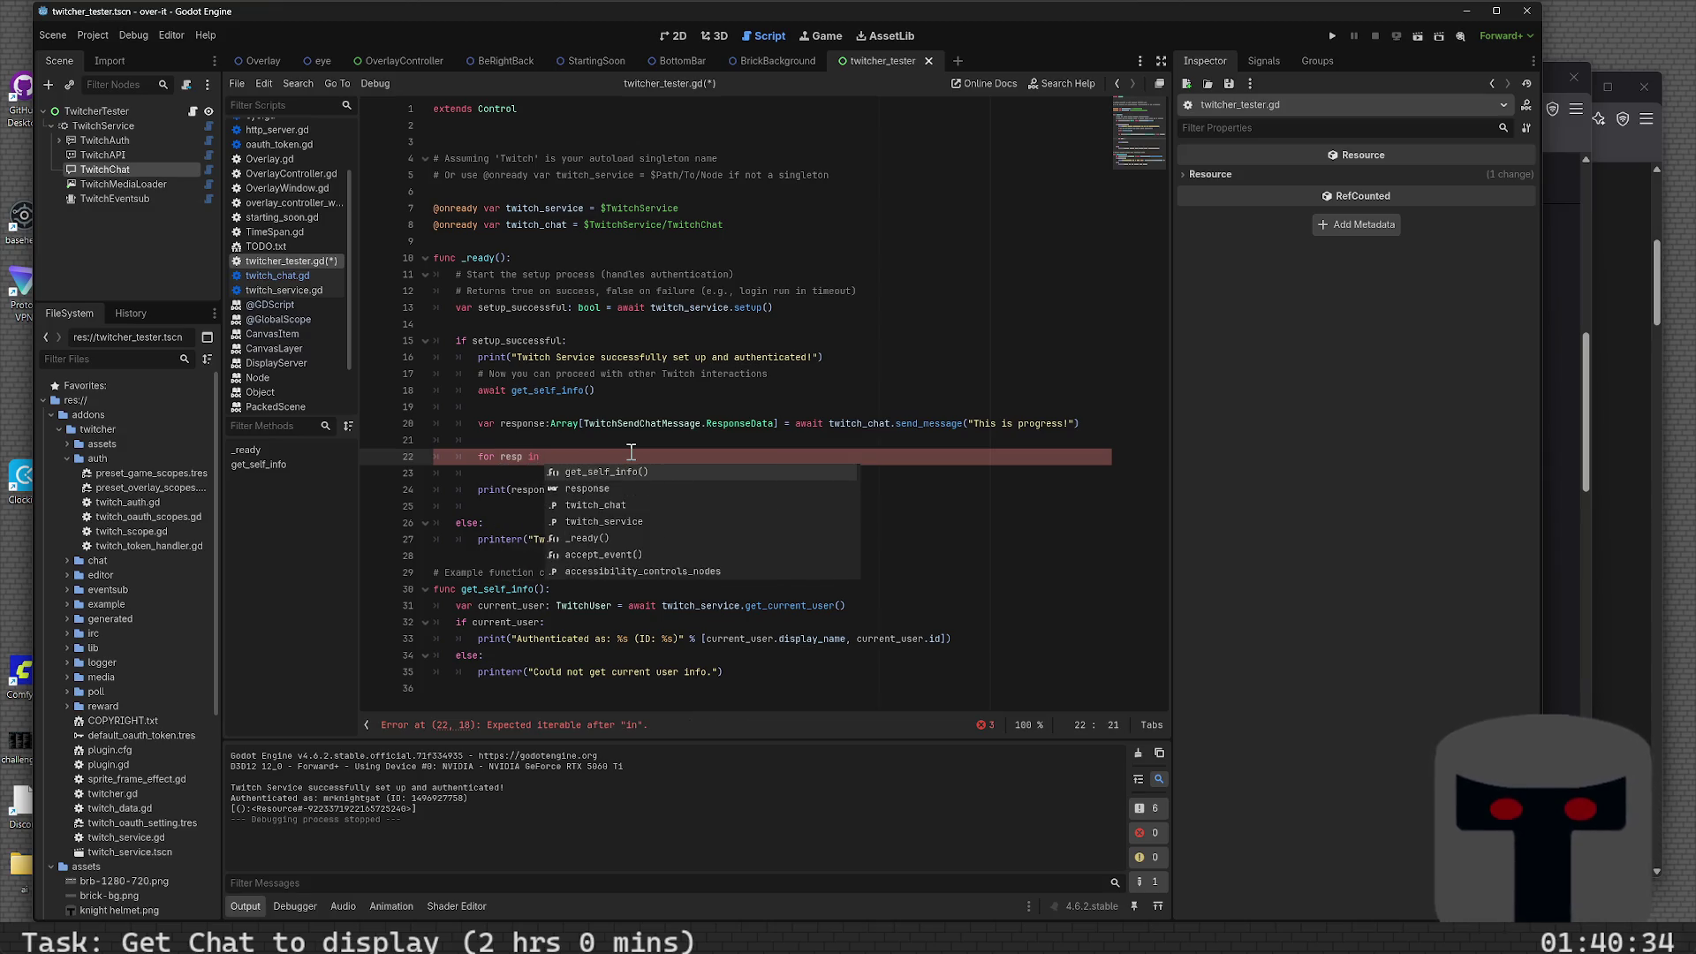
type("response:")
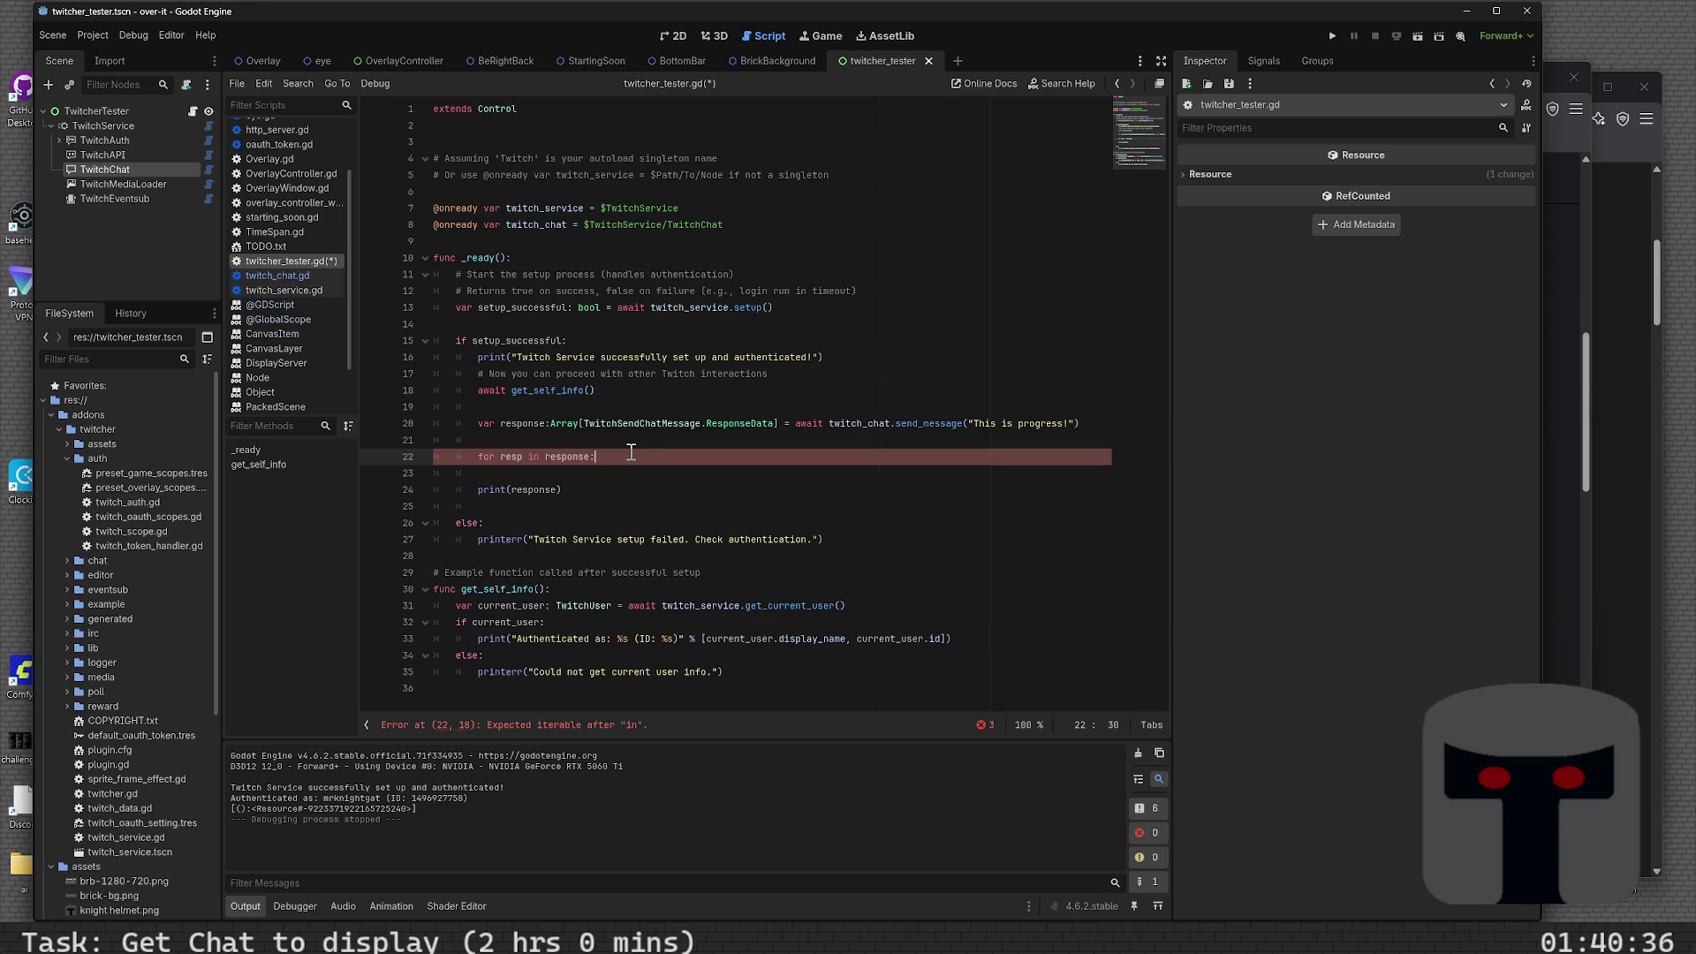
key("Return")
type("print(resp")
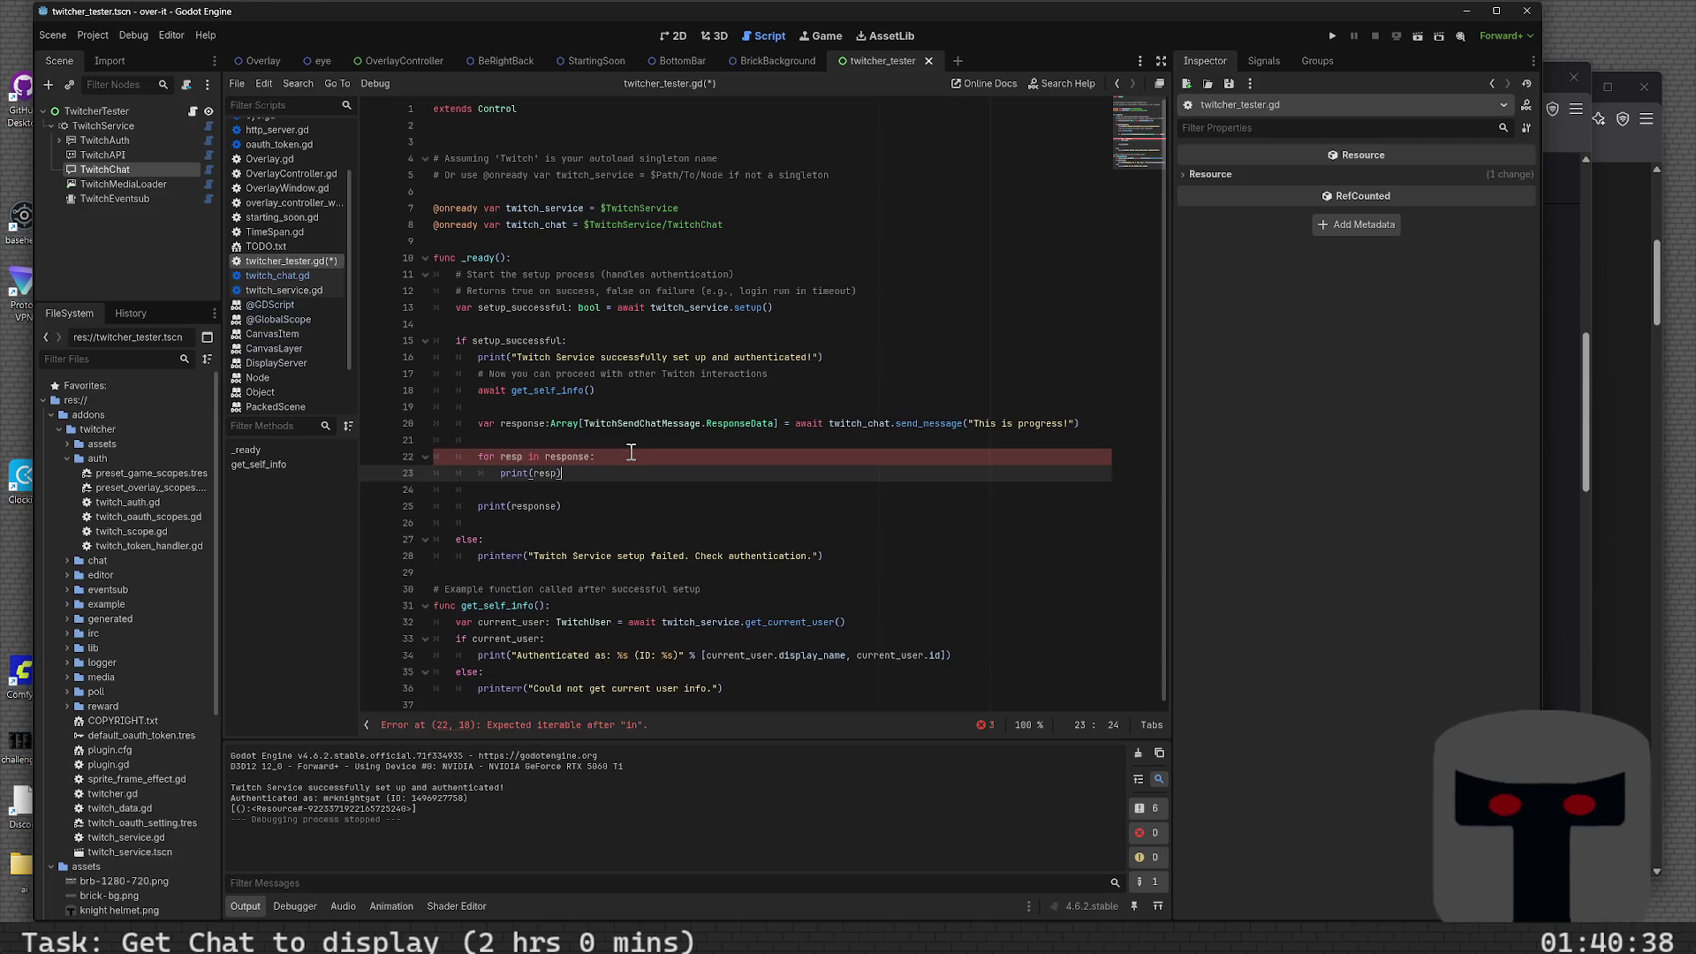
key("Down")
key("Down")
key("shift+Home")
key("BackSpace")
key("BackSpace")
key("BackSpace")
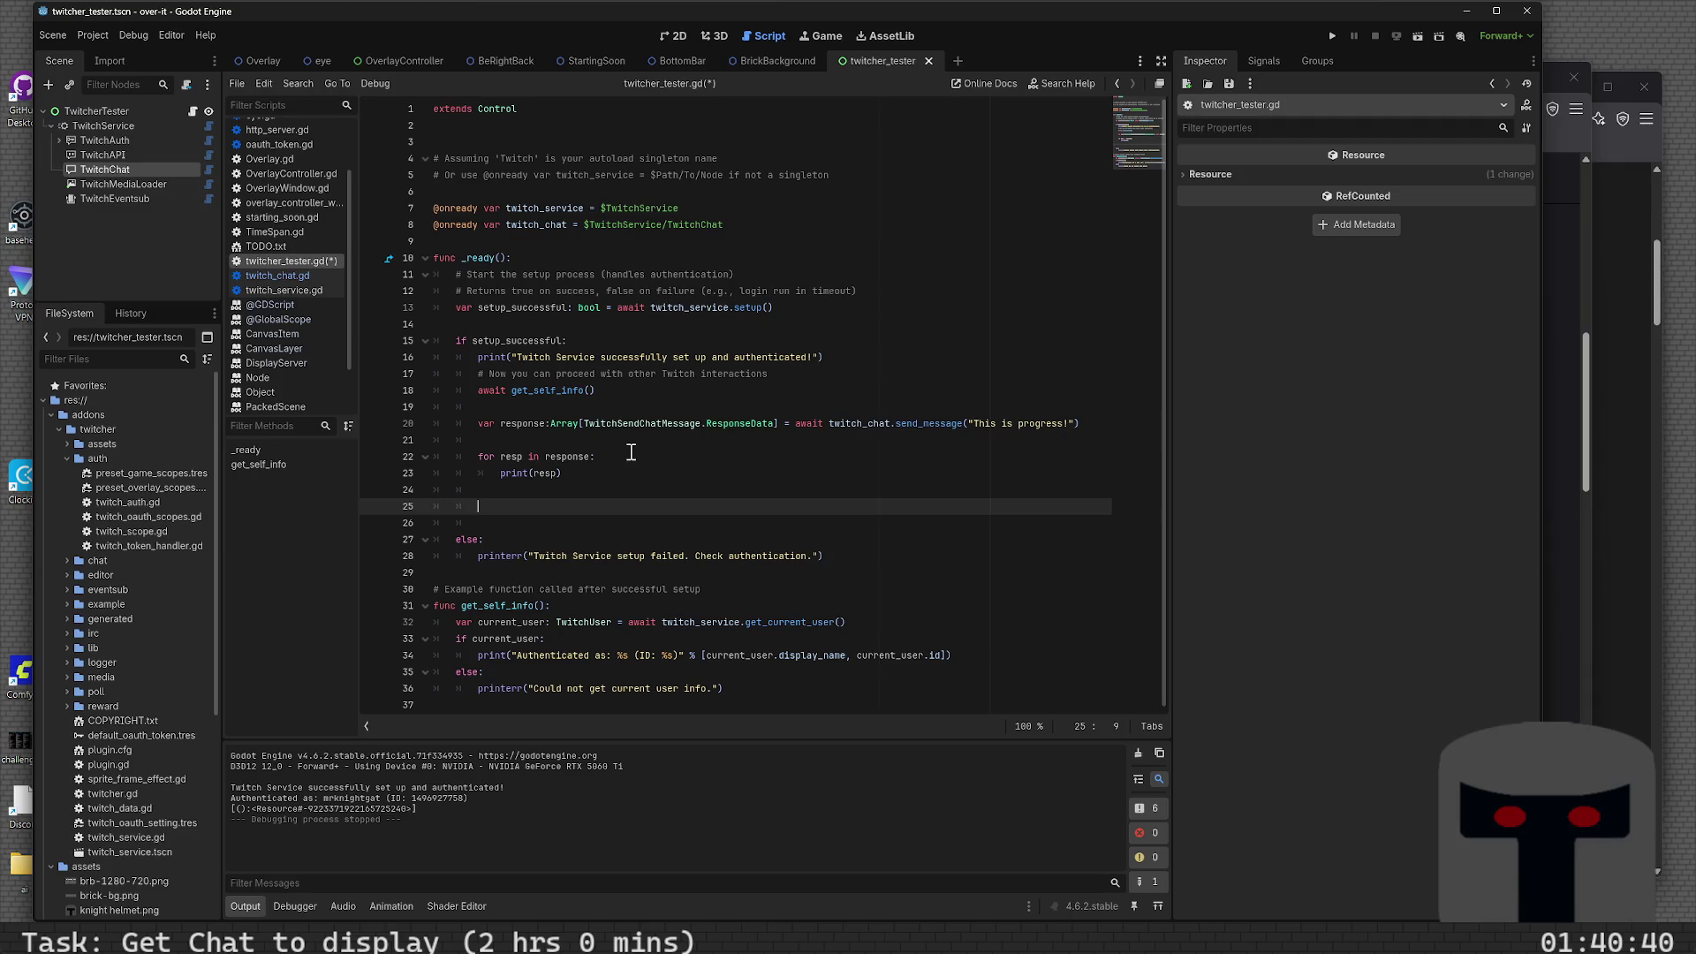
key("ctrl+s")
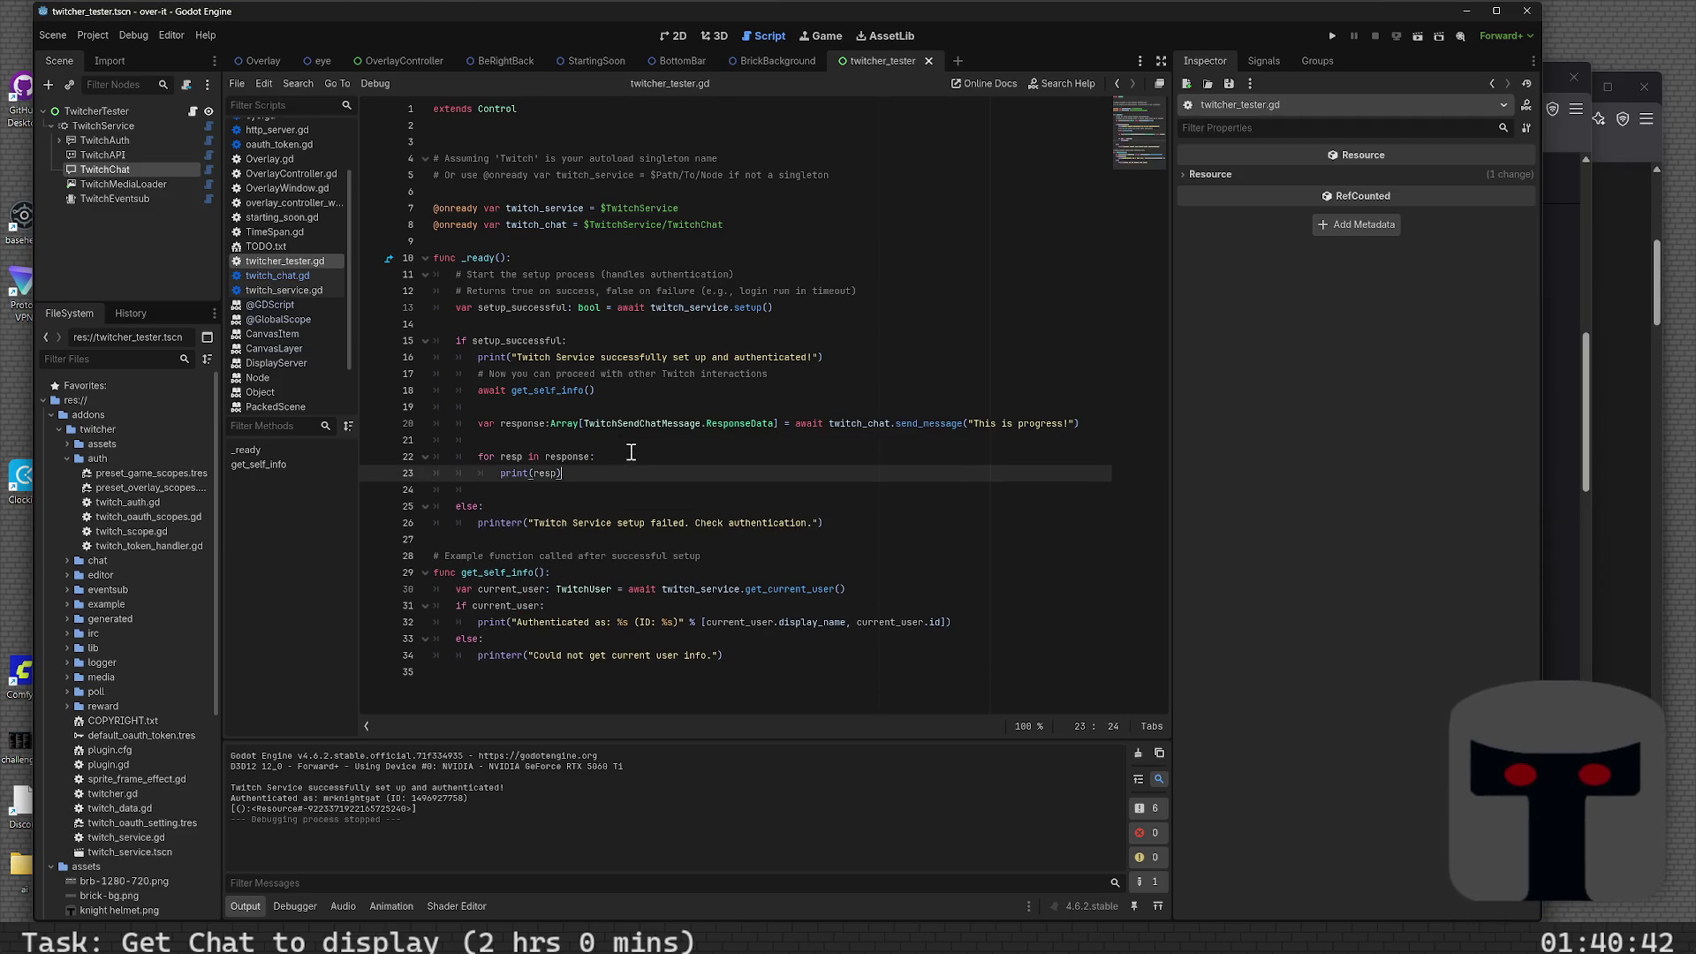
key("F5")
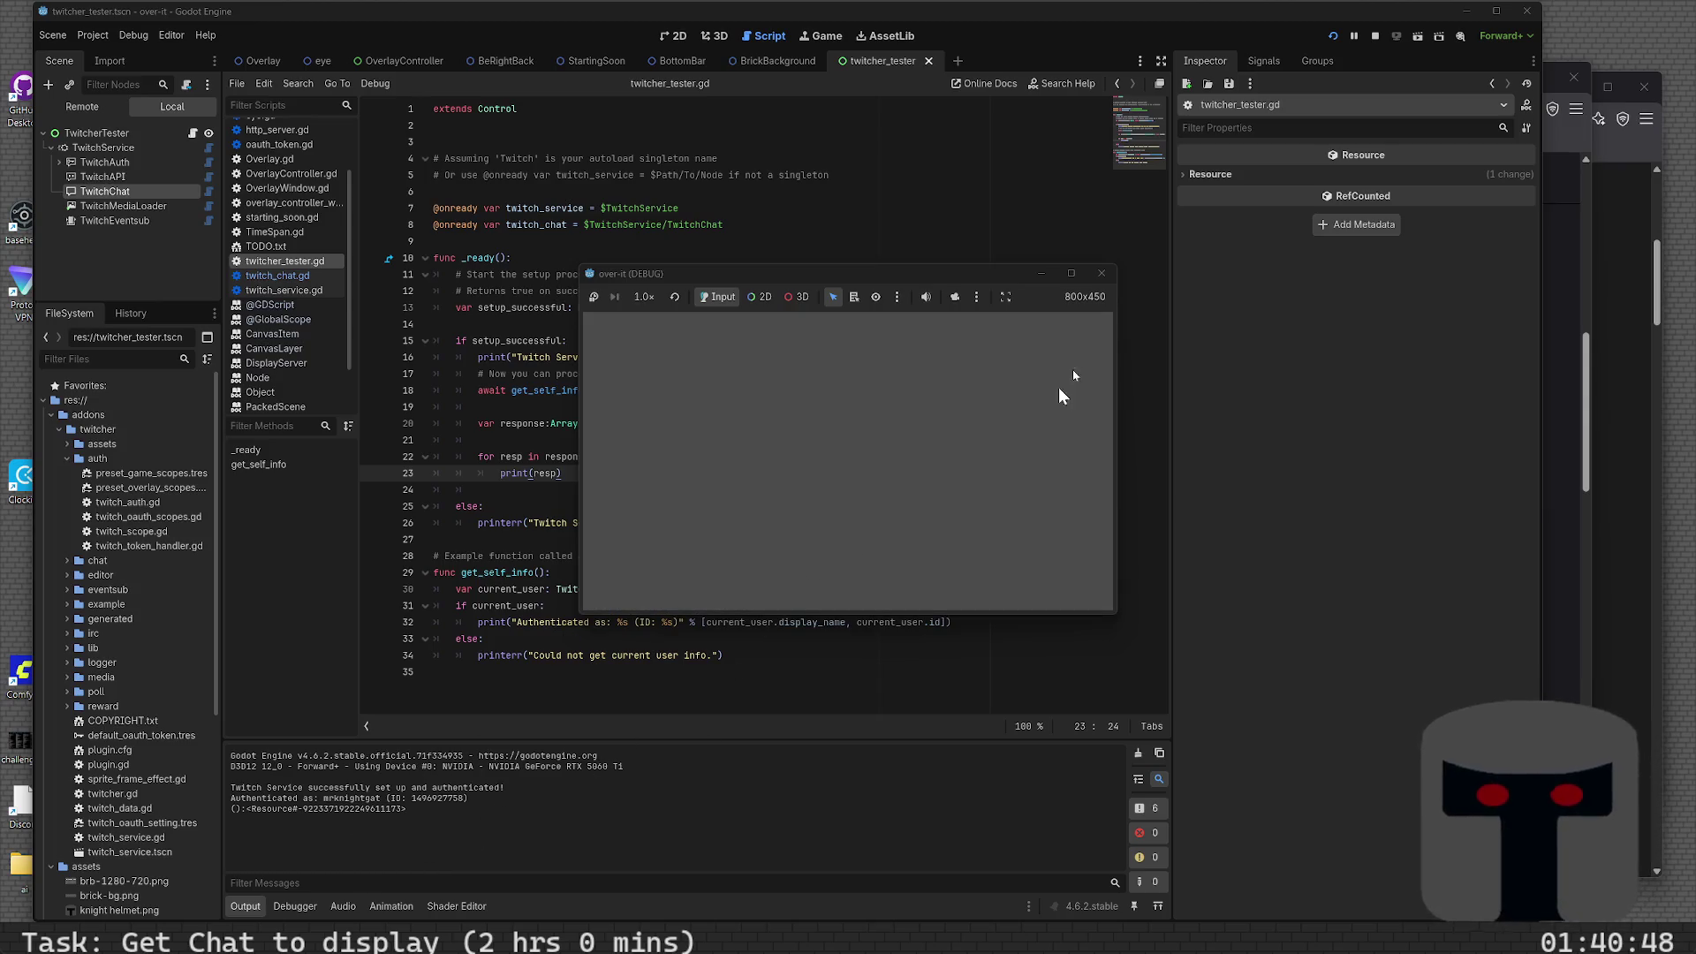
- Stop the game and go to the ResponseData class definition from line 20
left_click(1103, 275)
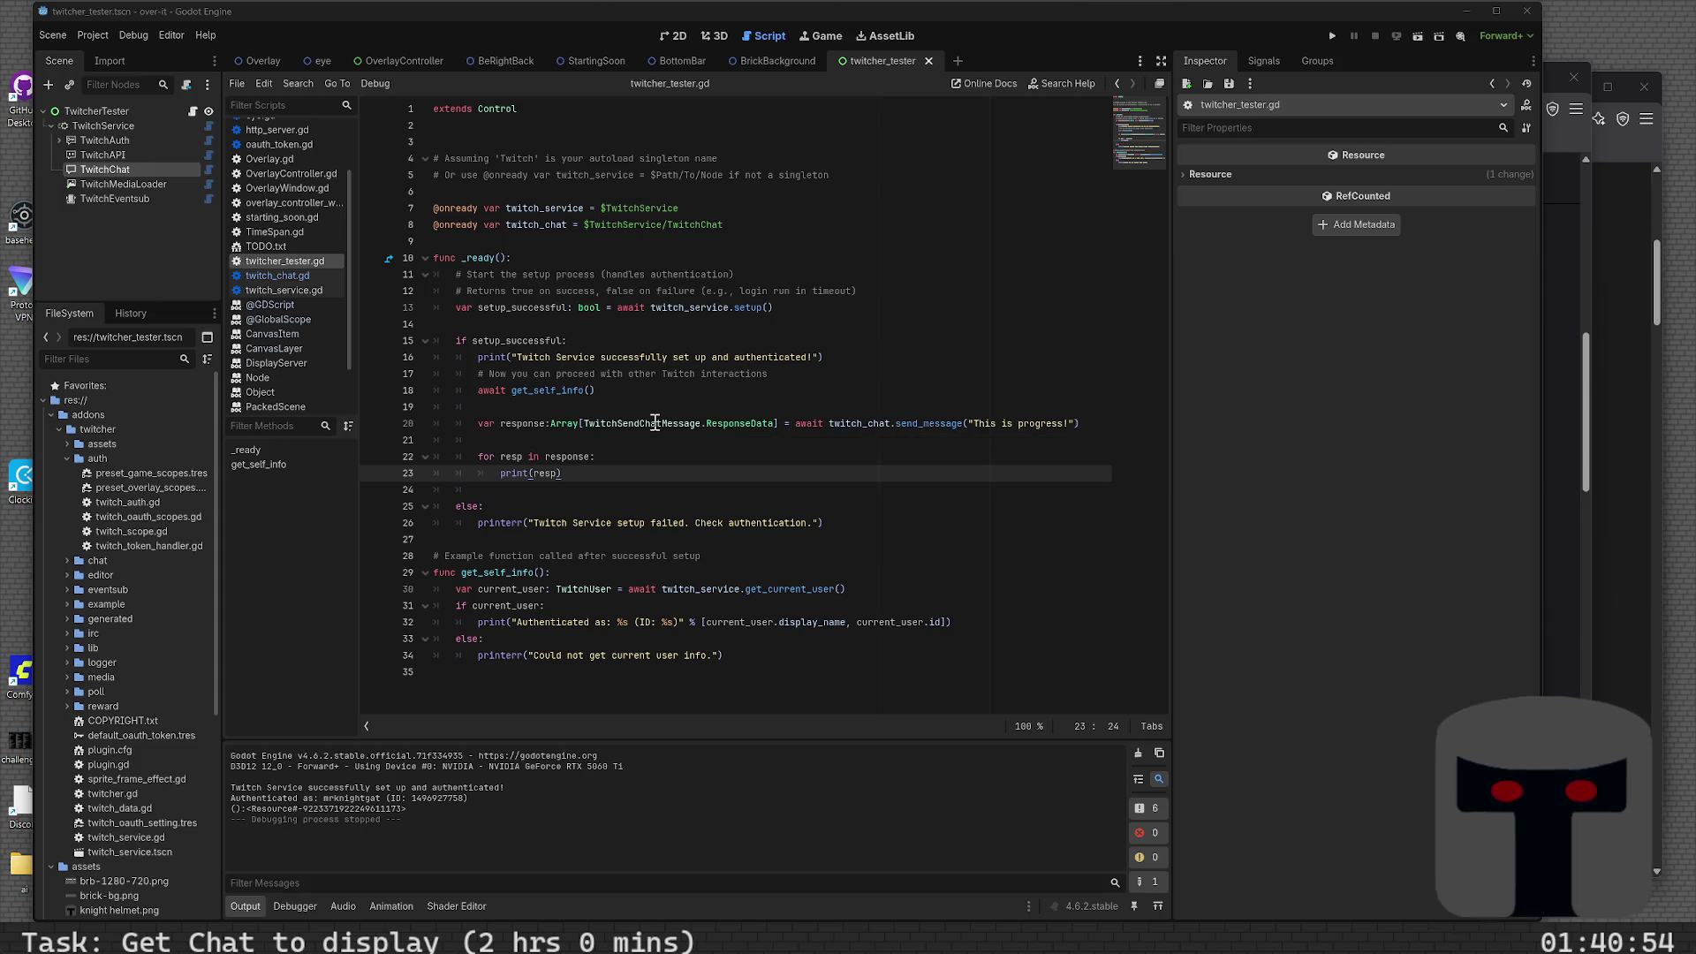
left_click(738, 428, "ctrl")
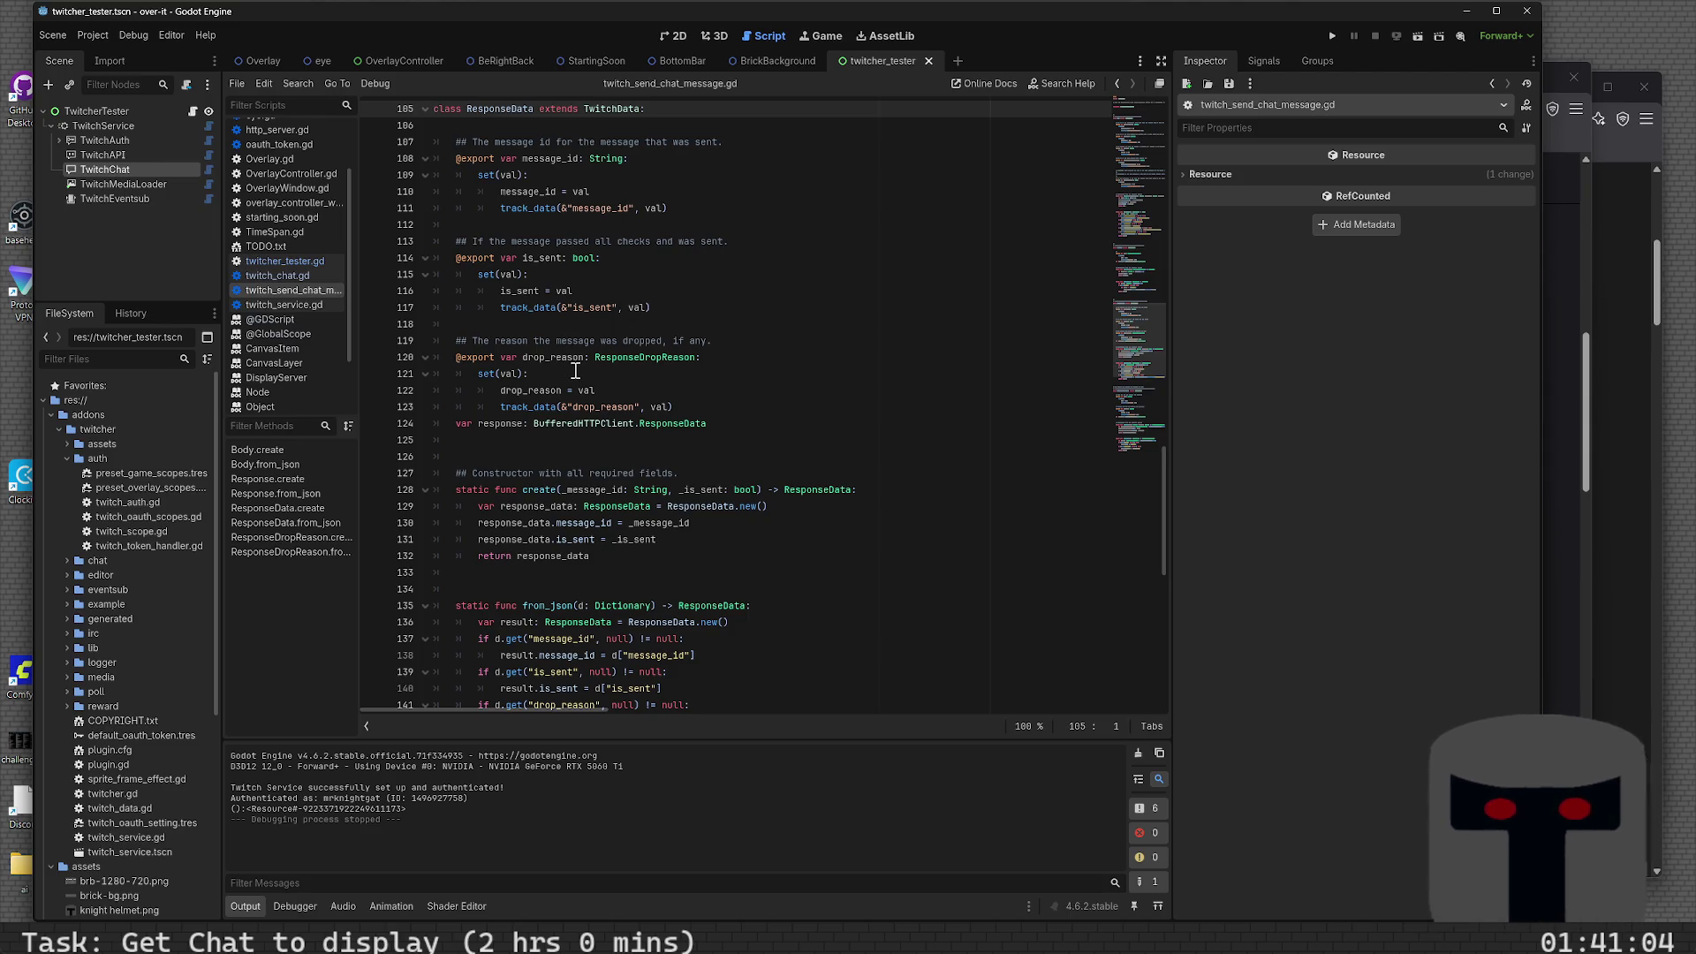
- Review the response classes in twitch_send_chat_message.gd, then open the TwitchData base class in twitch_data.gd
scroll(572, 369, "down", 1)
scroll(545, 418, "down", 3)
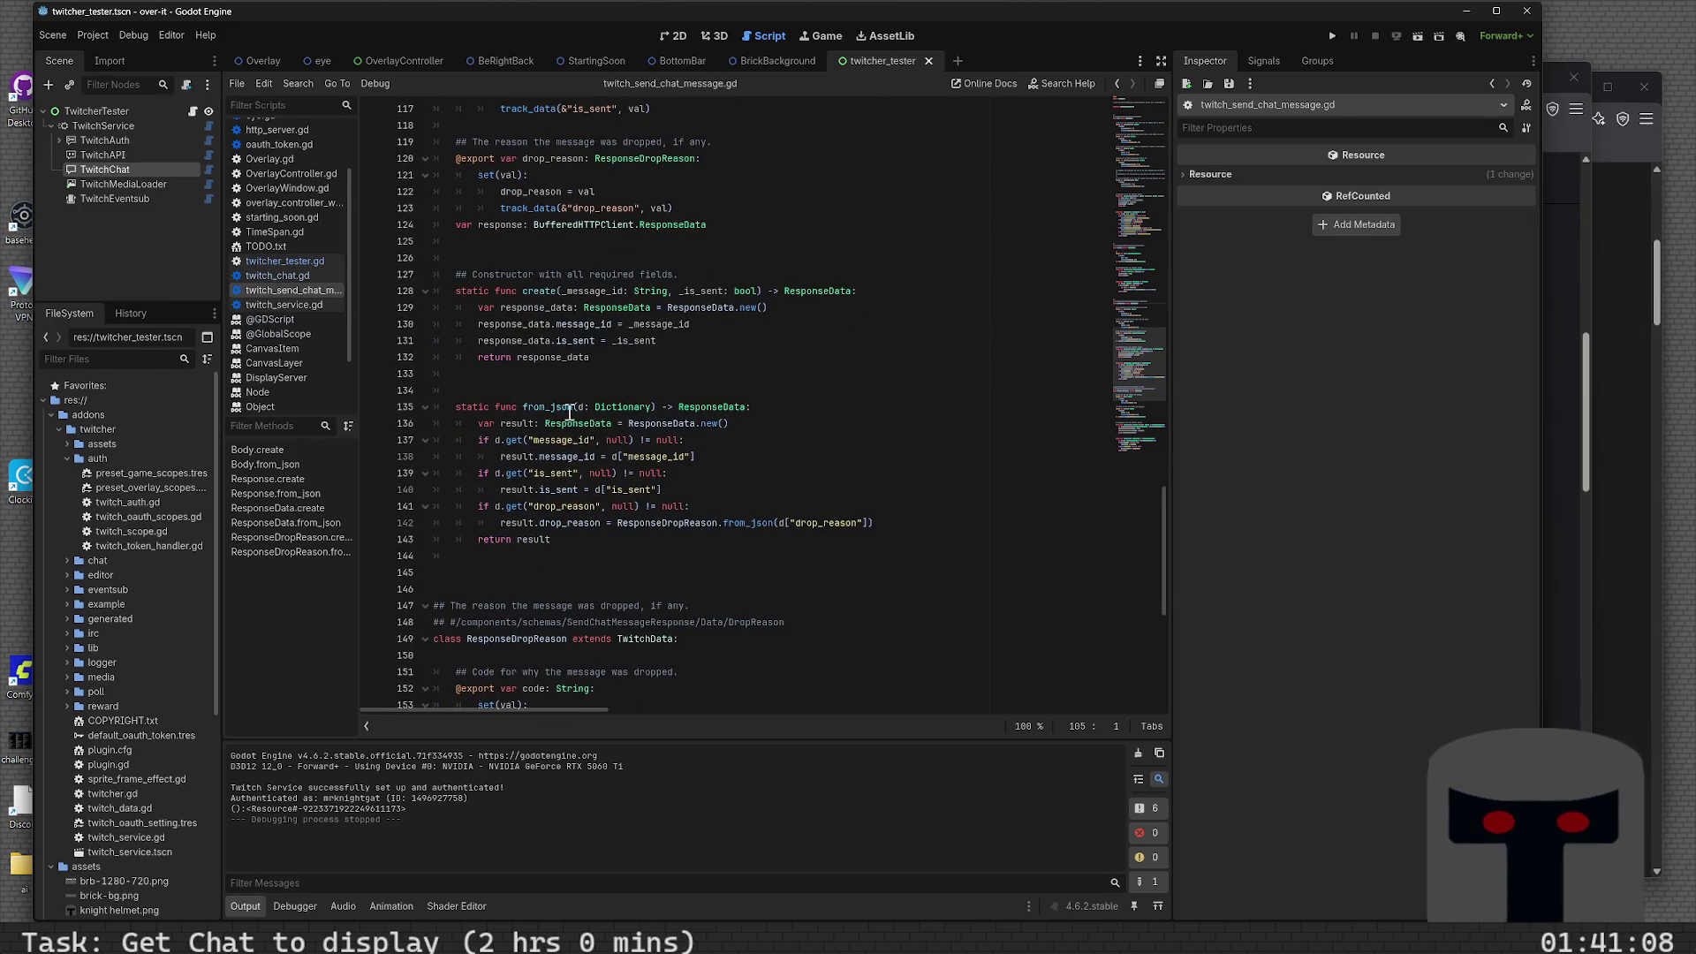
scroll(565, 413, "down", 3)
scroll(575, 411, "down", 5)
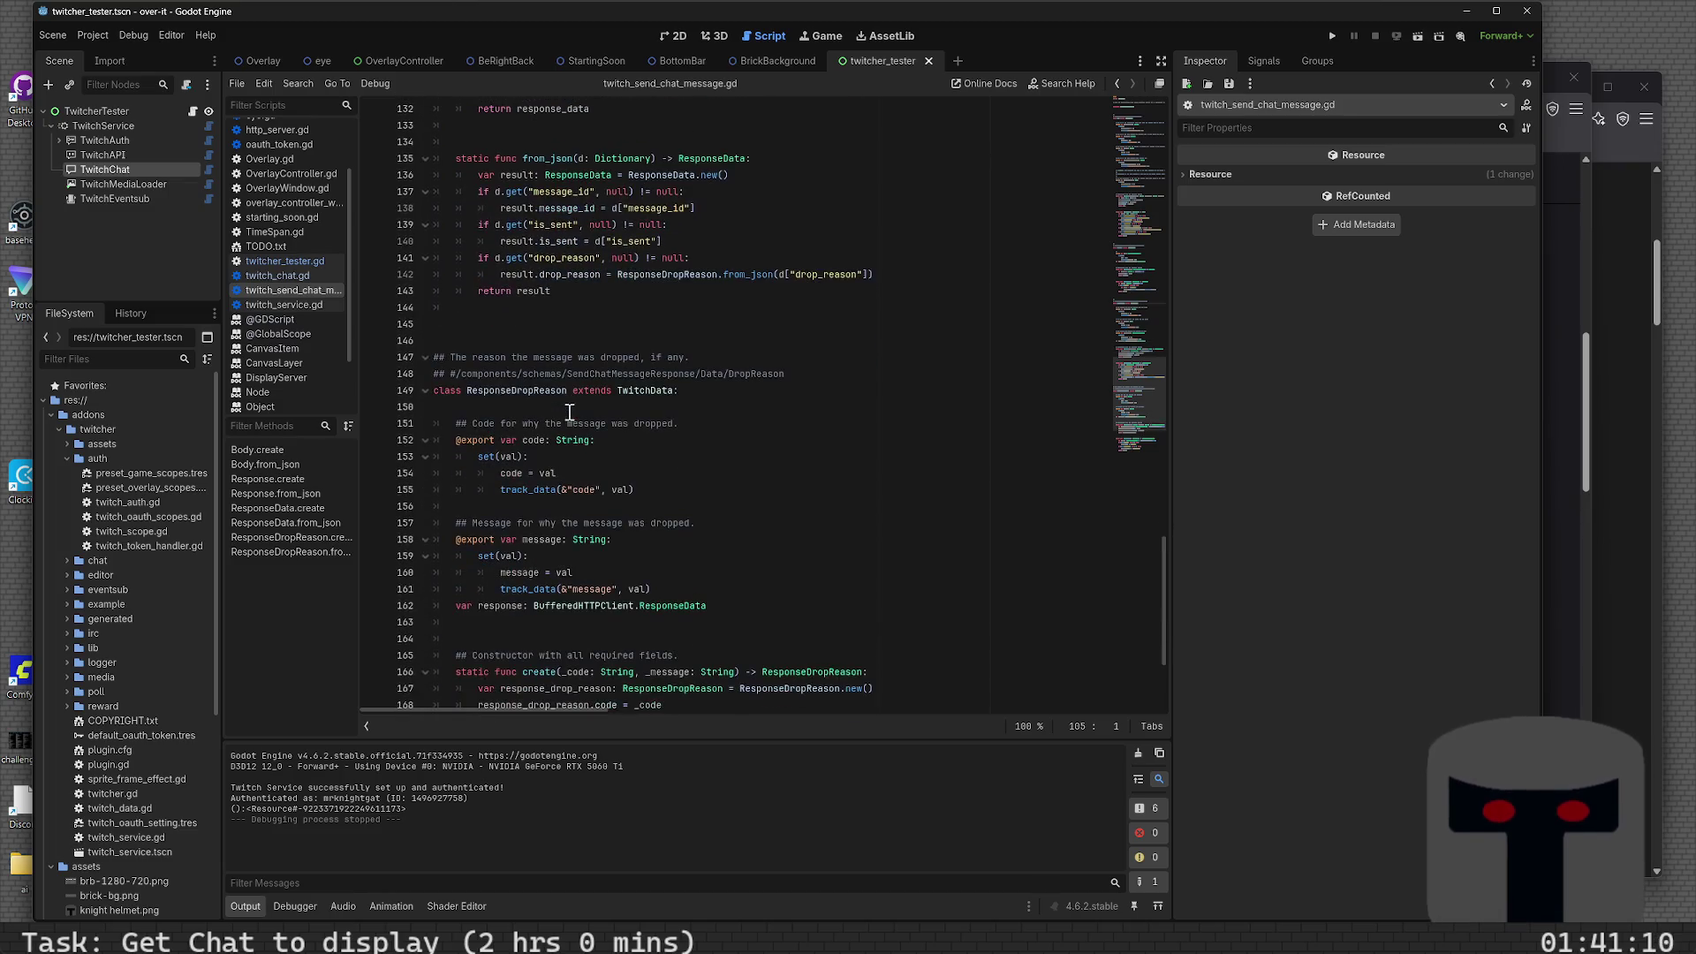
scroll(611, 405, "down", 1)
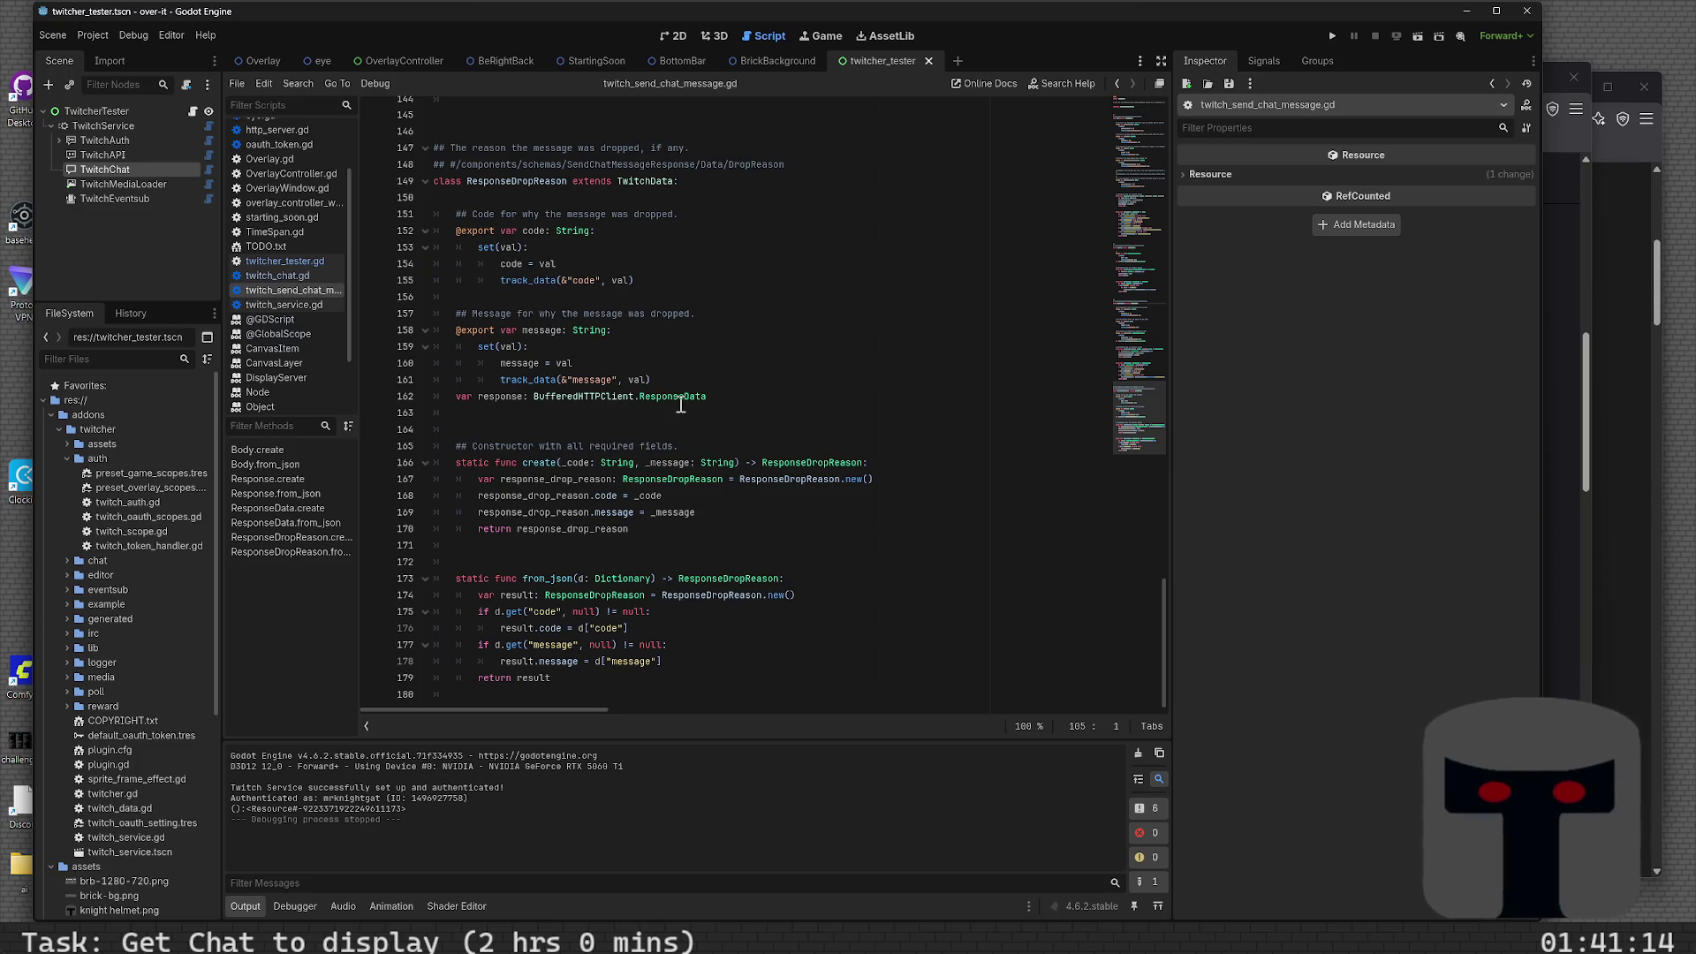
scroll(681, 404, "up", 3)
scroll(681, 405, "up", 2)
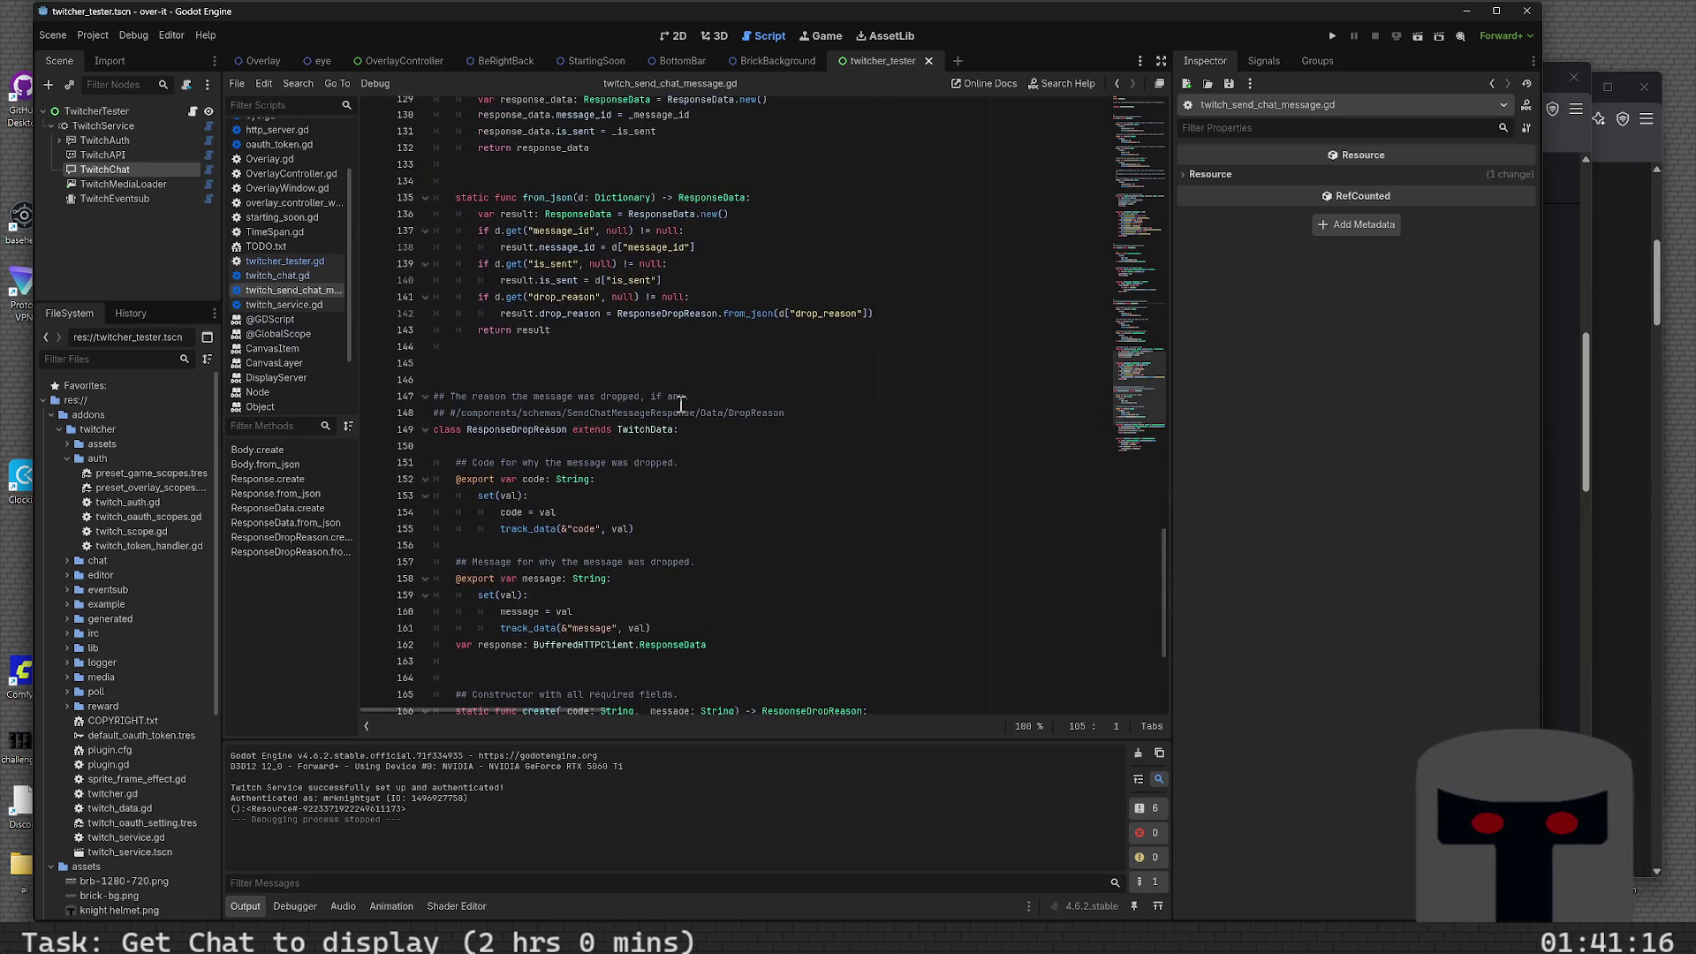
scroll(681, 404, "up", 15)
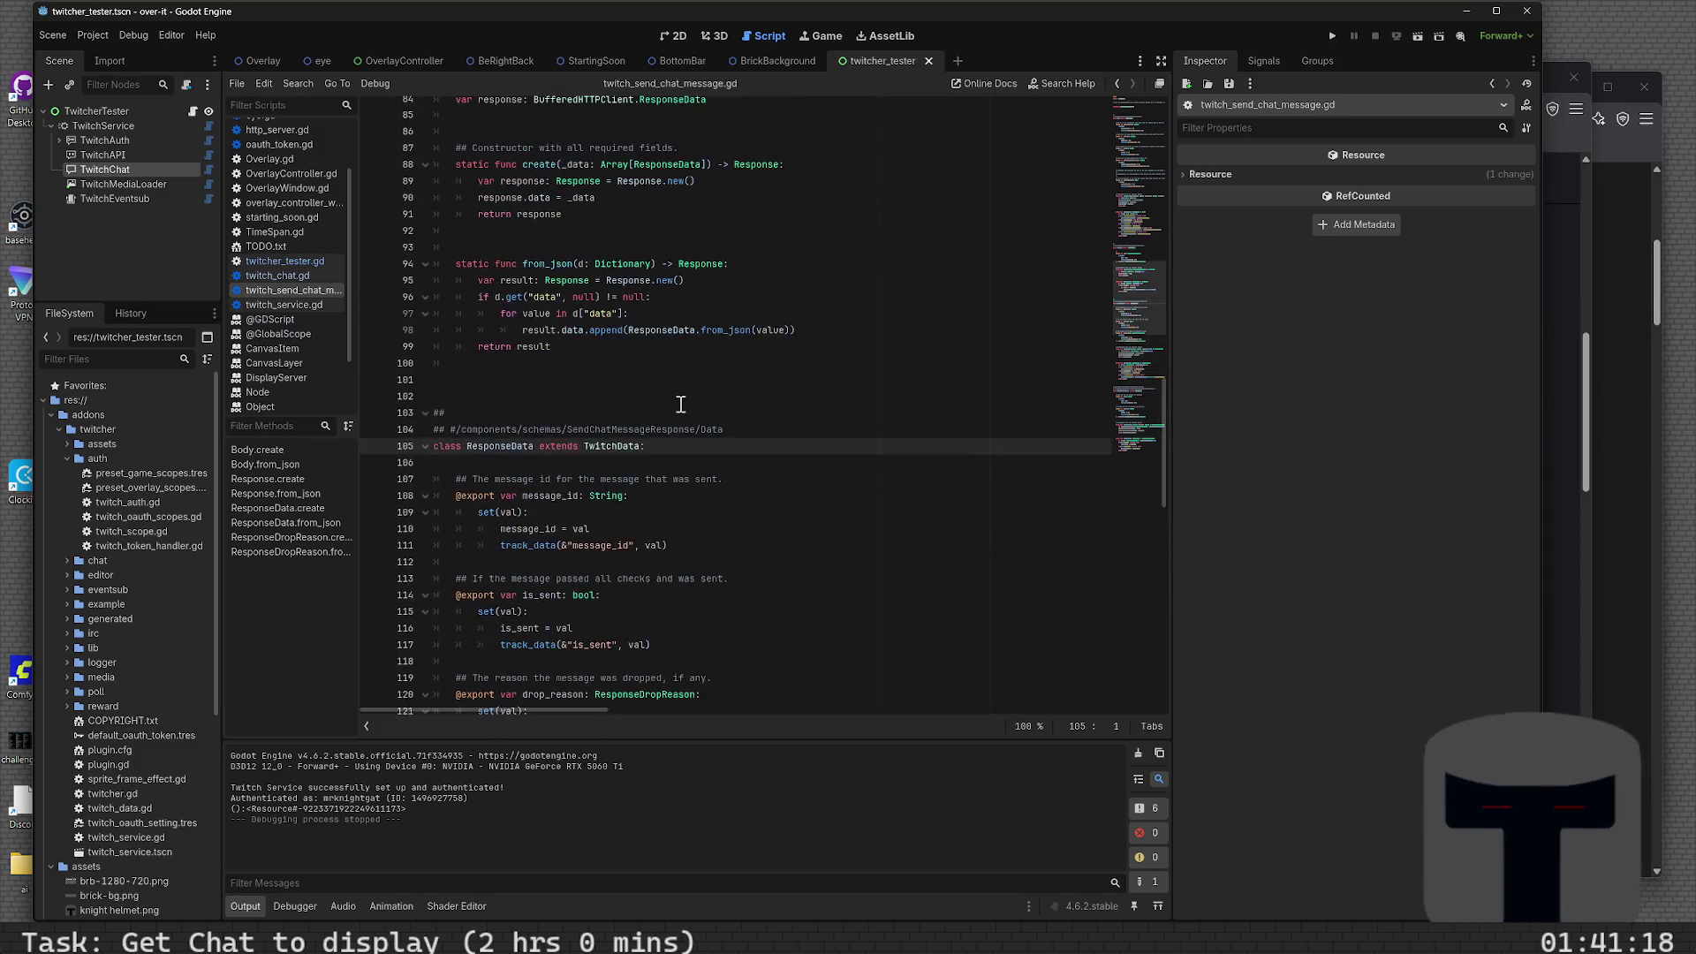
scroll(681, 405, "up", 3)
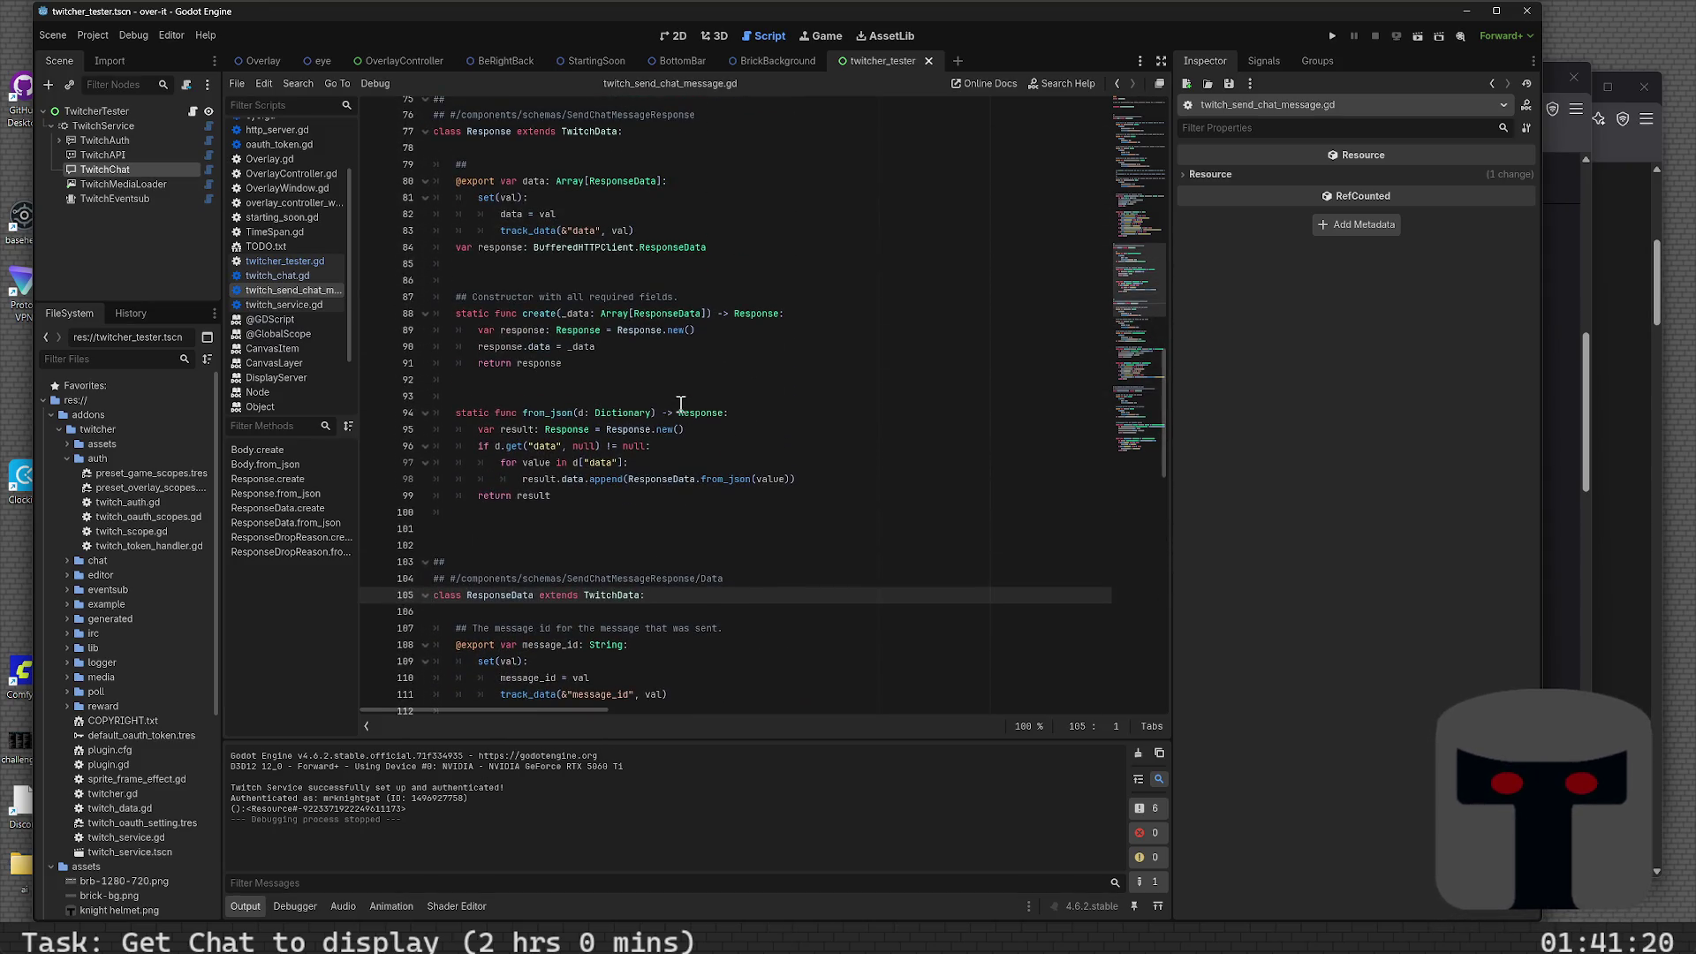
scroll(681, 405, "down", 6)
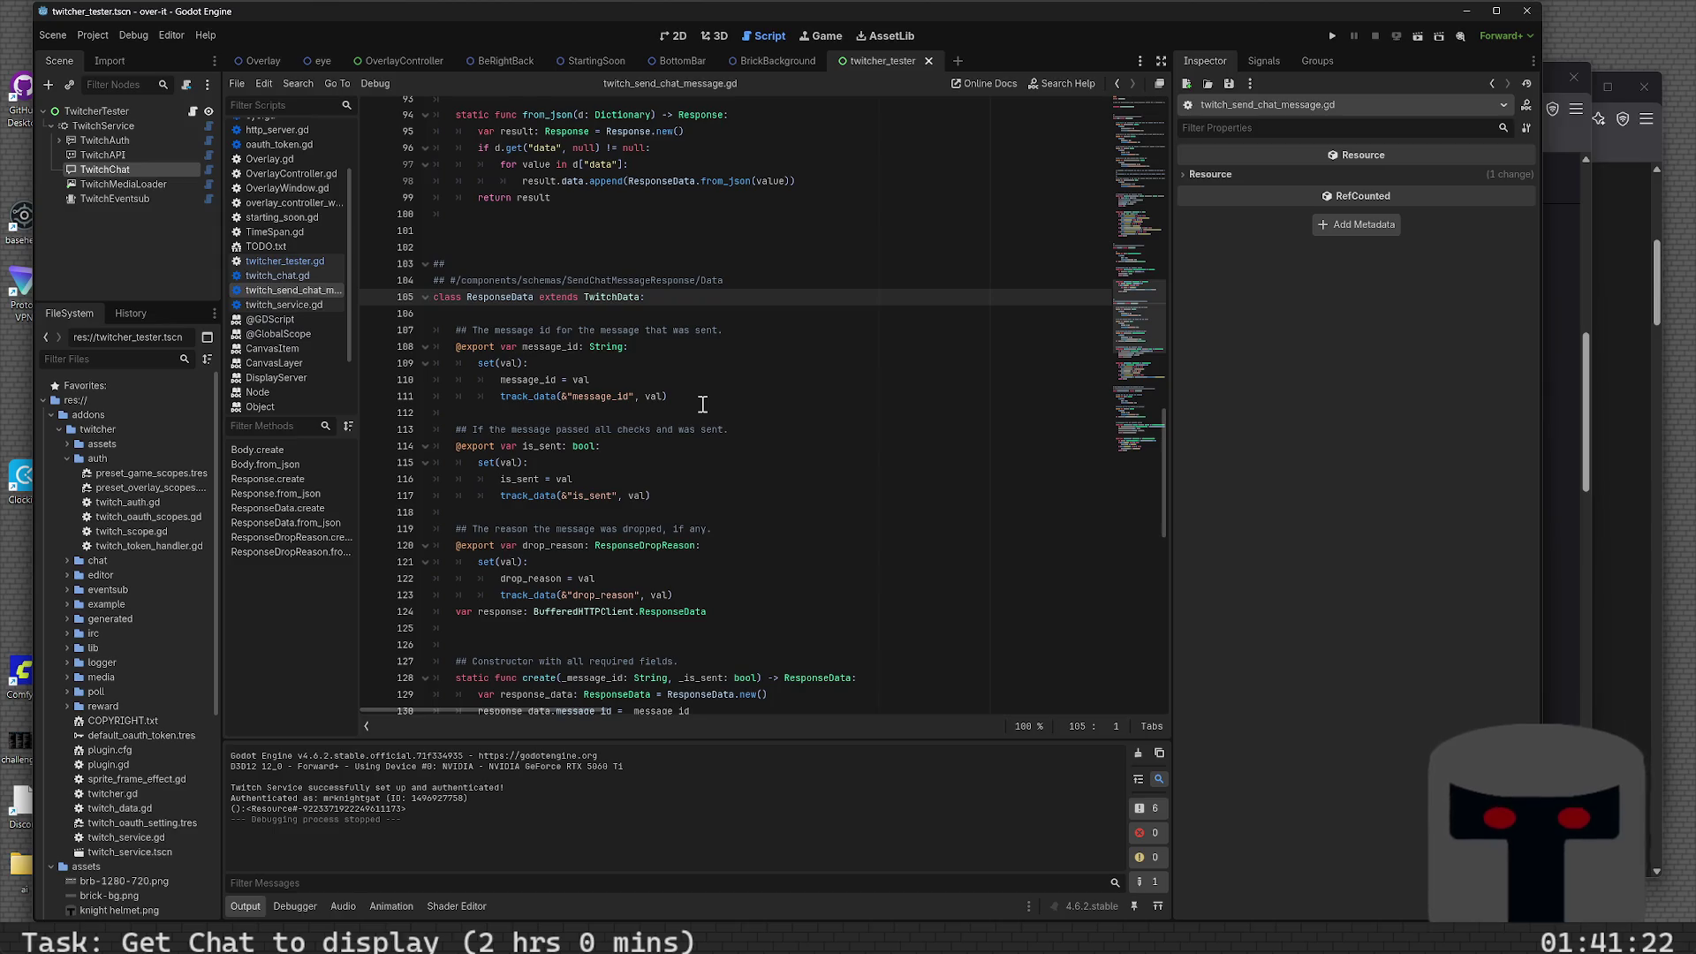
scroll(702, 404, "down", 2)
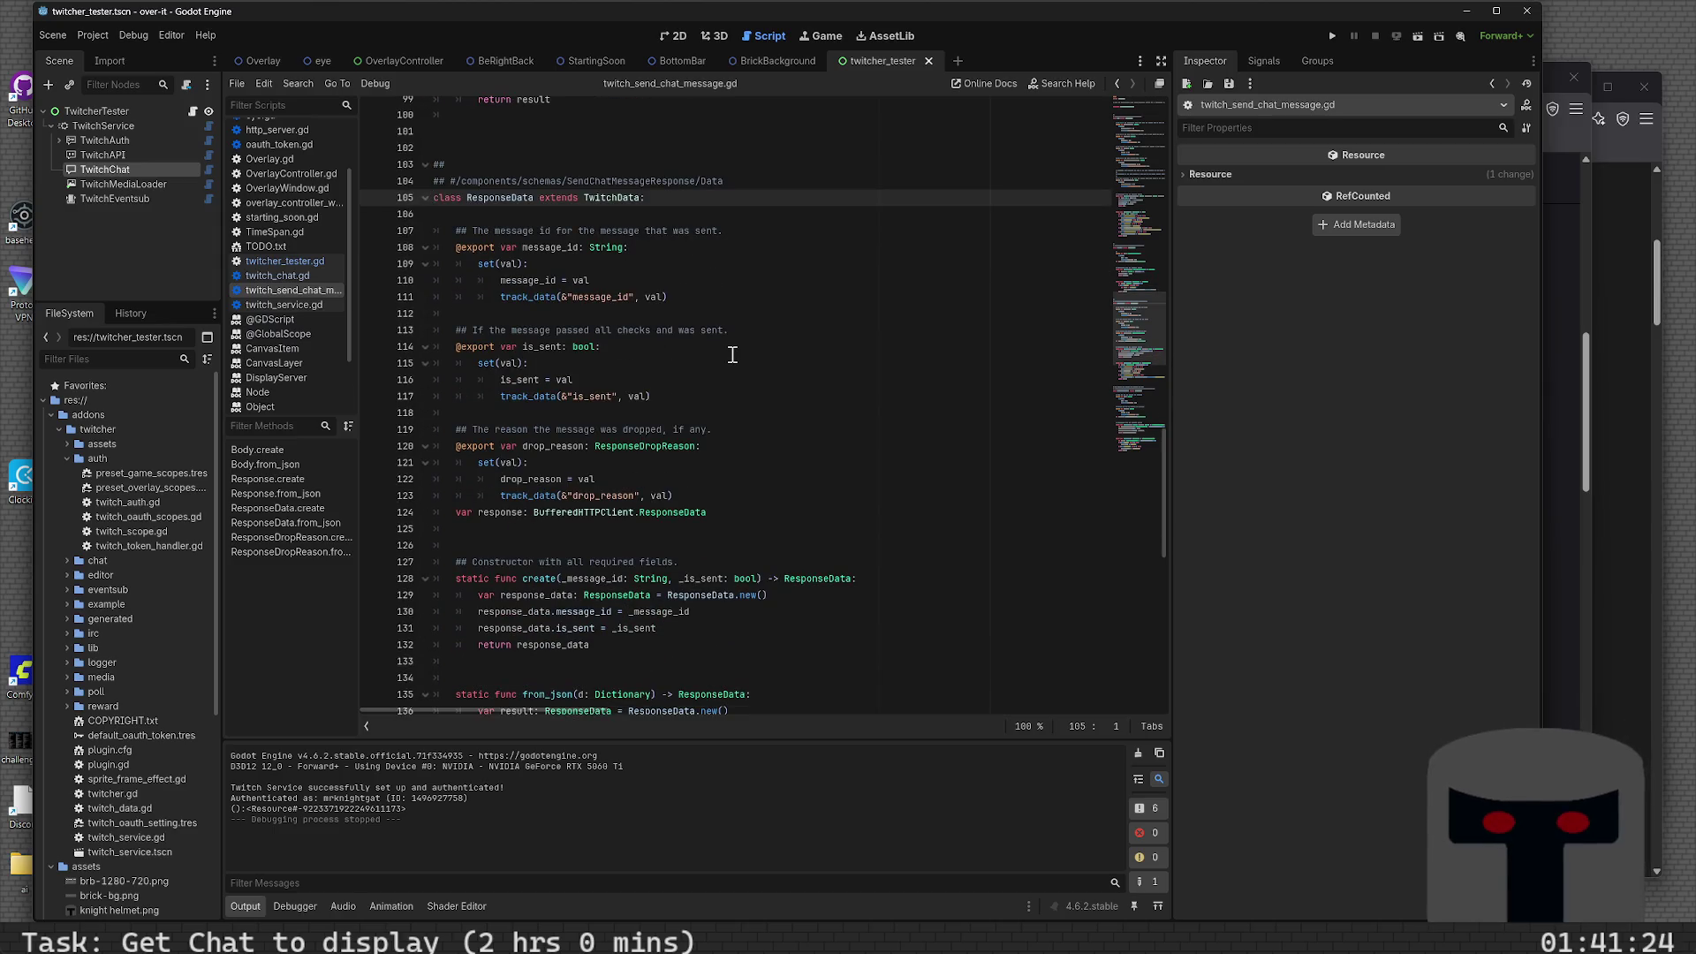
left_click(610, 196, "ctrl")
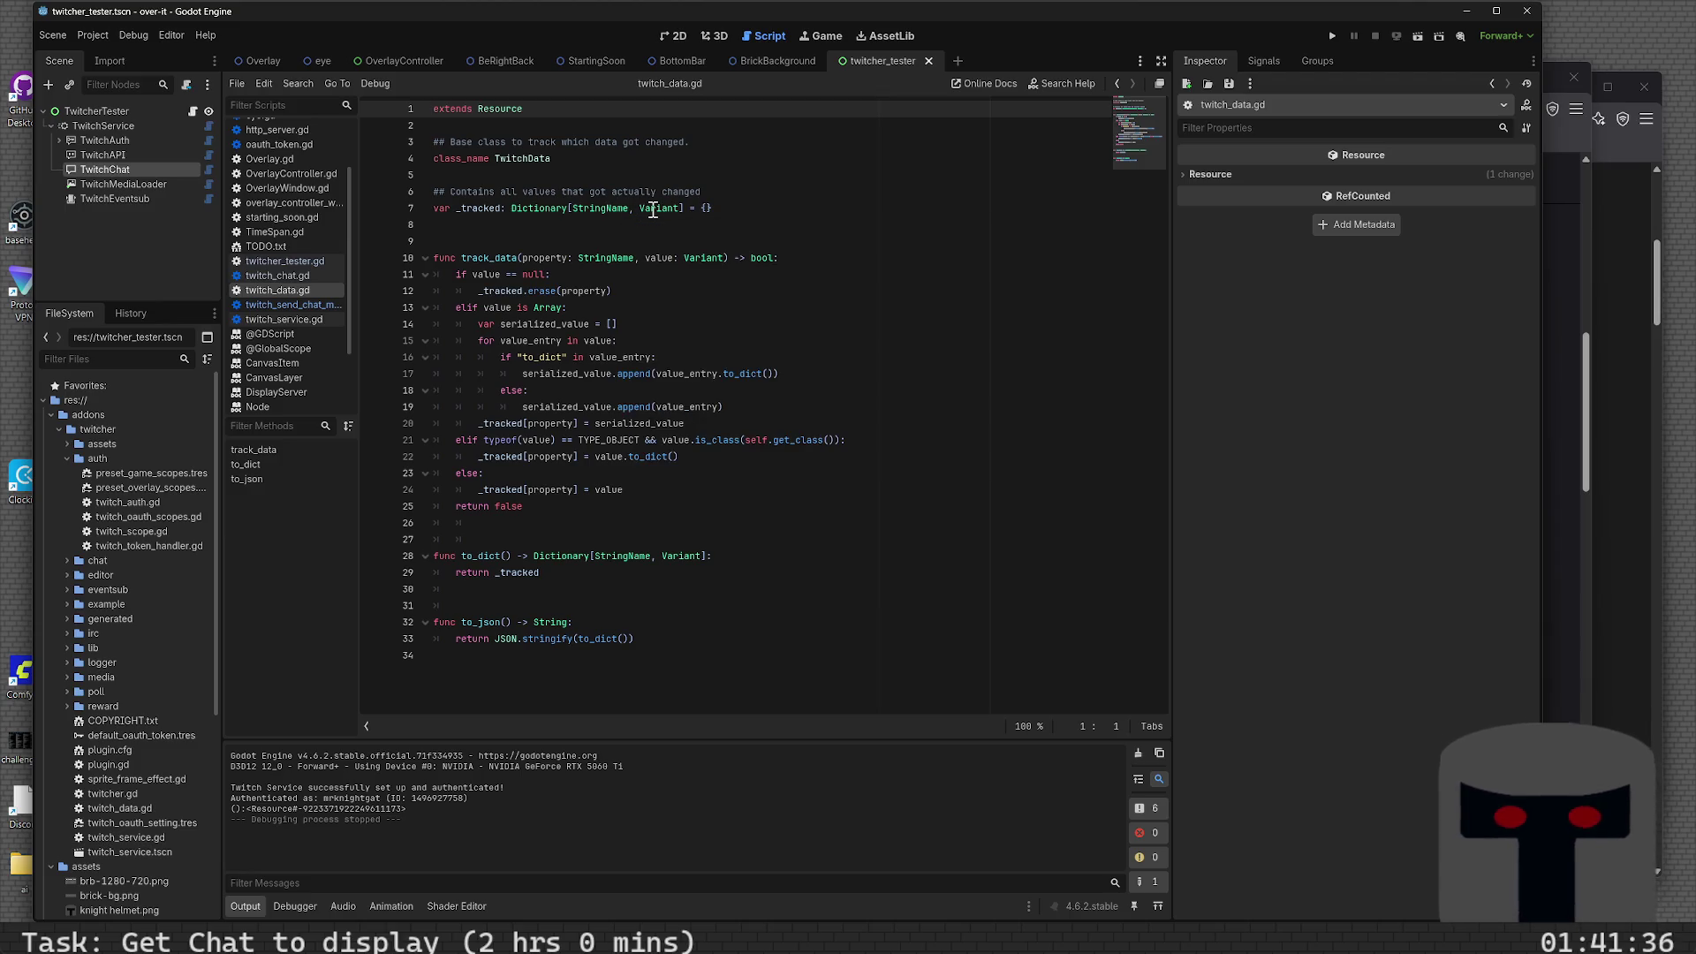
- Check the Variant and StringName docs, then return to the ResponseData class at line 105
mouse_move(652, 210)
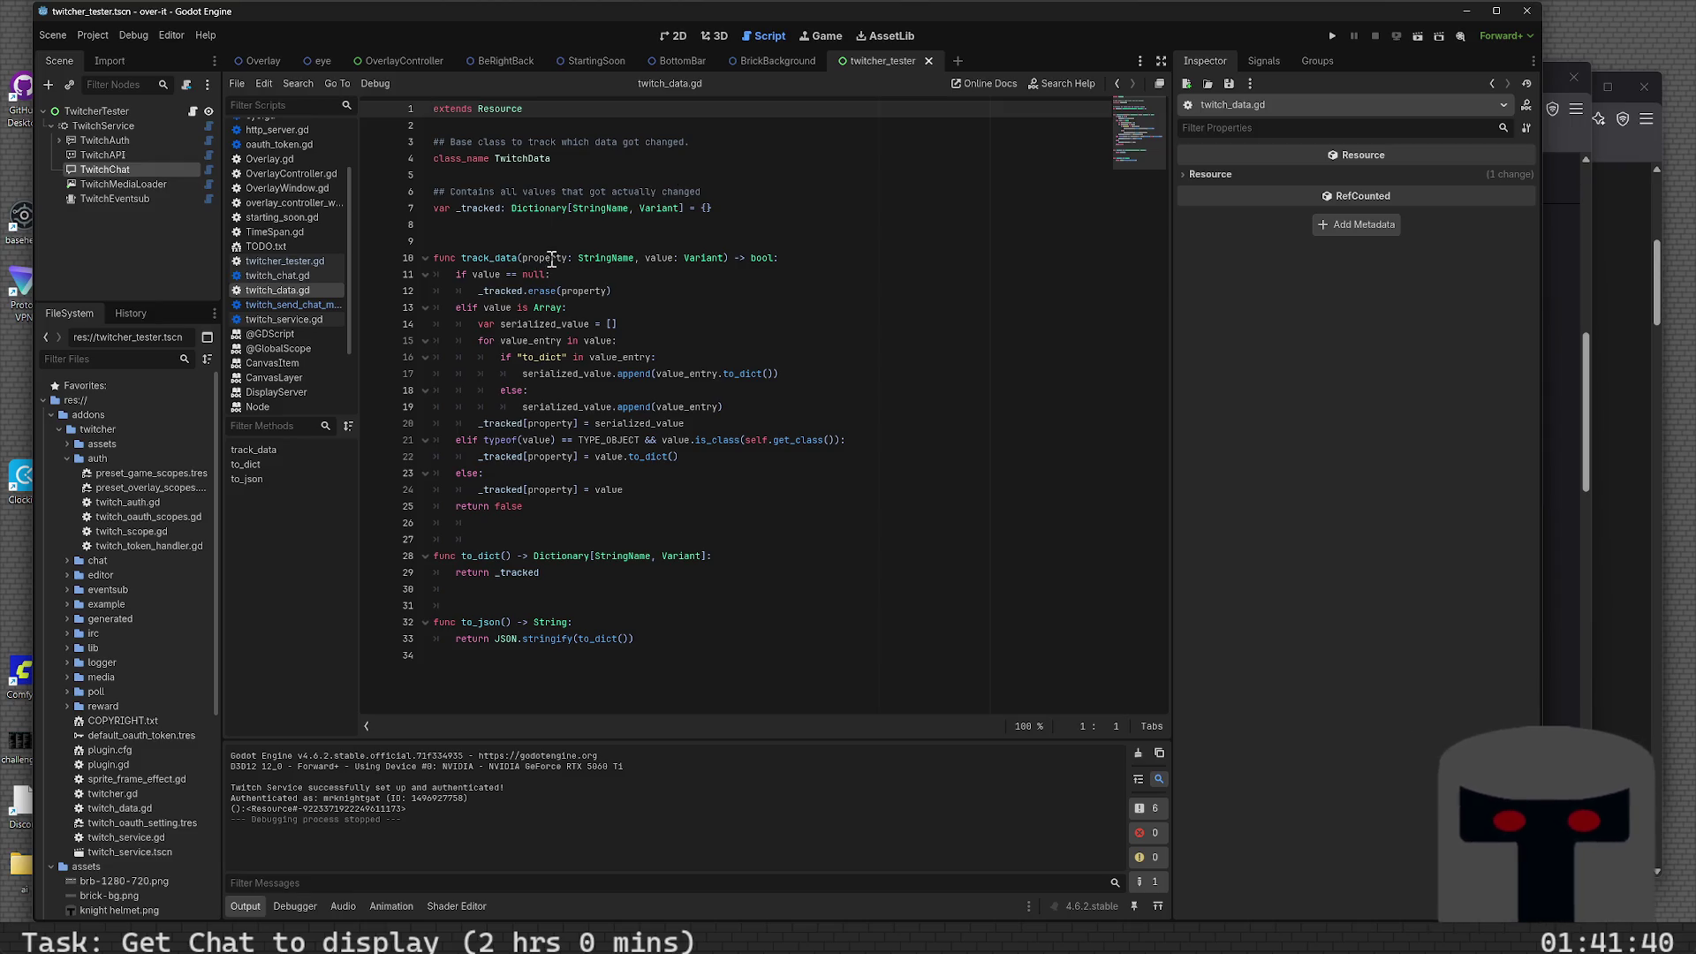
mouse_move(616, 260)
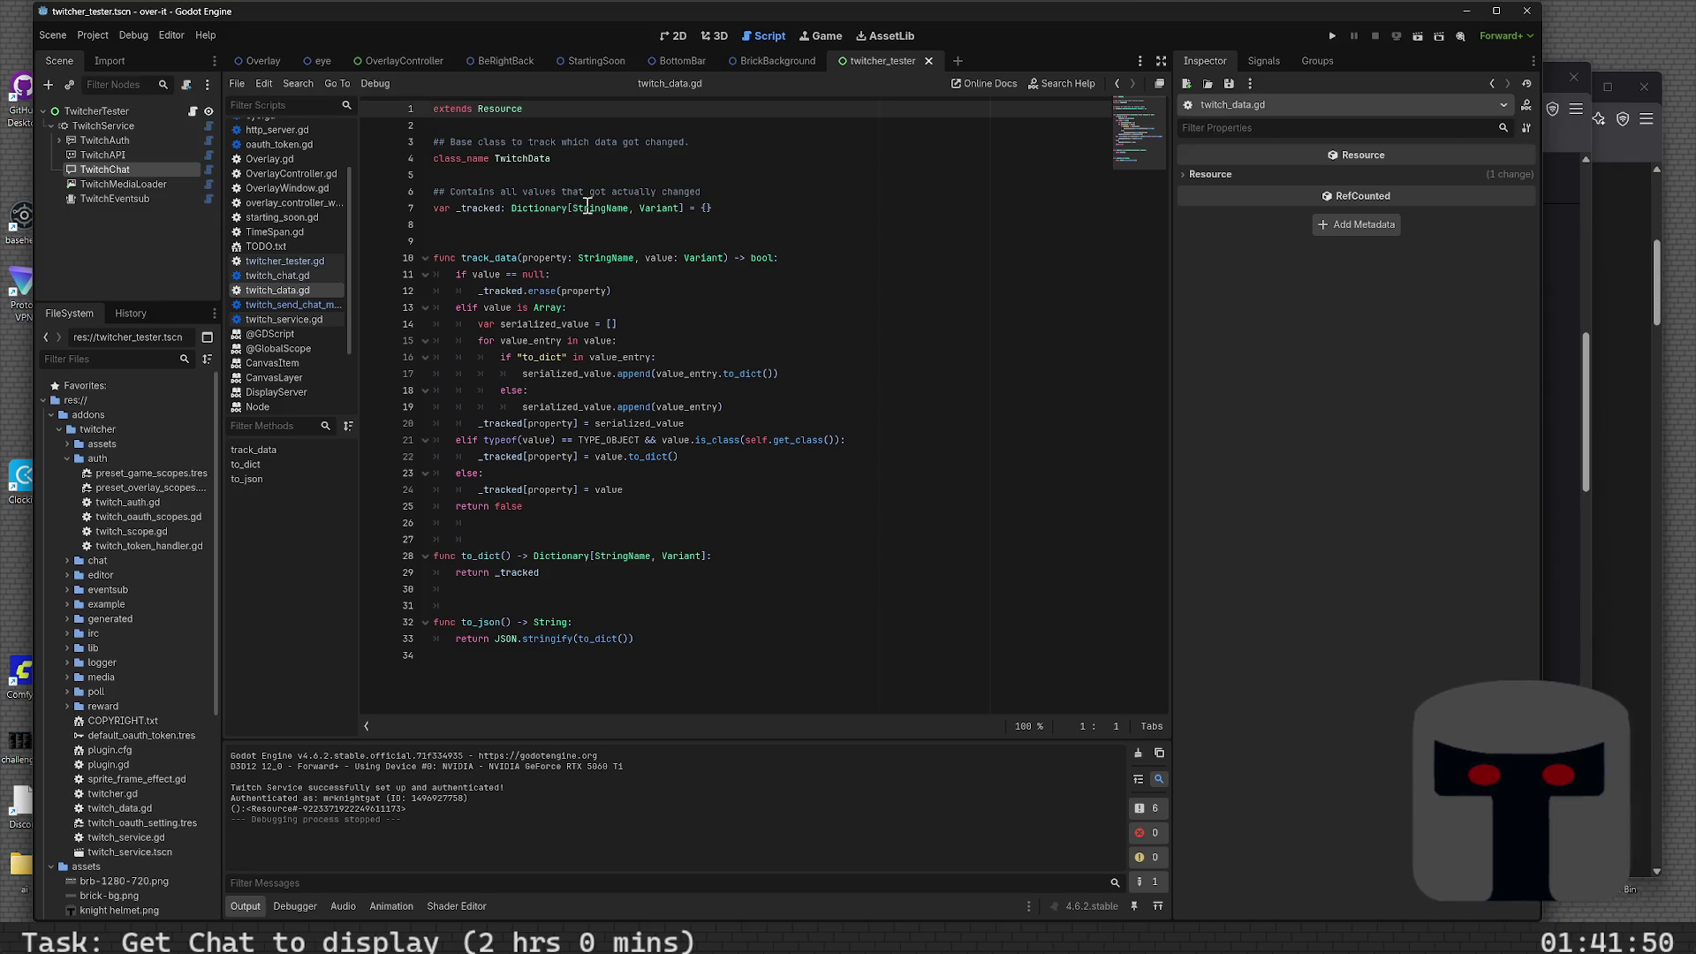
key("alt+Left")
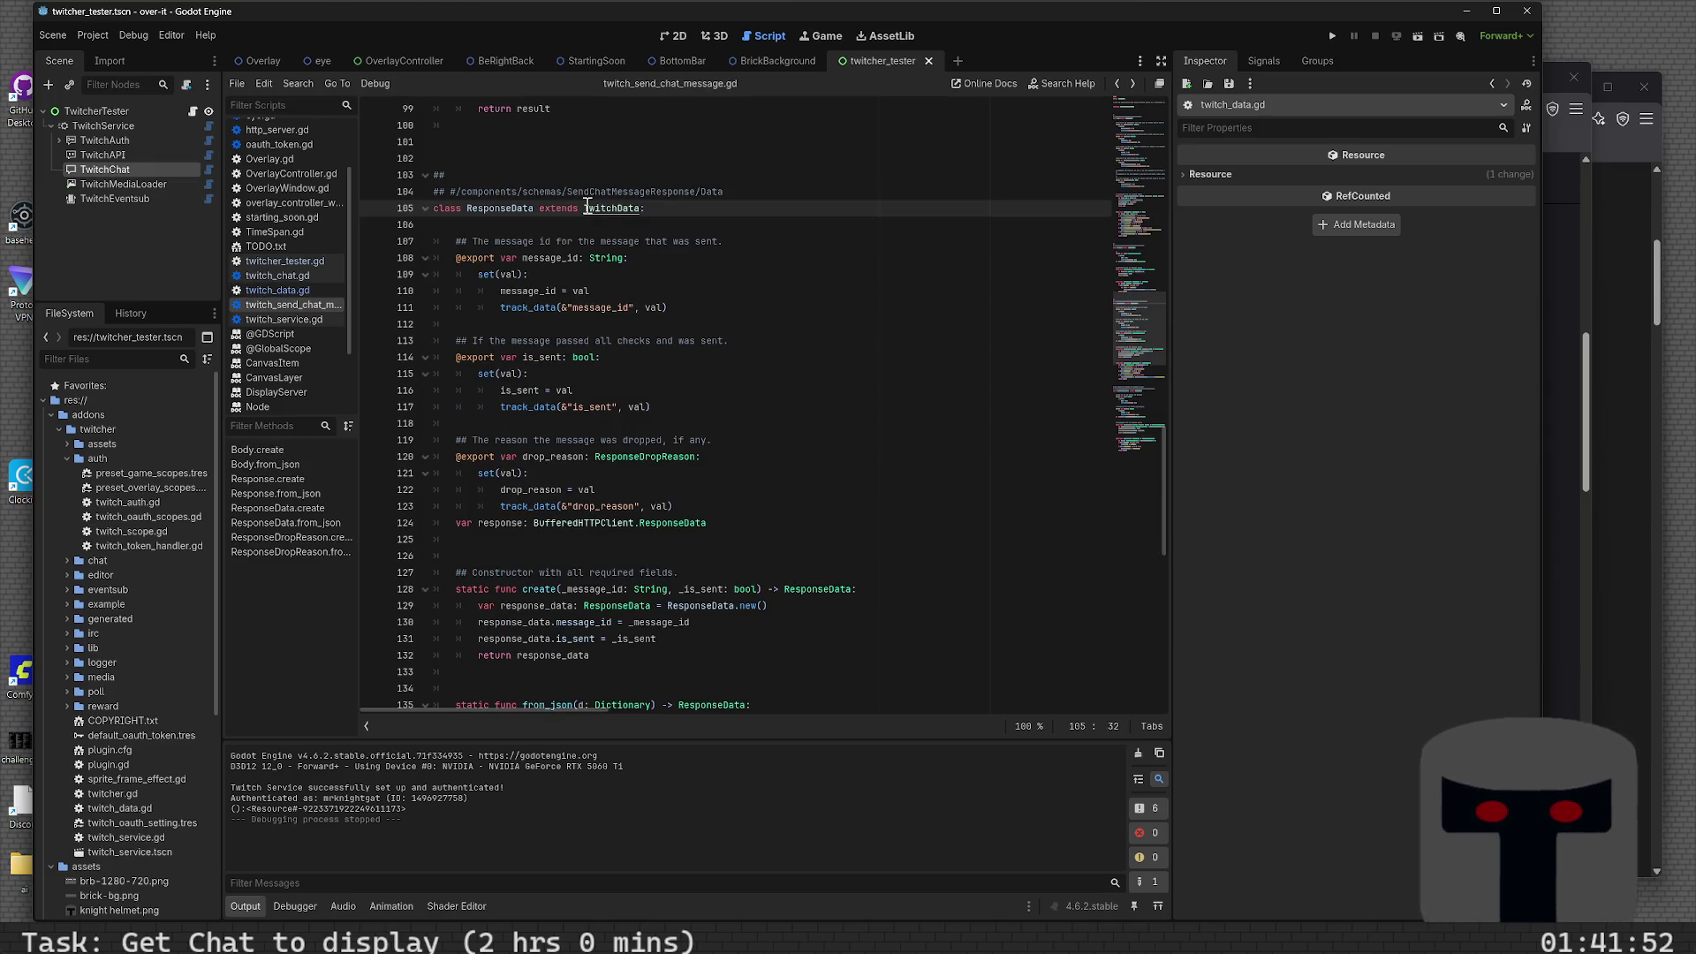
- Change the loop's print(resp) to print(resp.to_json()) in twitcher_tester.gd and run the project
key("alt+Left")
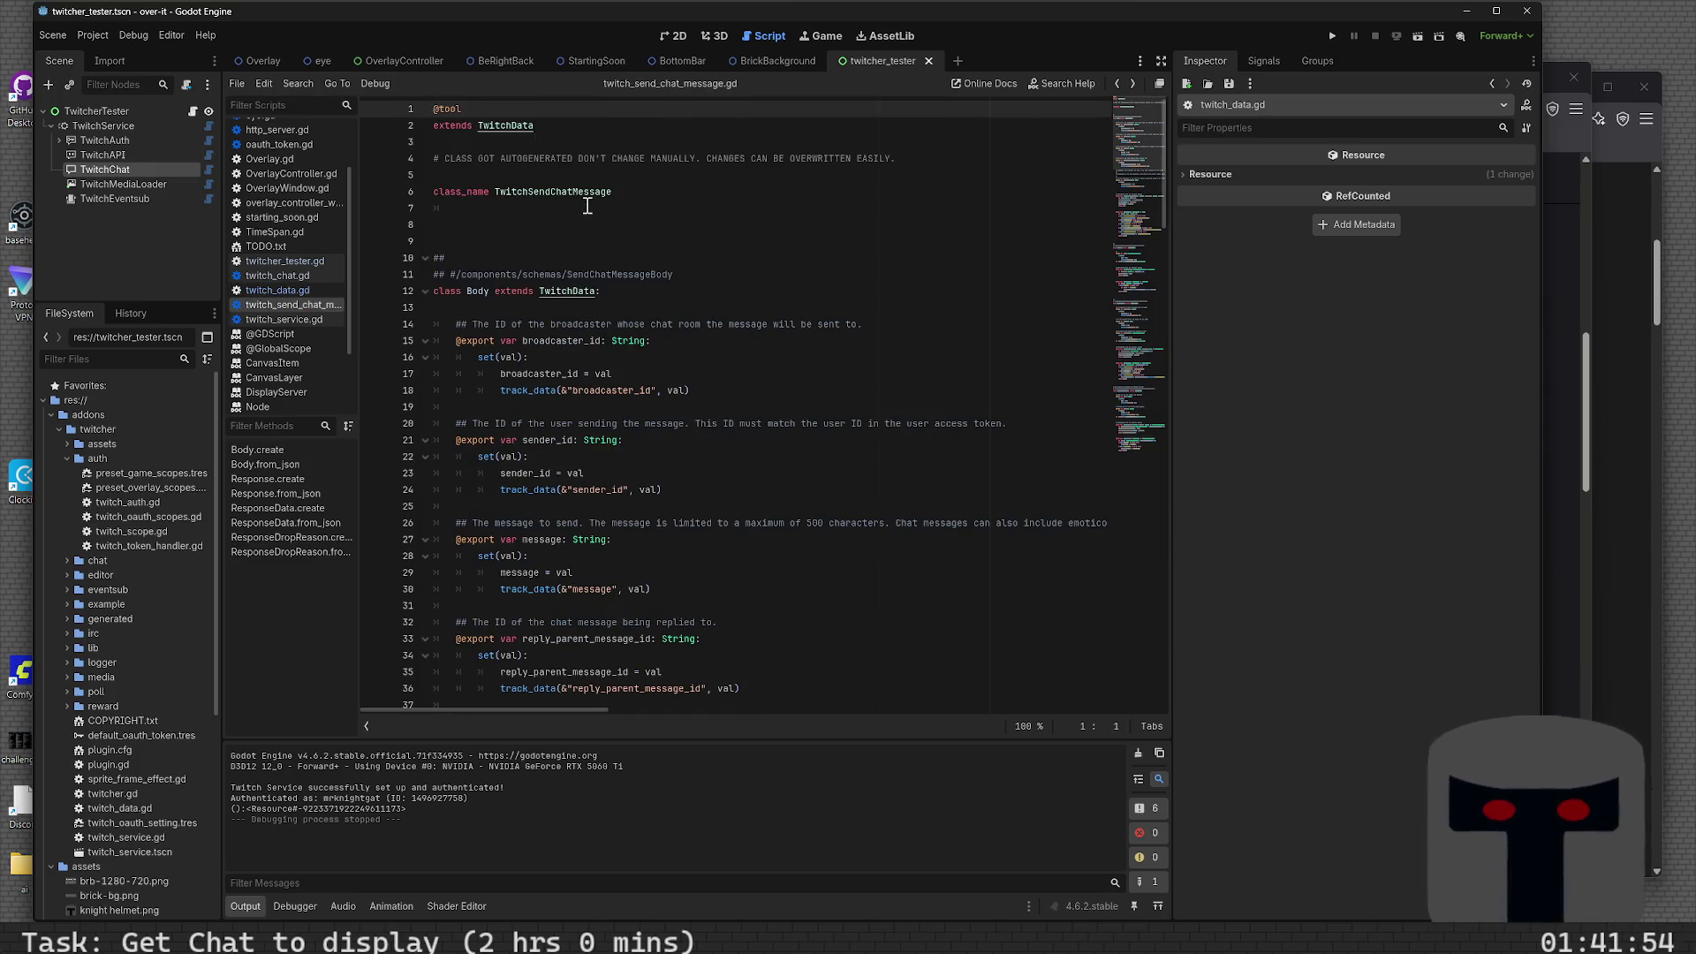
key("alt+Left")
key("alt+Left")
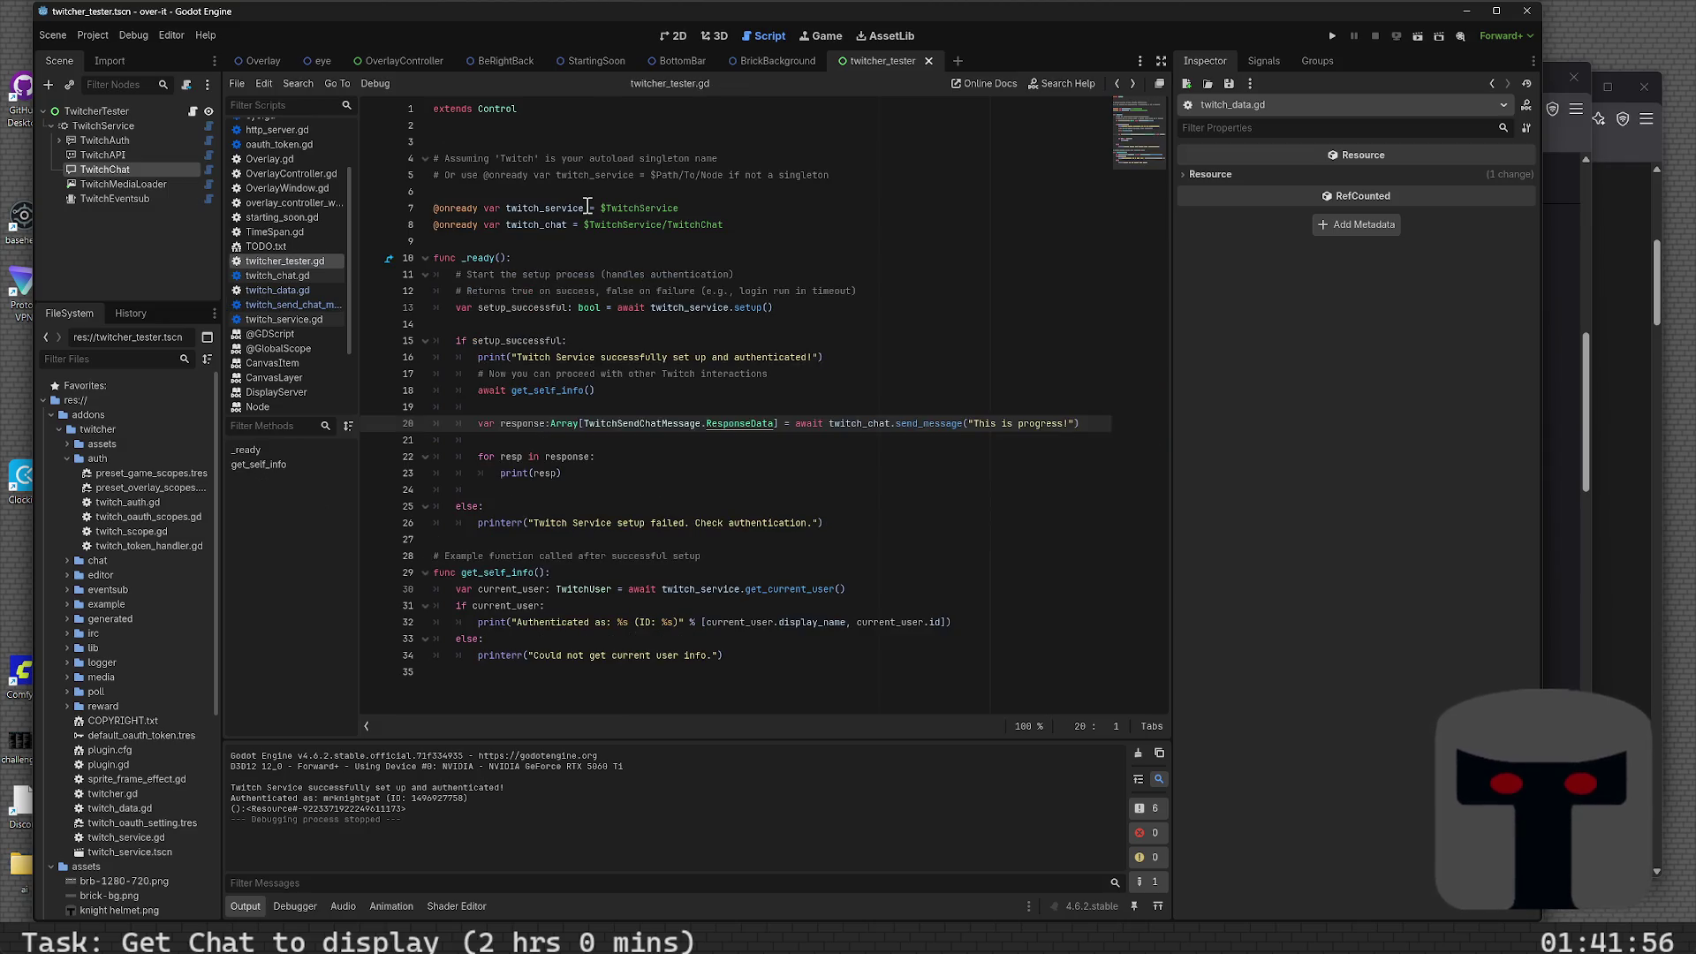
left_click(621, 459)
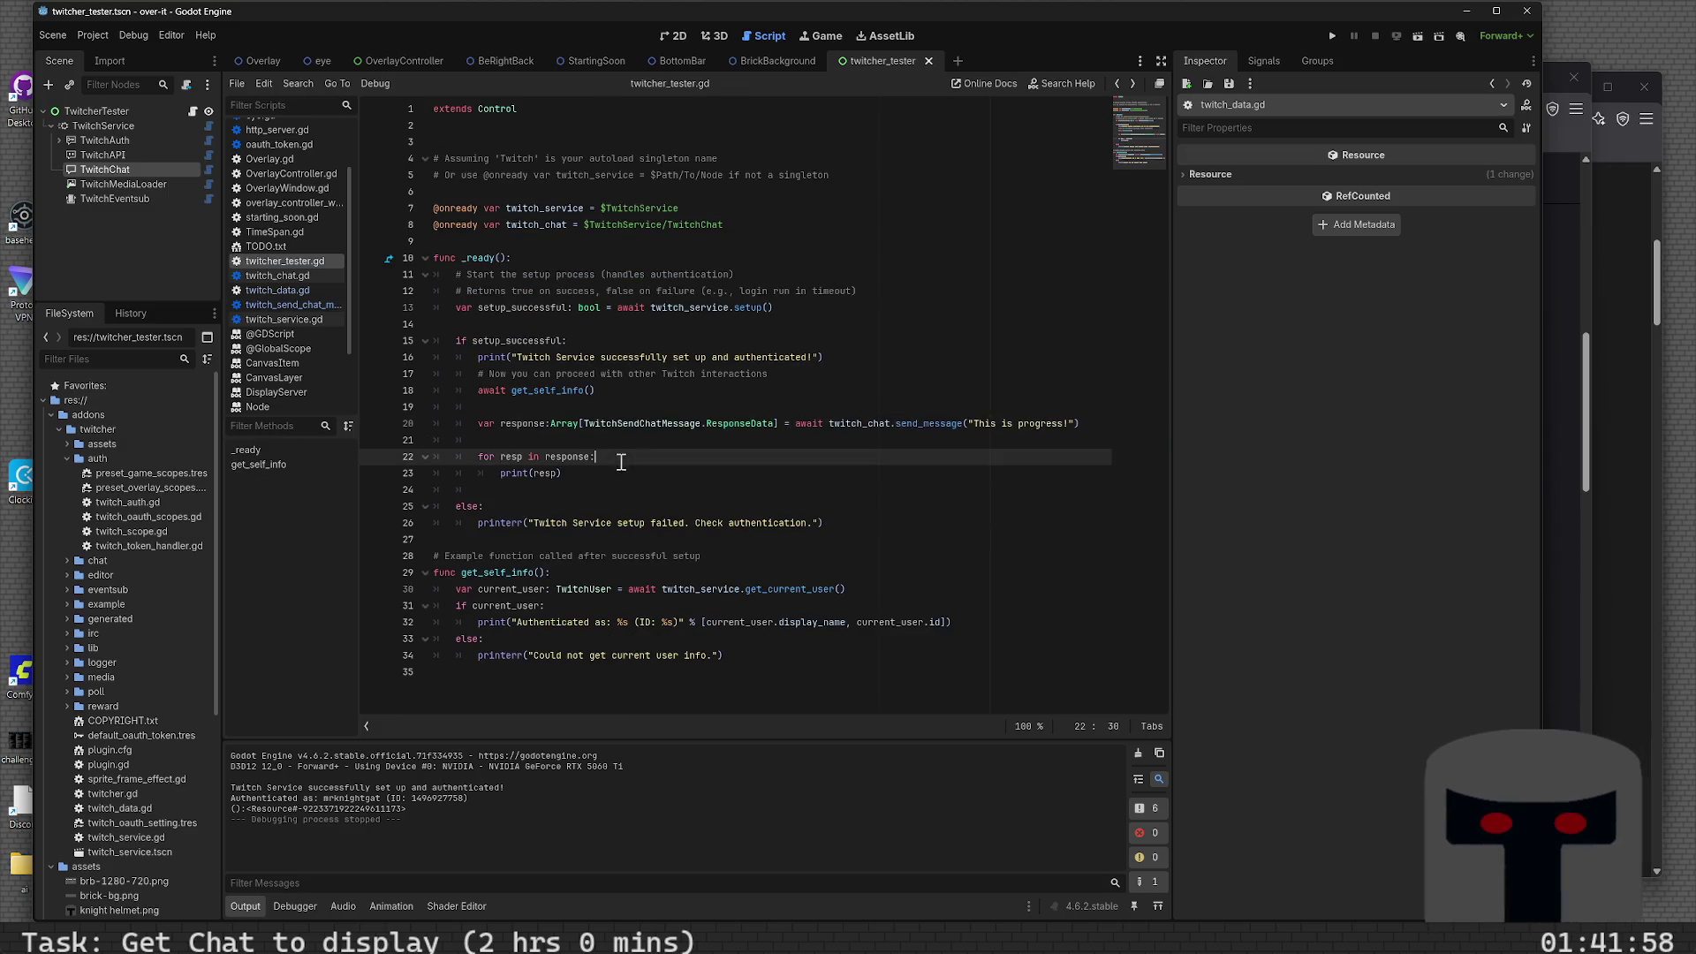
key("Down")
key("Right")
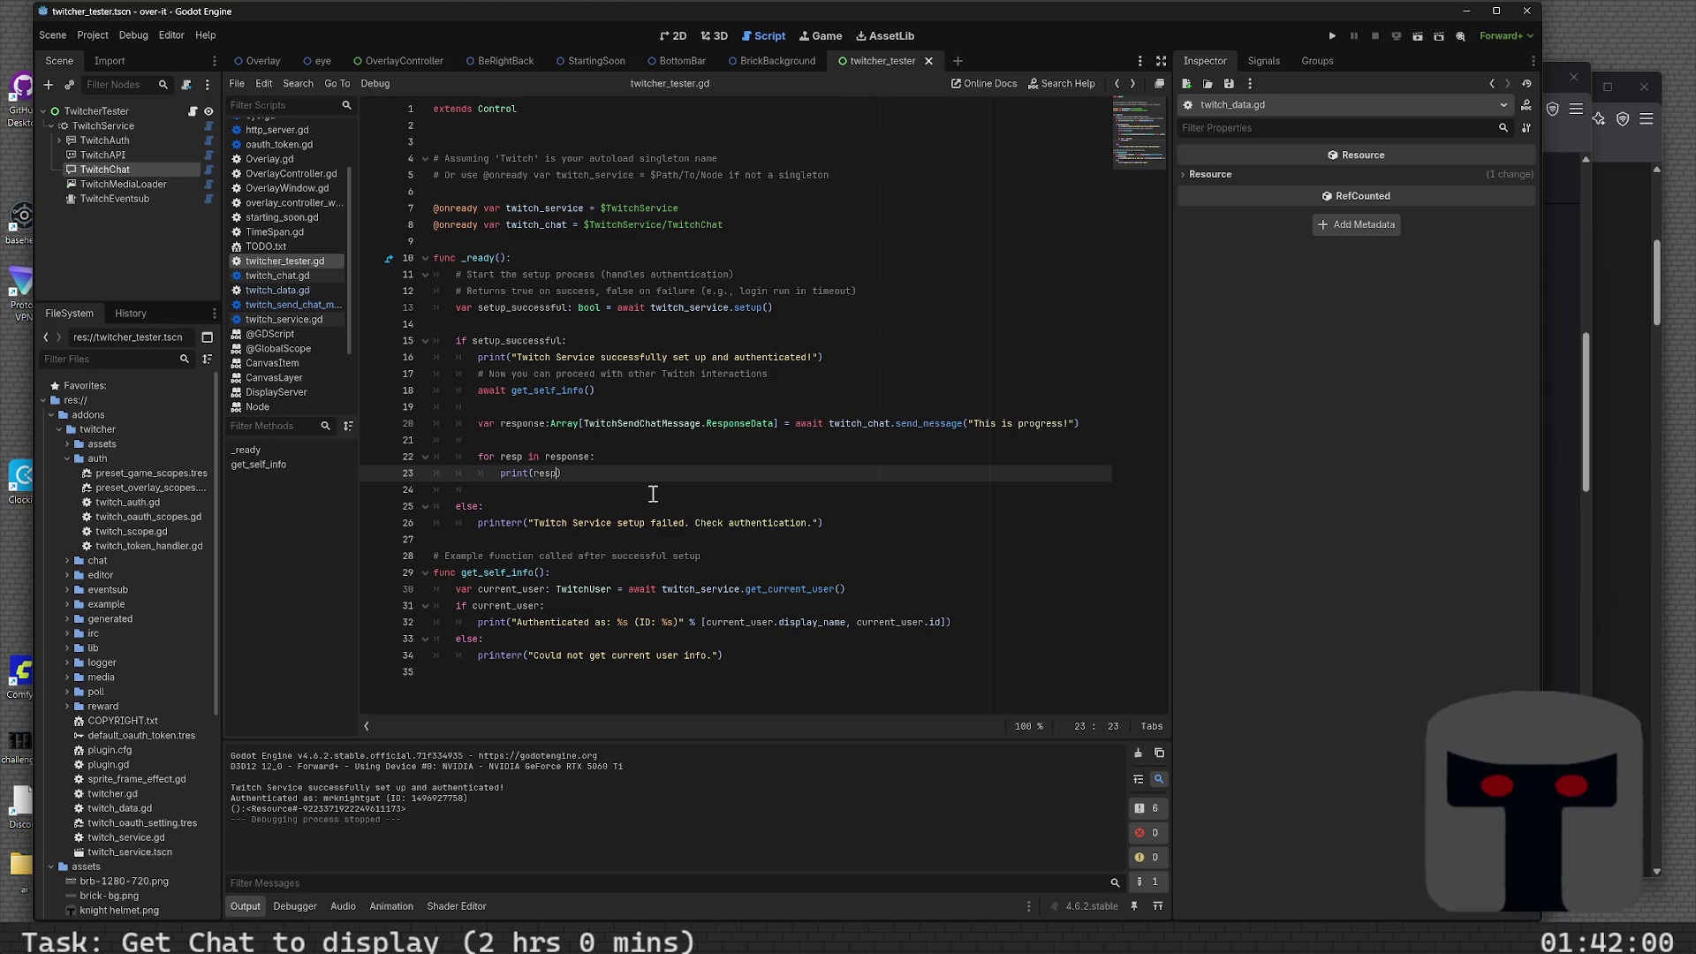
type(".to_json")
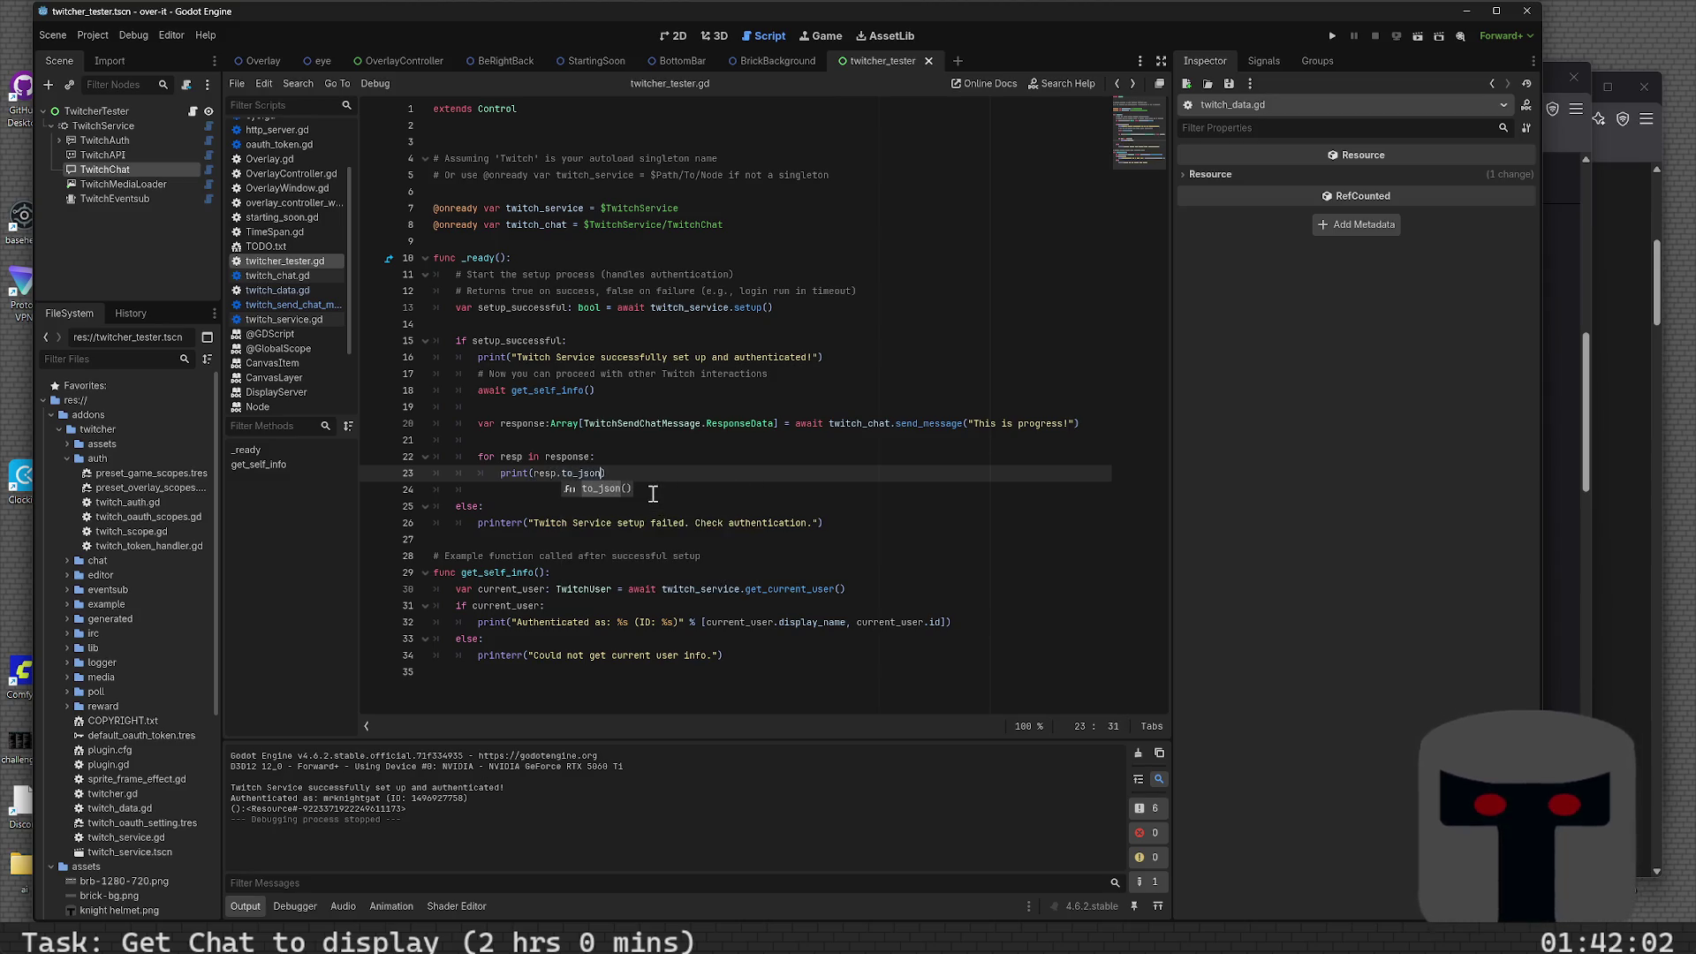
key("Return")
key("F6")
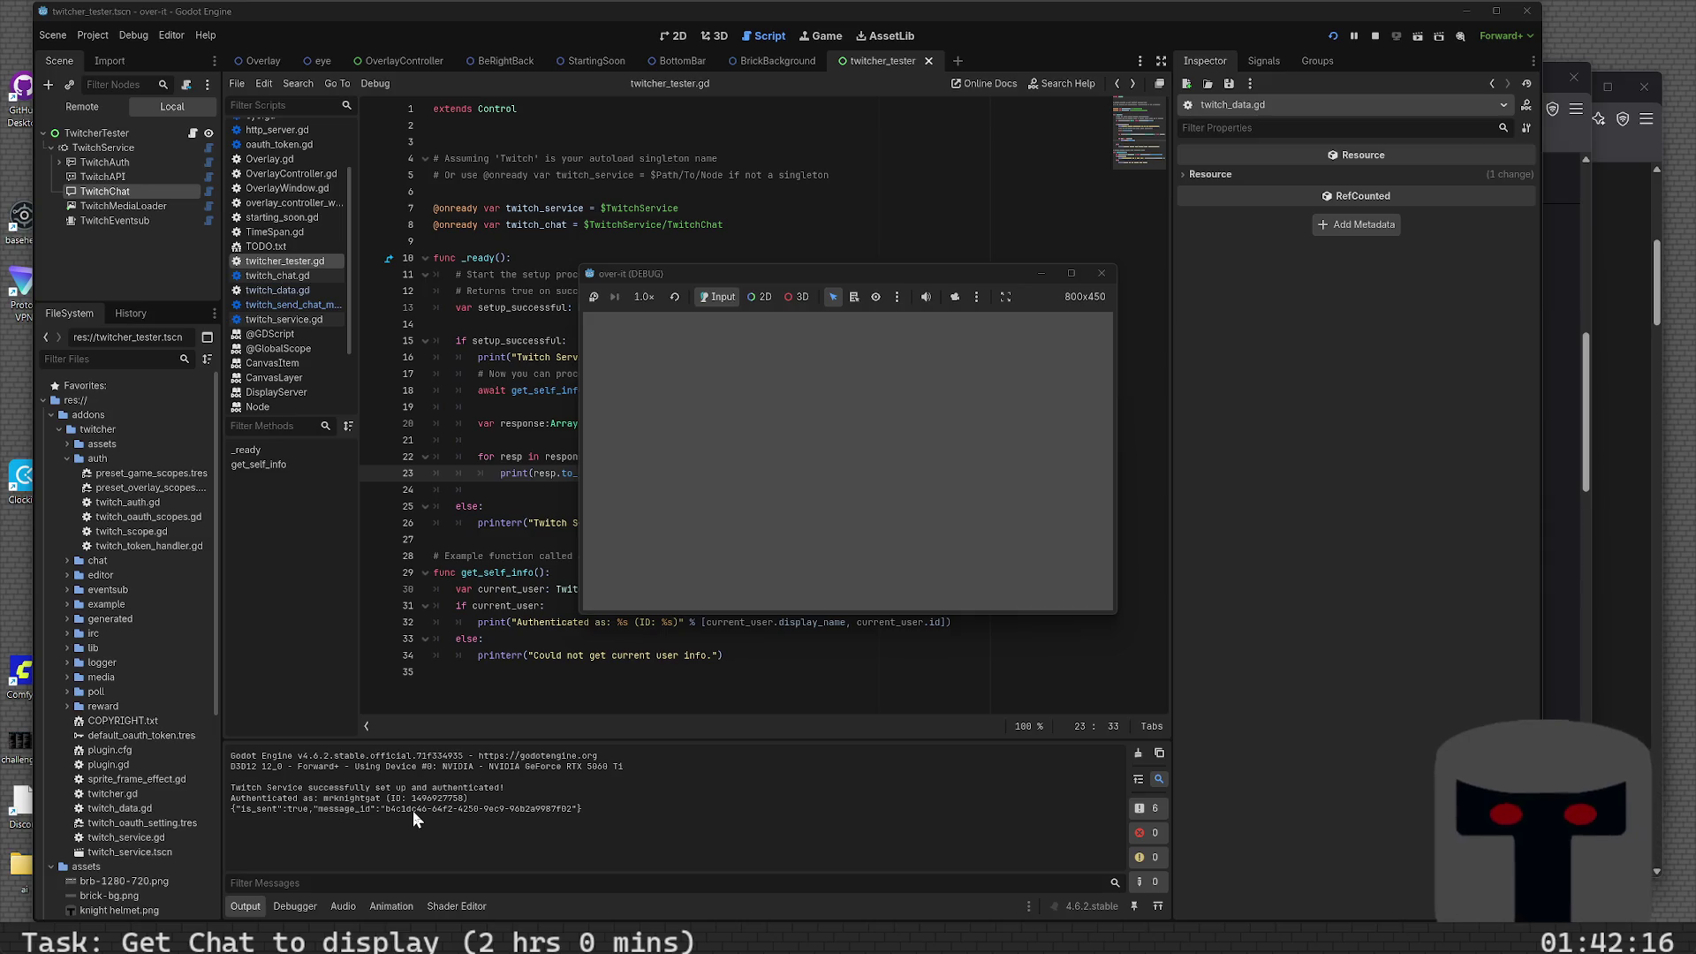
- Stop the running game and move to the empty line above the send_message call
left_click(1101, 273)
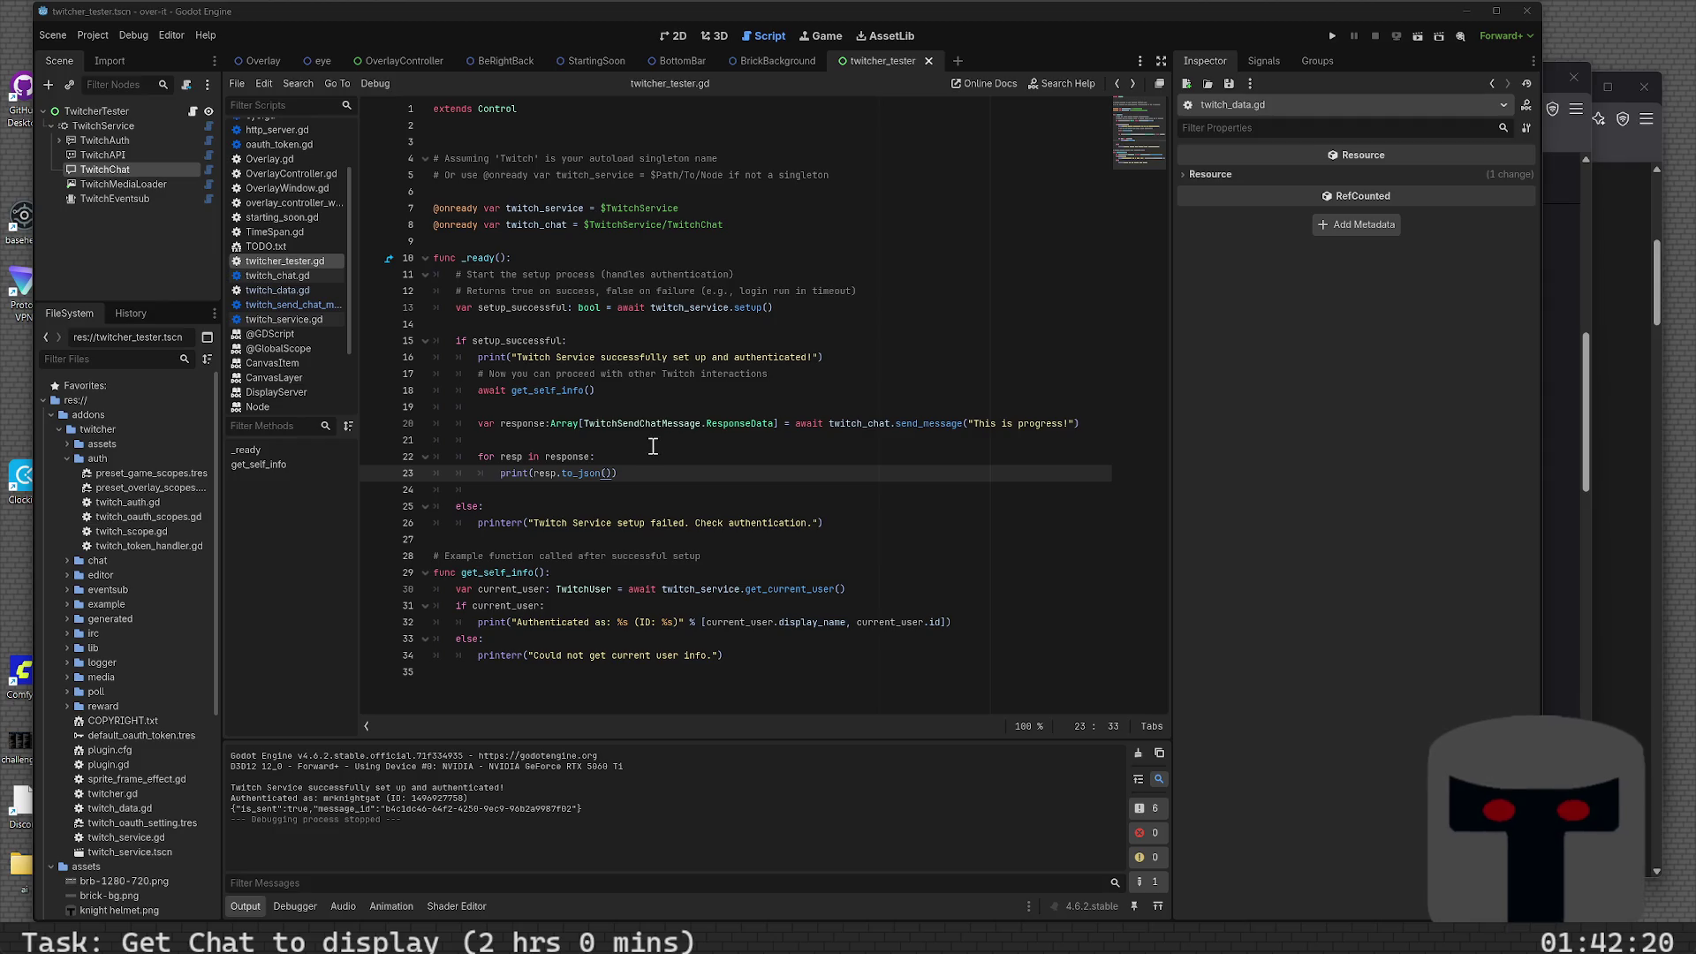
left_click(643, 411)
- Declare var sendMsg: bool = false above the send_message call
key("Return")
type("if")
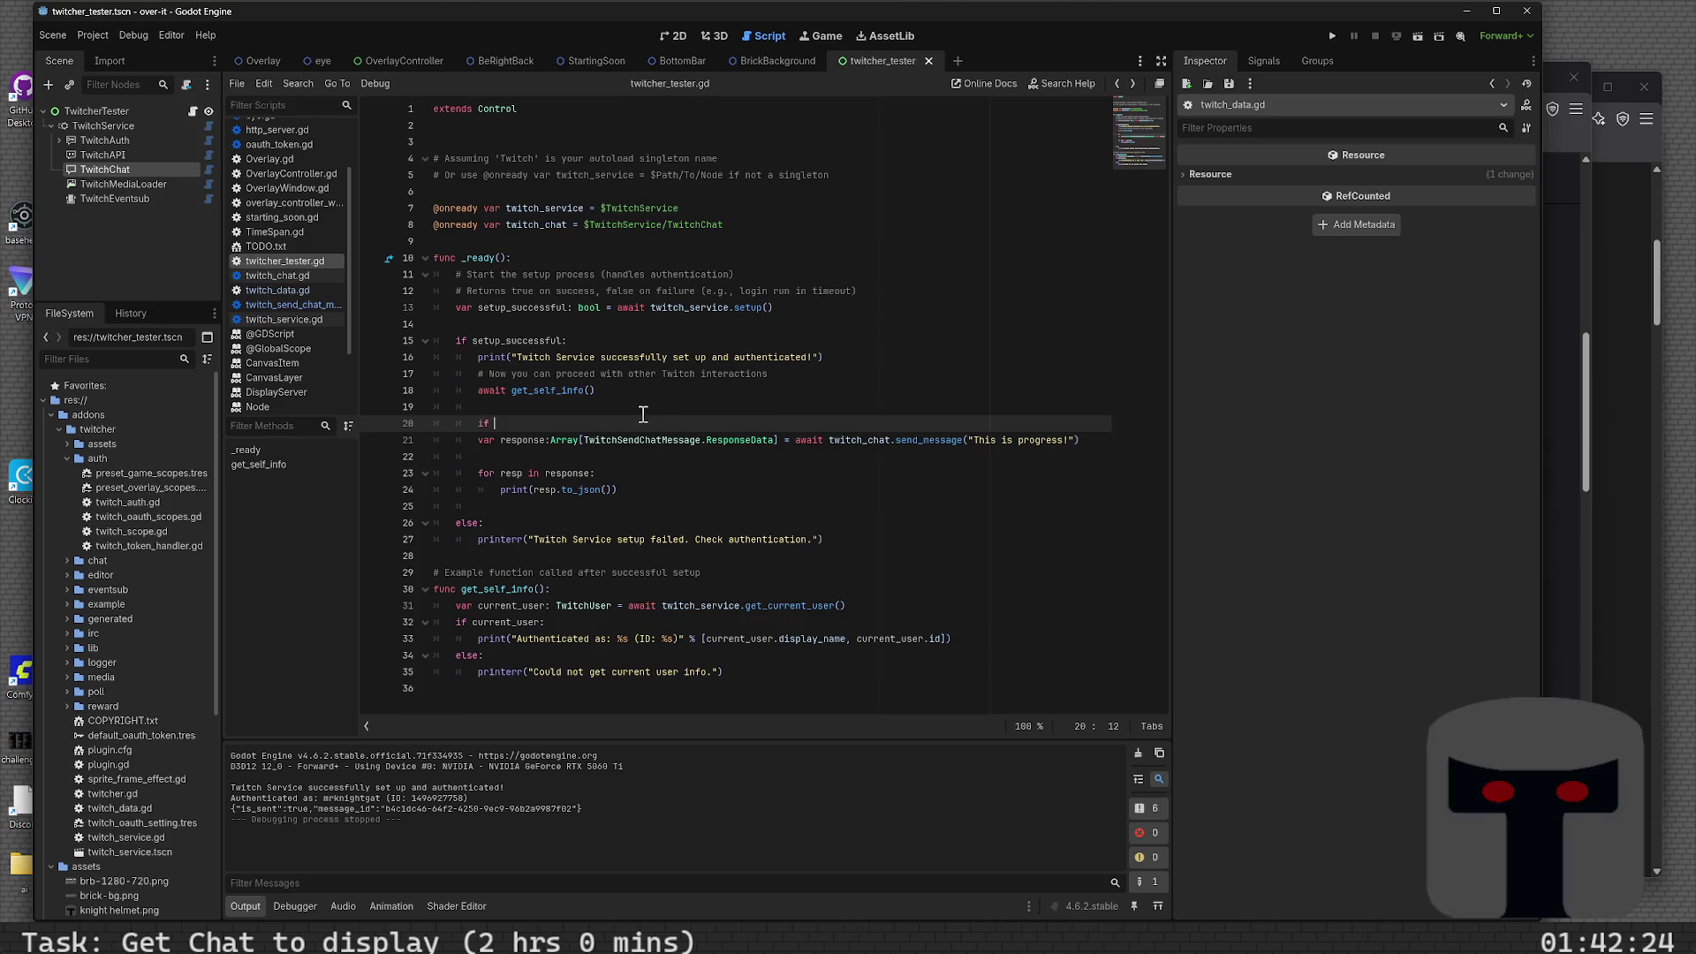
key("ctrl+shift+Return")
type("var")
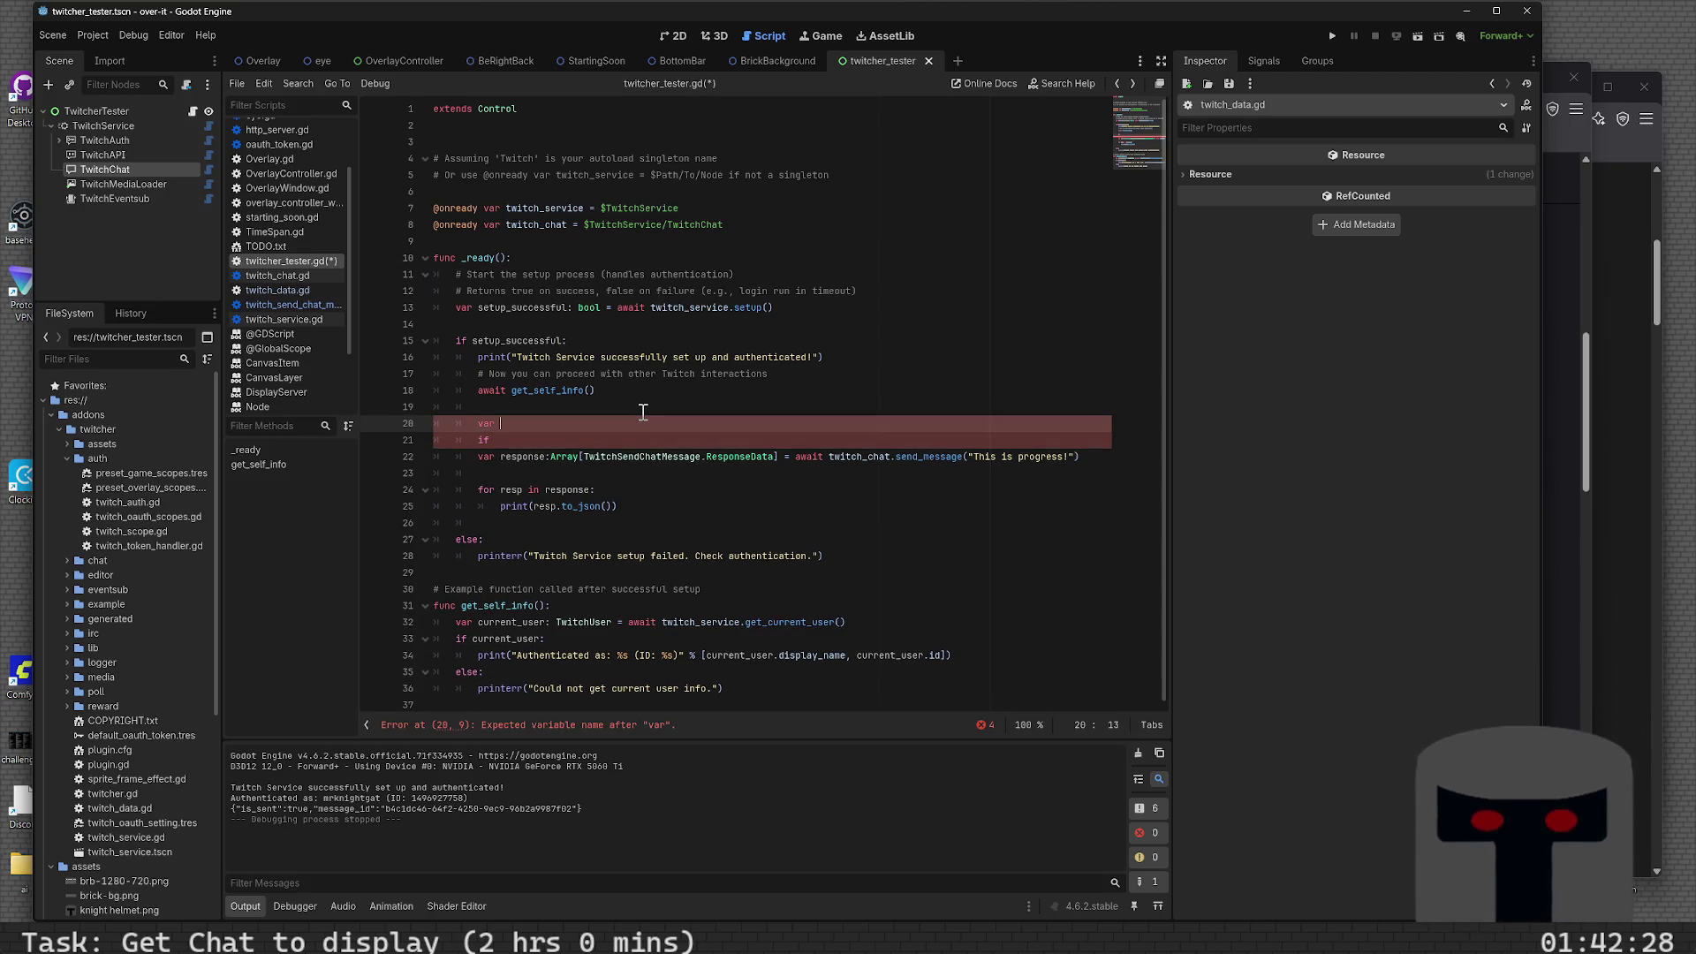
type("se")
type("ndMe")
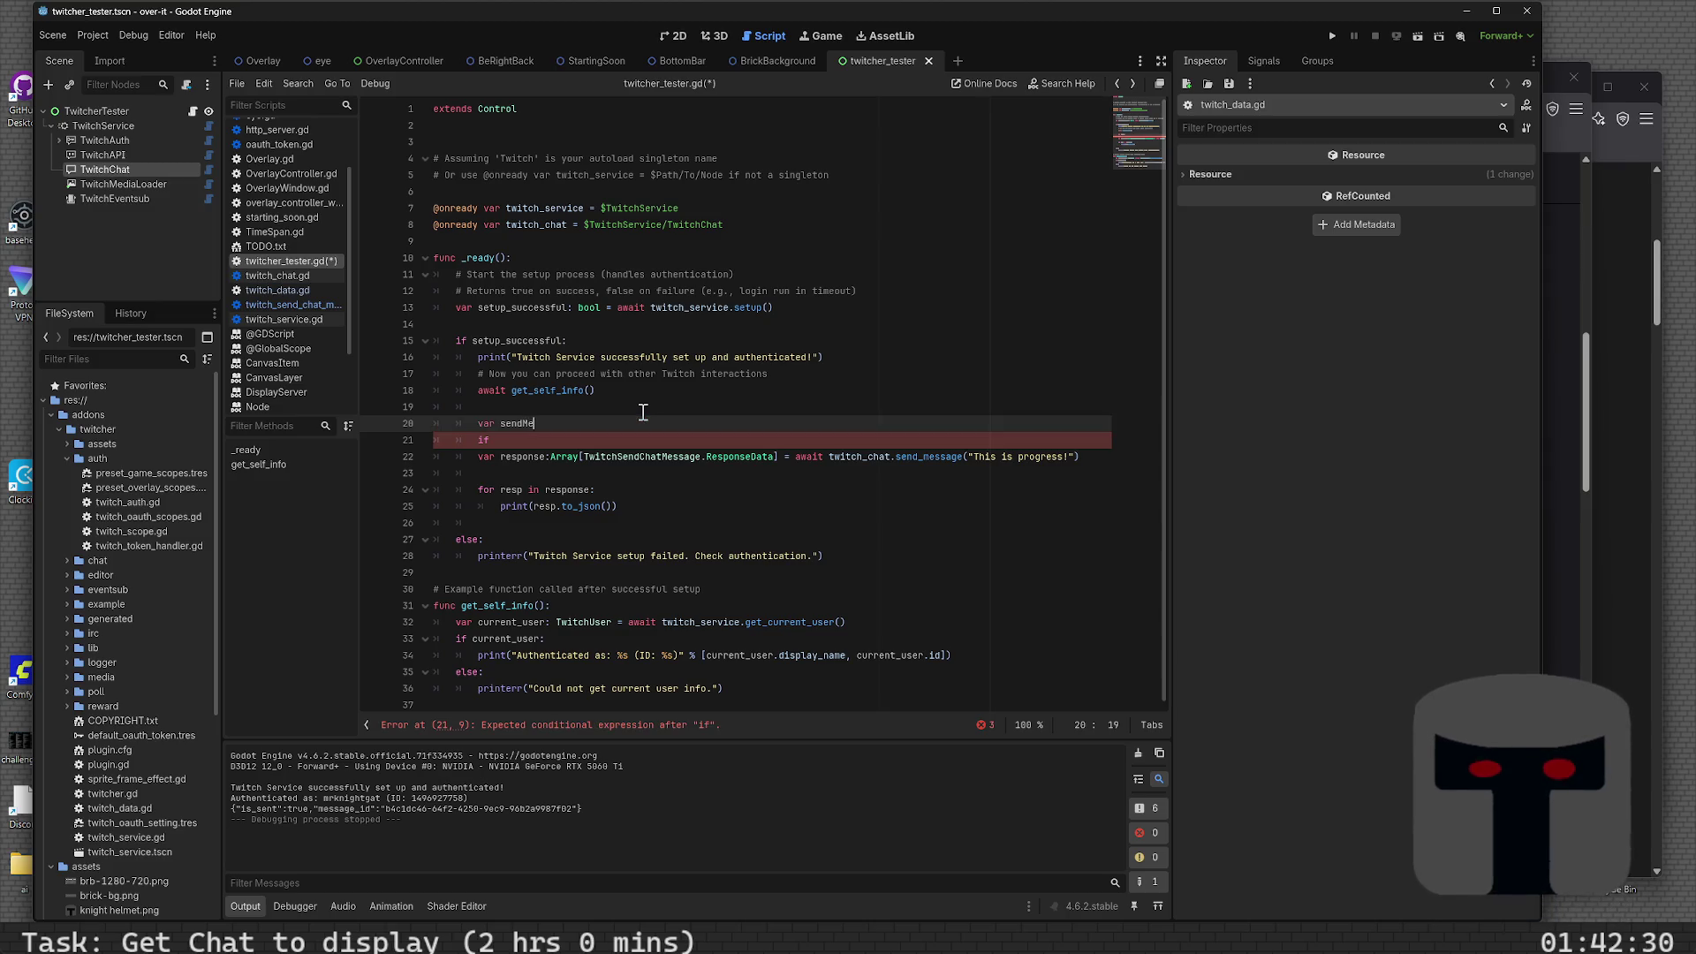
type(":")
key("BackSpace")
key("BackSpace")
key("BackSpace")
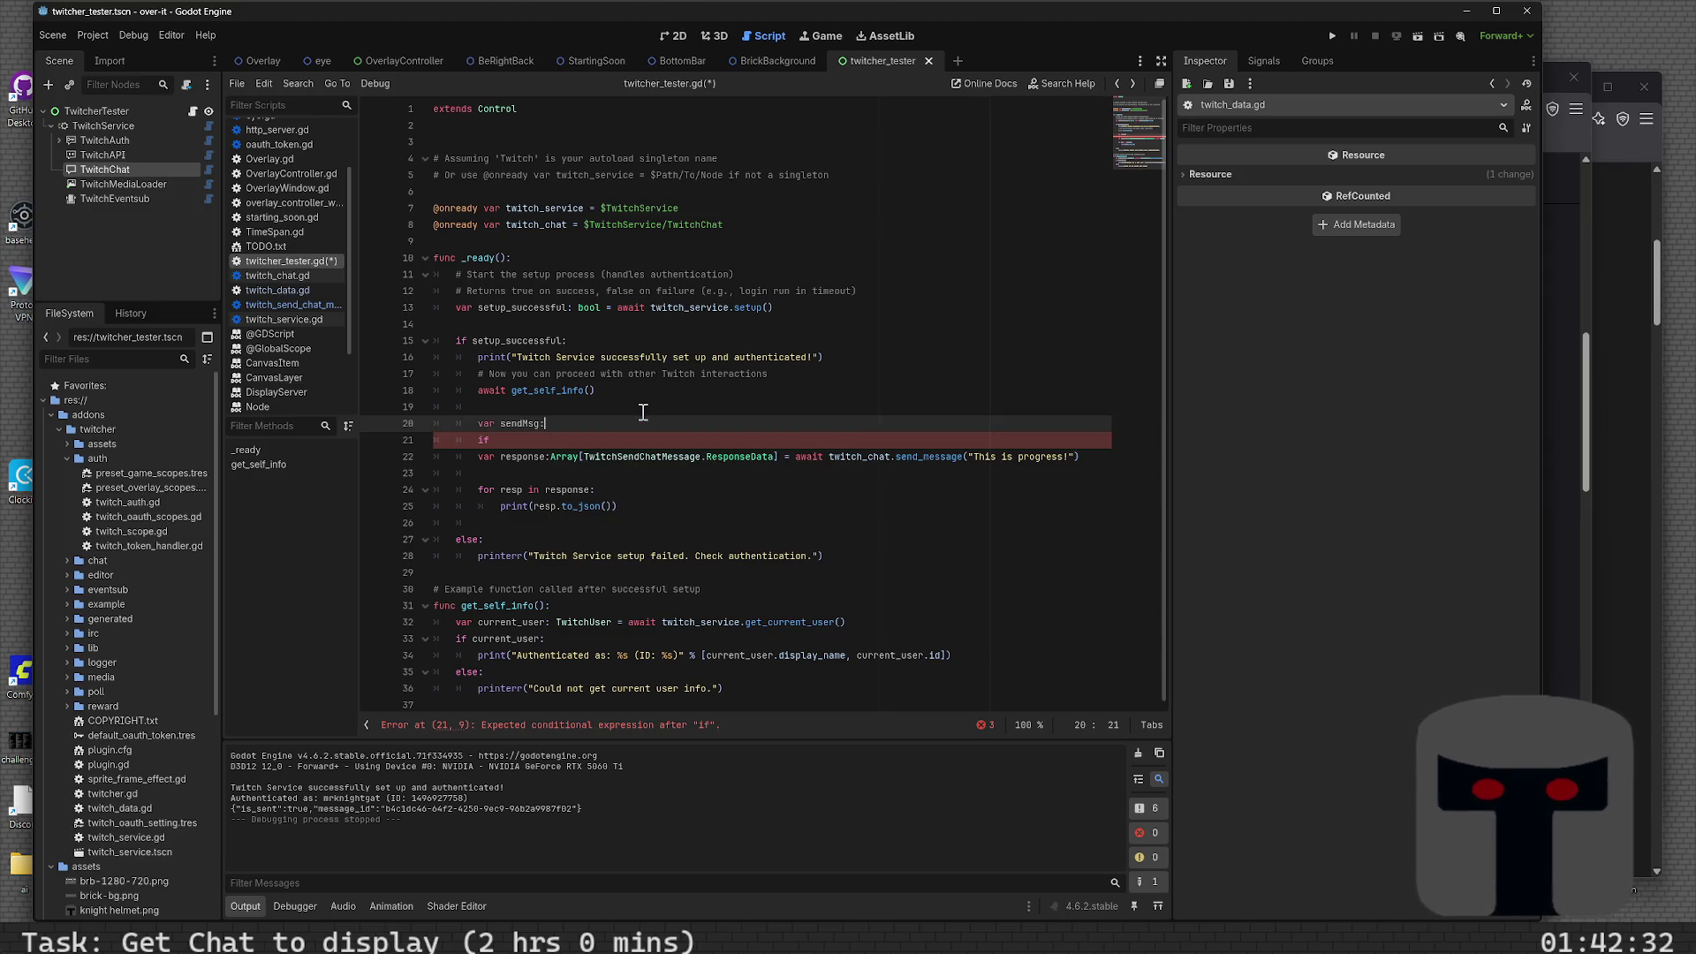
type("ool = false")
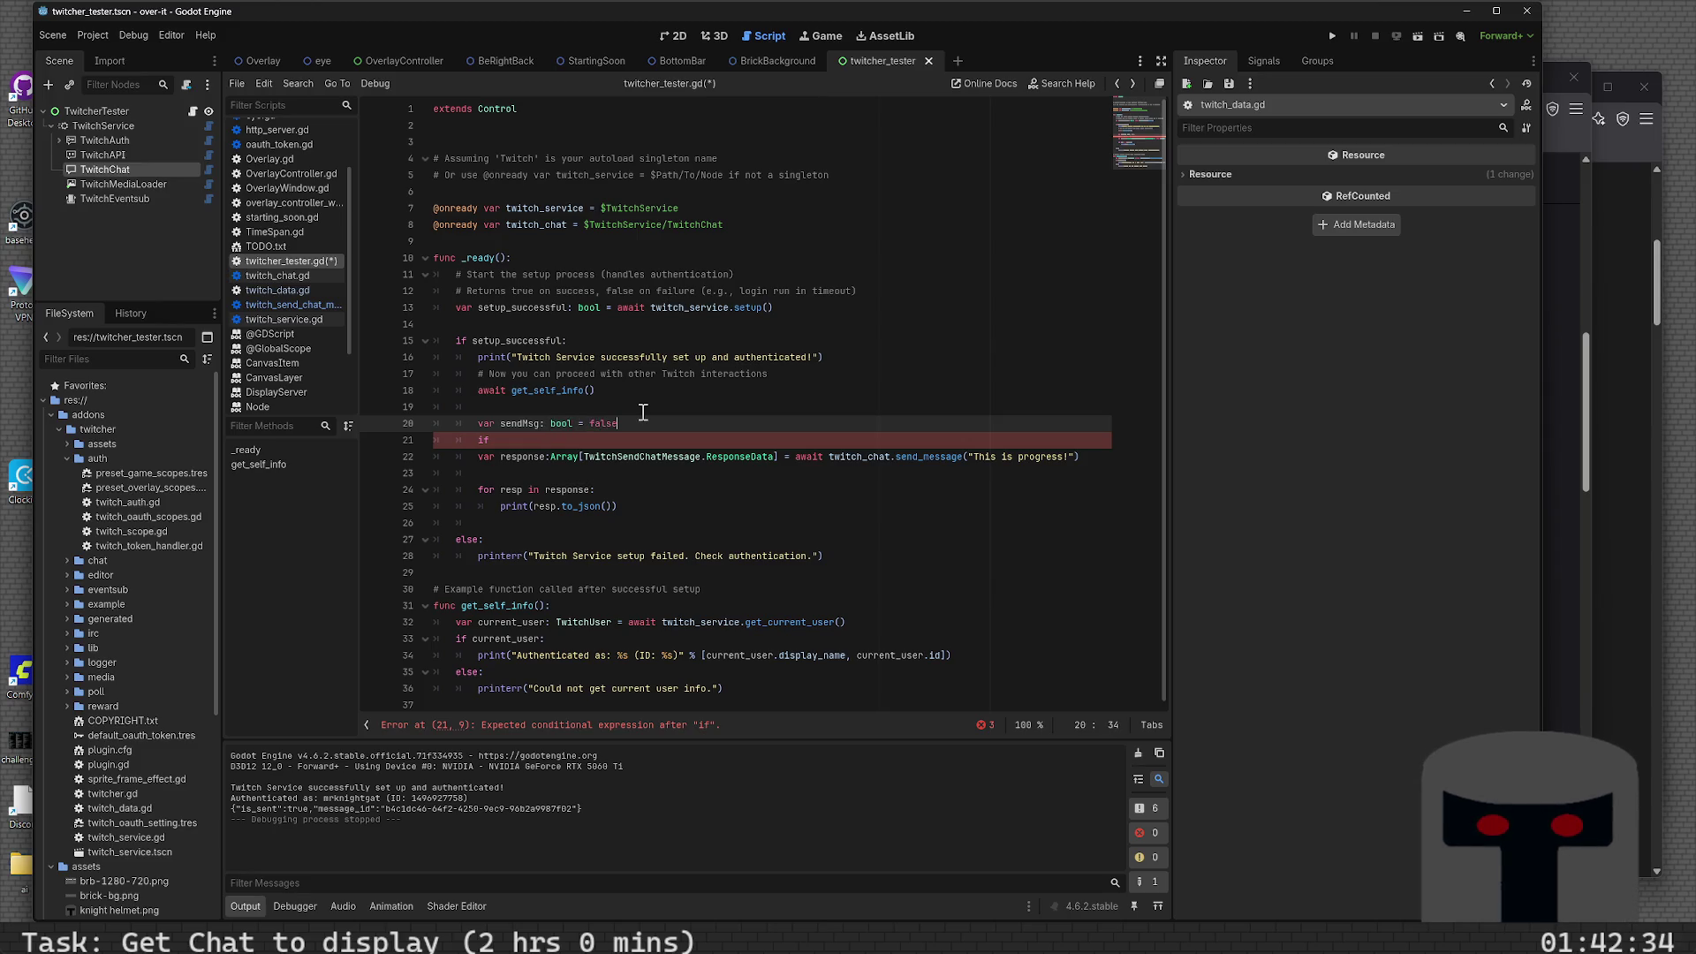
- Add an if sendMsg condition and indent the send call and response loop beneath it
key("Down")
type("sen")
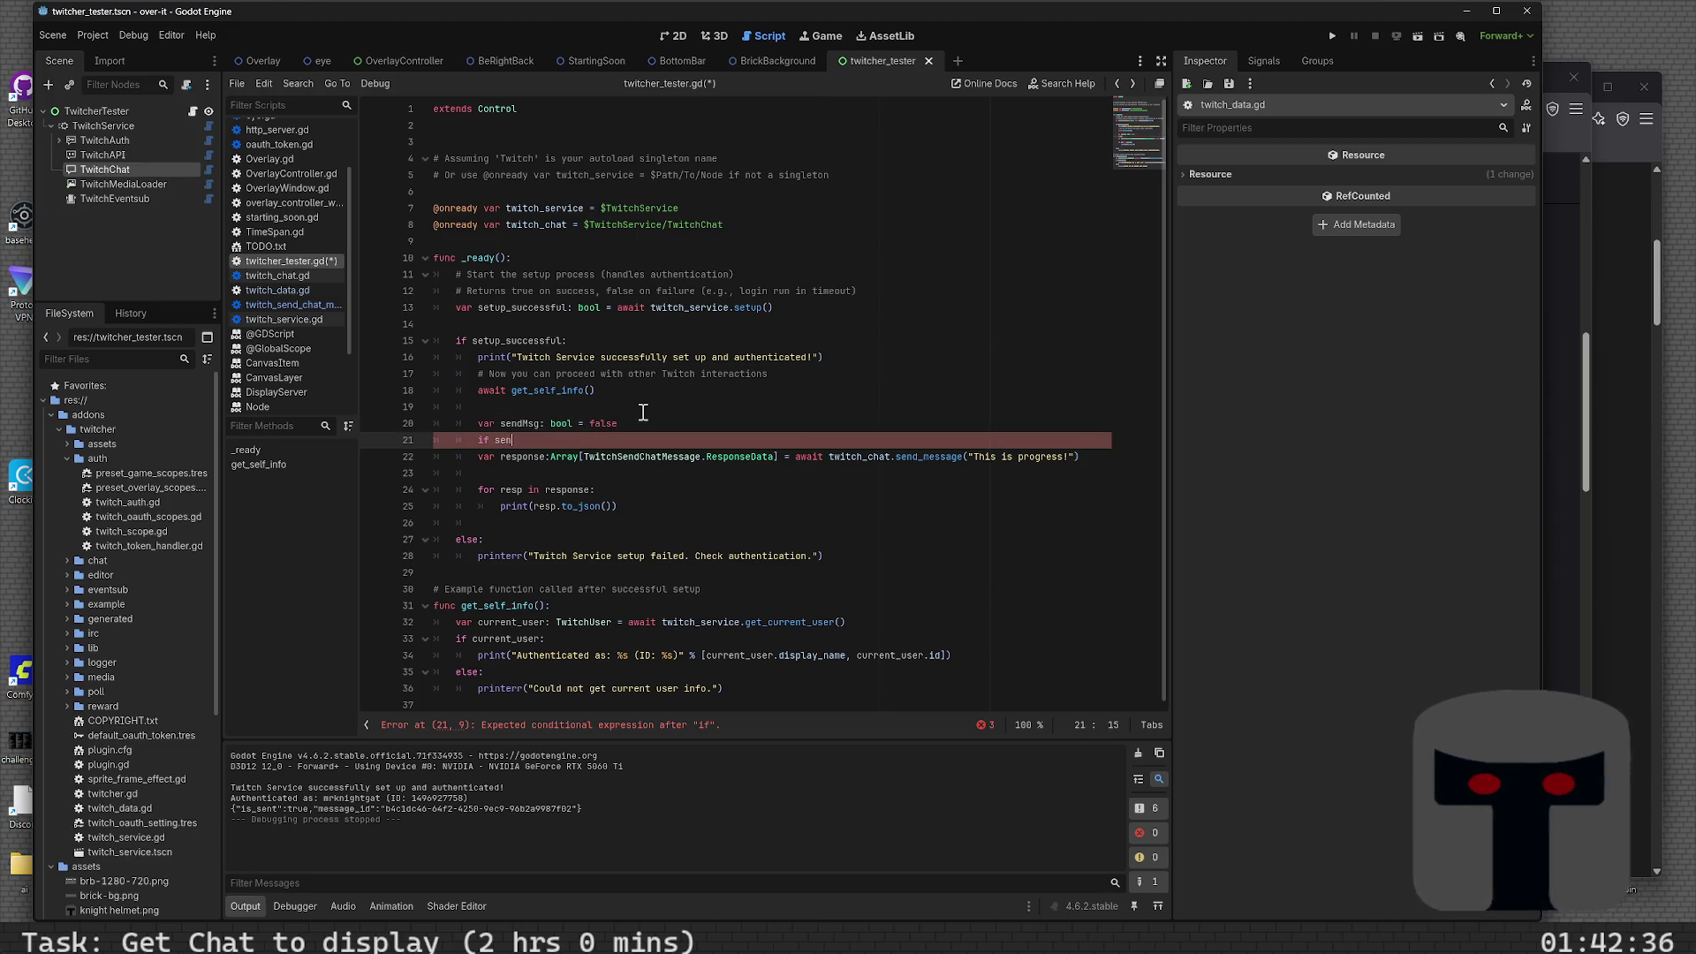
type("dMsg")
key("Return")
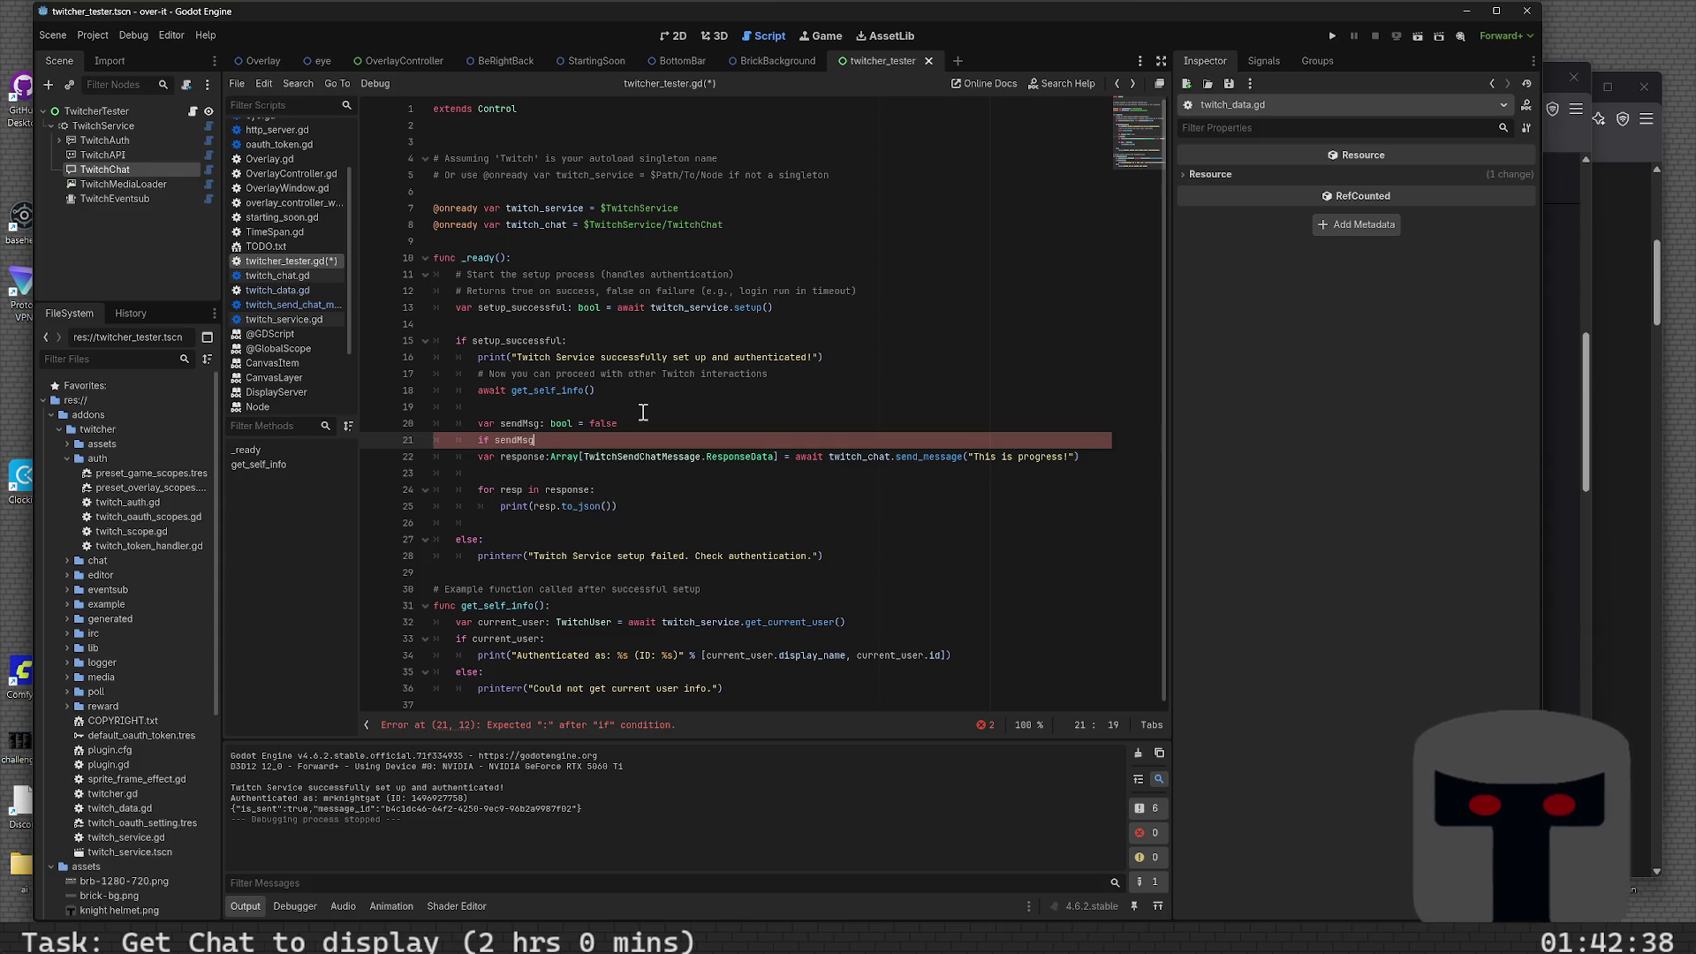
key("Down")
key("Home")
key("Tab")
key("Down")
key("Down")
key("Tab")
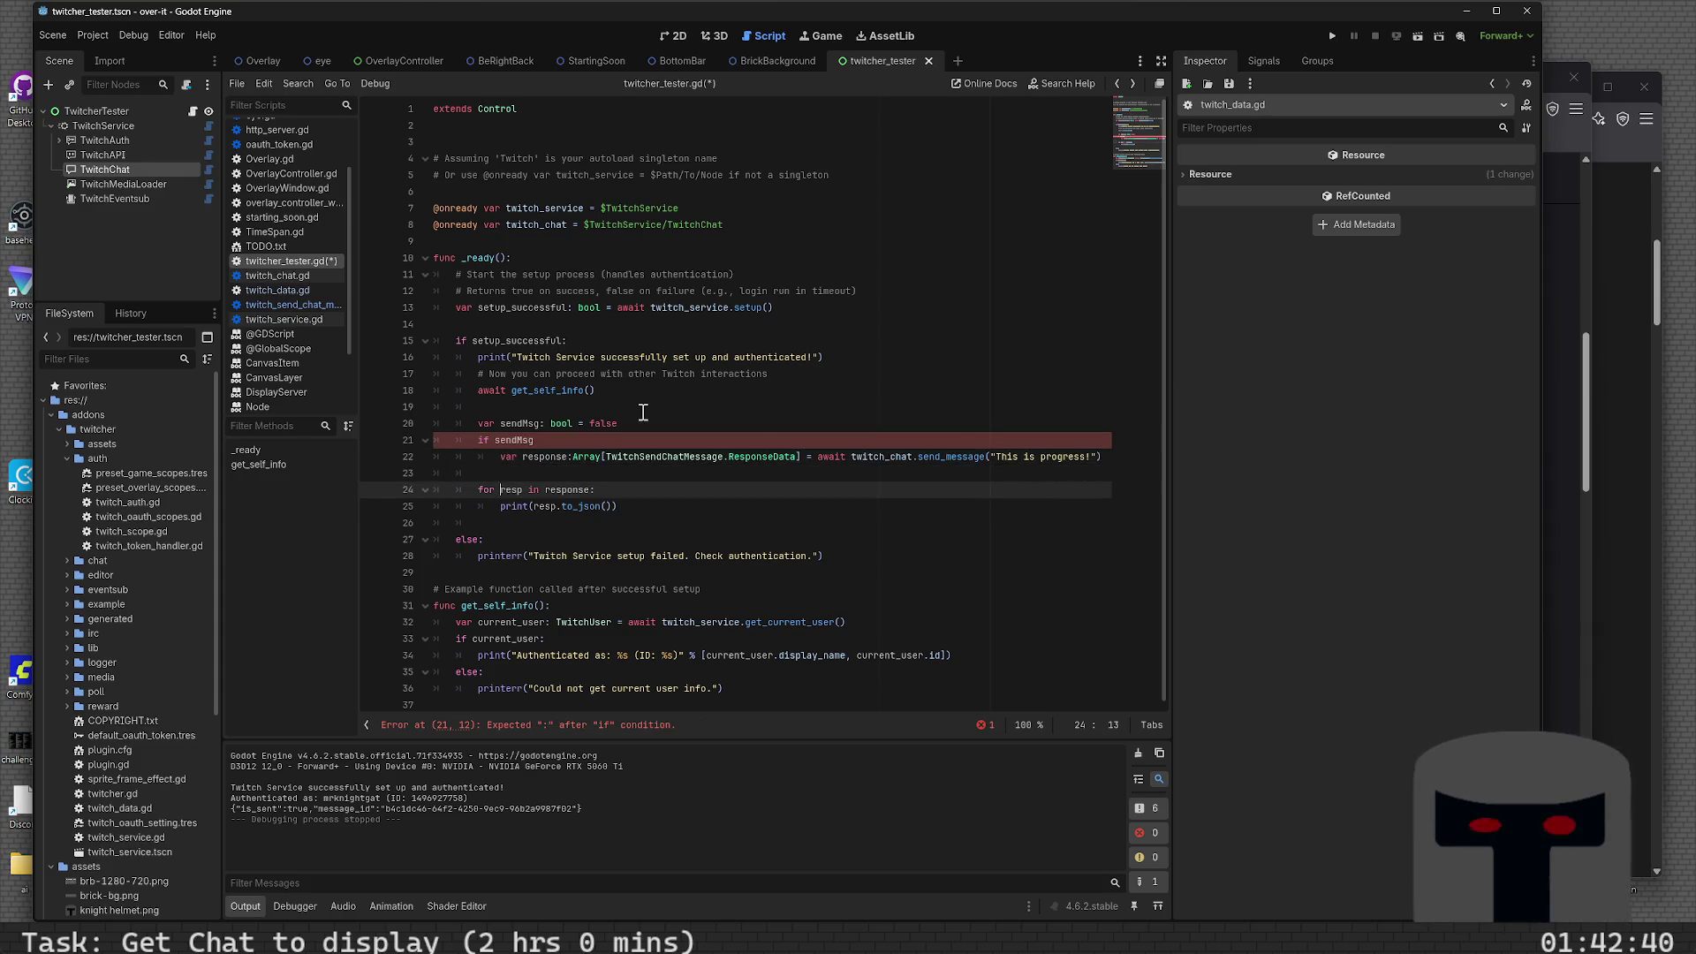
key("Down")
key("Tab")
key("Tab")
- Fix the print line's indentation, save, and add the missing colon after if sendMsg
key("Up")
key("Up")
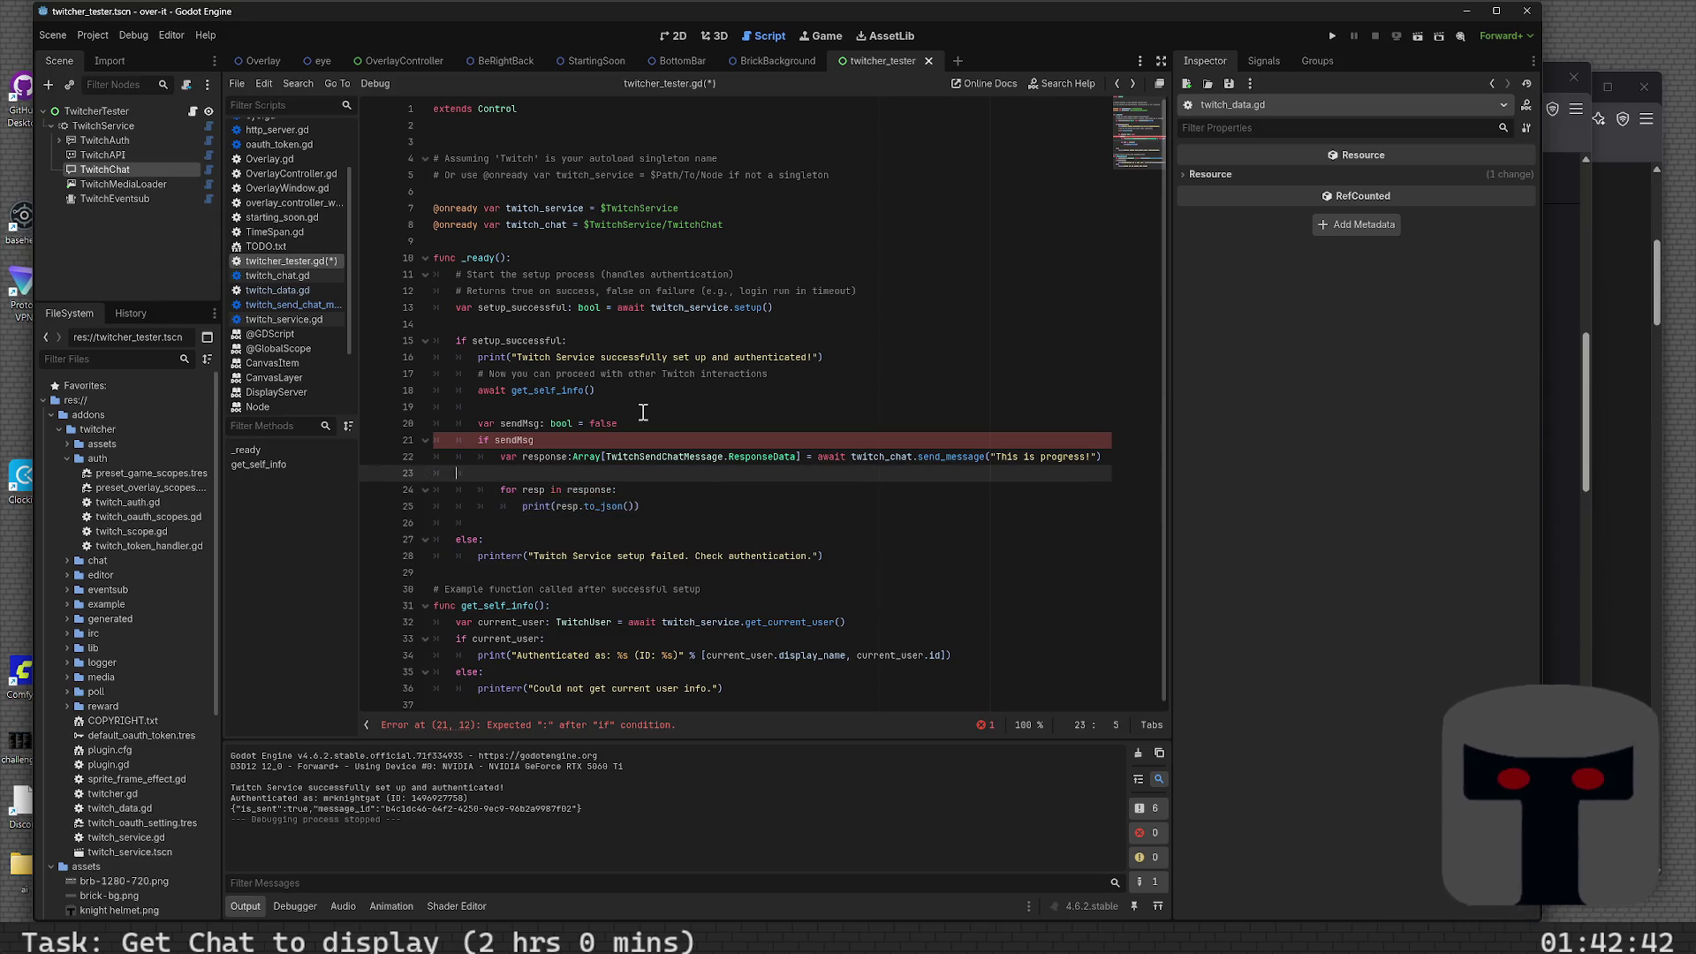
key("BackSpace")
key("BackSpace")
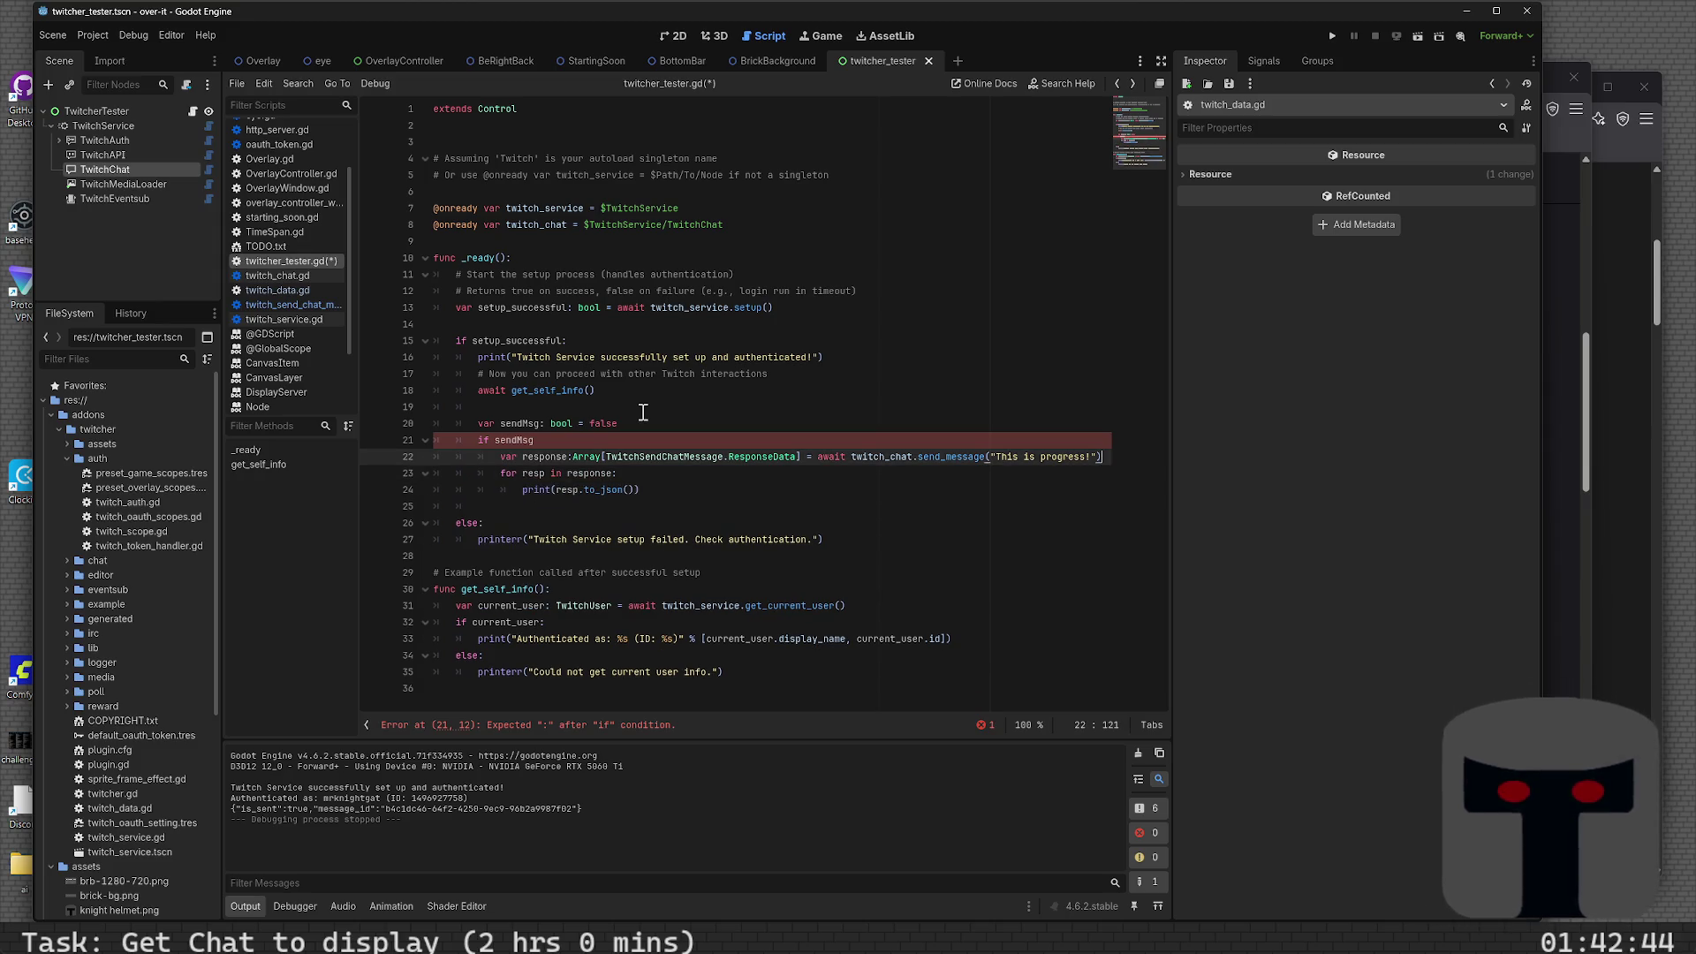
key("ctrl+s")
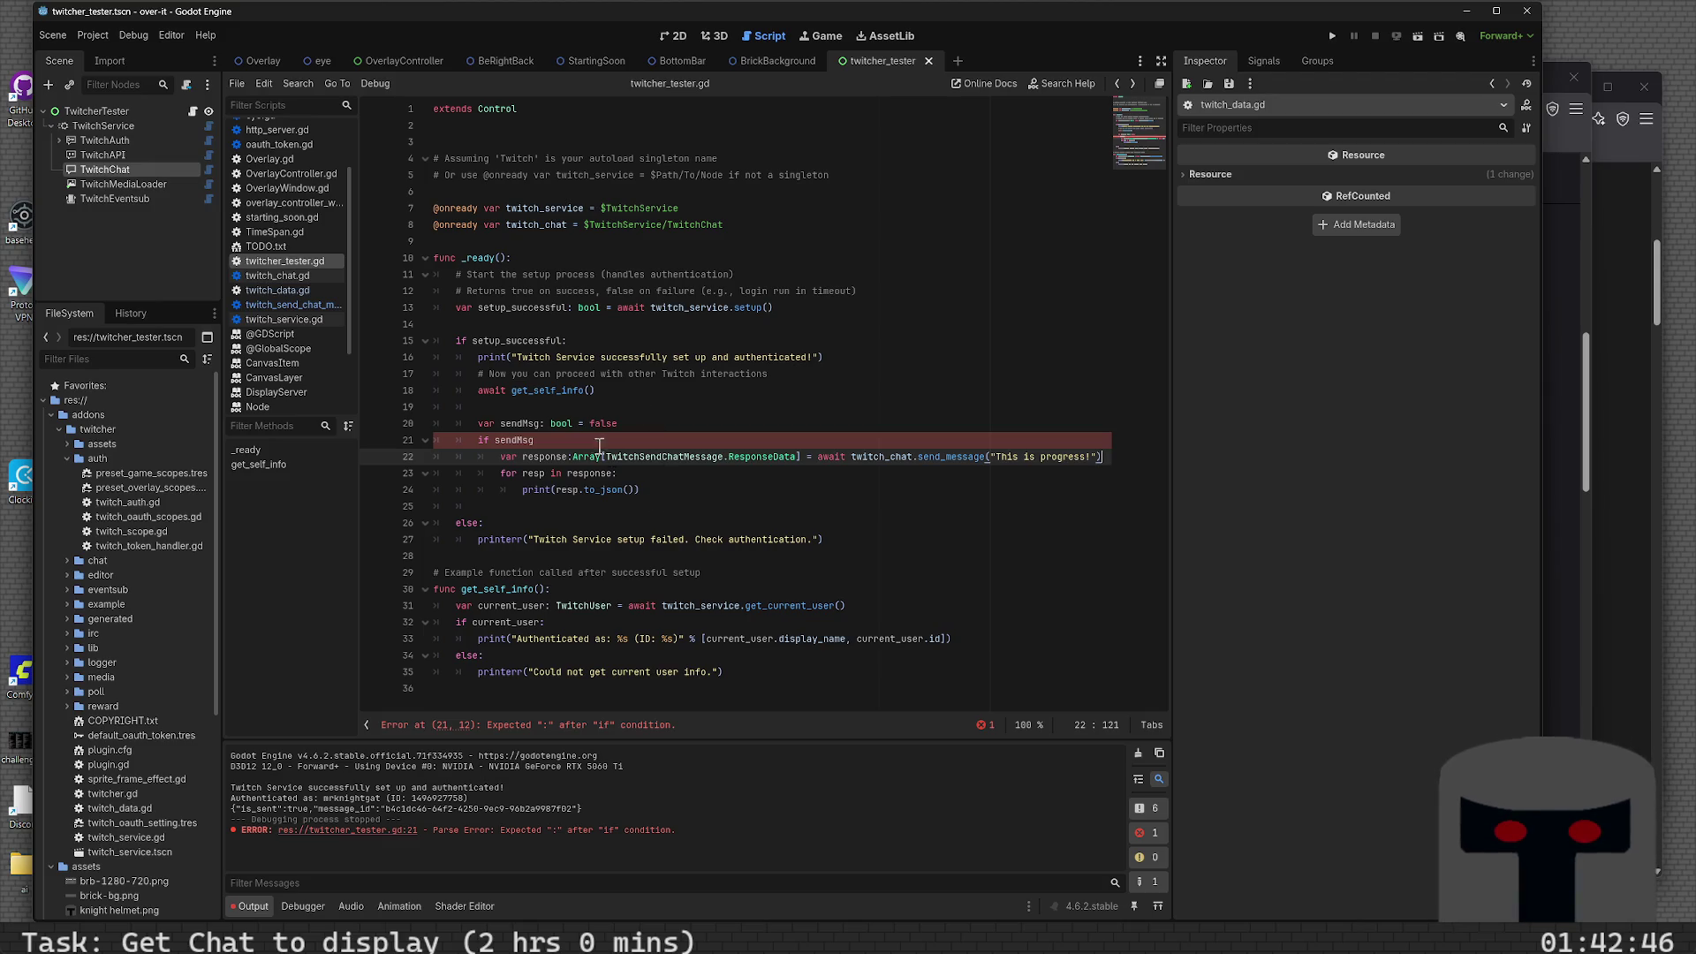
left_click(594, 442)
type(":")
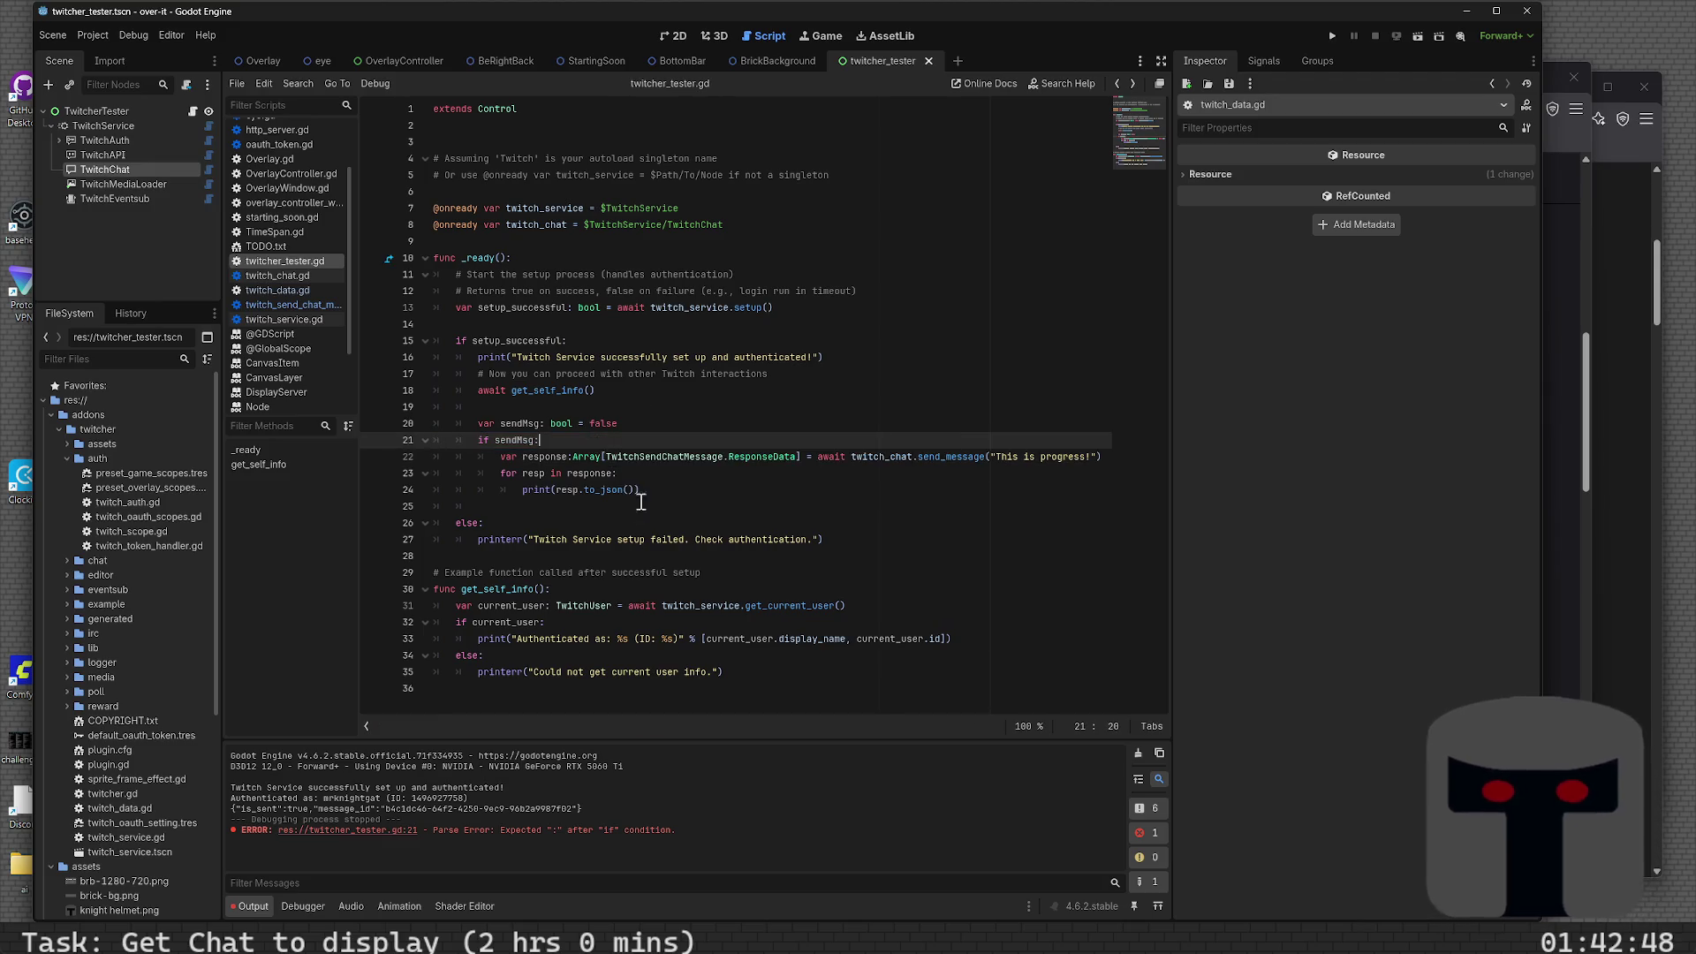
left_click(643, 506)
- Add empty lines after the response loop, then try and erase a print("HEL") call
key("Return")
key("Return")
key("Up")
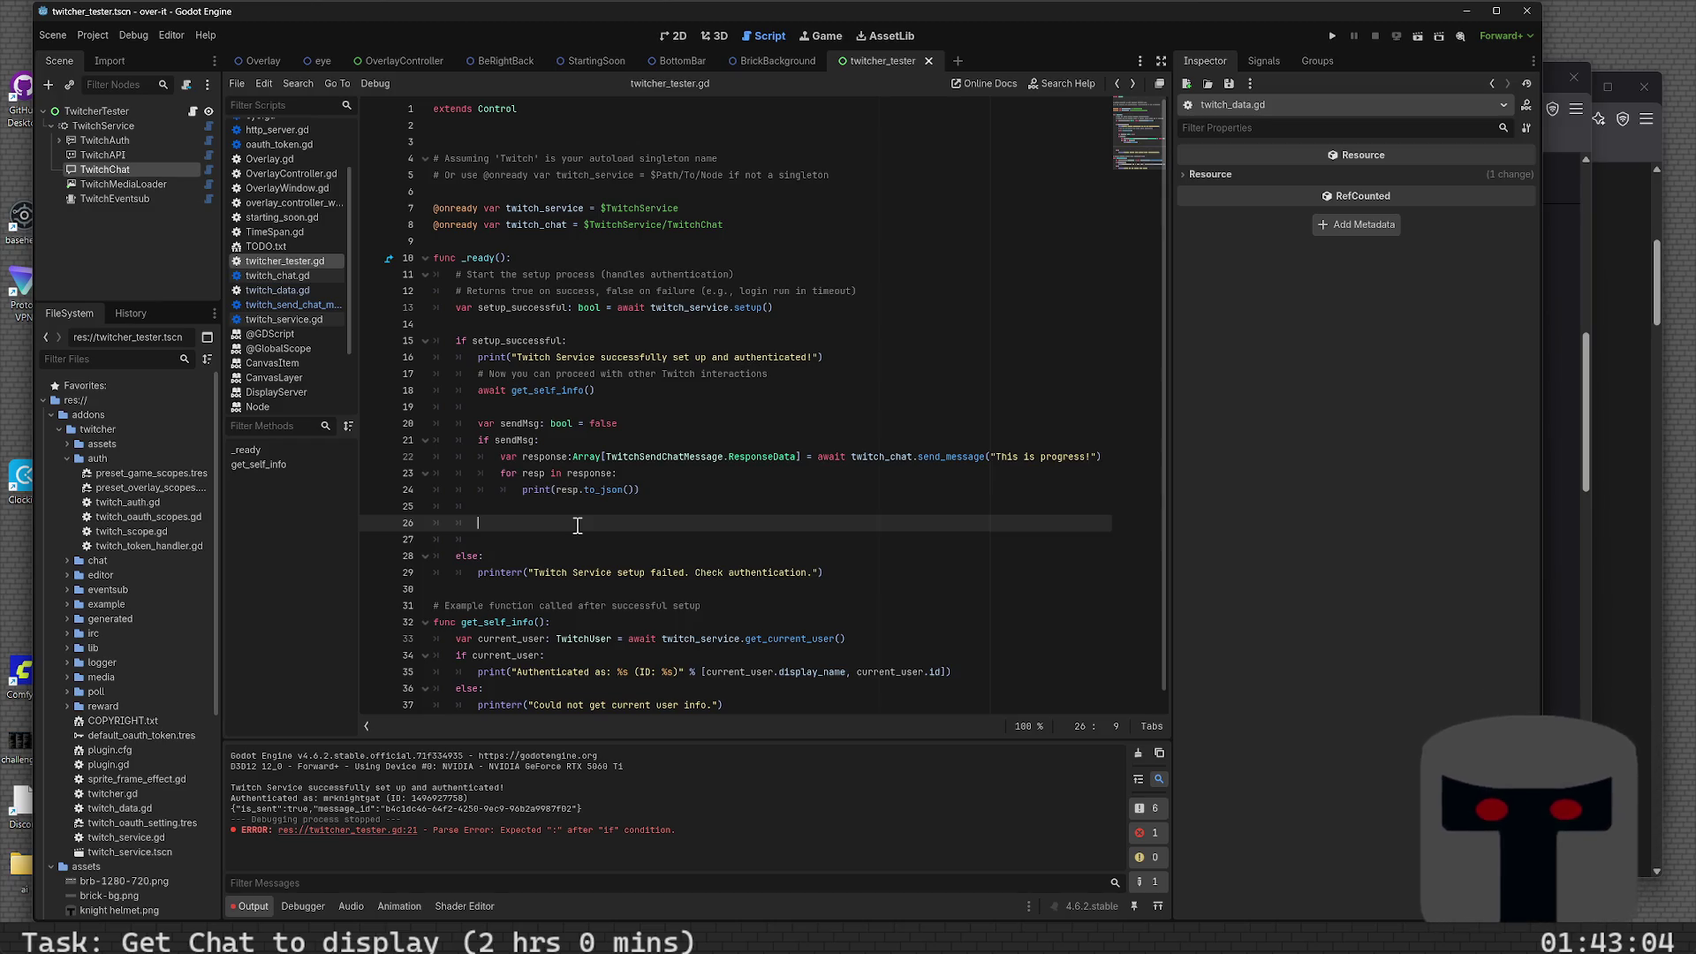
type("print(\"\"\"")
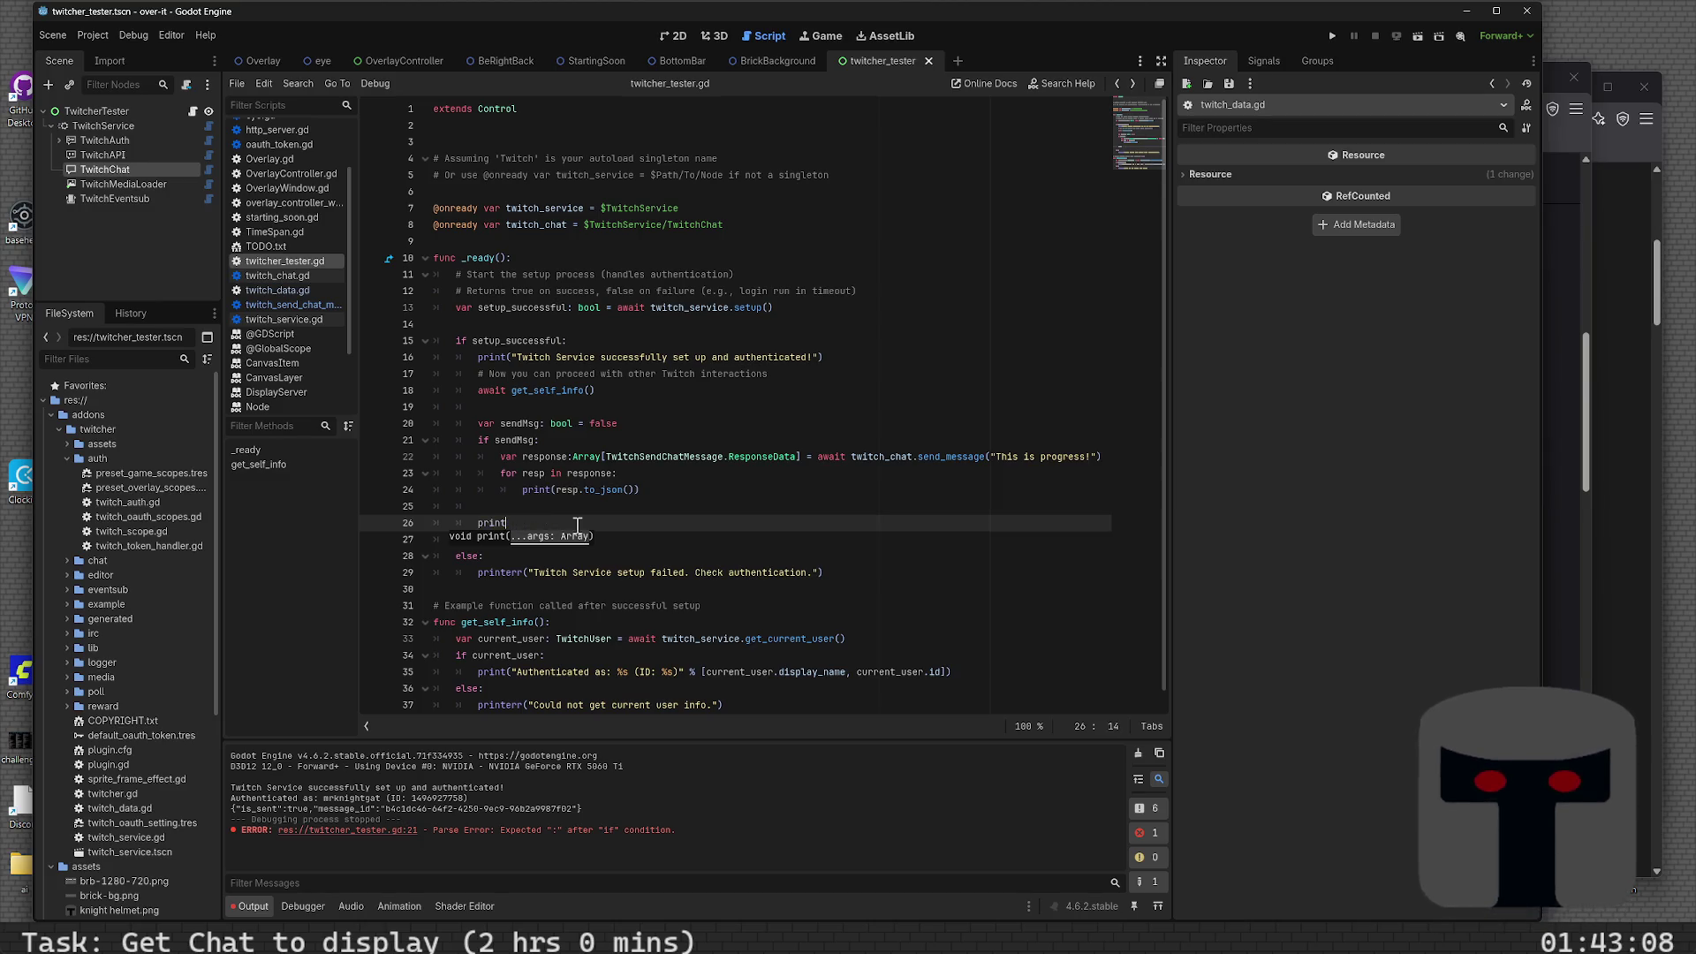
key("BackSpace")
key("BackSpace")
type("HEL")
key("BackSpace")
key("BackSpace")
key("BackSpace")
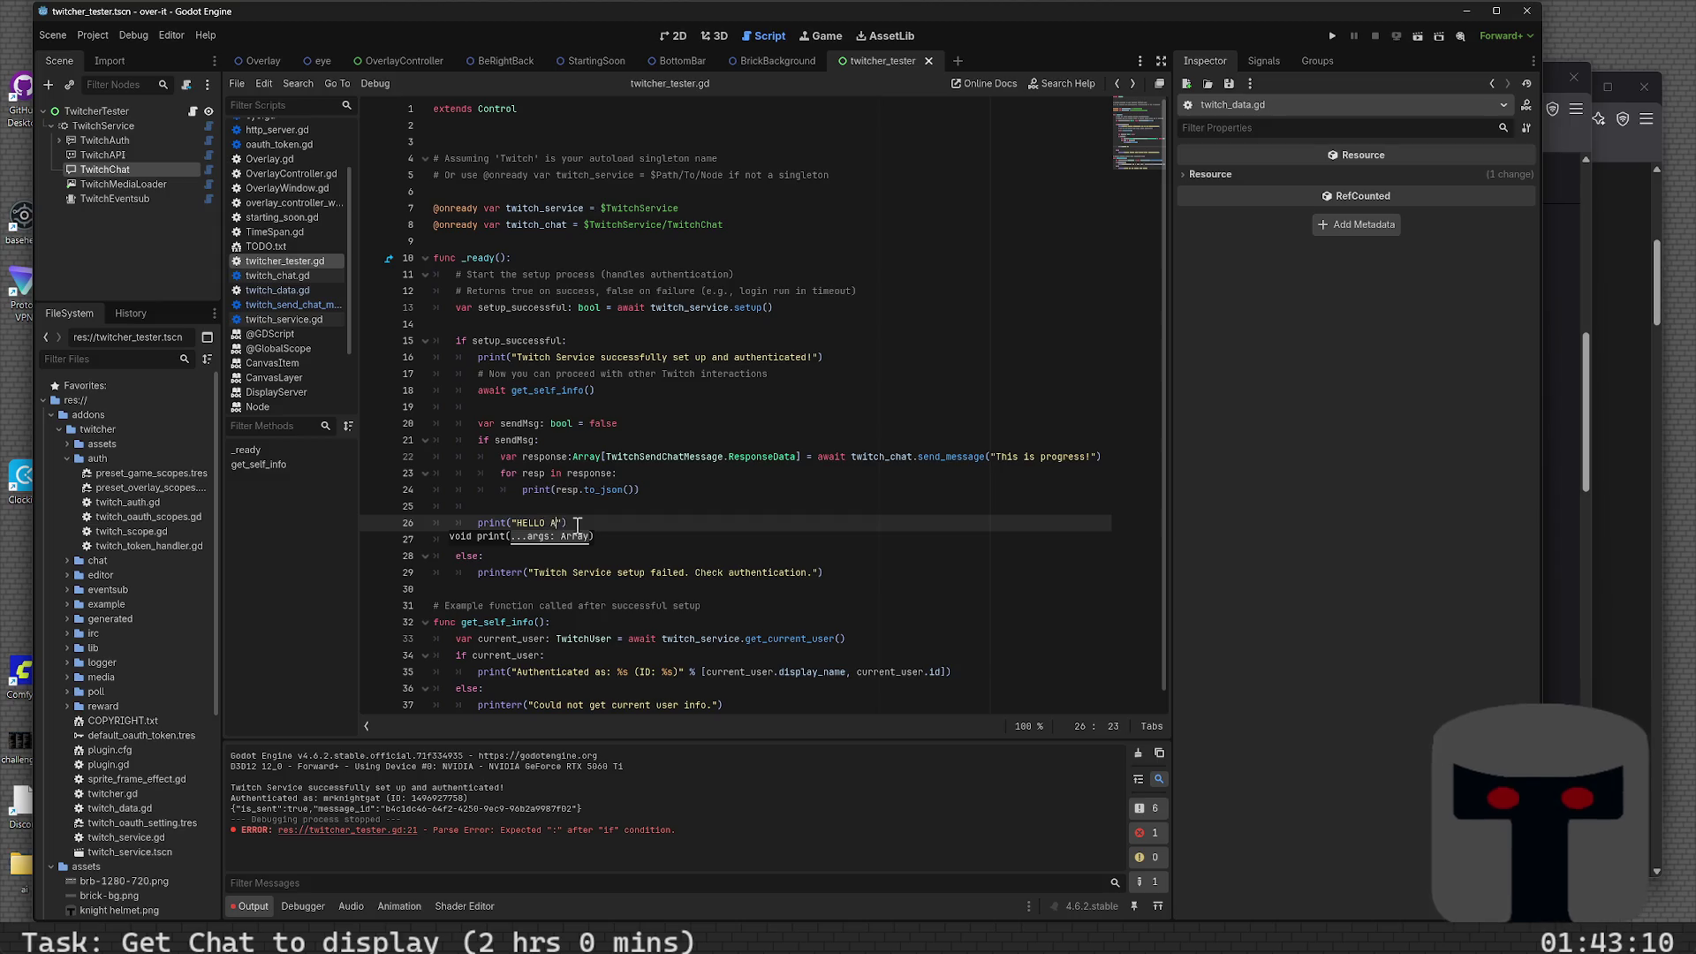
key("BackSpace")
key("BackSpace")
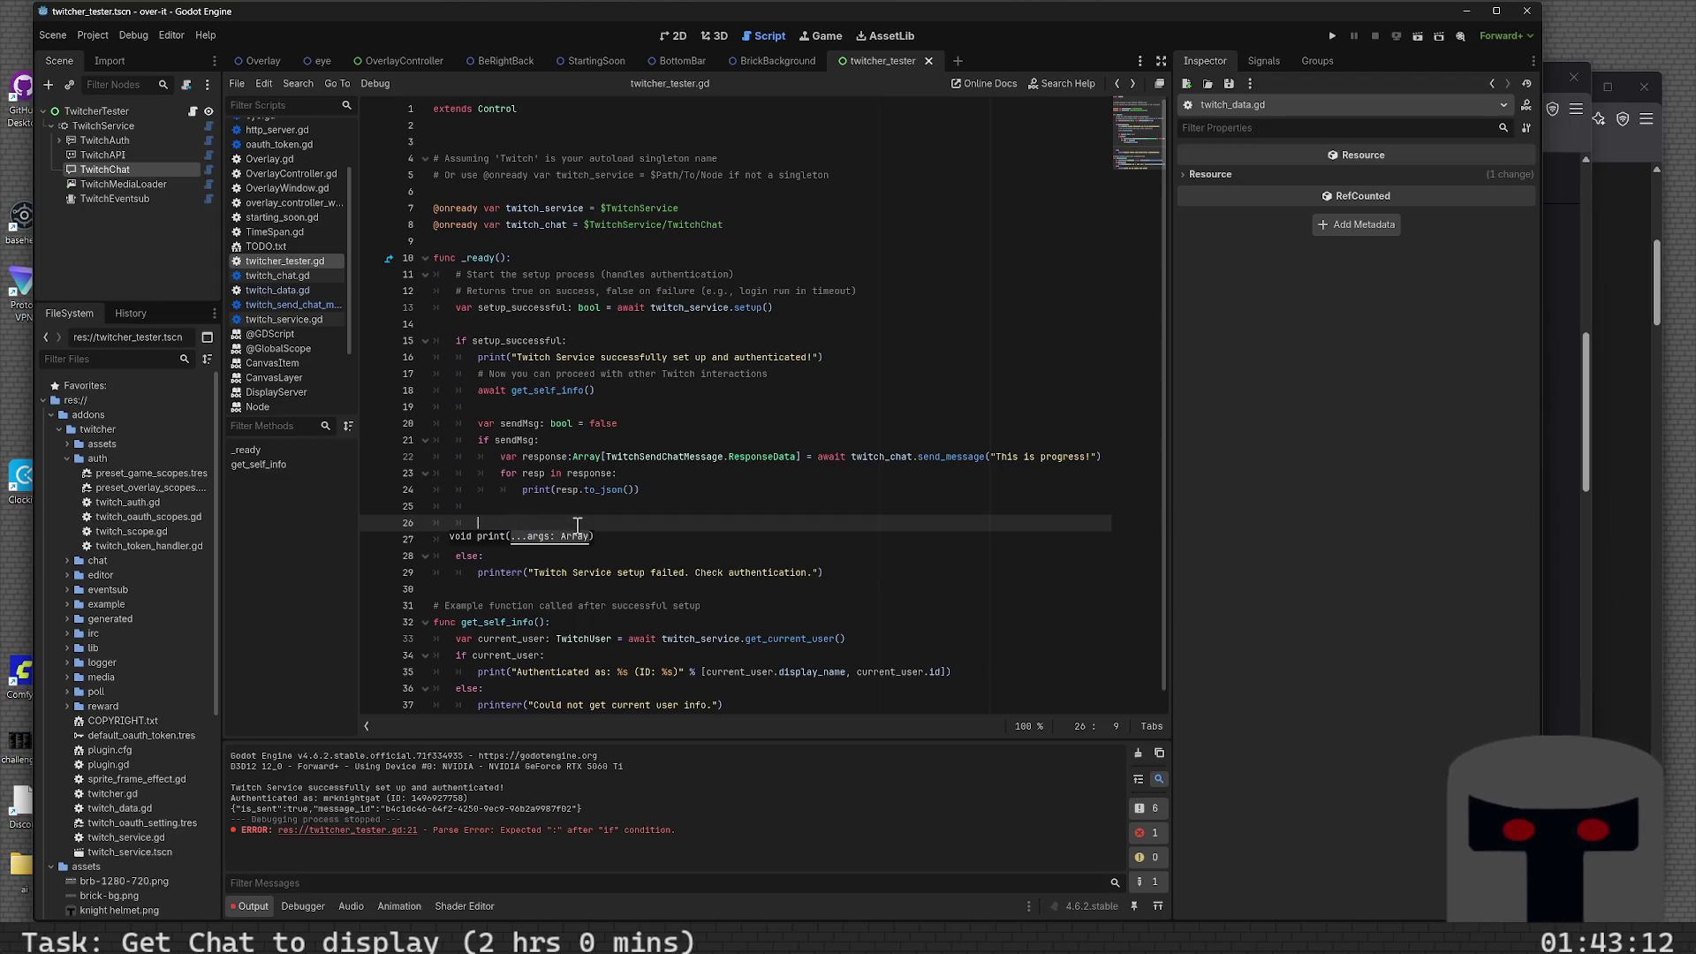
- Try typing twitch_chat., remove it from line 26, and save twitcher_tester.gd
type("t")
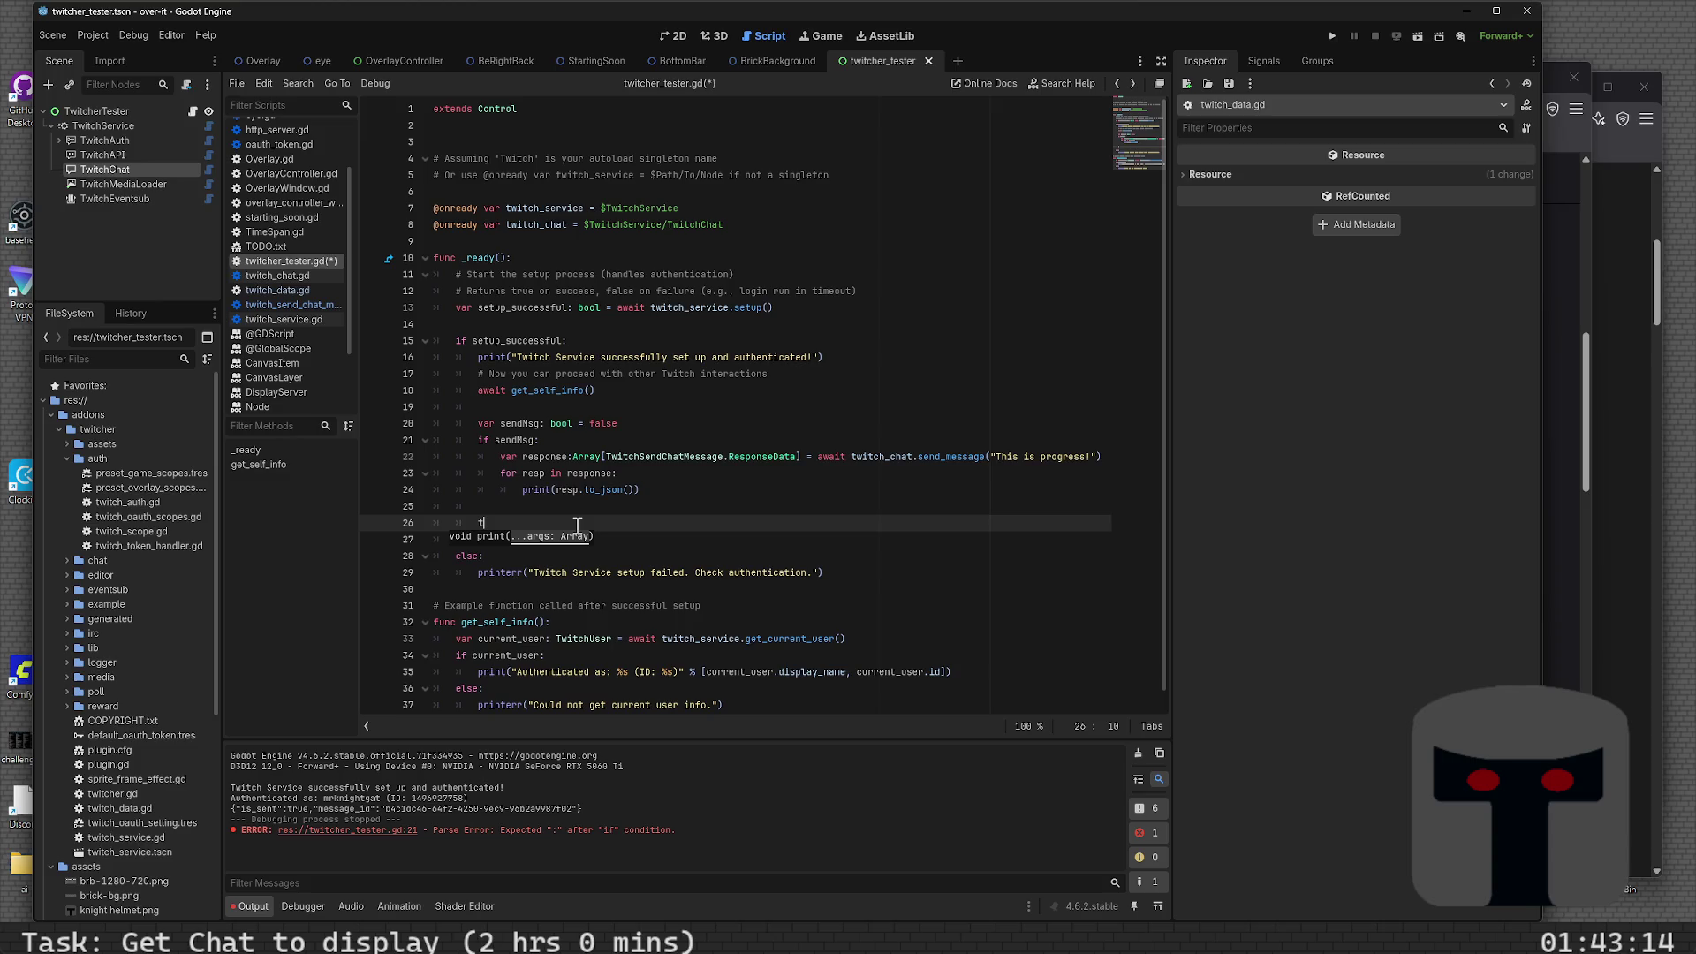
type("witch_chat.")
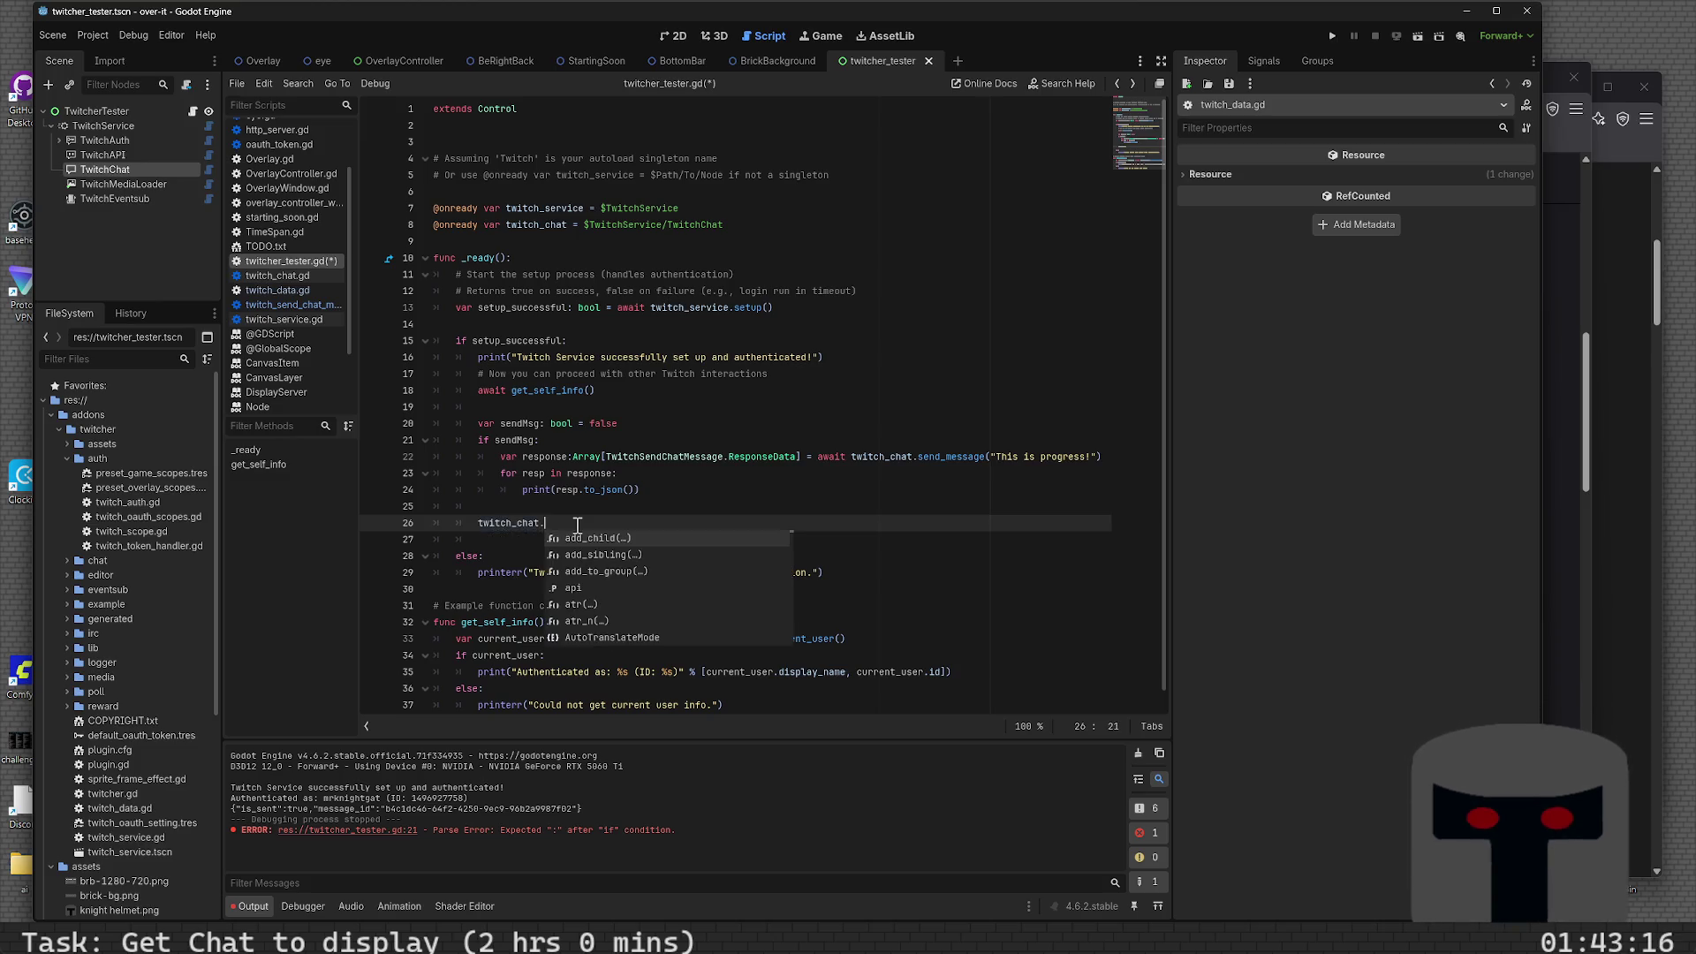
key("Escape")
key("shift+Home")
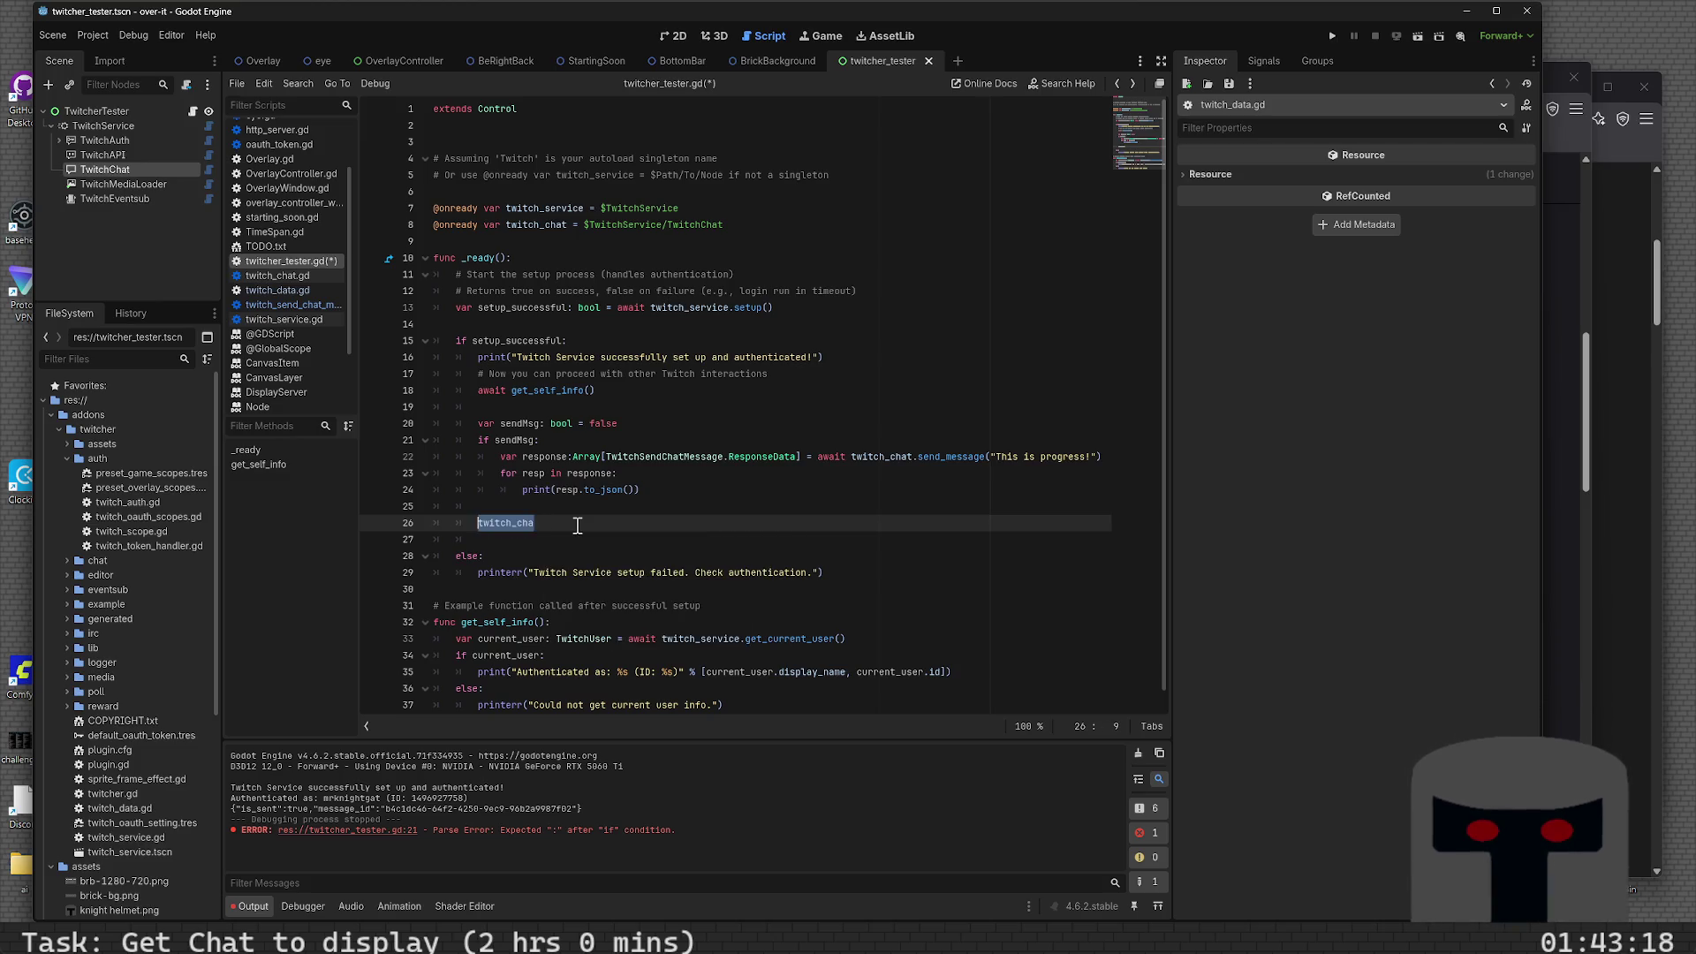
key("BackSpace")
key("ctrl+s")
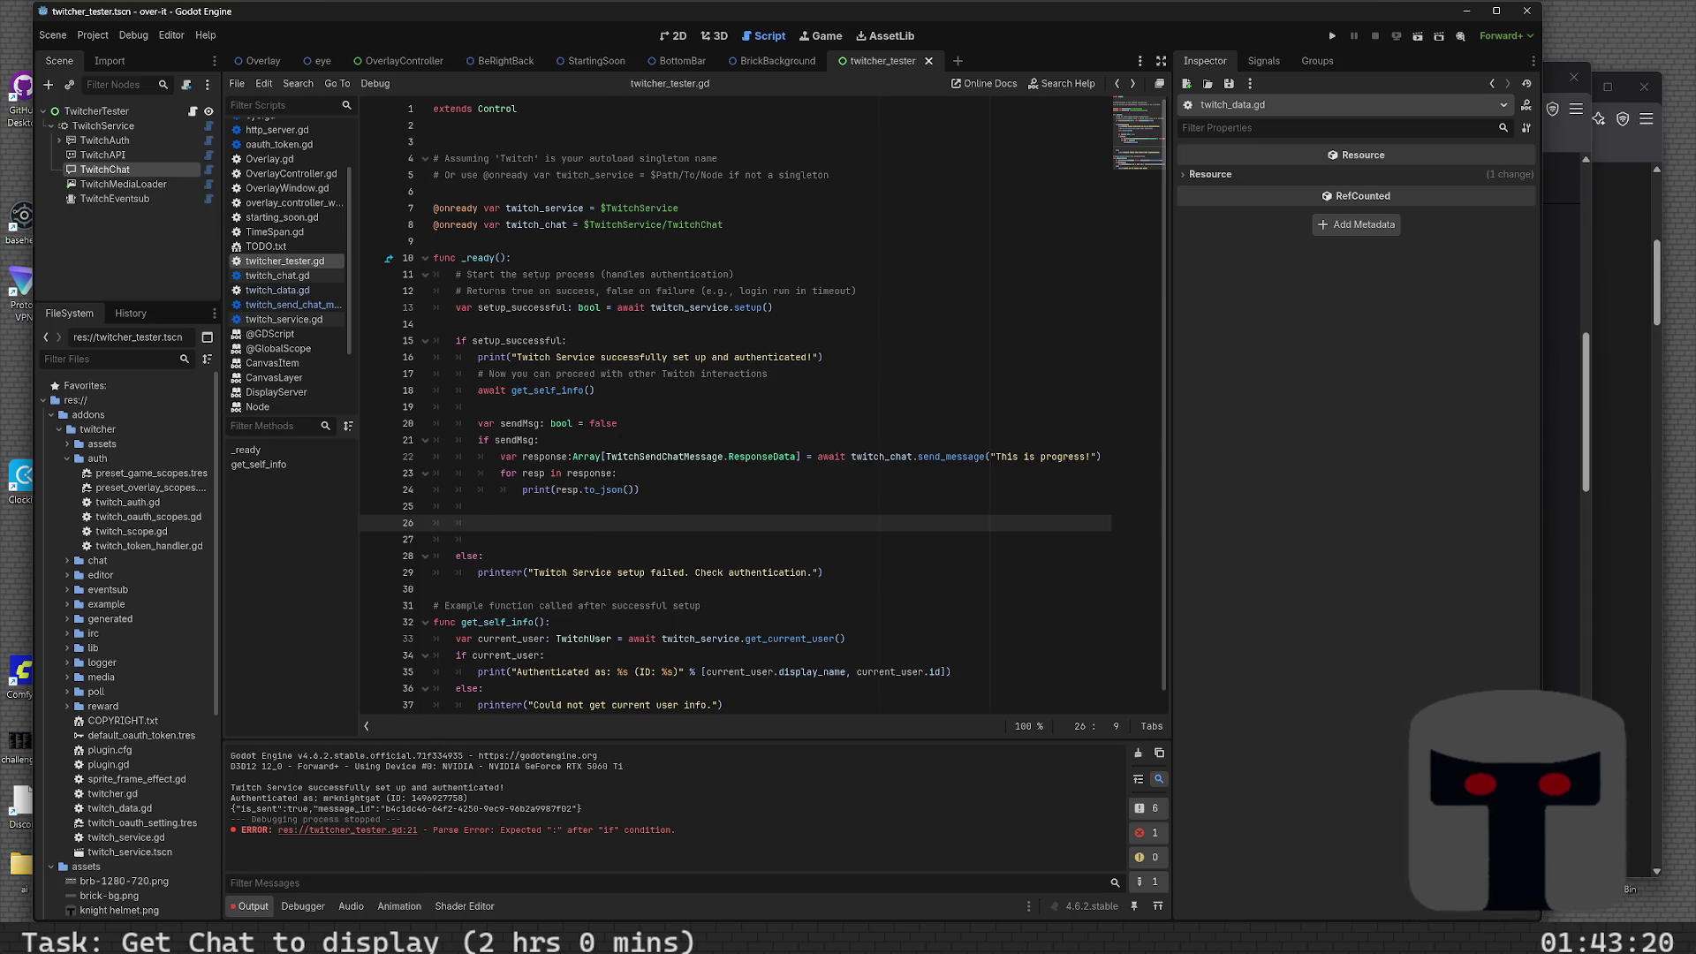
mouse_move(671, 860)
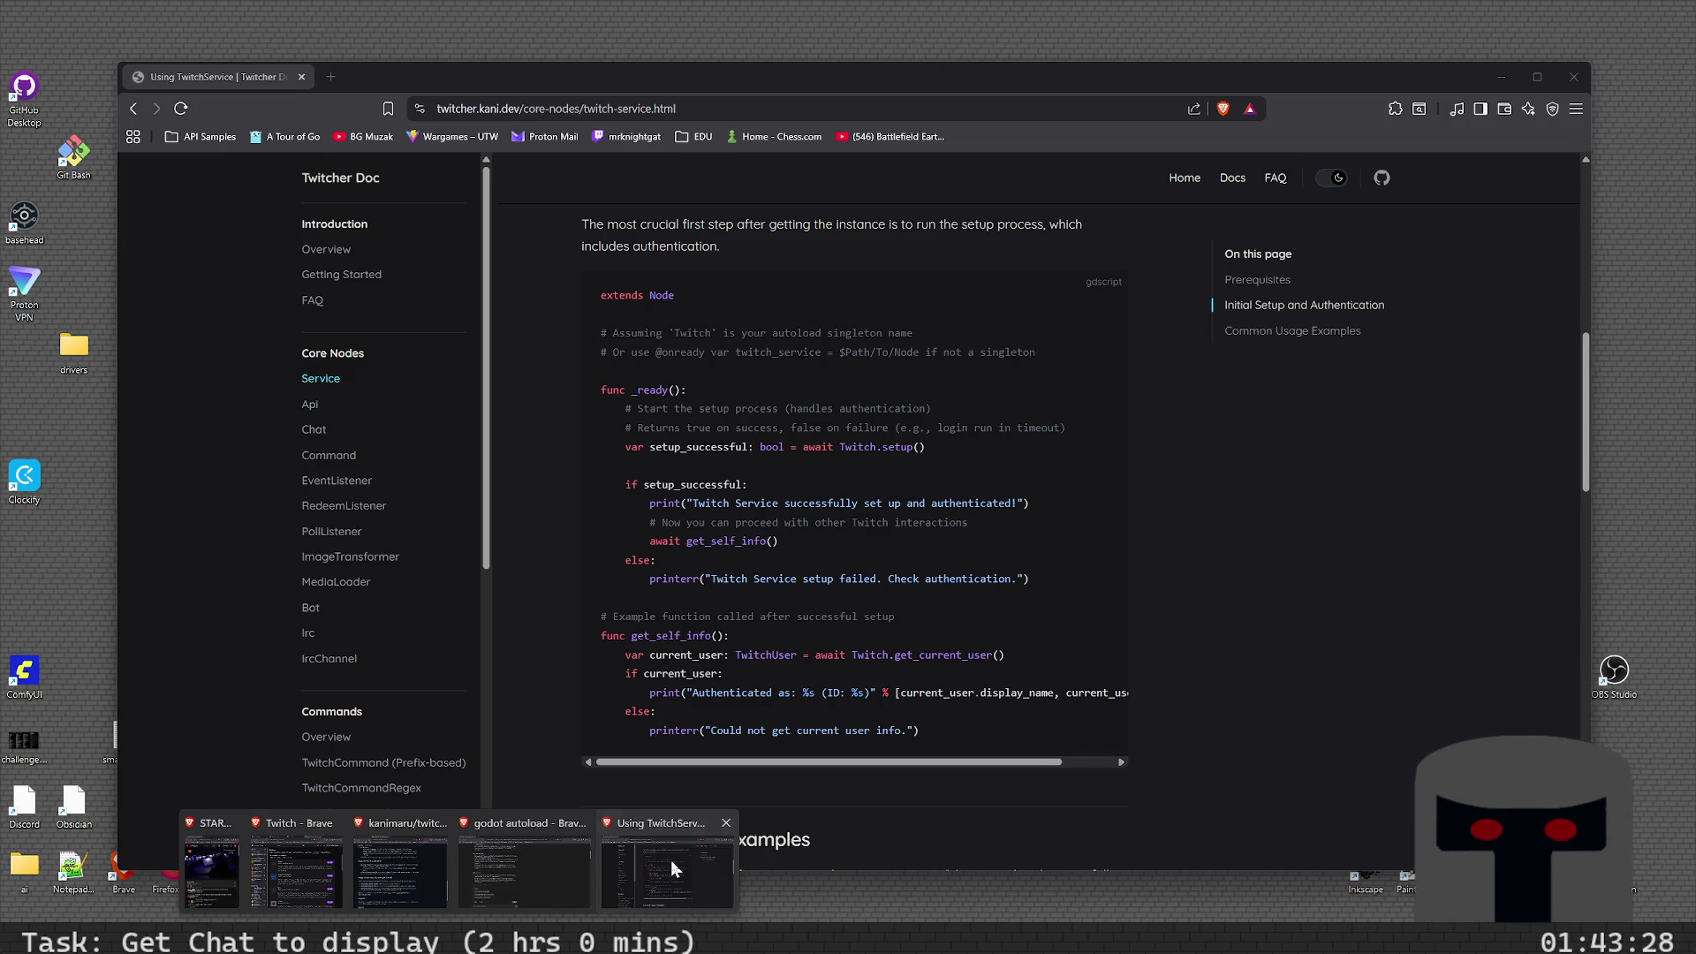
- Switch to the Twitcher docs in Brave and read past Common Usage Examples to the EventSub follow example
left_click(671, 860)
scroll(685, 484, "down", 5)
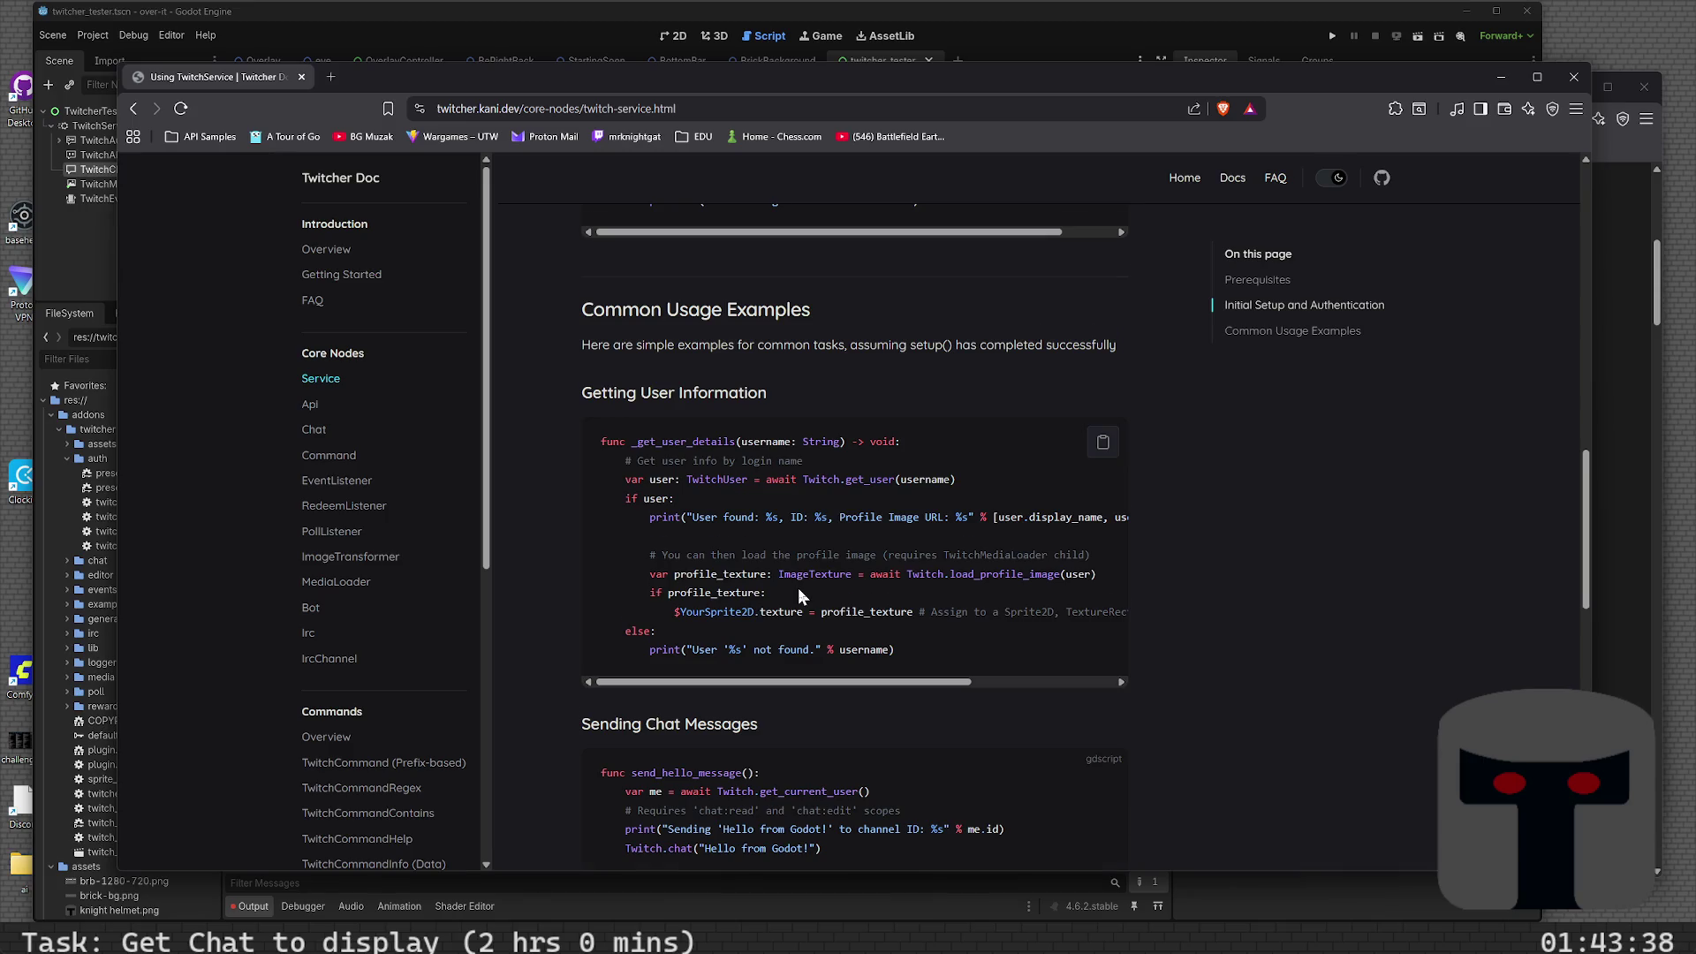
scroll(798, 587, "down", 3)
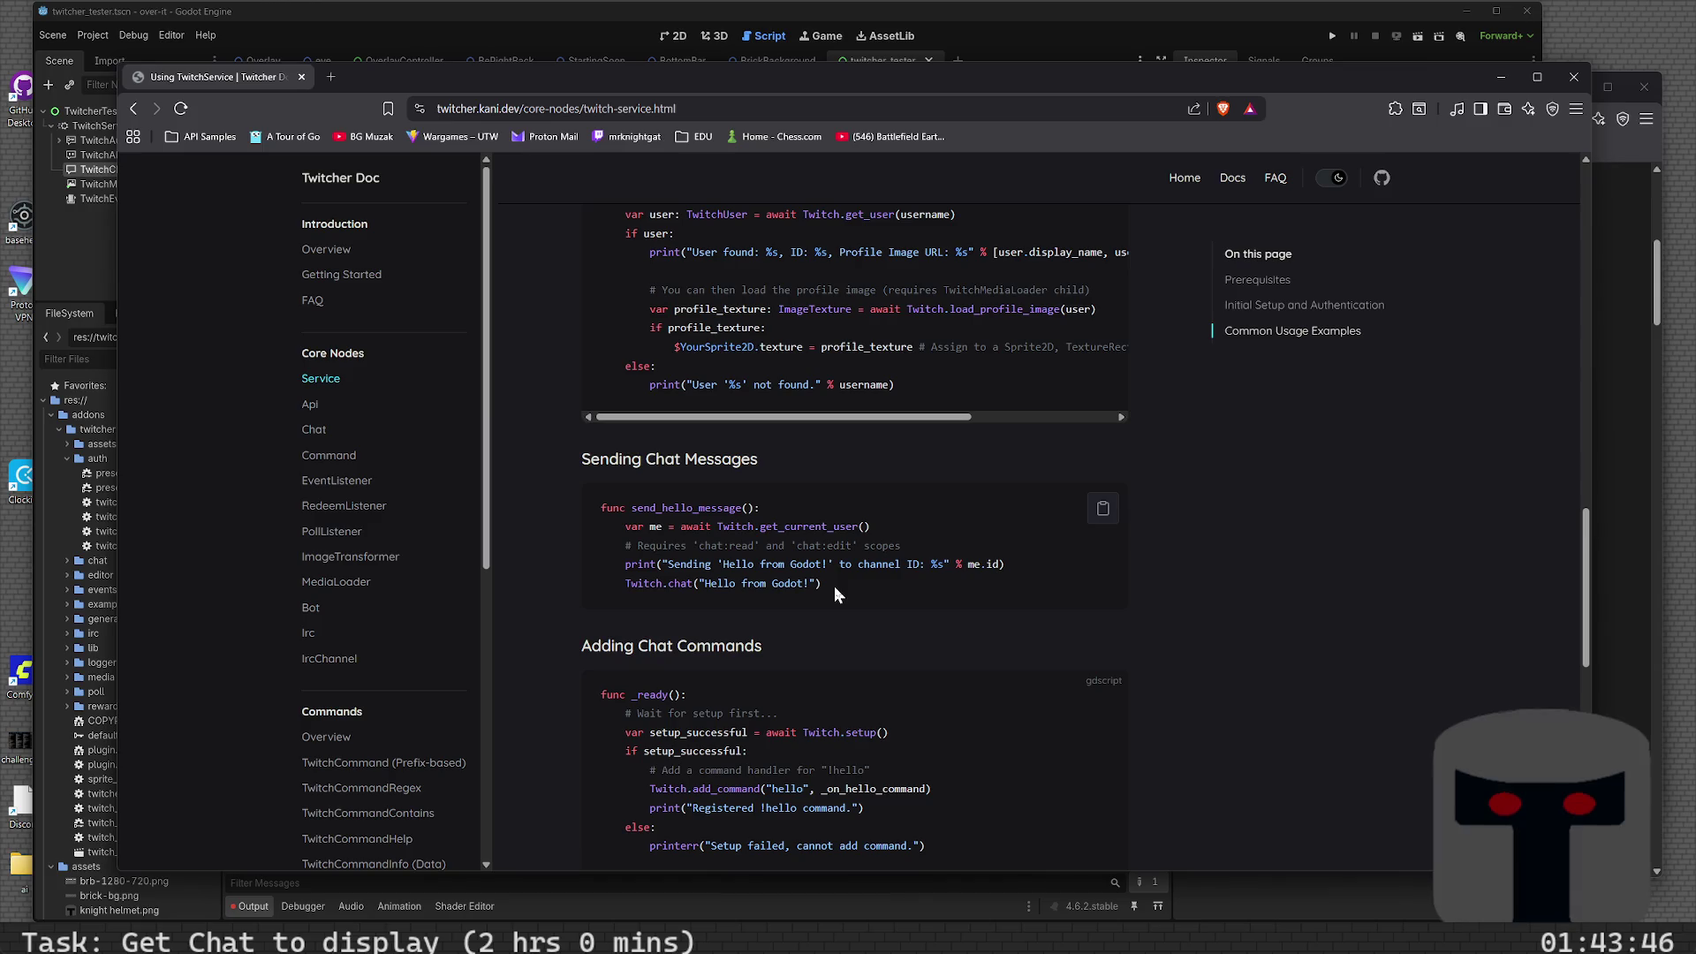
scroll(834, 585, "down", 3)
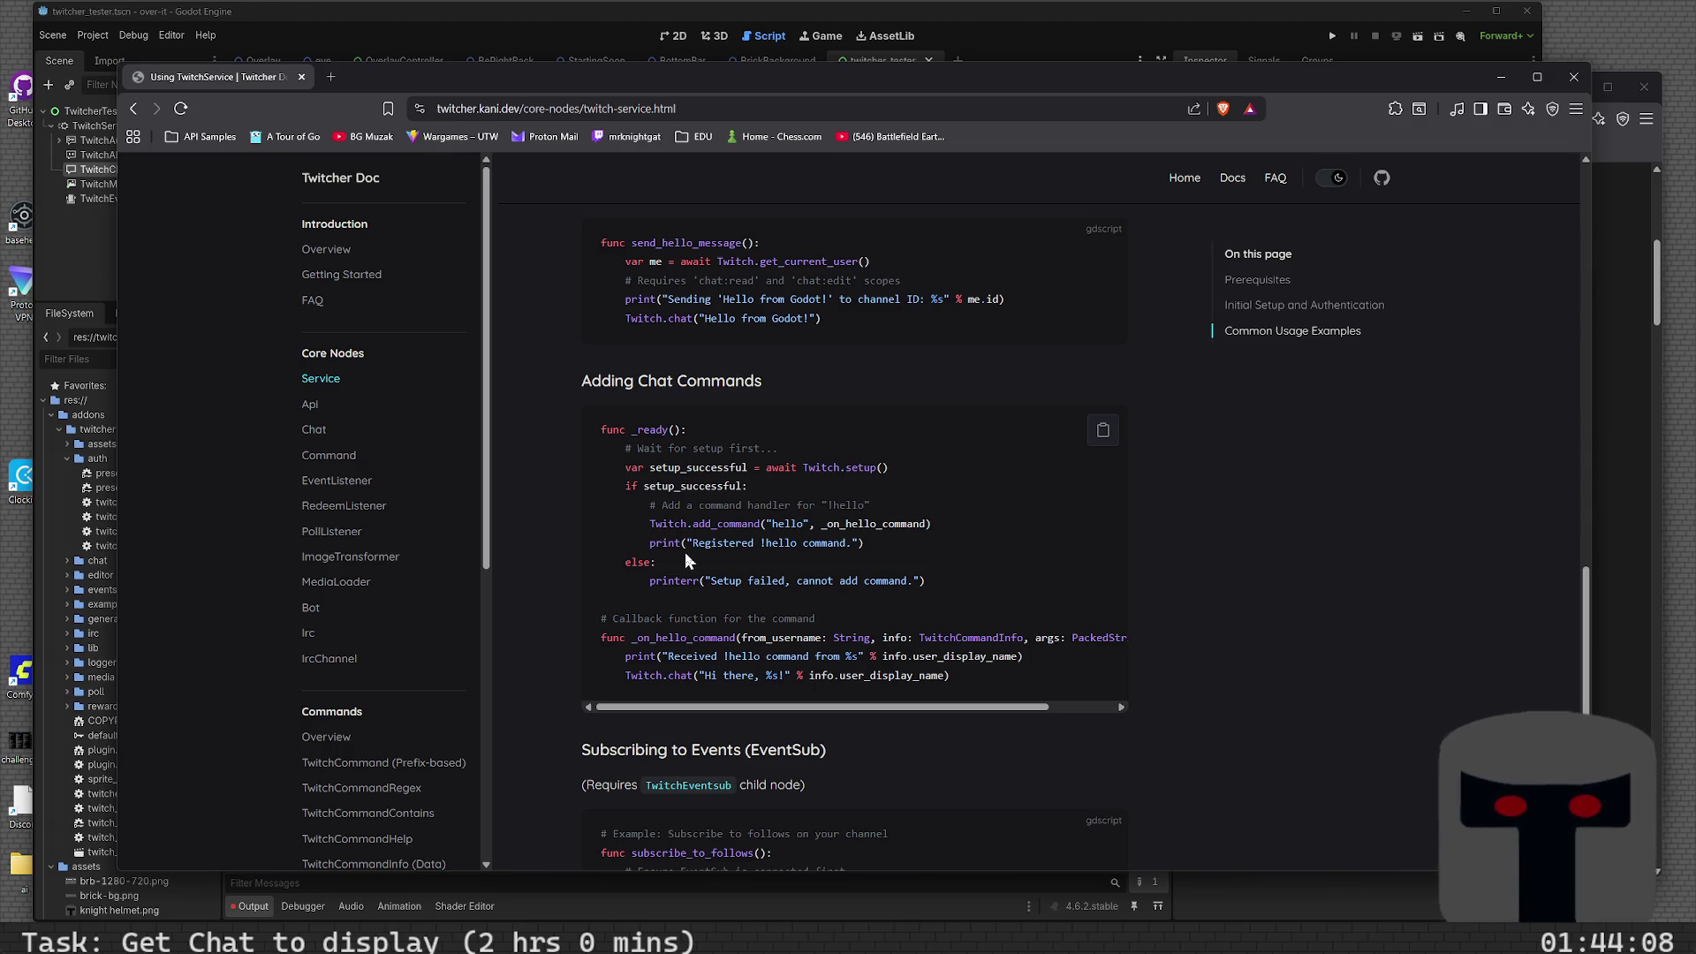
scroll(713, 560, "down", 5)
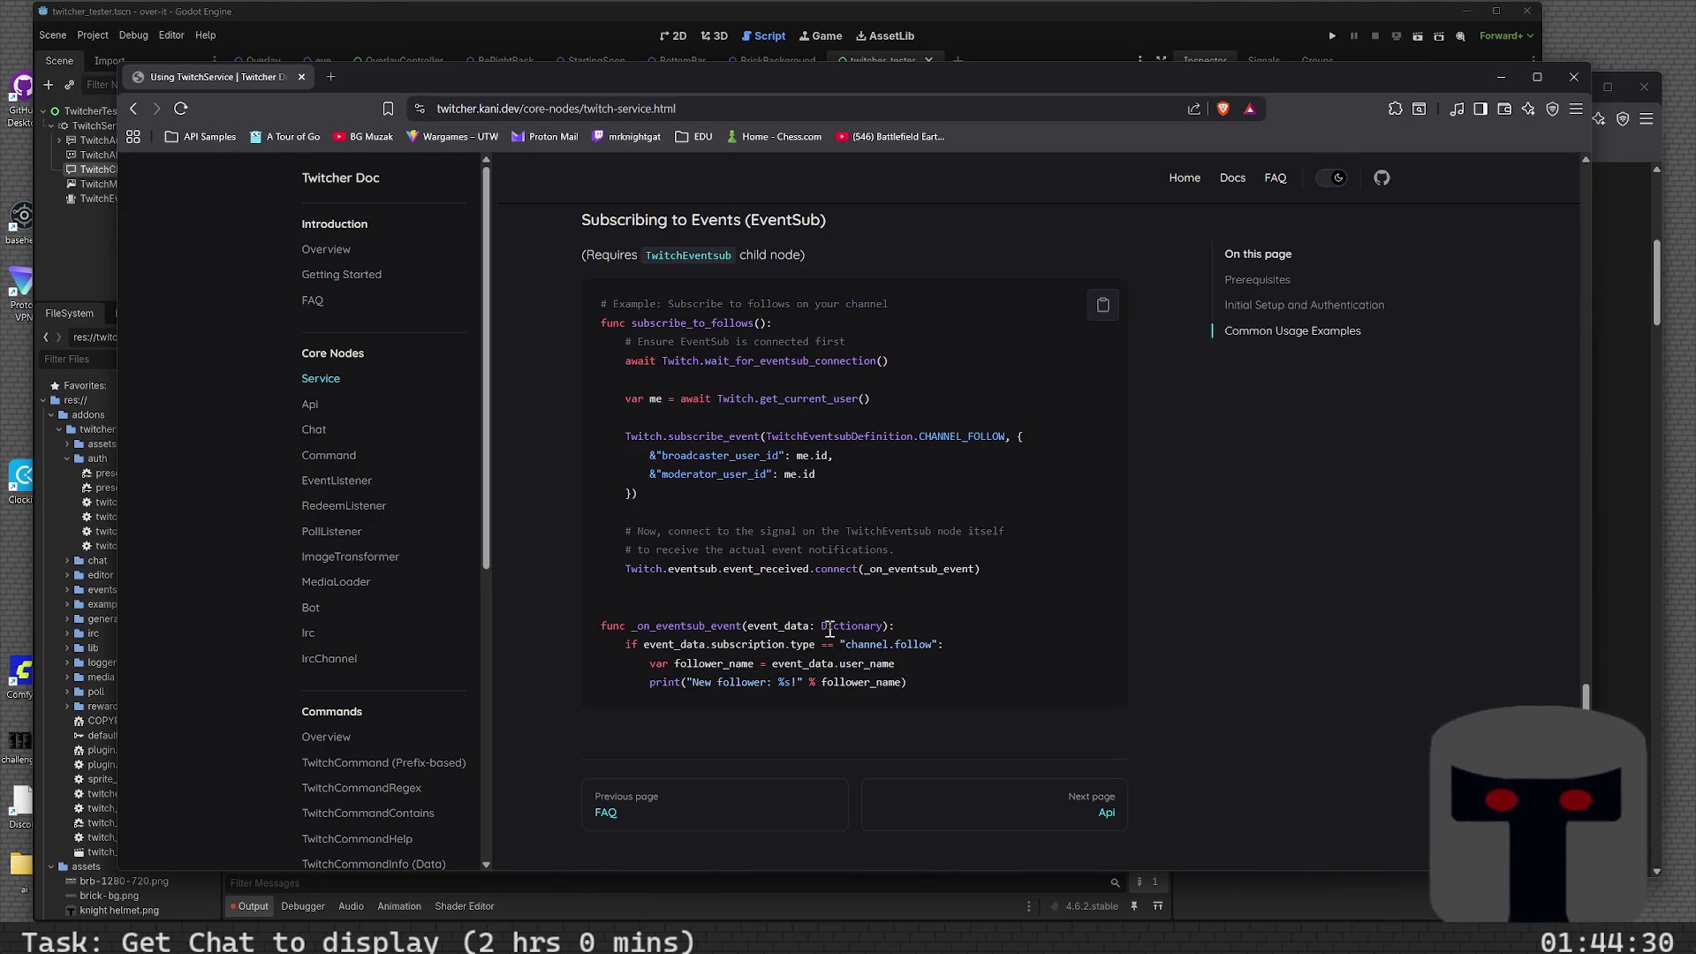
scroll(830, 629, "up", 15)
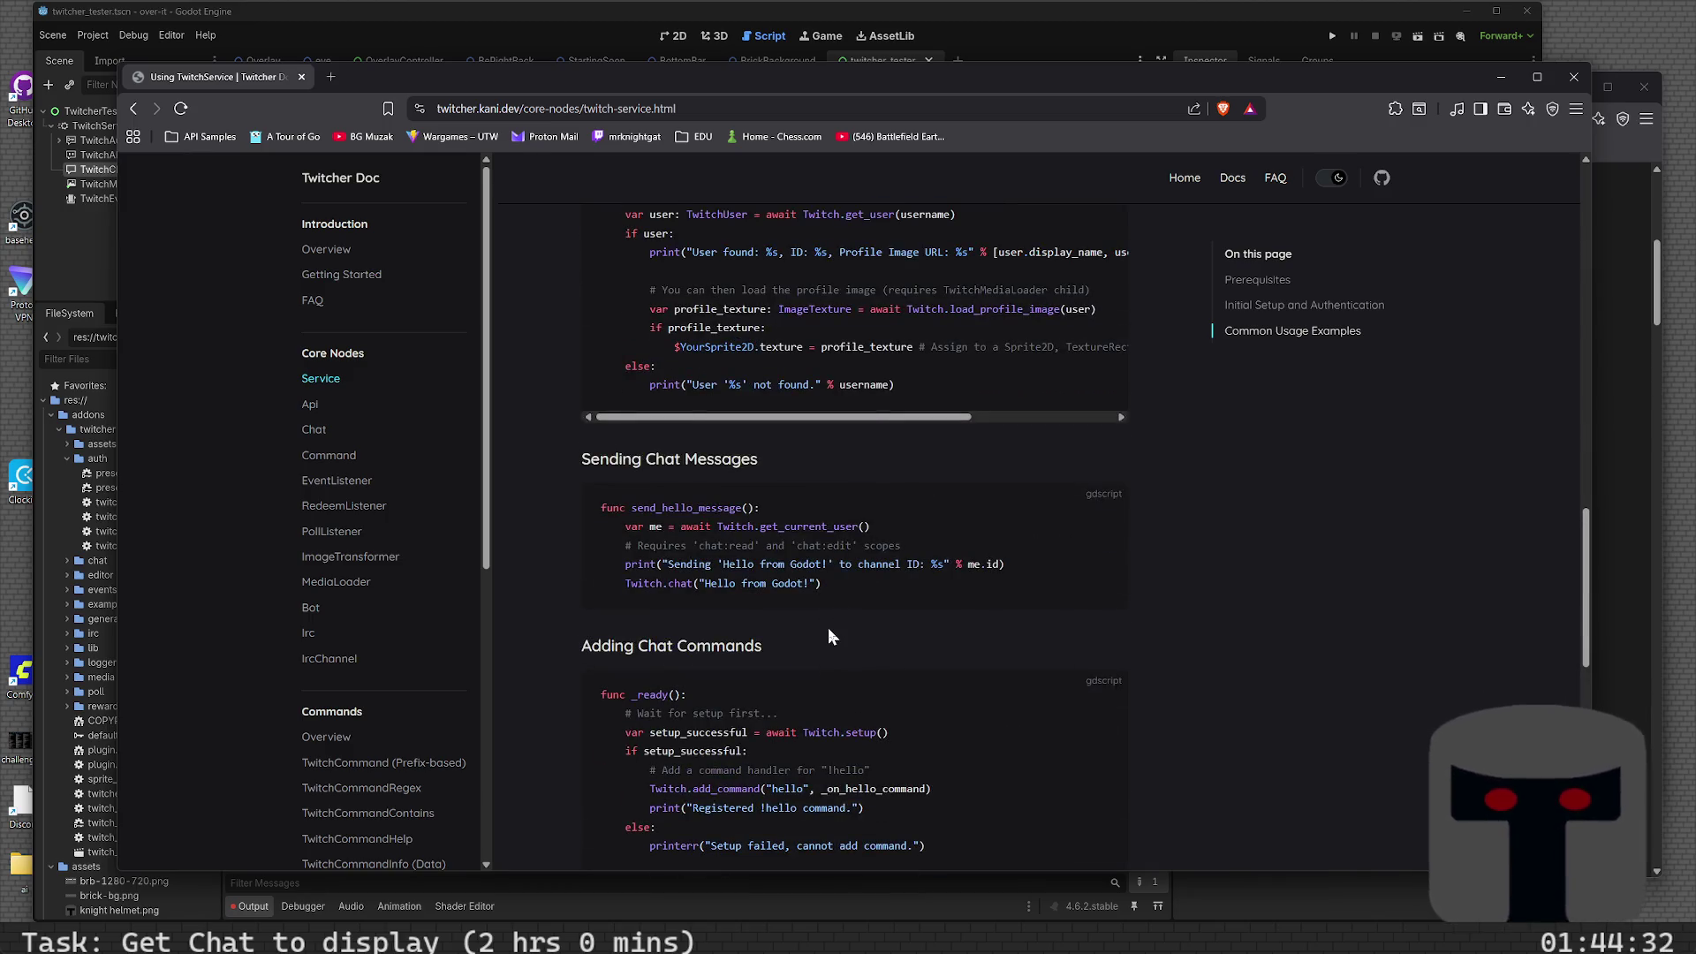
scroll(829, 629, "up", 6)
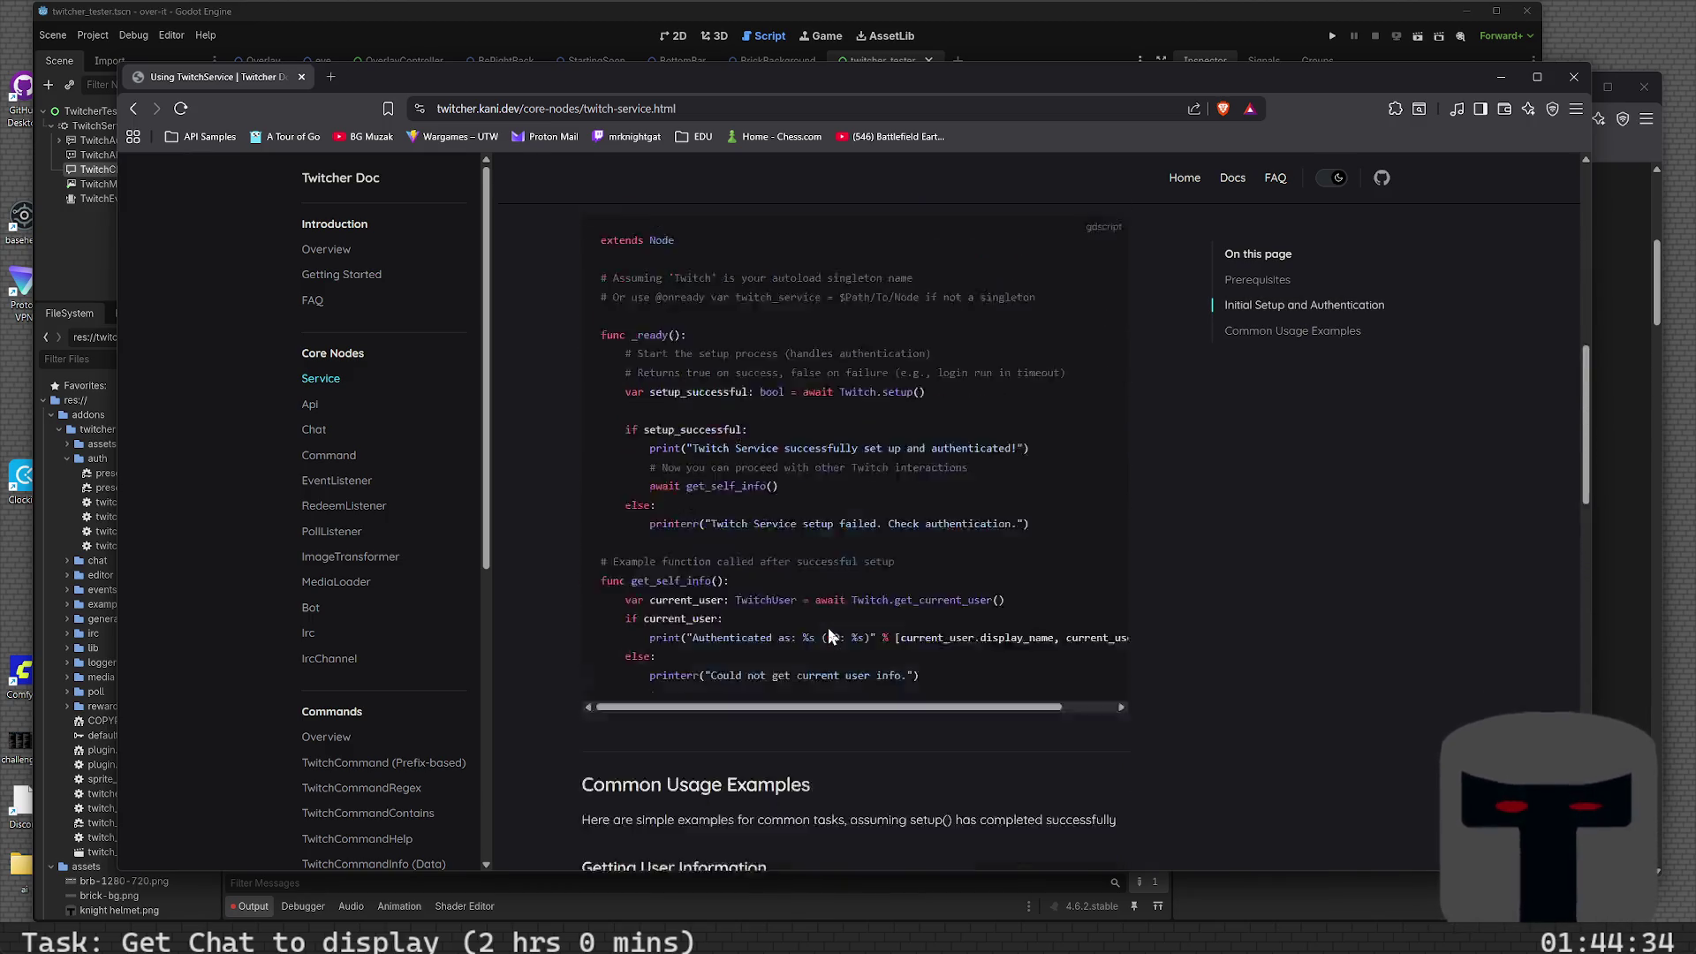
scroll(828, 634, "up", 6)
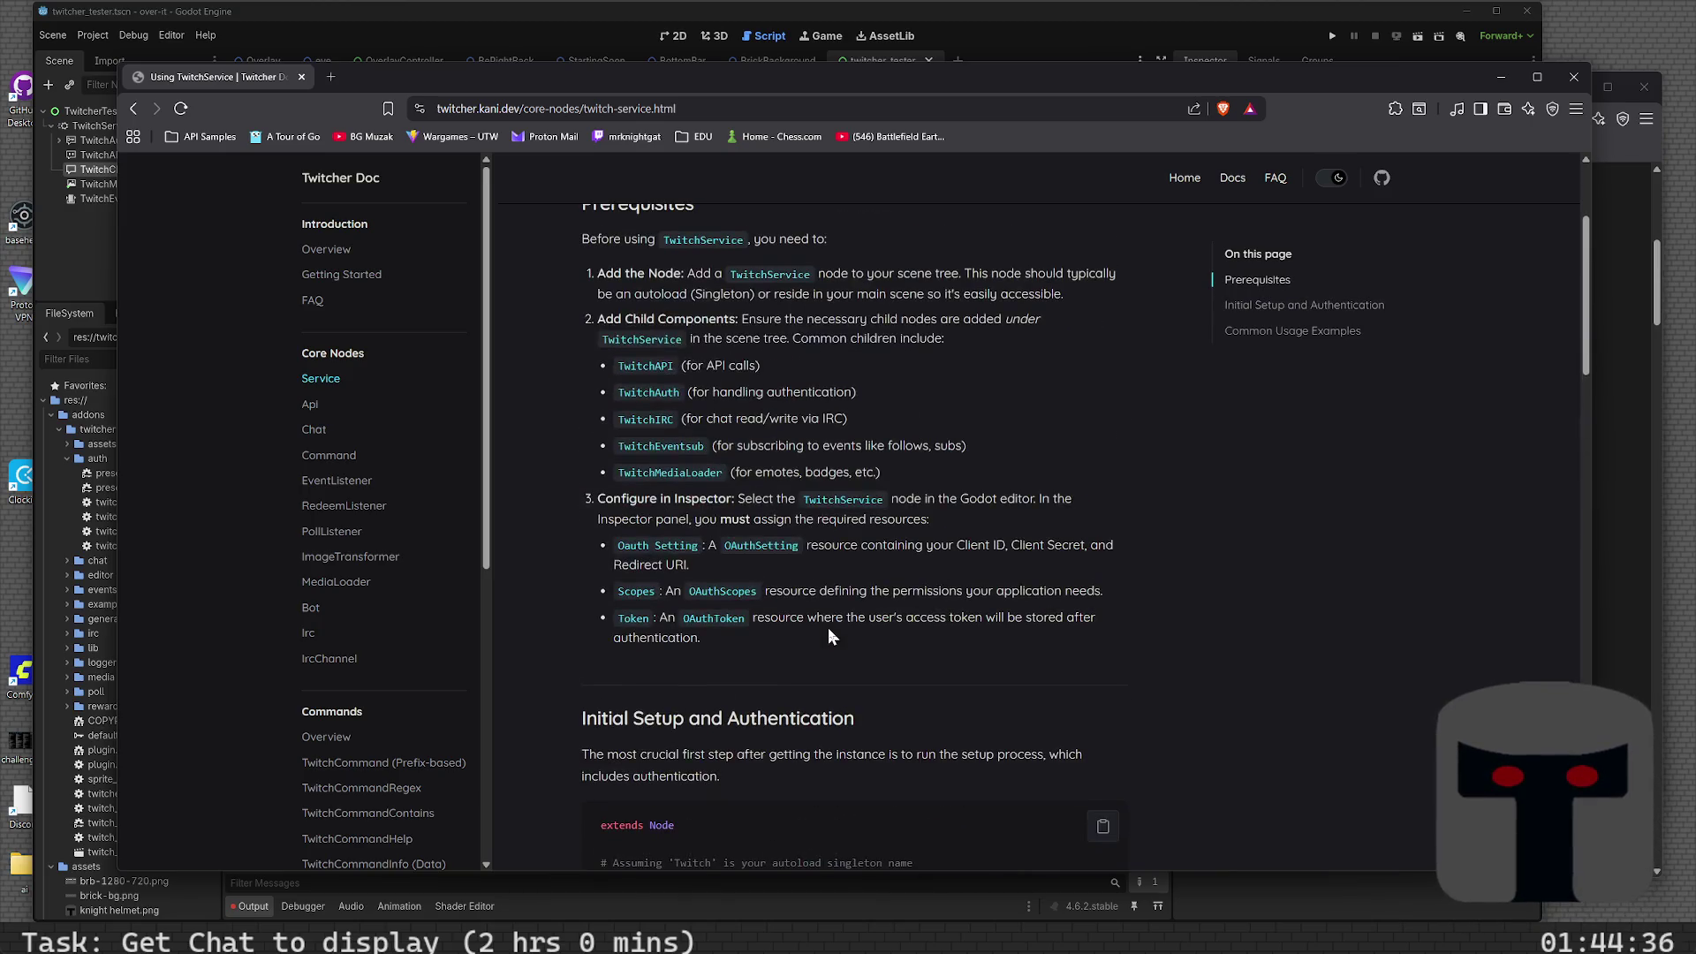
scroll(829, 636, "down", 6)
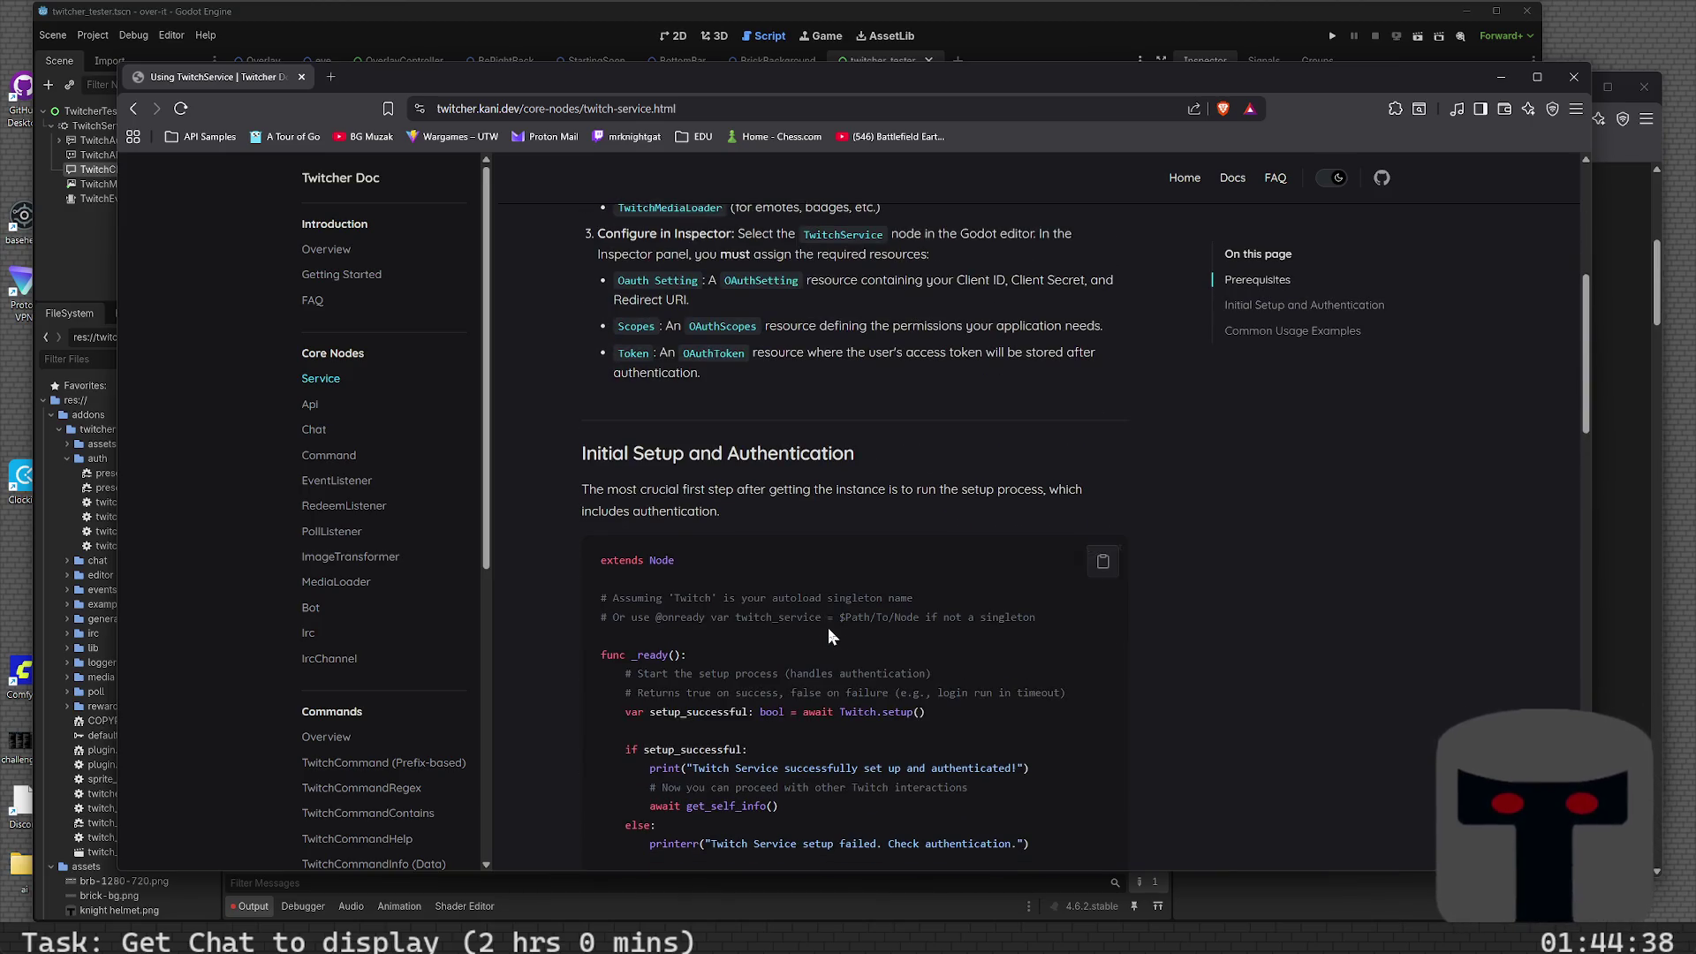
scroll(829, 634, "down", 6)
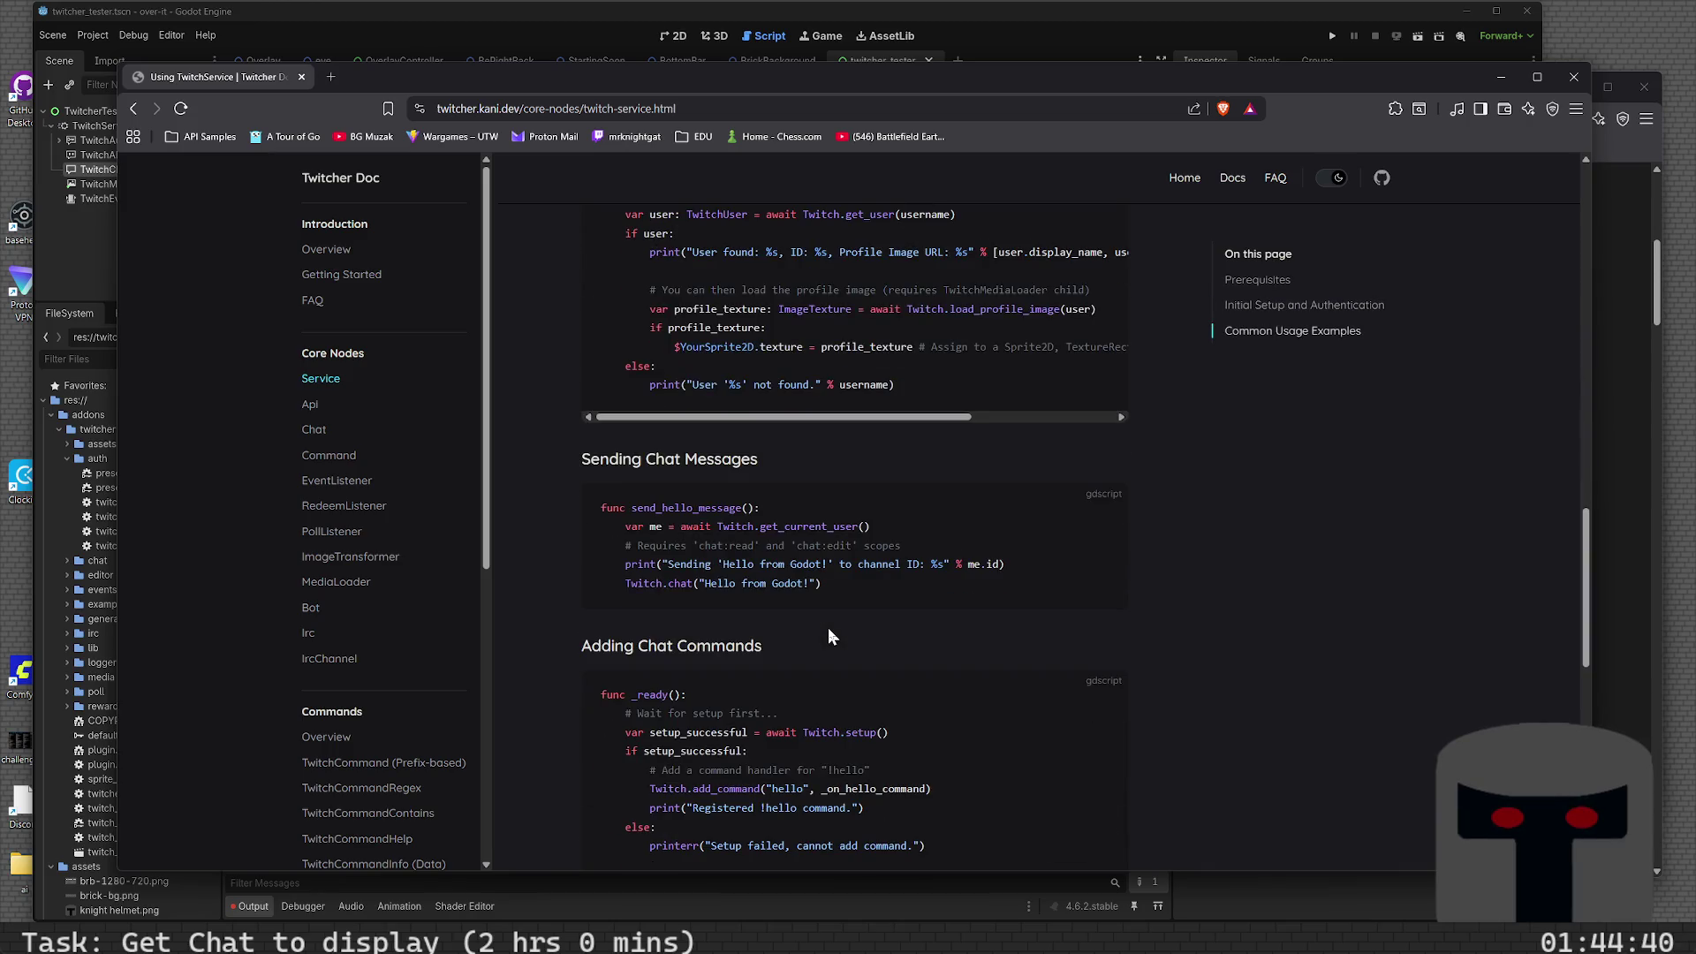
scroll(829, 627, "up", 1)
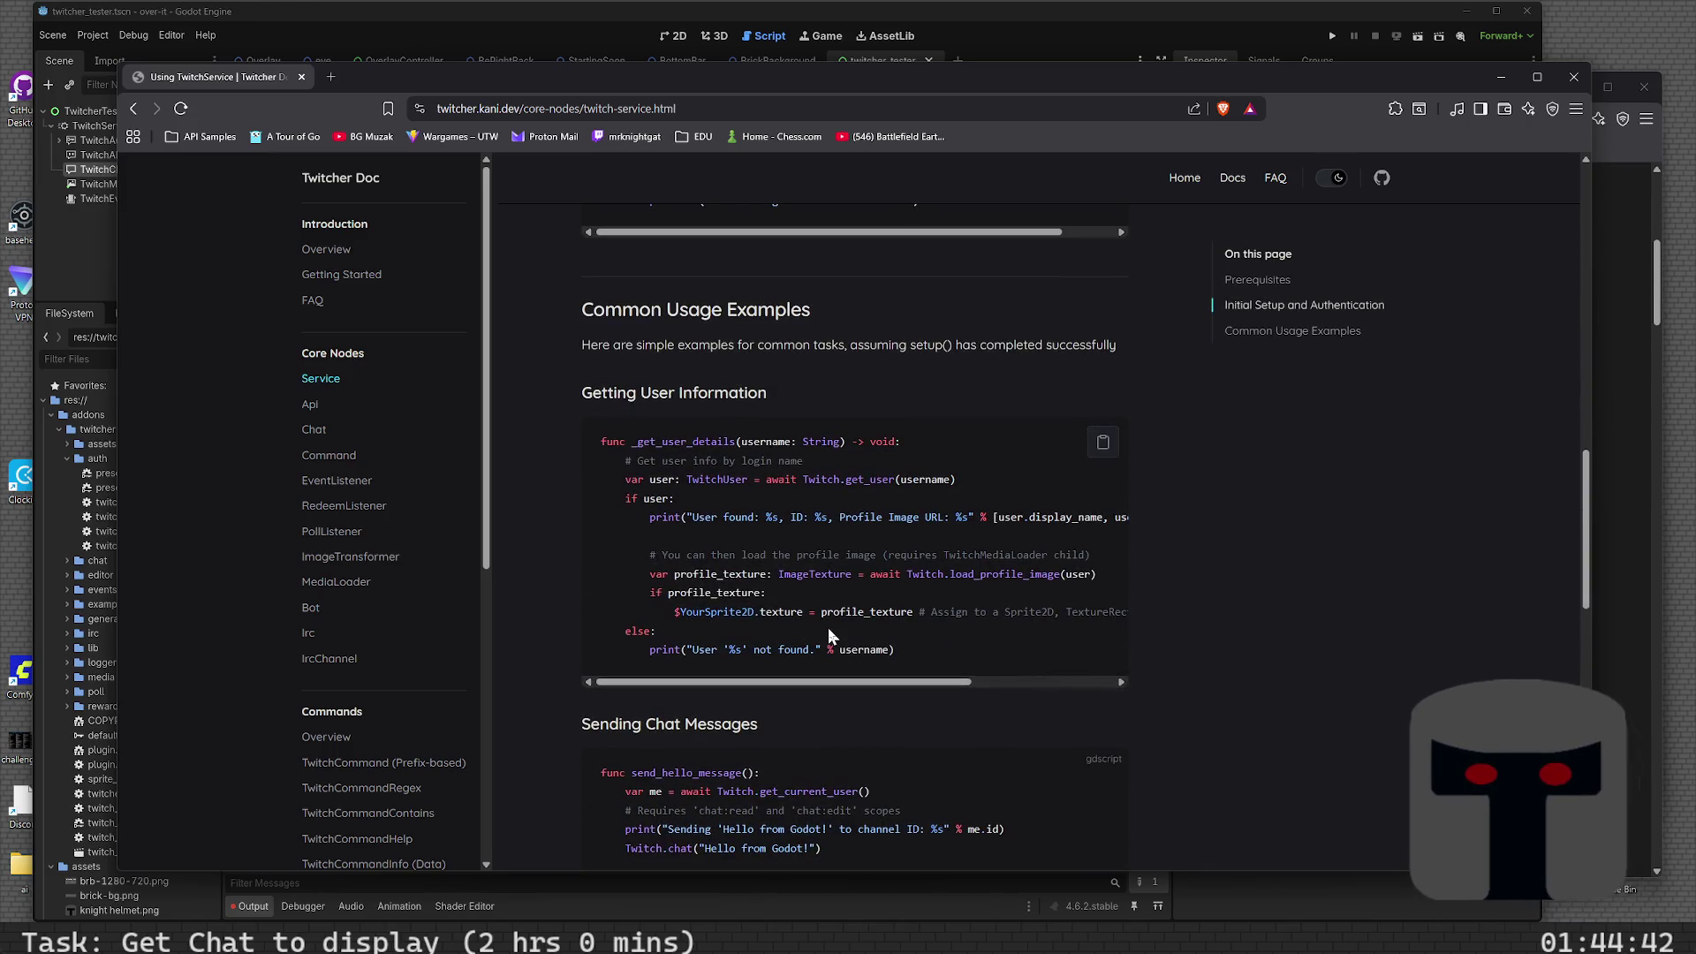
scroll(828, 629, "down", 6)
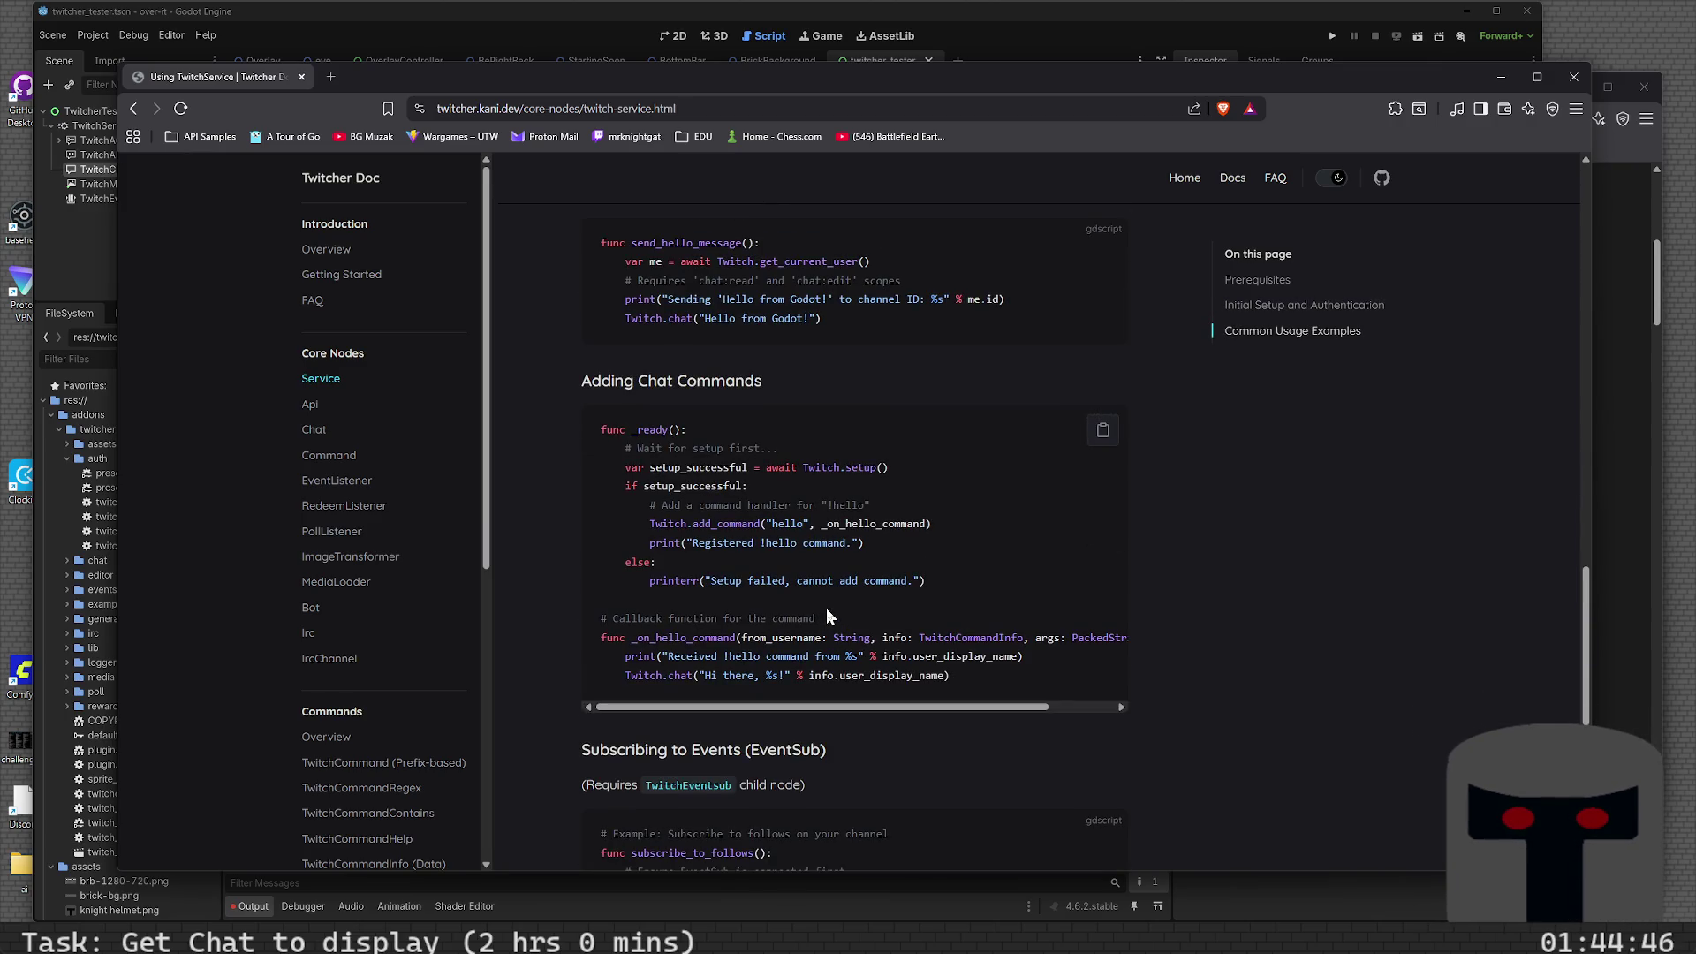
scroll(828, 615, "down", 3)
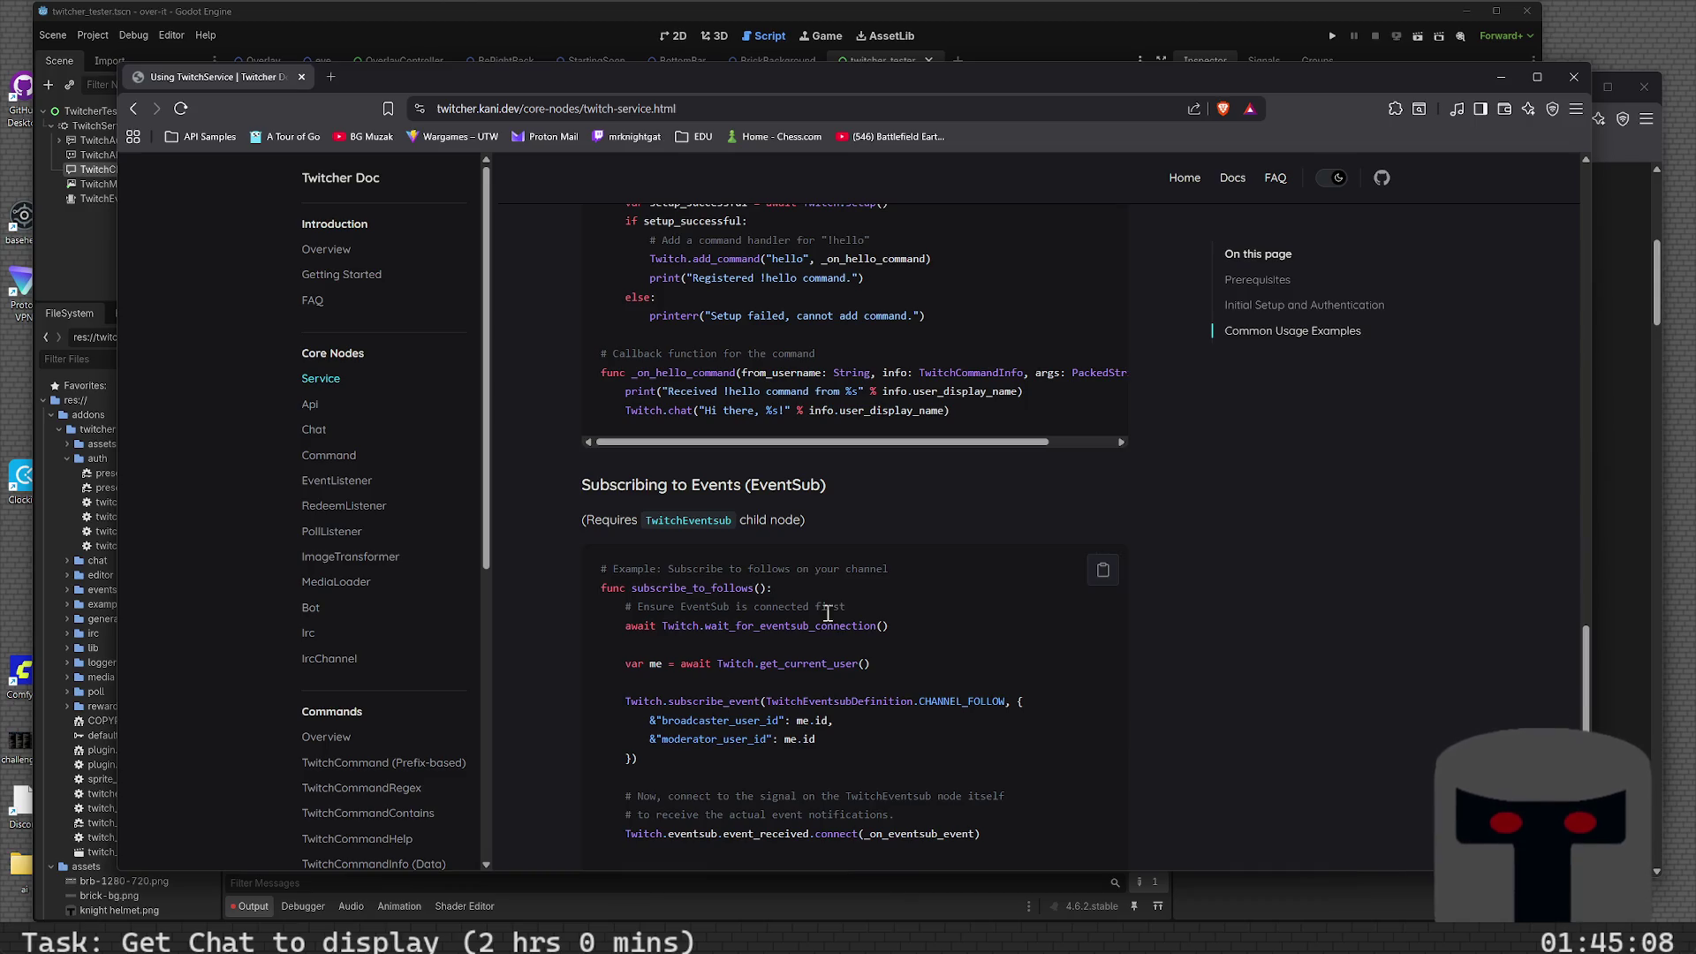
scroll(799, 627, "down", 3)
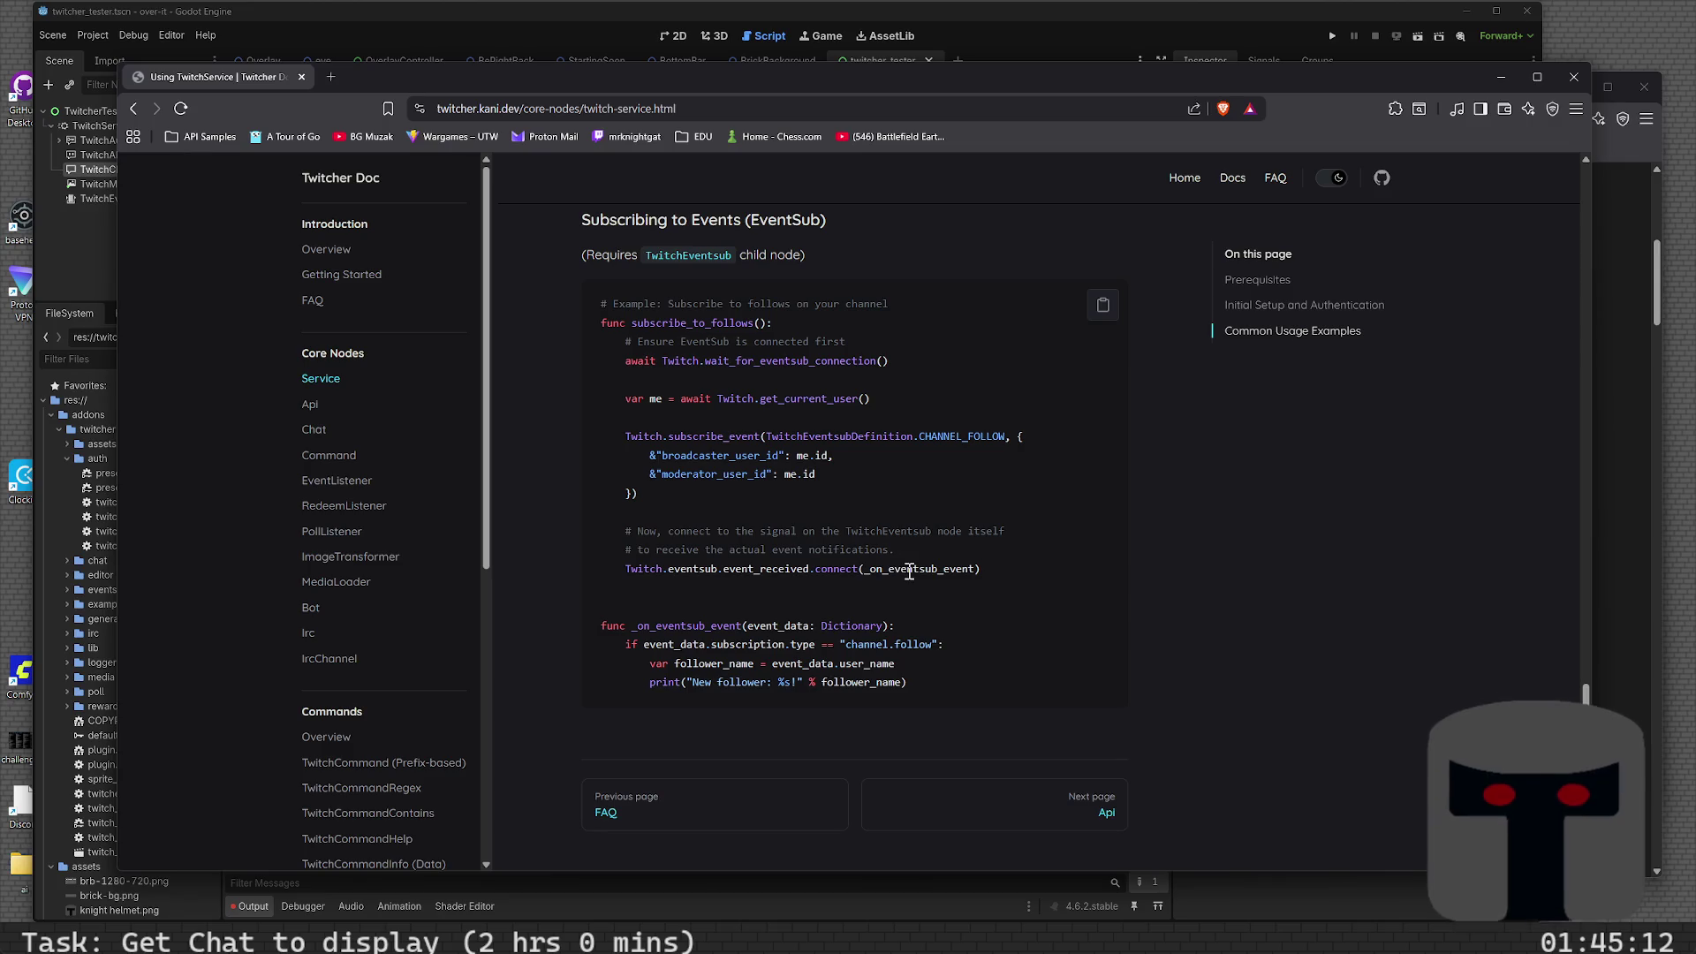
- Highlight the moderator_user_id key and CHANNEL_FOLLOW event type in the EventSub example
double_click(736, 475)
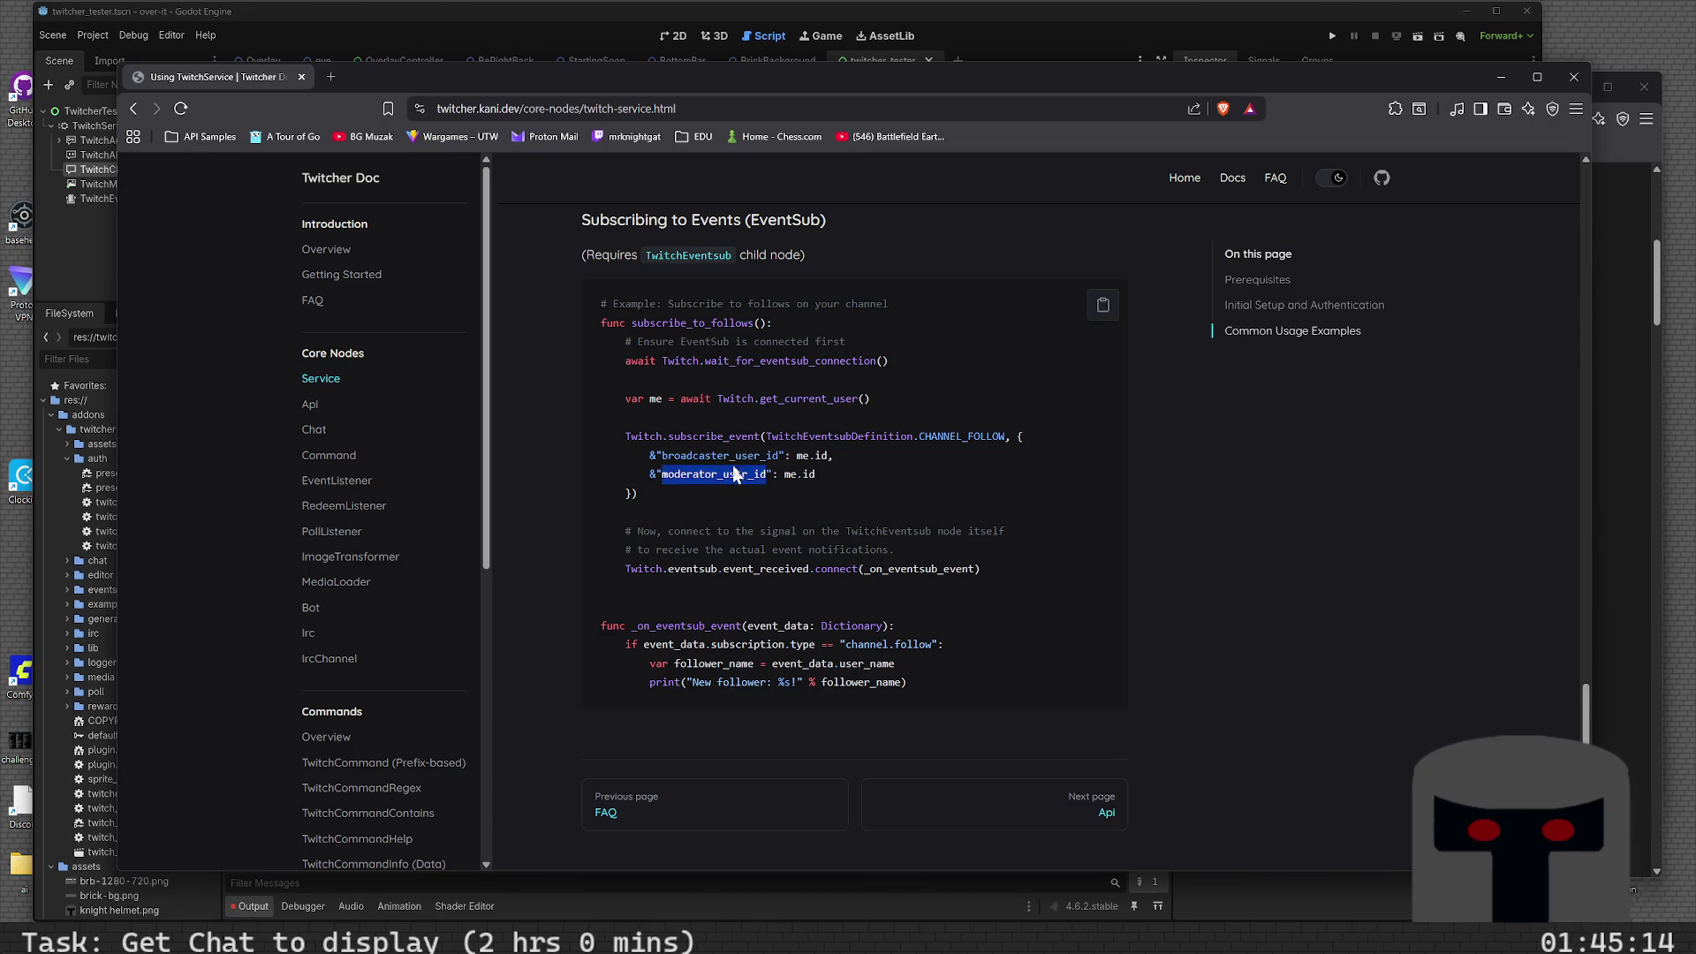
double_click(734, 456)
double_click(807, 438)
double_click(952, 439)
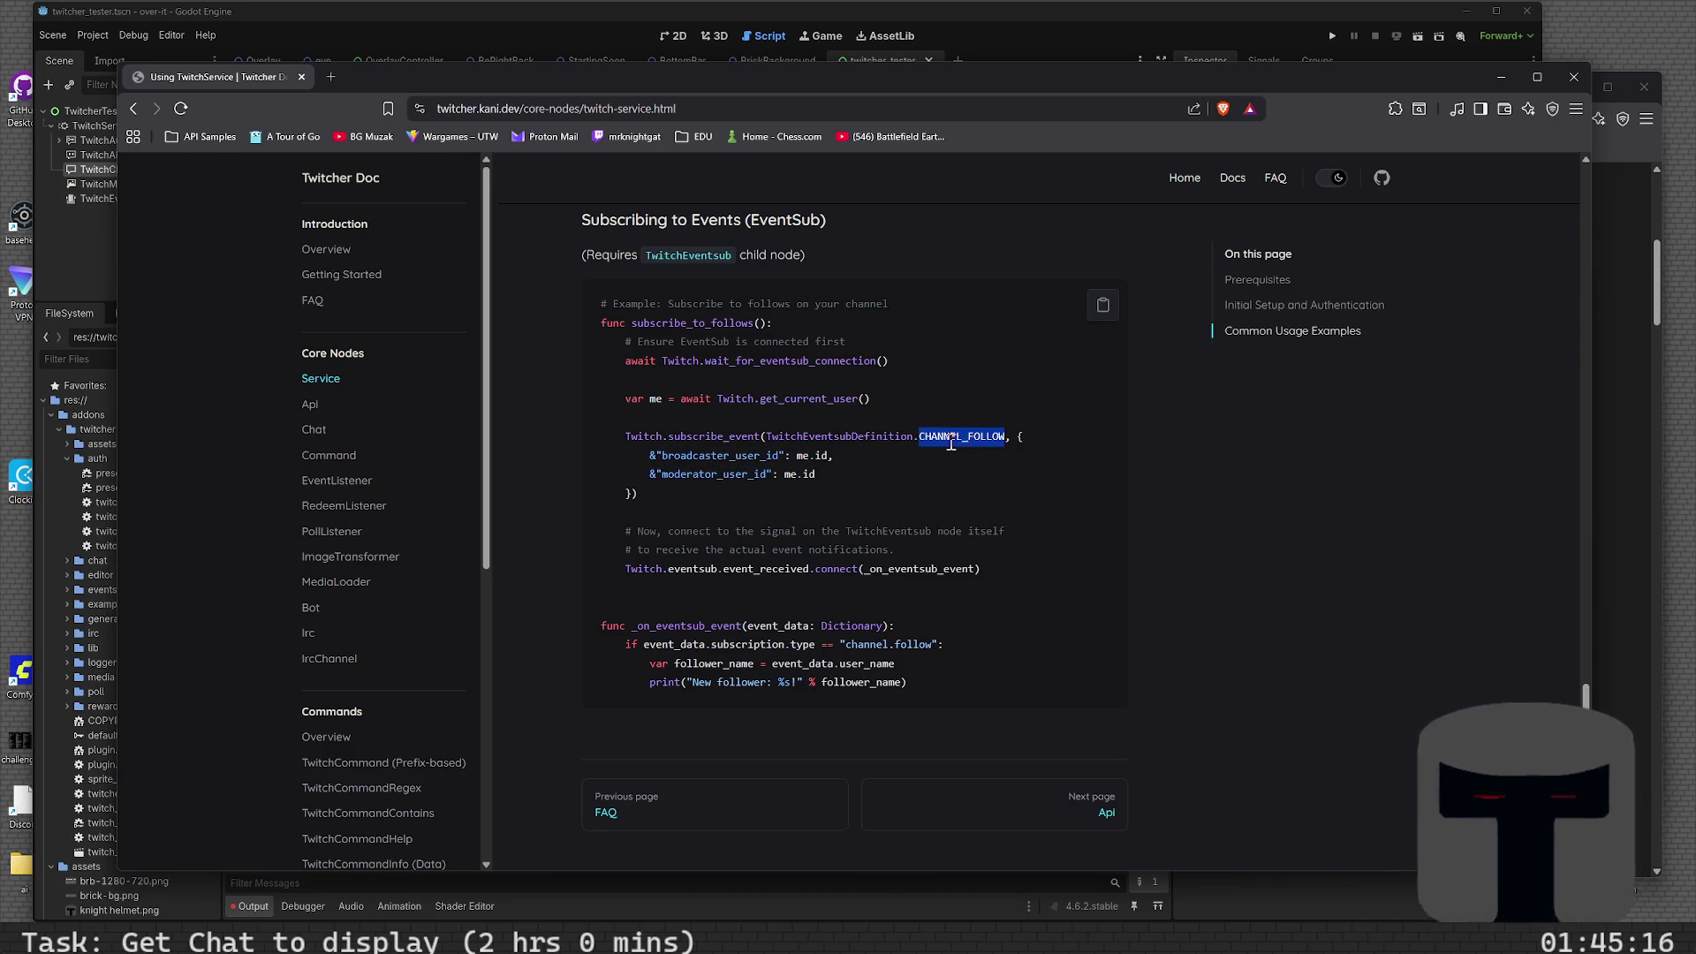
double_click(716, 456)
double_click(716, 474)
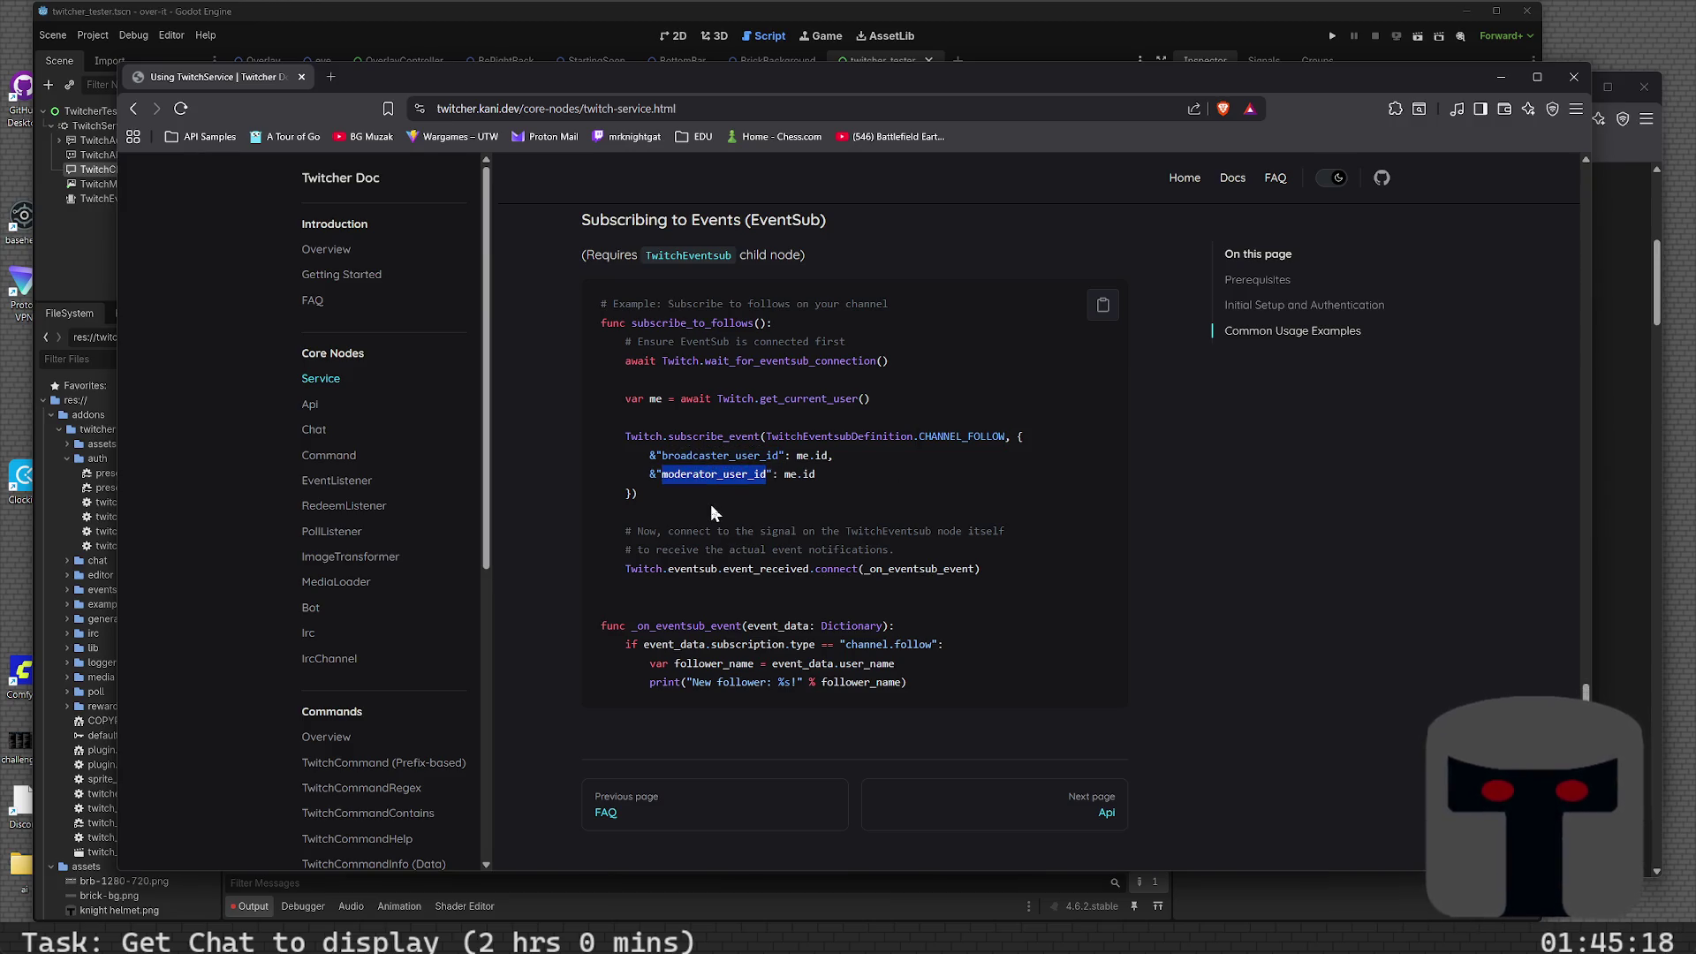
left_click(698, 502)
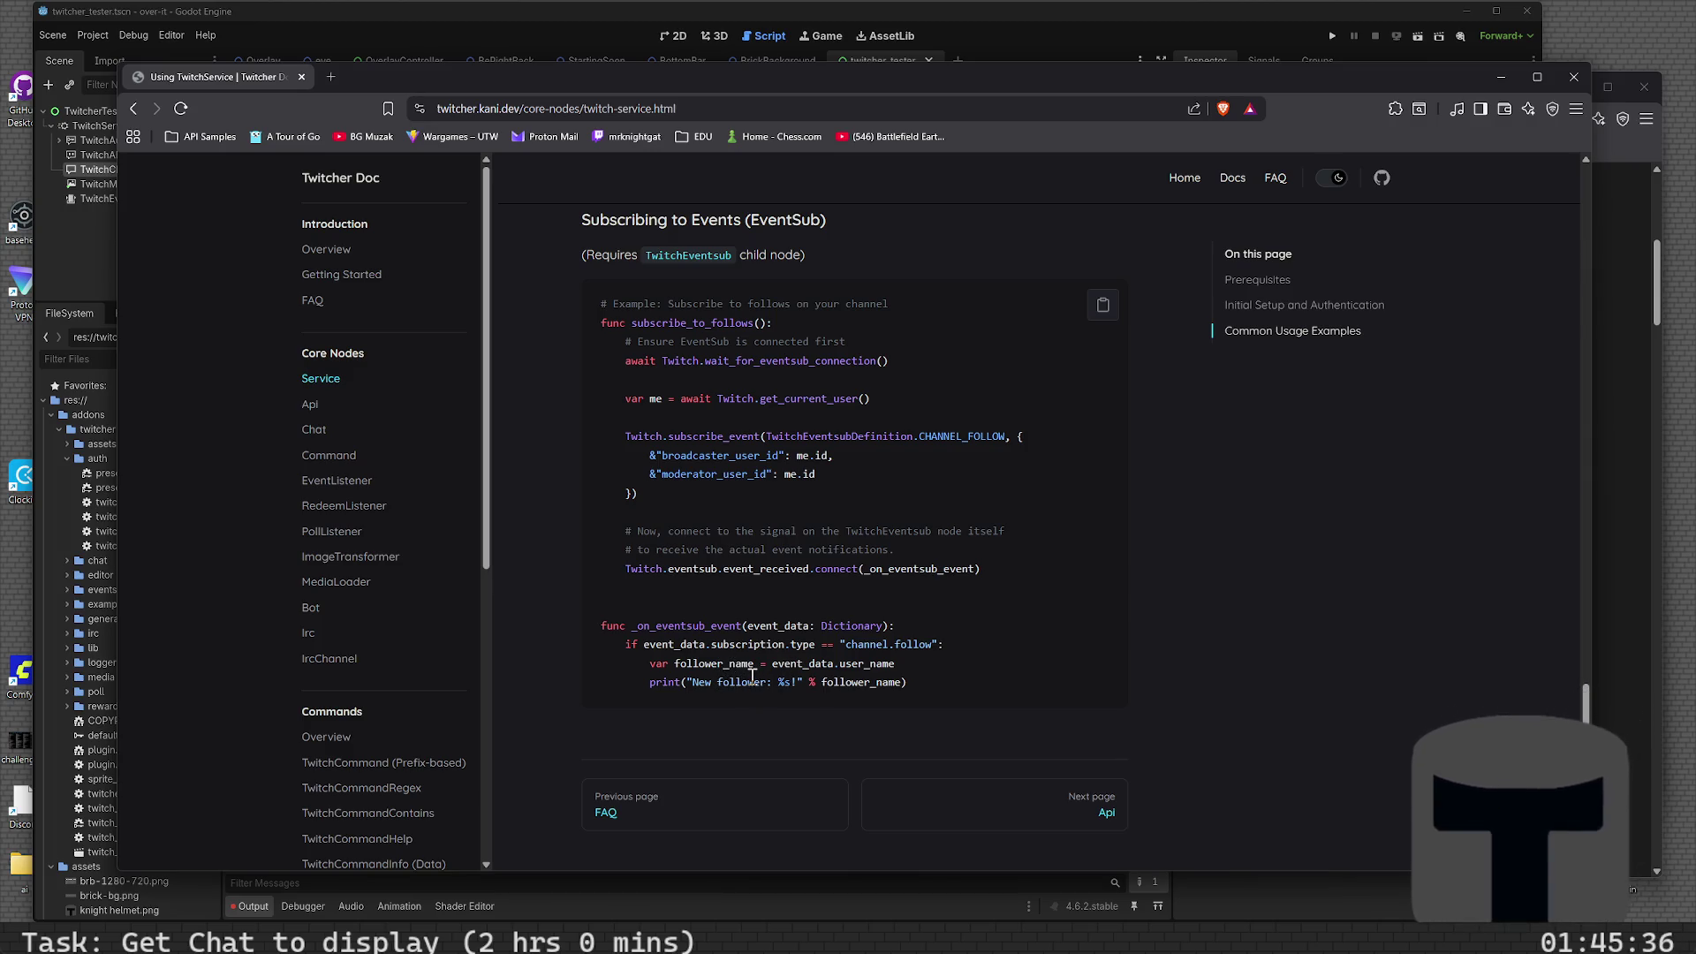
- Scroll around the example and highlight 'subscription' in the _on_eventsub_event handler
scroll(750, 674, "up", 6)
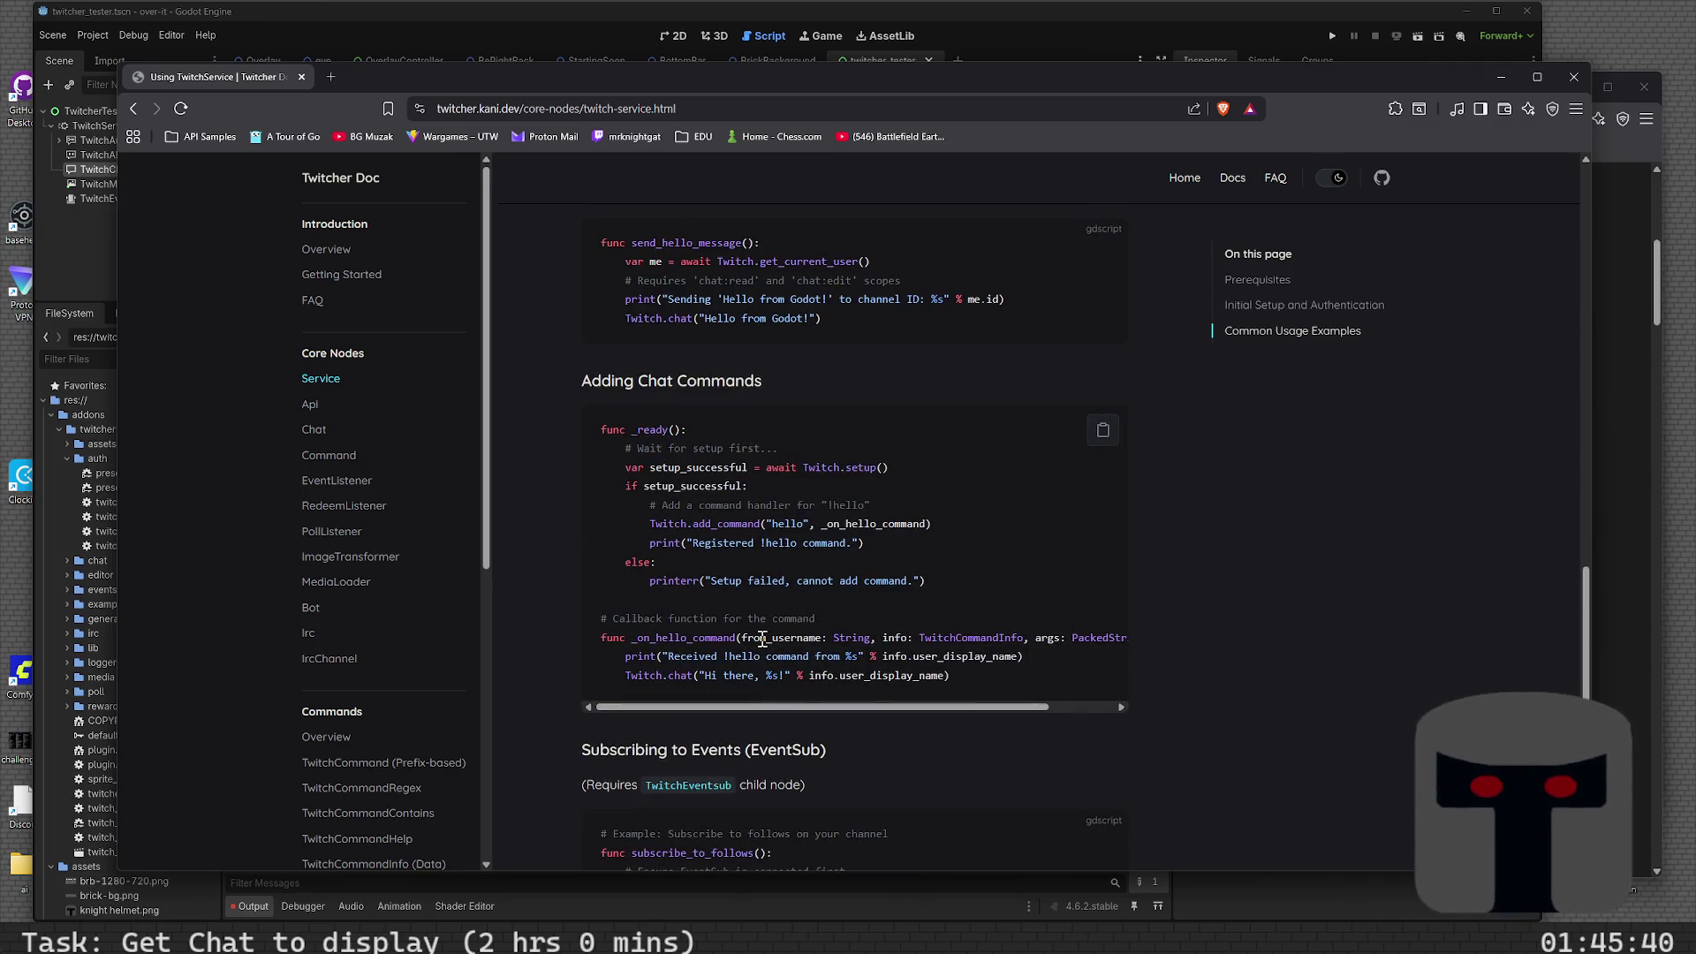
scroll(762, 638, "up", 4)
scroll(761, 637, "down", 10)
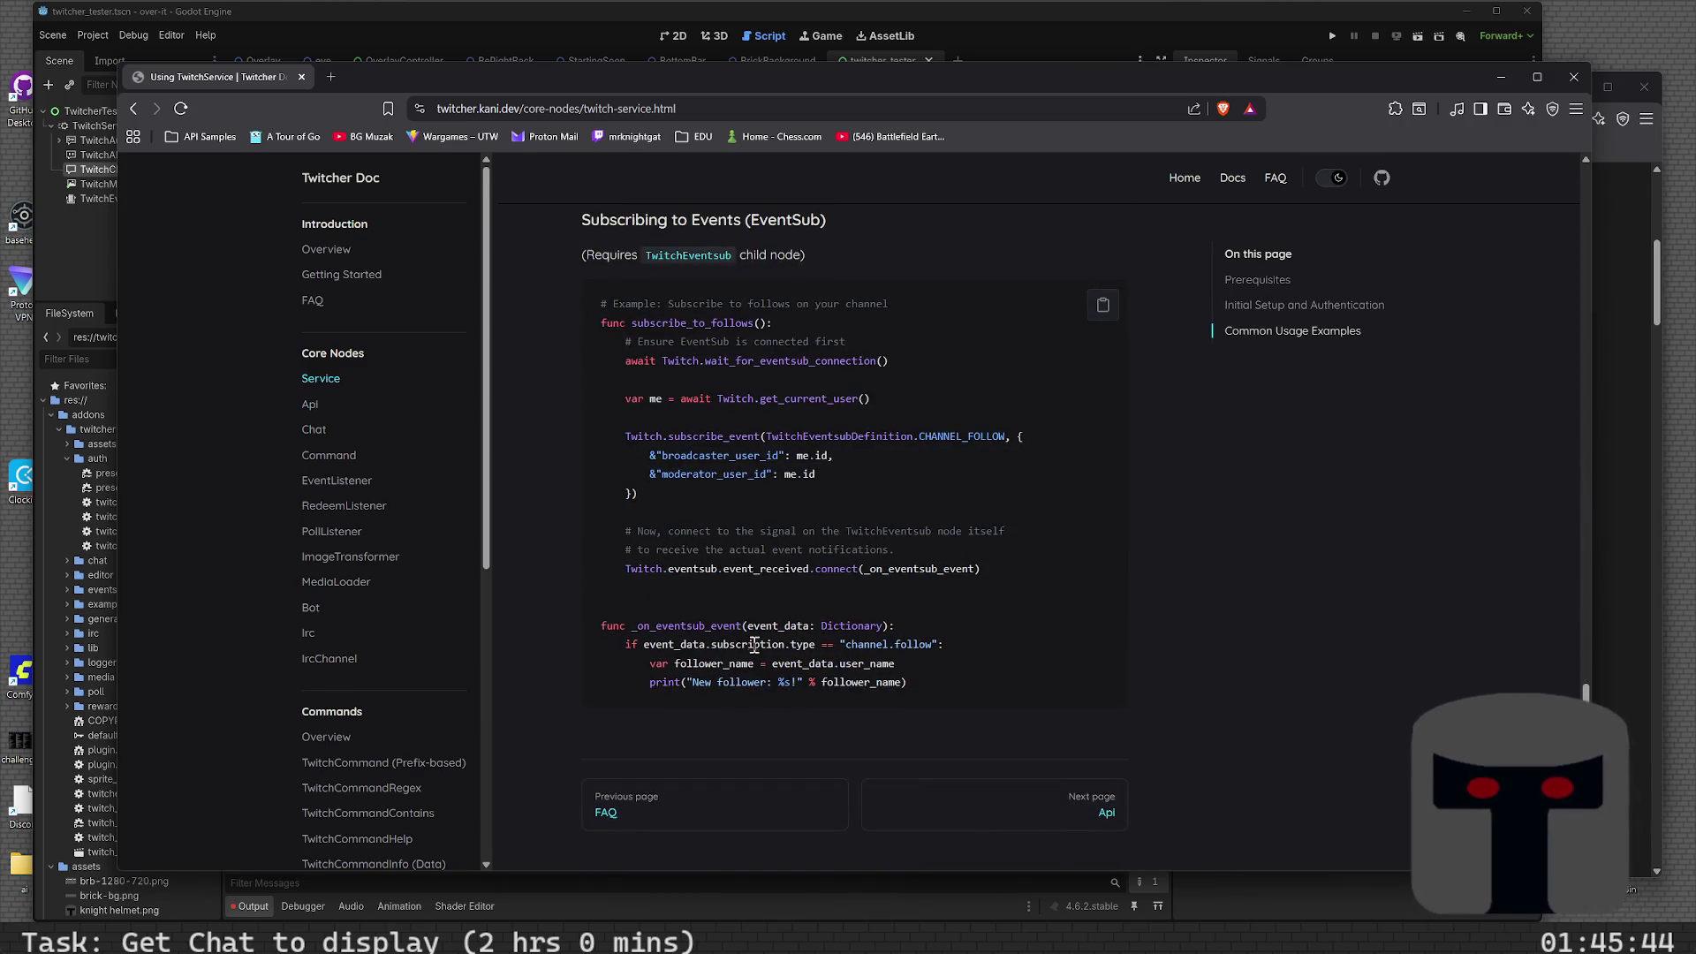
double_click(750, 643)
scroll(765, 579, "up", 3)
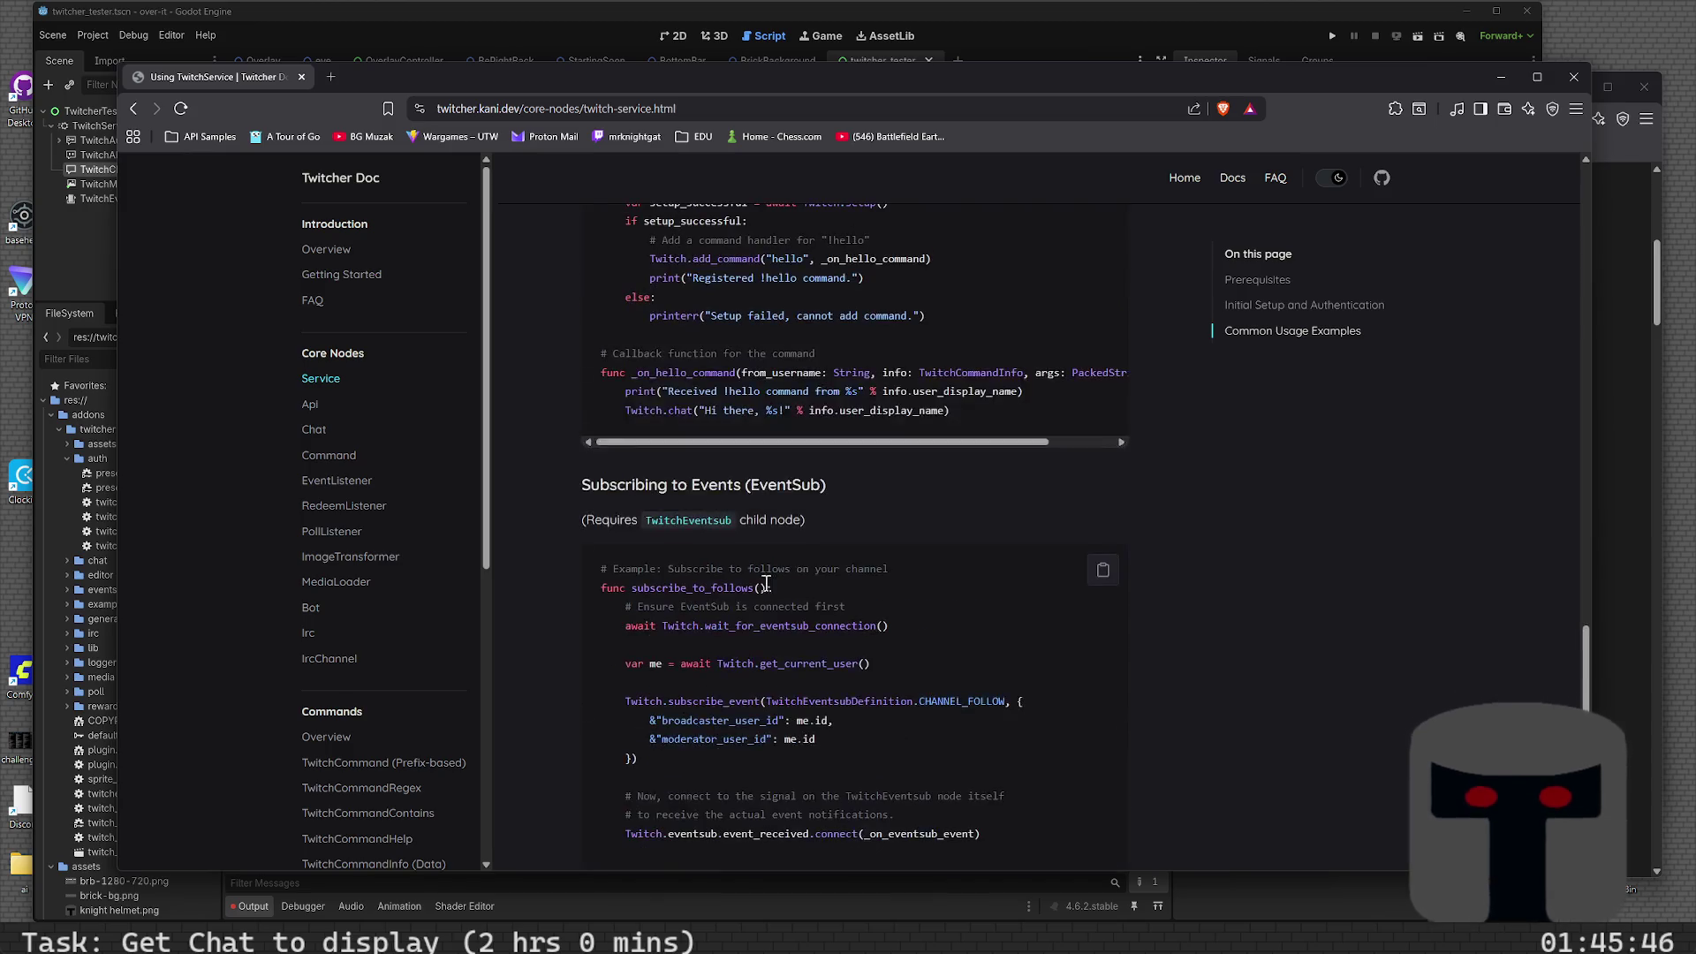
scroll(770, 587, "up", 3)
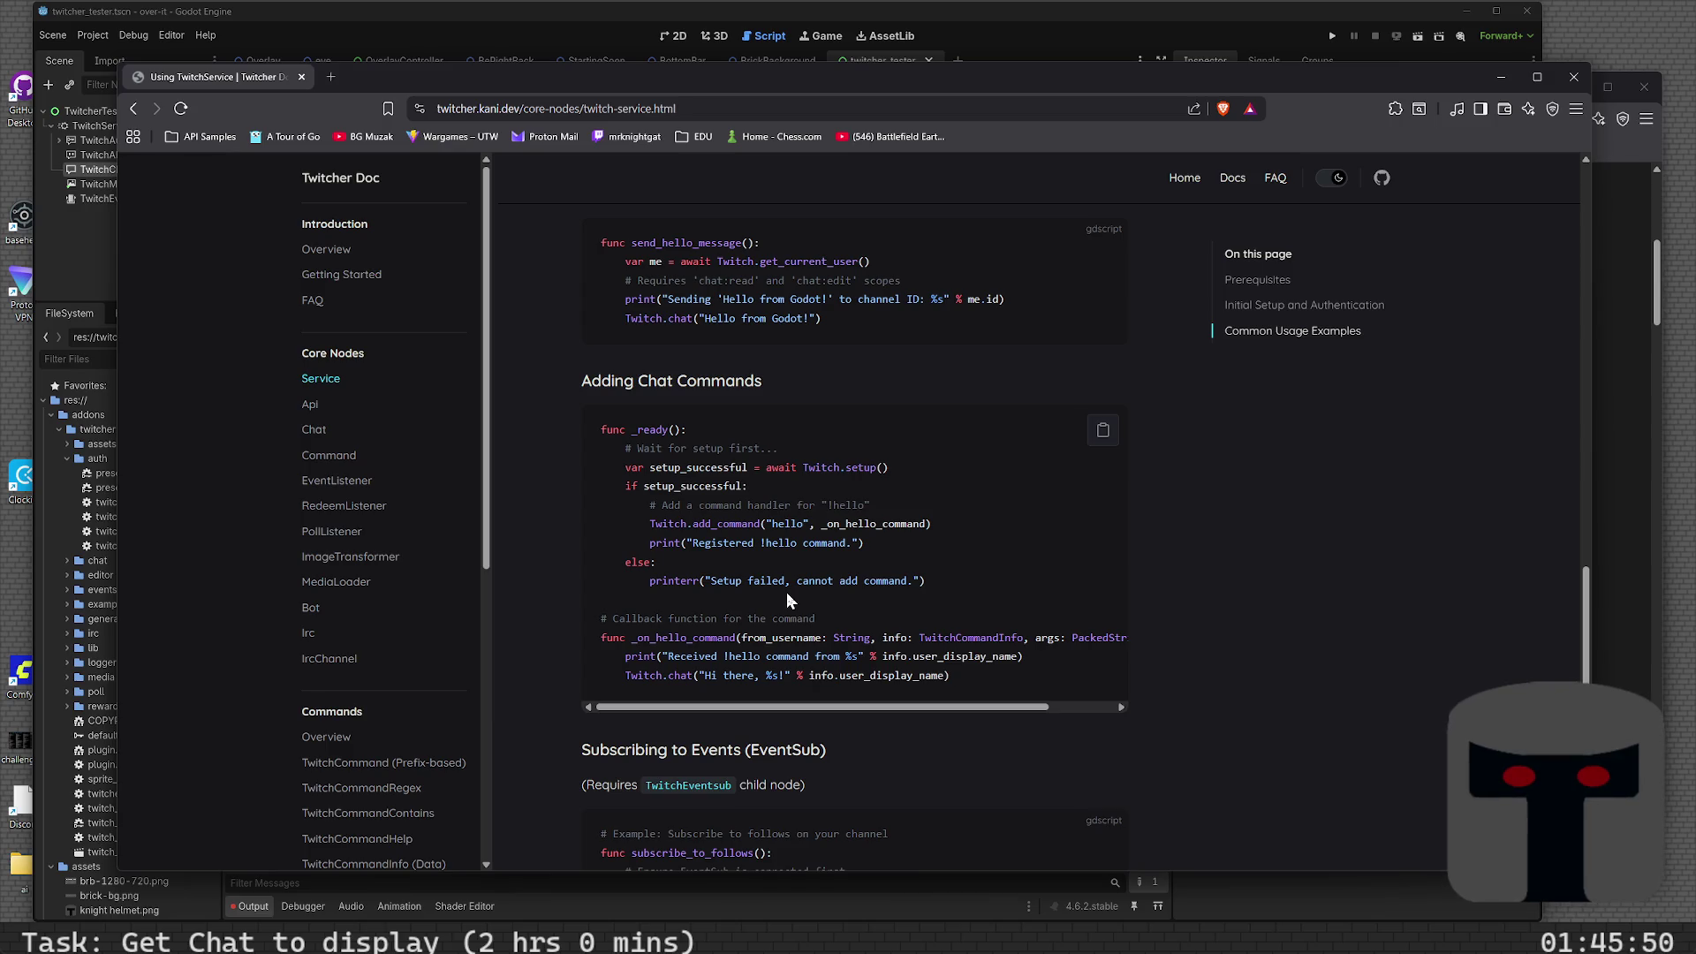
scroll(787, 599, "up", 4)
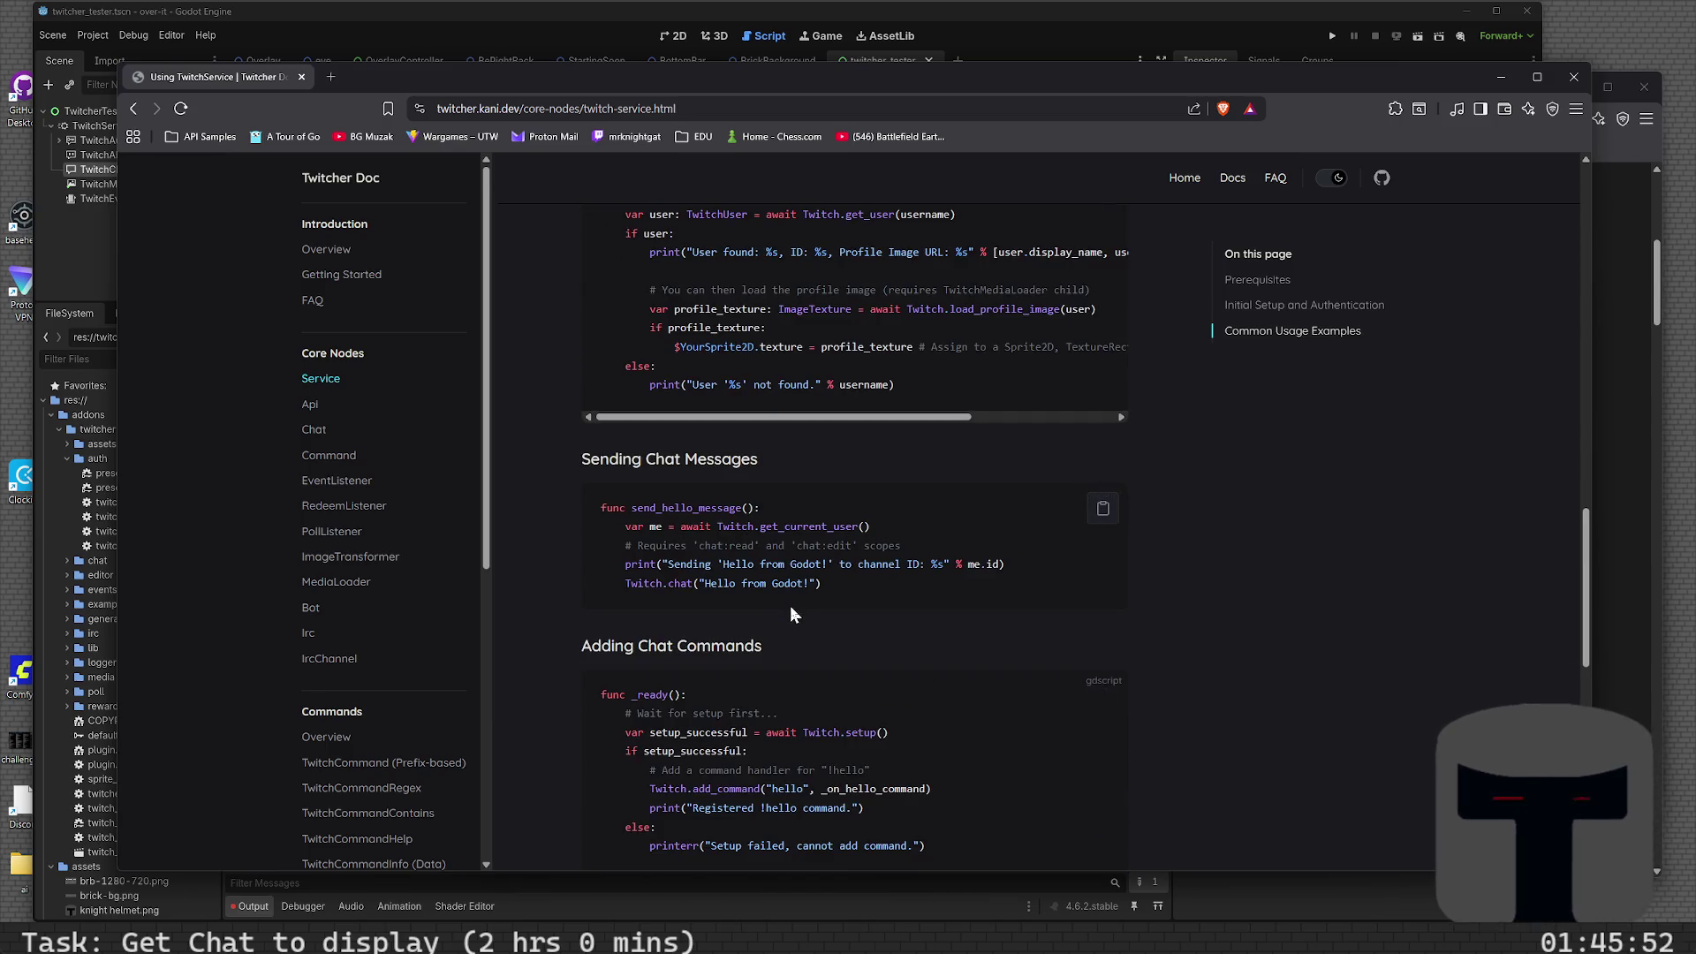
scroll(791, 610, "down", 7)
scroll(791, 607, "up", 10)
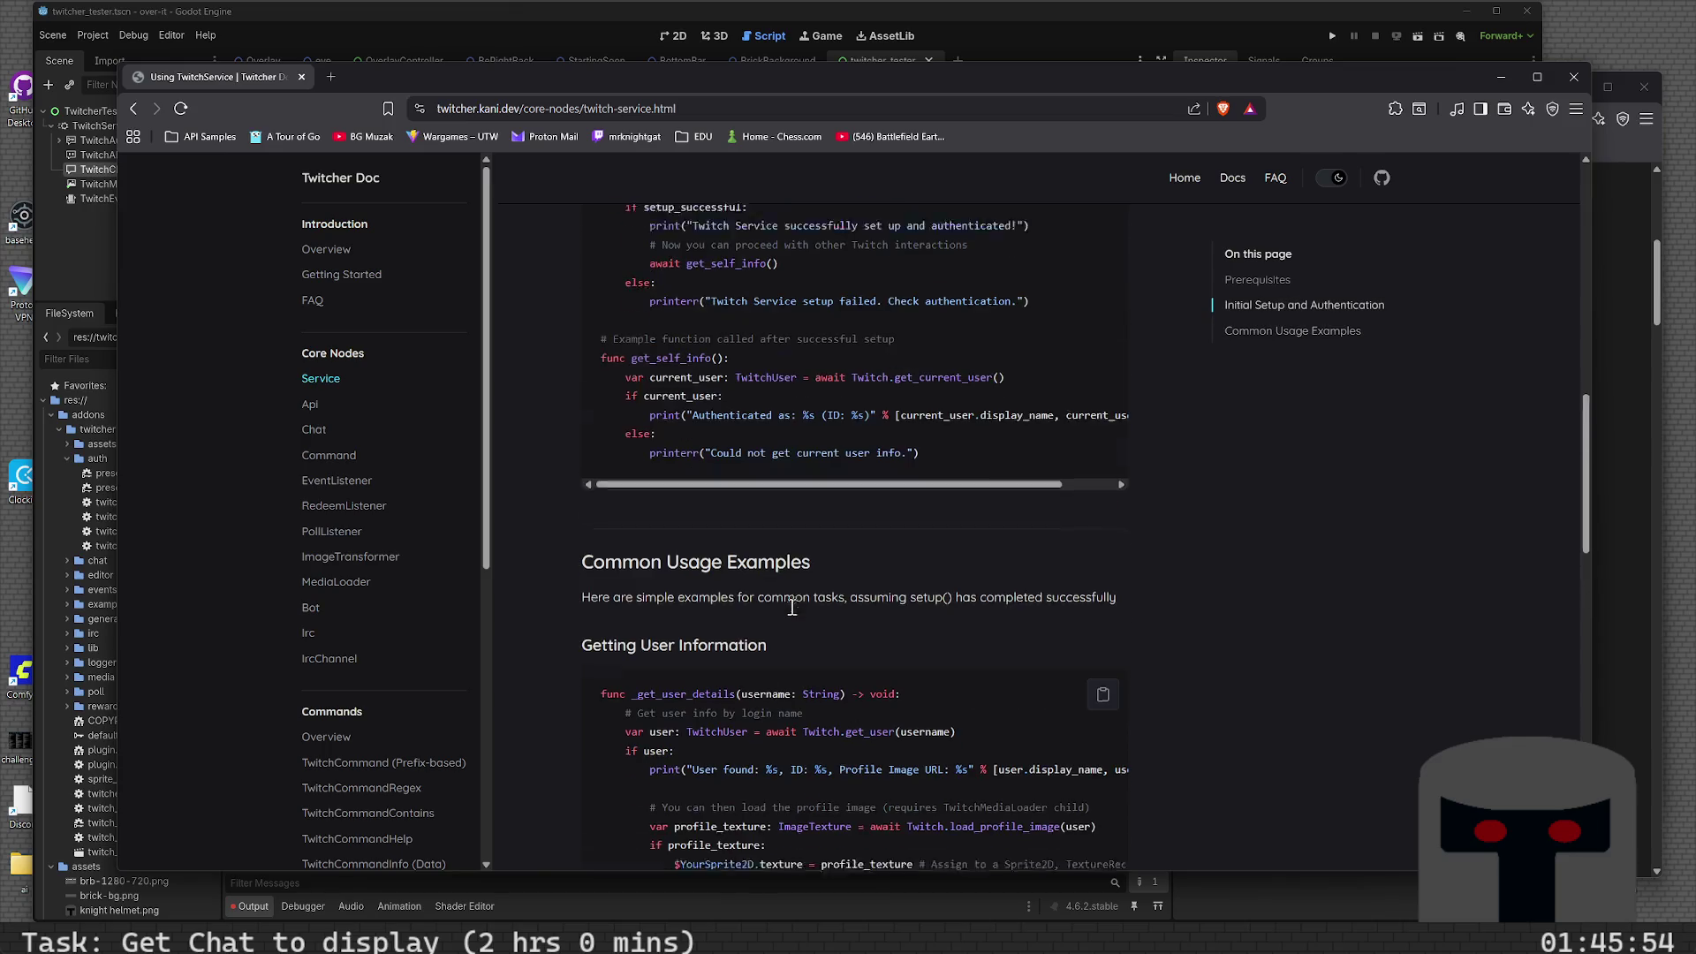
scroll(792, 607, "up", 5)
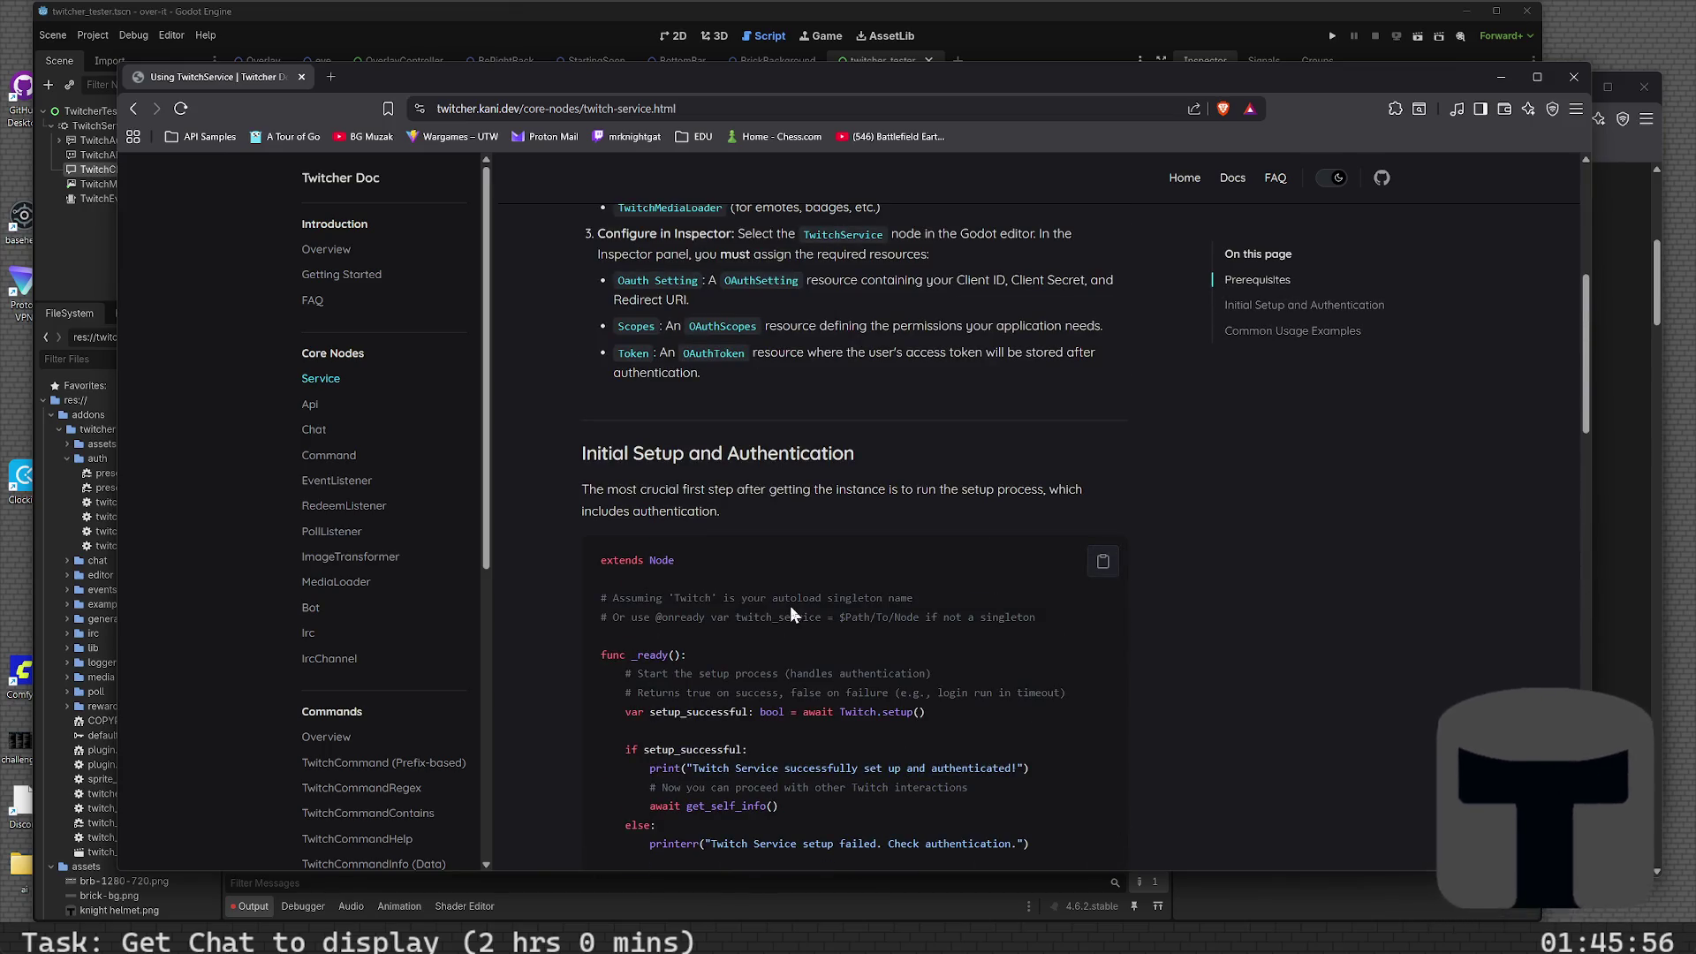
scroll(790, 604, "down", 15)
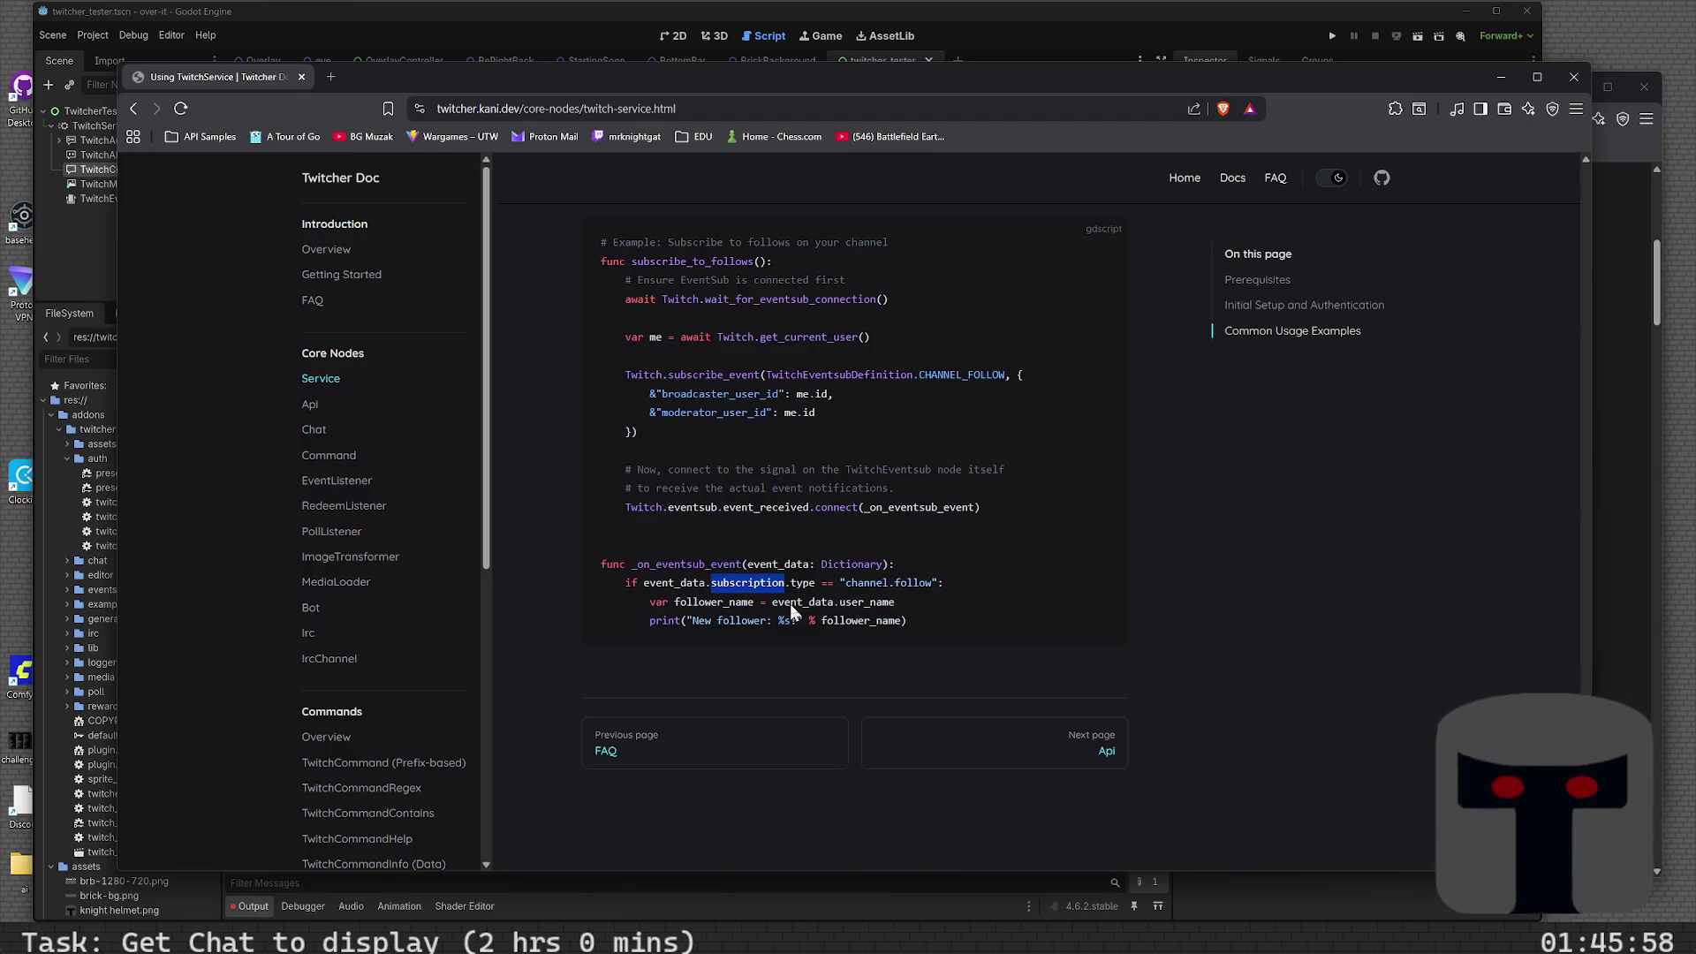
- Open the Api docs page and scroll down to its send_test_chat_message usage example
left_click(1039, 750)
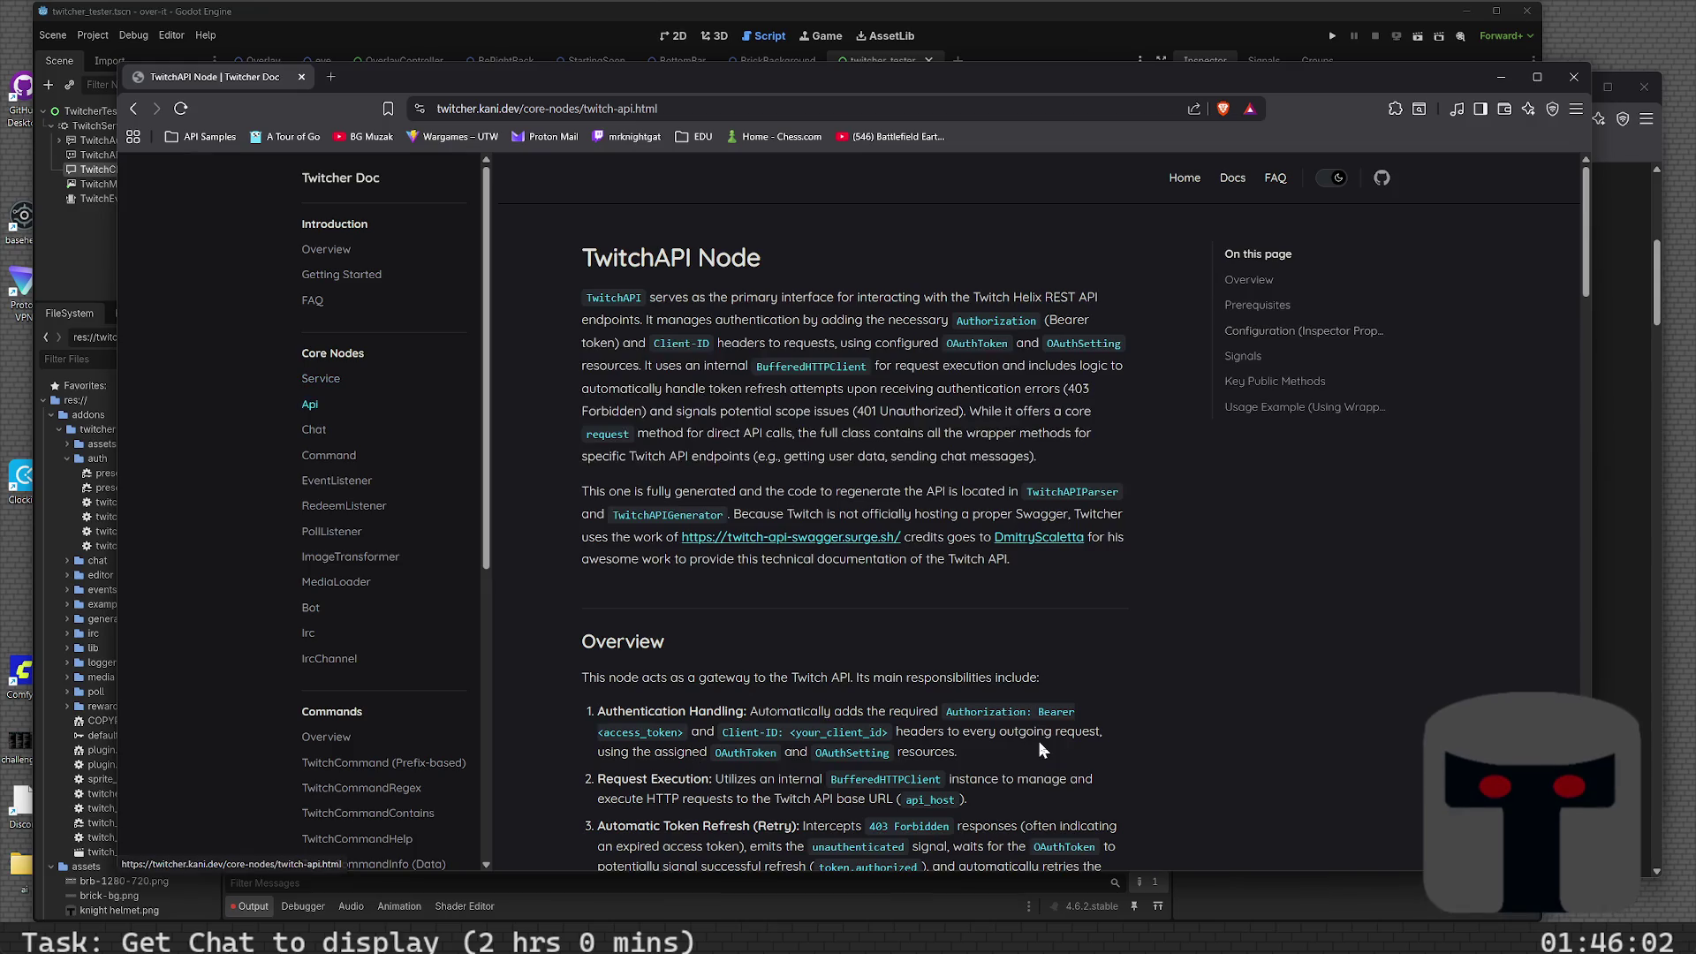
scroll(1039, 740, "down", 15)
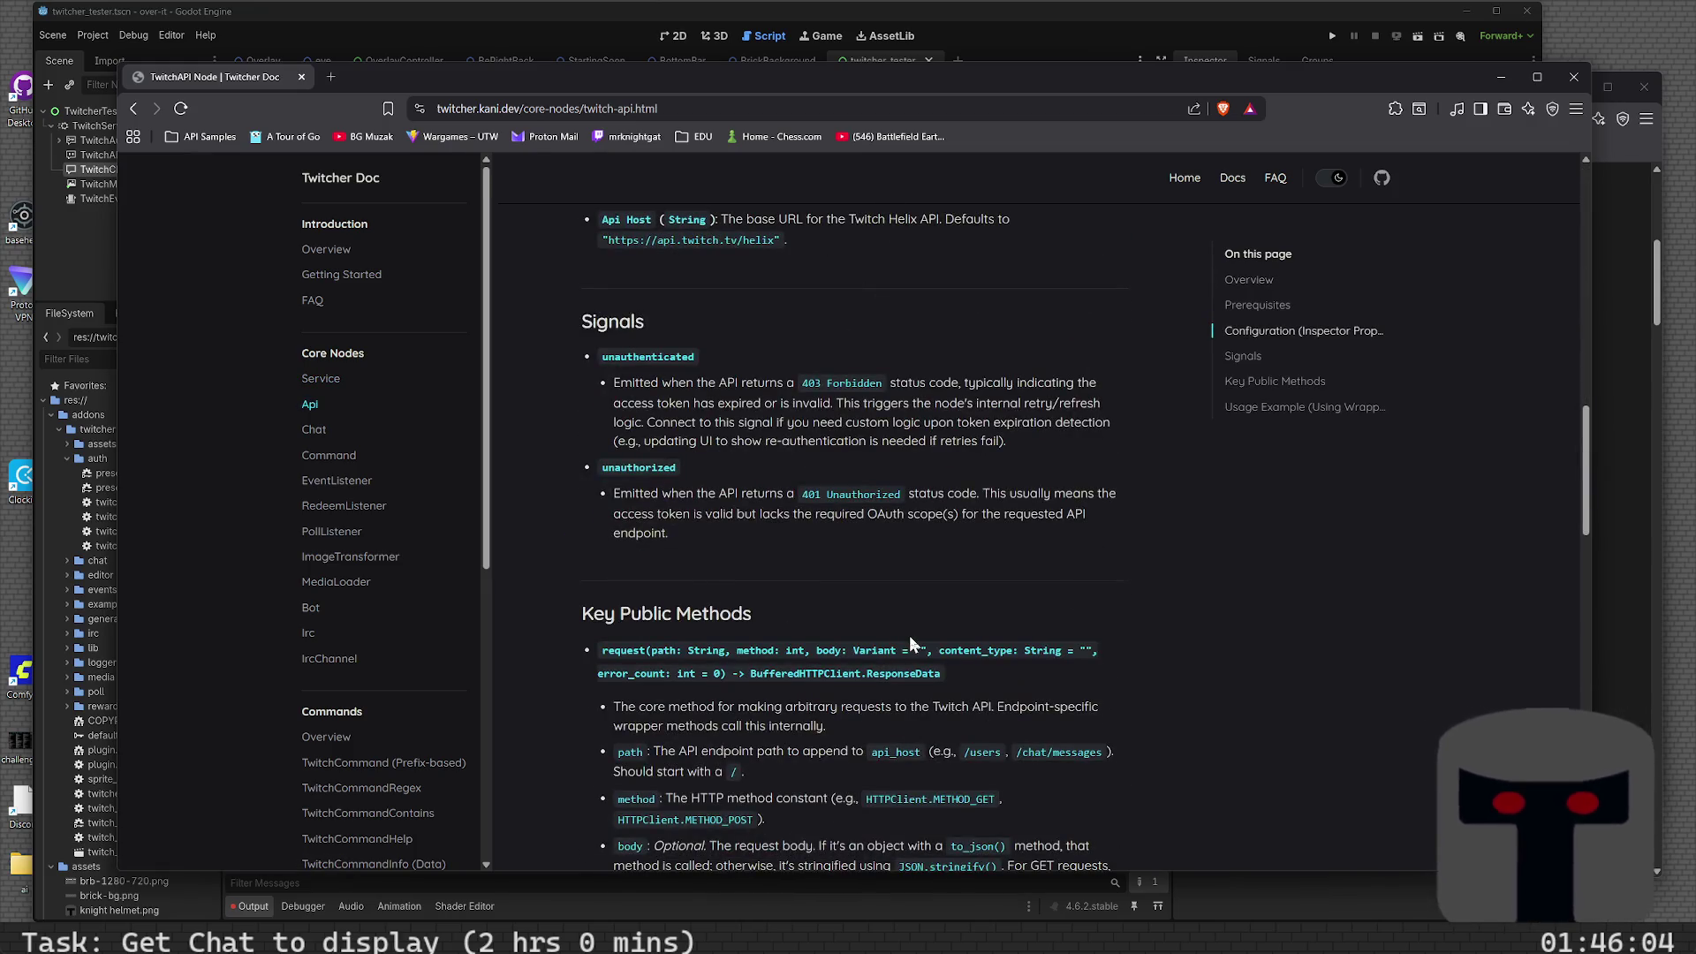
scroll(911, 639, "down", 13)
scroll(911, 638, "down", 8)
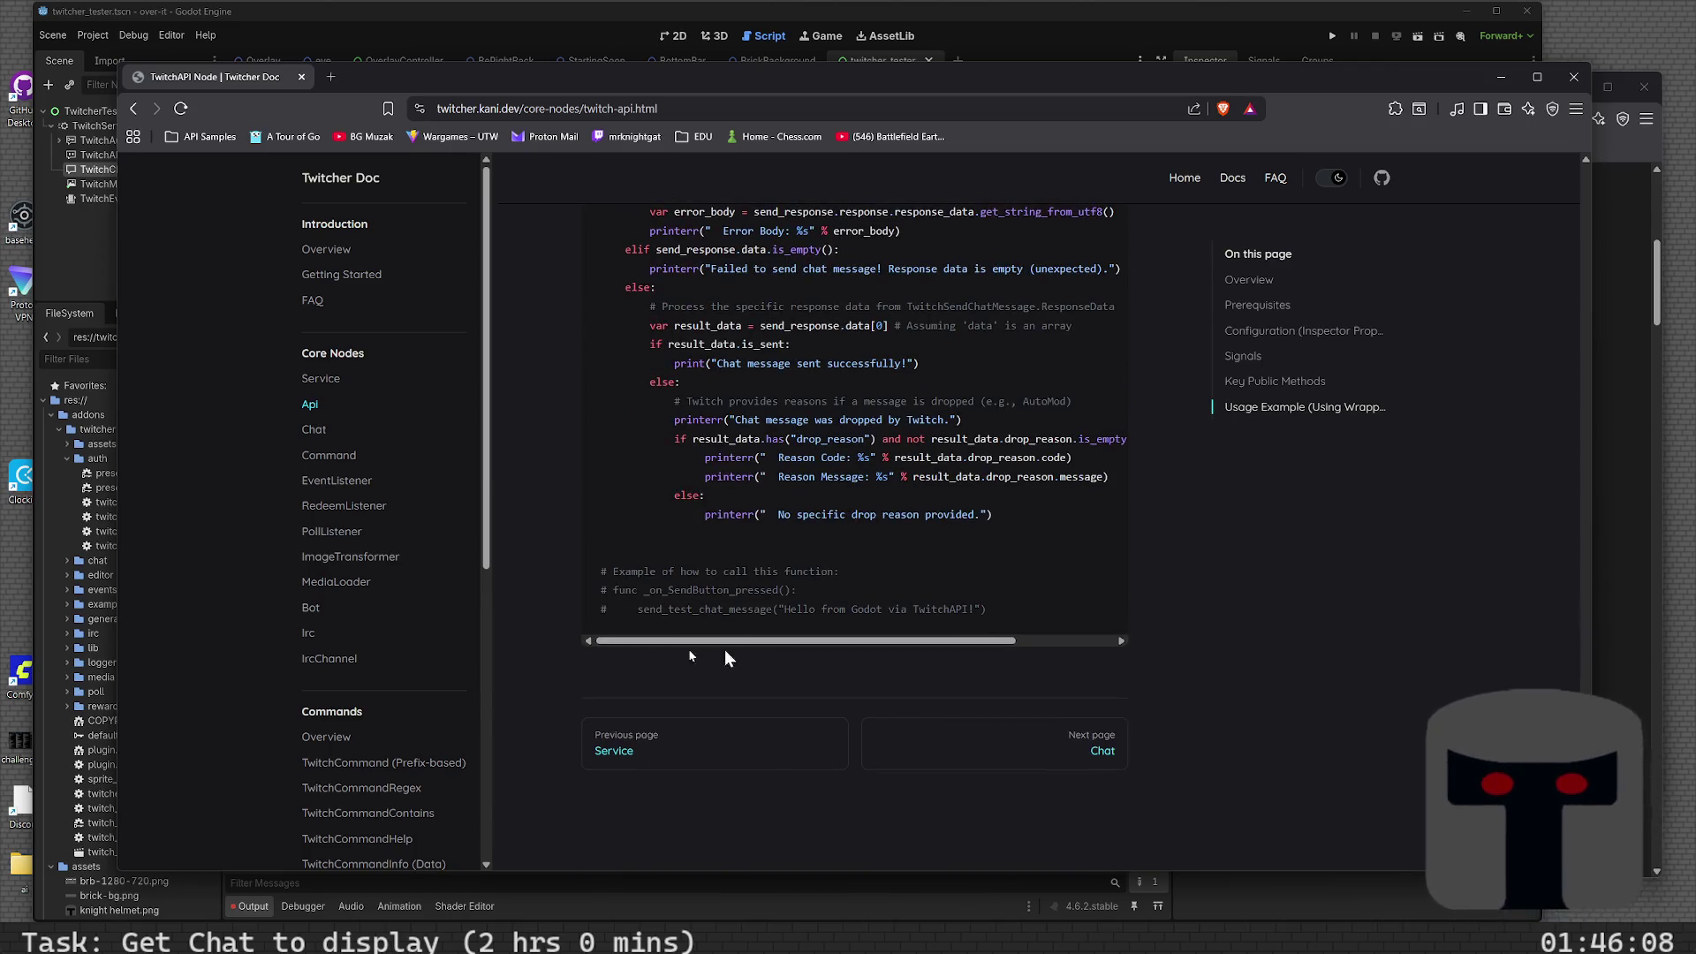
scroll(395, 648, "down", 3)
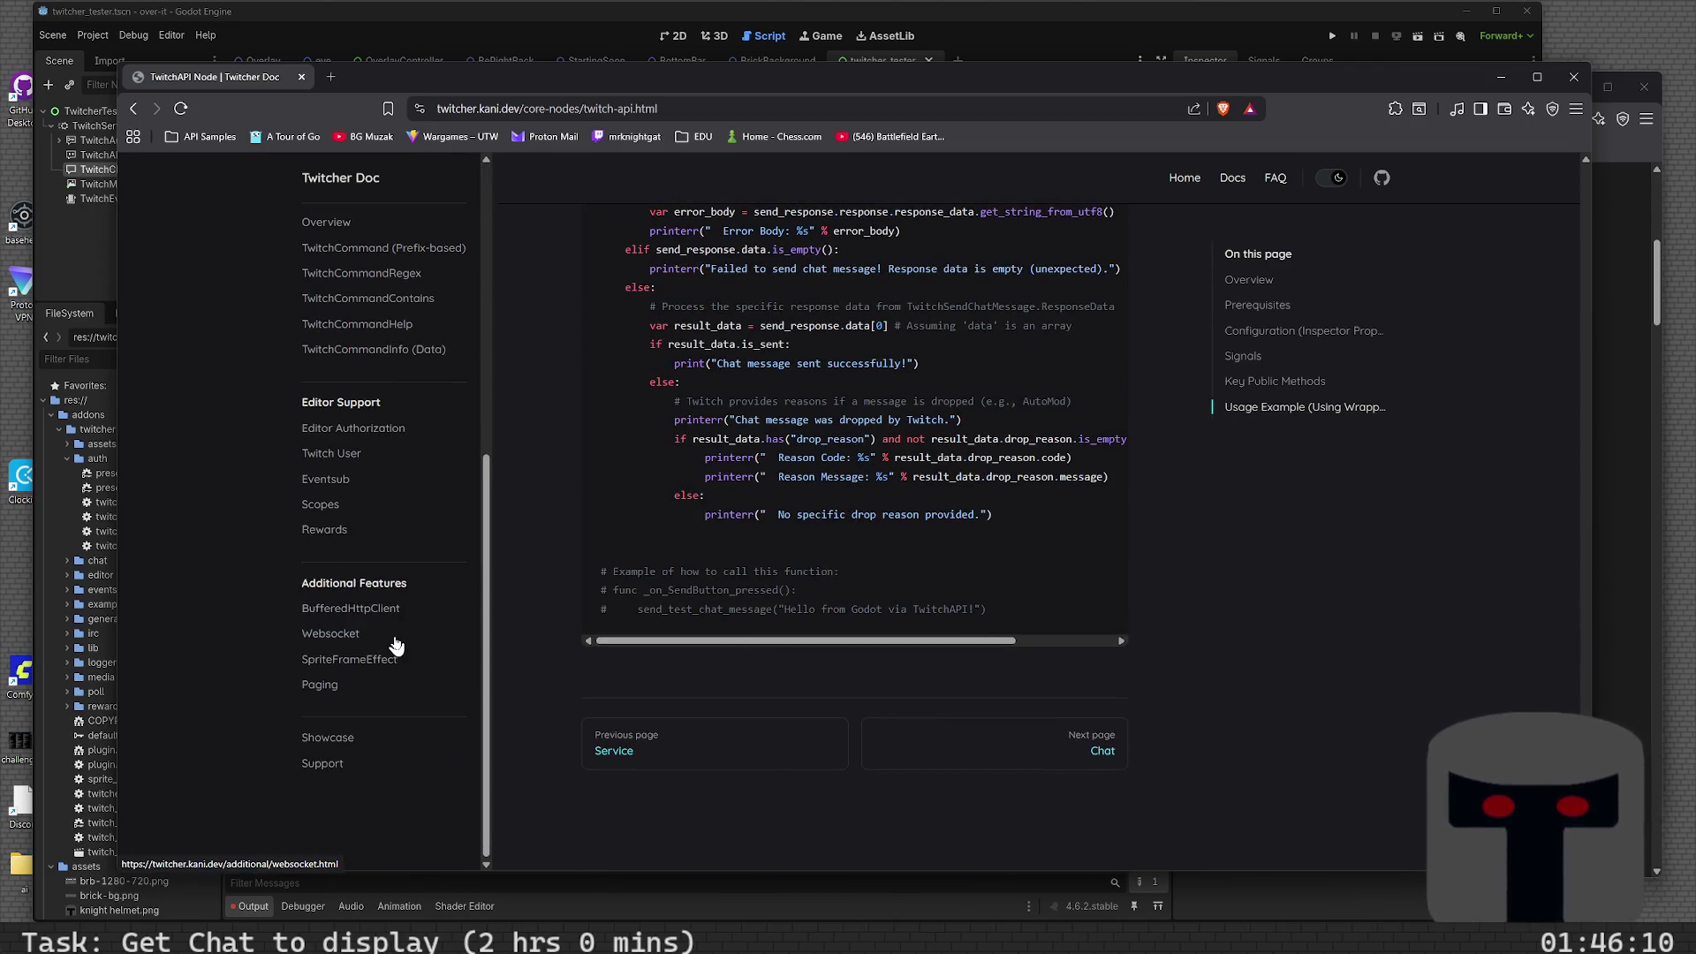
scroll(397, 643, "up", 1)
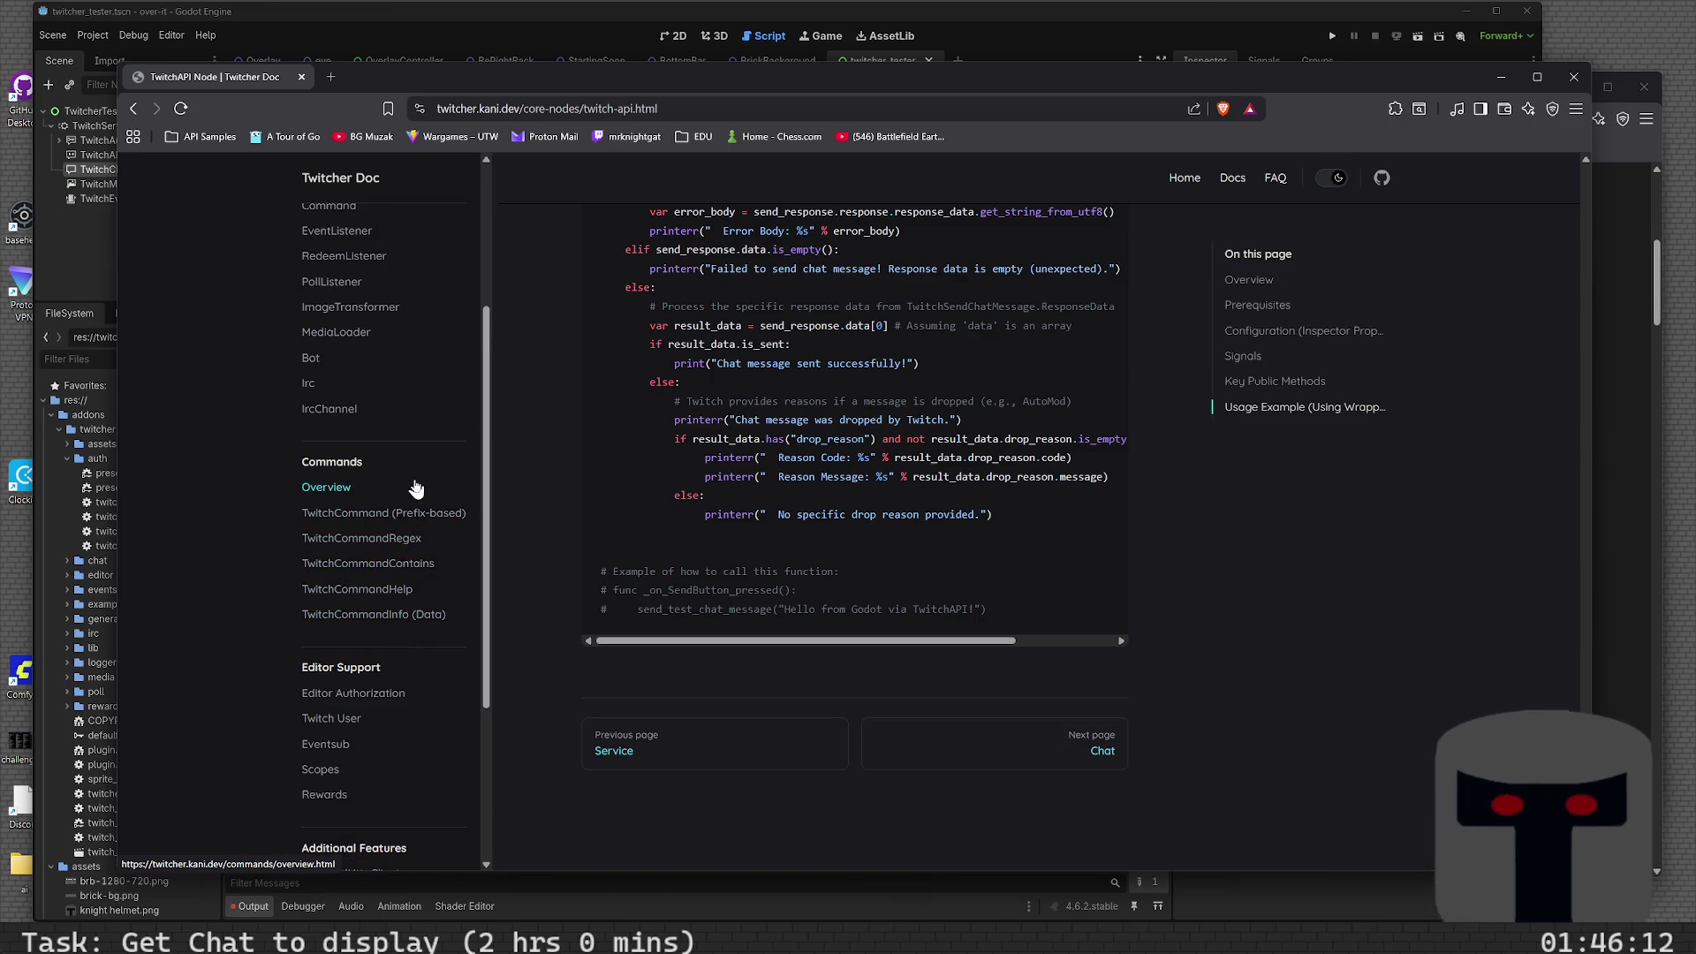
- Skim the TwitchPollListener page's signals and usage example, then open the TwitchEventListener page
left_click(351, 281)
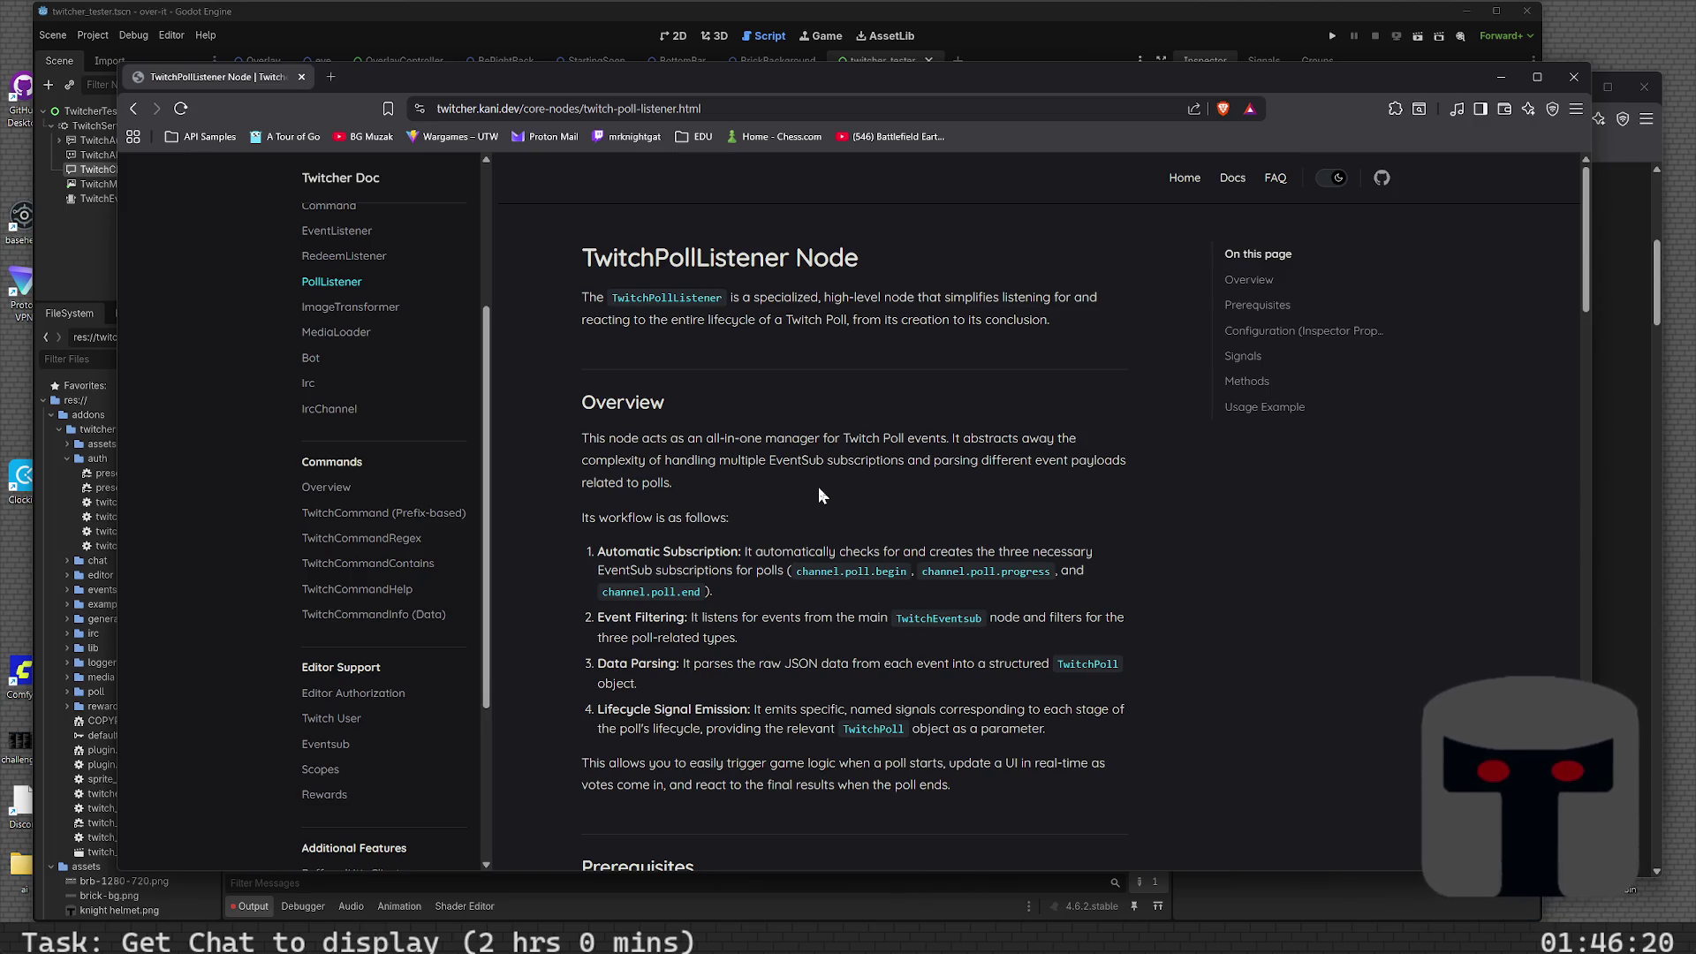
scroll(818, 488, "down", 8)
scroll(818, 488, "down", 3)
scroll(820, 486, "up", 3)
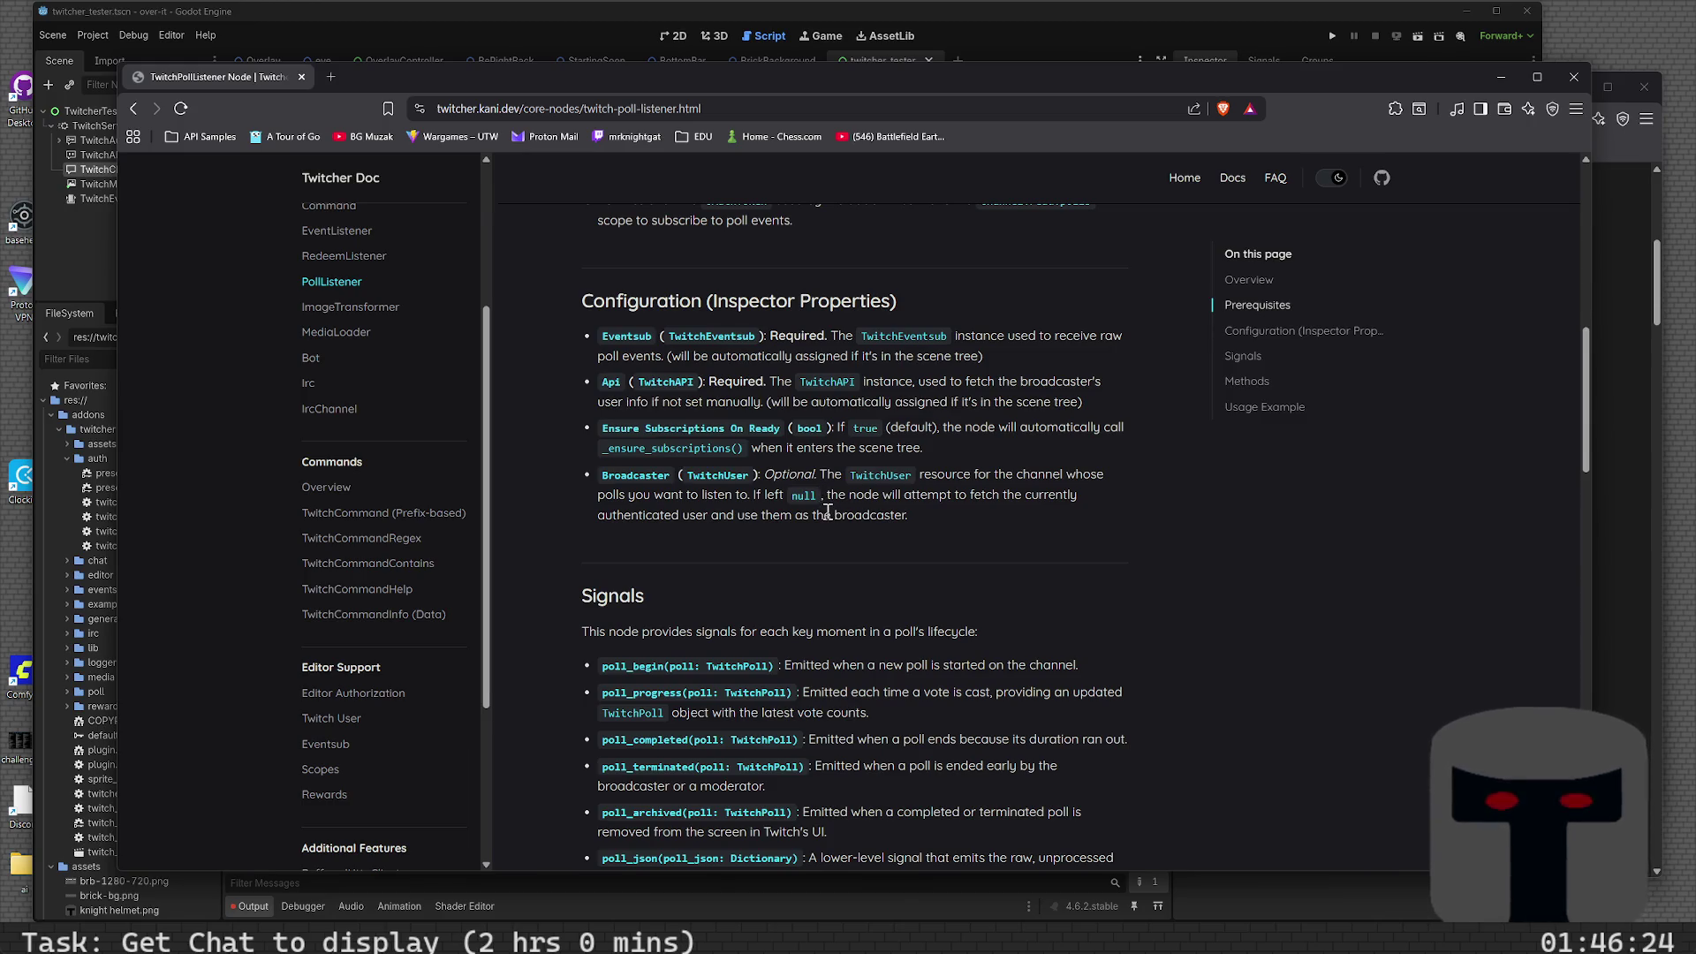
scroll(829, 544, "down", 12)
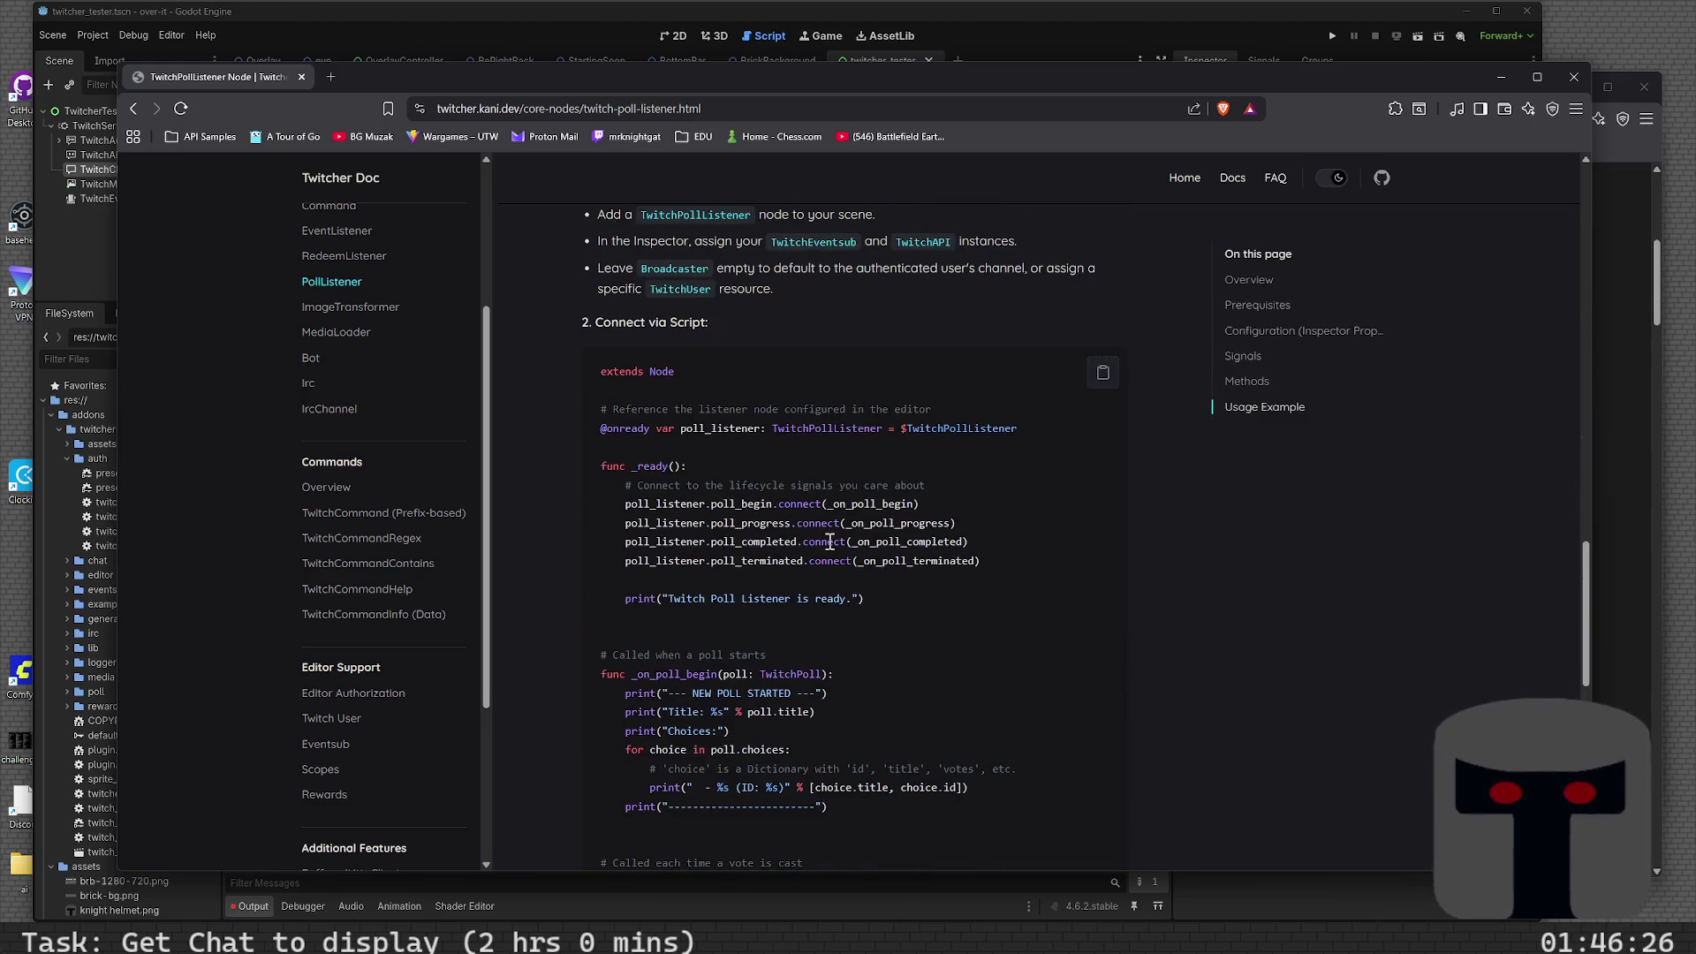
scroll(884, 609, "down", 10)
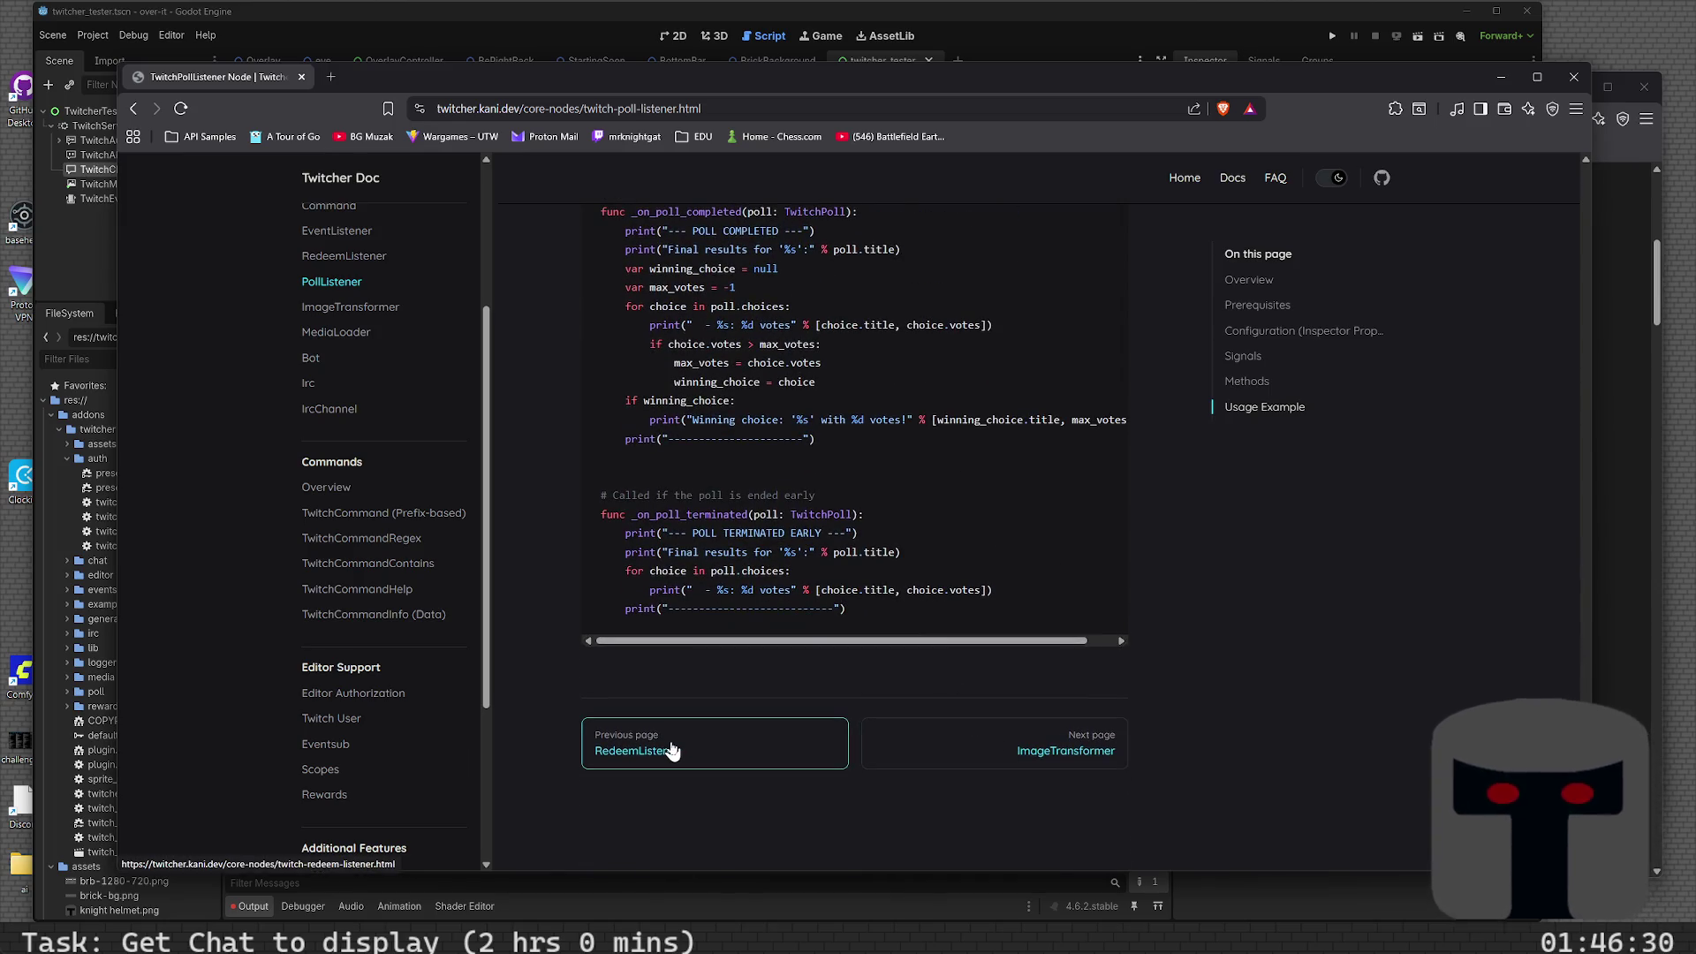
scroll(397, 424, "up", 3)
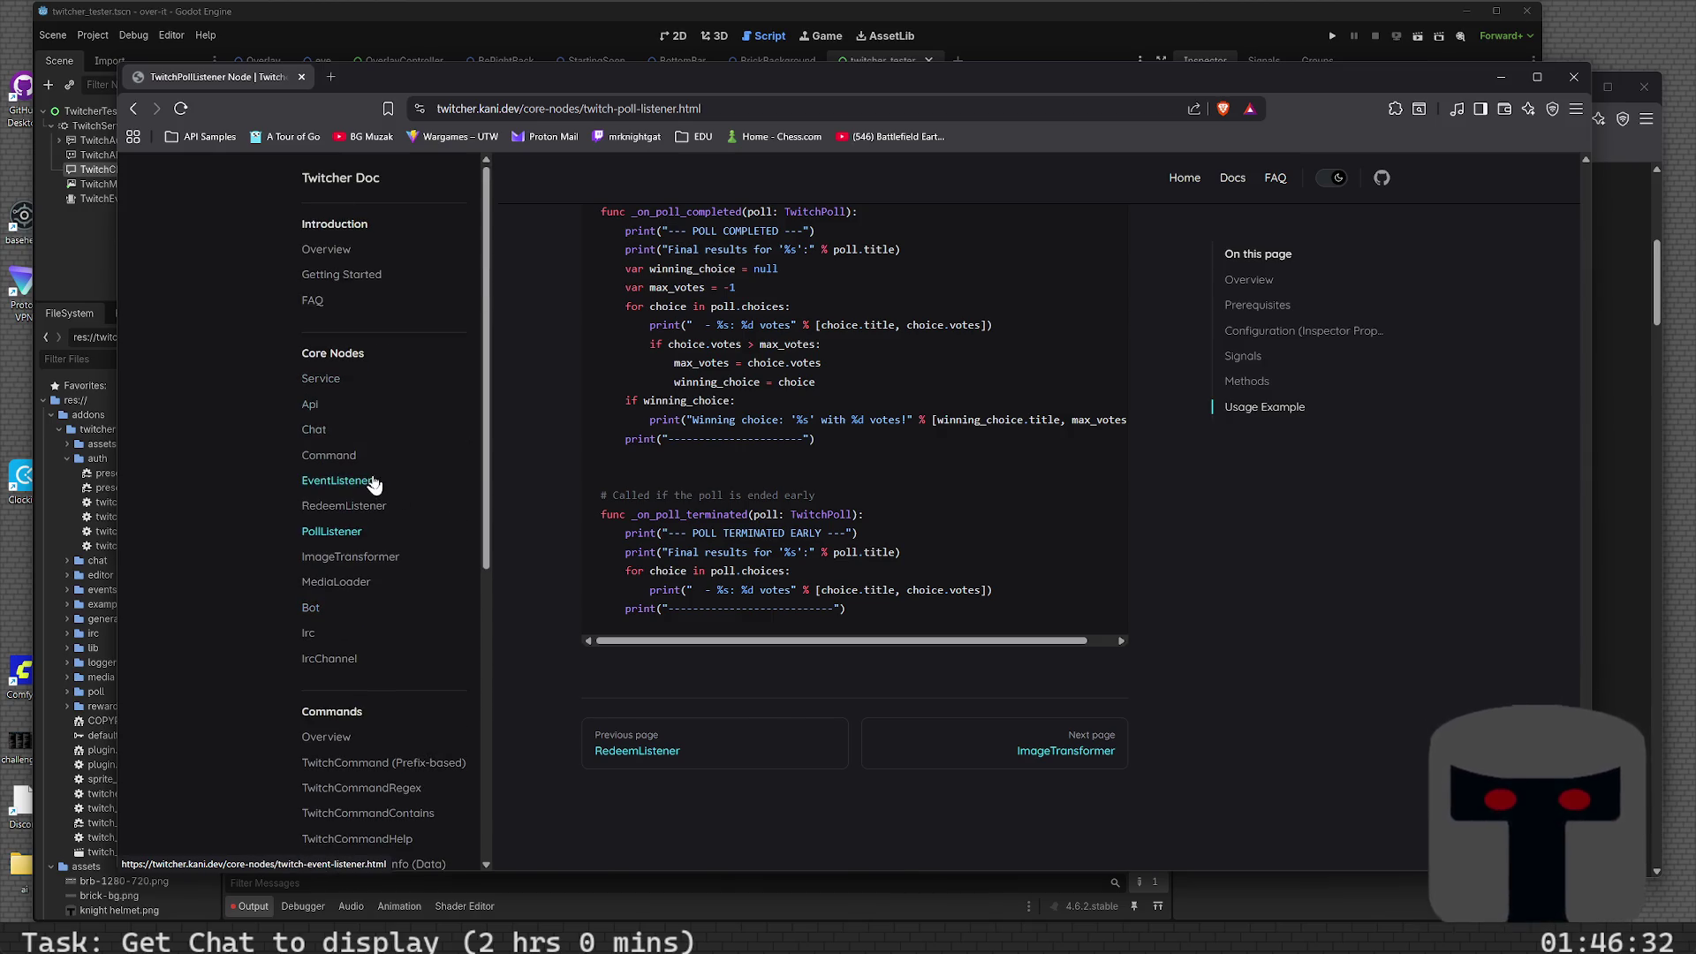
left_click(382, 482)
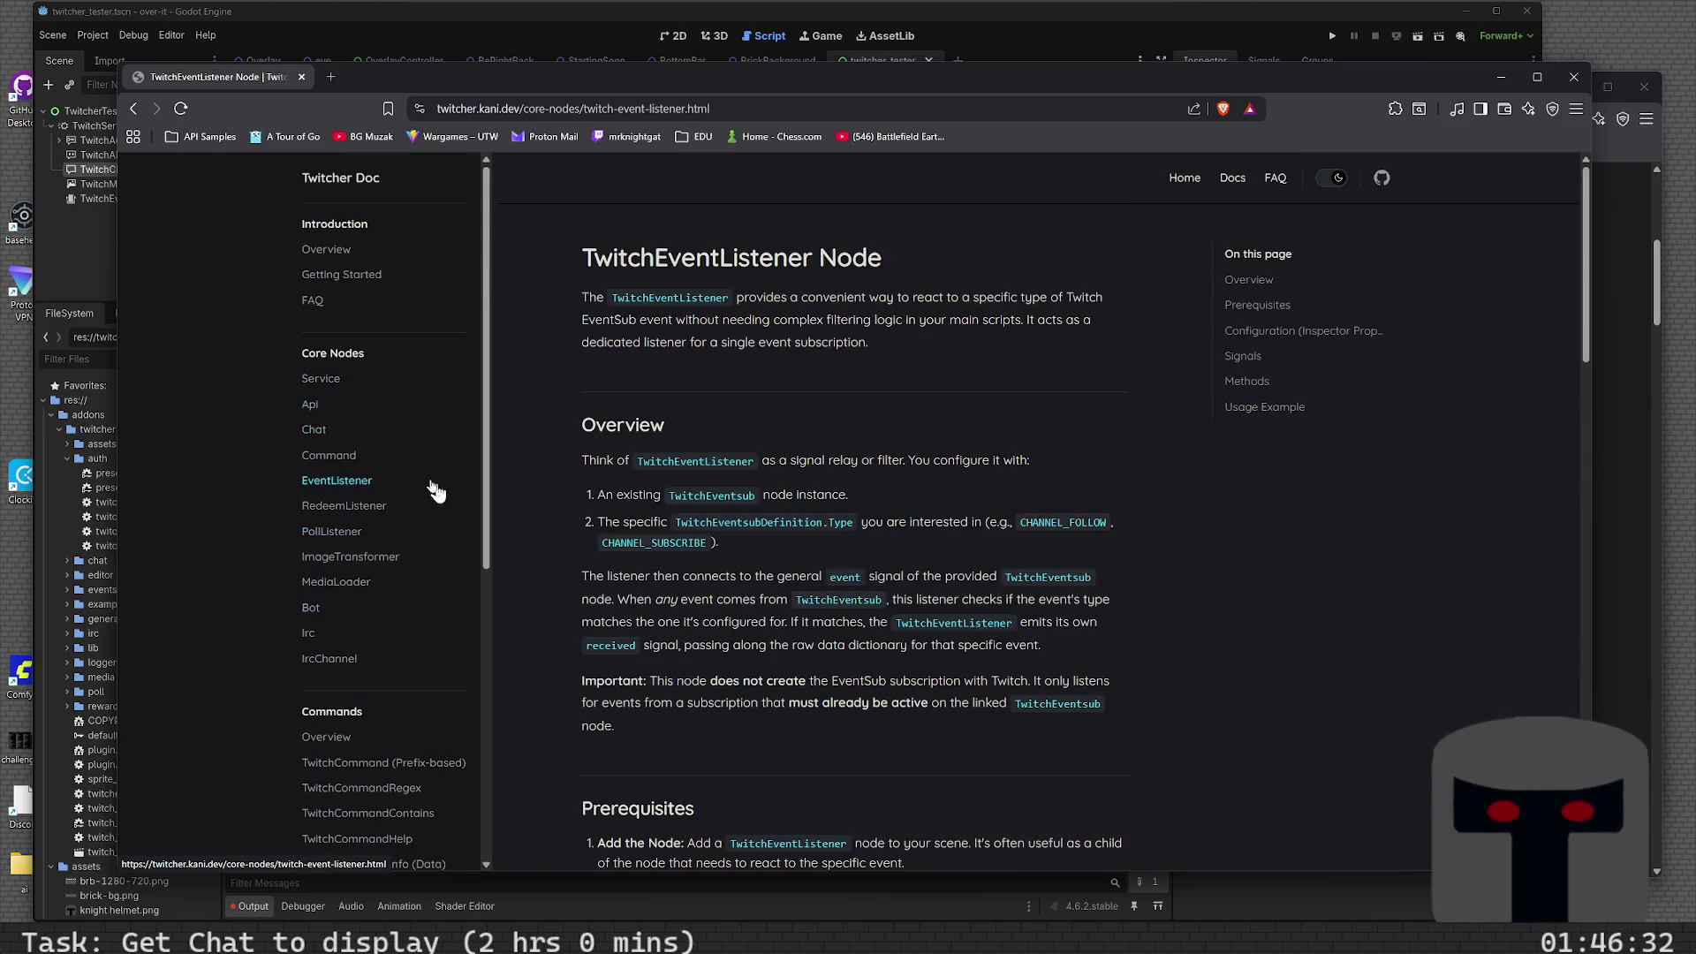
- In Twitcher Doc, navigate to the TwitchChat node page and scroll to its Signals
left_click(363, 455)
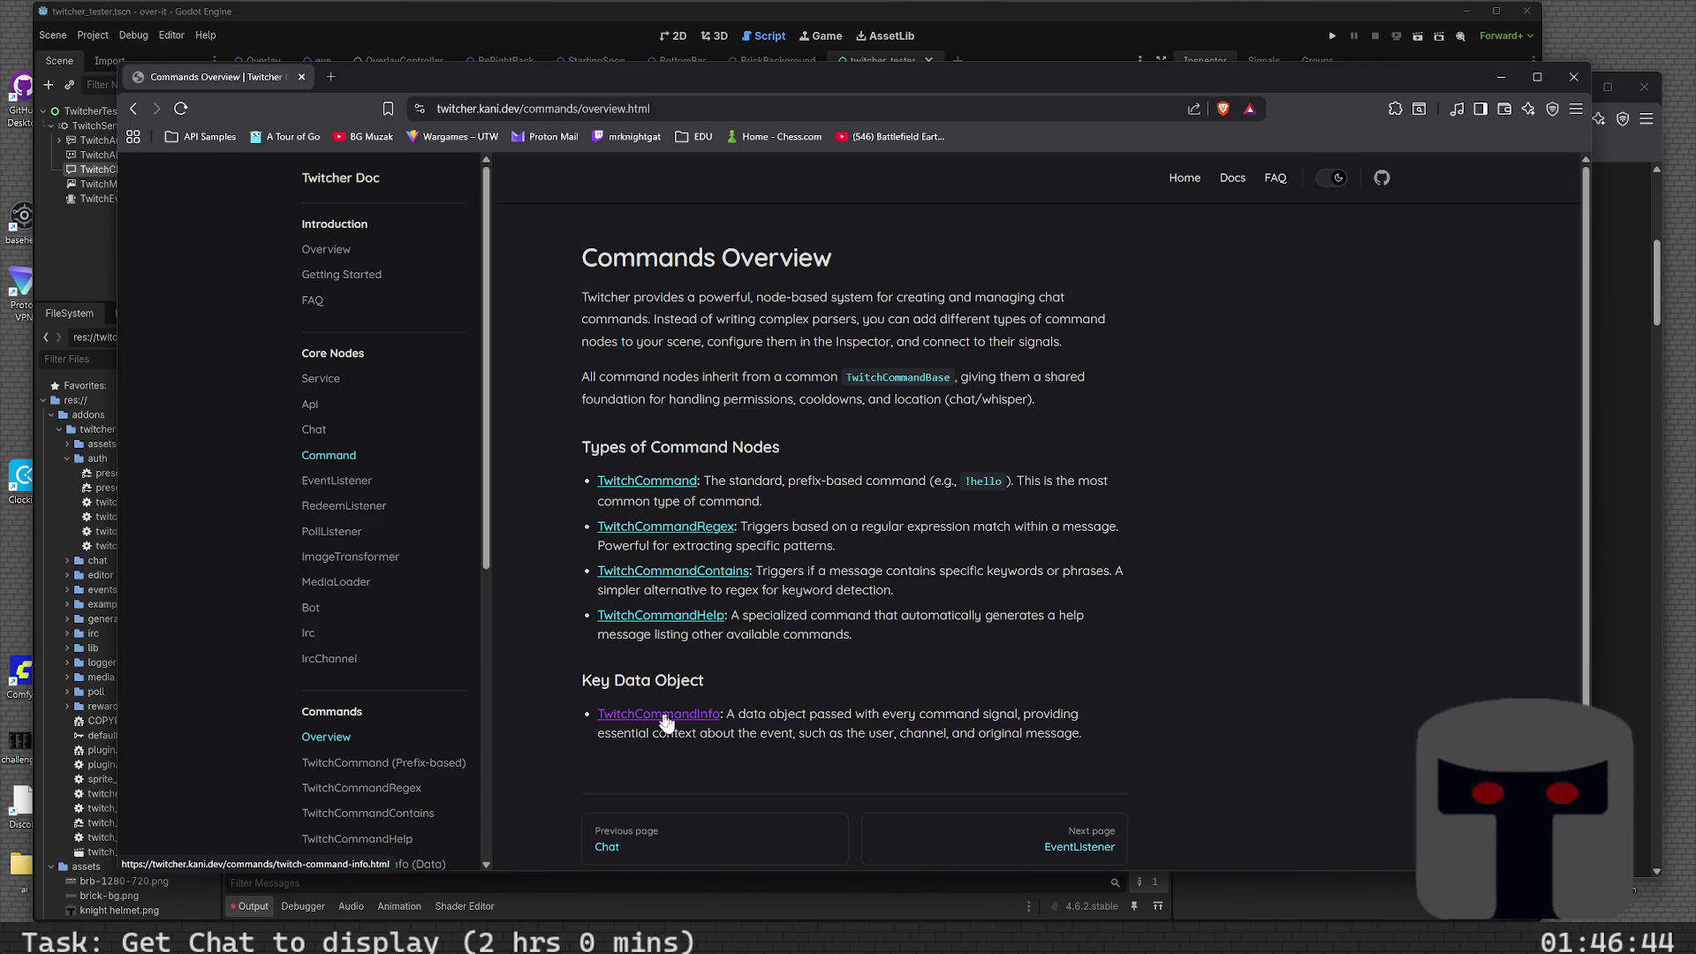
left_click(314, 429)
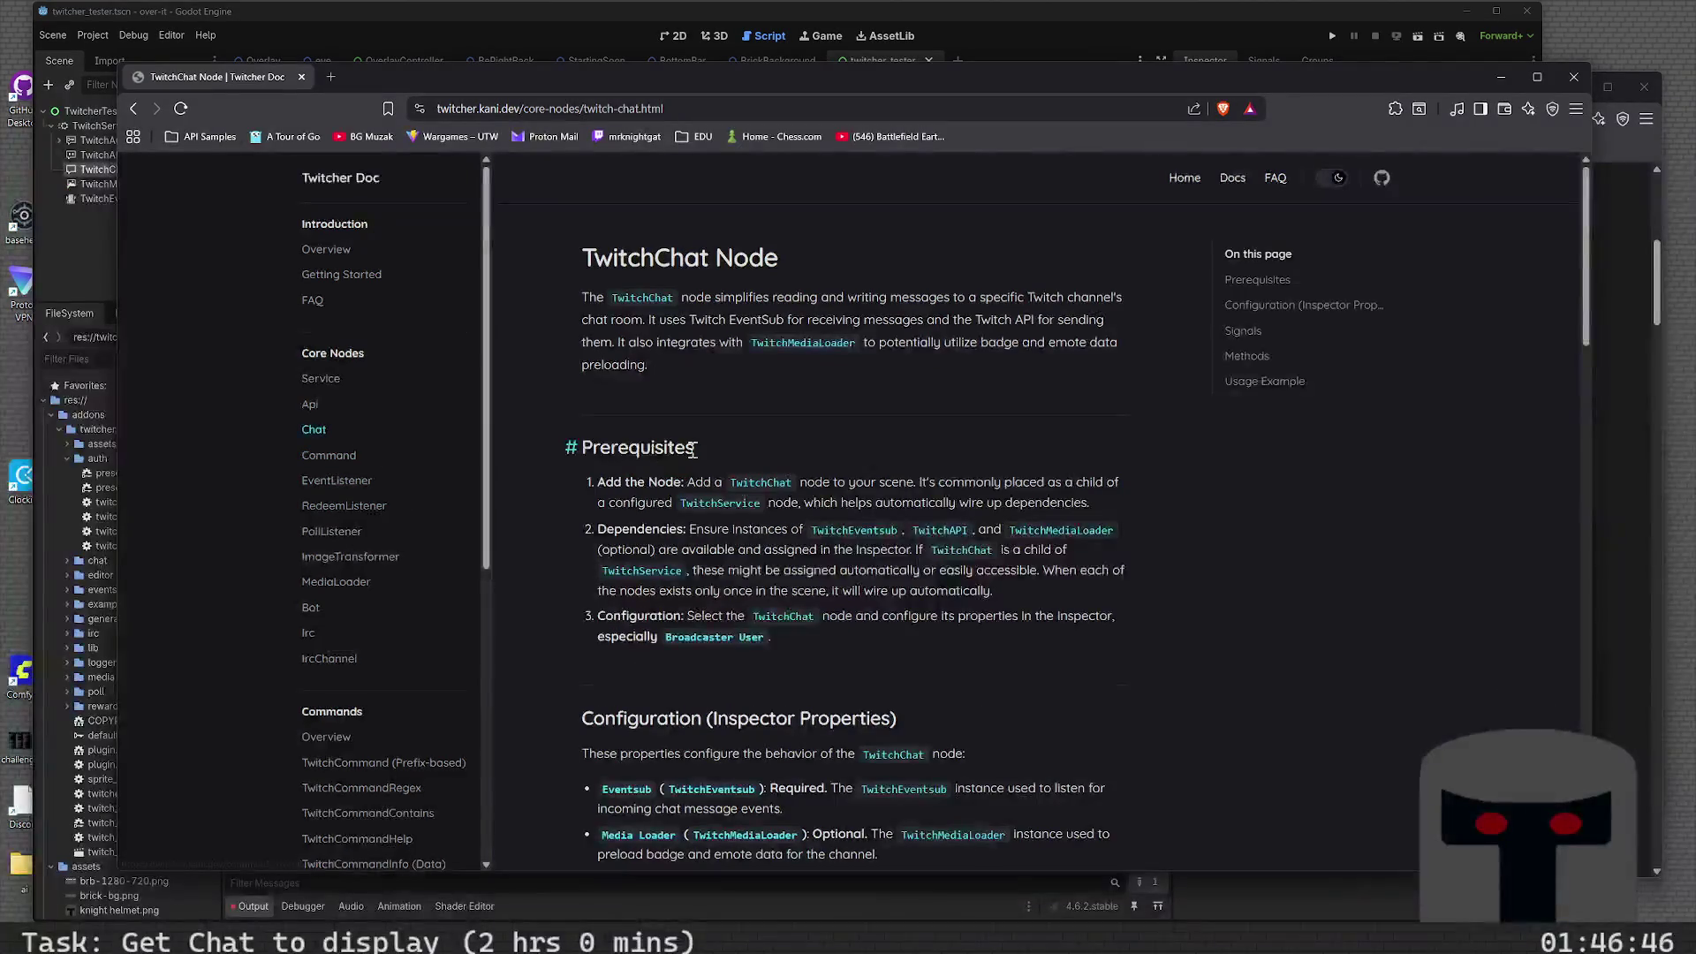
scroll(721, 497, "down", 3)
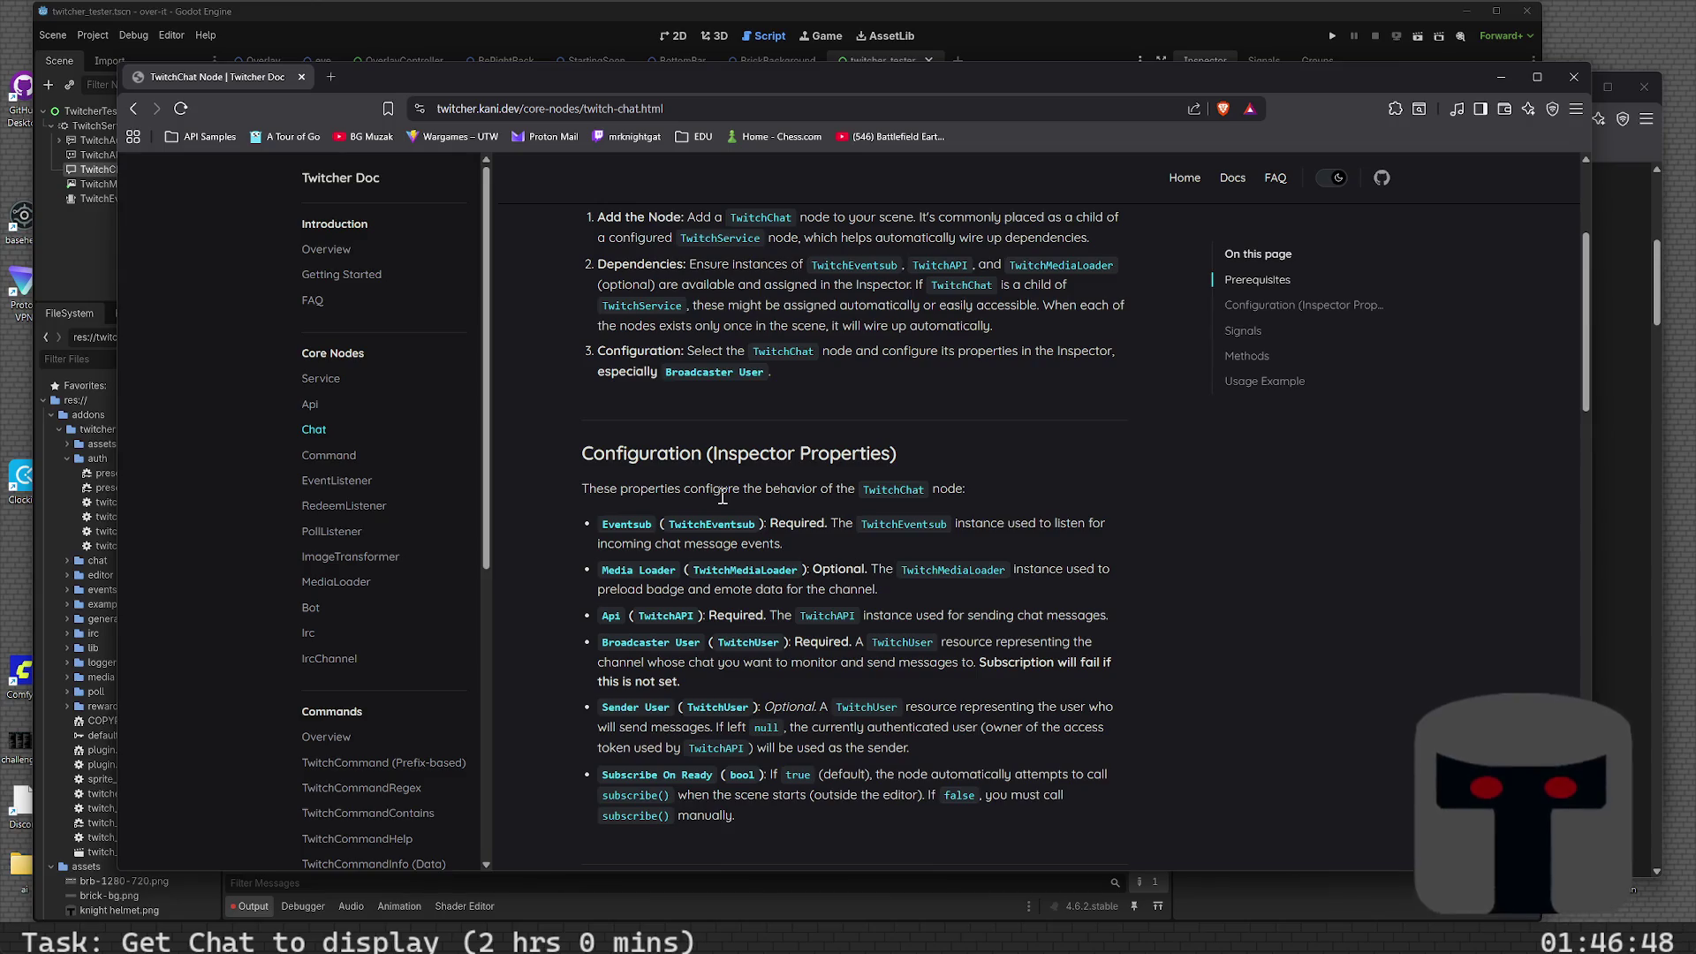
scroll(722, 497, "down", 3)
scroll(720, 499, "down", 4)
scroll(721, 495, "up", 2)
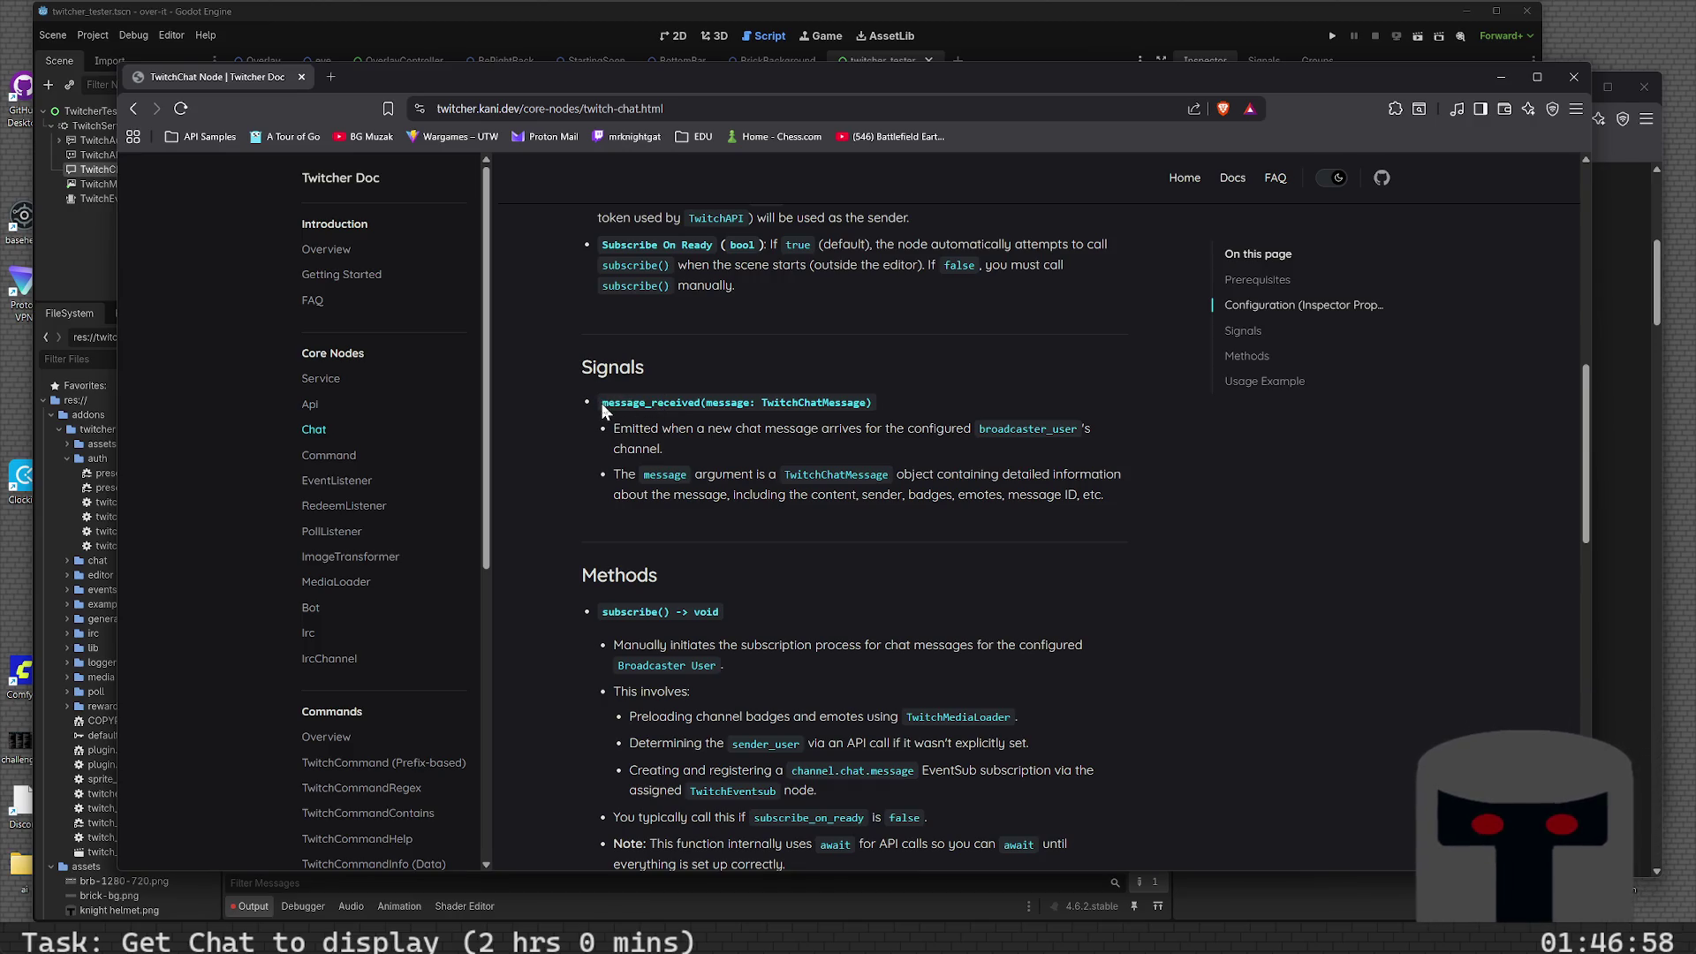
- Select the message_received signal name, then return to the Godot editor
mouse_move(602, 403)
left_mouse_down()
mouse_move(716, 400)
mouse_move(702, 403)
left_mouse_up()
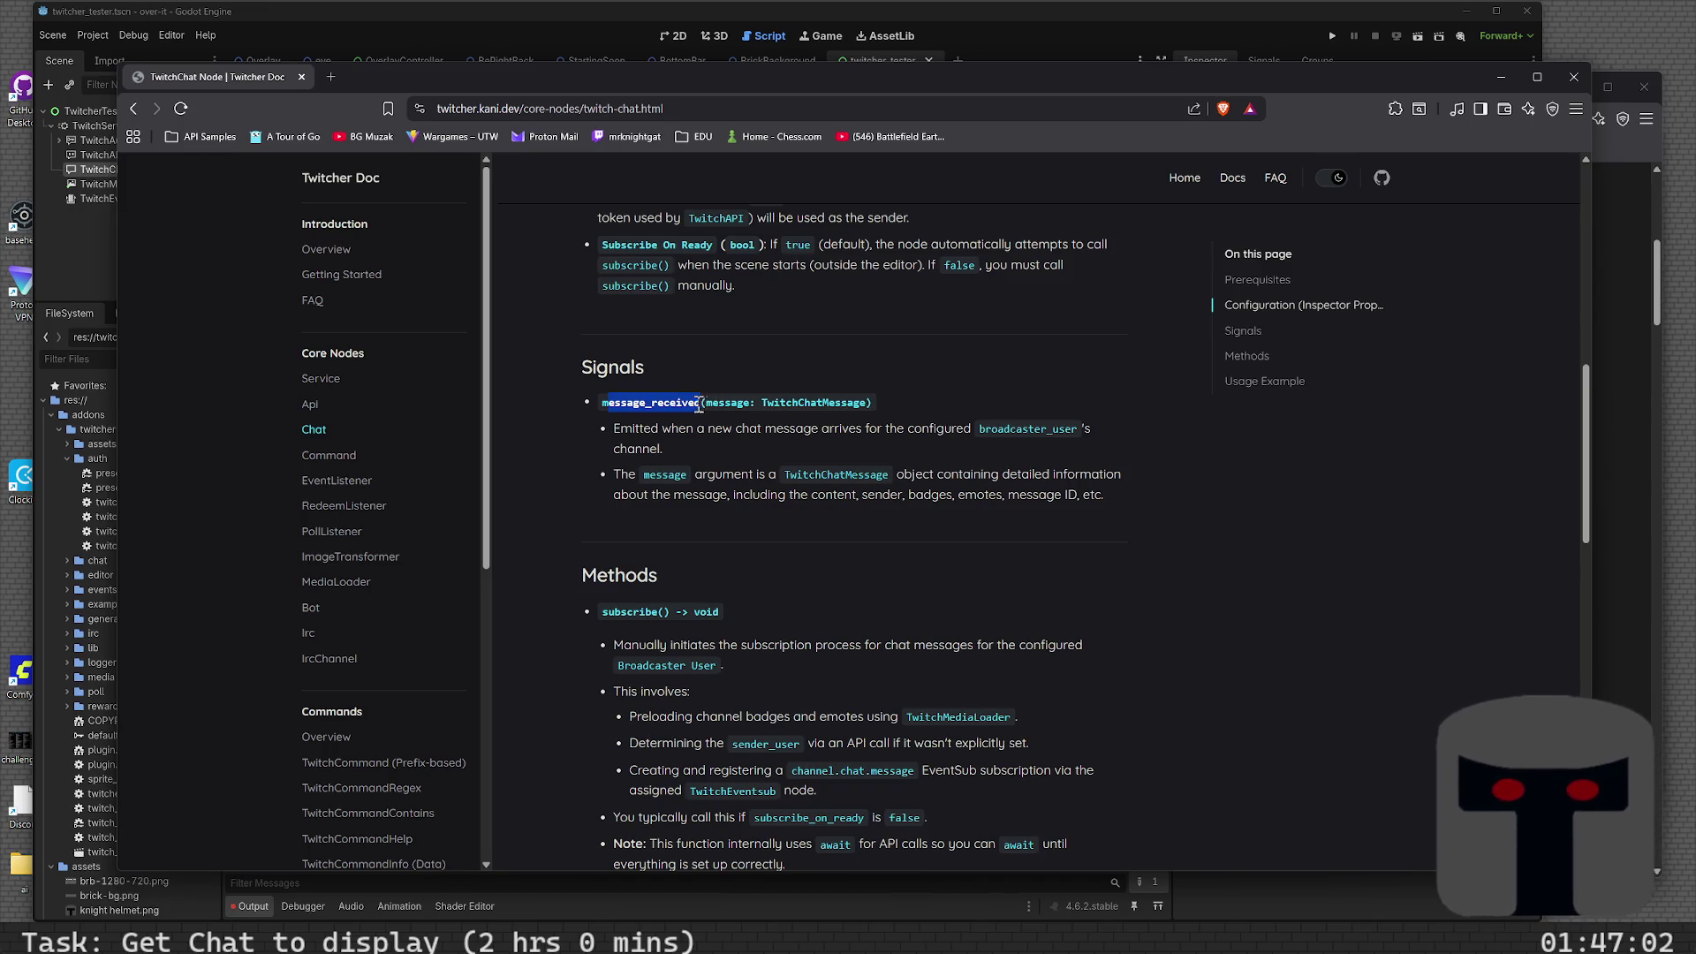
left_click(626, 405)
double_click(629, 403)
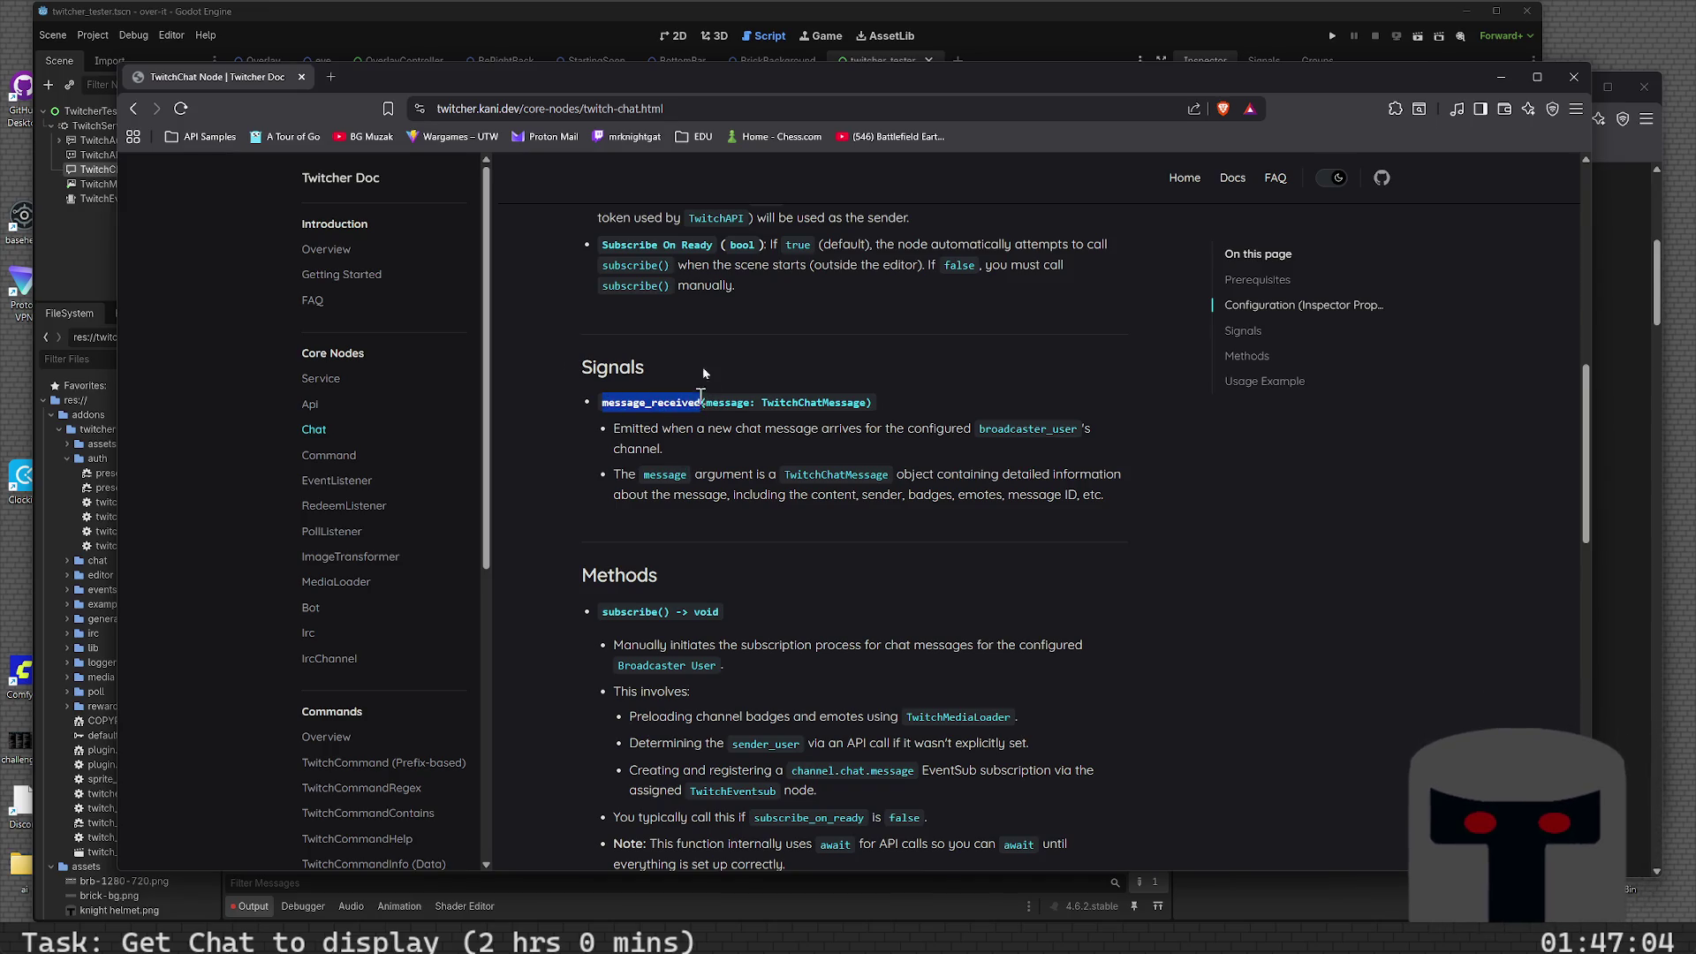
left_click(523, 35)
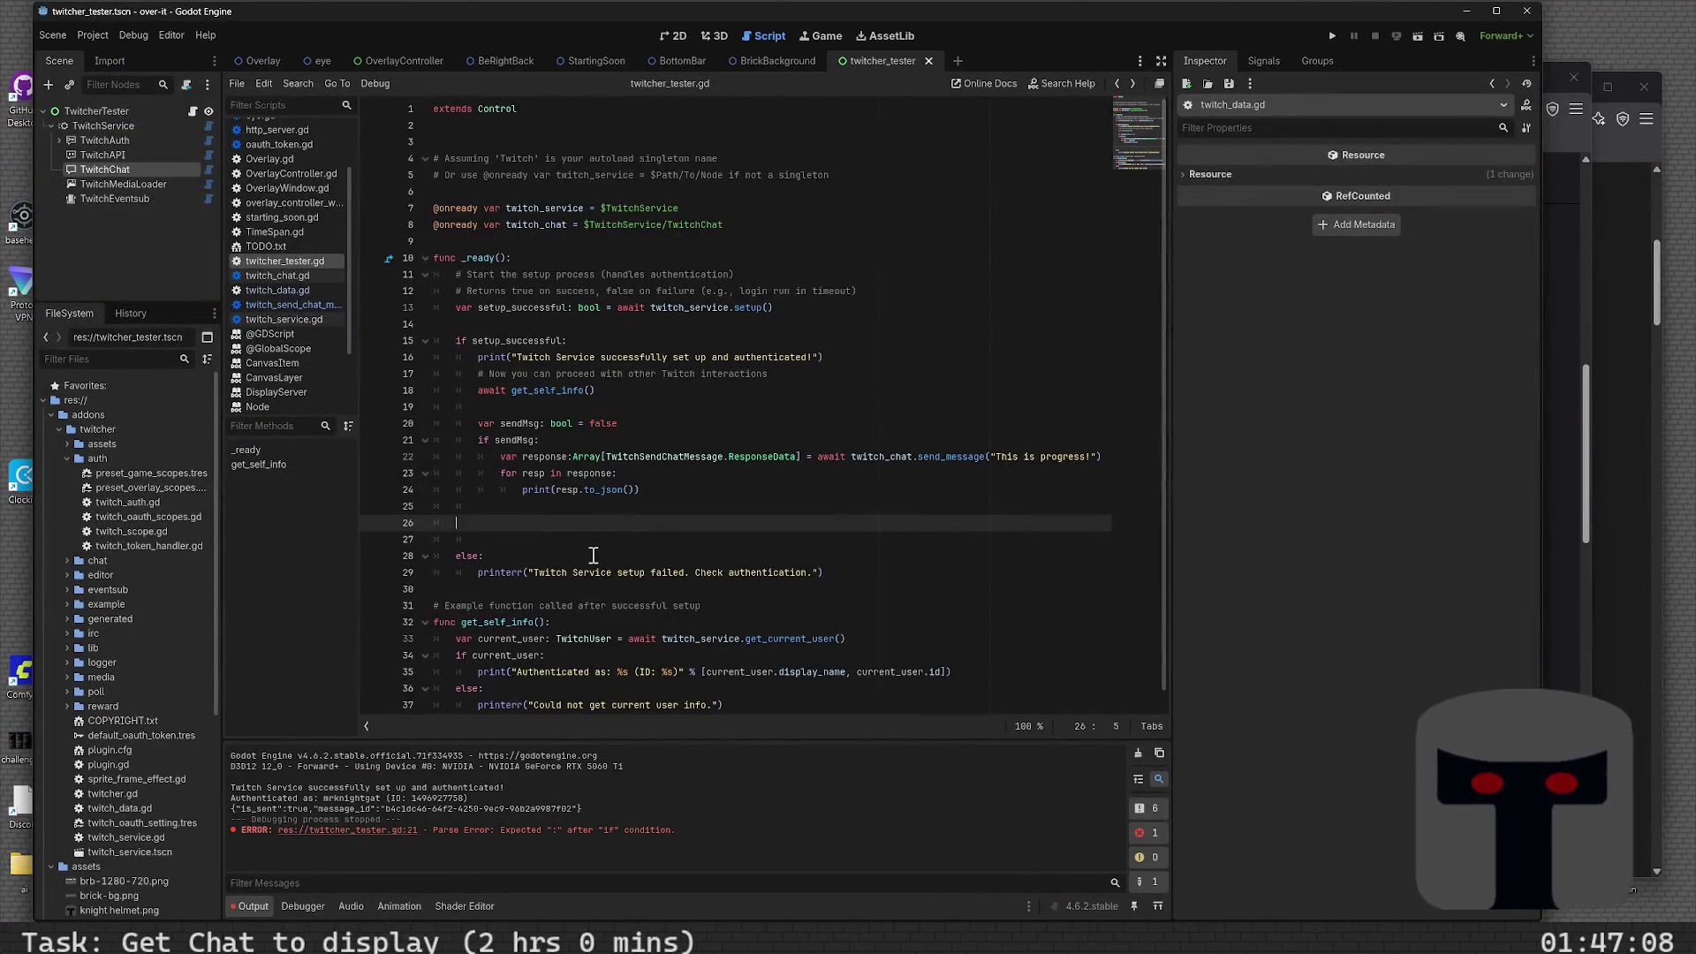
- Delete the extra blank lines after the send-message block on line 24
key("ctrl+shift+k")
key("ctrl+shift+k")
key("BackSpace")
key("BackSpace")
key("BackSpace")
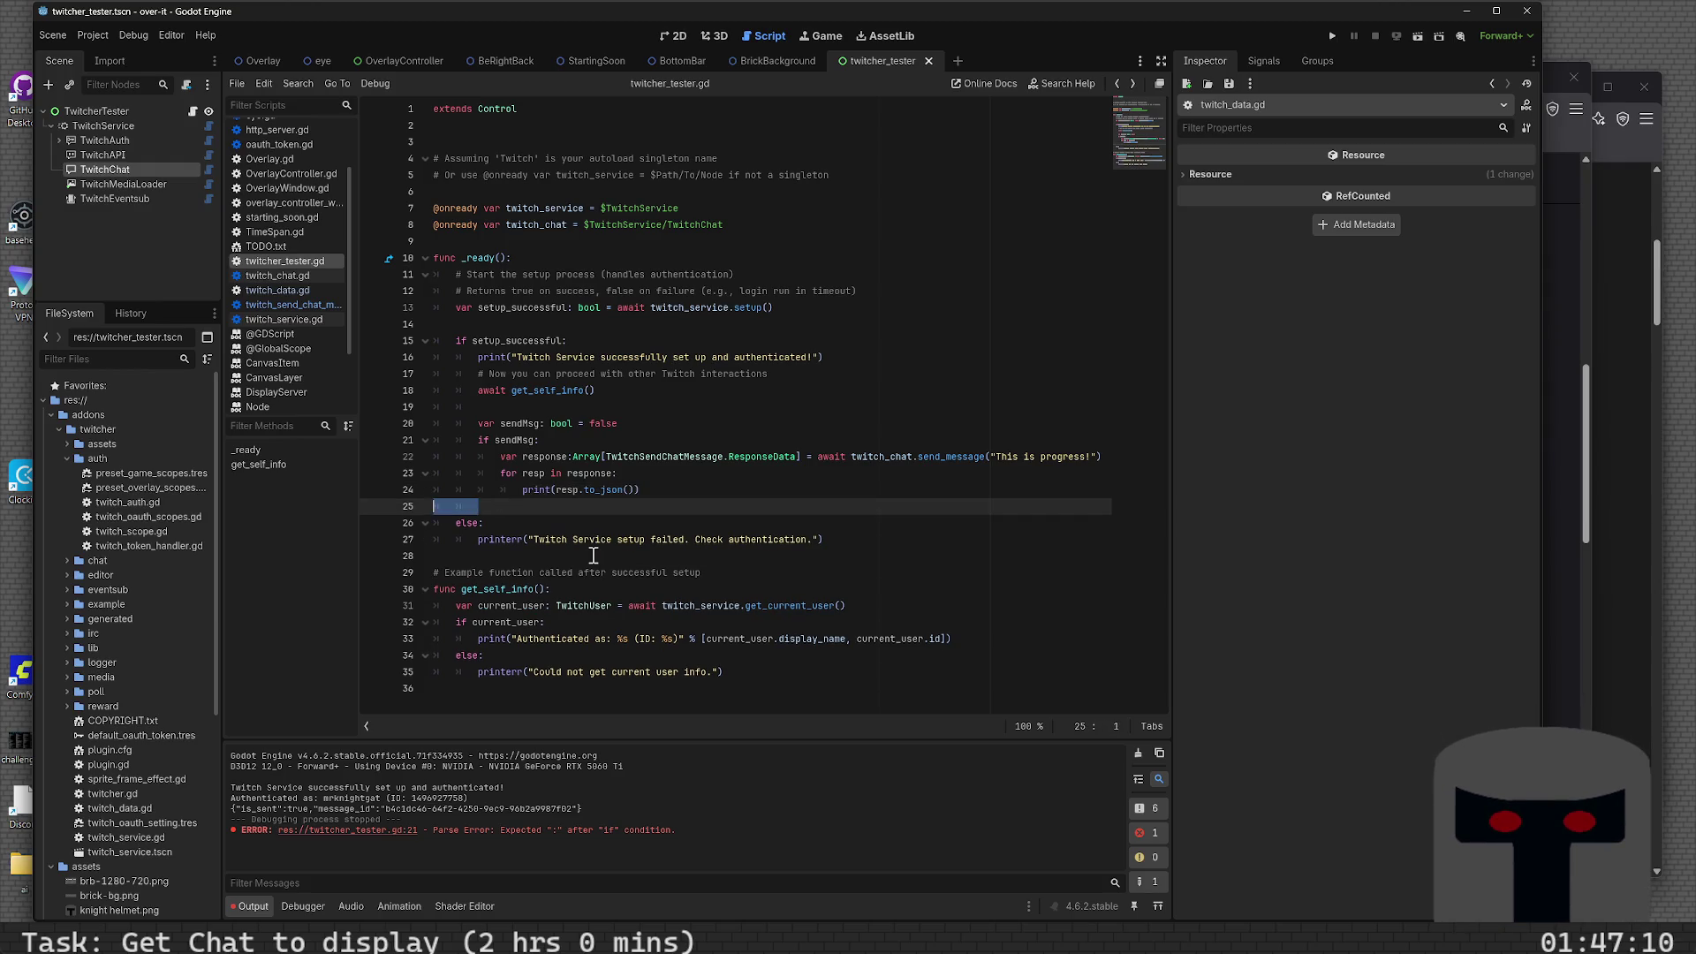
key("Up")
key("Up")
key("Up")
key("Up")
key("Up")
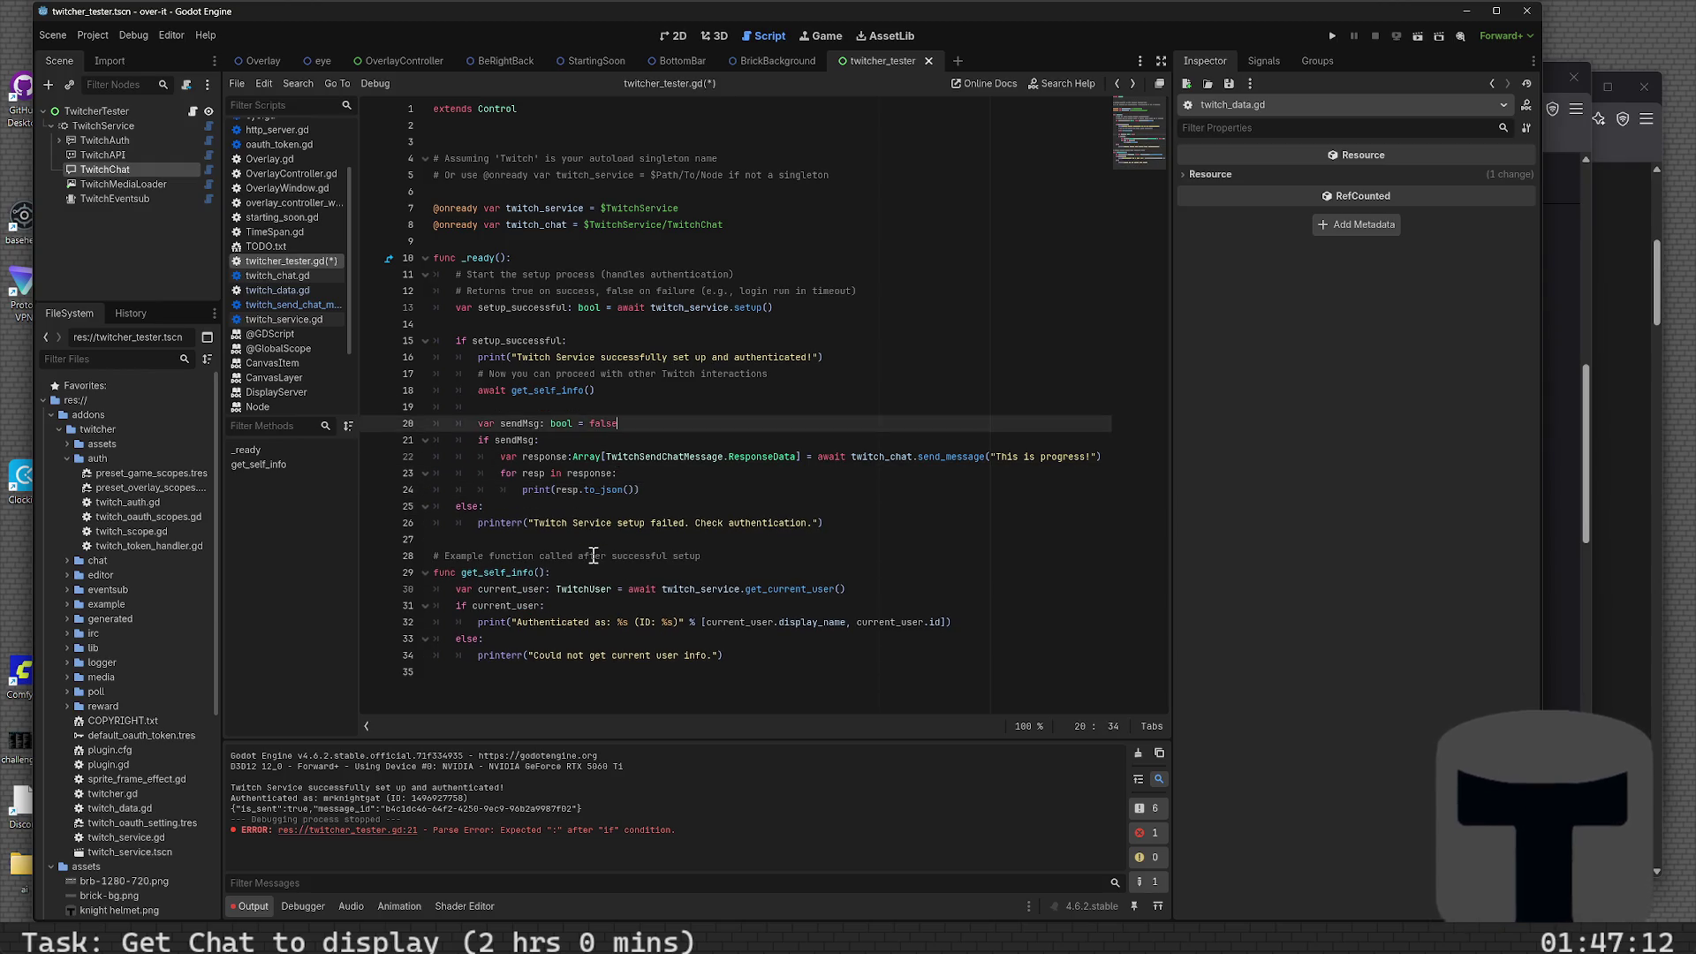
key("BackSpace")
key("Down")
key("Down")
key("Down")
key("Up")
key("Up")
key("Up")
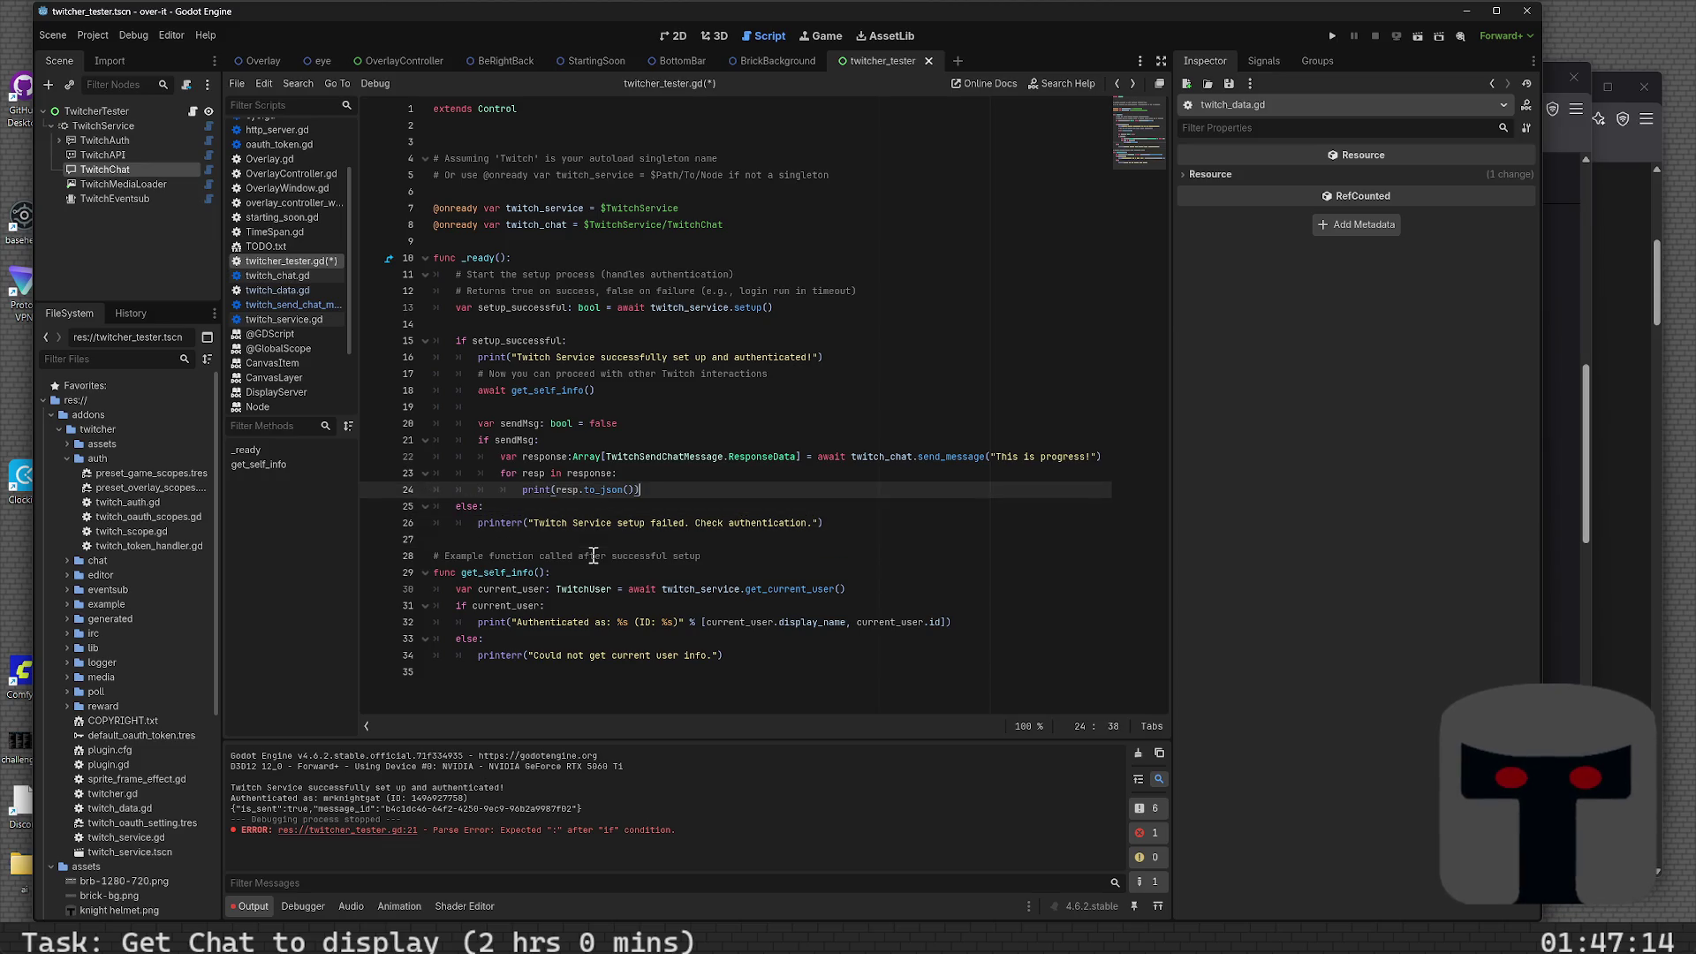
key("Up")
key("Up")
key("Up")
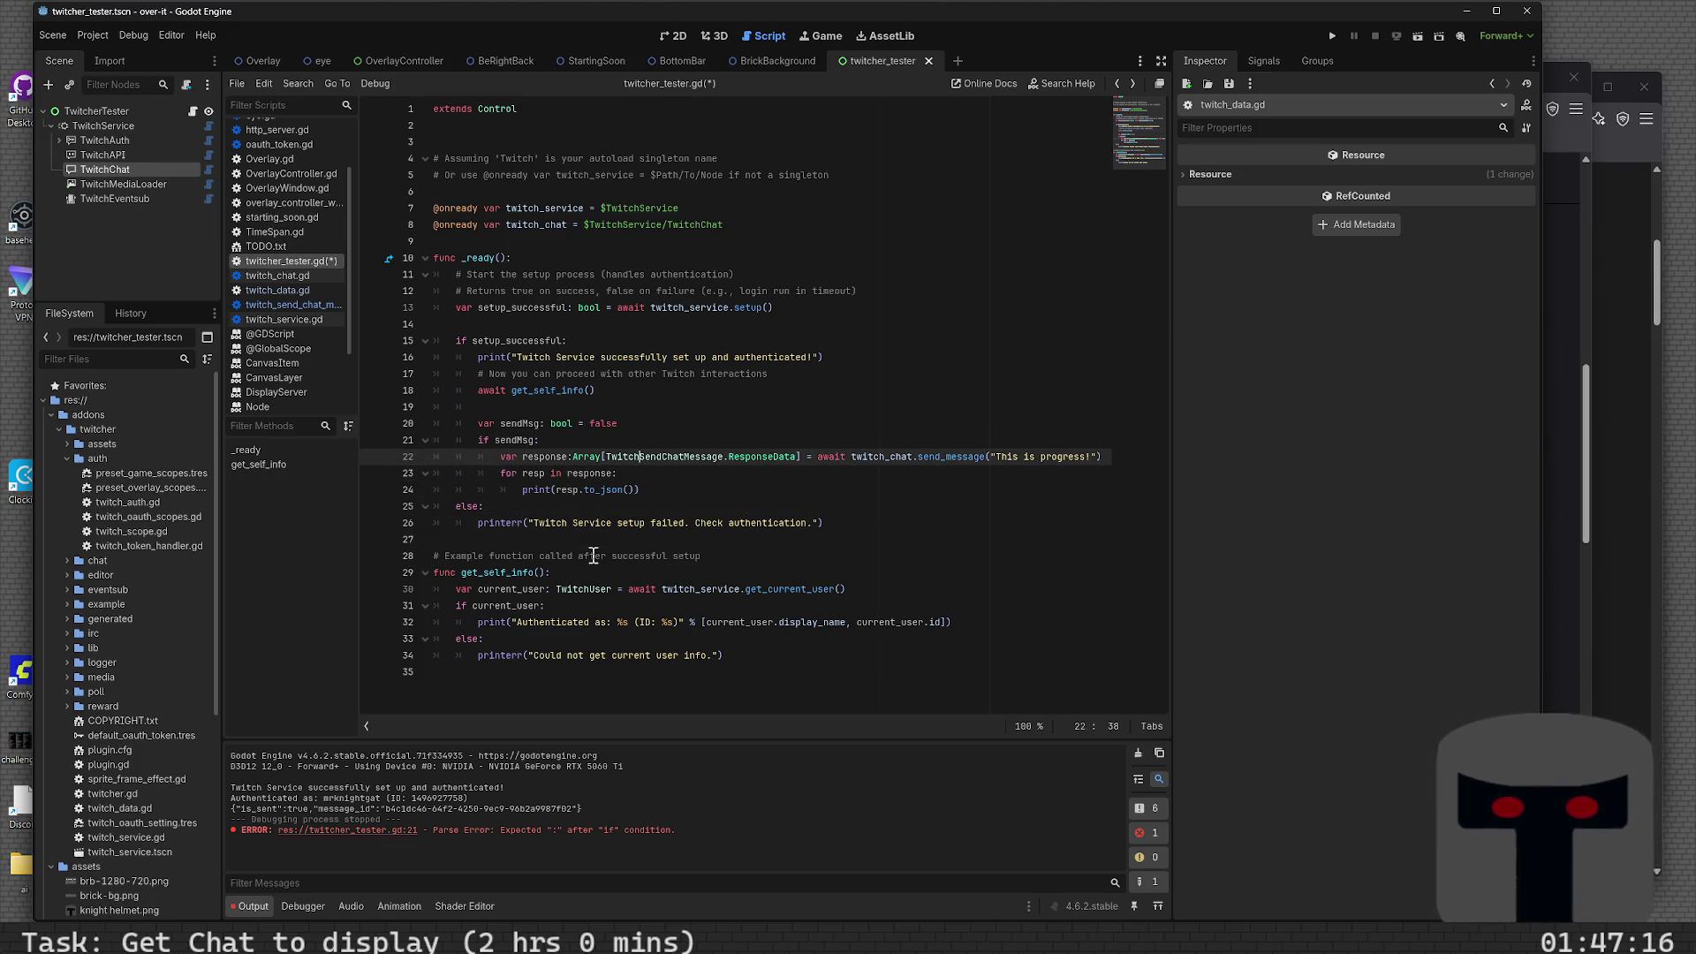
- Add a print("Listening to Chat...") line after the loop, followed by an empty line
key("Down")
key("Down")
key("Down")
key("Return")
key("Return")
key("BackSpace")
key("BackSpace")
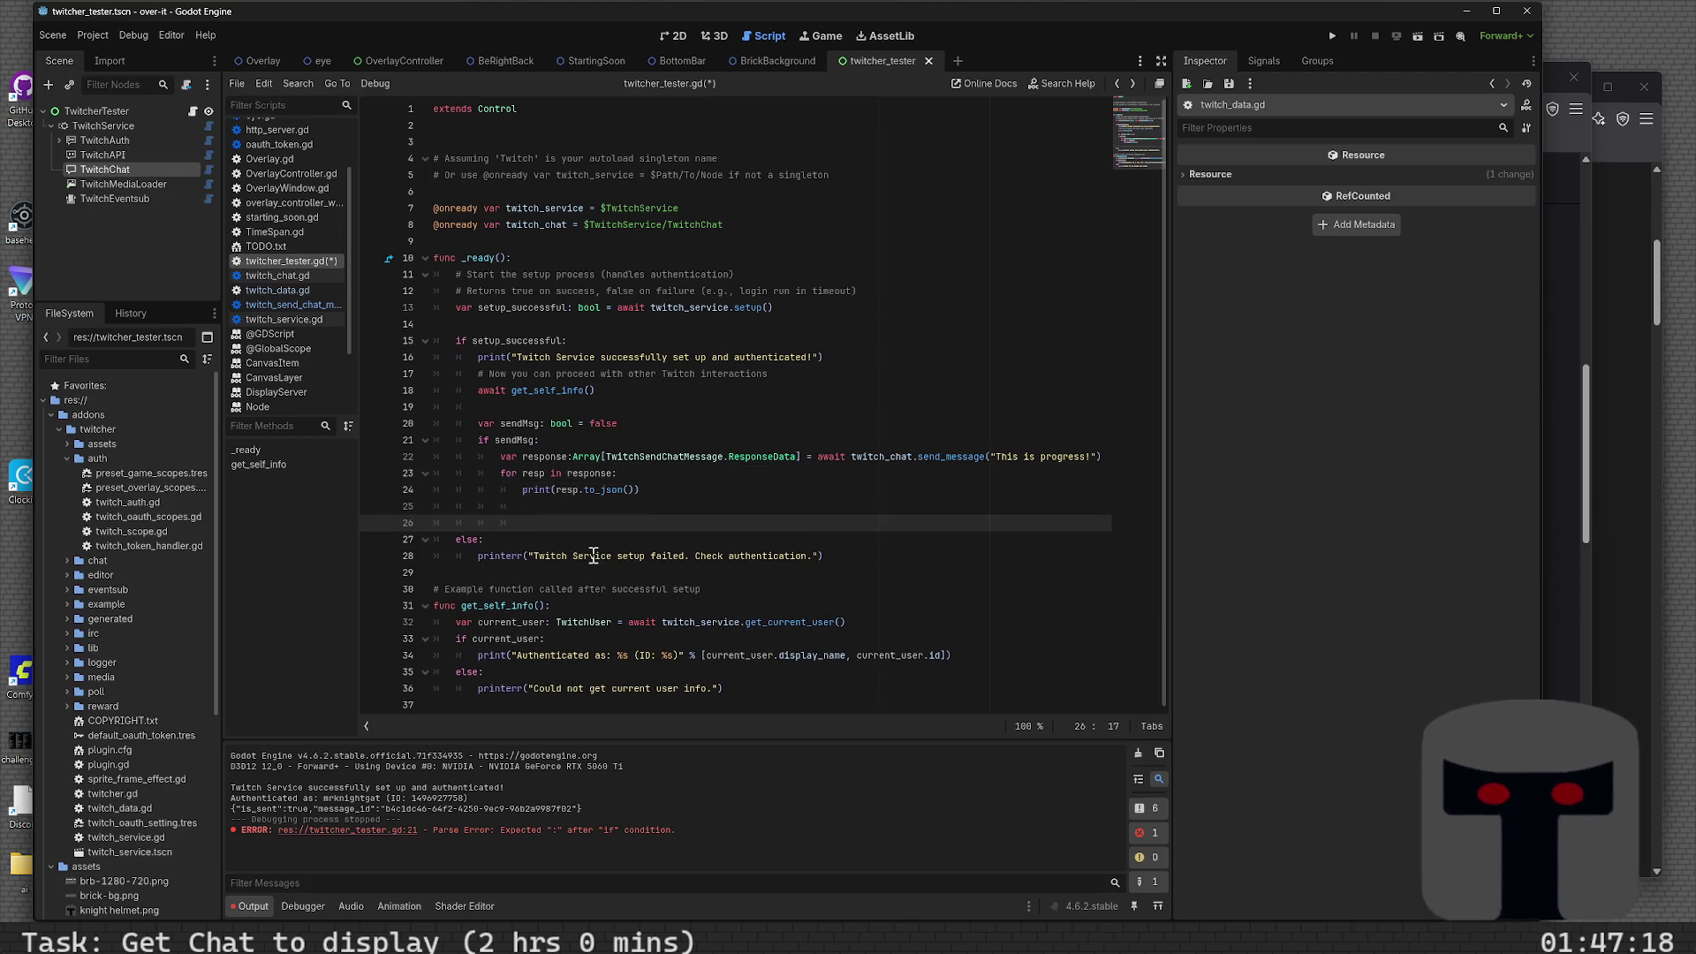
type("print(\"Lis")
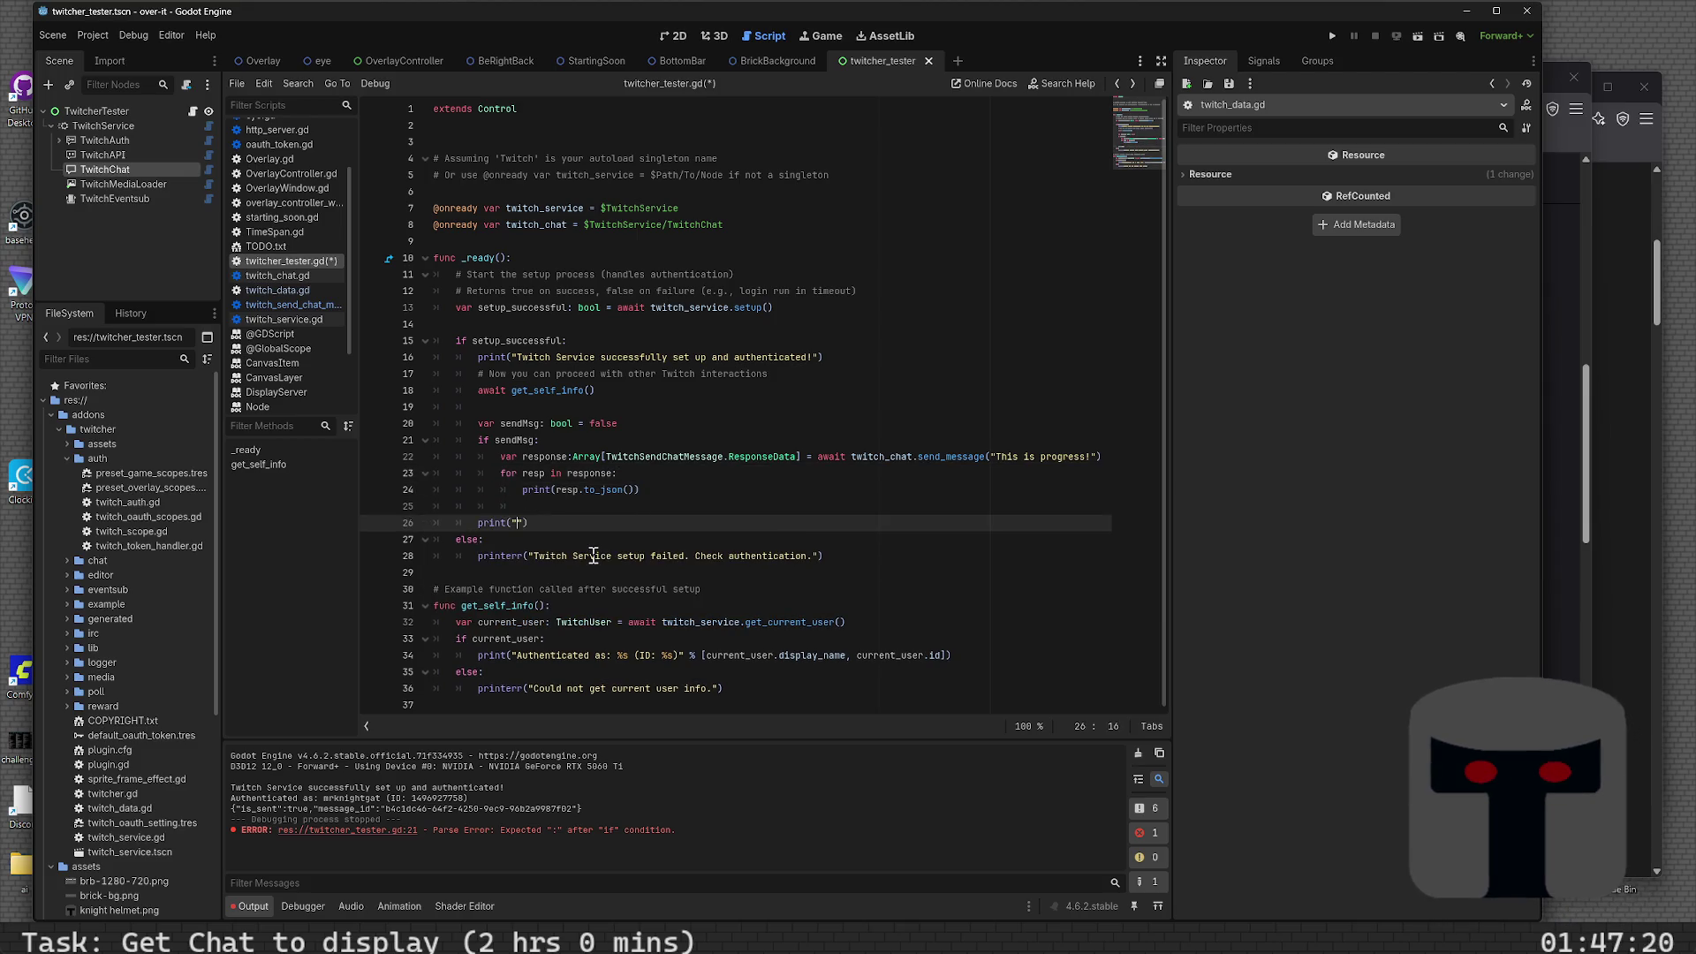
type("tening to ")
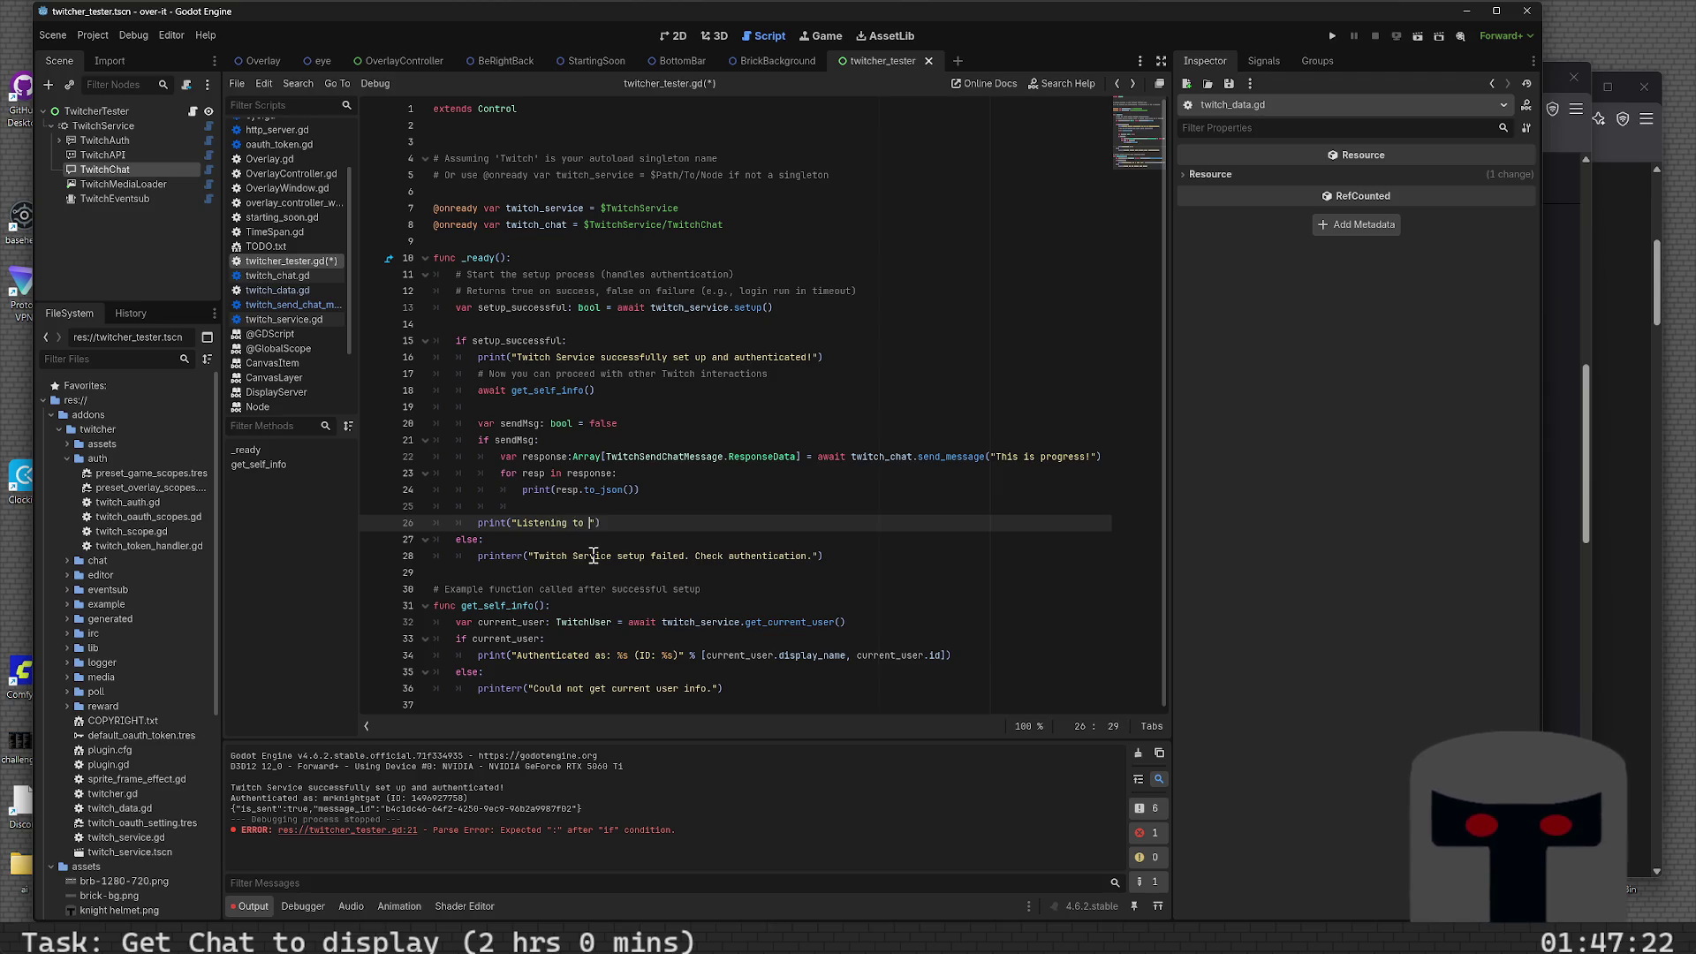
type("Chat")
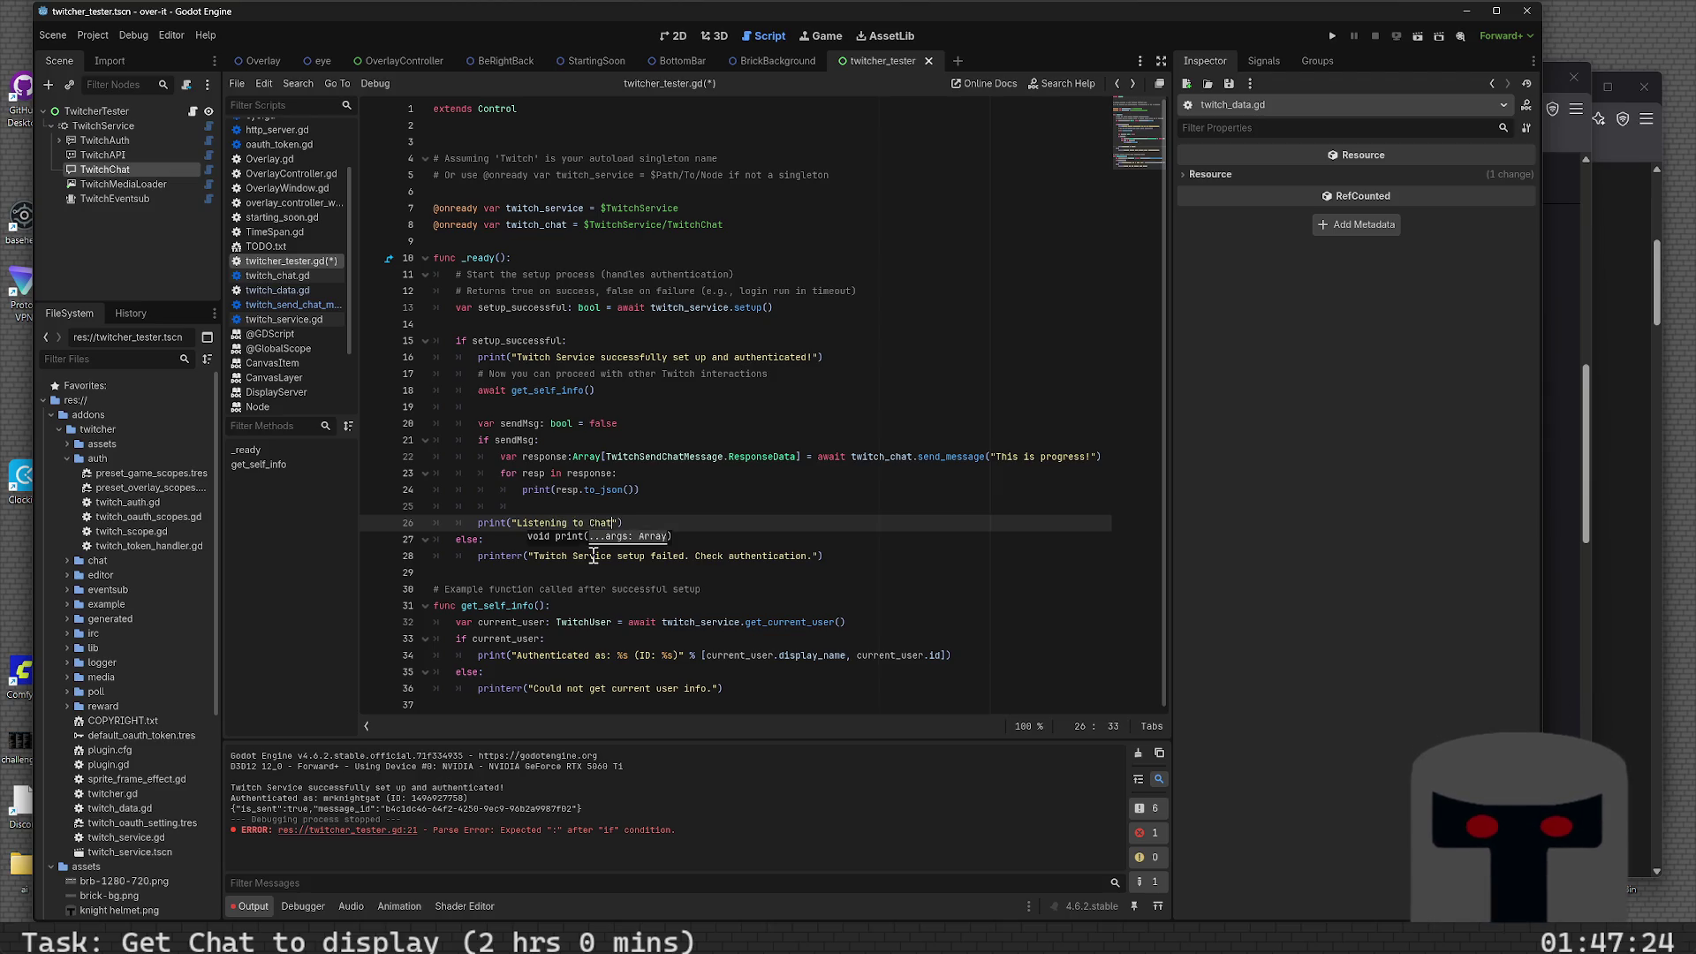
type("...")
key("End")
key("Return")
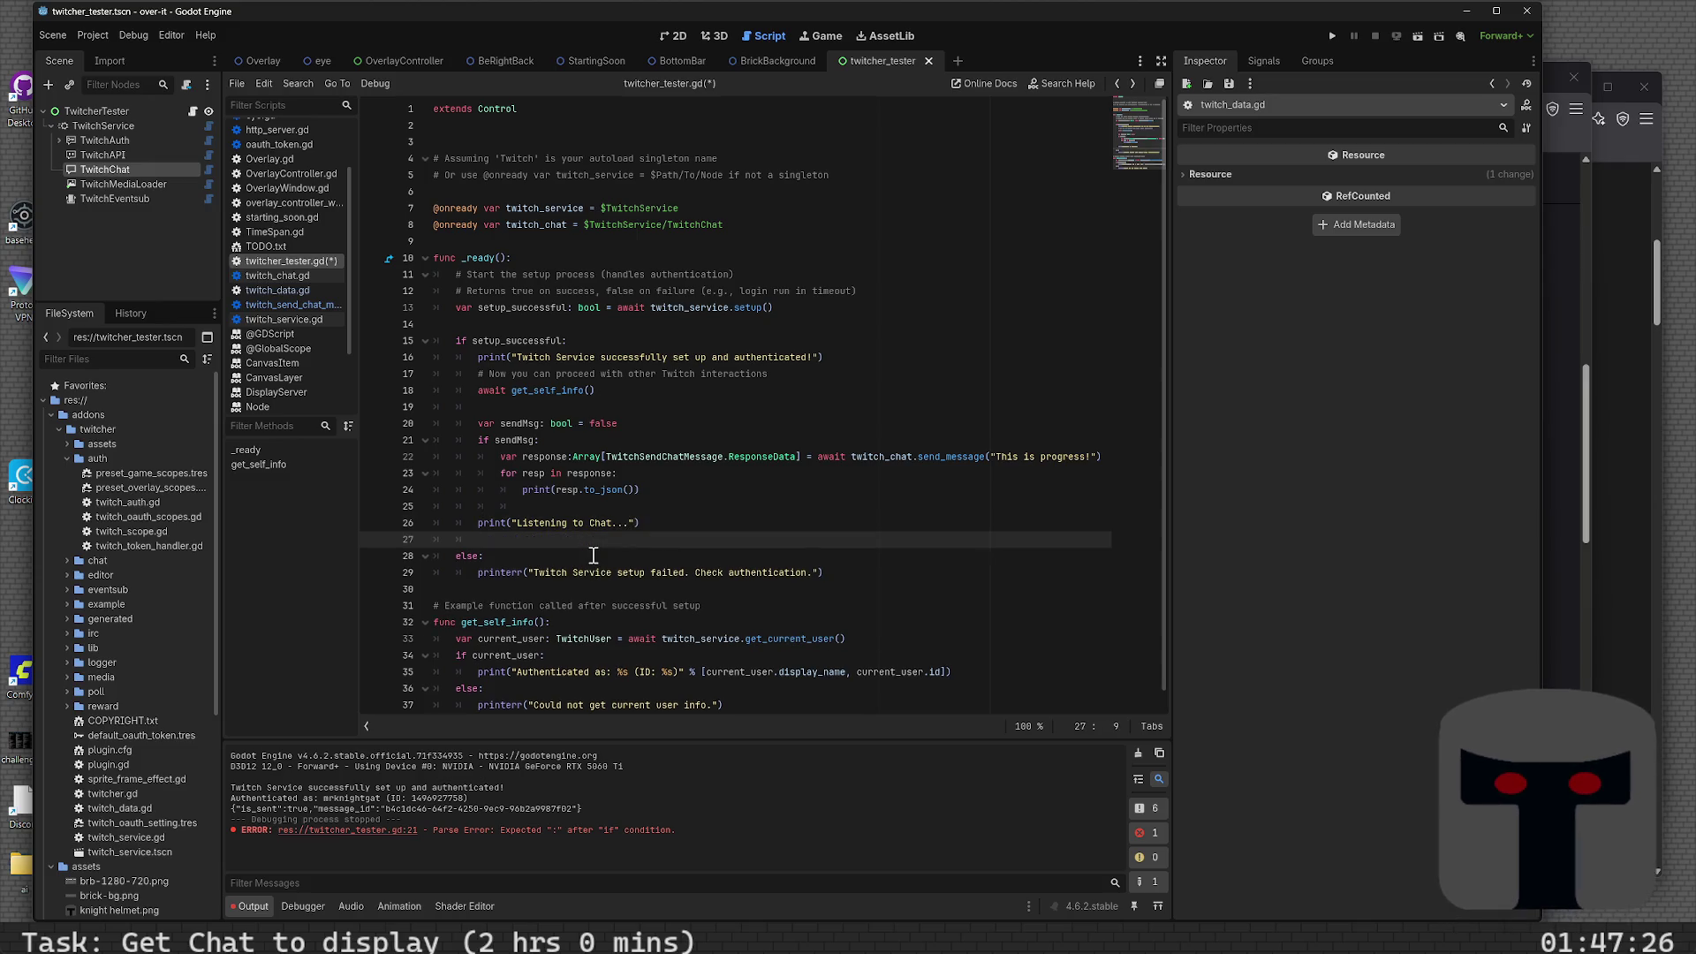
- On empty line 27, enter twitch_chat.message_received using the autocomplete suggestion
type("t")
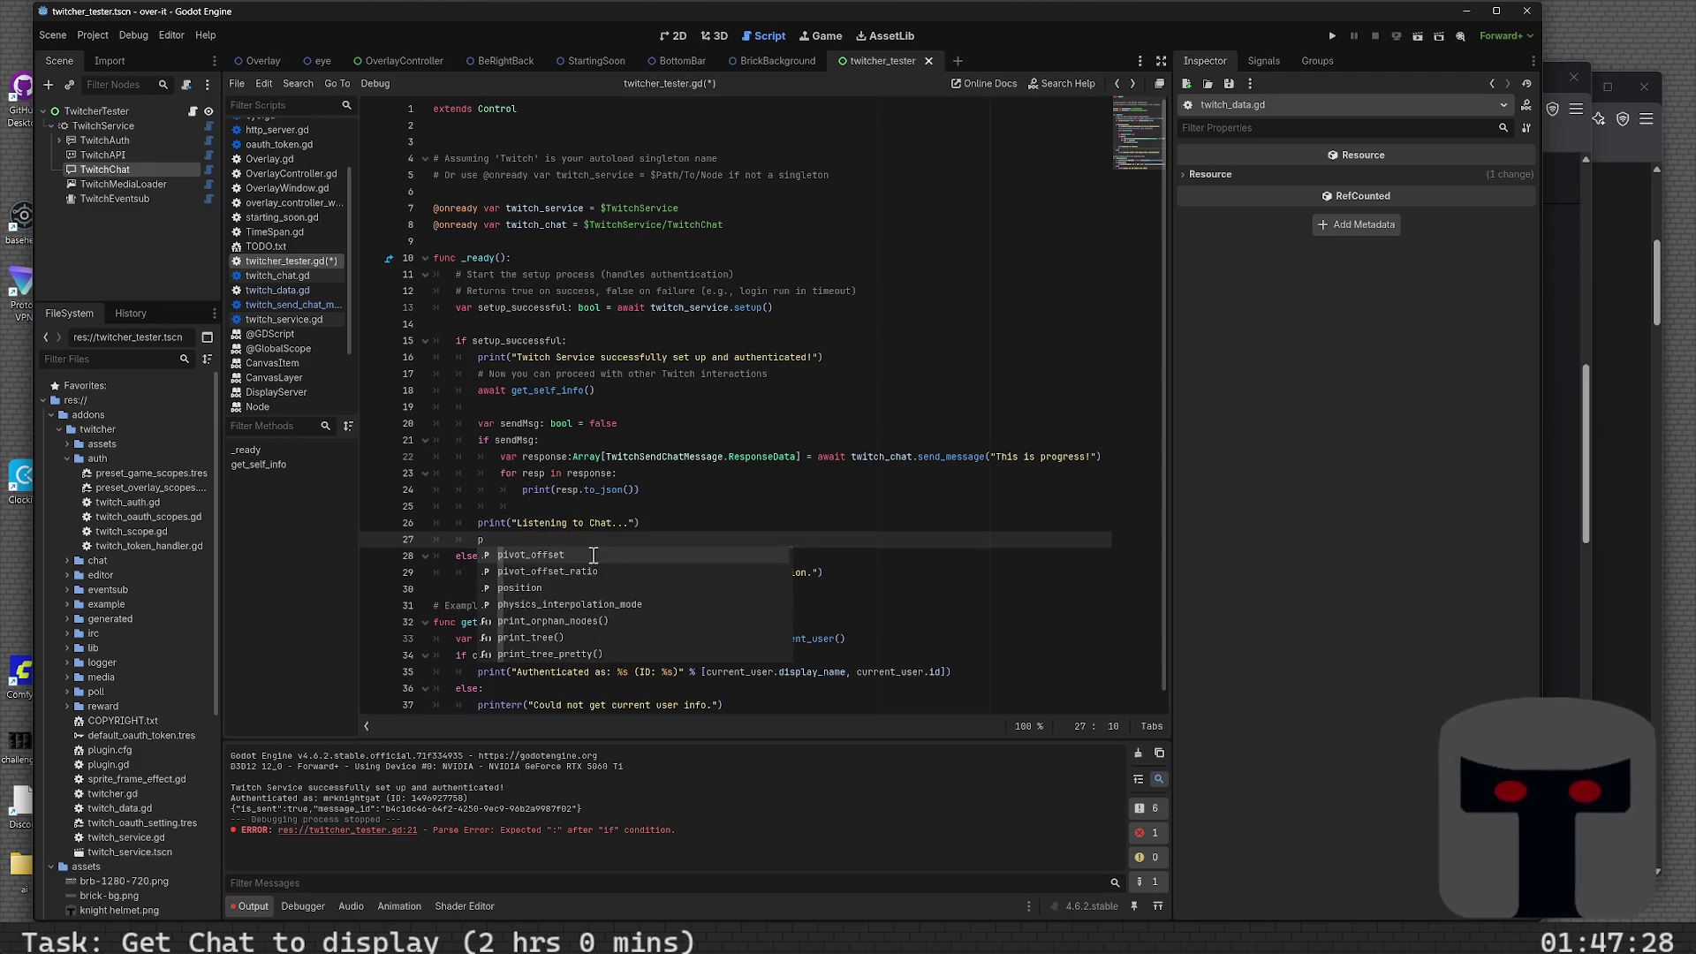
key("BackSpace")
type("m")
type("n")
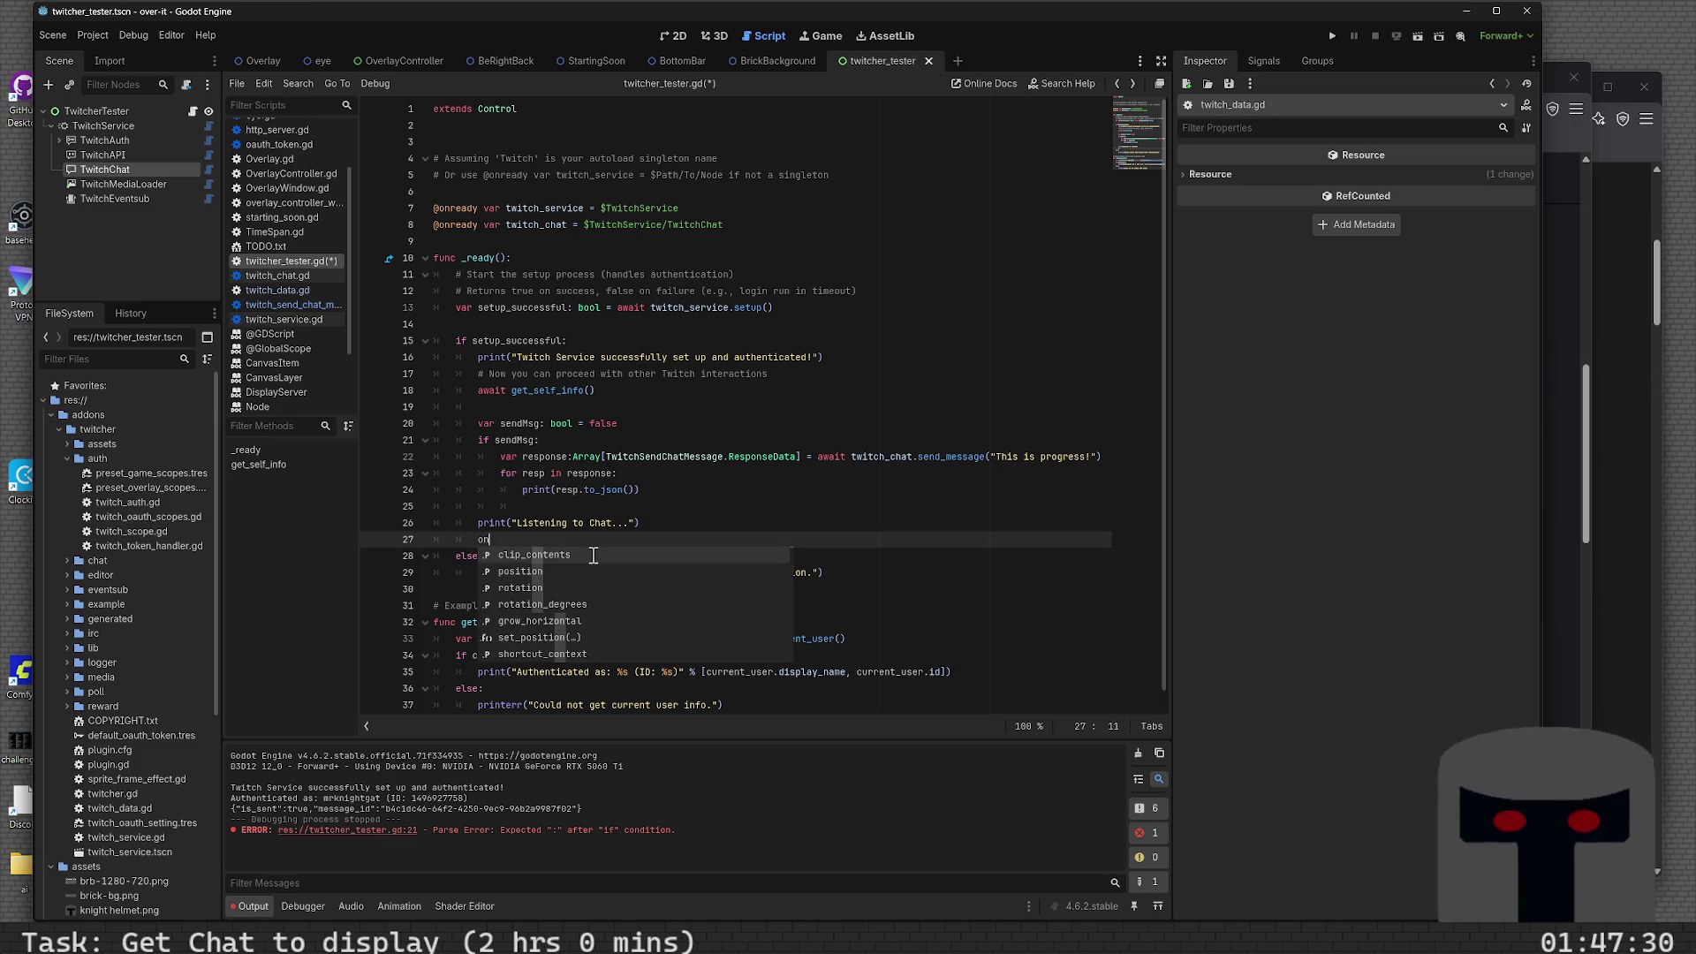
key("BackSpace")
key("BackSpace")
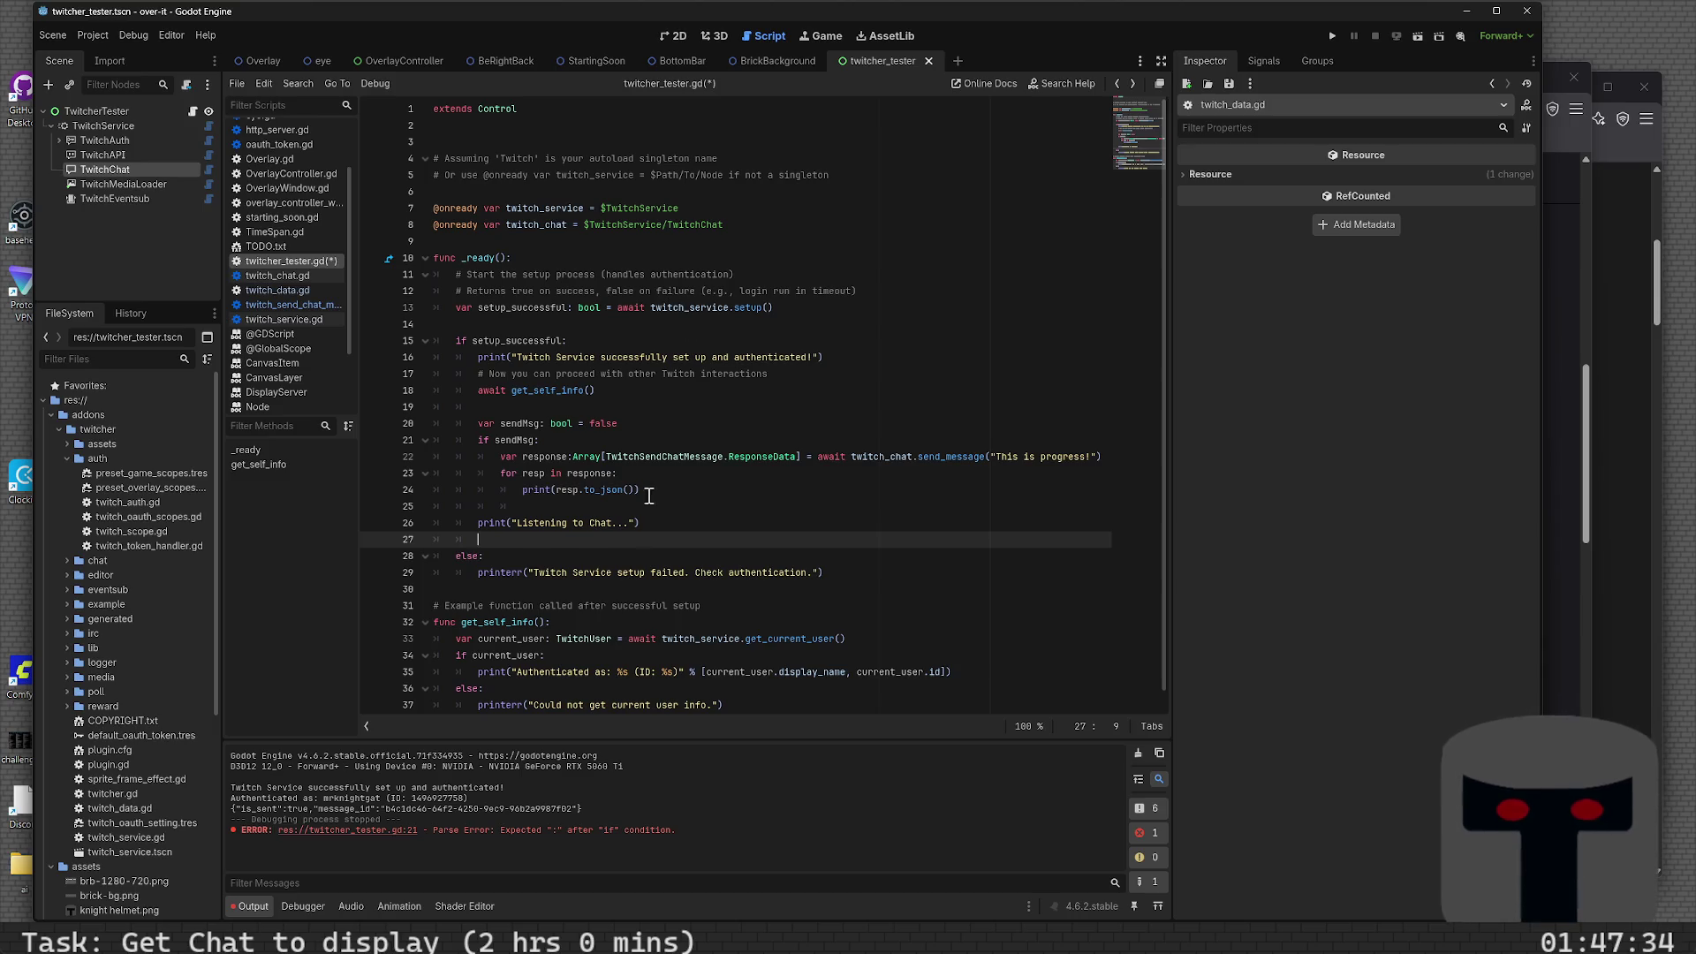
left_click(776, 239)
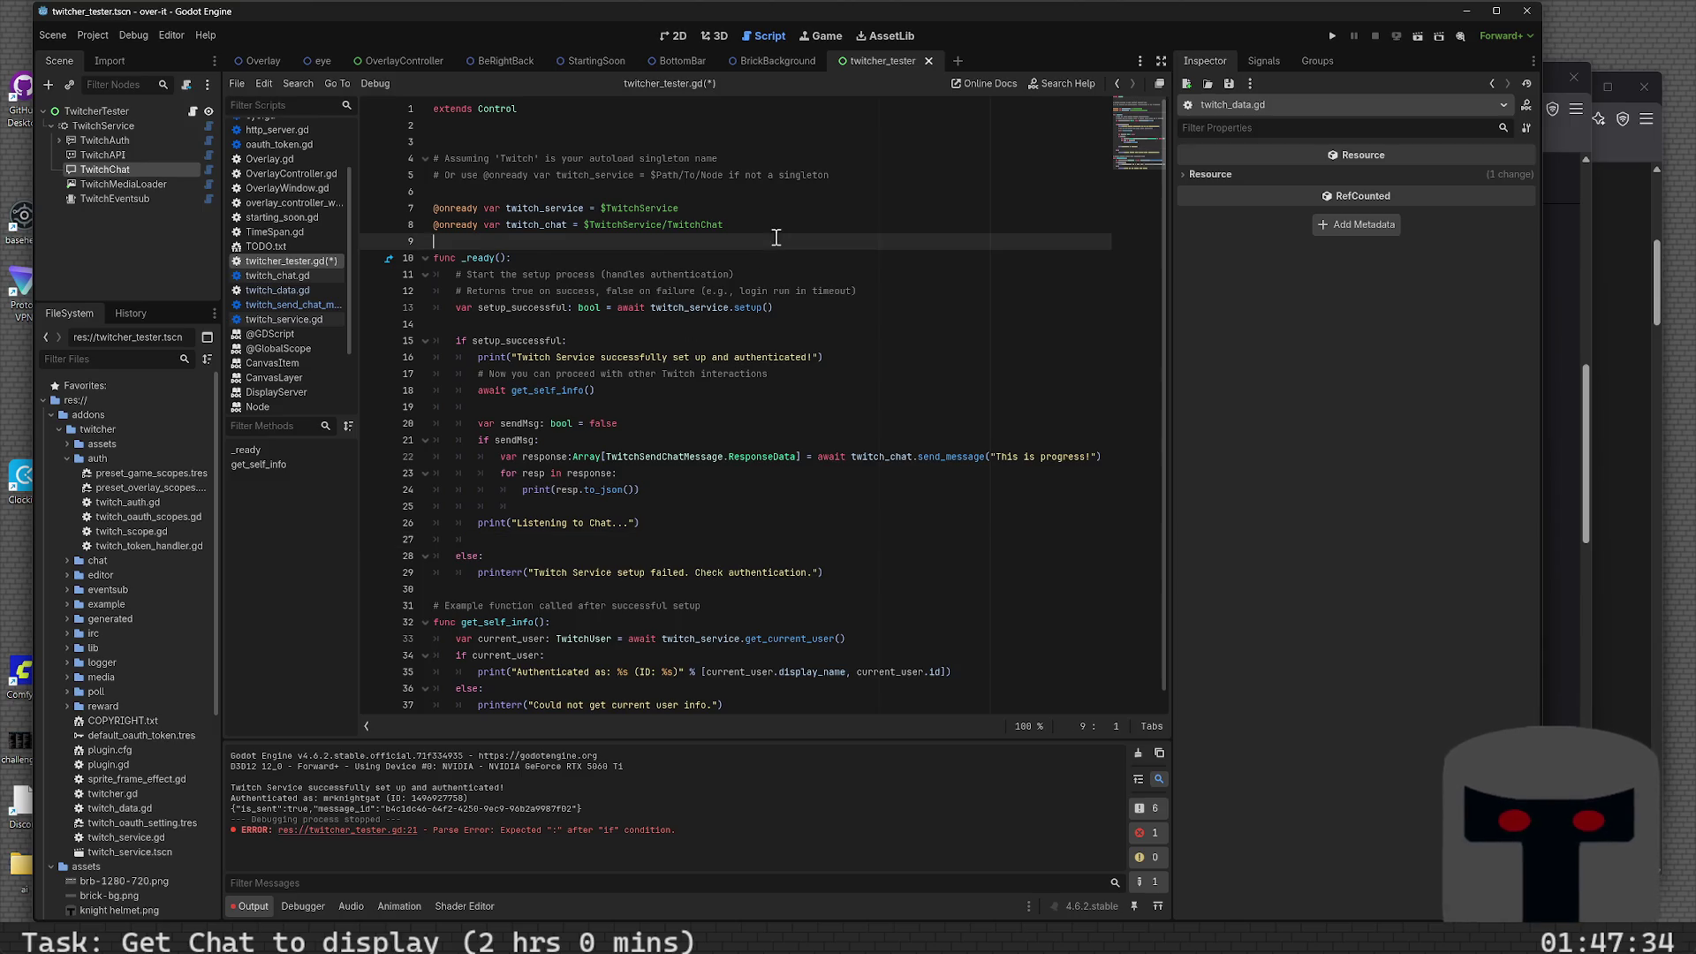
left_click(604, 541)
type("twitch_chat.")
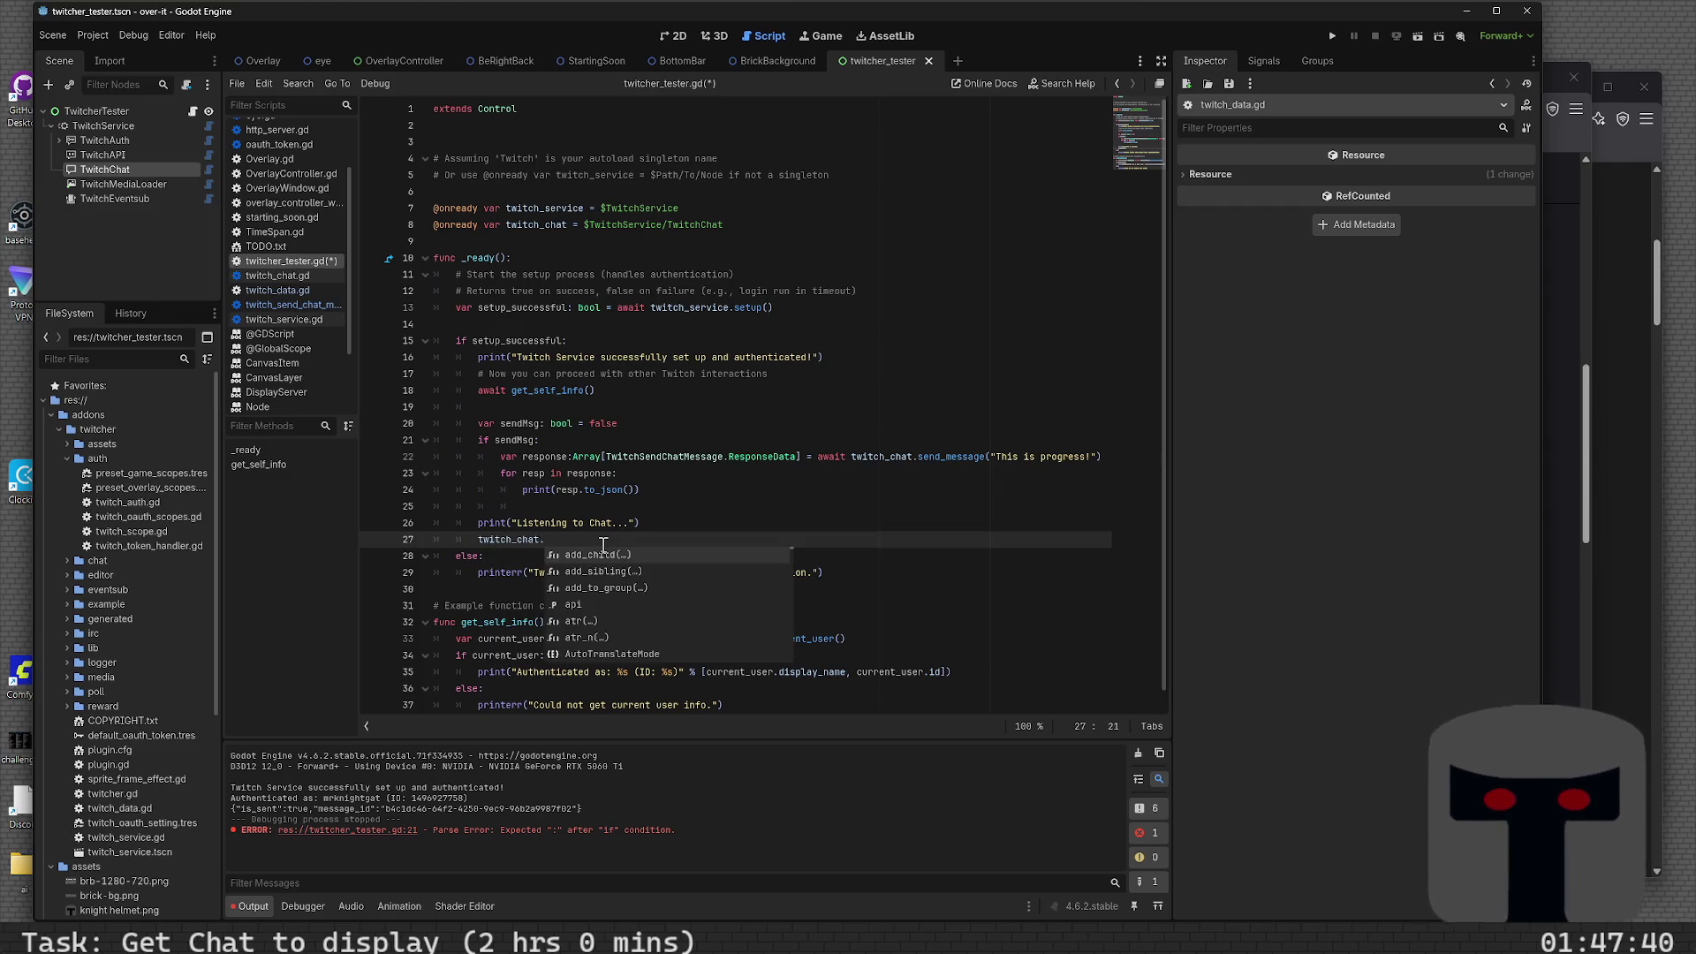
type("message")
key("Return")
- Complete the line with .connect(_on_chat_message_recieved) and save the script
type(".c")
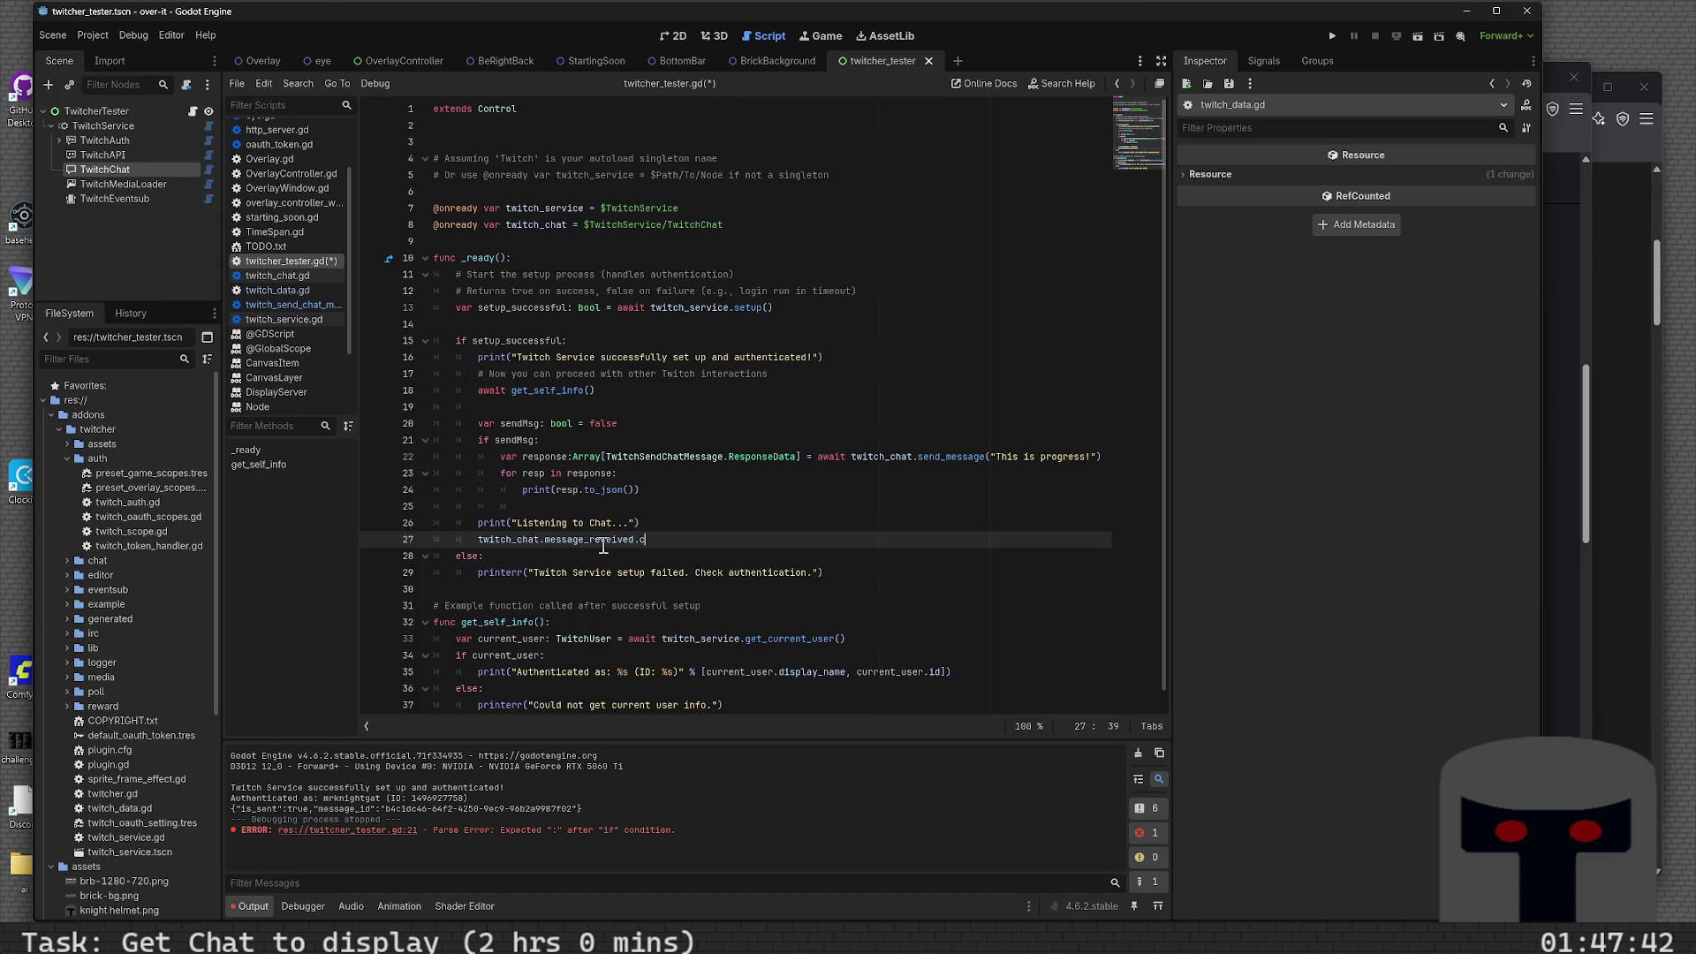
type("onnect(_")
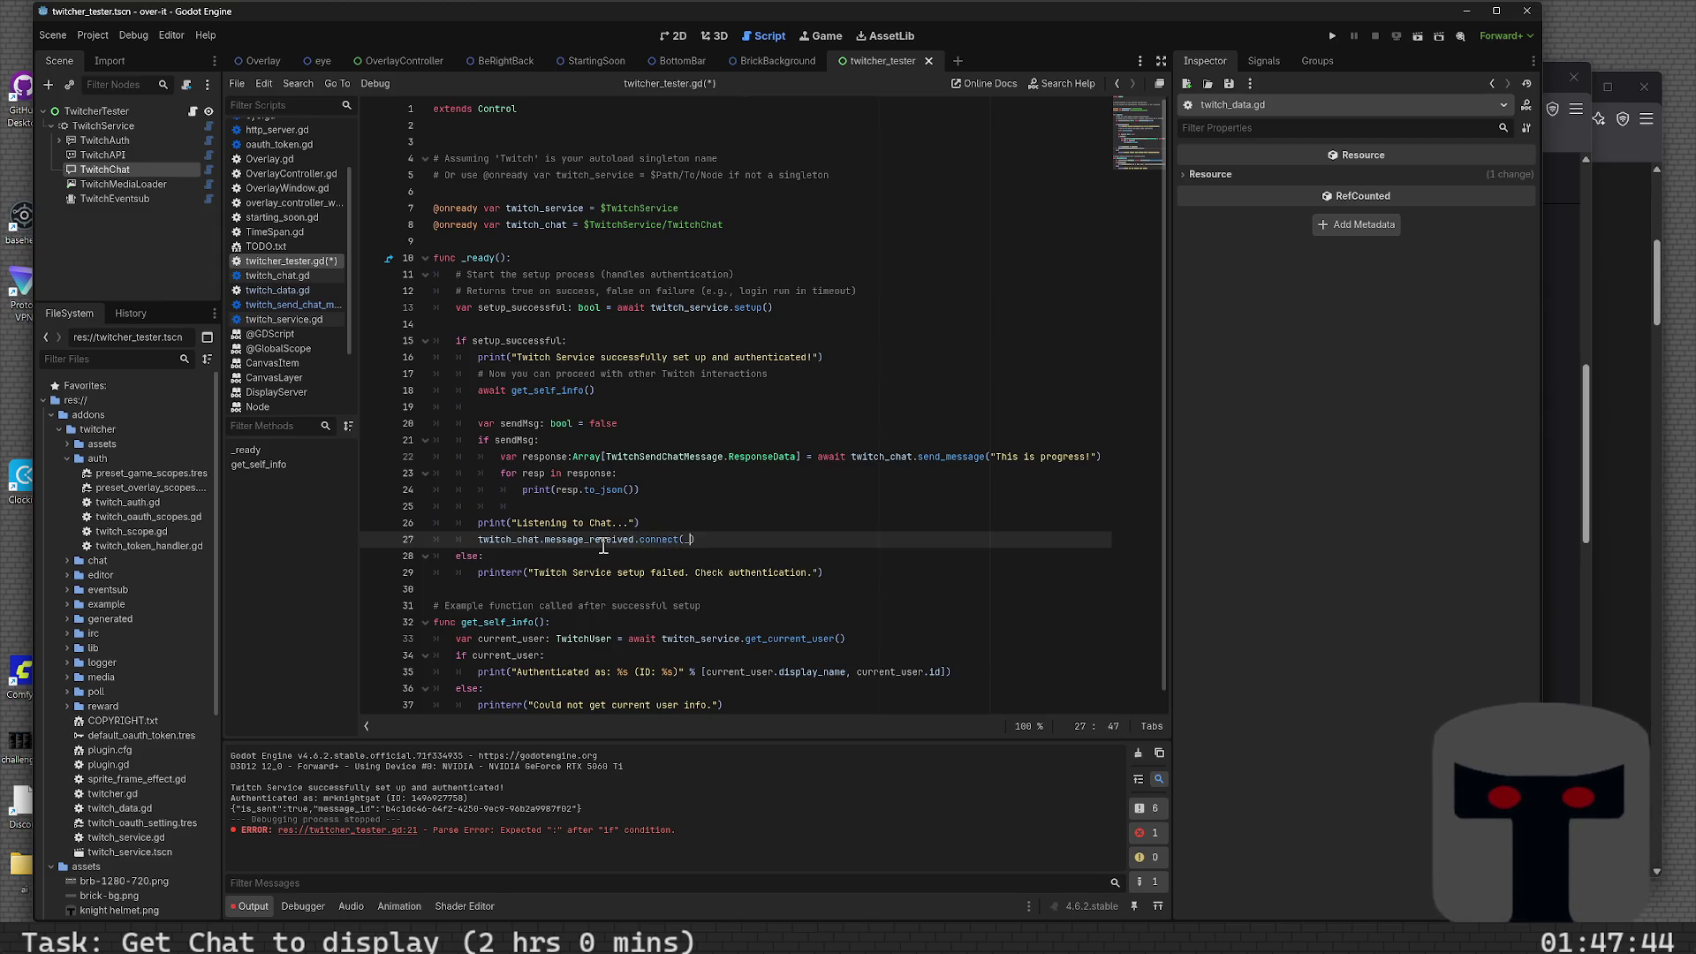
type("on_")
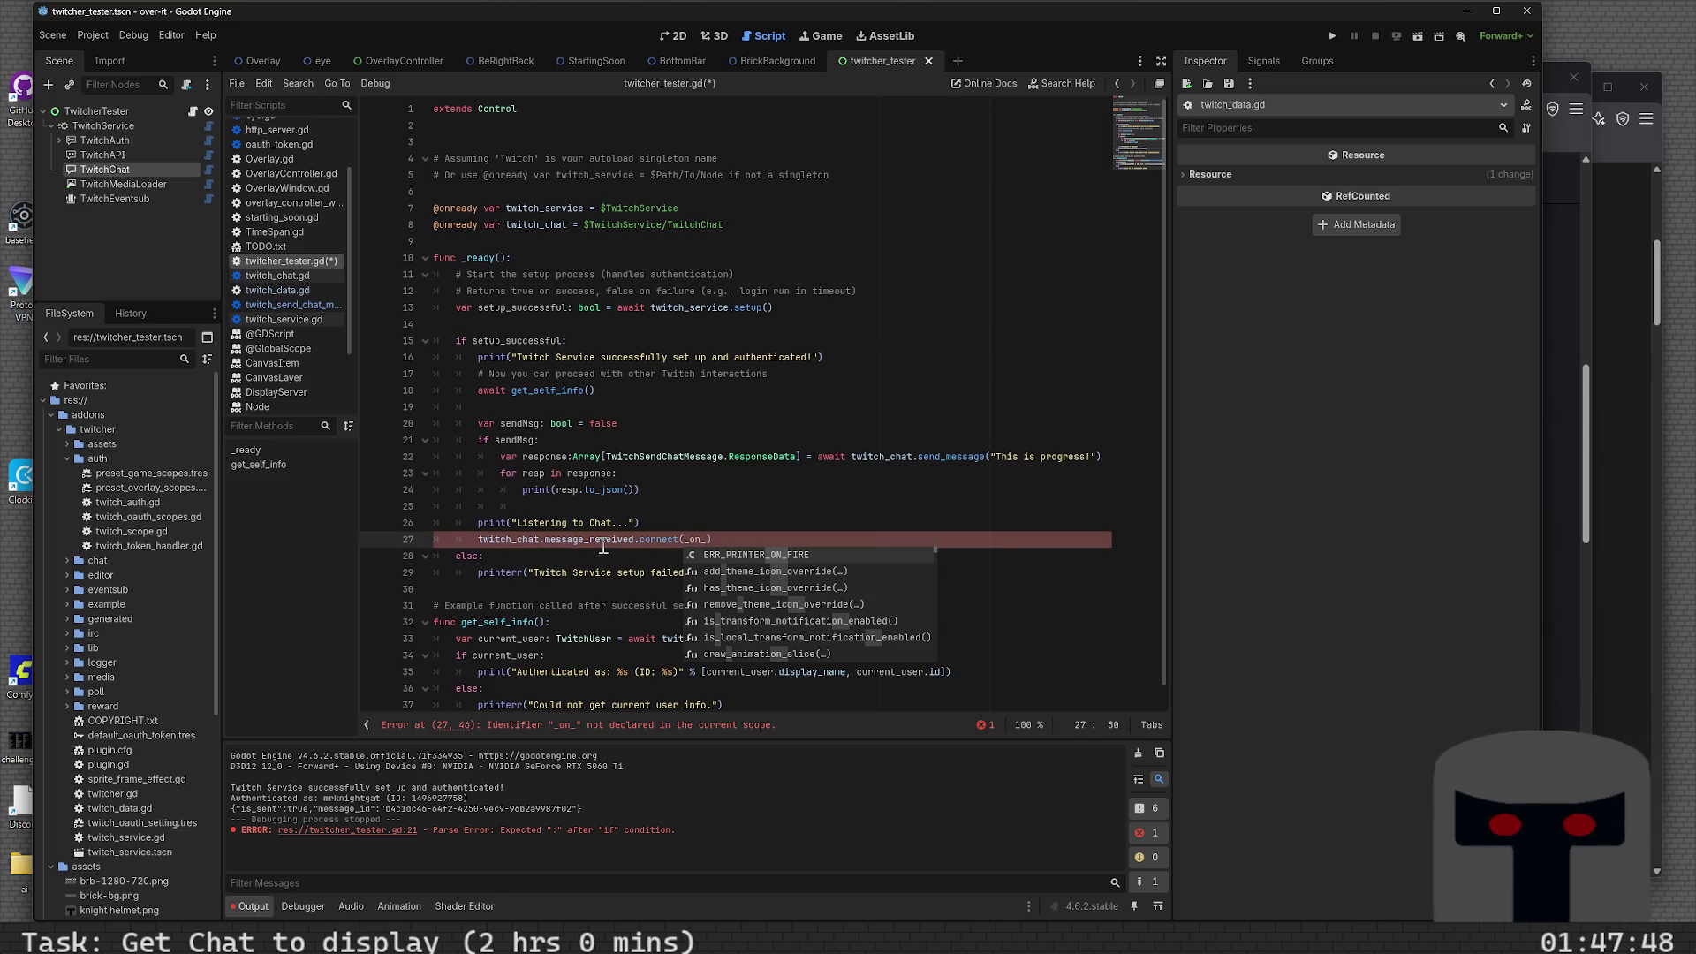
type("chat_messag")
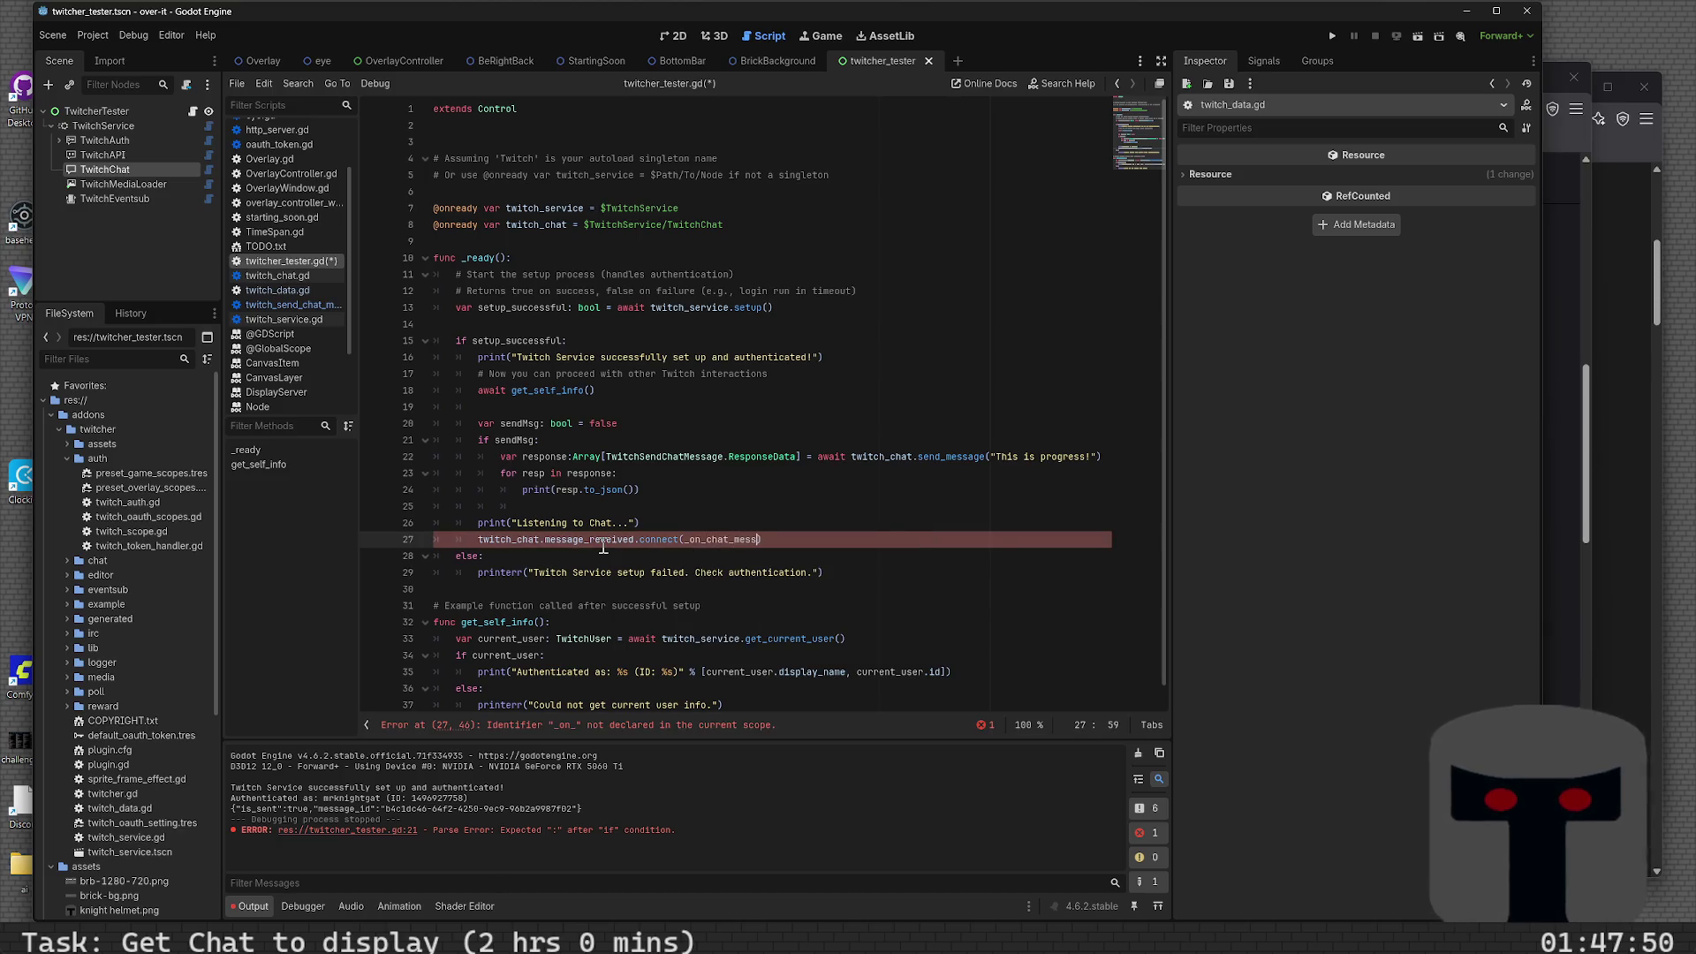
type("e_")
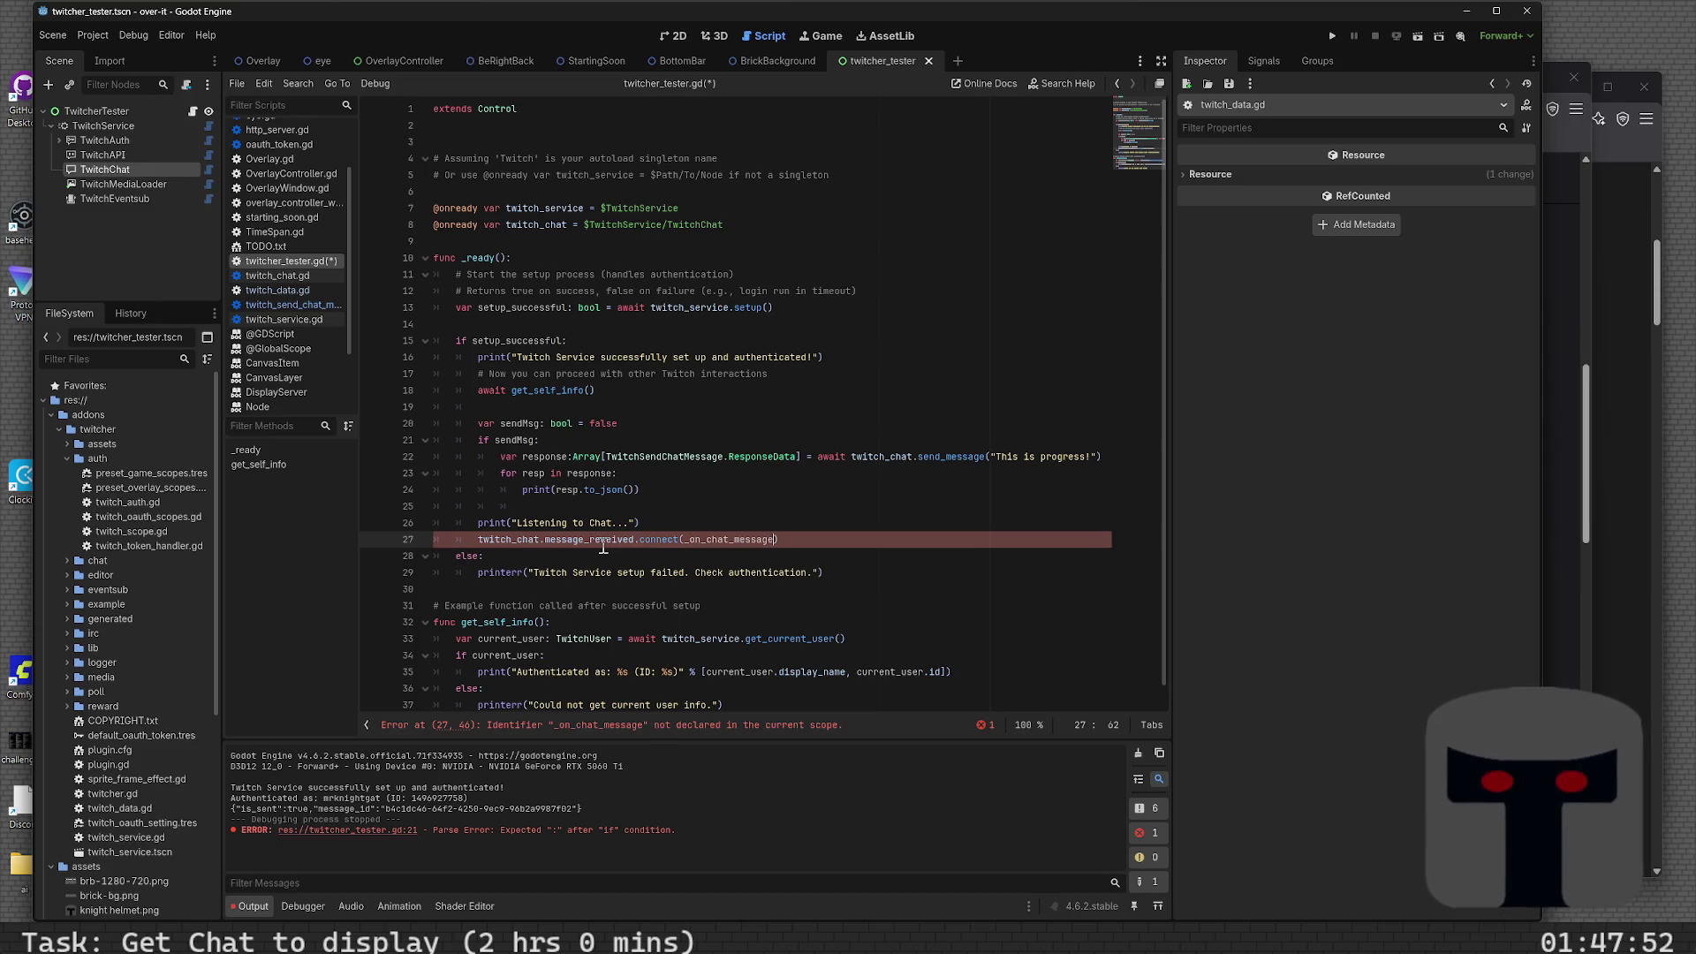
type("recieved")
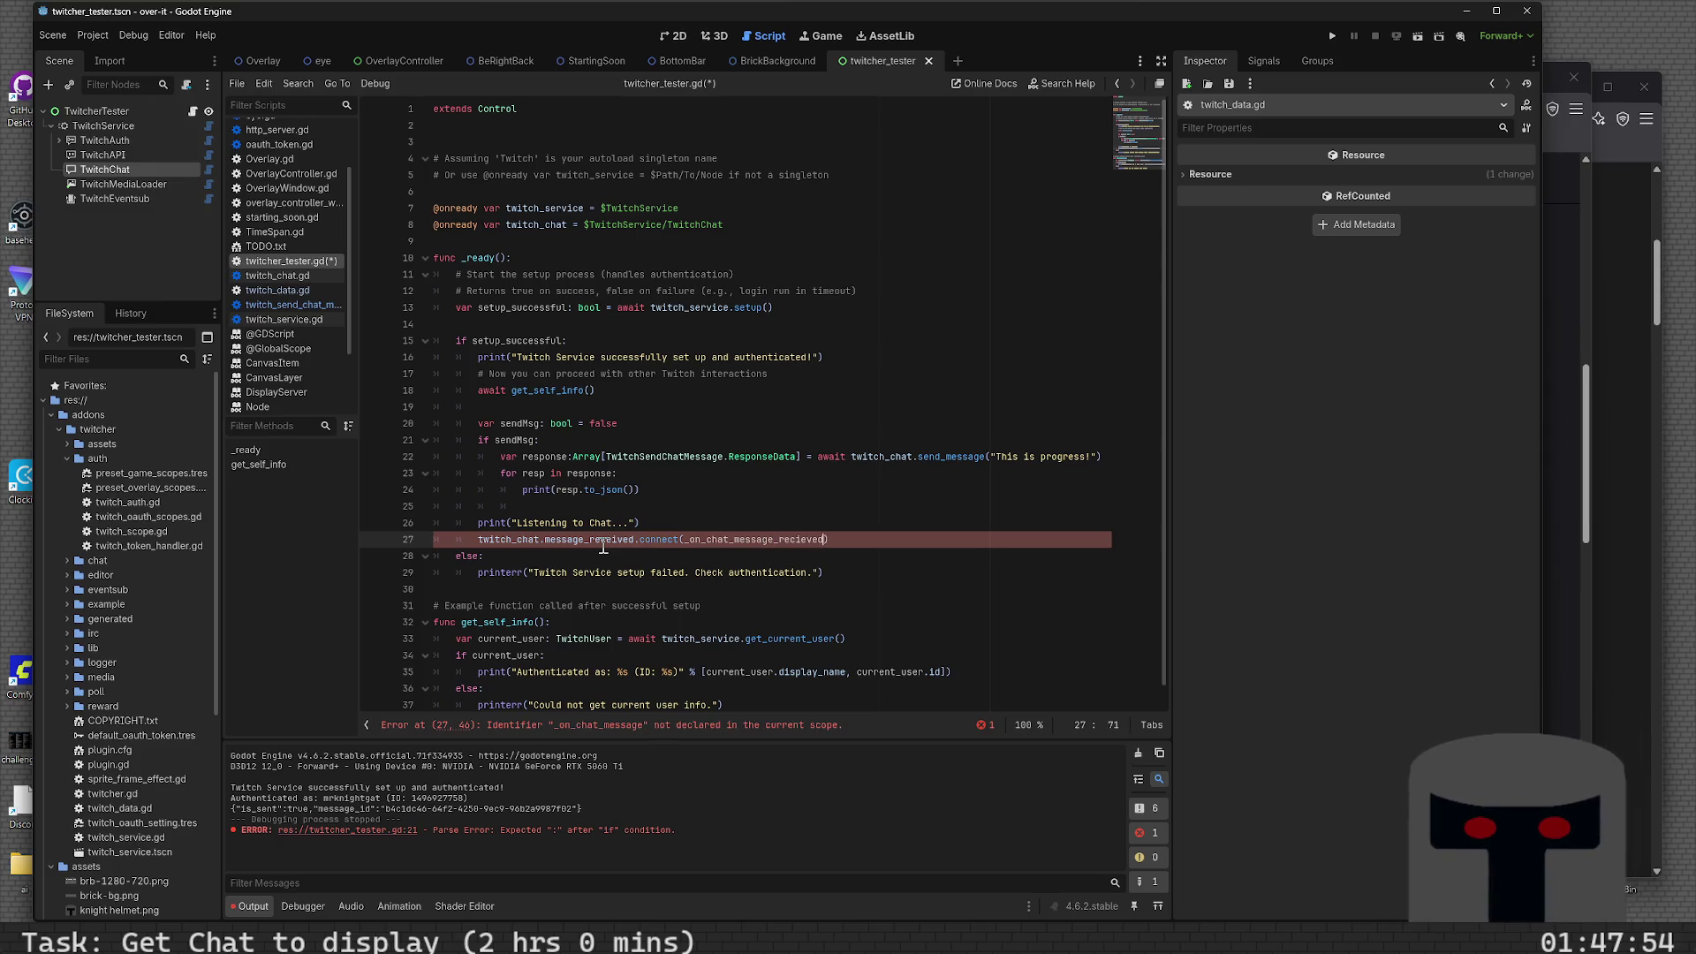
key("BackSpace")
key("BackSpace")
key("BackSpace")
key("BackSpace")
type("R")
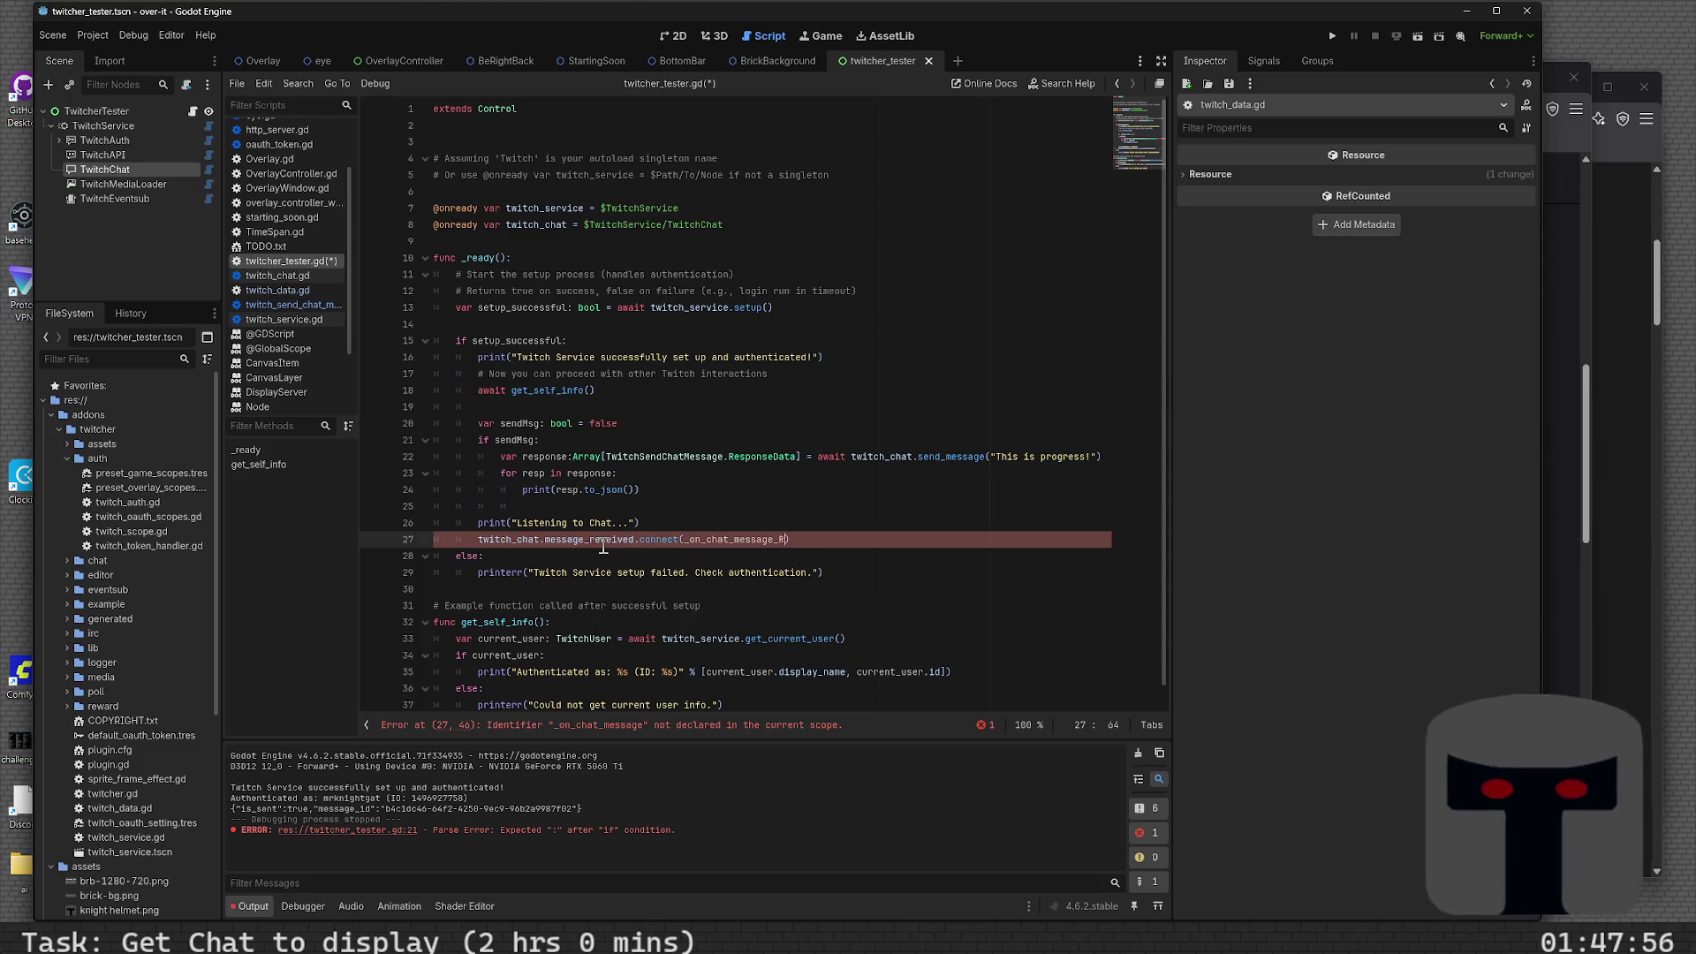
key("BackSpace")
key("BackSpace")
key("BackSpace")
type("ieved")
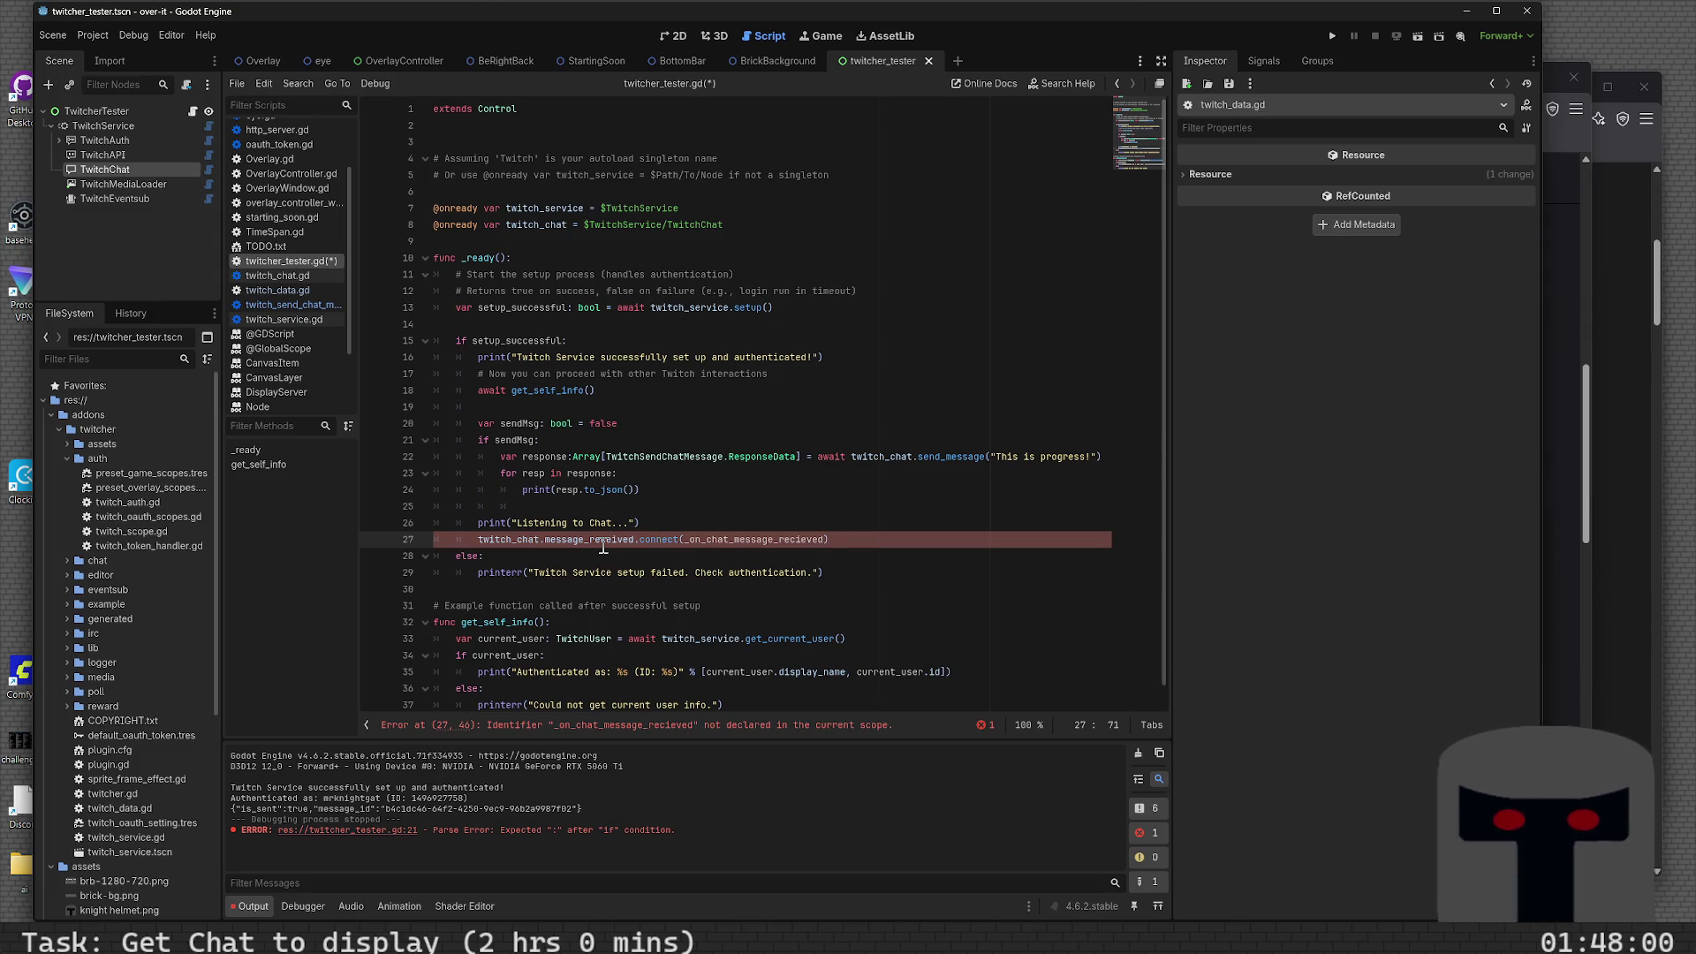
key("ctrl+s")
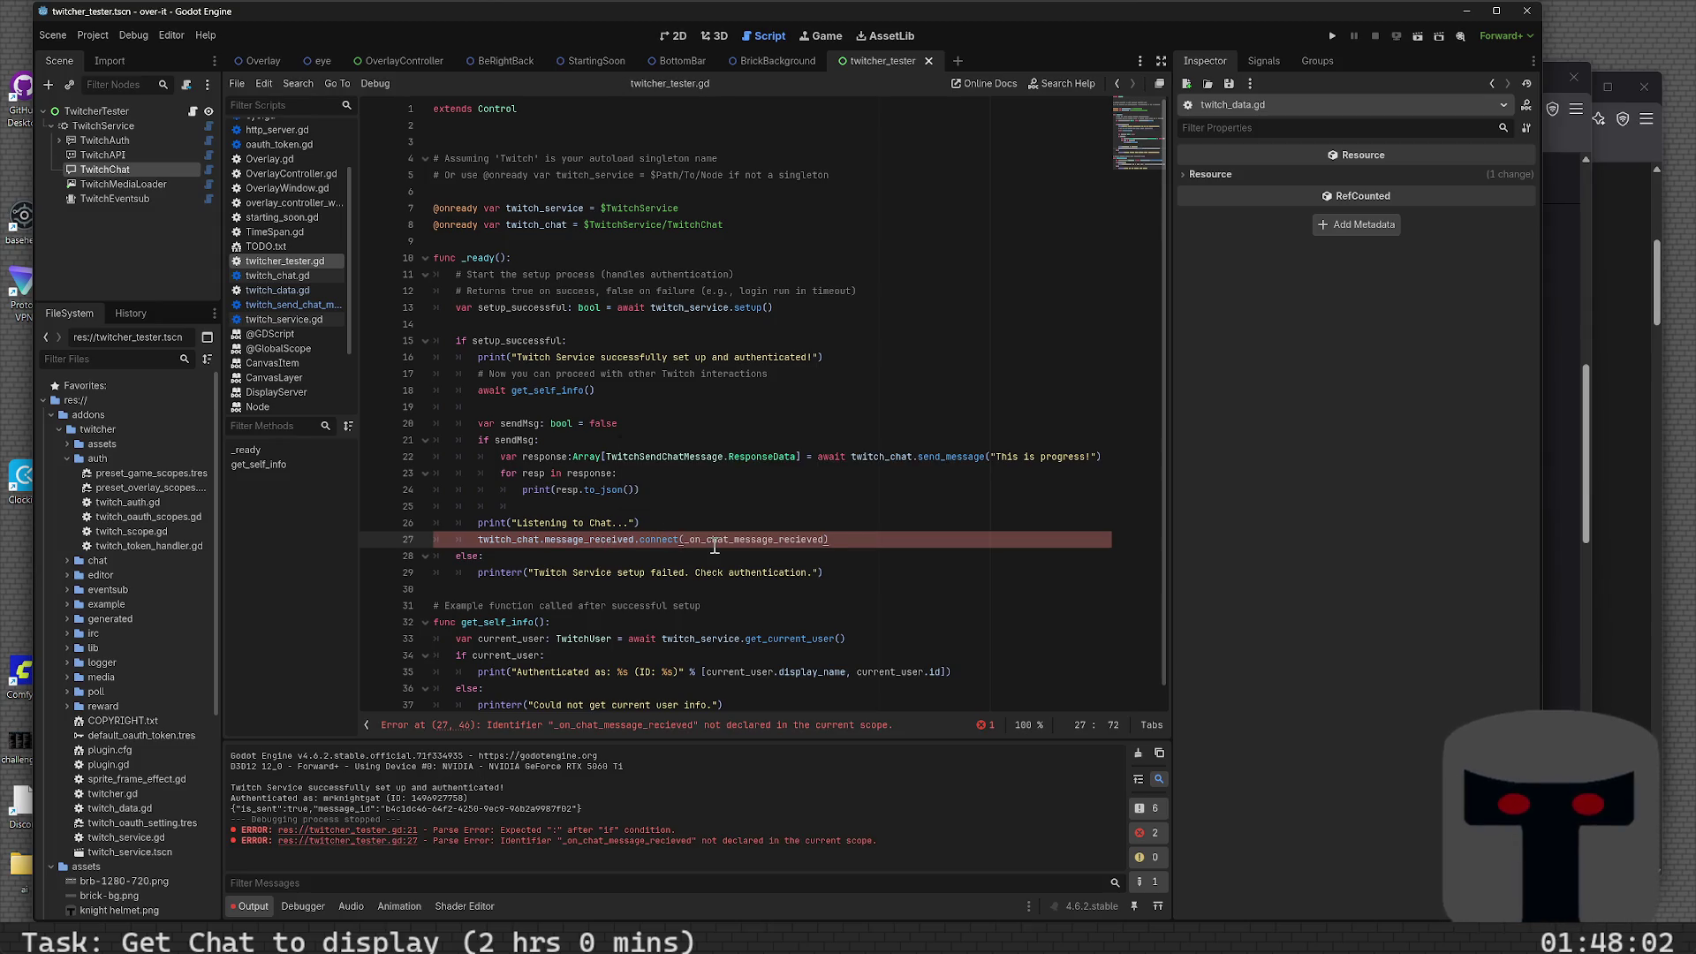
double_click(714, 540)
scroll(596, 595, "down", 1)
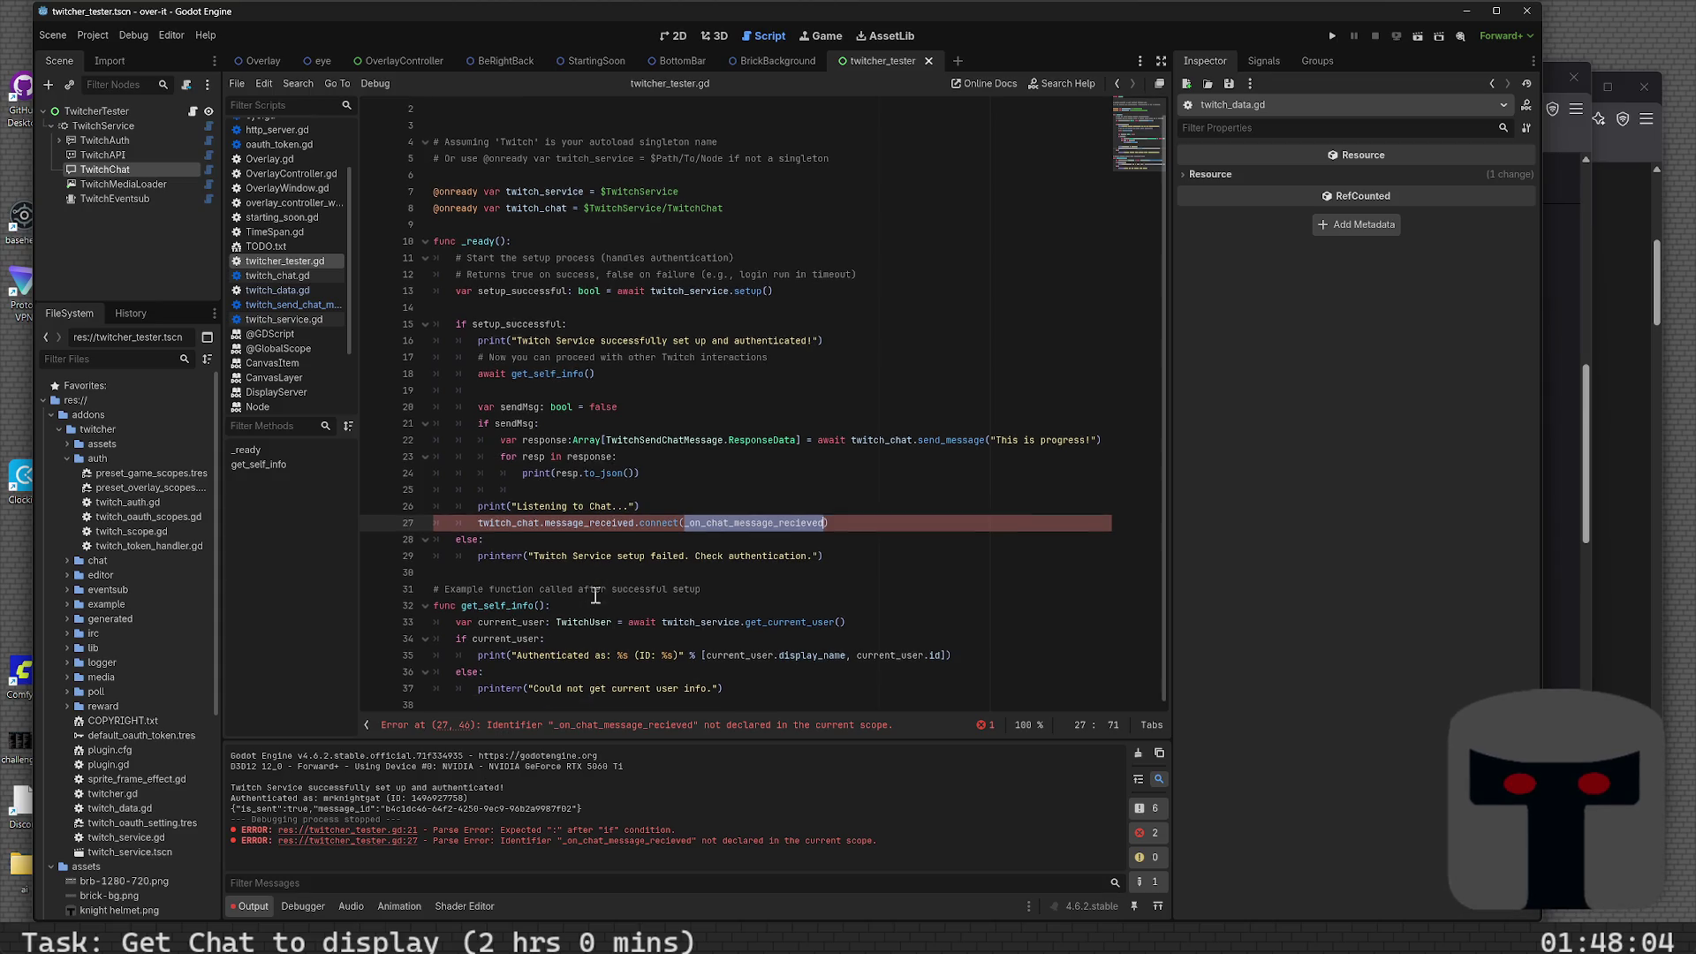
- Below get_self_info, add a ### divider, a '## receivers' comment, and start _on_chat_message_recieved(message
left_click(771, 695)
key("Return")
key("Return")
key("Return")
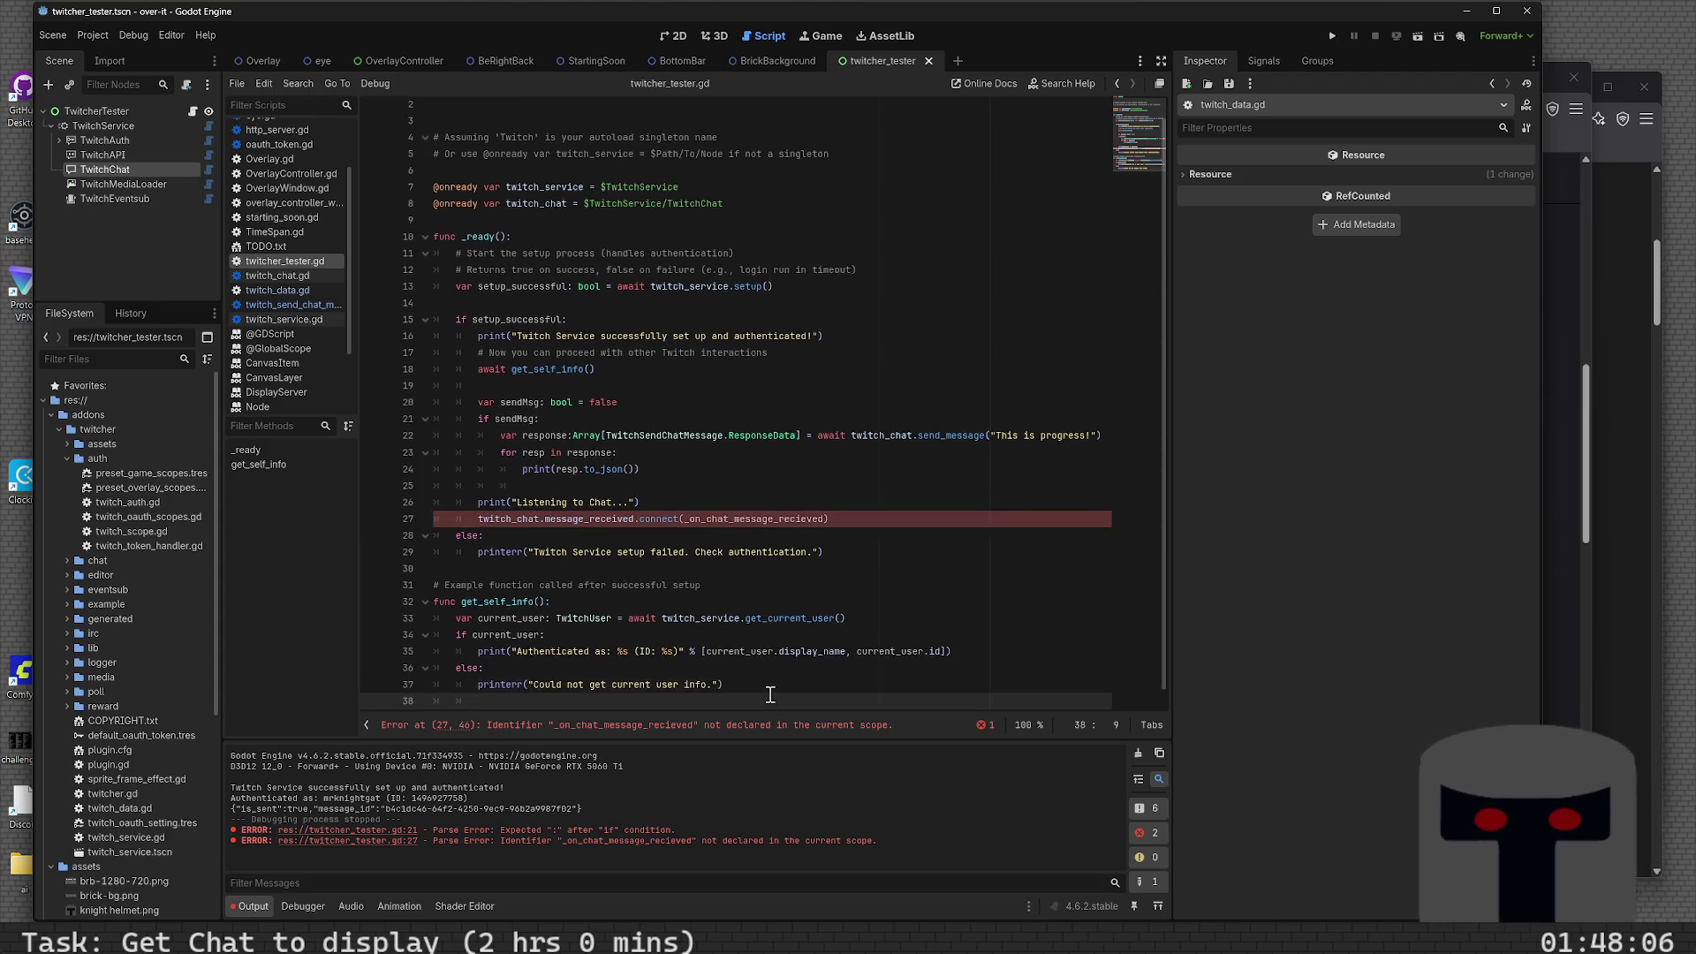
key("Down")
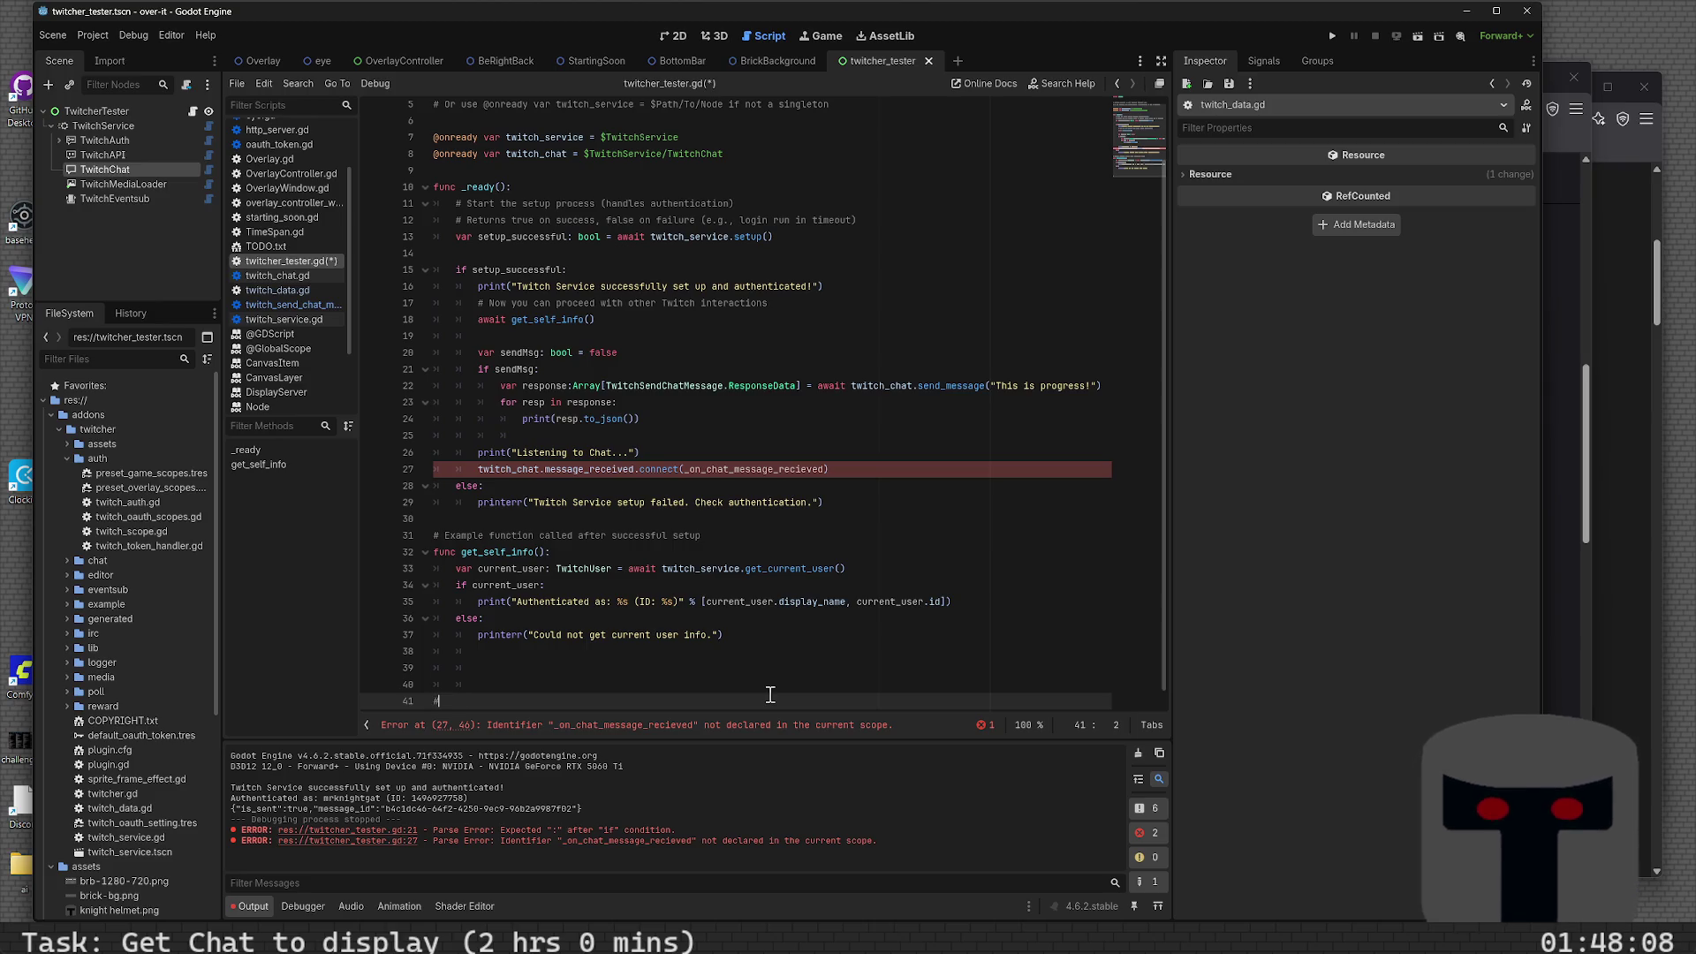
type("################################")
key("Return")
type("##")
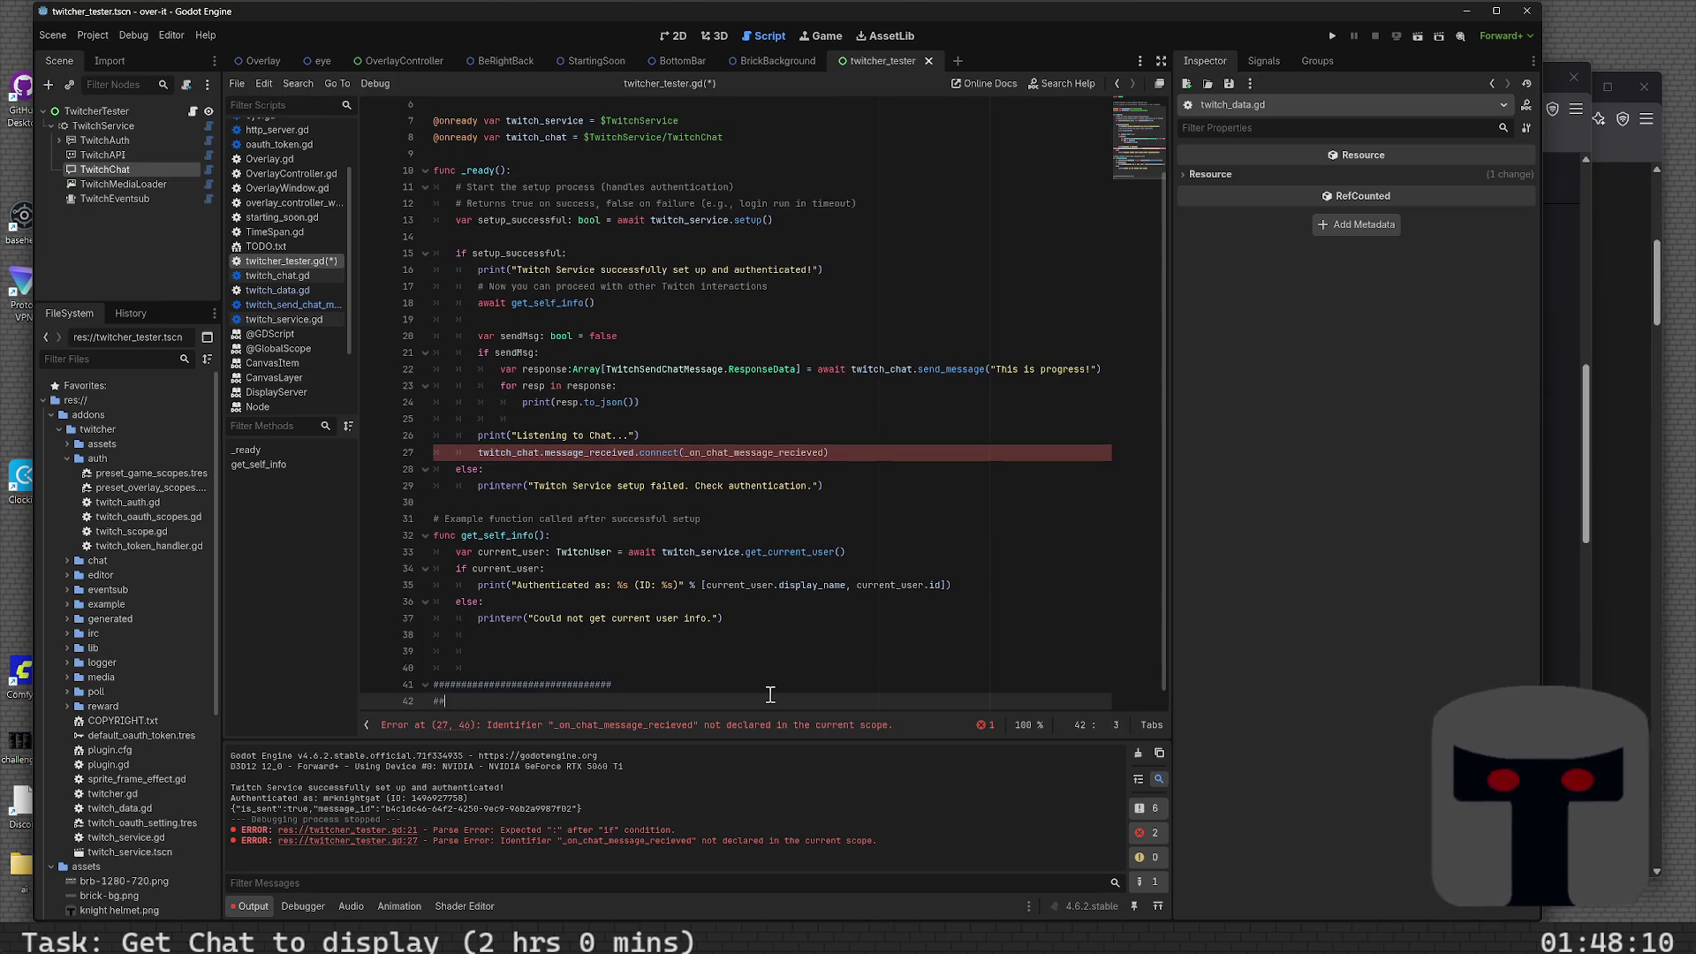
type(" rec")
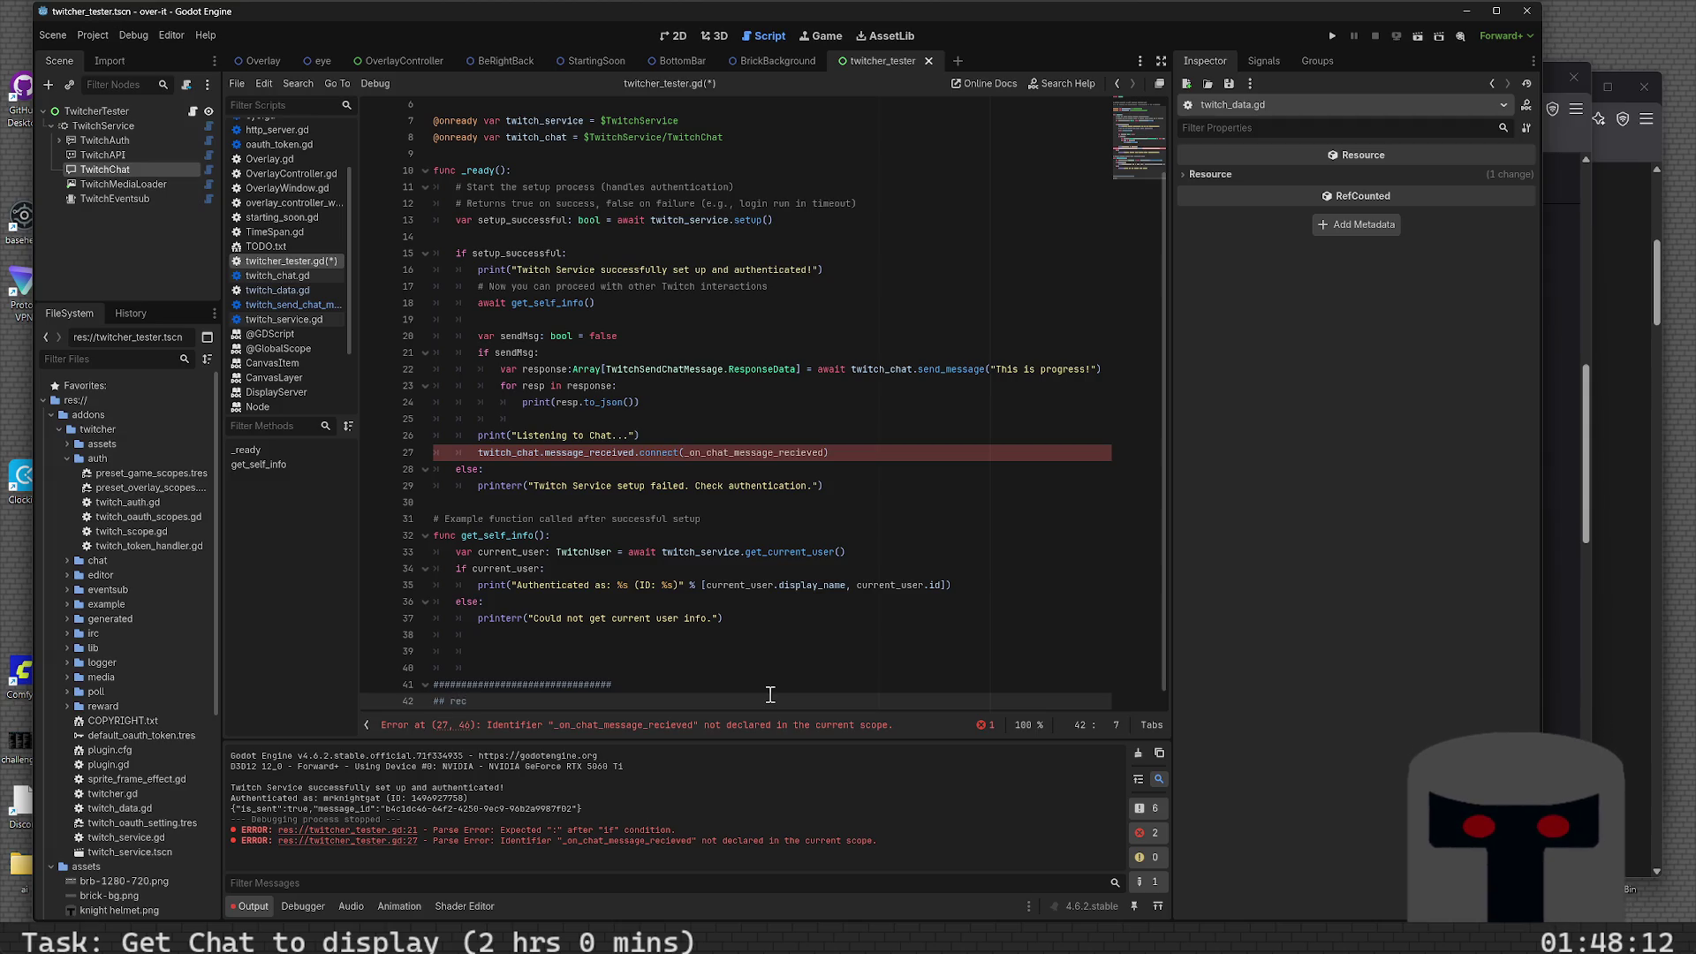
type("eivers")
key("Return")
key("Return")
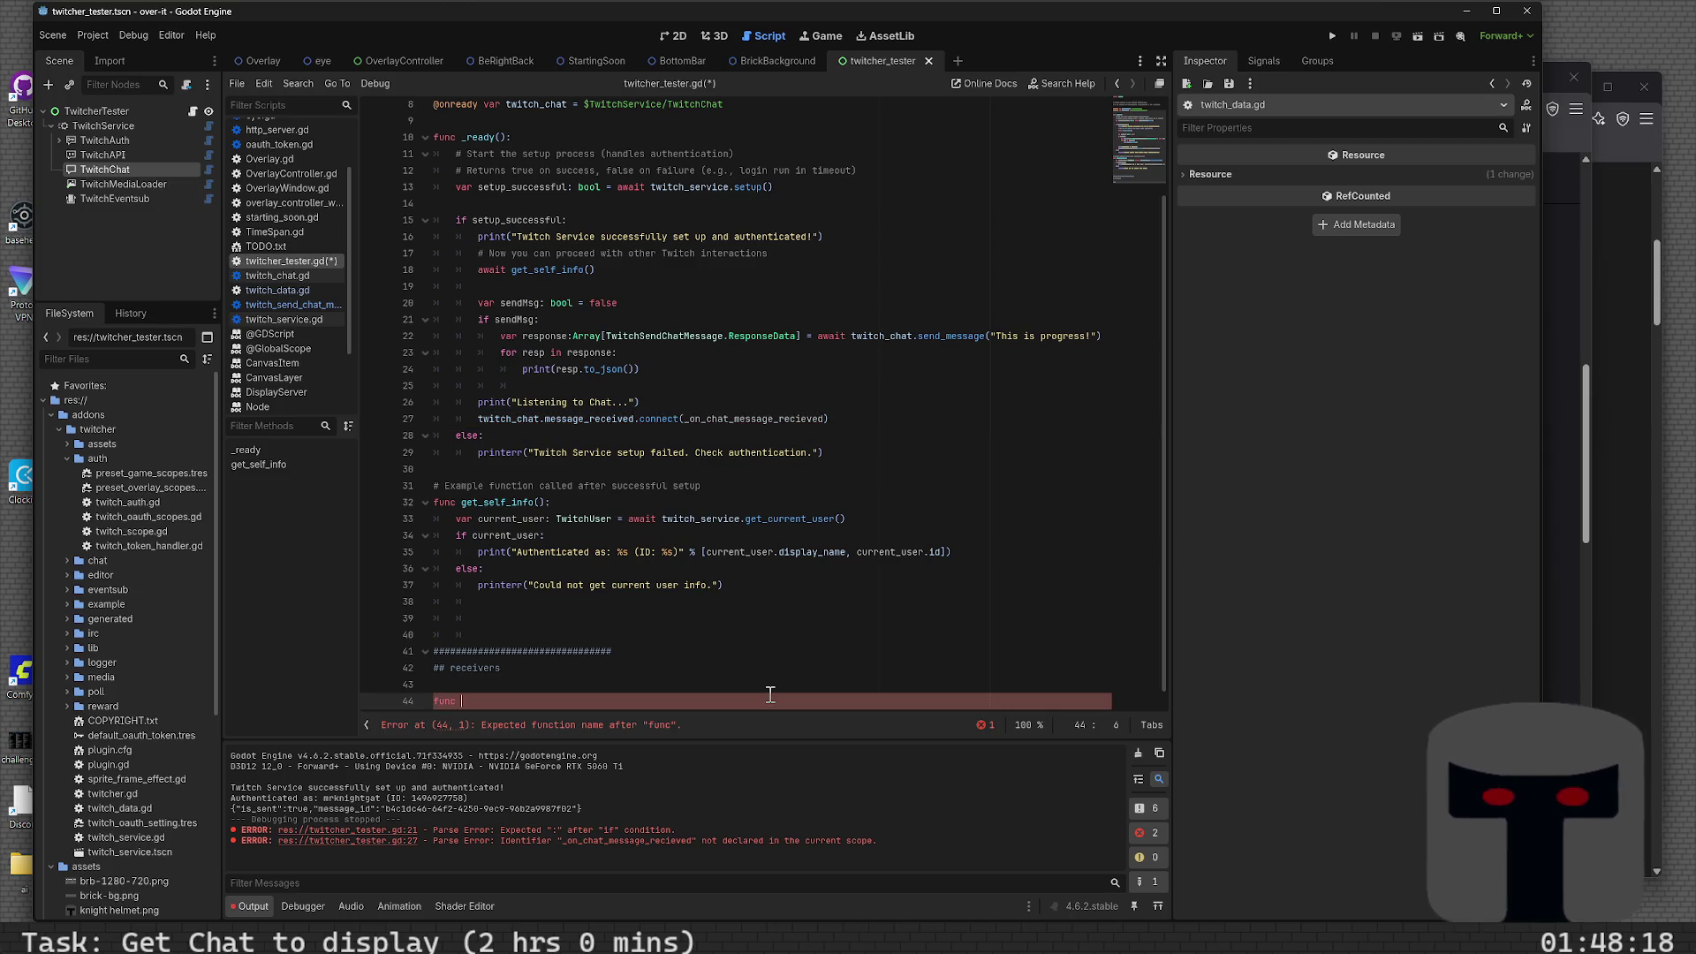
type("_on_chat_message_recieved(me")
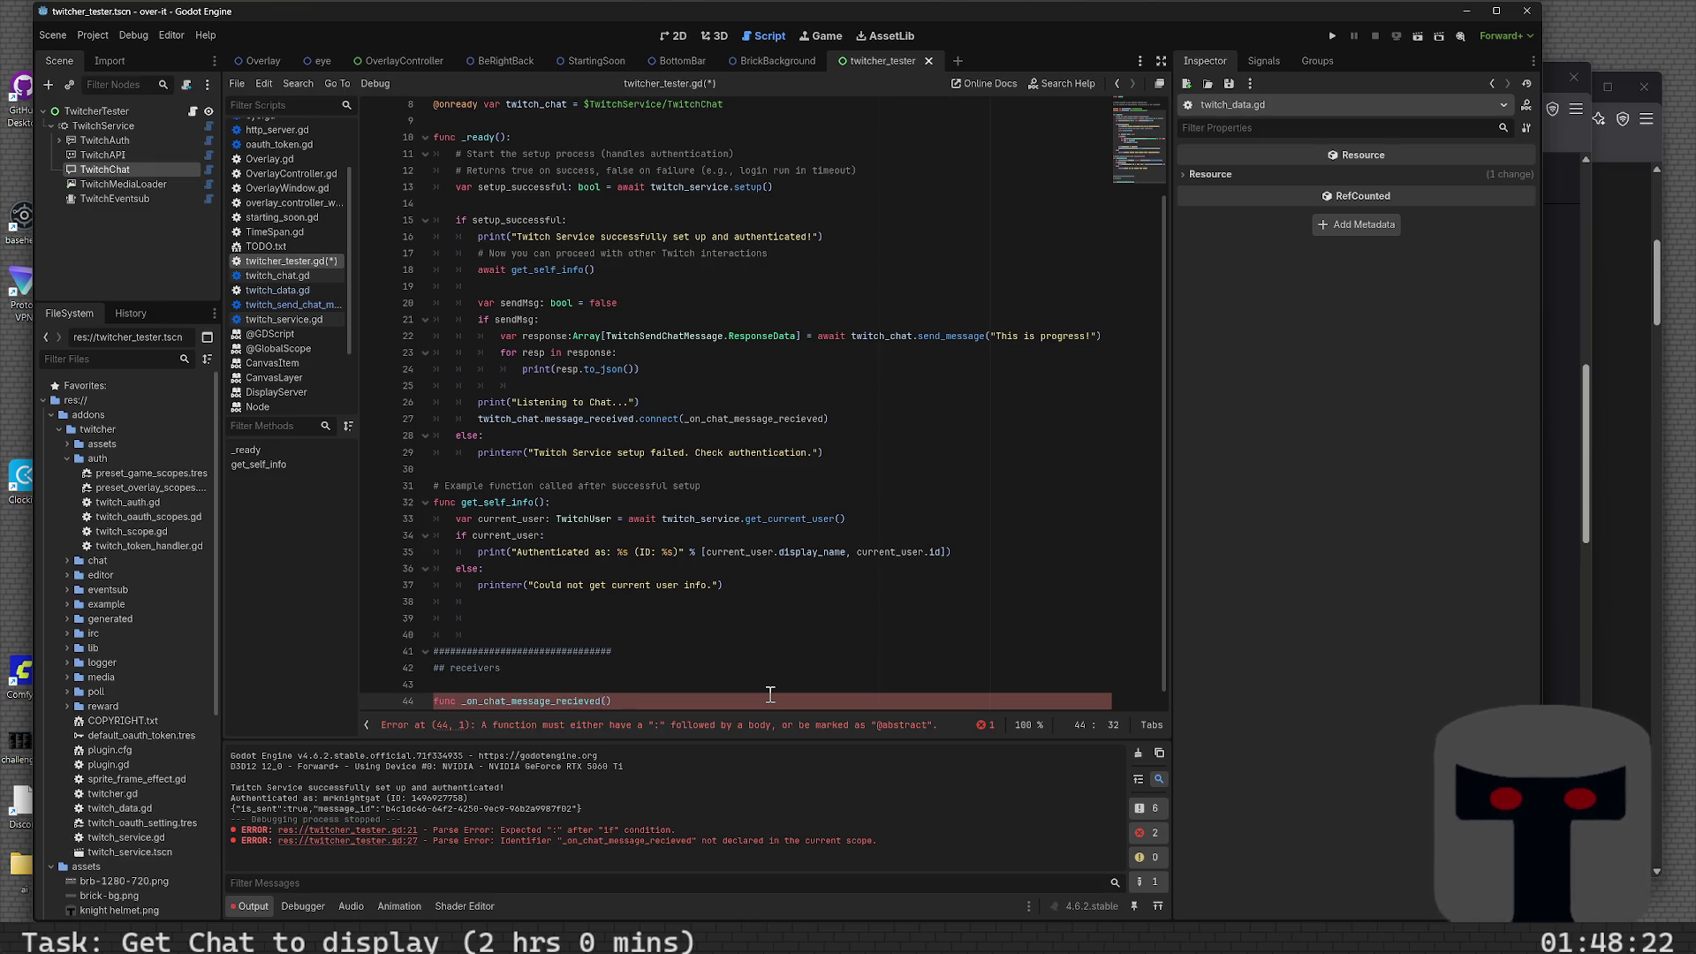
type("ssage")
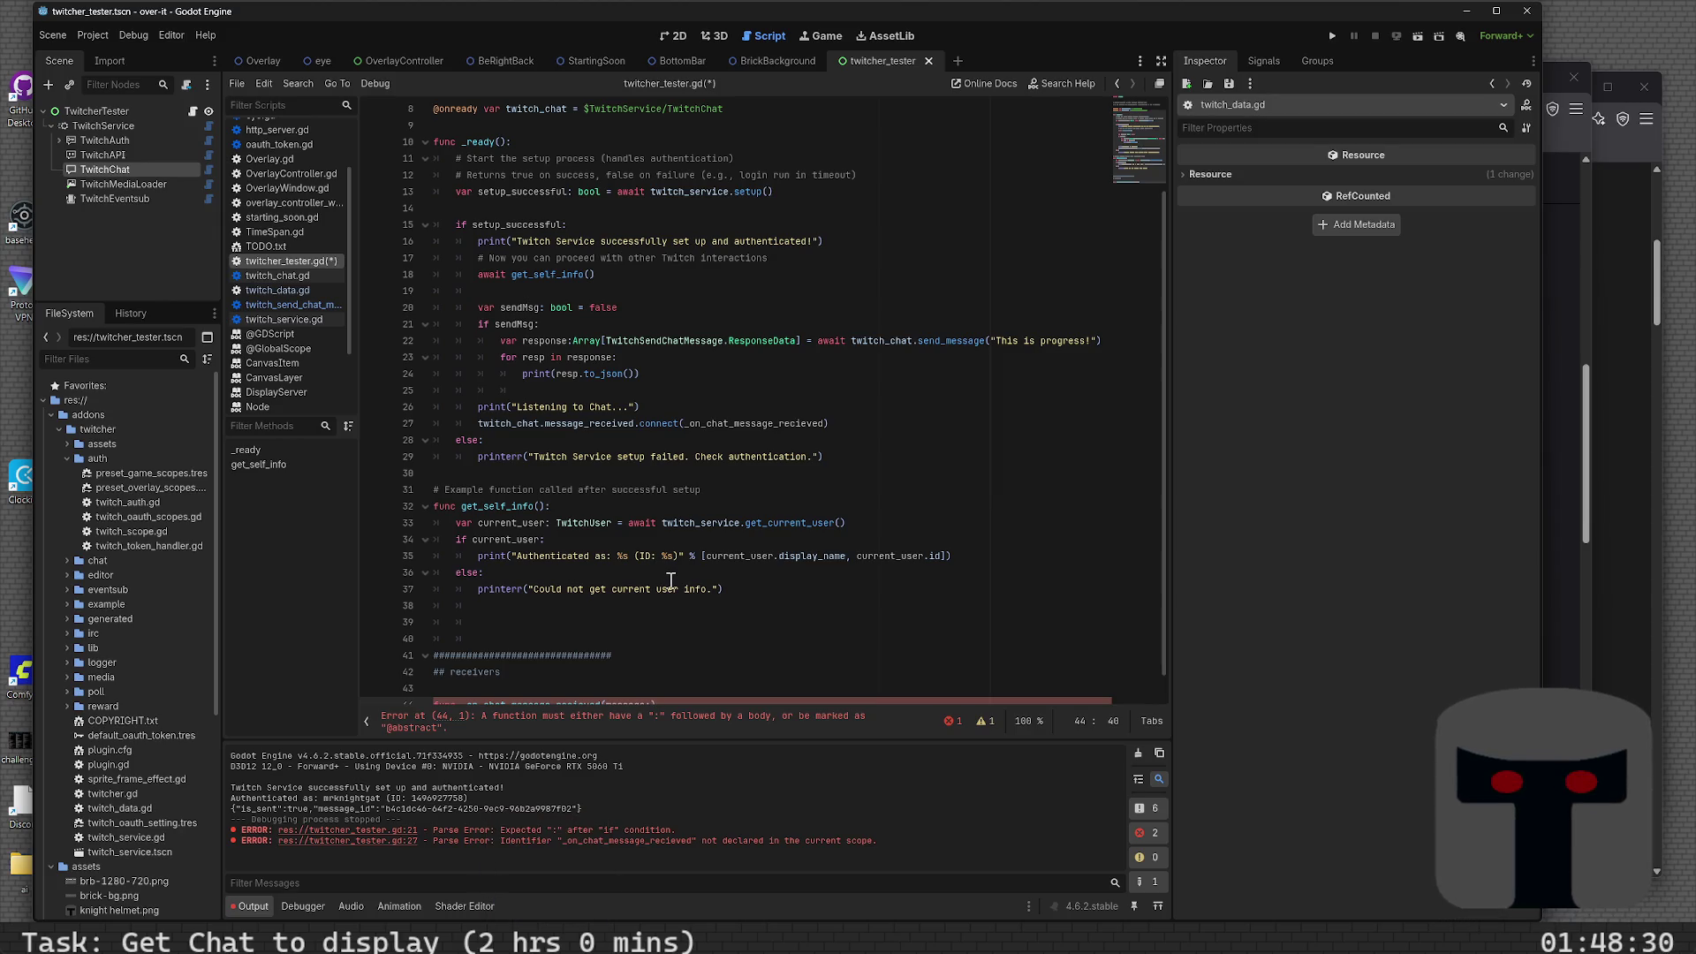
- Check in twitch_chat.gd that message_received carries a TwitchChatMessage, then go back to twitcher_tester.gd
left_click(592, 424, "ctrl")
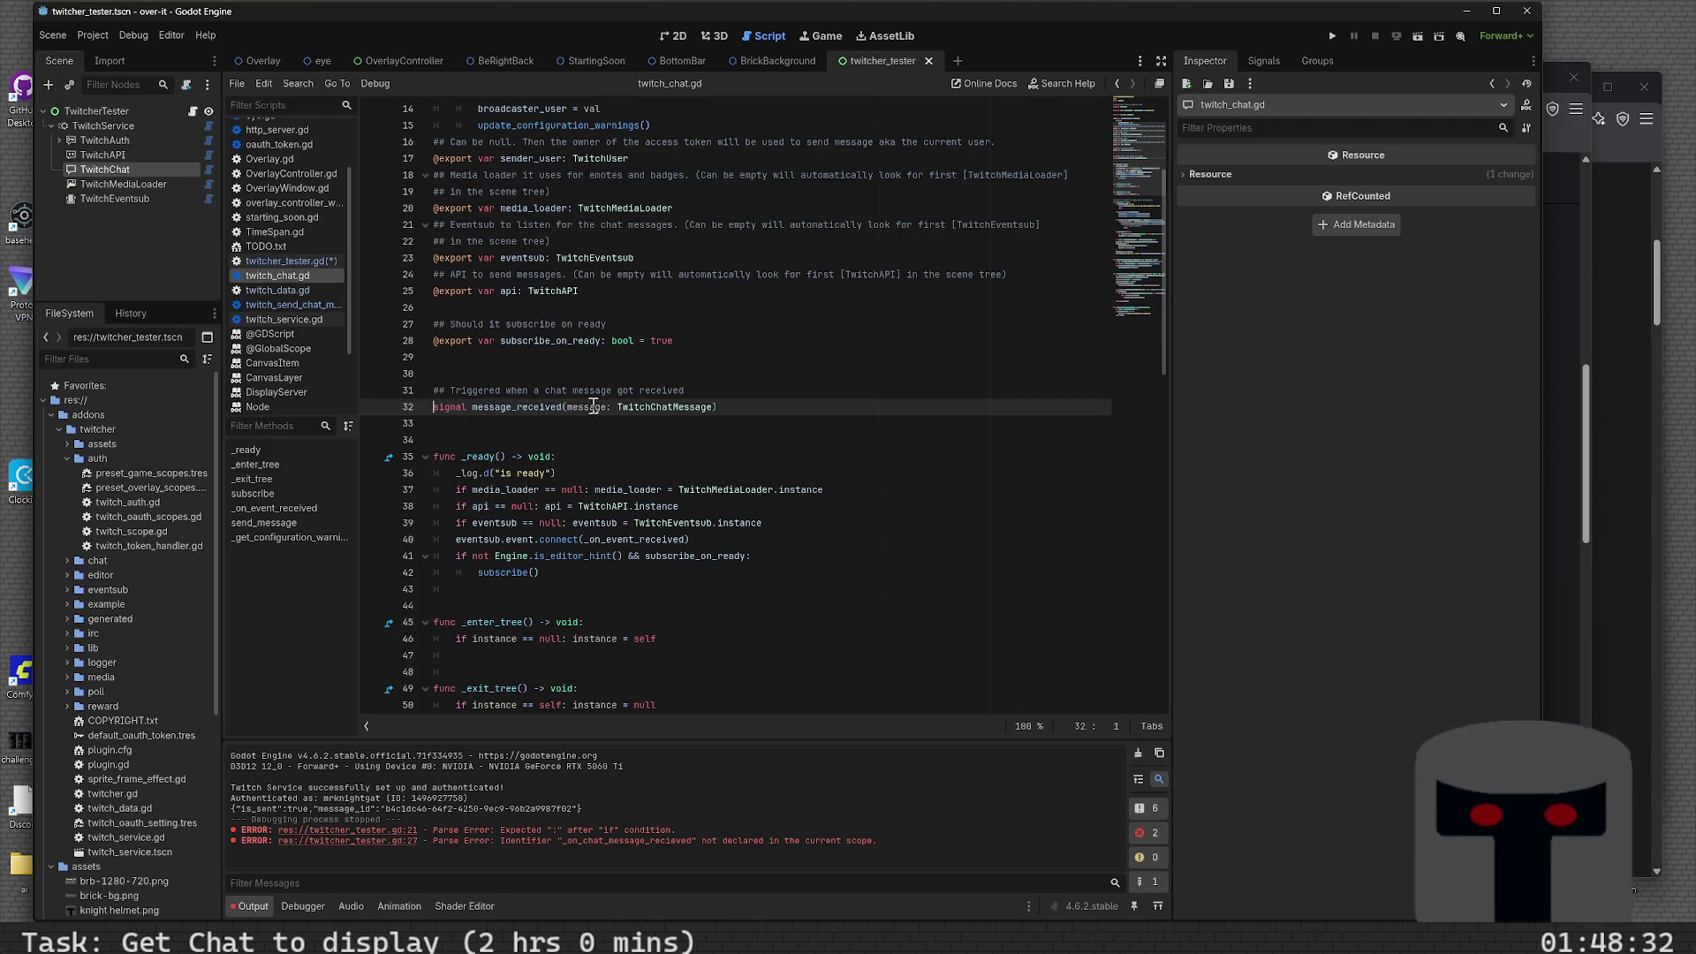
double_click(623, 408)
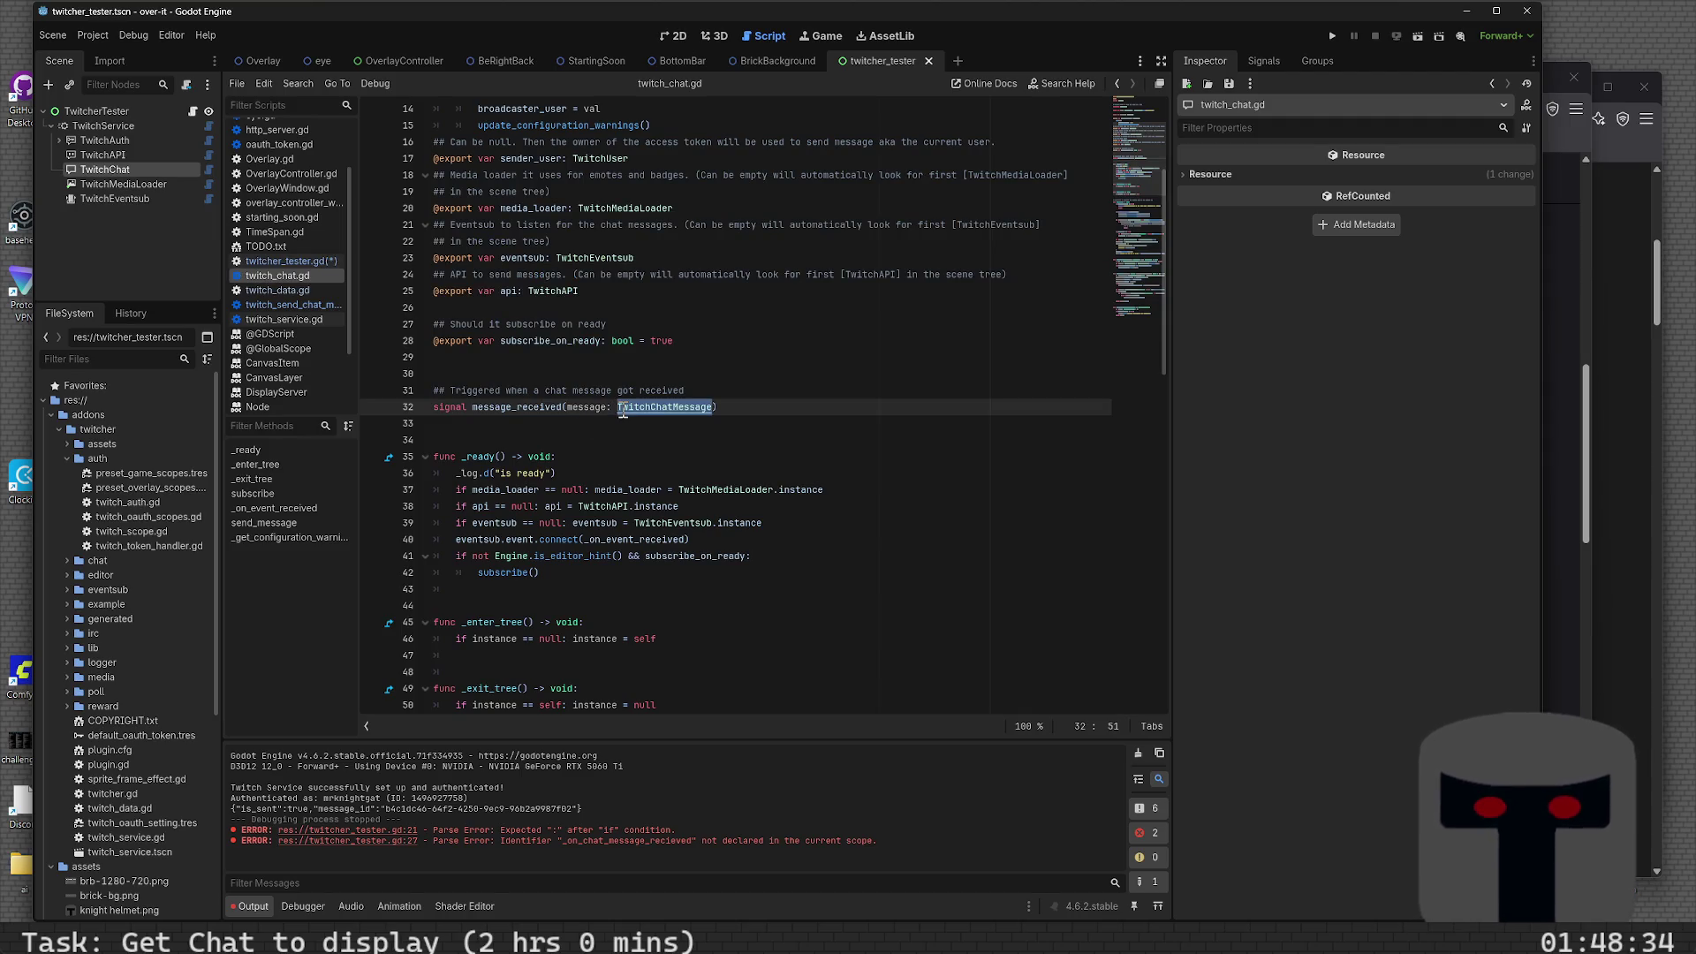
key("ctrl+b")
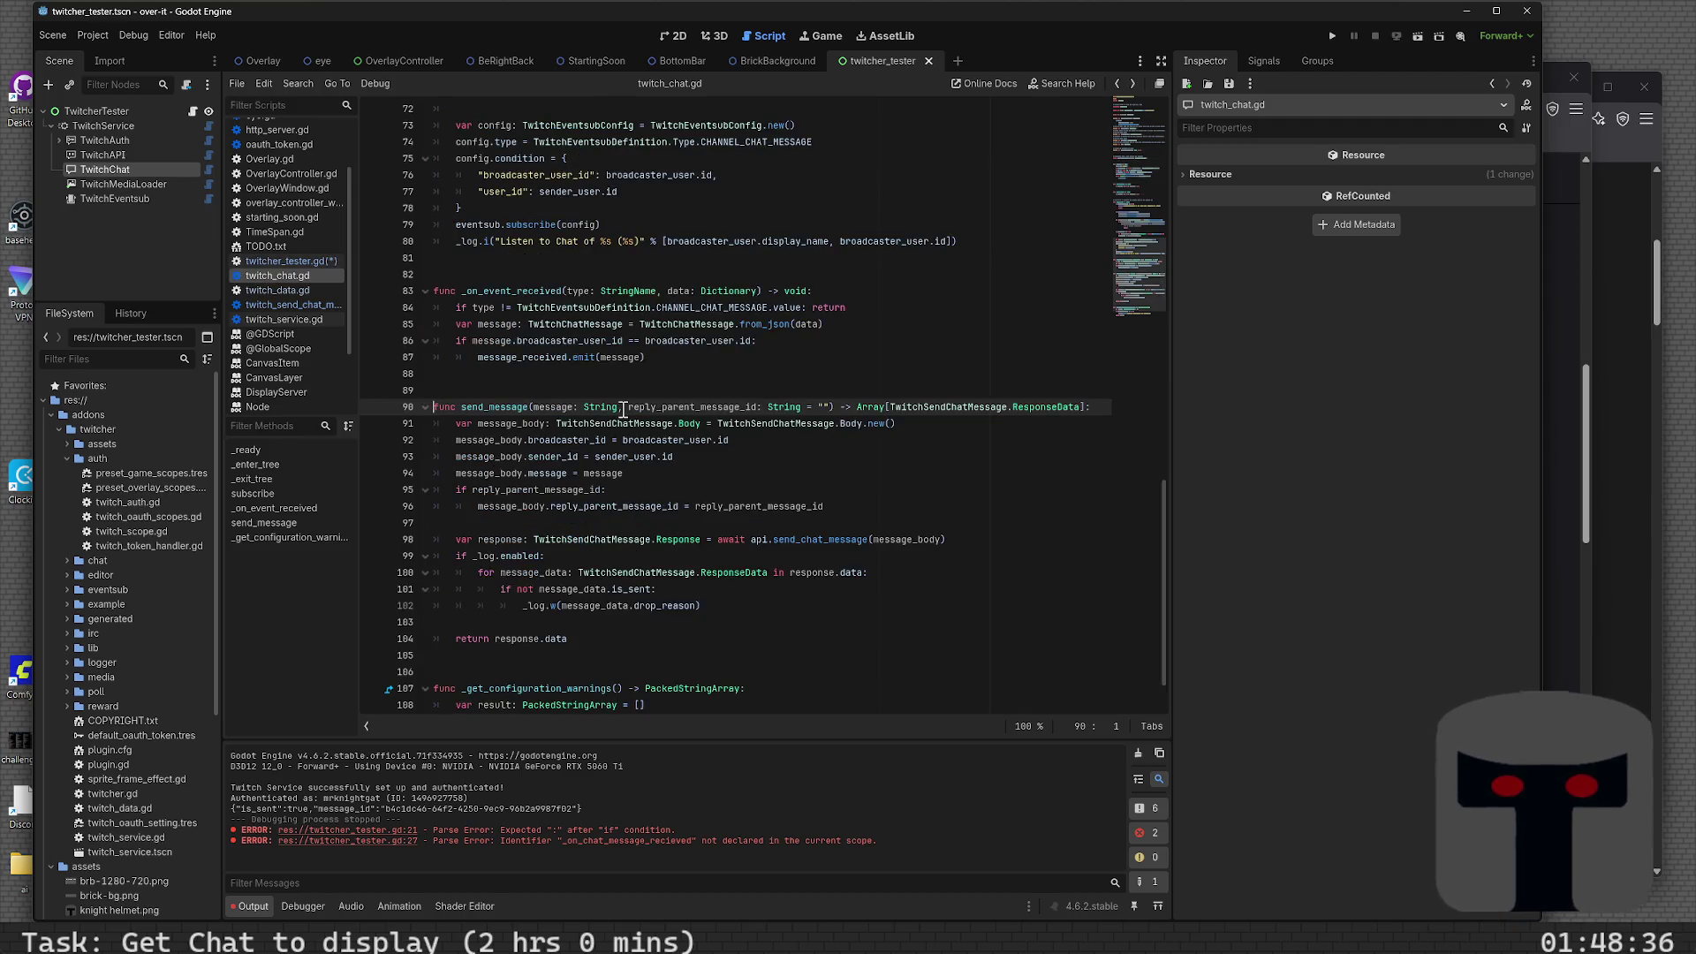
scroll(623, 408, "down", 1)
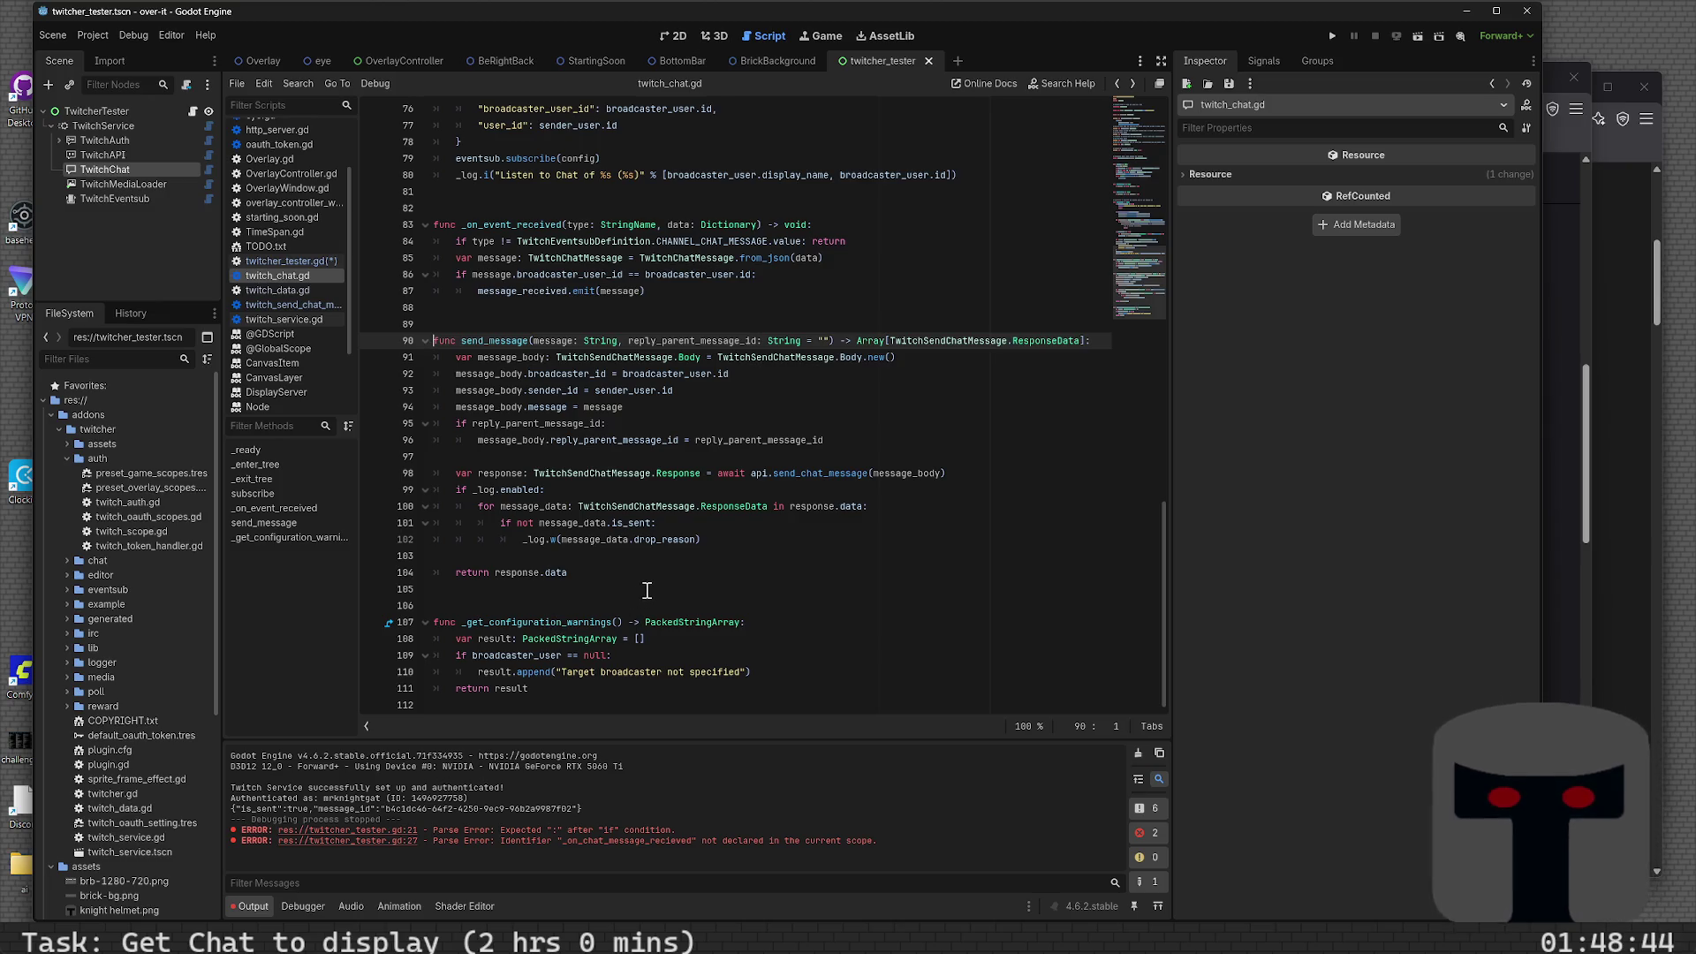
key("alt+Left")
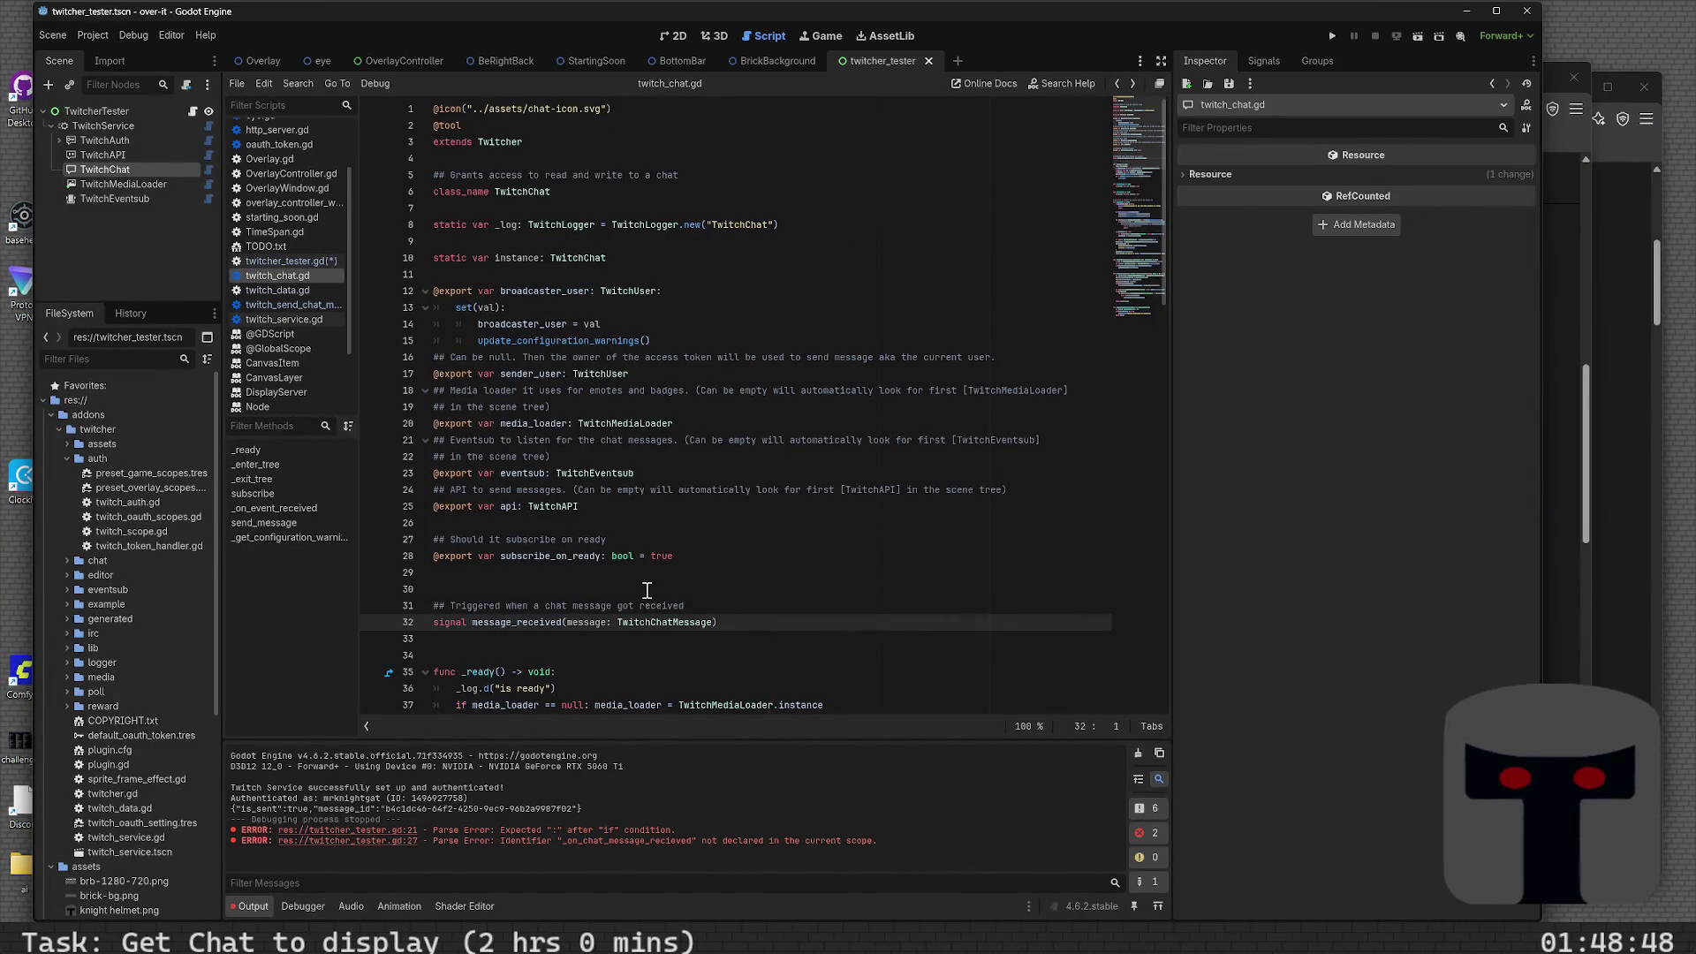
key("alt+Left")
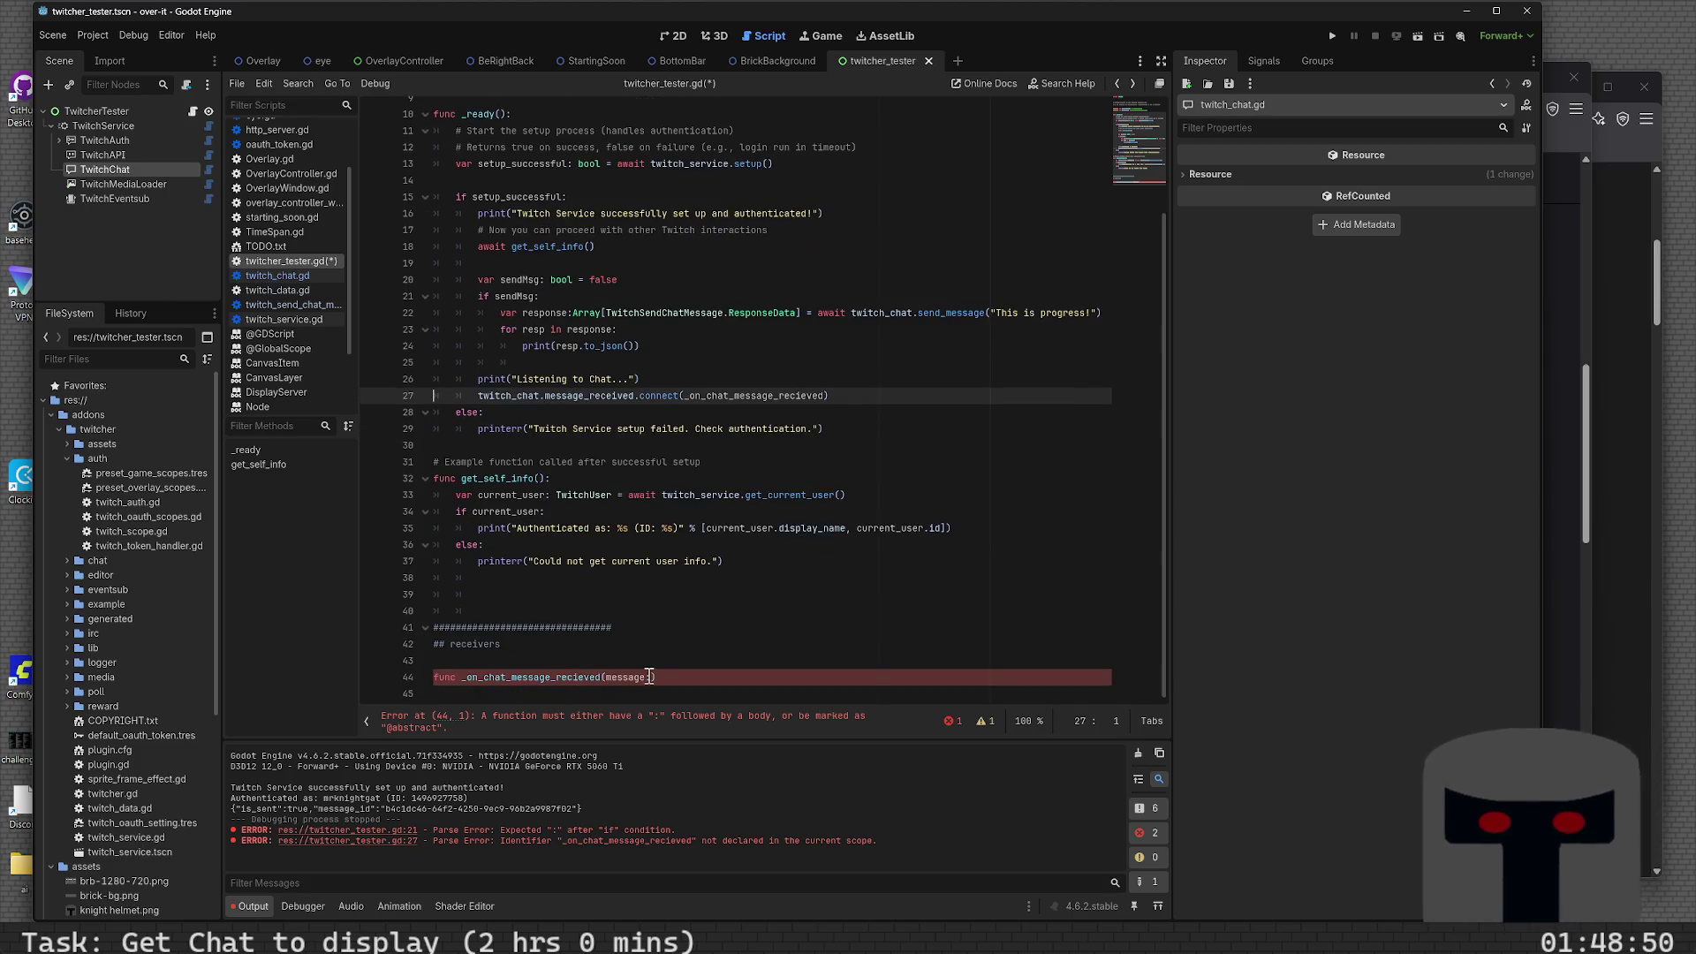
- Type the handler's message parameter as TwitchChatMessage on line 44 and save
left_click(652, 677)
type("TwitchChatMessage")
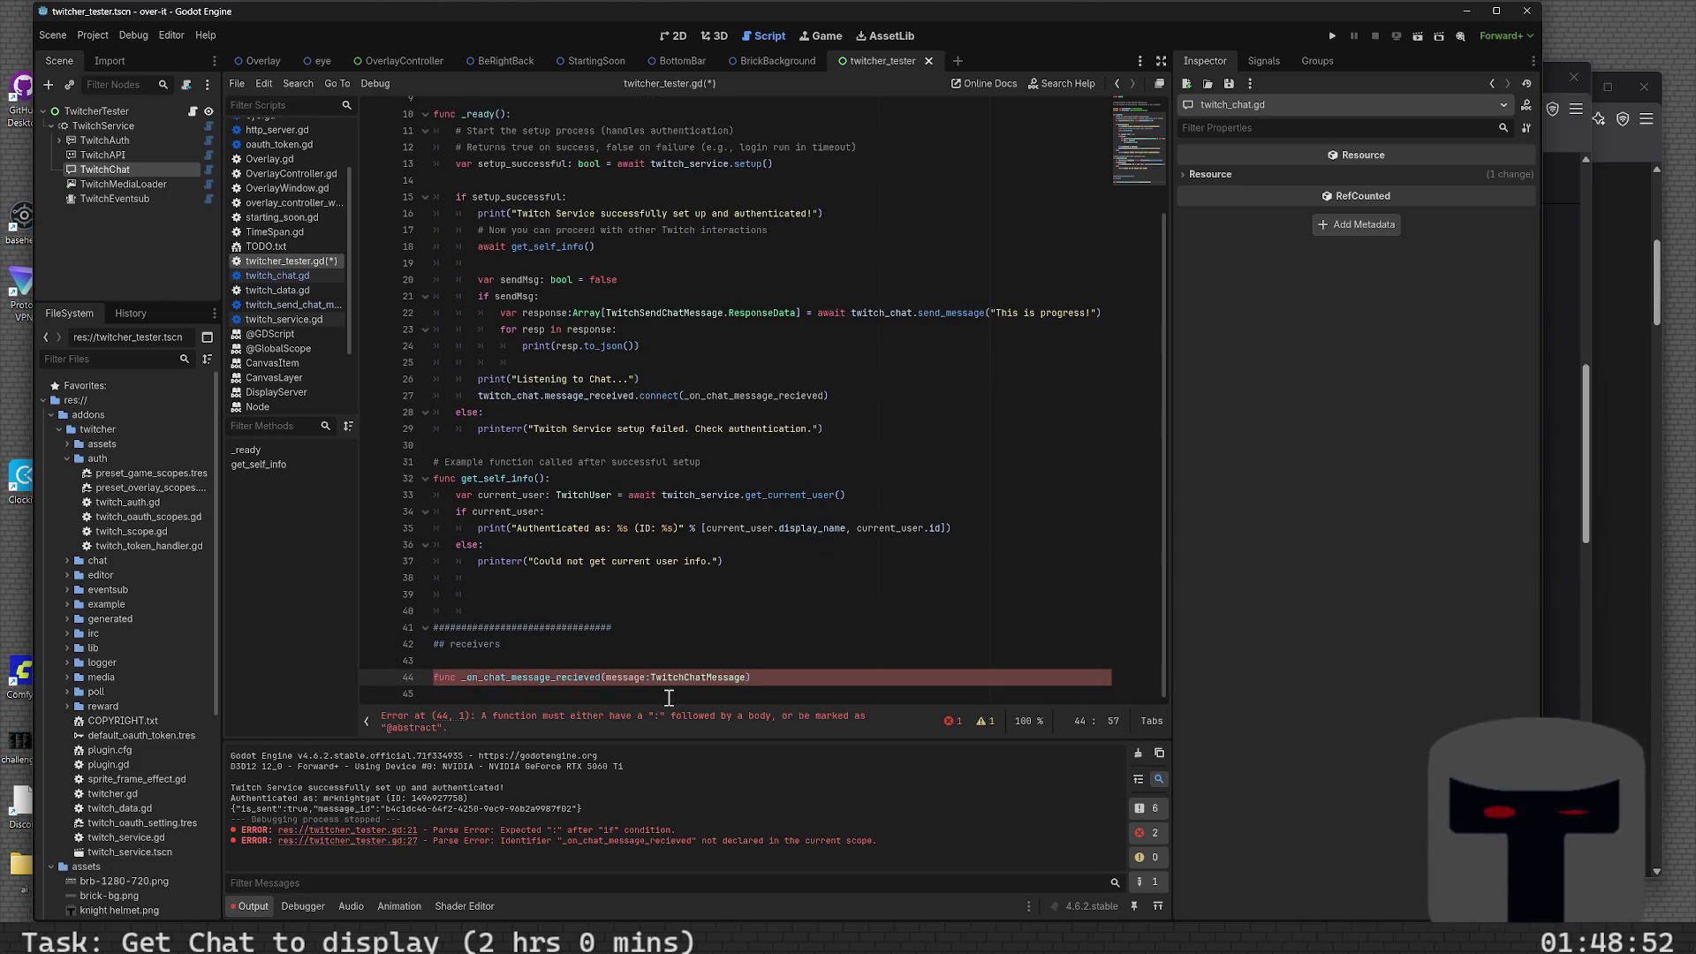
key("Return")
key("Tab")
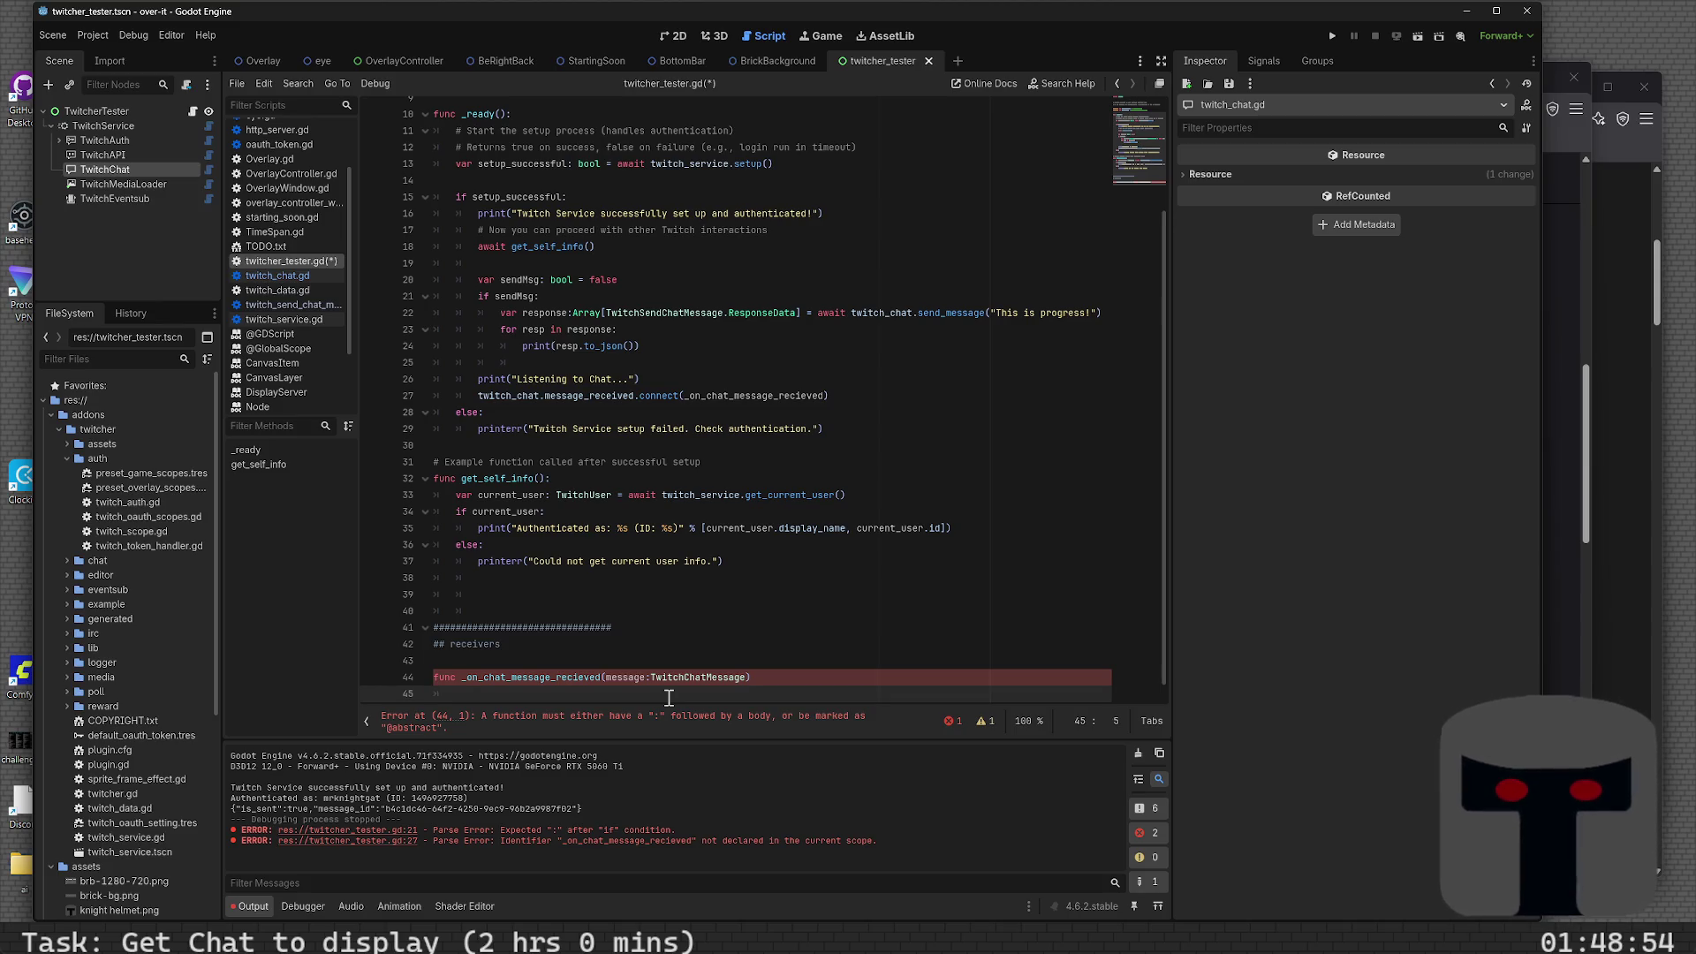
key("ctrl+s")
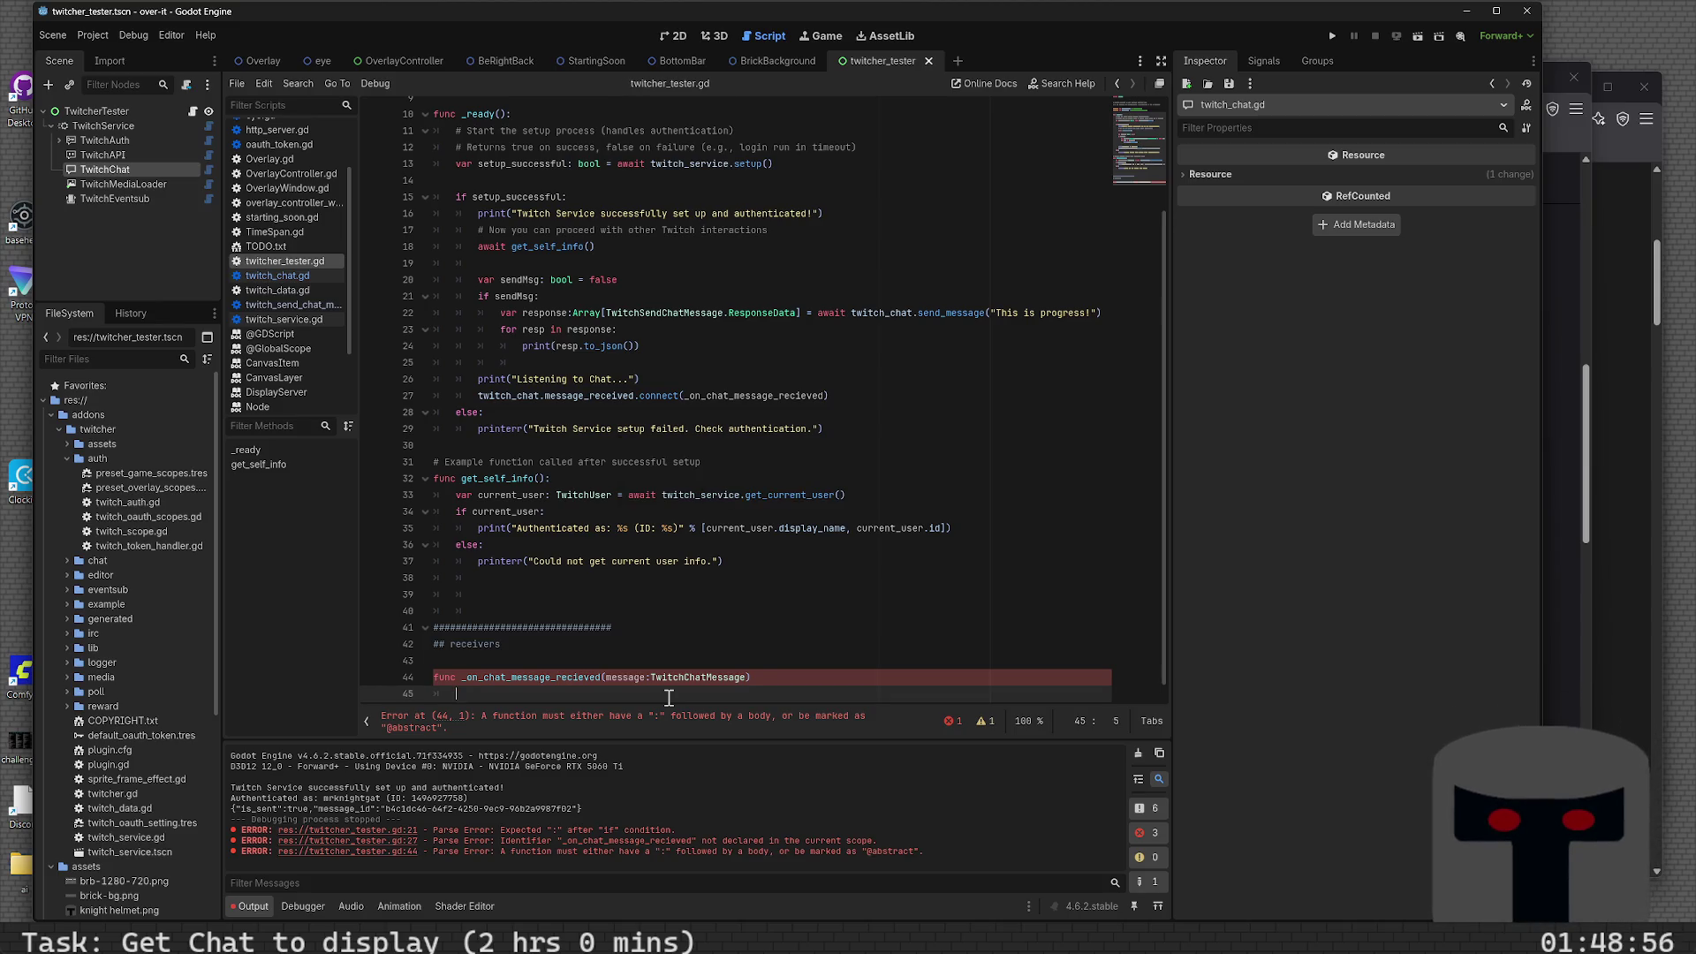
type("pass")
key("ctrl+s")
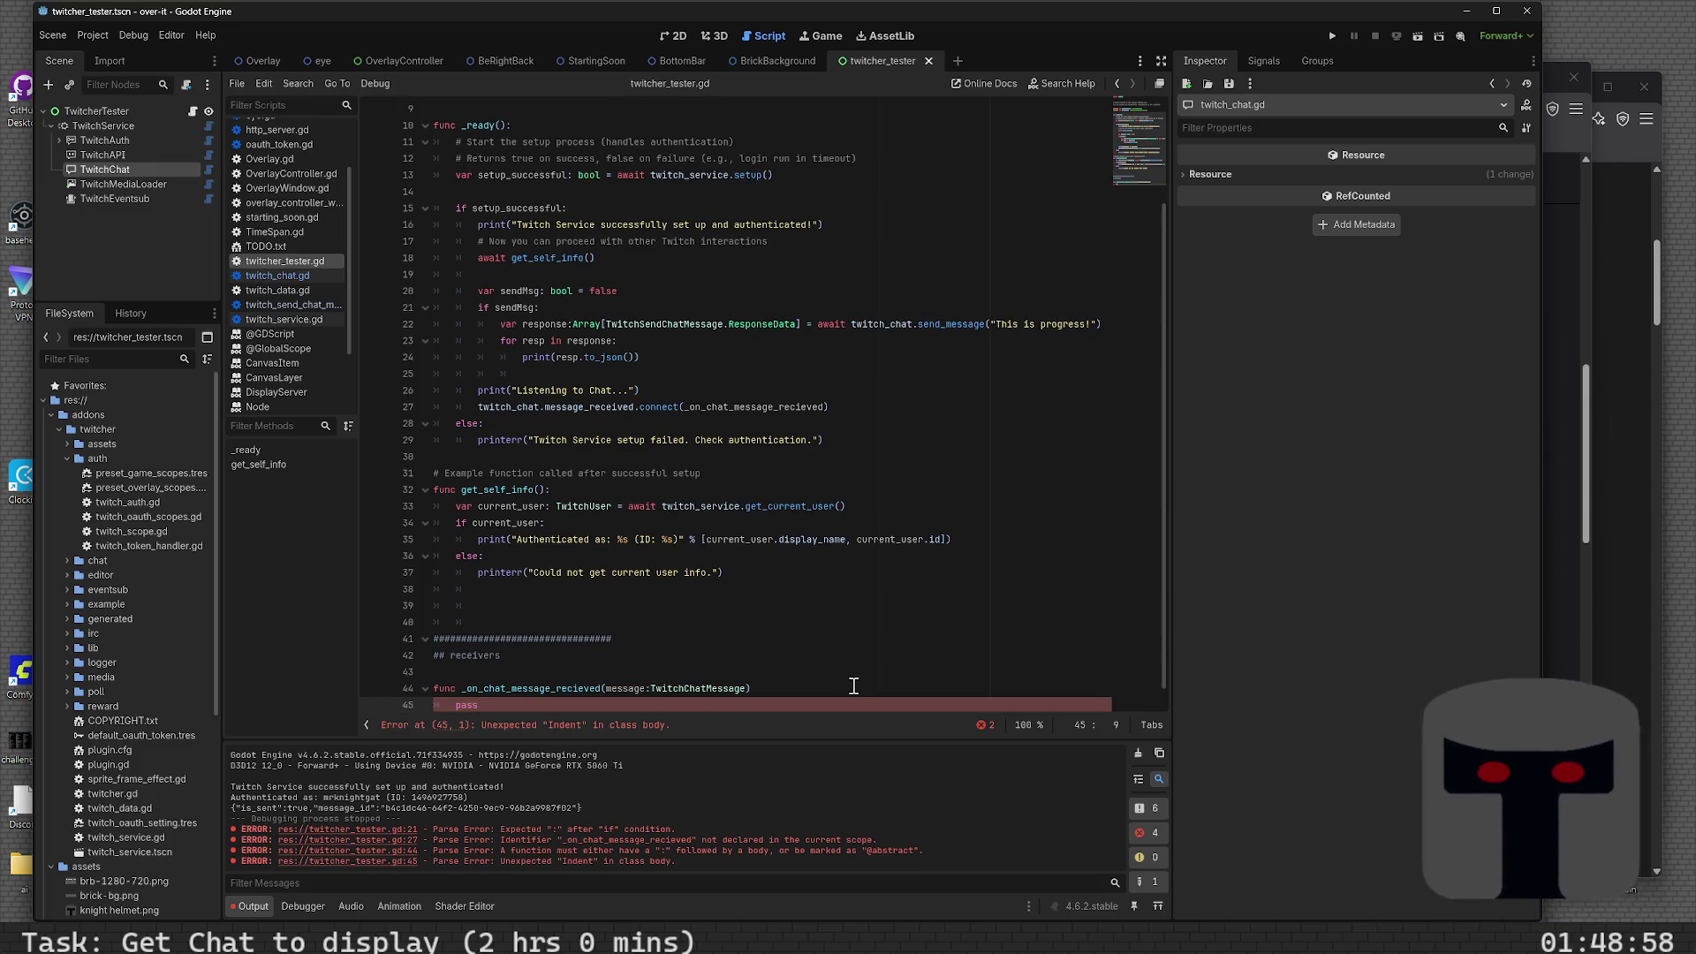
- Add an indented print("Got message: ", message) body line and run the project with F5
left_click(854, 687)
key("Return")
type("p")
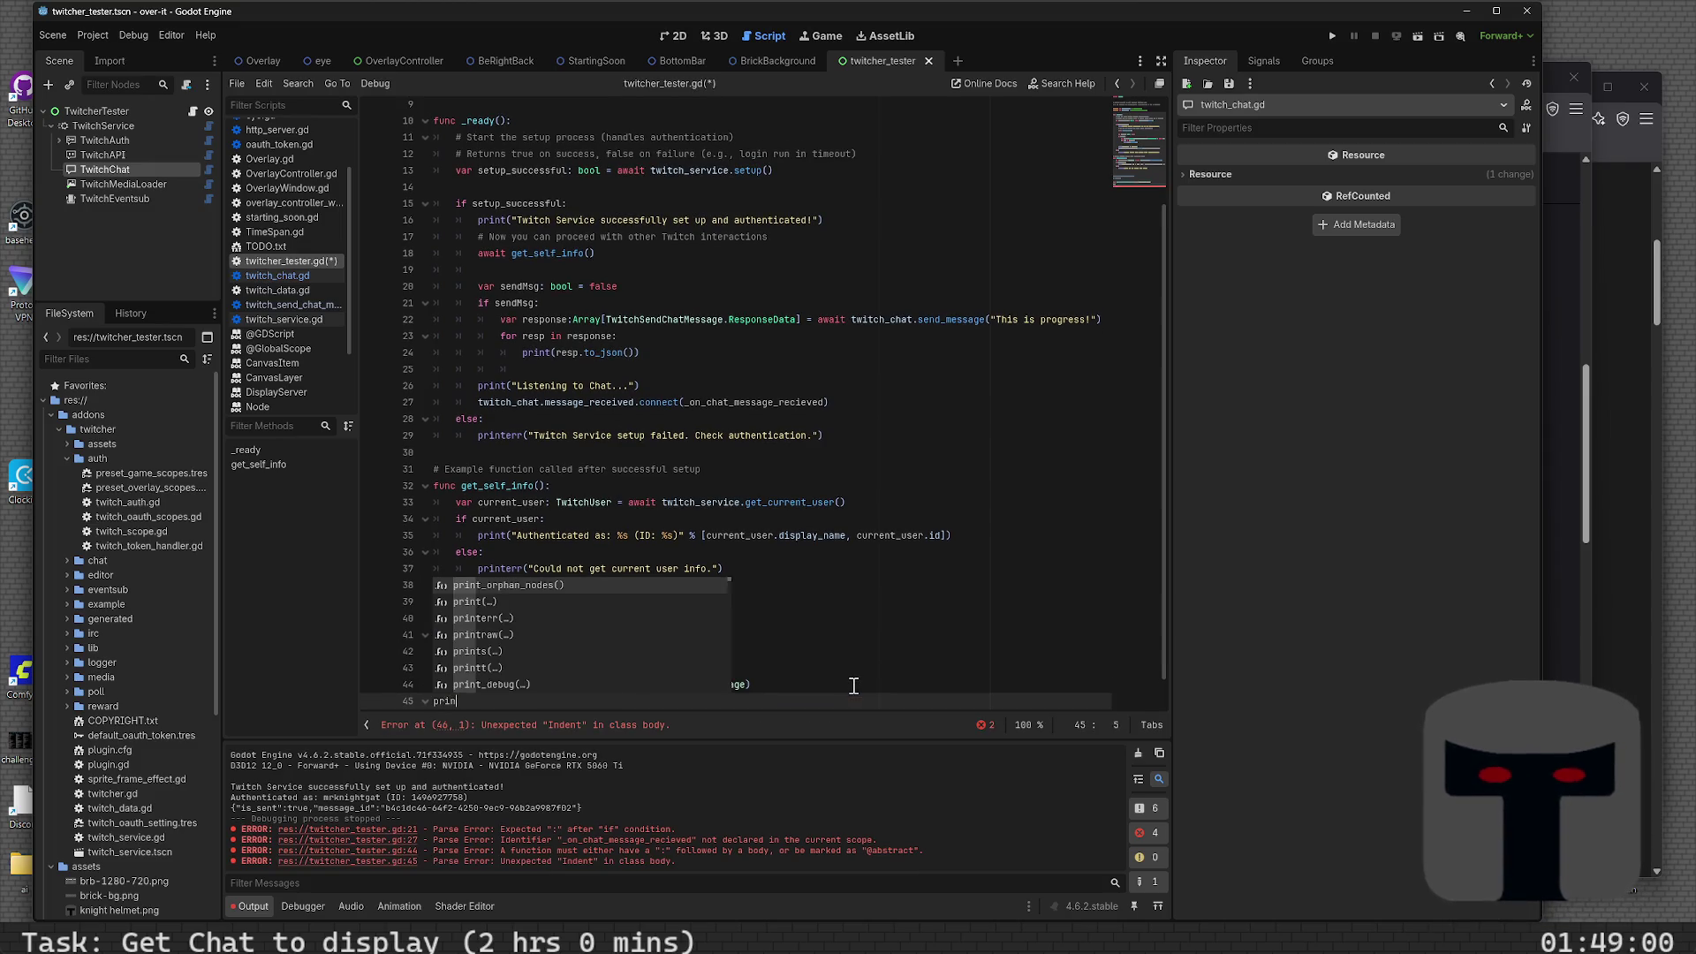
key("BackSpace")
key("Tab")
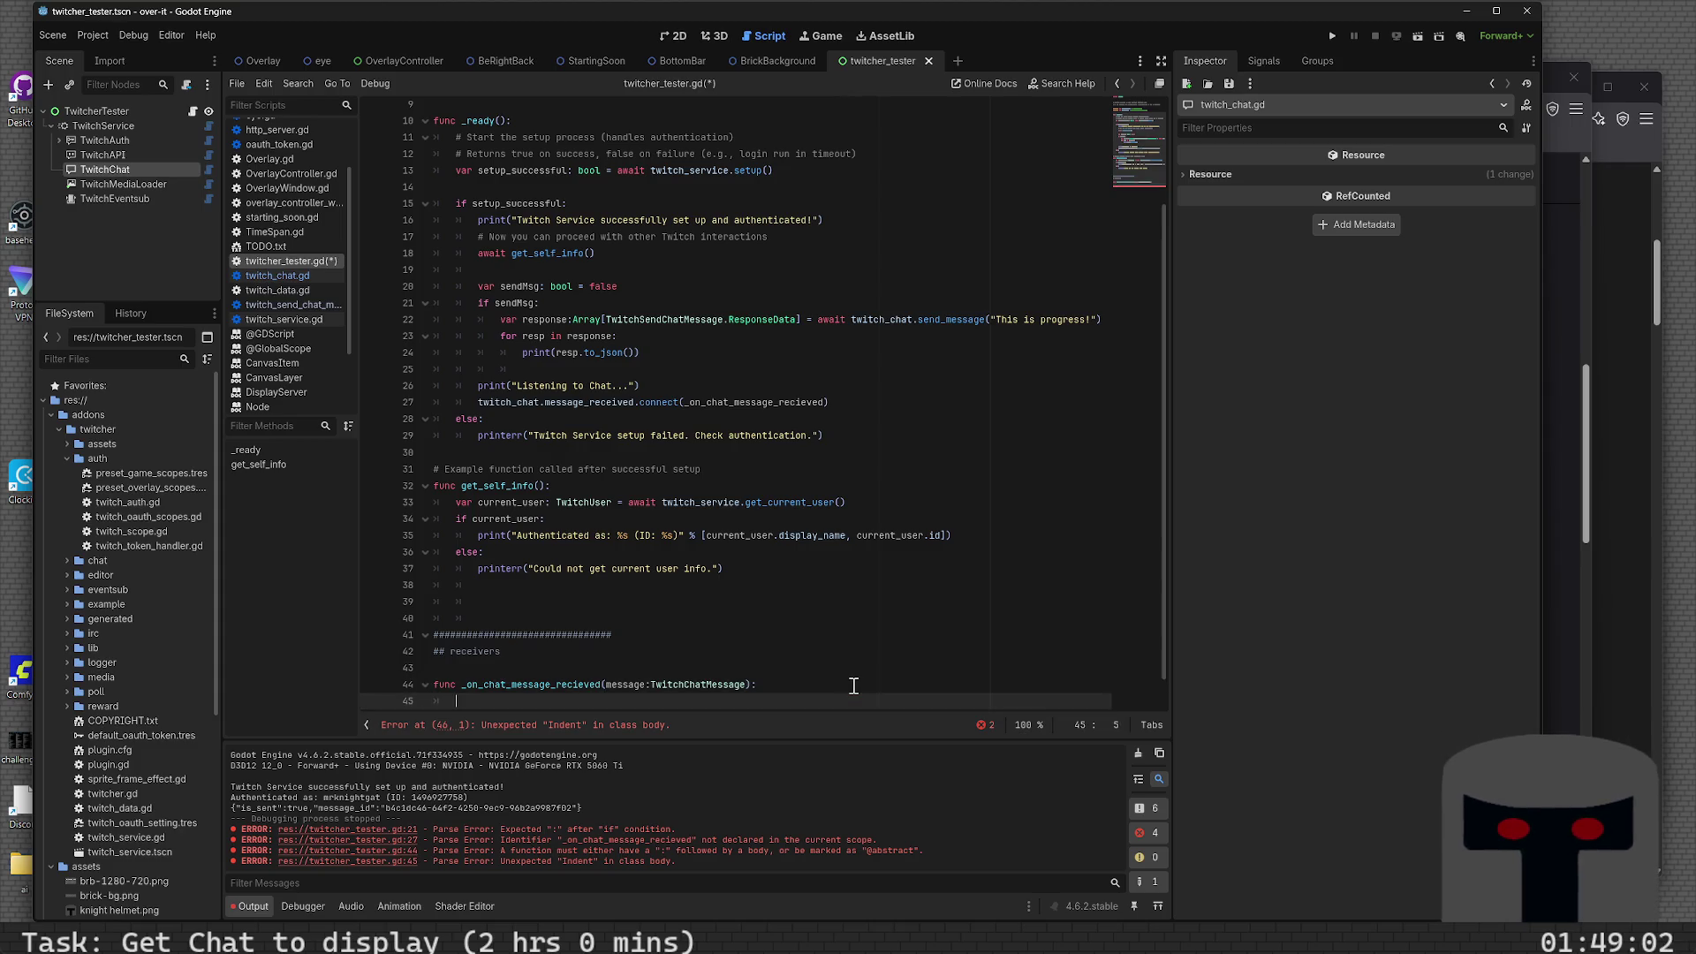
type("nt(\"Got me")
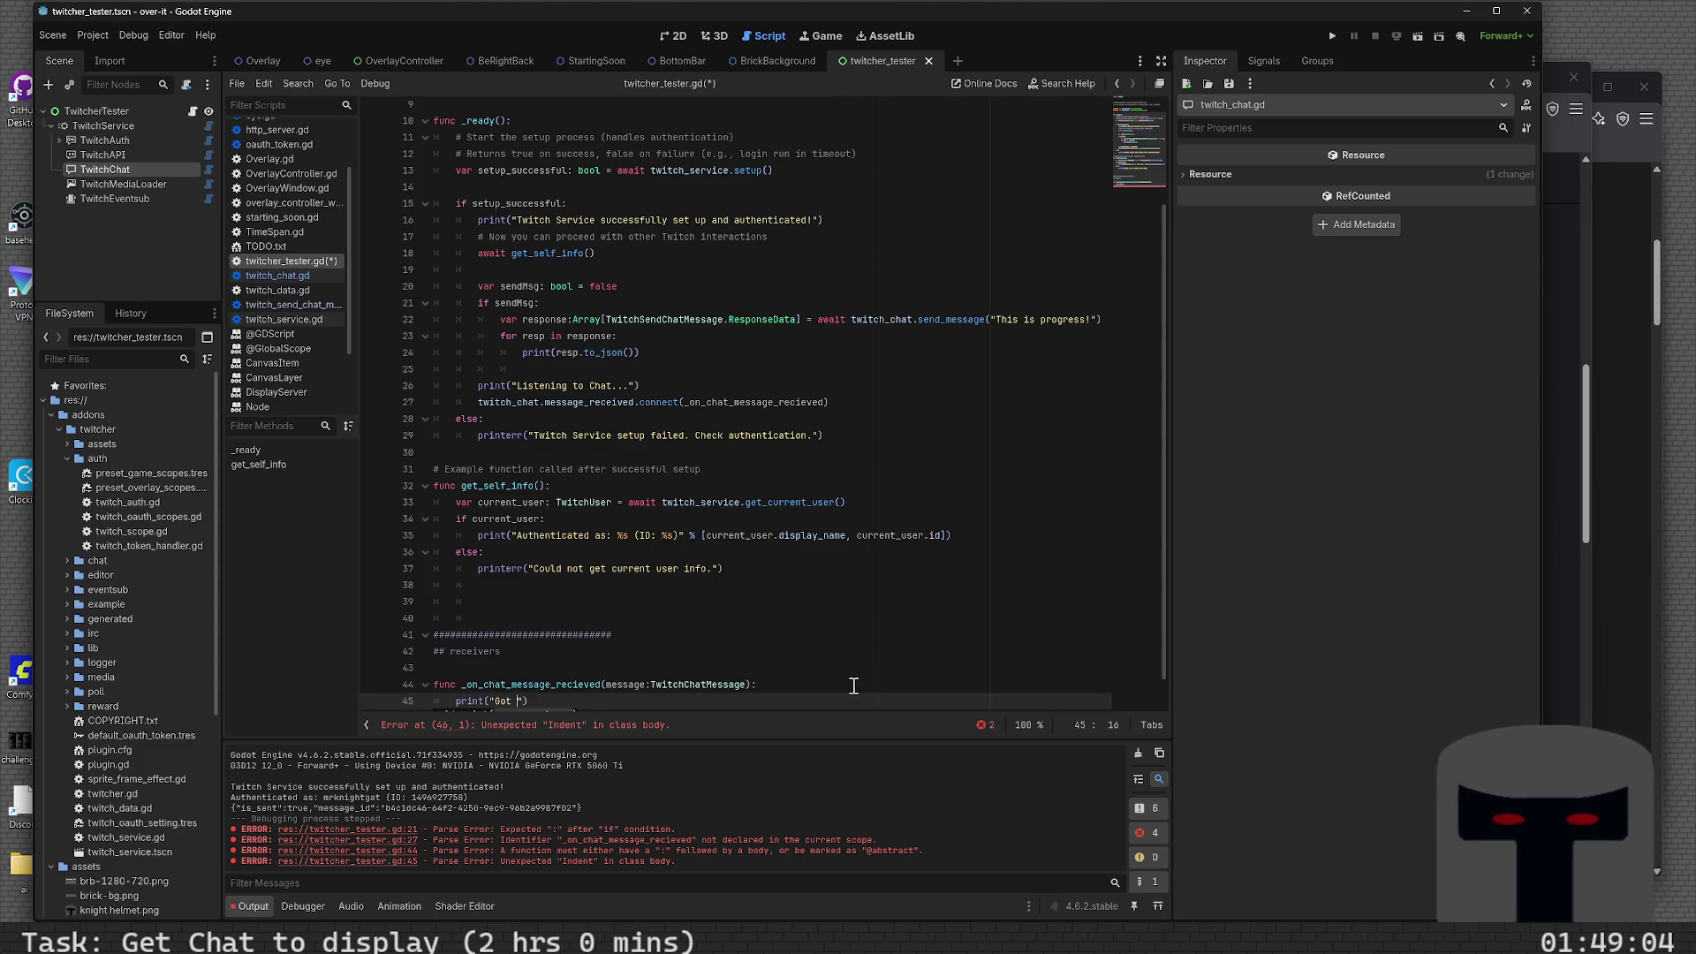
type("ssage: \"")
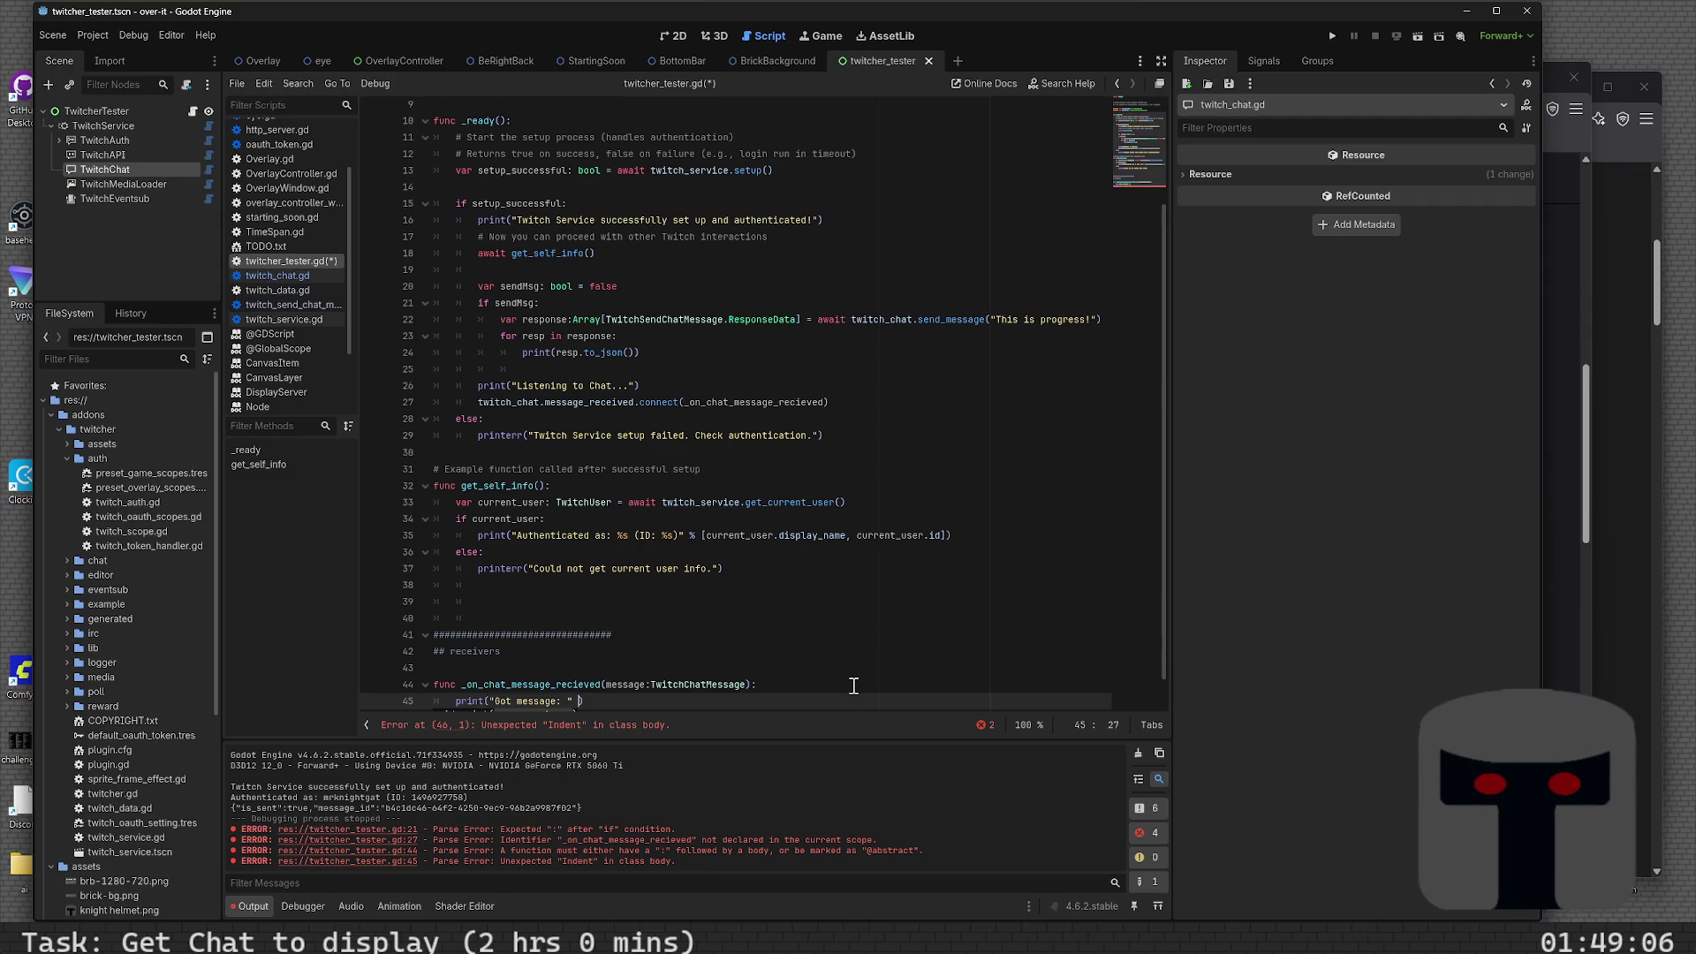
type(", message)")
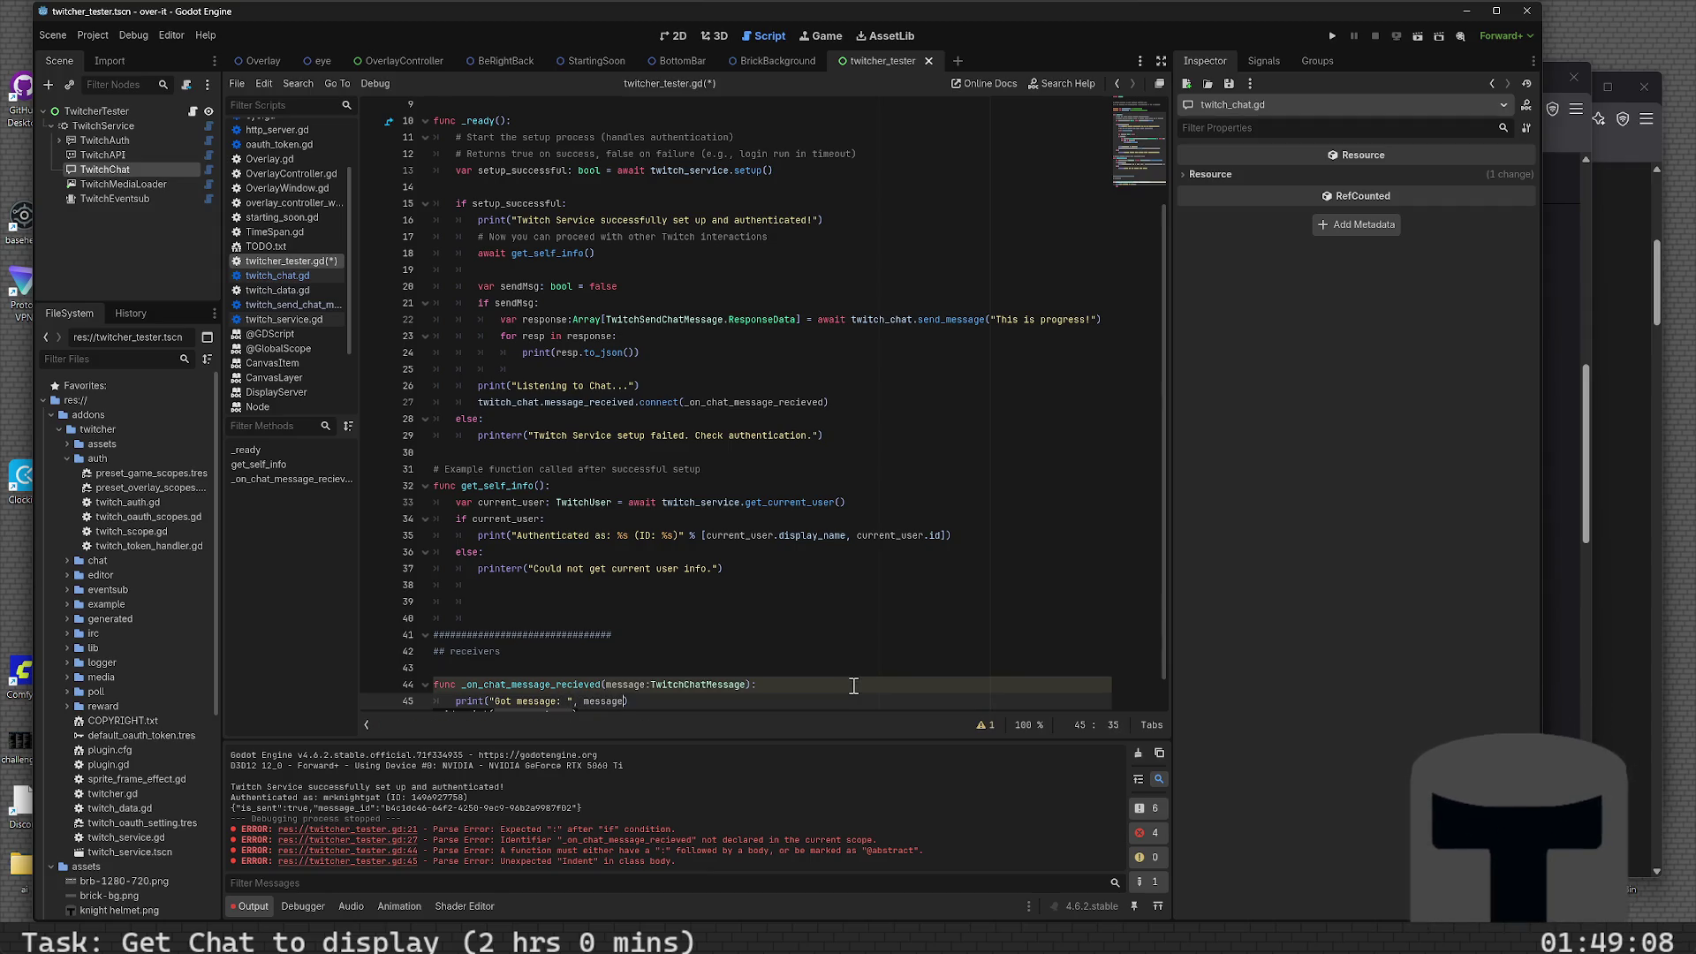
key("F5")
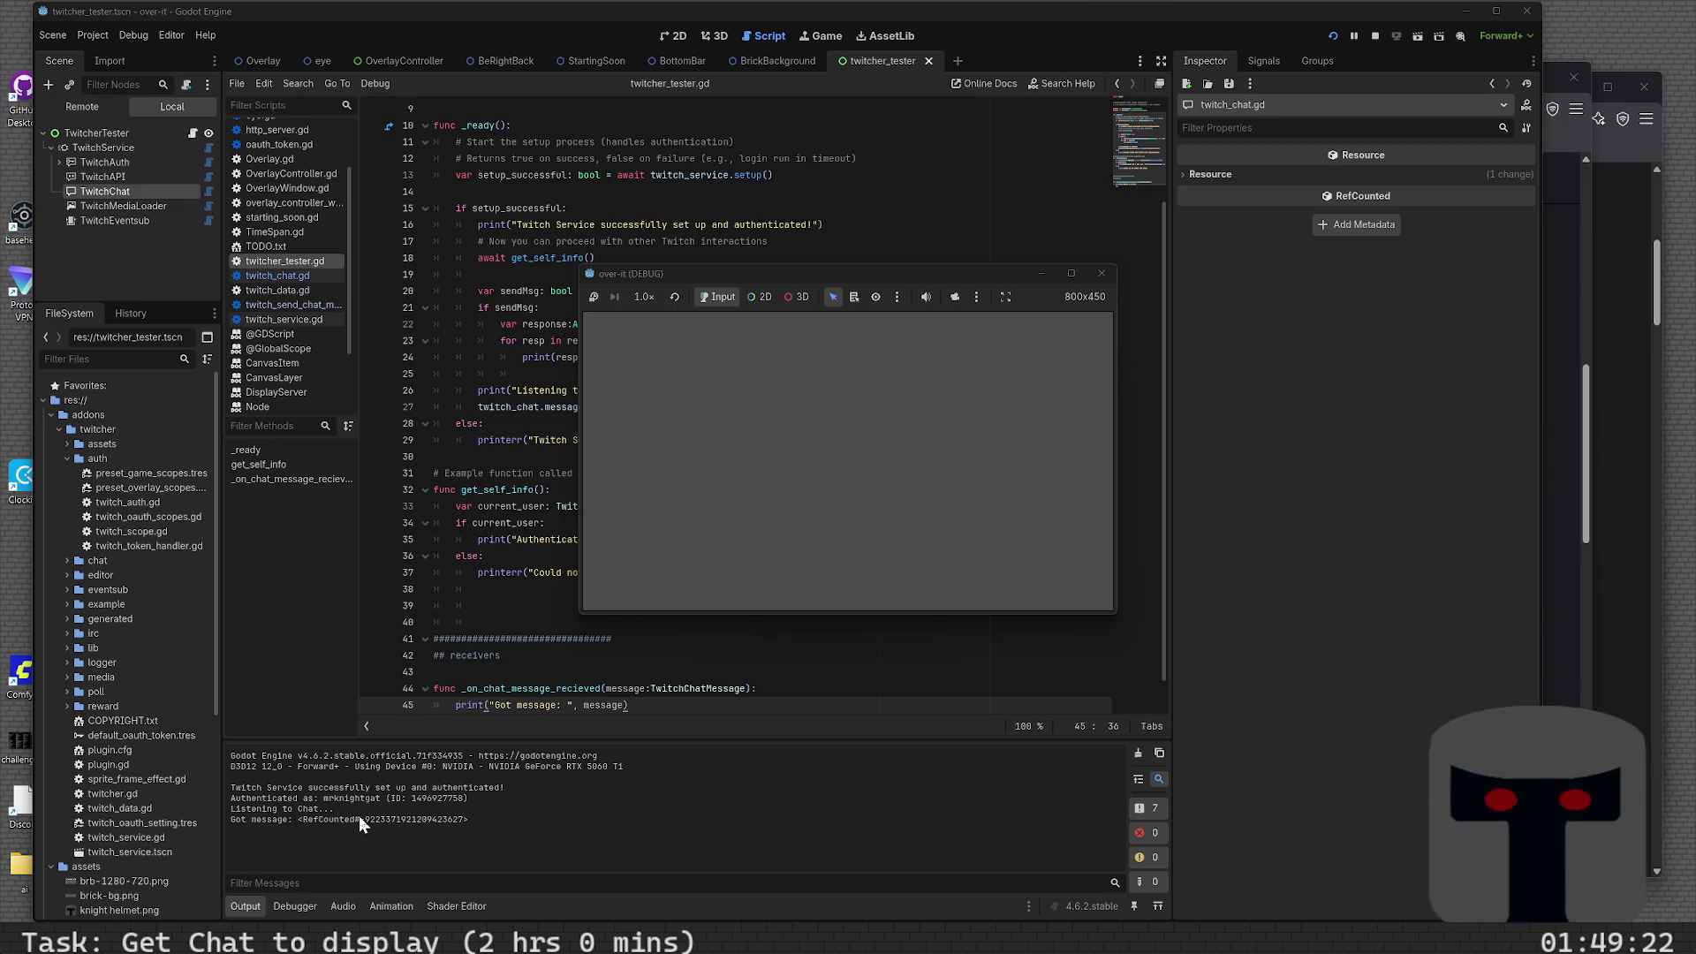
- Stop the running game once Output shows 'Got message' with a RefCounted object
left_click(506, 600)
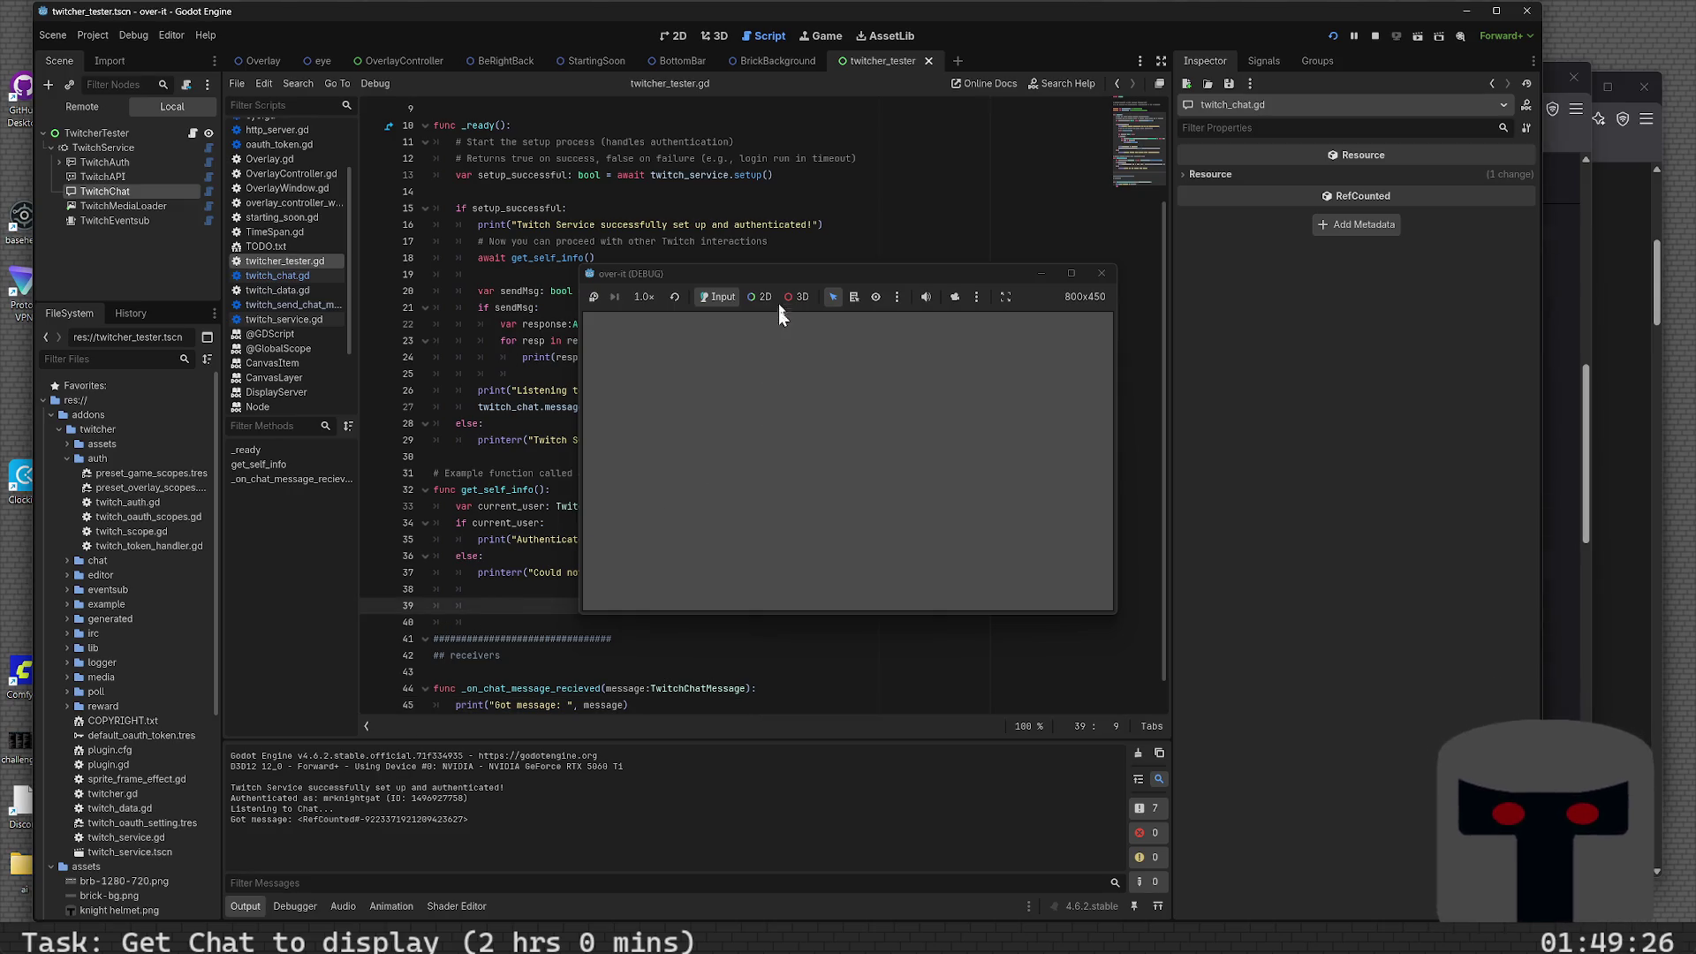
left_click(1091, 274)
scroll(725, 574, "down", 1)
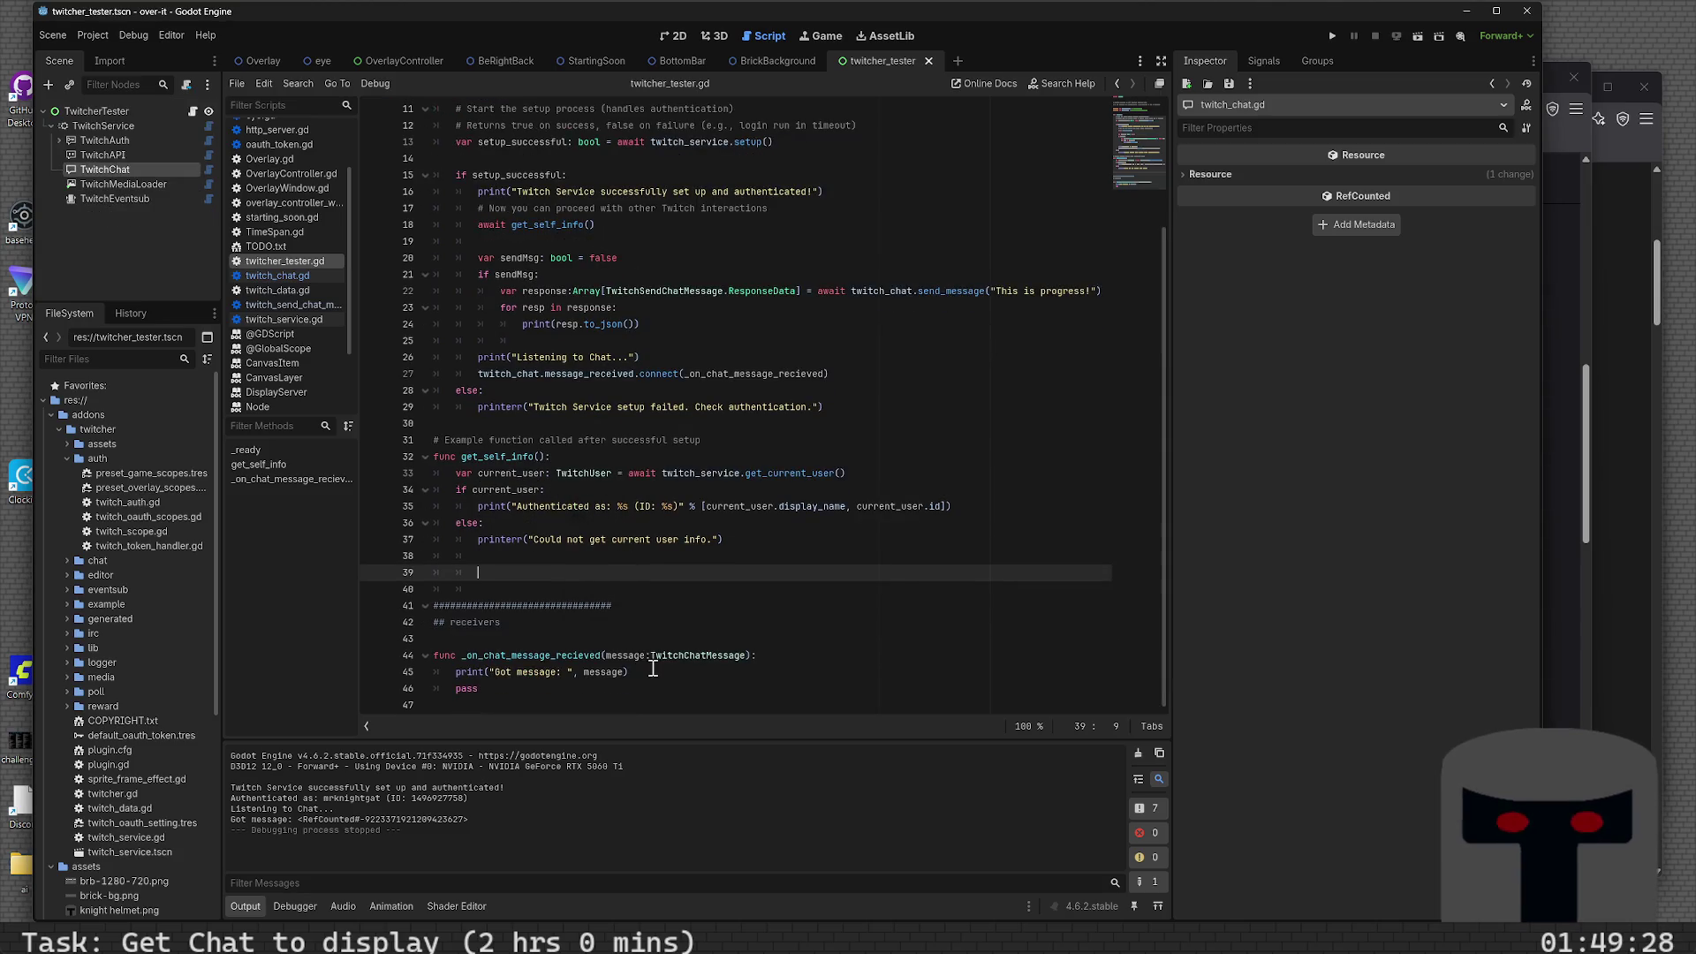
- Open twitch_chat_message.gd from line 44 and read through its type enums and Message class
left_click(707, 658, "ctrl")
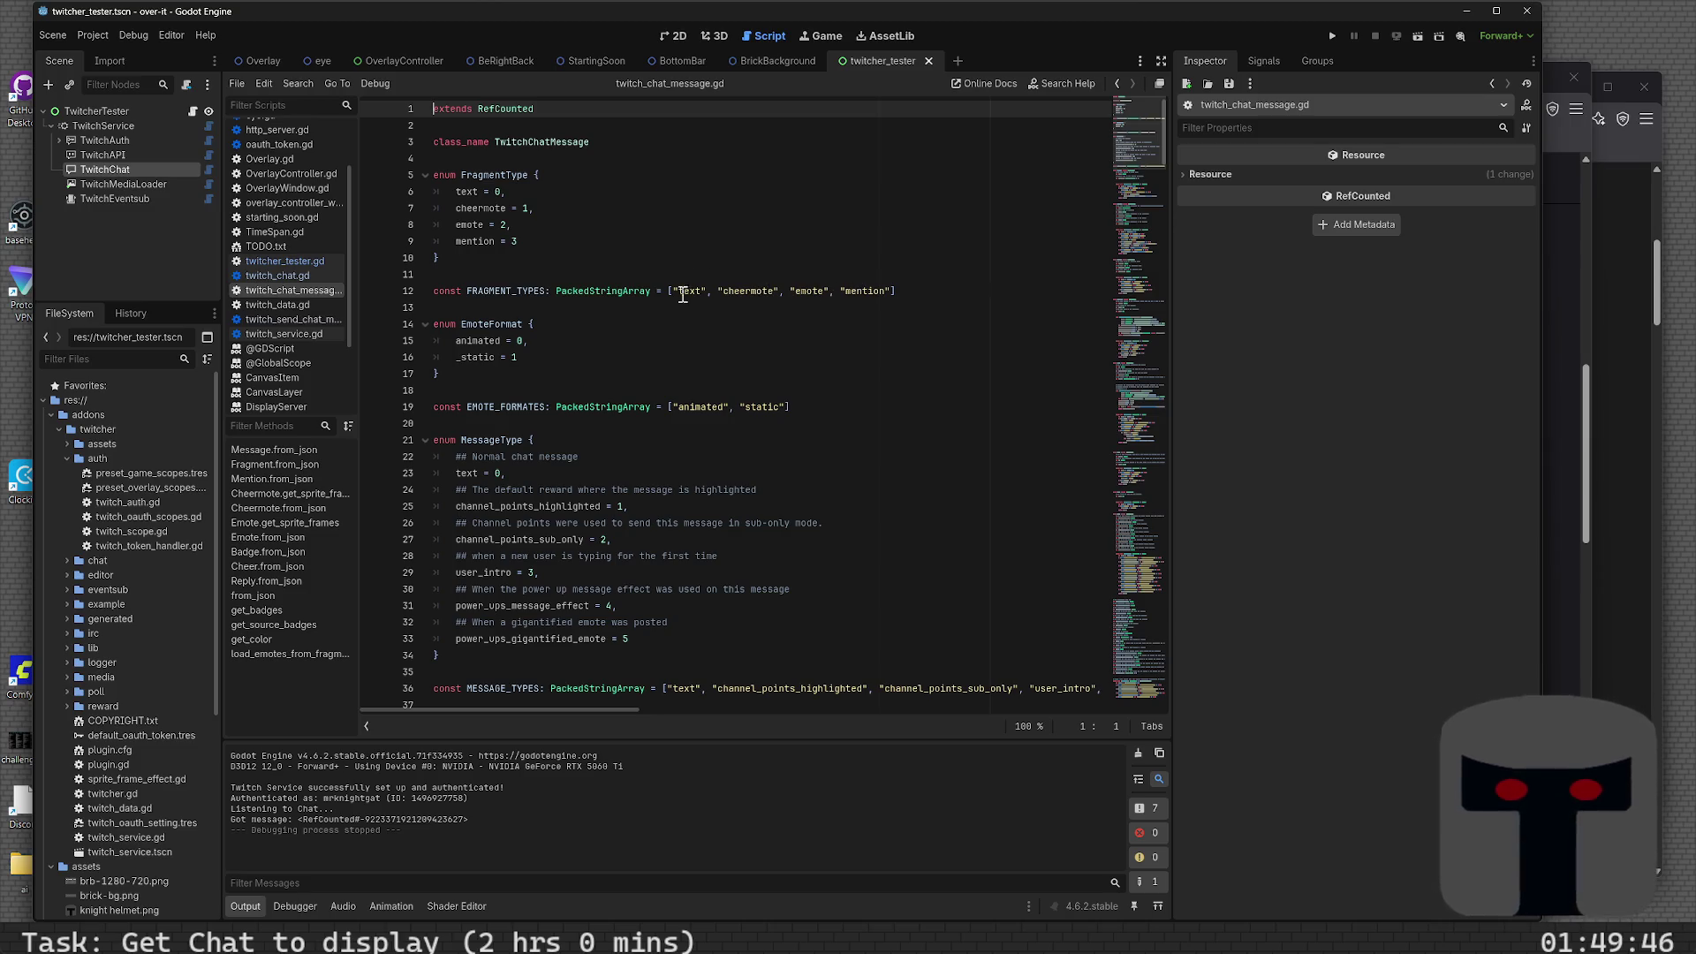
scroll(645, 365, "down", 1)
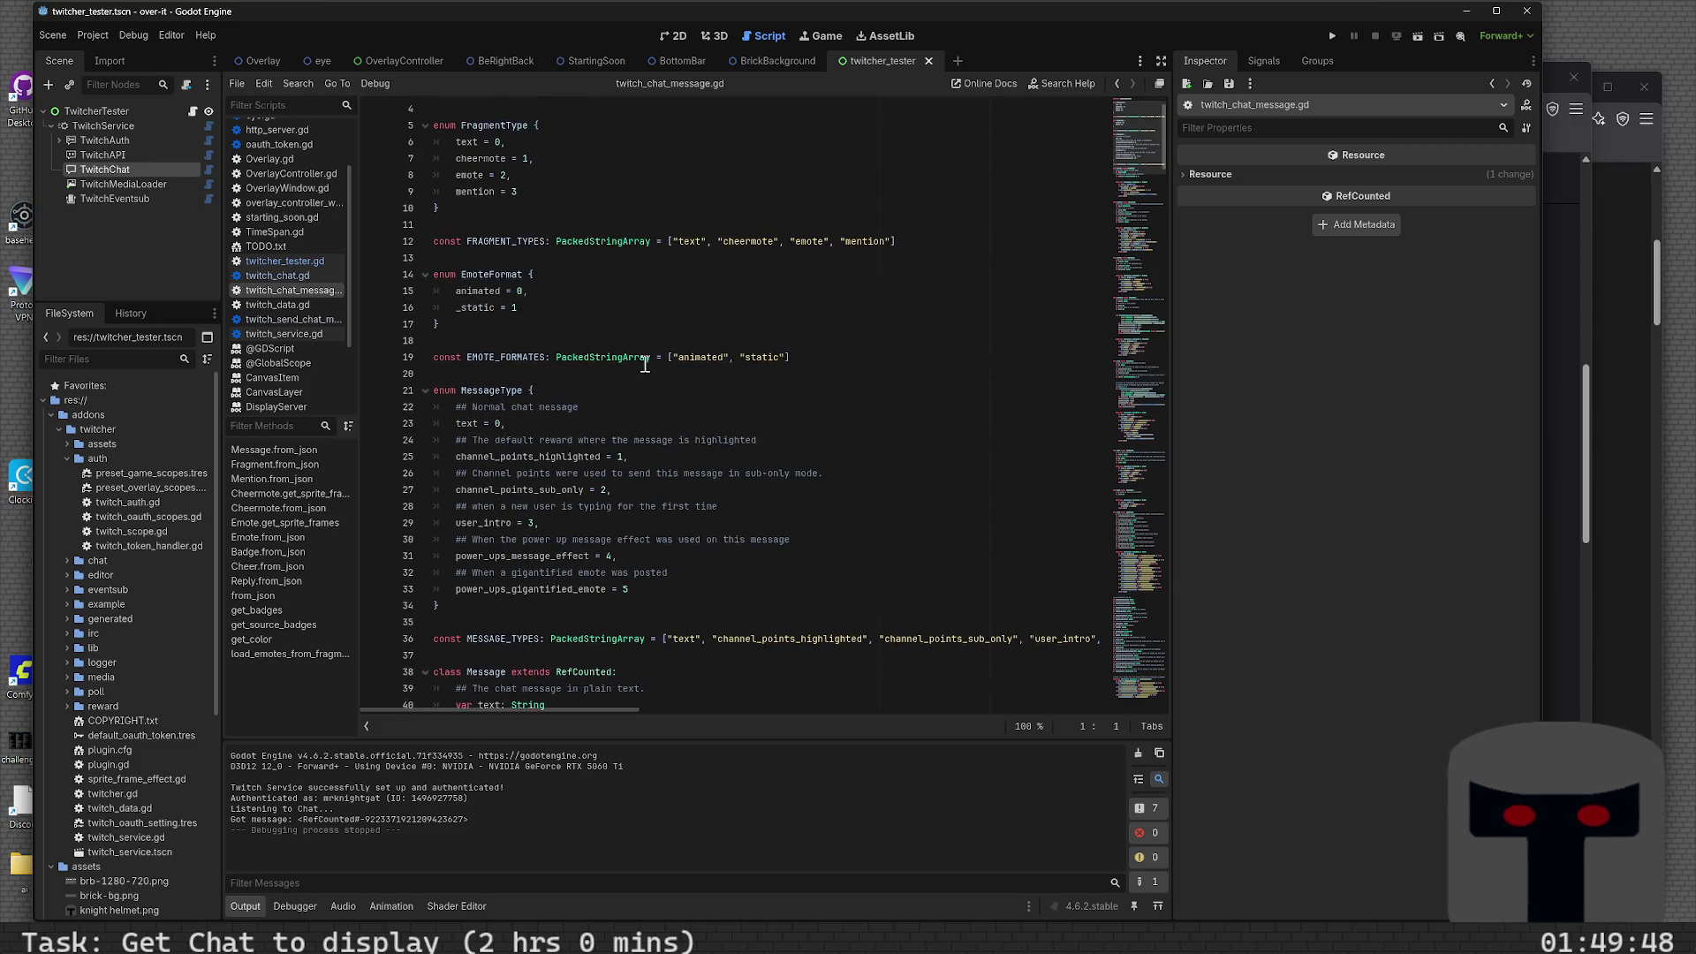
scroll(645, 365, "down", 2)
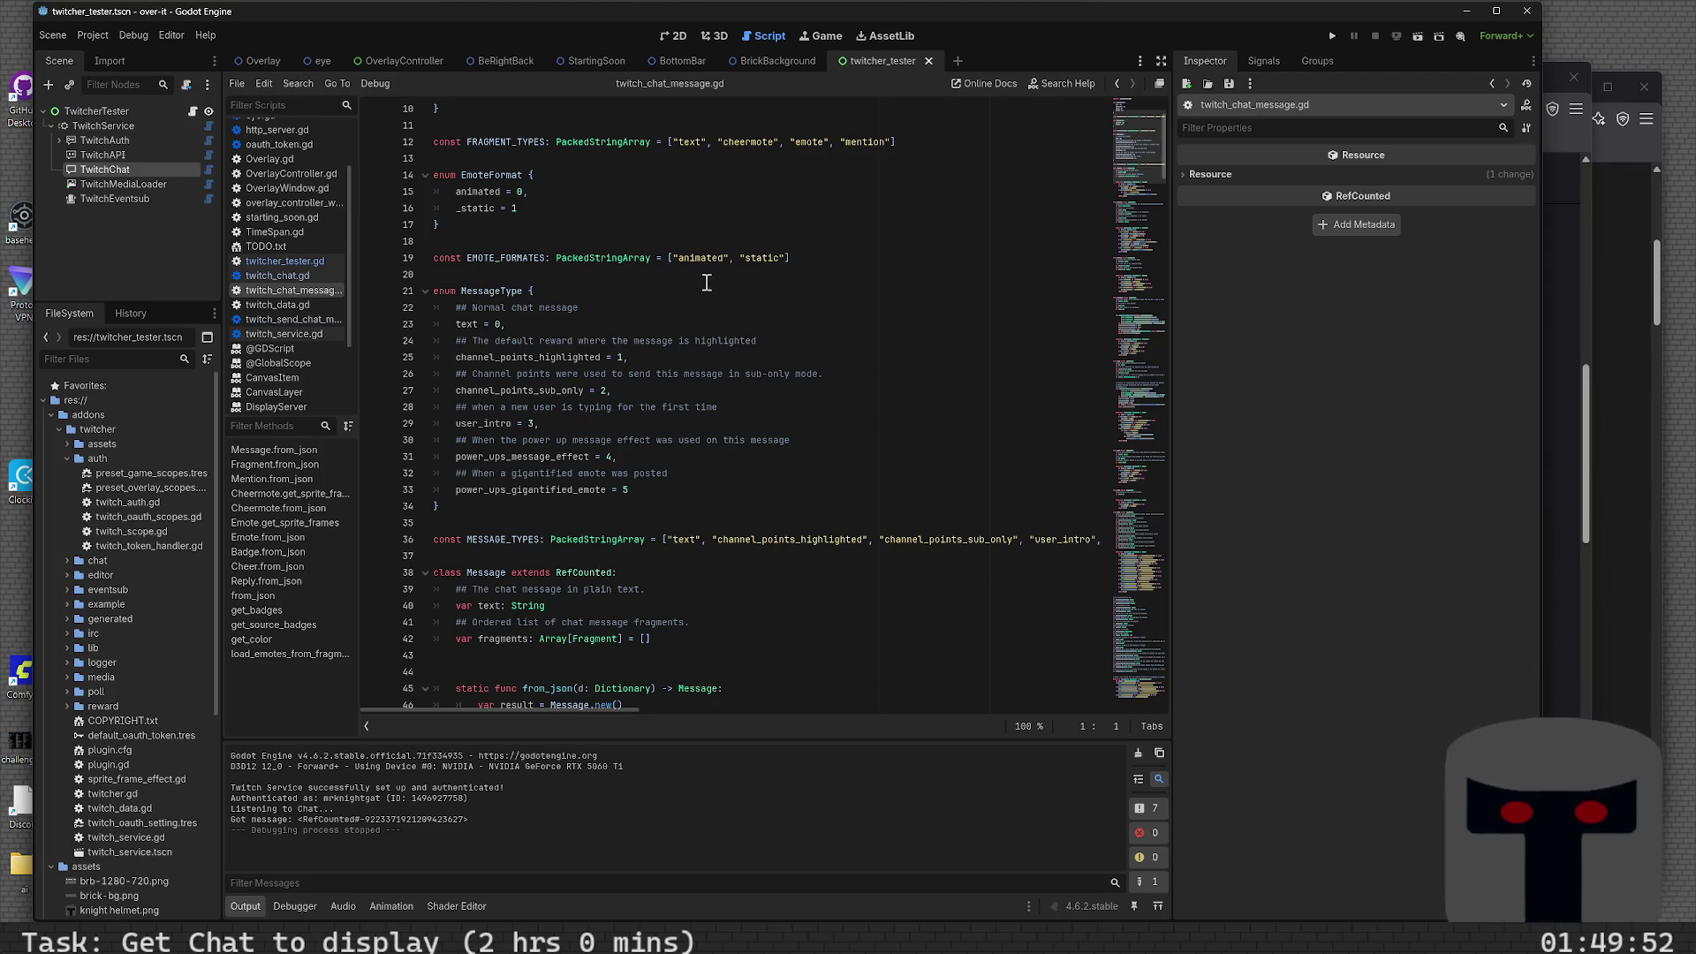
scroll(707, 281, "down", 2)
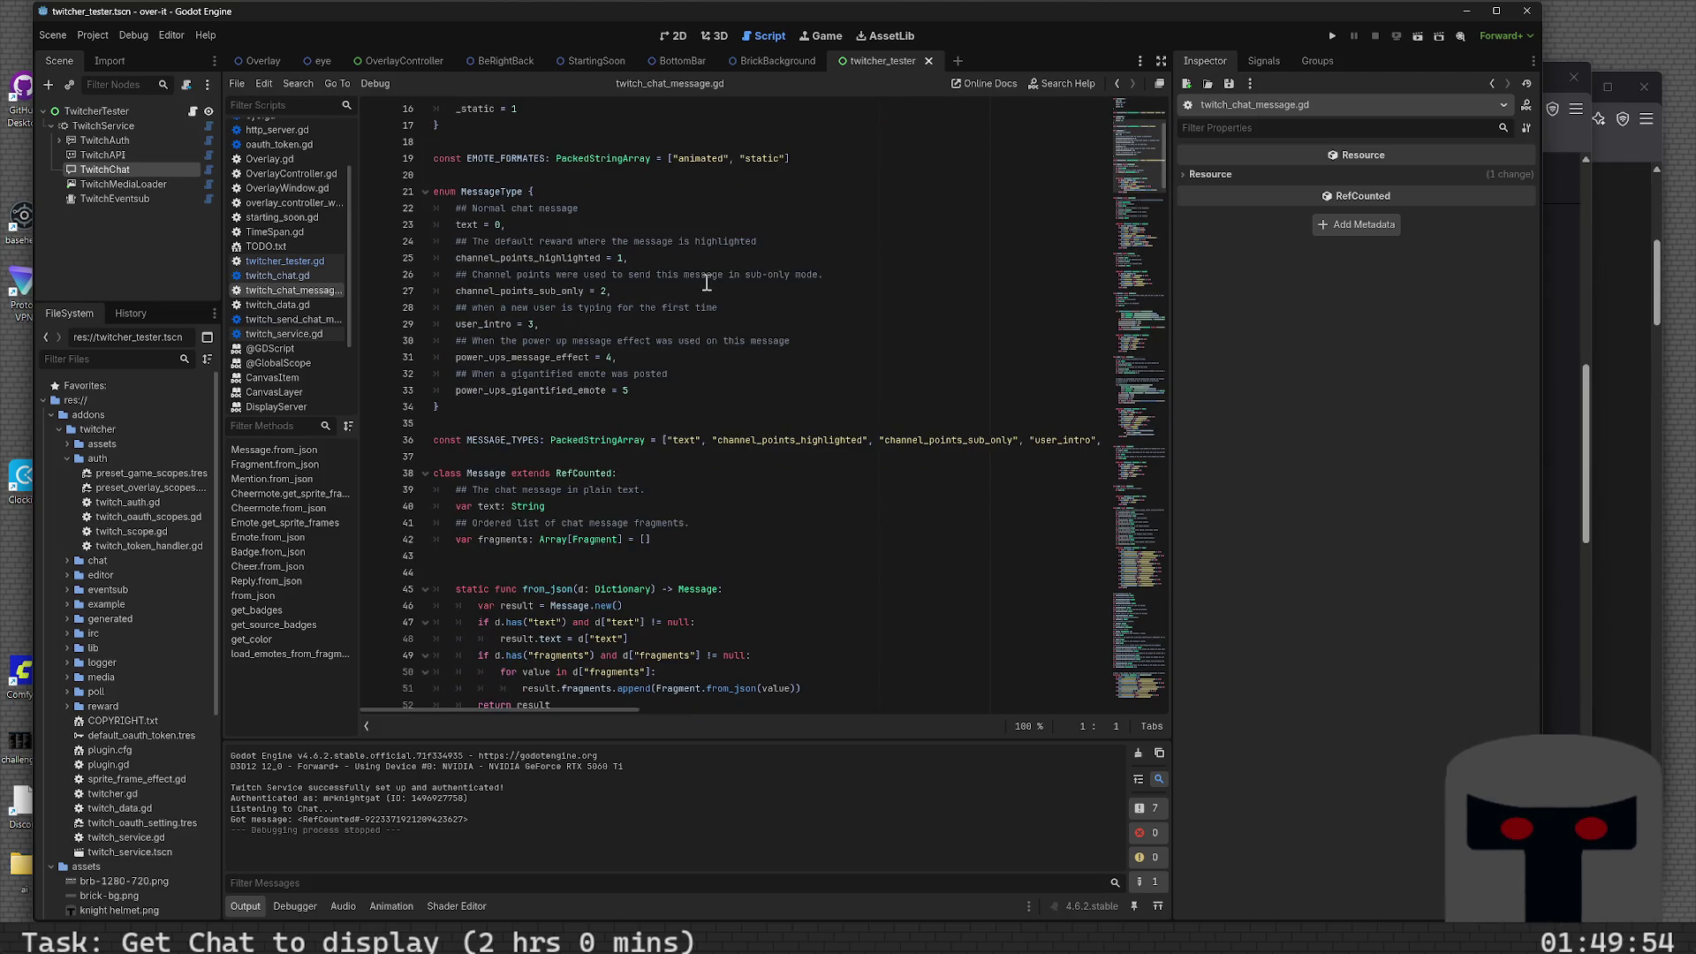
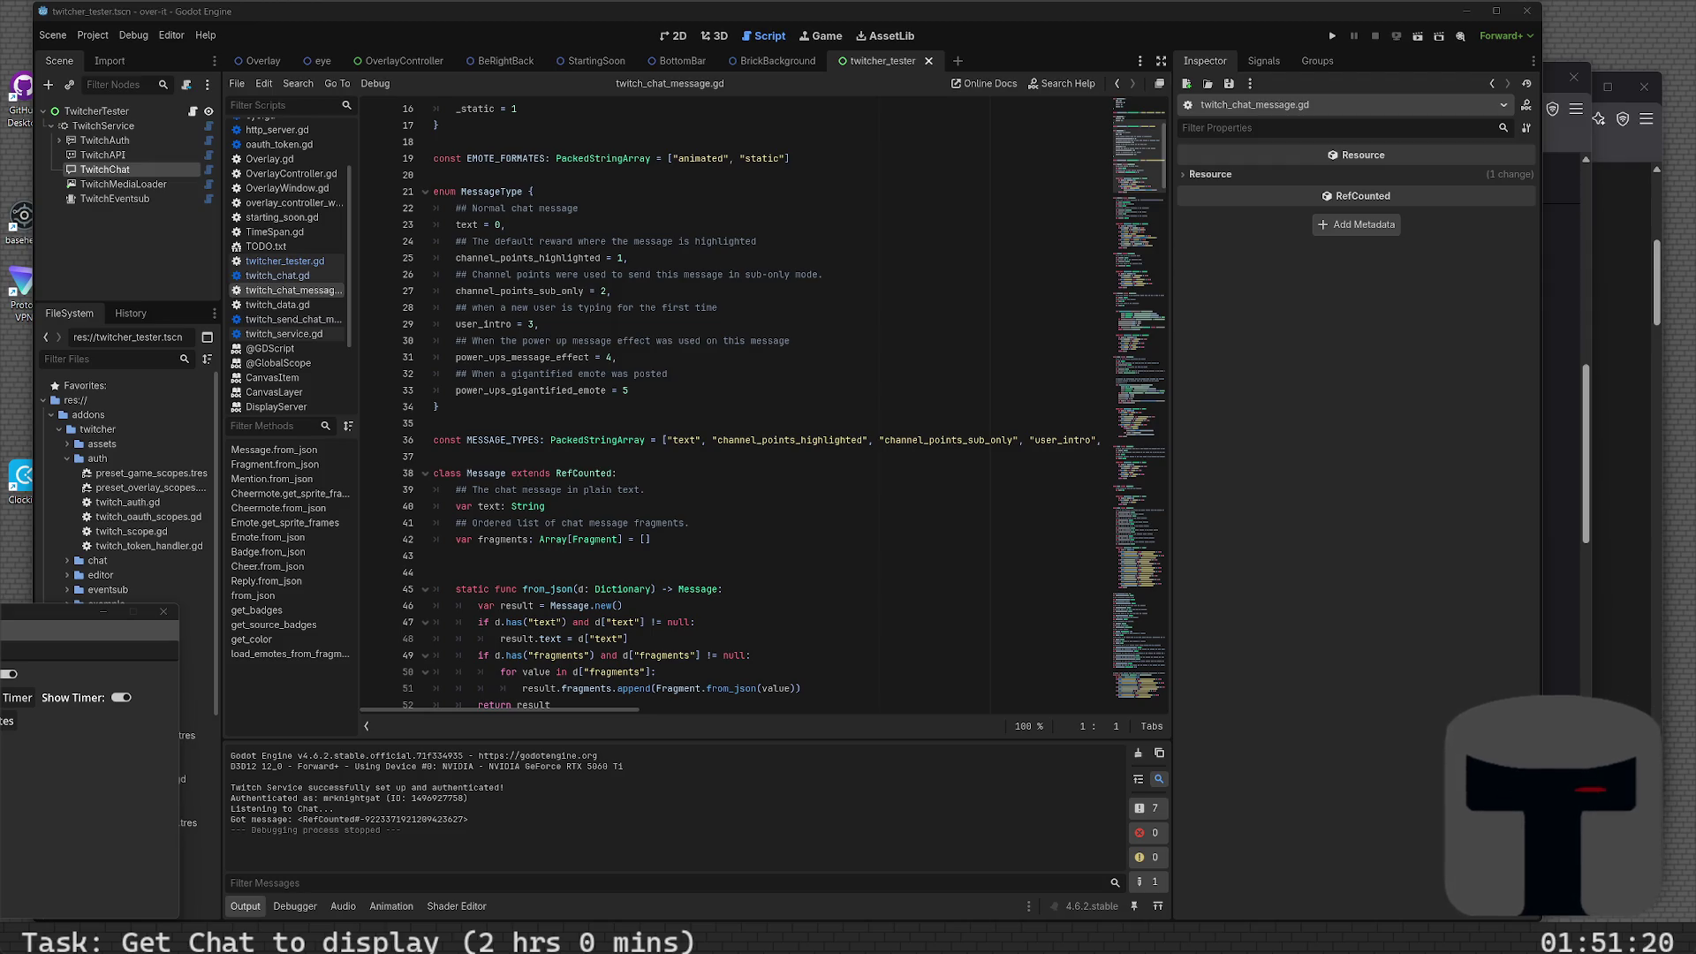
- Close the Twitch popout page in the browser and switch away from the browser
key("alt+Tab")
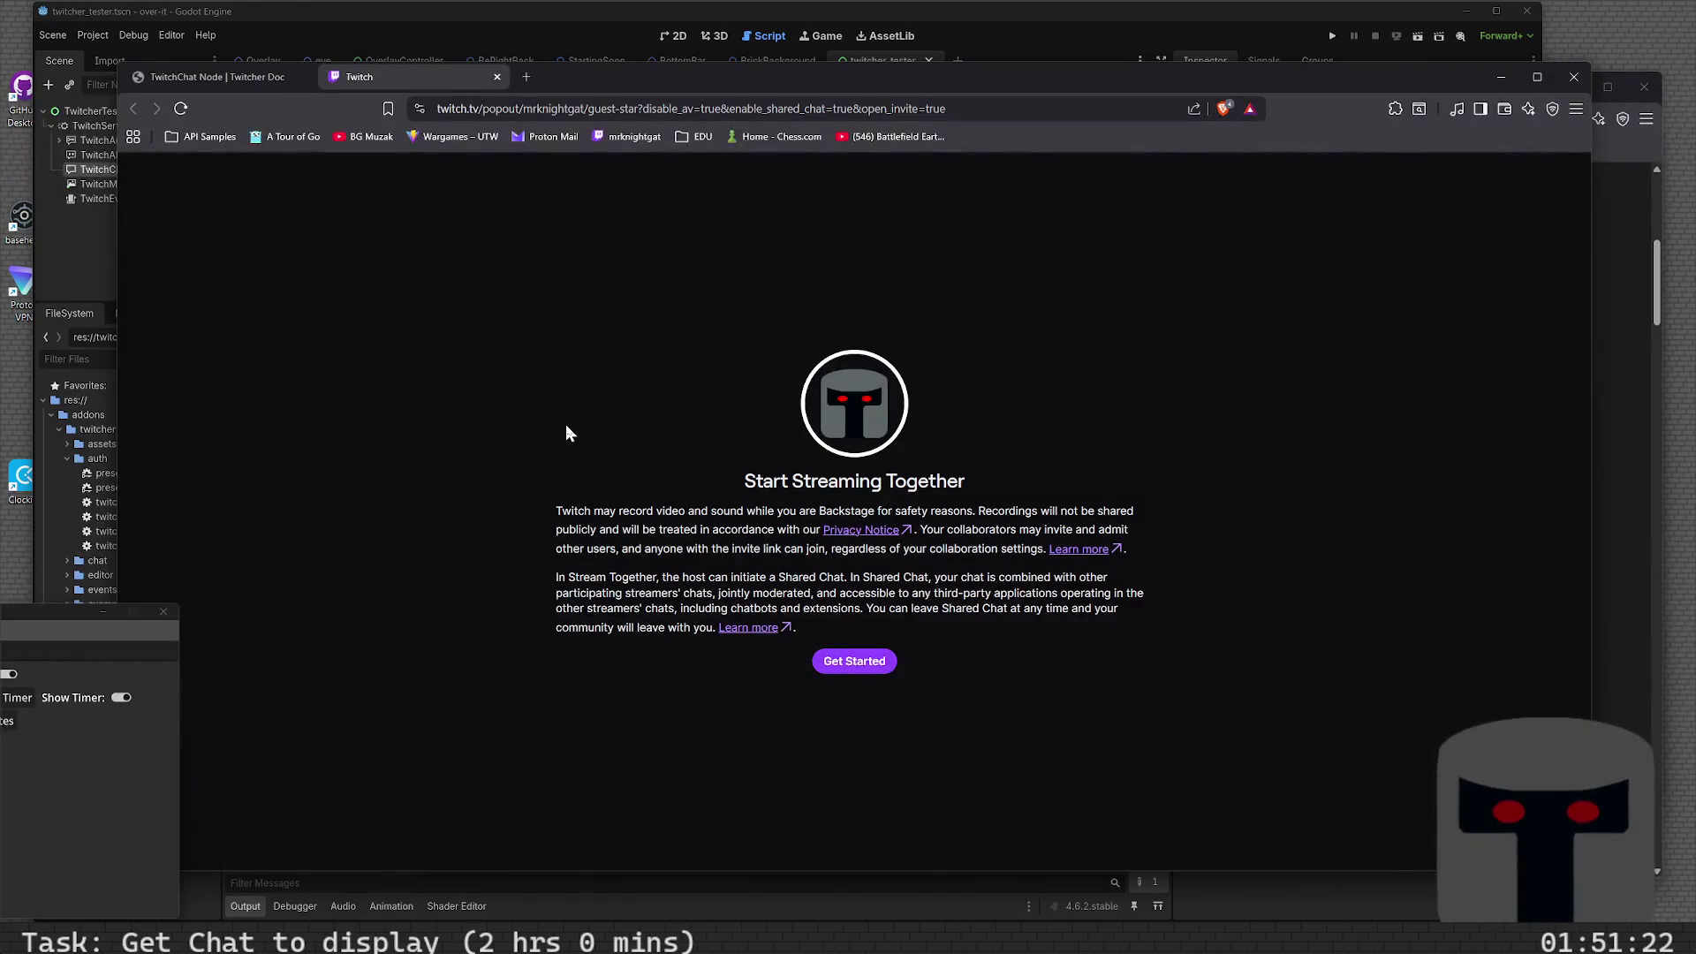
left_click(497, 76)
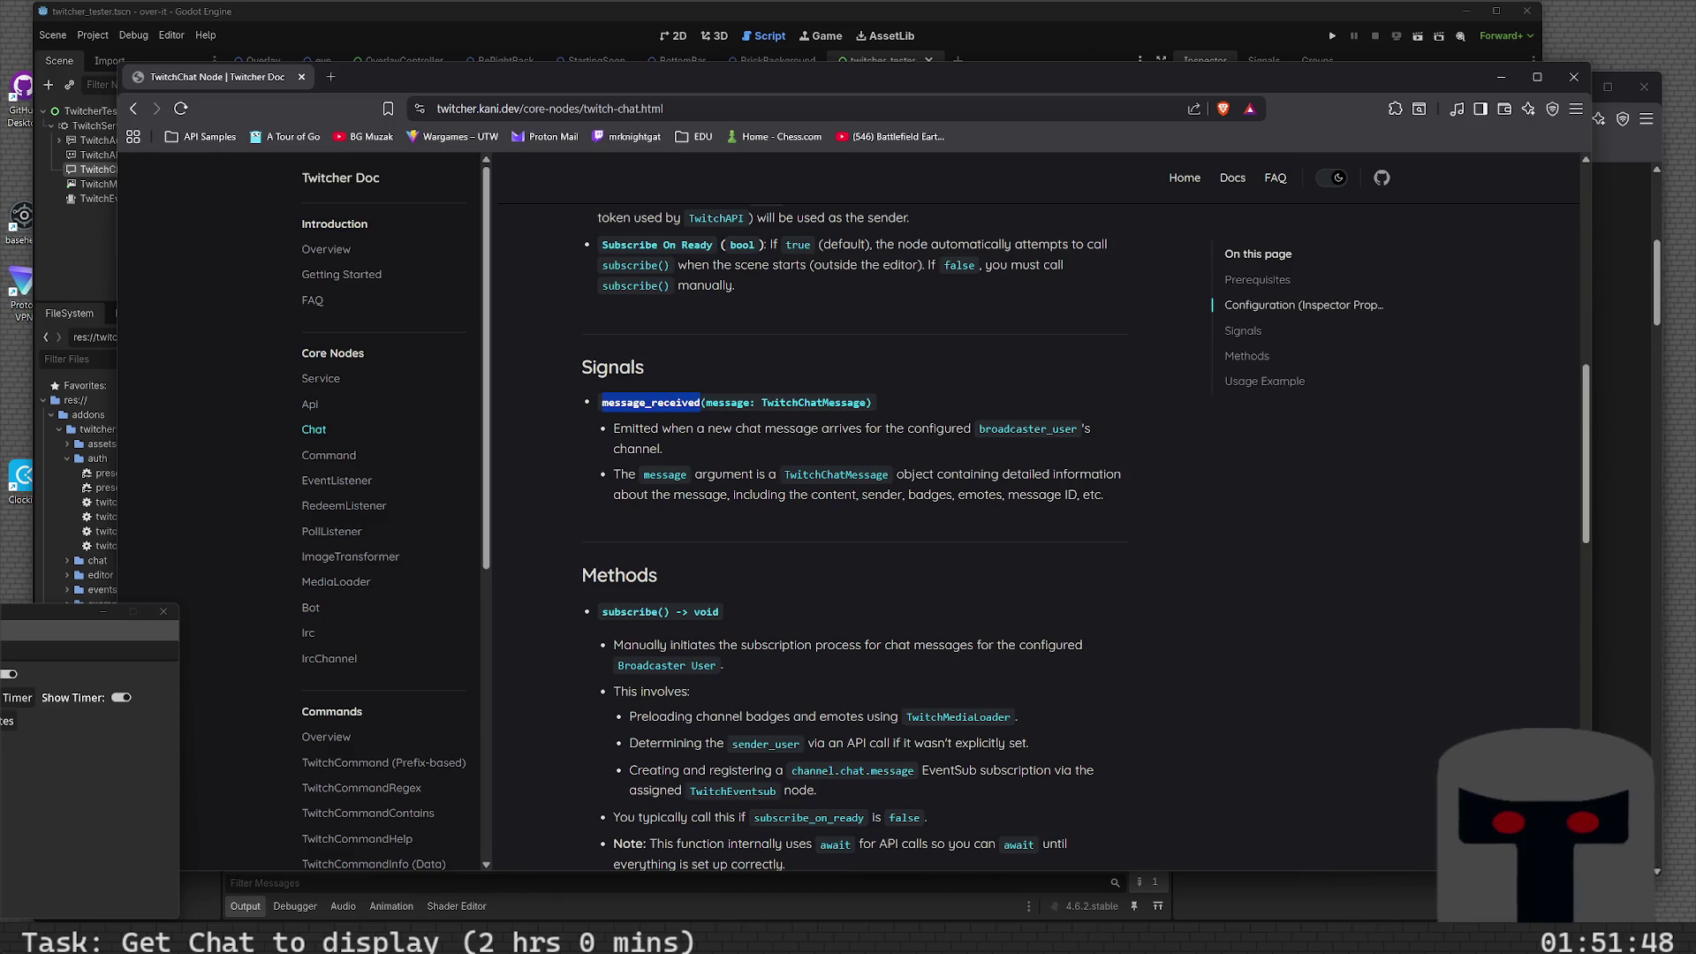
key("alt+Tab")
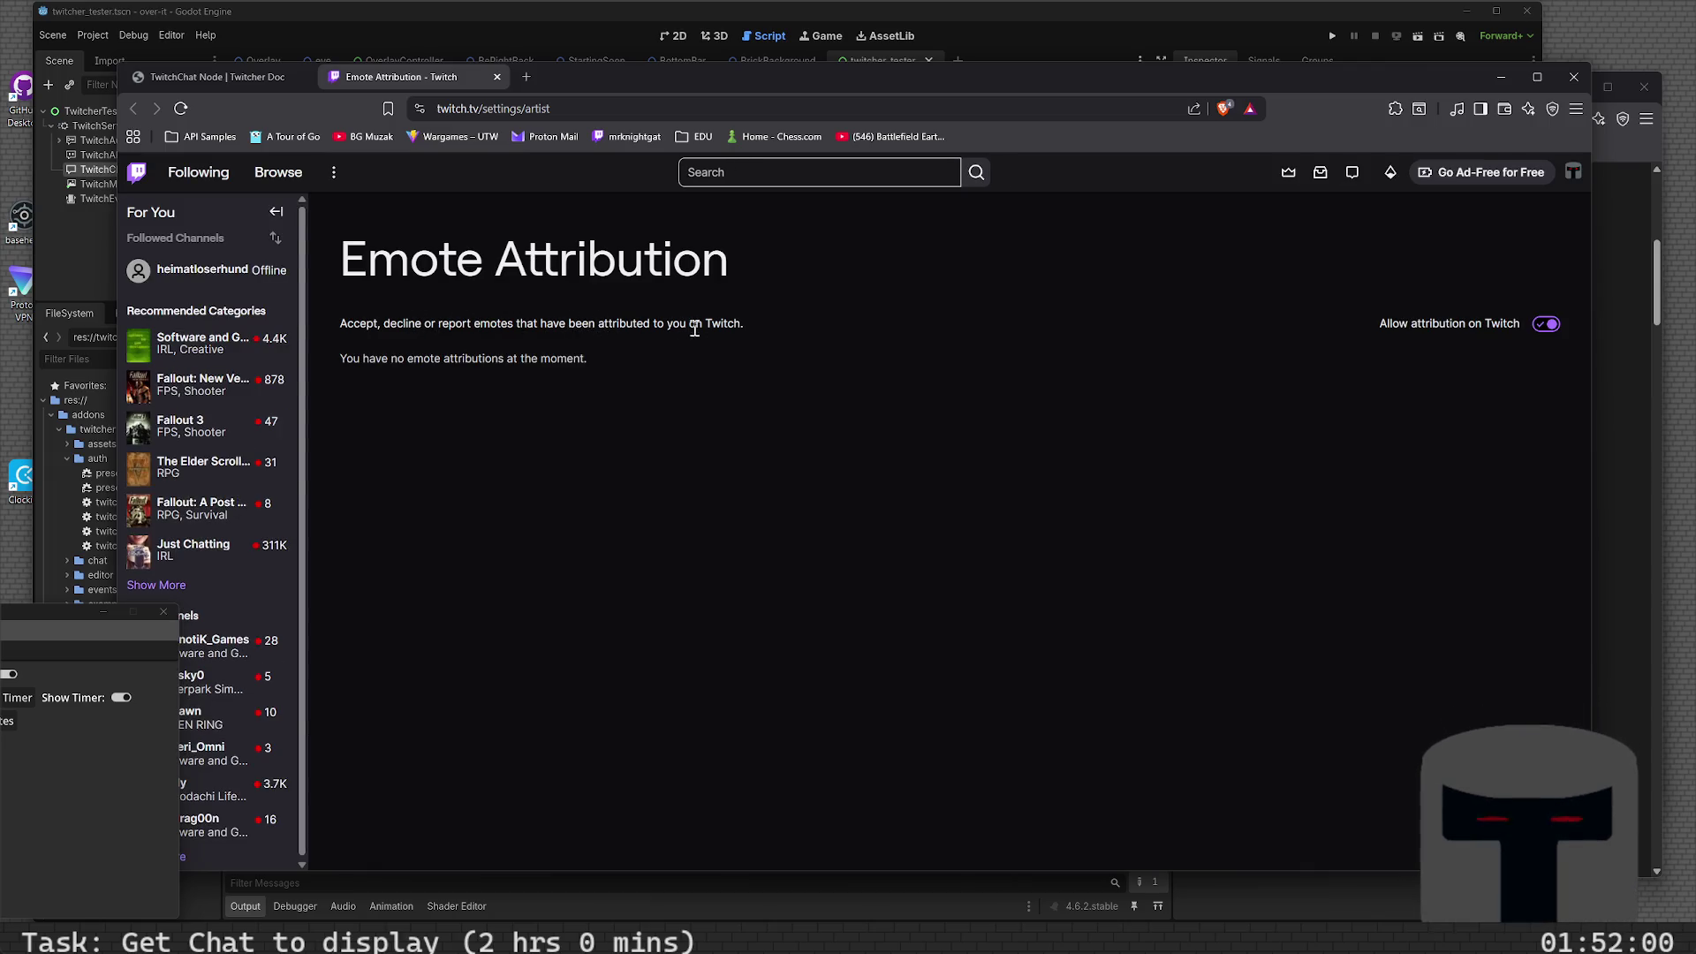
left_click(497, 77)
key("alt+Tab")
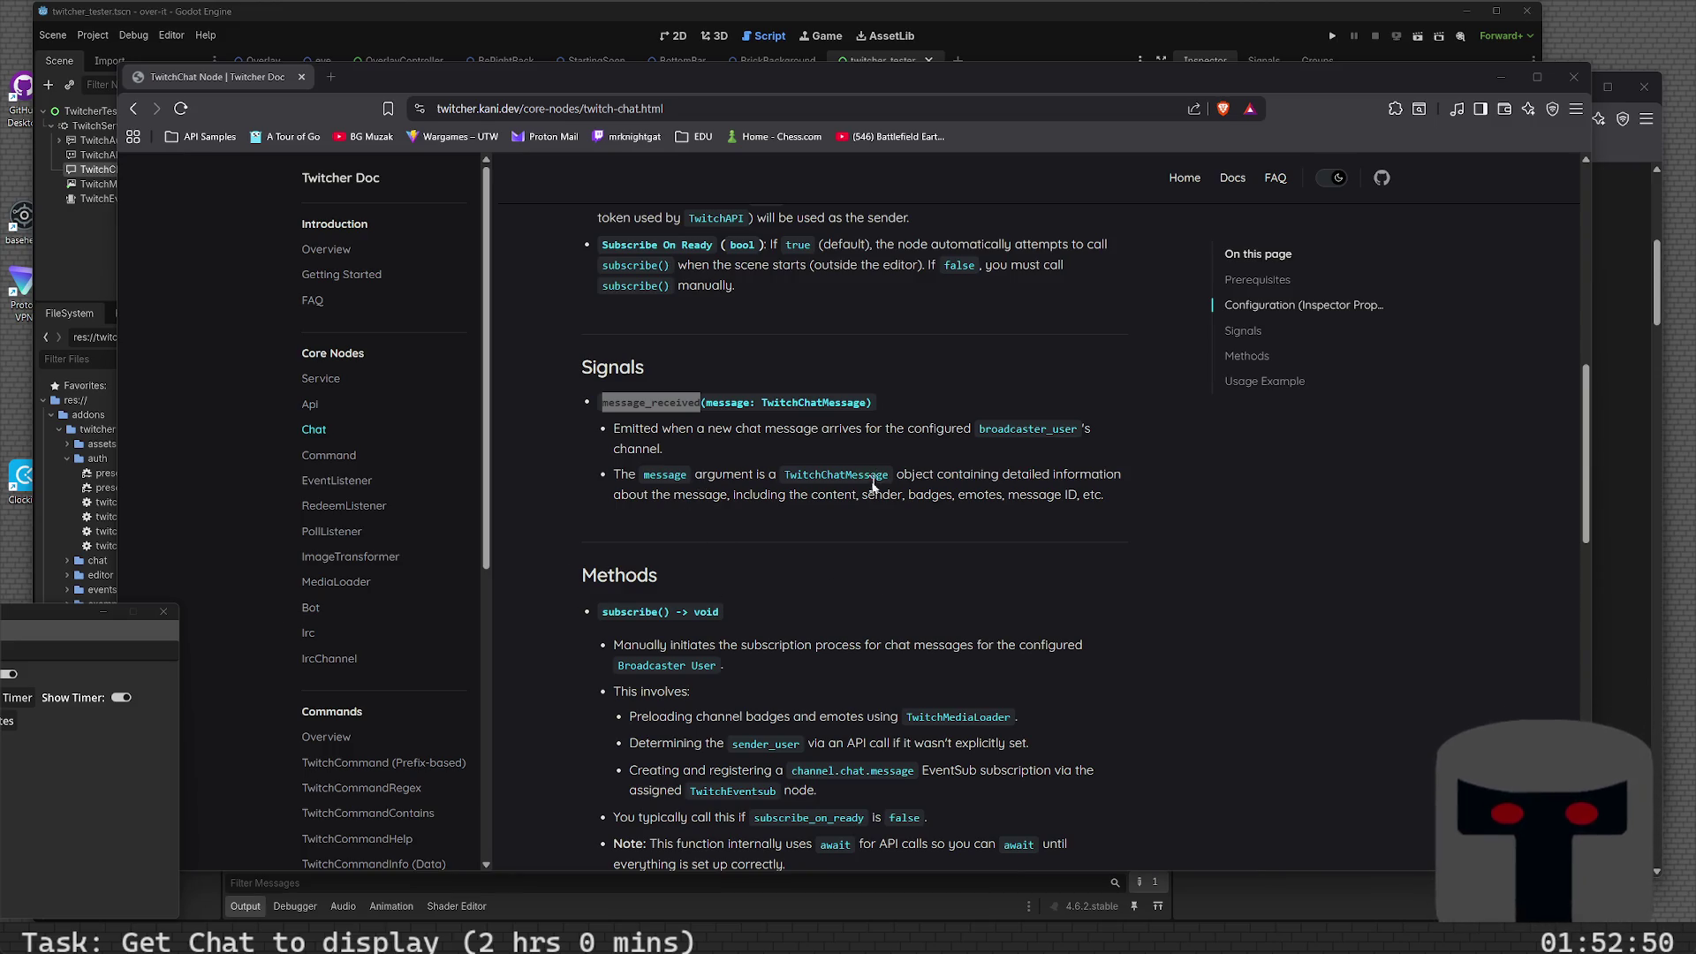
- Go through the Irc and IrcChannel docs in the sidebar to the TwitchBot Node page
scroll(414, 576, "down", 3)
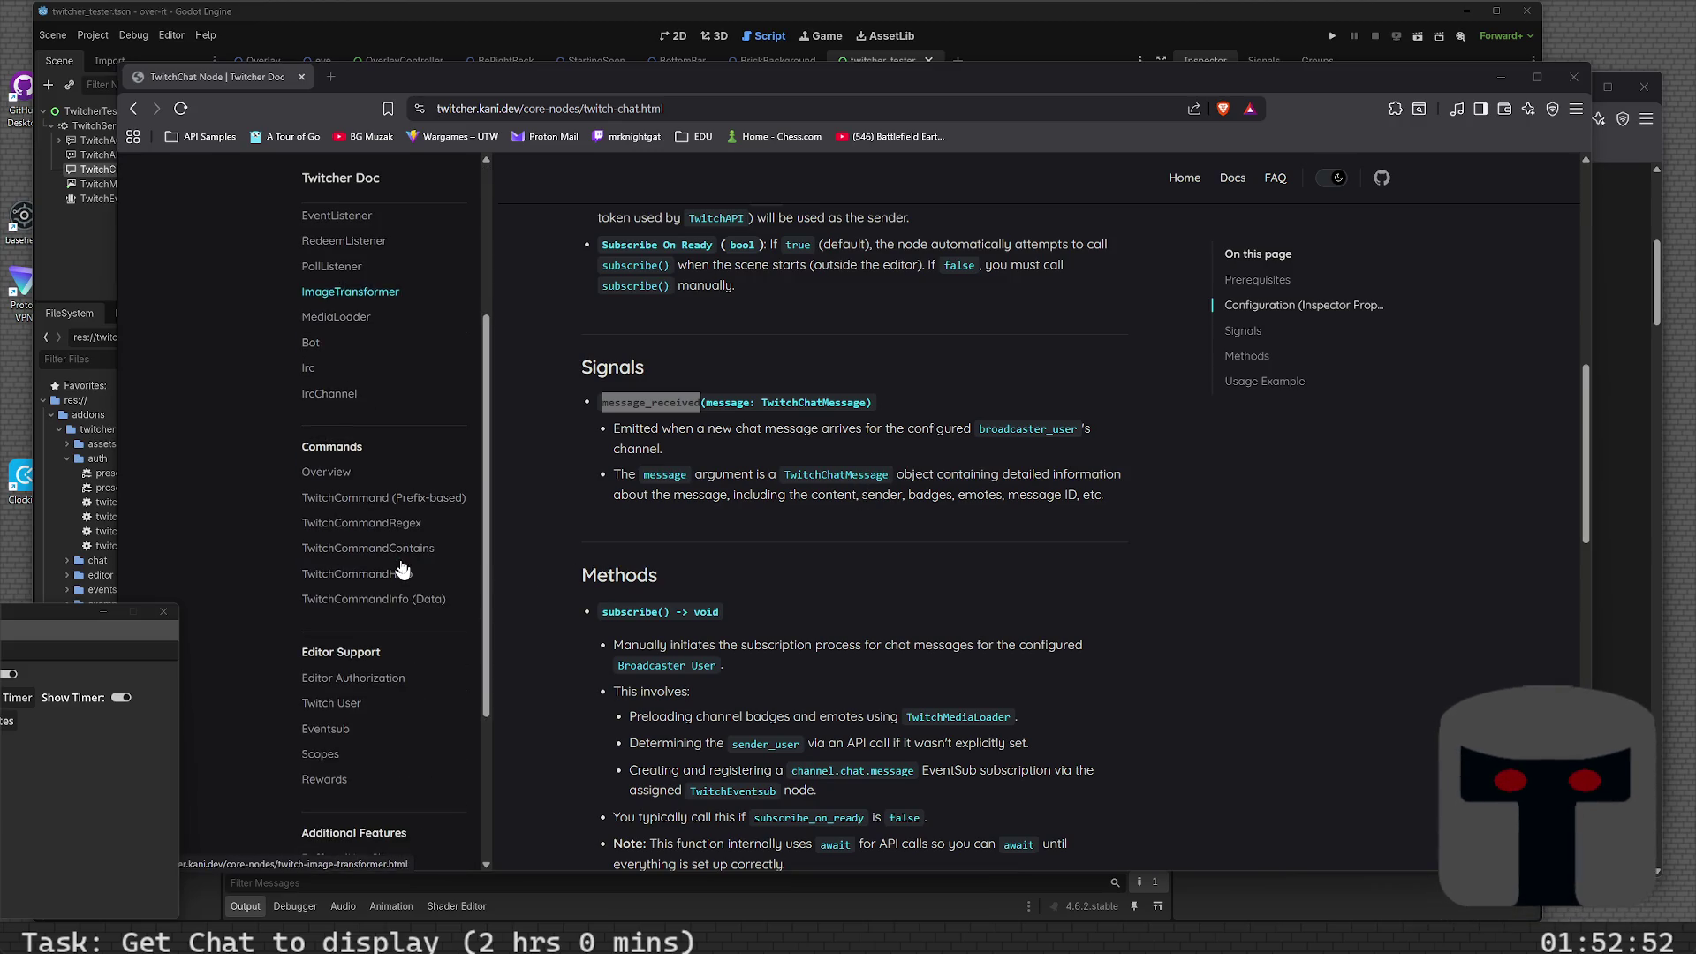
left_click(358, 368)
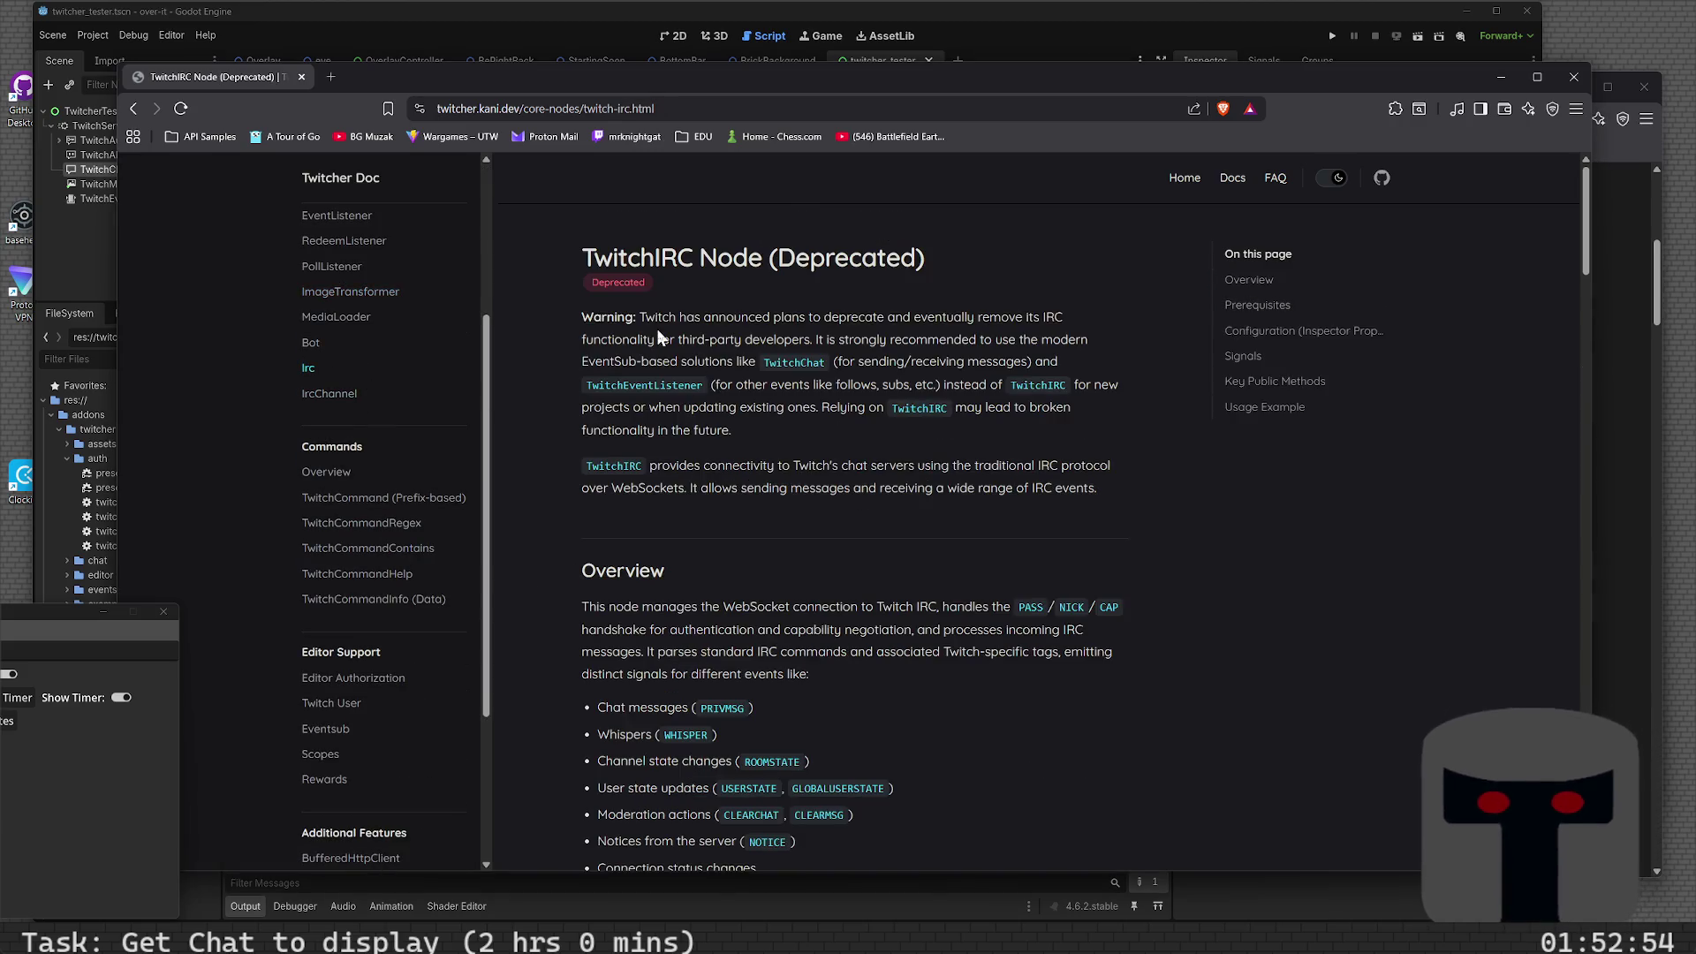
left_click(323, 394)
left_click(329, 352)
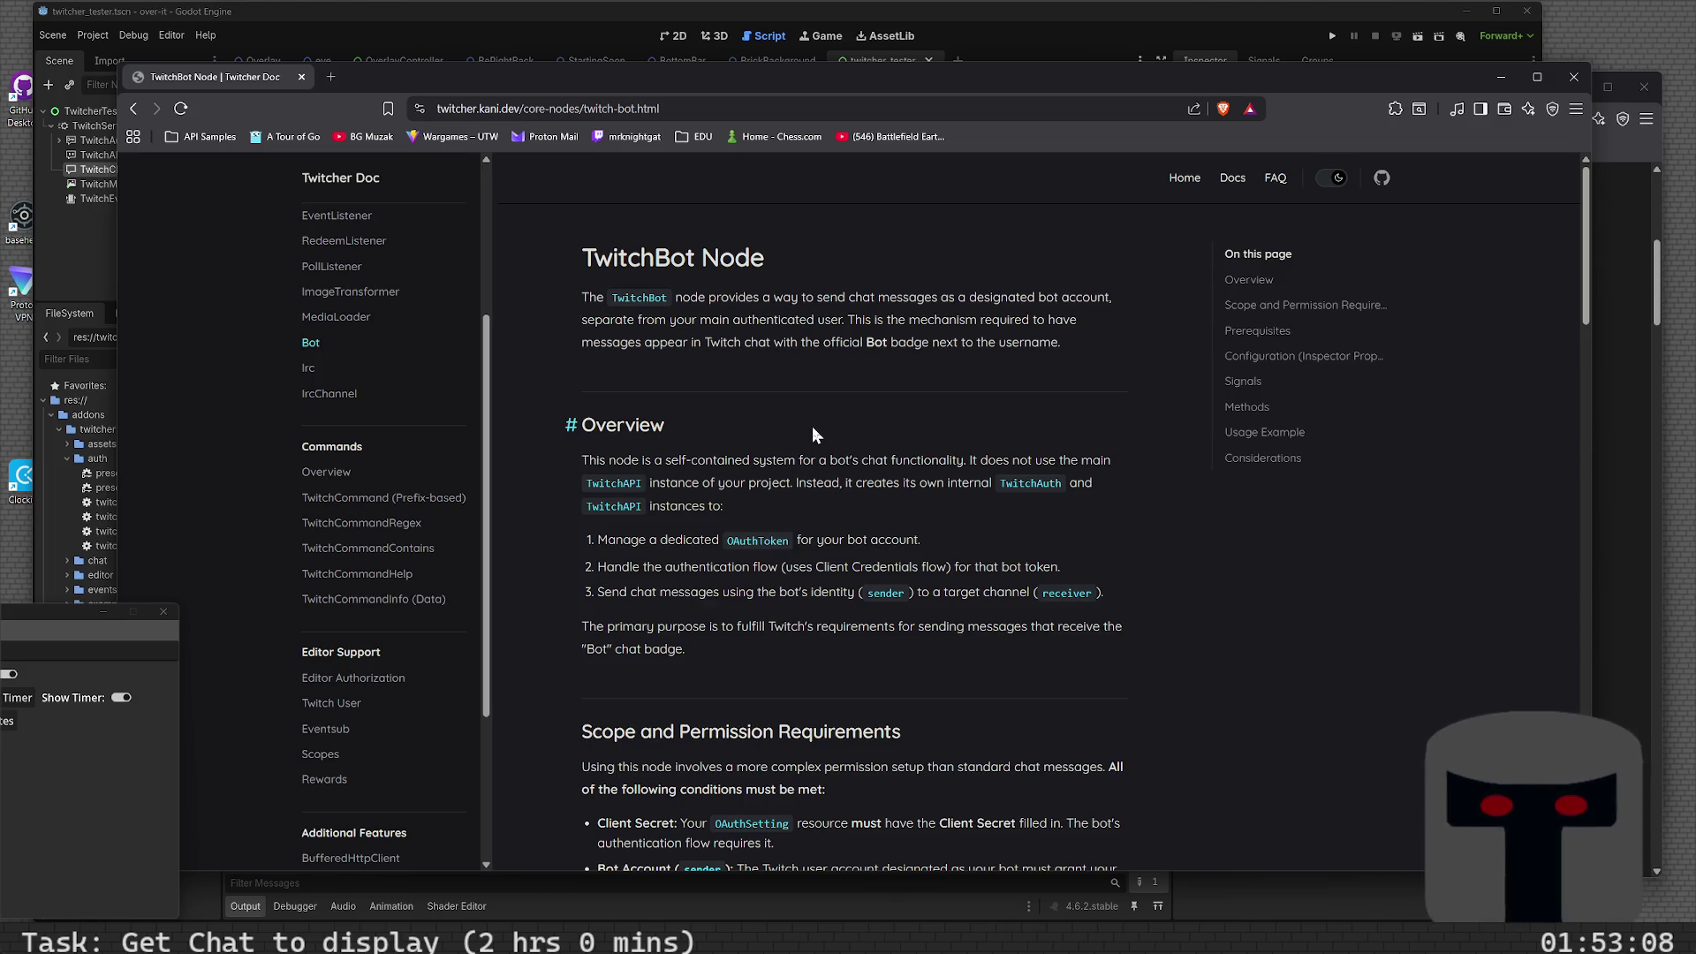
- Read the TwitchBot page down to Considerations, then return to the top of the page
scroll(812, 428, "down", 3)
scroll(813, 430, "down", 3)
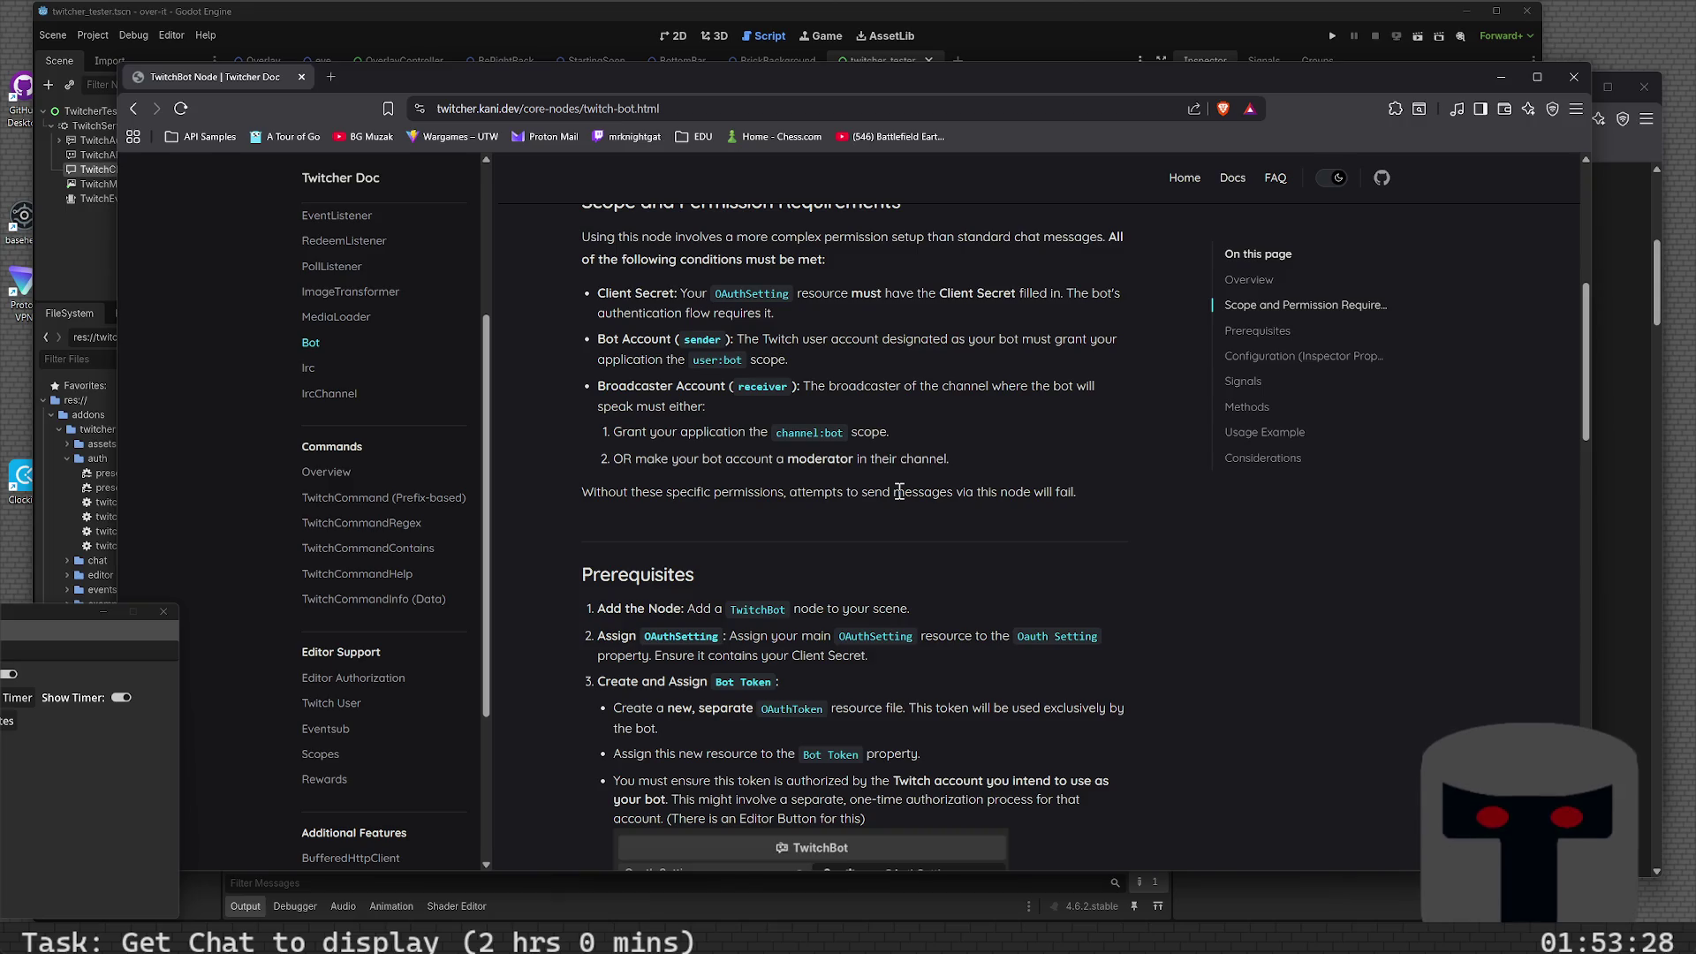
scroll(886, 496, "down", 3)
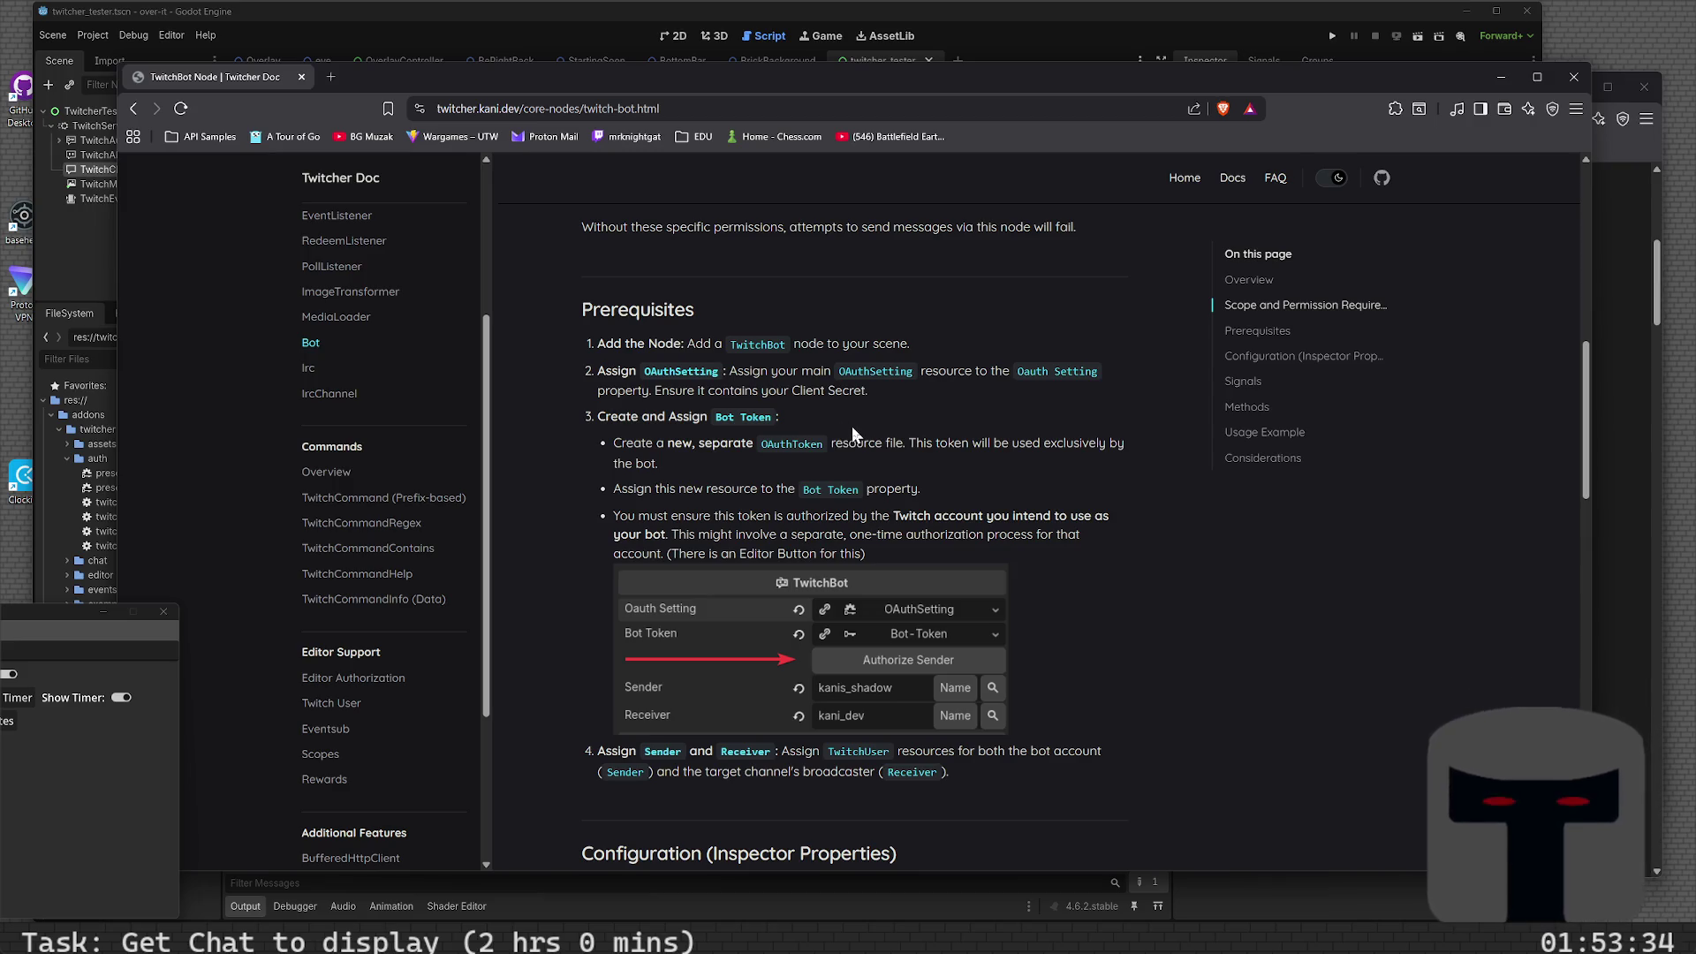
scroll(851, 426, "down", 8)
scroll(852, 426, "up", 5)
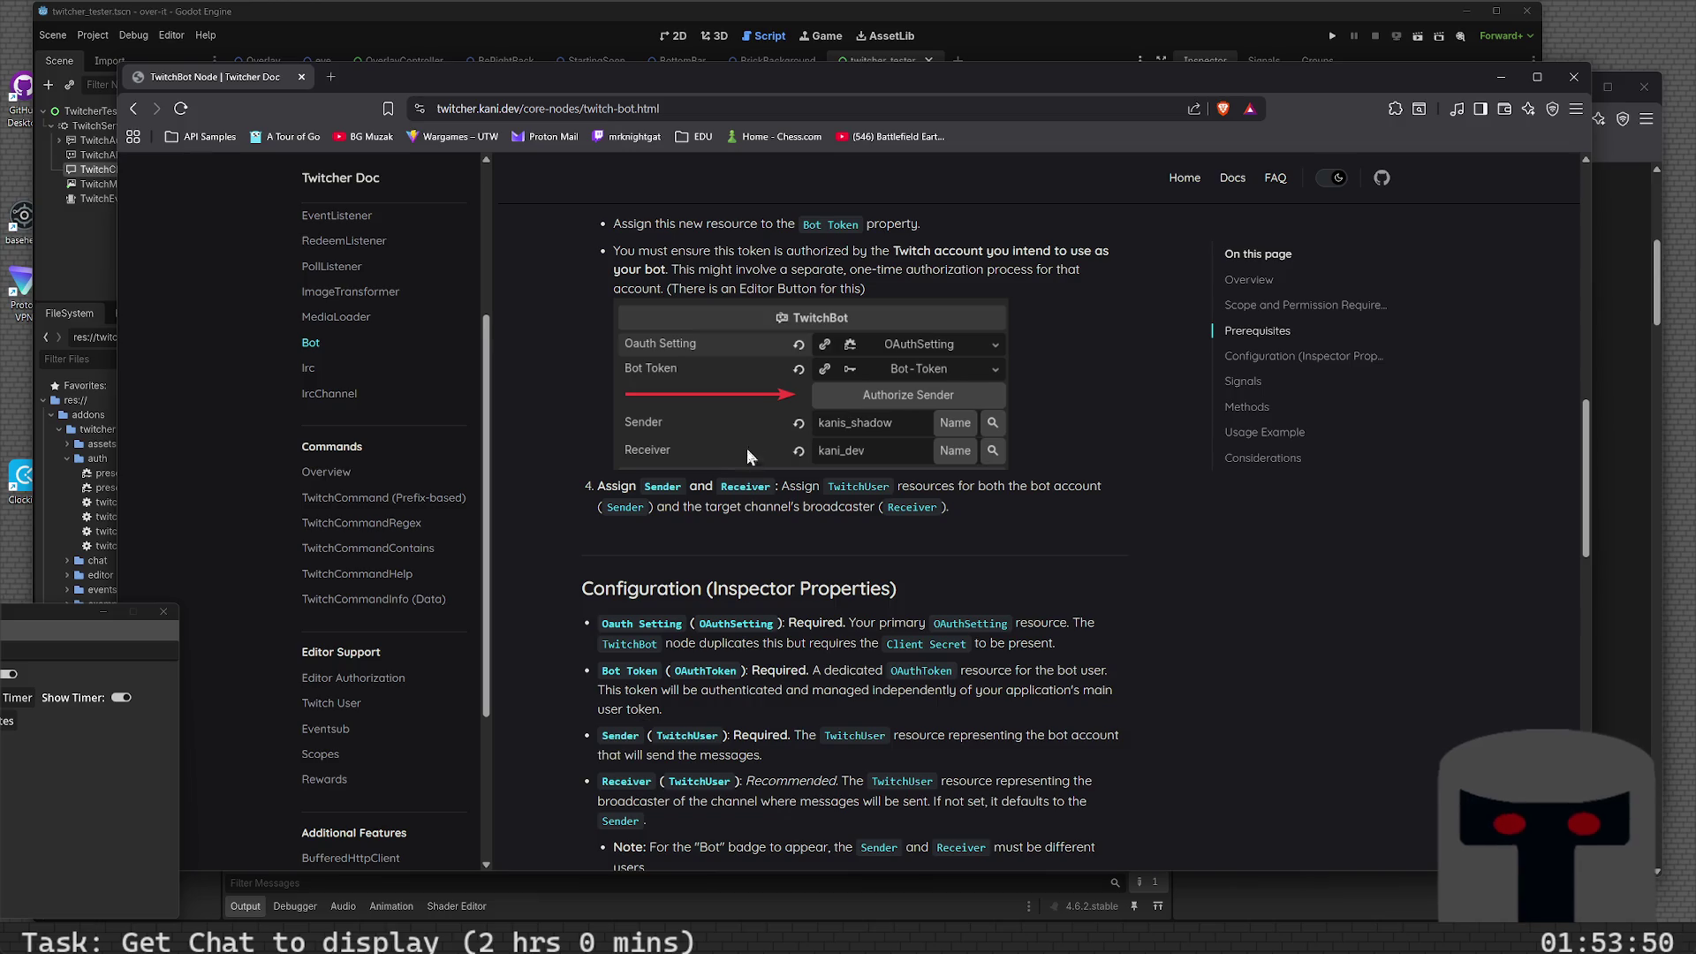
scroll(790, 544, "down", 3)
scroll(791, 548, "down", 3)
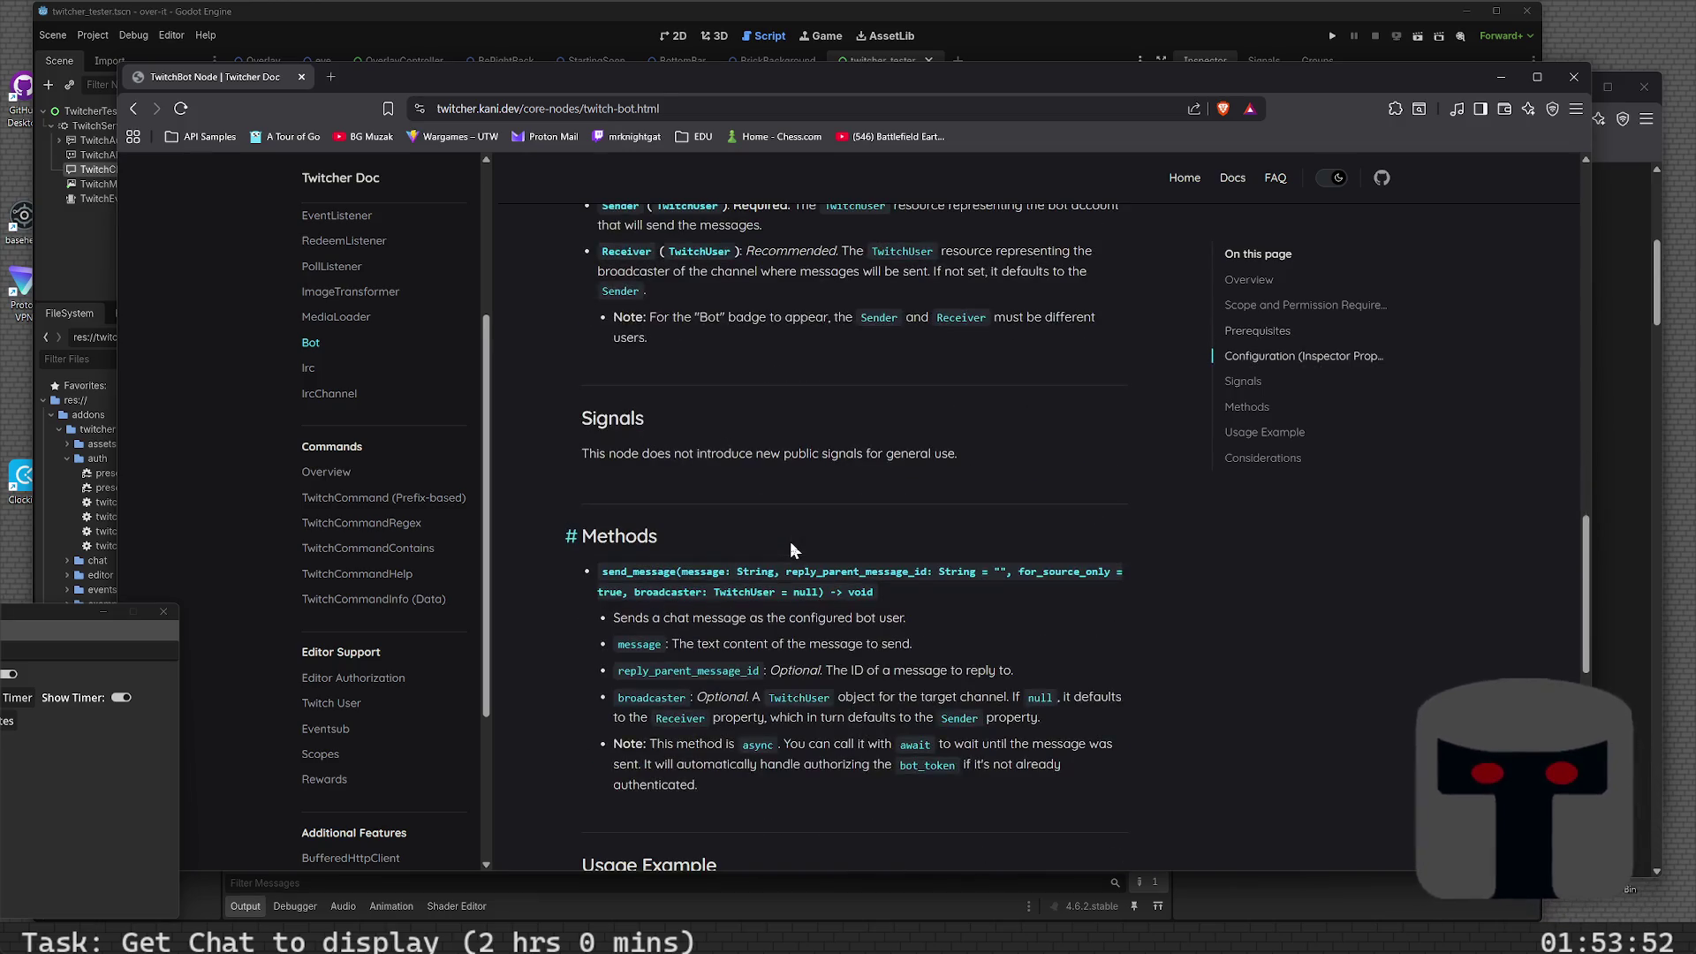
scroll(790, 547, "down", 2)
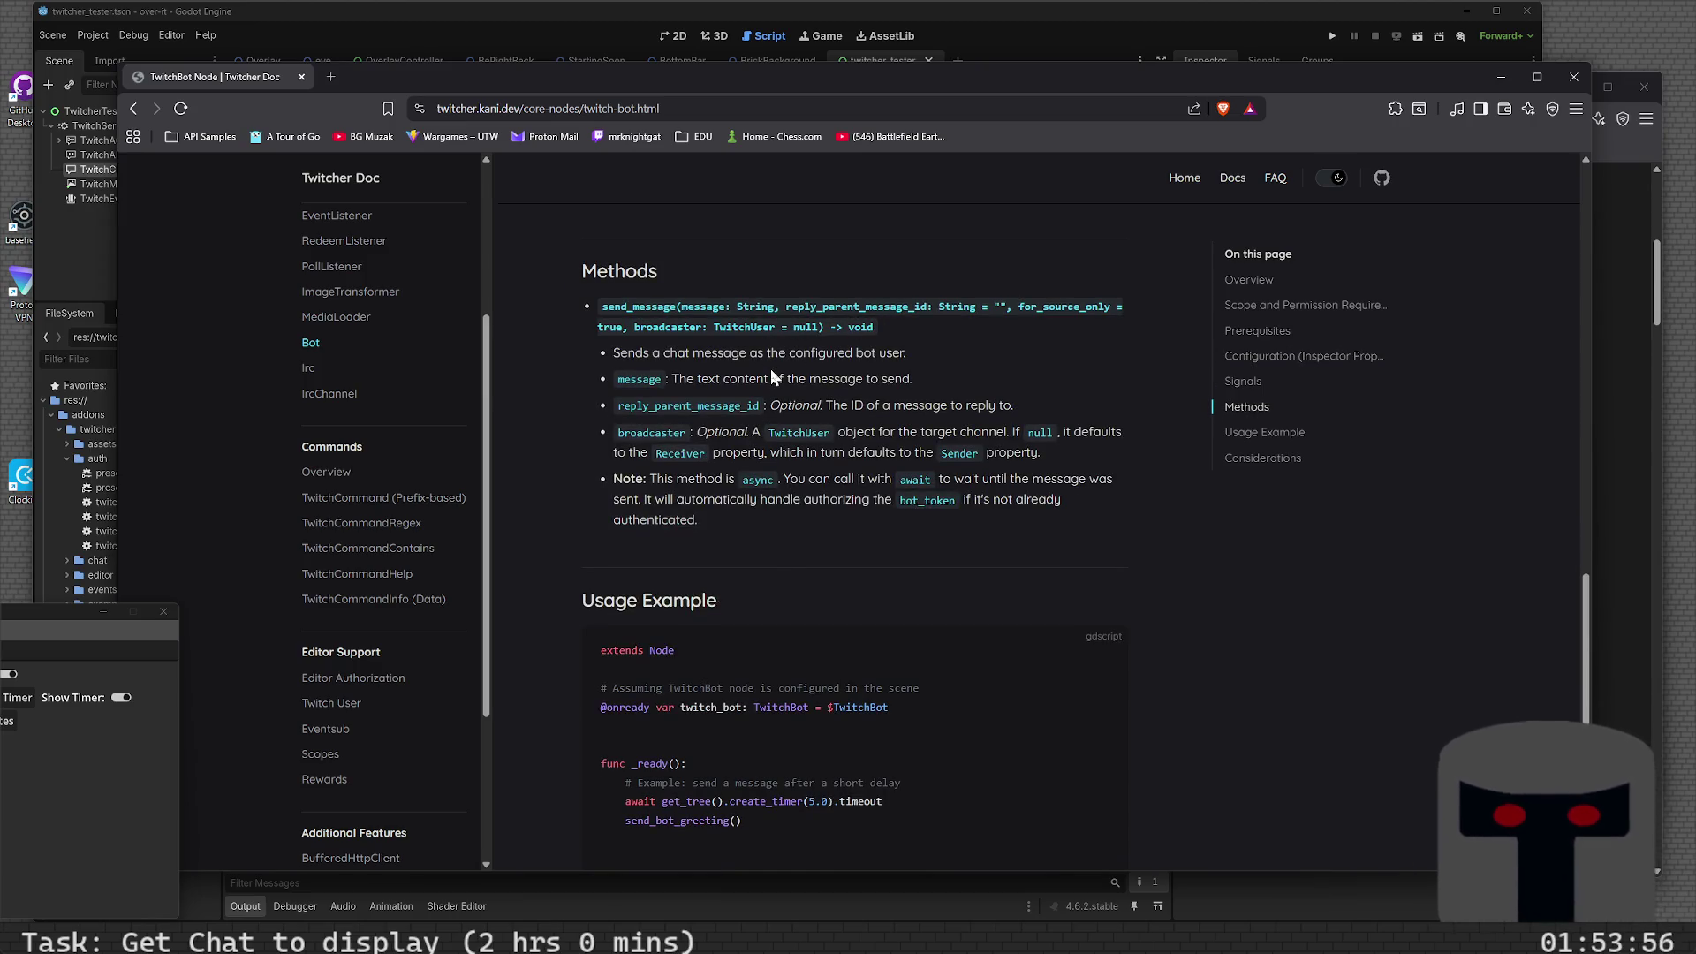
scroll(771, 368, "down", 3)
scroll(782, 378, "down", 3)
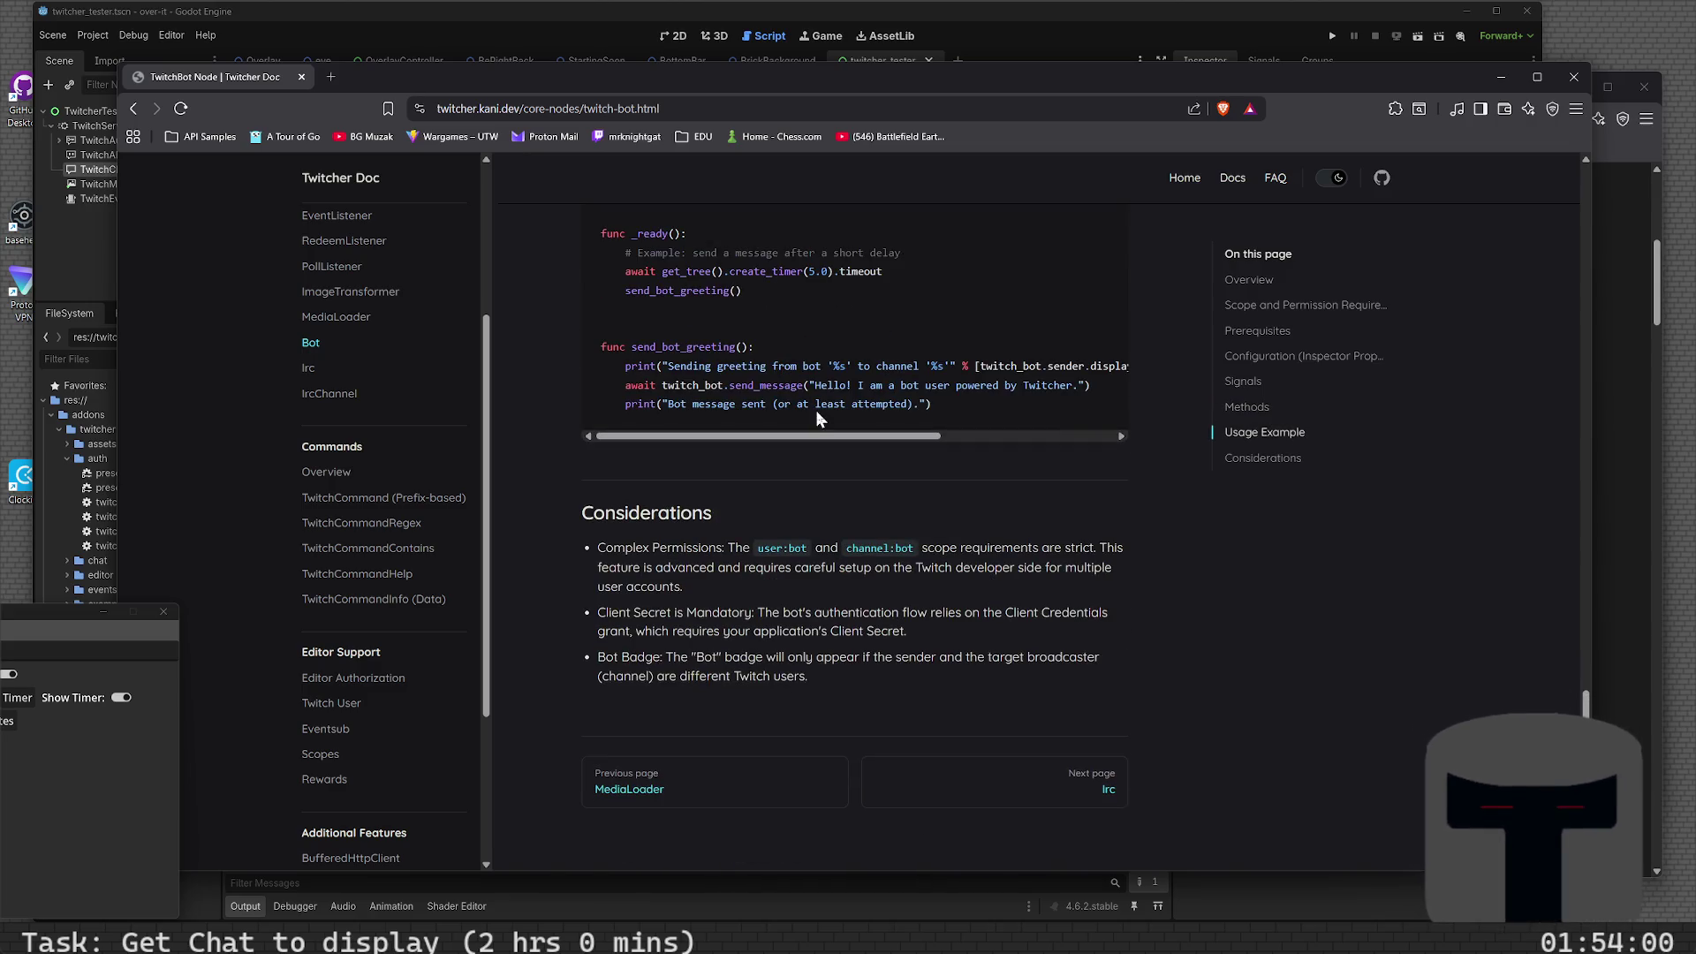
scroll(818, 410, "down", 1)
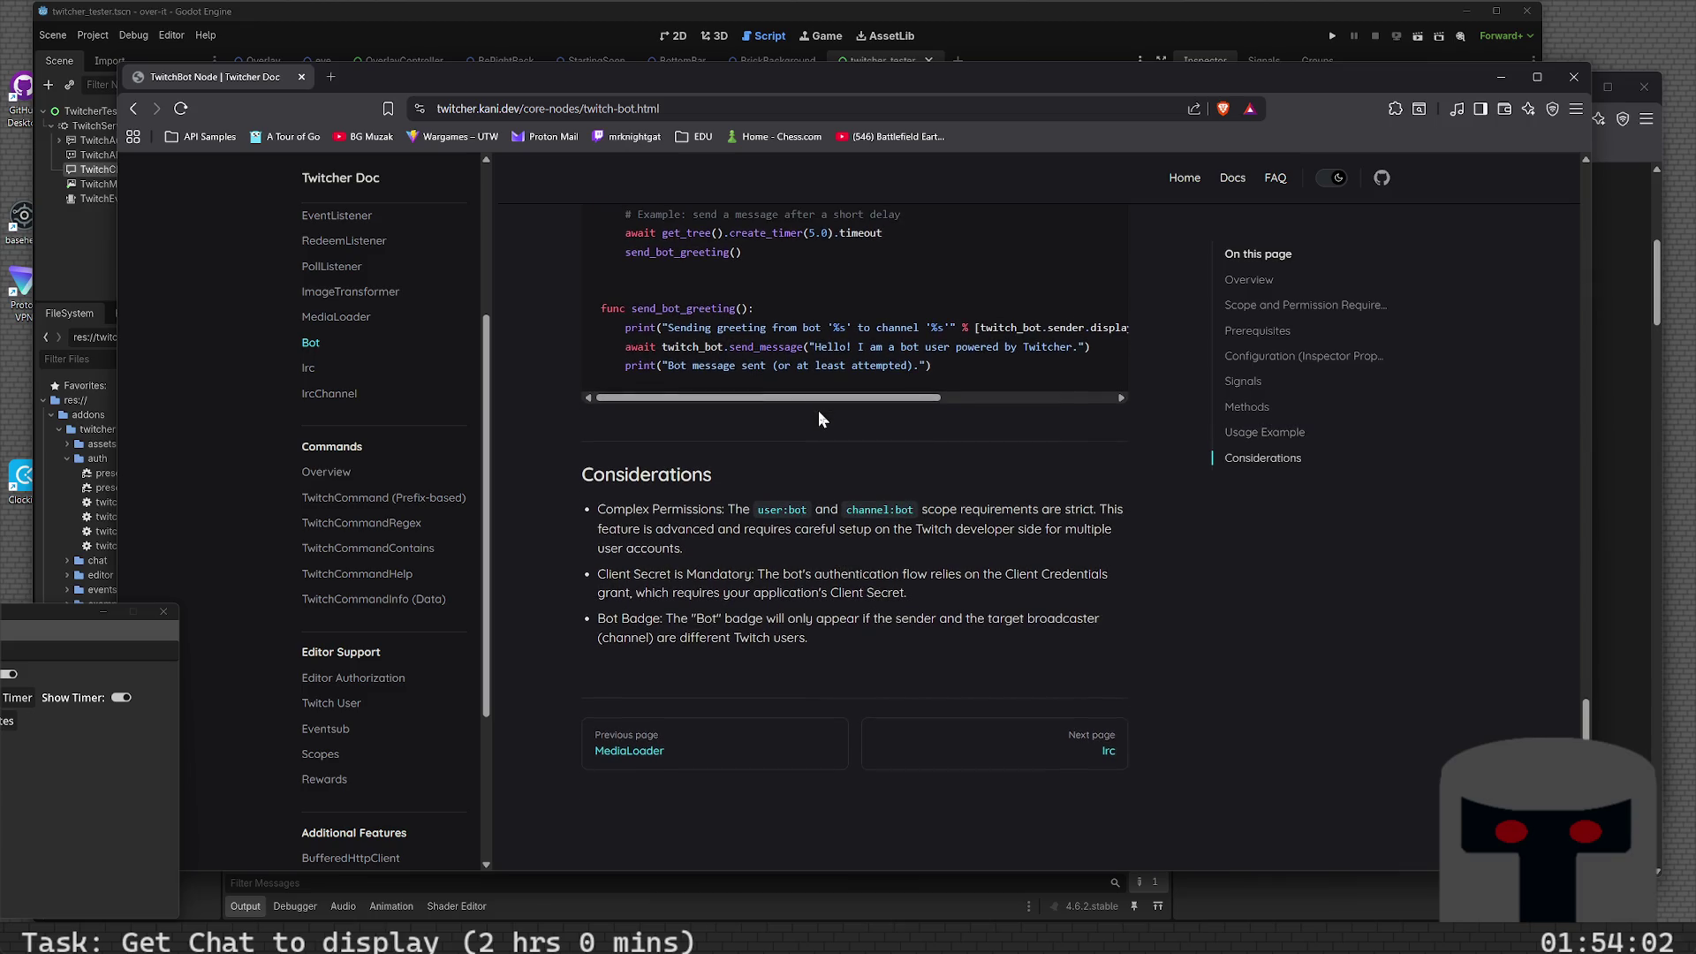
key("Home")
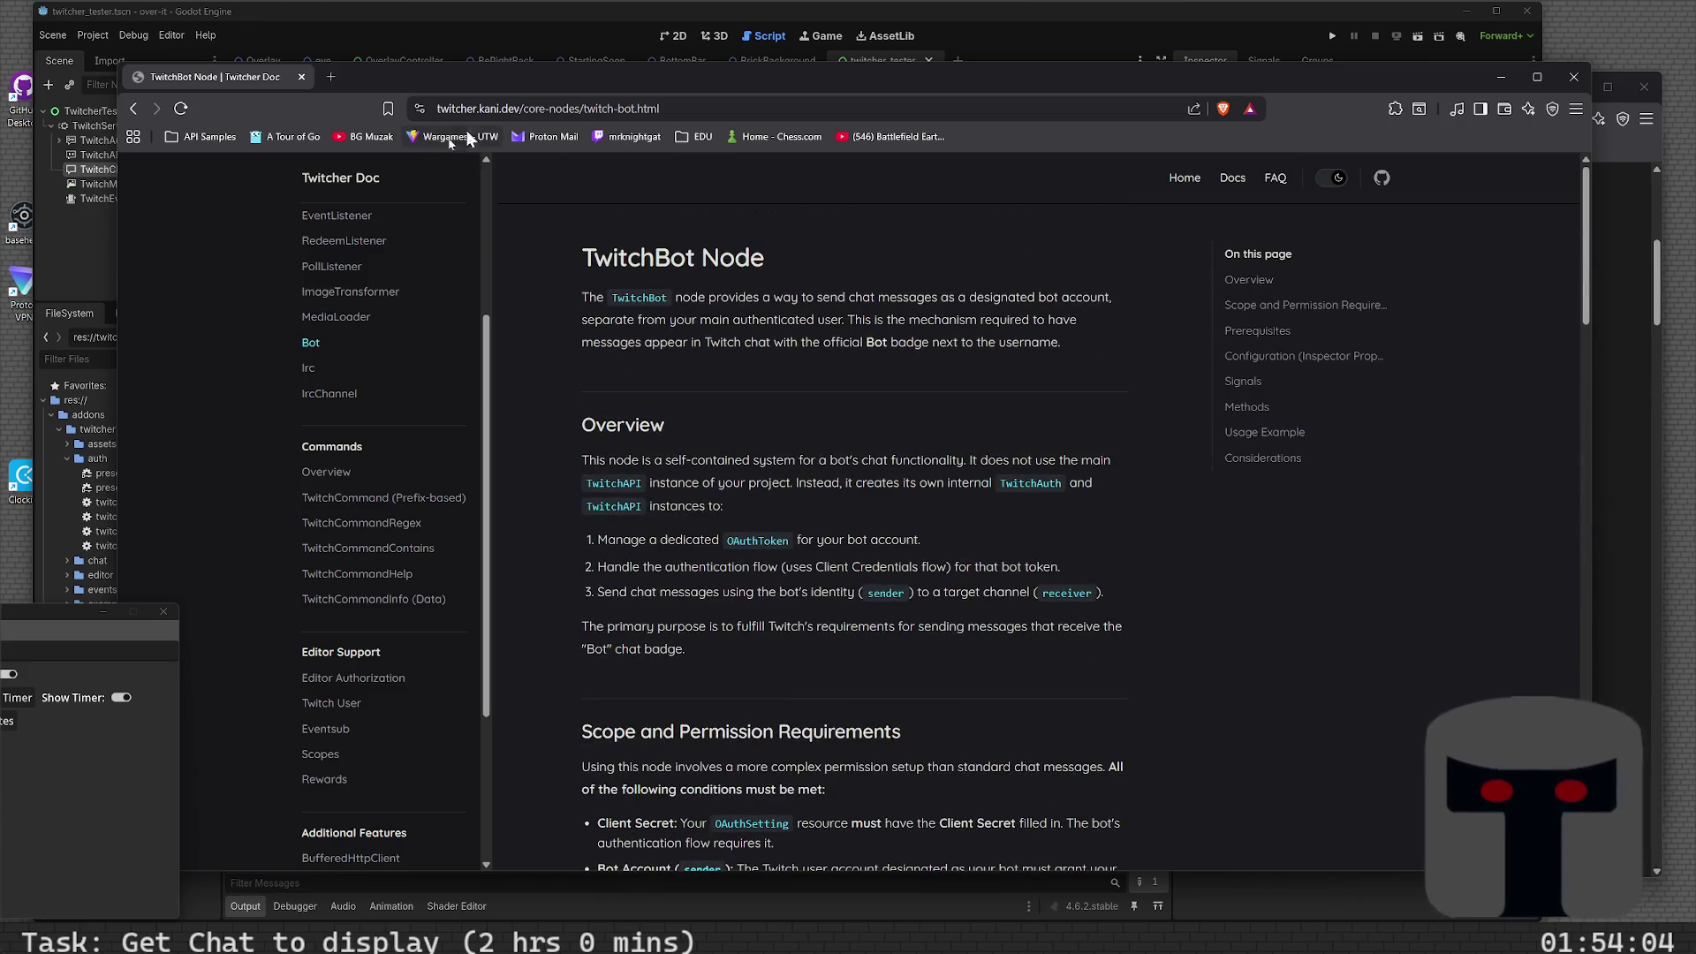
- Go back past the IrcChannel and IRC pages to the TwitchChat docs page
left_click(133, 108)
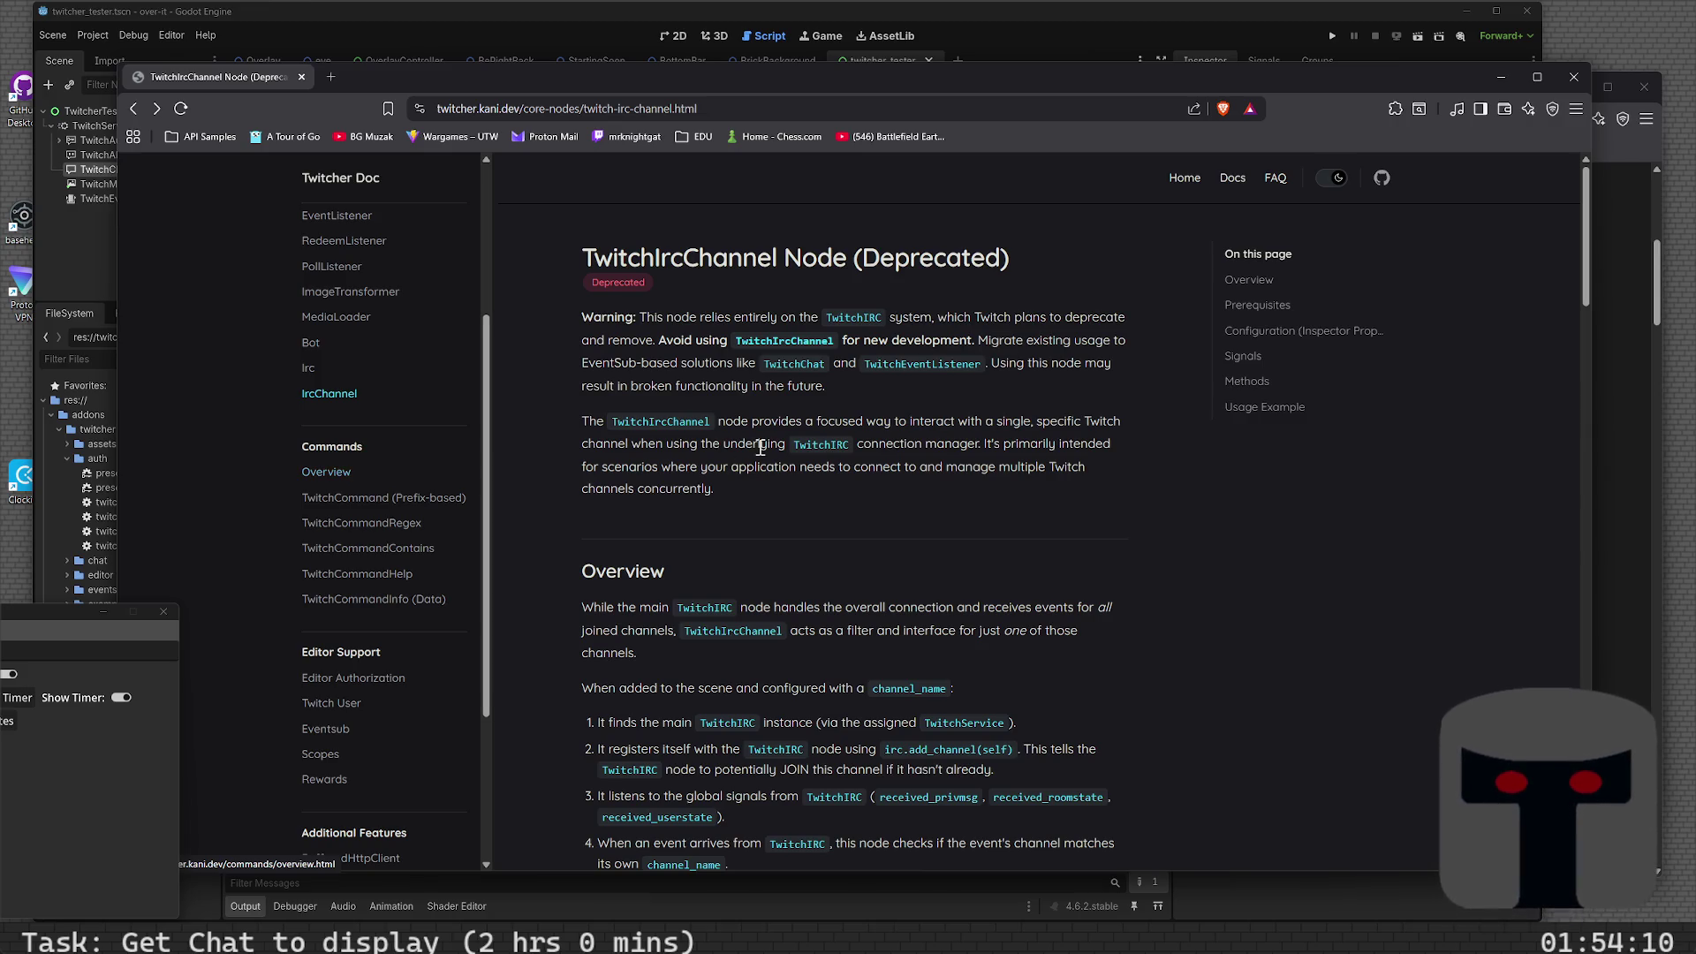
left_click(134, 108)
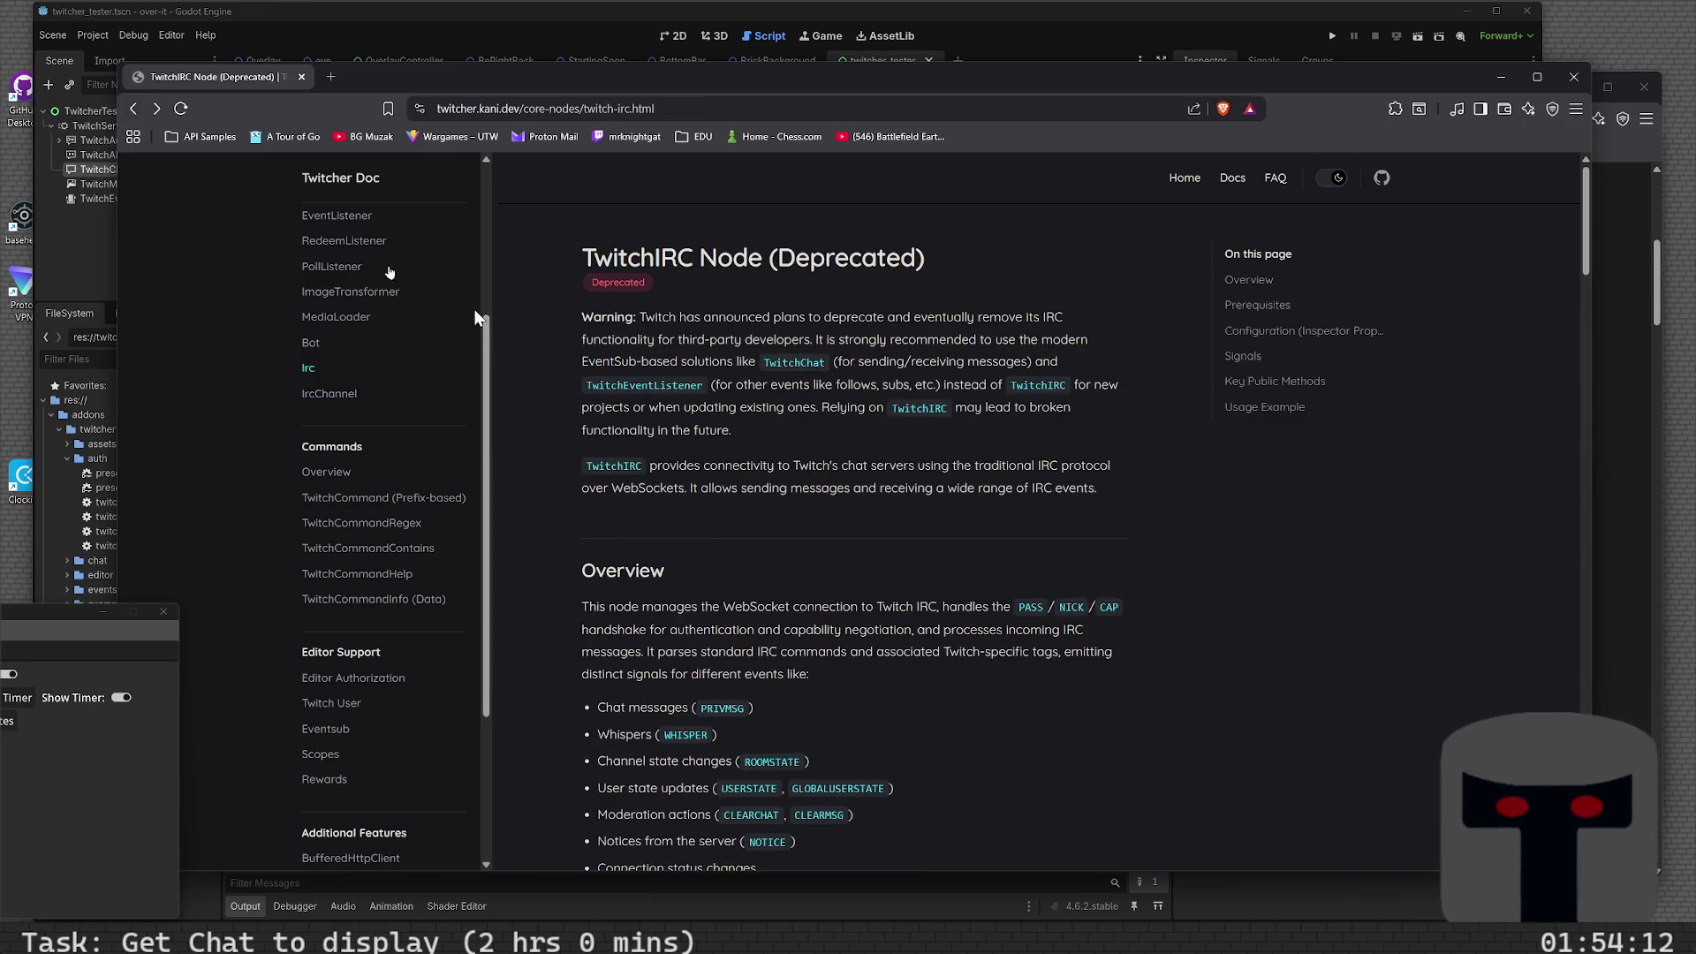
left_click(133, 107)
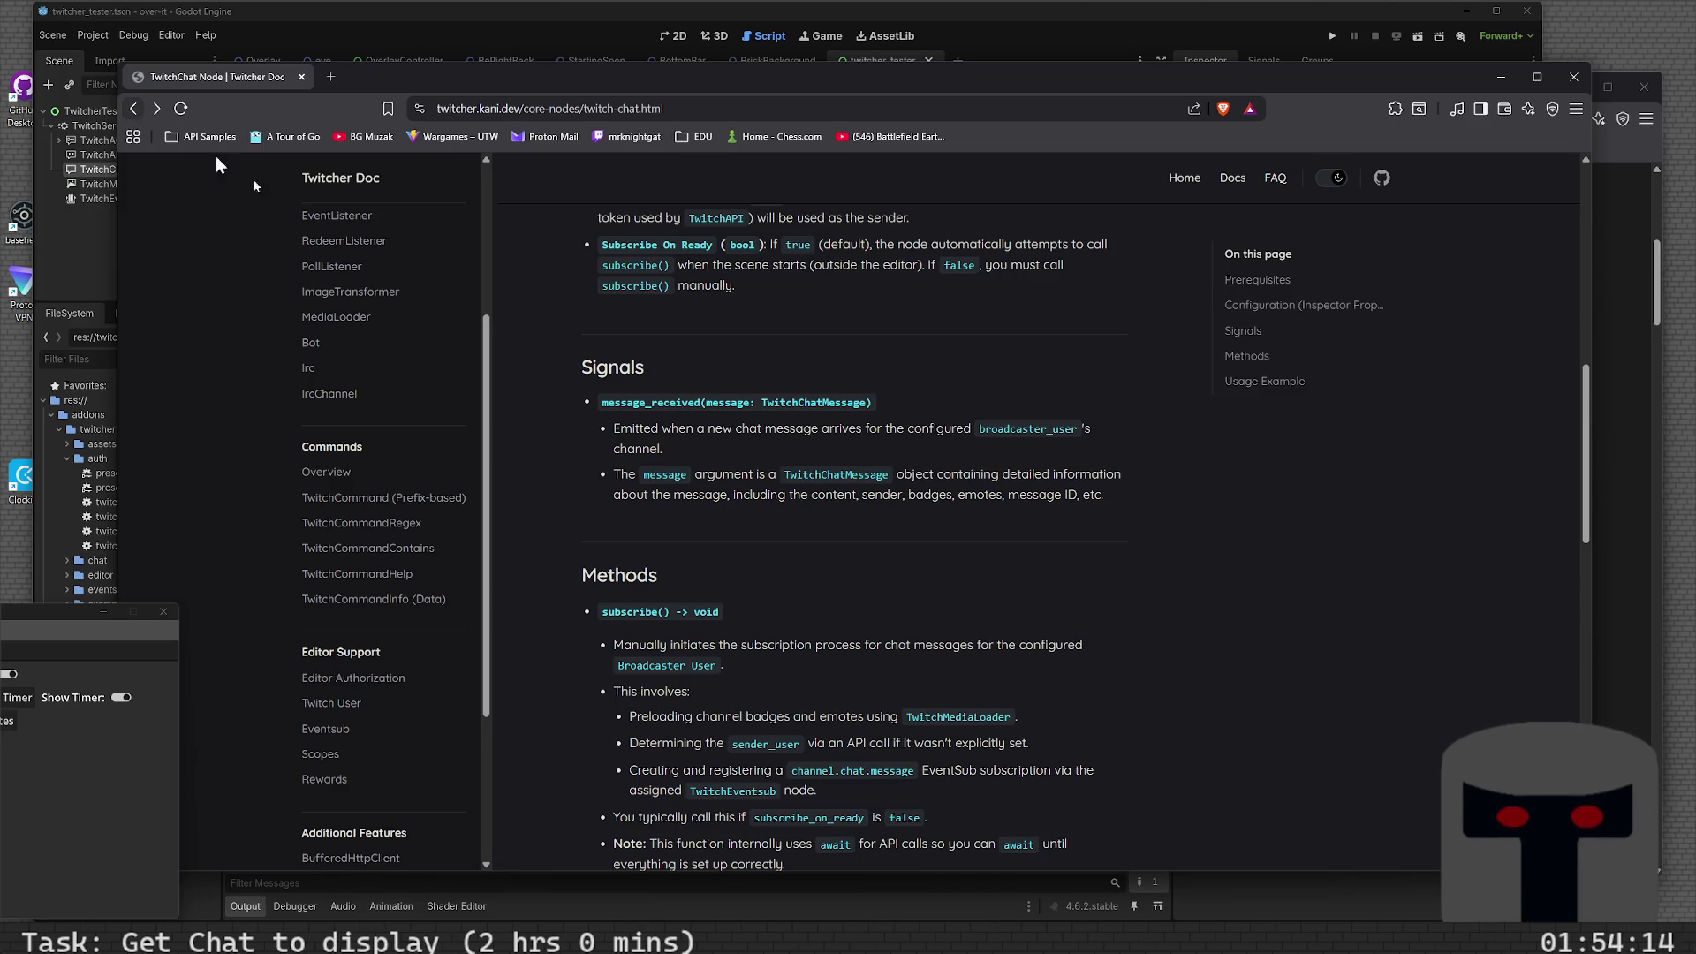
- Open the SpriteFrameEffect for RichTextLabel page and read down to its Implementation Details
scroll(437, 560, "down", 3)
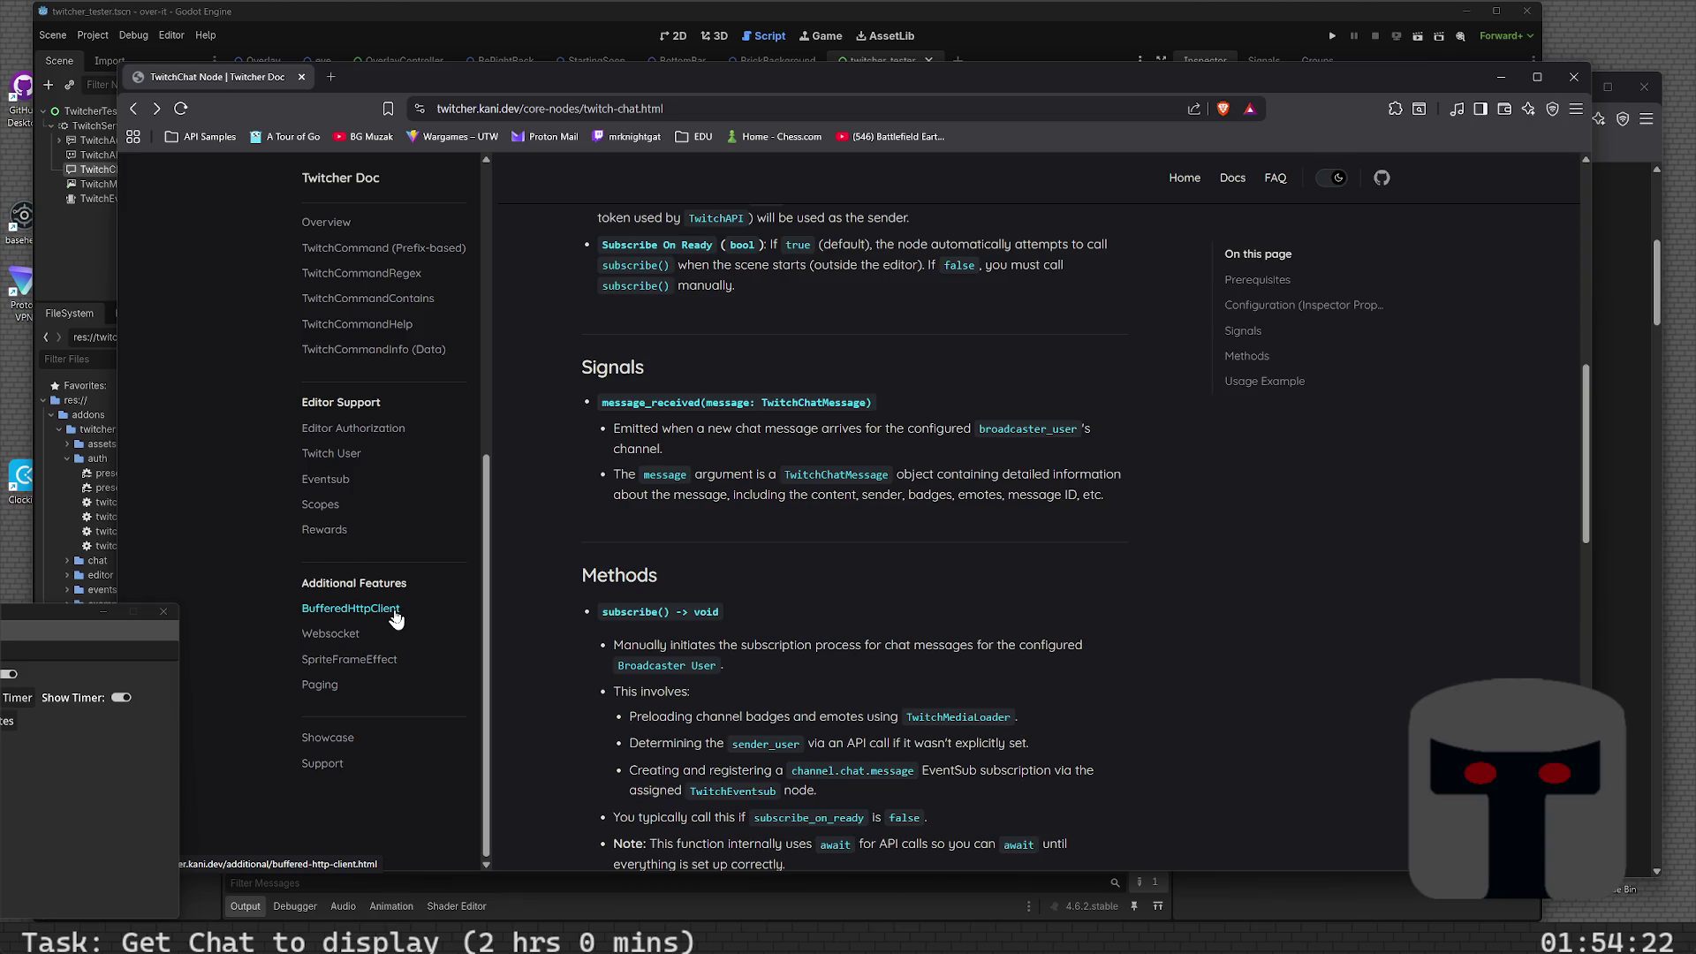
left_click(380, 673)
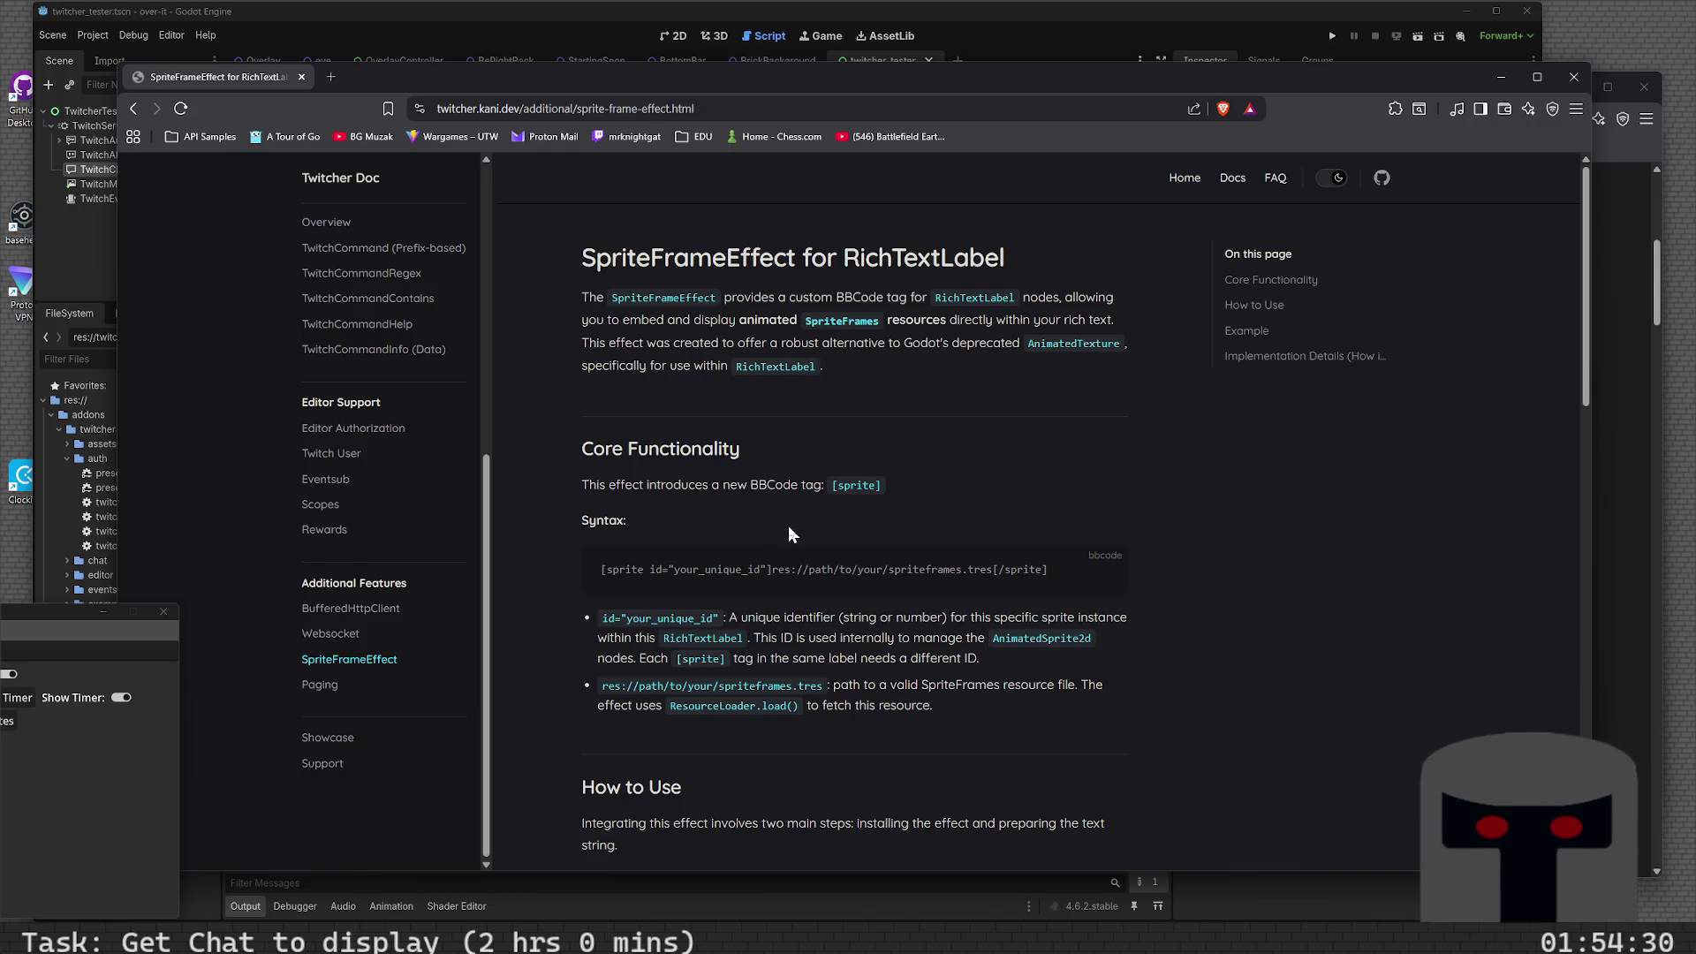
scroll(789, 530, "down", 3)
scroll(788, 527, "down", 6)
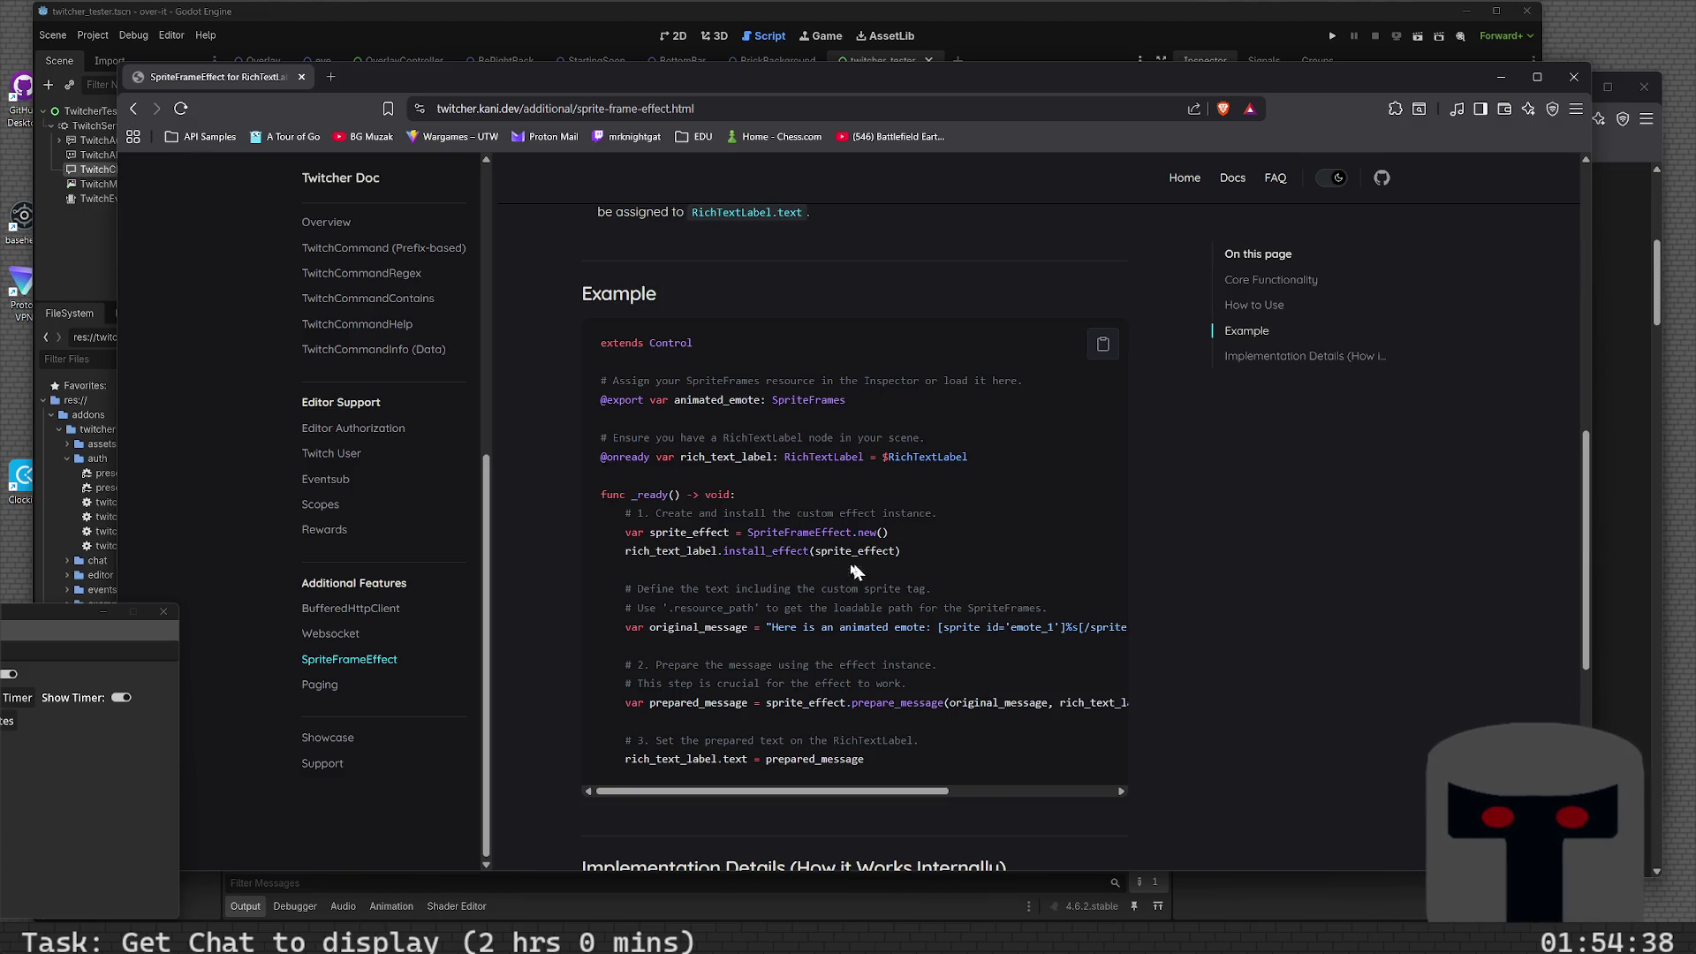
scroll(782, 614, "down", 3)
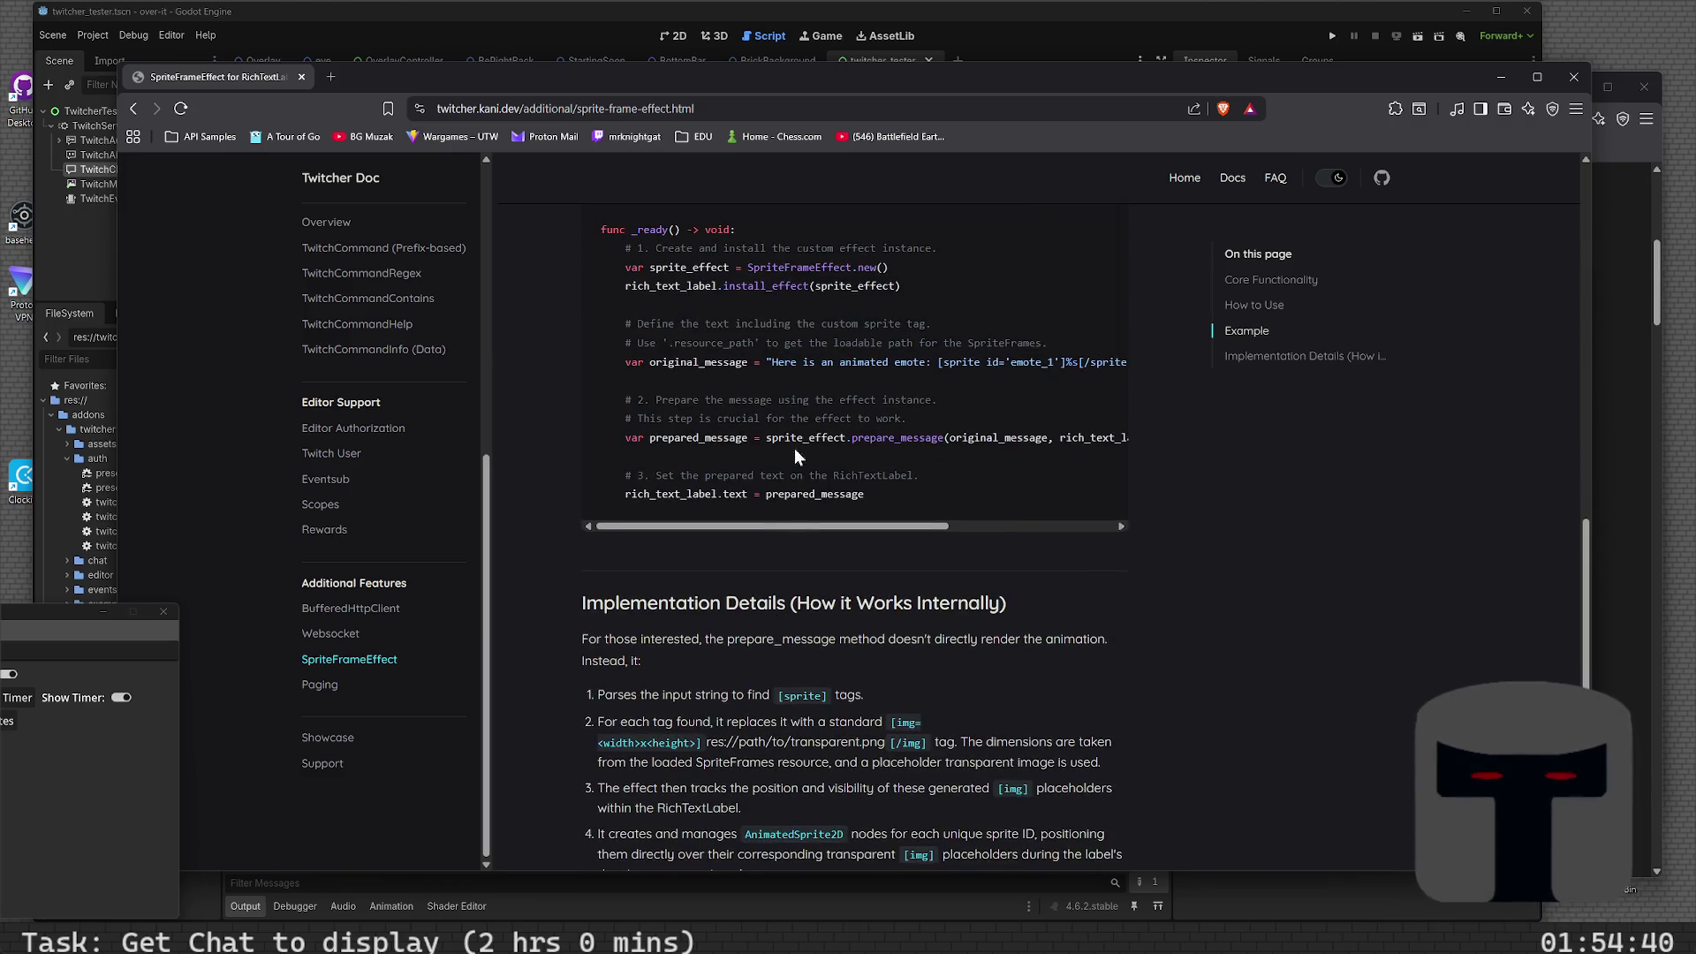
scroll(780, 471, "down", 3)
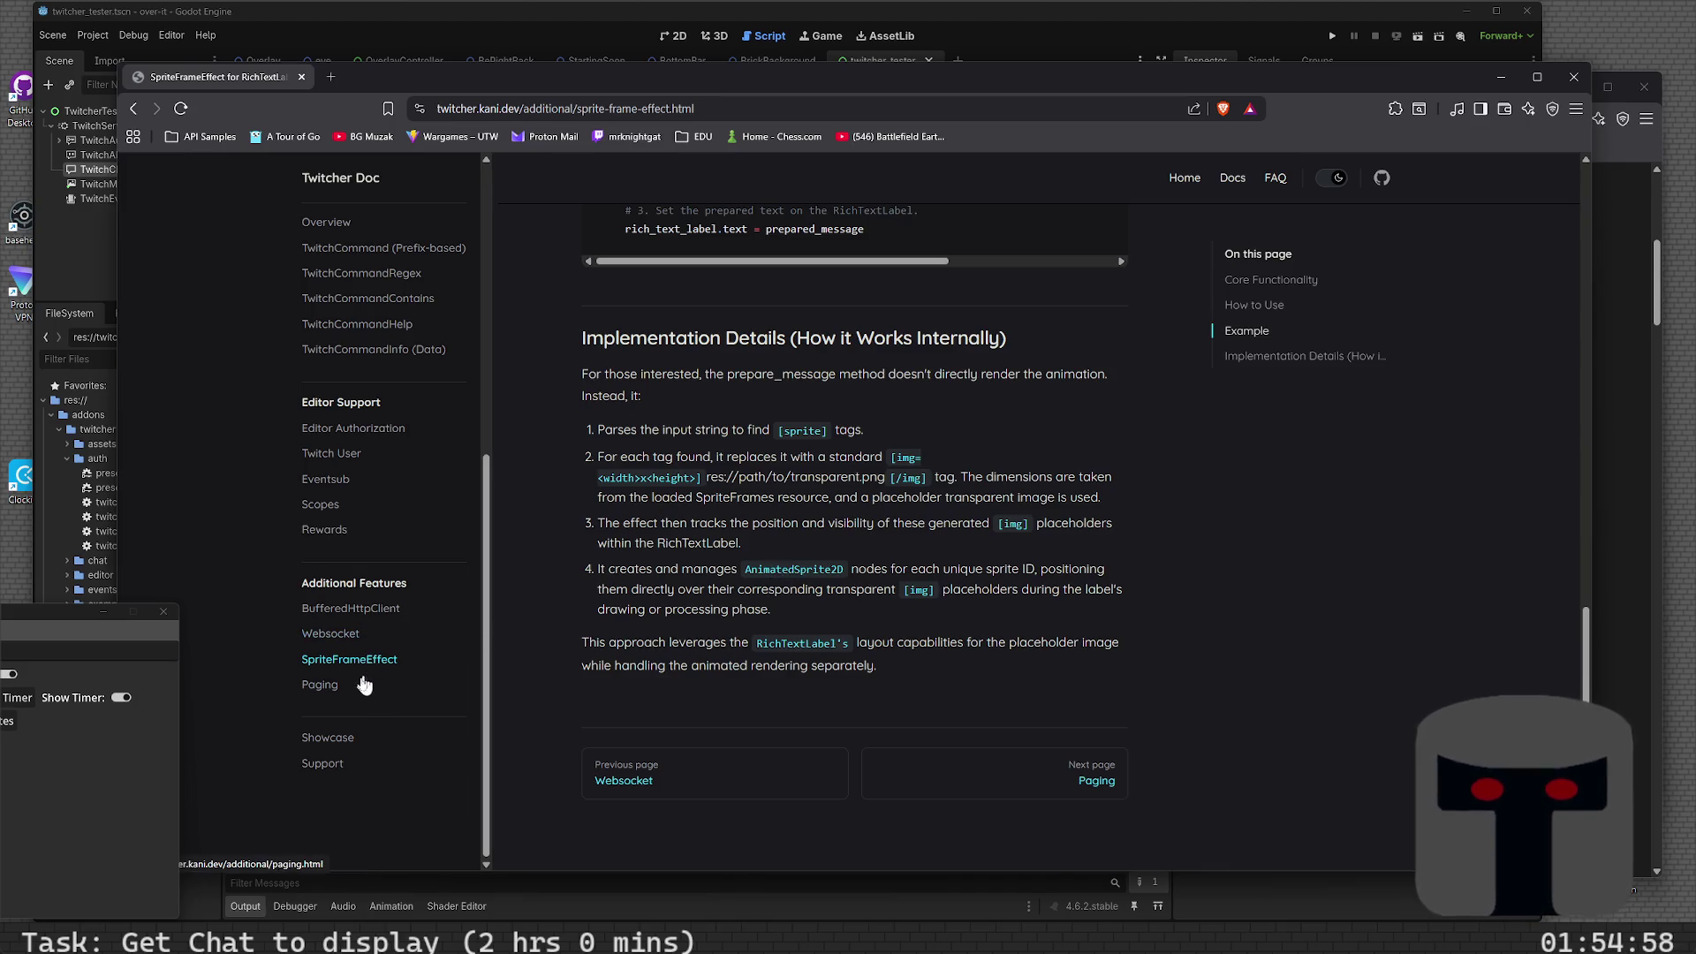
- Read through the Paging guide's example, then move on to the WebsocketClient Node page
left_click(327, 689)
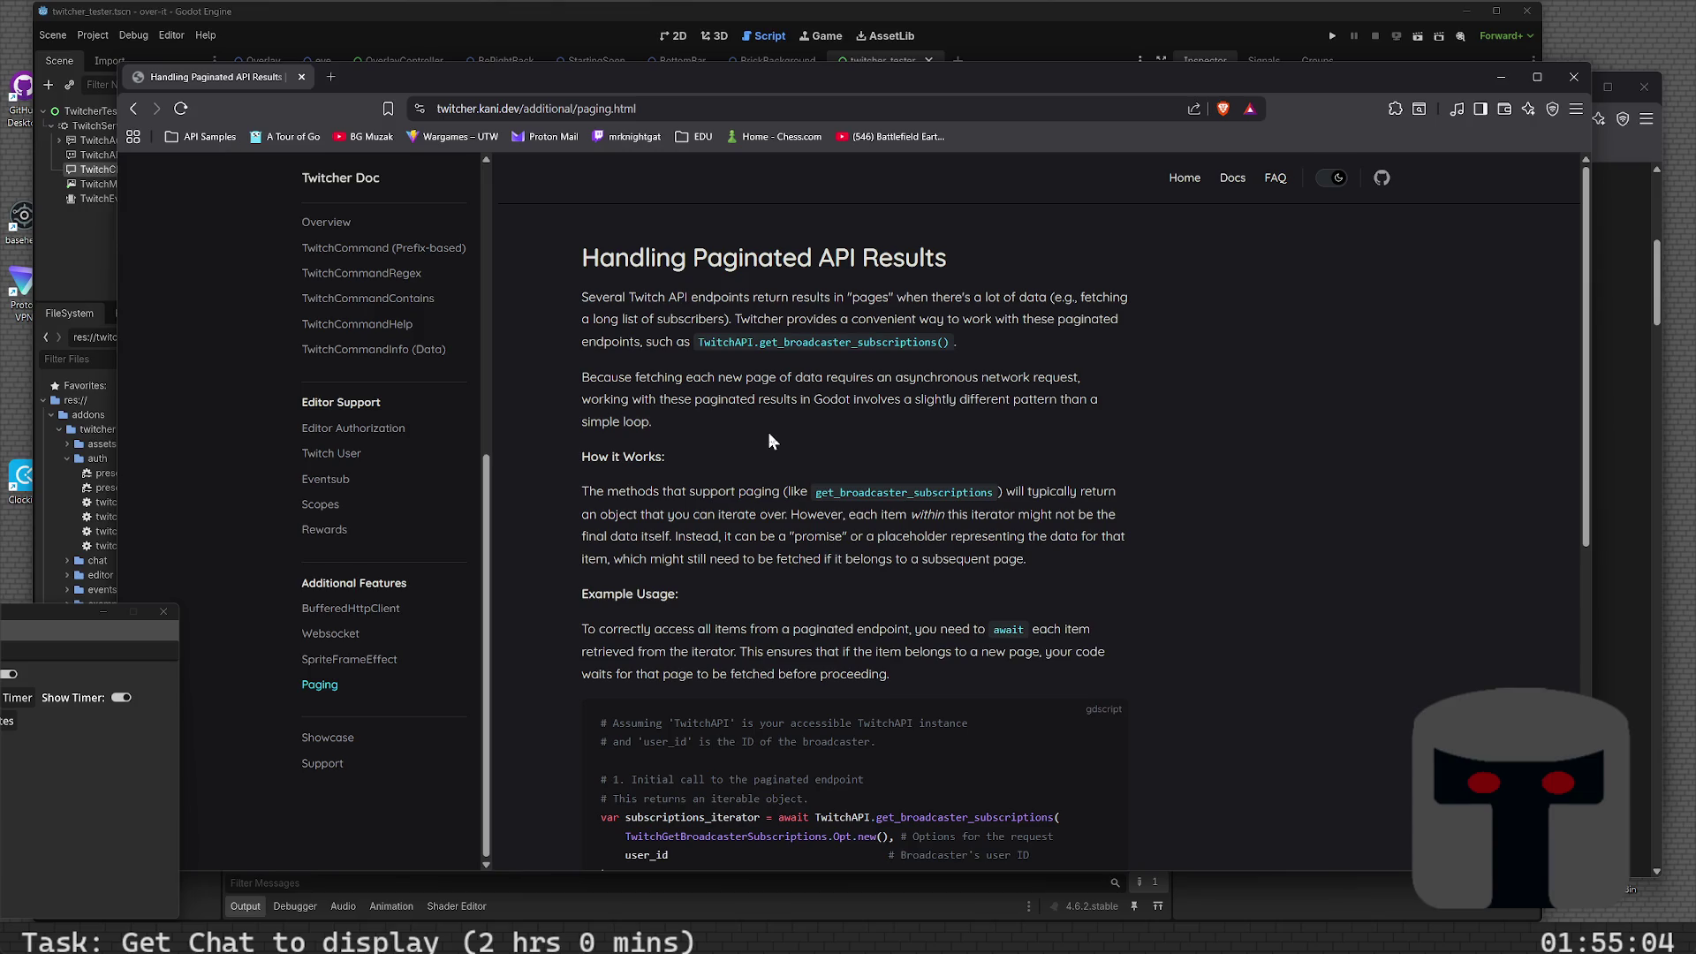
scroll(768, 432, "down", 5)
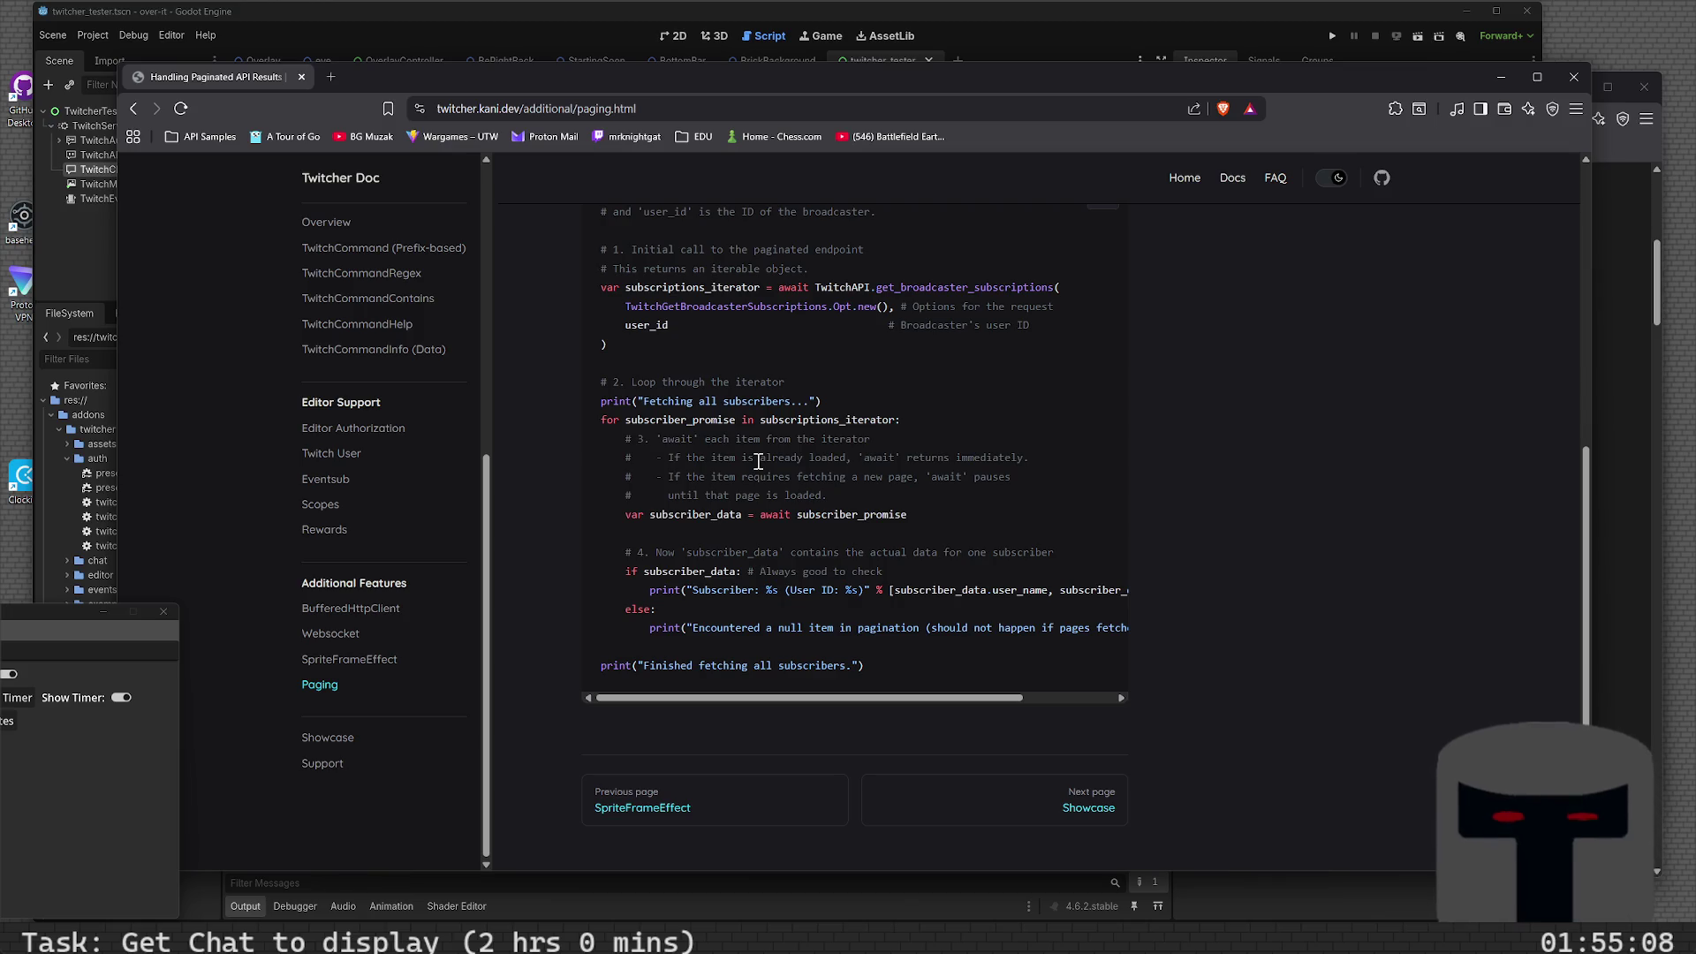
scroll(758, 461, "down", 1)
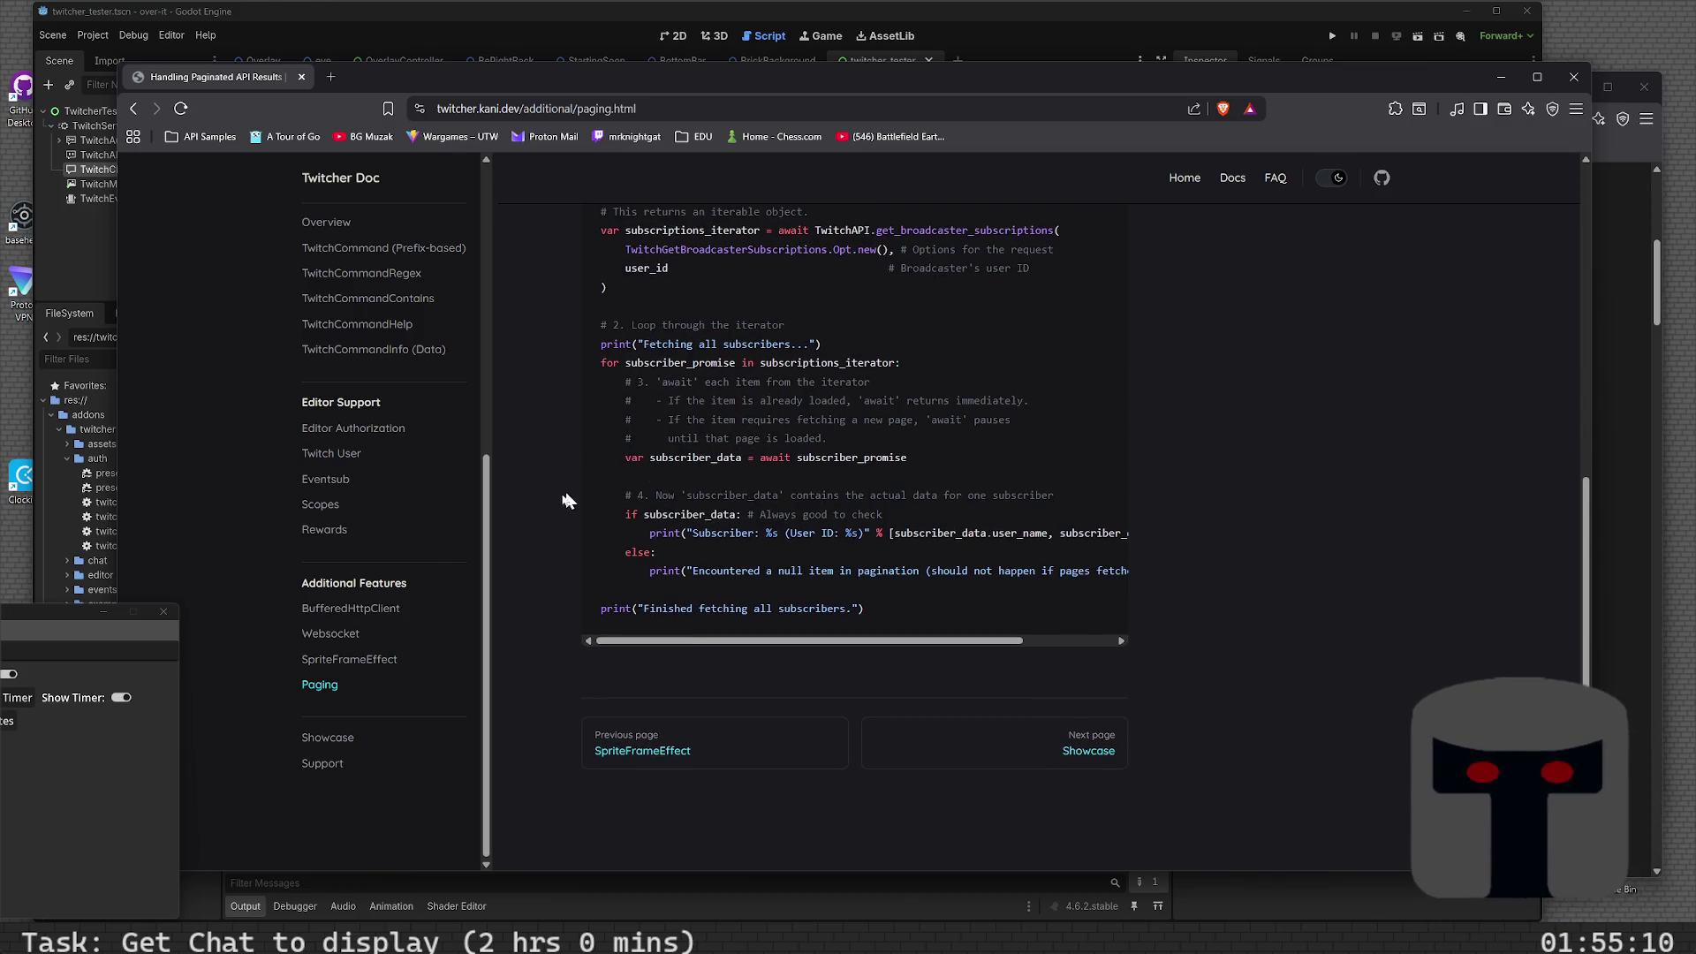
scroll(406, 549, "up", 1)
scroll(405, 549, "up", 2)
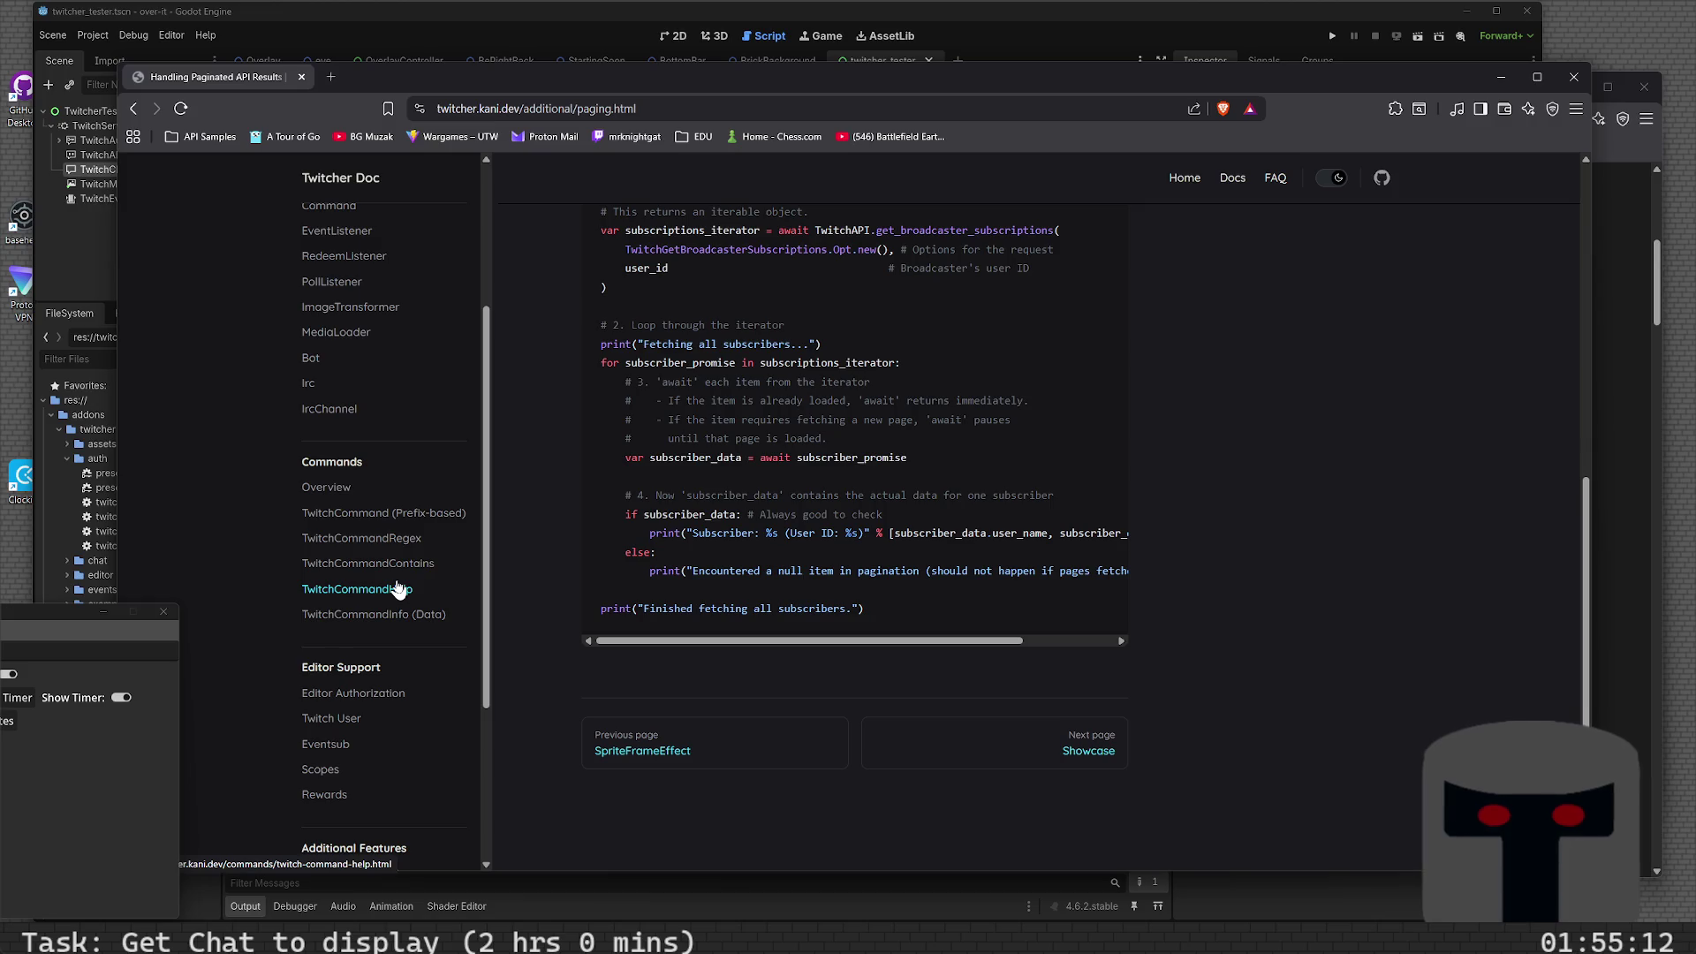
scroll(397, 588, "up", 3)
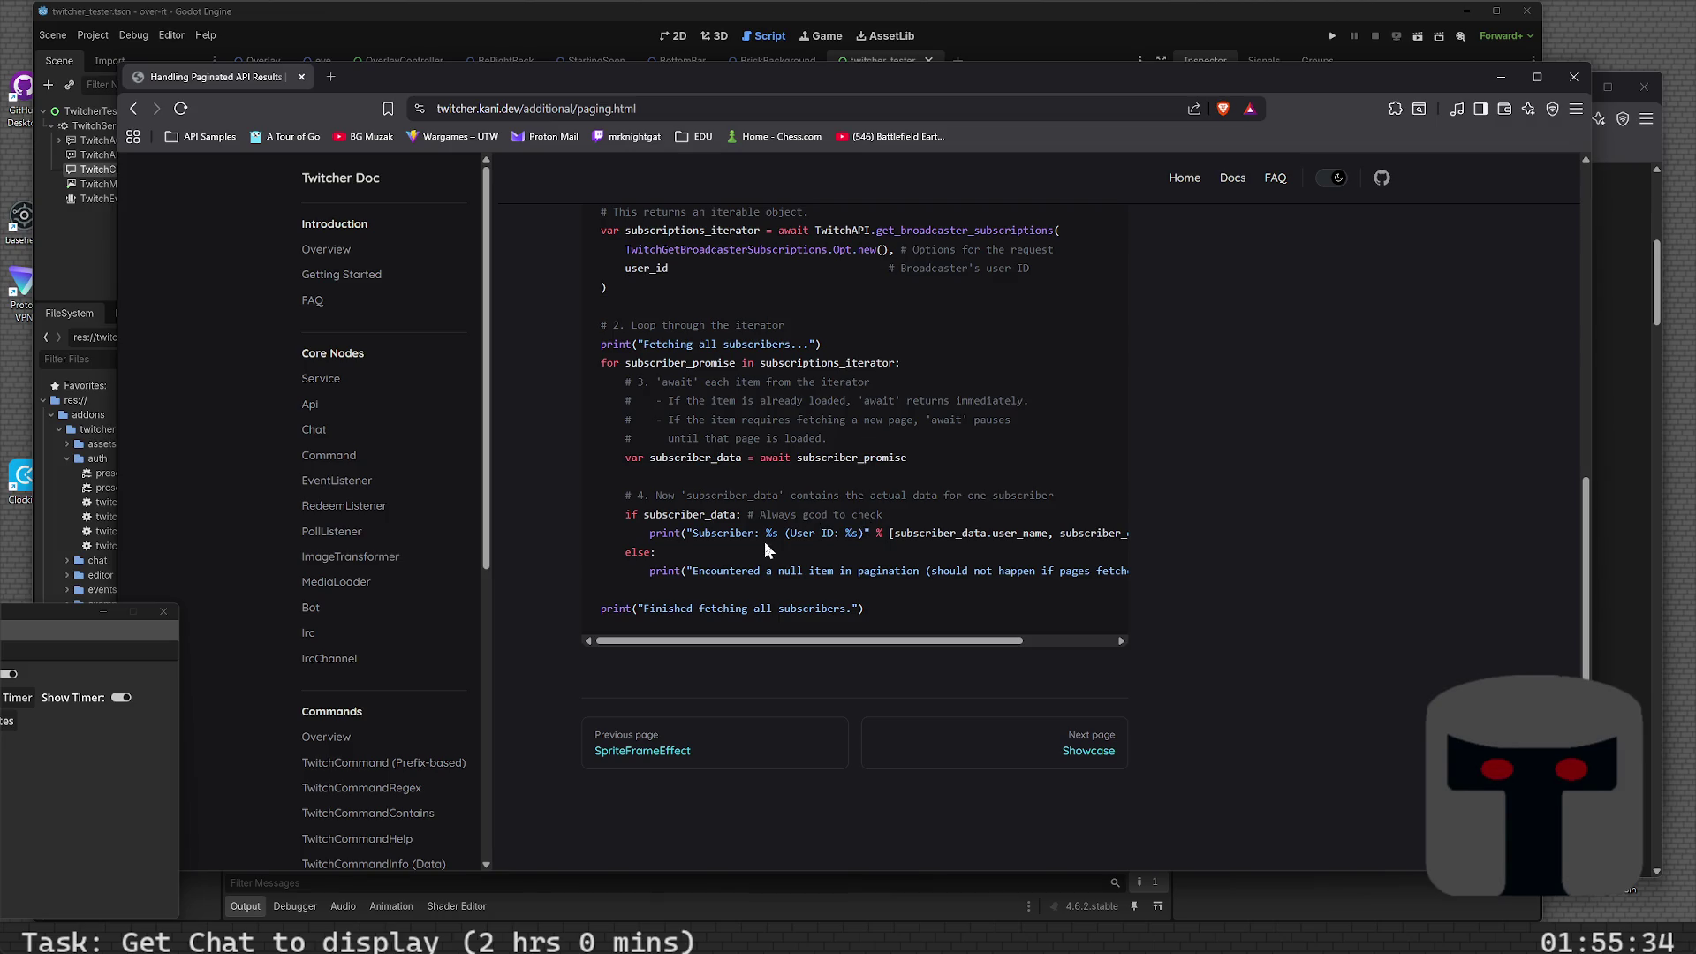
scroll(766, 549, "up", 5)
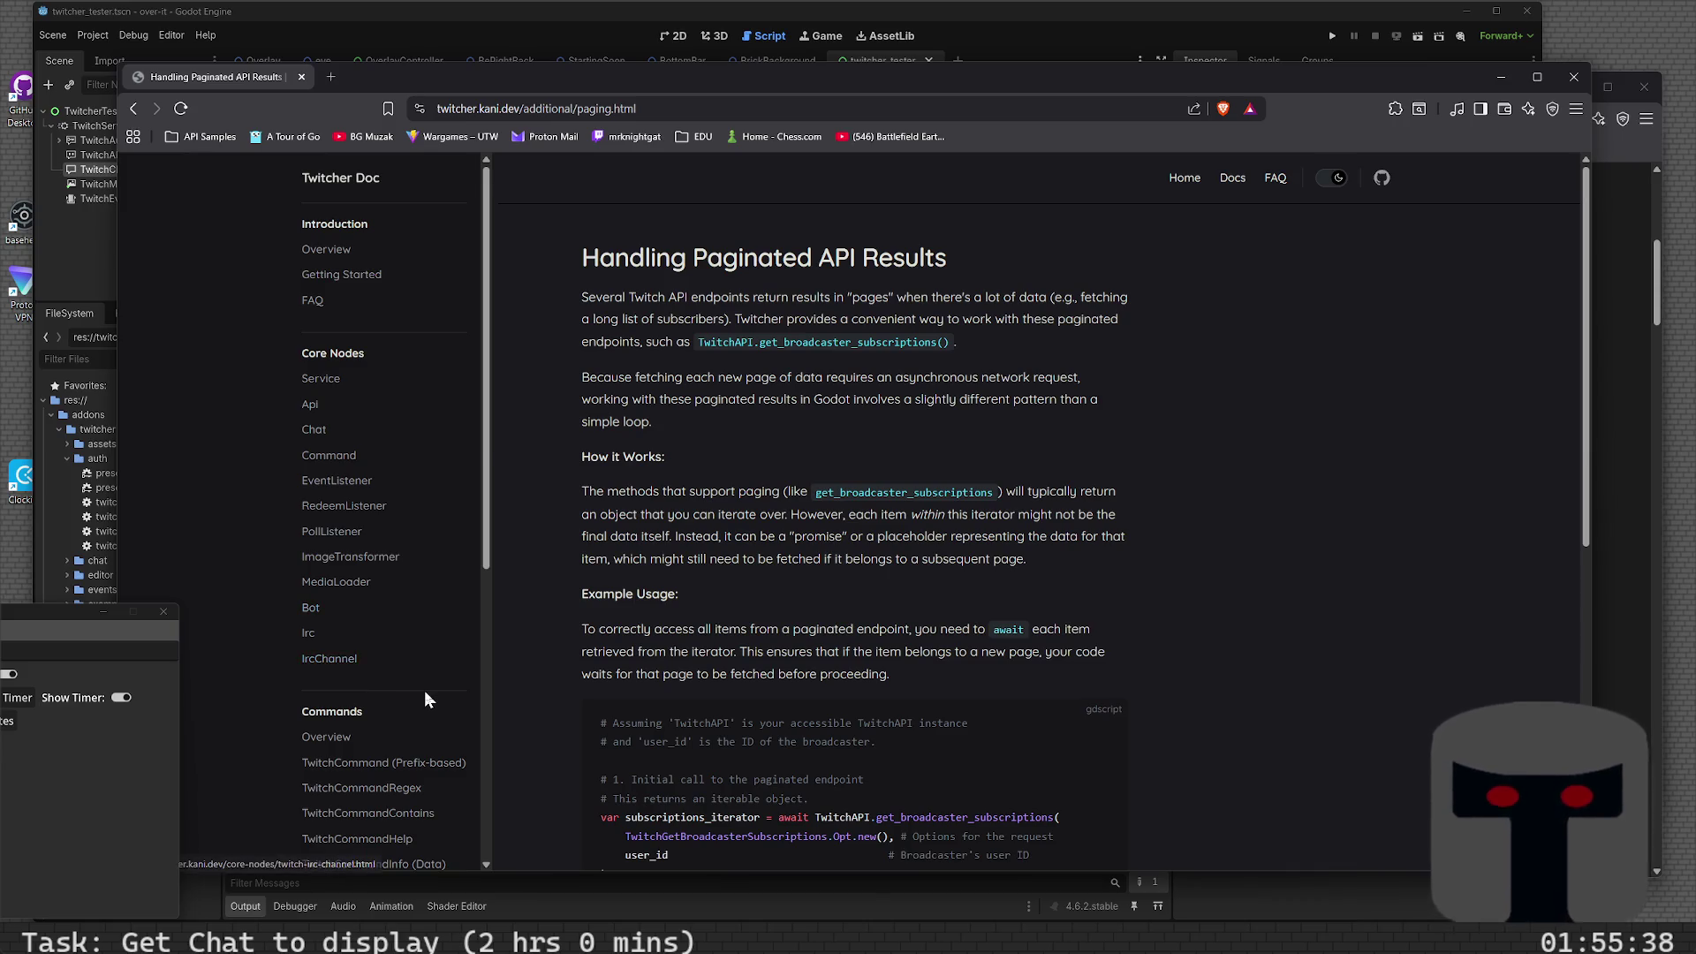
scroll(425, 700, "down", 5)
left_click(332, 633)
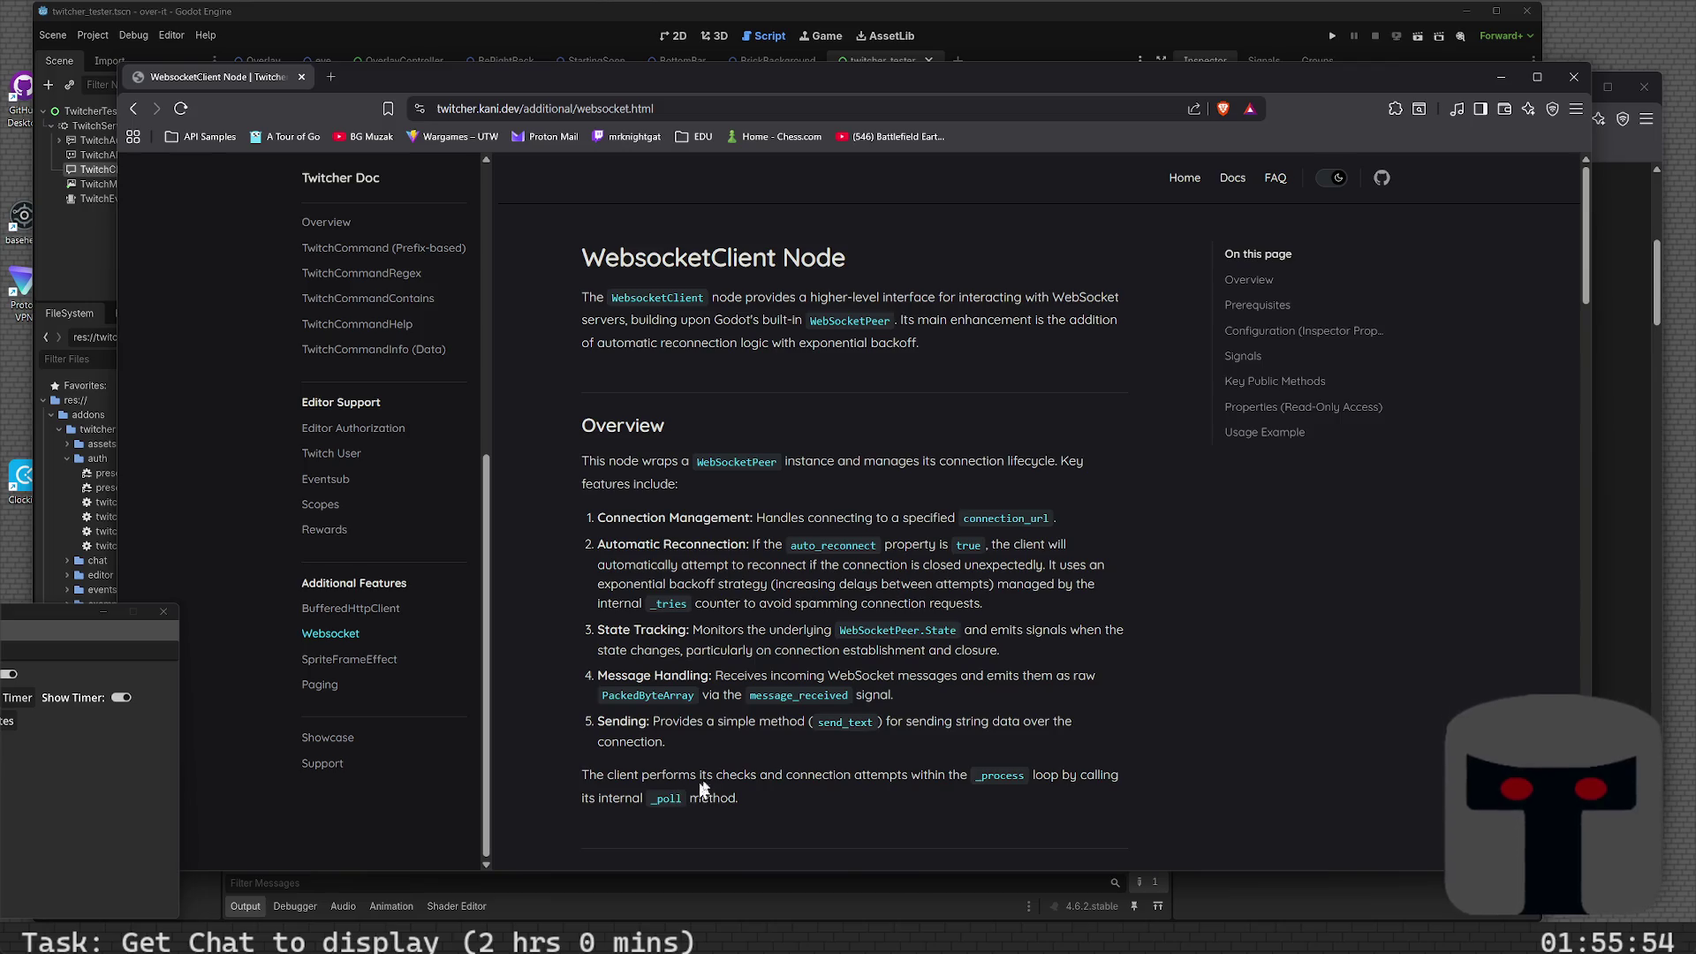
- Go via the TwitchChat page to the TwitchService docs' Common Usage Examples section
scroll(398, 448, "up", 5)
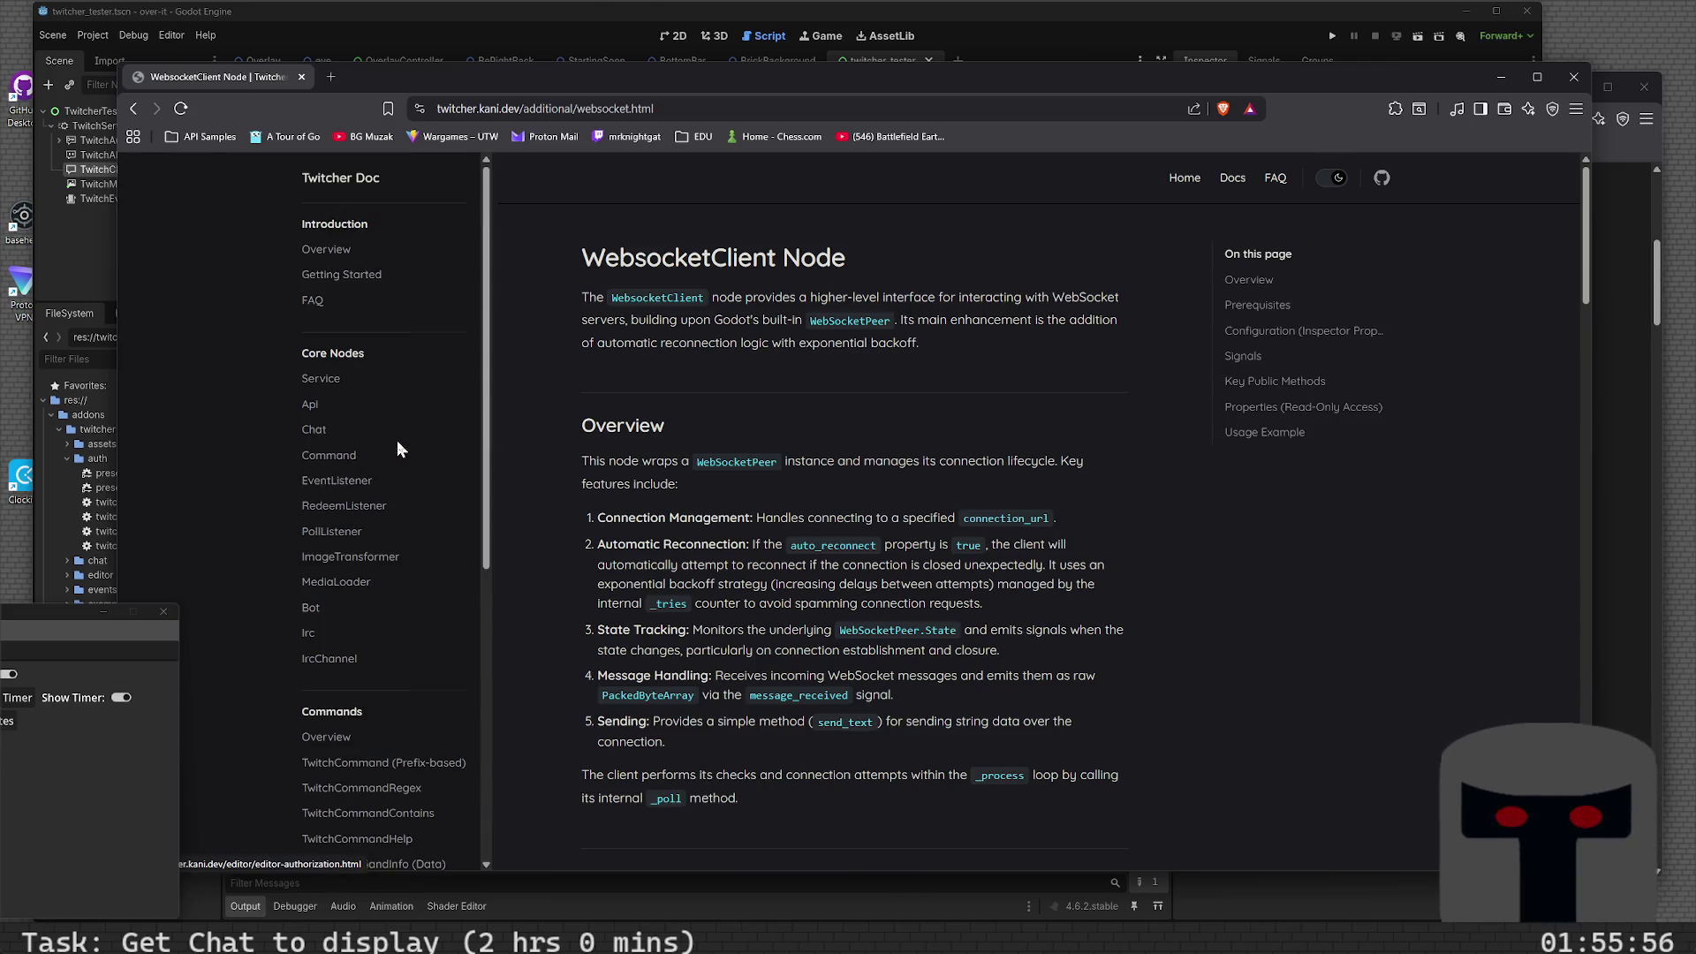
scroll(404, 579, "down", 5)
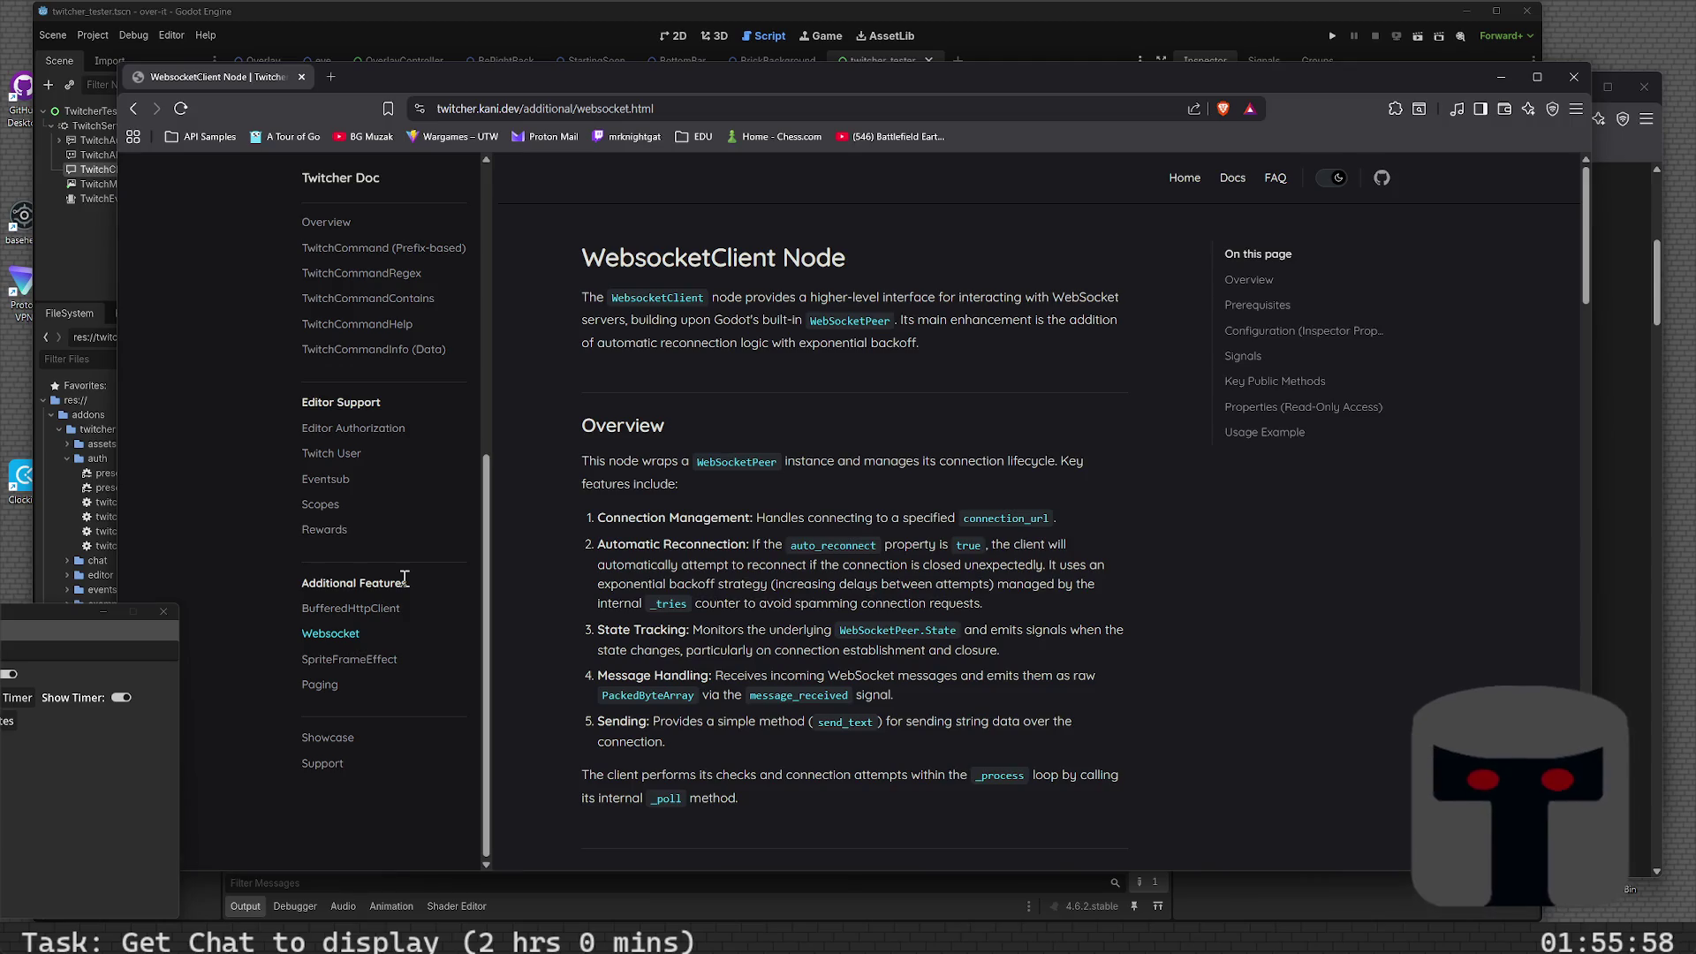
scroll(406, 583, "up", 3)
scroll(405, 557, "up", 2)
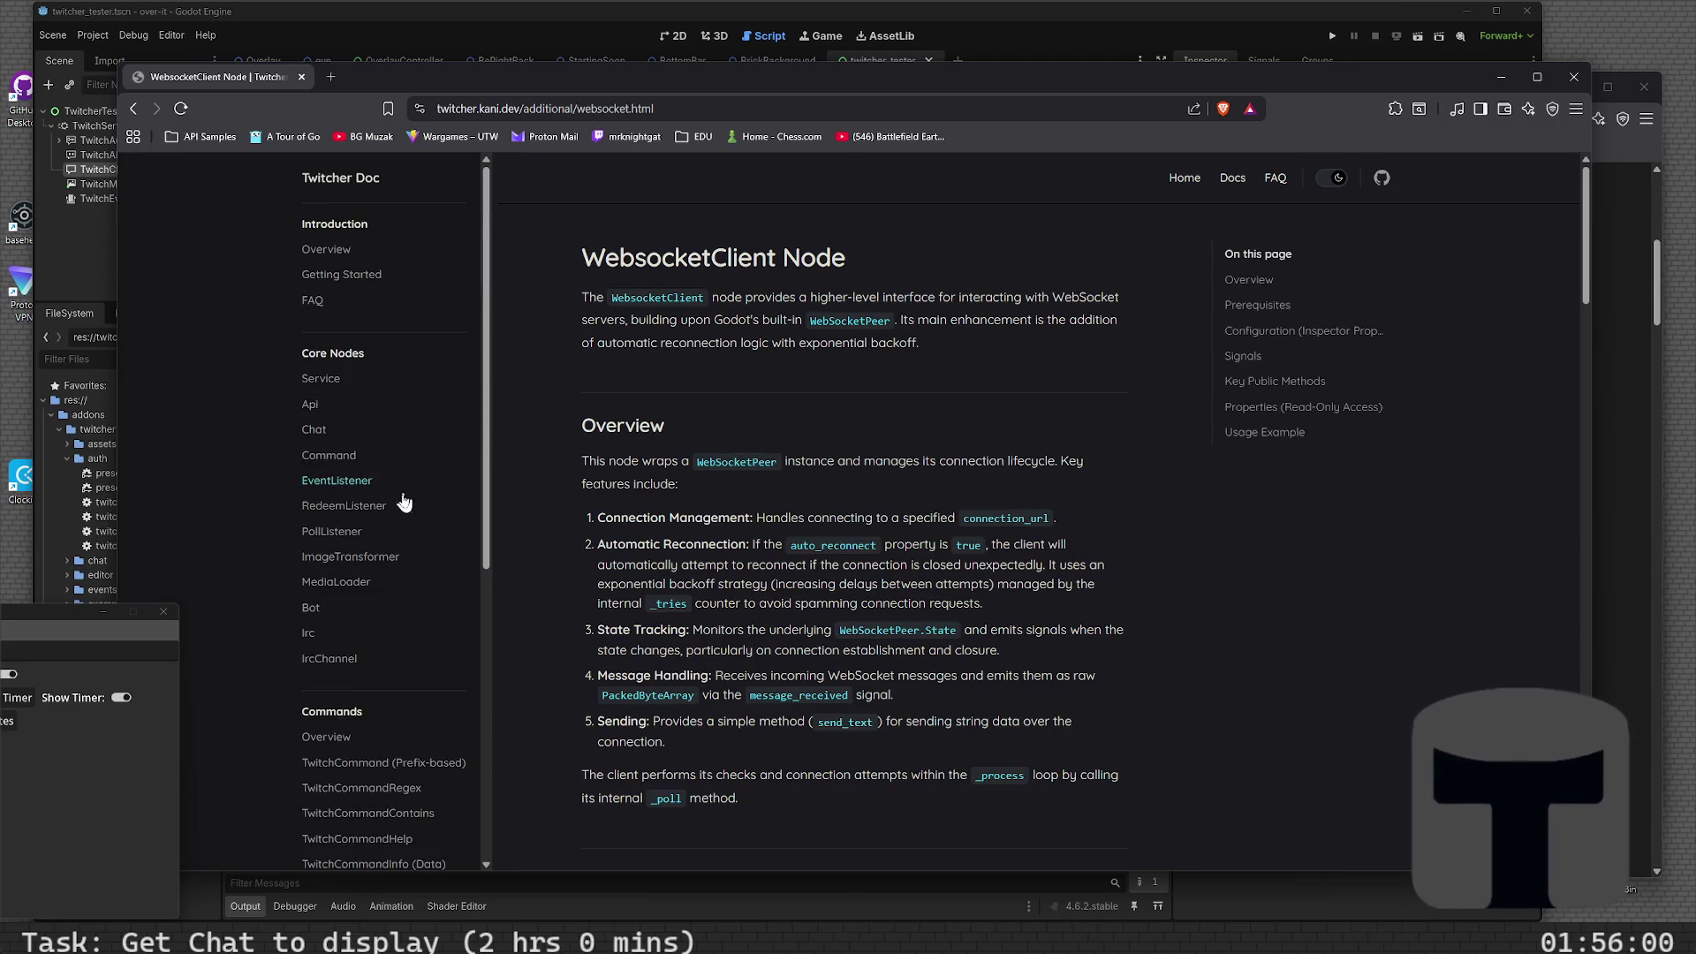
left_click(375, 444)
left_click(372, 393)
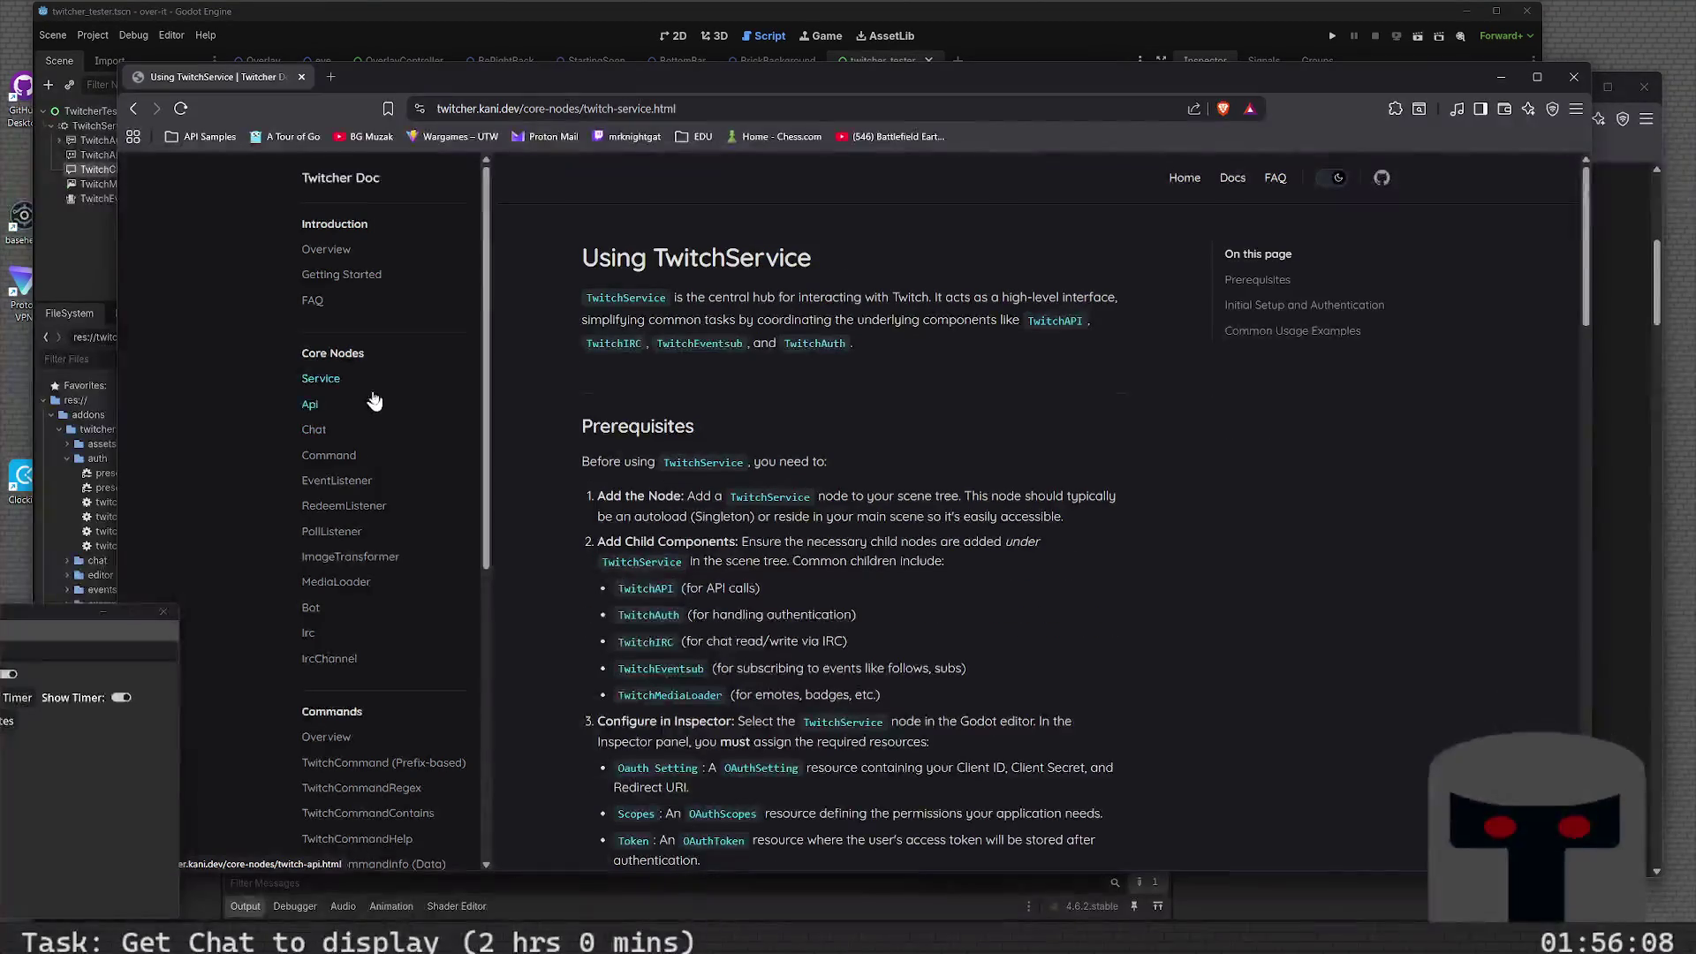
left_click(1247, 330)
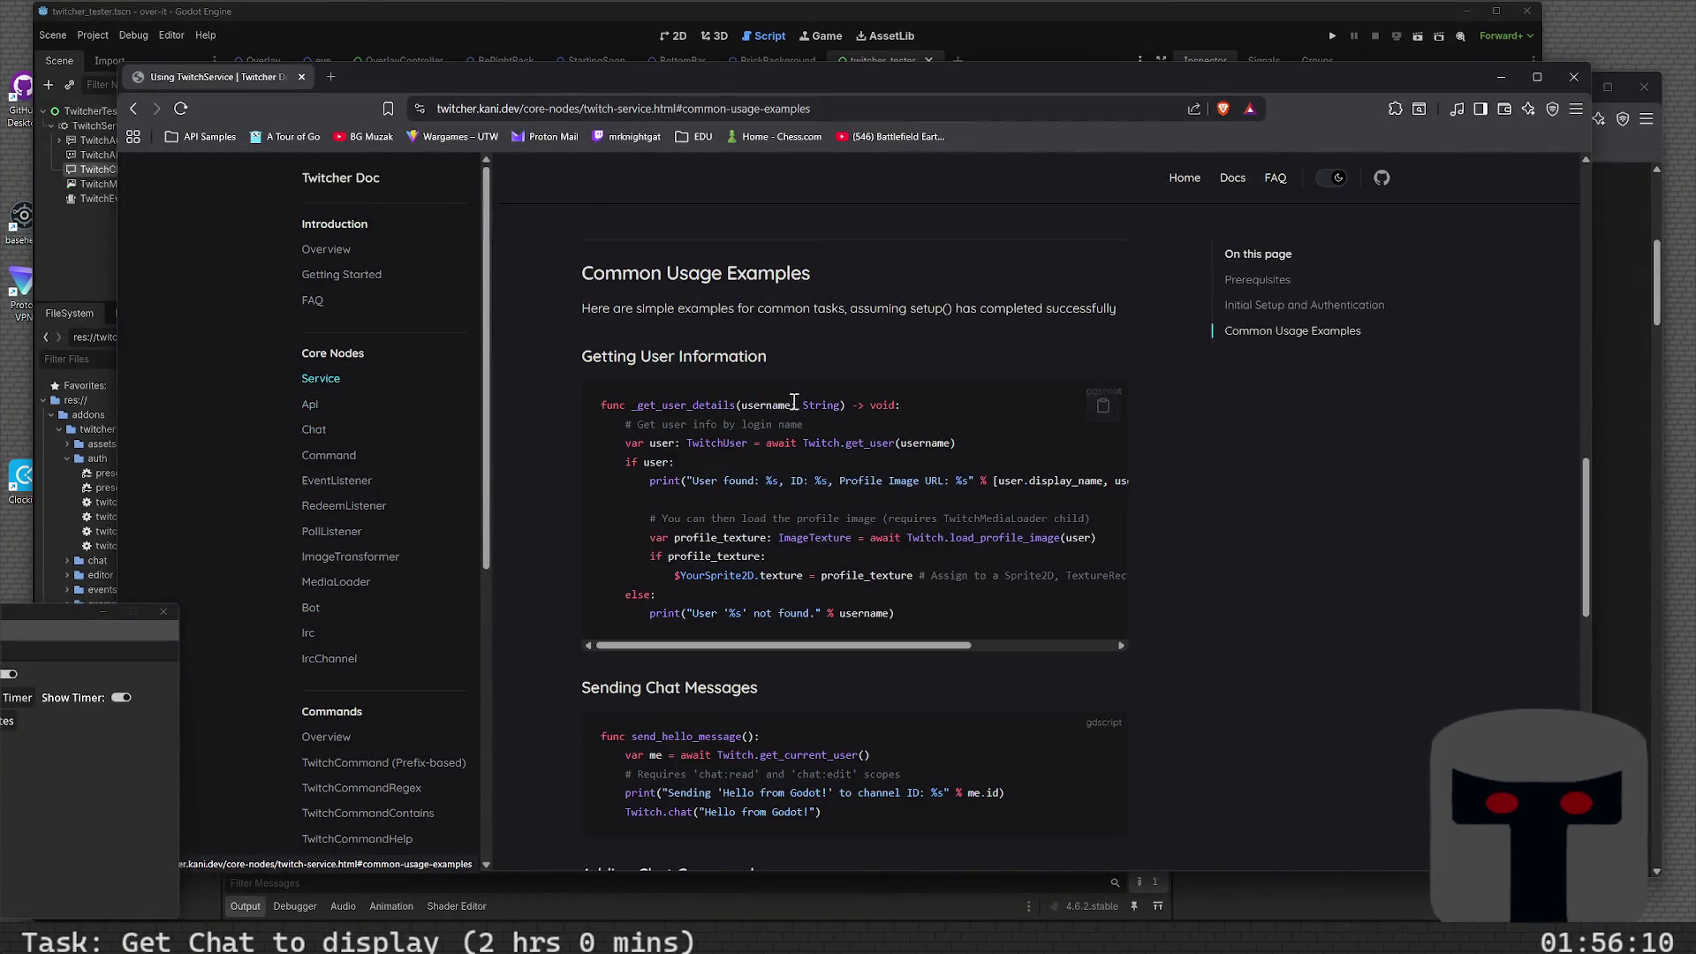
scroll(733, 457, "down", 10)
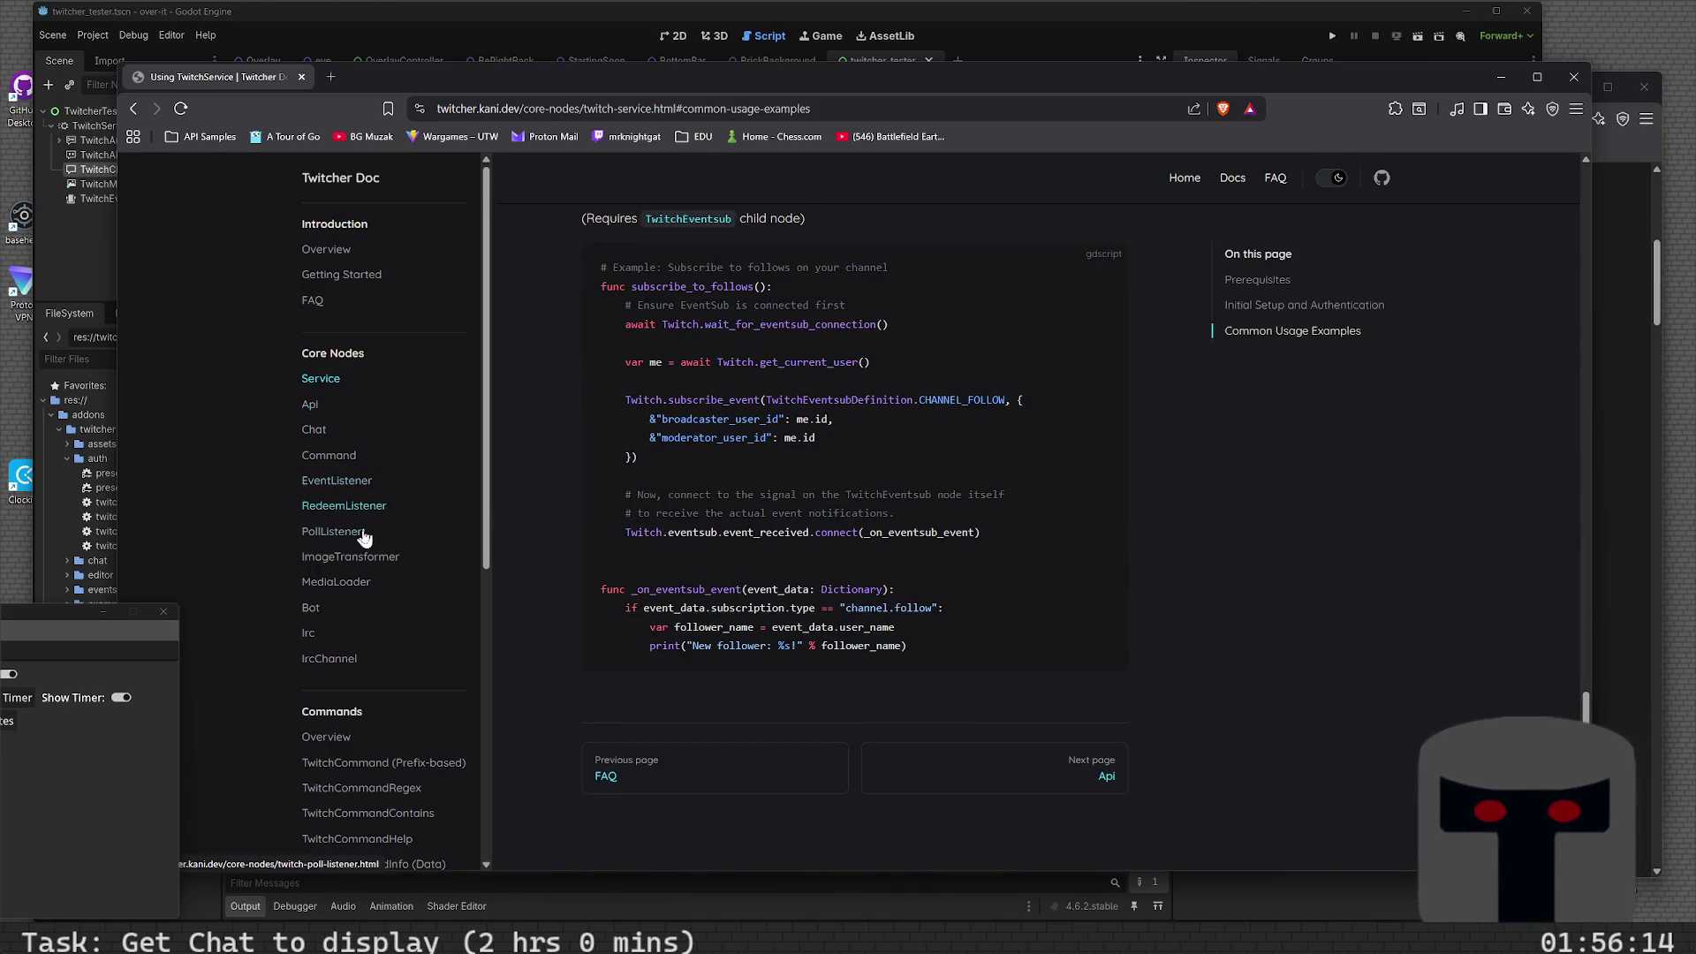
- Open the TwitchMediaLoader Node page and read down to its emote and profile-image usage example
left_click(359, 584)
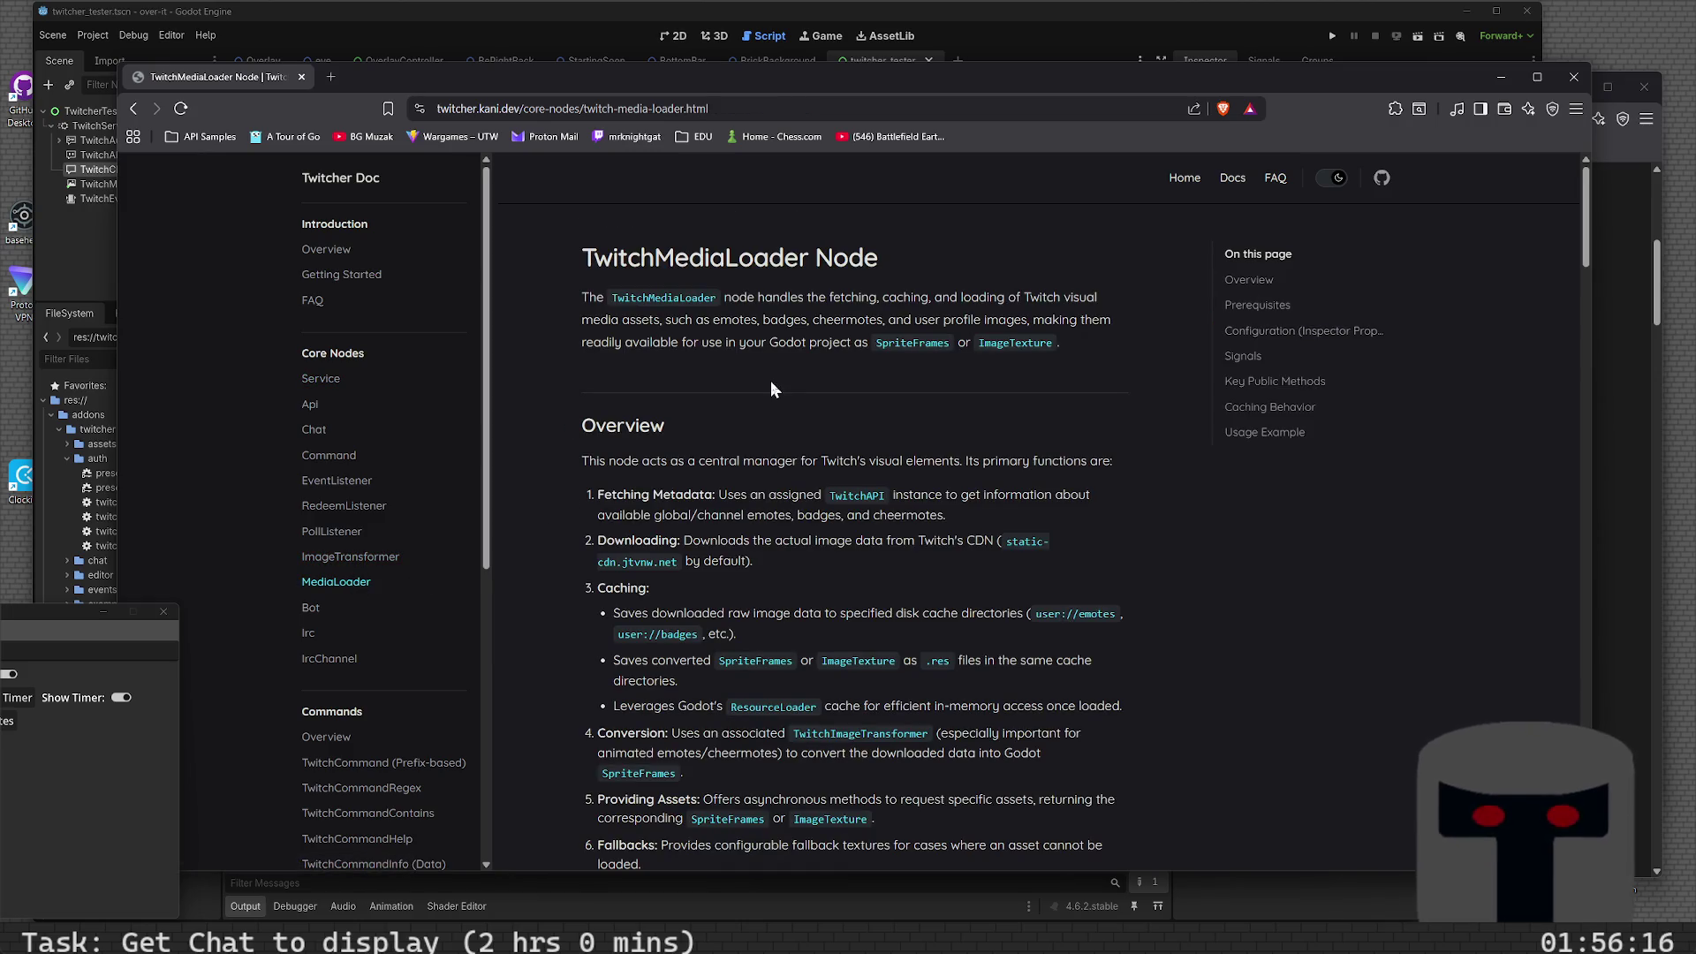
scroll(770, 404, "down", 3)
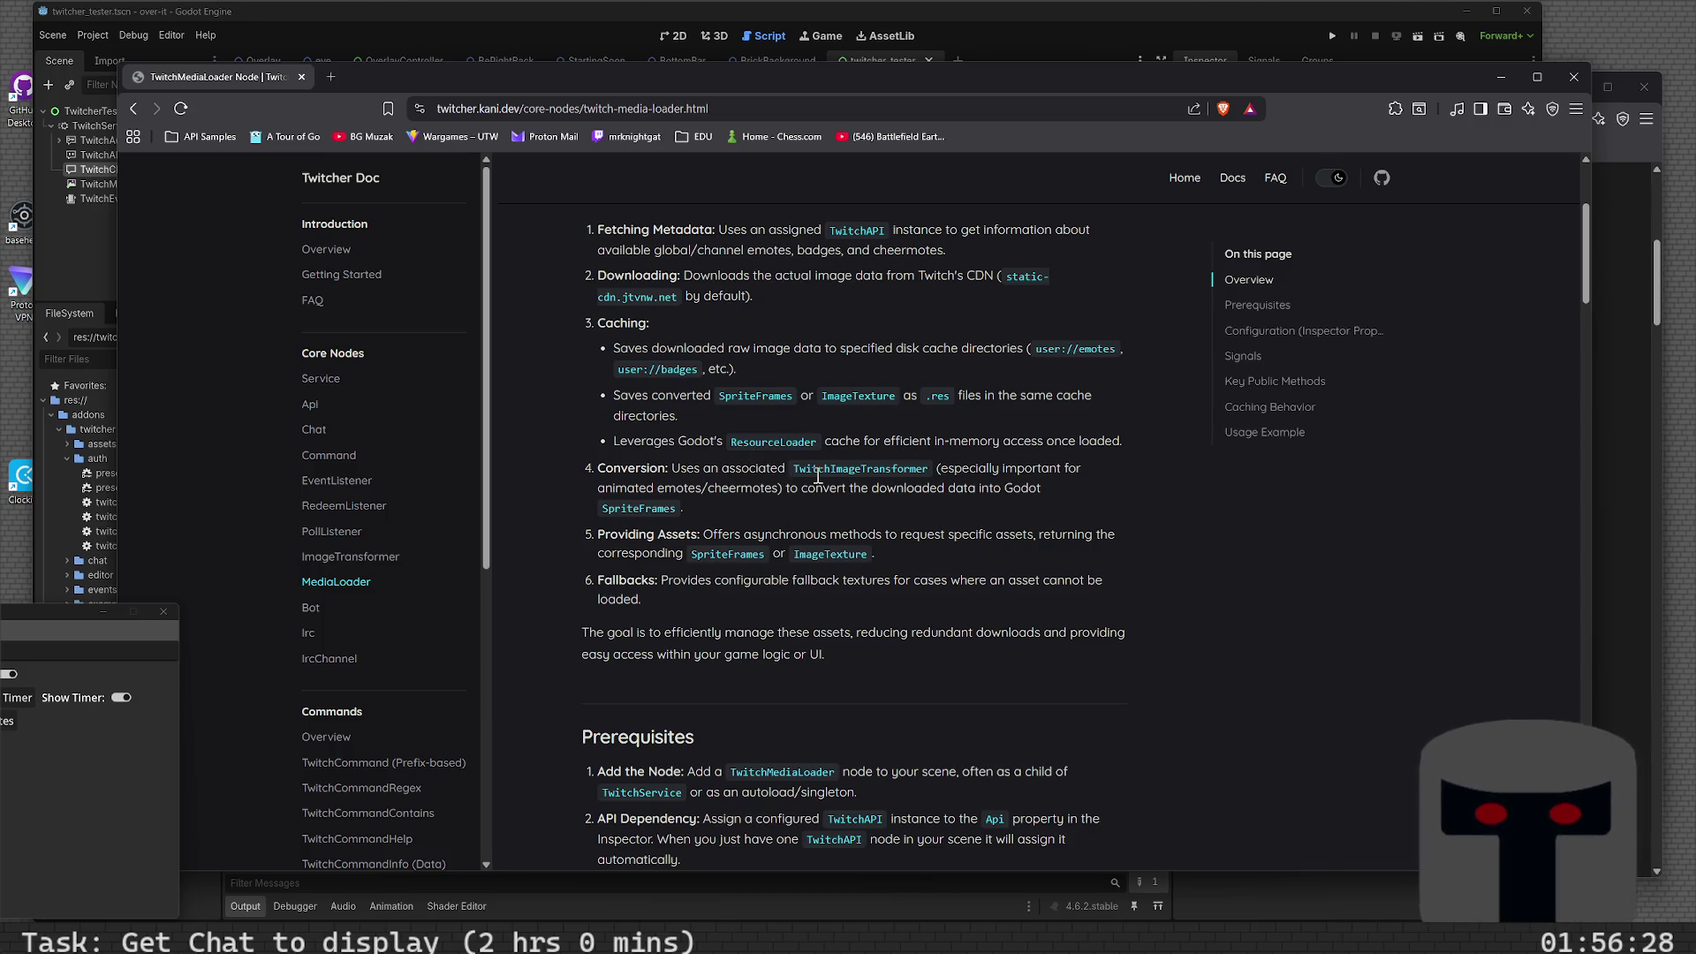
scroll(719, 572, "down", 5)
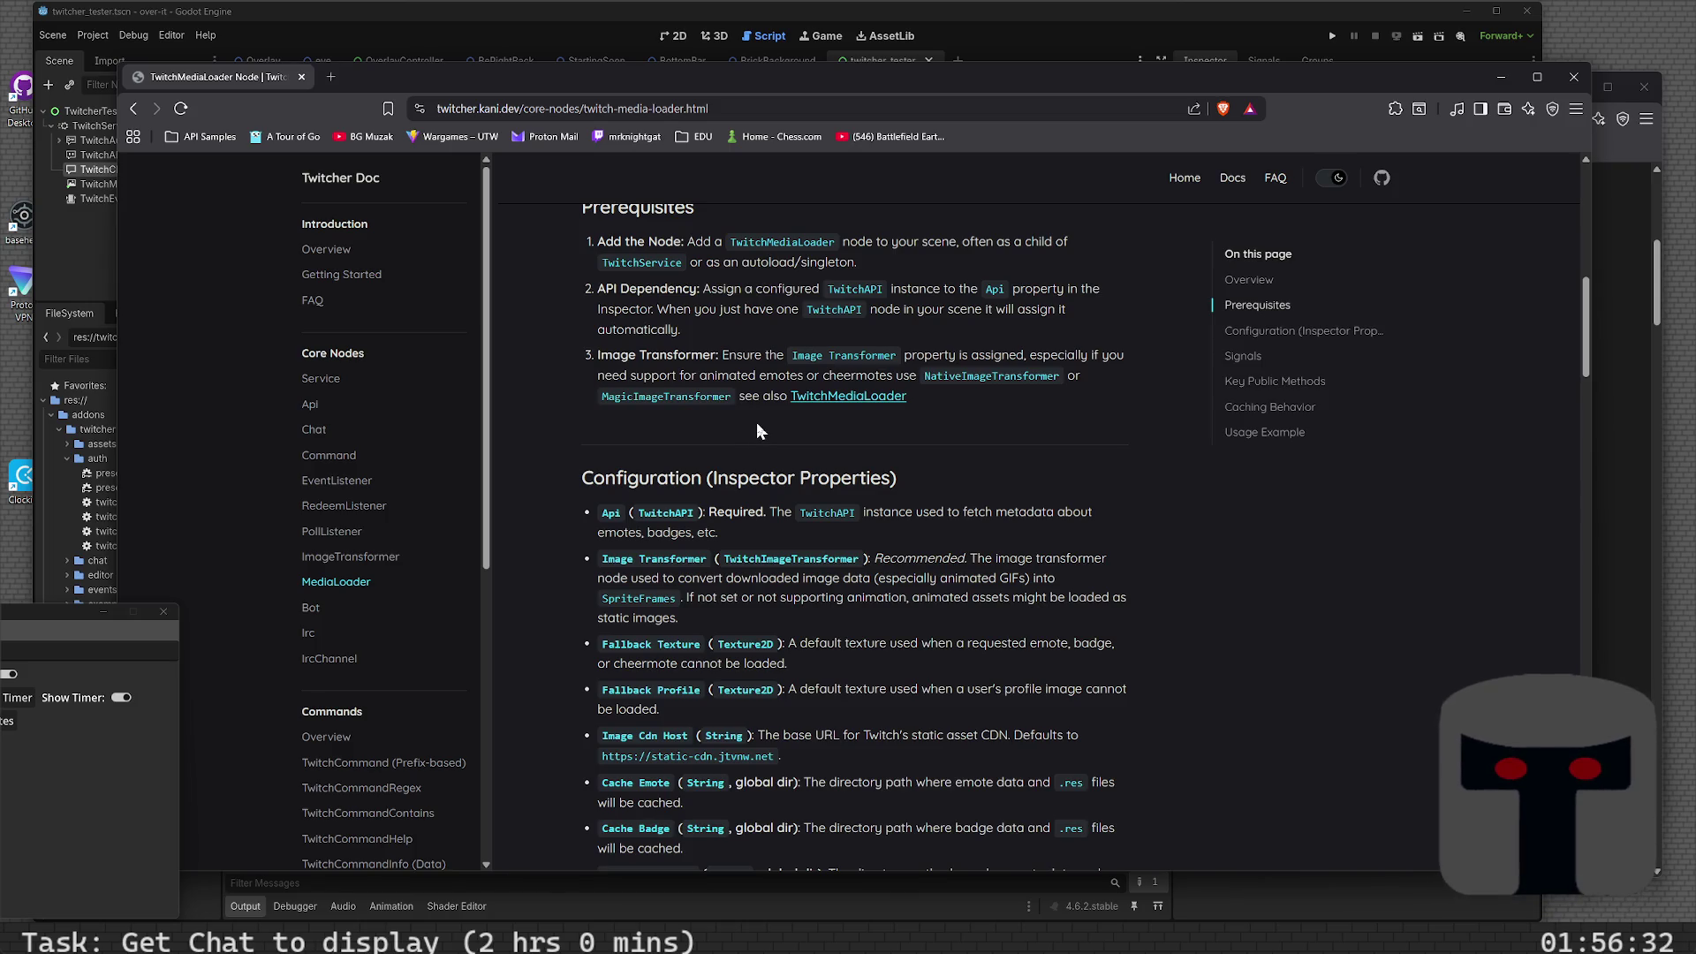
scroll(772, 433, "down", 3)
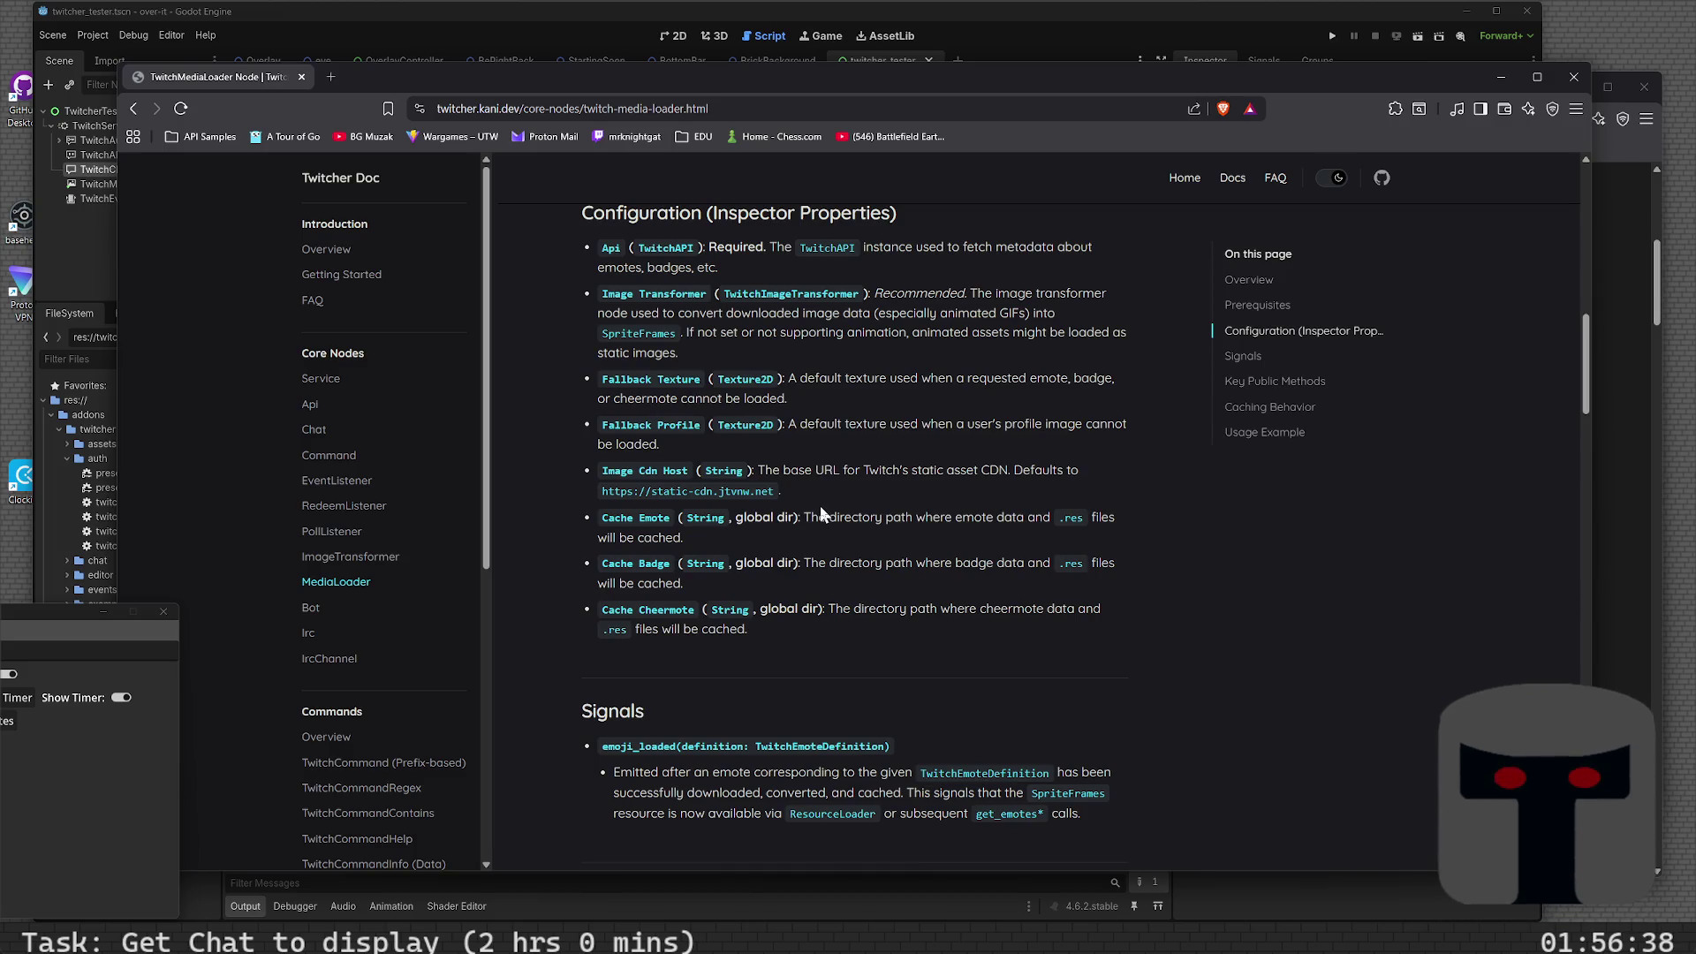
scroll(820, 509, "down", 3)
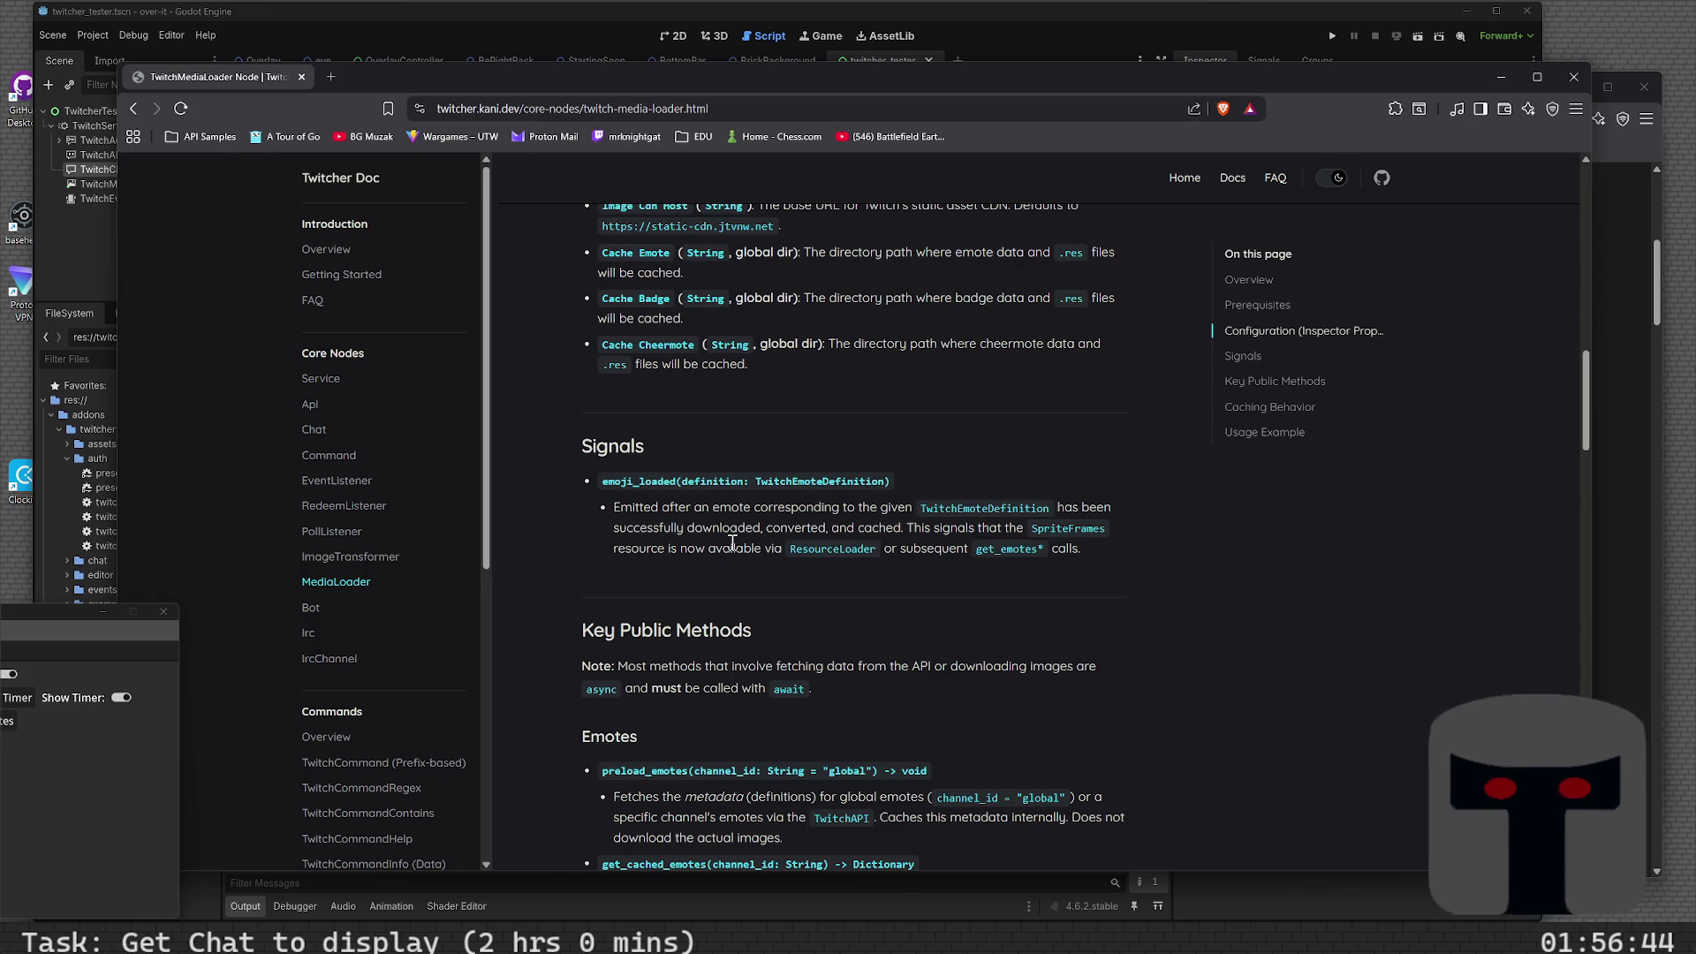
scroll(730, 542, "down", 3)
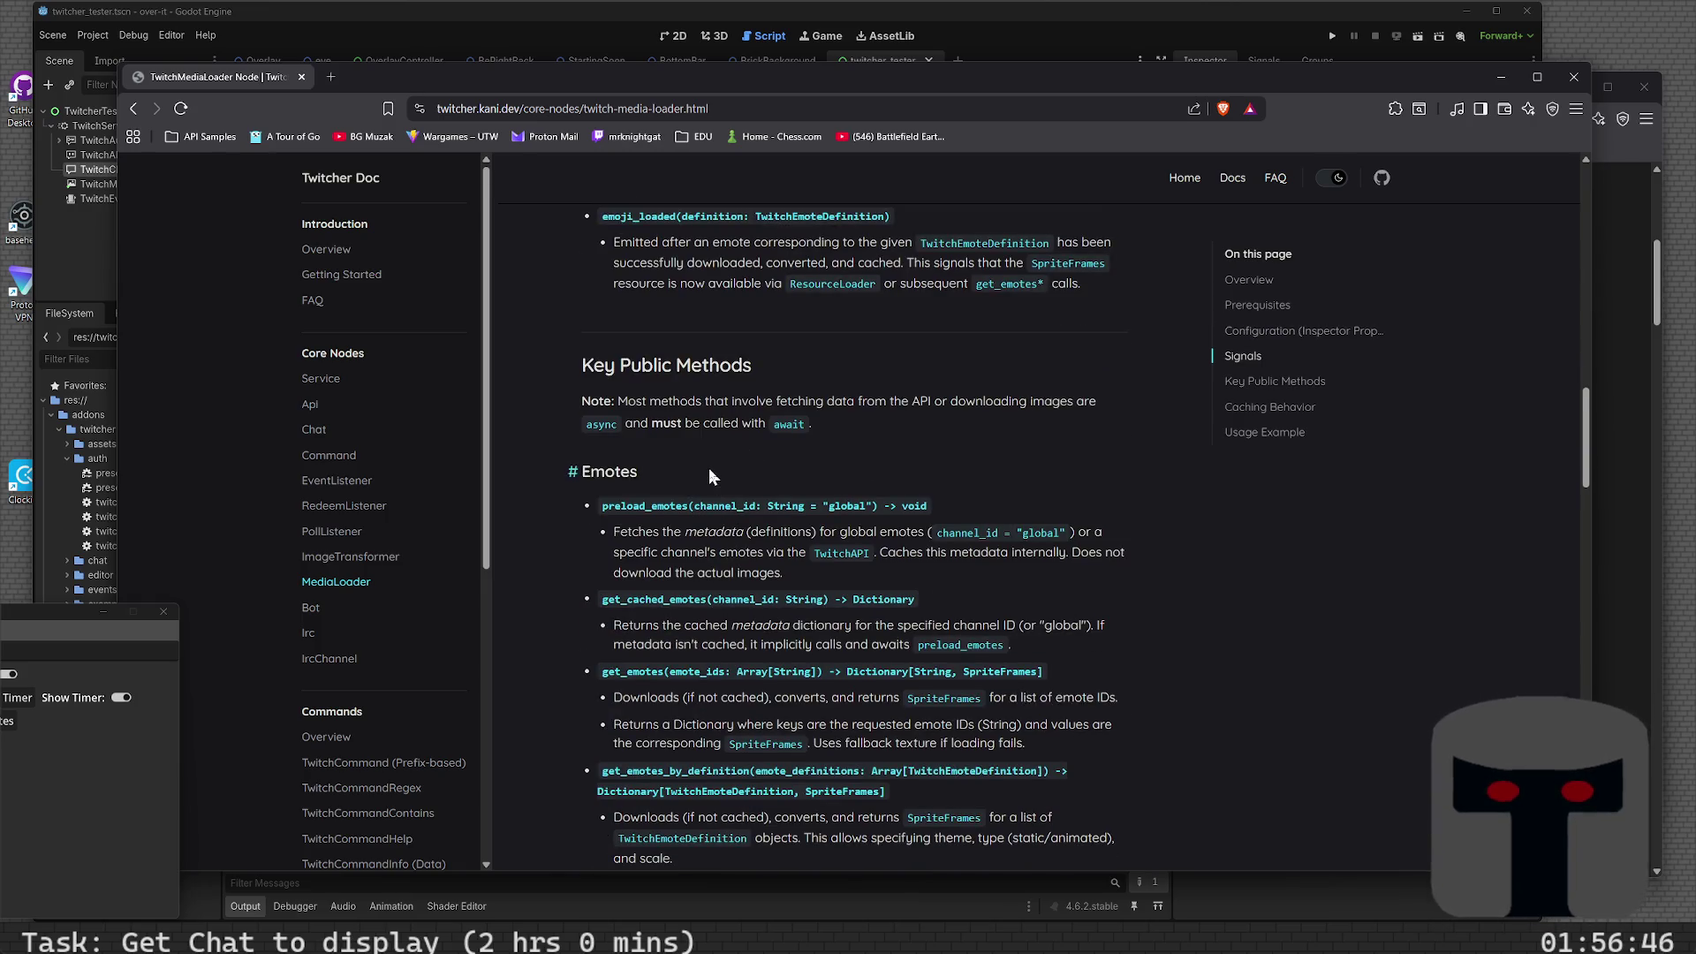
scroll(709, 469, "down", 3)
scroll(690, 458, "down", 5)
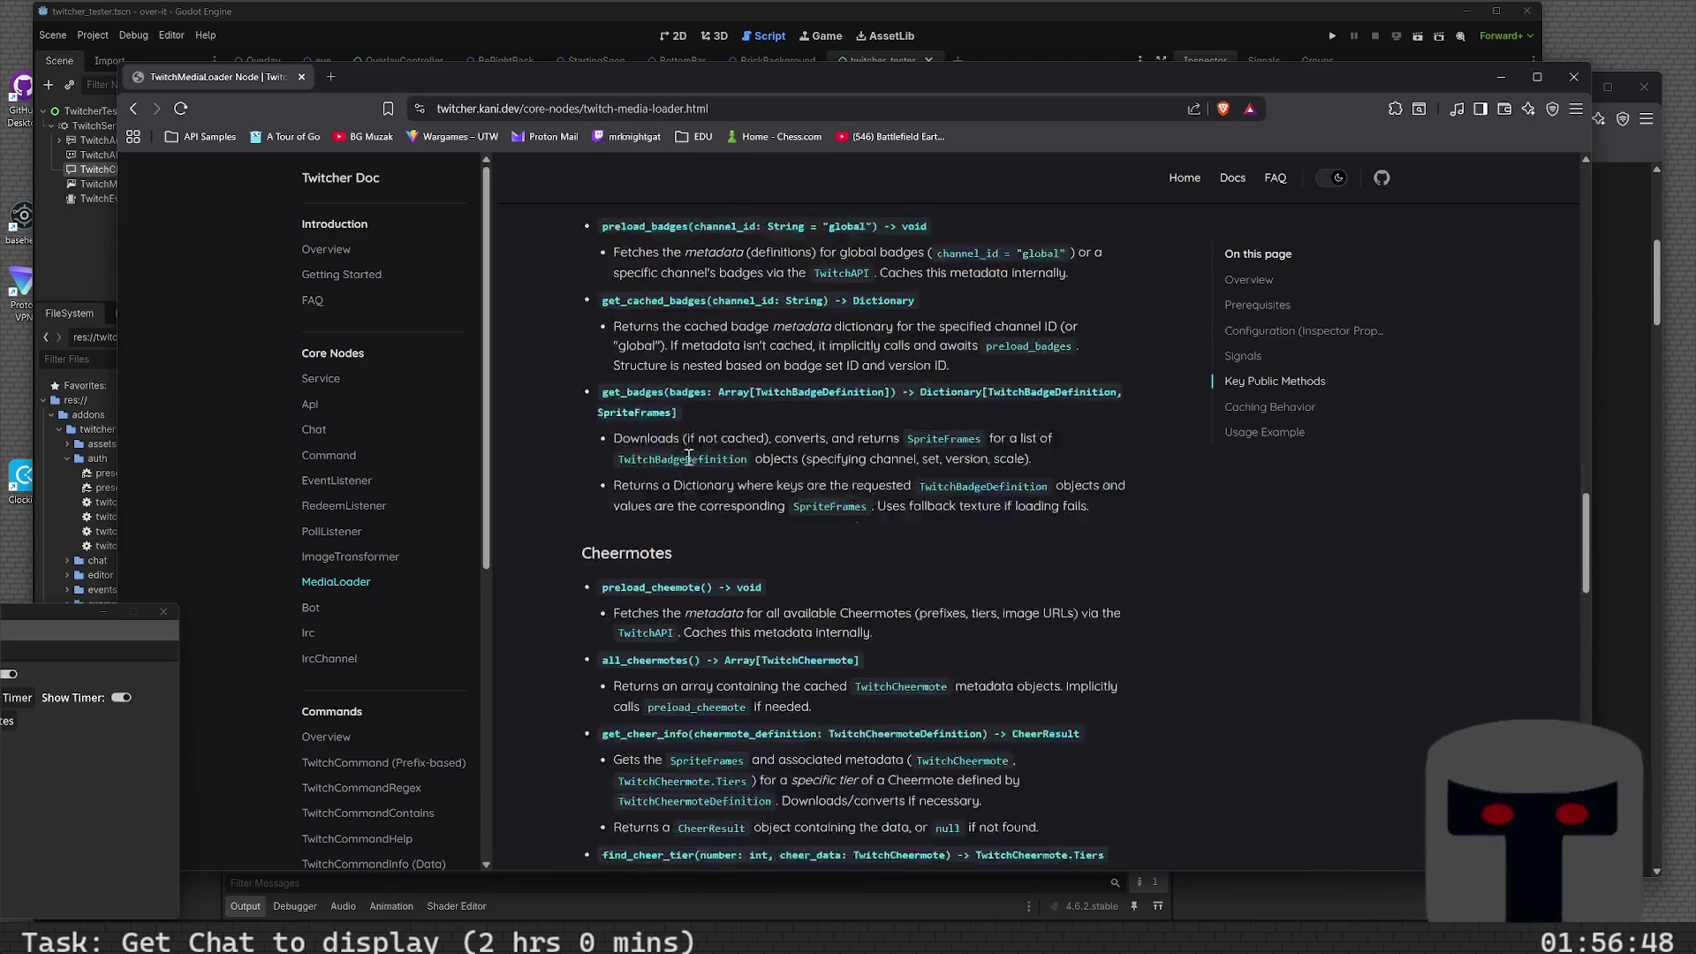
scroll(690, 458, "down", 3)
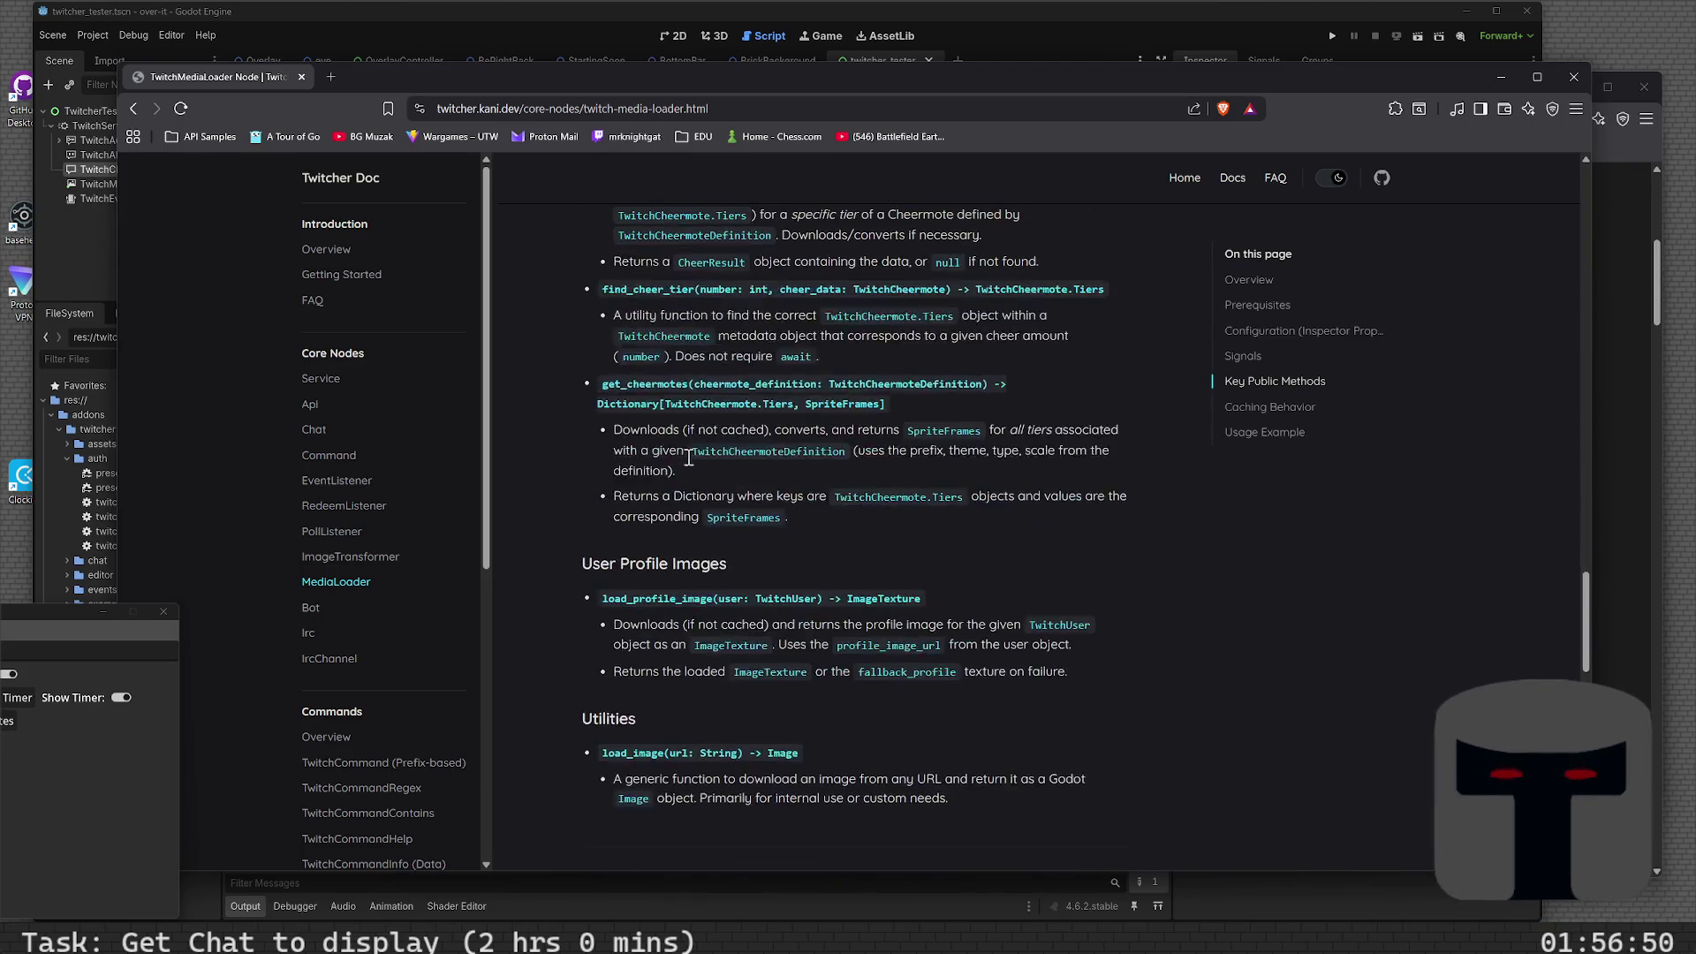
scroll(689, 464, "down", 3)
scroll(686, 576, "down", 3)
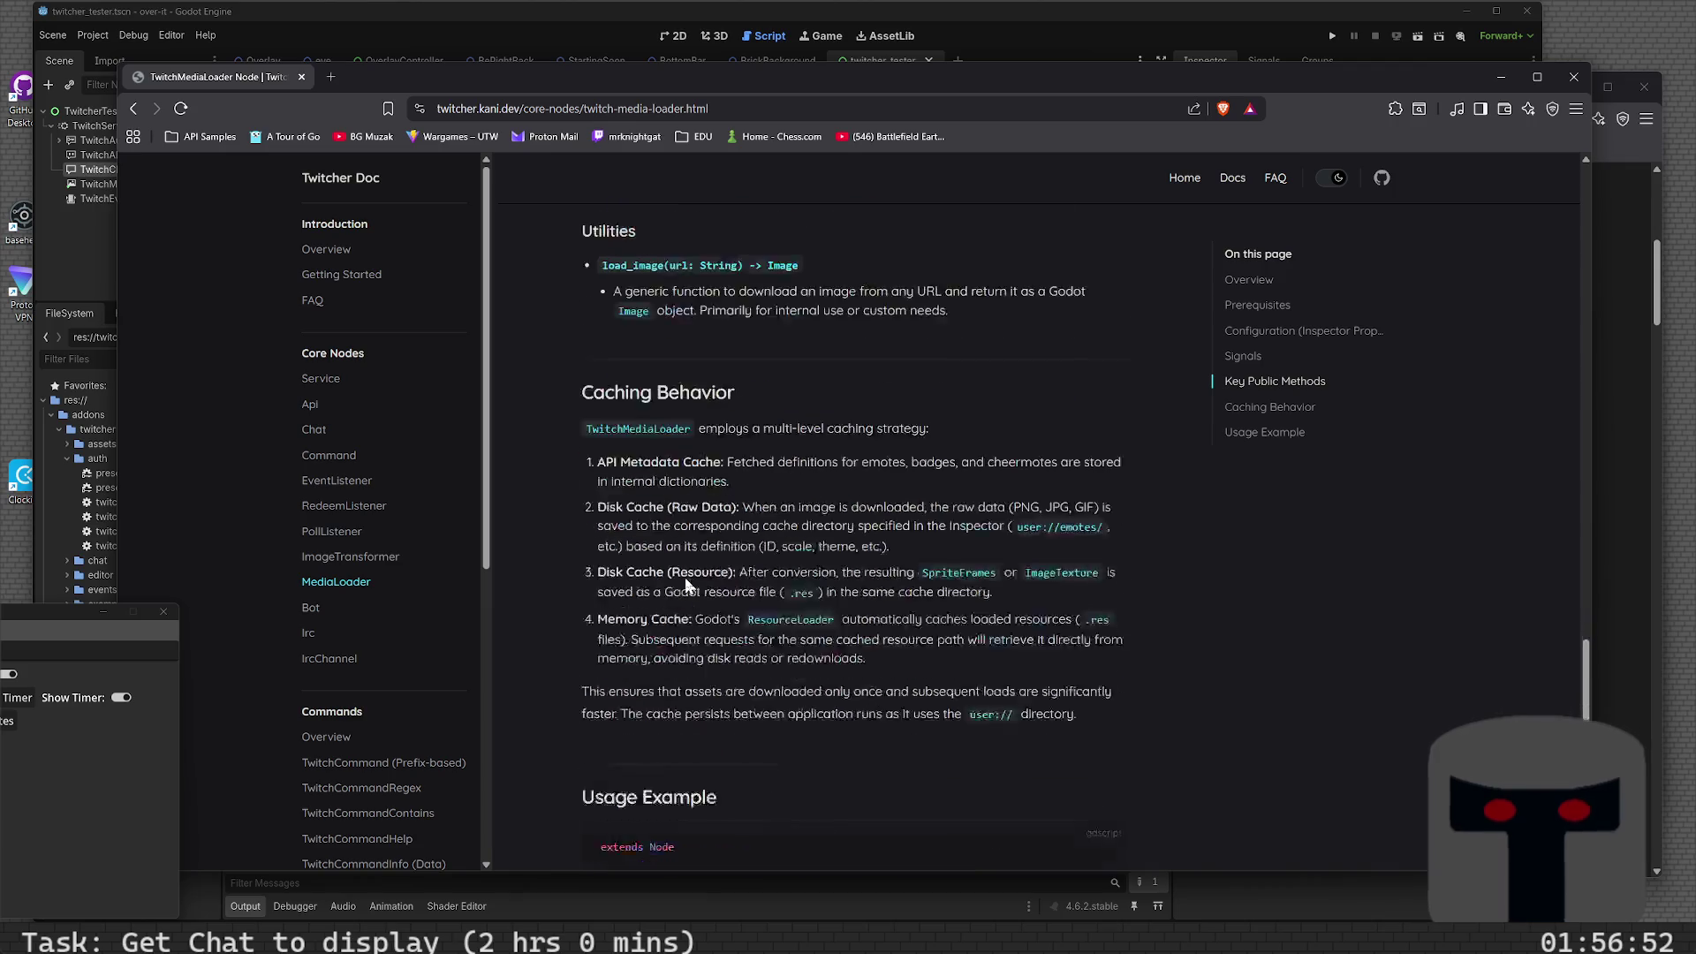
scroll(686, 580, "down", 3)
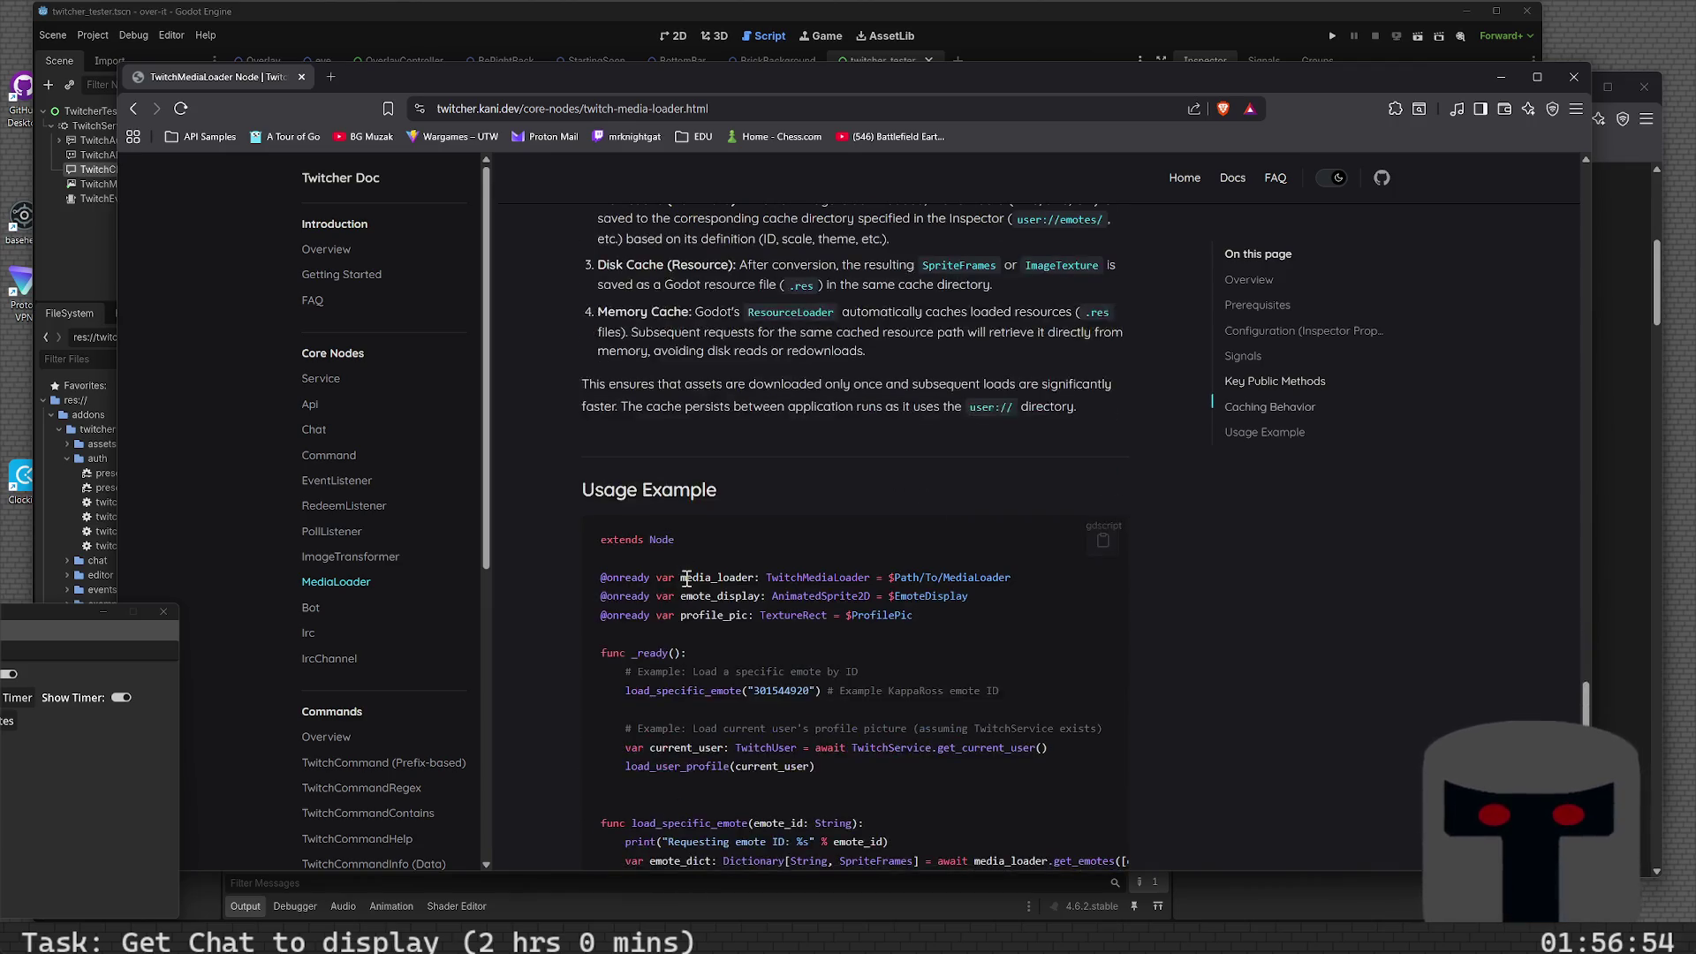
scroll(556, 583, "down", 3)
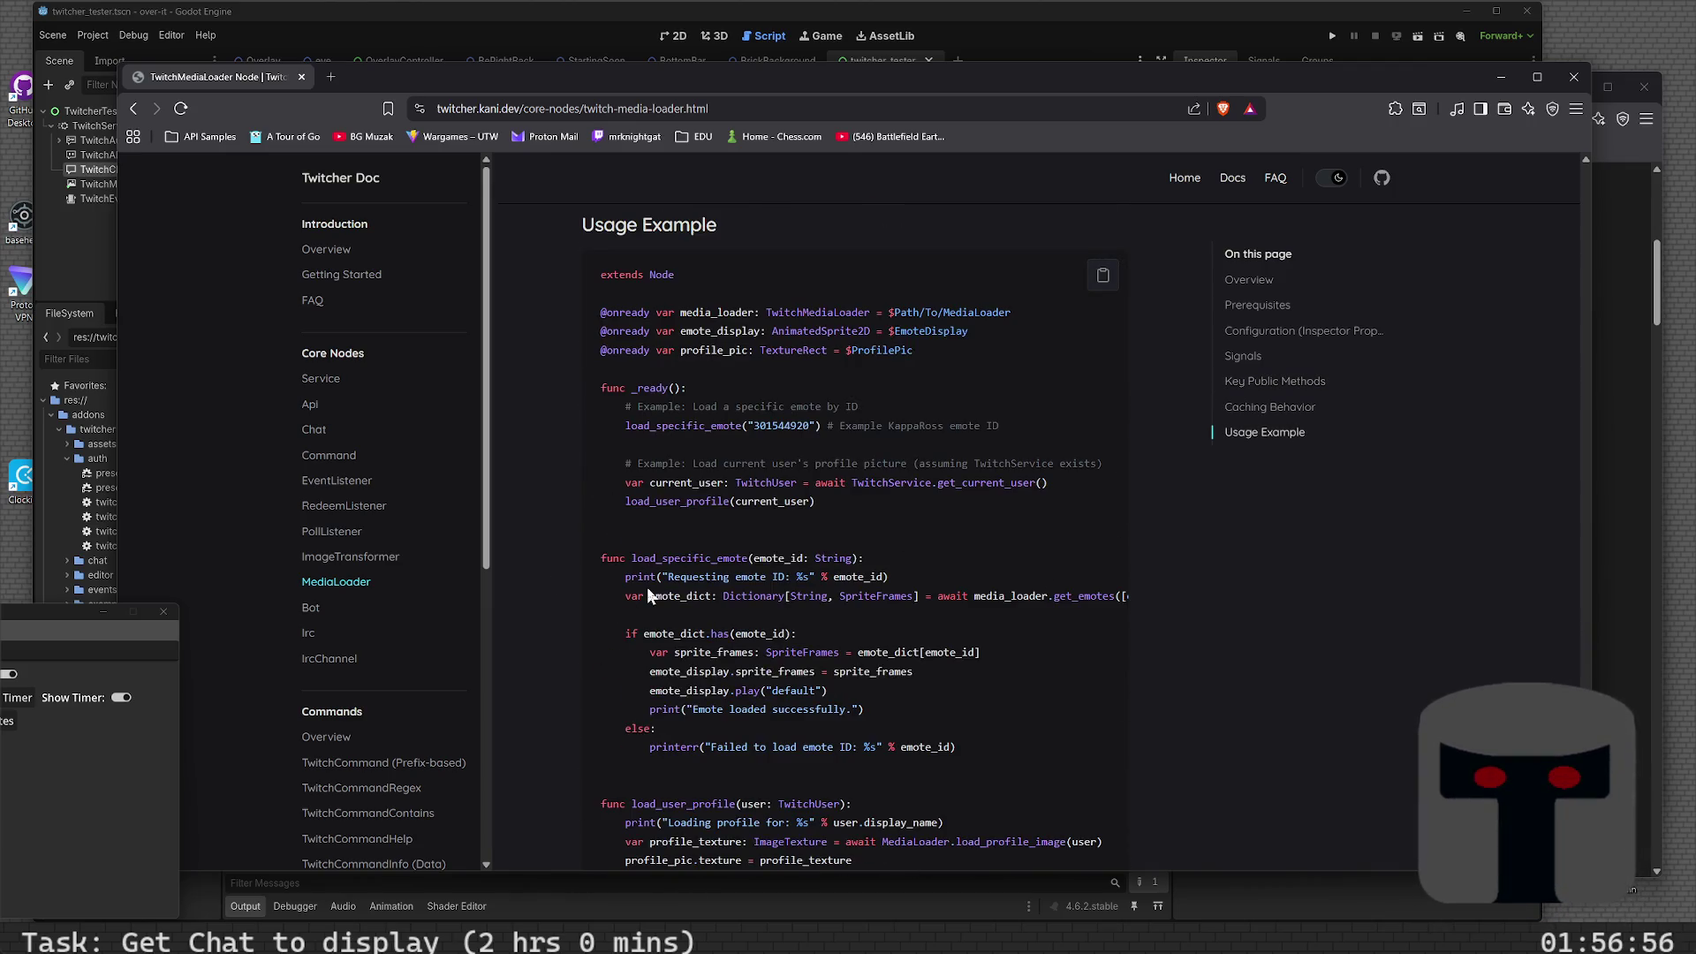
scroll(648, 589, "down", 3)
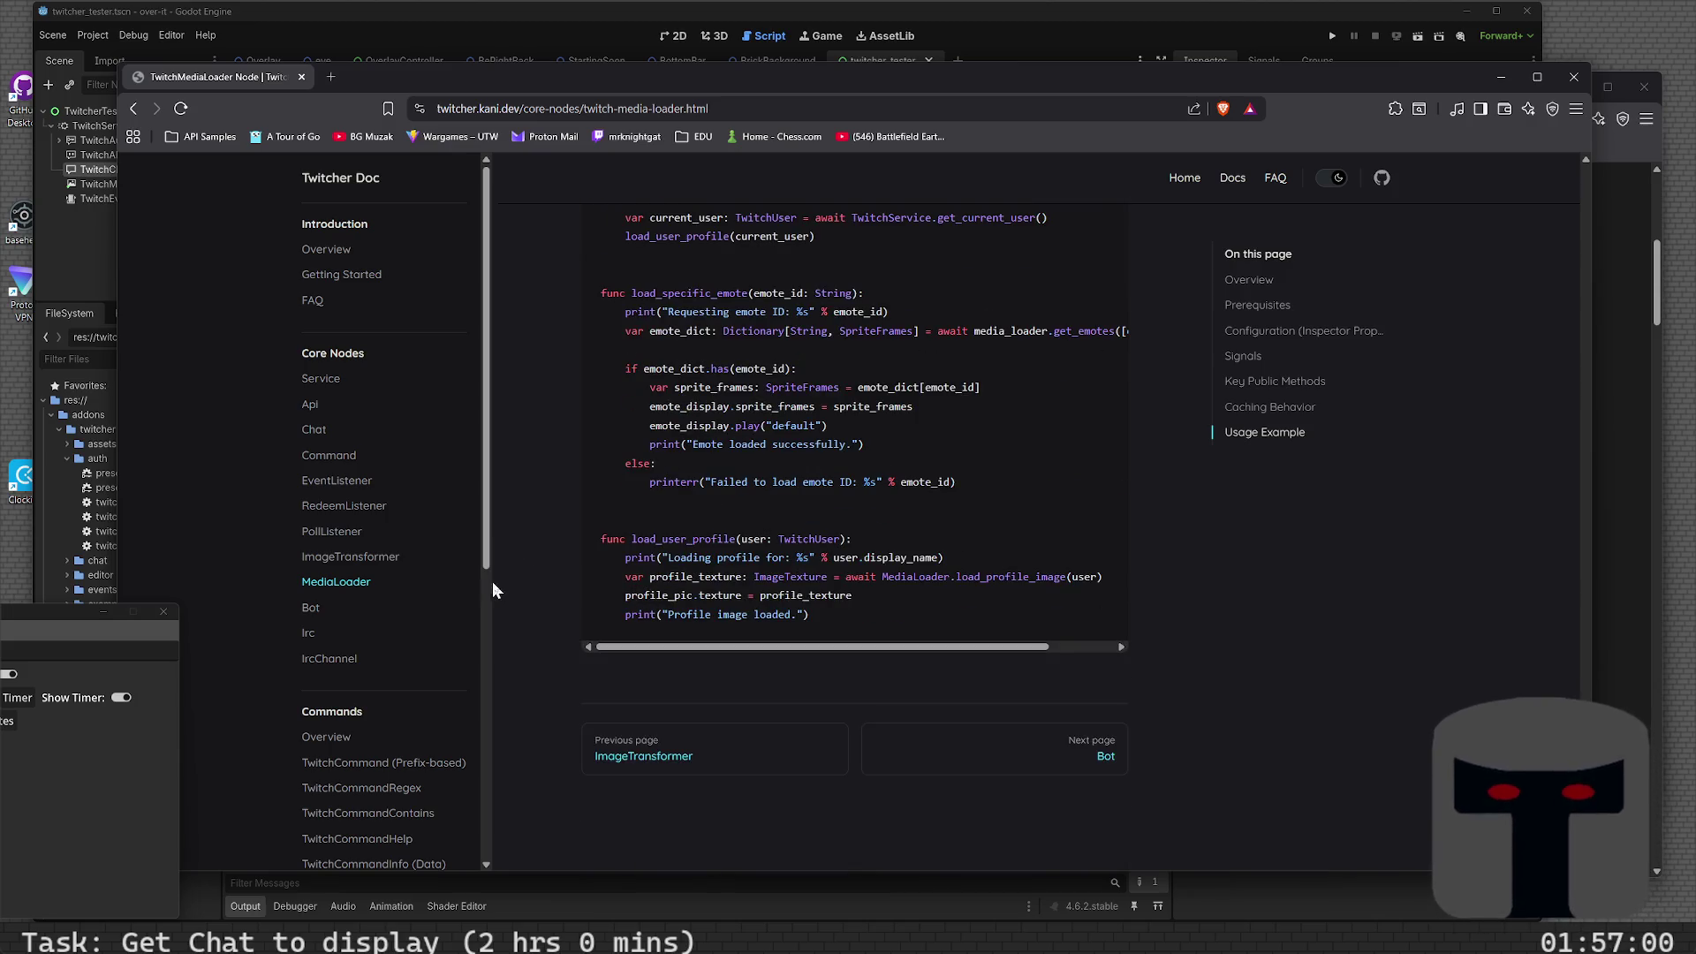
- Open and skim the Image Transformer Resources documentation page
left_click(383, 563)
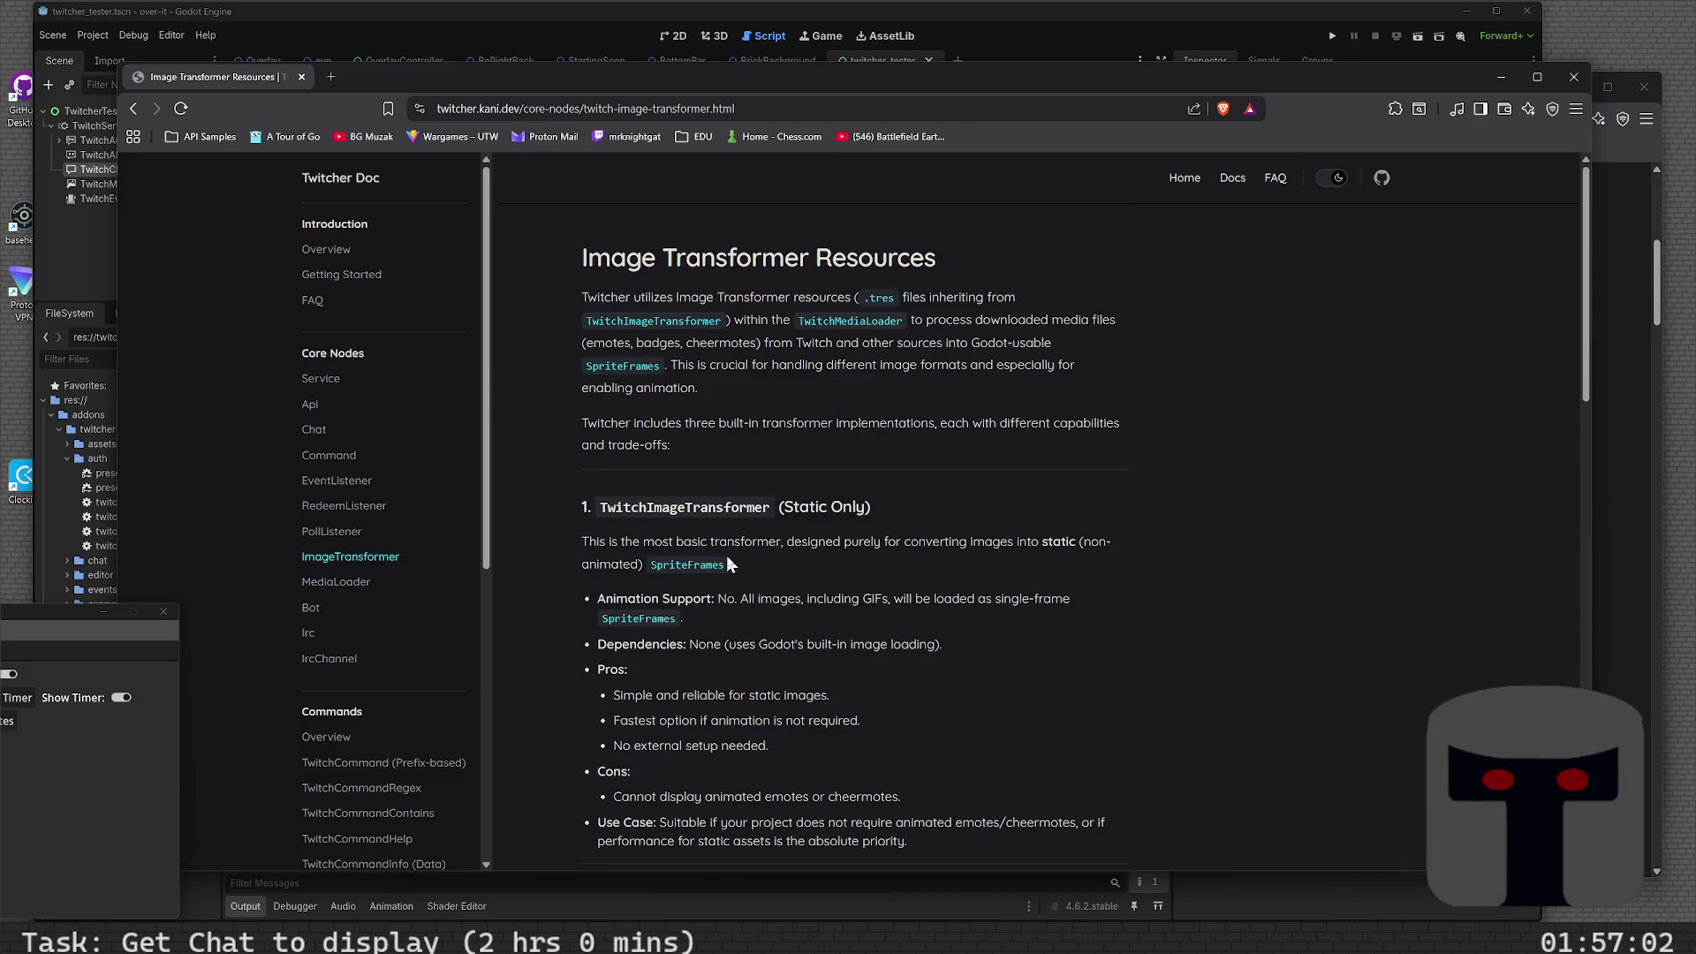
scroll(739, 566, "down", 15)
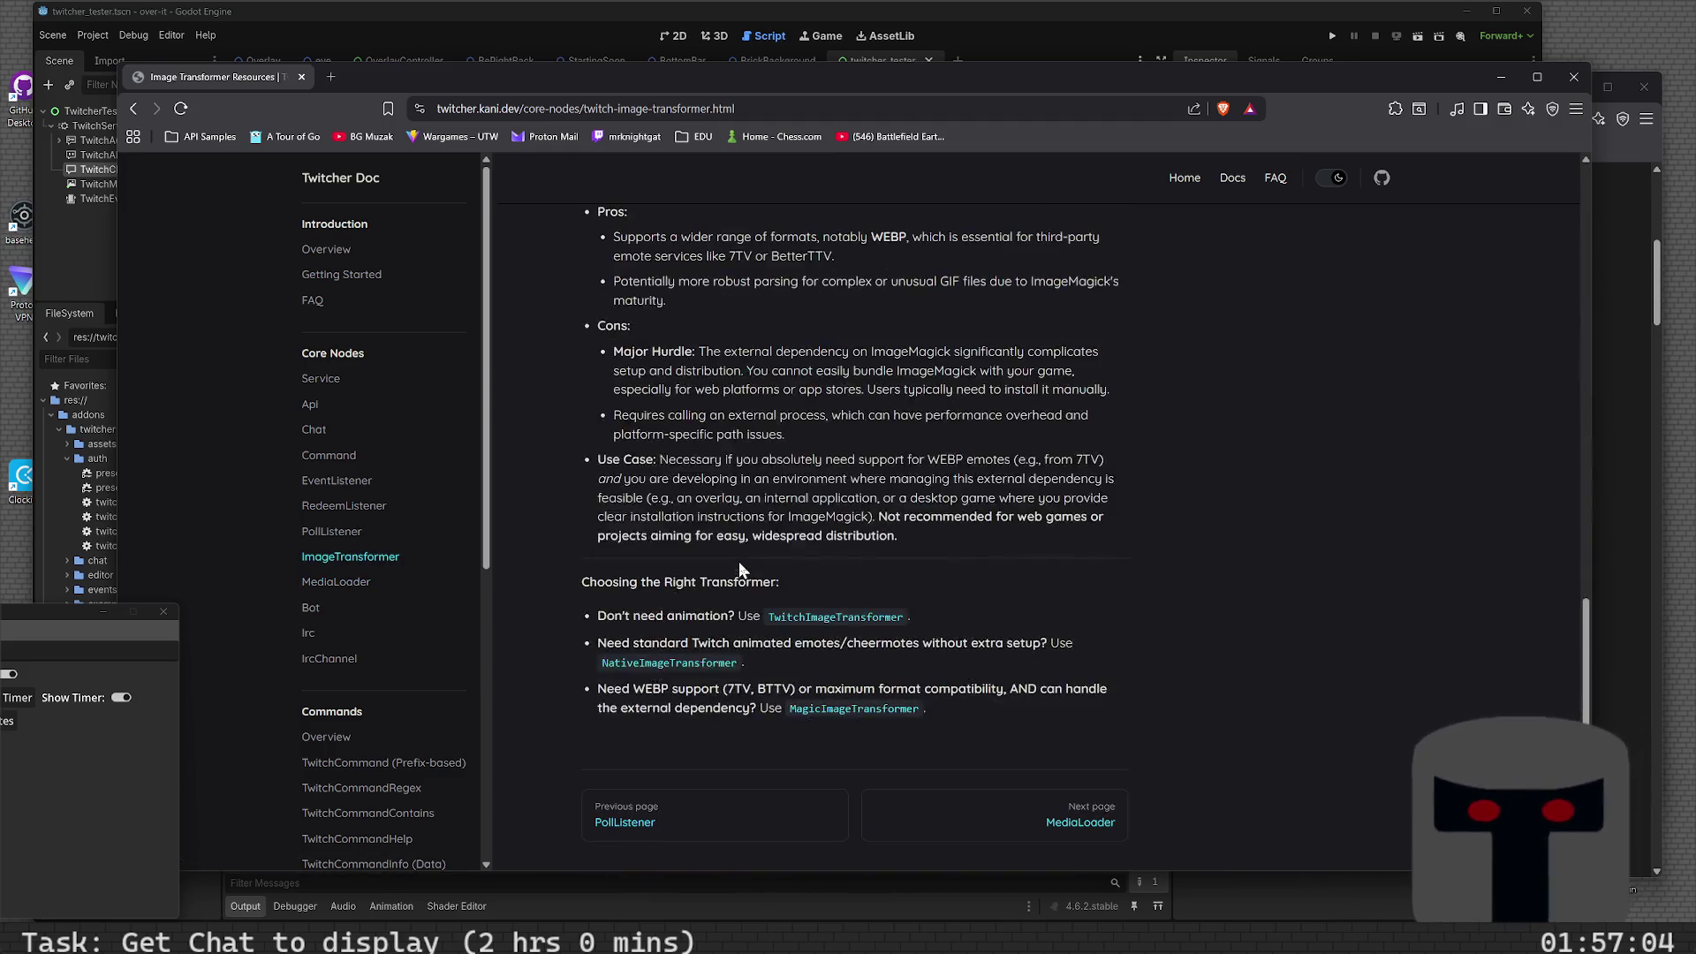
scroll(740, 565, "down", 1)
scroll(432, 613, "down", 6)
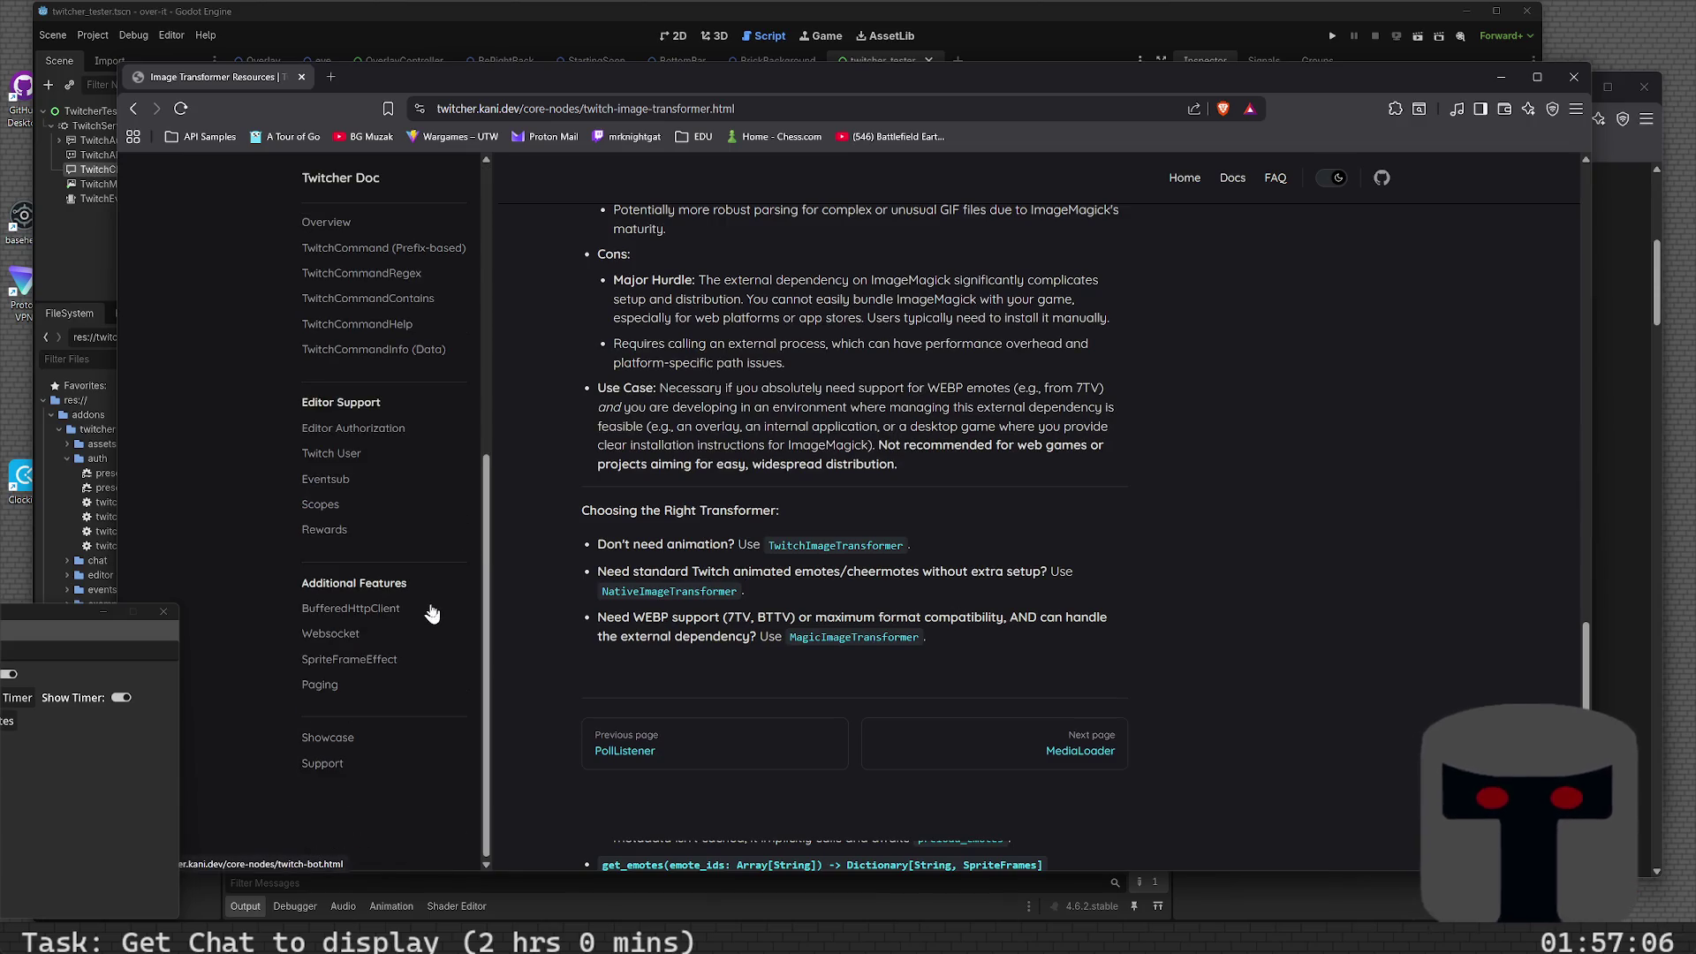
- Scroll the Showcase page down to Games and follow the space-tentacles itch.io link
left_click(338, 737)
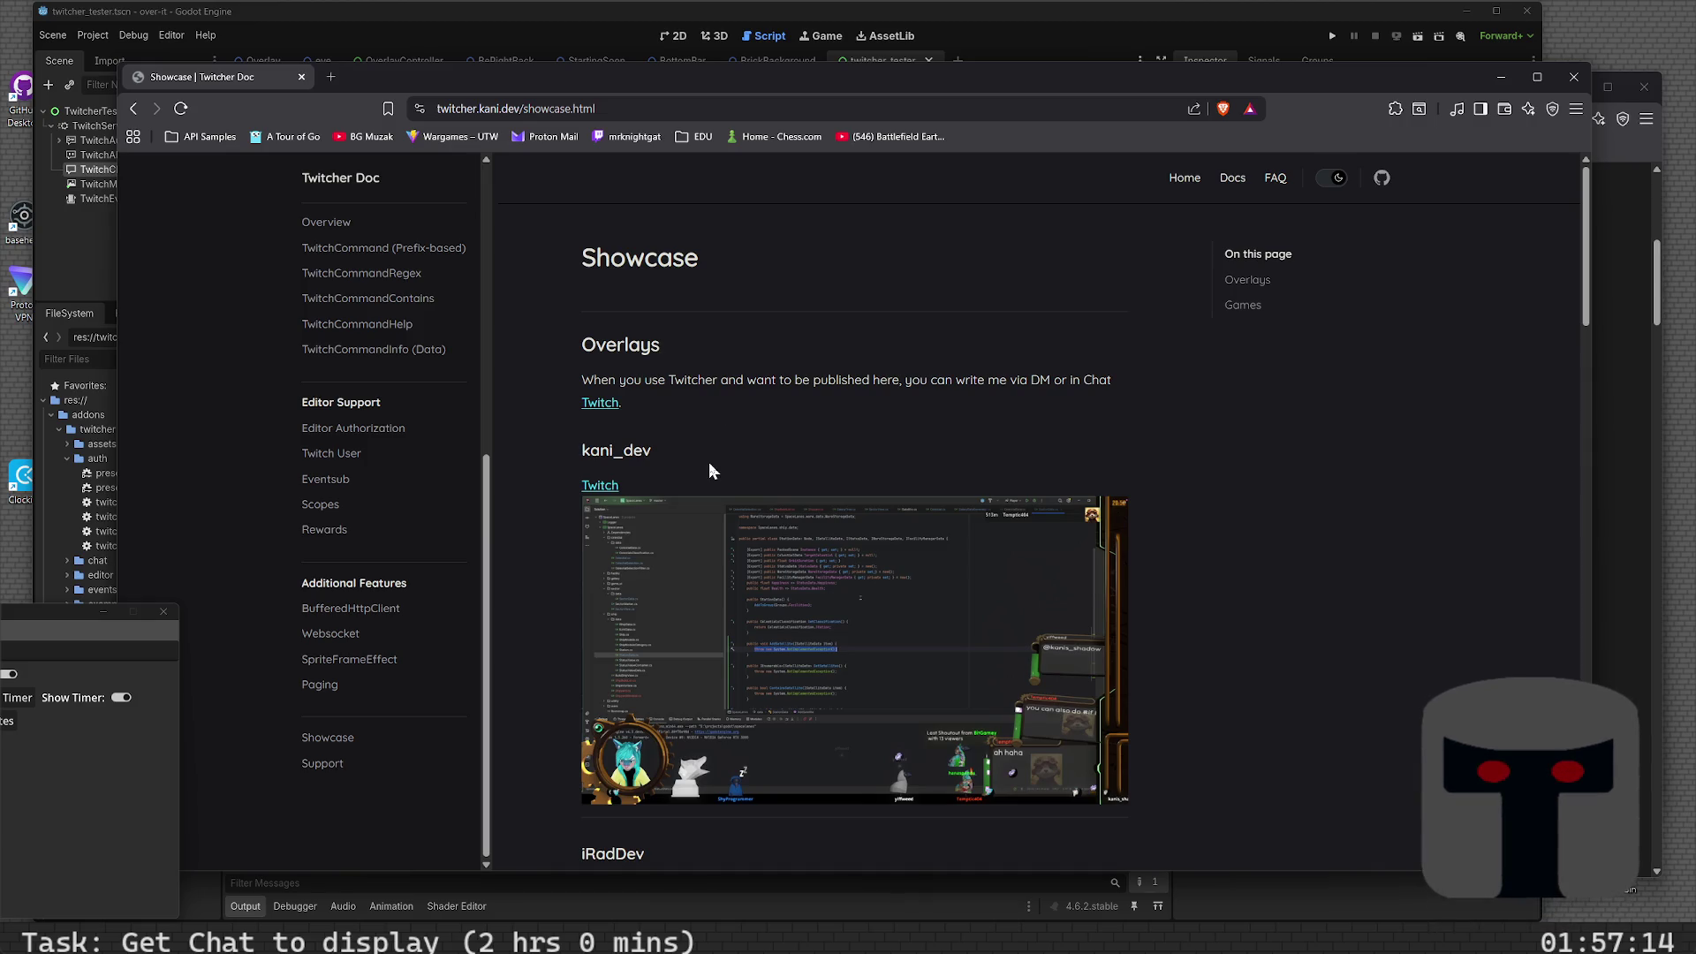
scroll(710, 465, "down", 3)
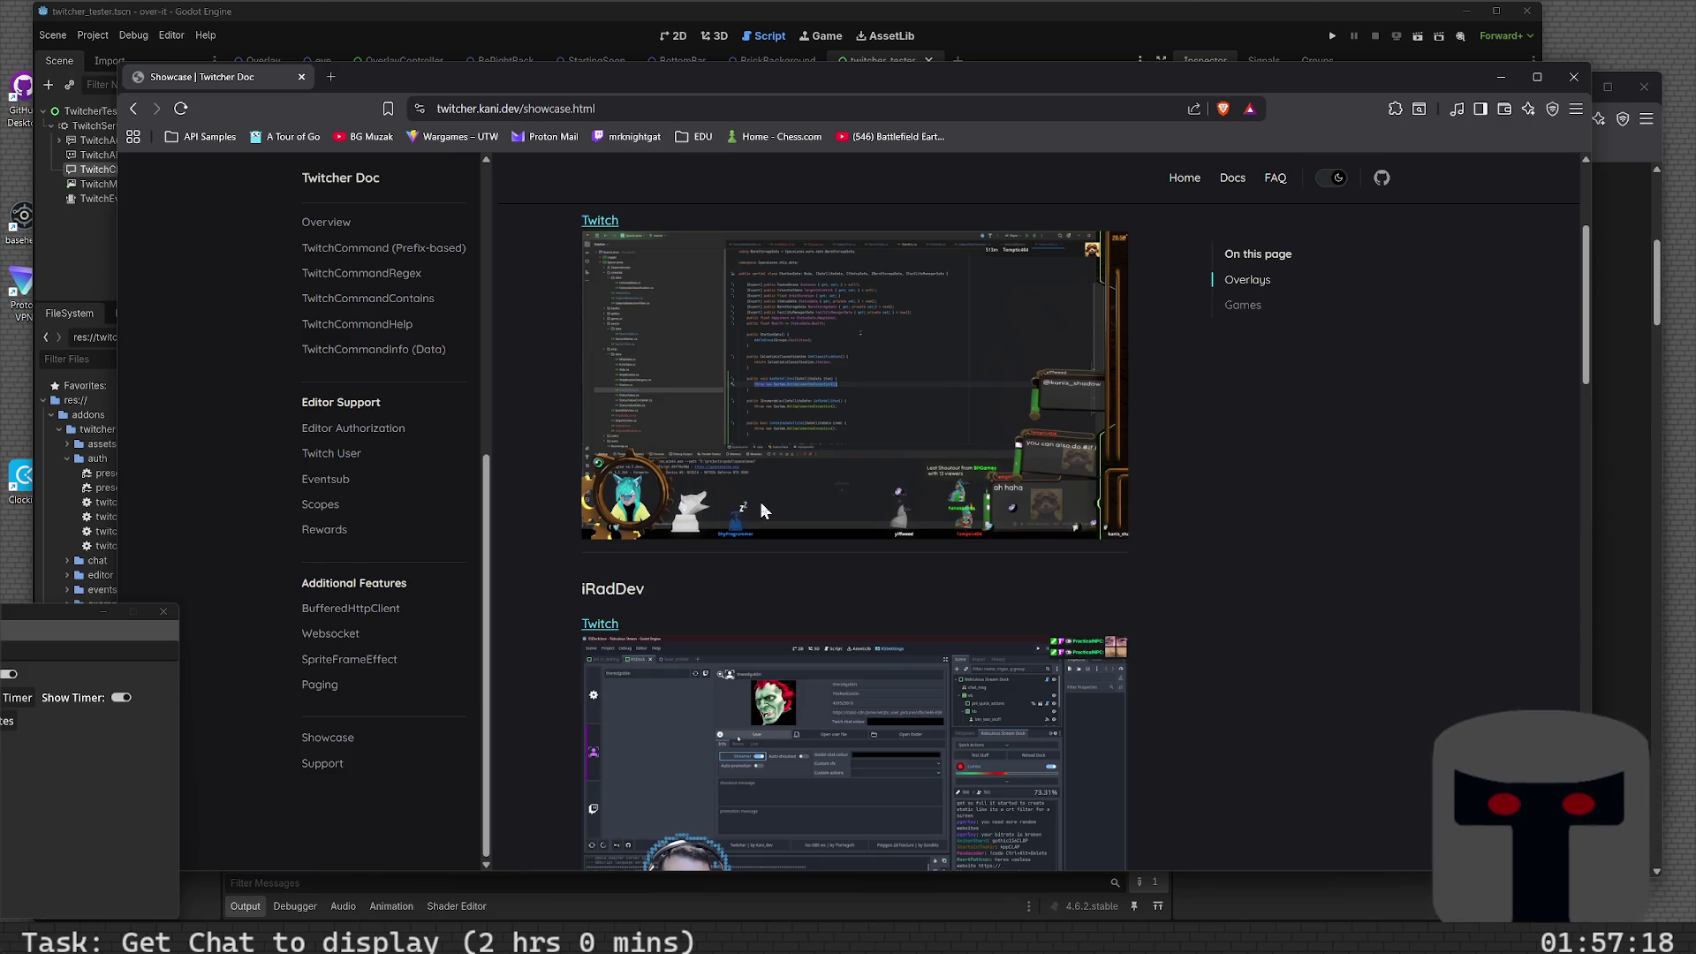
scroll(761, 502, "down", 3)
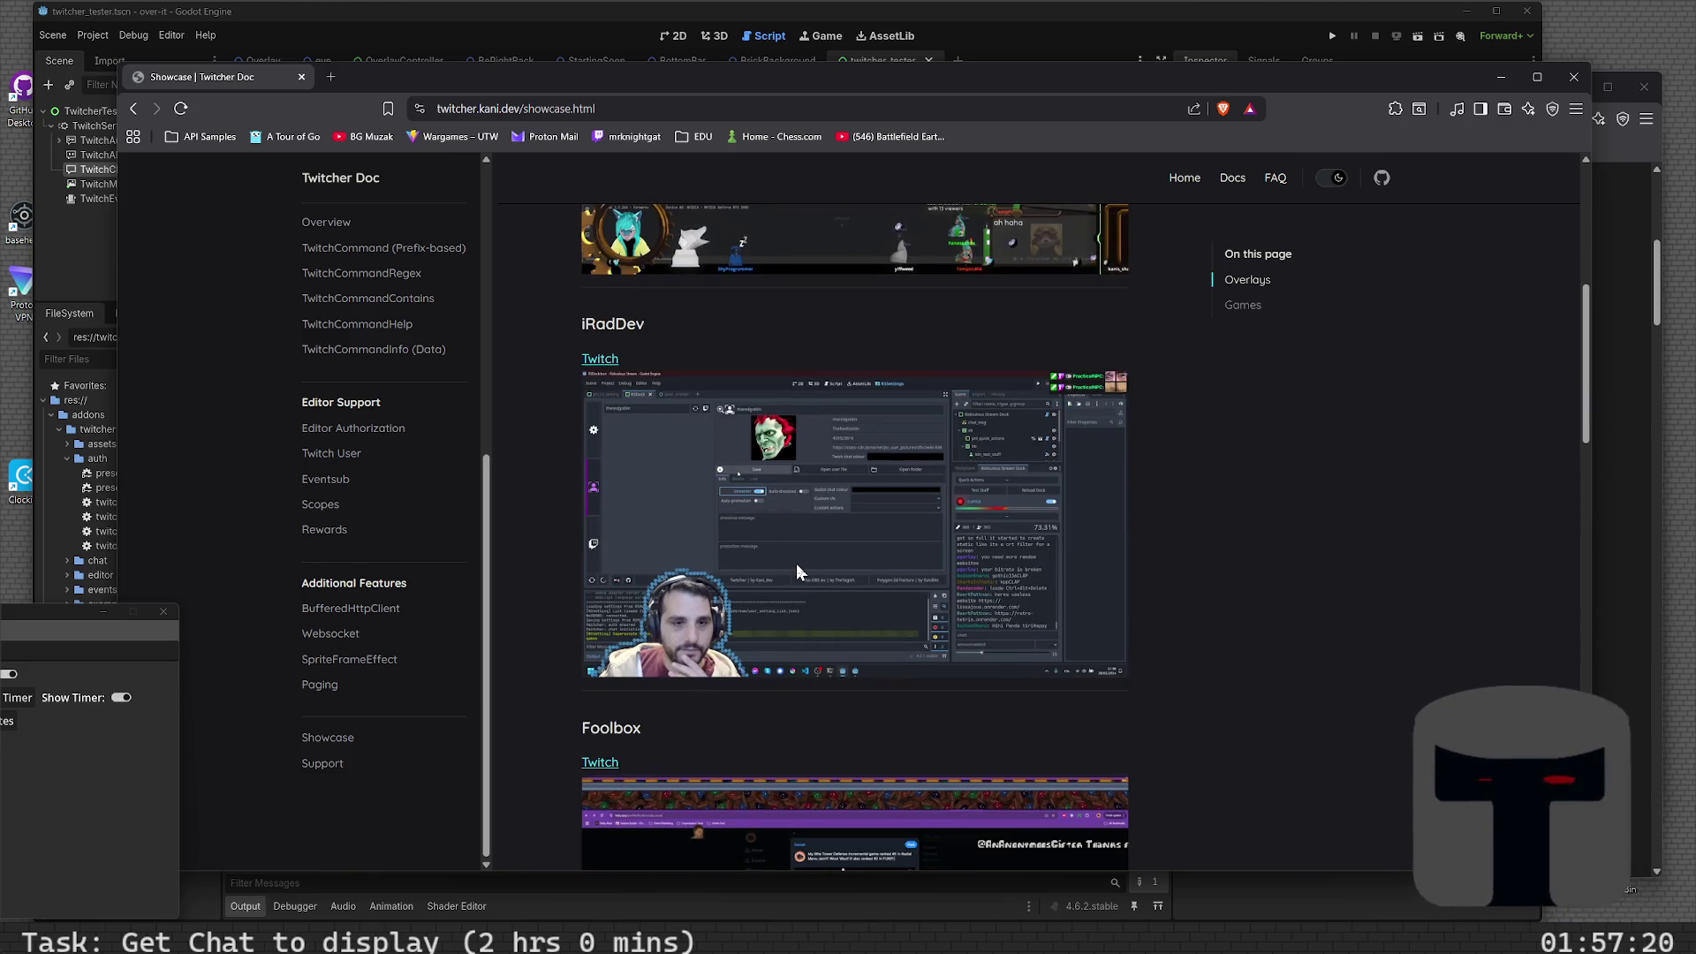
scroll(797, 564, "down", 3)
scroll(797, 563, "down", 6)
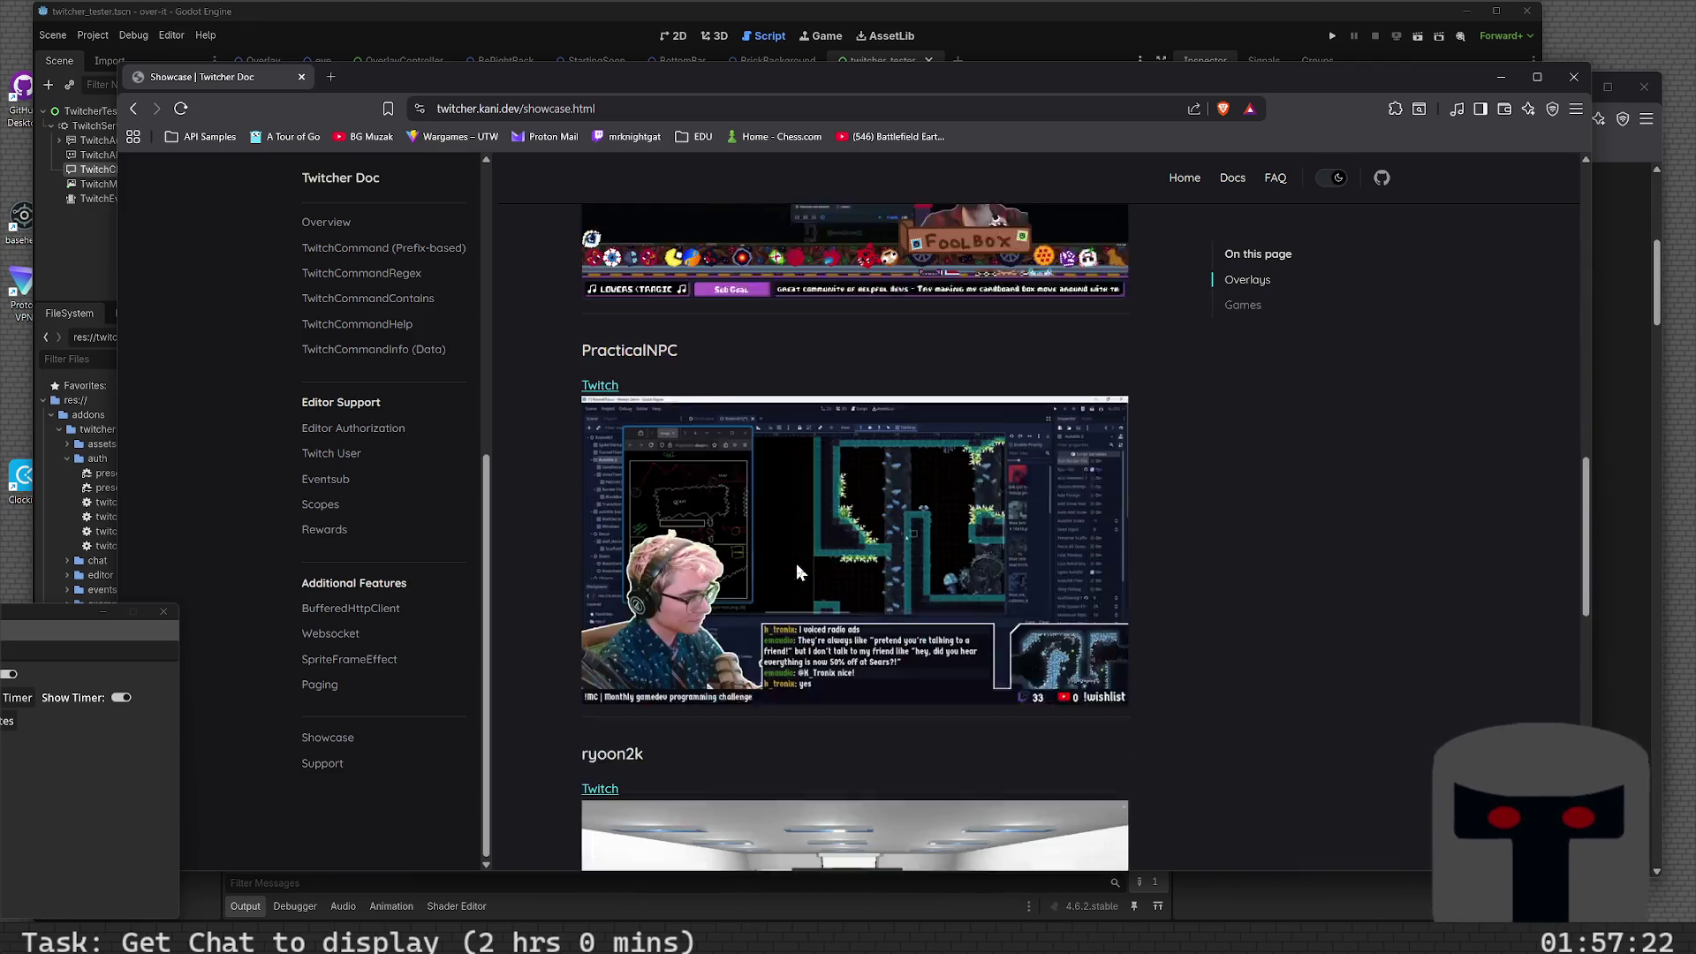
scroll(797, 572, "down", 9)
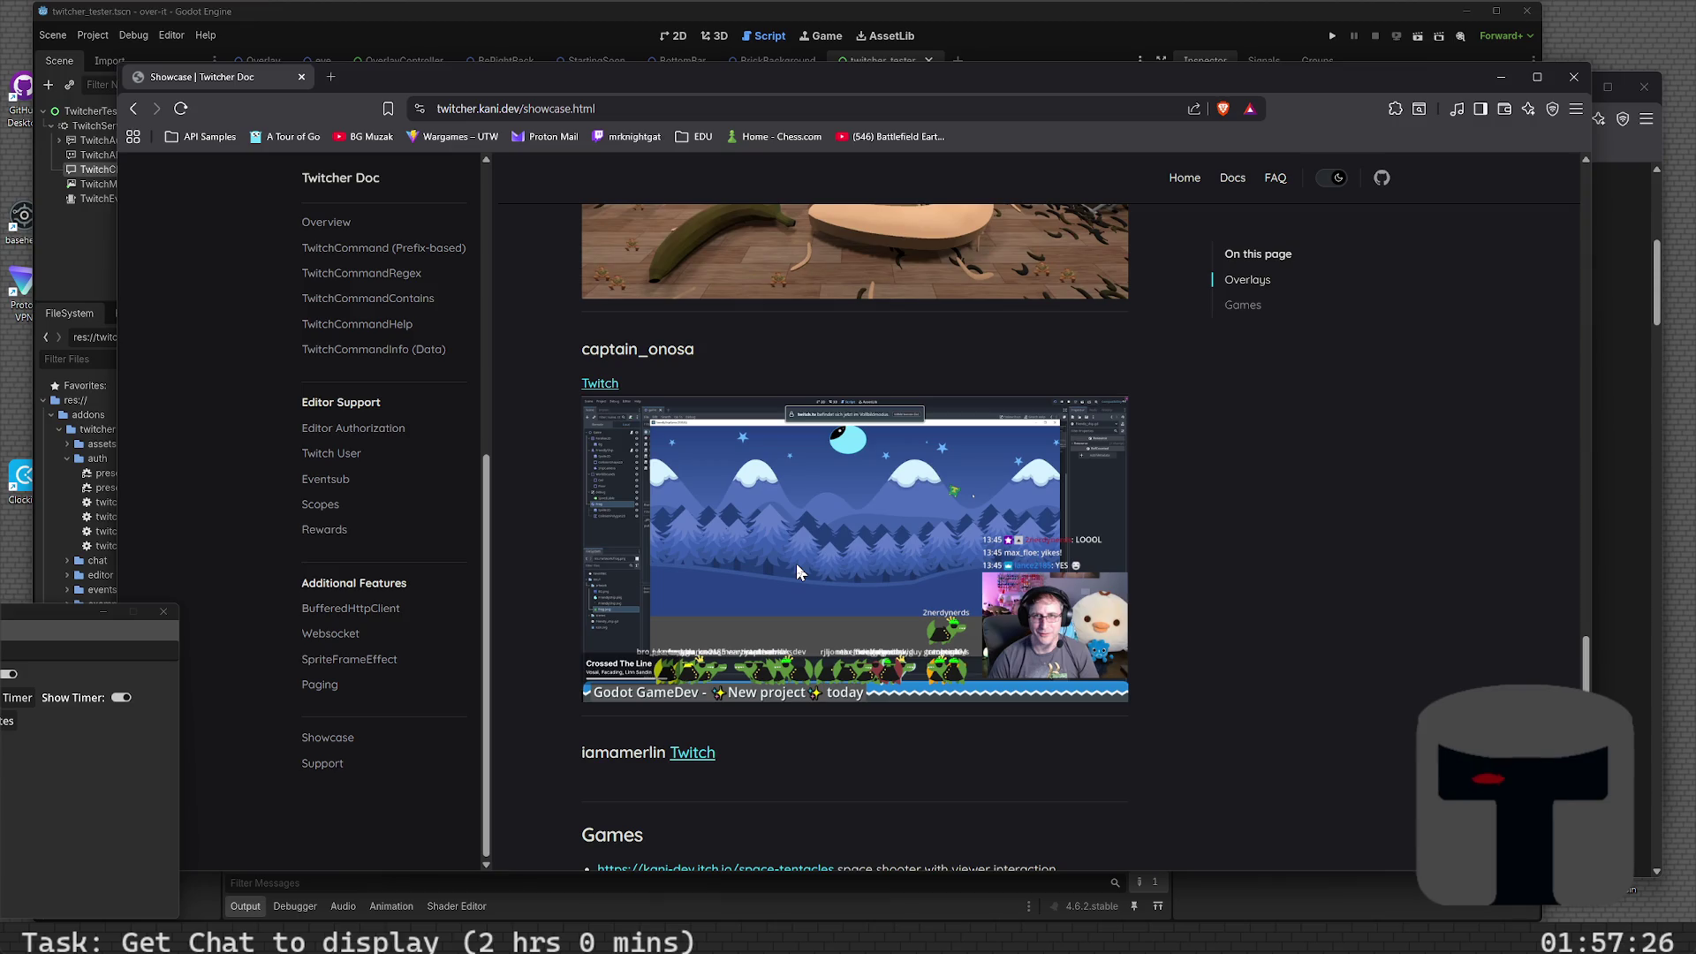
scroll(797, 566, "down", 3)
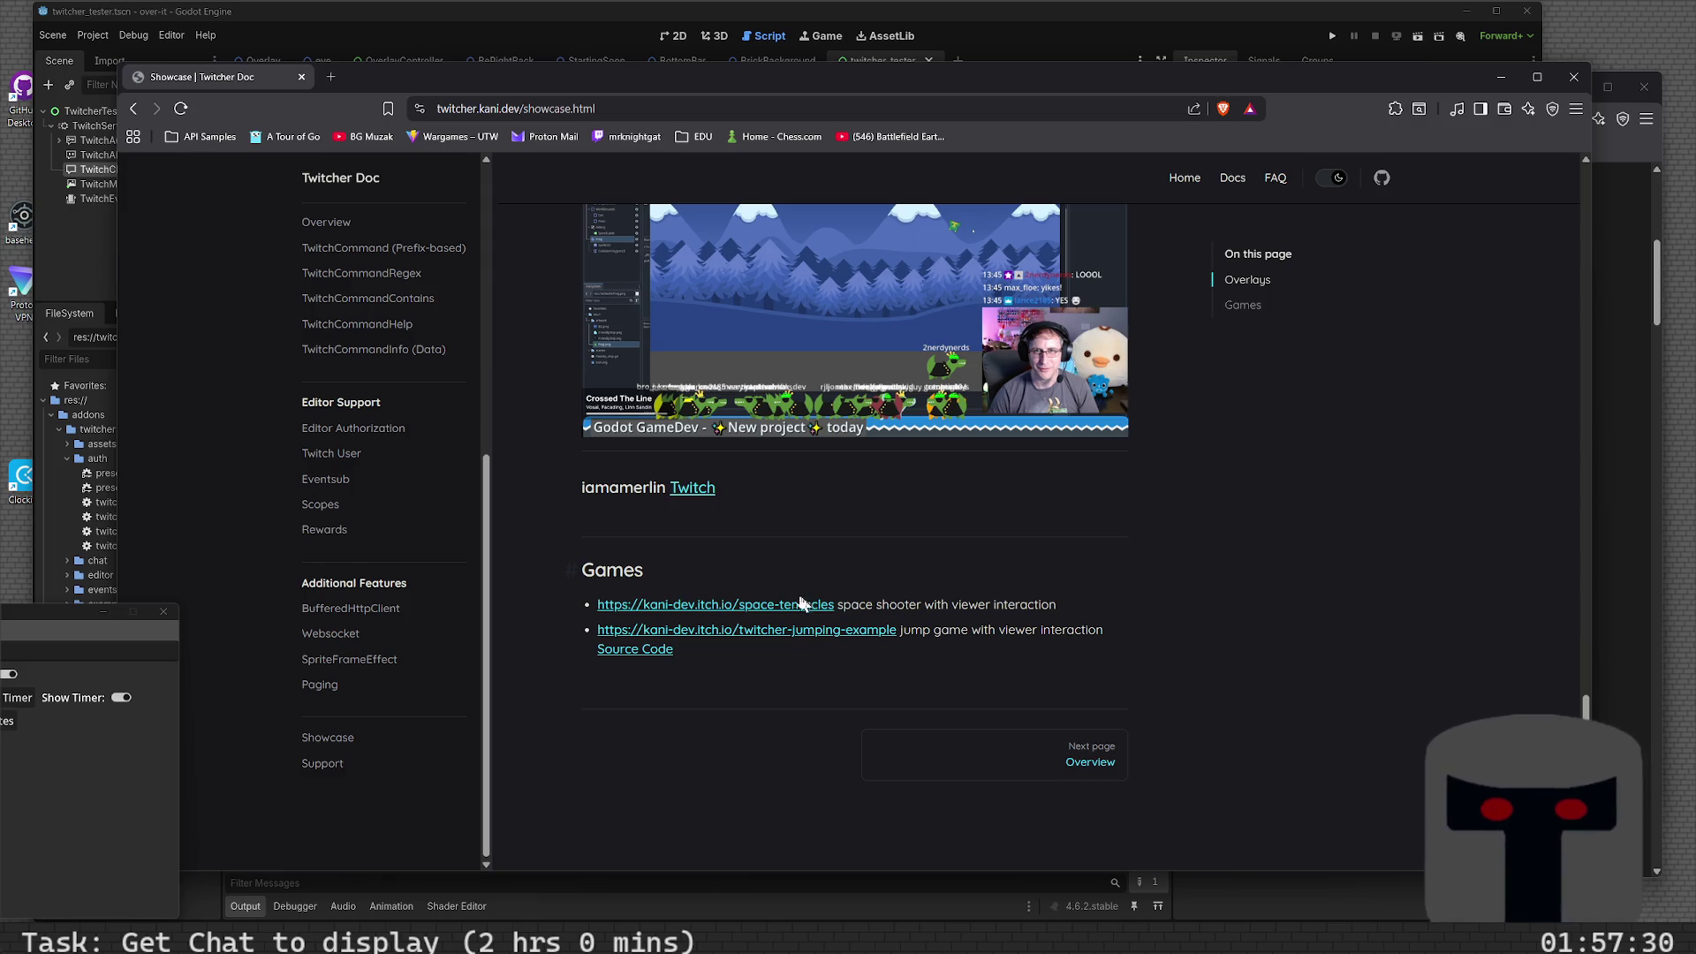
left_click(804, 607)
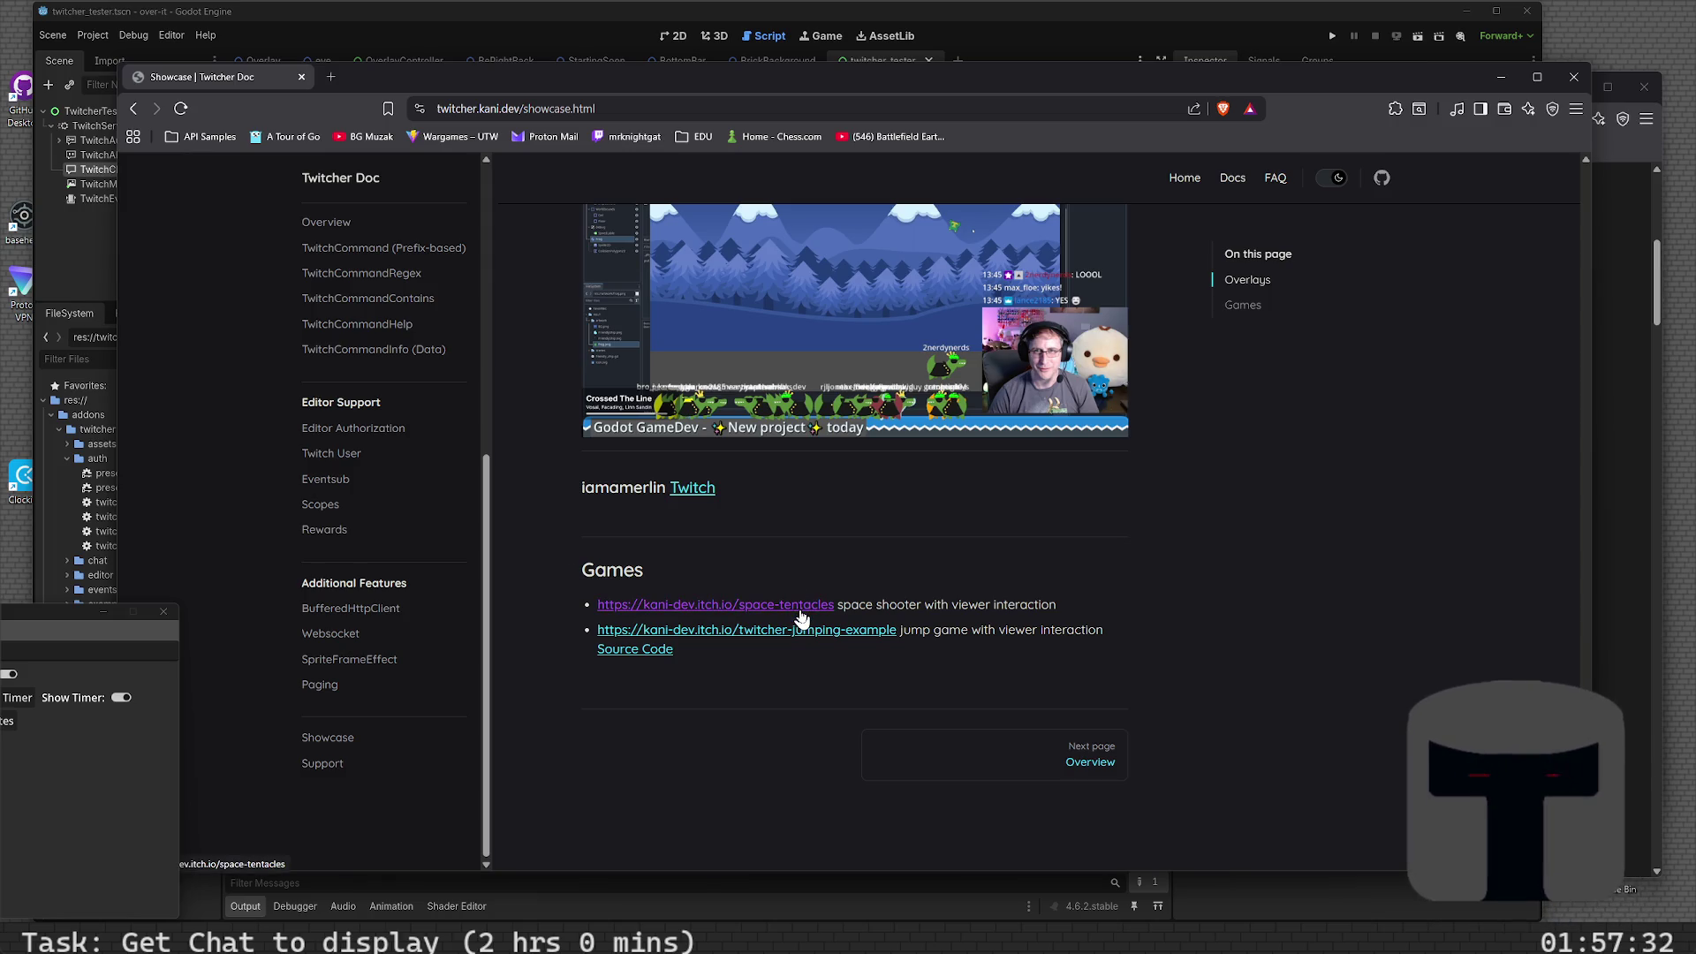
- Open the Space Tentacles page in a maximized browser, follow the developer, and start the game
left_click(800, 609)
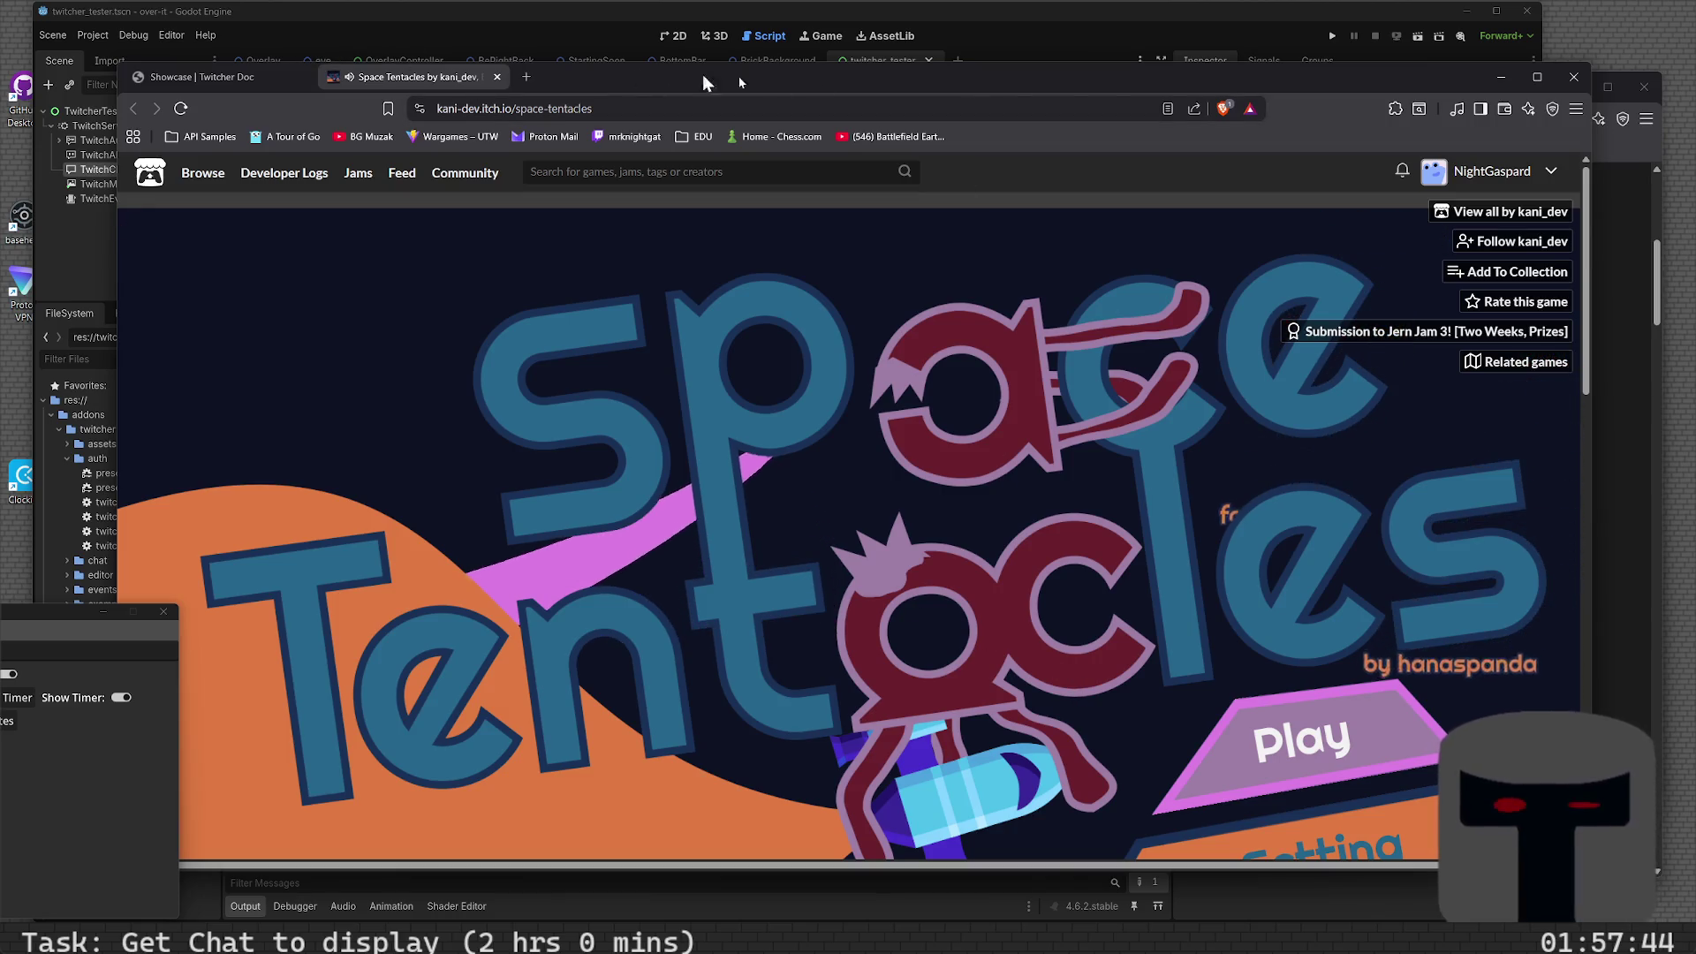
left_click(1545, 78)
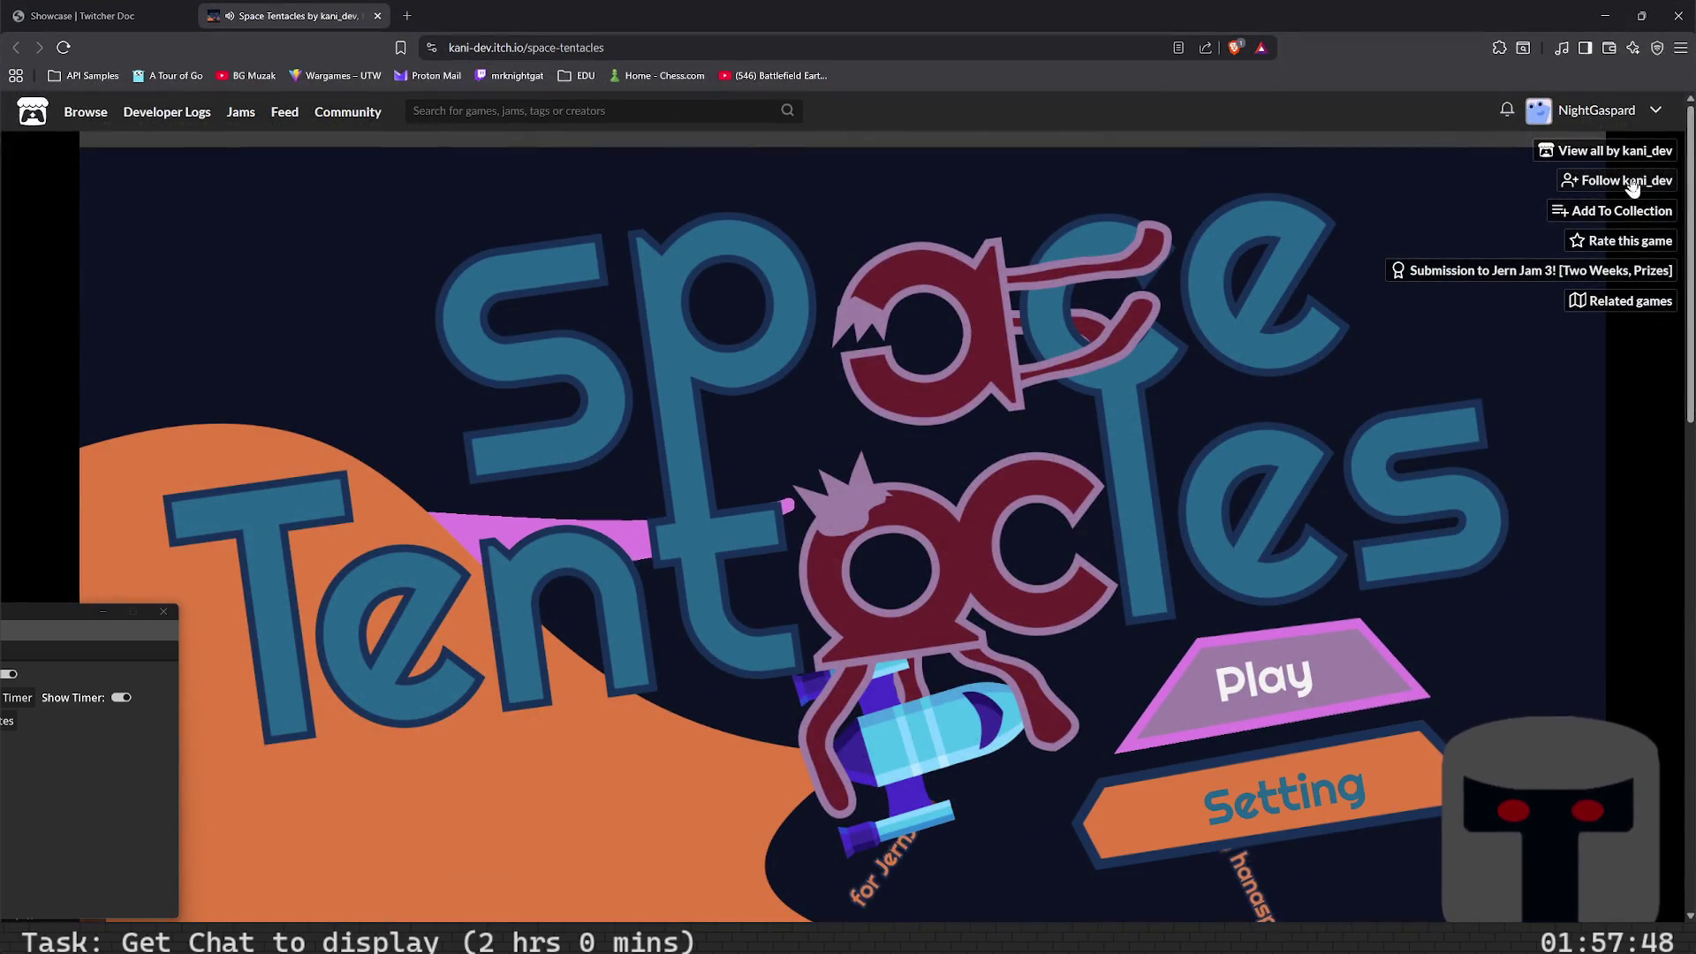
left_click(1568, 181)
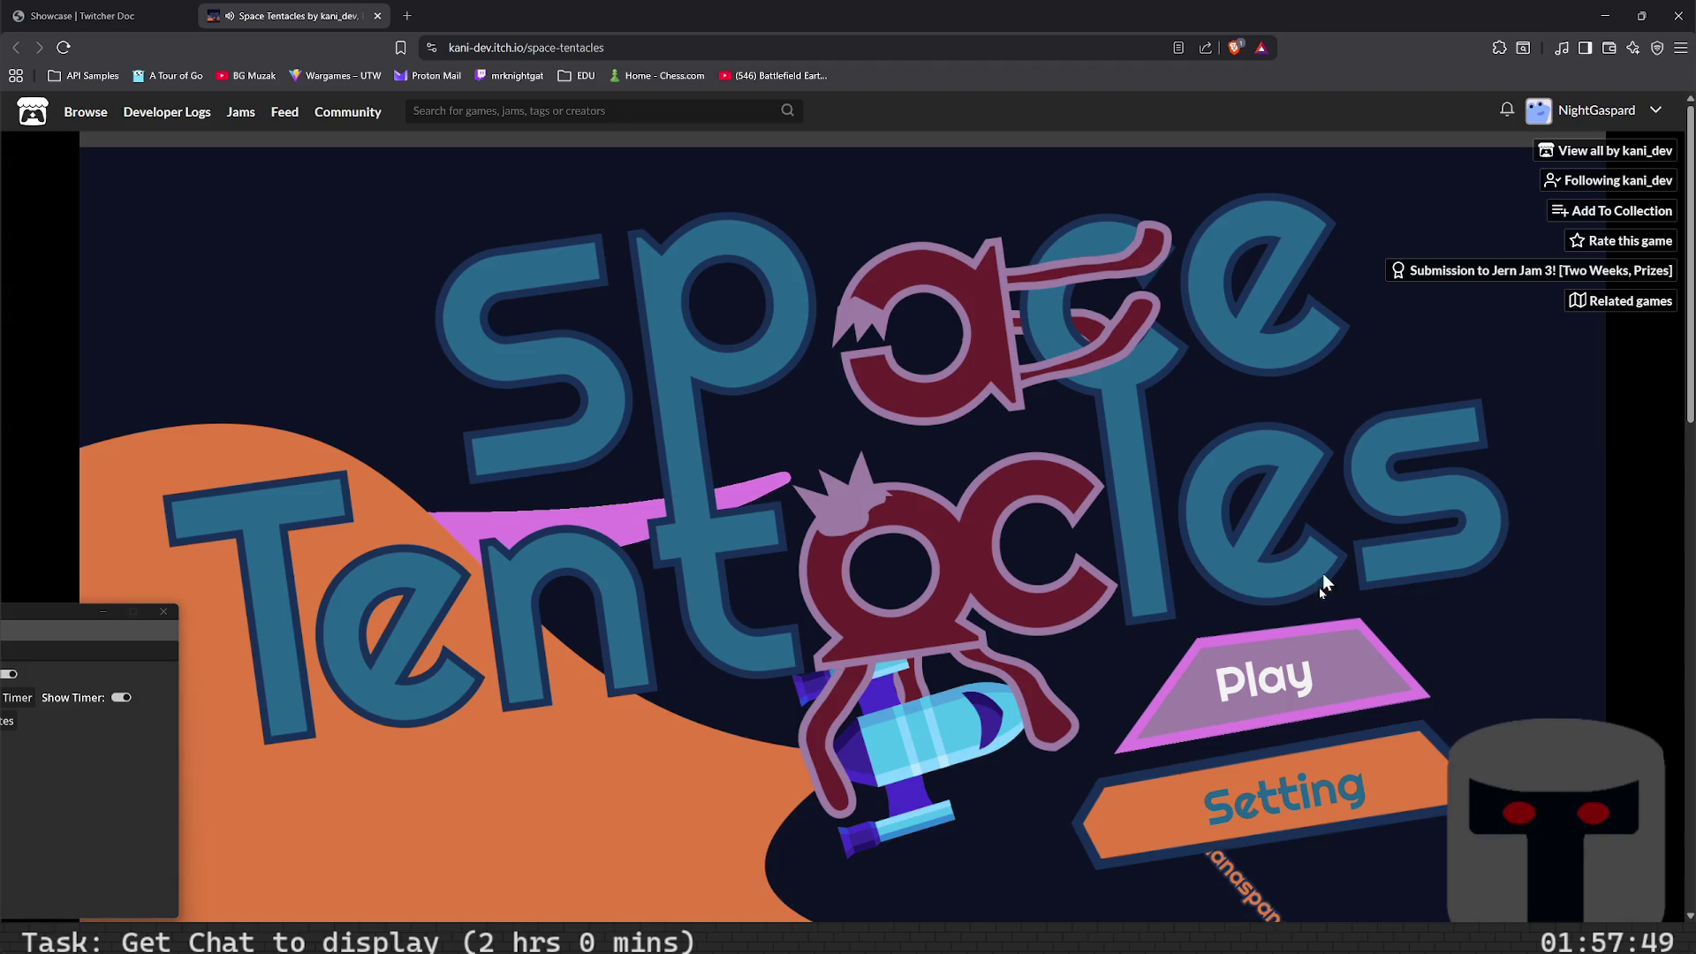
left_click(1286, 680)
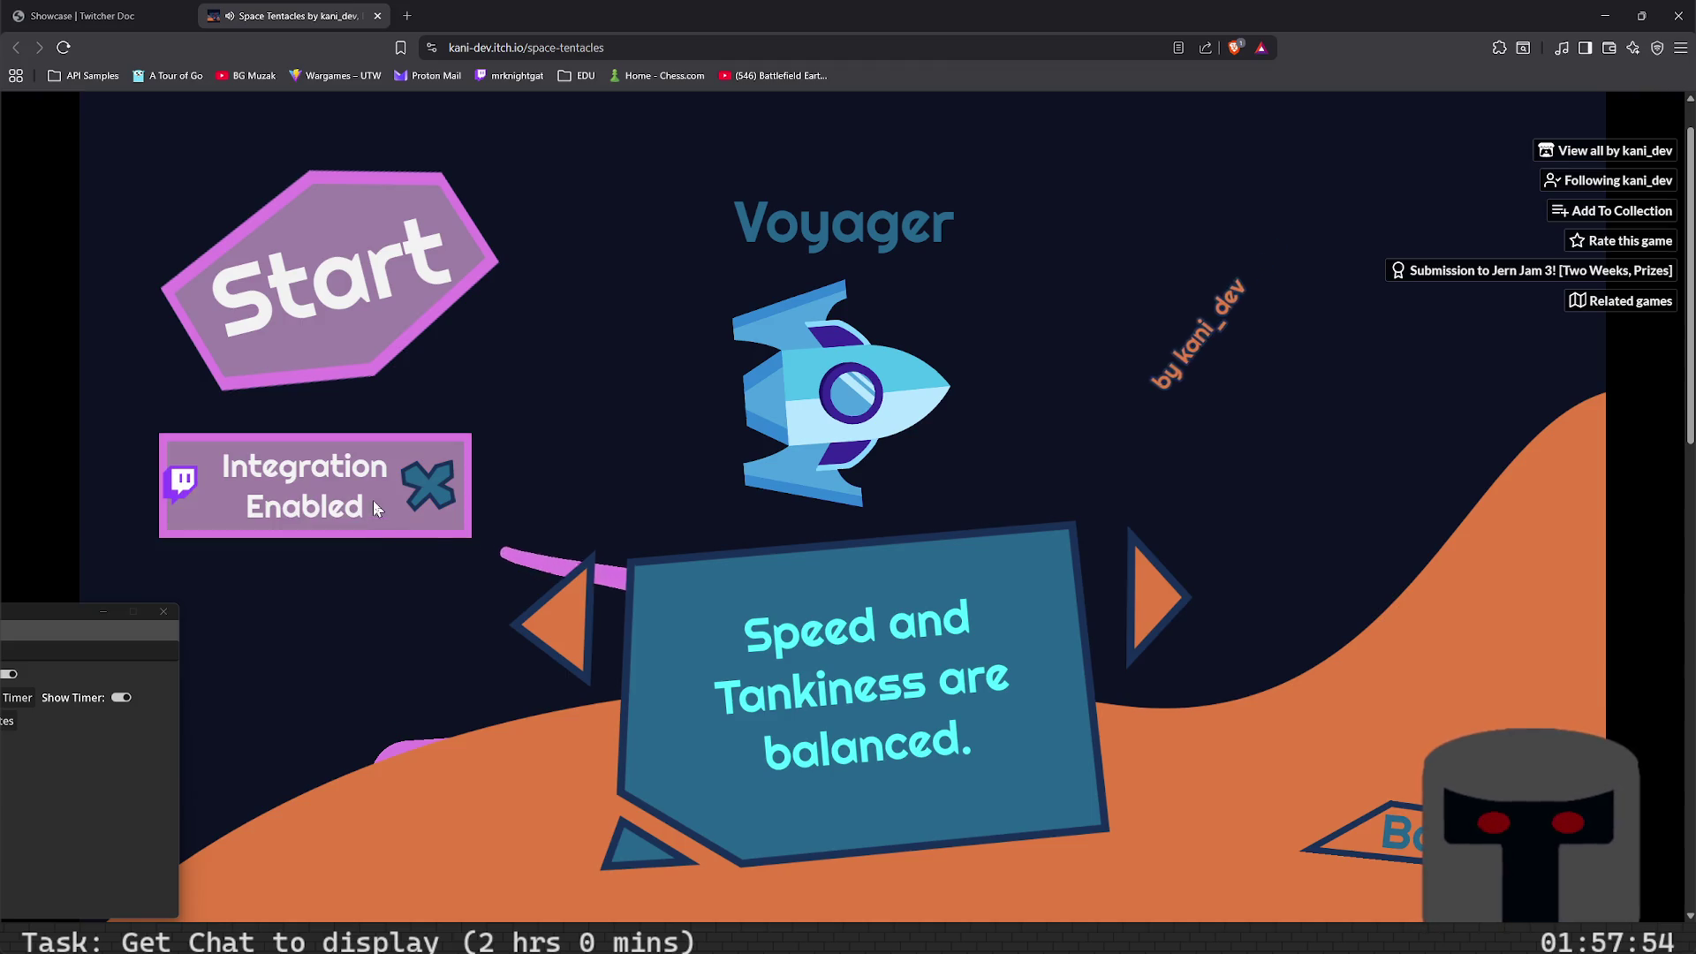
- Cycle through the ships back to Voyager and start playing with it
left_click(1154, 597)
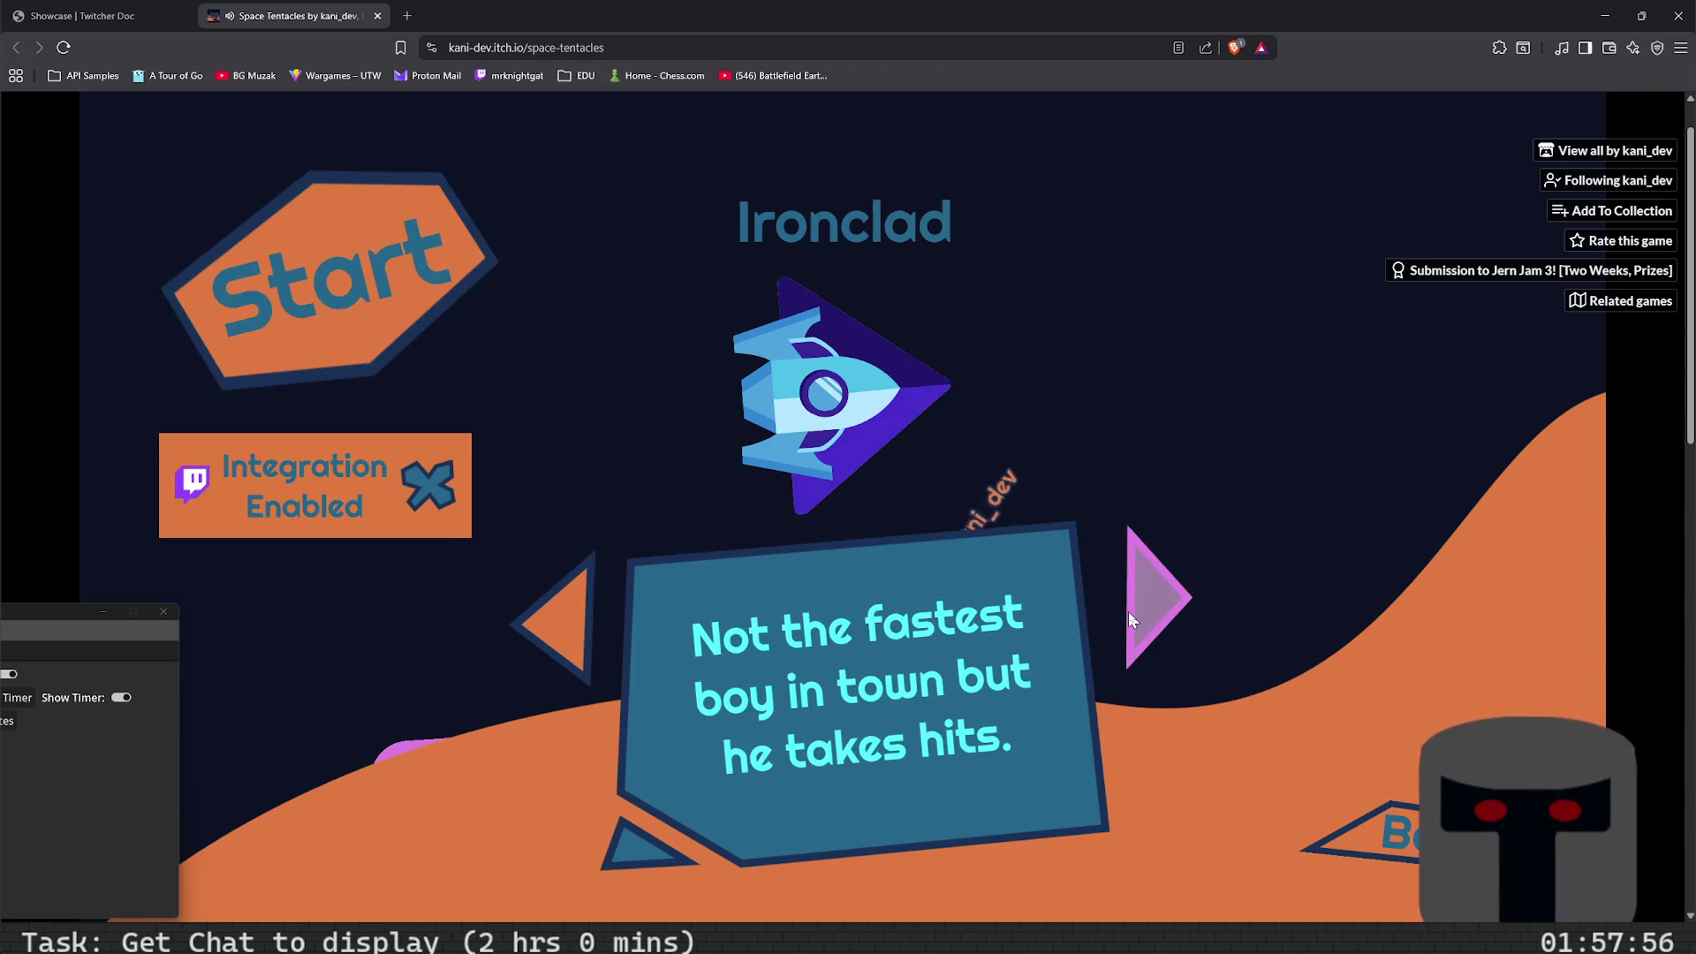
left_click(592, 630)
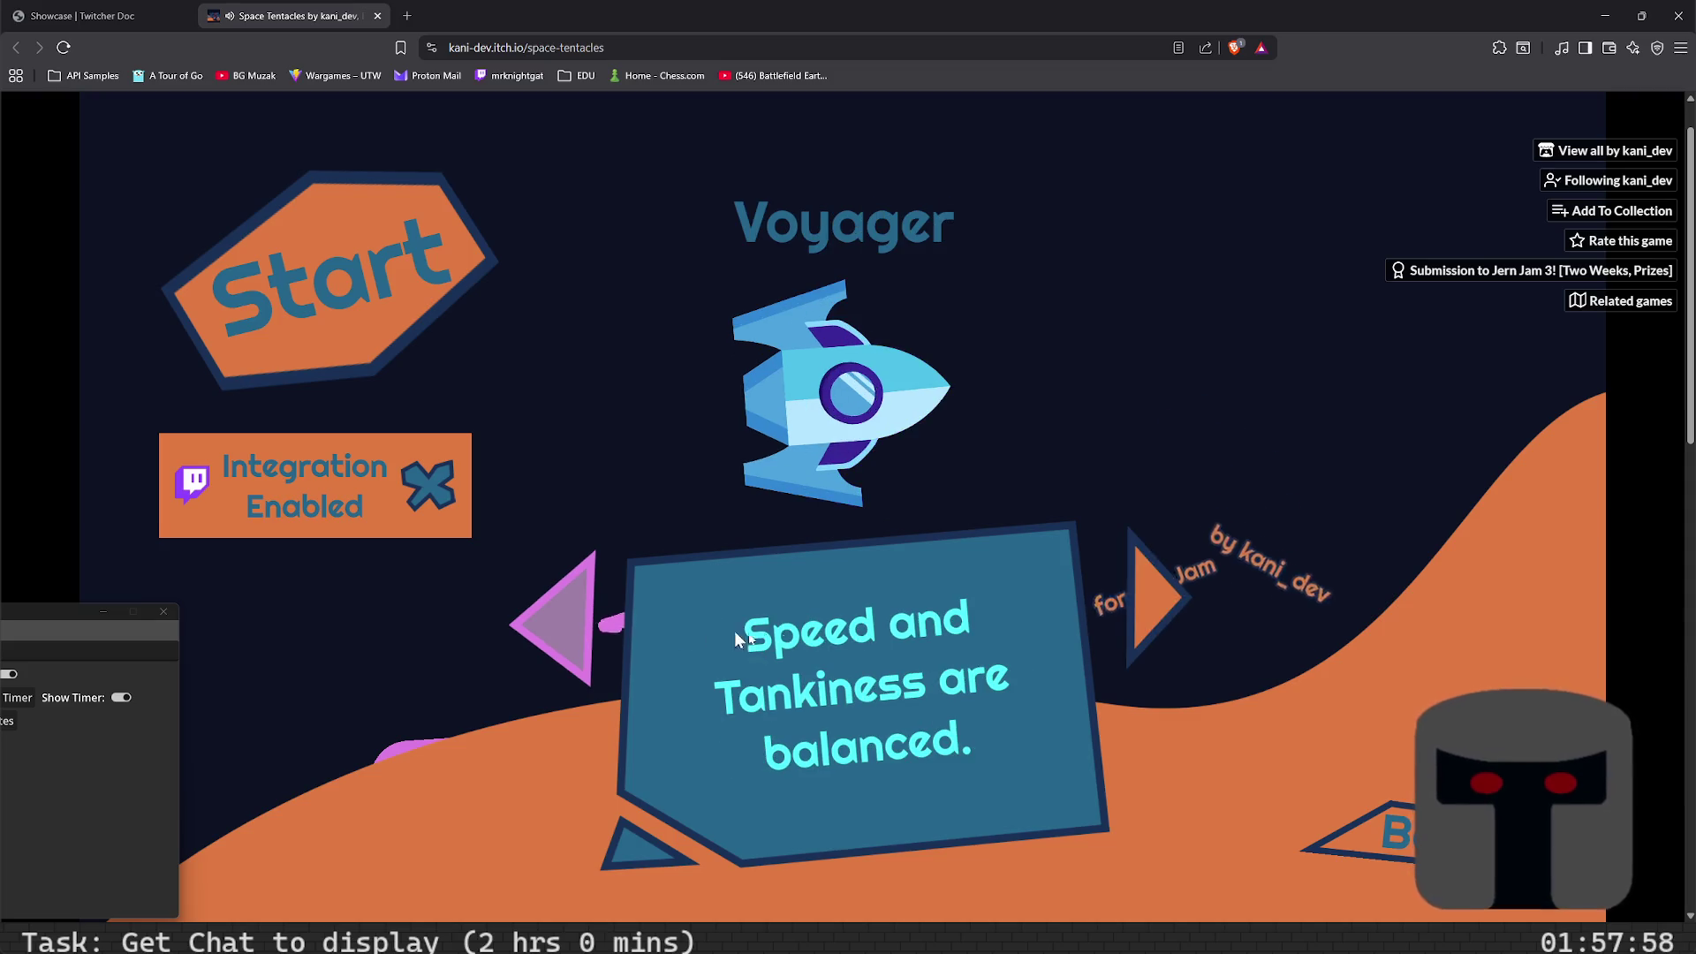
left_click(1144, 621)
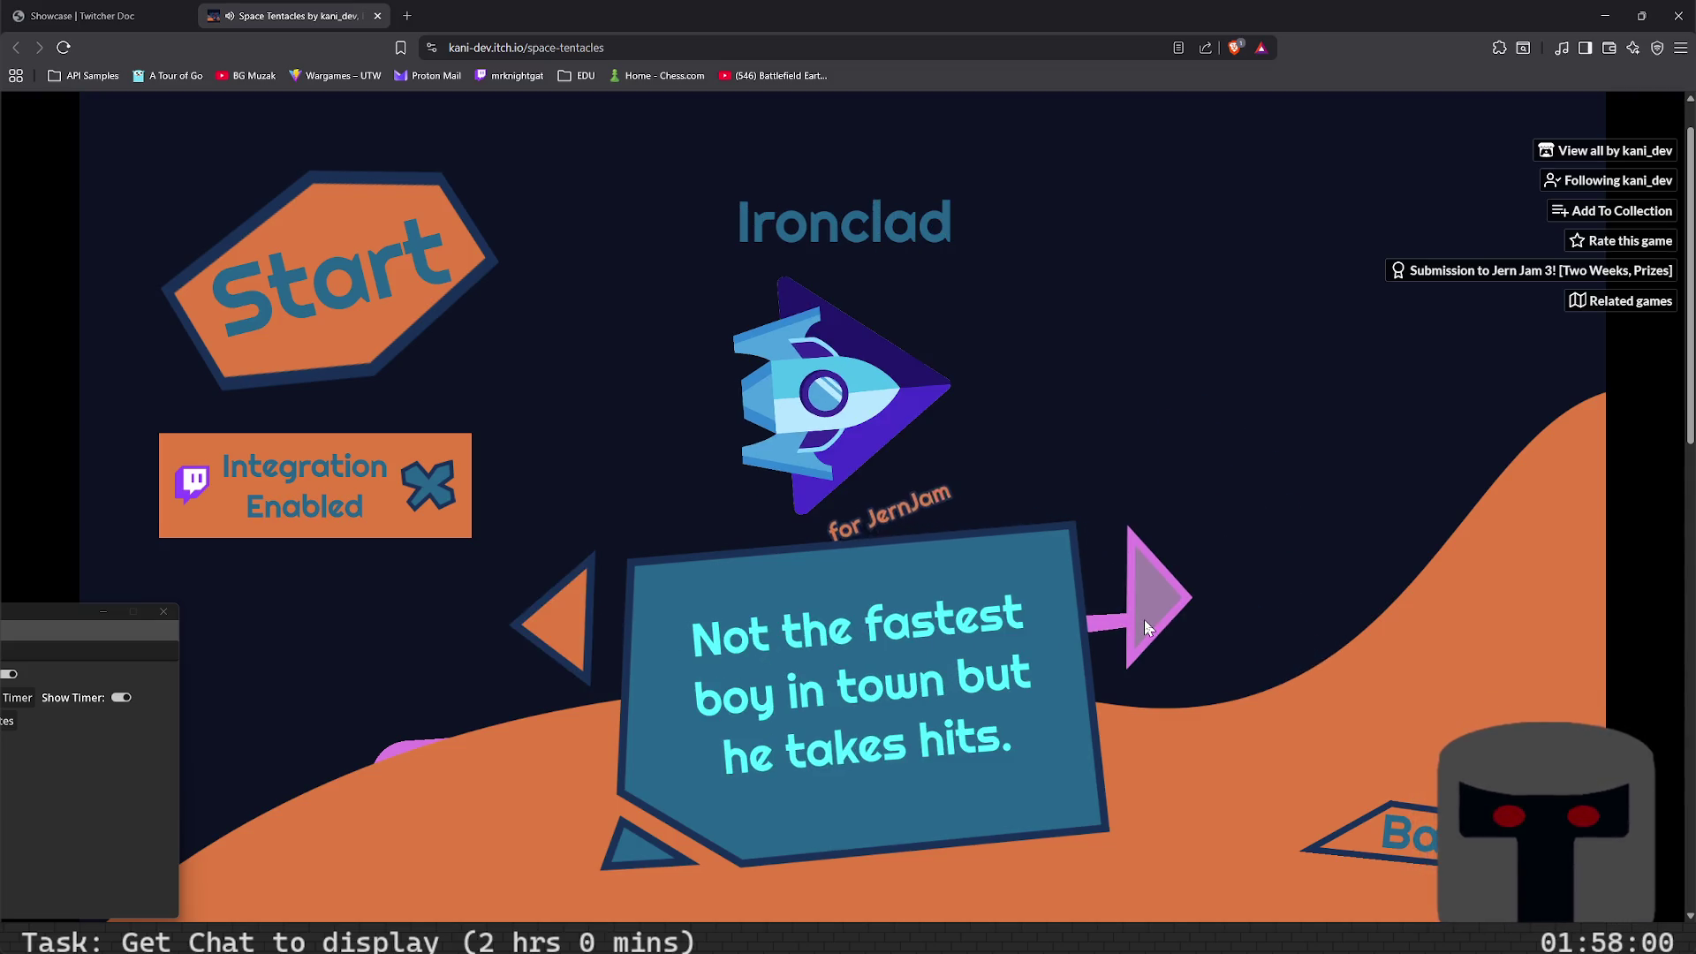
left_click(1144, 622)
left_click(1145, 626)
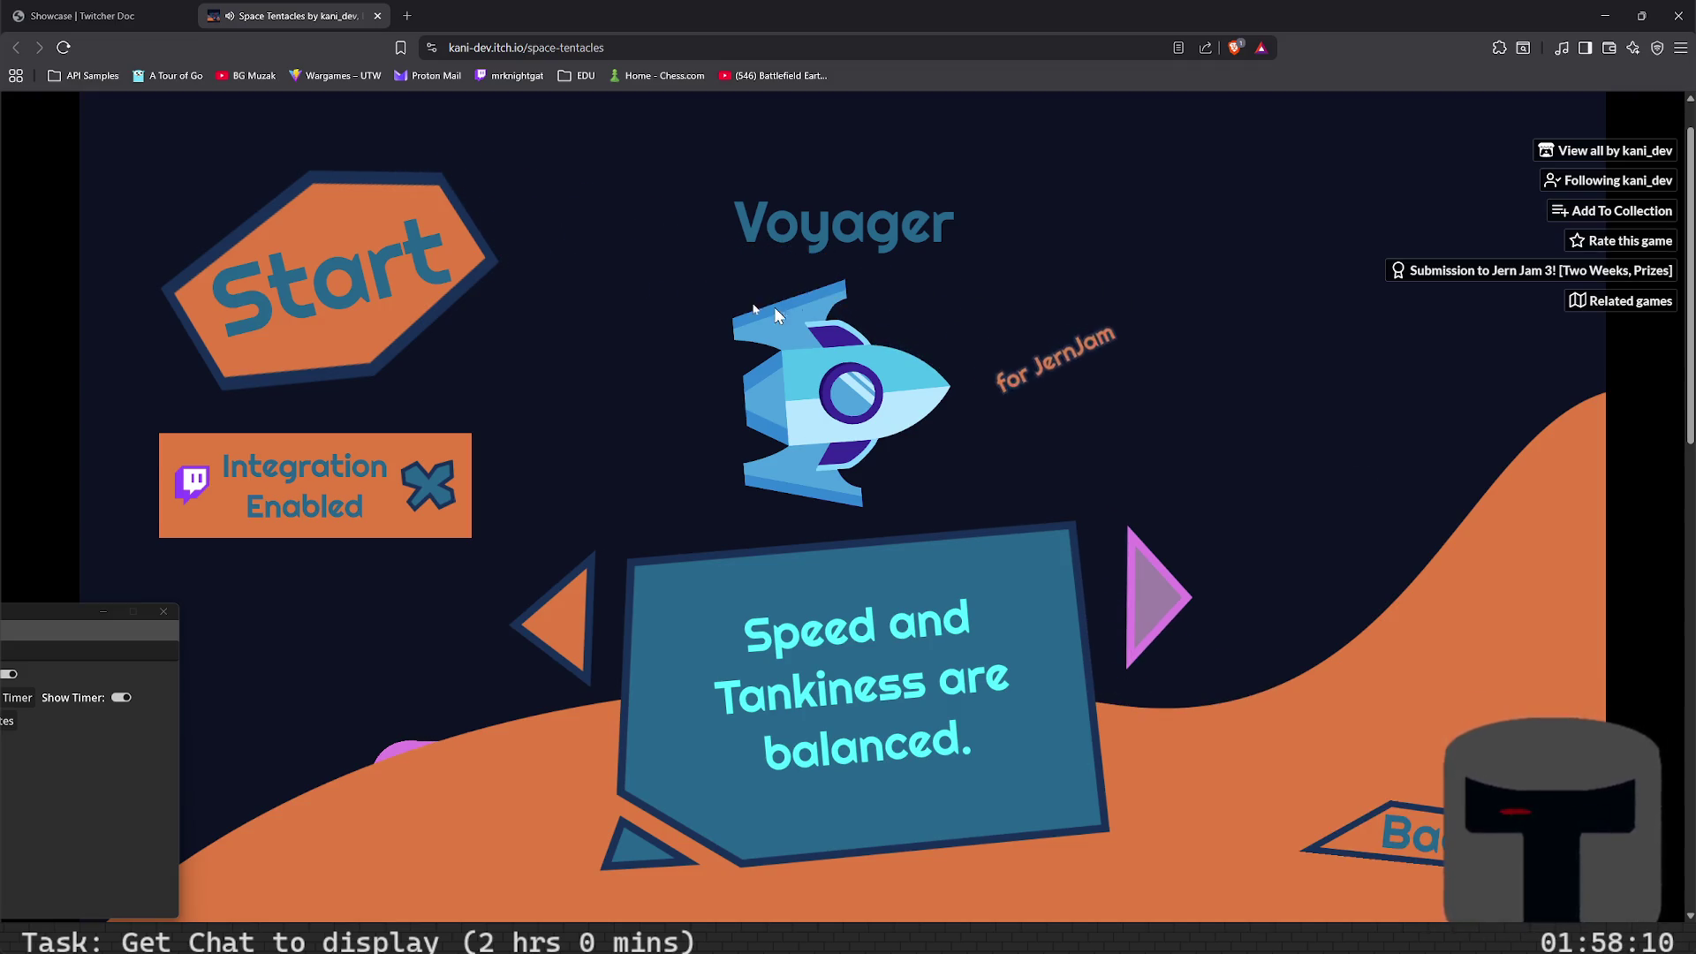
left_click(390, 422)
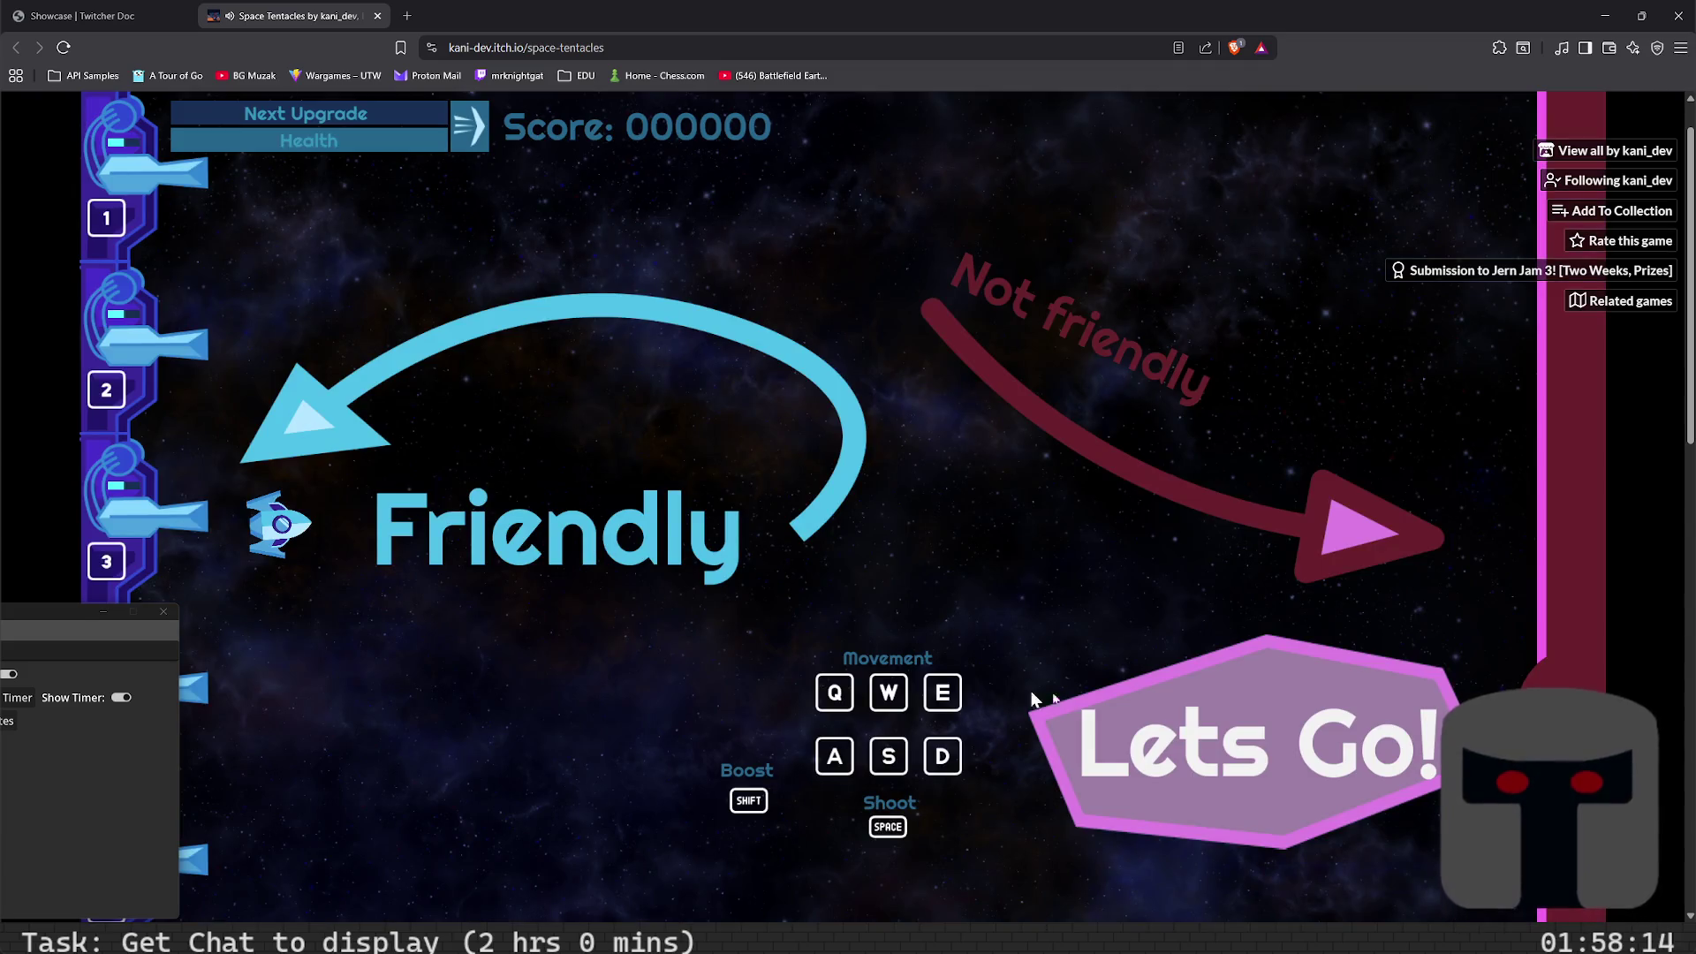
- Begin the run with Lets Go! and steer the ship with the arrow keys, shooting tentacles
left_click(1214, 724)
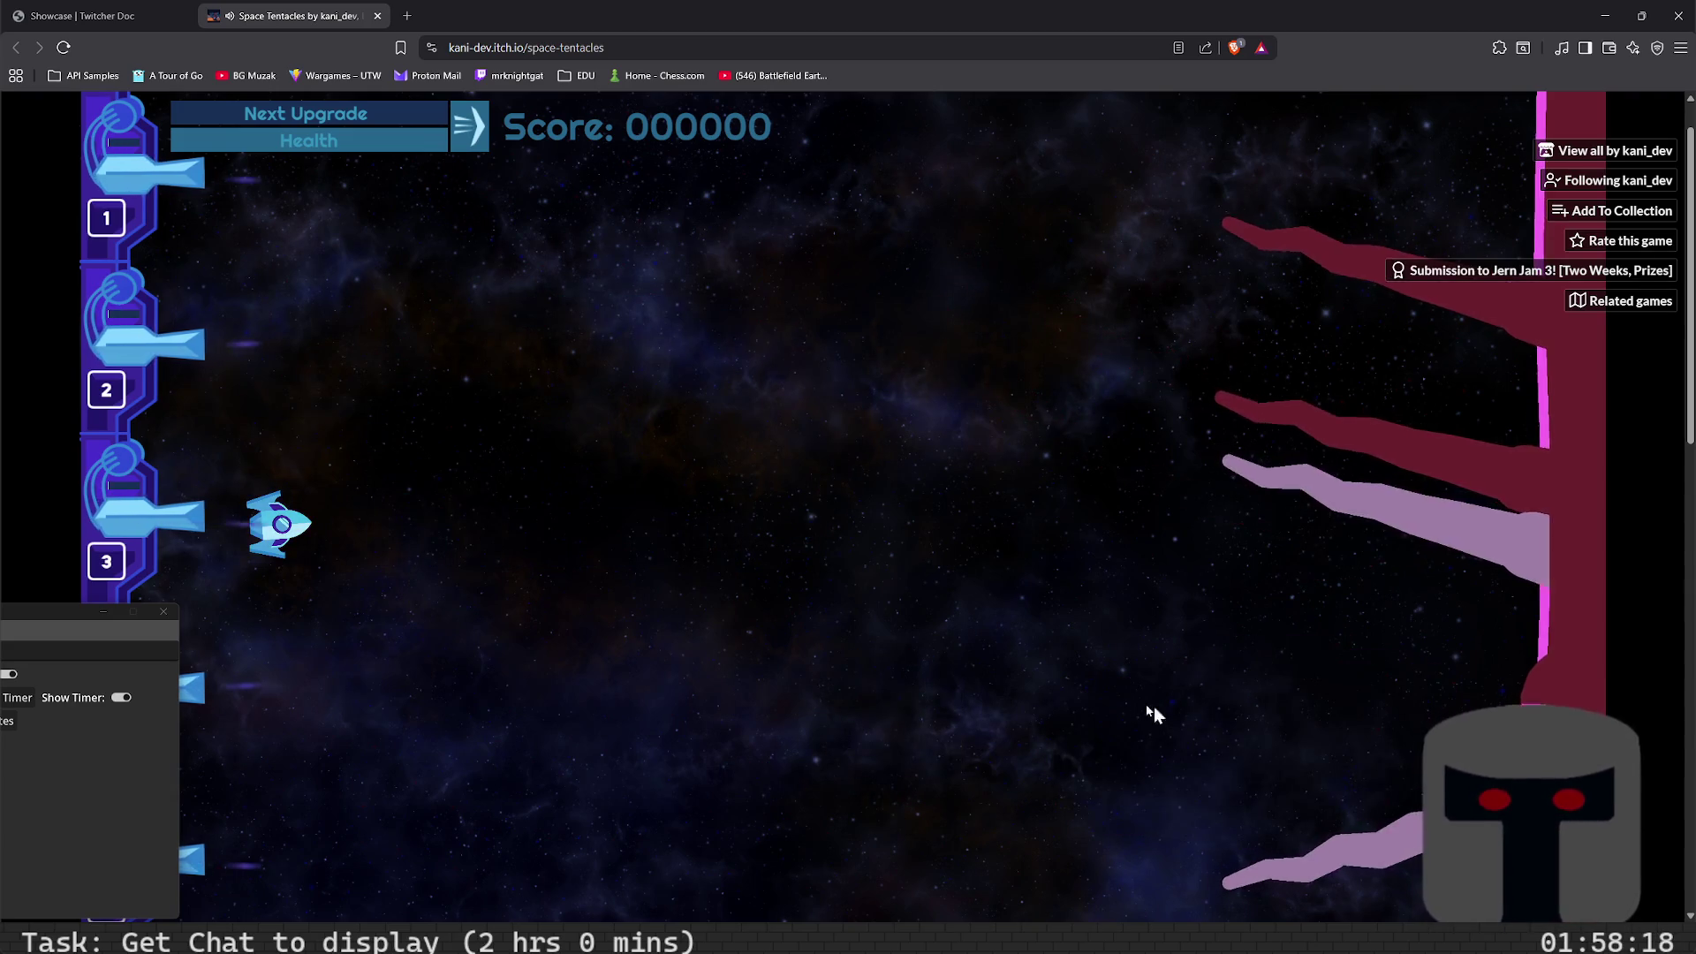
key("Down")
key("Right")
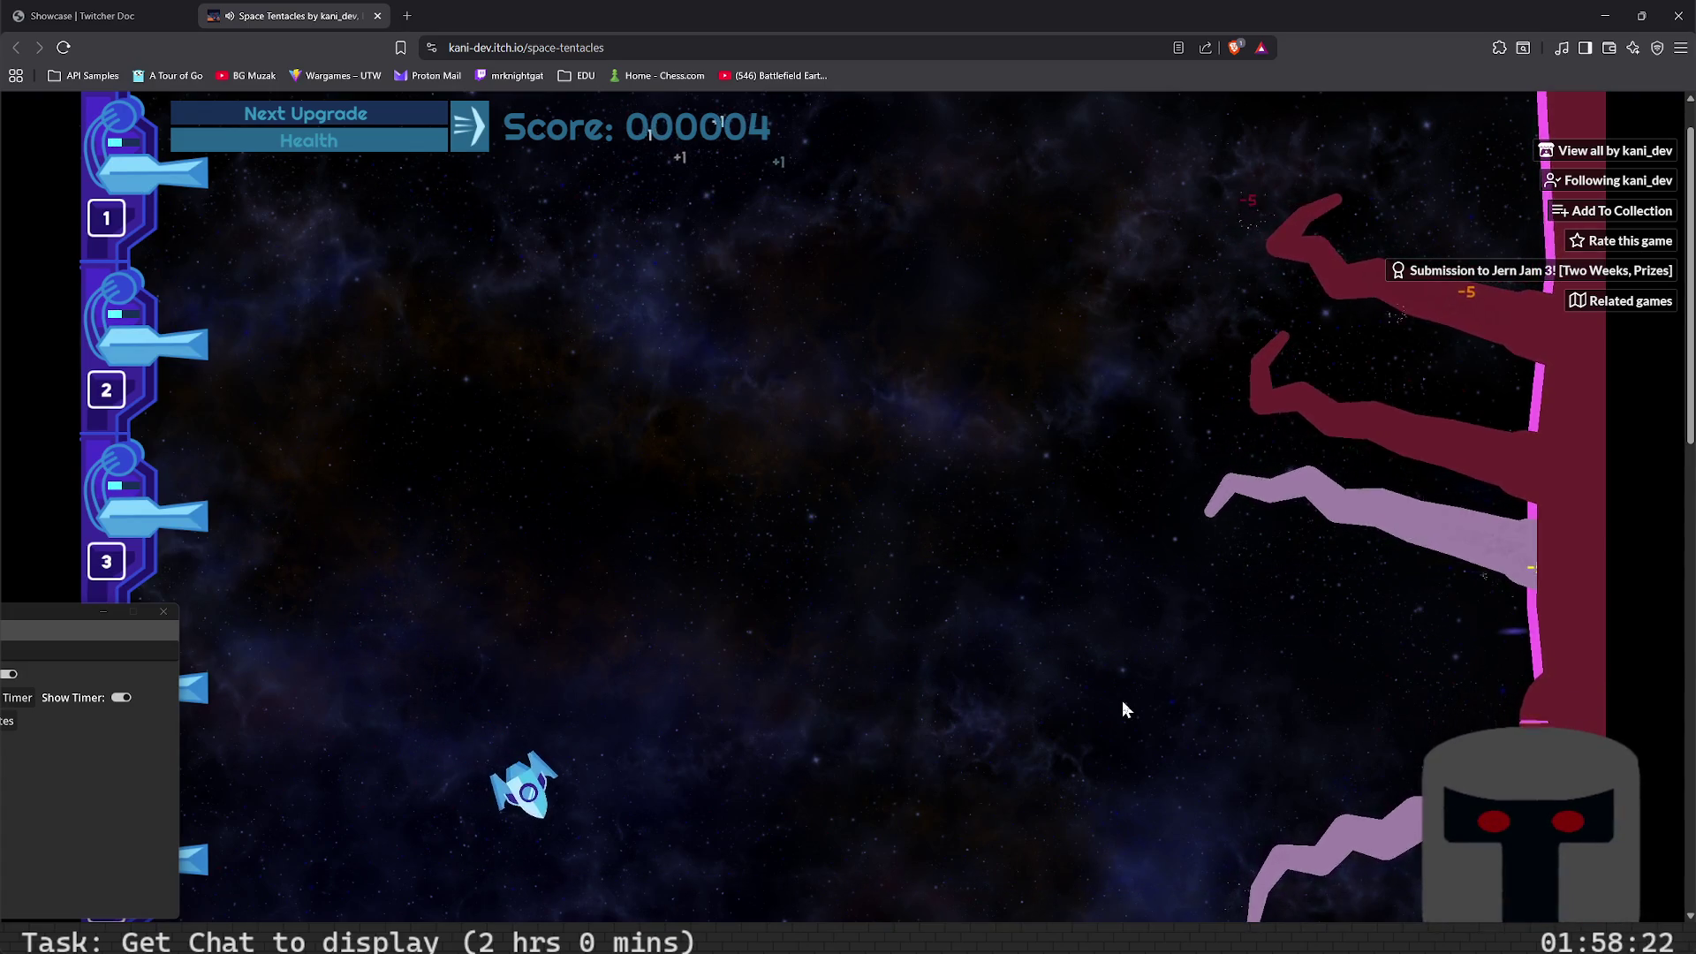
key("Left")
key("Up")
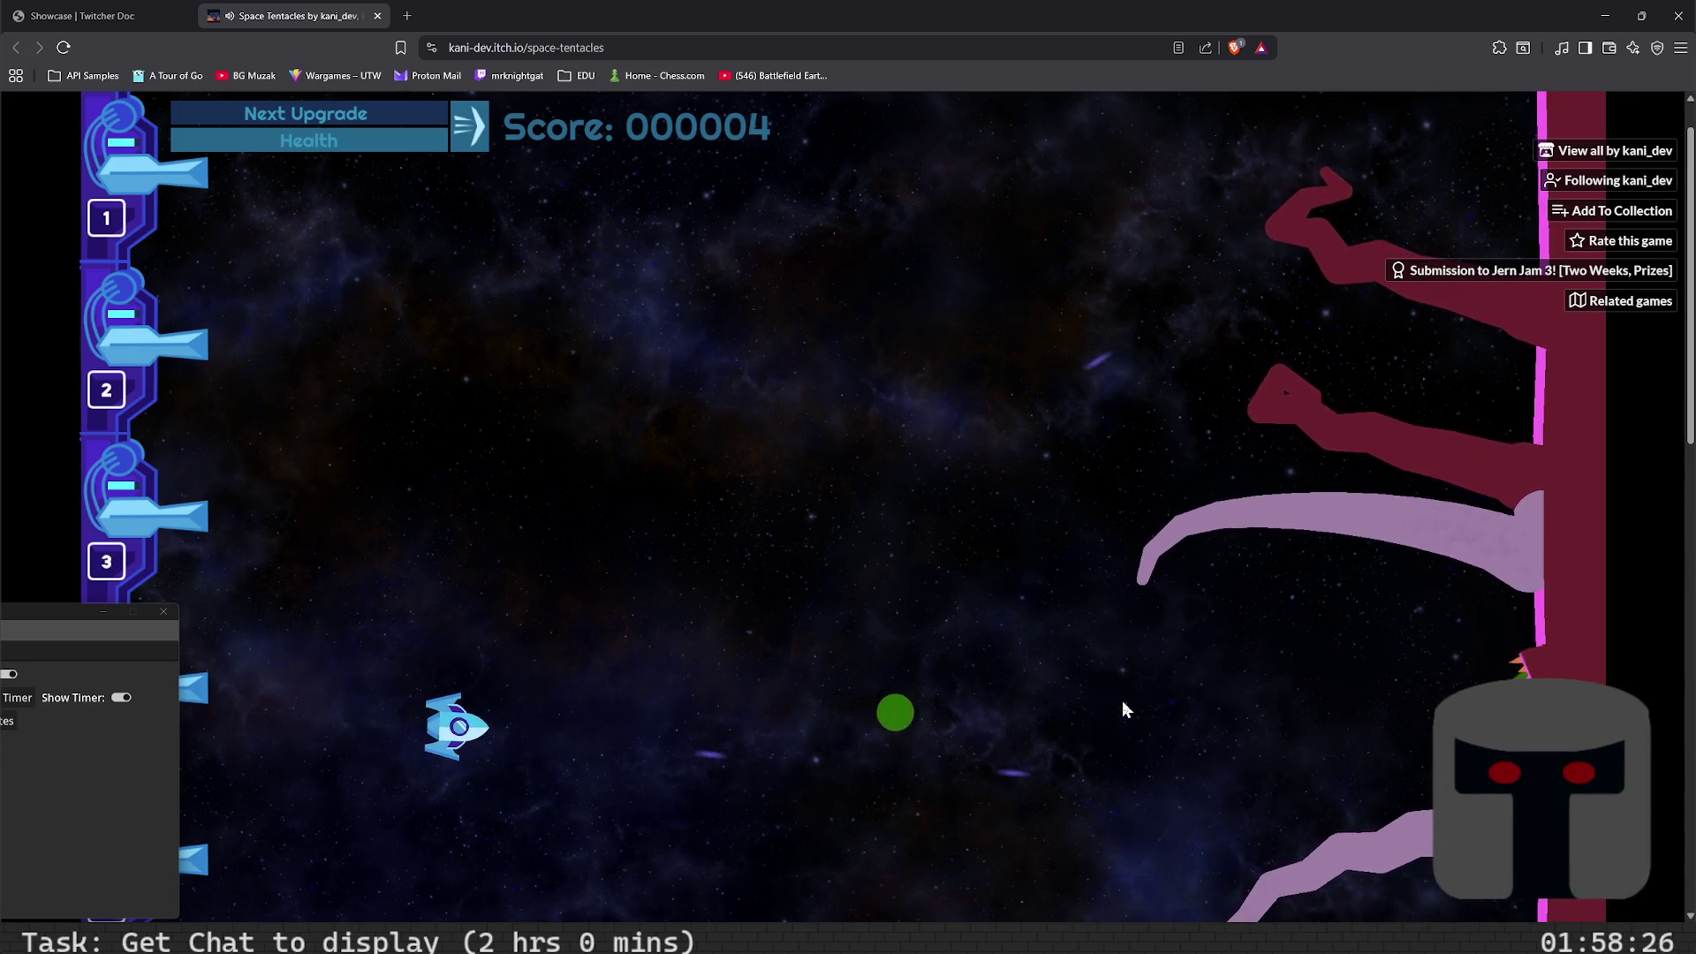
key("Up")
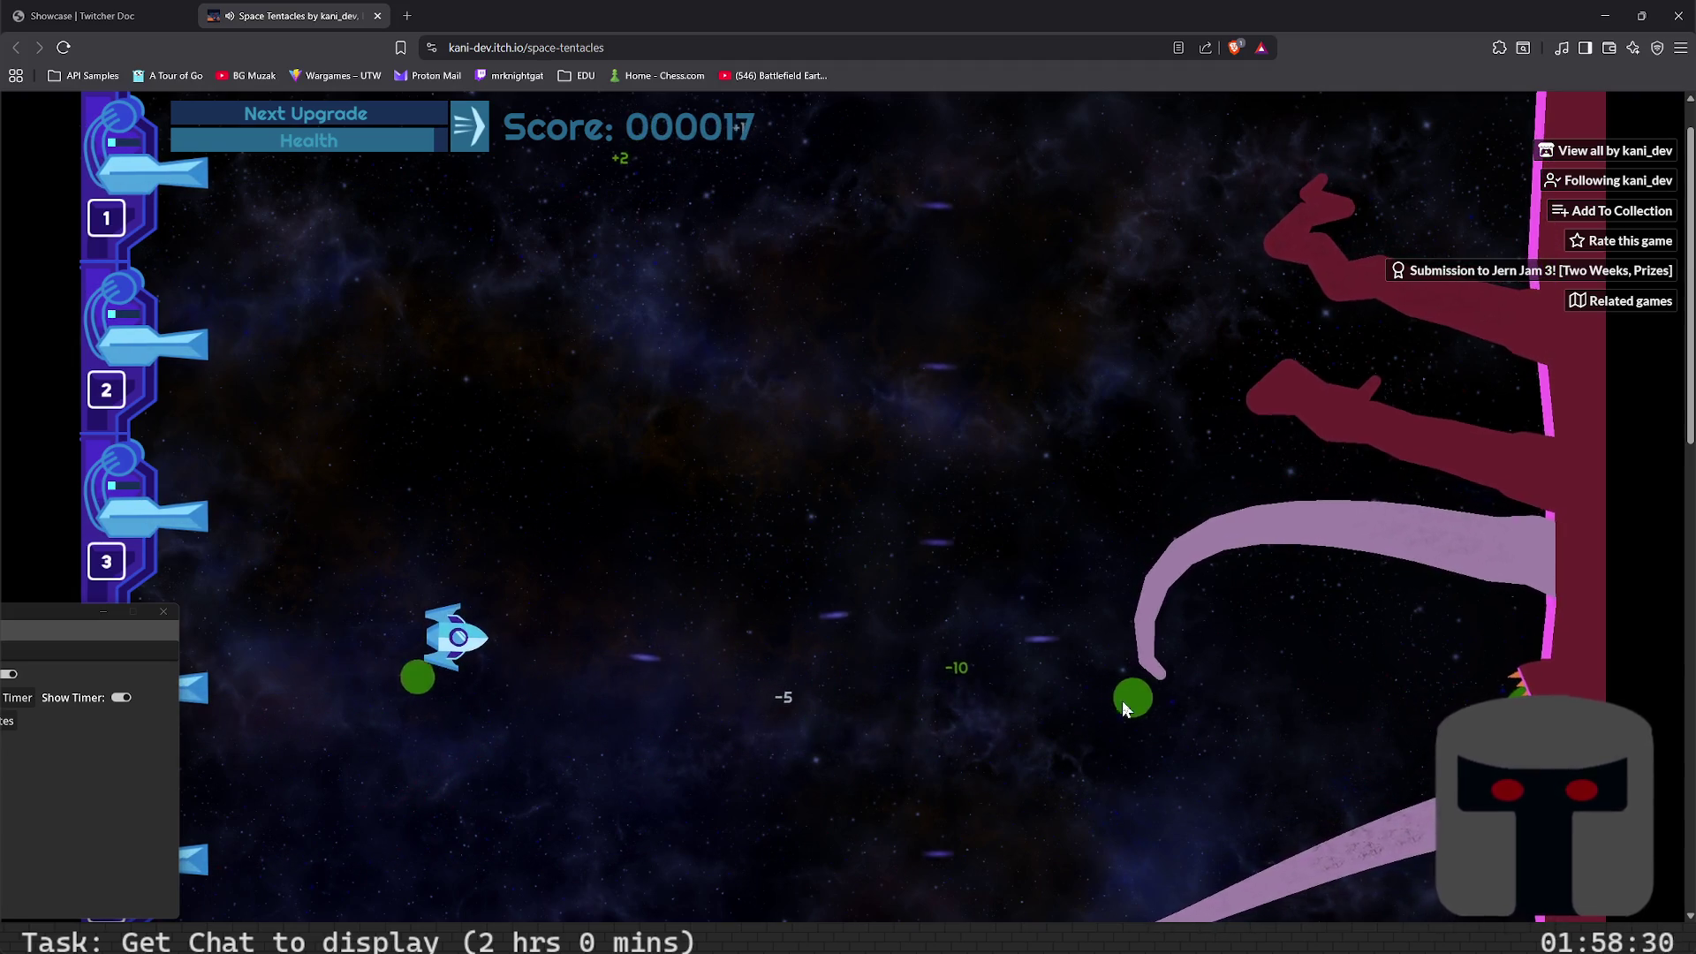
key("Up")
key("Up")
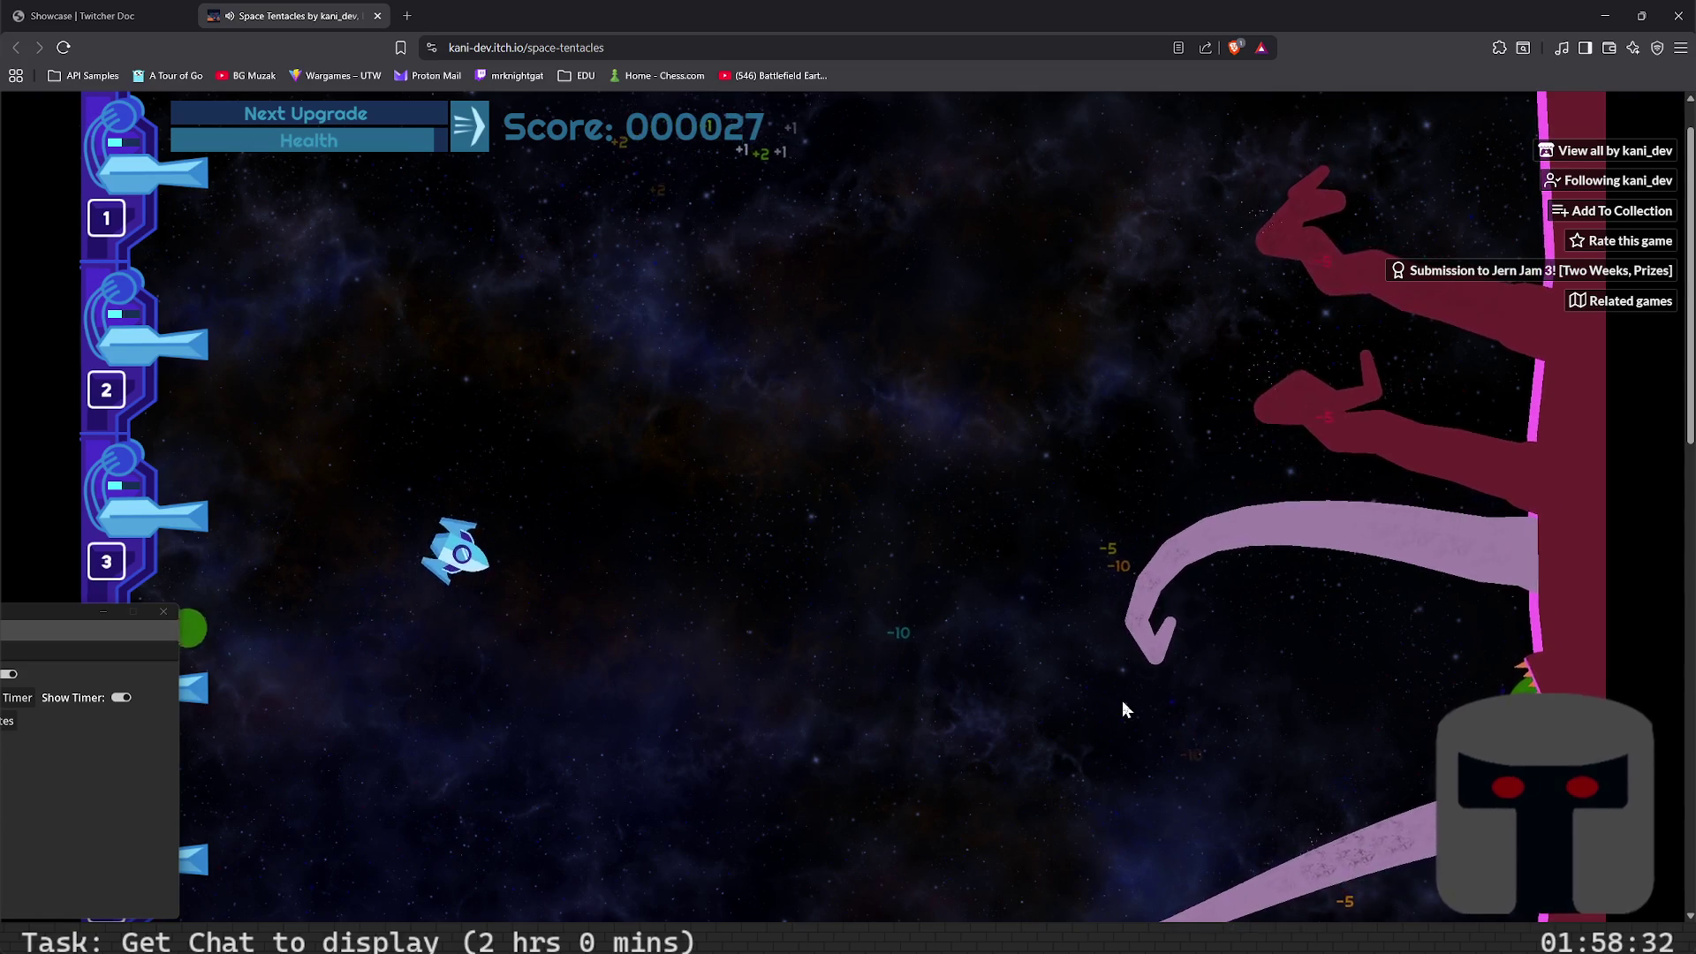
key("Up")
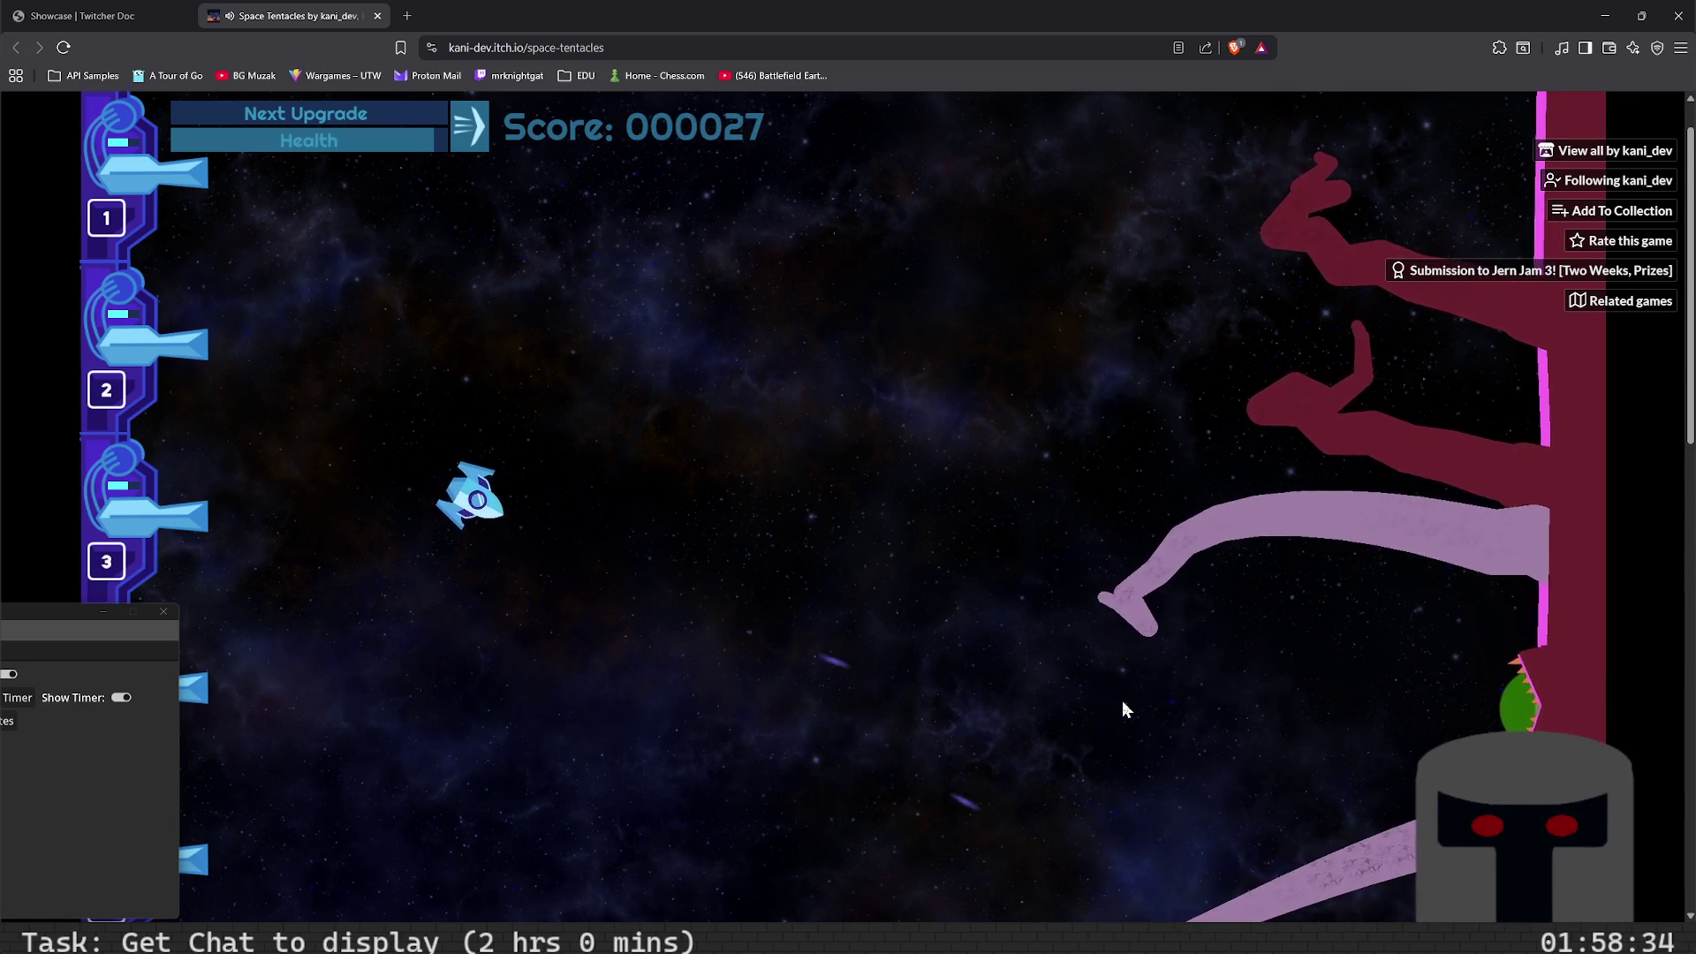
key("Up")
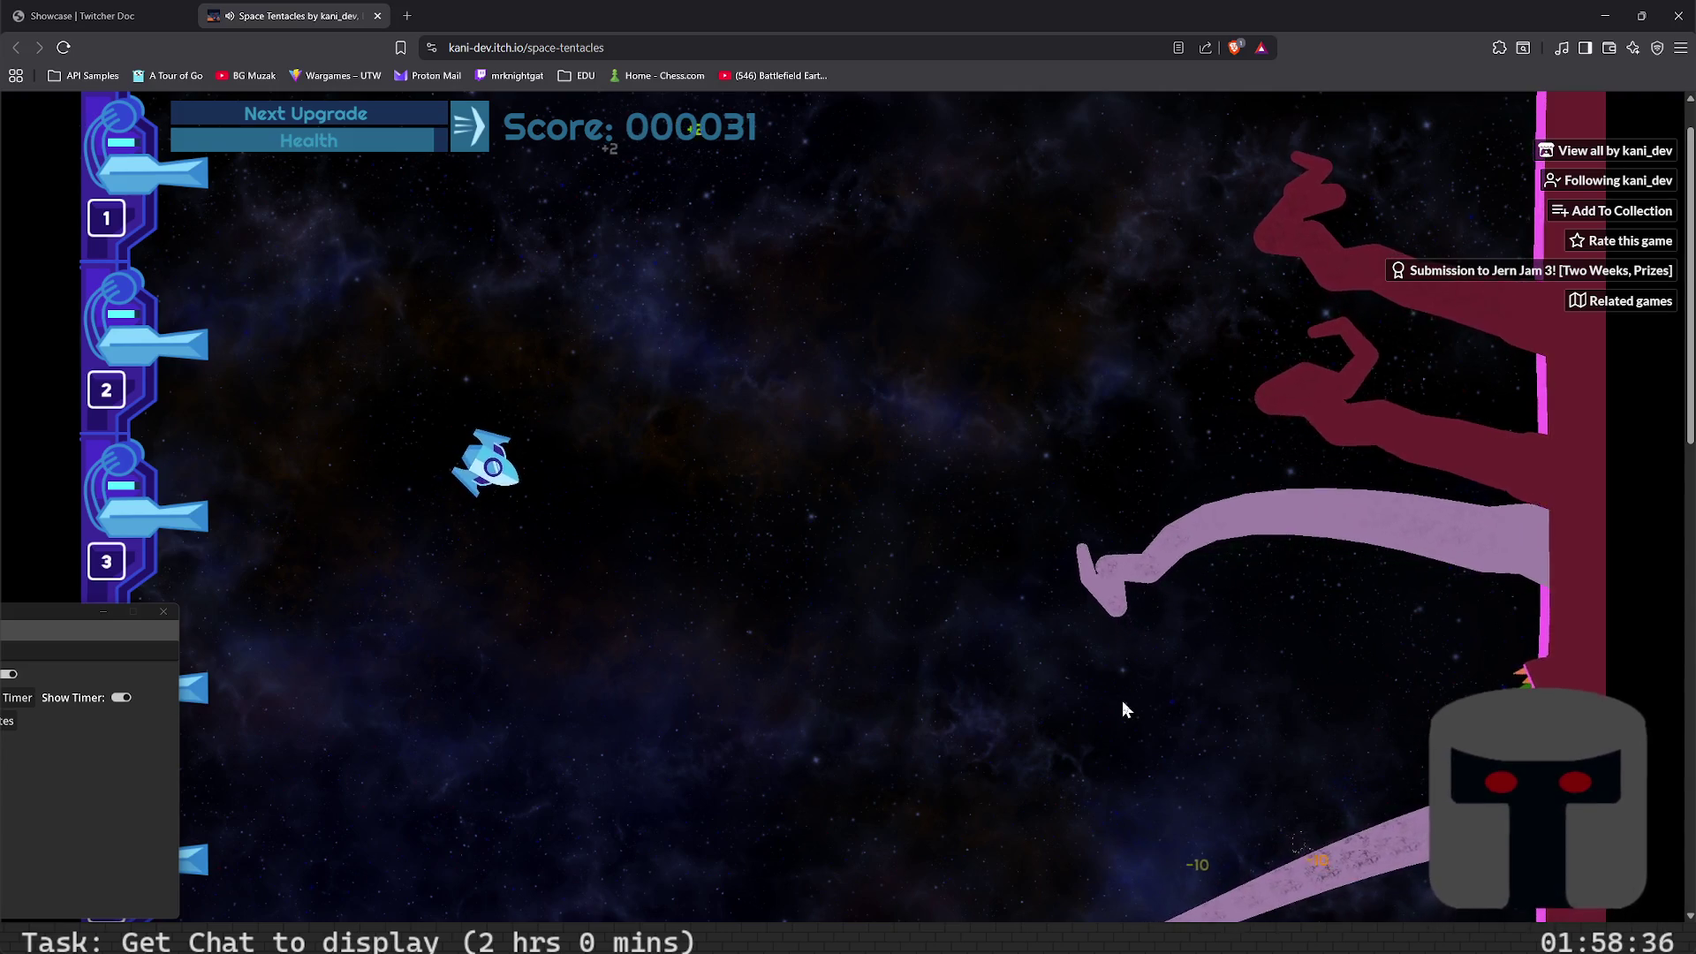
key("Up")
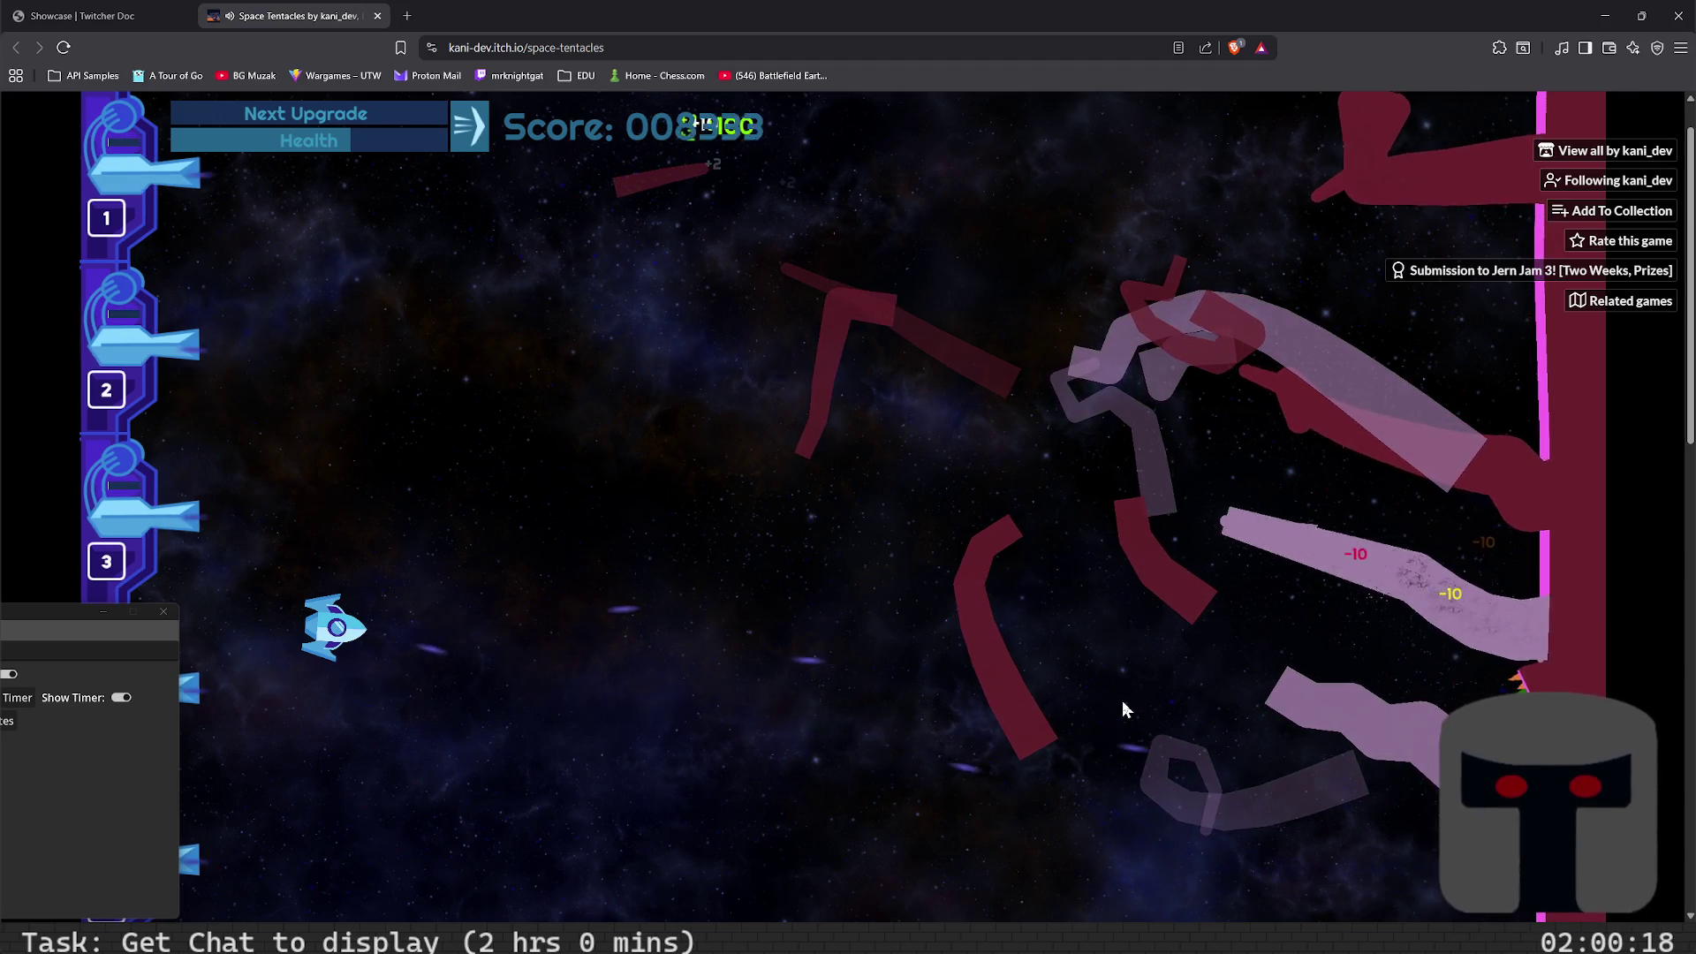
- Steer with the WASD keys, dodging and shooting tentacles until Game Over at 022151
key("d")
key("d")
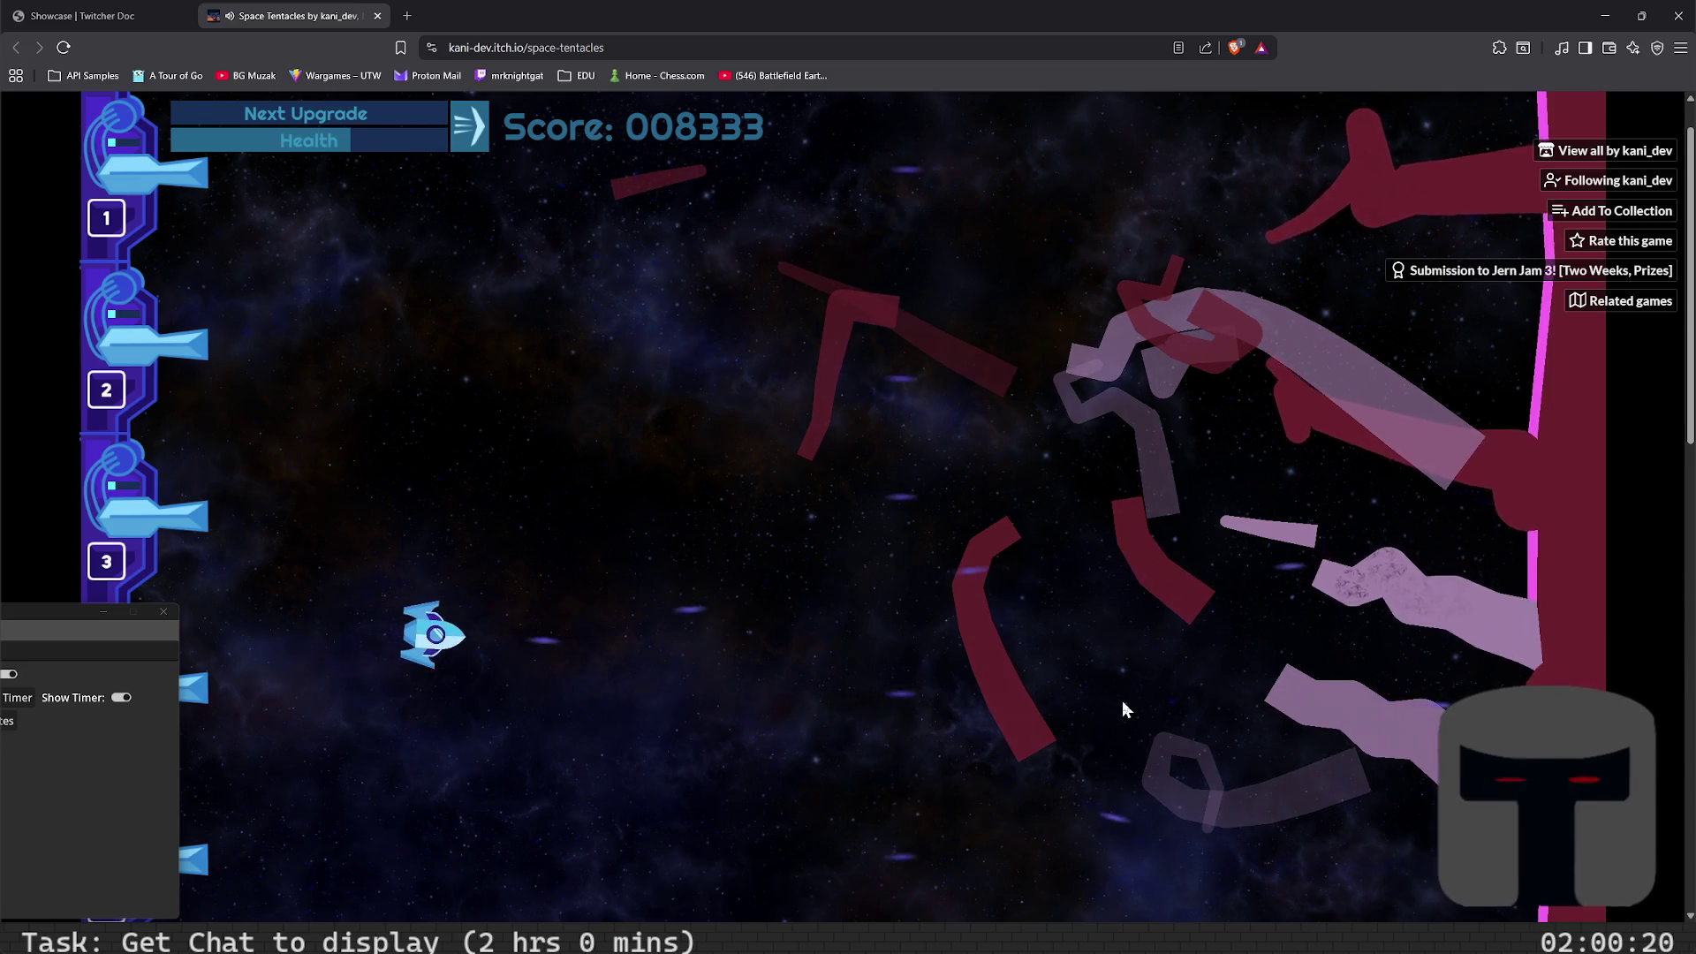
key("d")
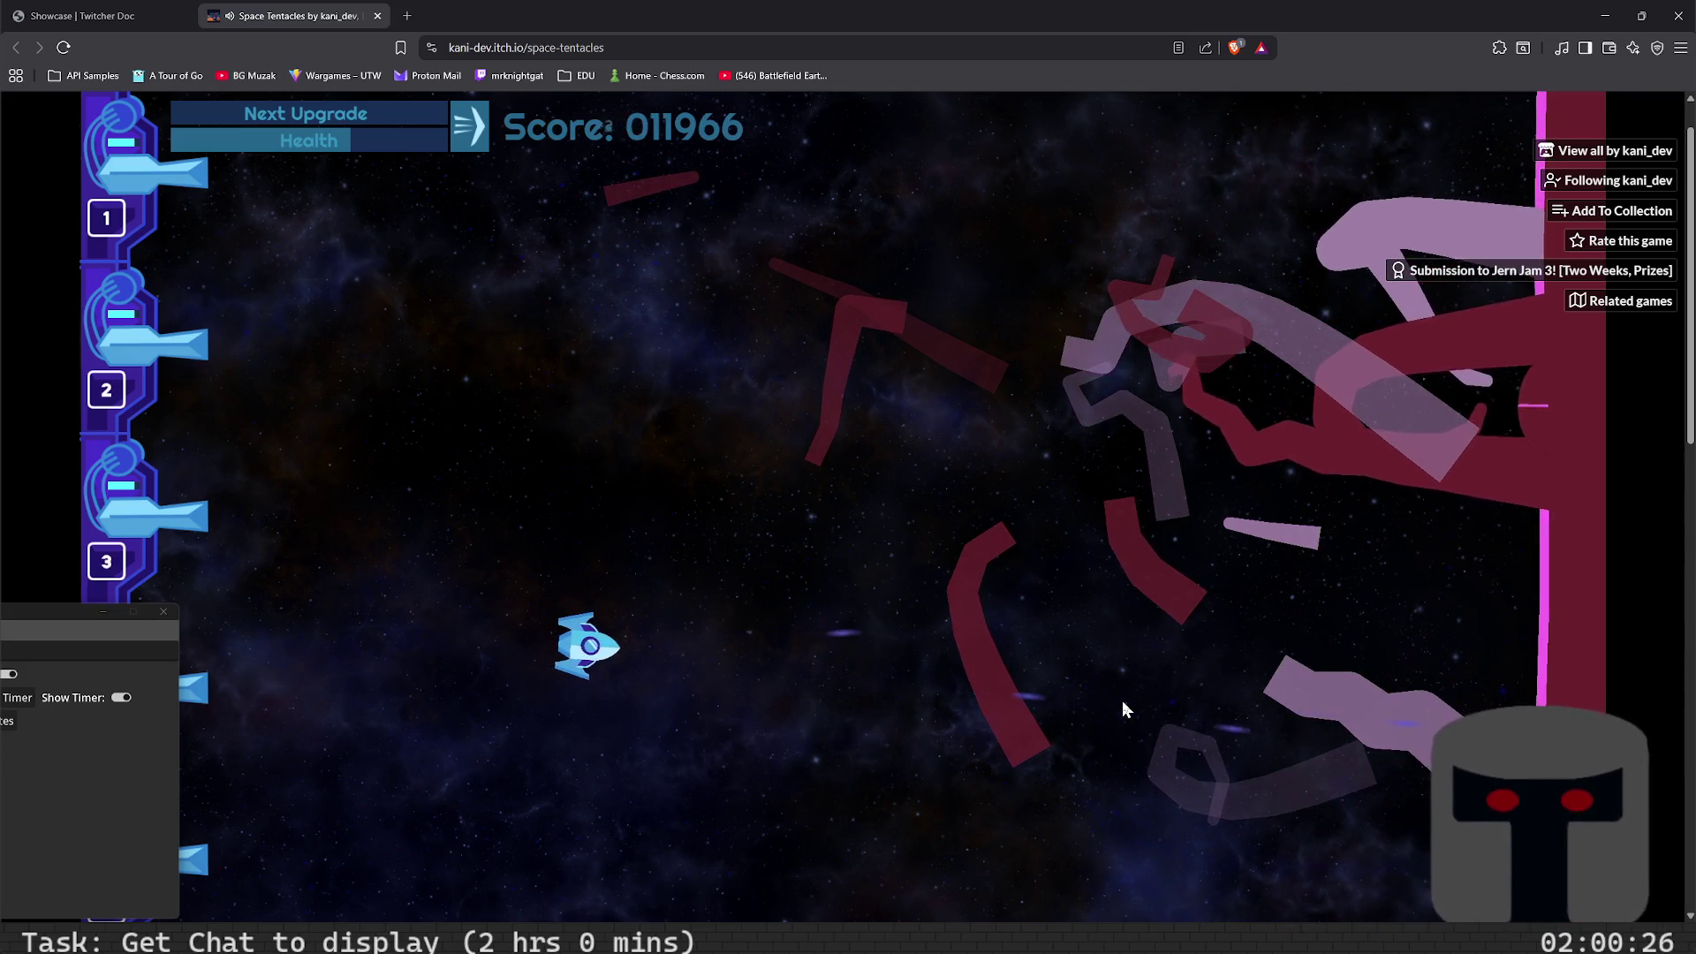
key("d")
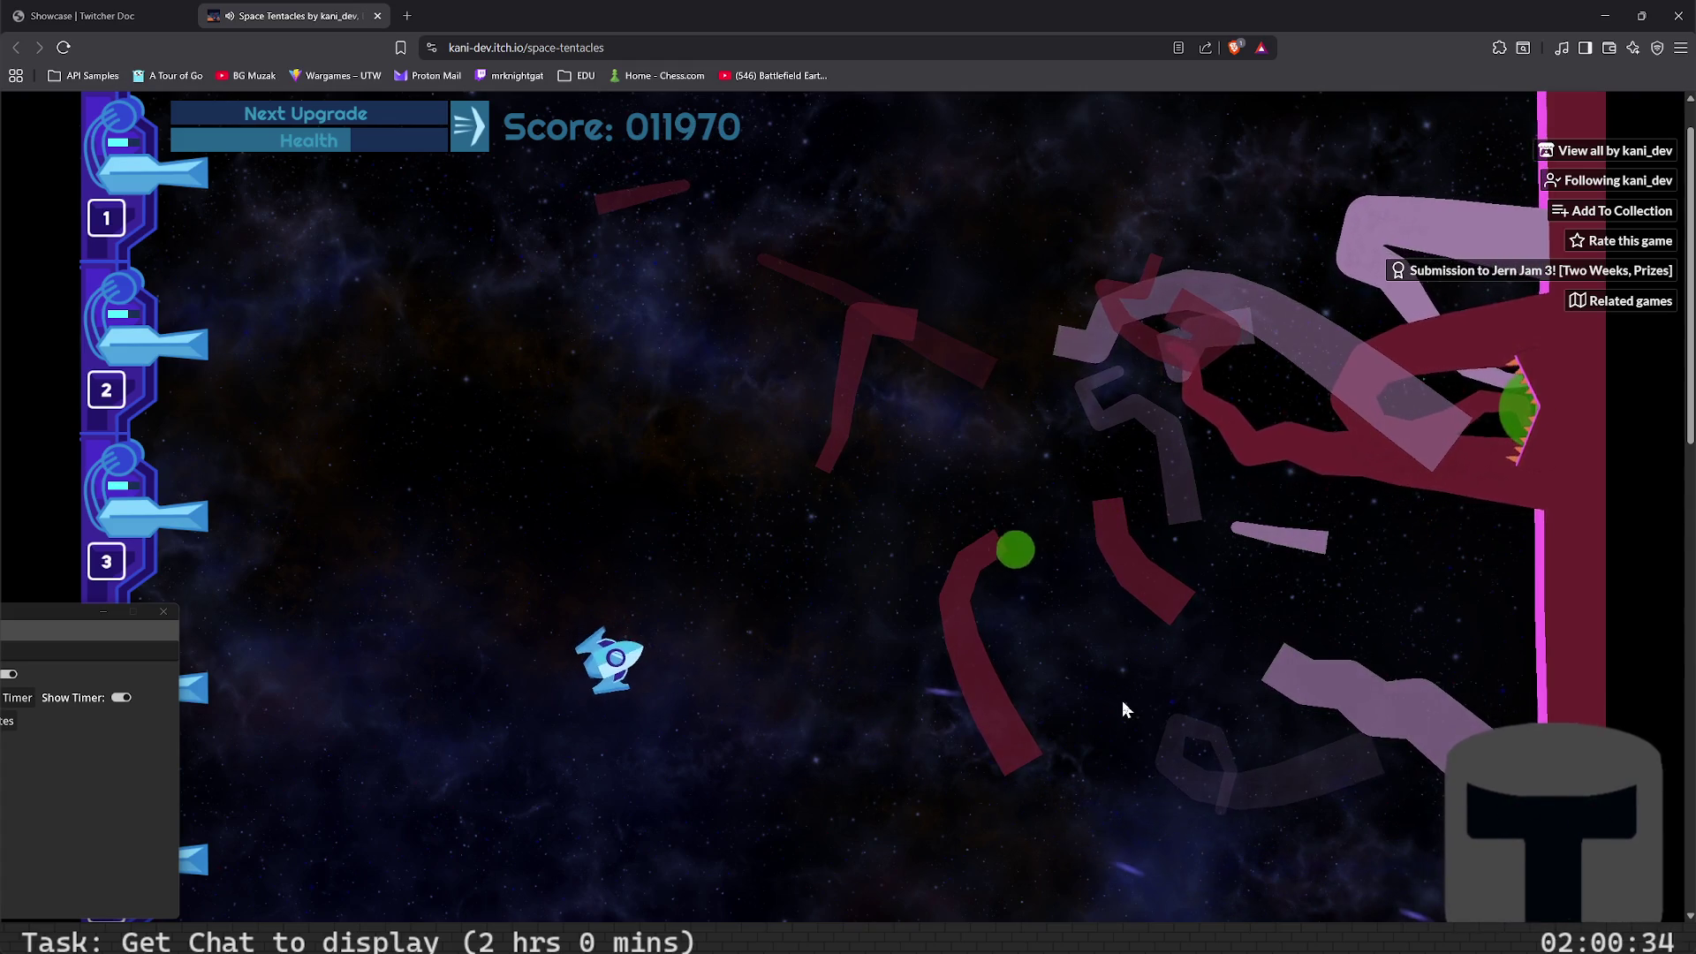
key("w")
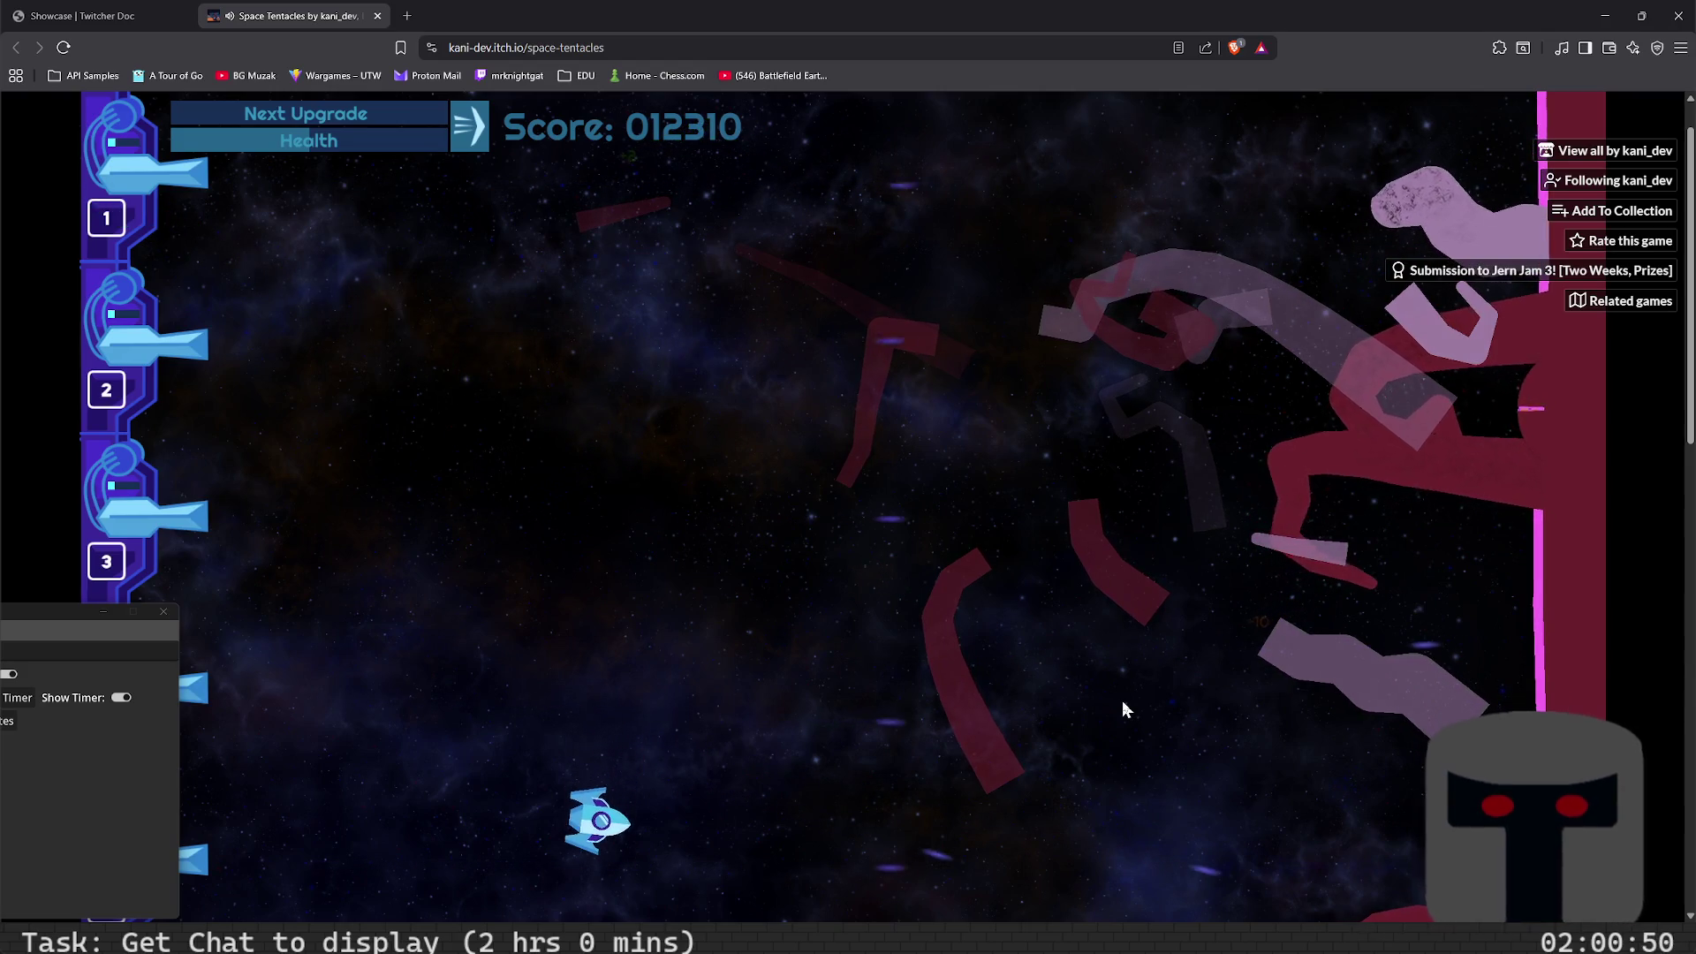
key("w")
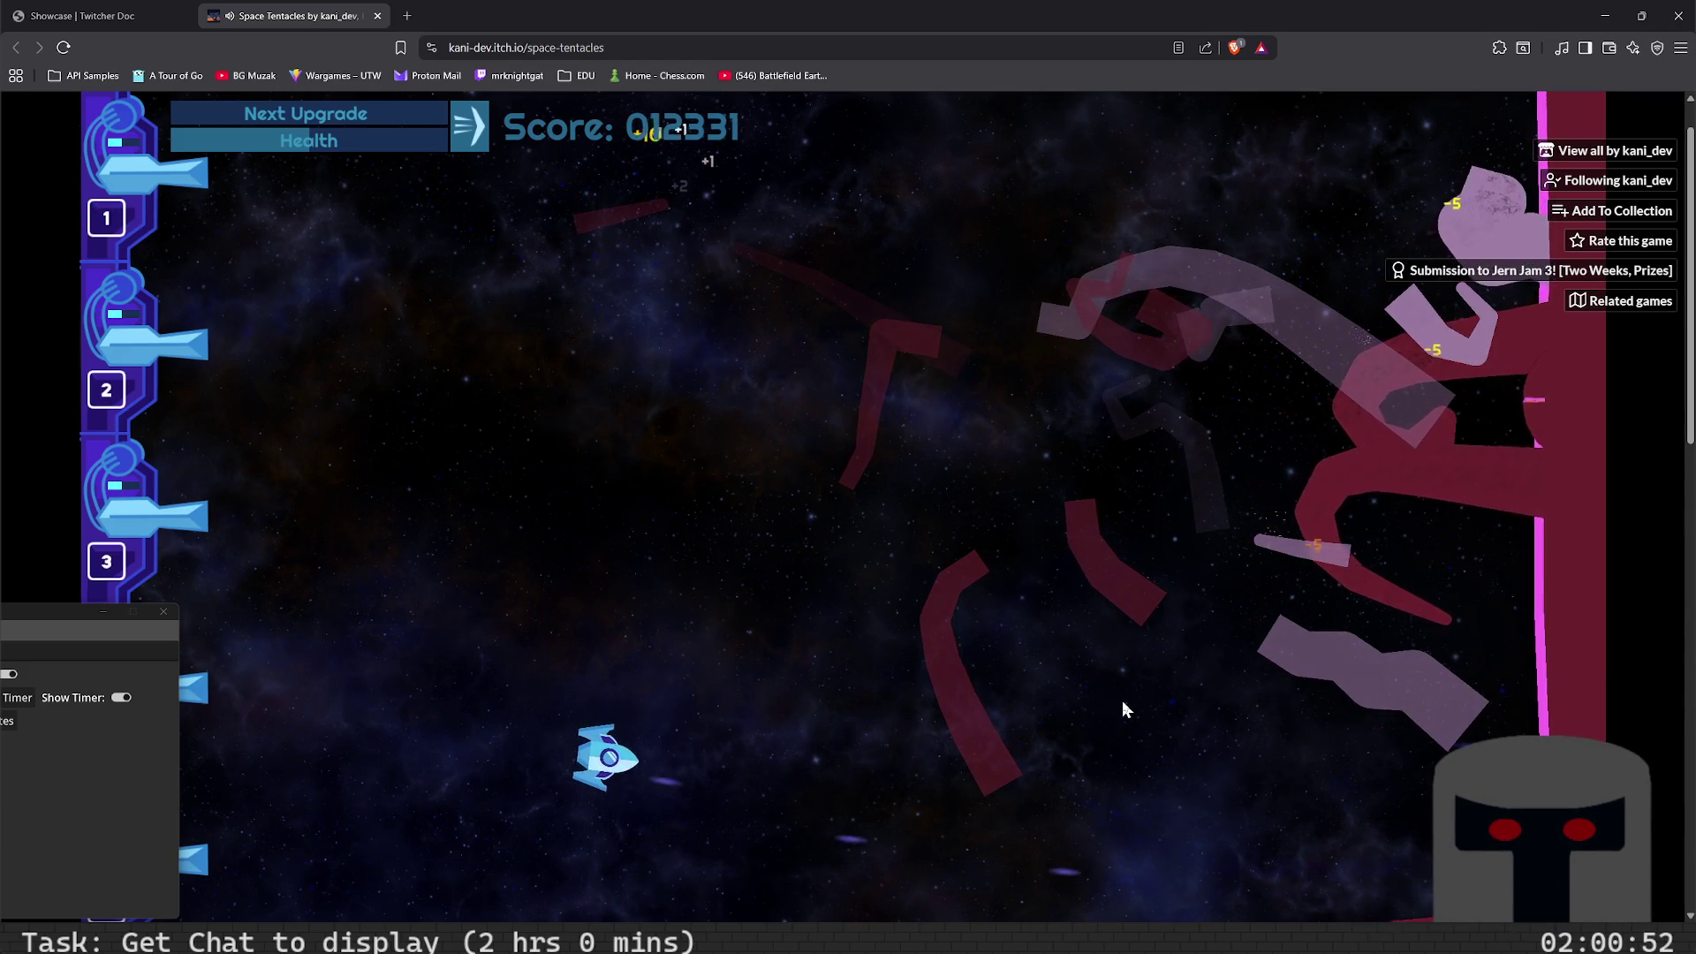
key("w")
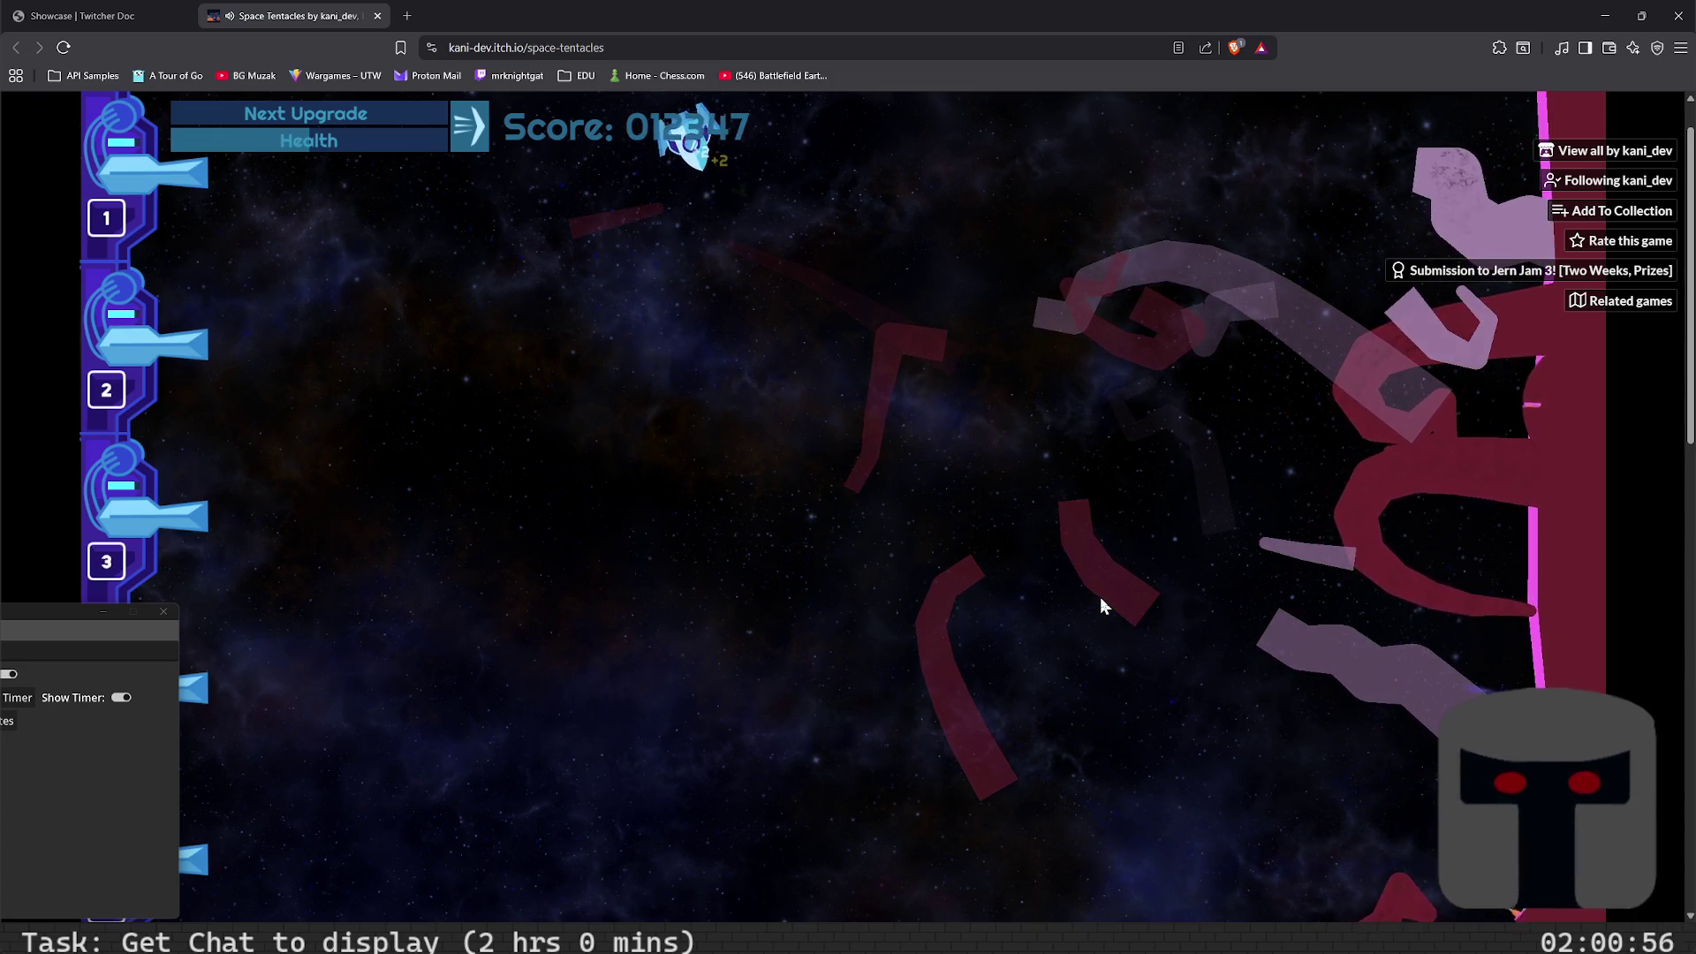
key("s")
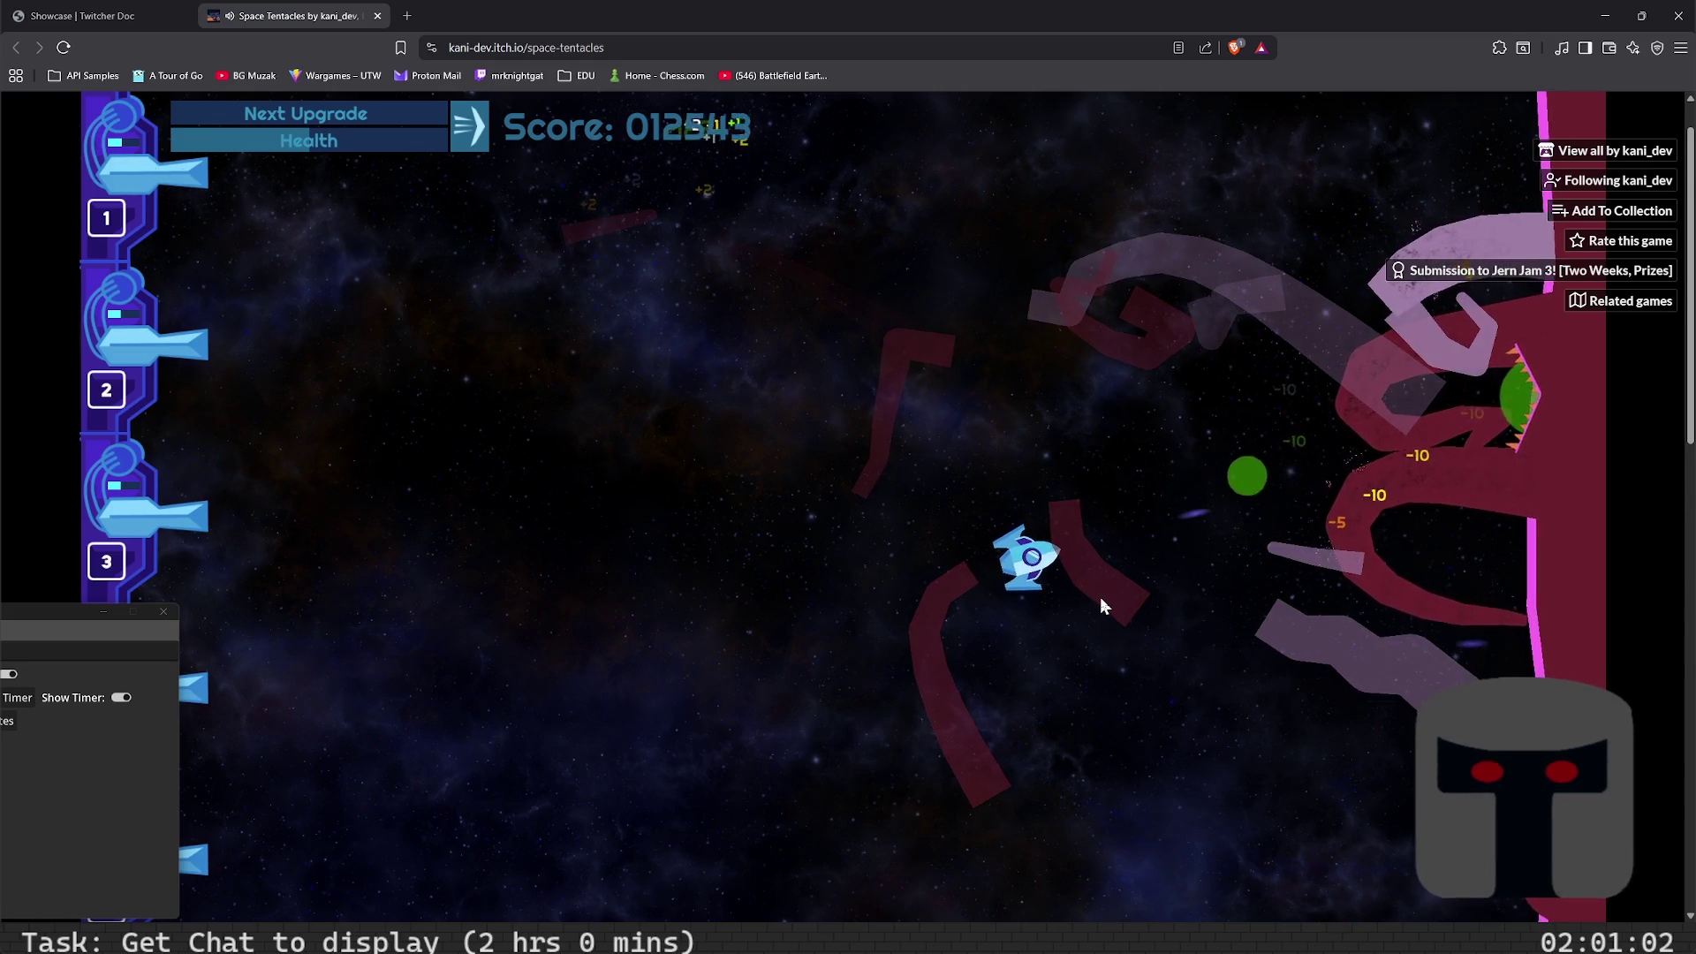
key("a")
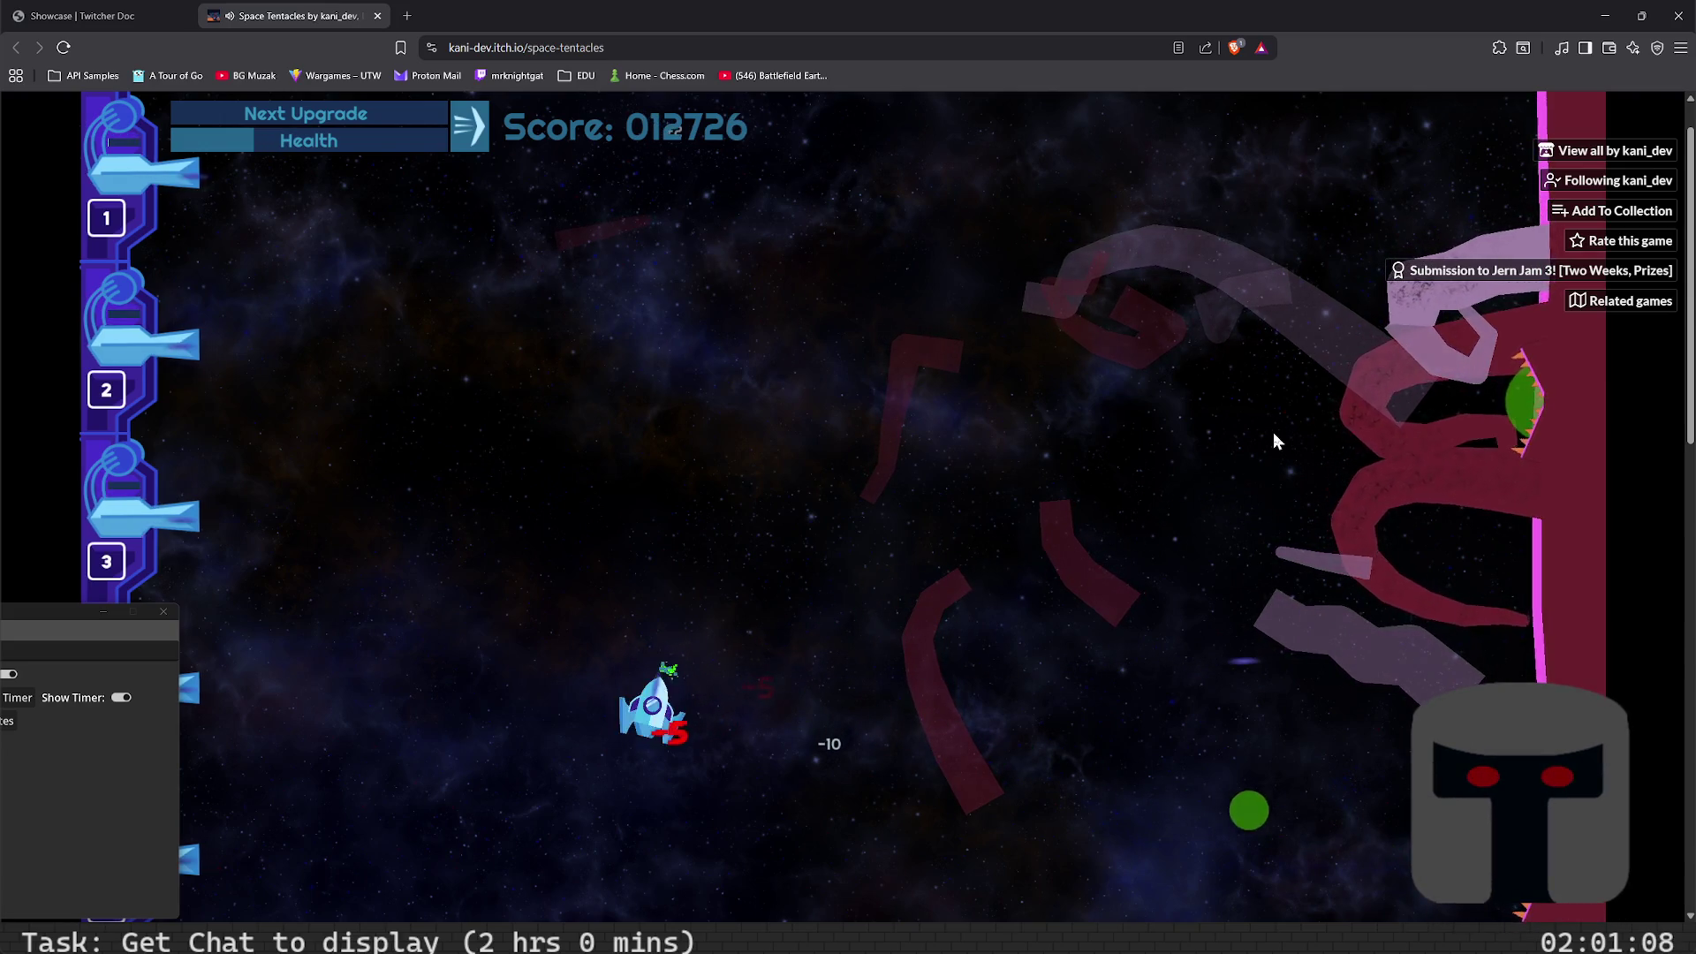
key("w")
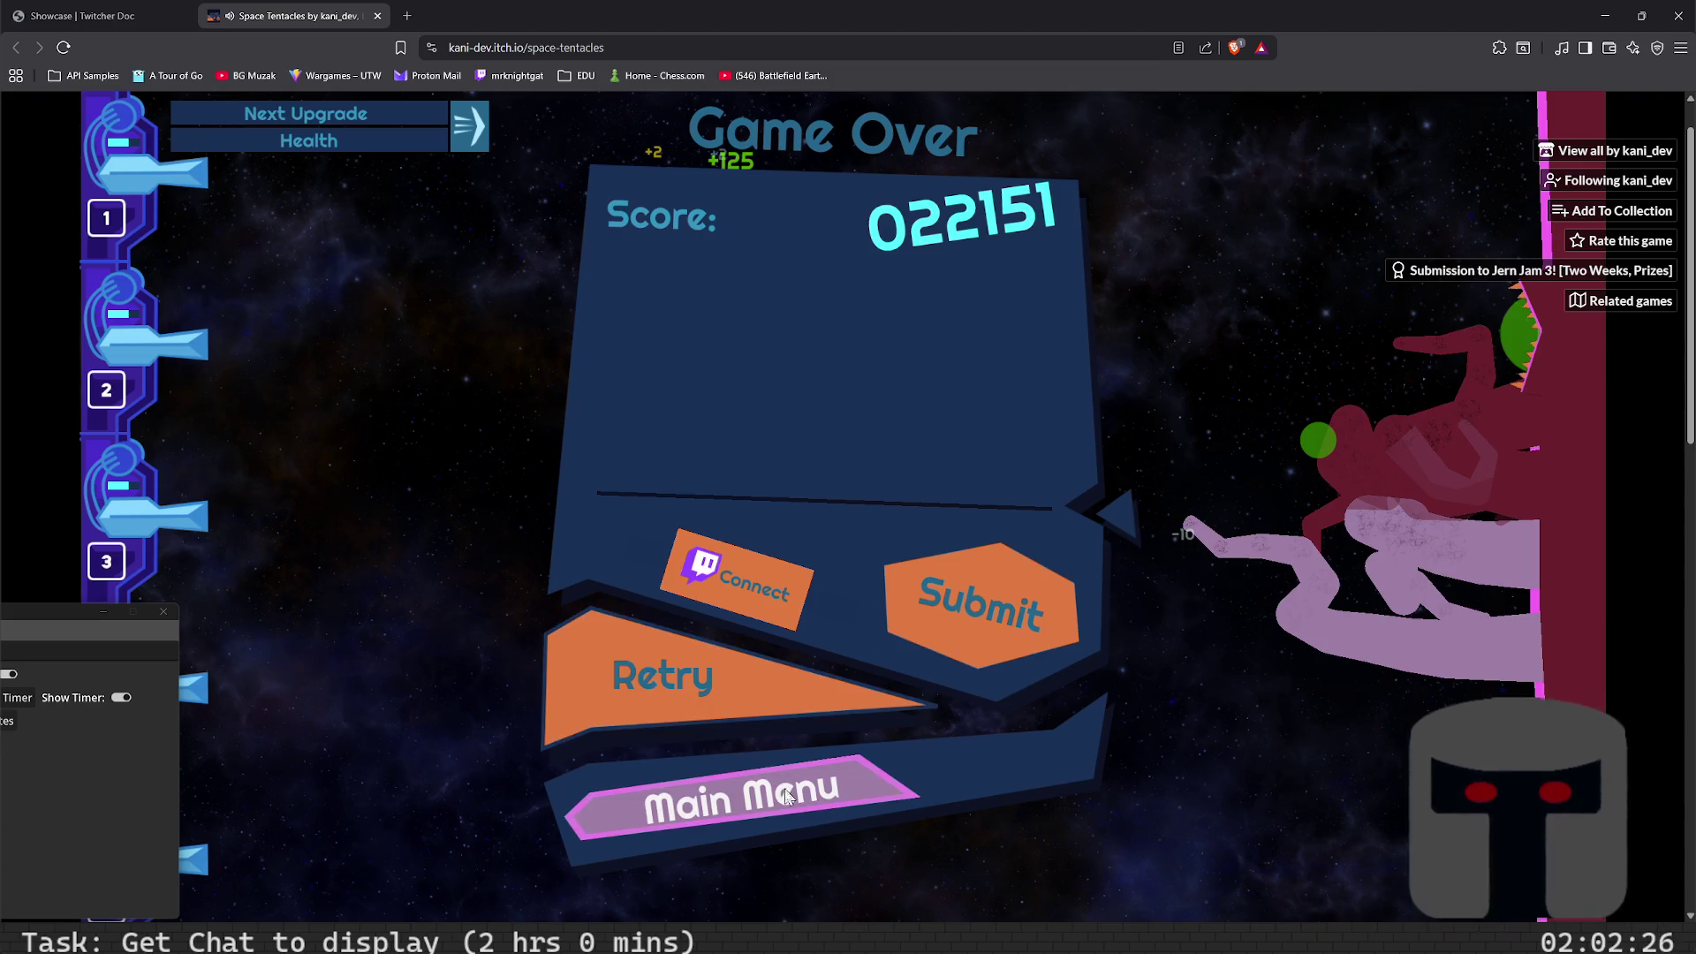
- Return to the main menu, dismiss the rating dialog unrated, and close the Space Tentacles tab
left_click(789, 796)
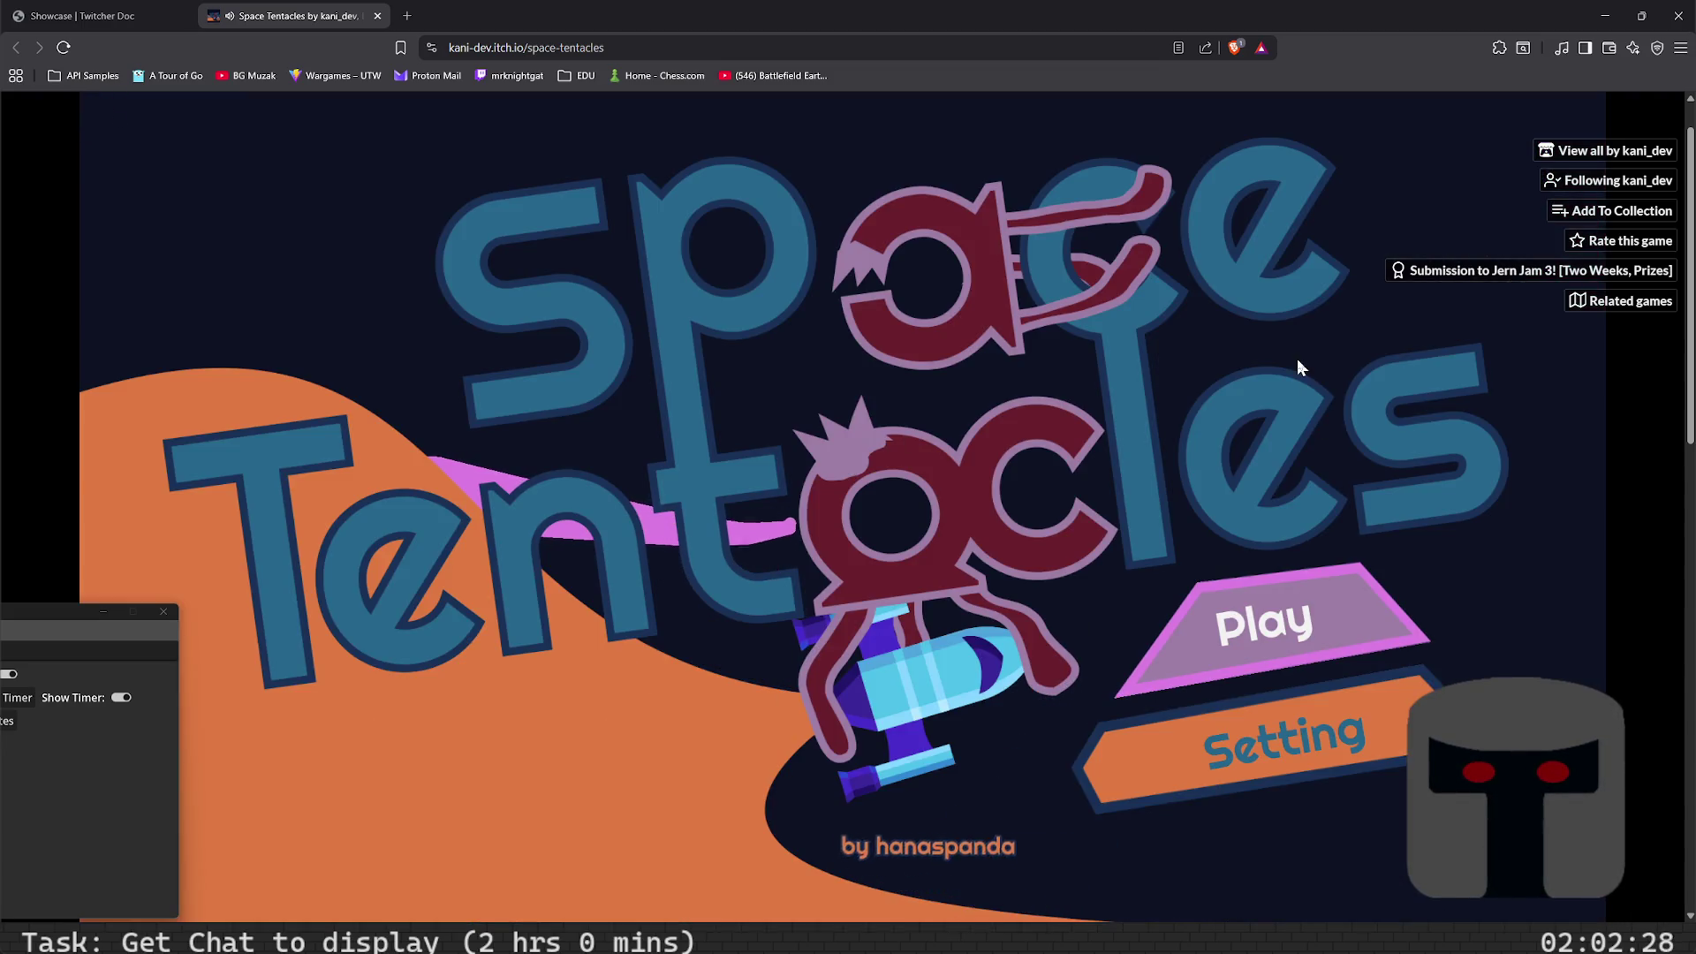
left_click(1590, 245)
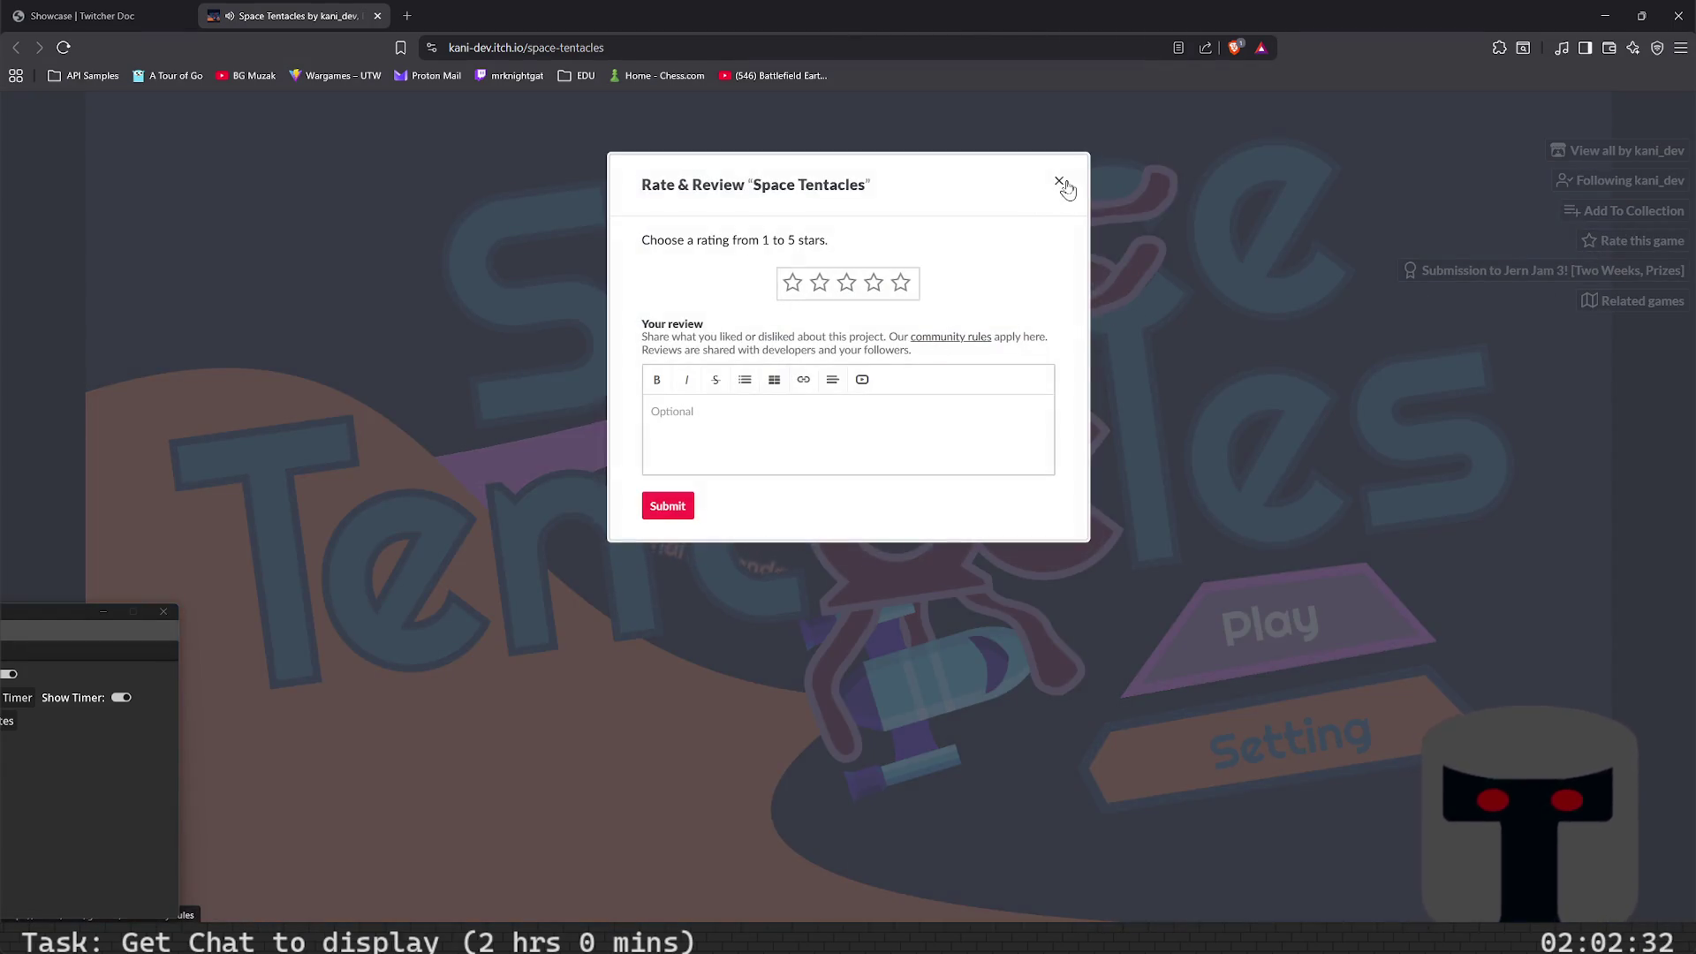
left_click(1063, 183)
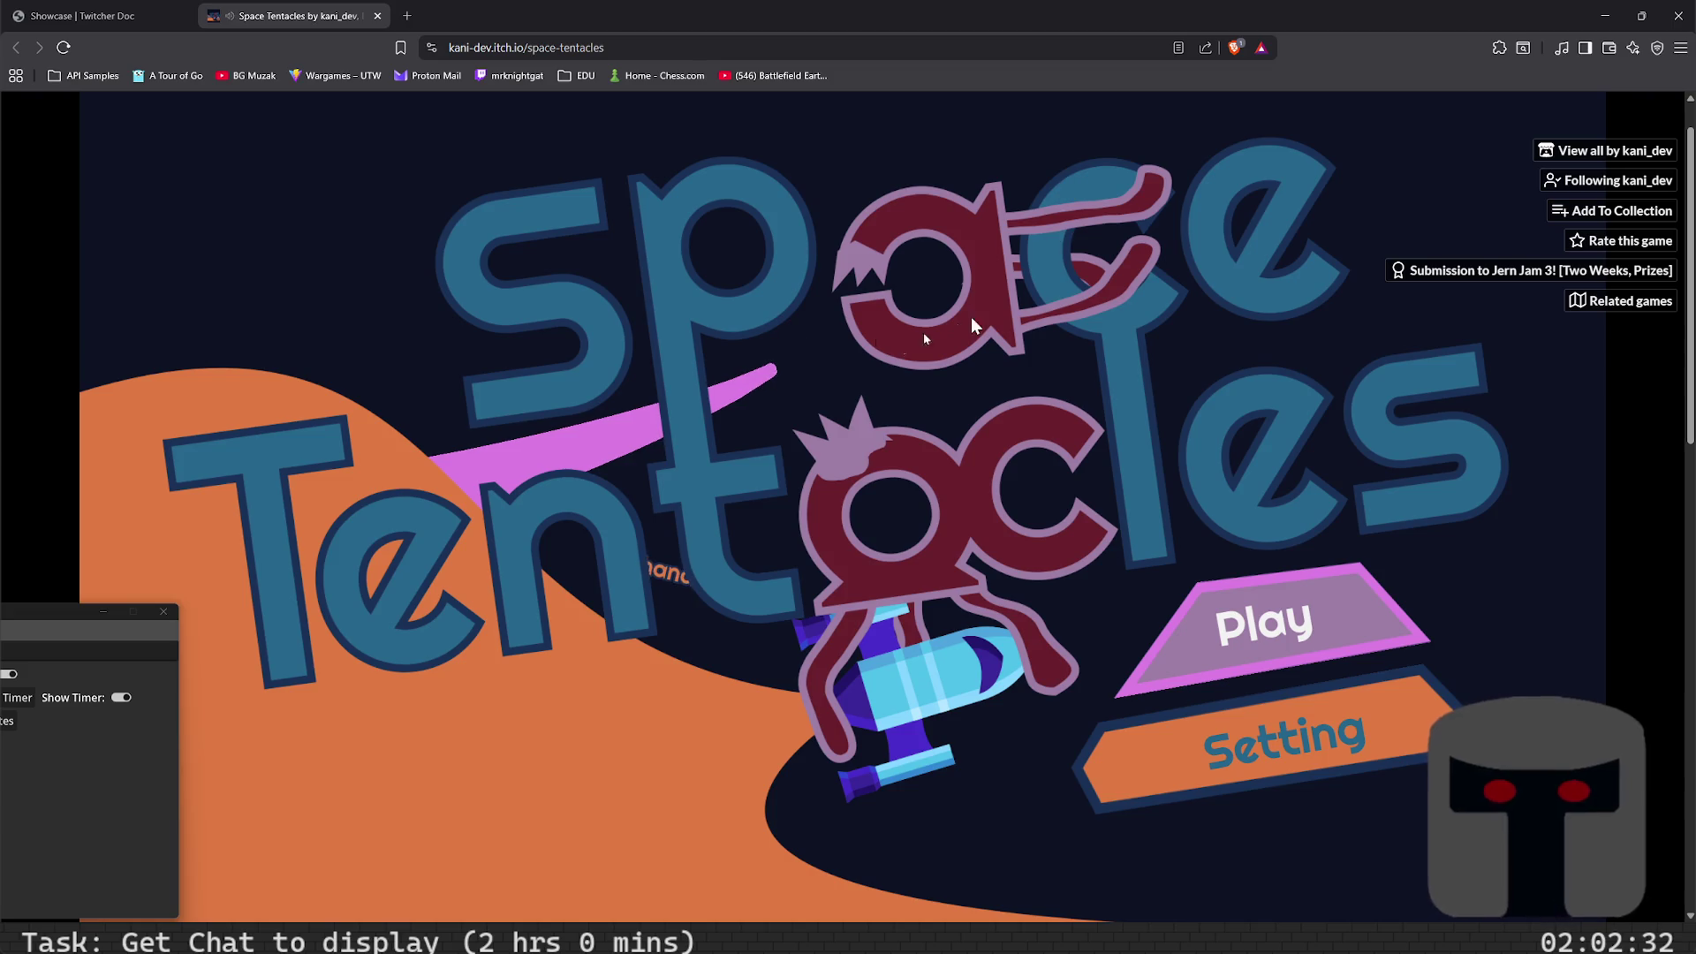
left_click(377, 16)
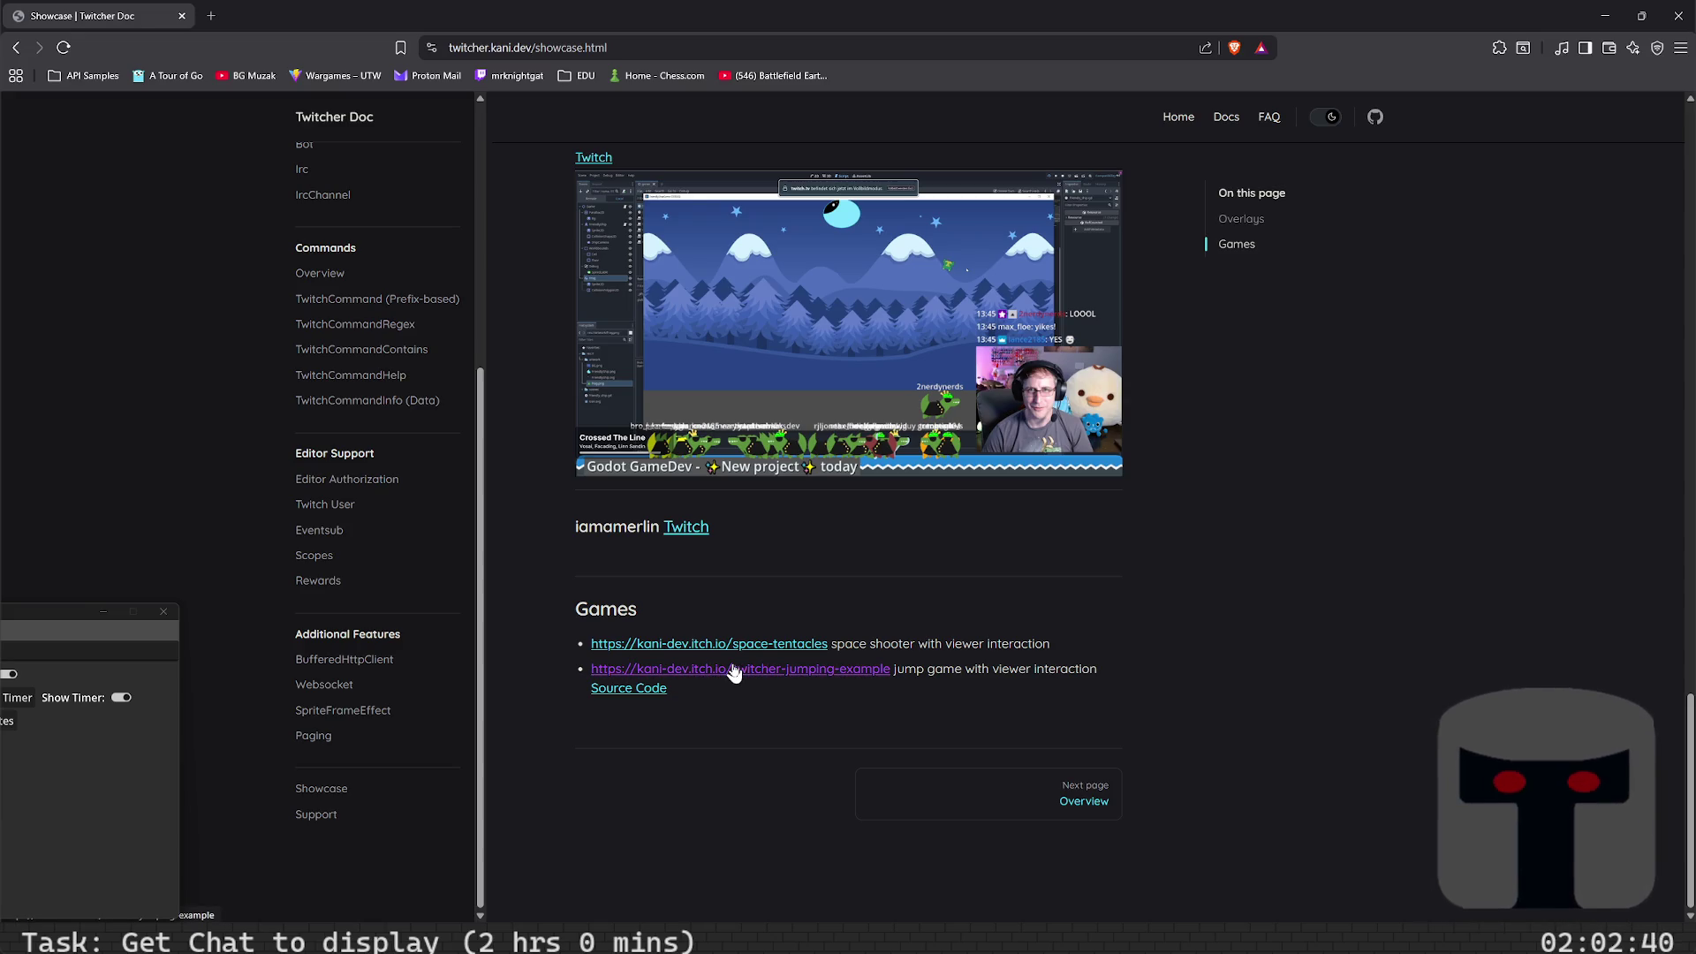
- Scroll the Twitcher Doc Showcase page back up to the Overlays heading and its first overlay screenshot
scroll(795, 587, "up", 6)
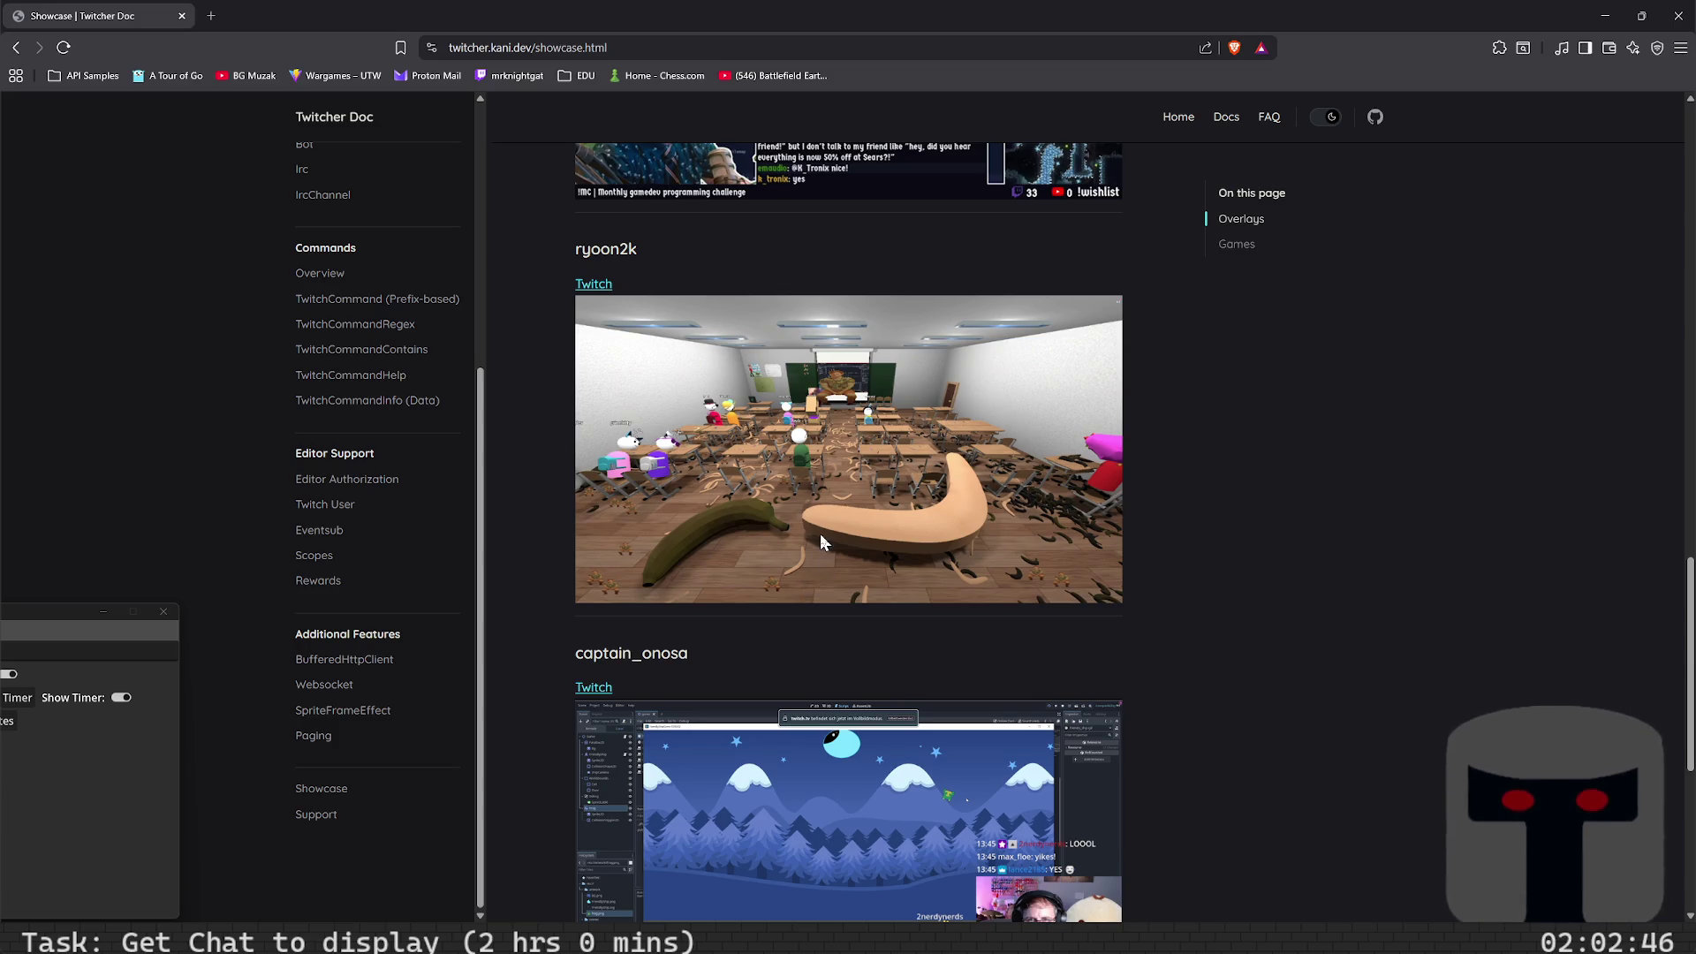
scroll(825, 542, "up", 3)
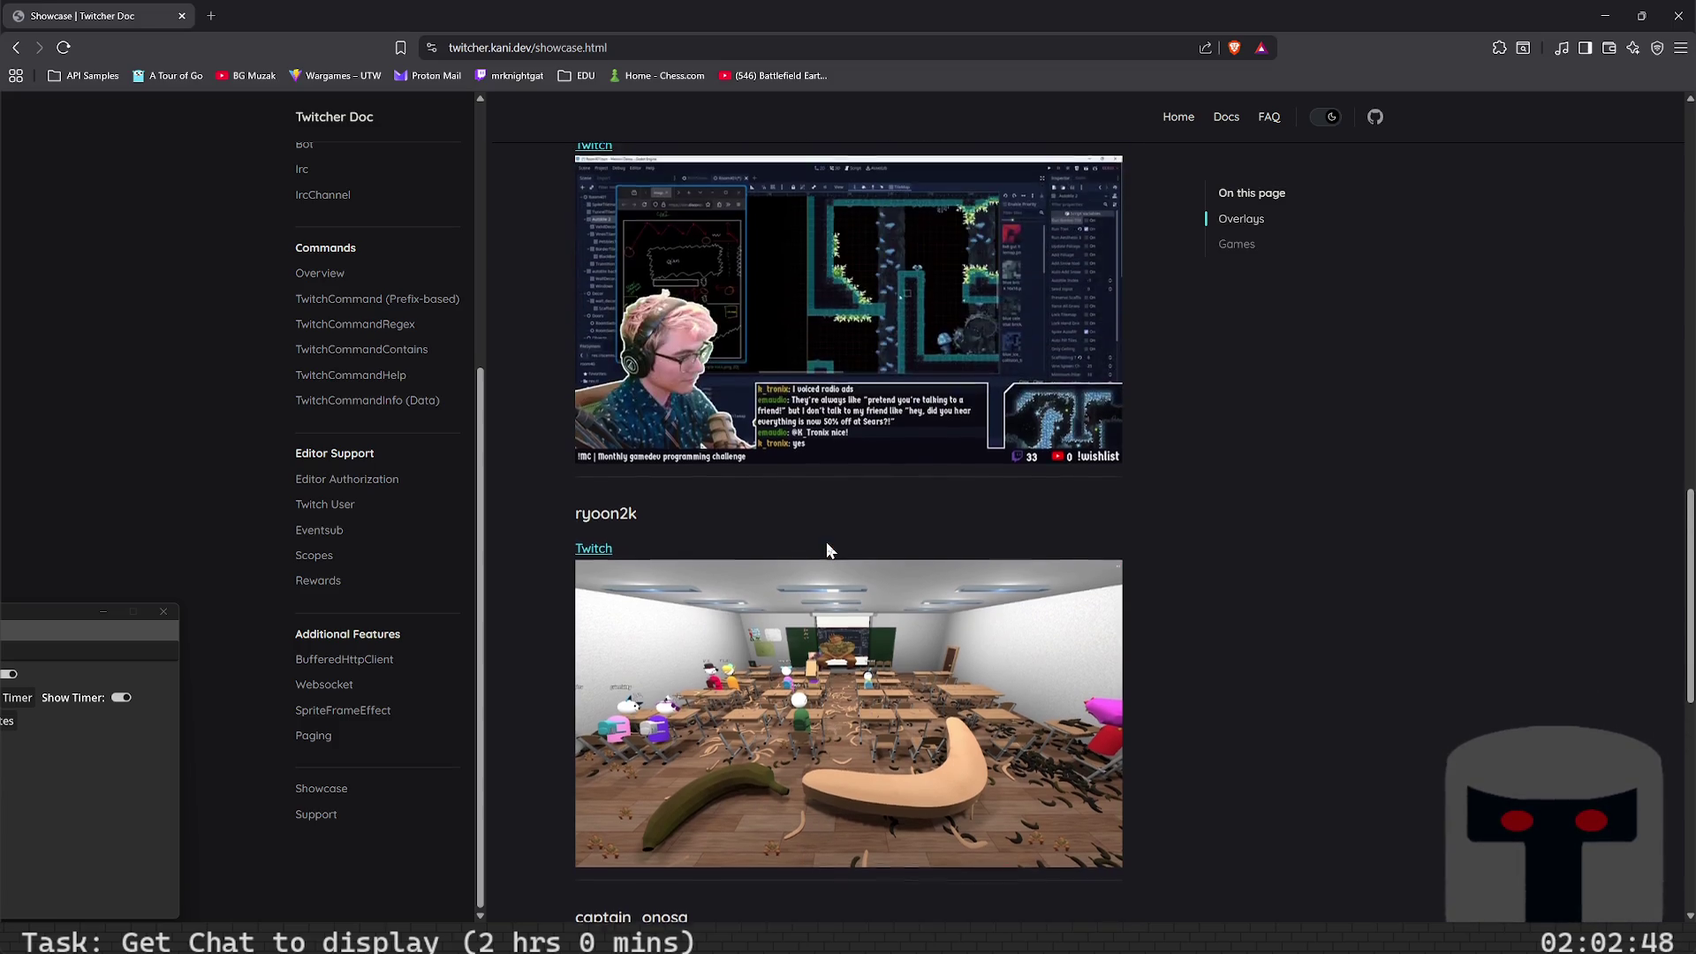
scroll(825, 543, "up", 3)
scroll(827, 545, "down", 3)
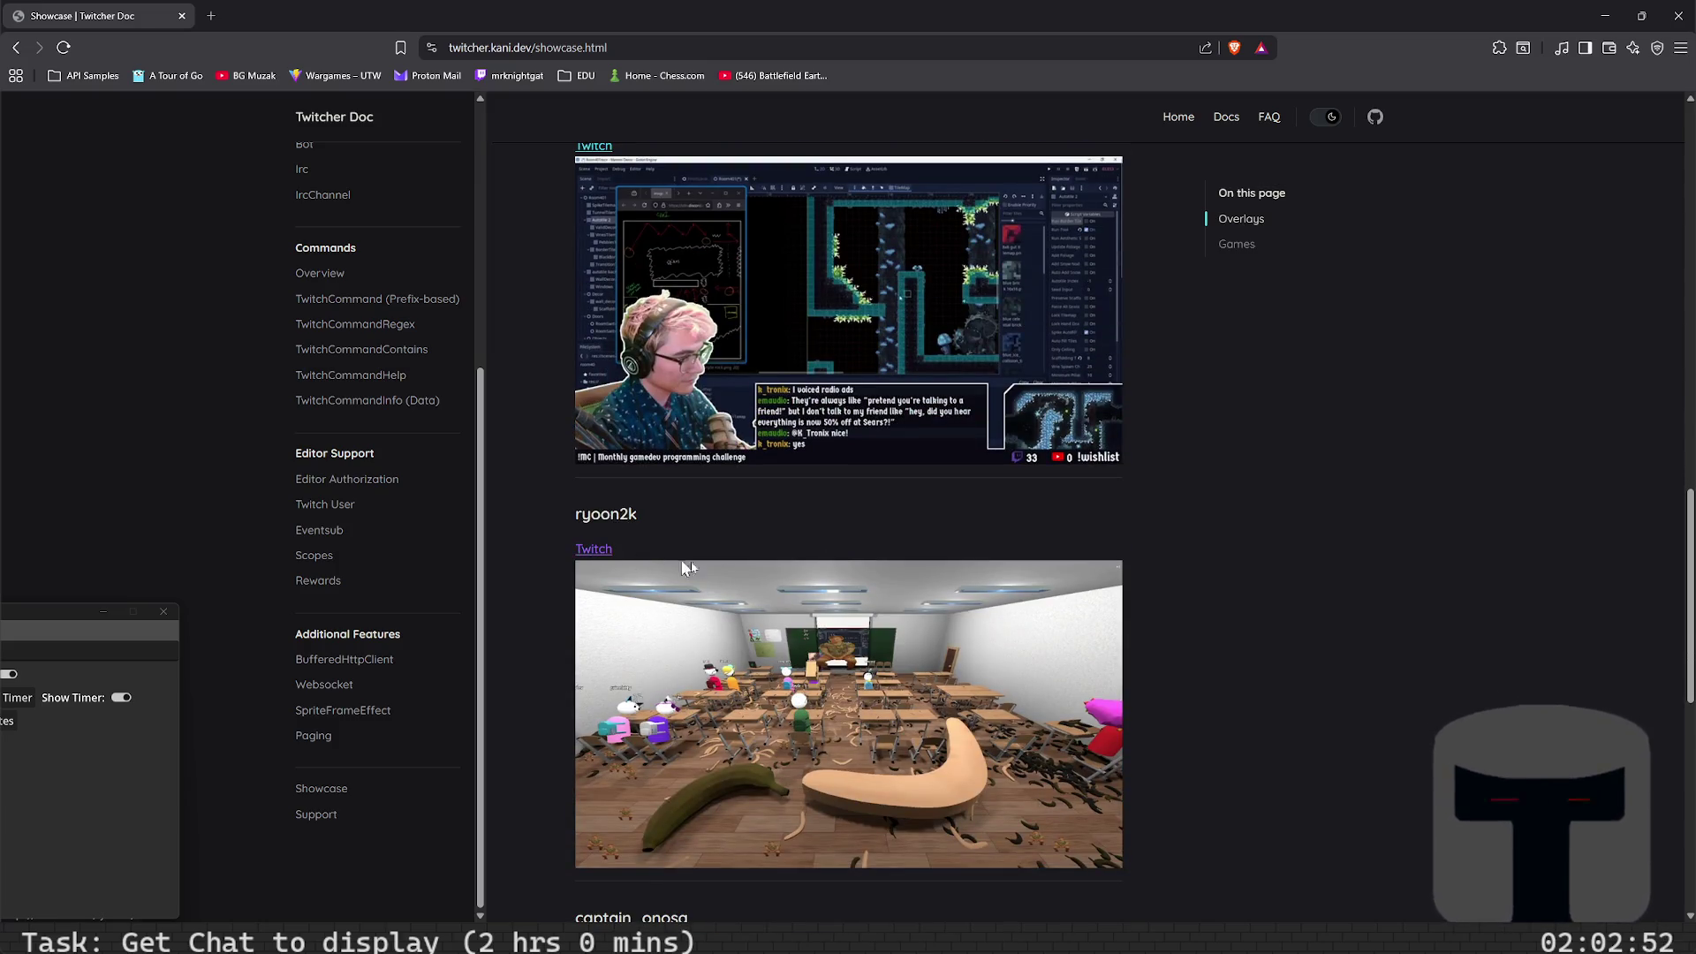
scroll(707, 574, "up", 6)
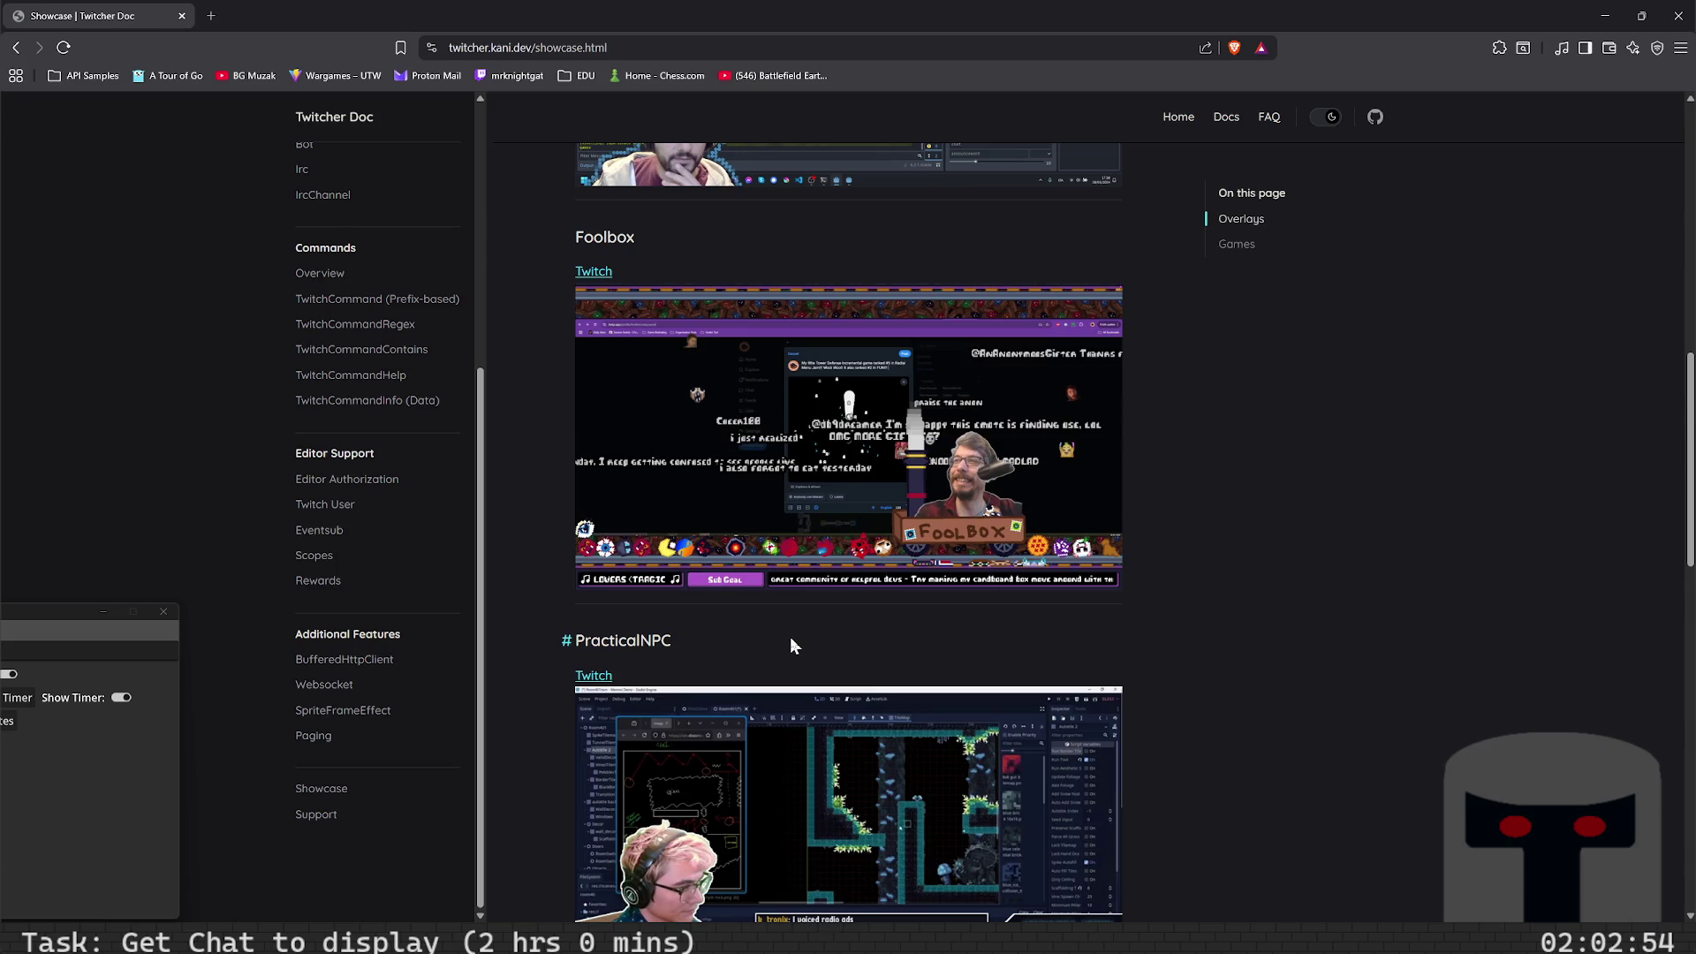
scroll(789, 638, "up", 10)
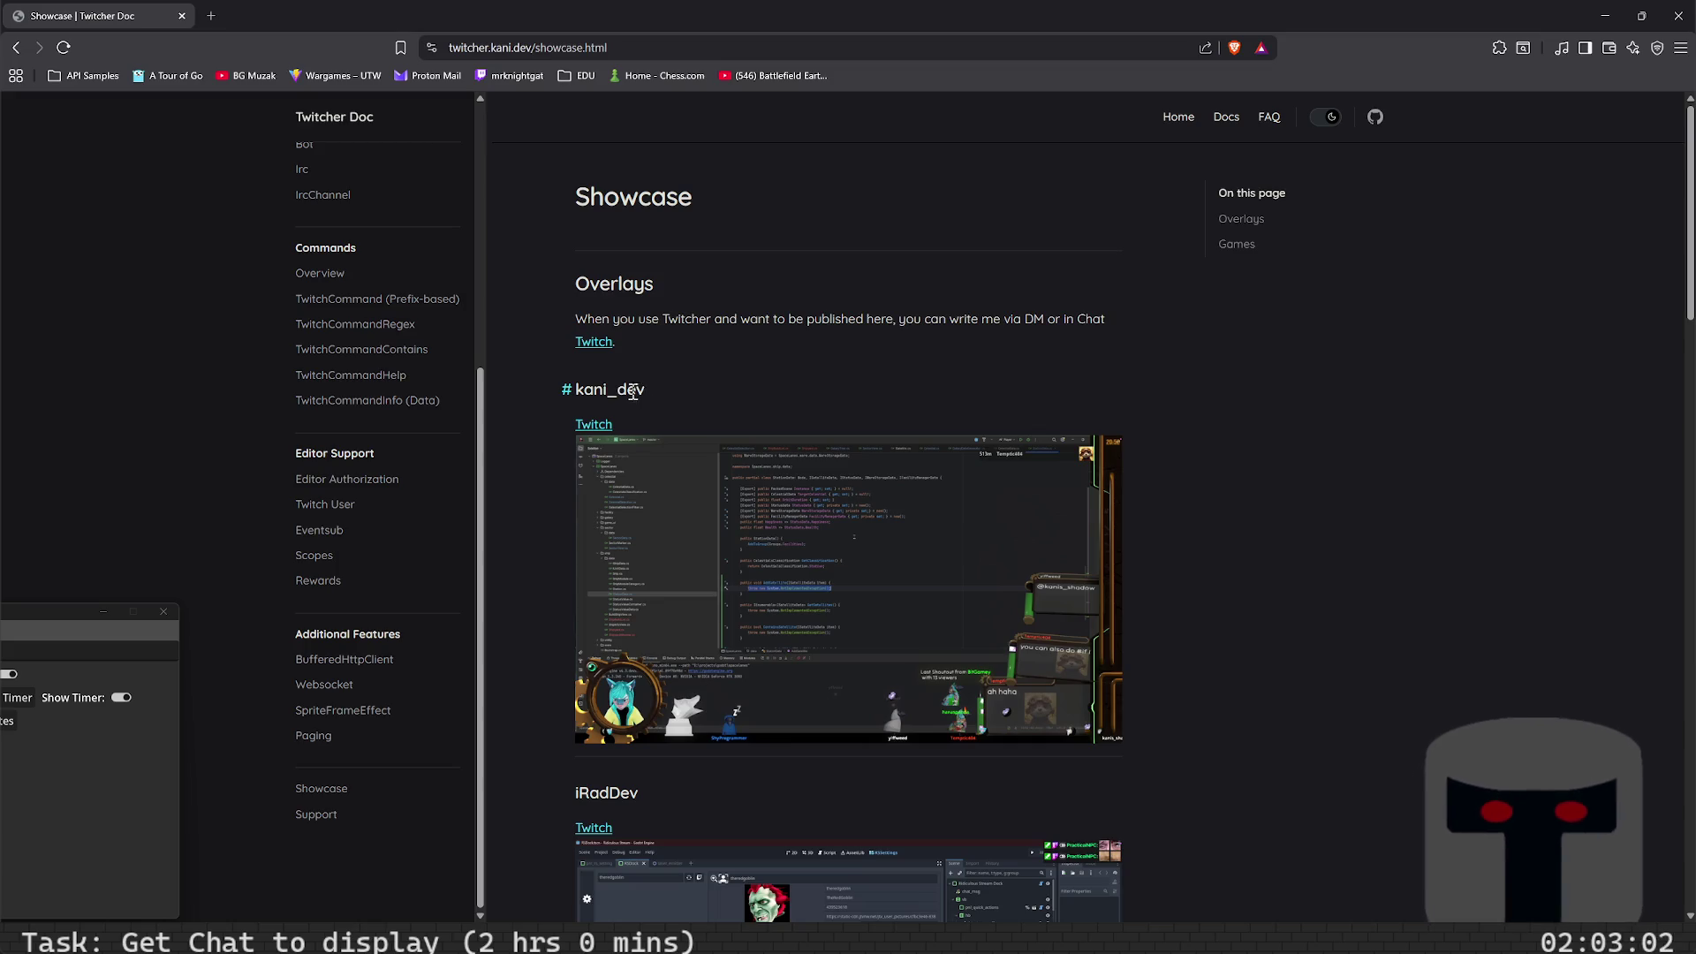
- Open the showcased developer's Twitch channel in a new tab and follow it
left_click(592, 428)
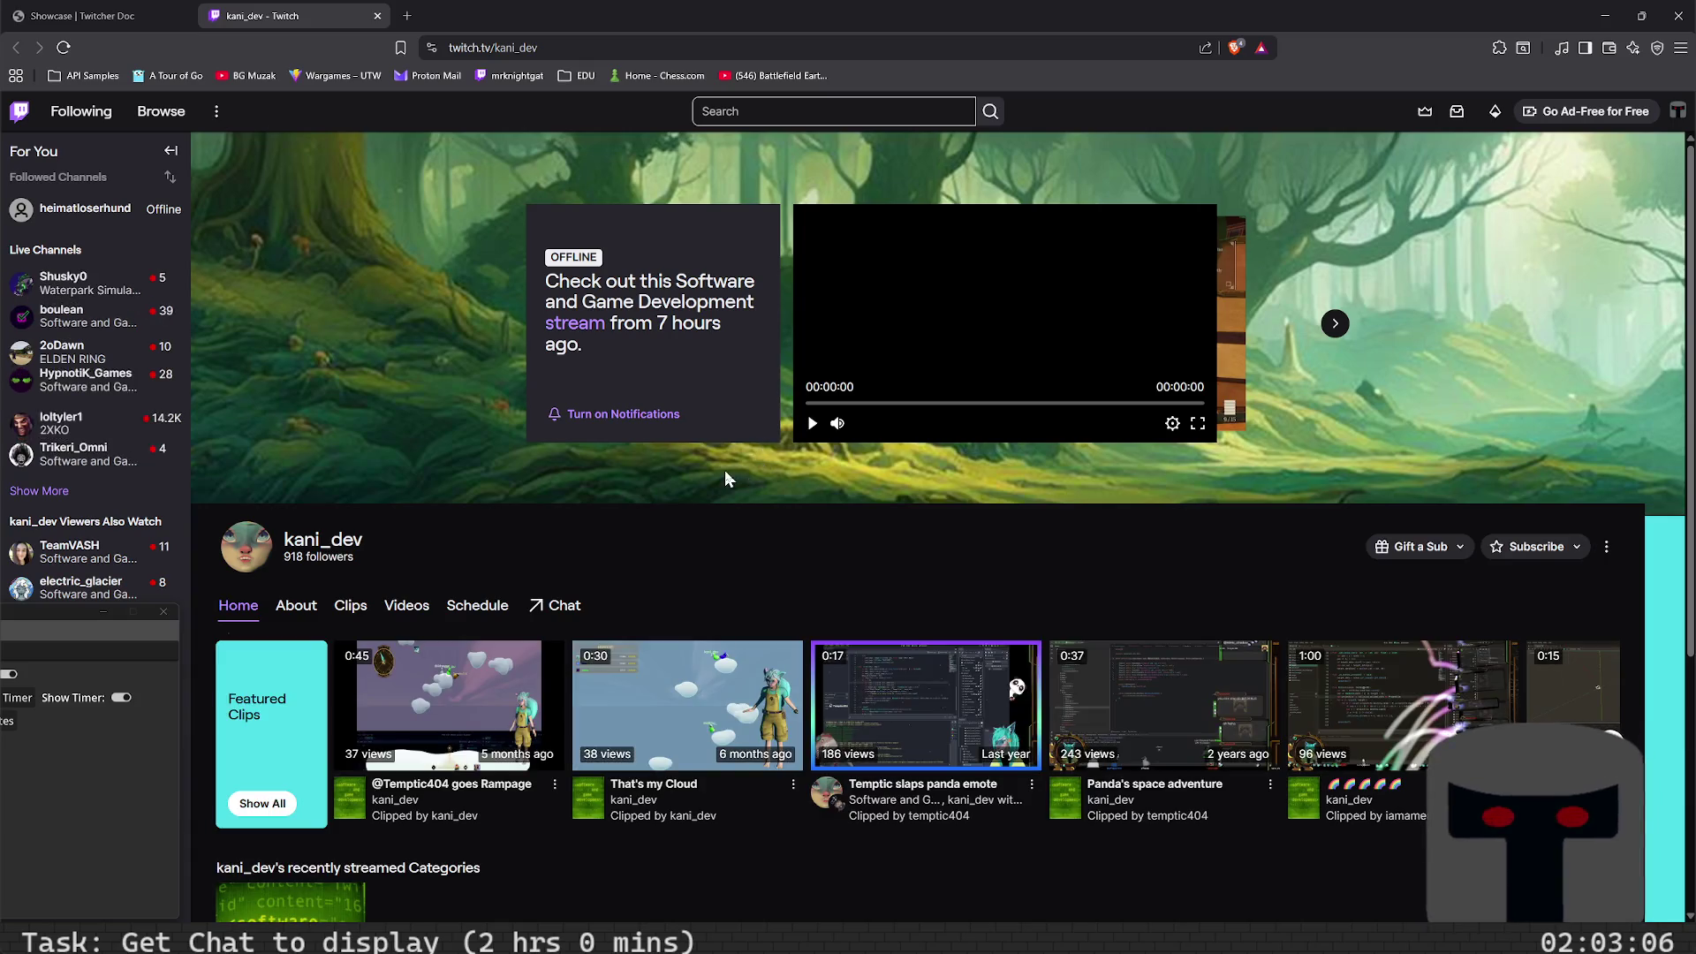
left_click(1307, 540)
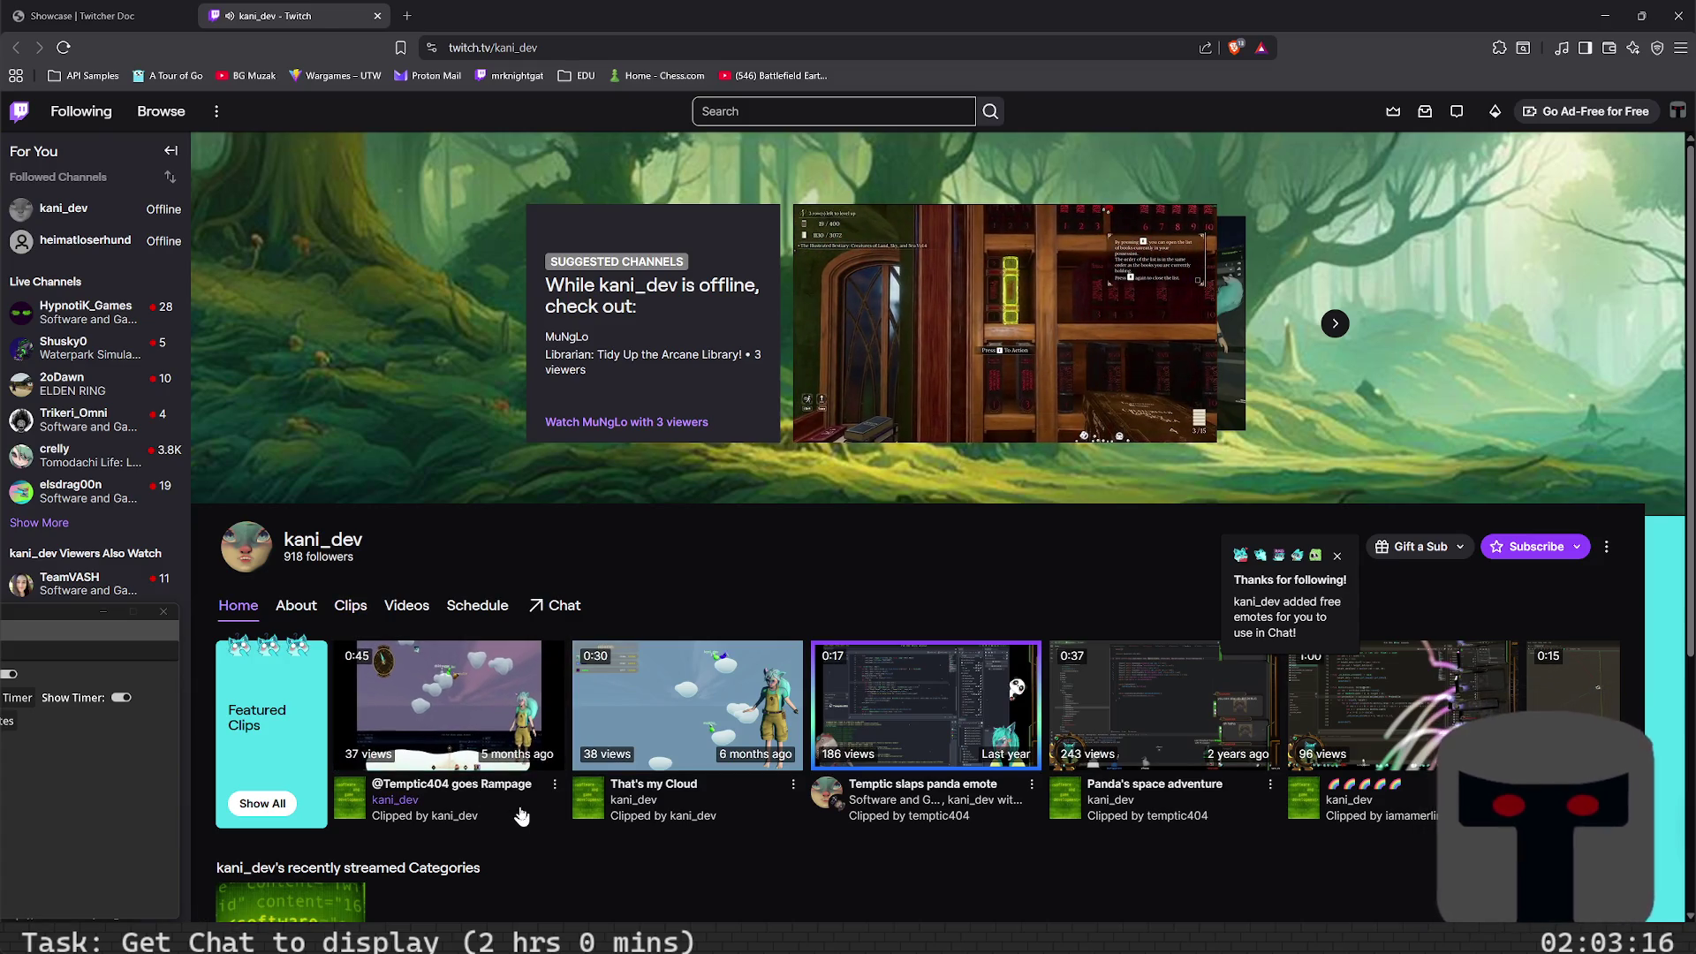
scroll(519, 805, "down", 3)
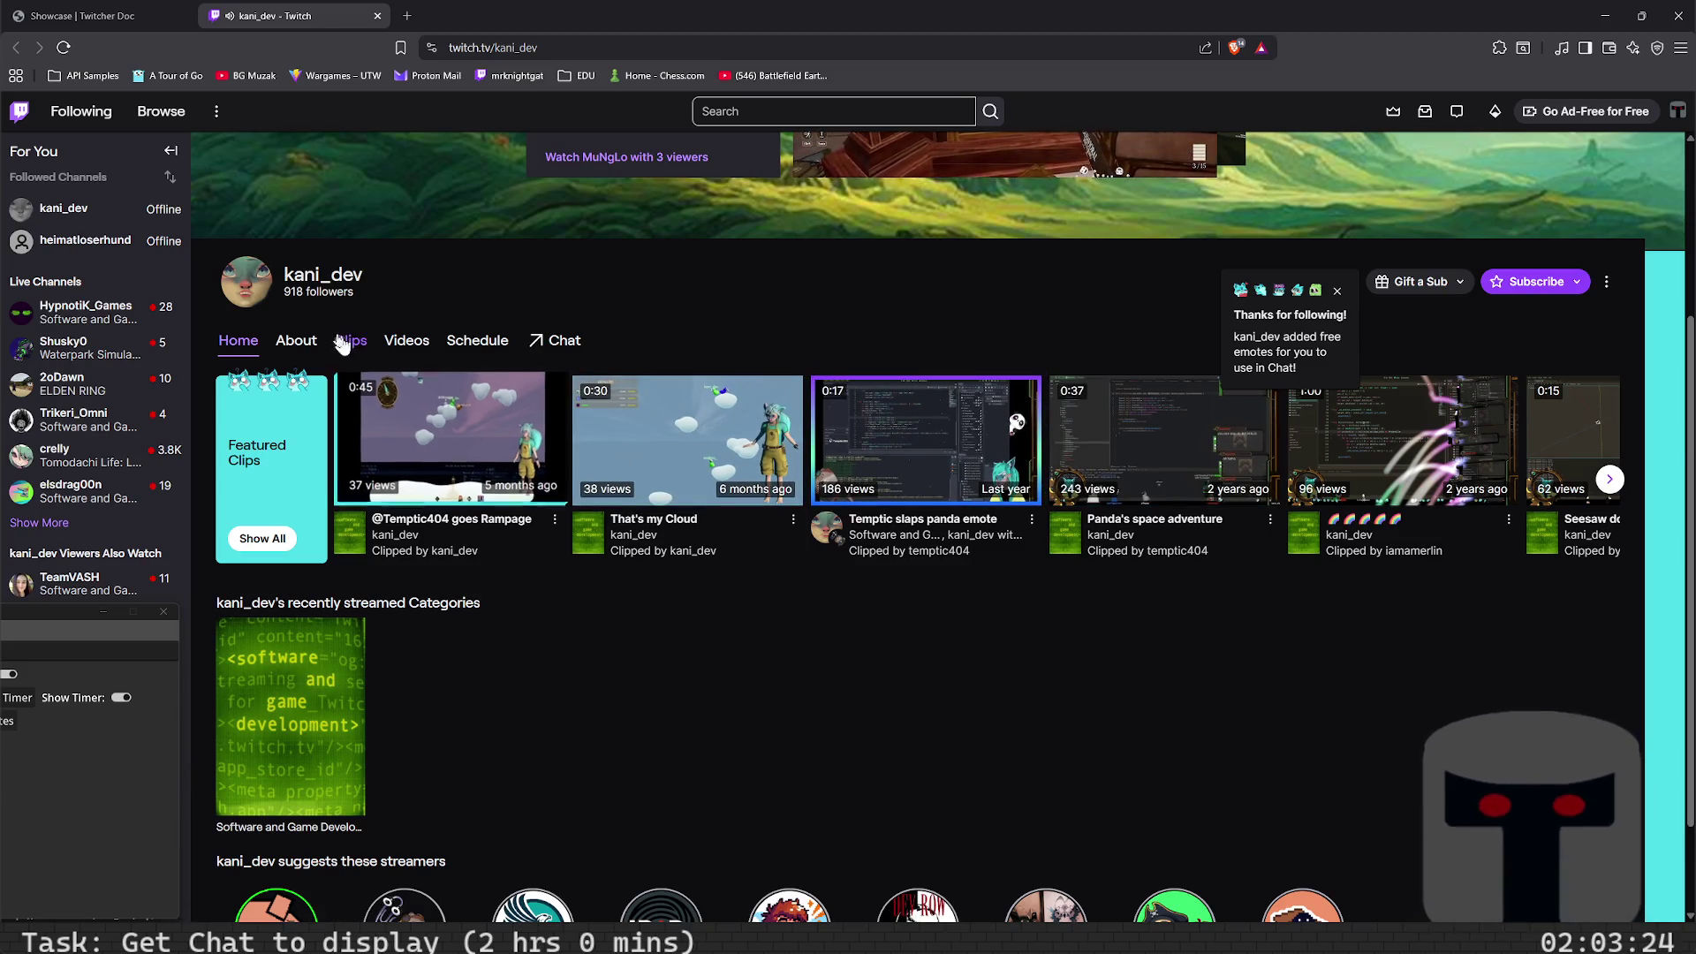
- Browse the channel's Videos and Schedule pages, then close the Twitch tab
left_click(433, 350)
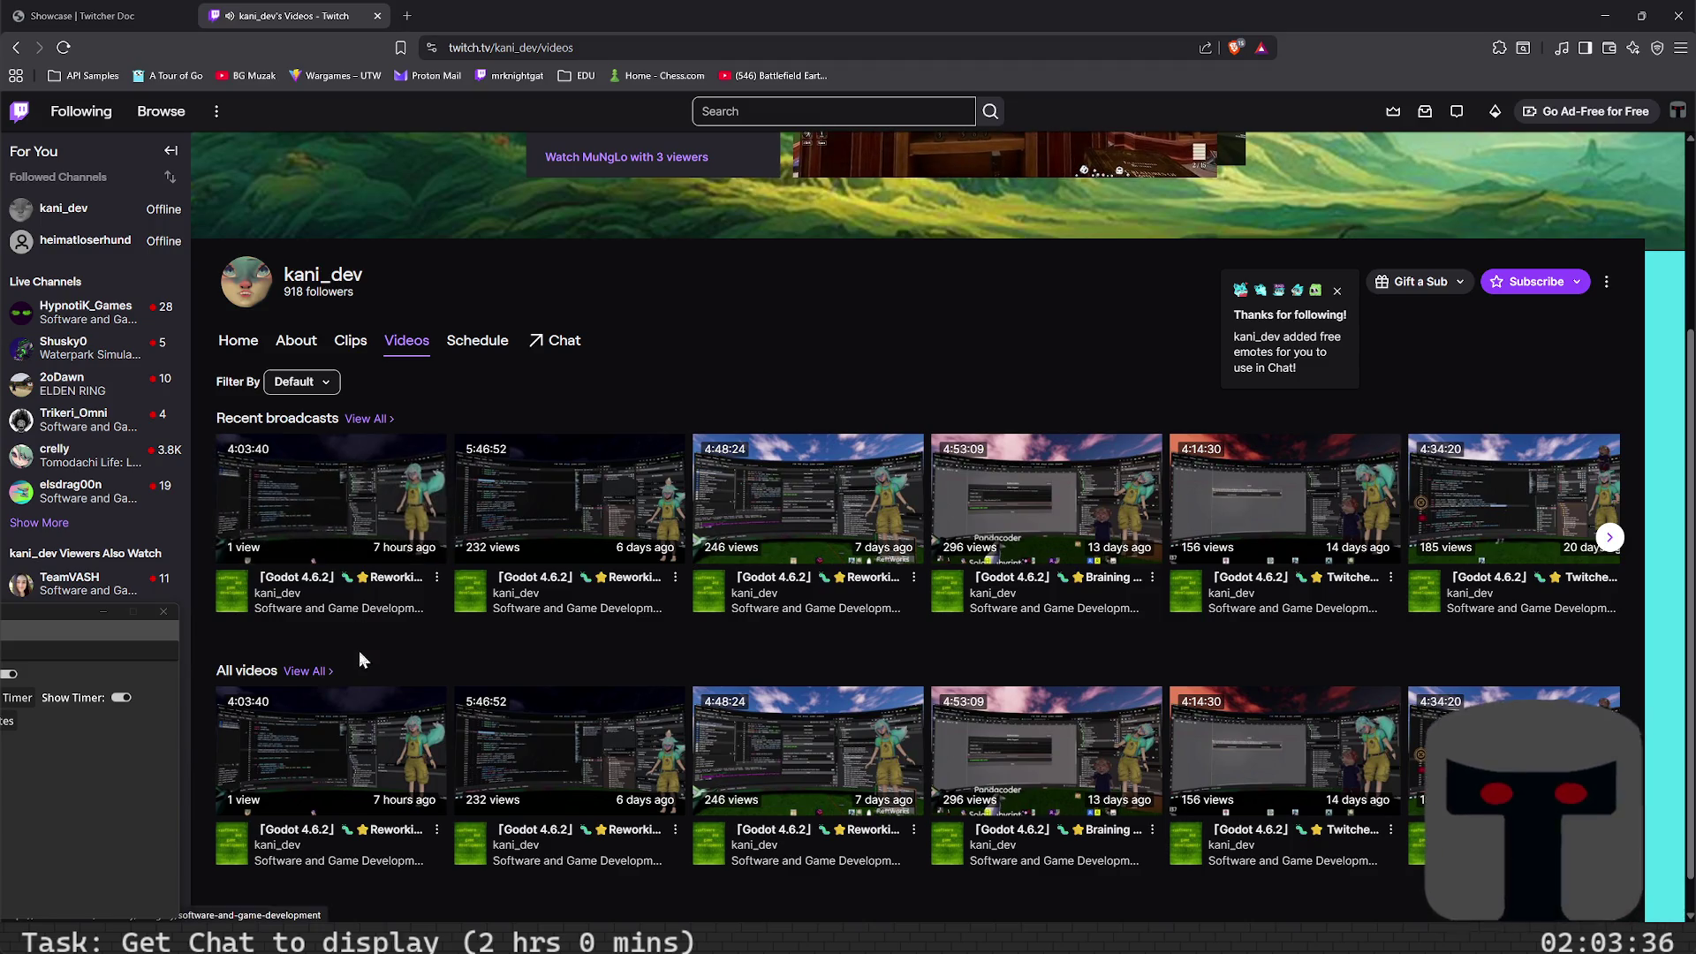
left_click(497, 341)
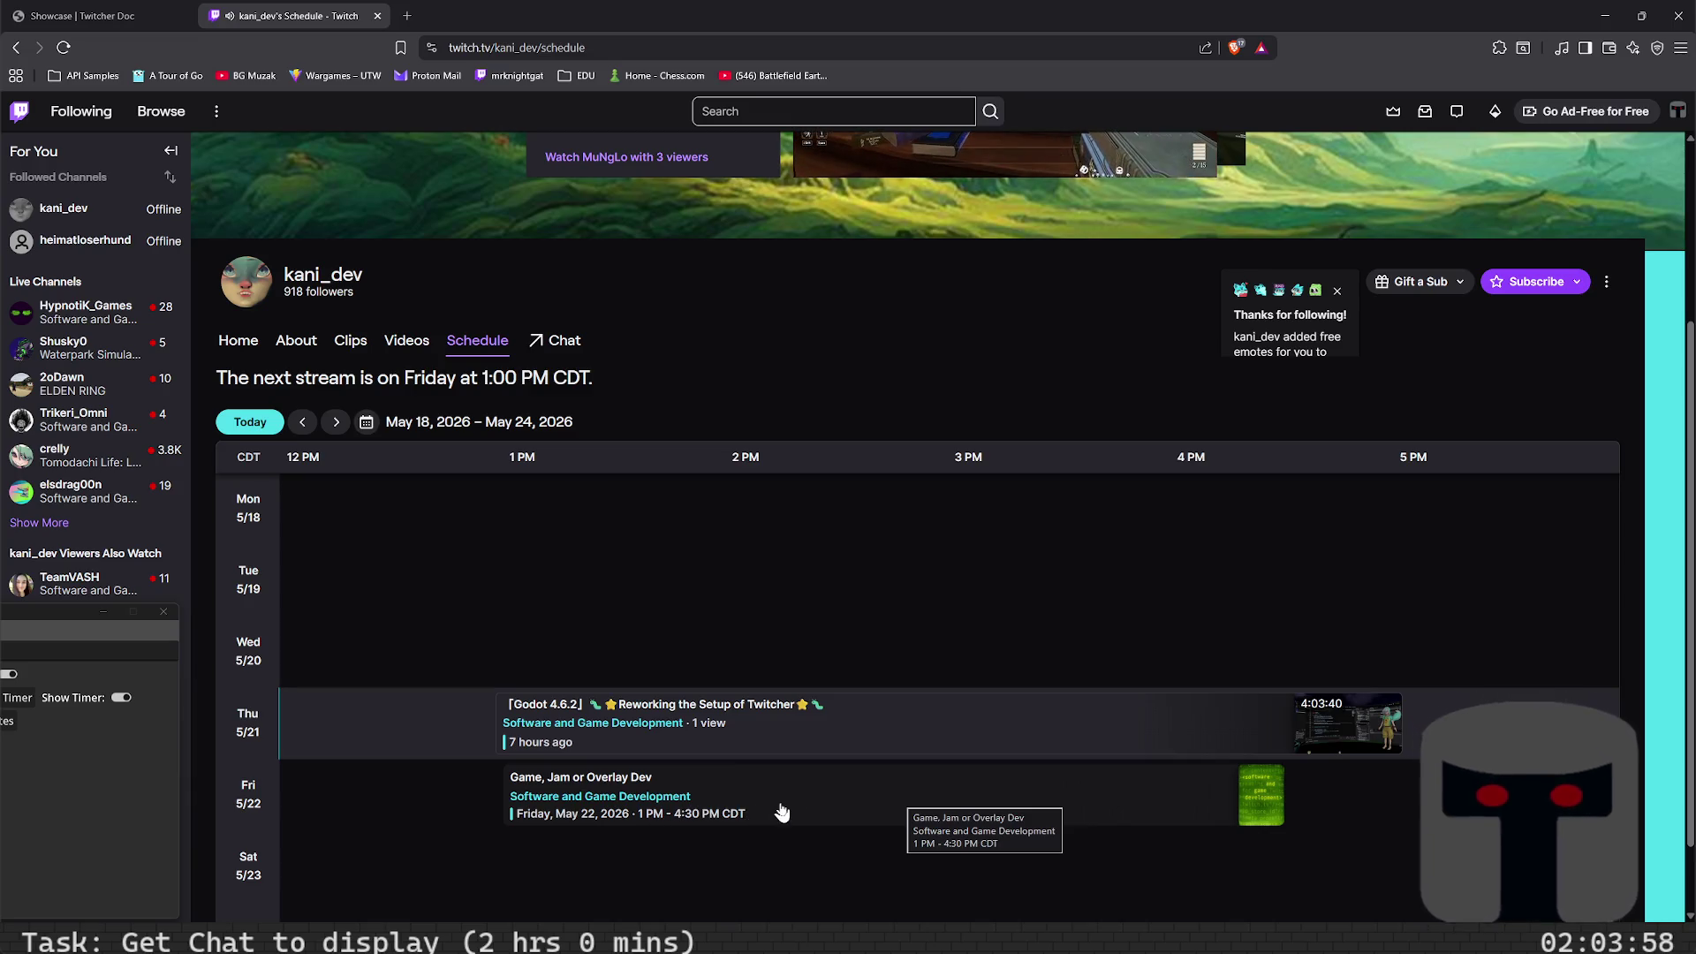
left_click(377, 21)
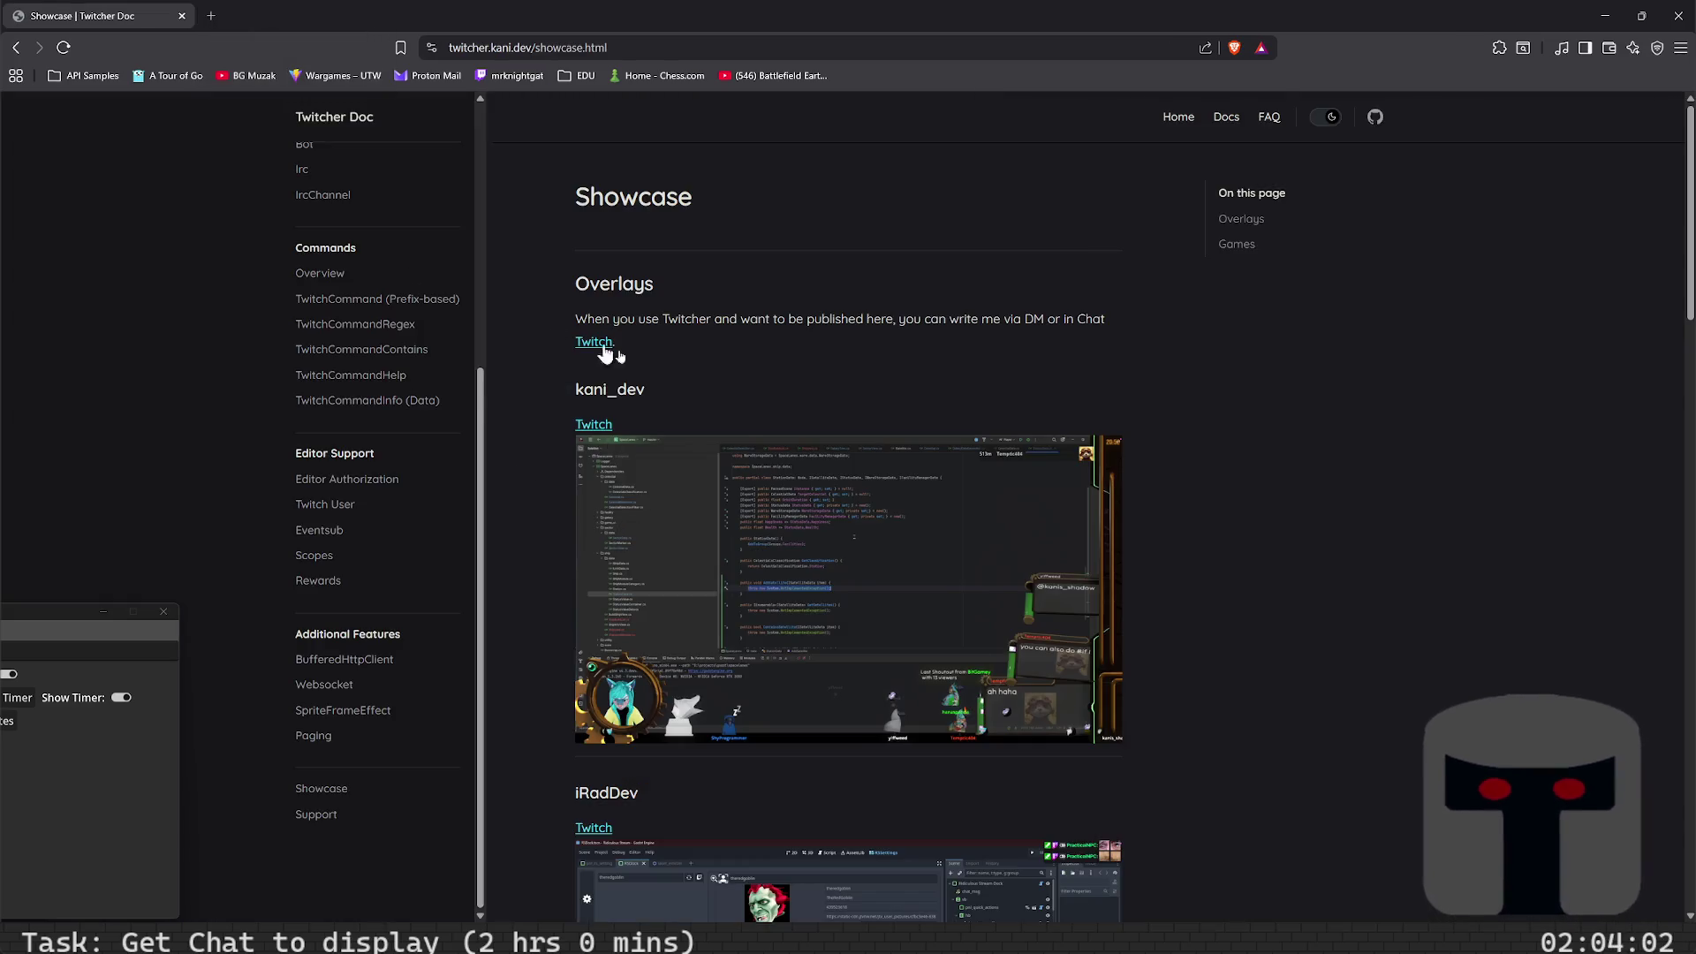
left_click(182, 15)
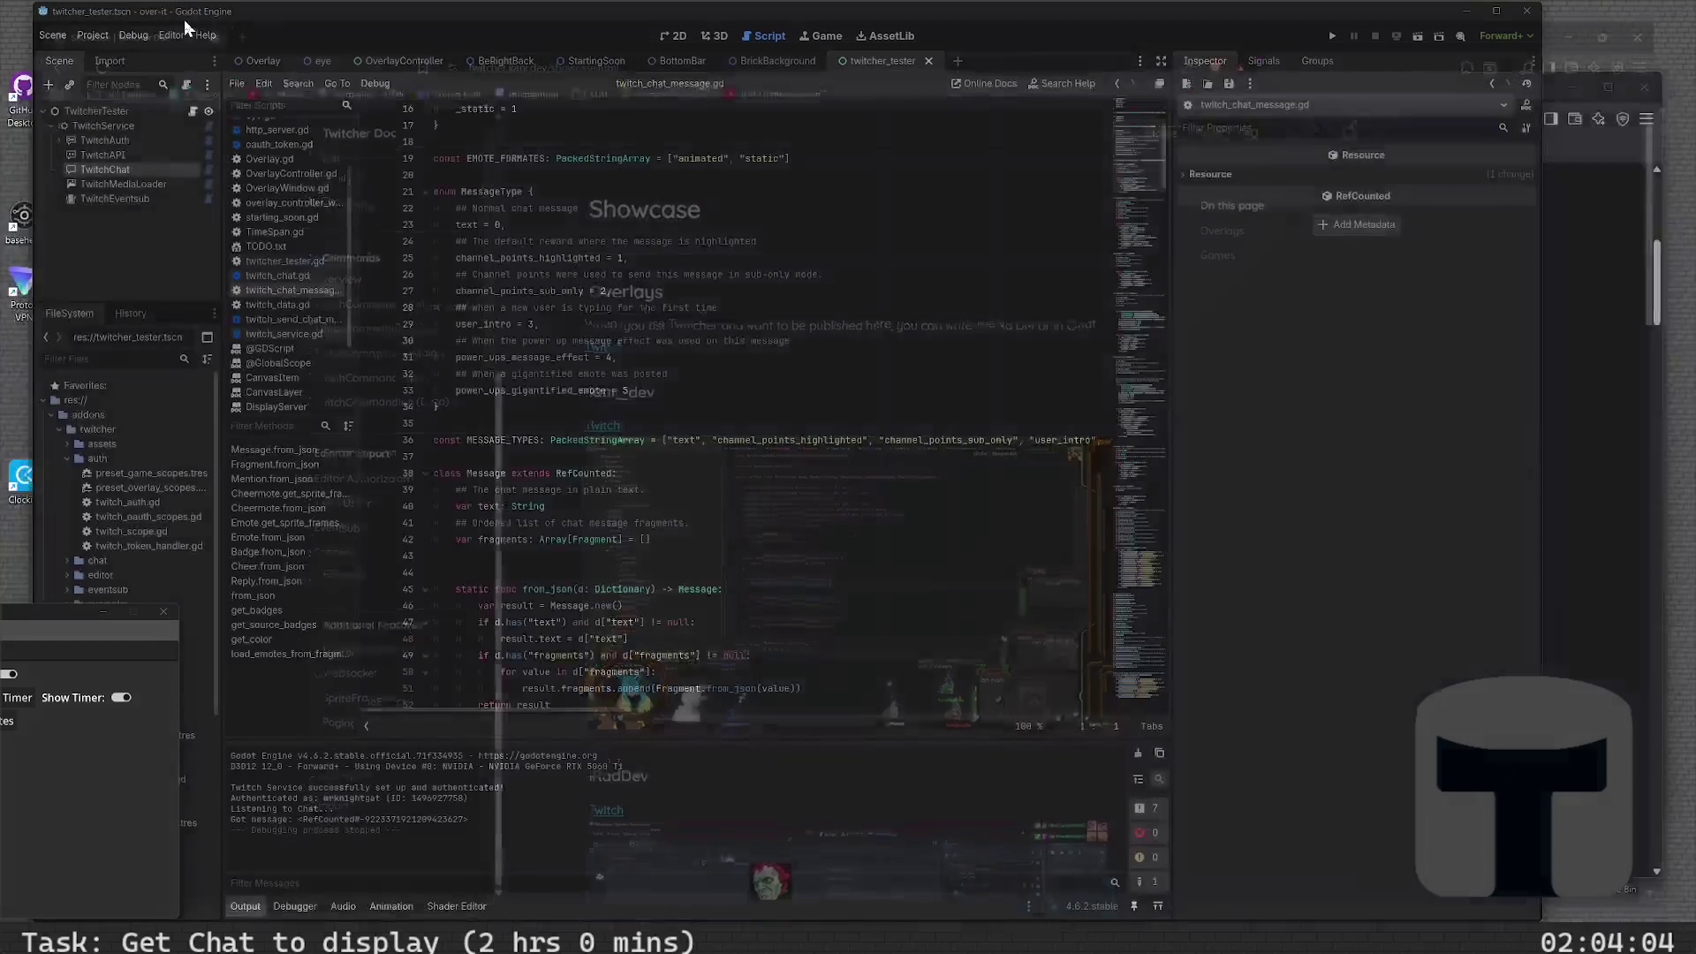
left_click(733, 475)
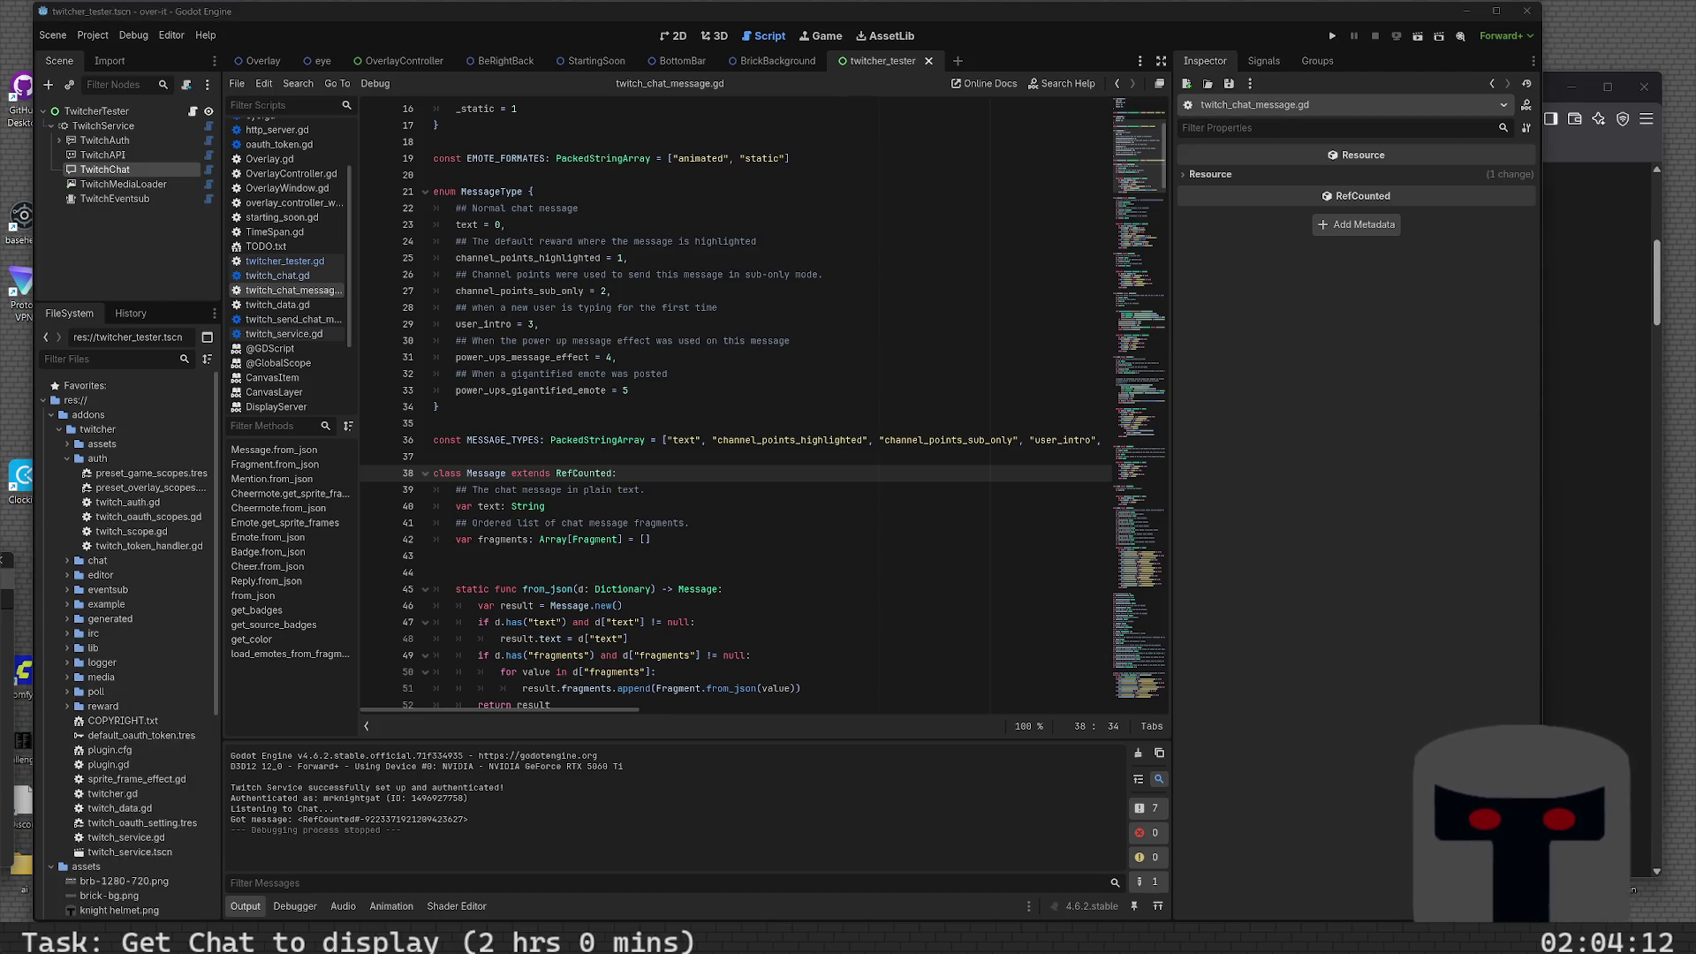
scroll(796, 535, "down", 2)
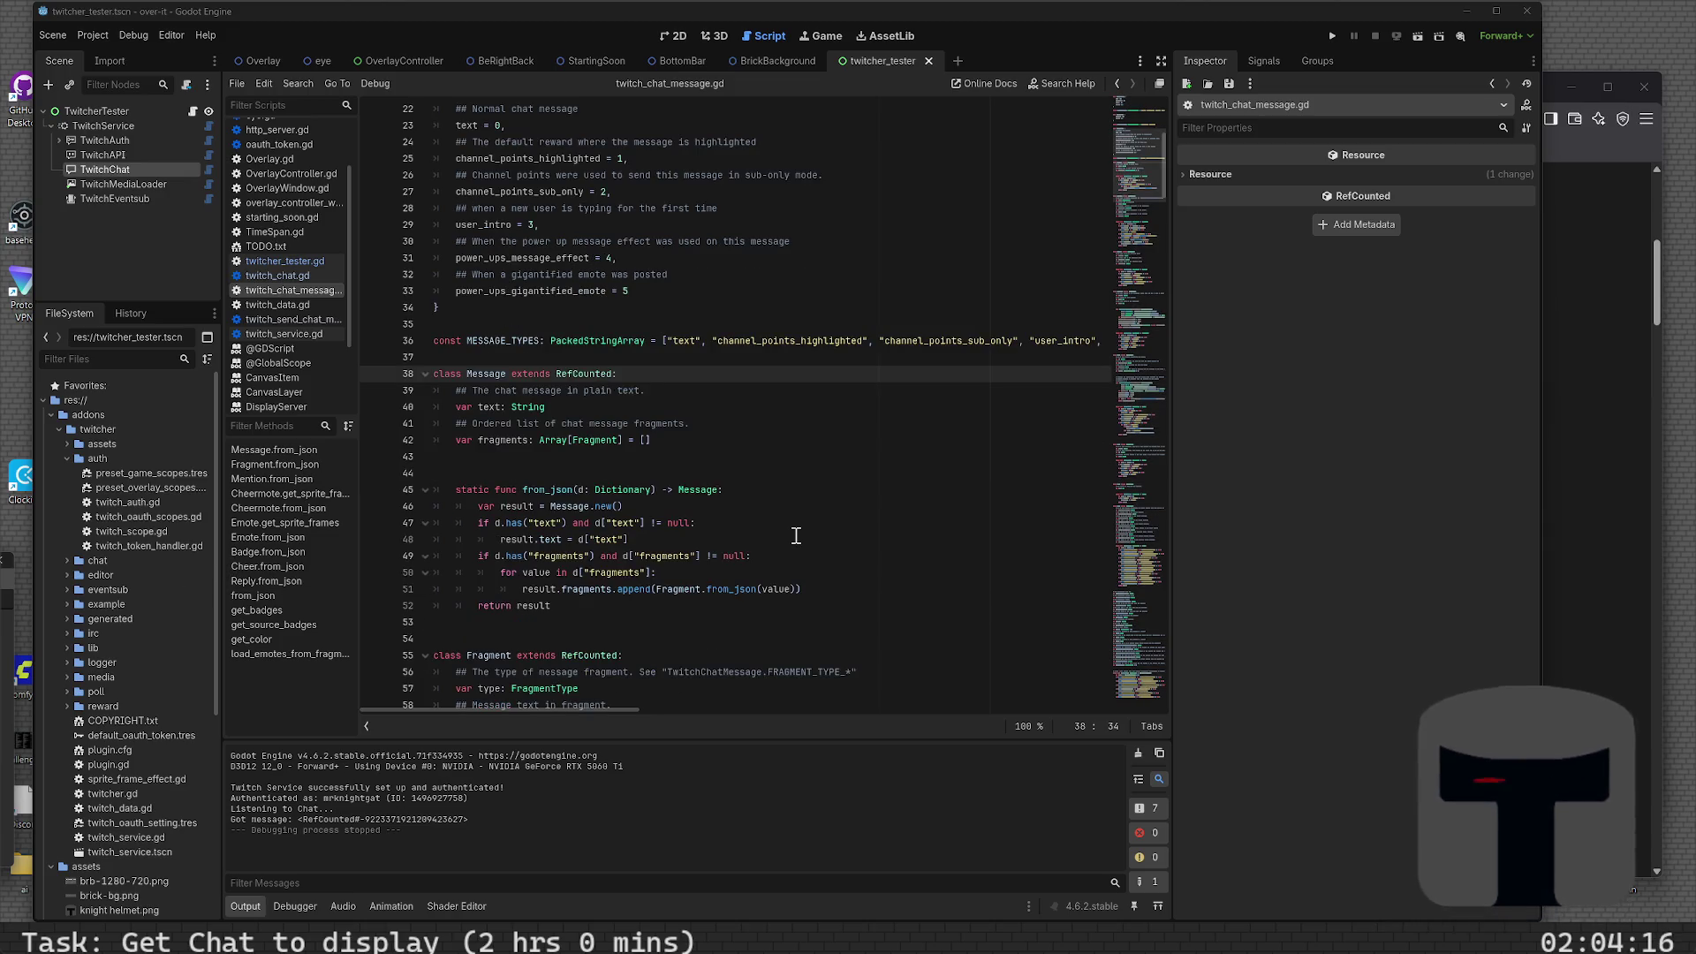
scroll(796, 536, "up", 2)
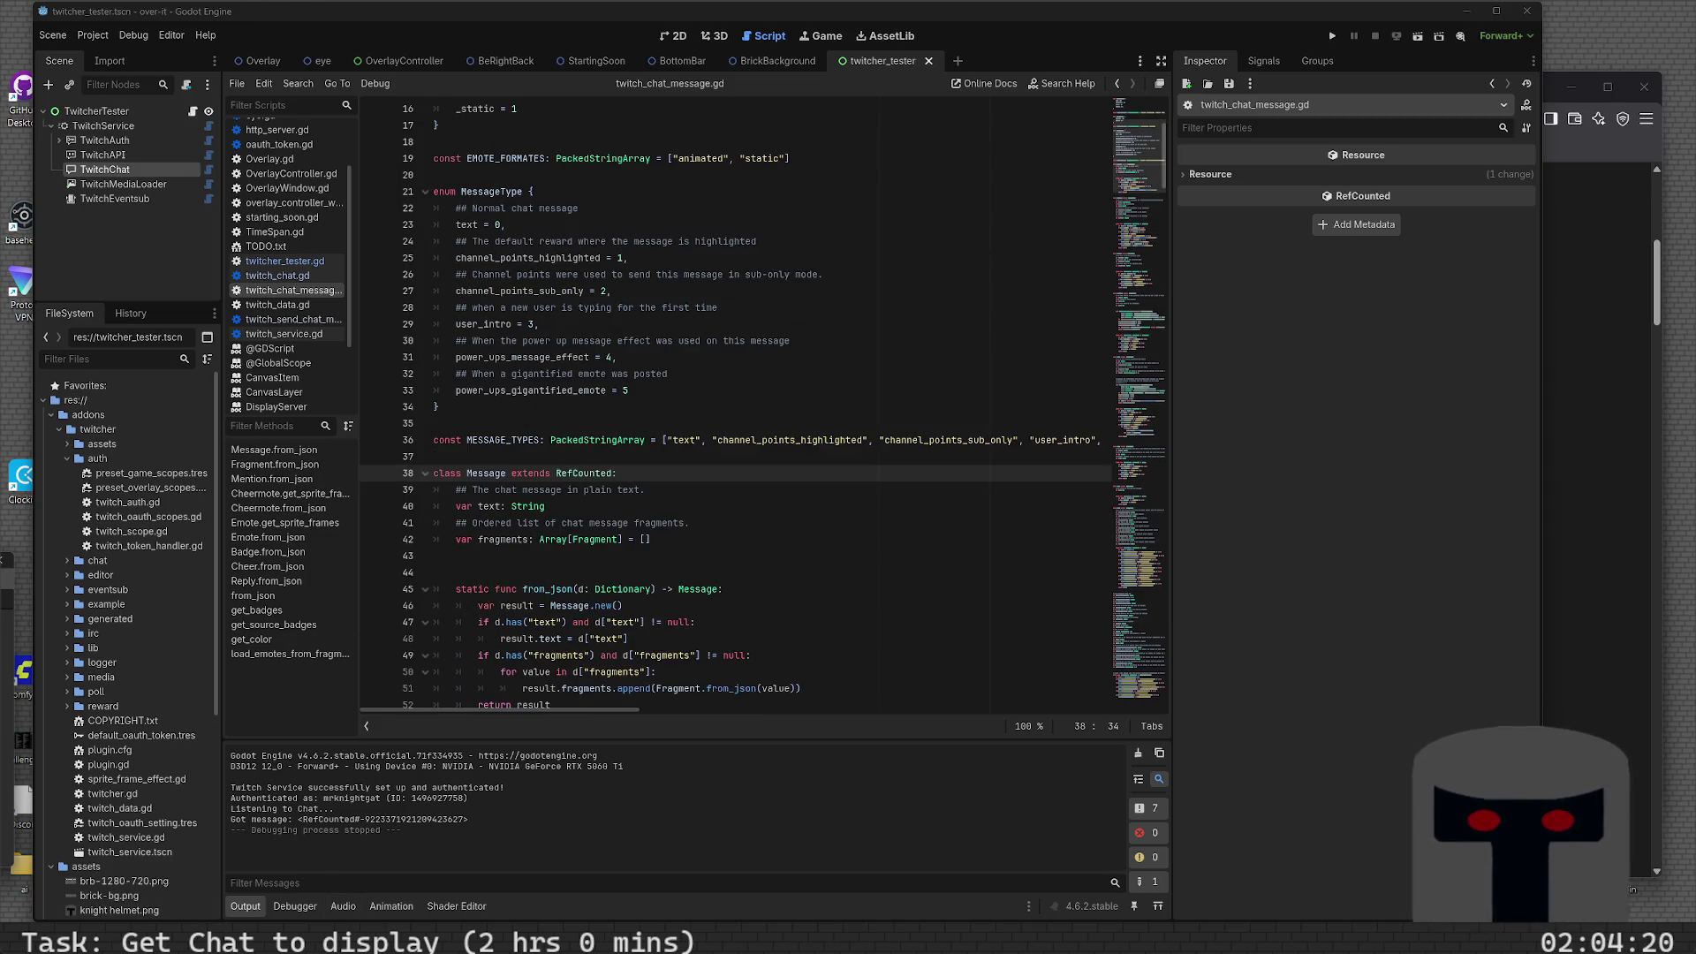
mouse_move(458, 938)
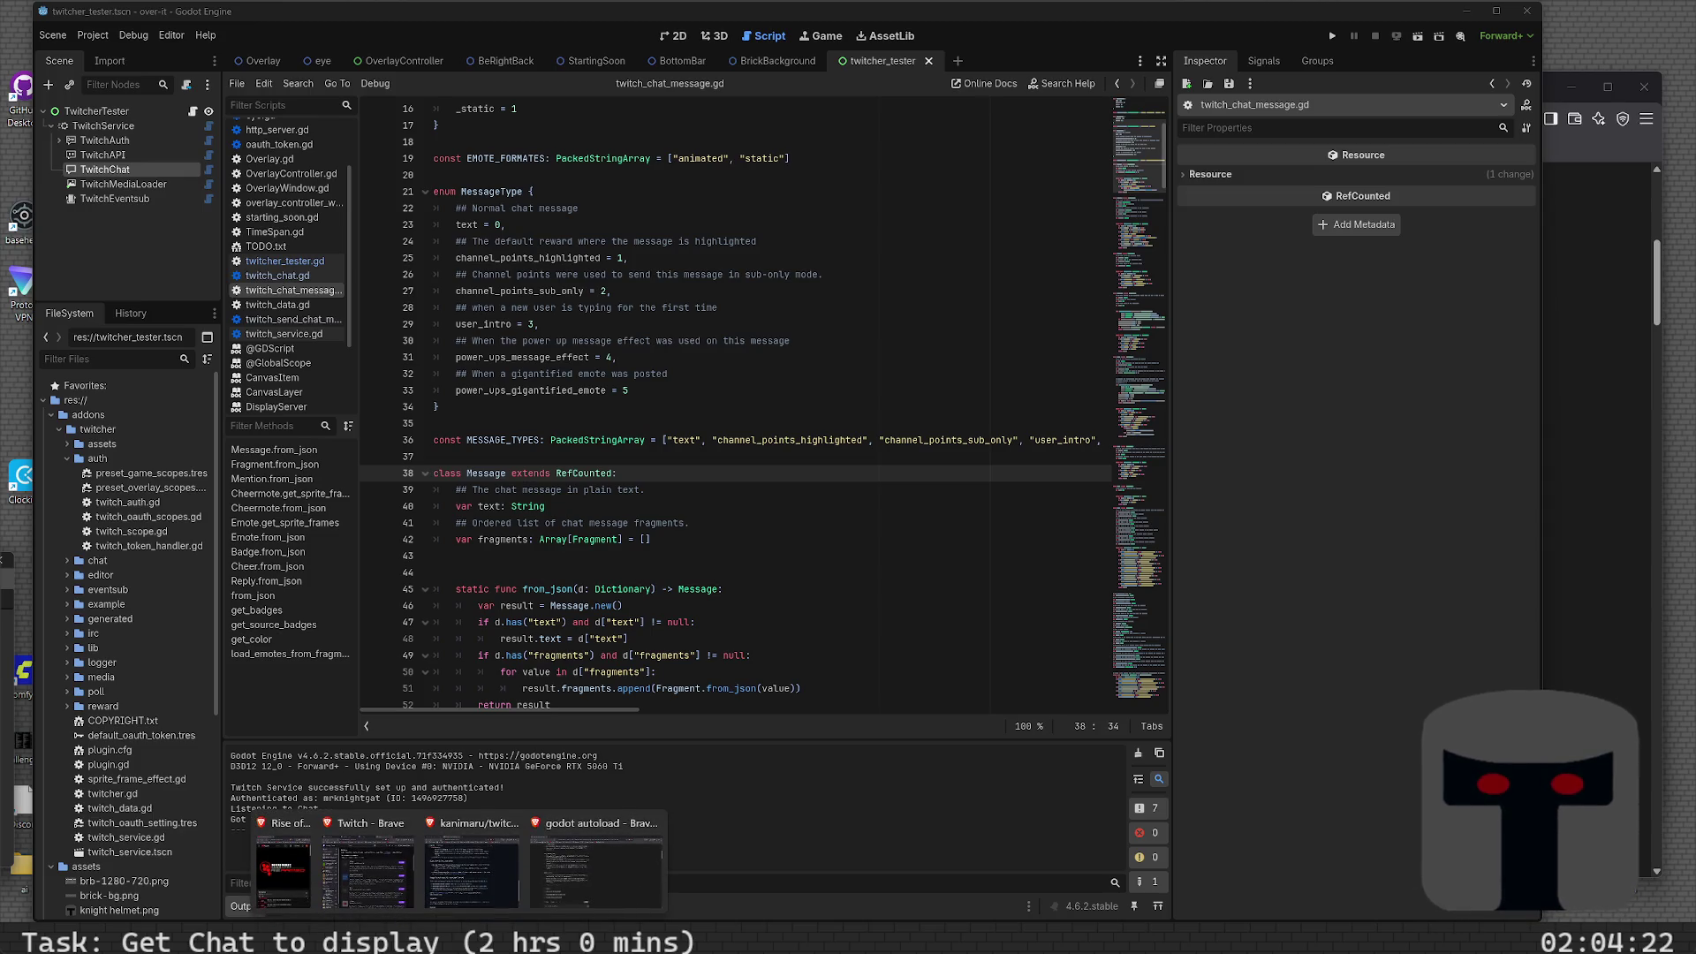
- Search Brave for 'godot twitcher display chat messages on overlay'
left_click(586, 878)
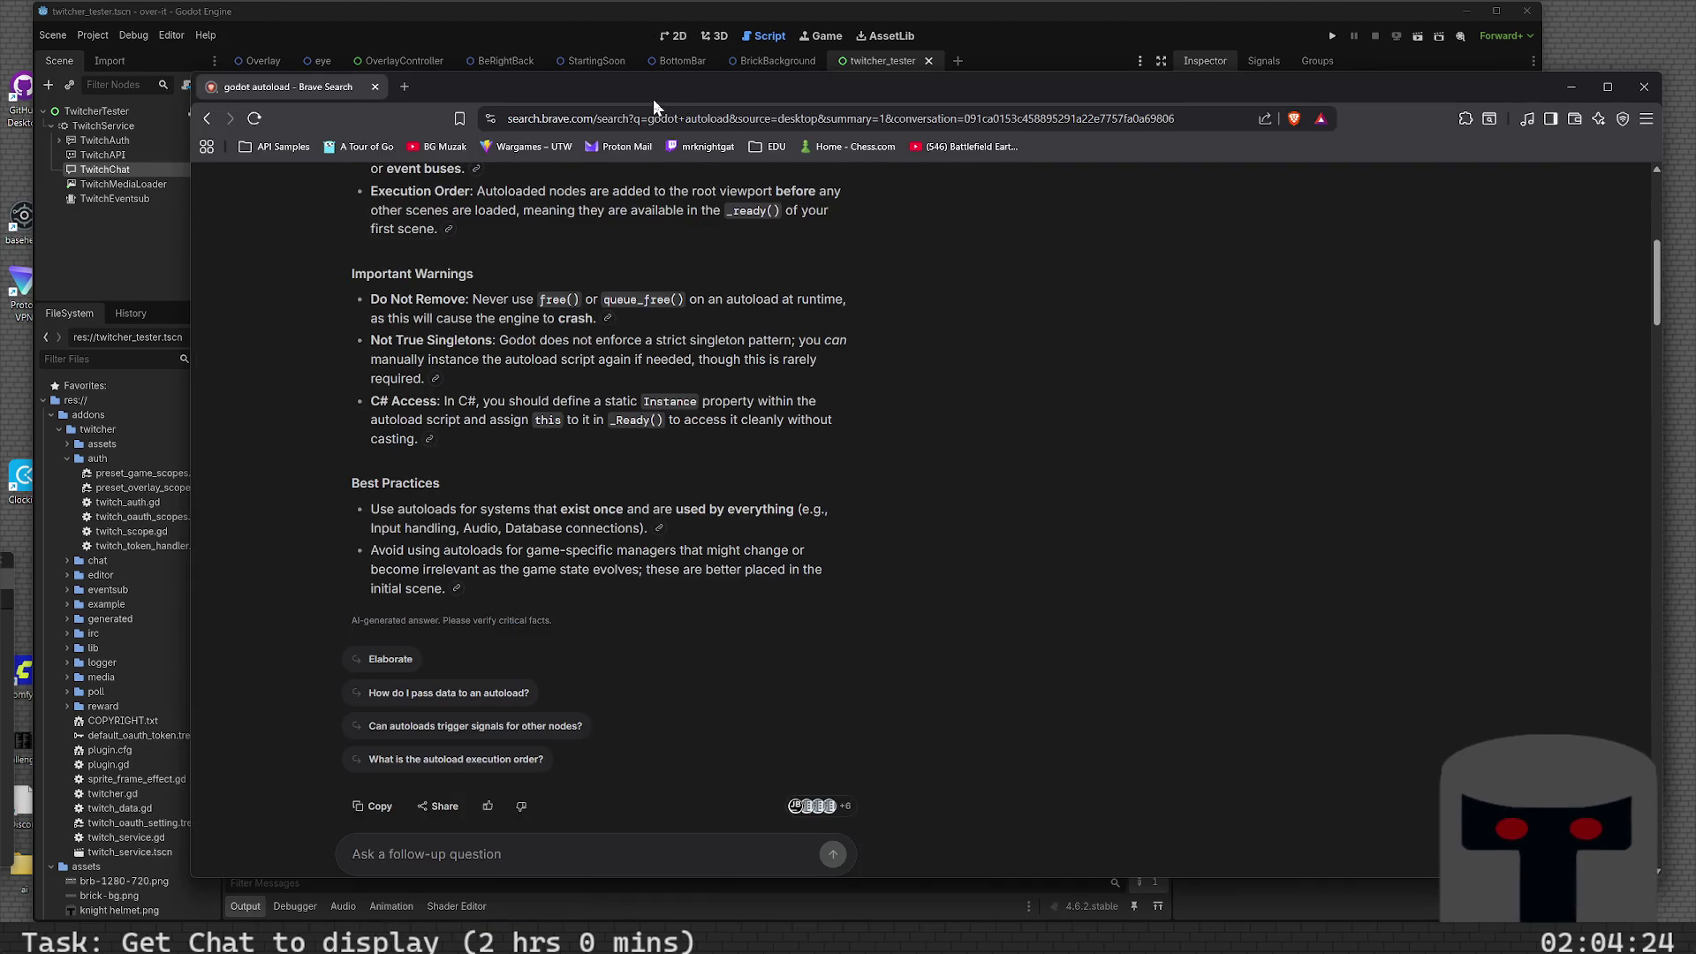
left_click(654, 122)
type("twitcher")
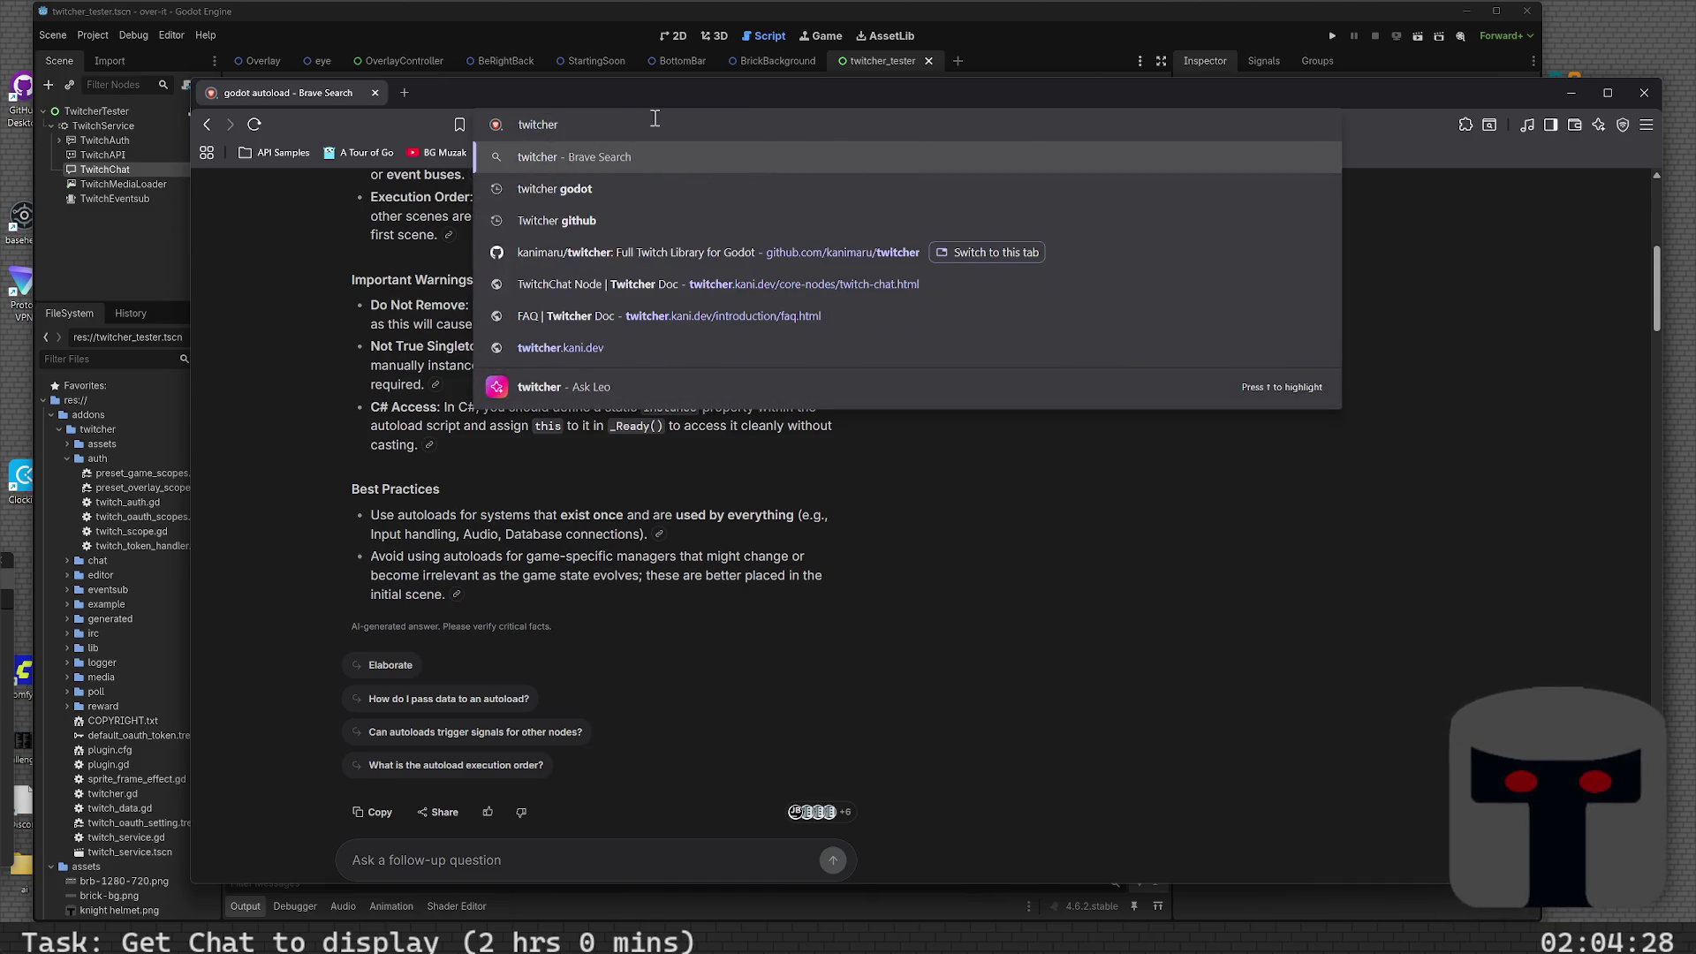
type(" display cha")
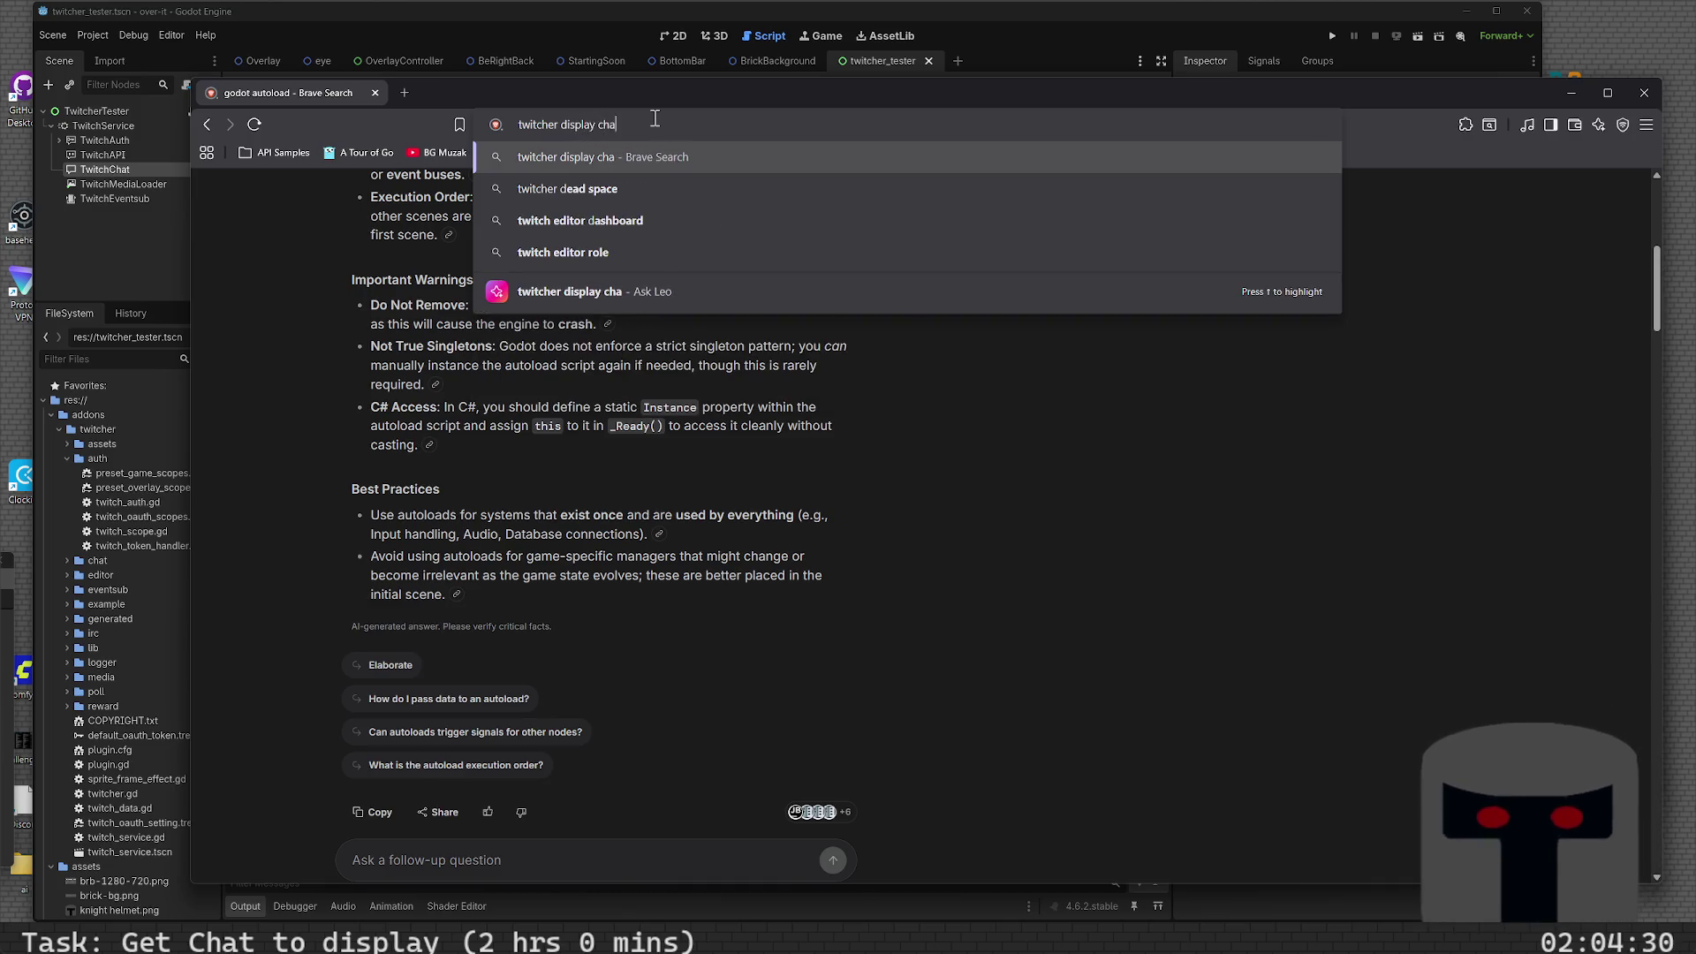
type("t messages ")
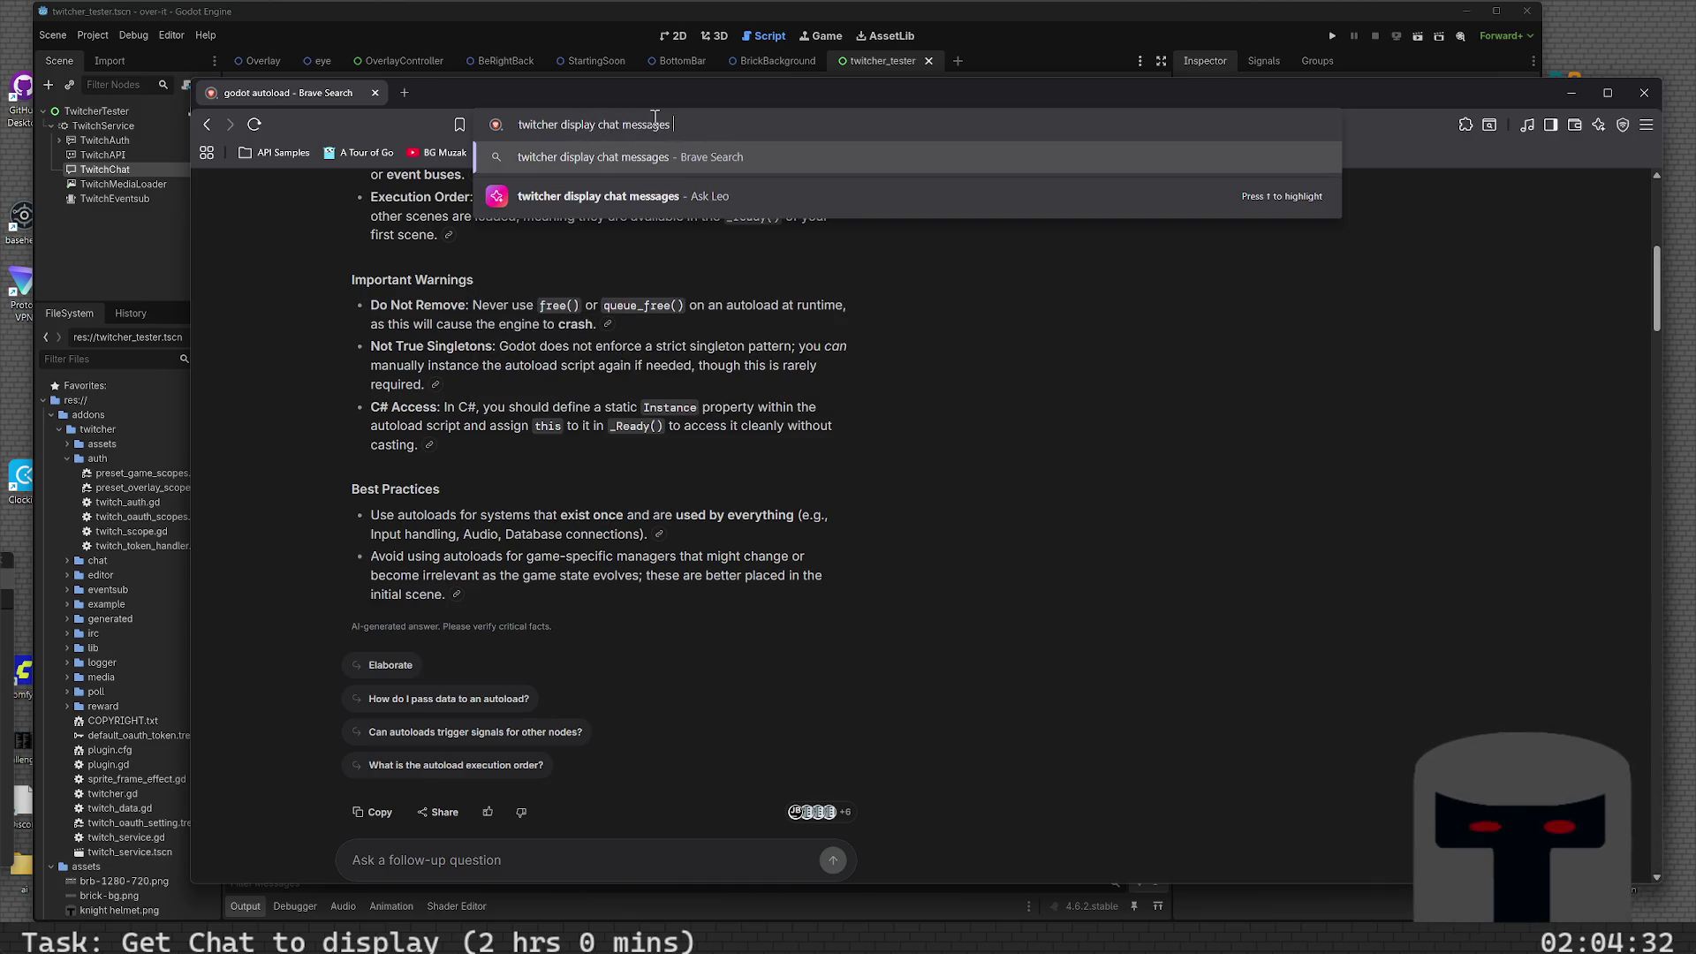
type("on overlay")
key("Return")
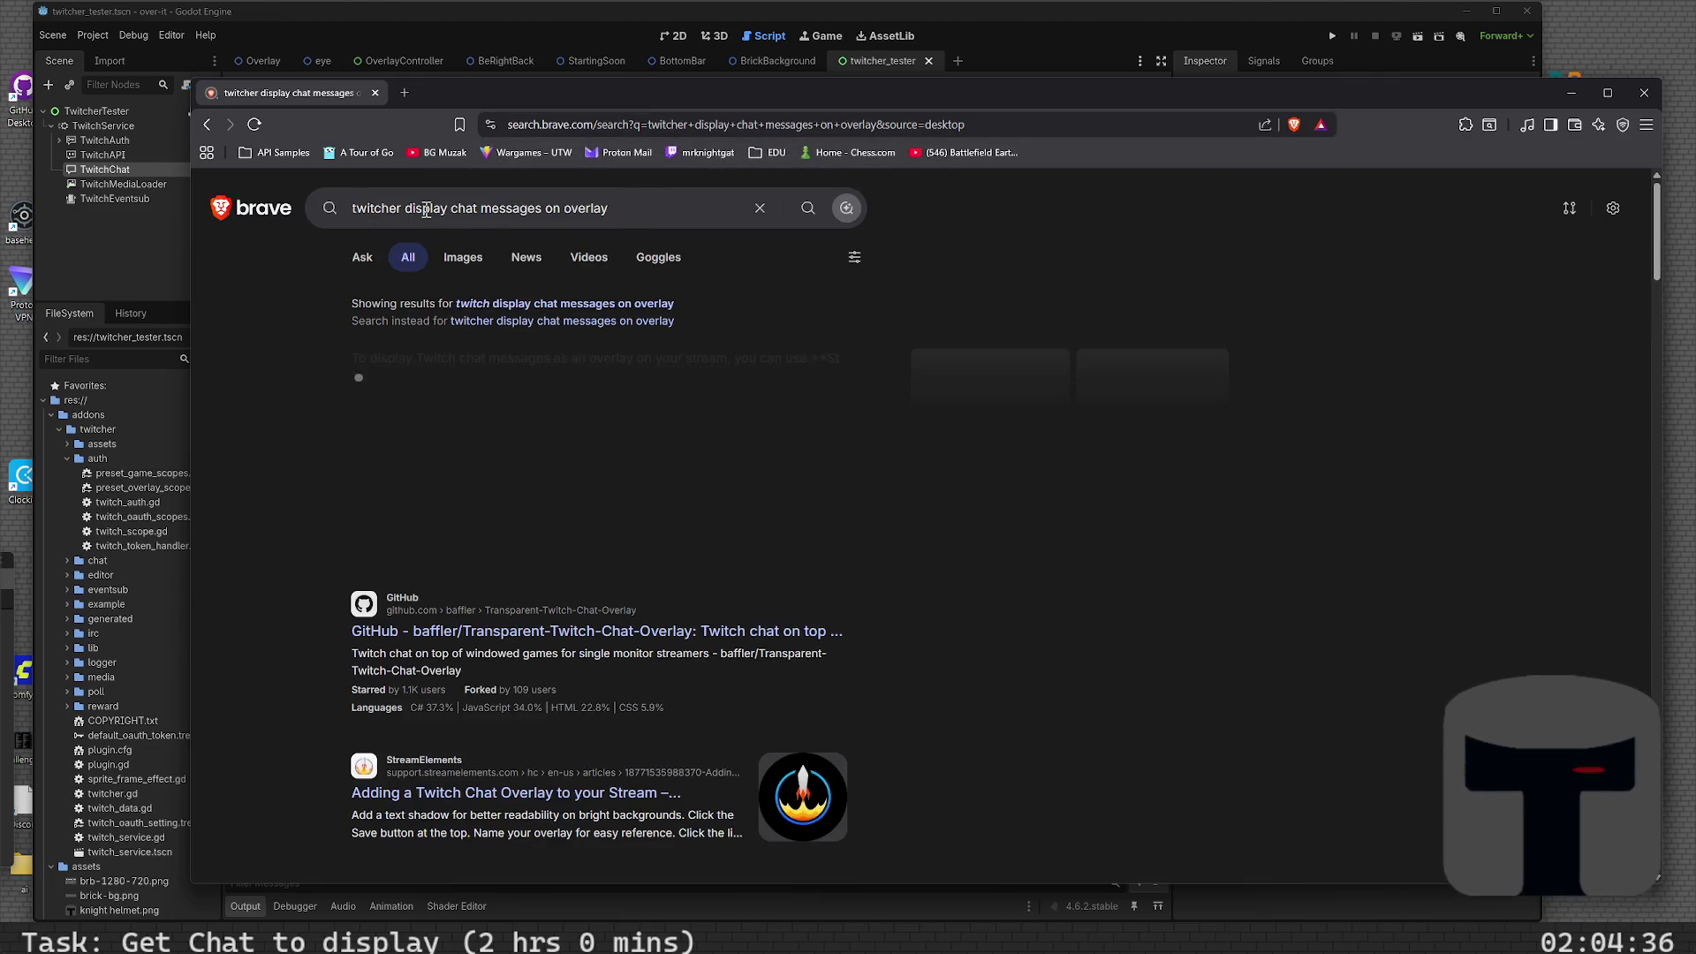
left_click(426, 209)
key("Home")
type("godot")
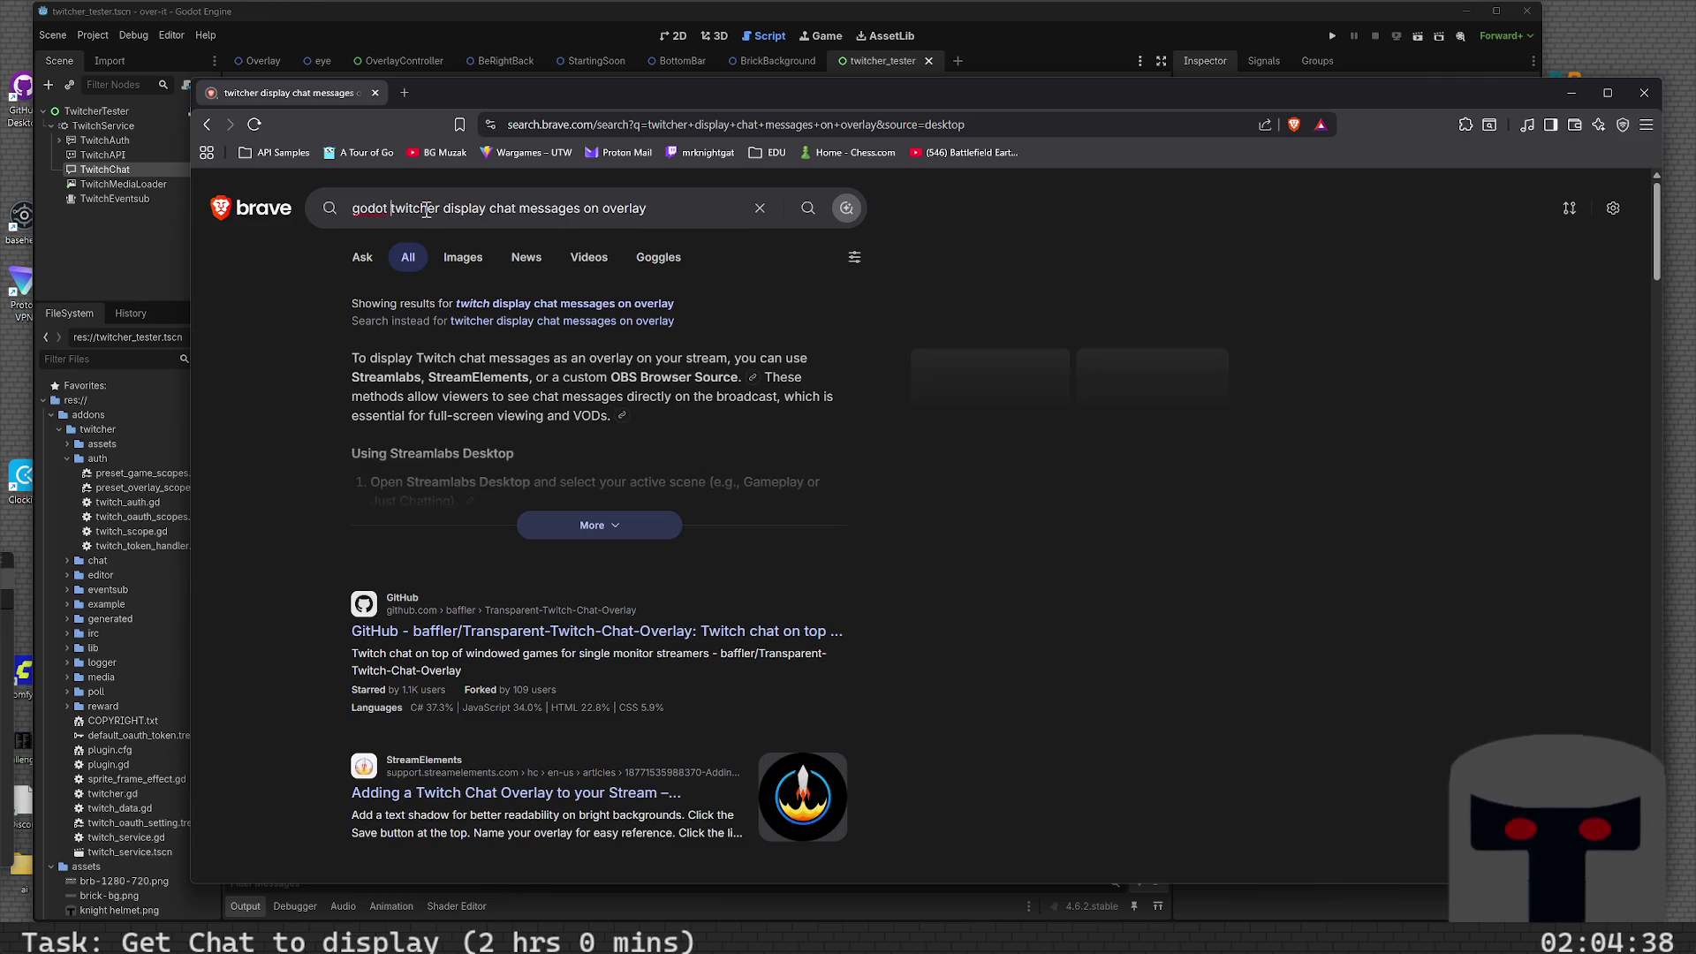
key("Return")
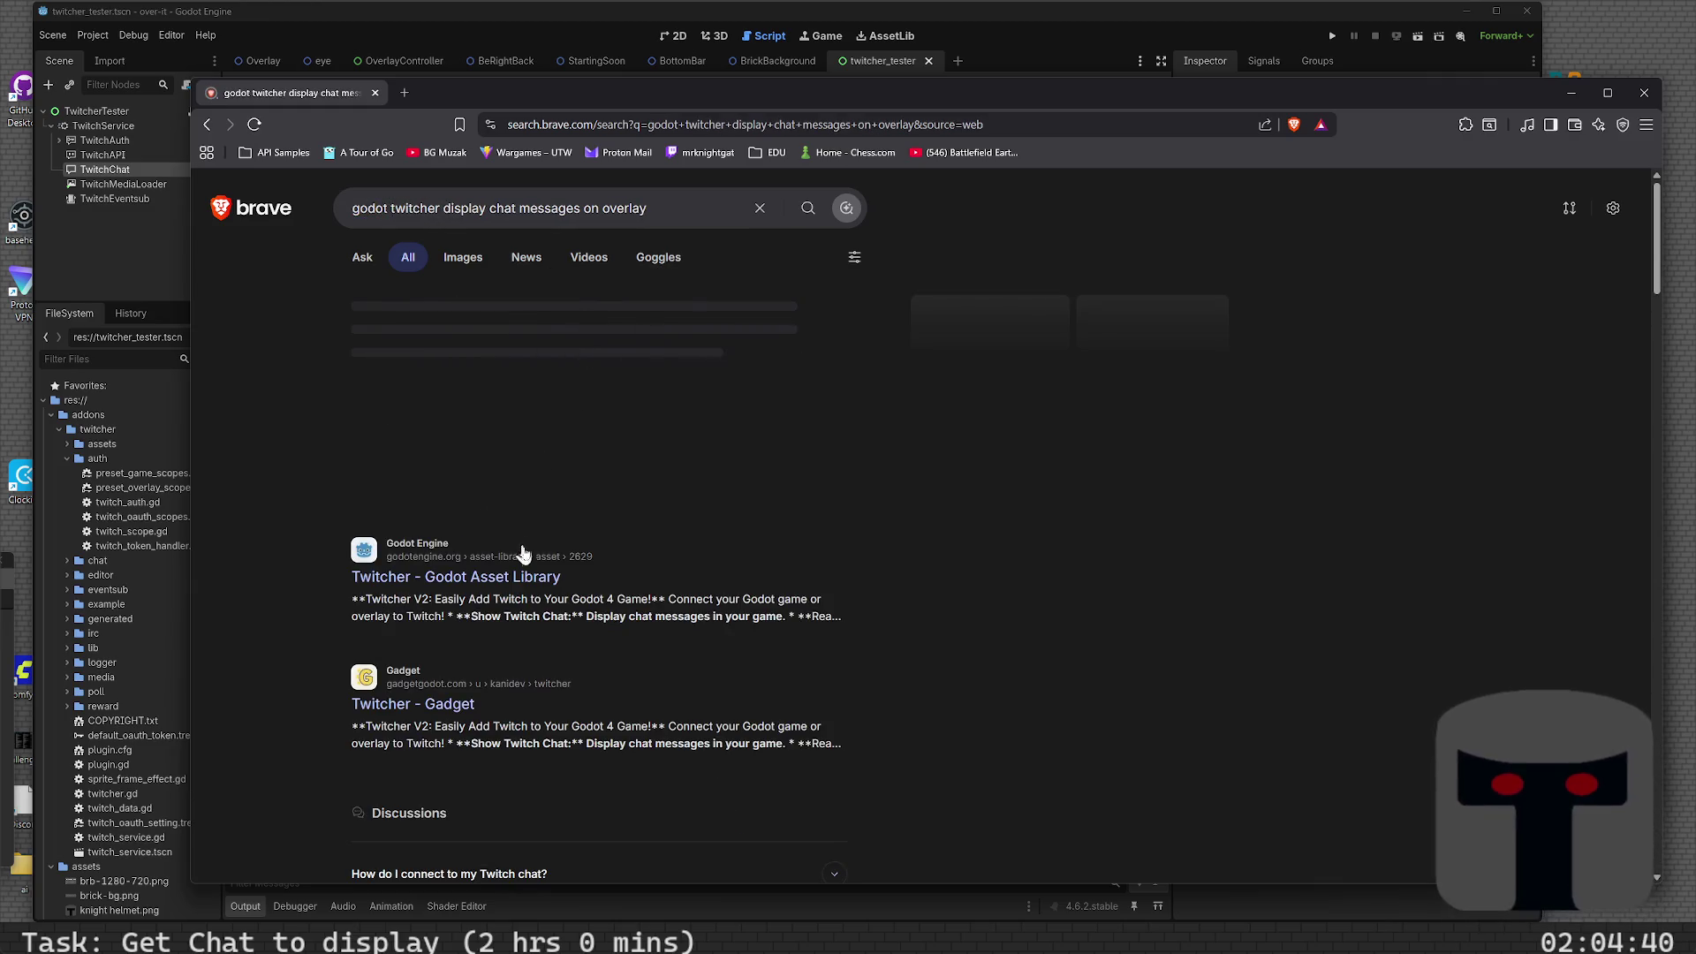
- Expand Brave's AI answer and read its Setup and Implementing Chat Display sections
left_click(598, 479)
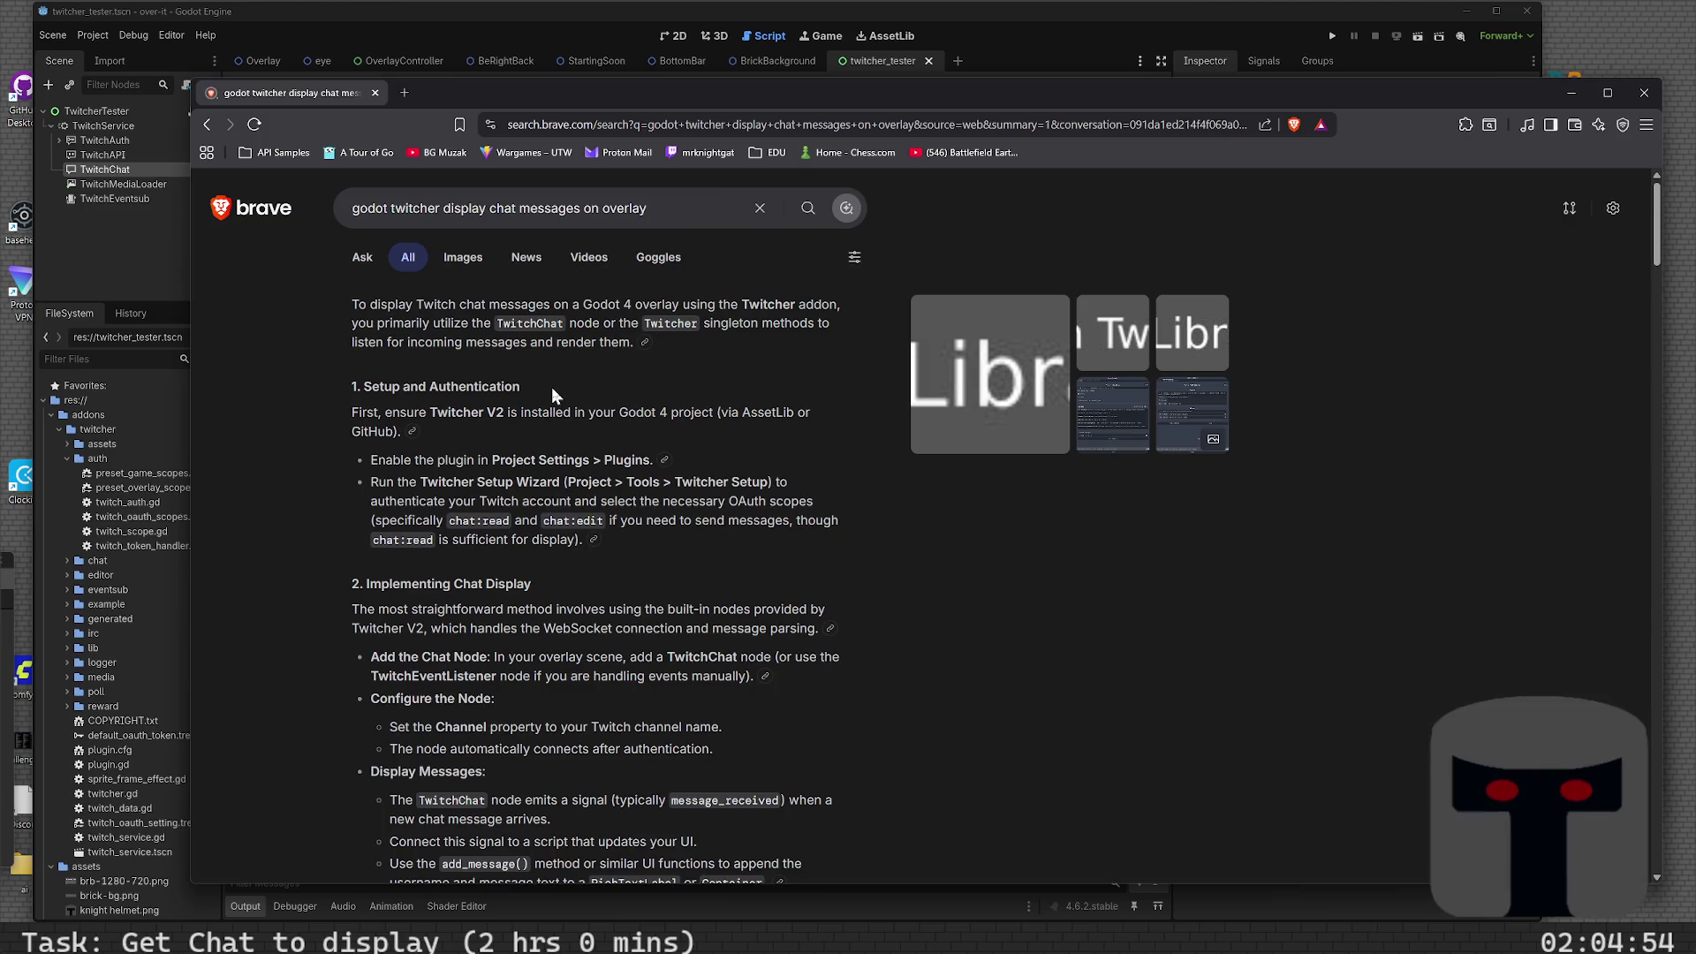
scroll(478, 419, "down", 3)
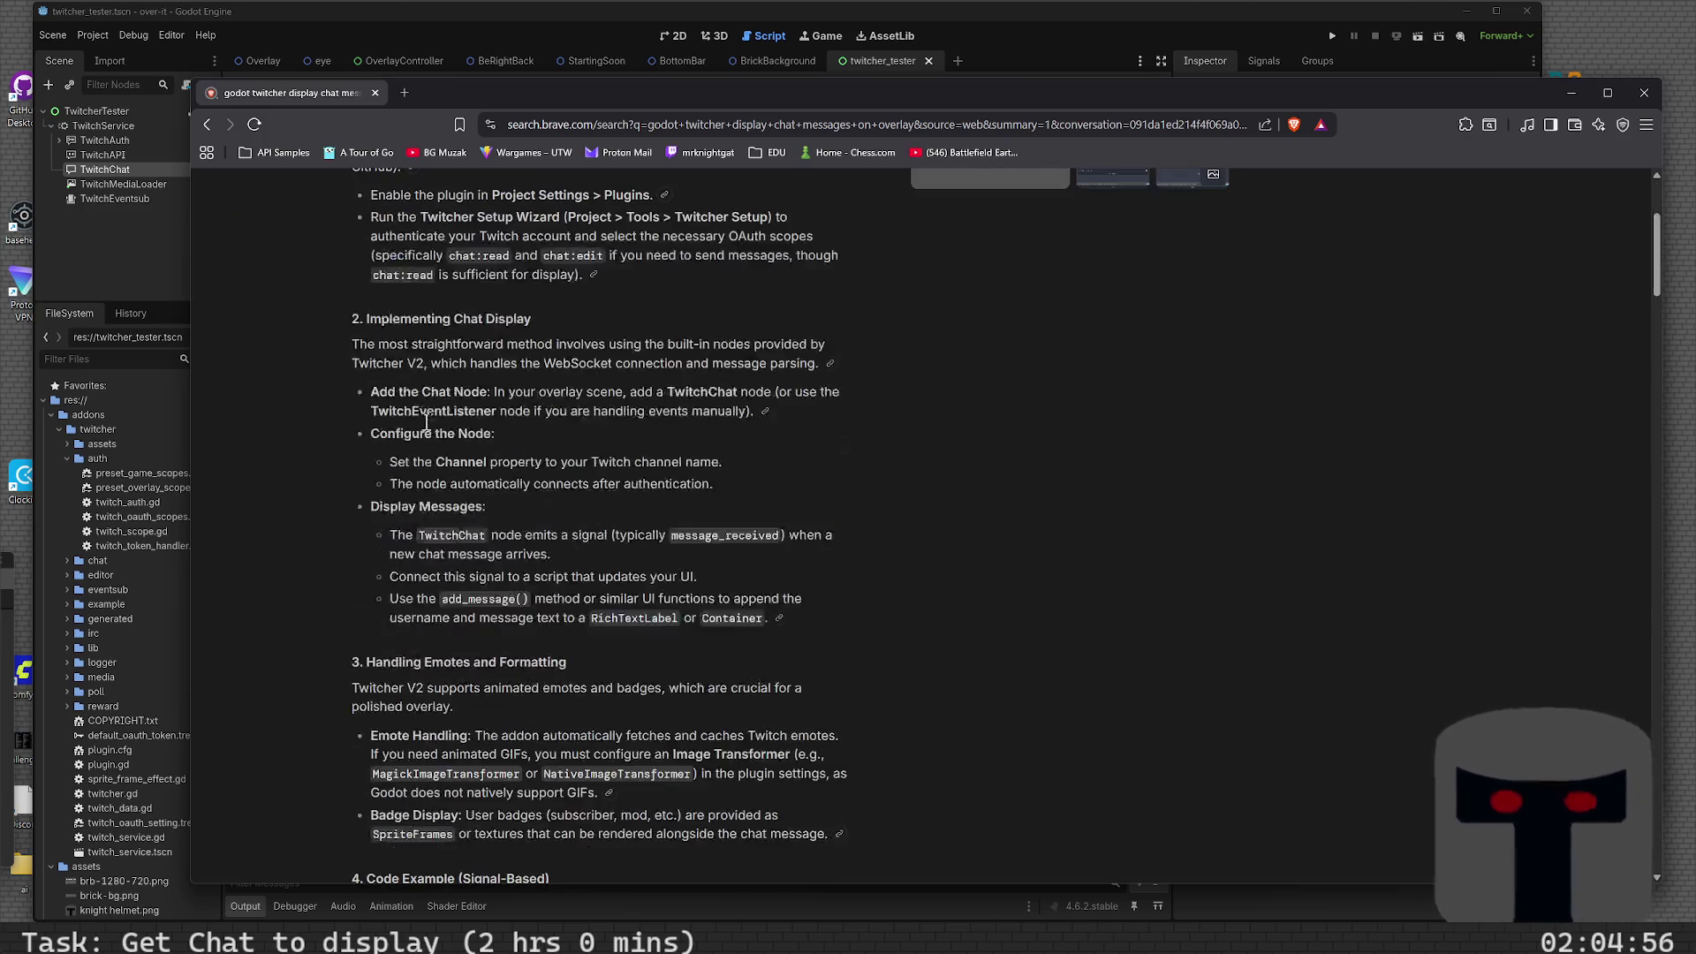
scroll(422, 421, "up", 3)
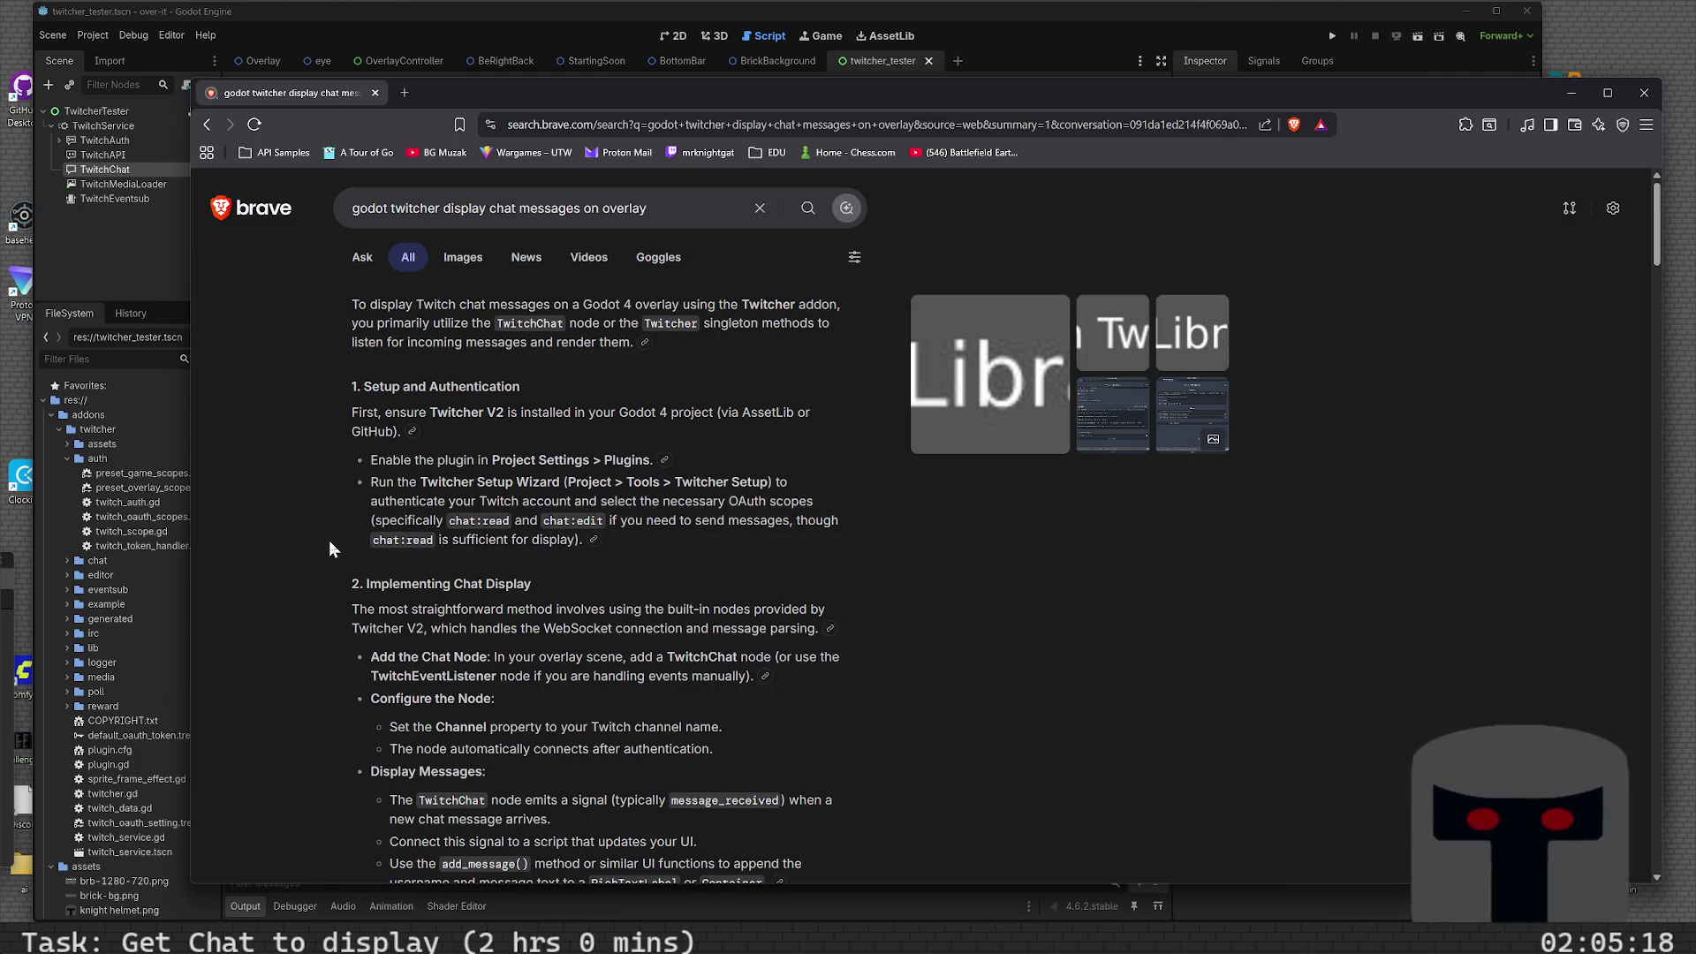
scroll(329, 549, "down", 3)
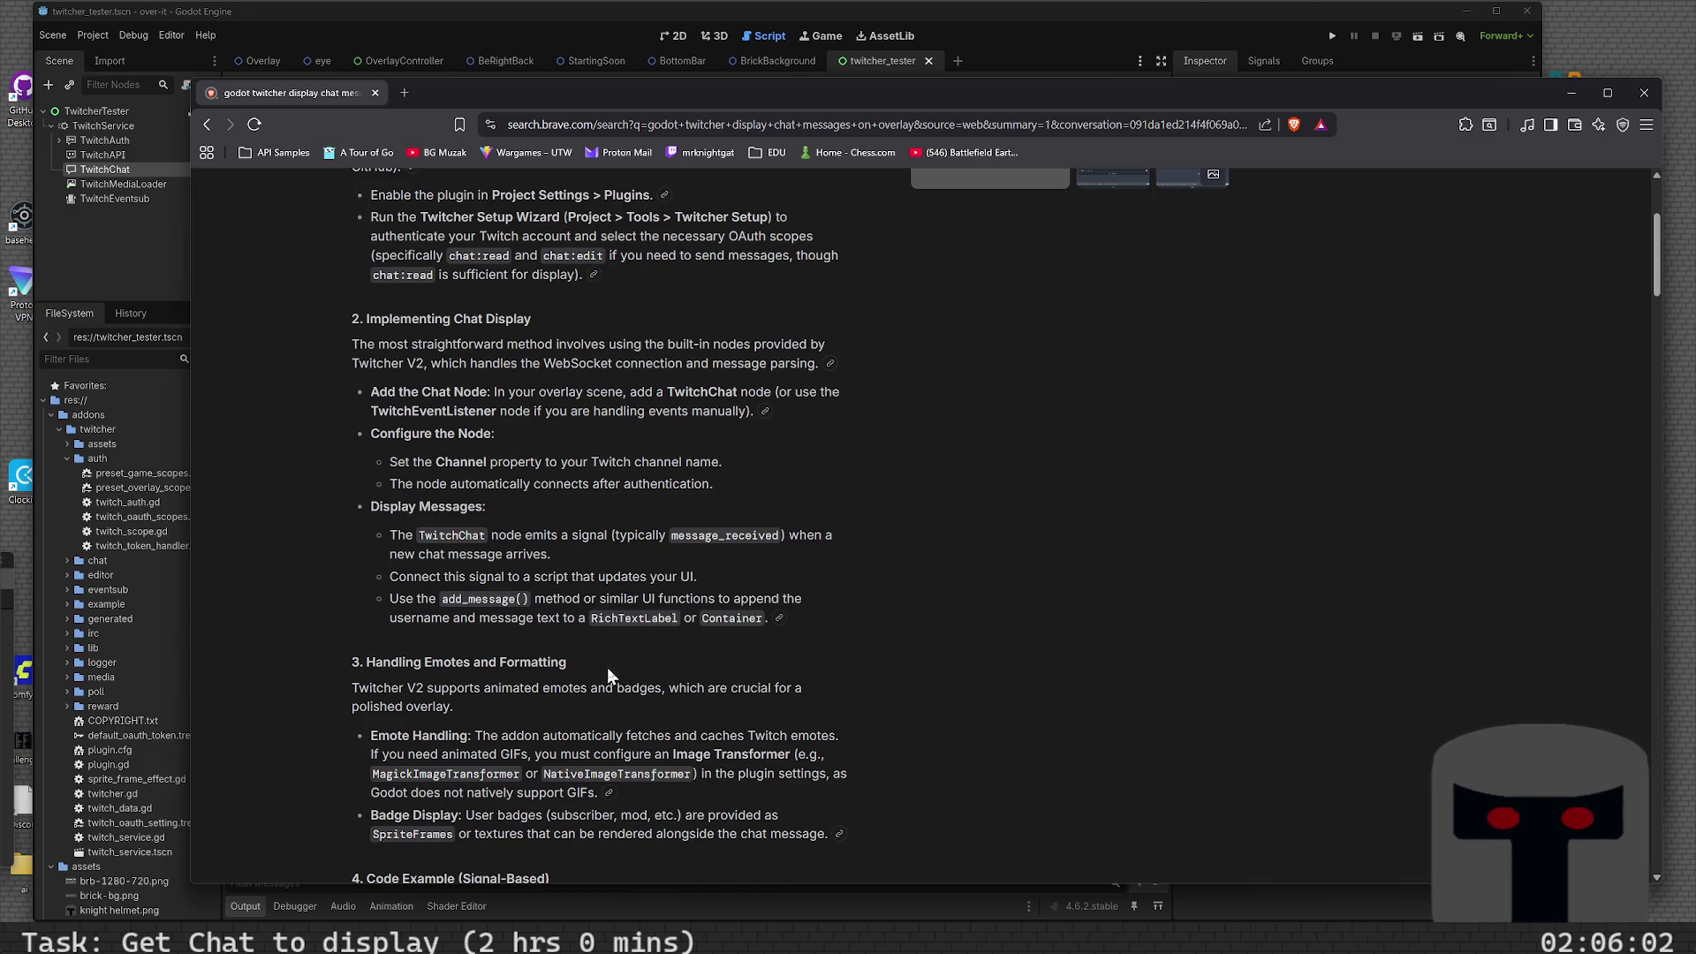
- Scroll to the answer's Signal-Based code example, then minimize Brave to return to Godot
scroll(607, 666, "down", 3)
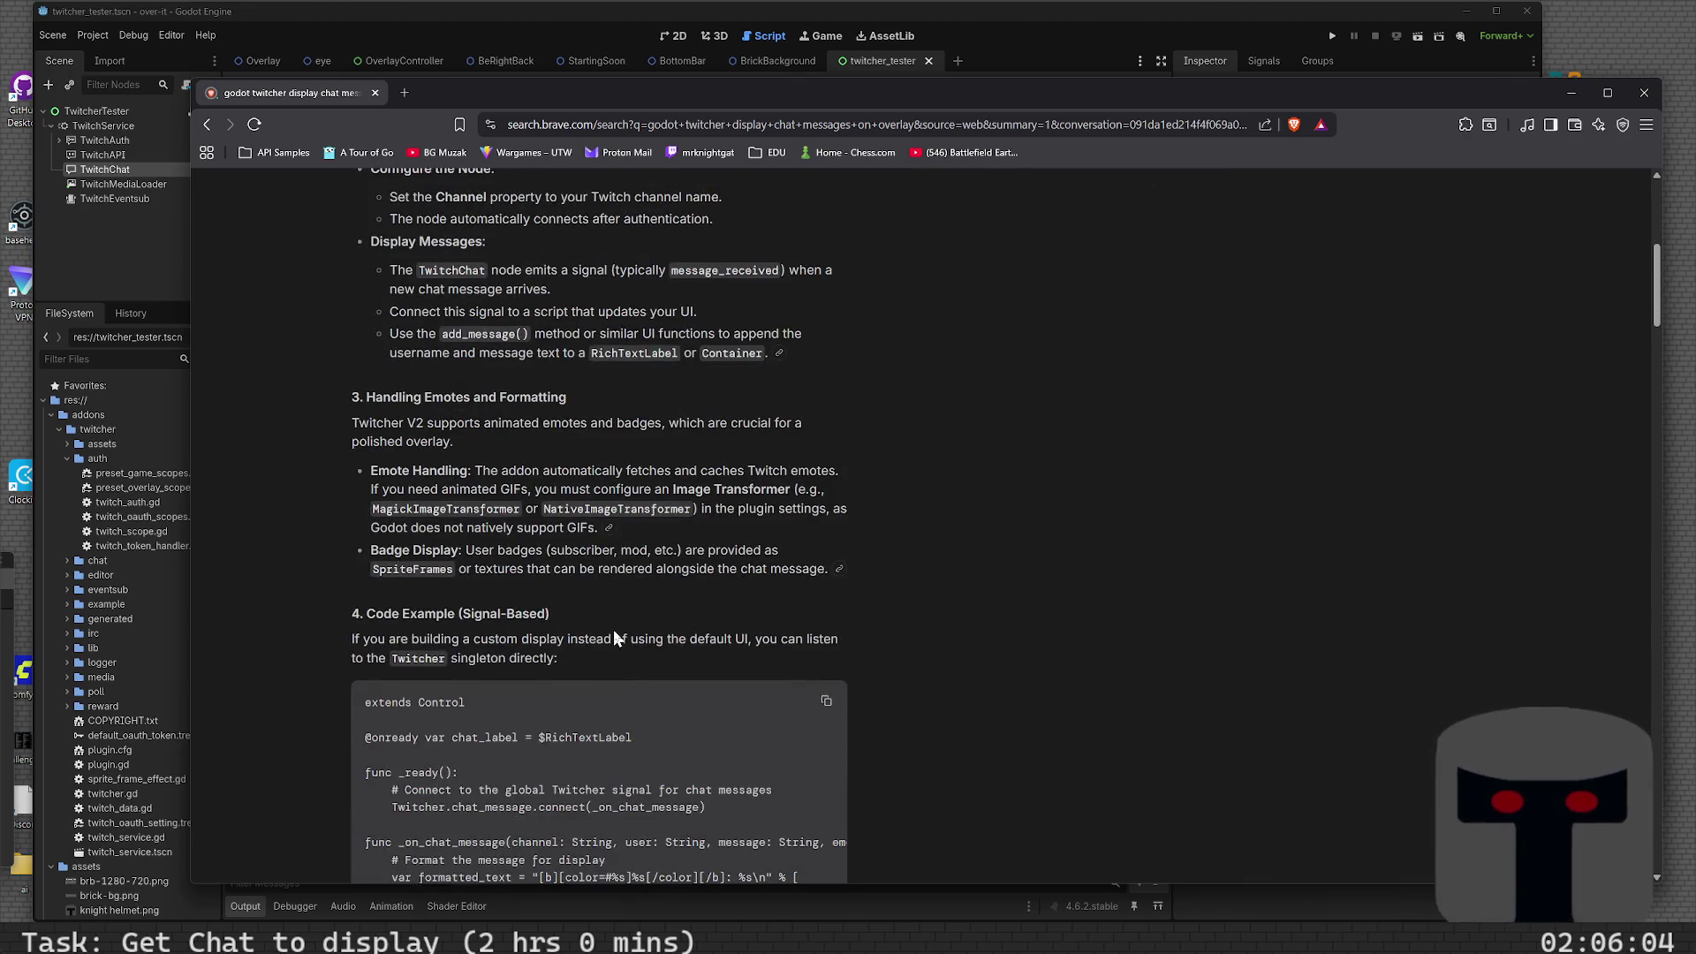
scroll(613, 629, "down", 6)
scroll(615, 631, "up", 5)
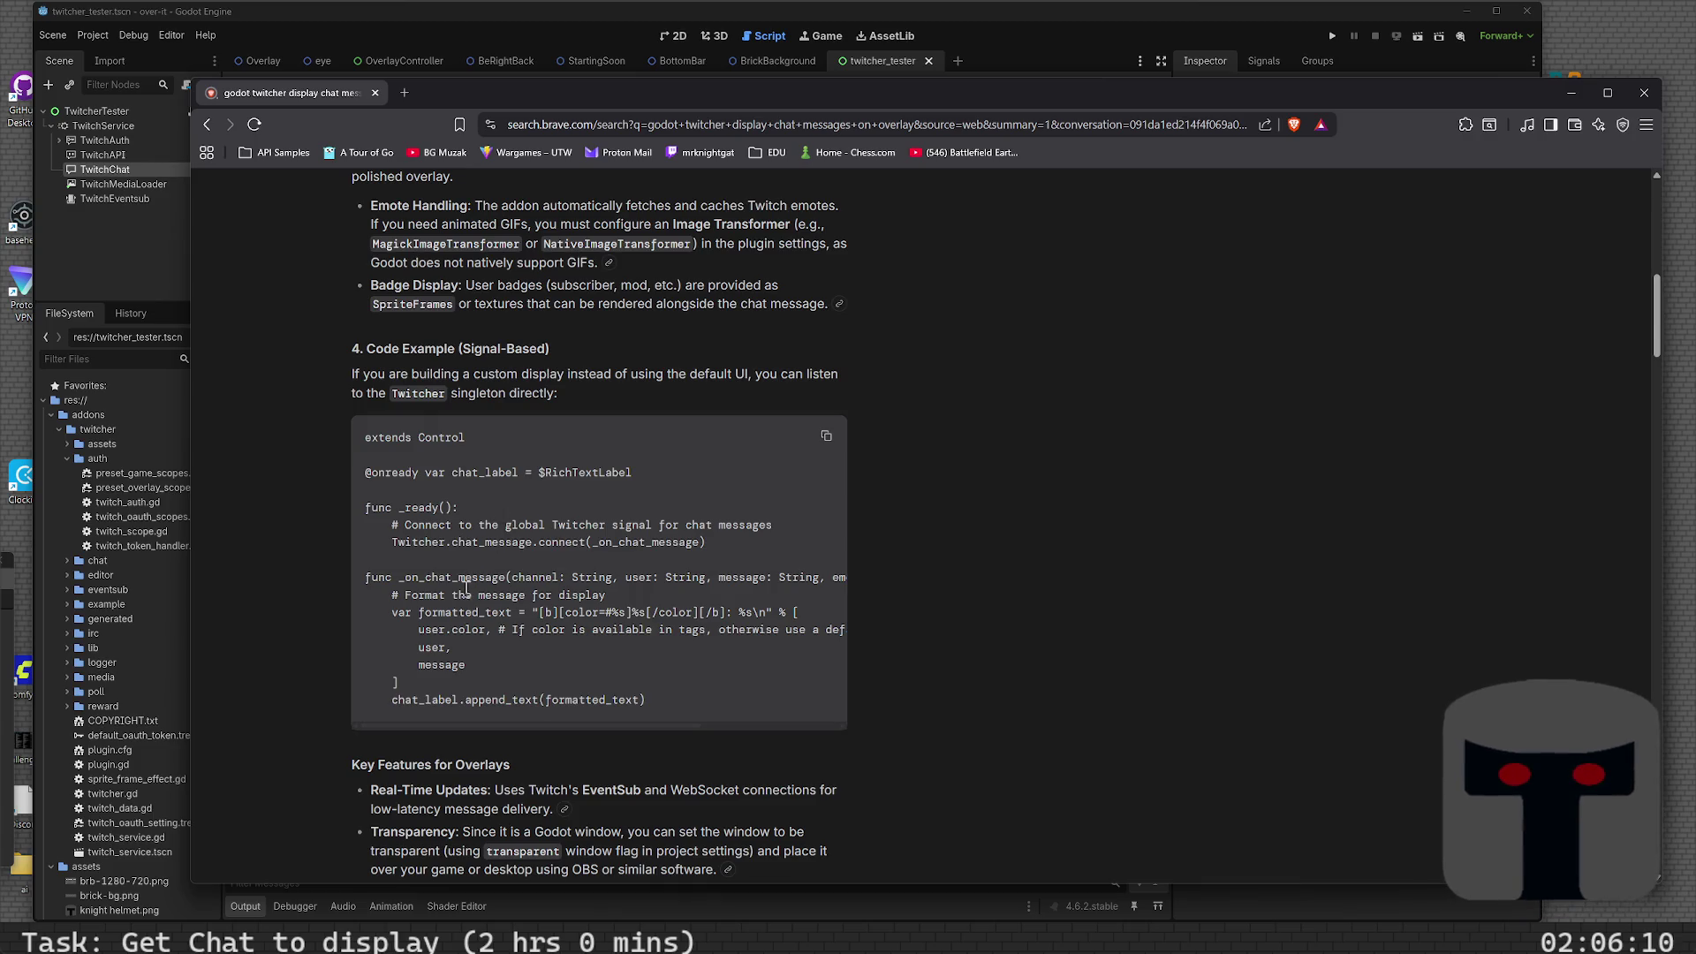
key("super+Down")
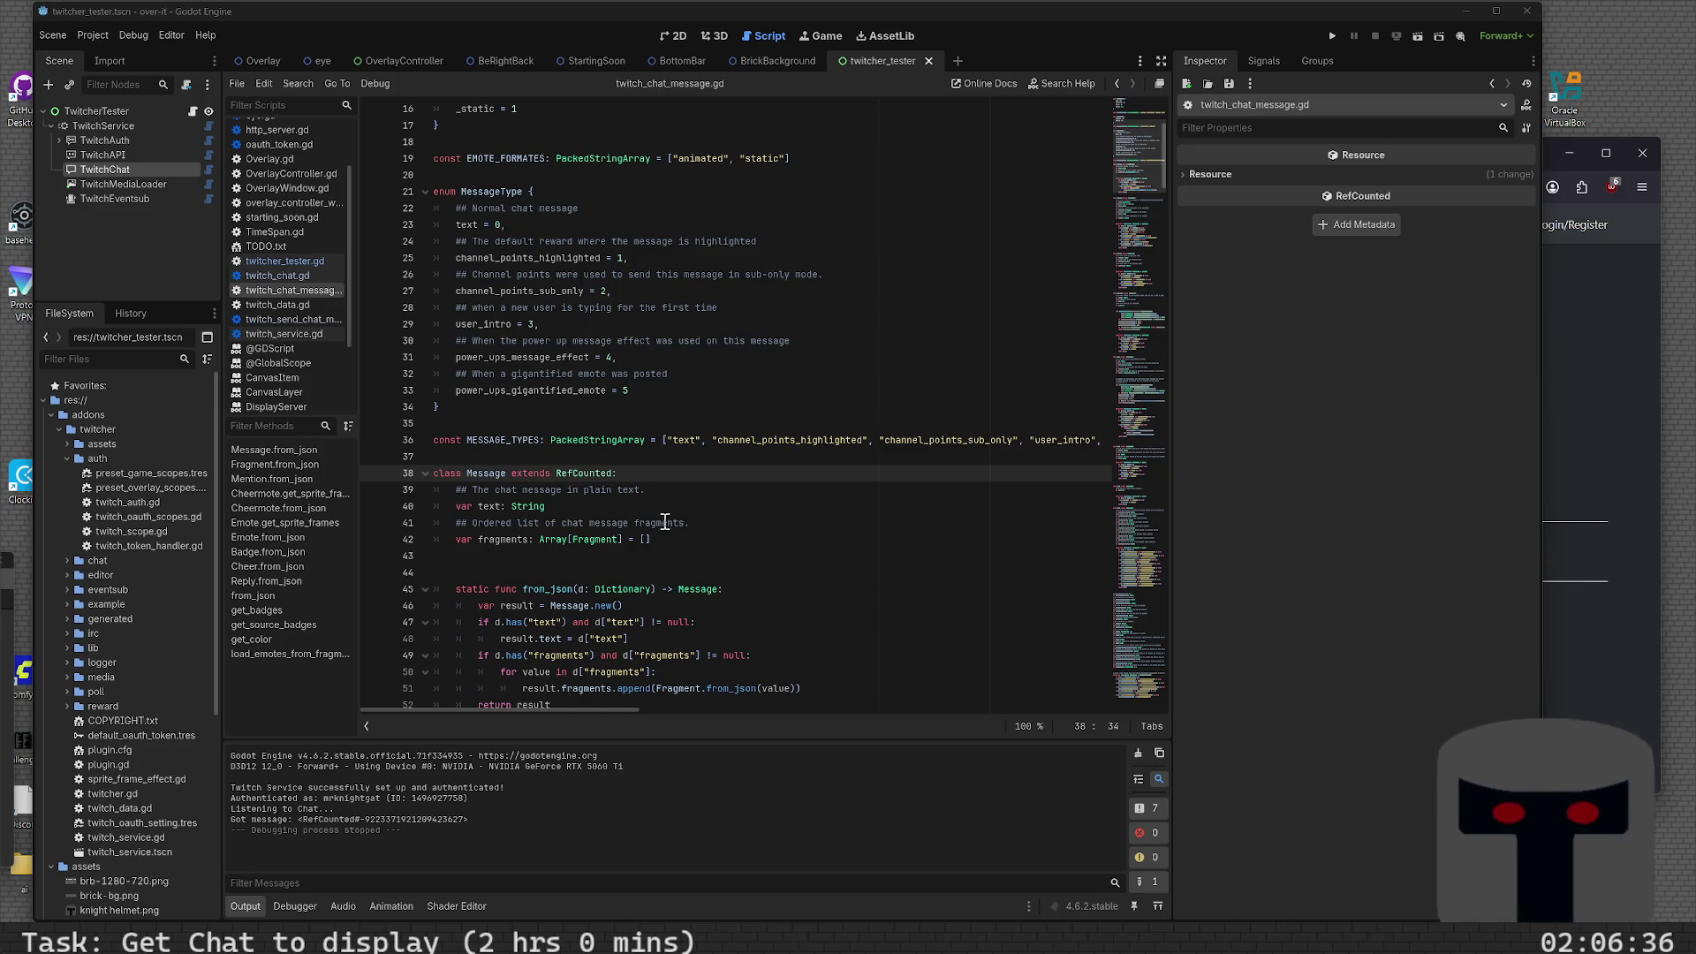
- Read through twitch_chat_message.gd back to the top, then collapse res:// in the FileSystem dock
scroll(665, 521, "down", 1)
scroll(664, 522, "down", 2)
scroll(664, 521, "down", 2)
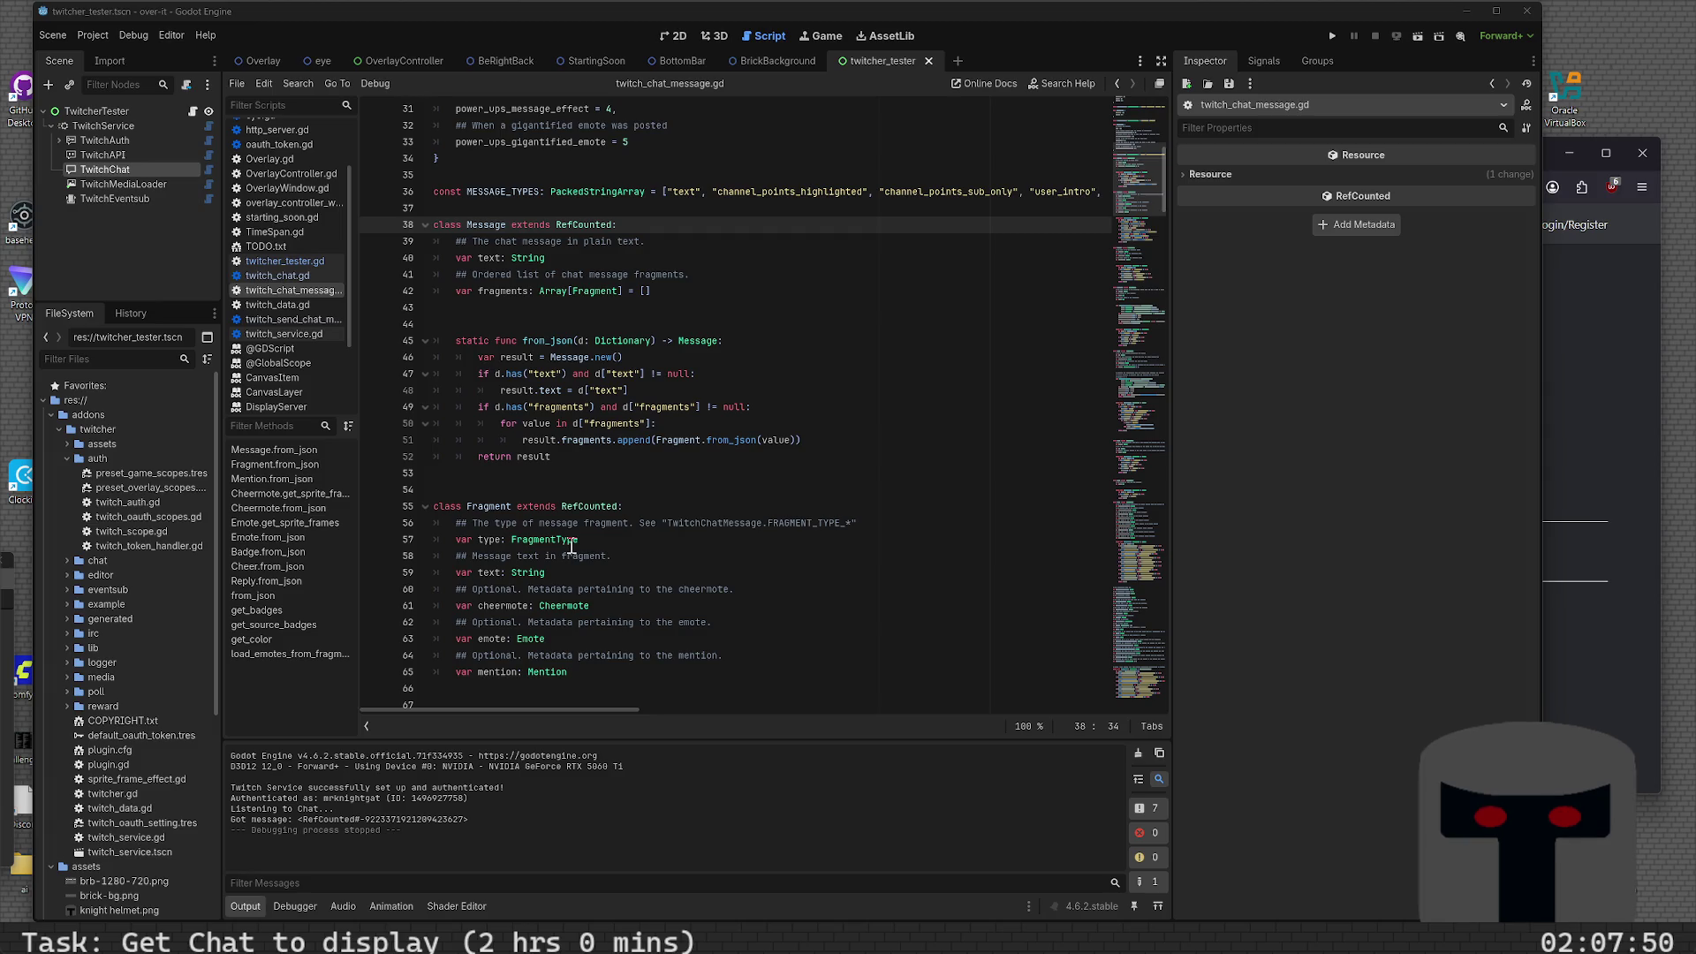
scroll(572, 547, "up", 4)
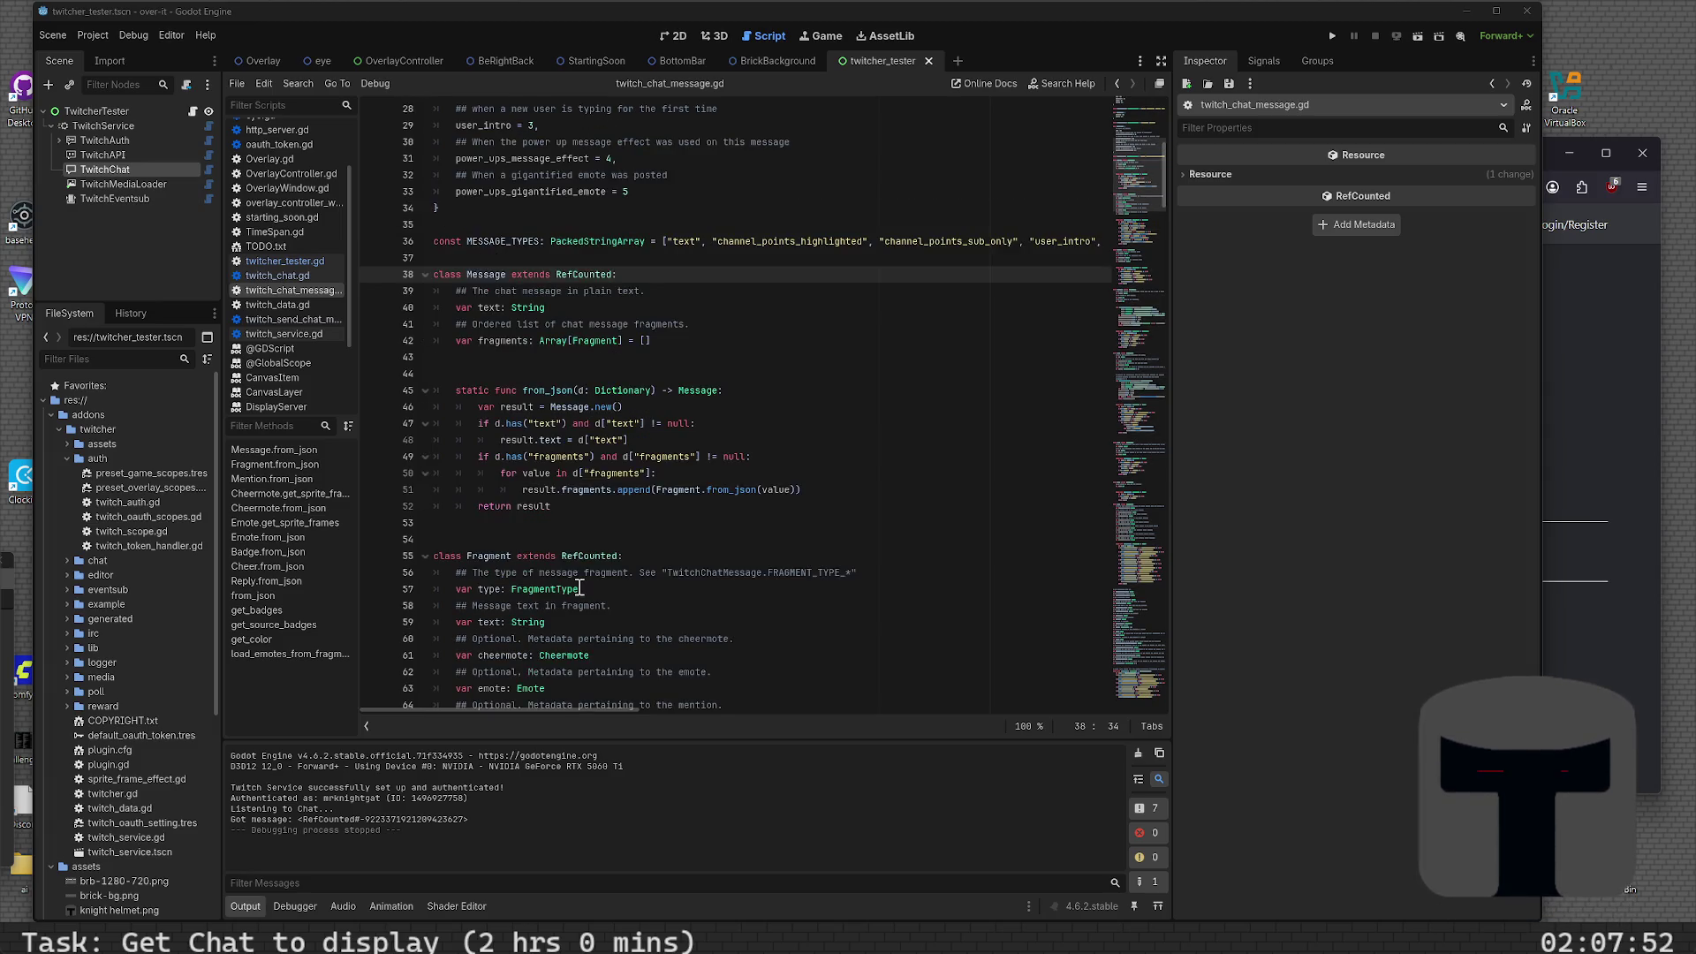
scroll(581, 588, "up", 1)
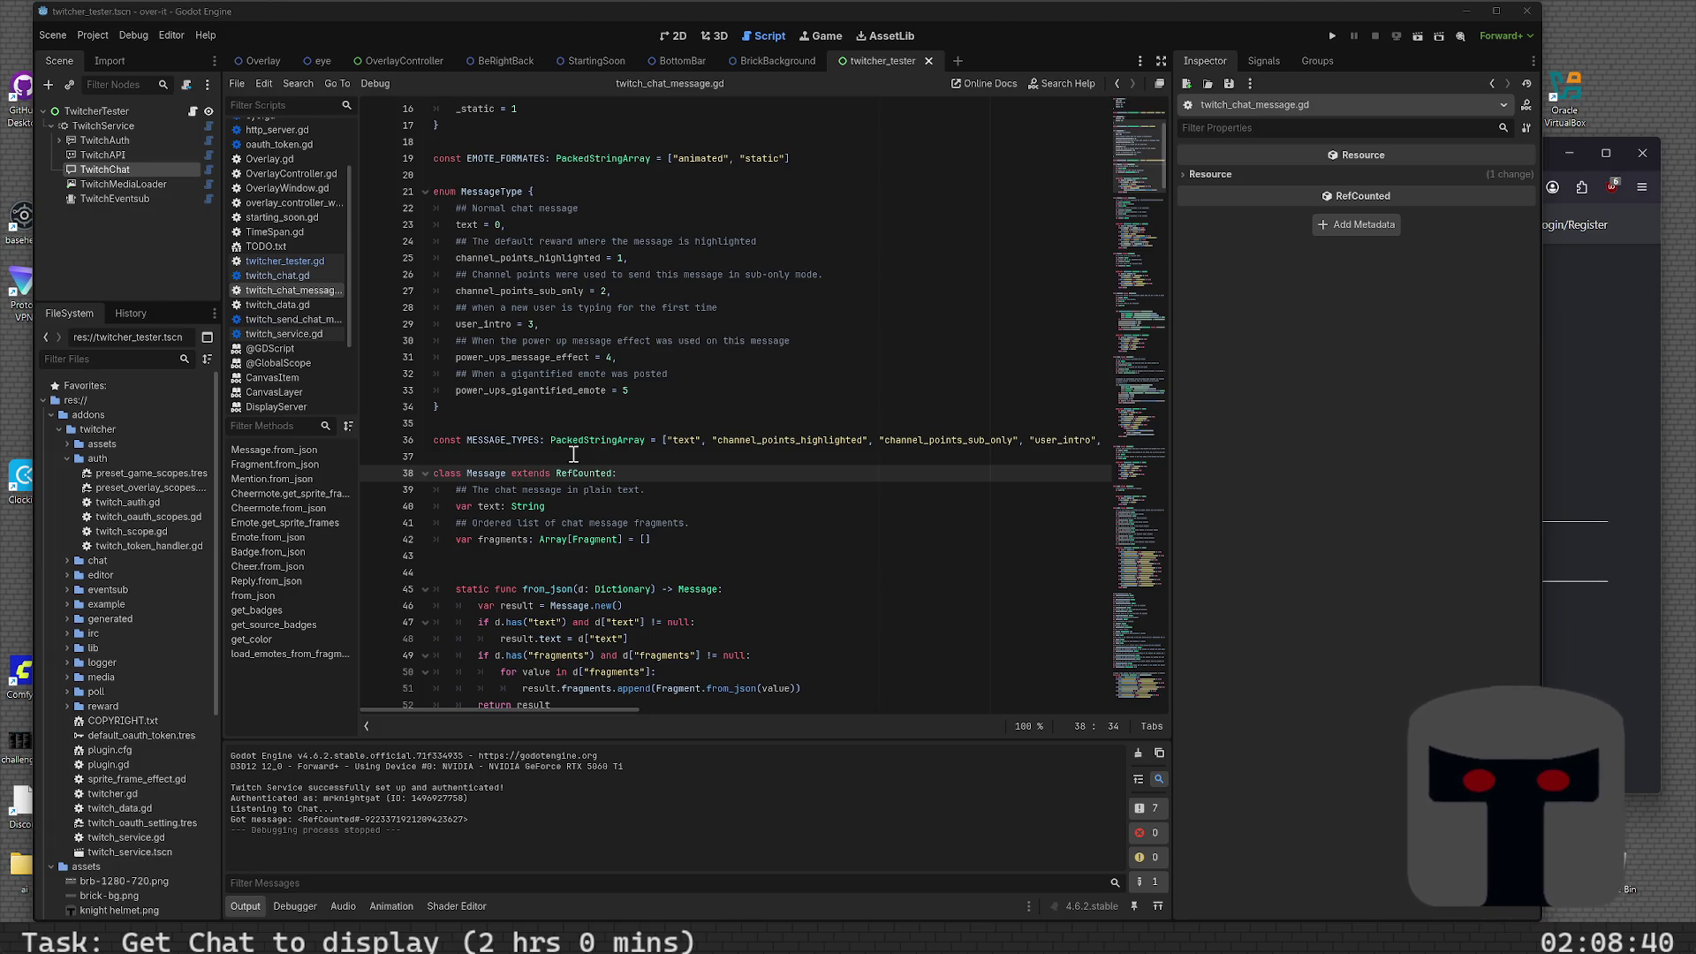
scroll(647, 621, "up", 5)
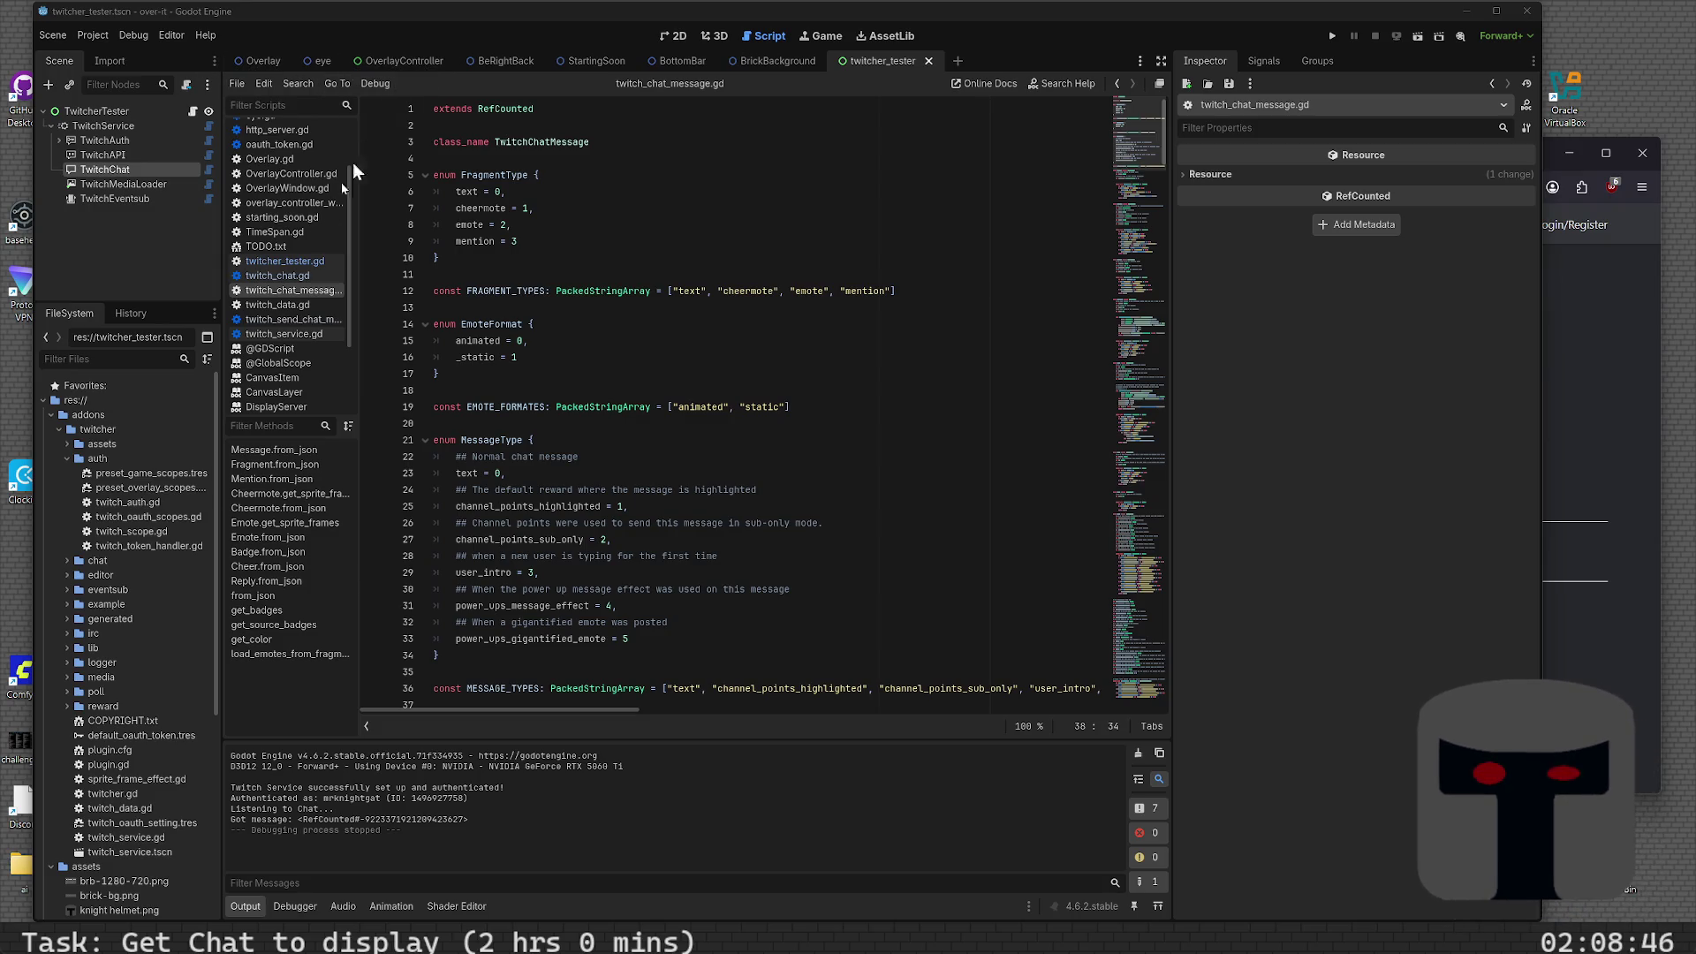
left_click(39, 400)
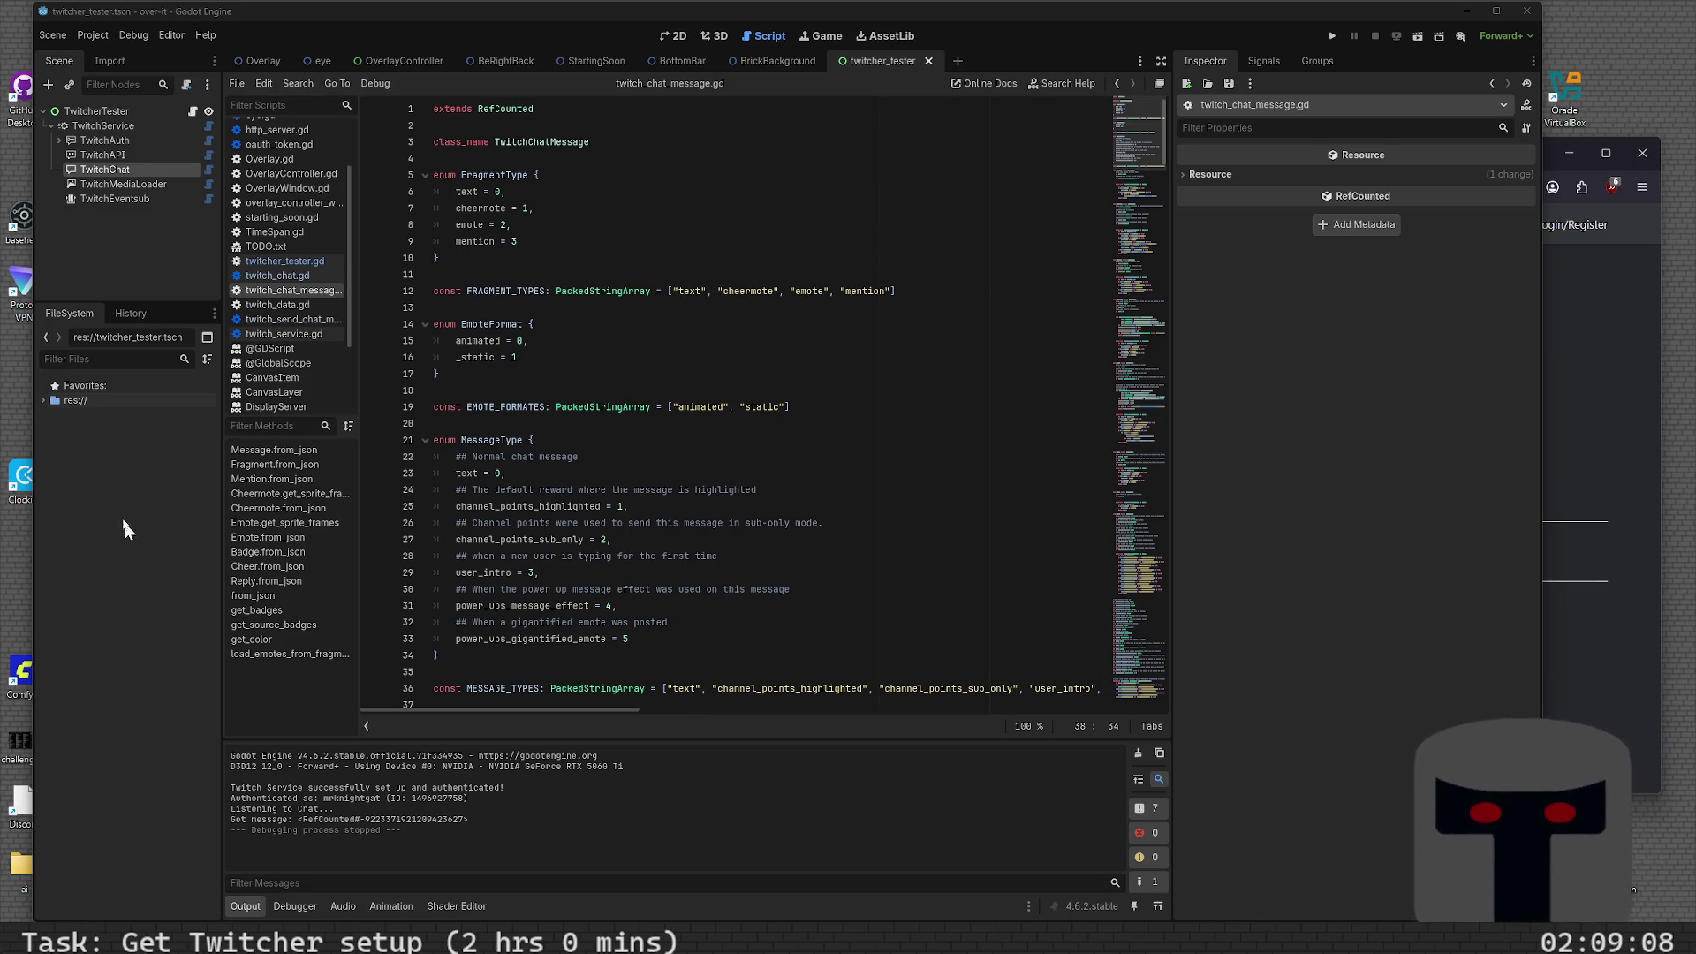
- In TODO.txt, add a '* Get Twitcher Setup' task marked (2hr) -> 2hrs
left_click(276, 245)
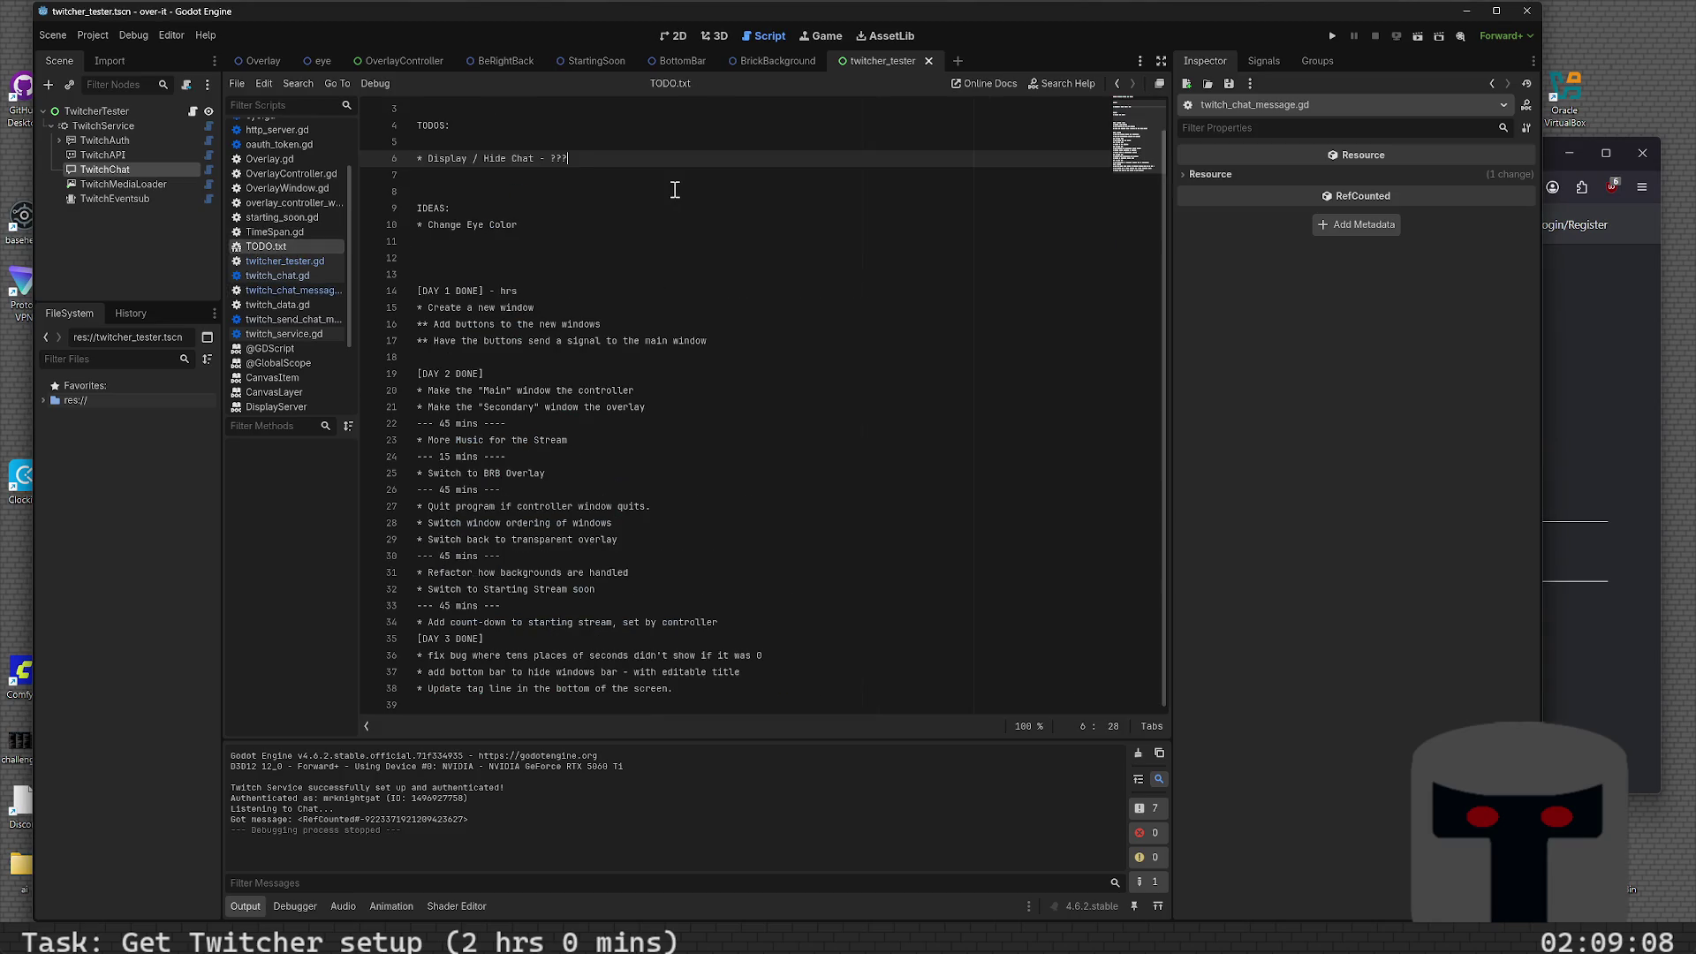
key("ctrl+shift+Return")
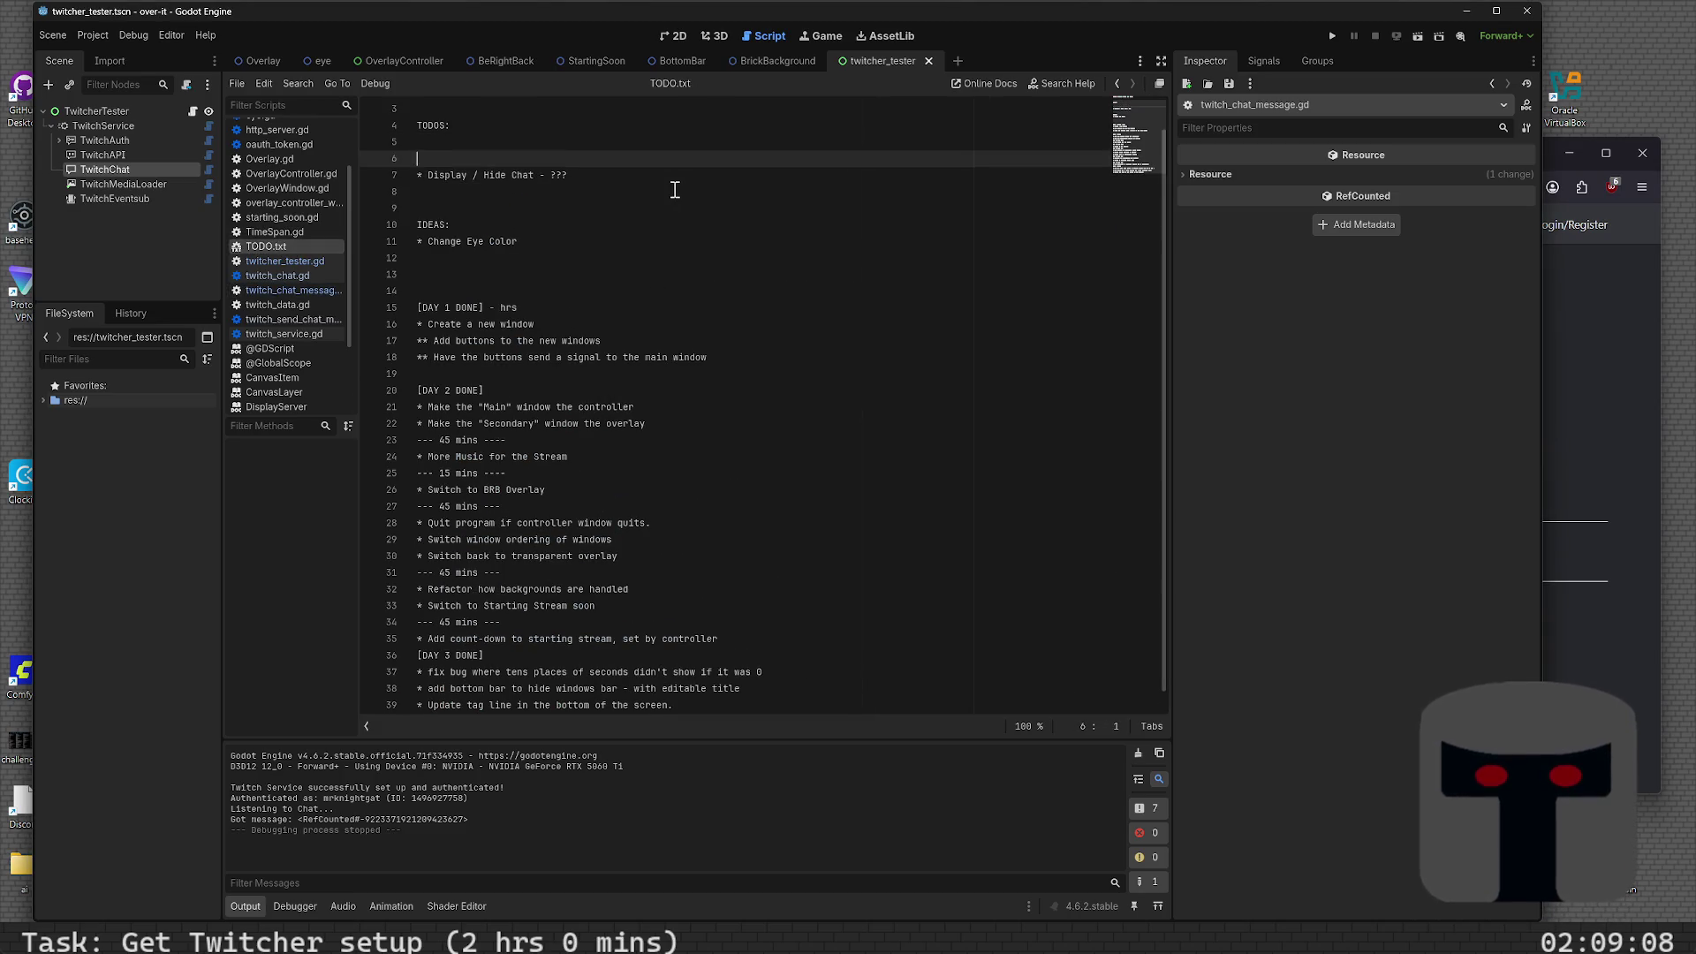
type("* ")
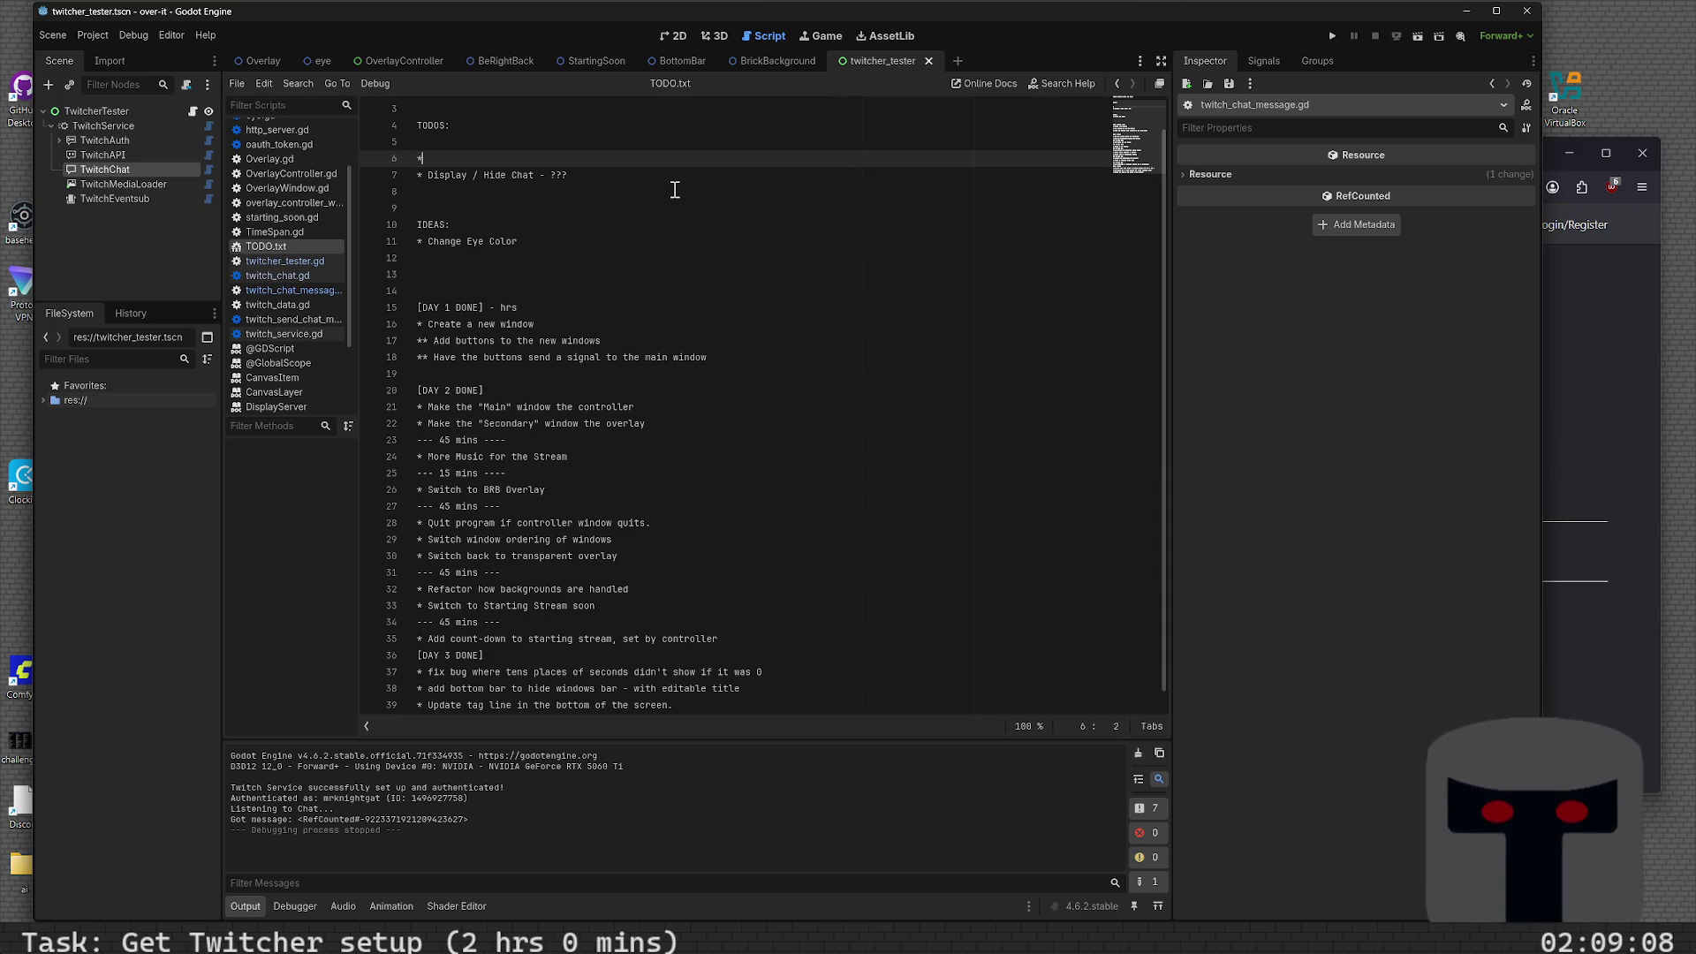
type("Get Twitch")
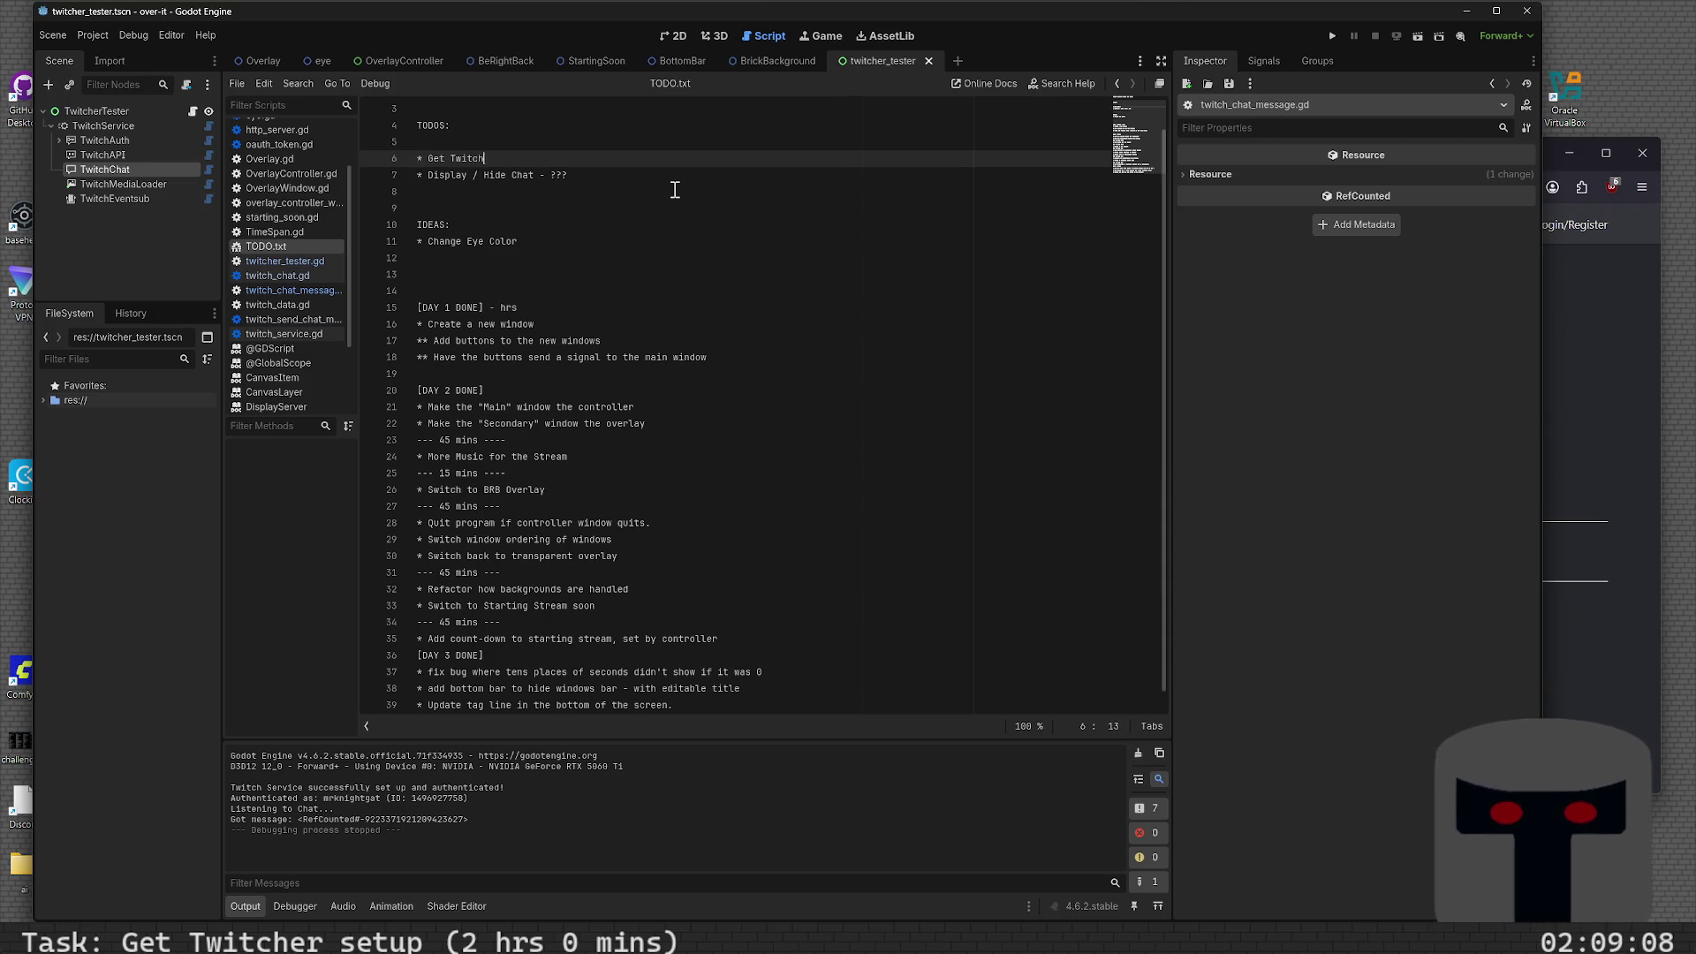
type("er Setup")
key("shift+Home")
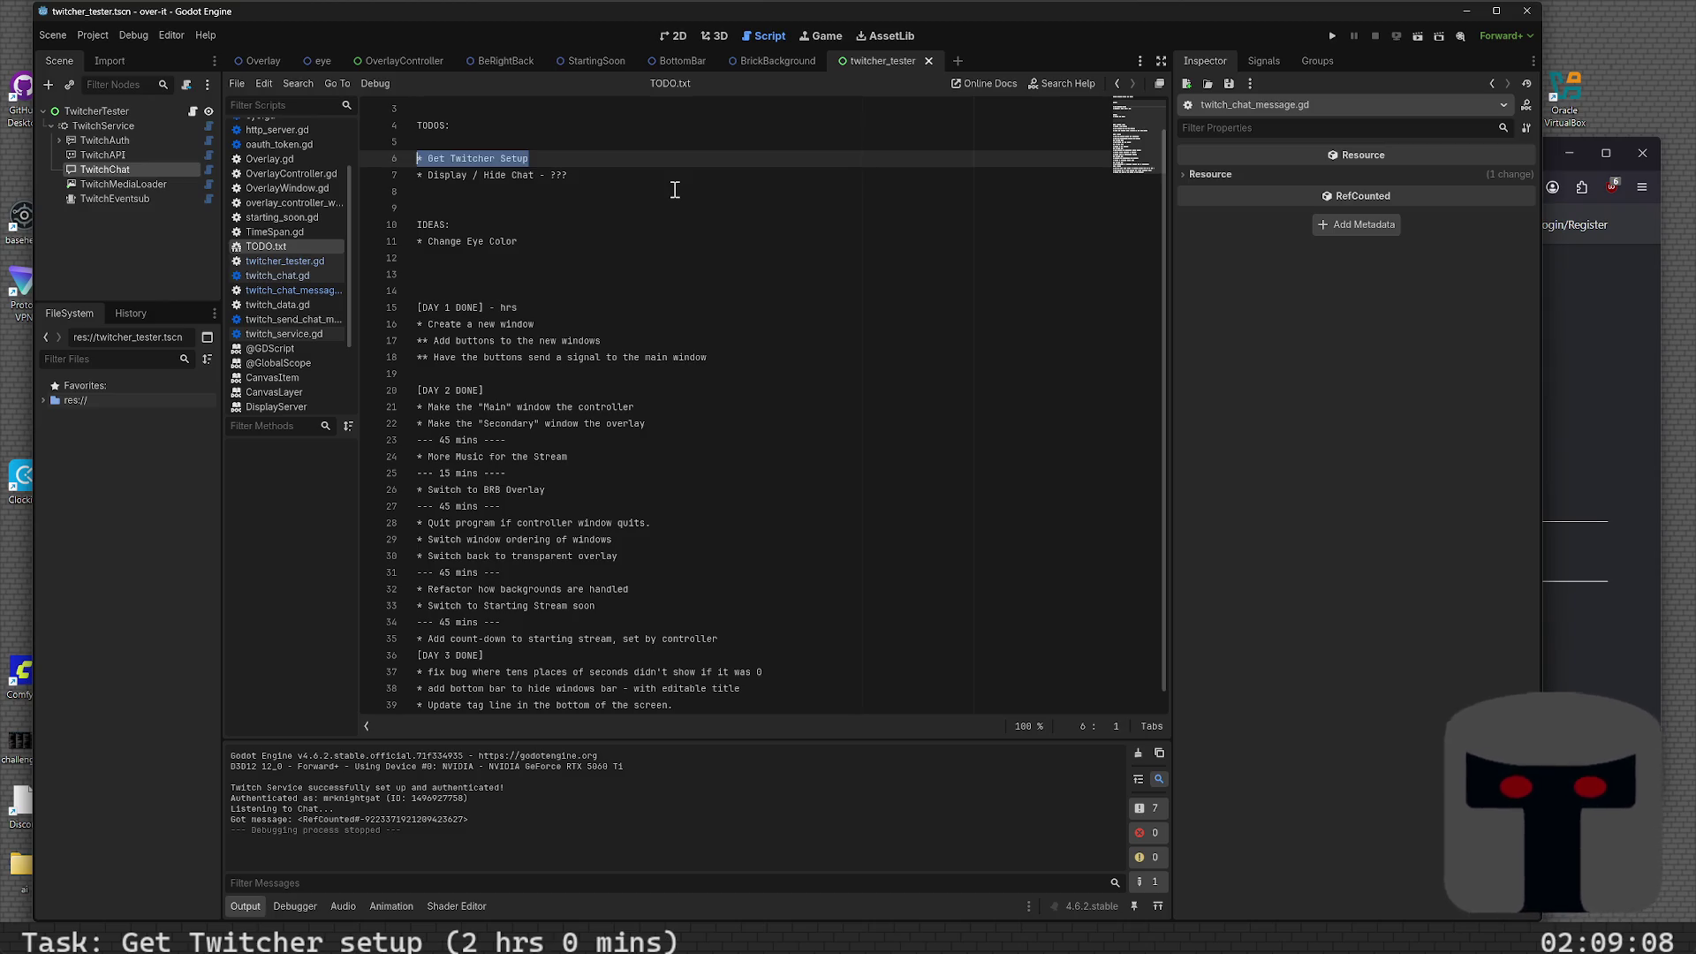
key("End")
type("2")
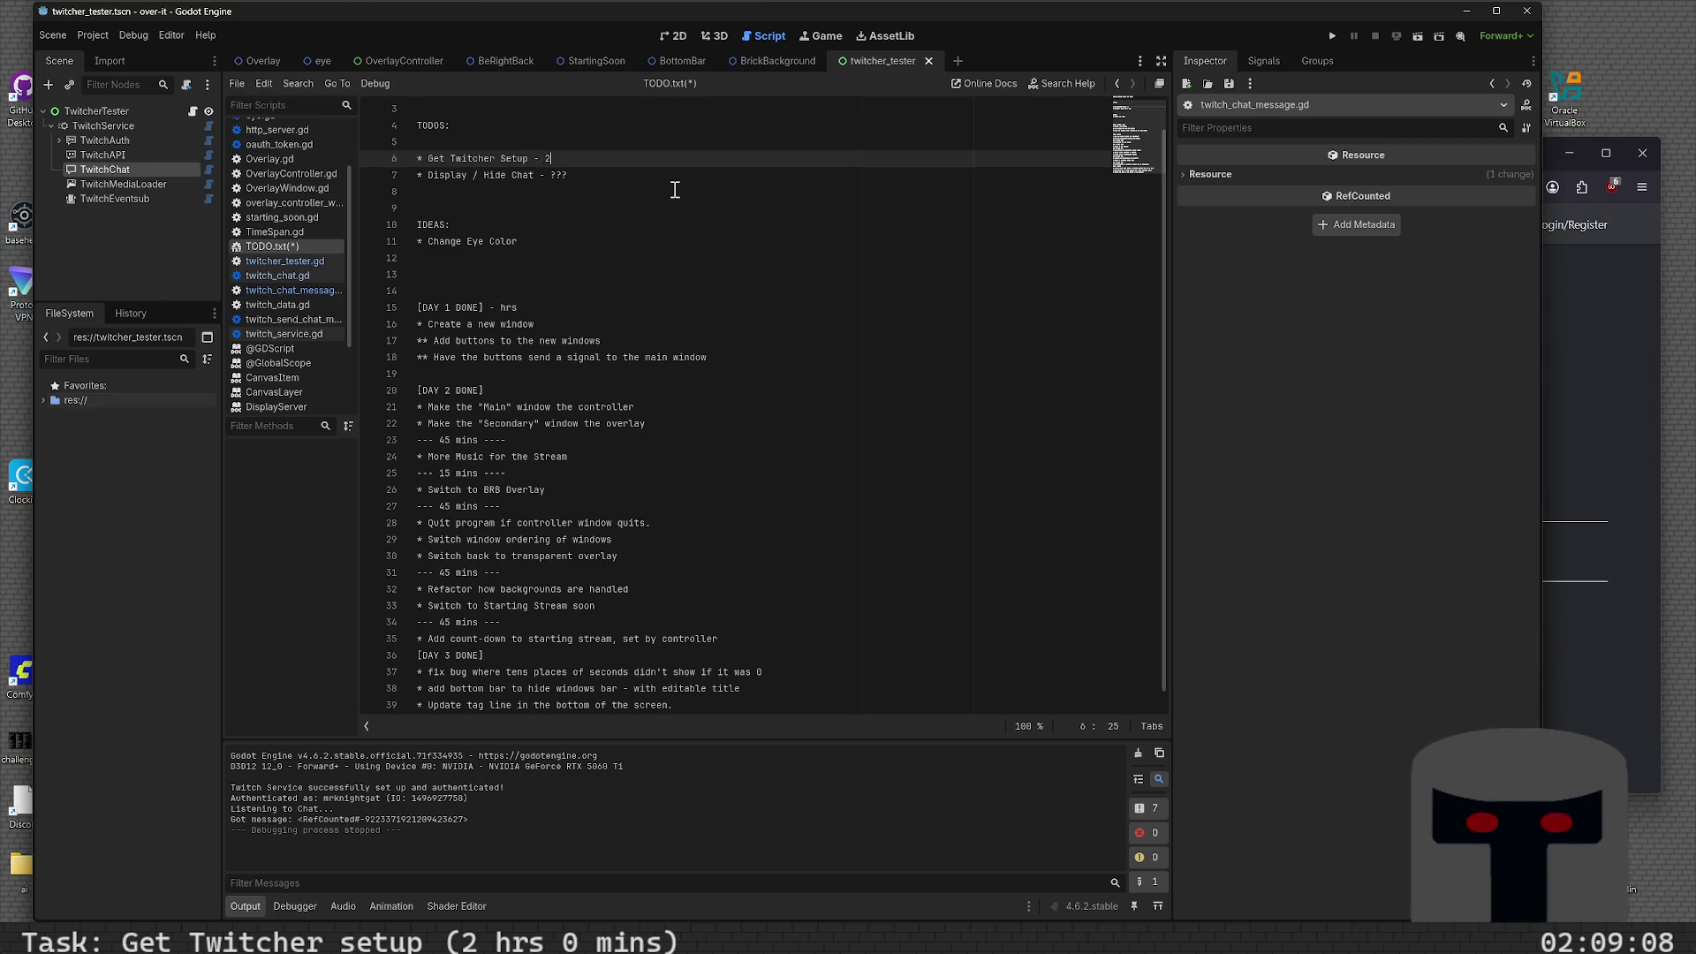
type("(2h")
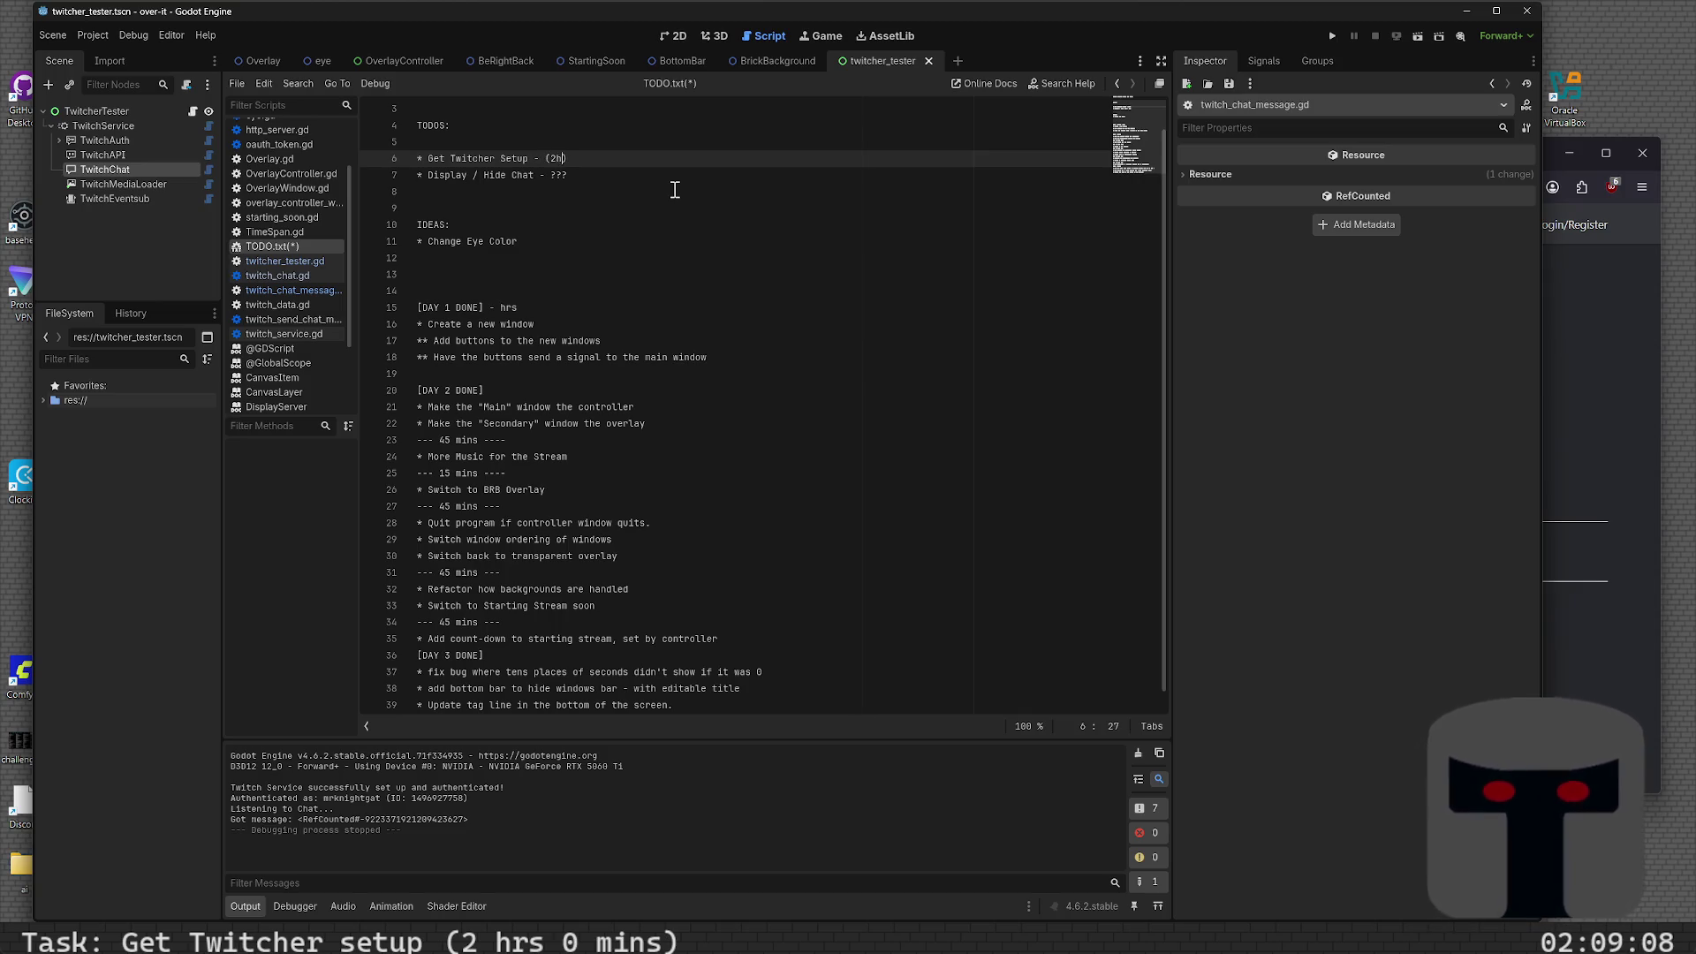
type("r")
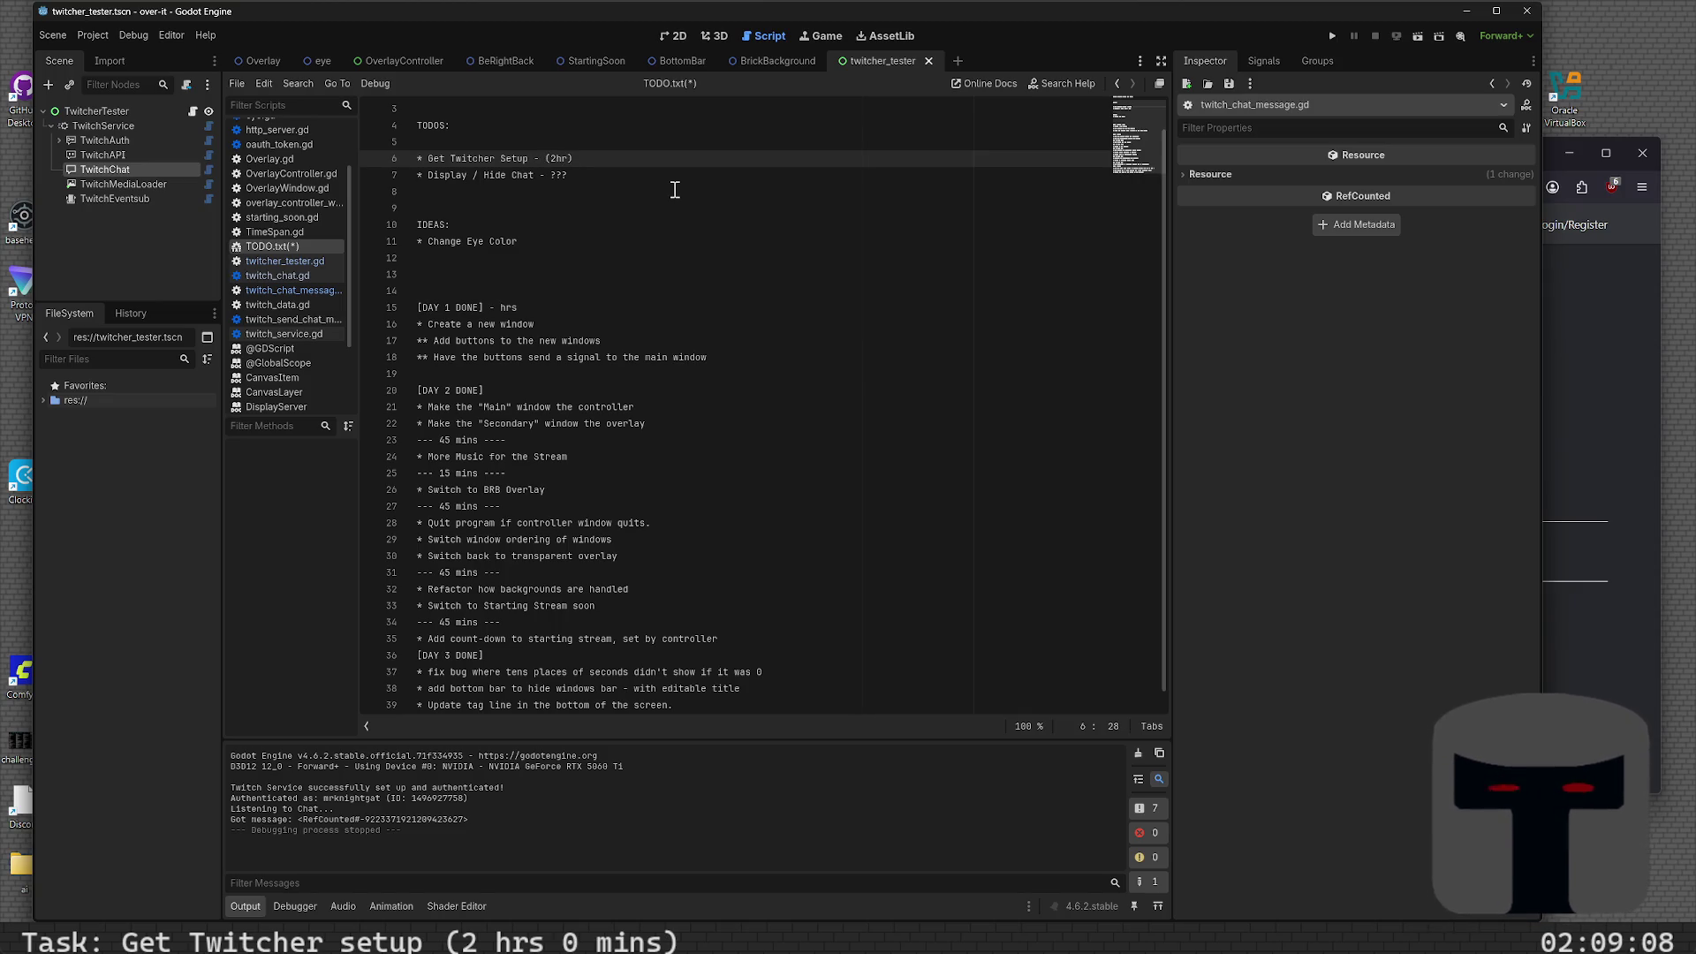
type(")")
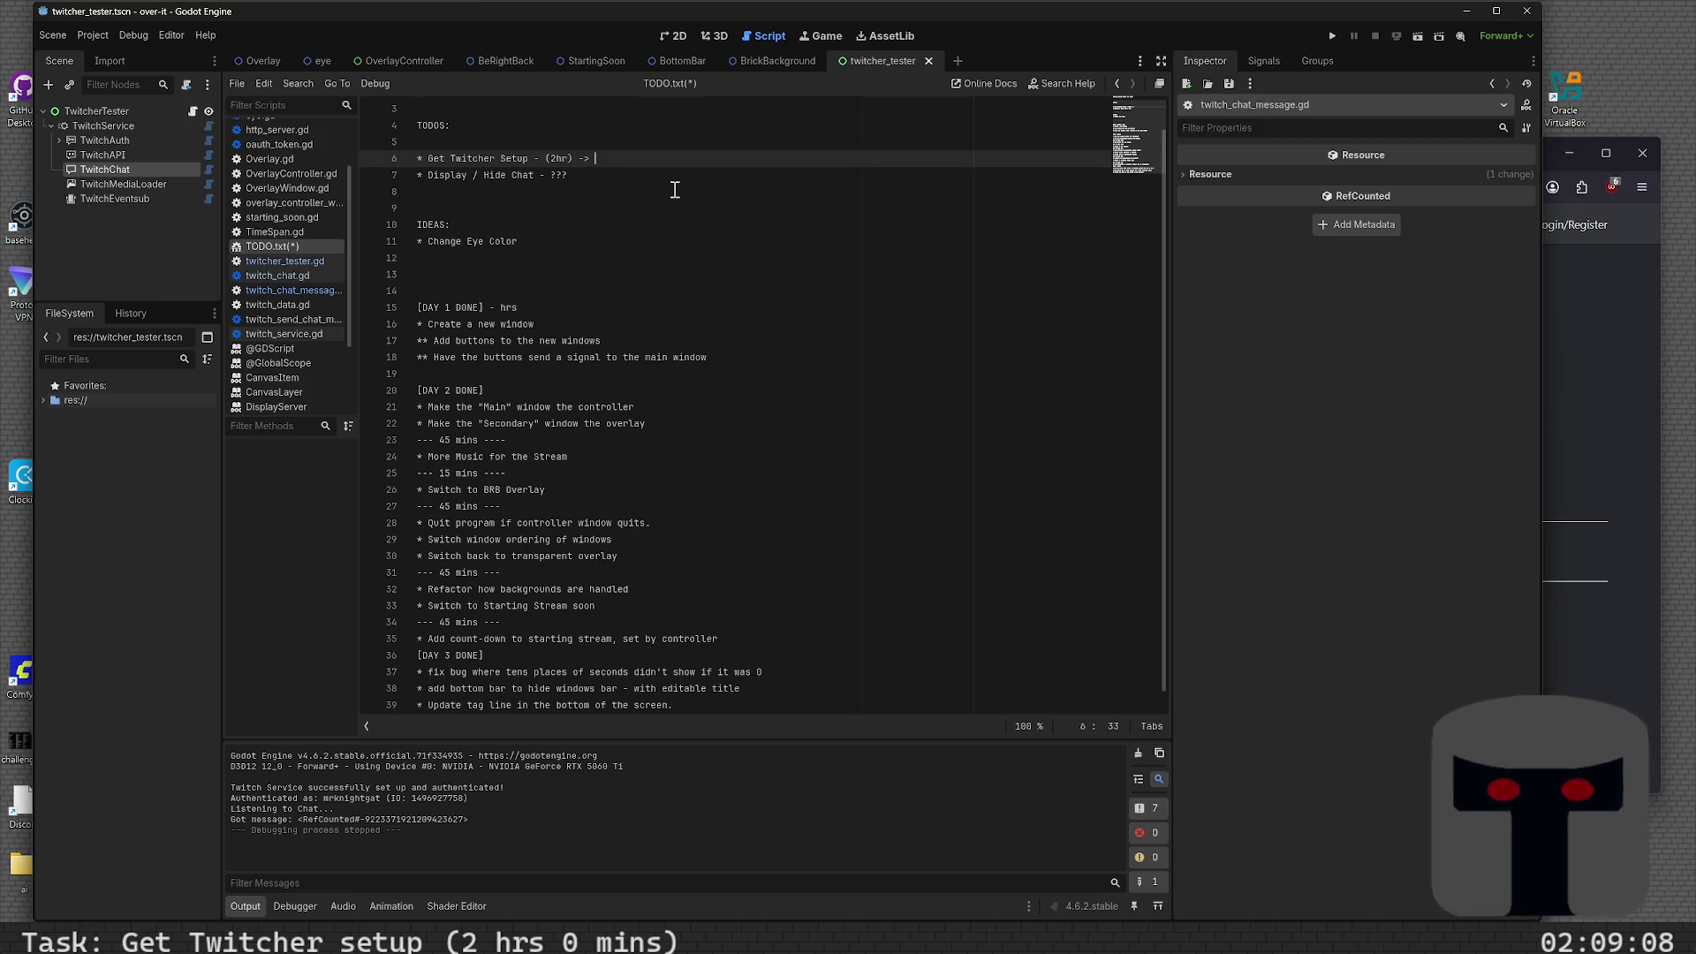
type("rs")
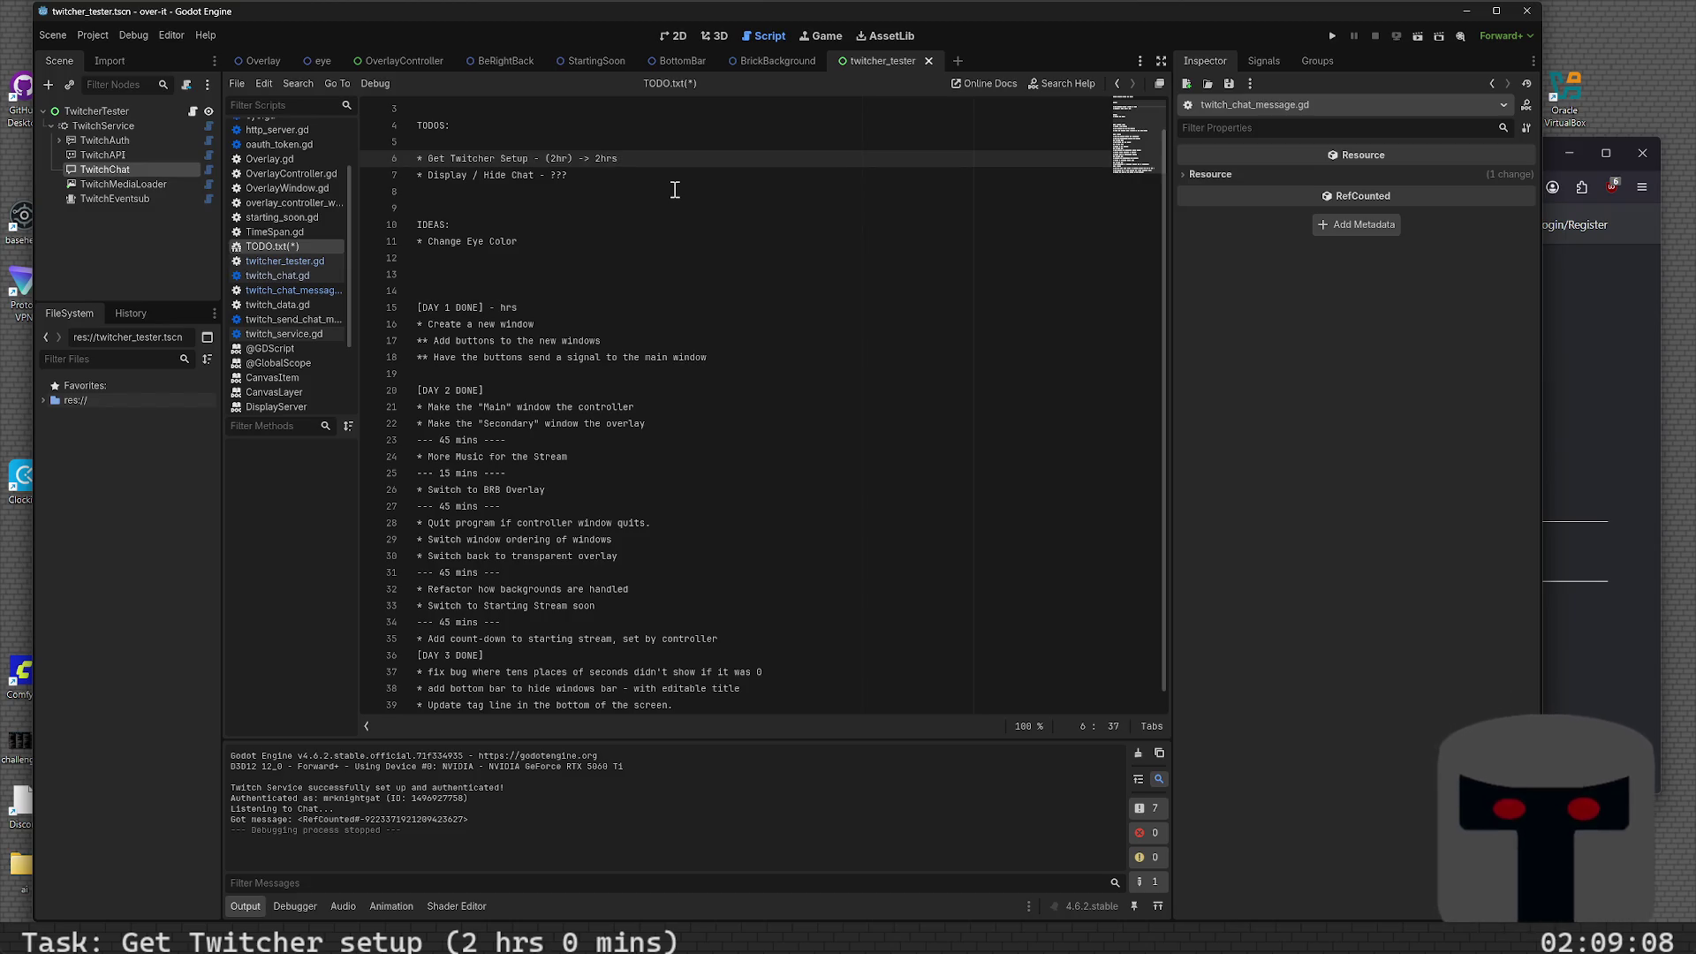
- Move the Get Twitcher Setup line to the end of DAY 3 DONE and save TODO.txt
key("shift+Home")
key("ctrl+c")
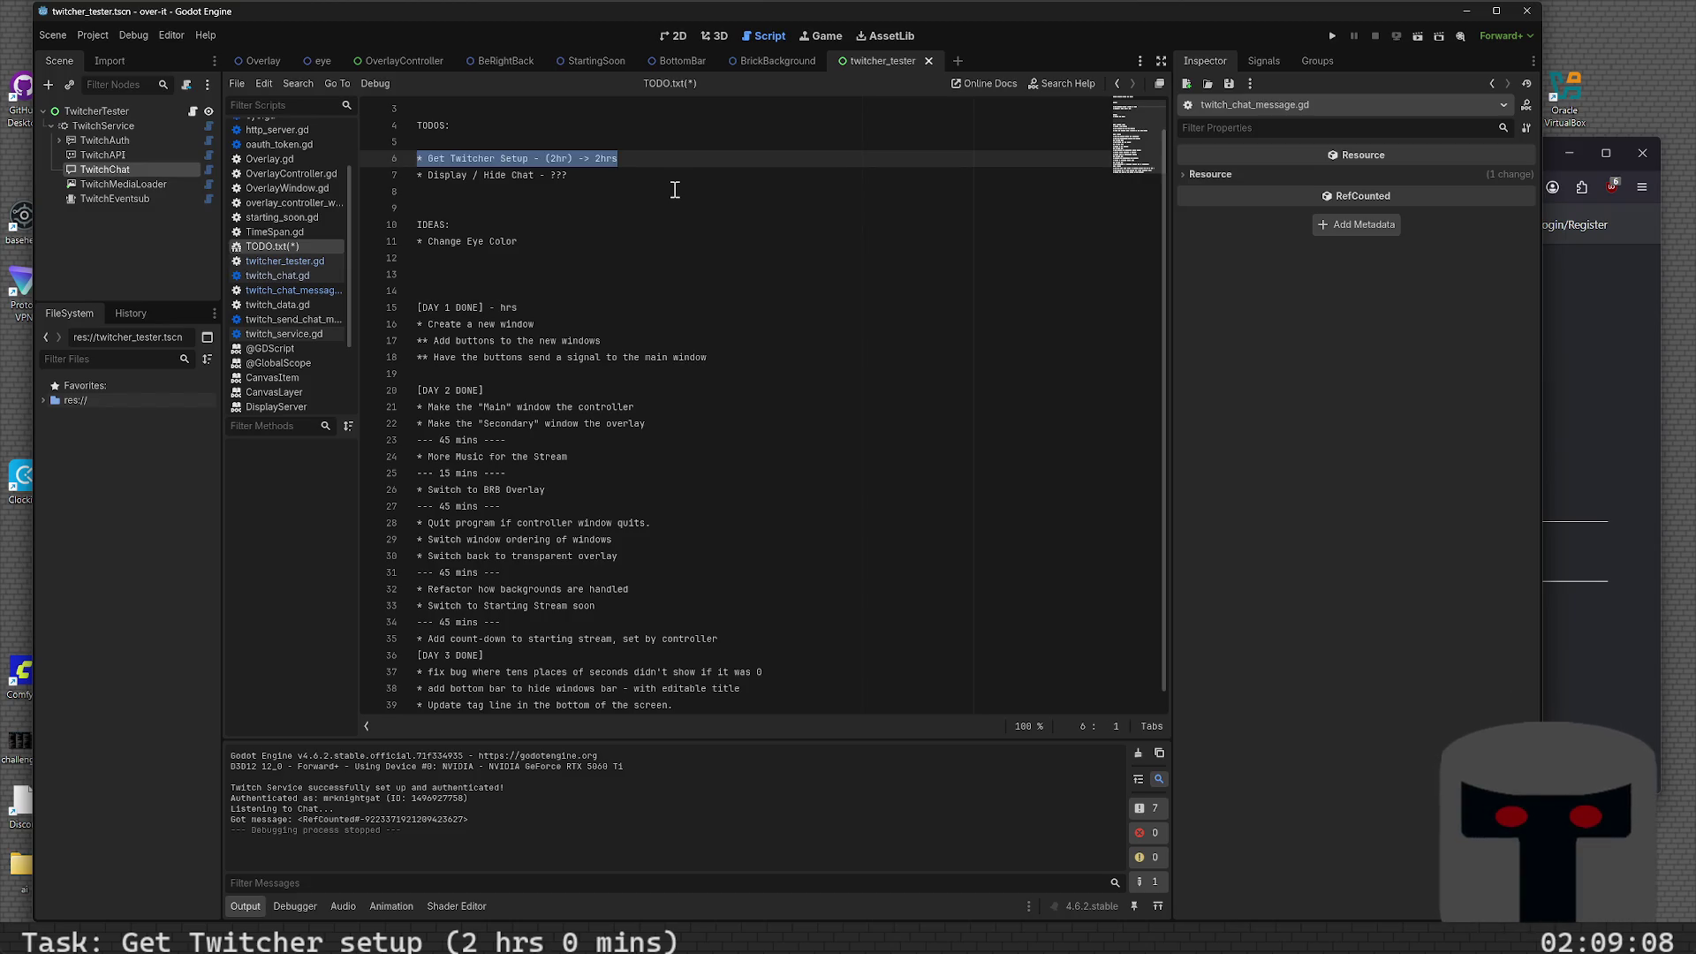
key("BackSpace")
scroll(675, 190, "down", 1)
left_click(710, 694)
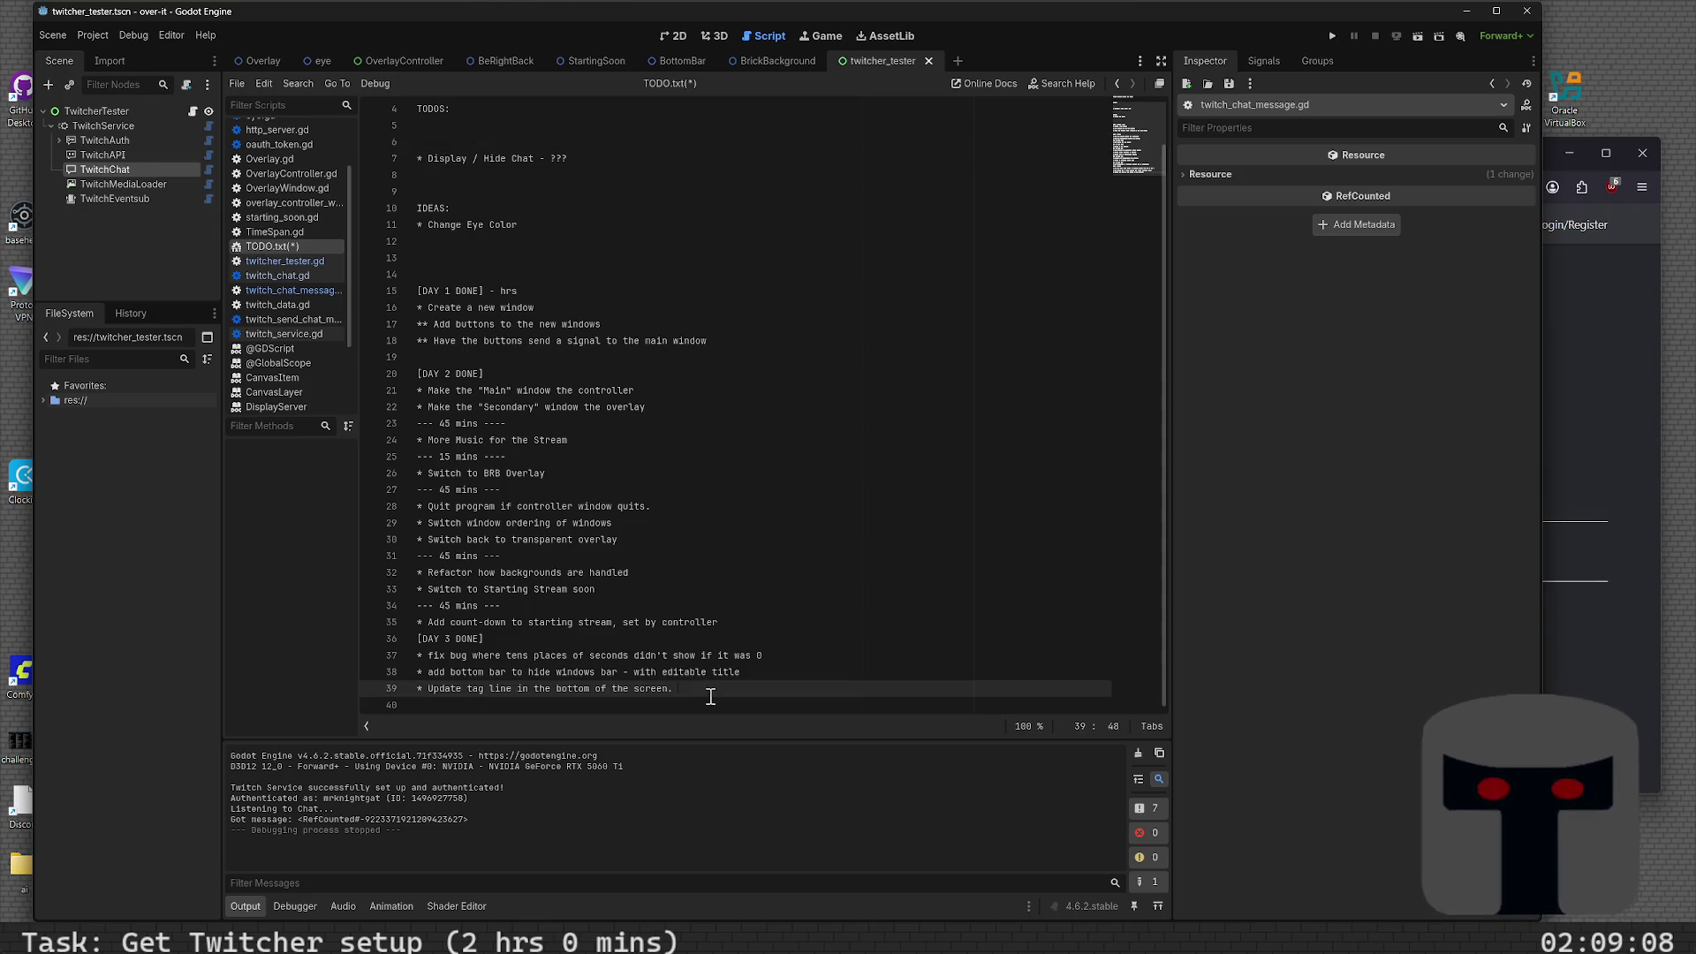
key("Down")
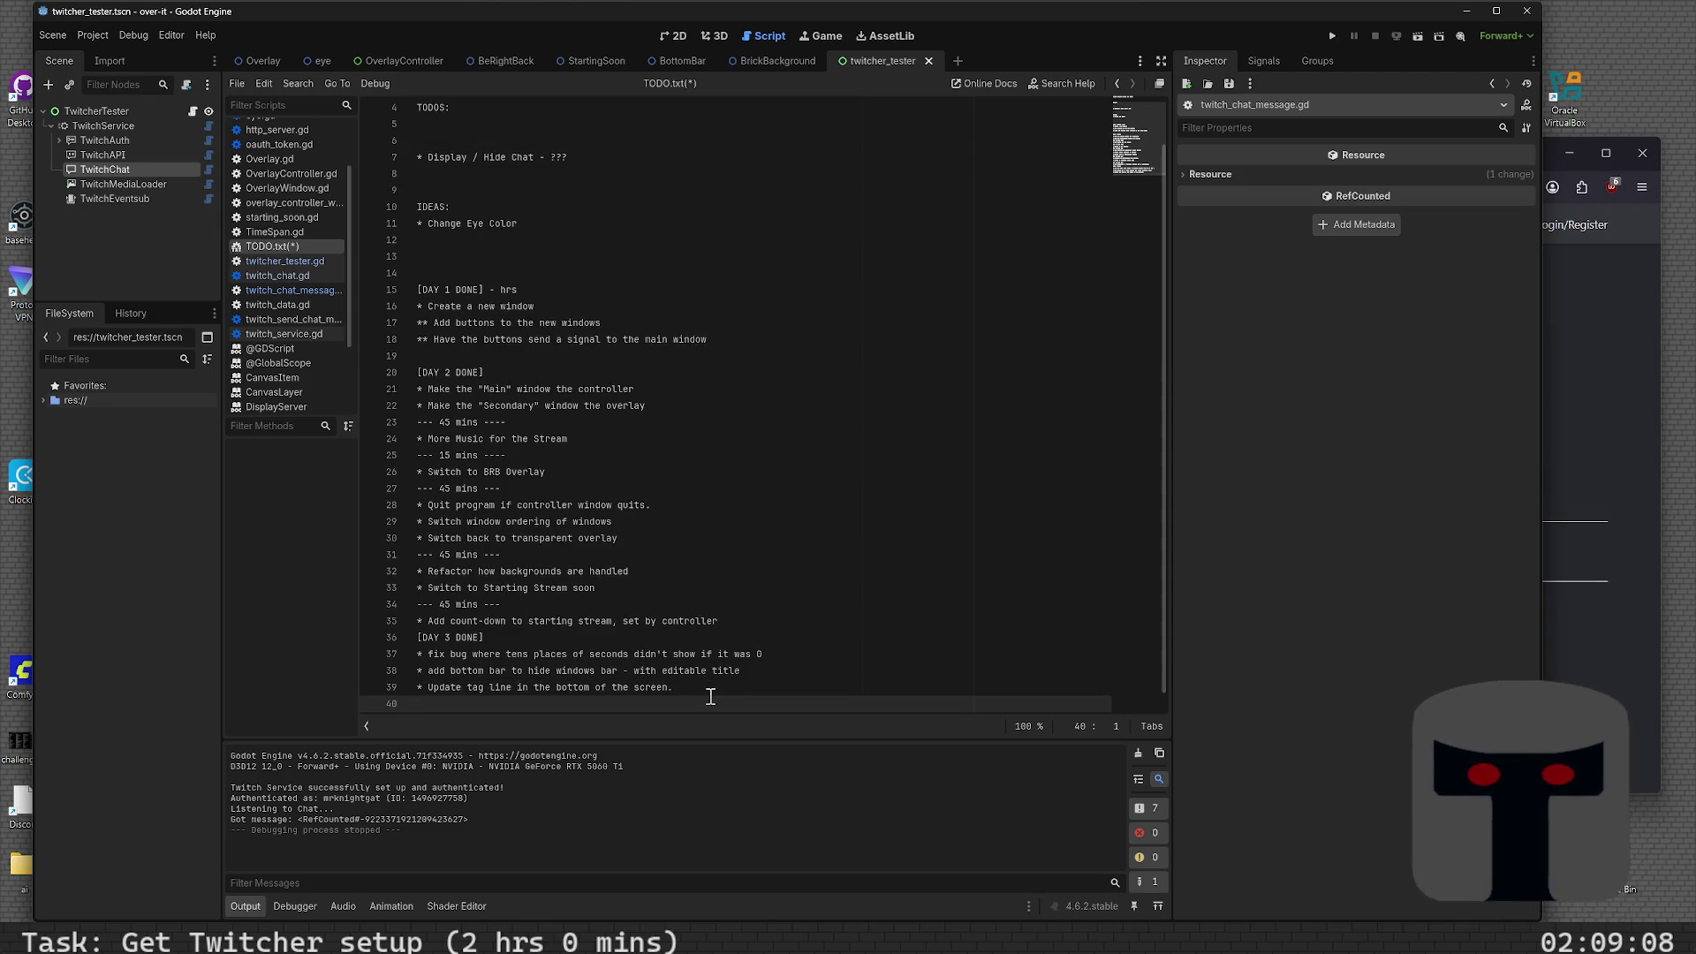
key("ctrl+v")
key("ctrl+s")
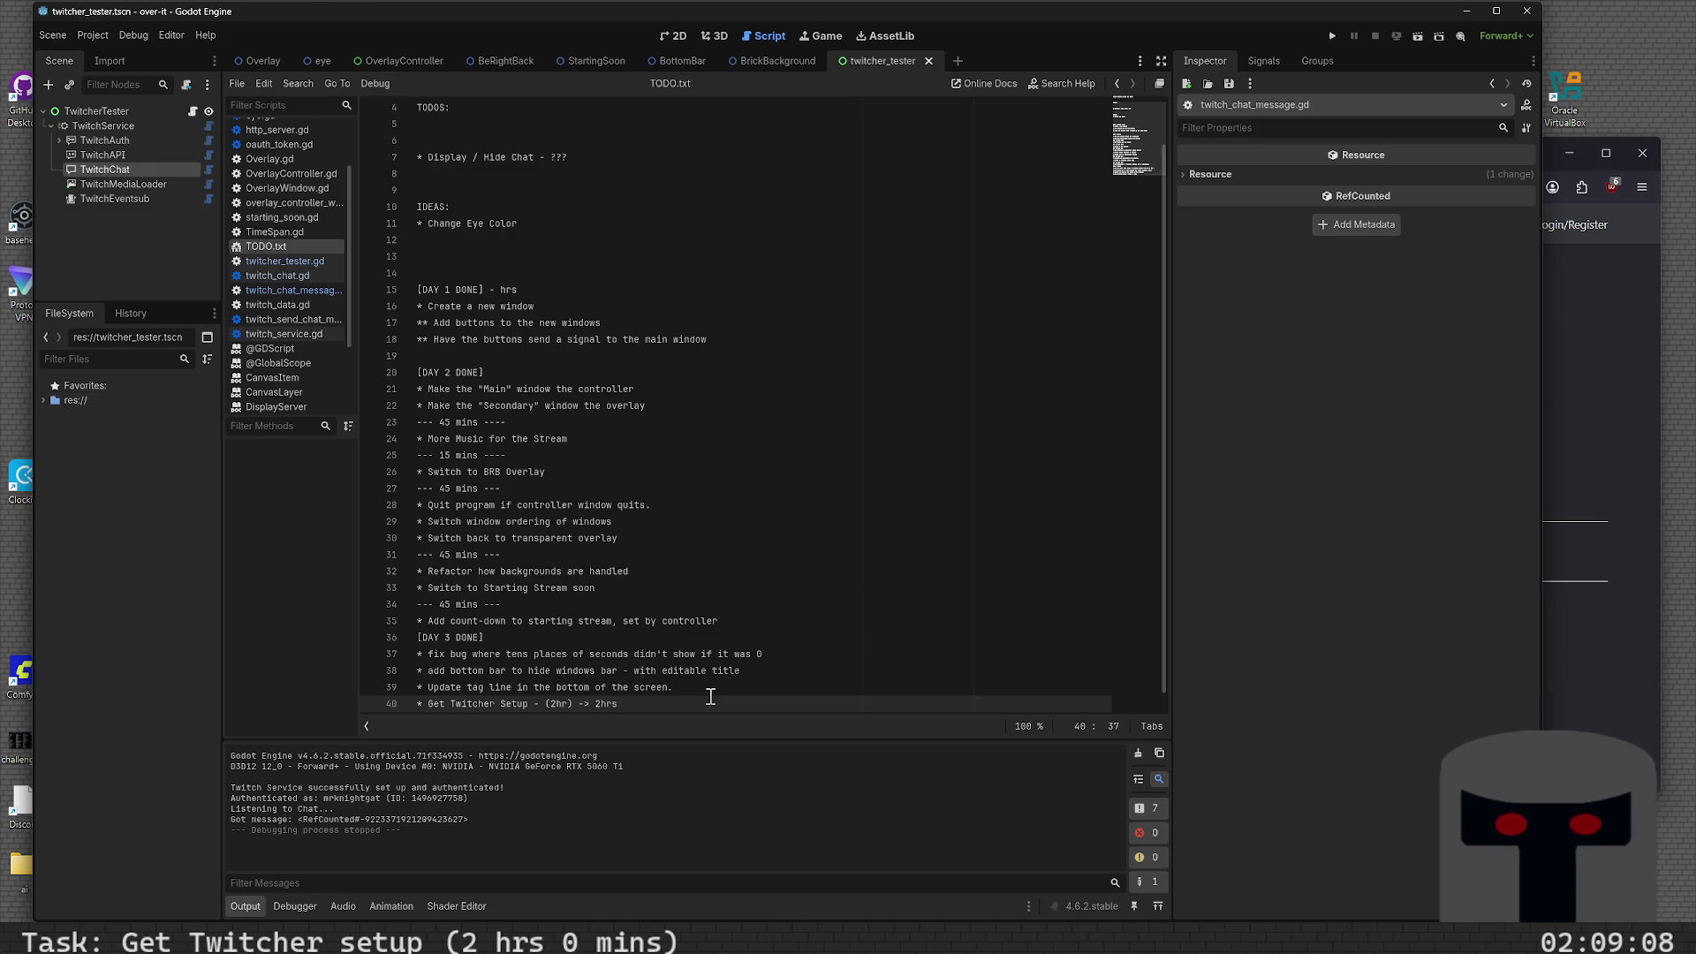
scroll(717, 694, "up", 1)
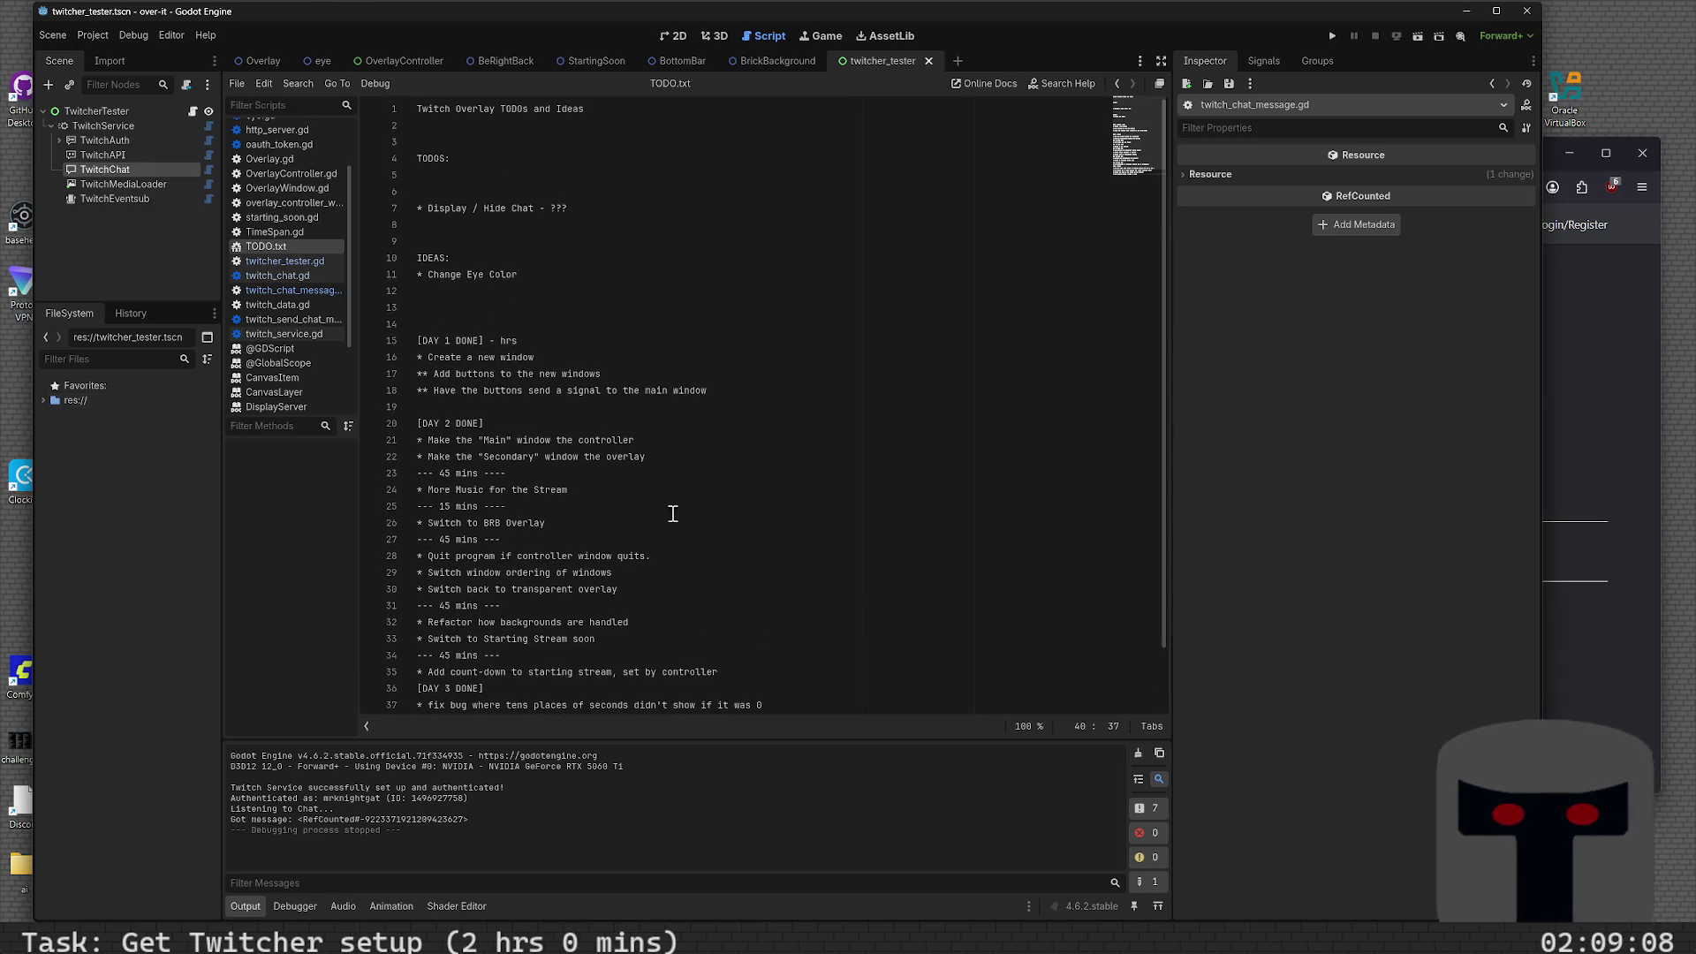
- Tidy the blank lines under TODOS and remove '???' from the Display / Hide Chat item
left_click(605, 328)
key("BackSpace")
key("BackSpace")
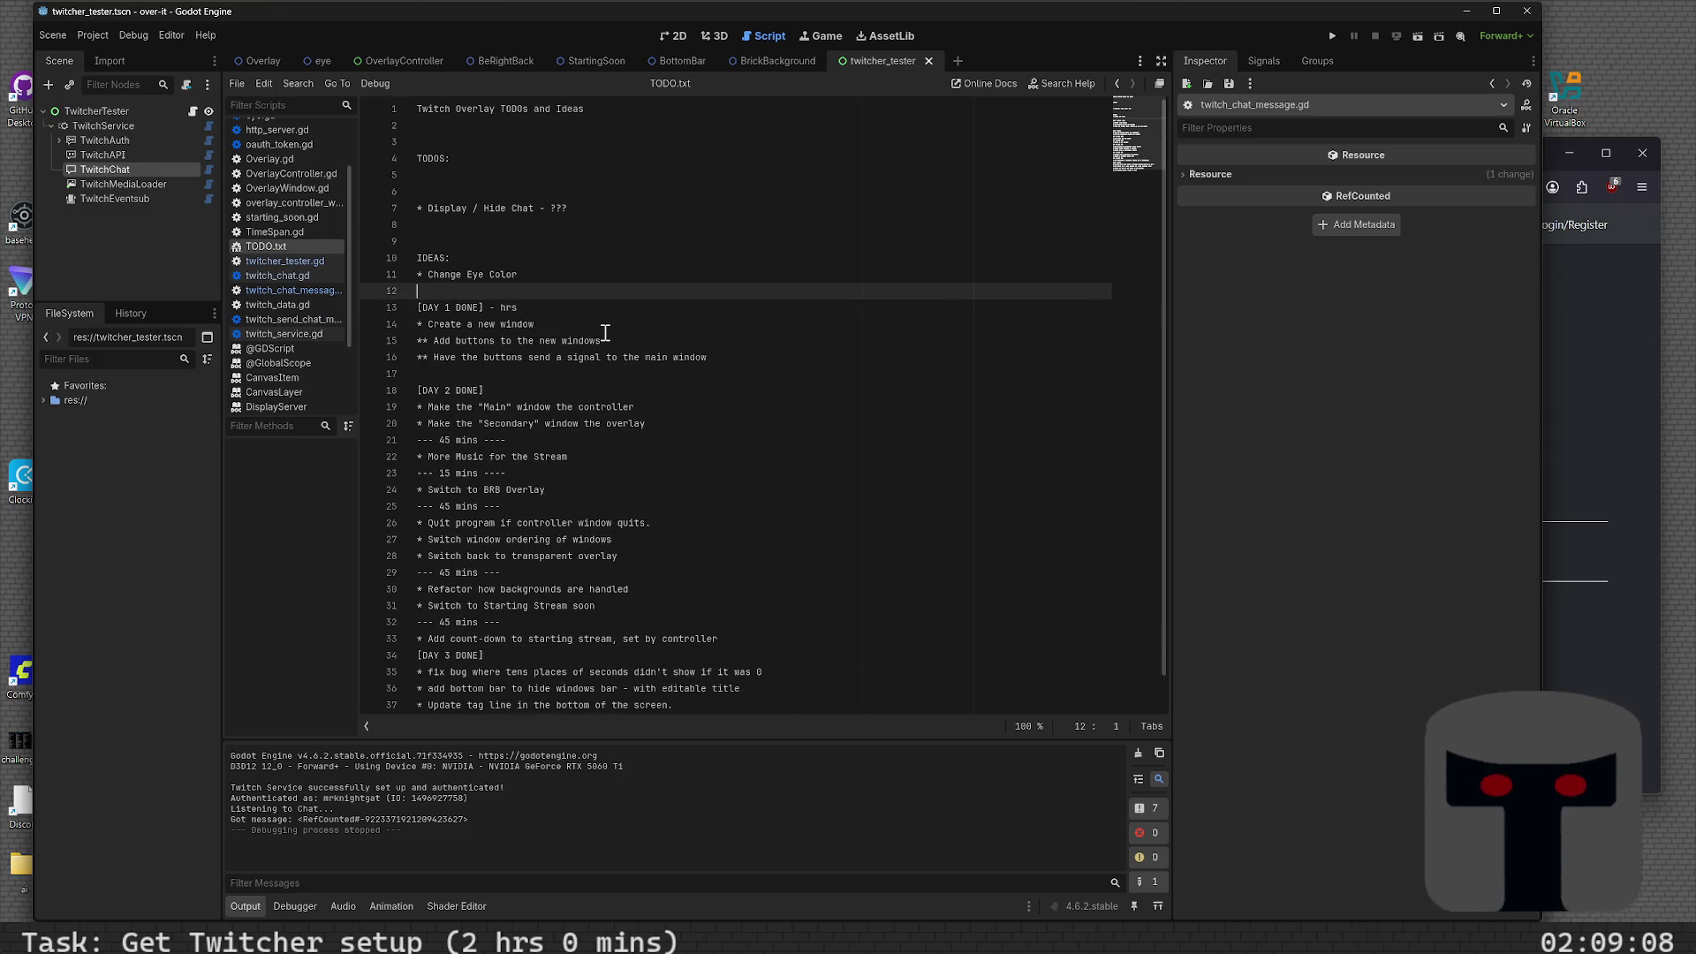
key("Up")
key("Up")
key("Up")
key("BackSpace")
key("BackSpace")
key("BackSpace")
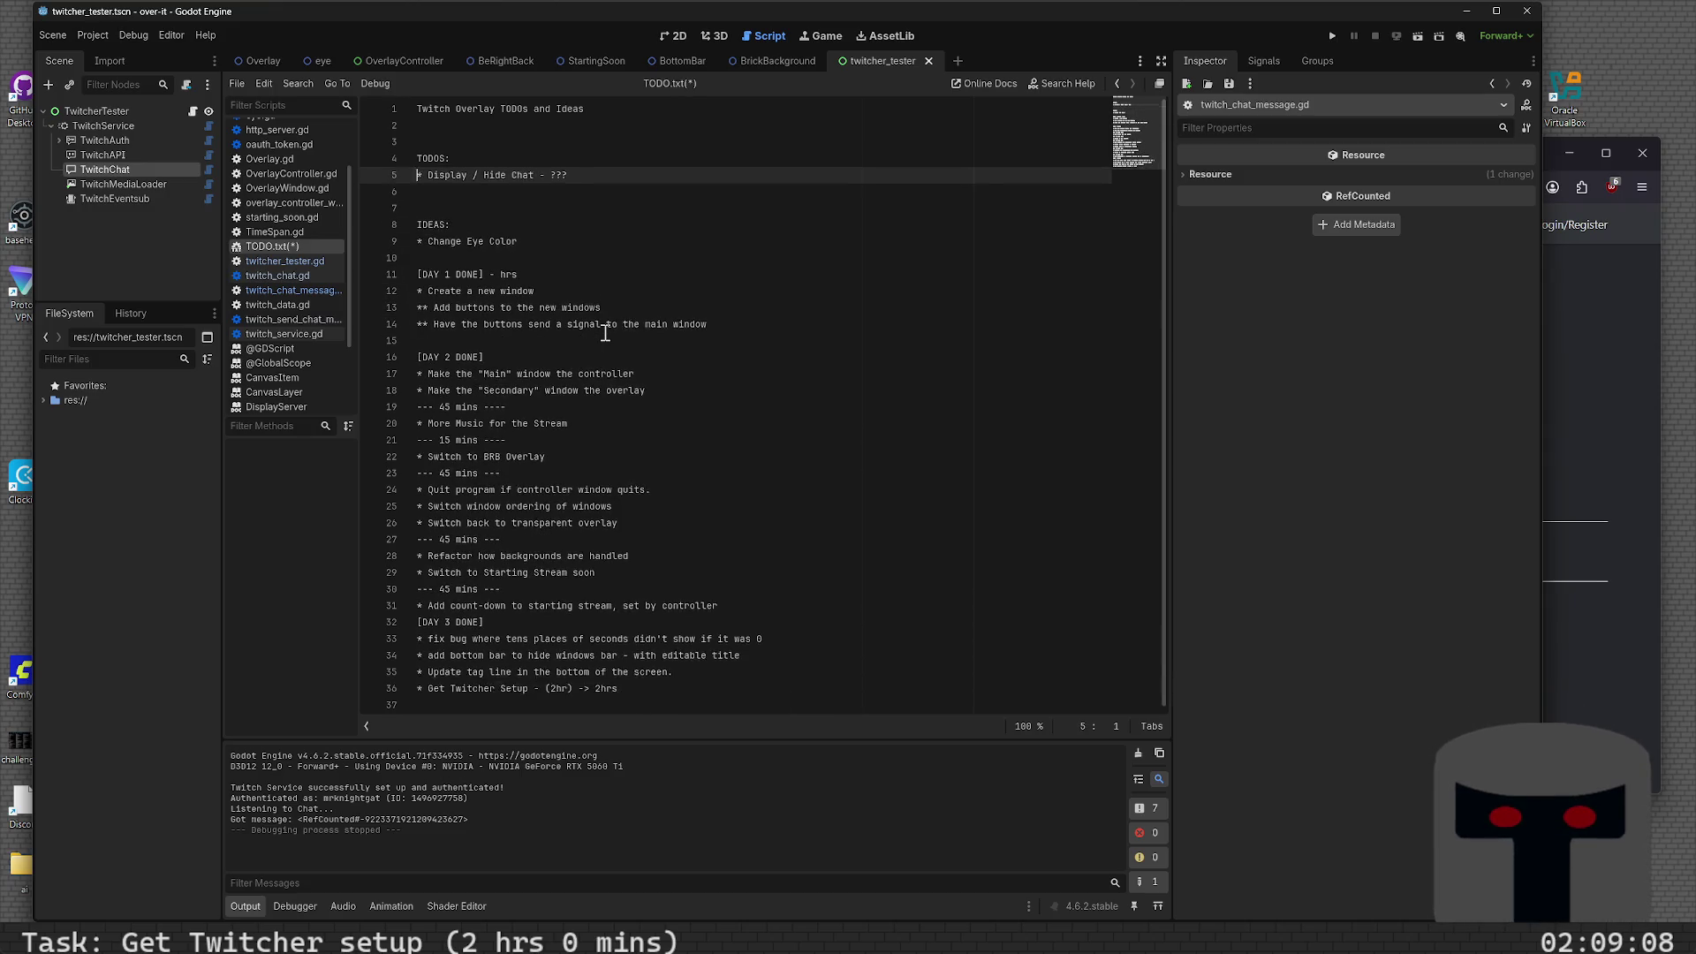
key("Return")
key("Return")
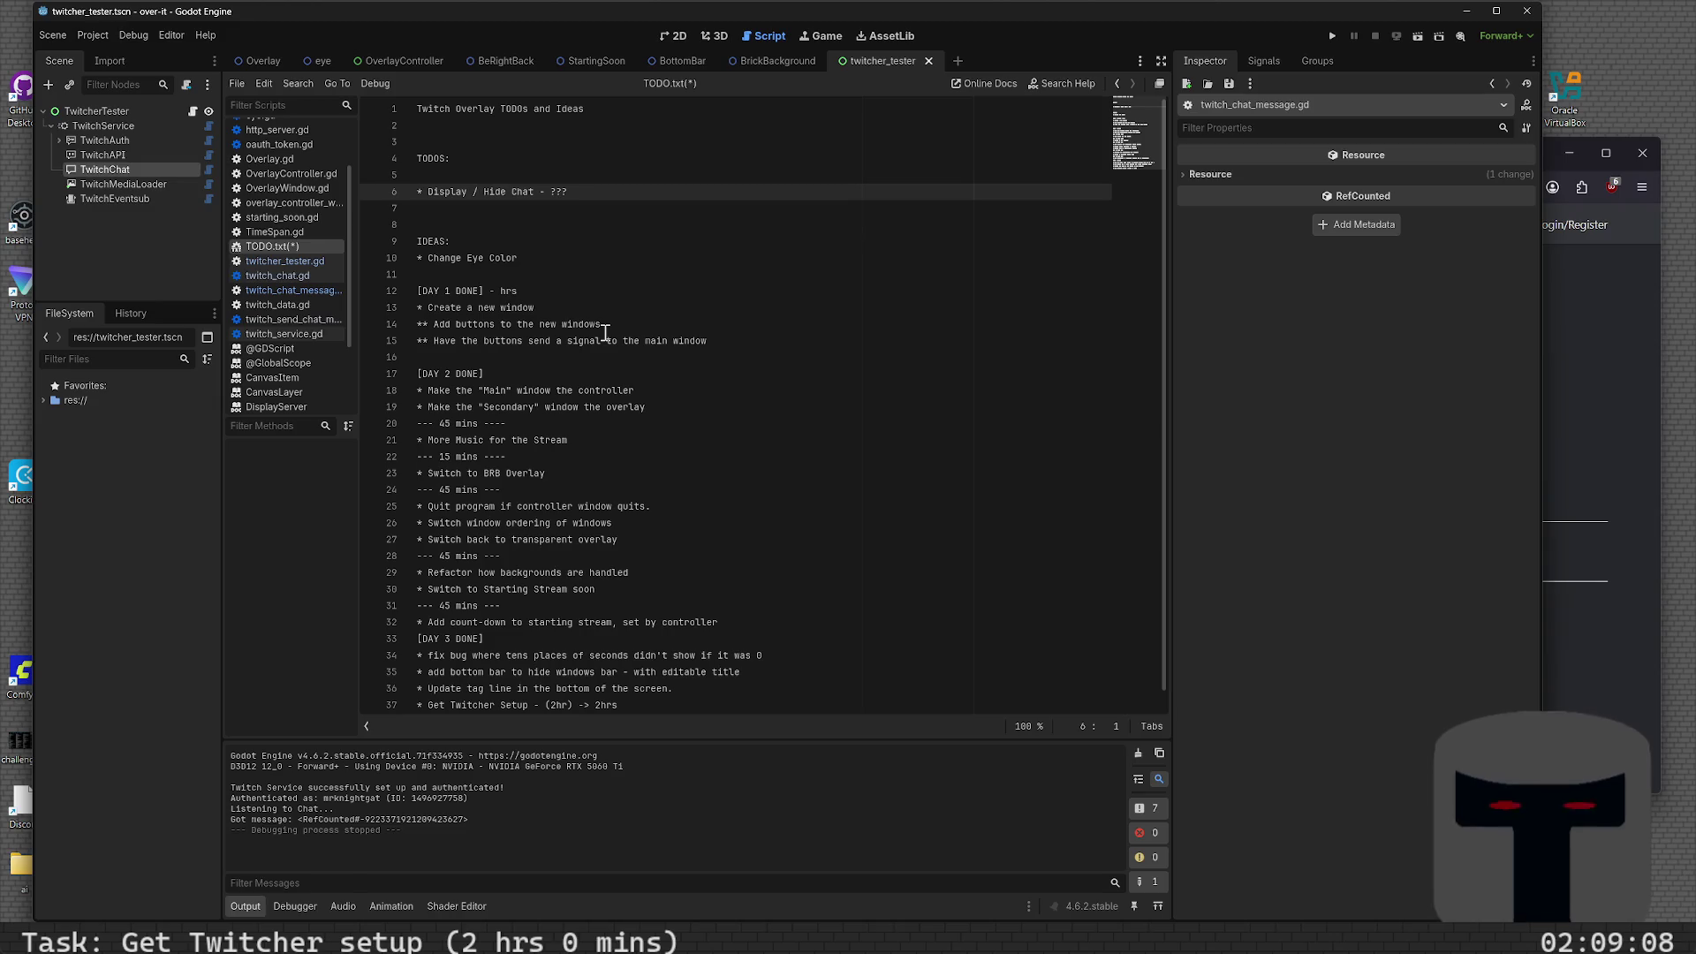
key("End")
key("BackSpace")
key("BackSpace")
key("BackSpace")
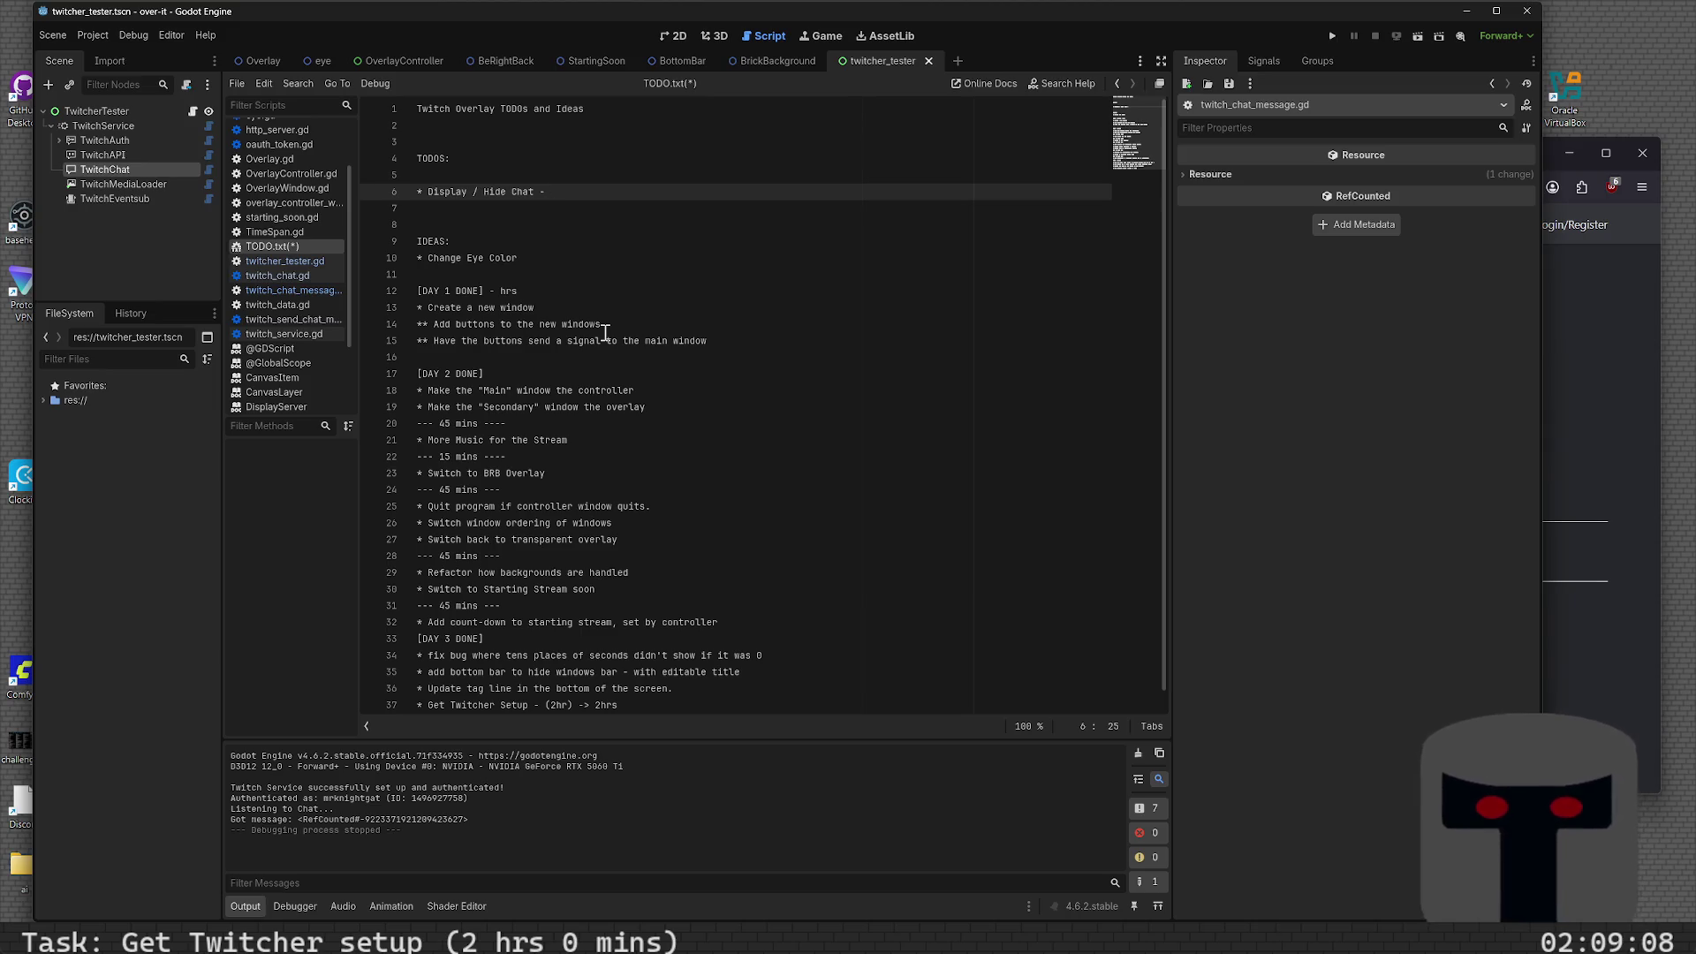
- Add a sub-item under Display / Hide Chat for setting up a RichTextLabel test
key("Return")
type("** ")
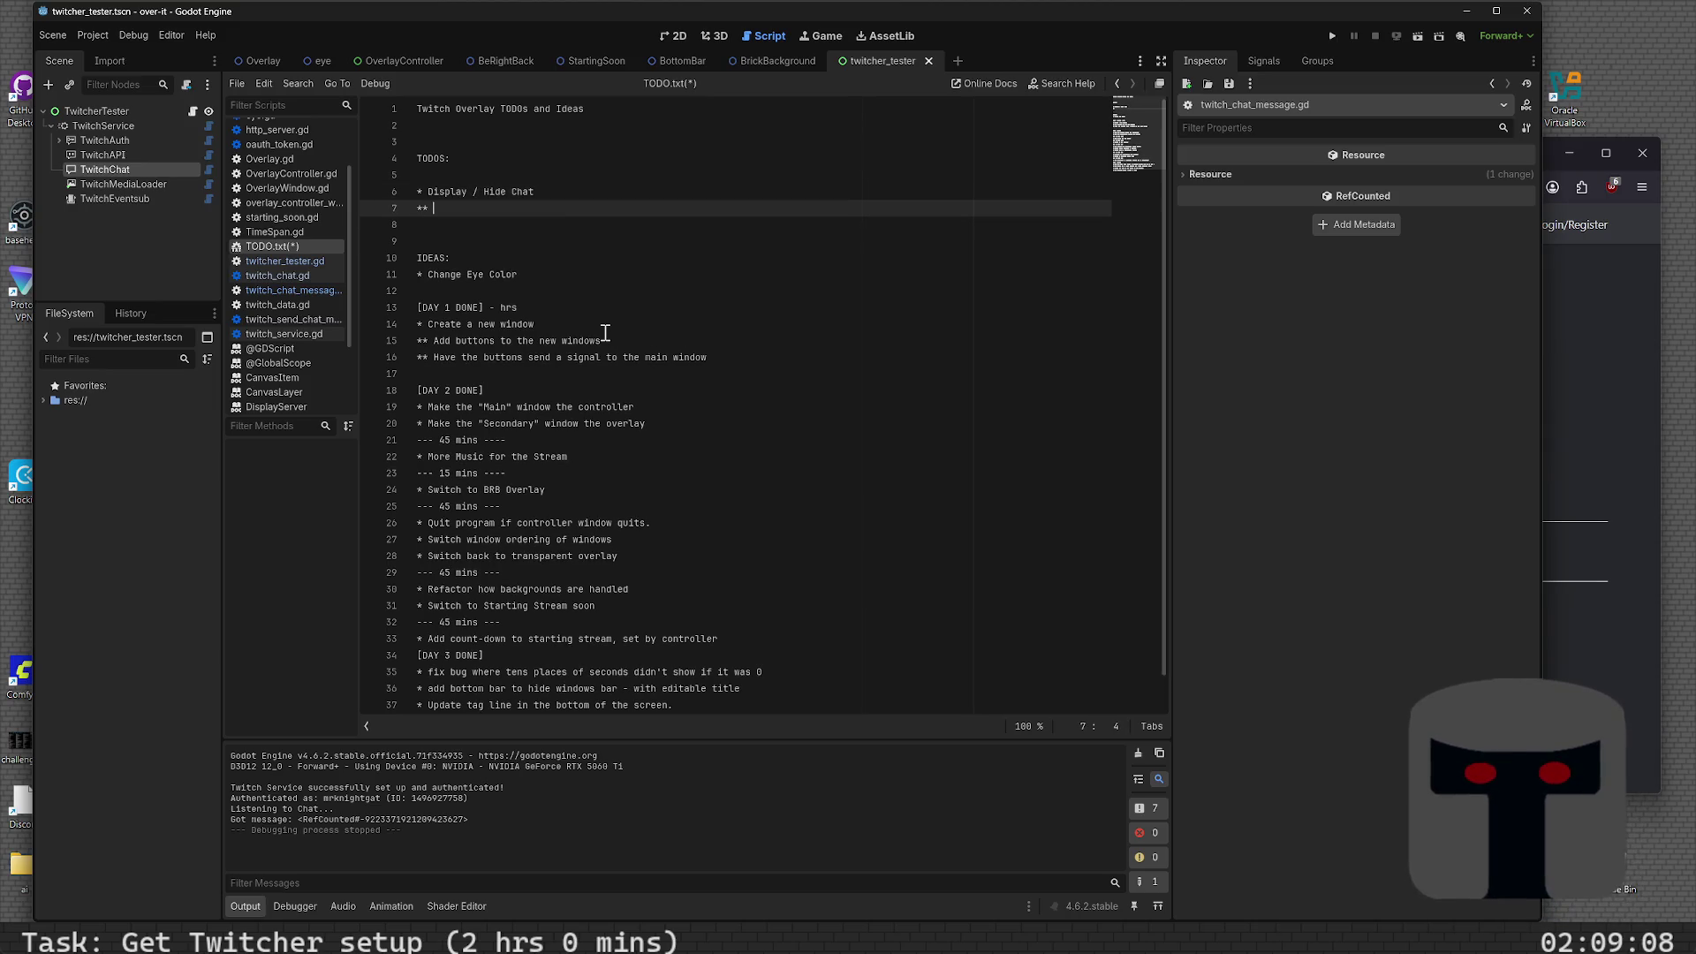
type("Add RichT")
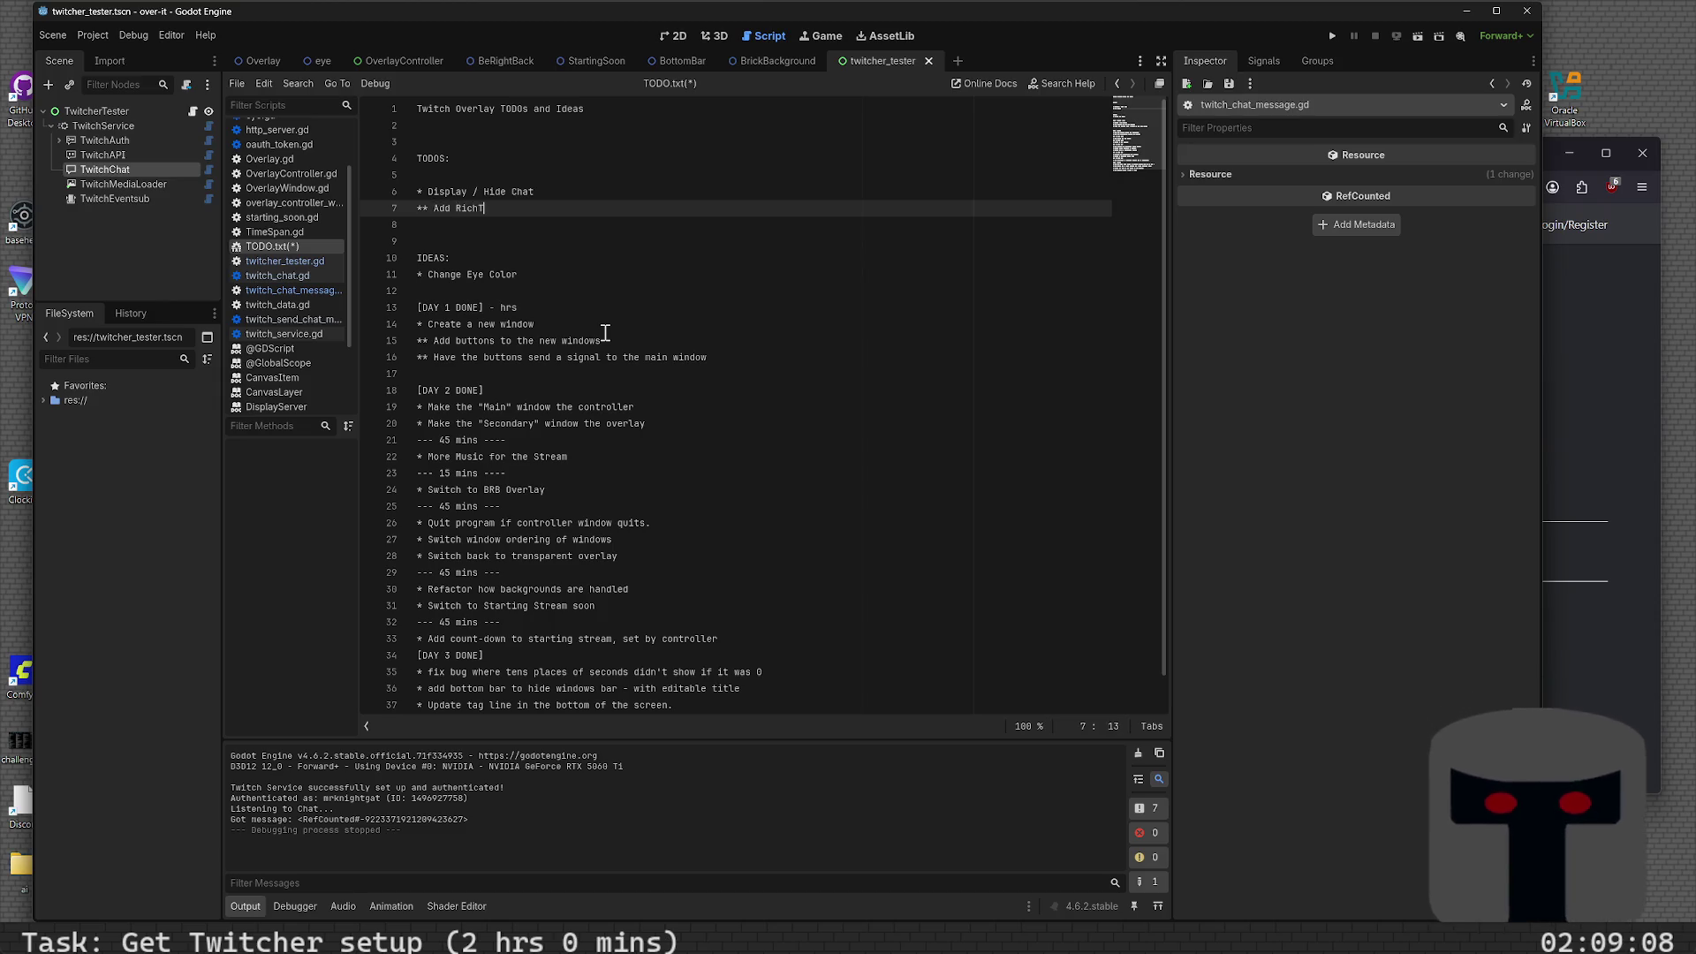
type("extLabel")
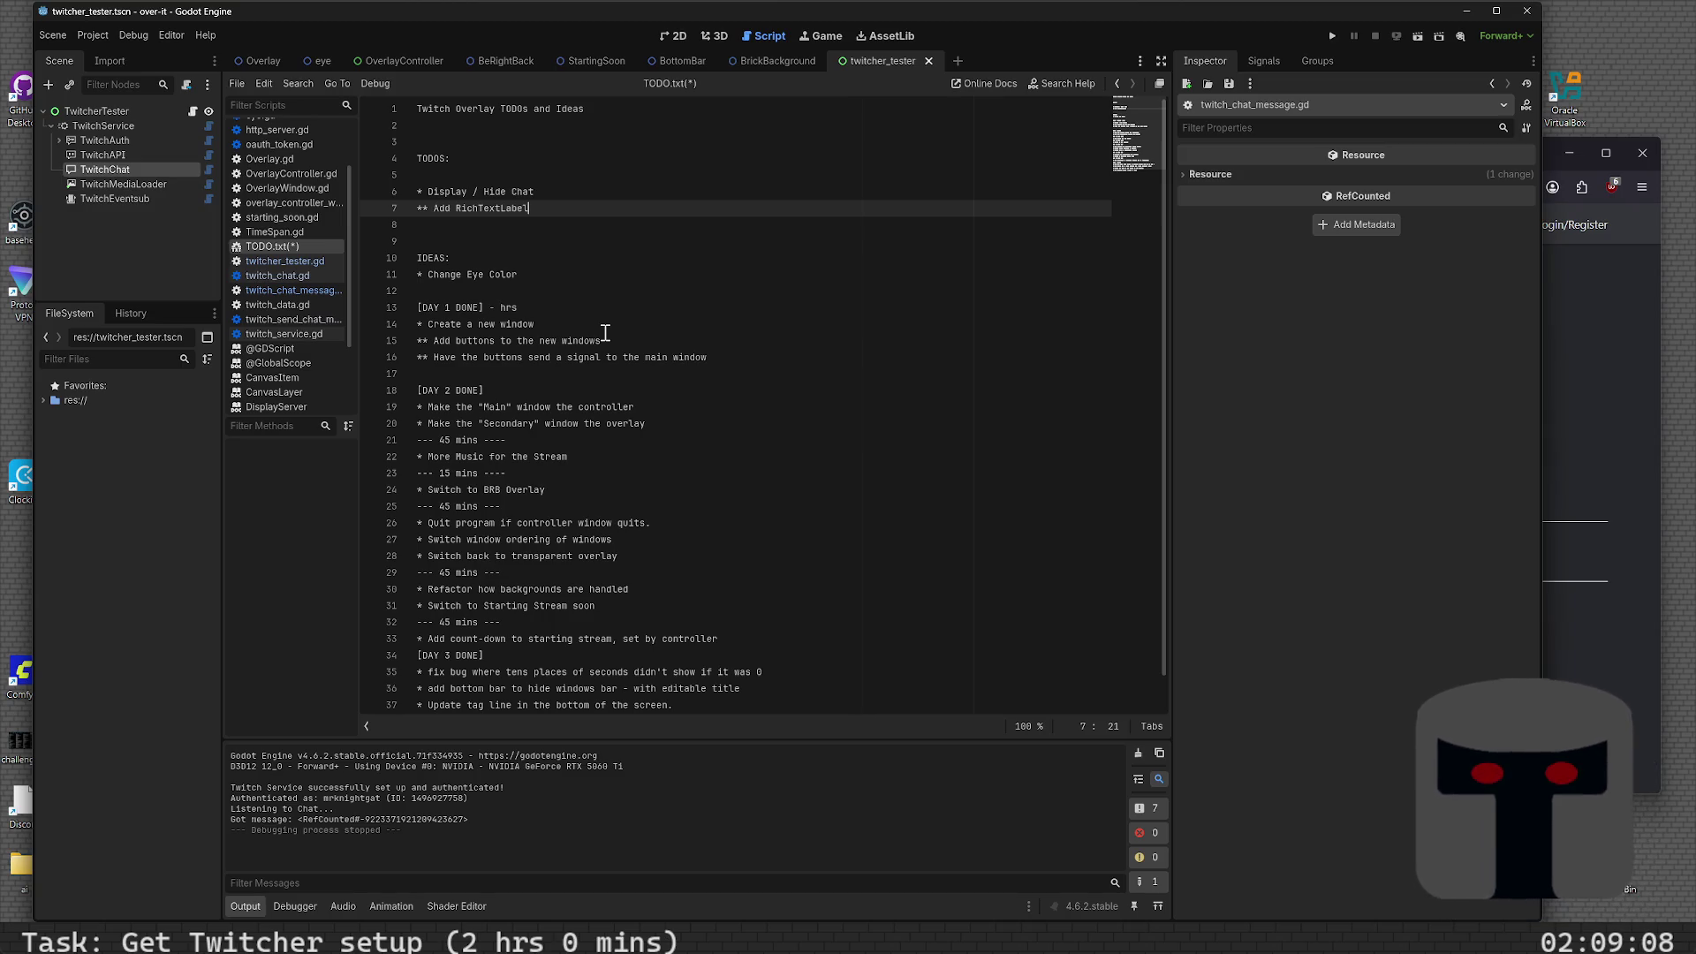
key("Down")
key("Down")
key("Down")
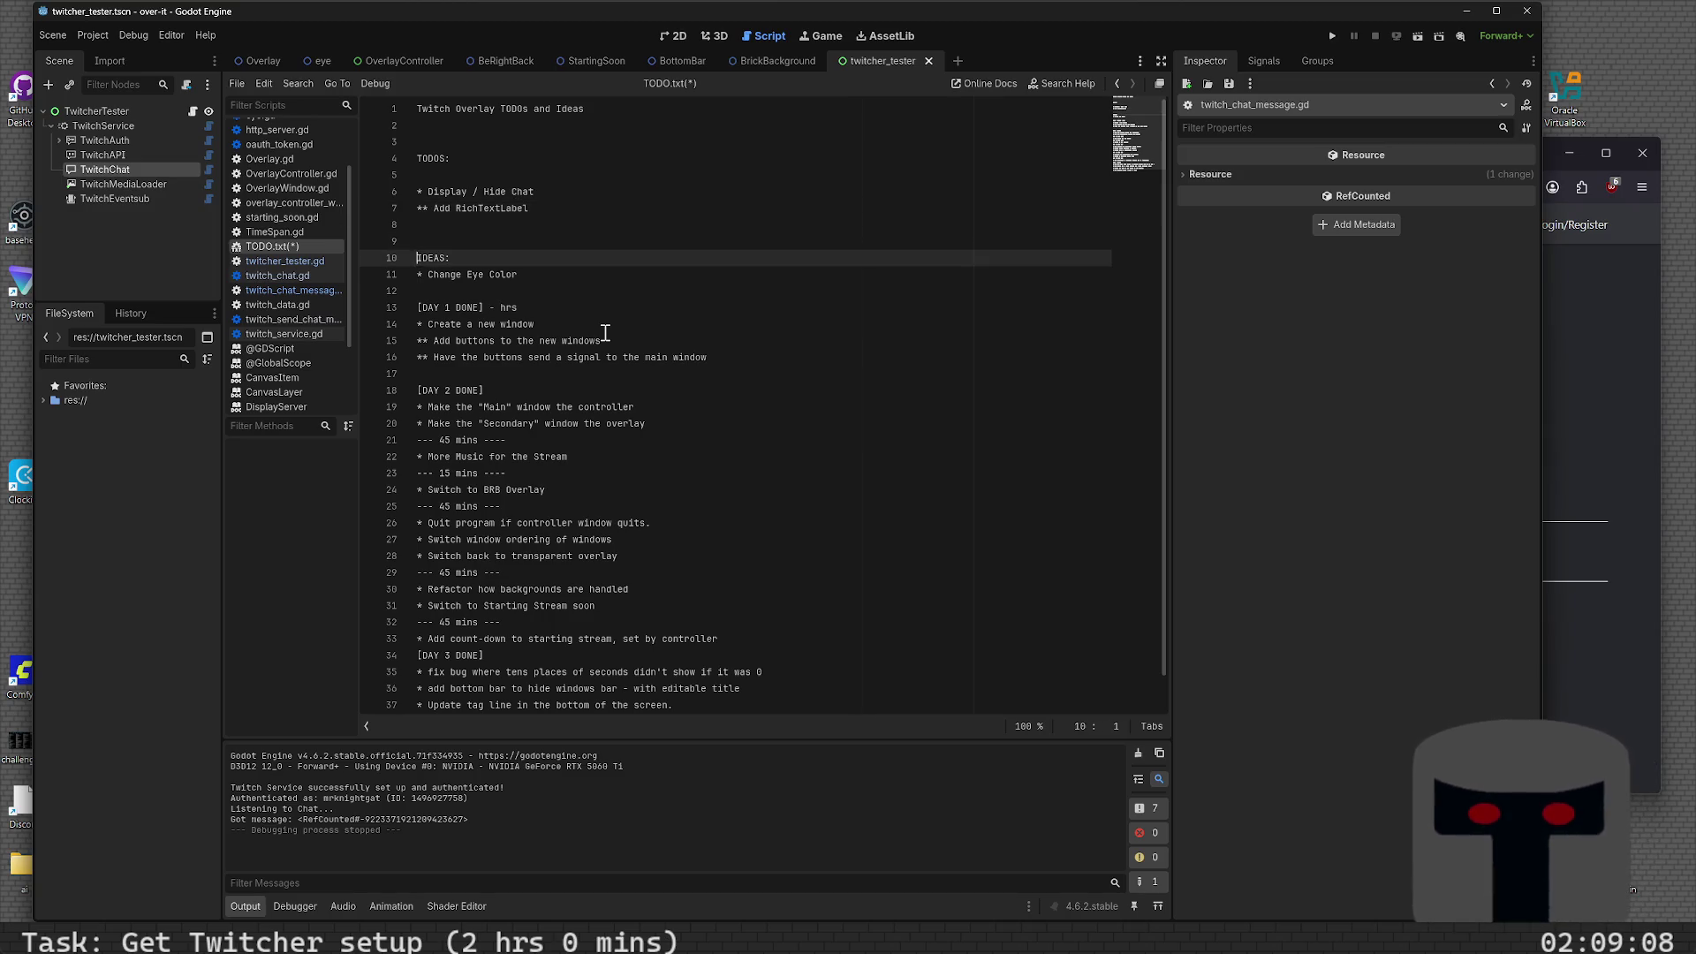
key("Up")
key("Up")
key("Up")
key("Right")
key("Right")
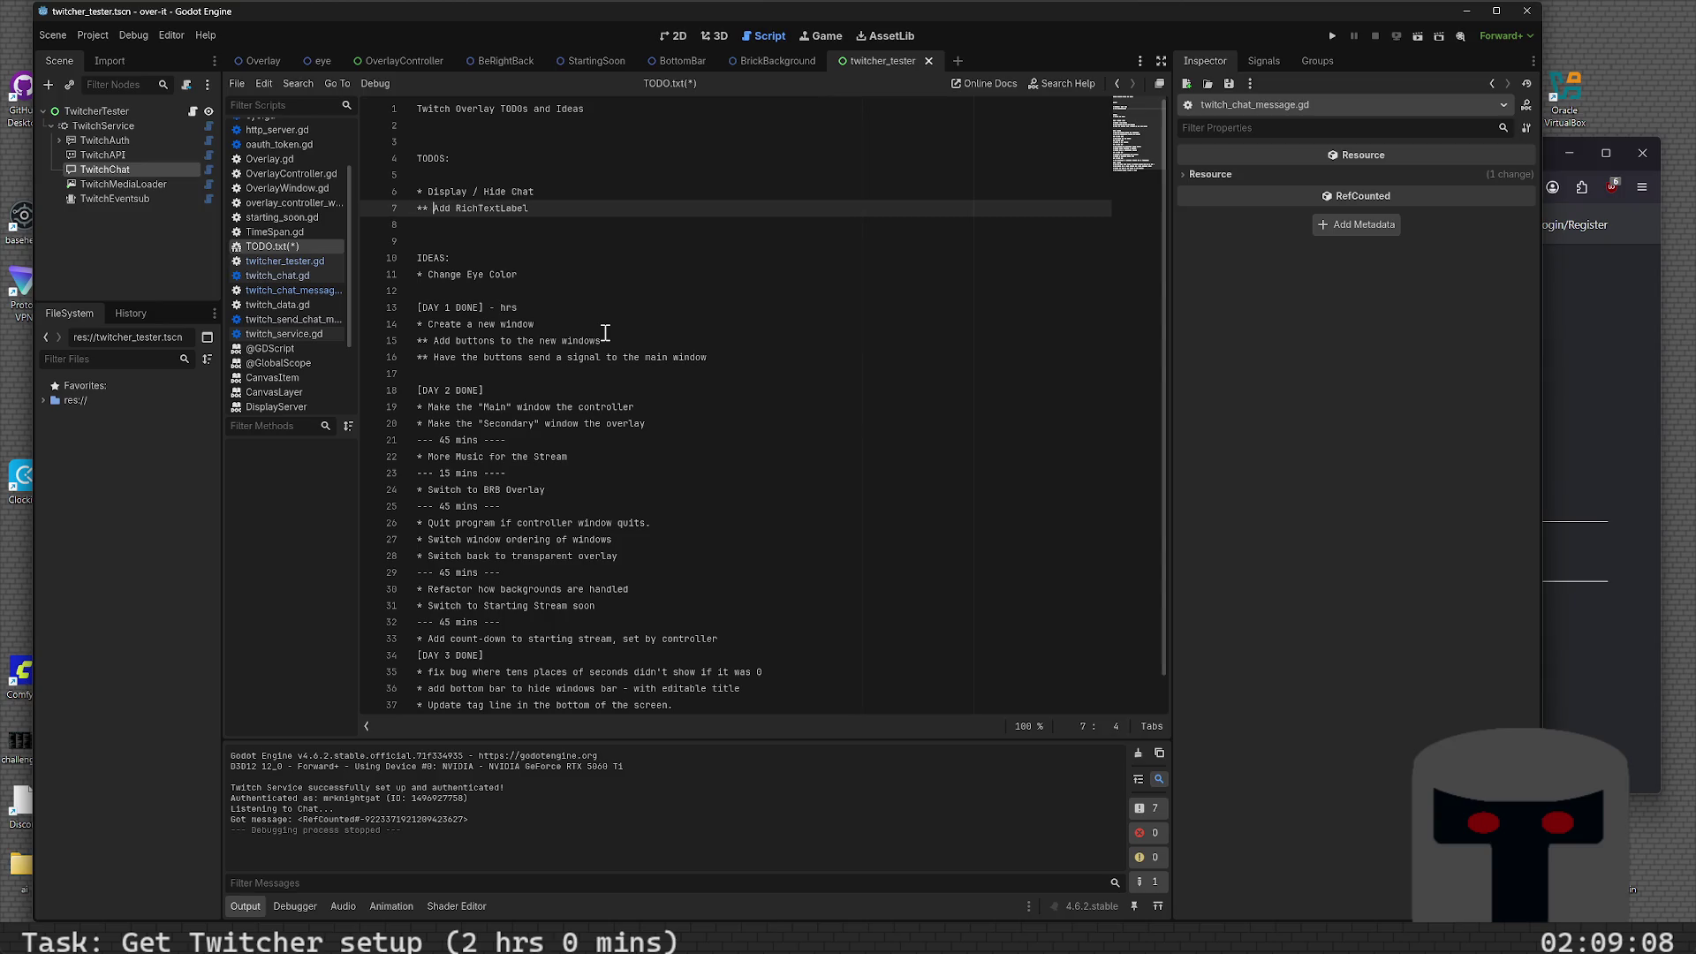
type("T")
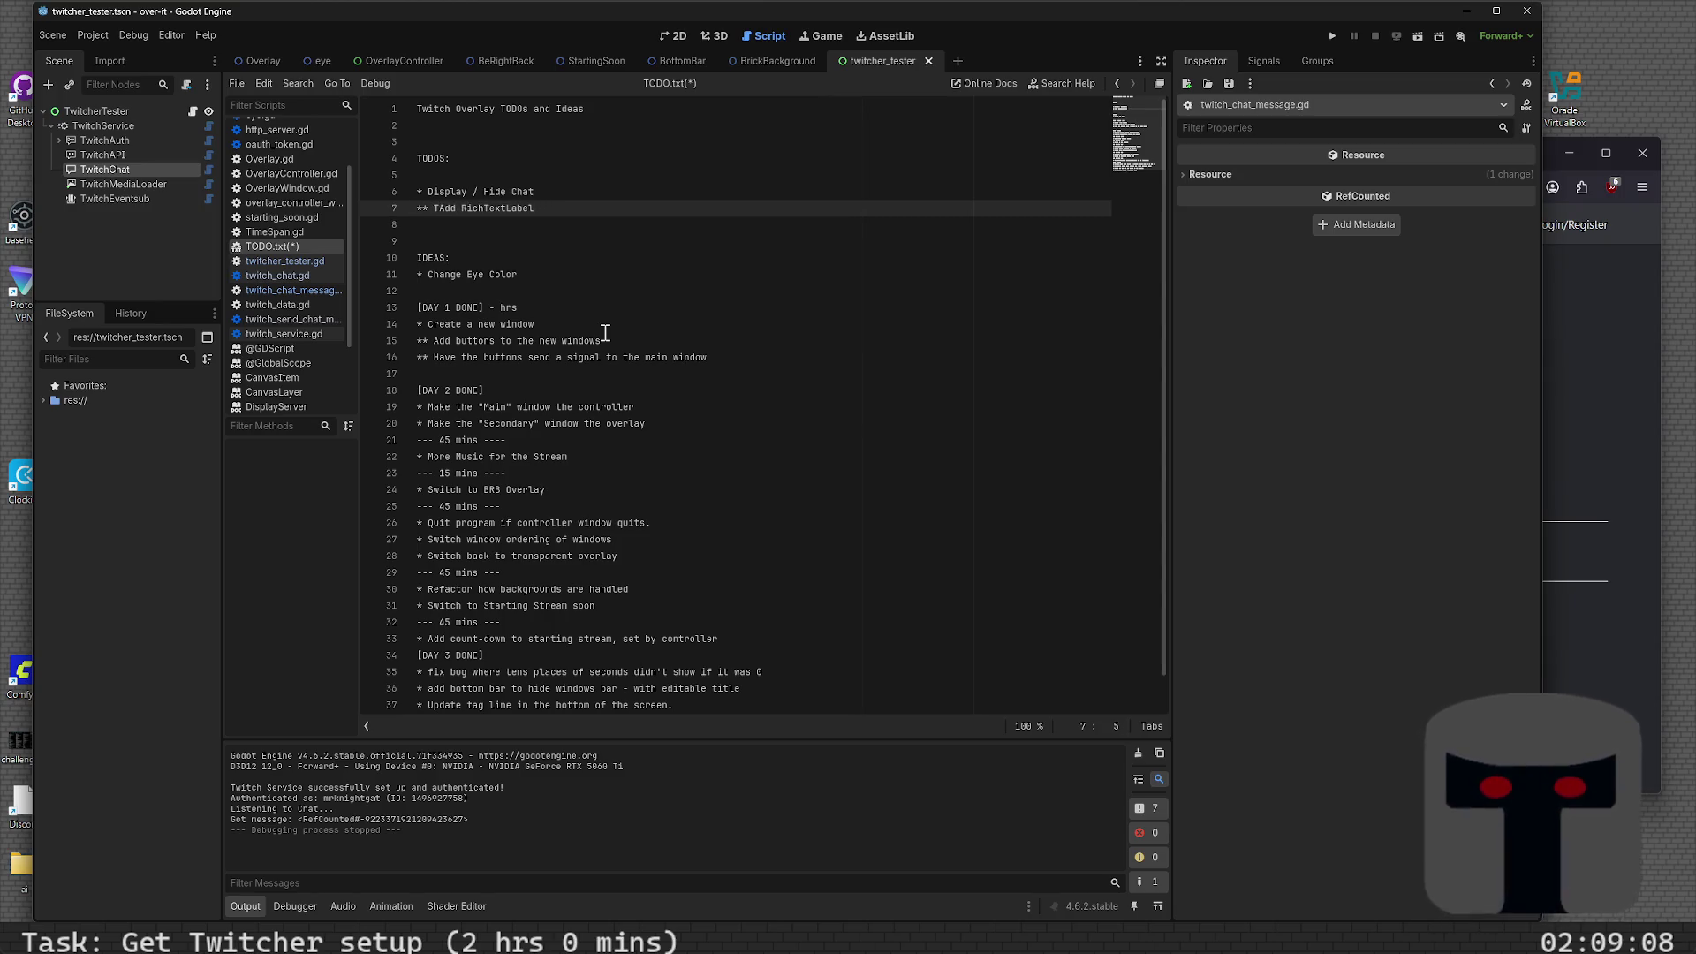
key("BackSpace")
type("Setu")
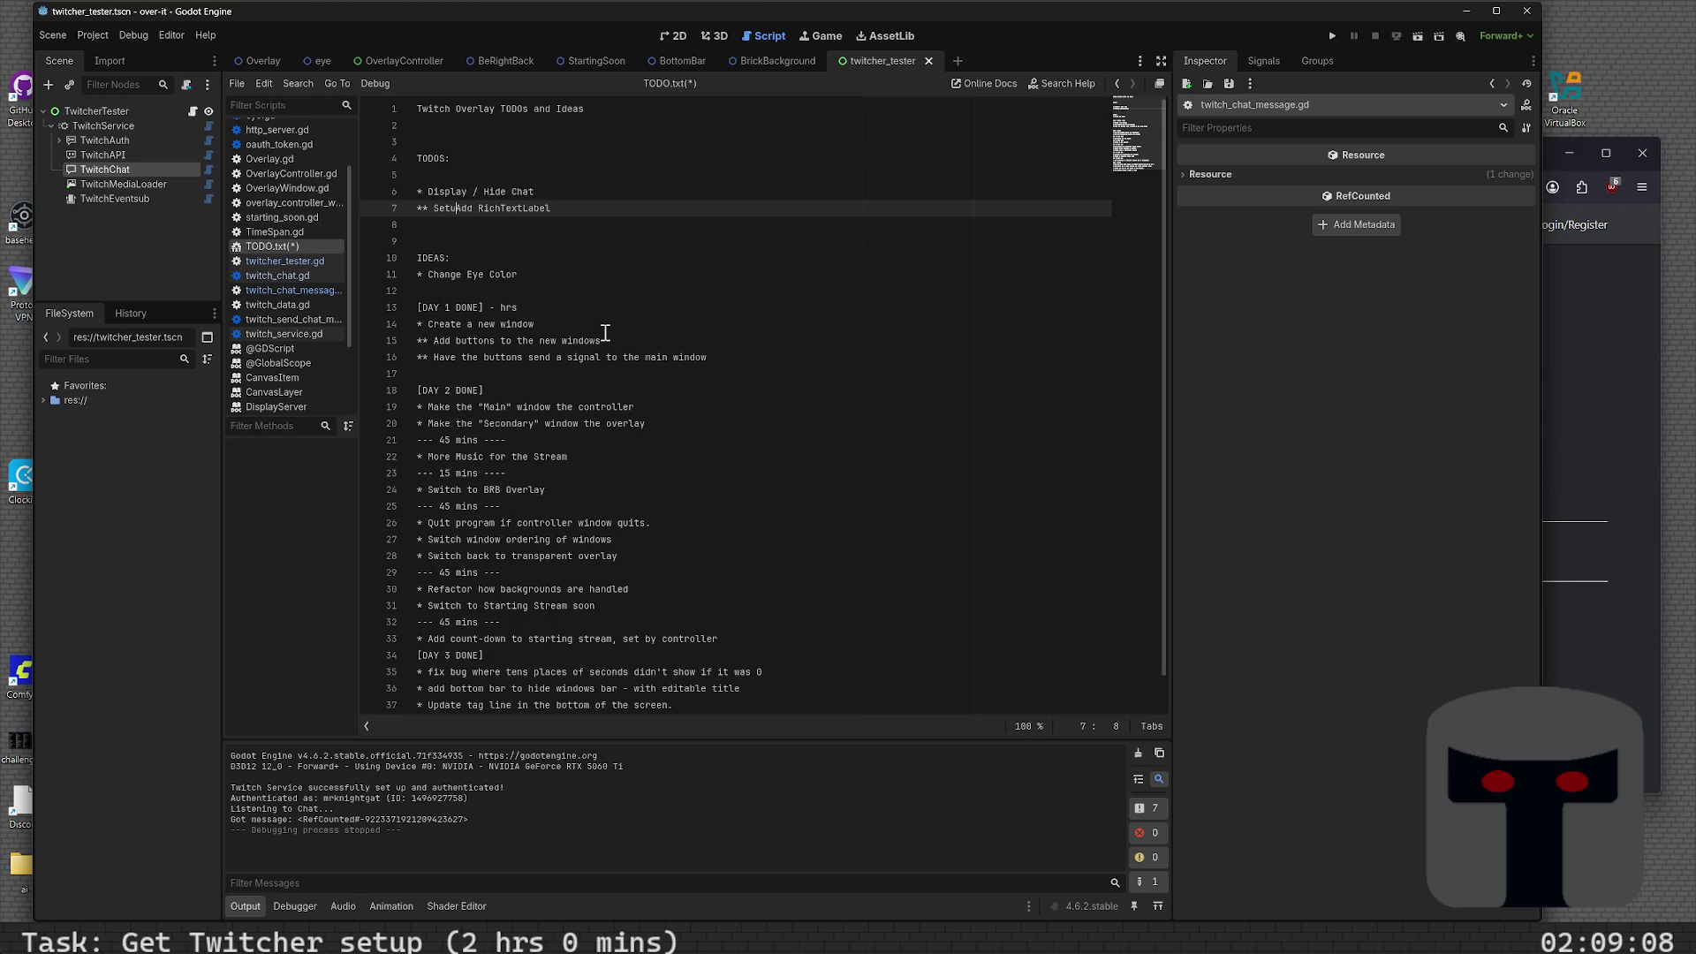
type("p a t")
type("with")
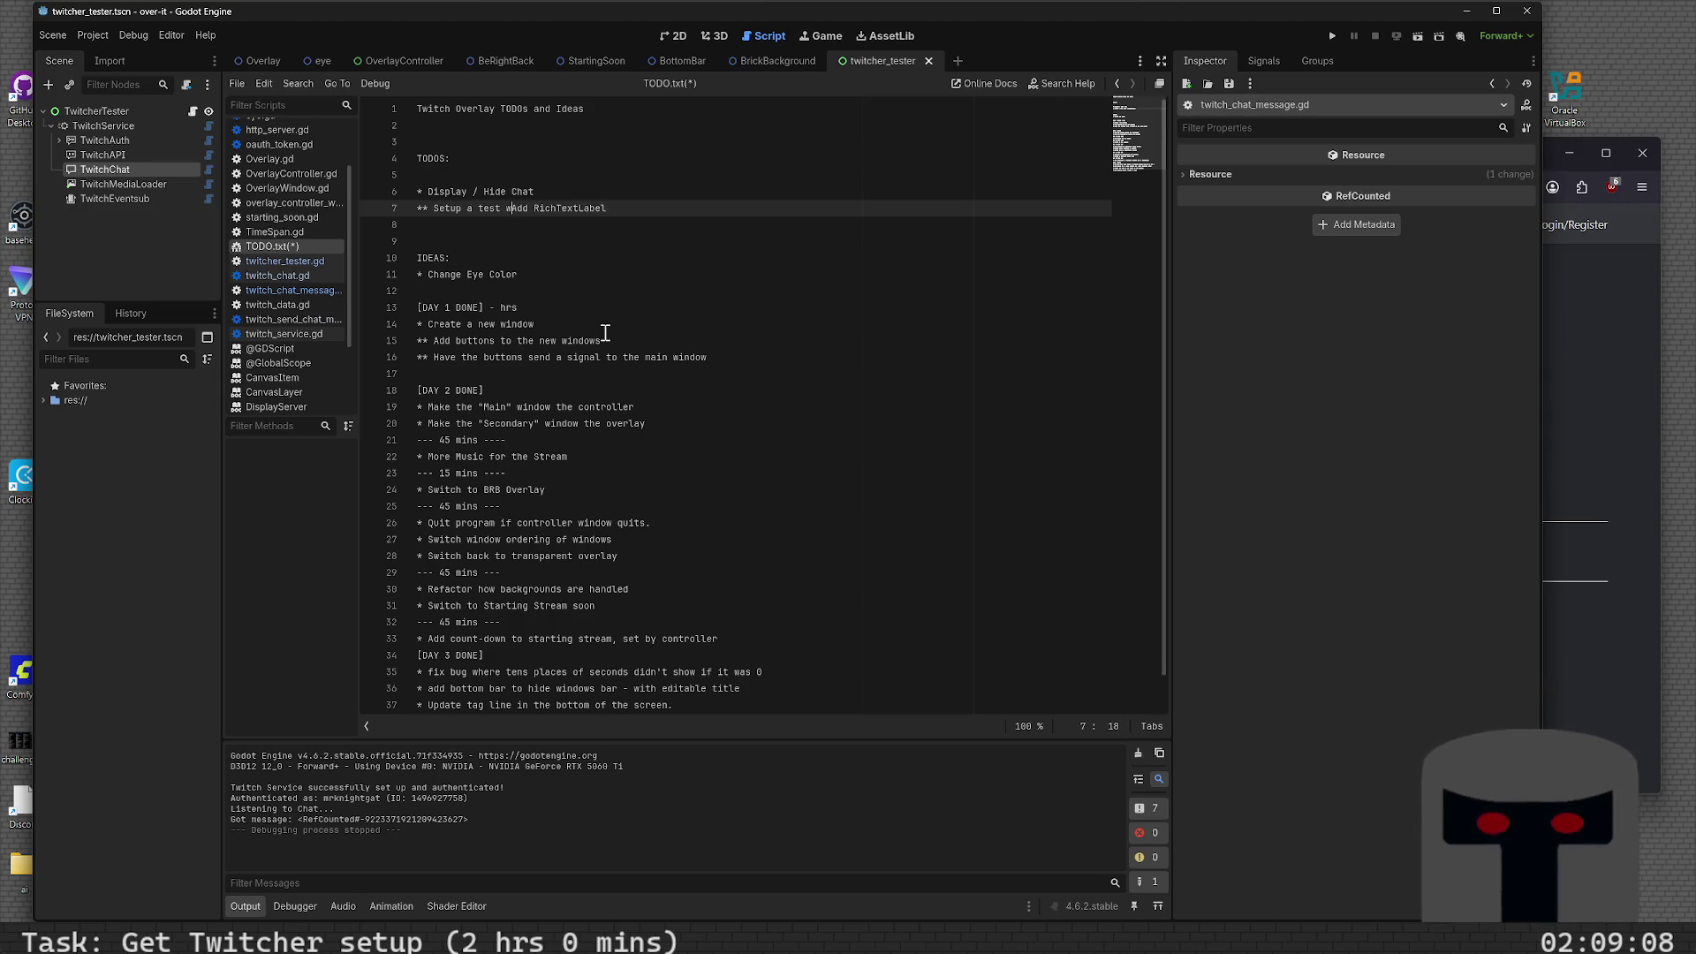
key("Delete")
key("Delete")
key("Delete")
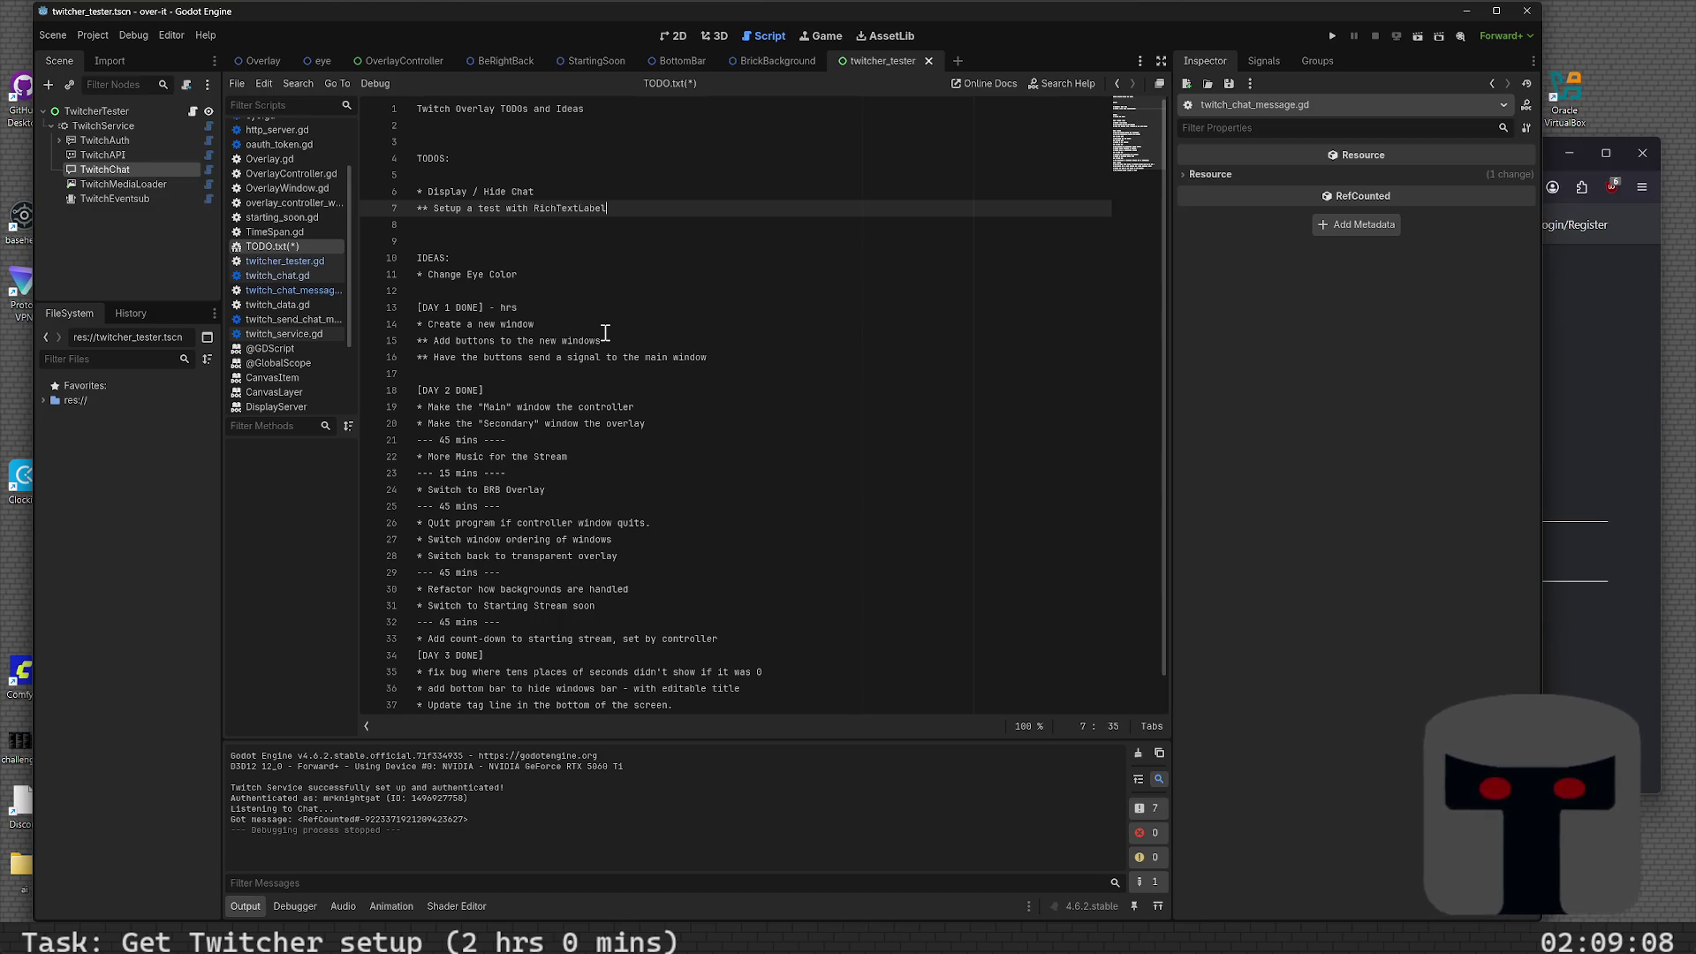
key("End")
- Add sub-tasks 'Get text displaying - 15m' and 'Get user name displaying - 15m'
key("Return")
type("**")
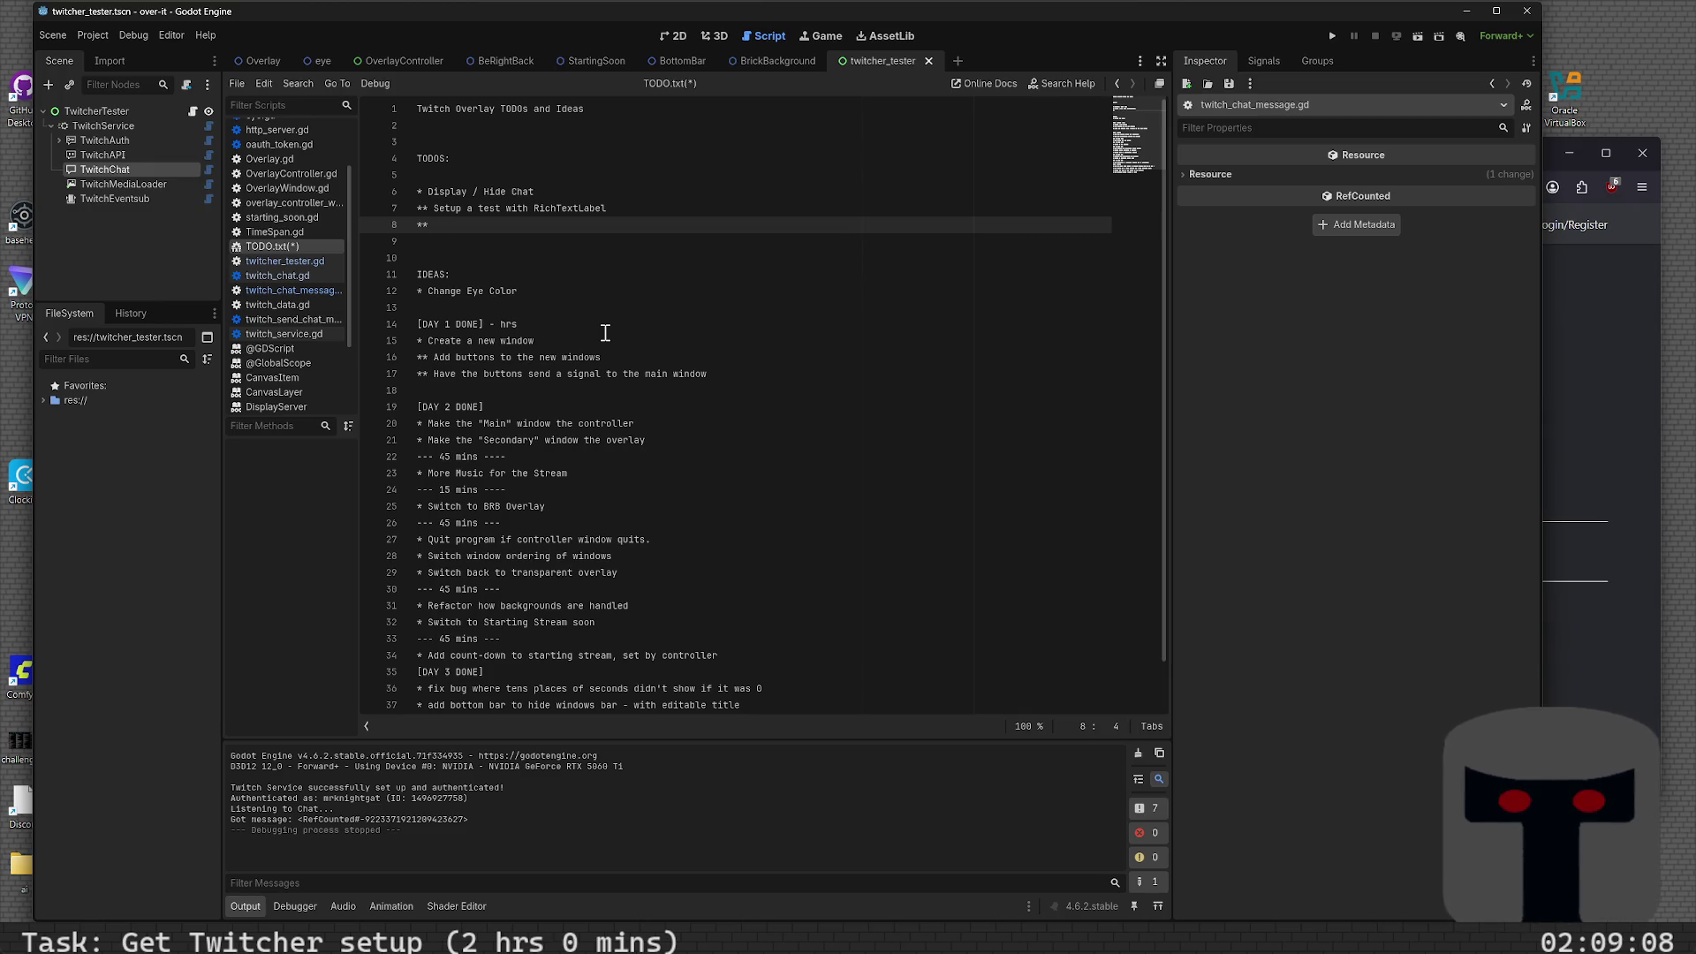
type("Get")
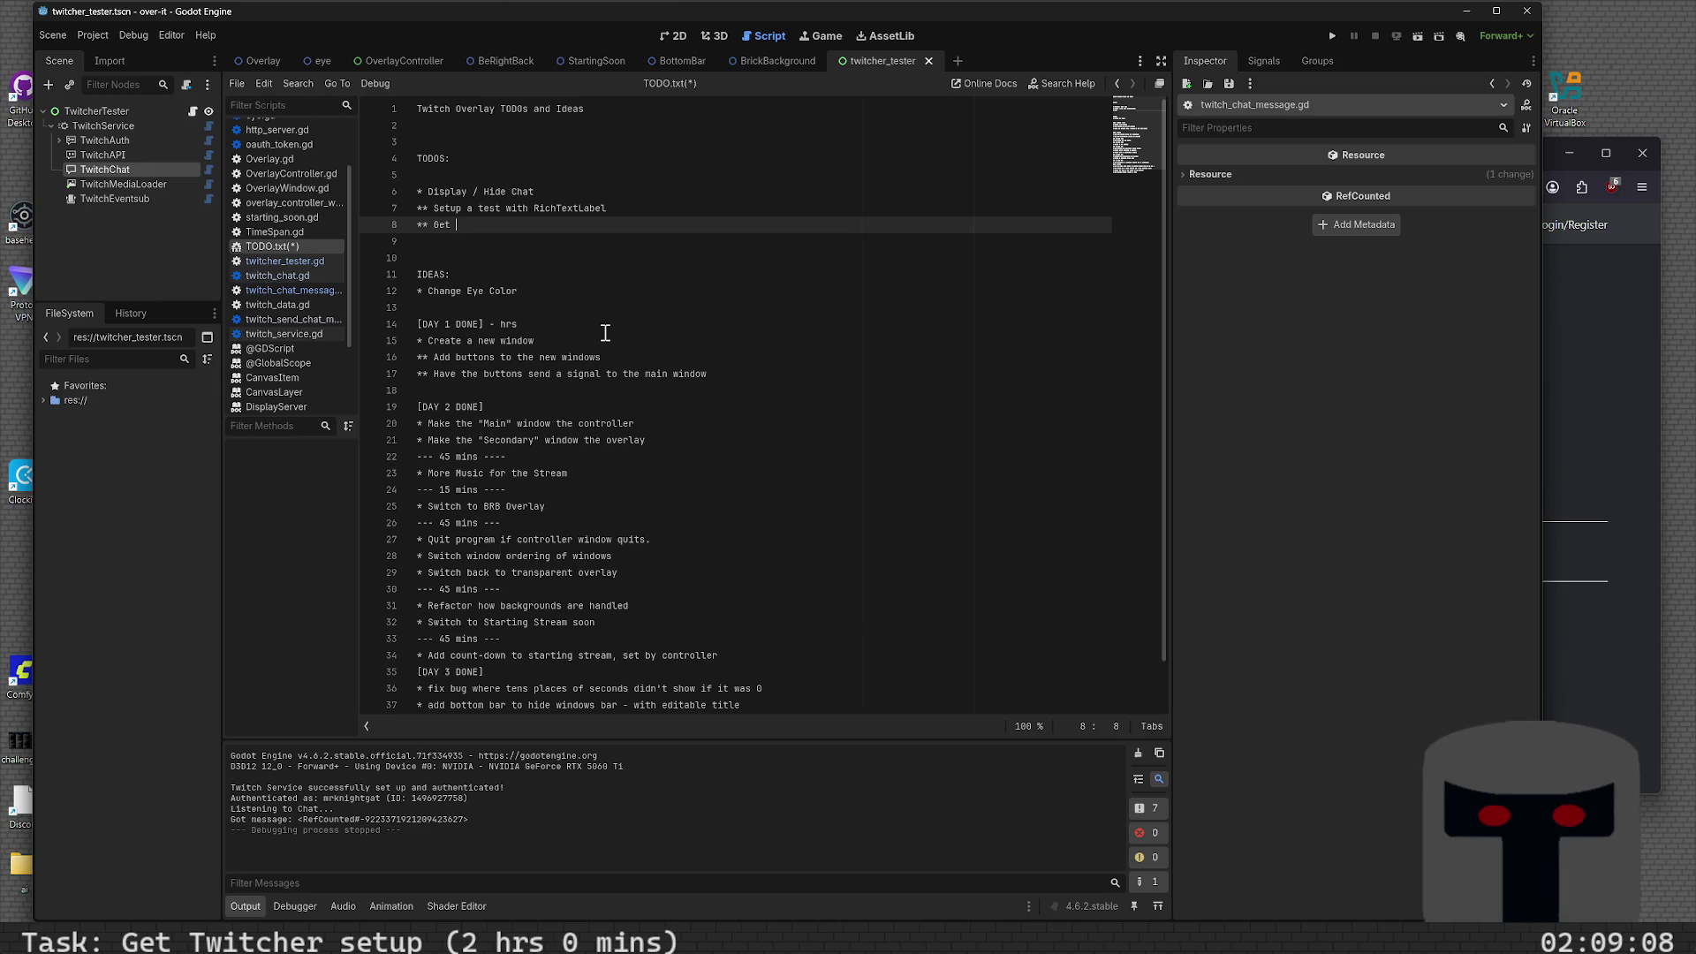
type("user")
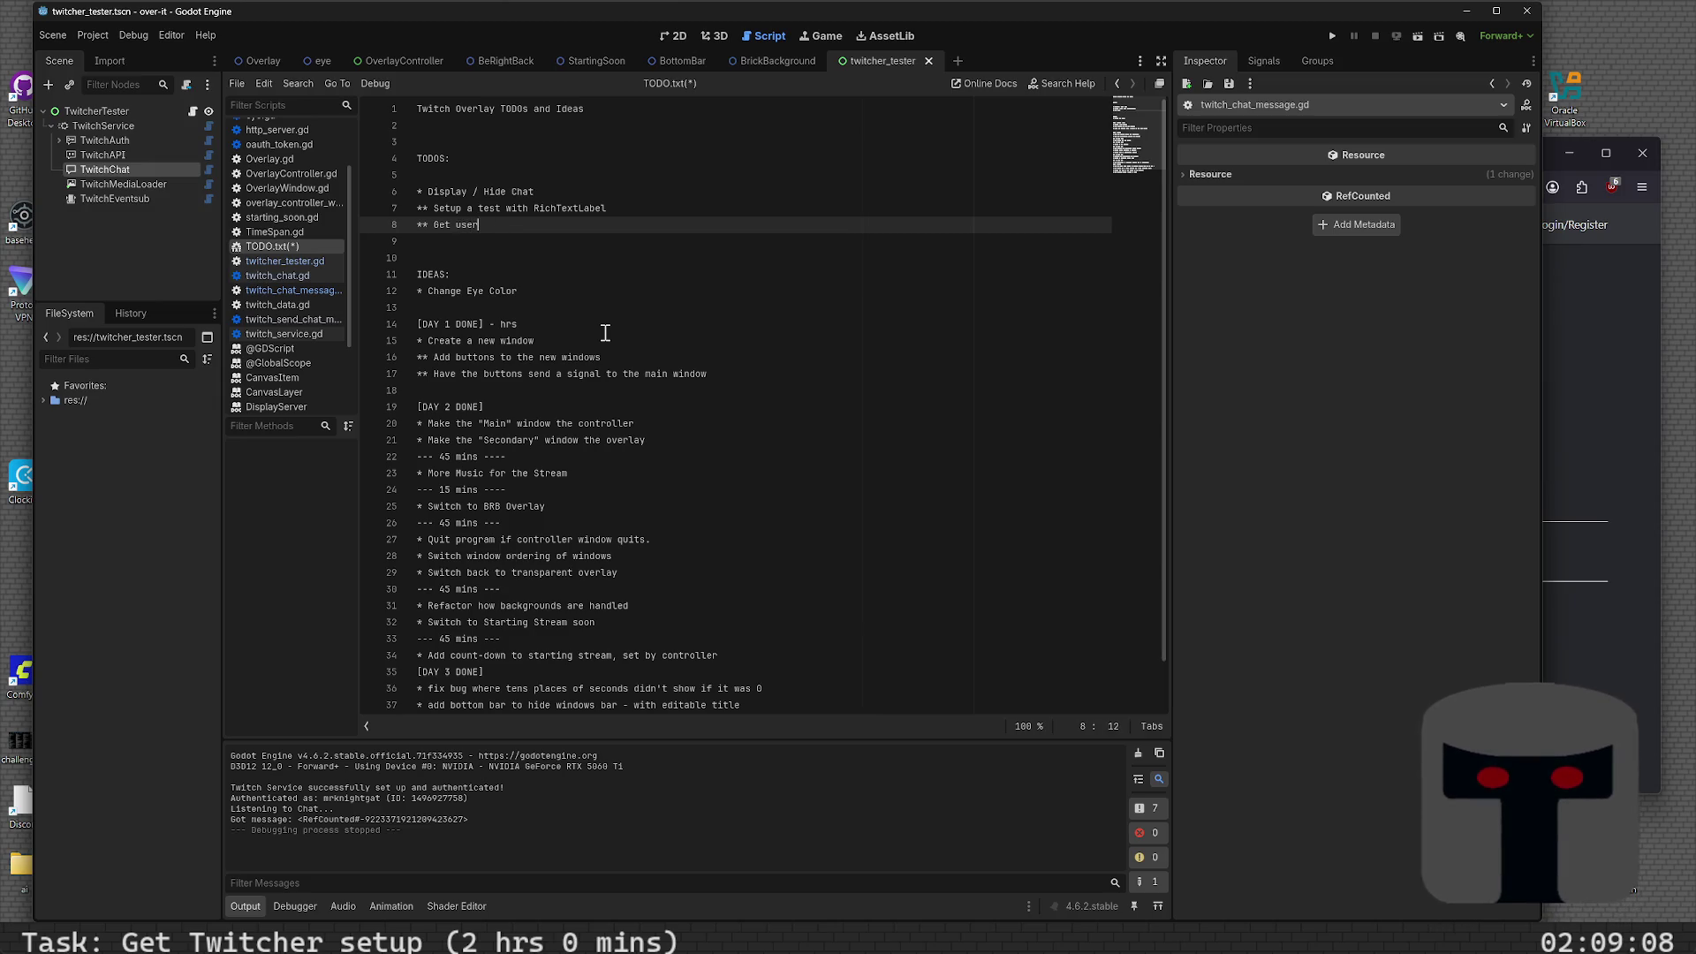
key("BackSpace")
key("BackSpace")
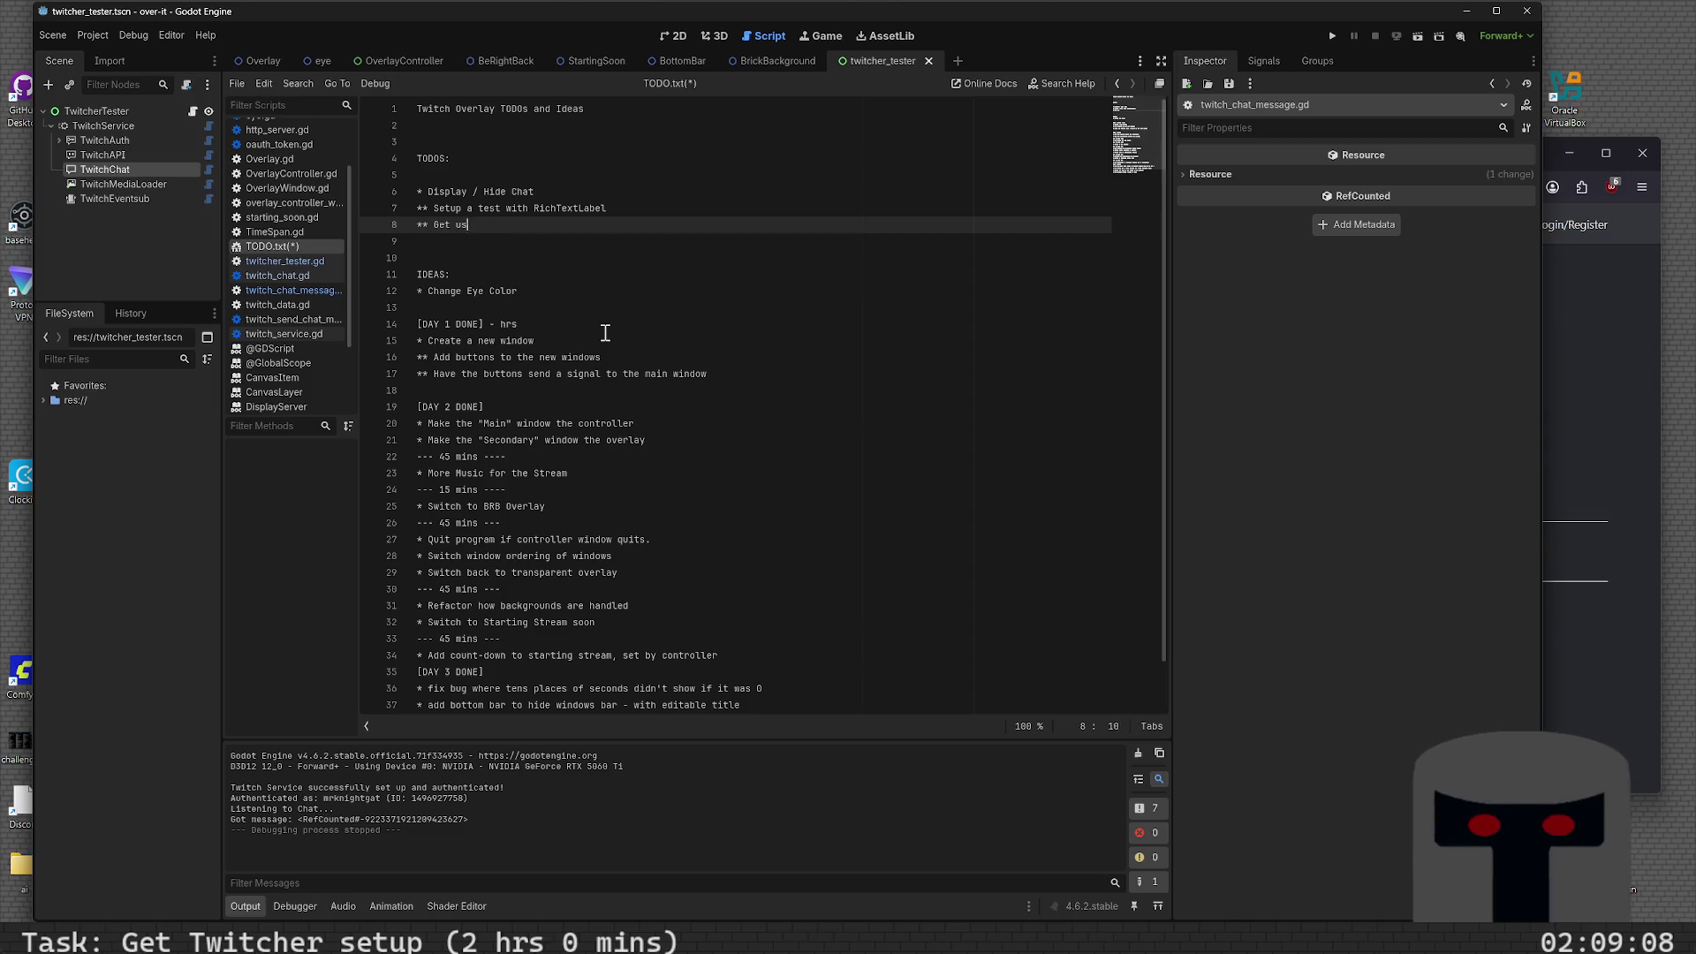
key("BackSpace")
key("BackSpace")
type("text")
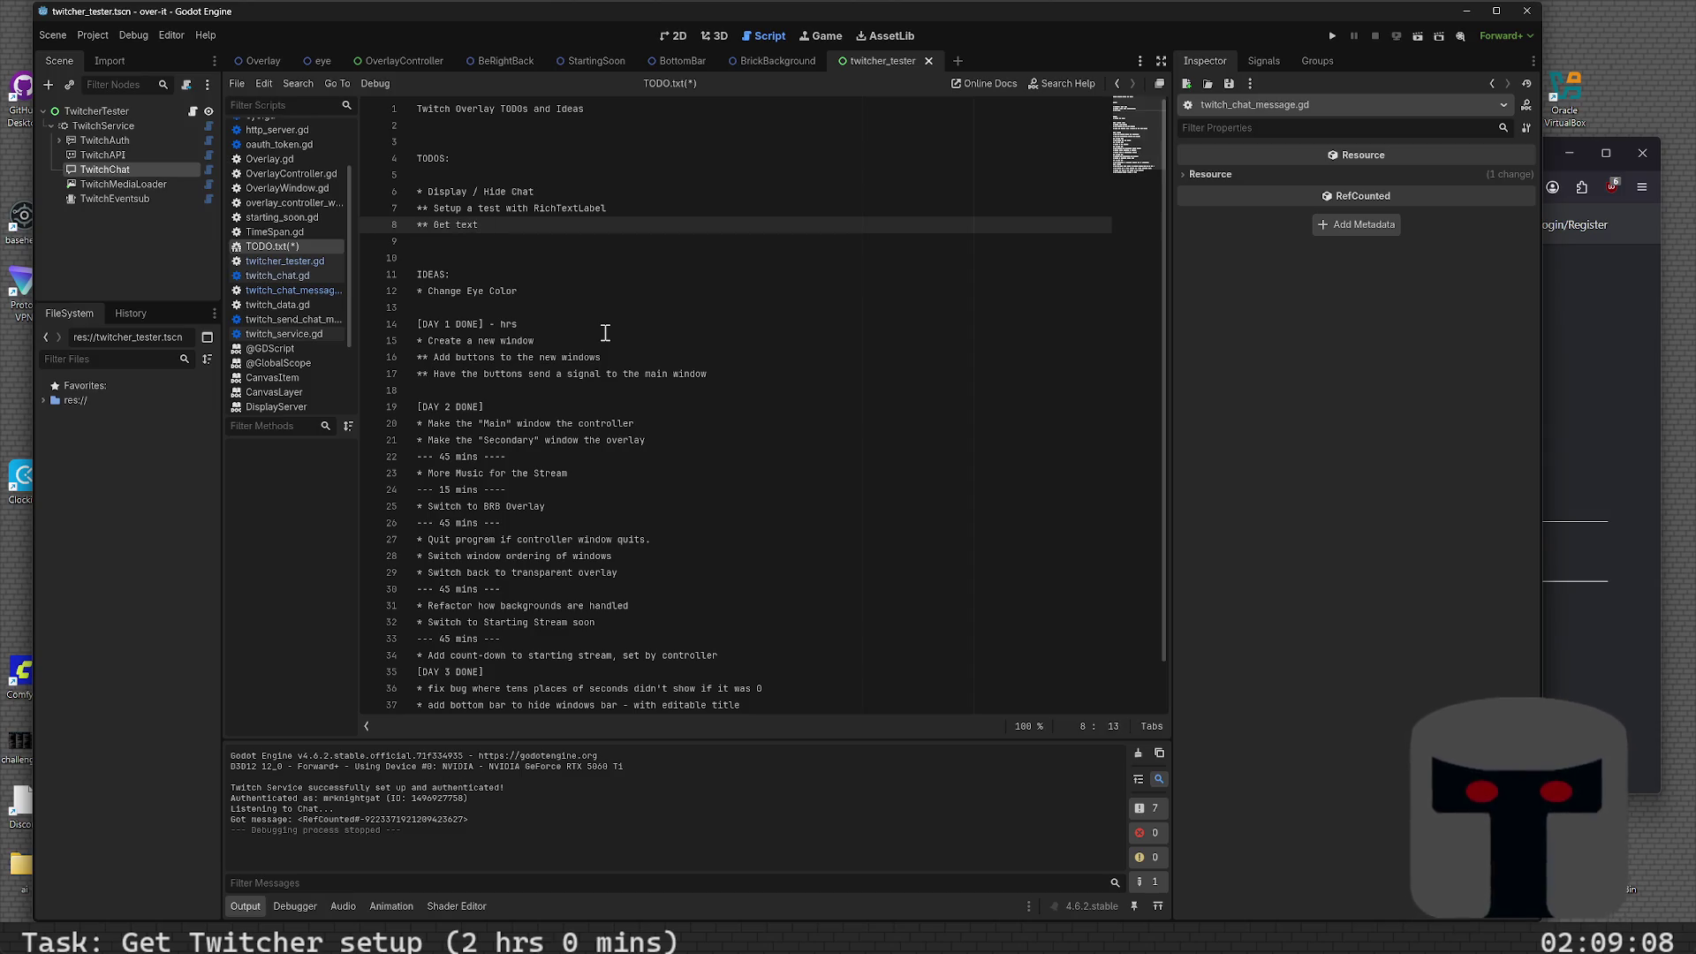
type(" displaying")
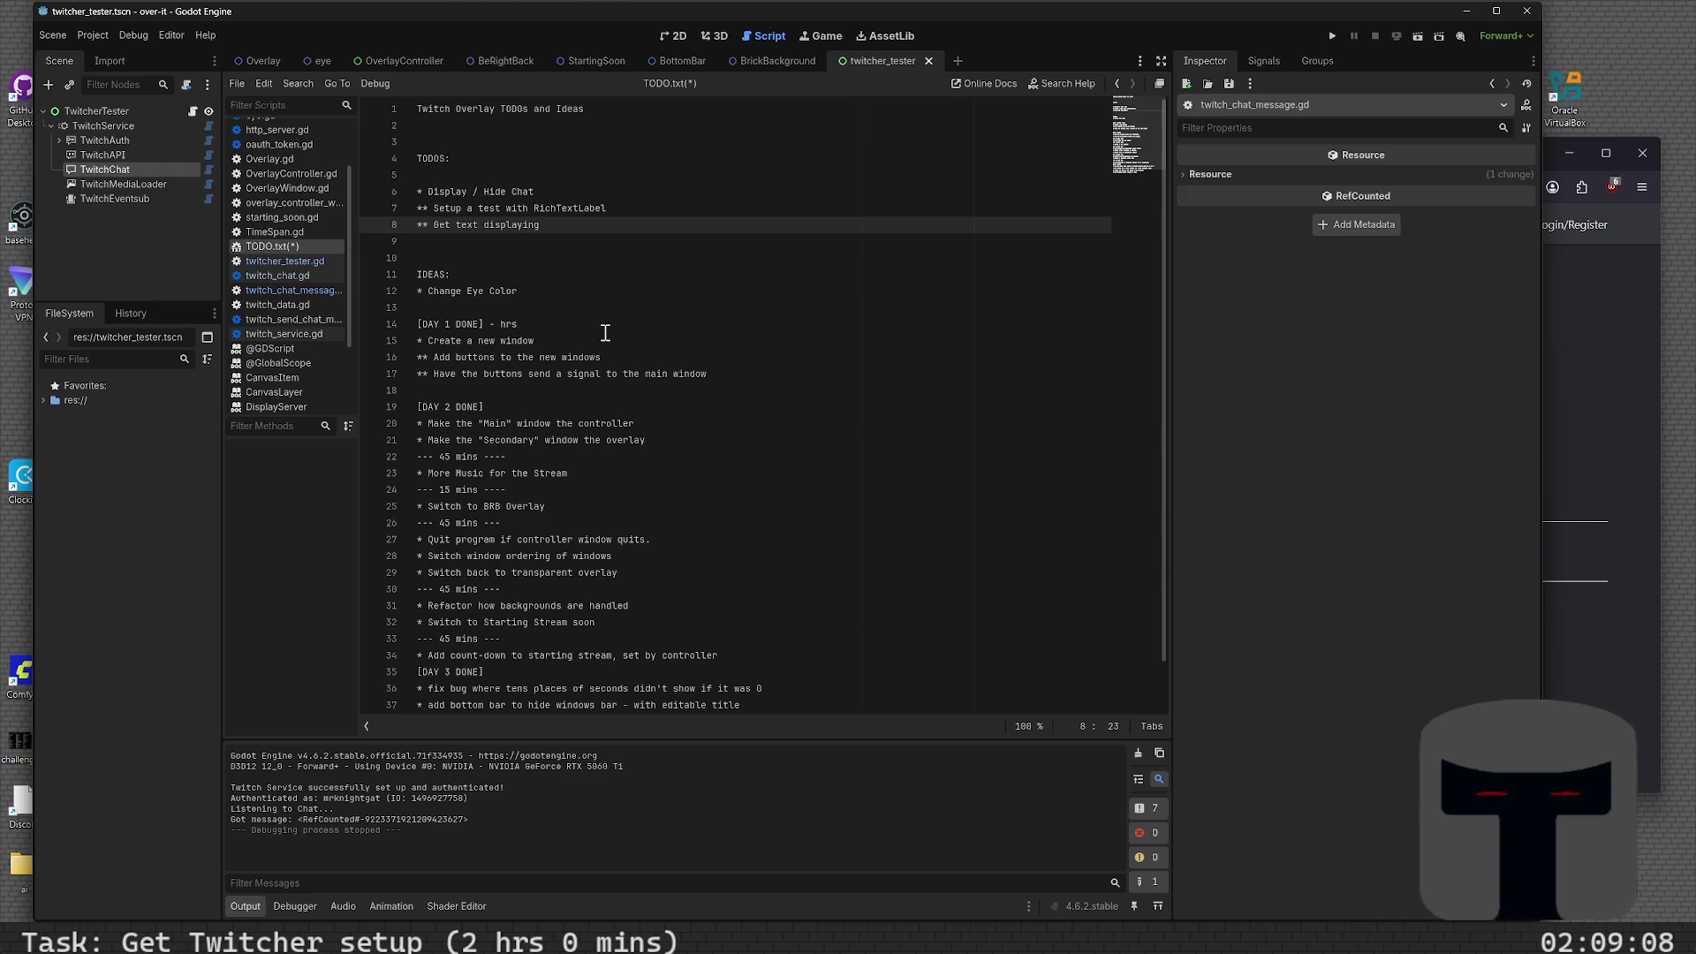
type(" - ")
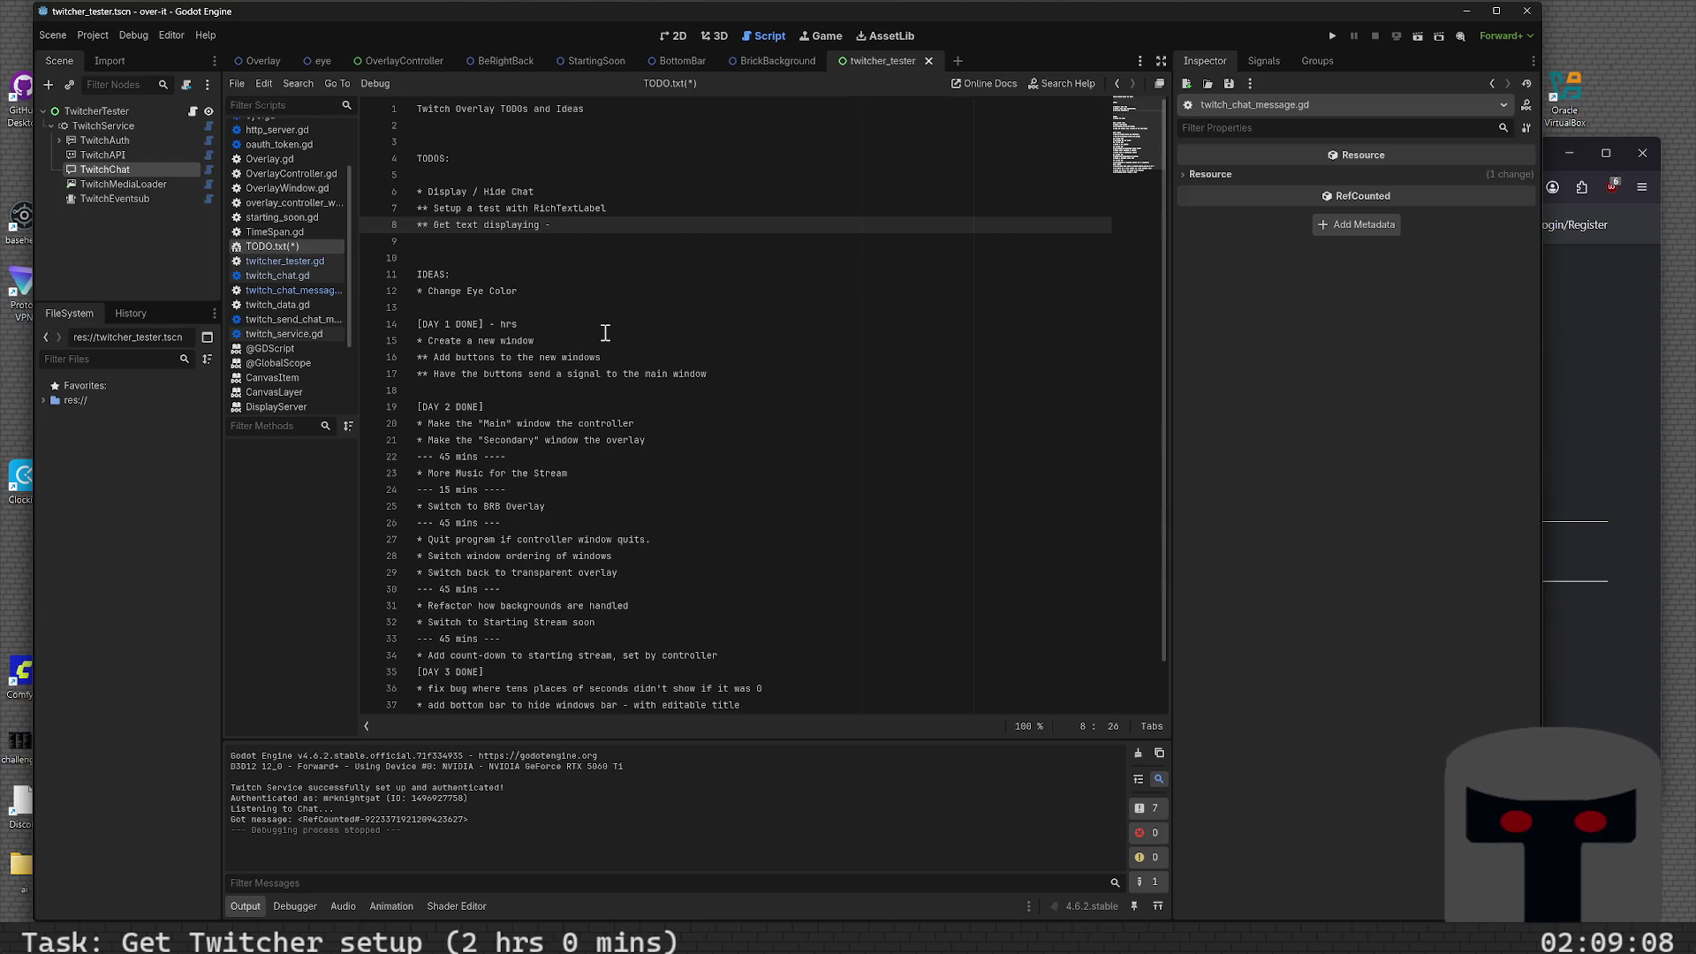
type("15m")
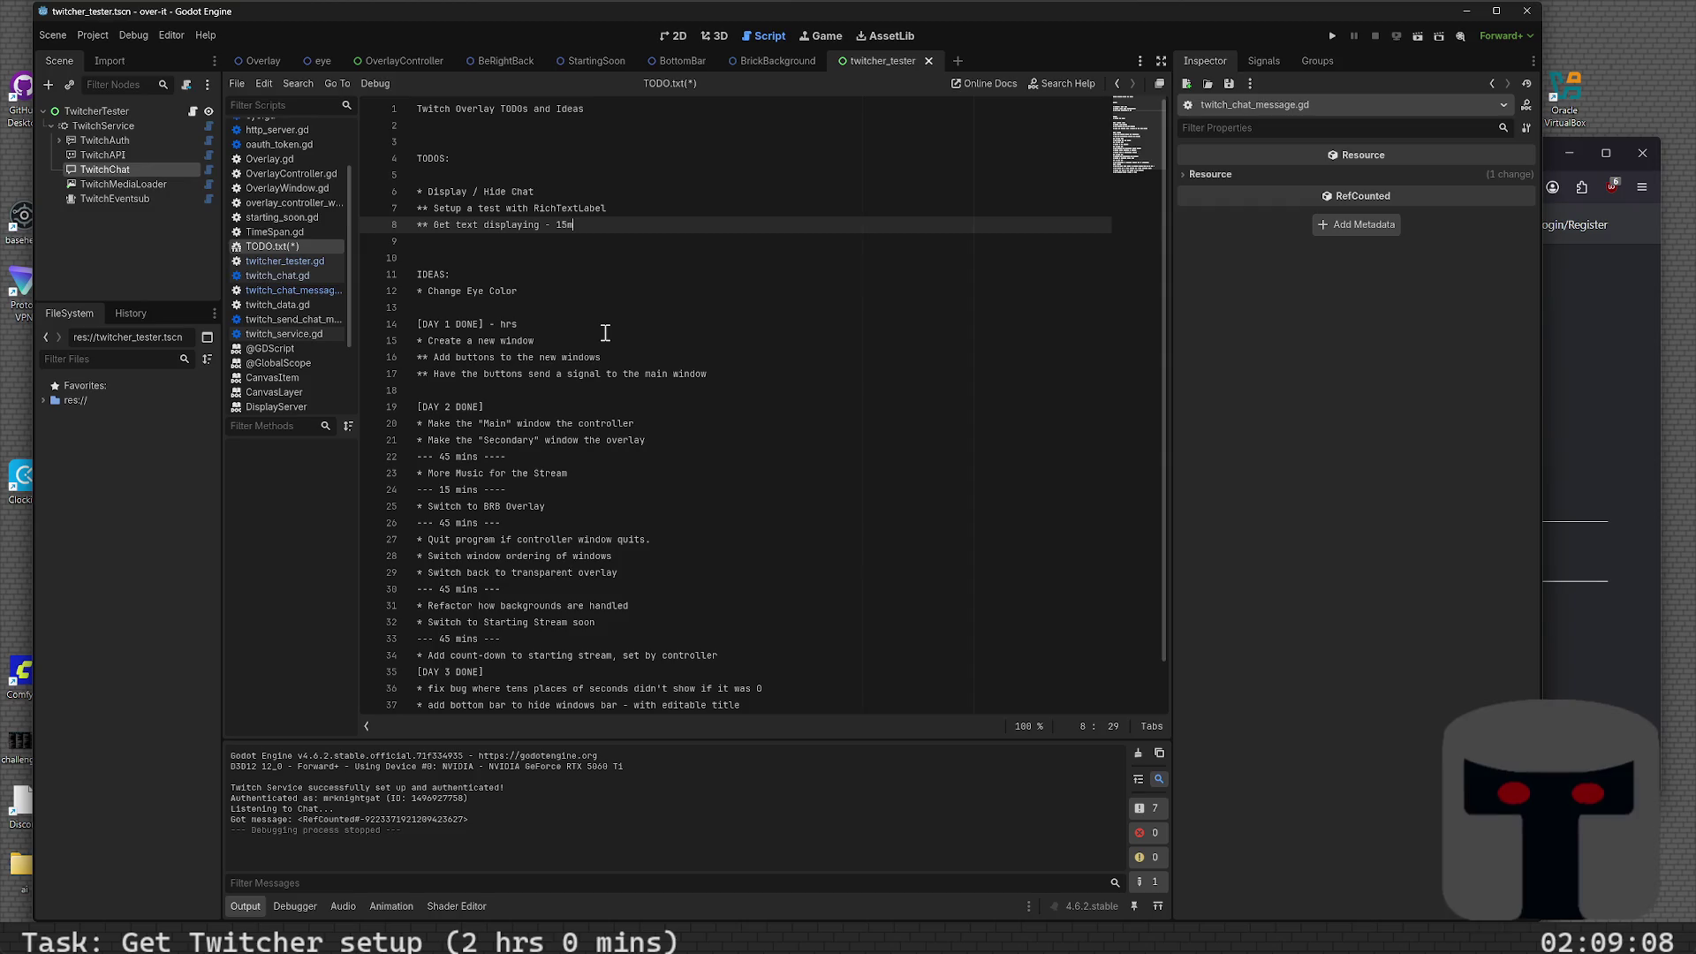
key("Return")
type("*")
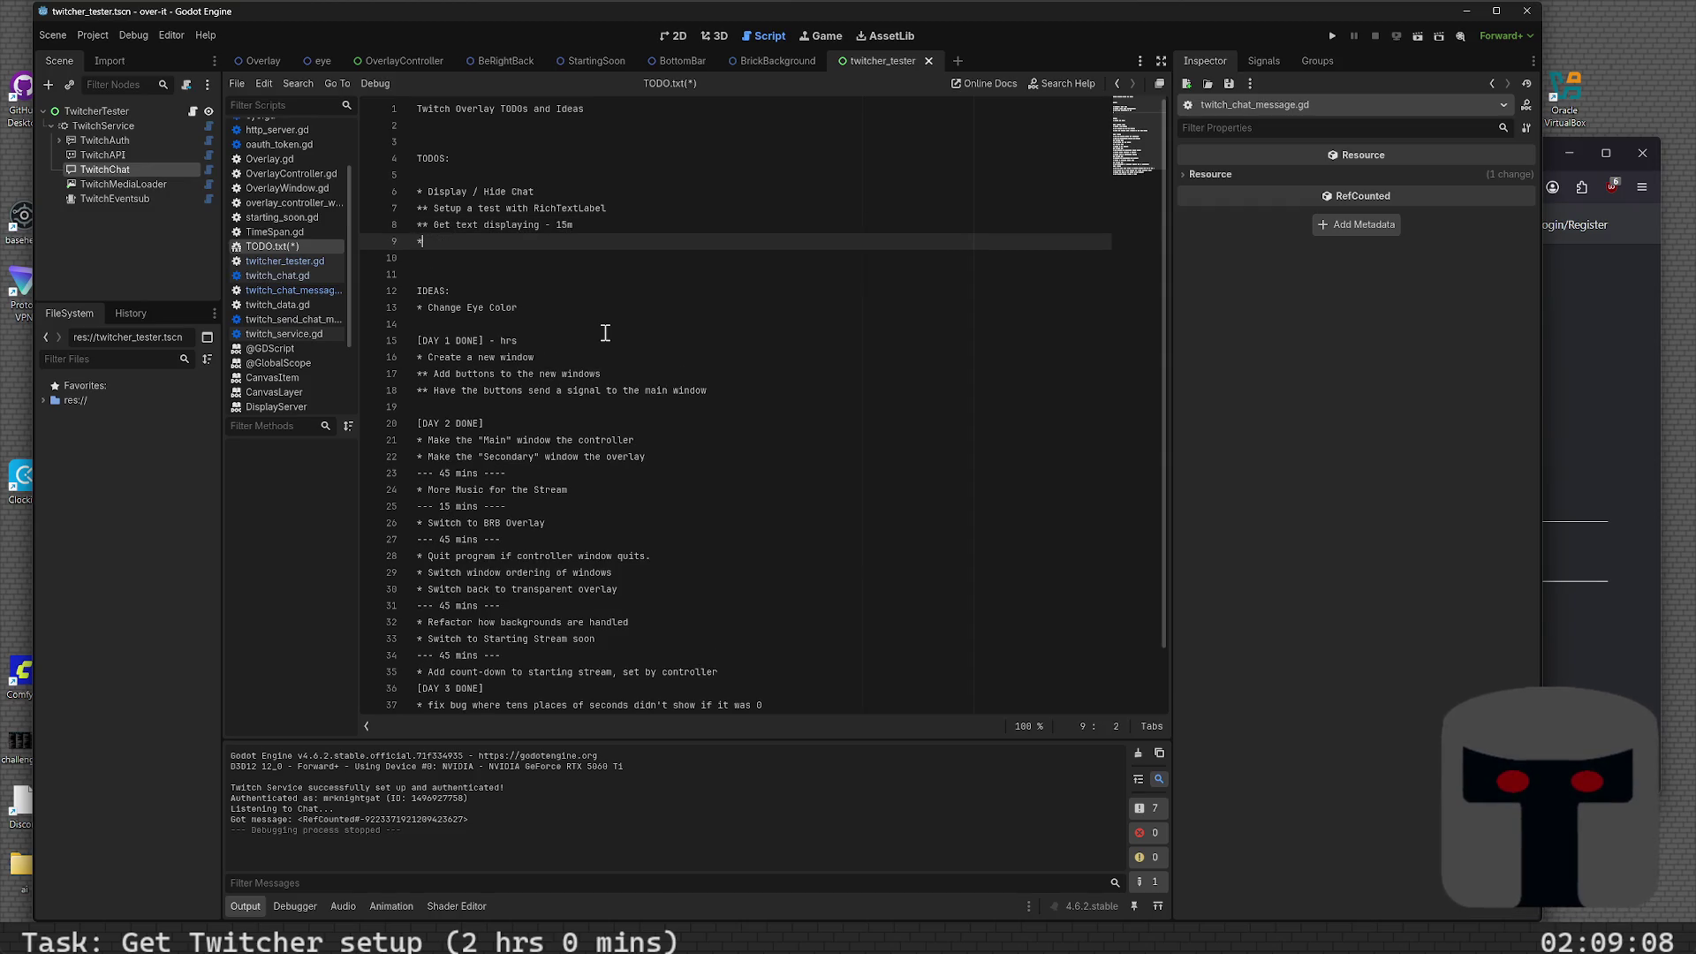
type("* Get user ")
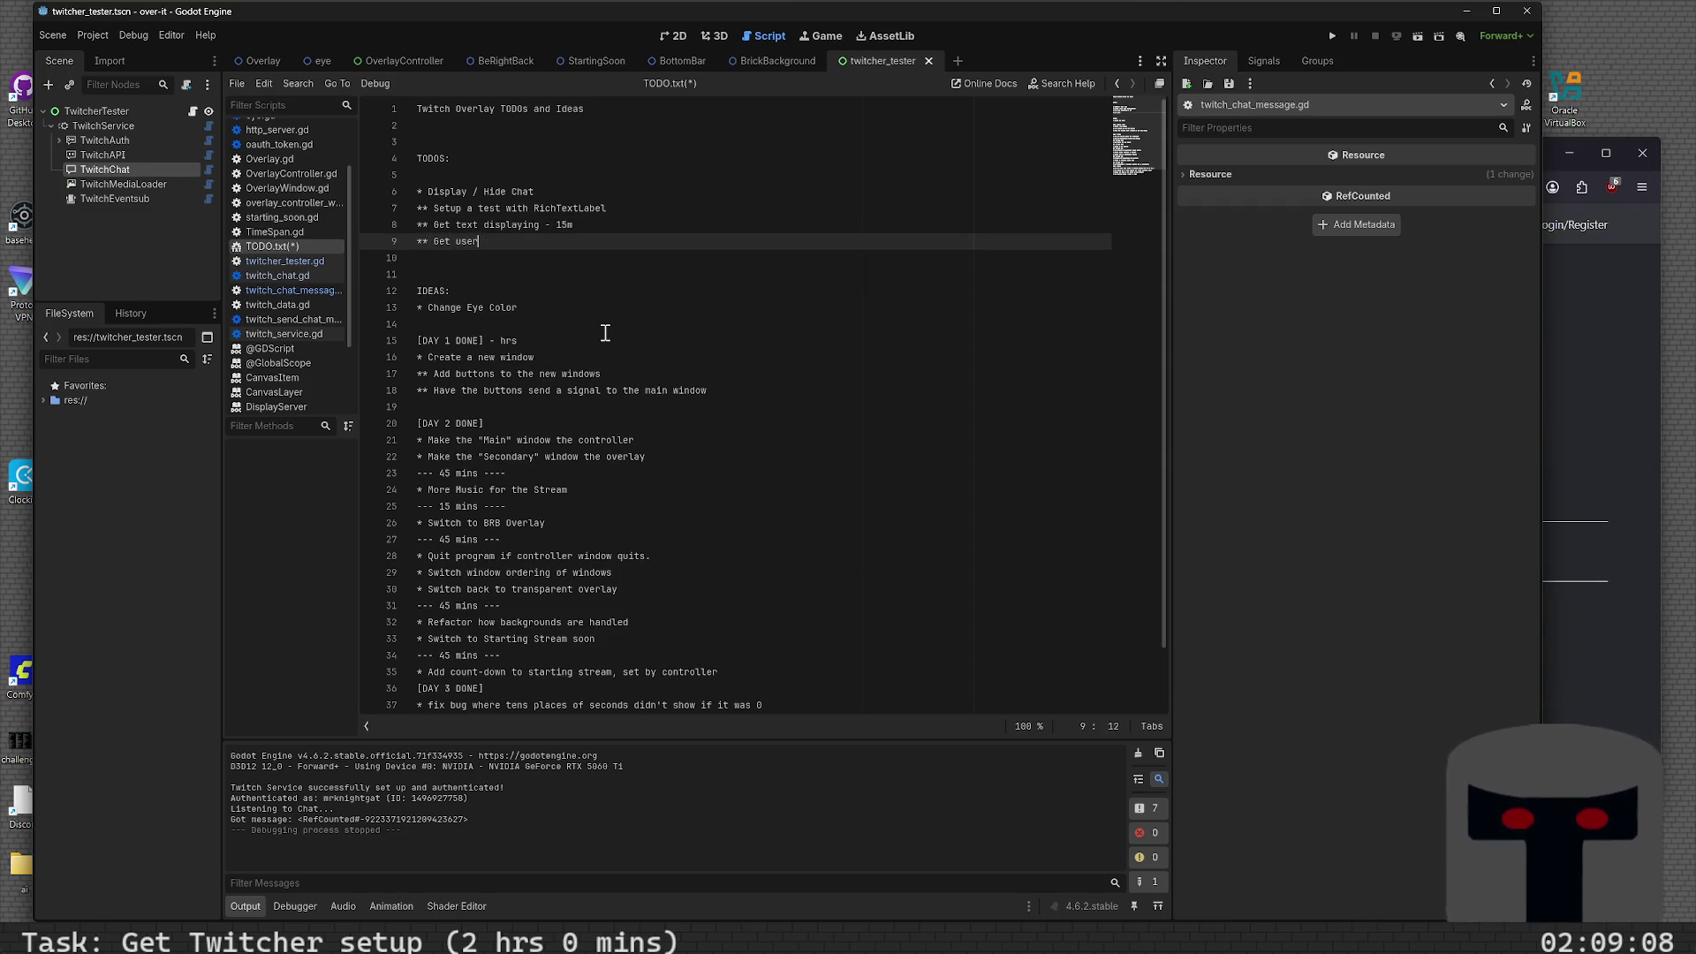
type("name displaying - ")
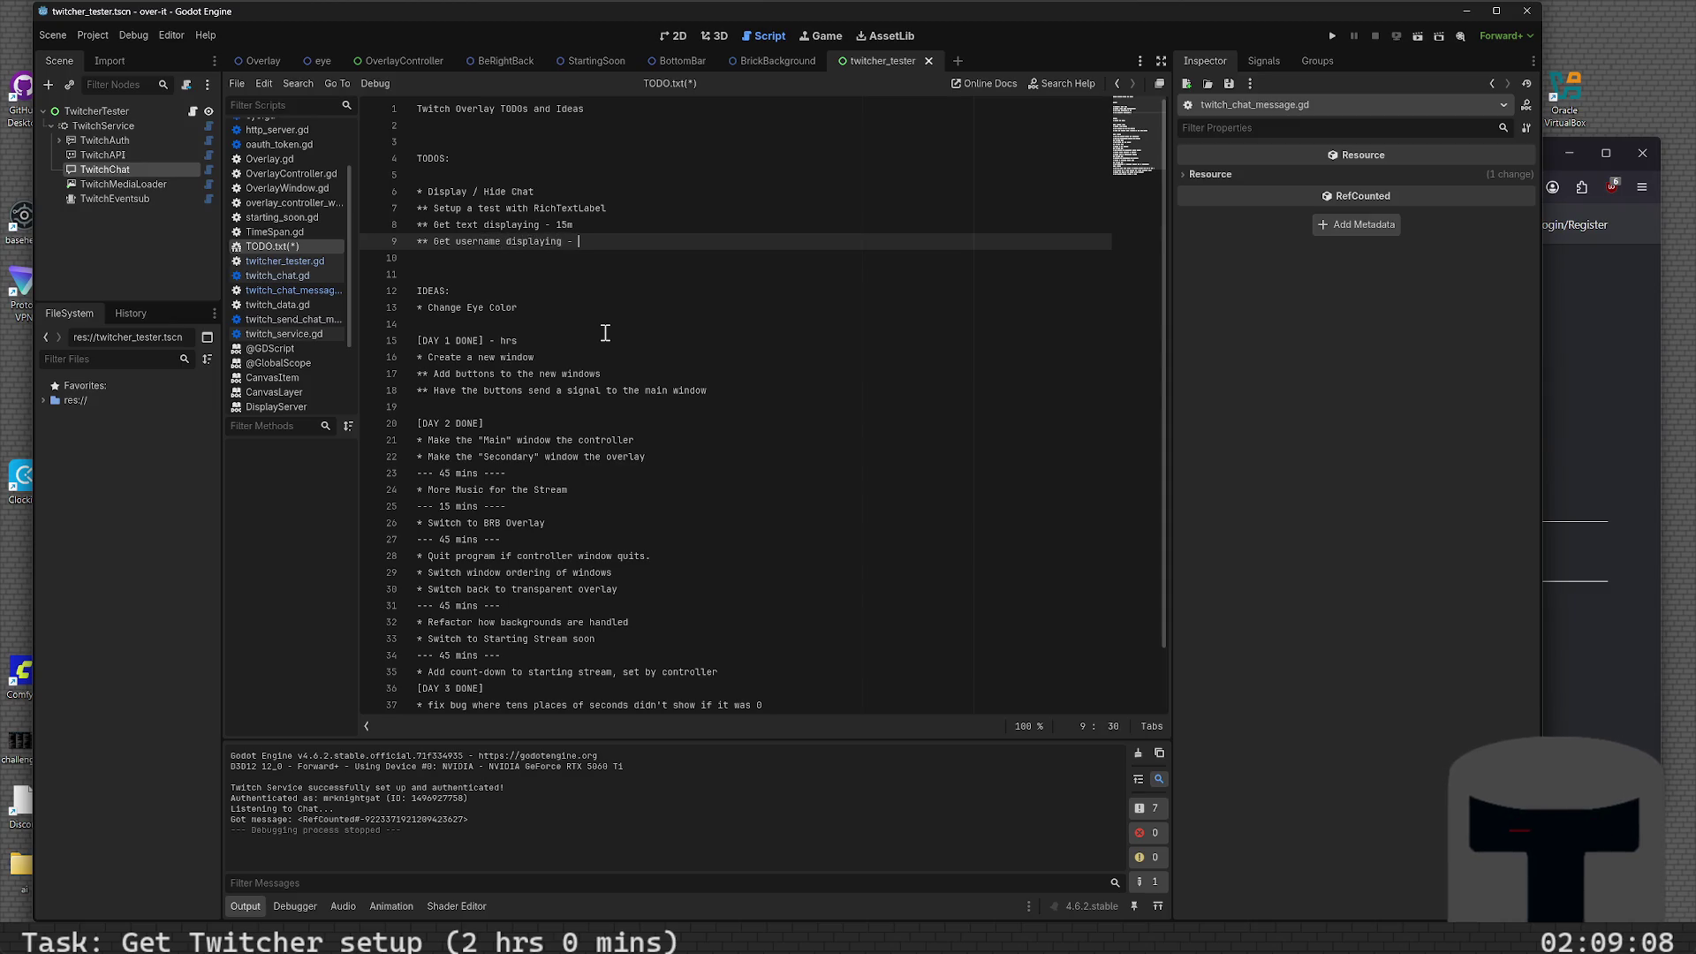
type("3")
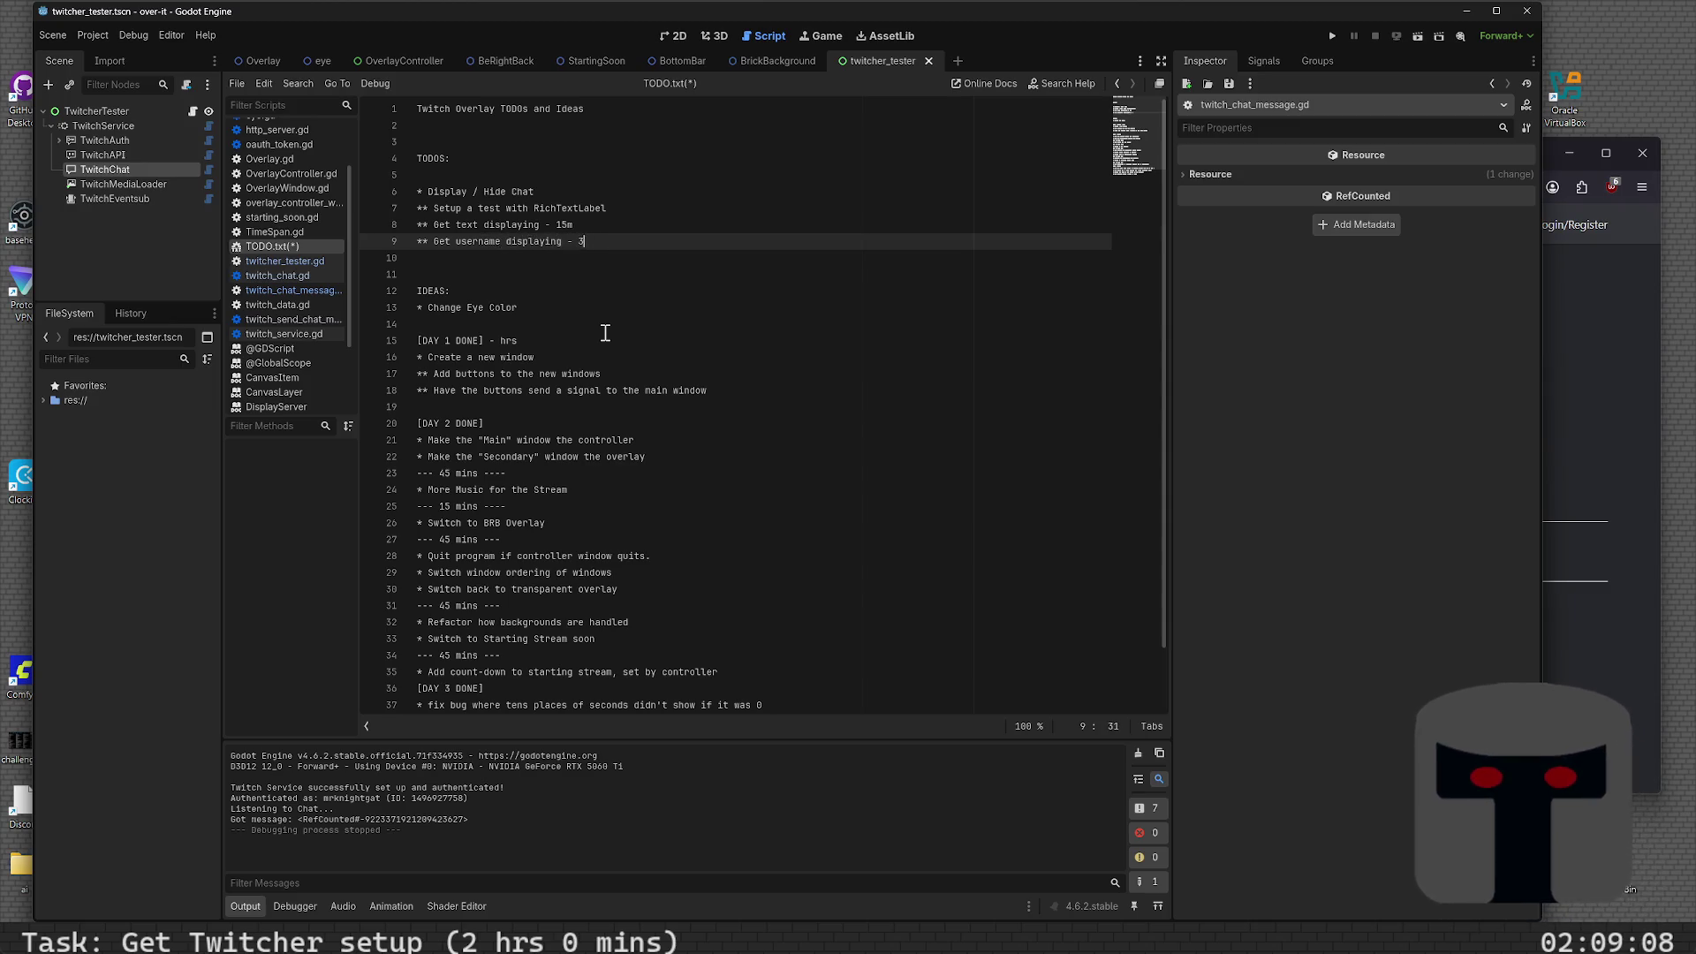
key("BackSpace")
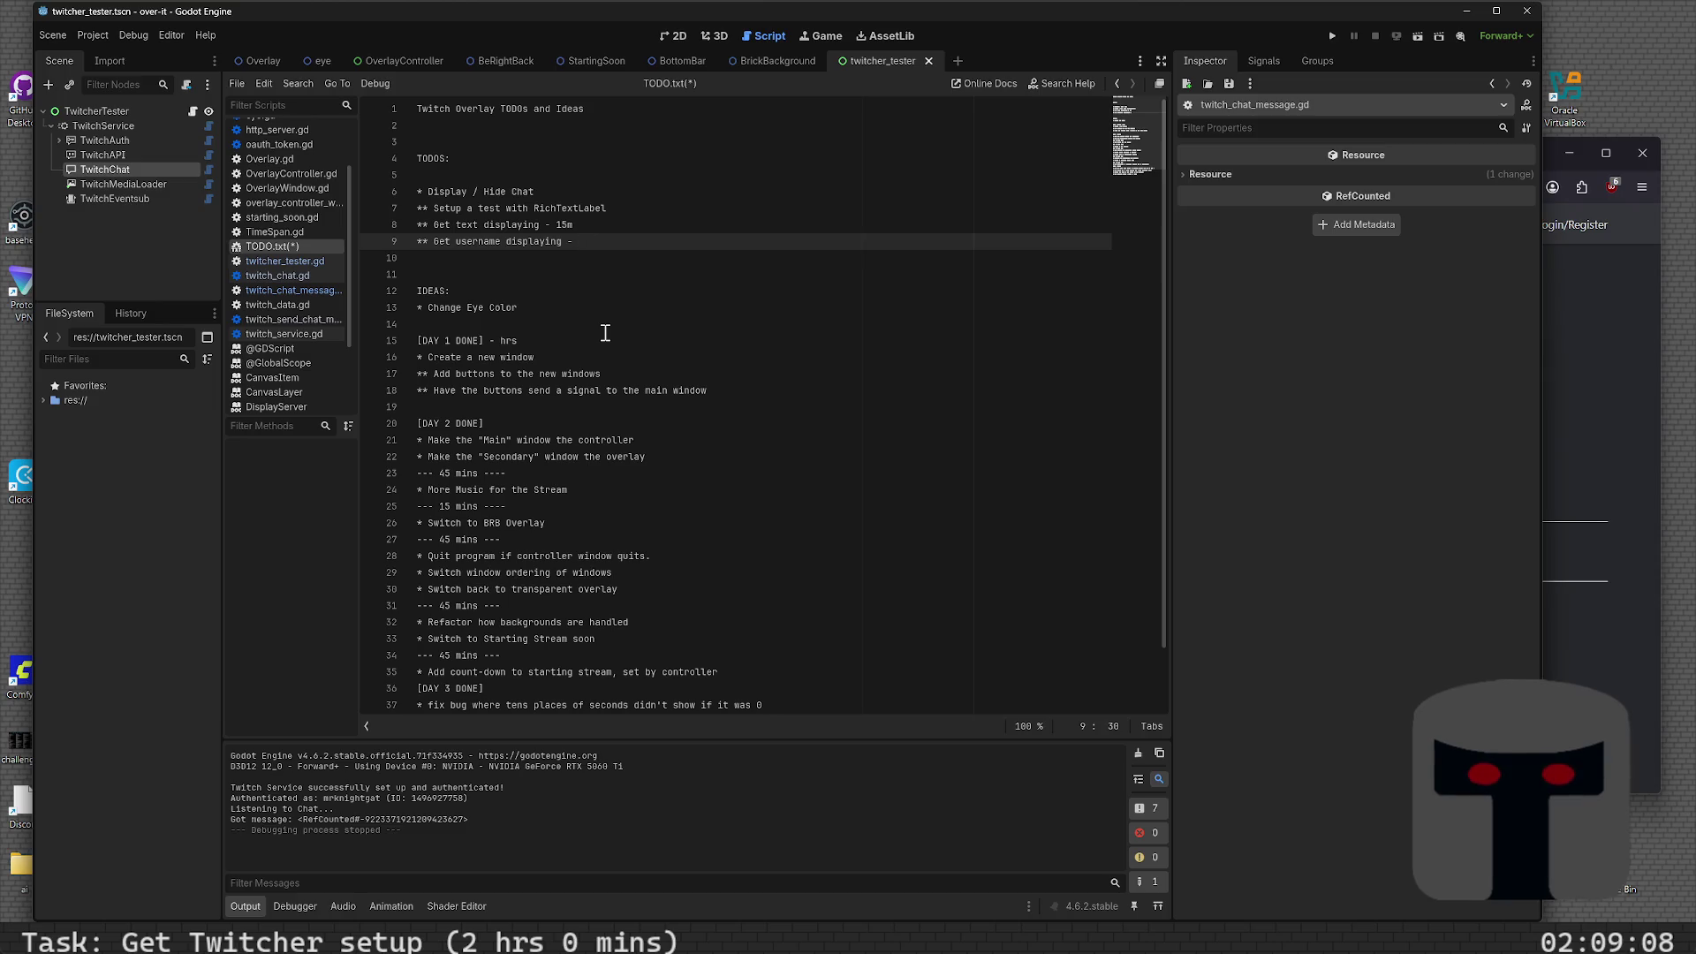
type("30m, ")
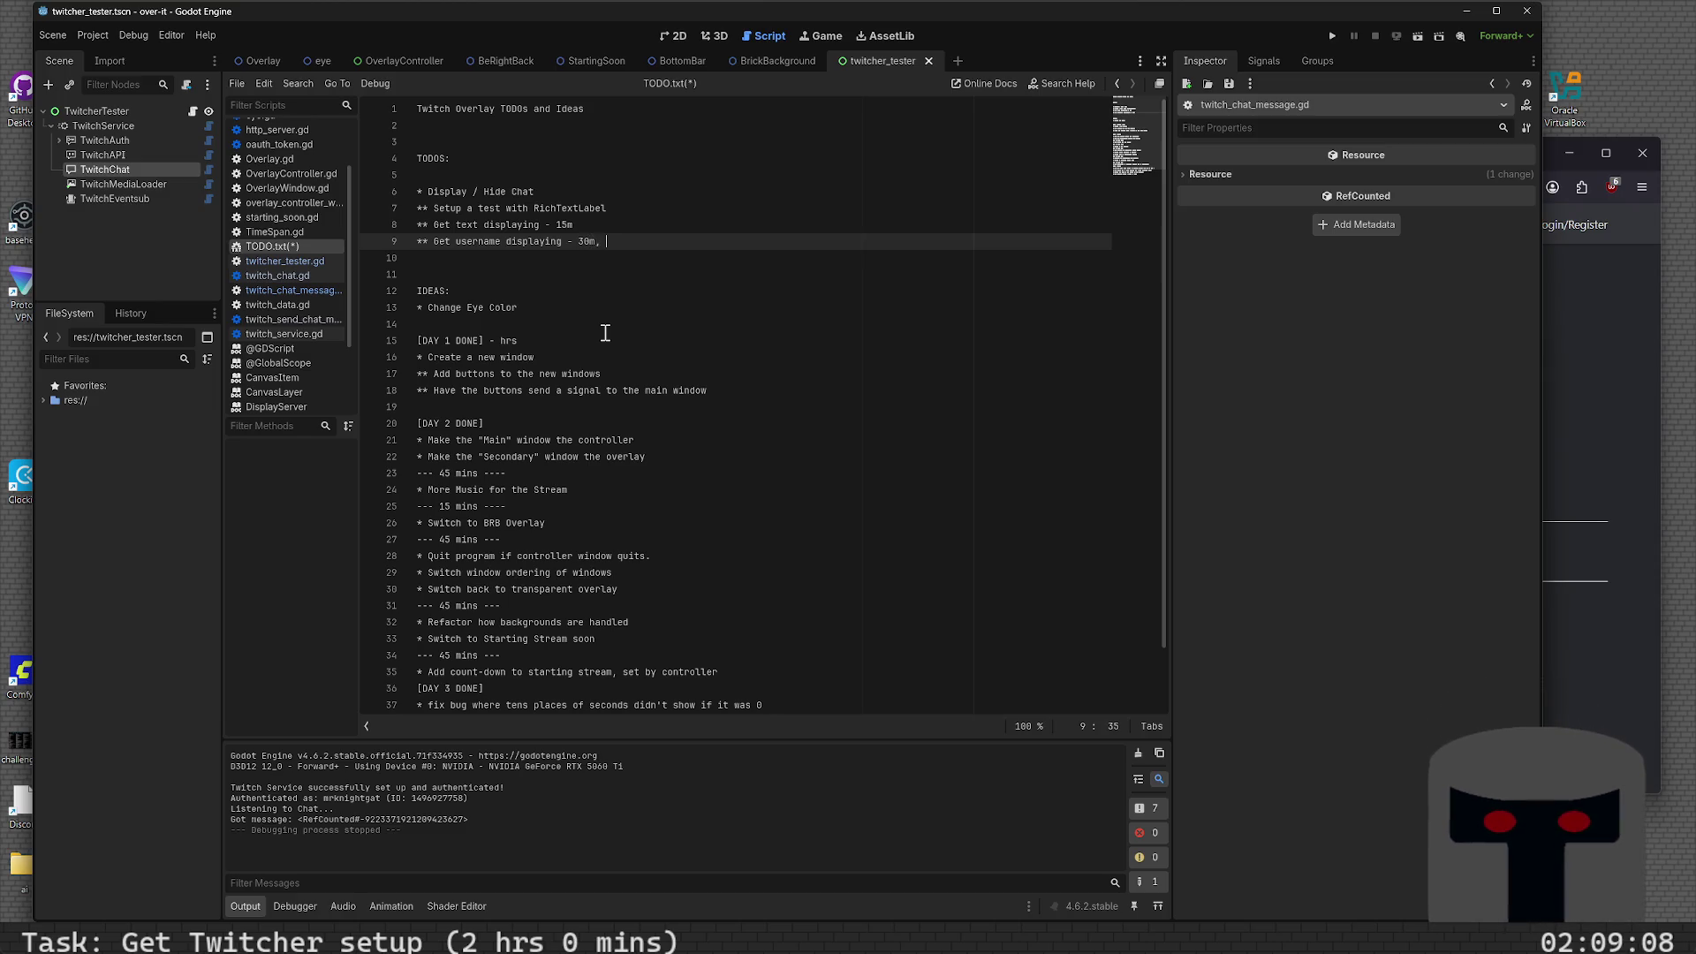
key("BackSpace")
key("BackSpace")
key("BackSpace")
key("BackSpace")
key("BackSpace")
type("15m")
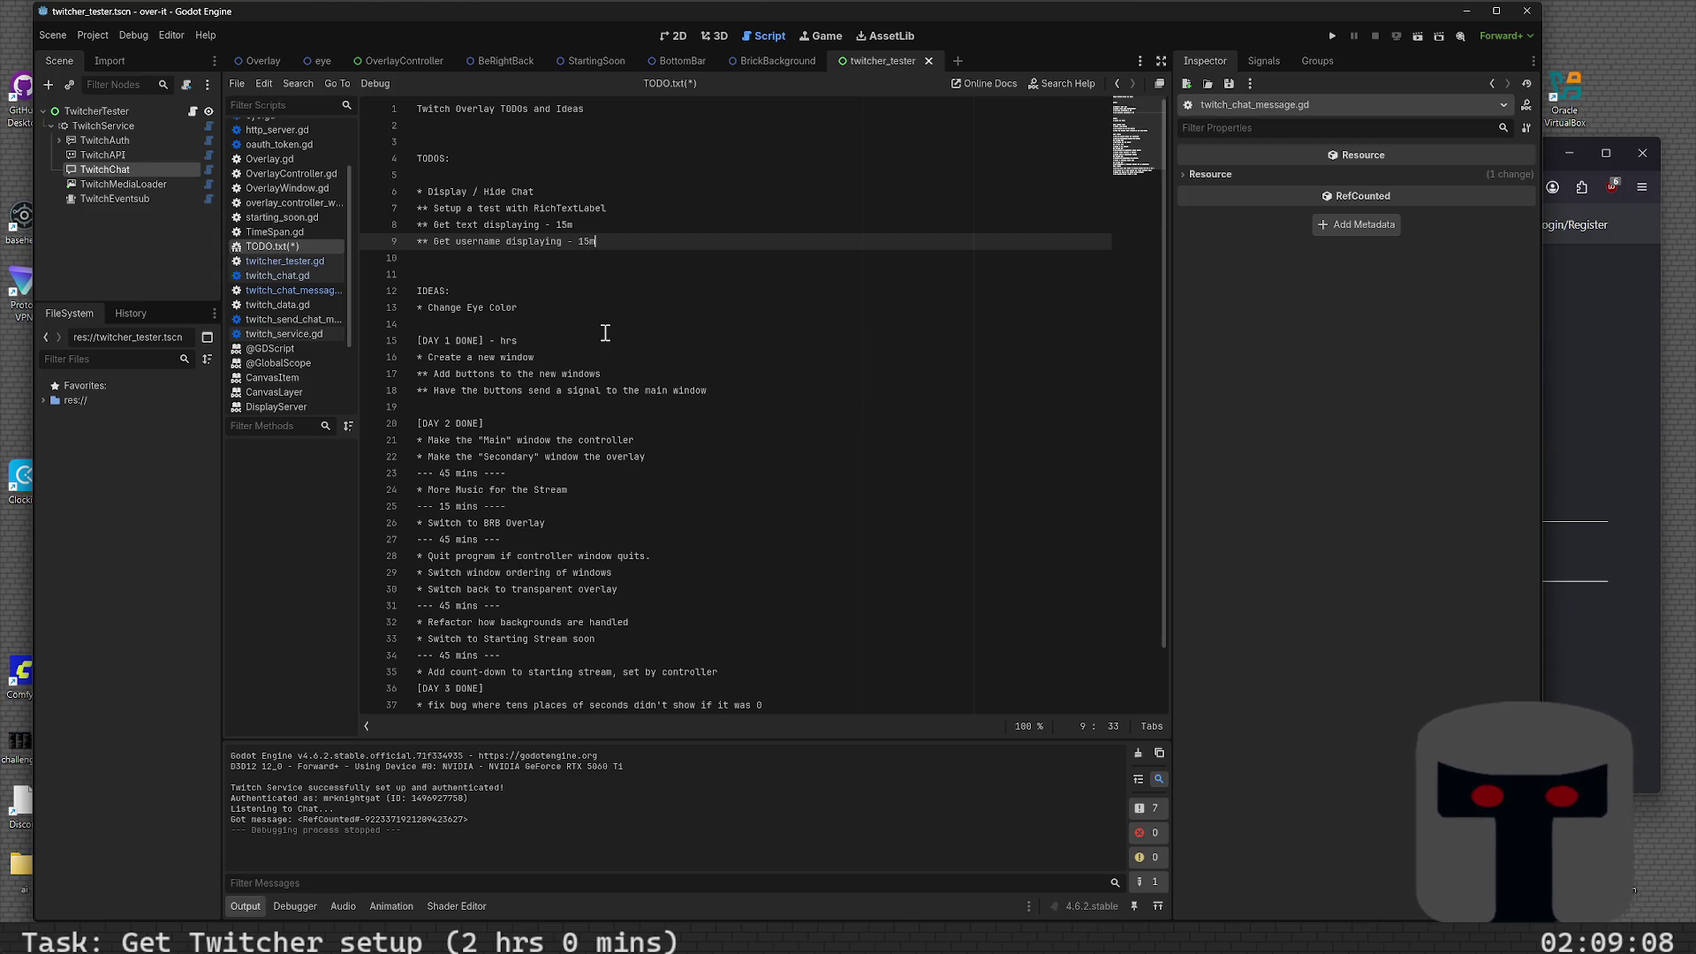
- Prefix both display tasks with 'basic' and add 'Get emotes displaying - 30m'
key("Return")
type("**")
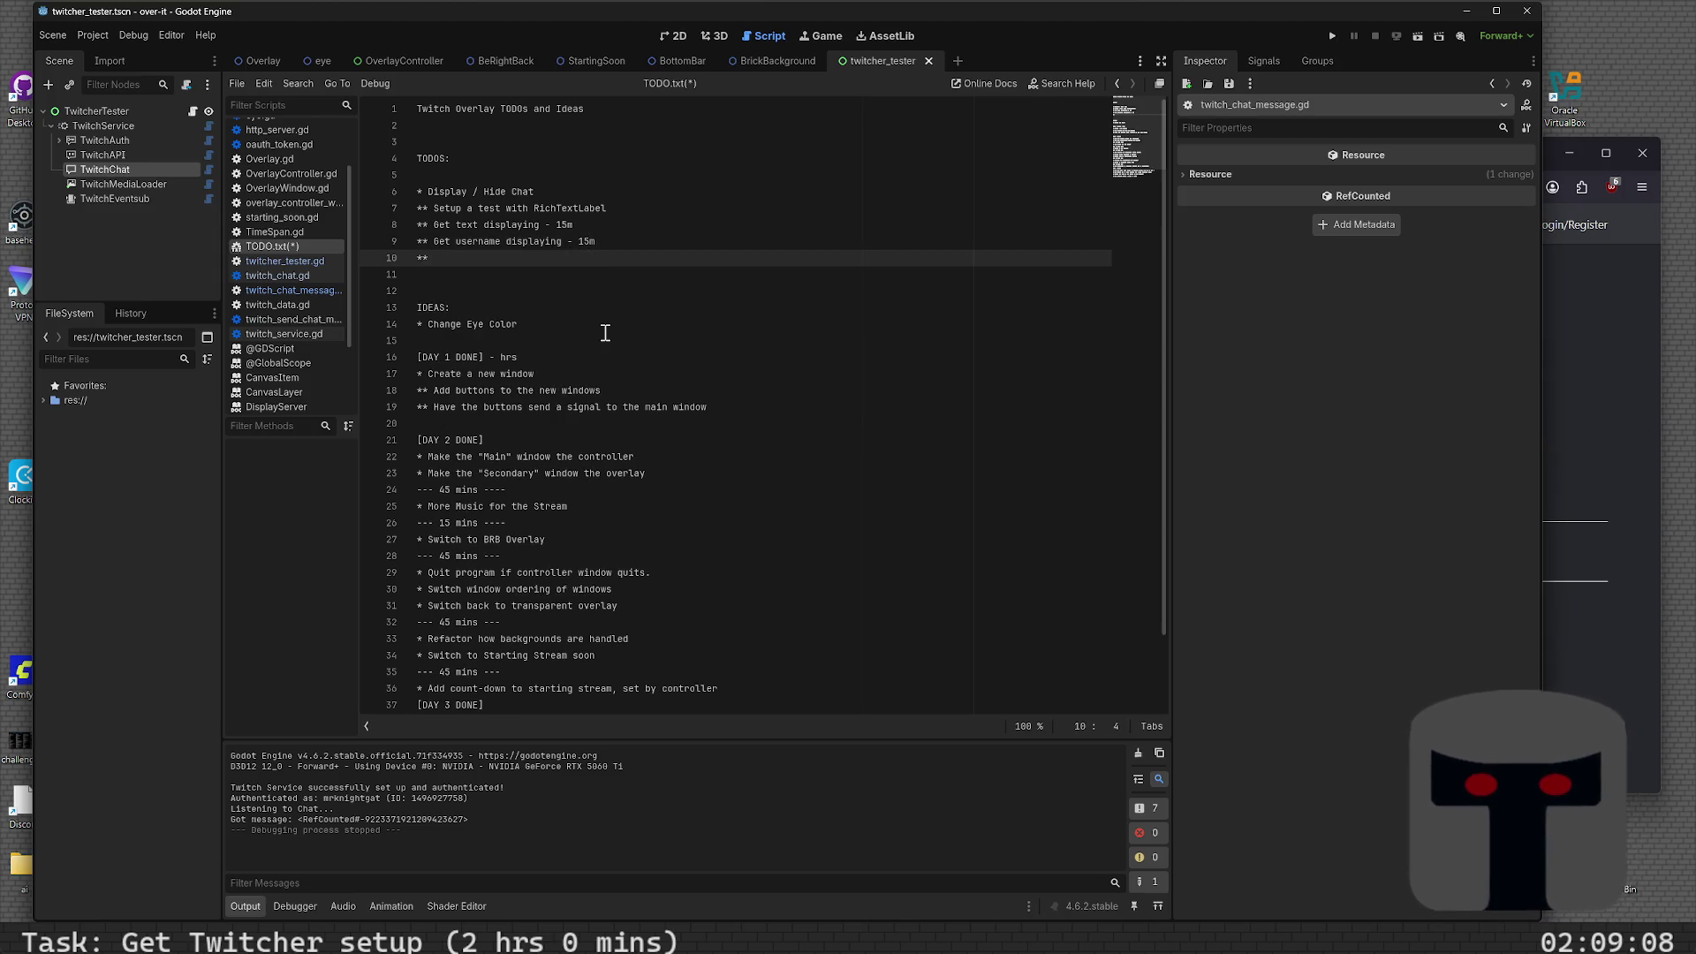
key("Up")
key("Right")
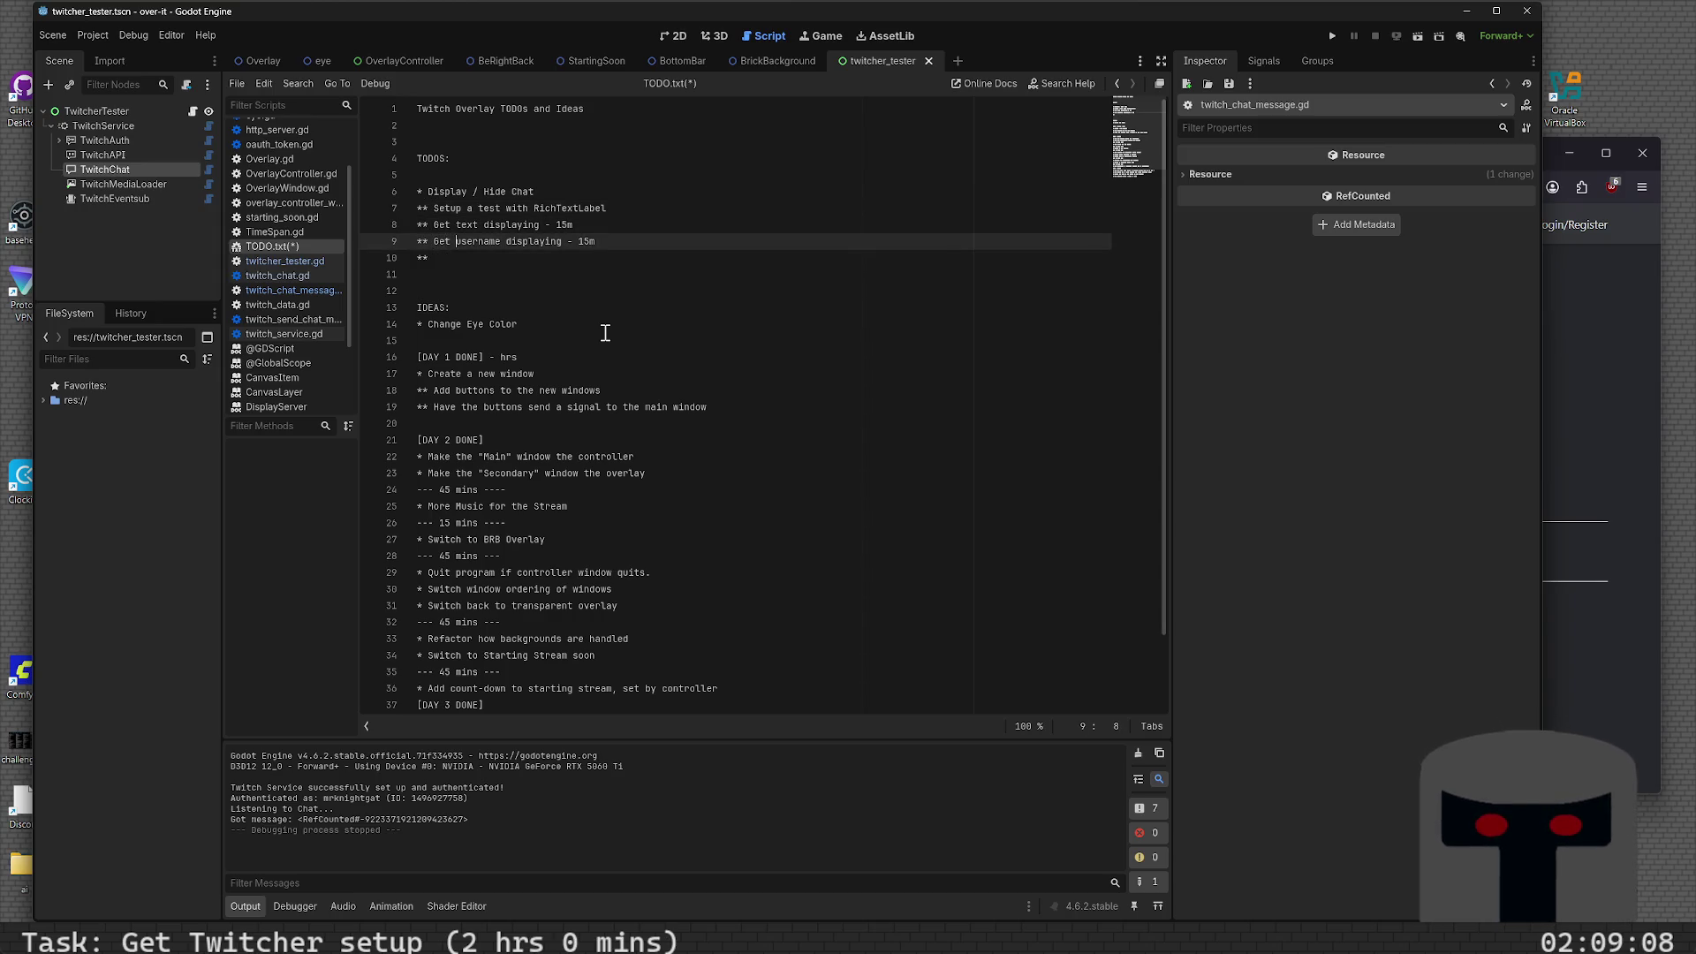
type("basic")
key("Up")
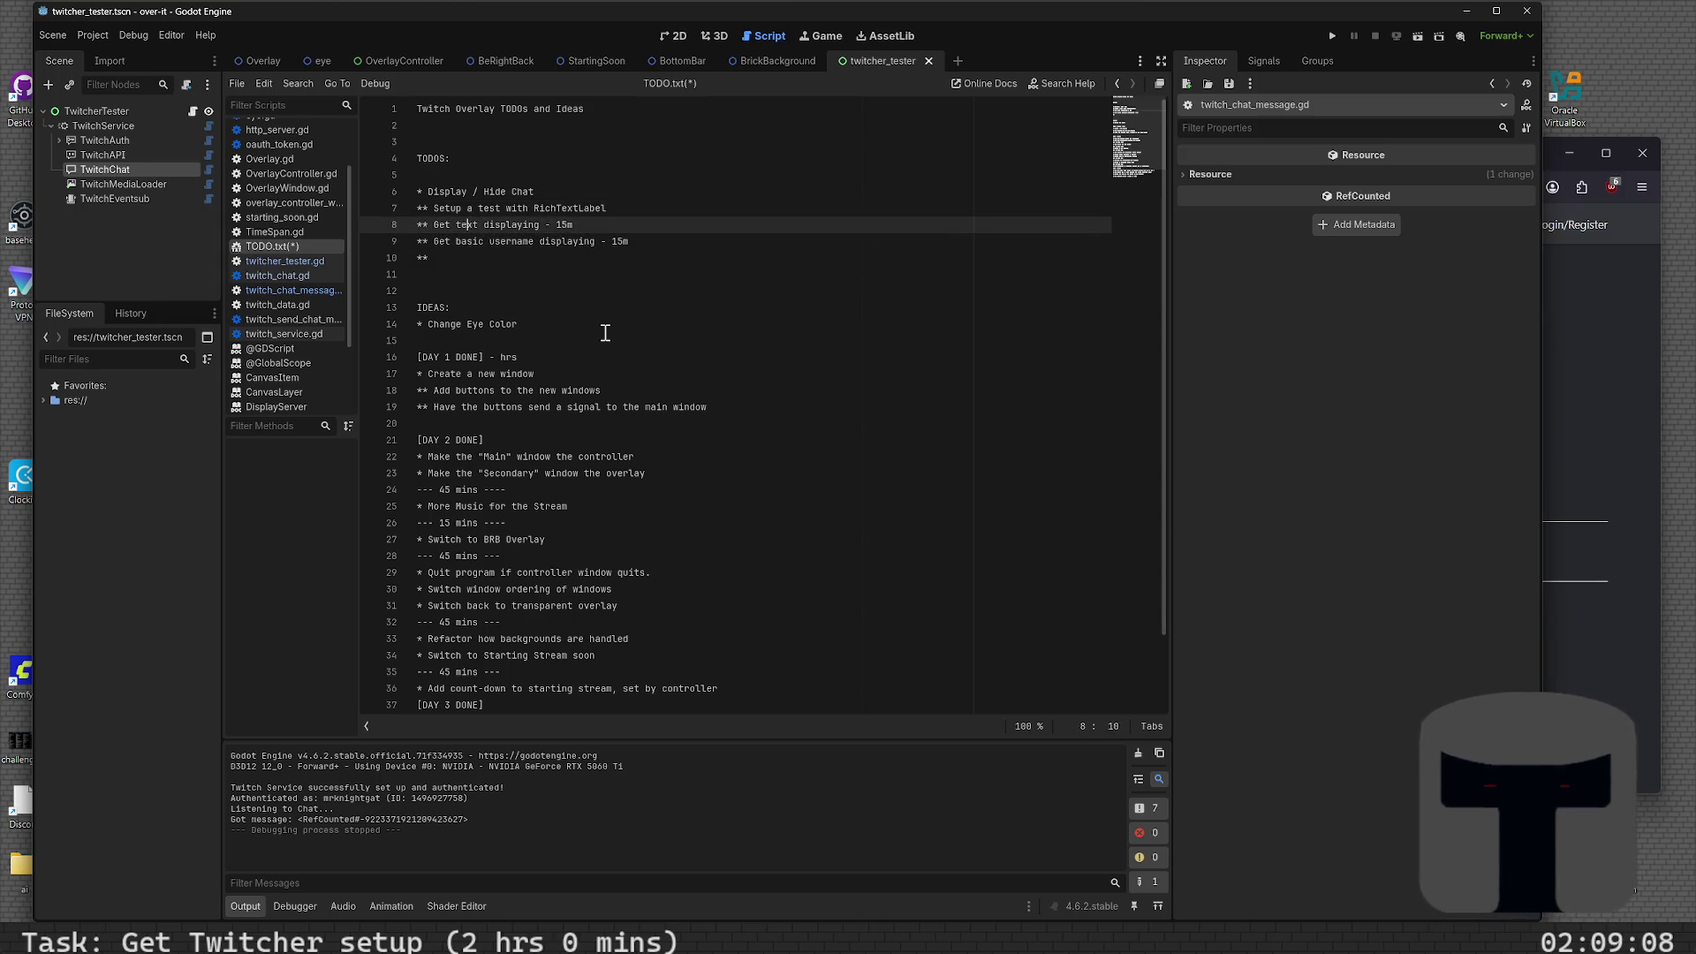
key("ctrl+Left")
key("ctrl+Left")
type("basic")
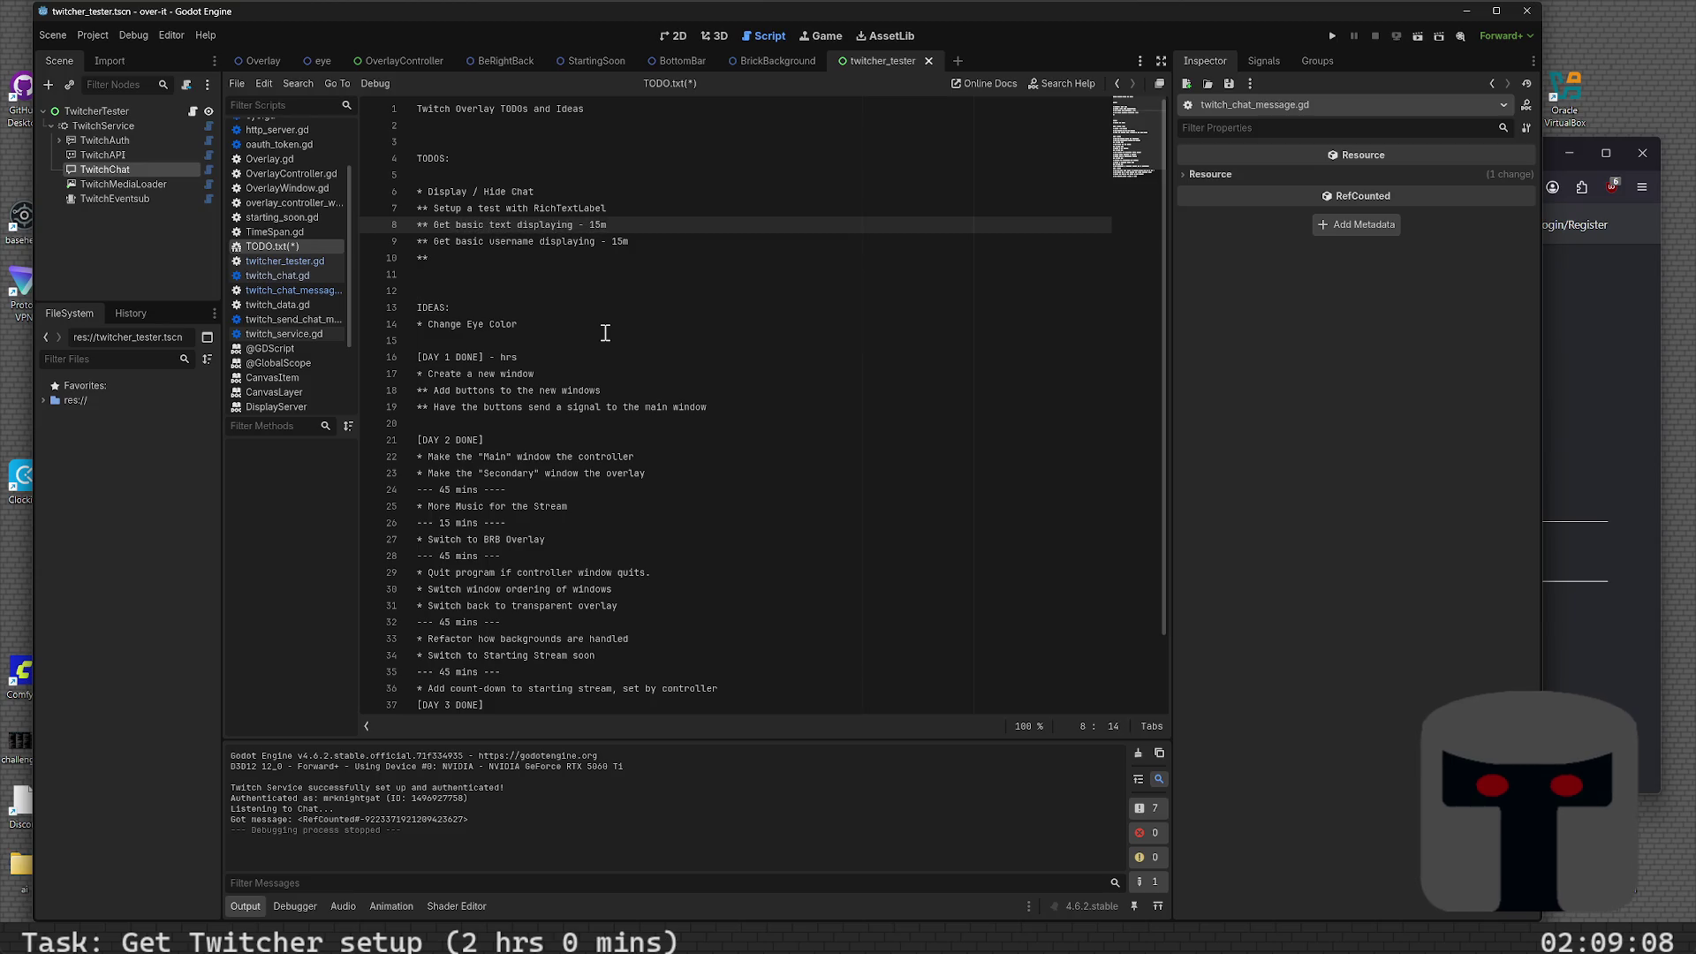
key("Down")
key("Down")
type("Get ")
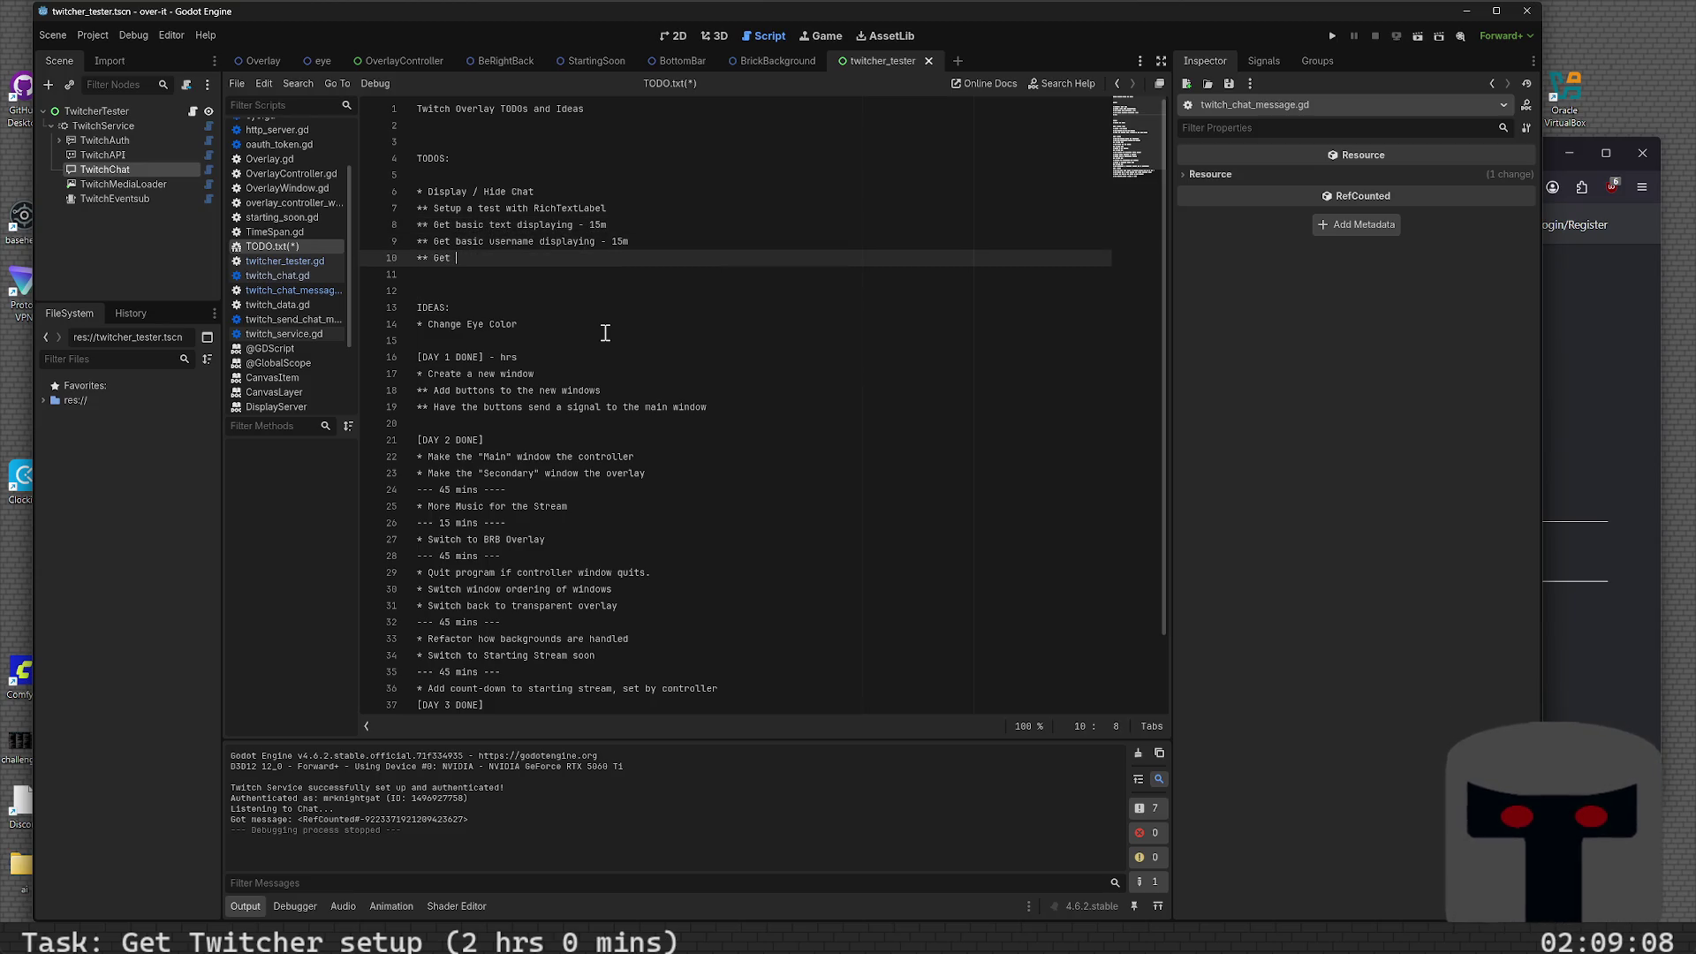
type("emost")
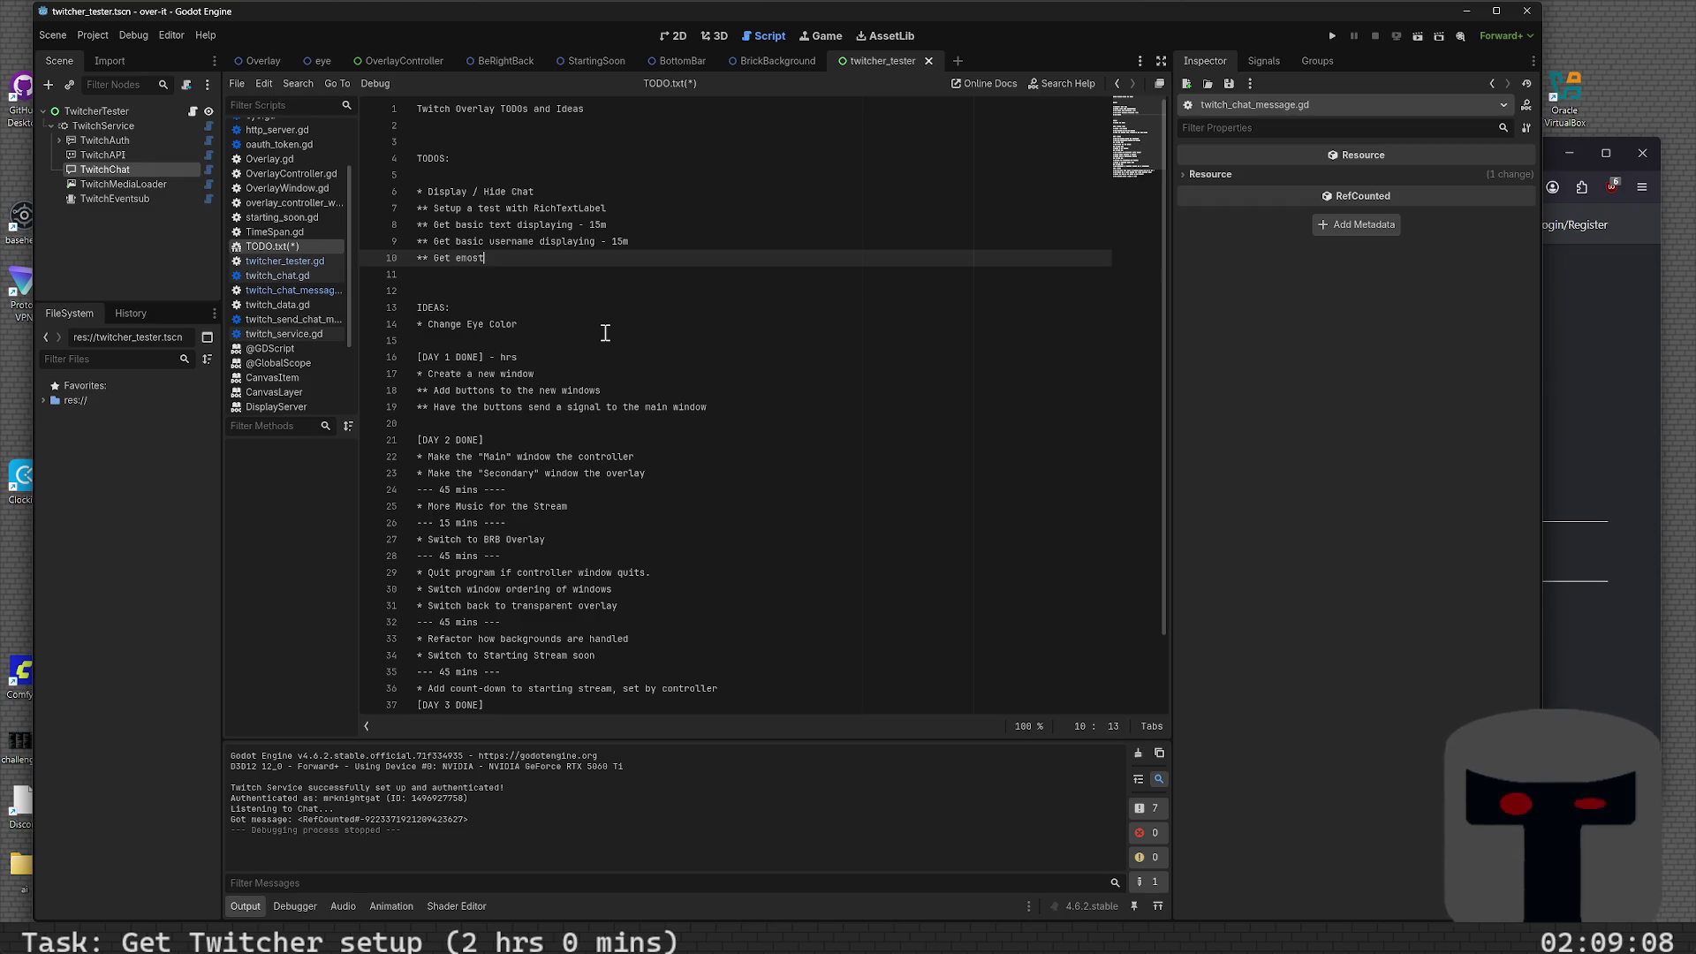
key("BackSpace")
key("BackSpace")
type("tes di")
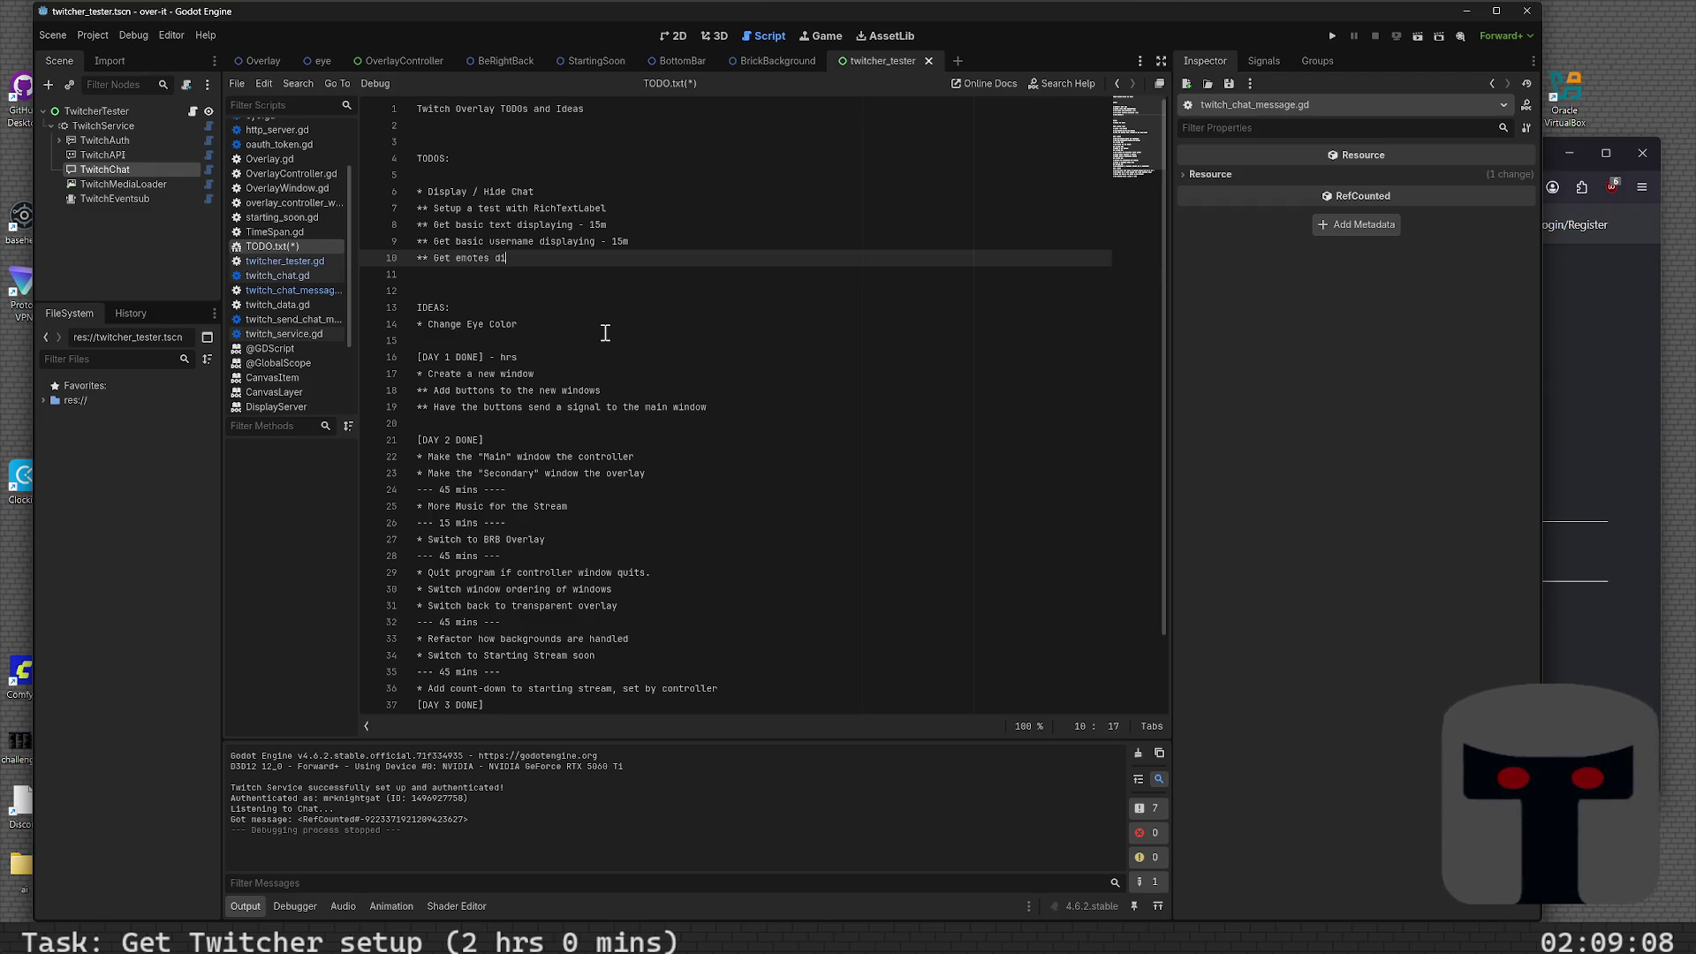
type("splaying - 3")
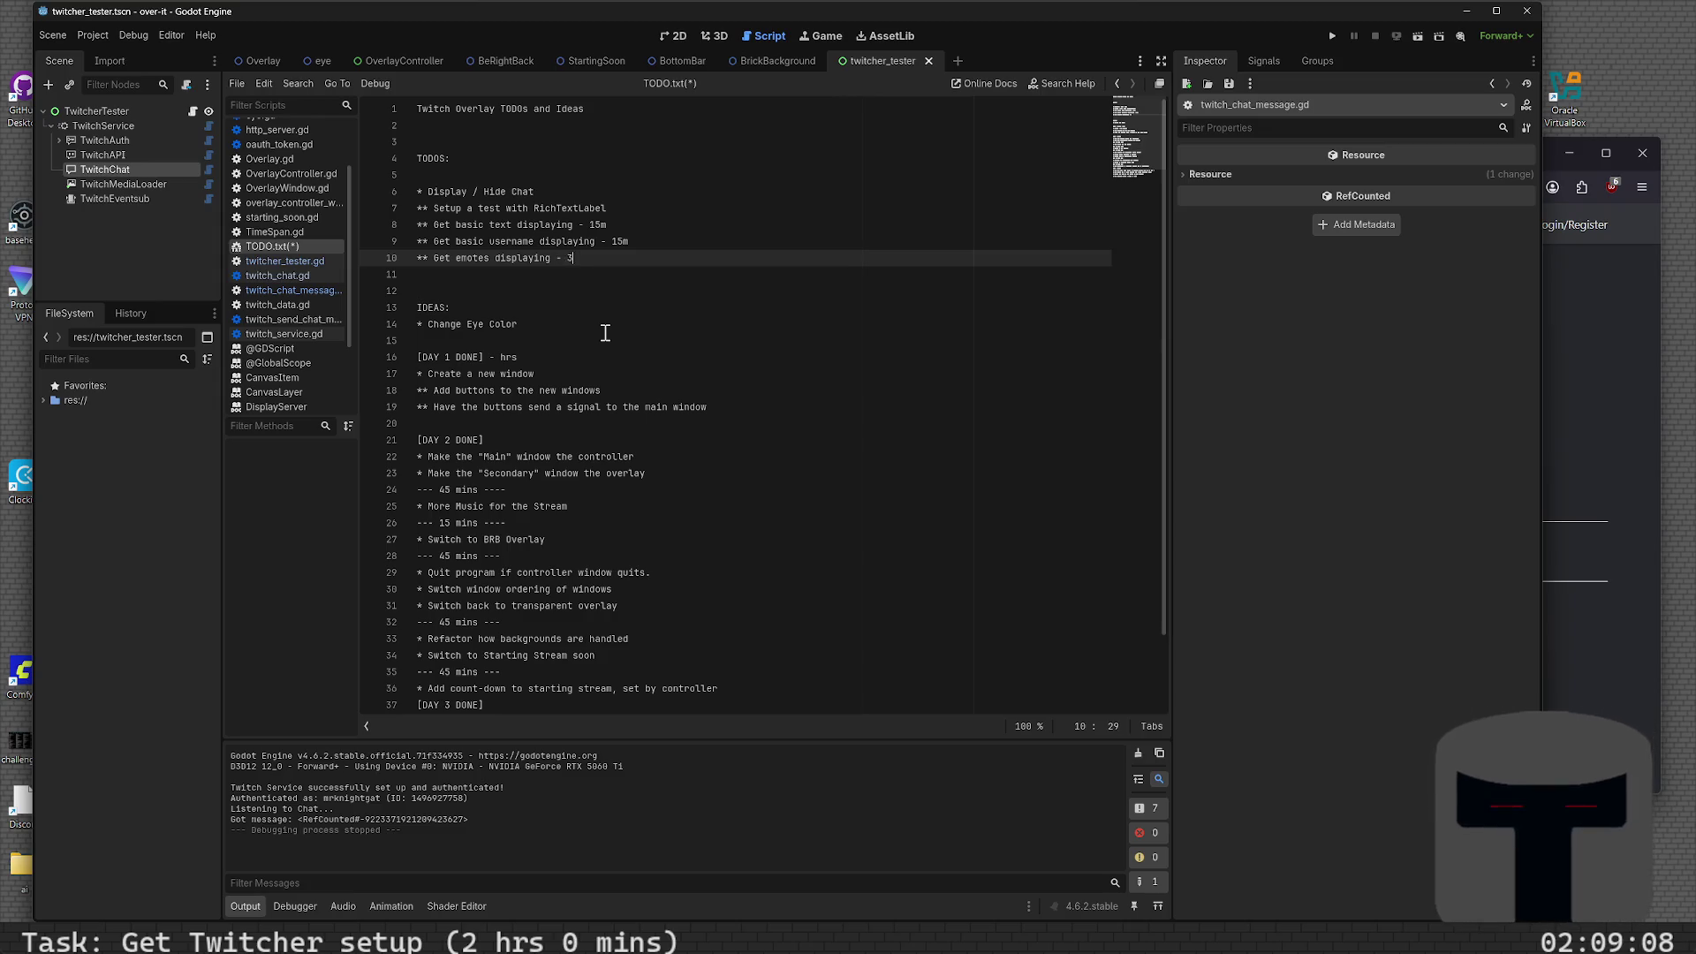
type("0 mm")
key("Return")
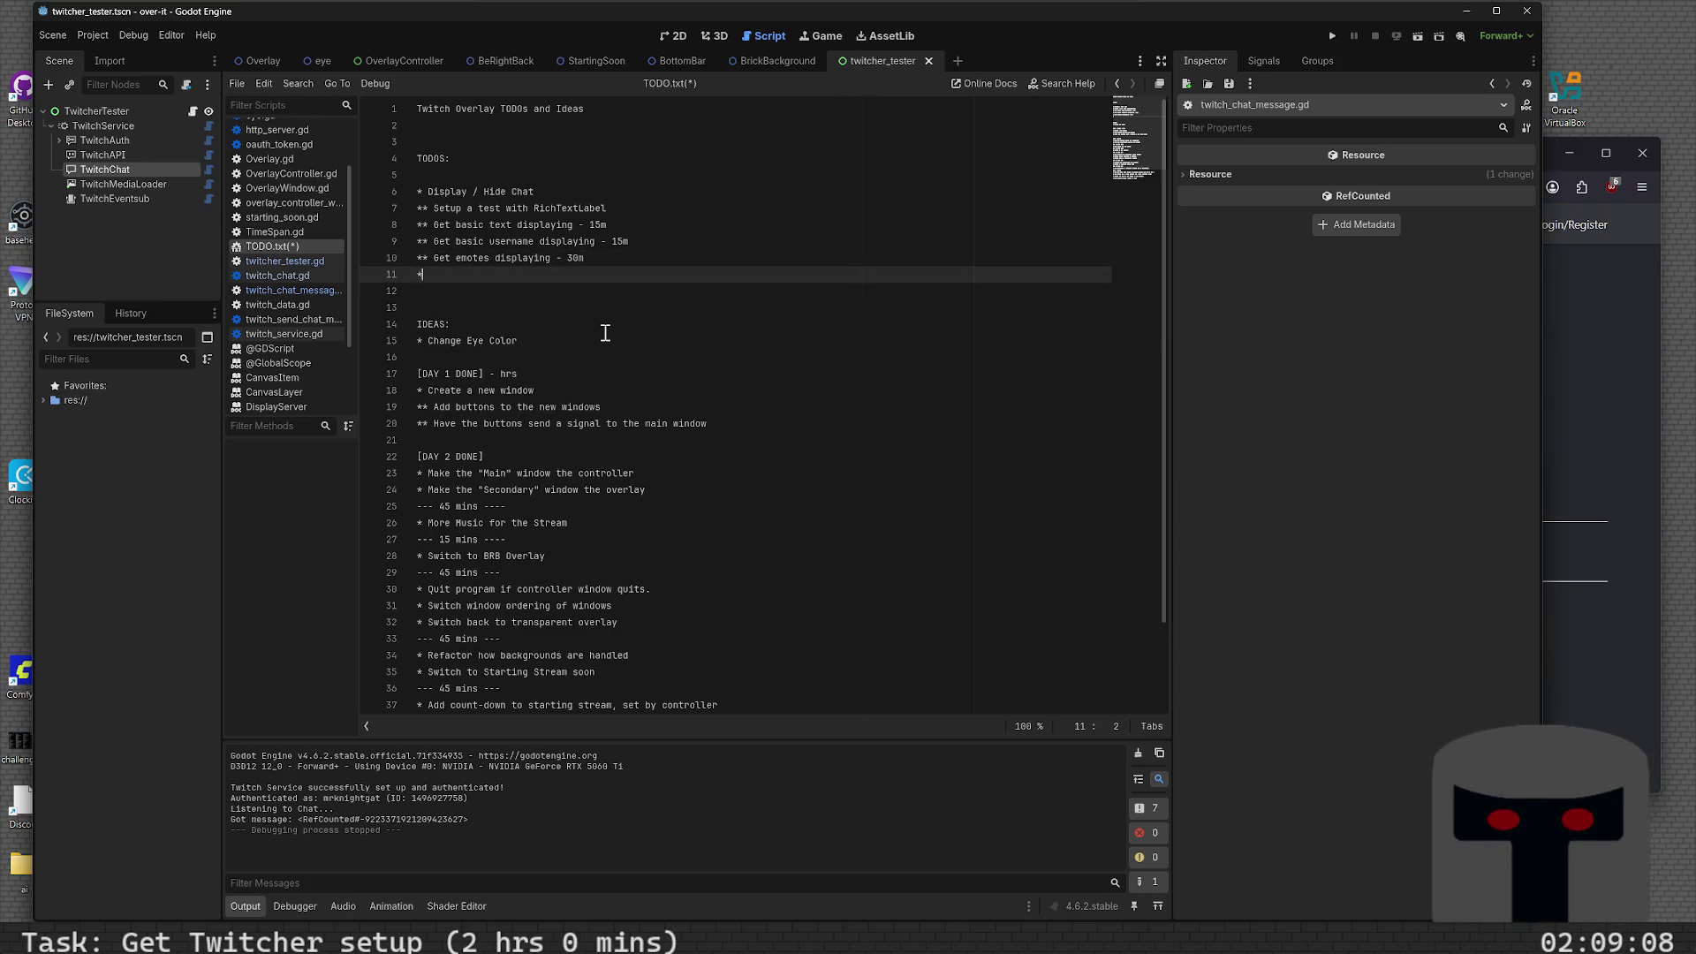
type("* Get emo")
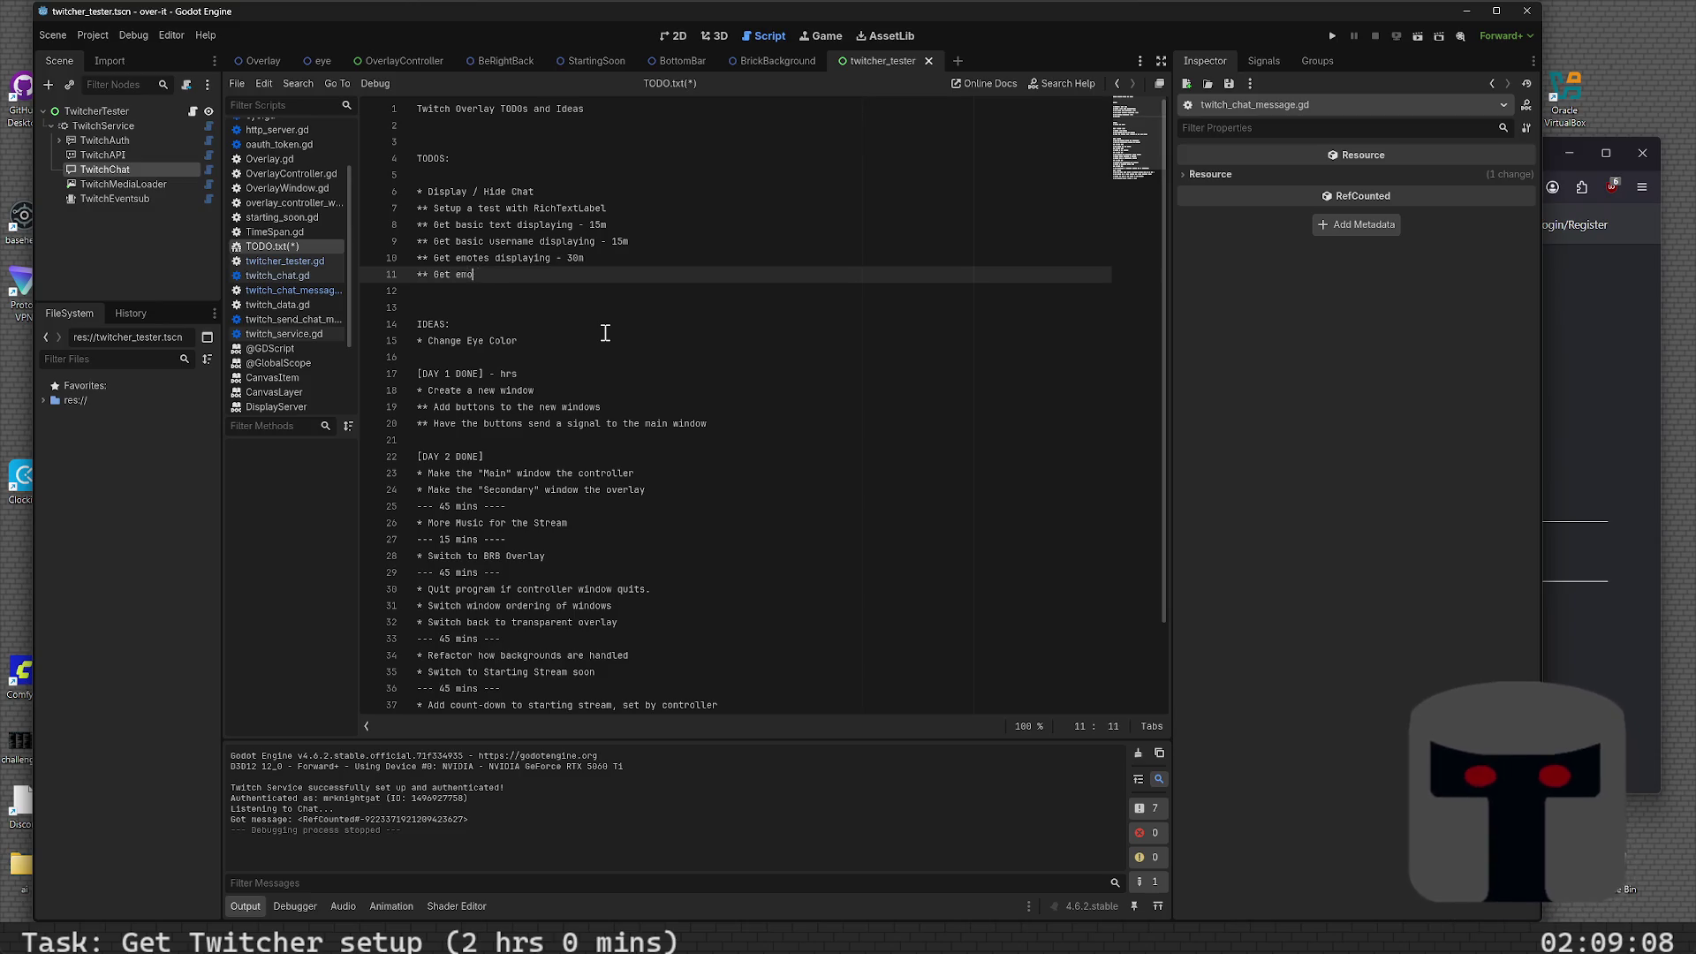
key("BackSpace")
key("BackSpace")
key("BackSpace")
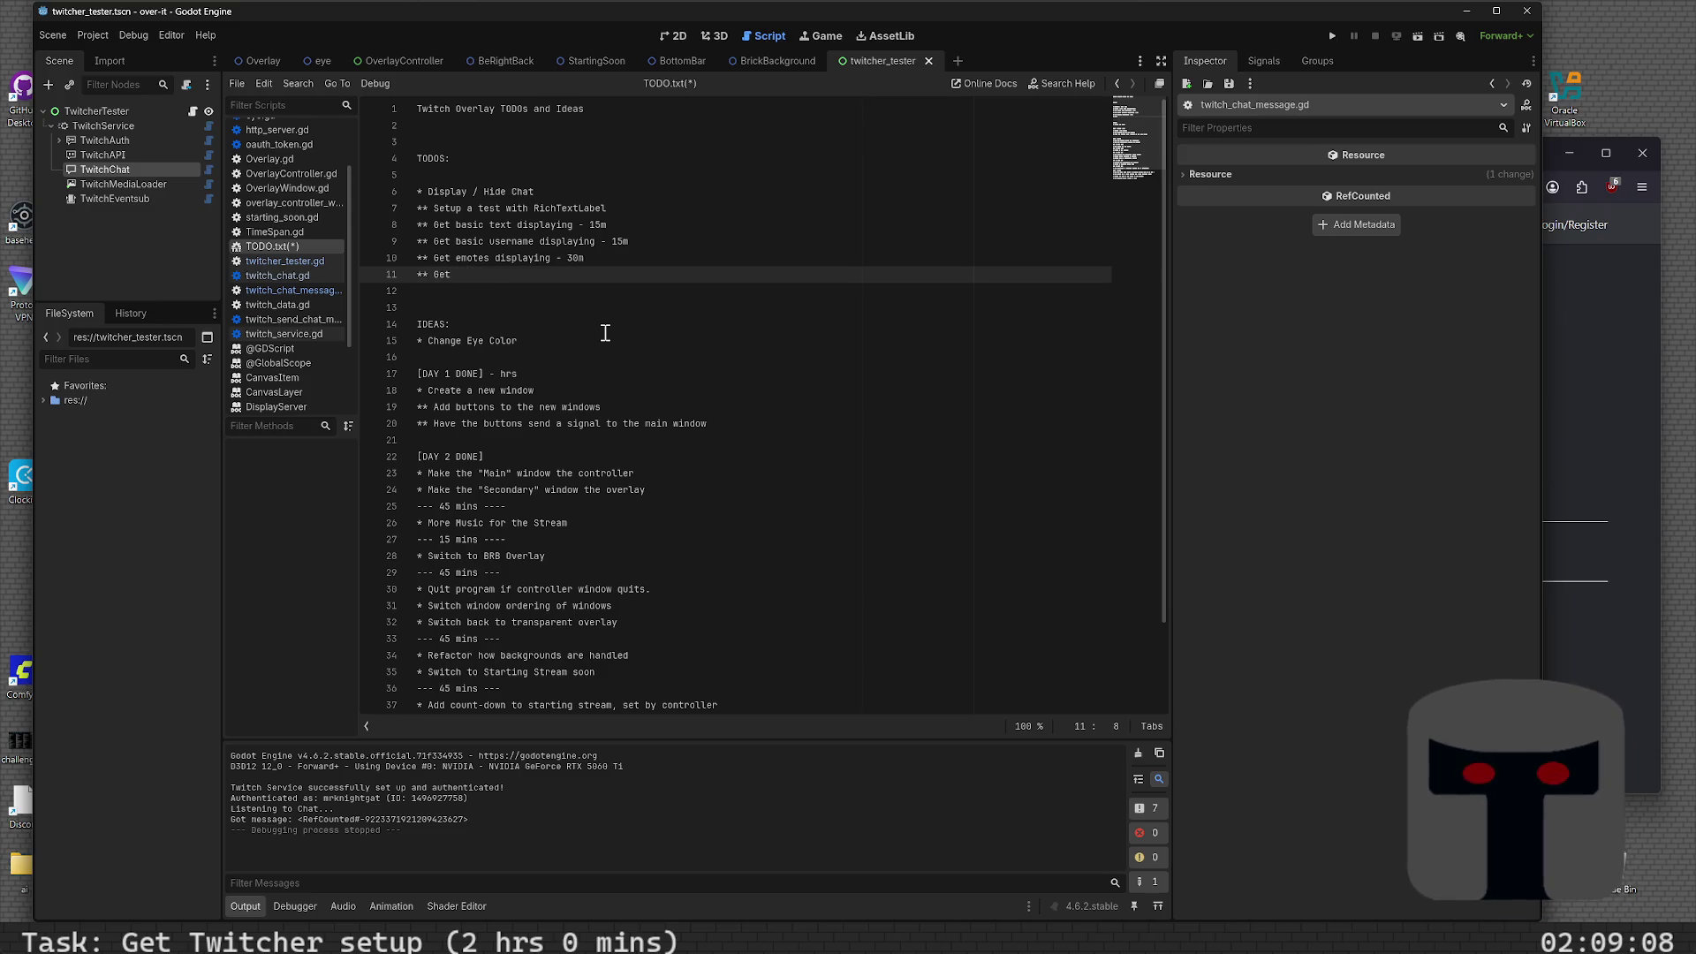
key("BackSpace")
key("BackSpace")
key("BackSpace")
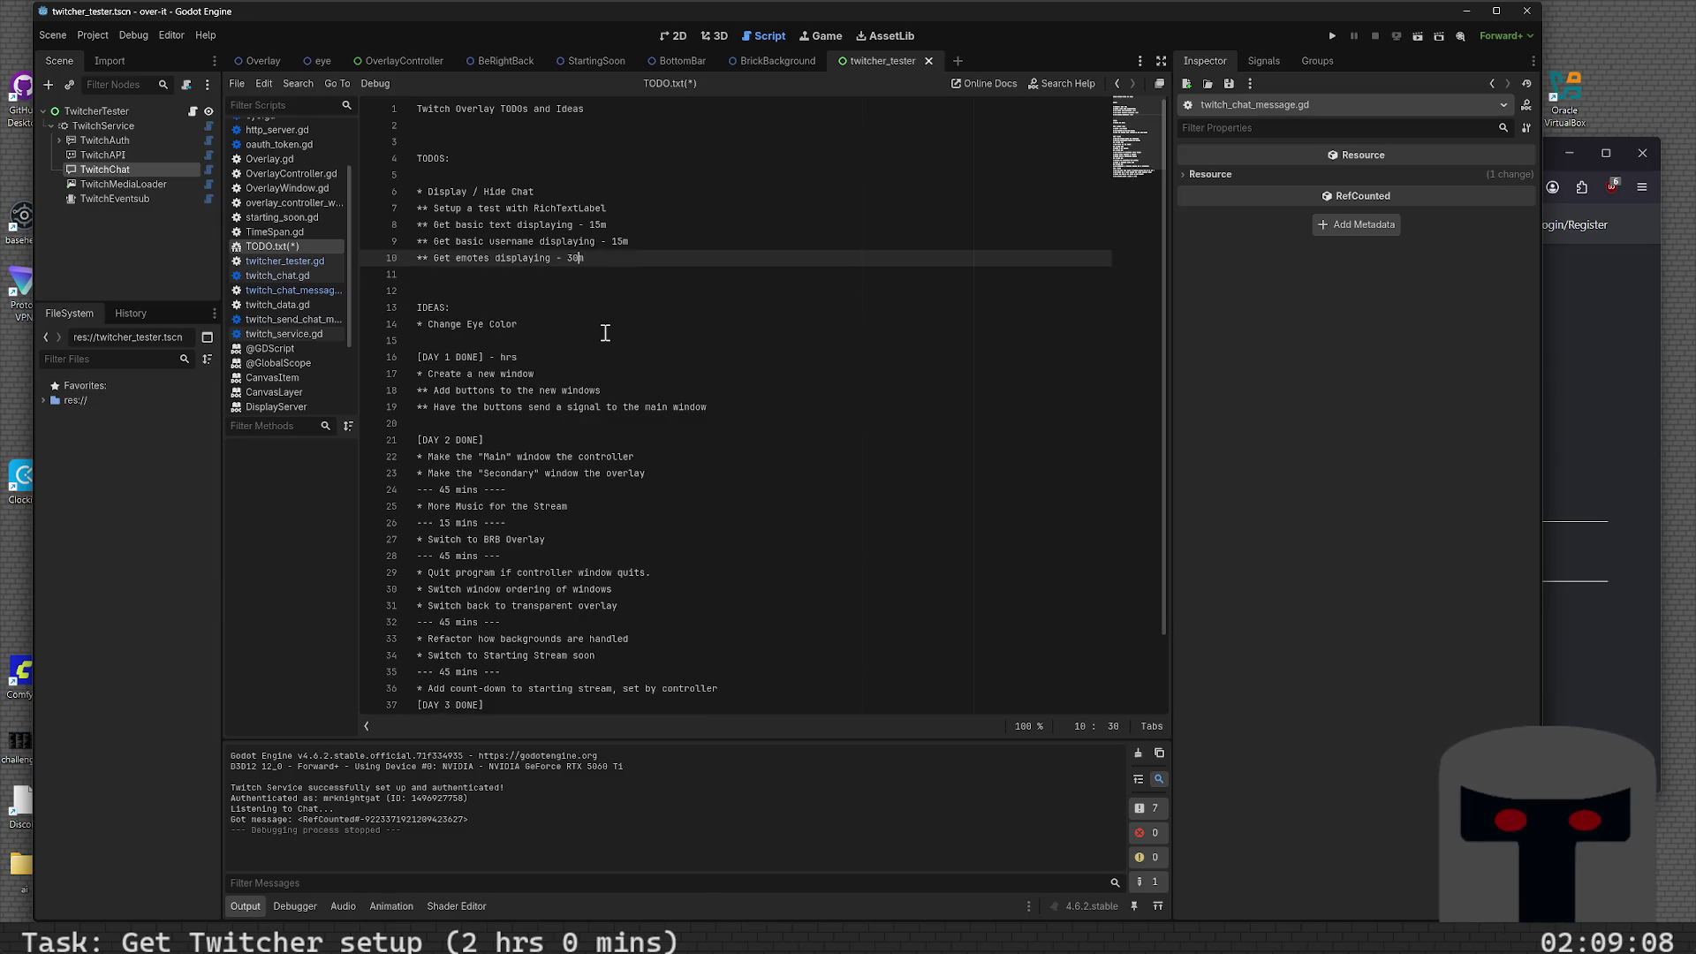
- Append a '- 15m' estimate to the RichTextLabel test task
key("shift+Left")
key("shift+Left")
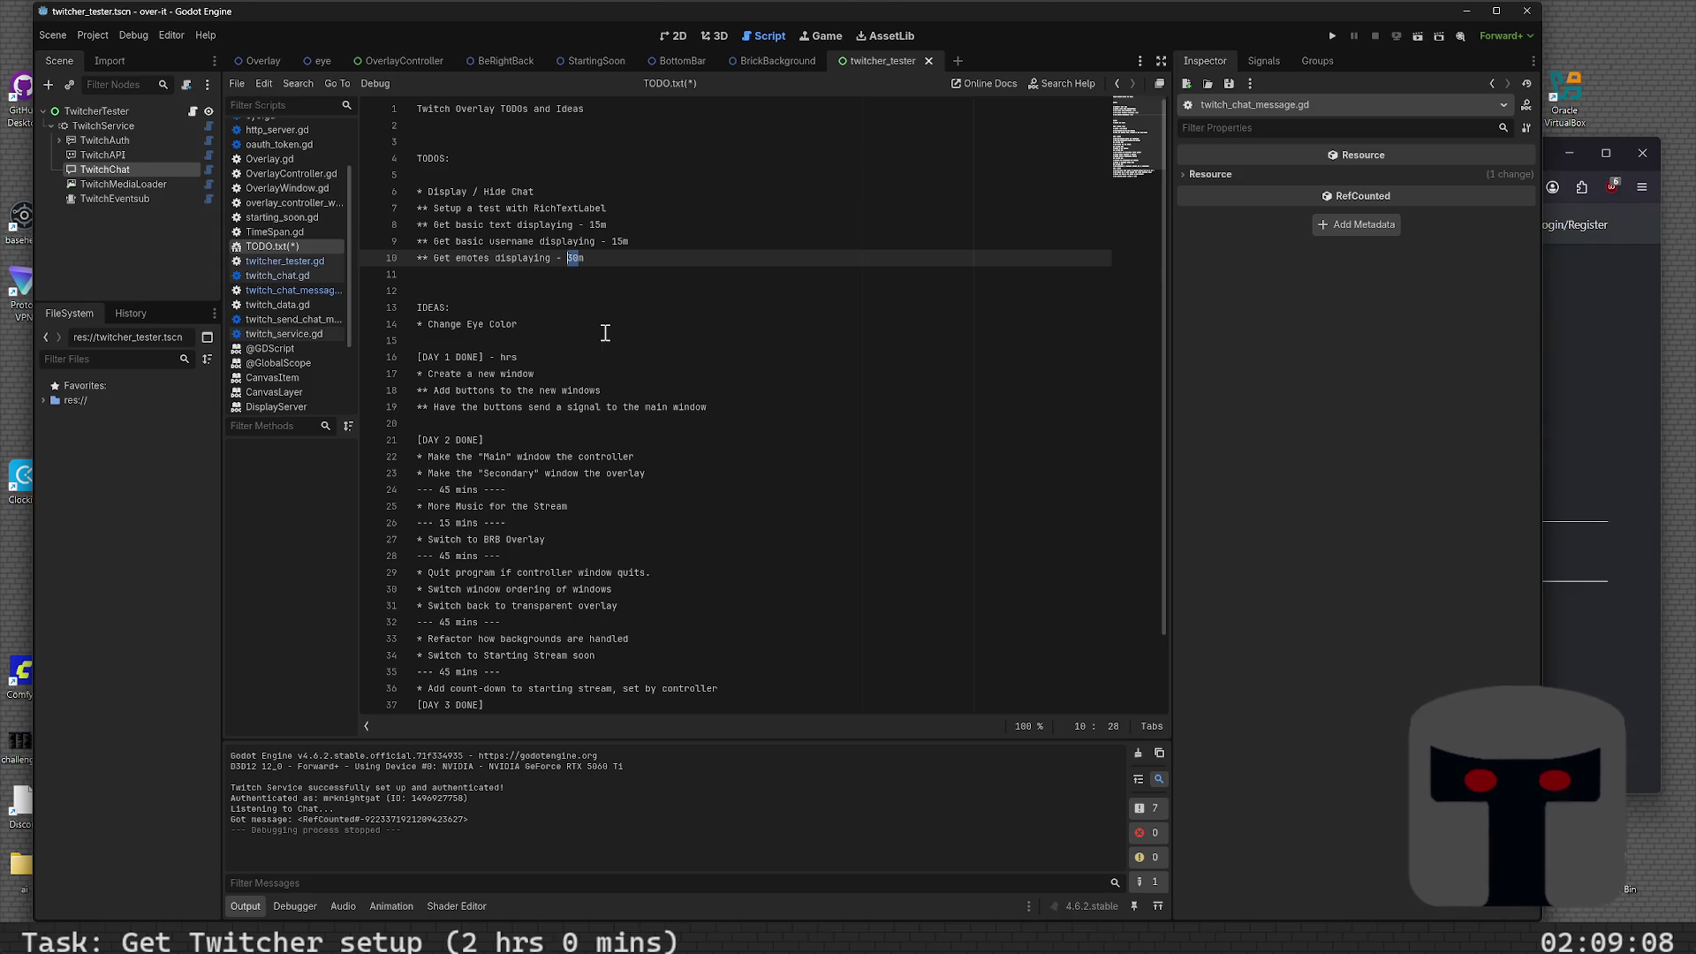
key("Up")
key("Up")
key("Up")
key("End")
type("= ")
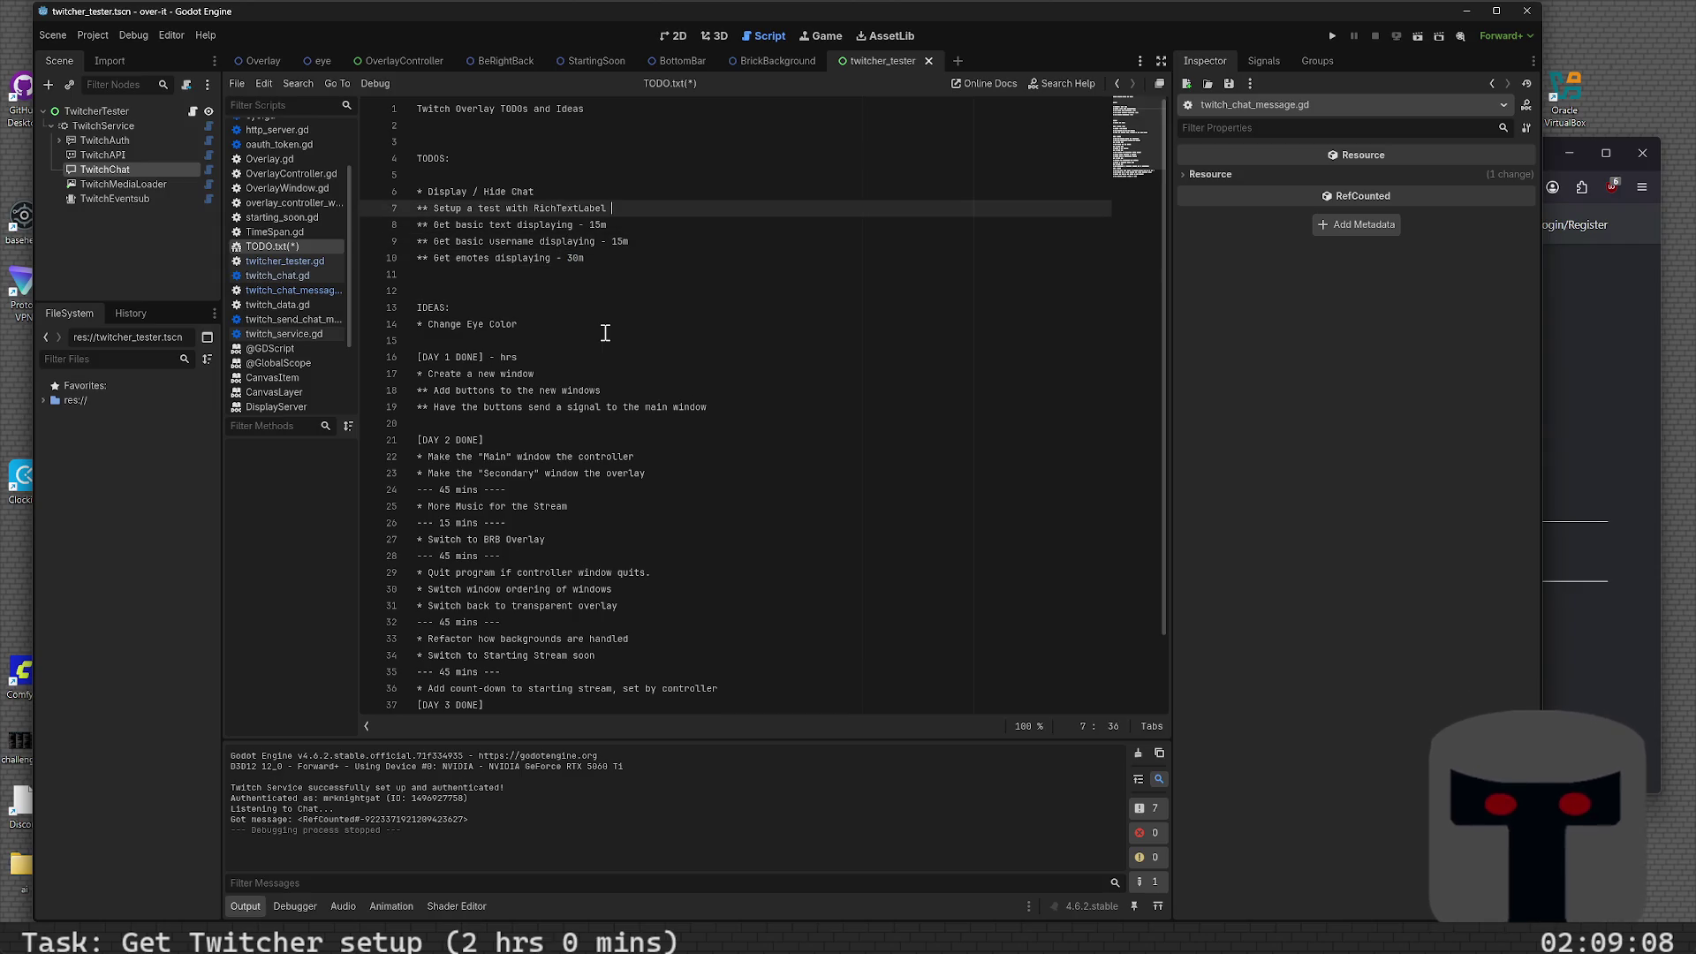
type("15m")
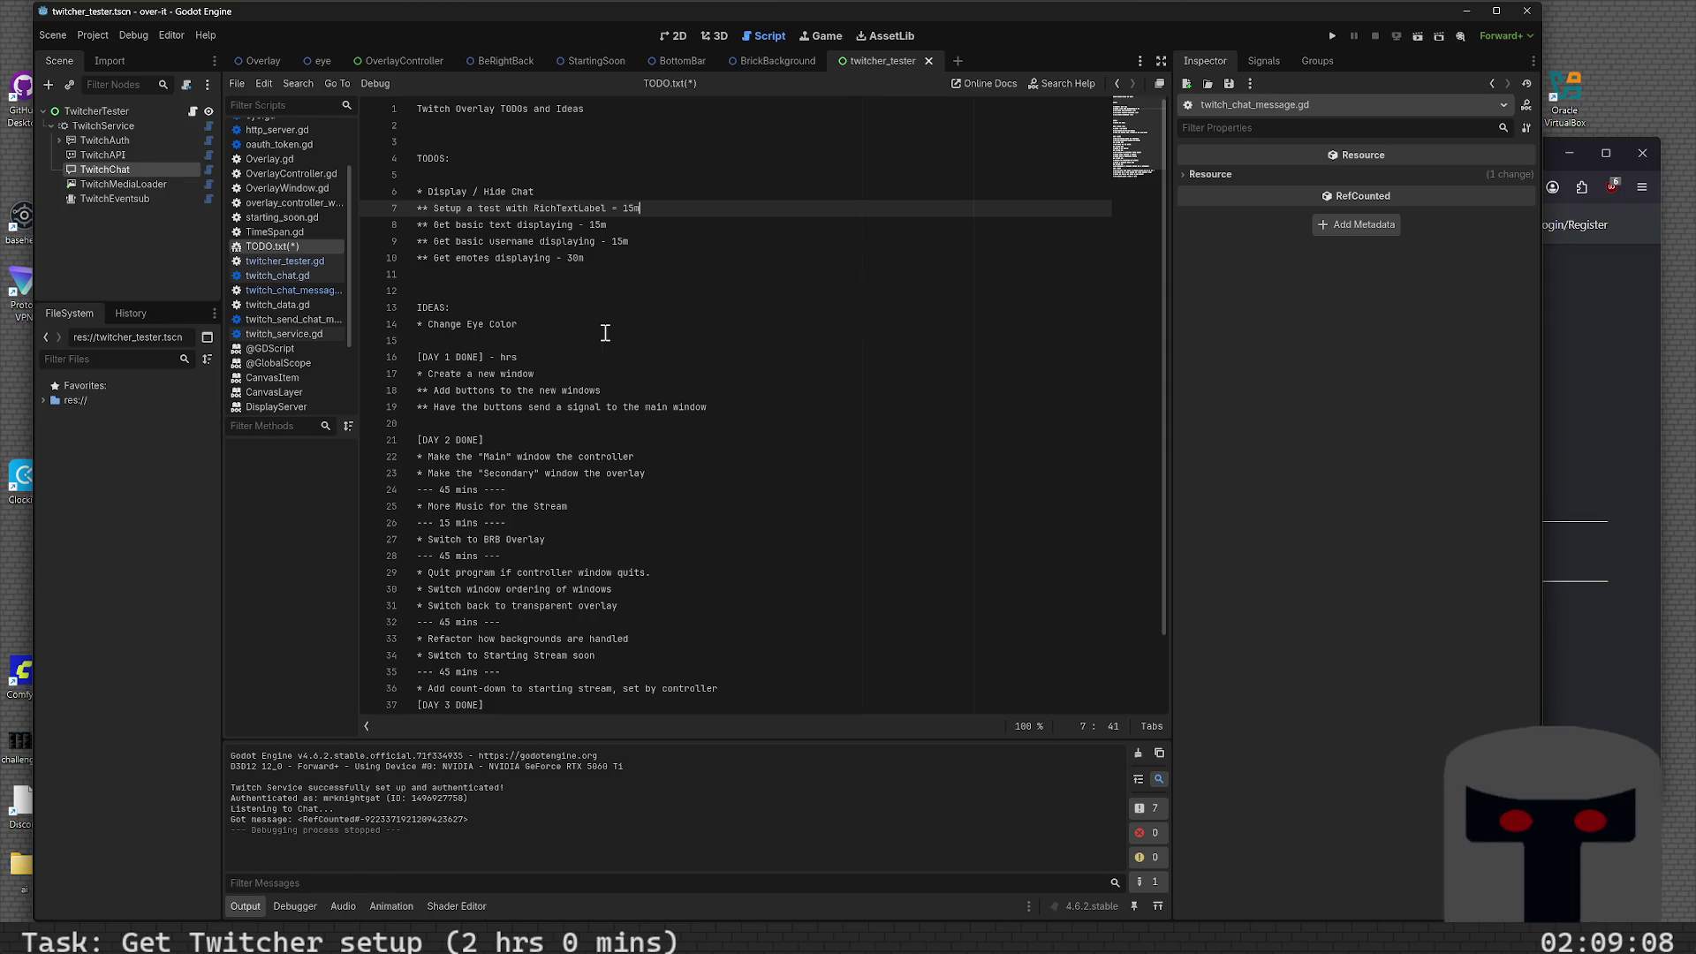
key("Left")
key("Left")
key("Left")
key("BackSpace")
type("-")
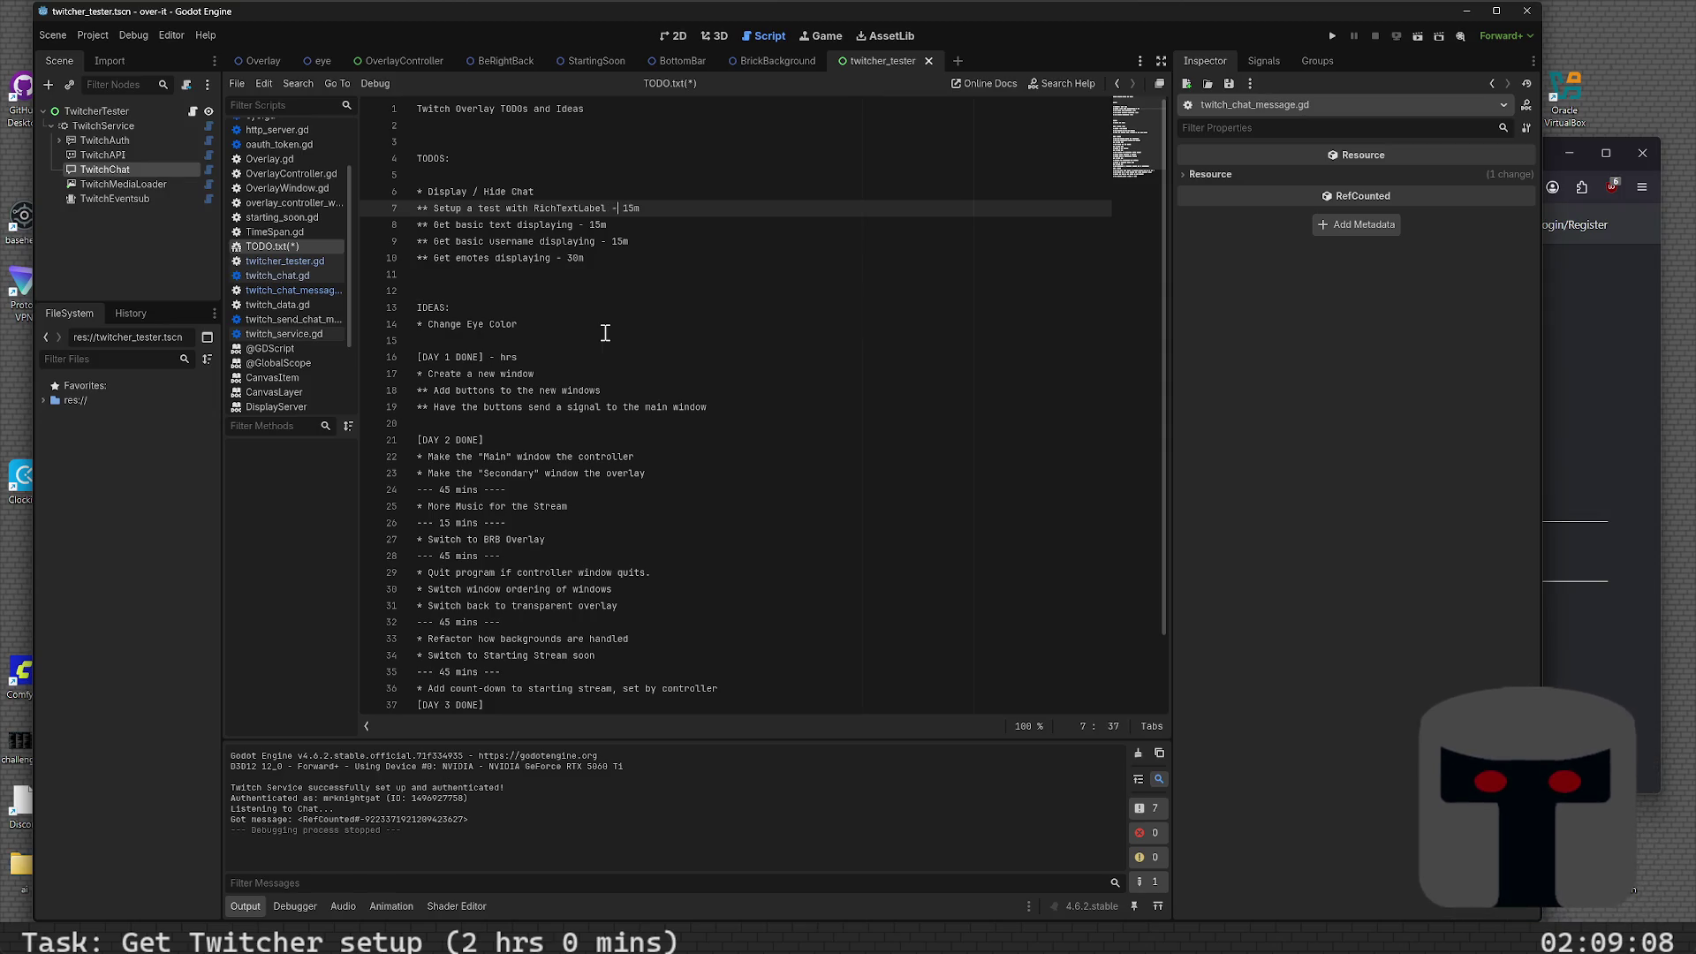
key("Down")
key("Down")
key("Down")
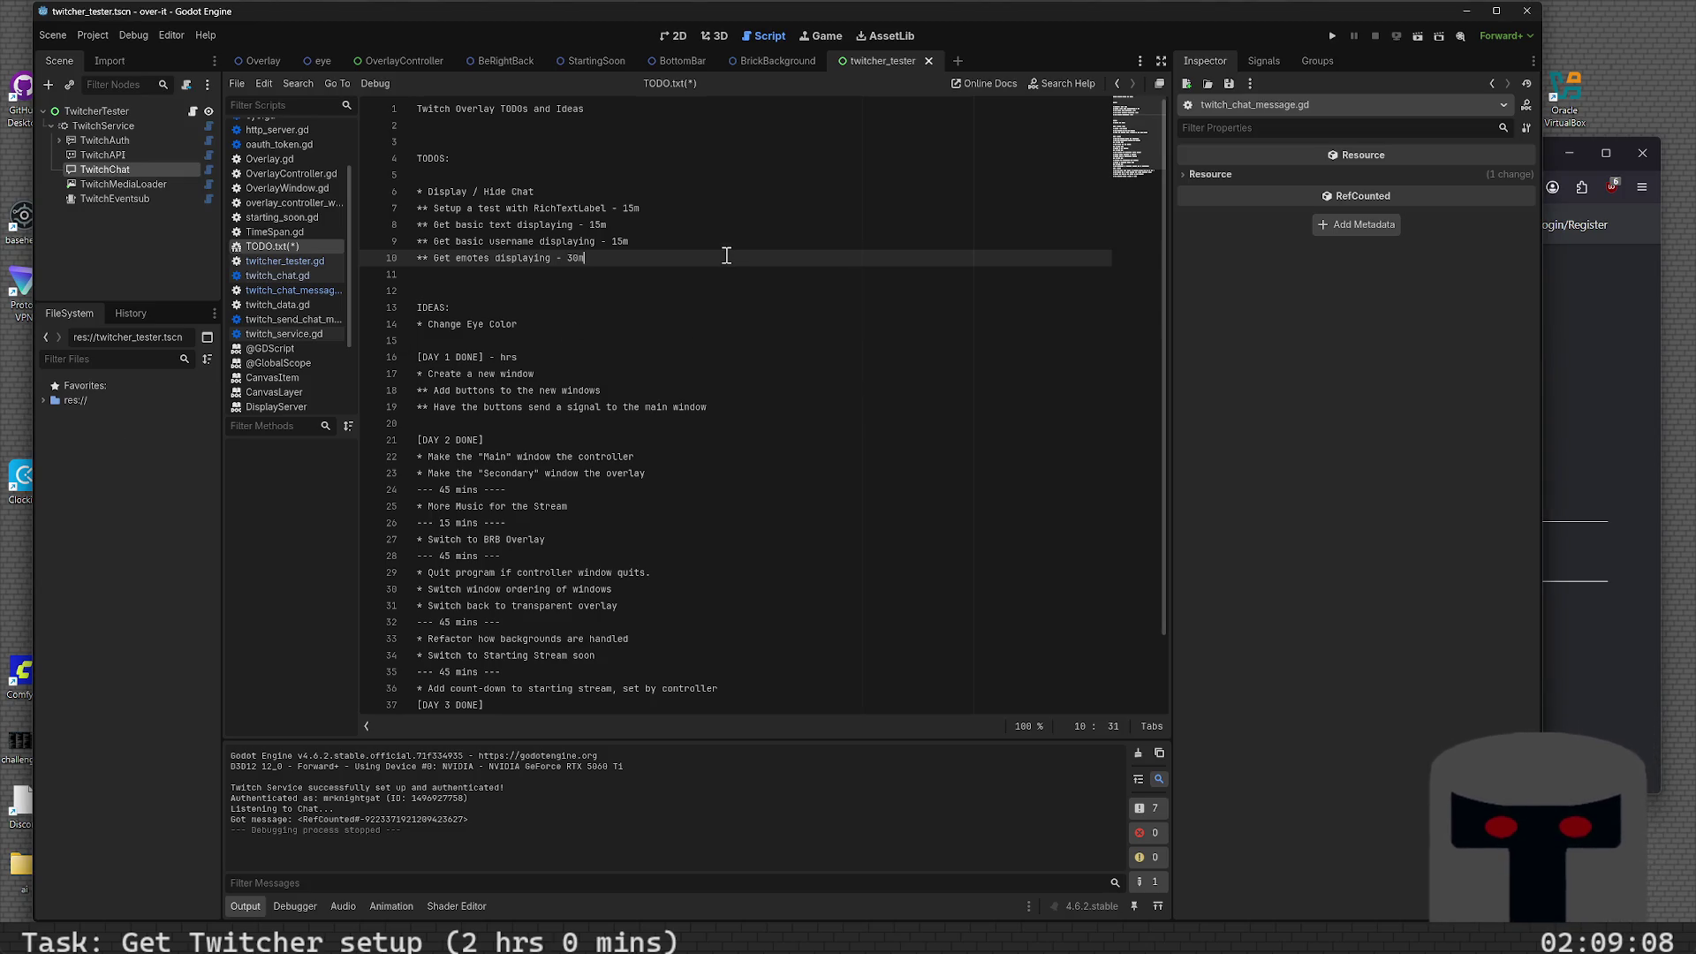
- Add a '** Setup in a real scene. - 15m' task after the emotes item
key("Return")
type("**")
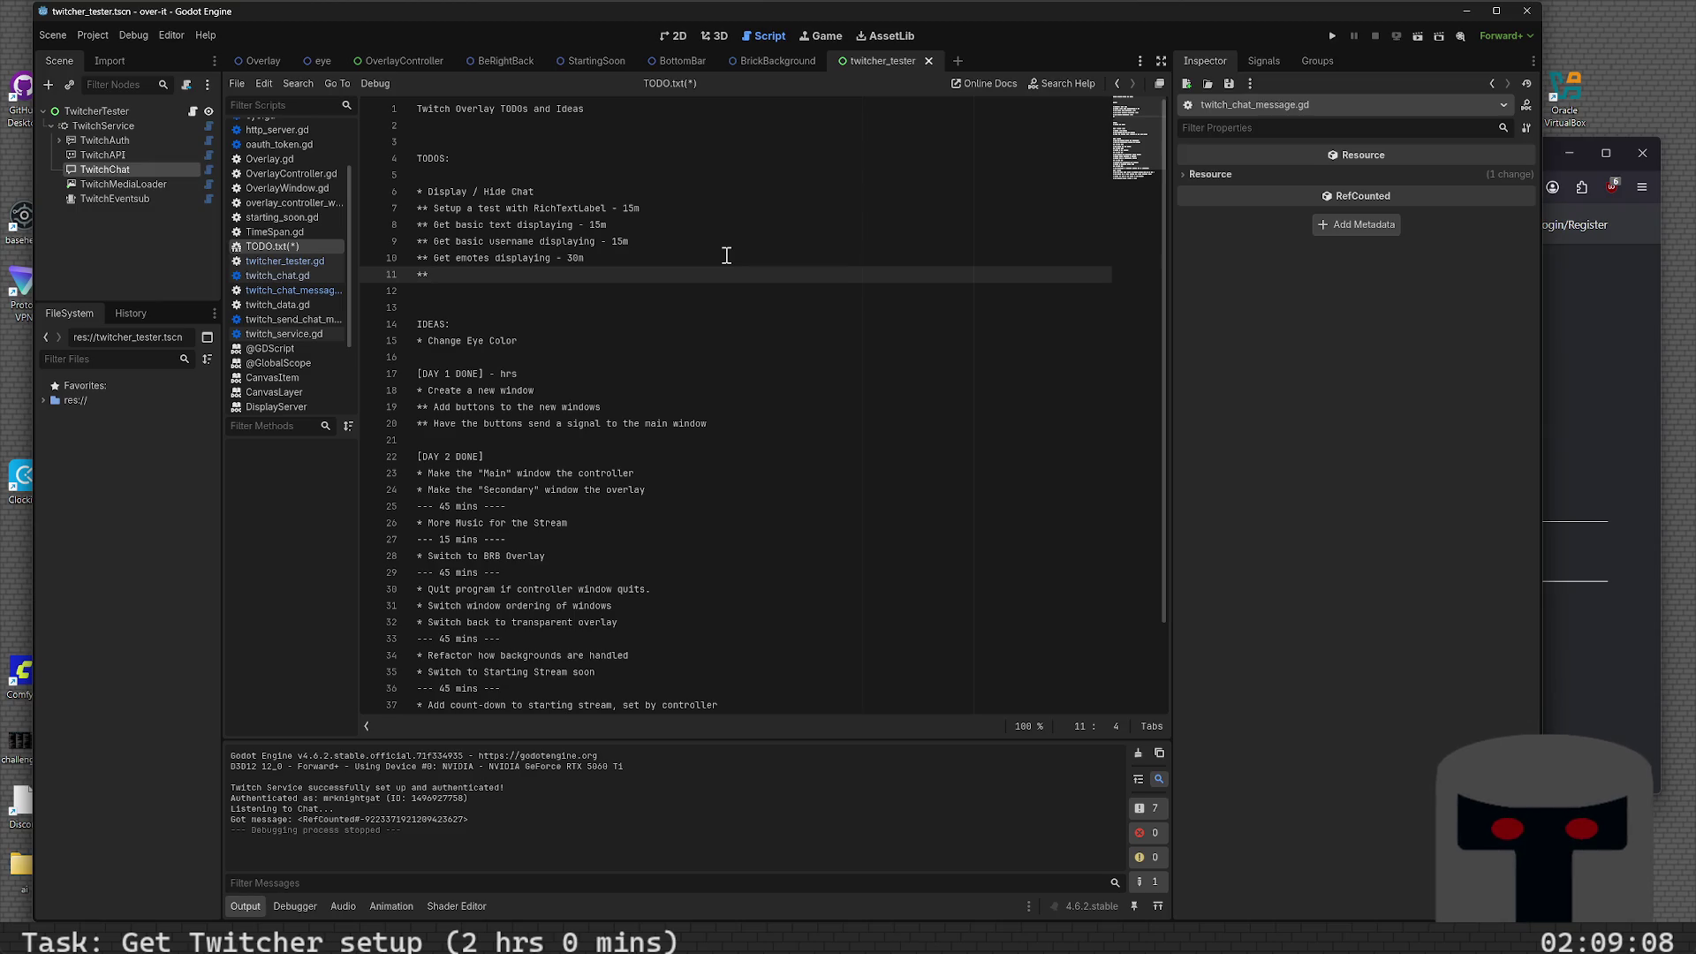
type("Setup in a a")
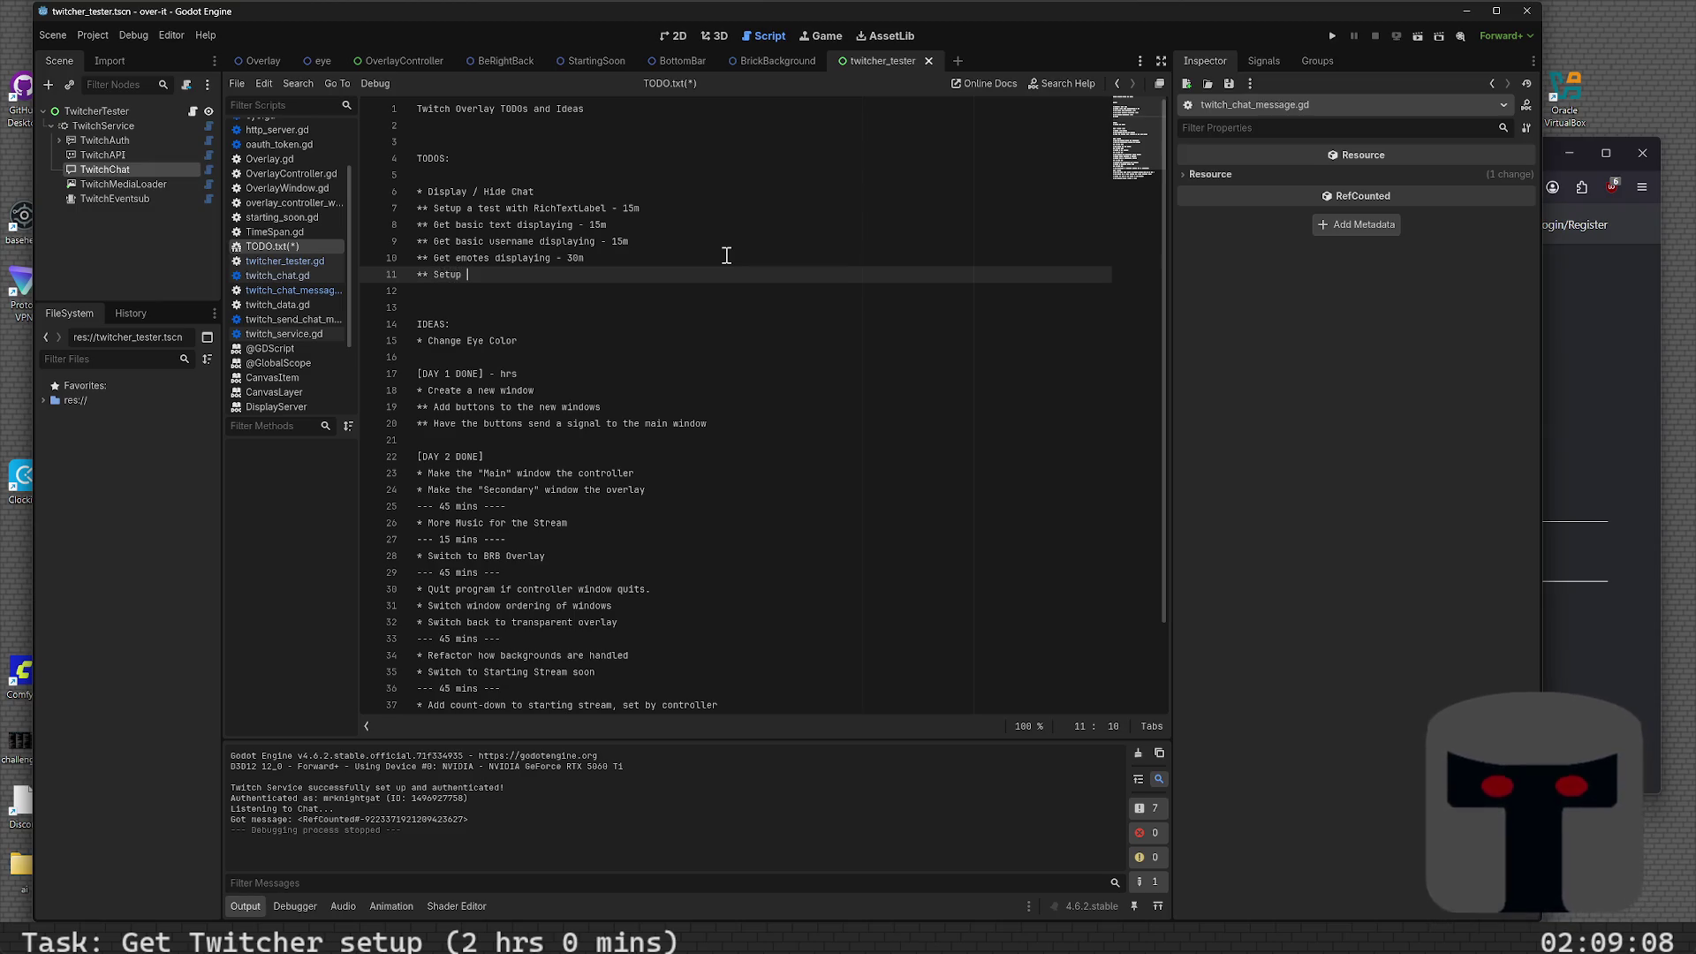
key("BackSpace")
type("real ")
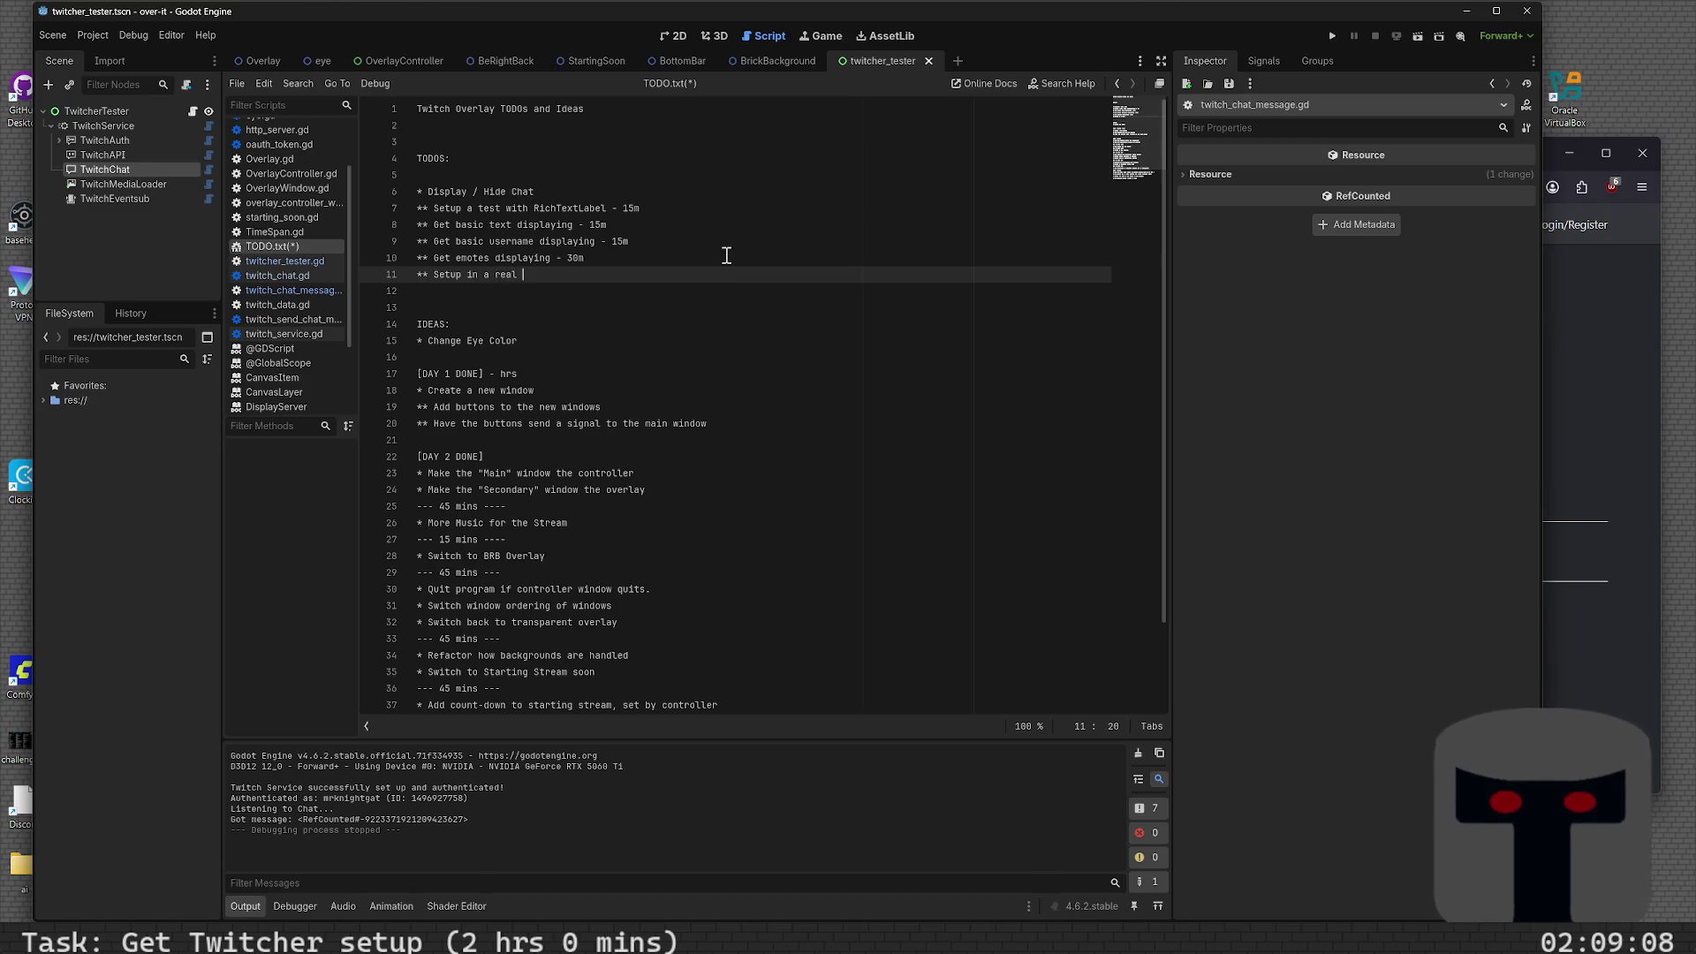
type("scene. -")
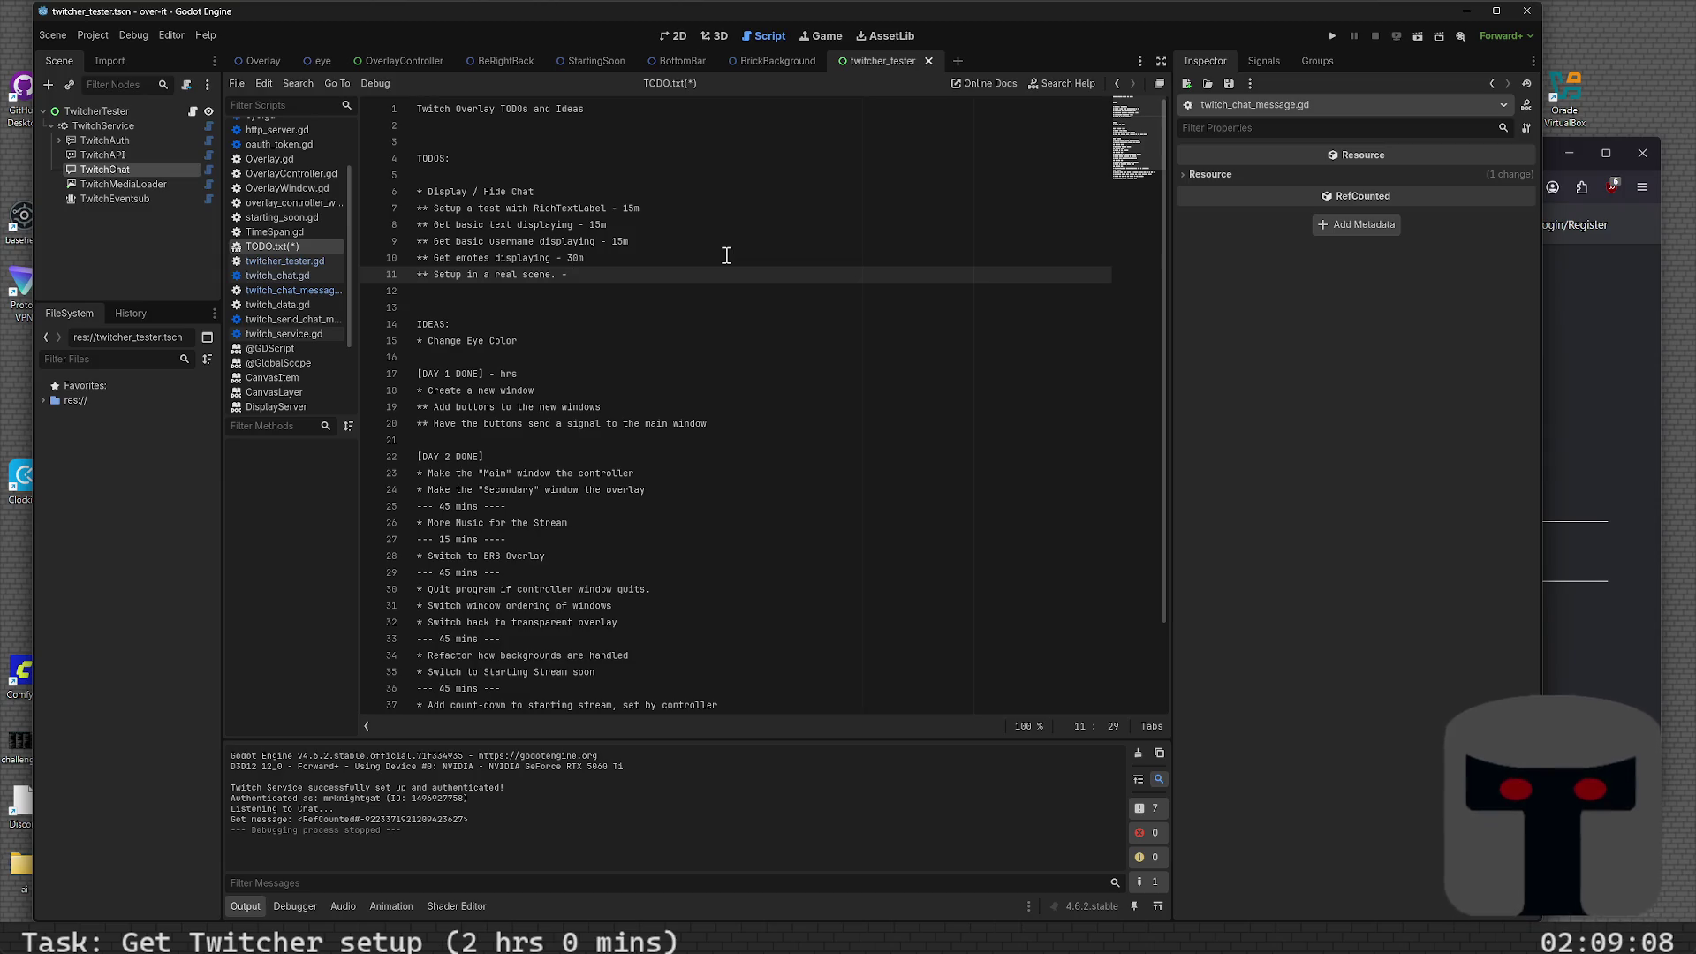
type(" 15m")
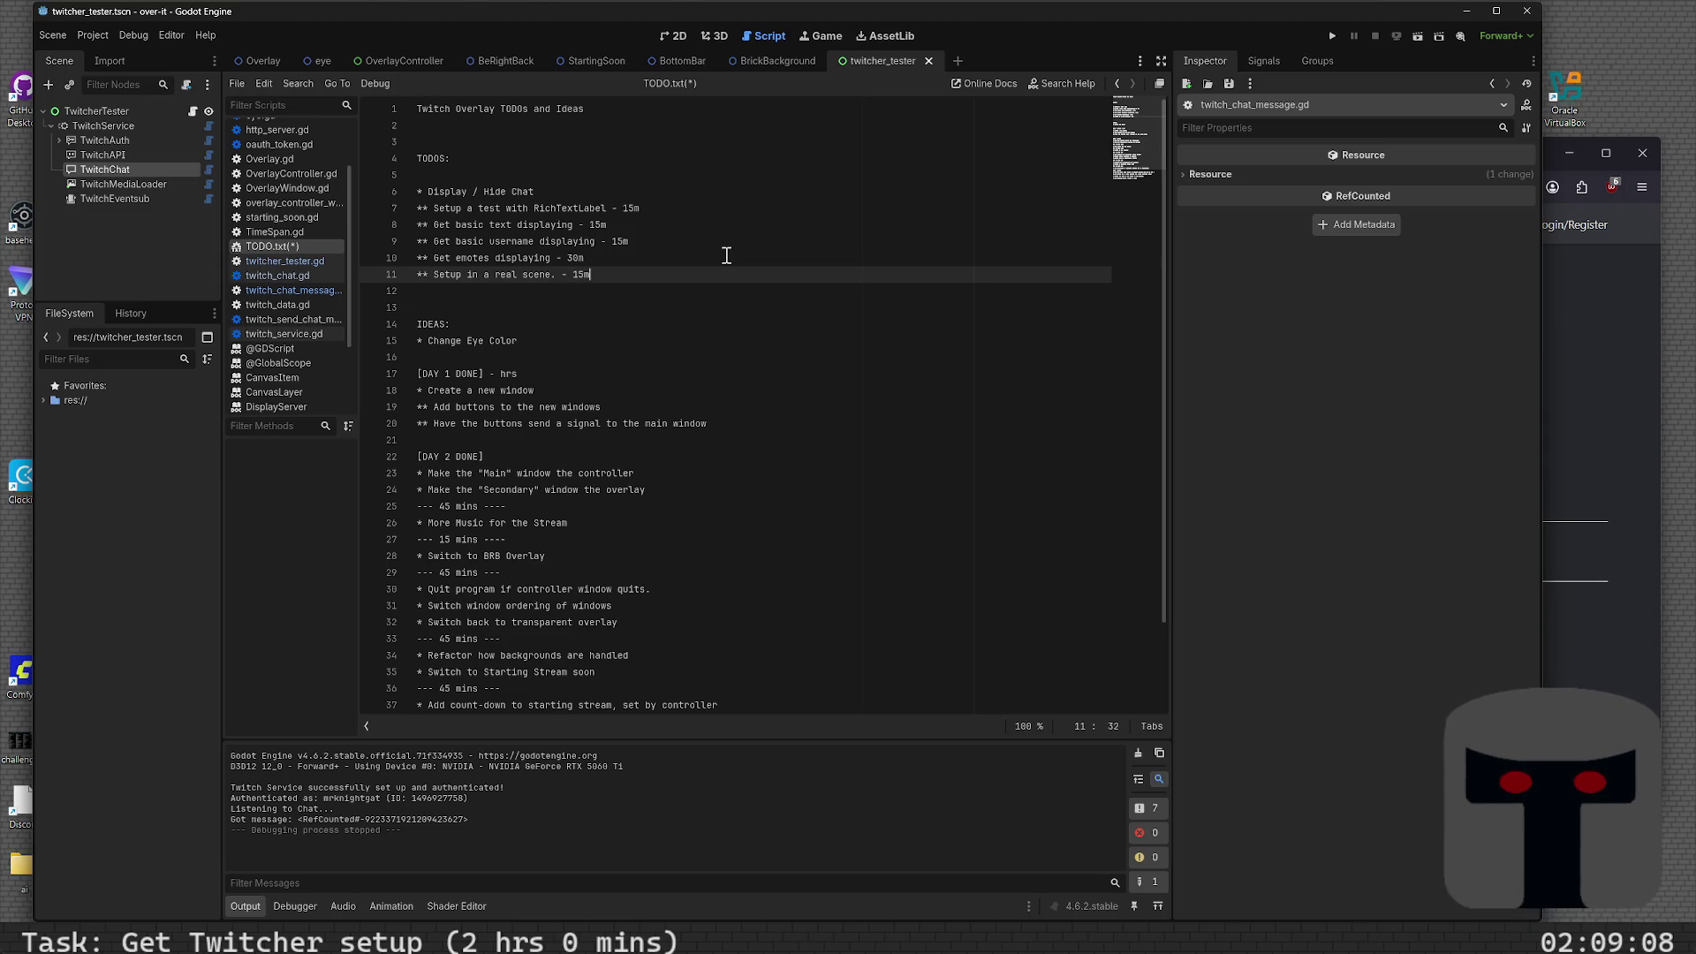
- Add an 'Enhancements ideas later' entry on line 12 and save TODO.txt
key("Return")
type("** Setup")
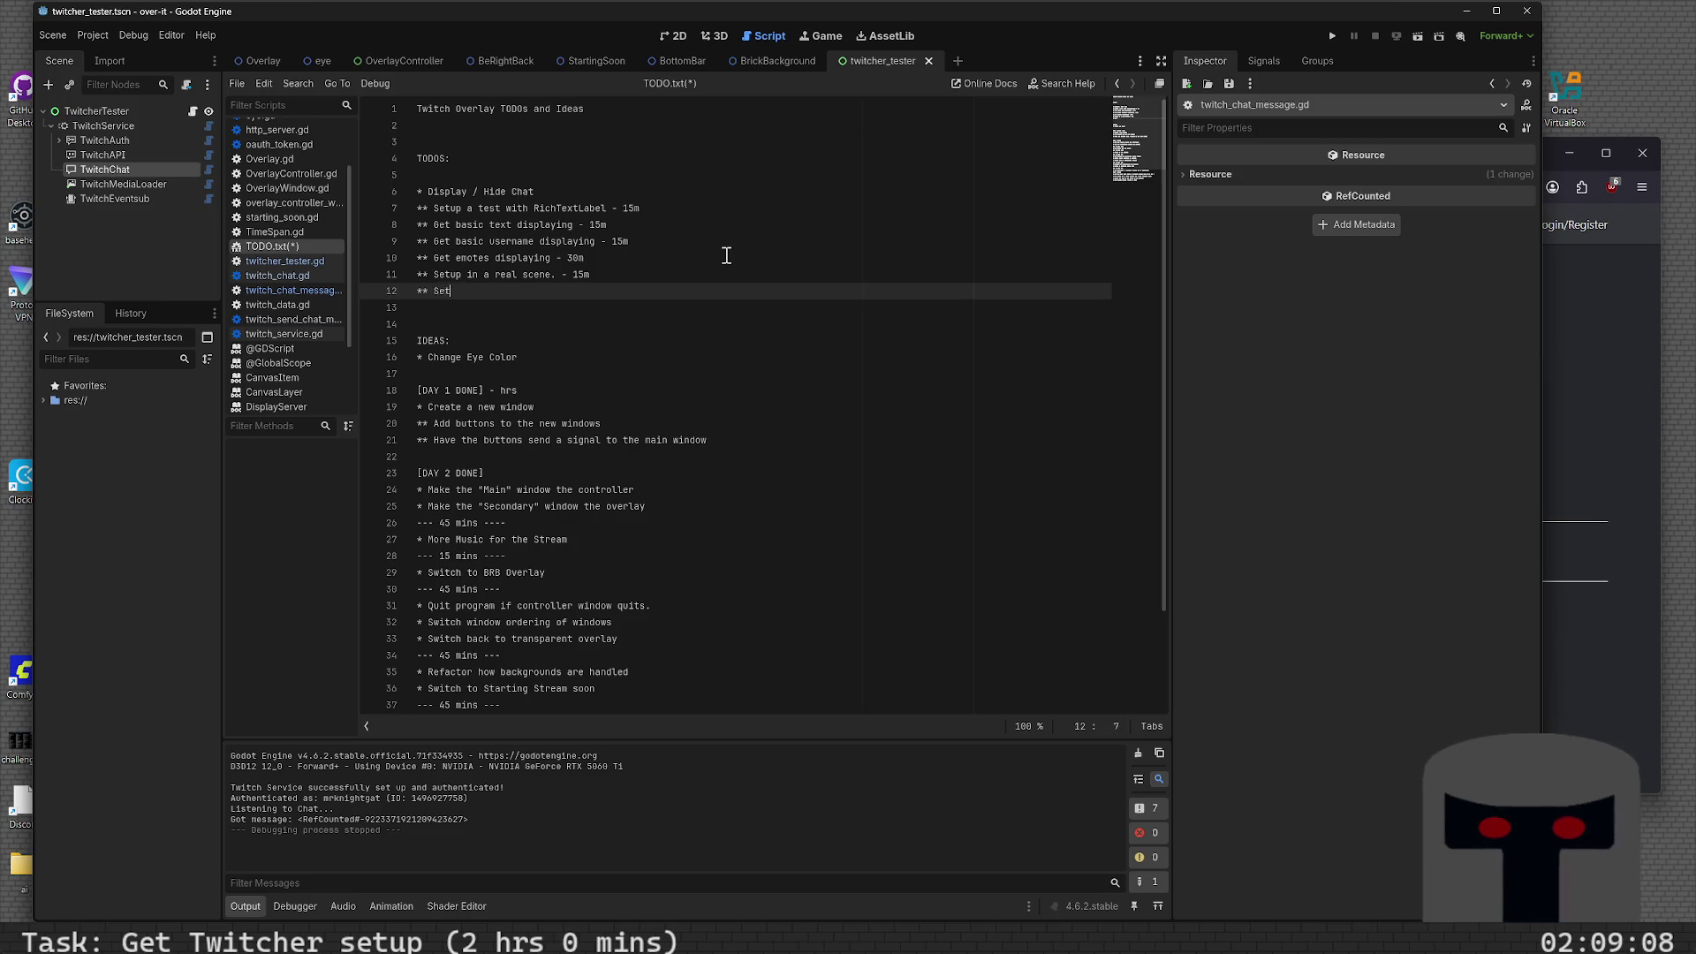
key("BackSpace")
key("BackSpace")
key("BackSpace")
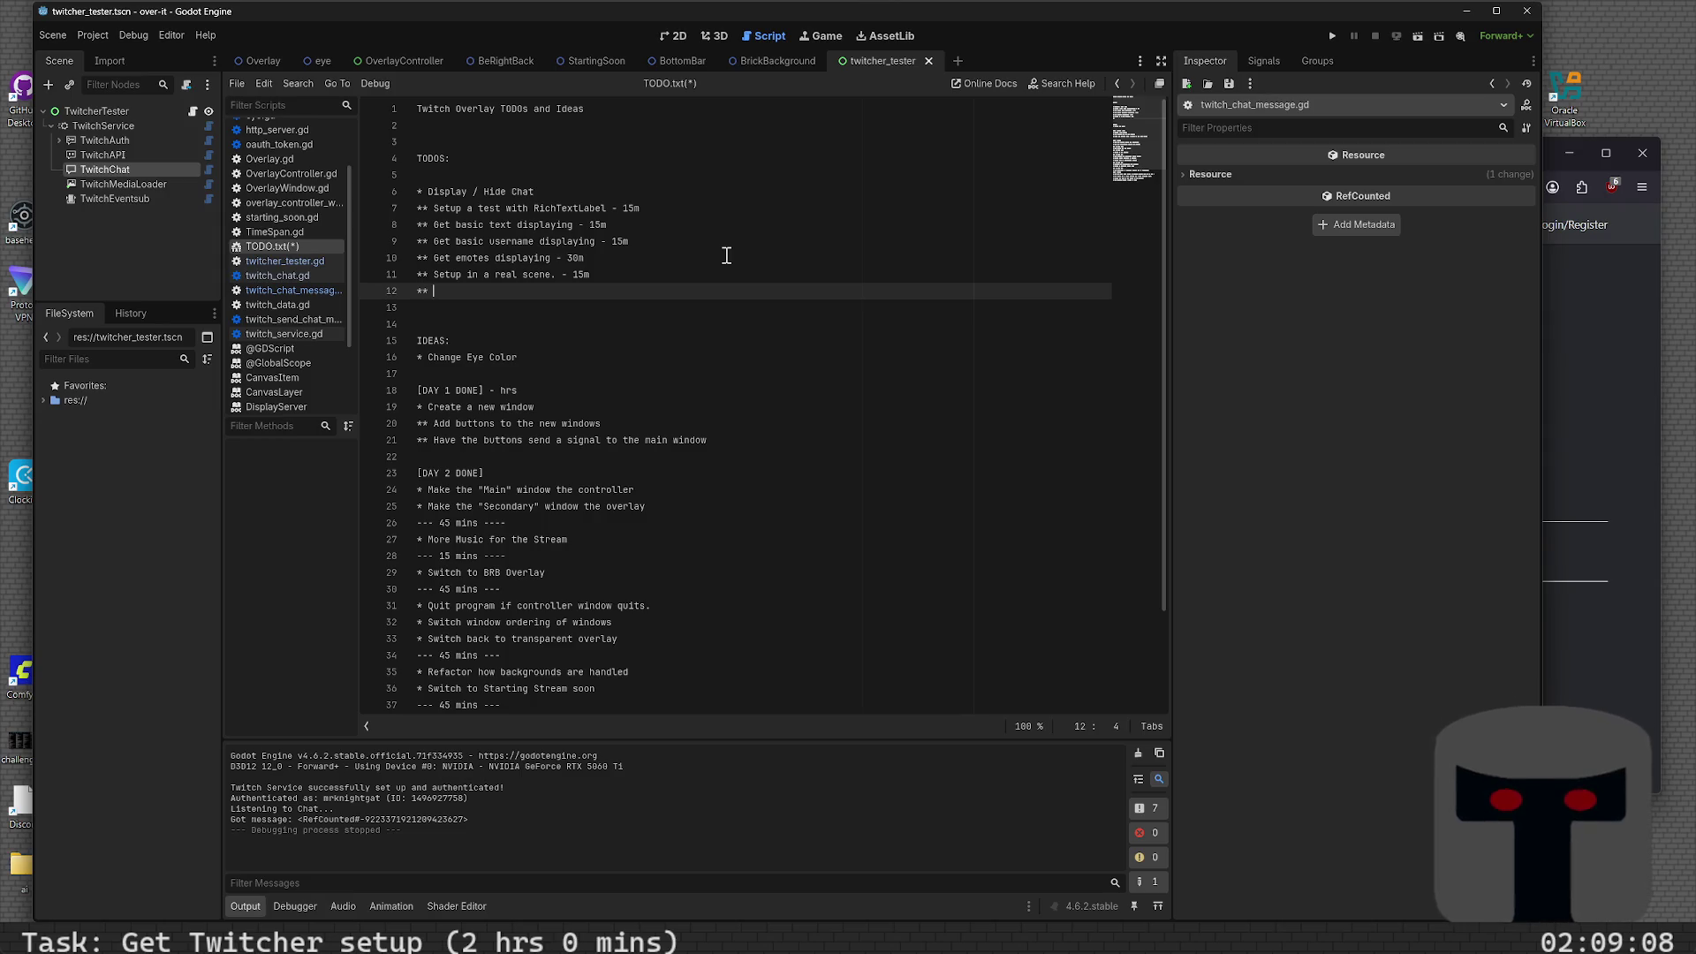
key("Up")
key("End")
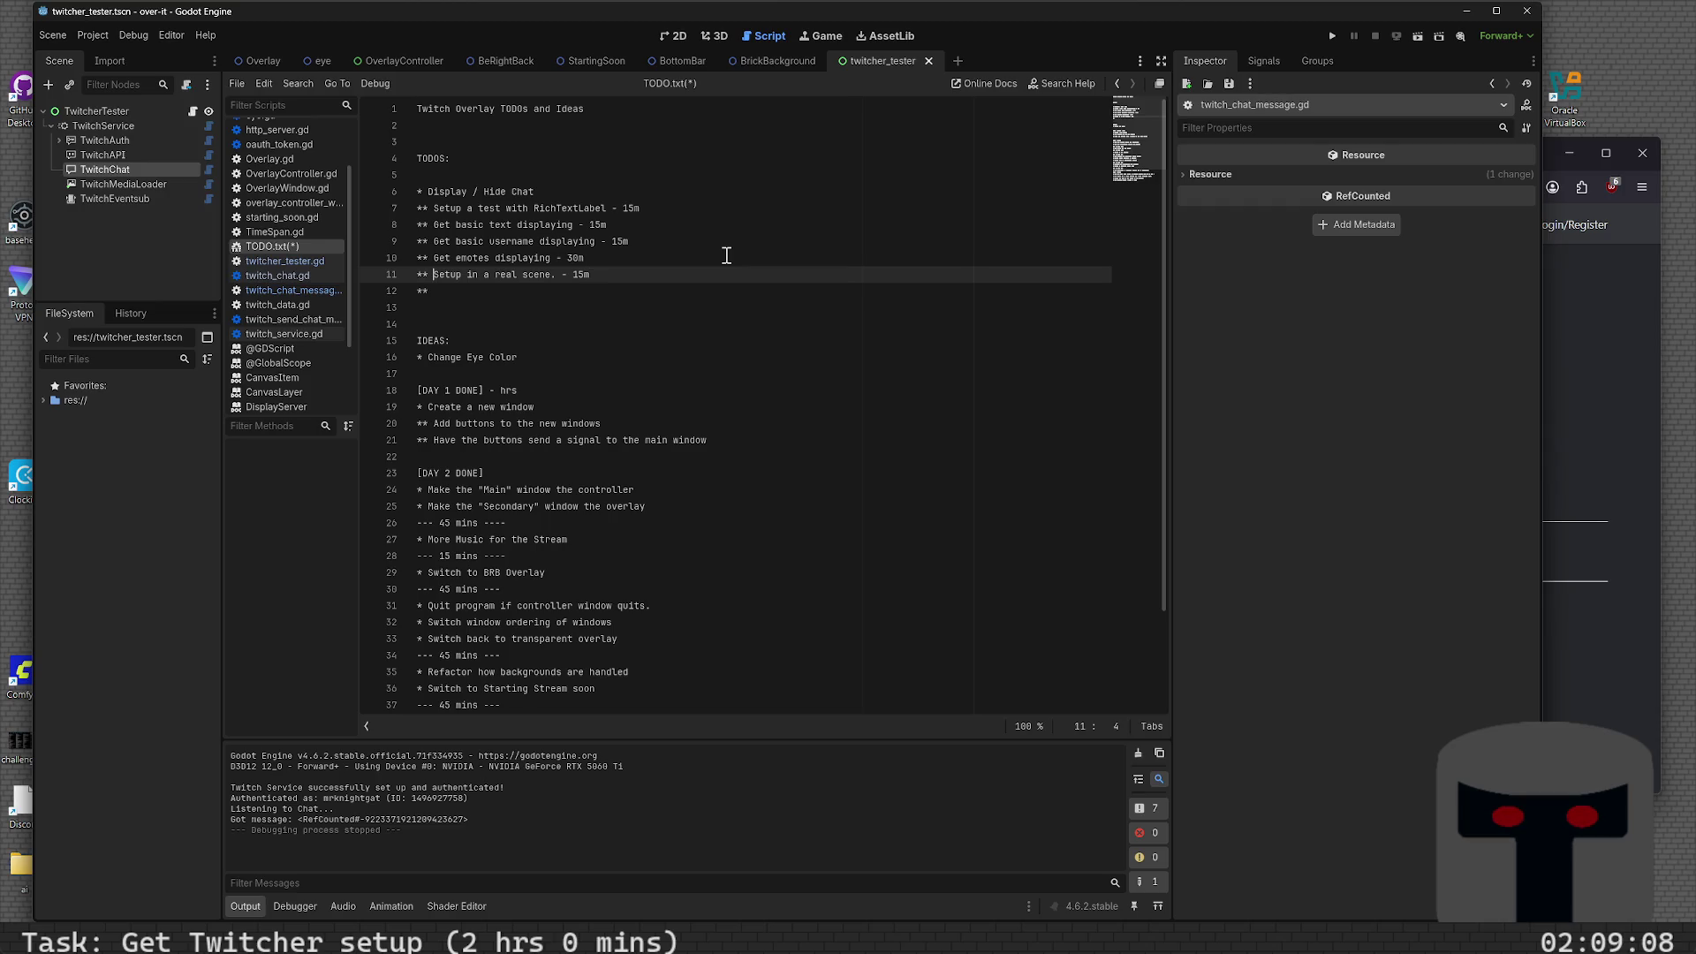
key("Left")
key("Left")
key("Down")
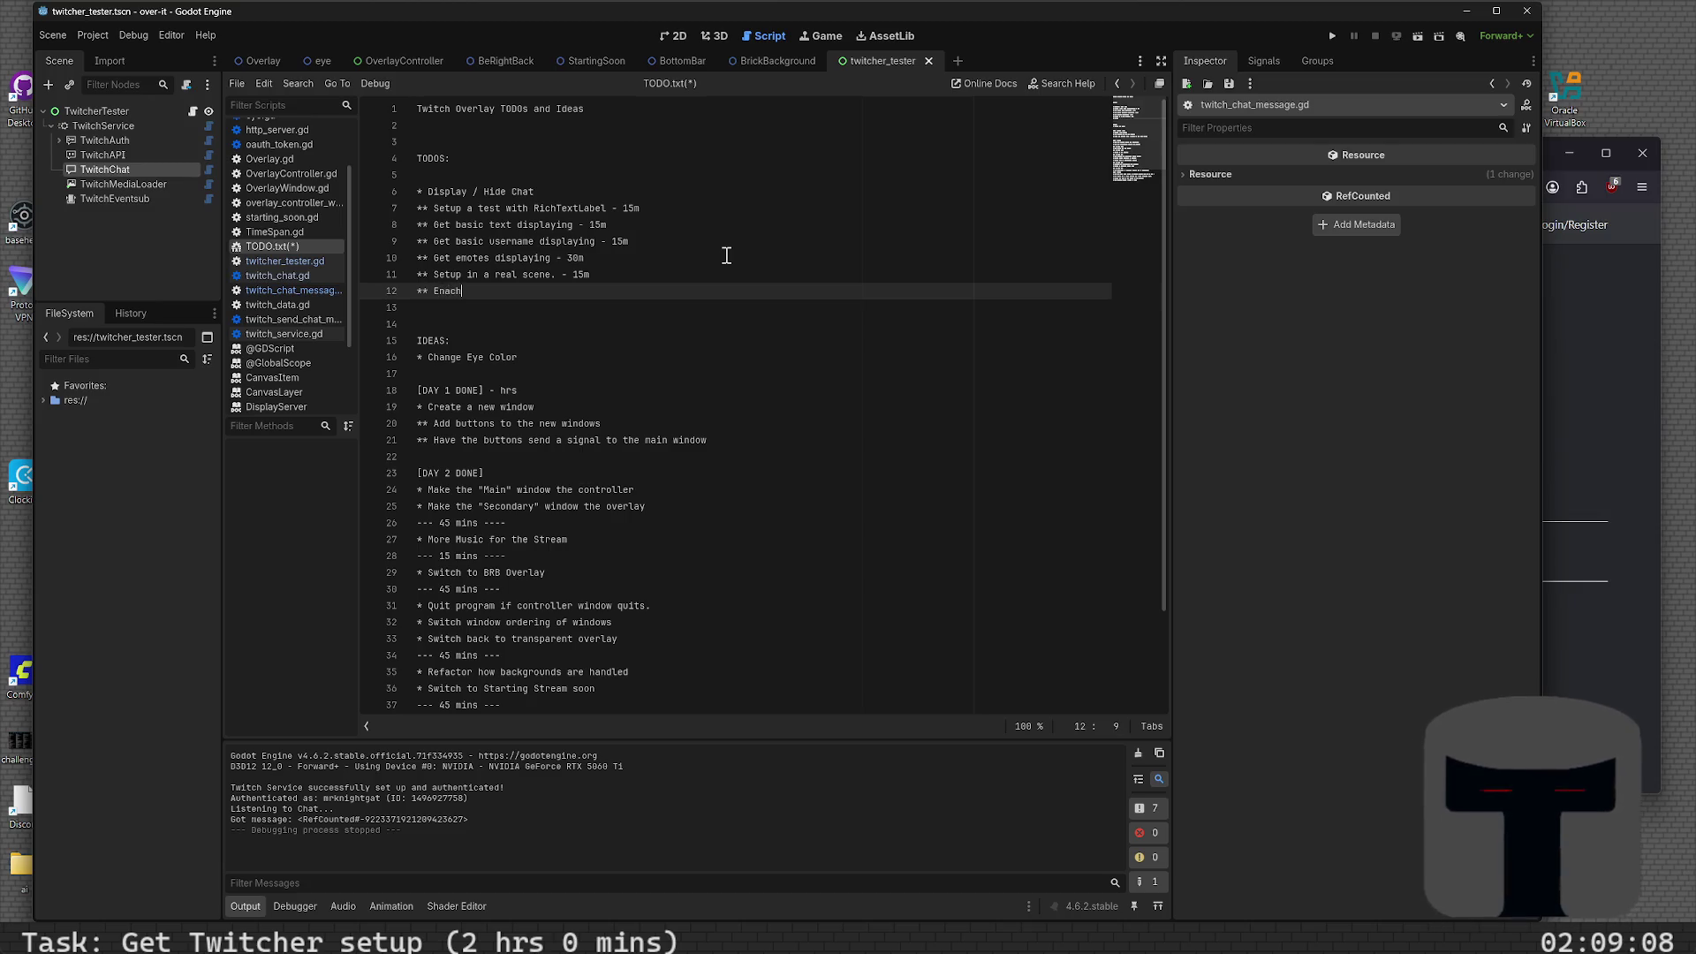
key("BackSpace")
key("BackSpace")
key("BackSpace")
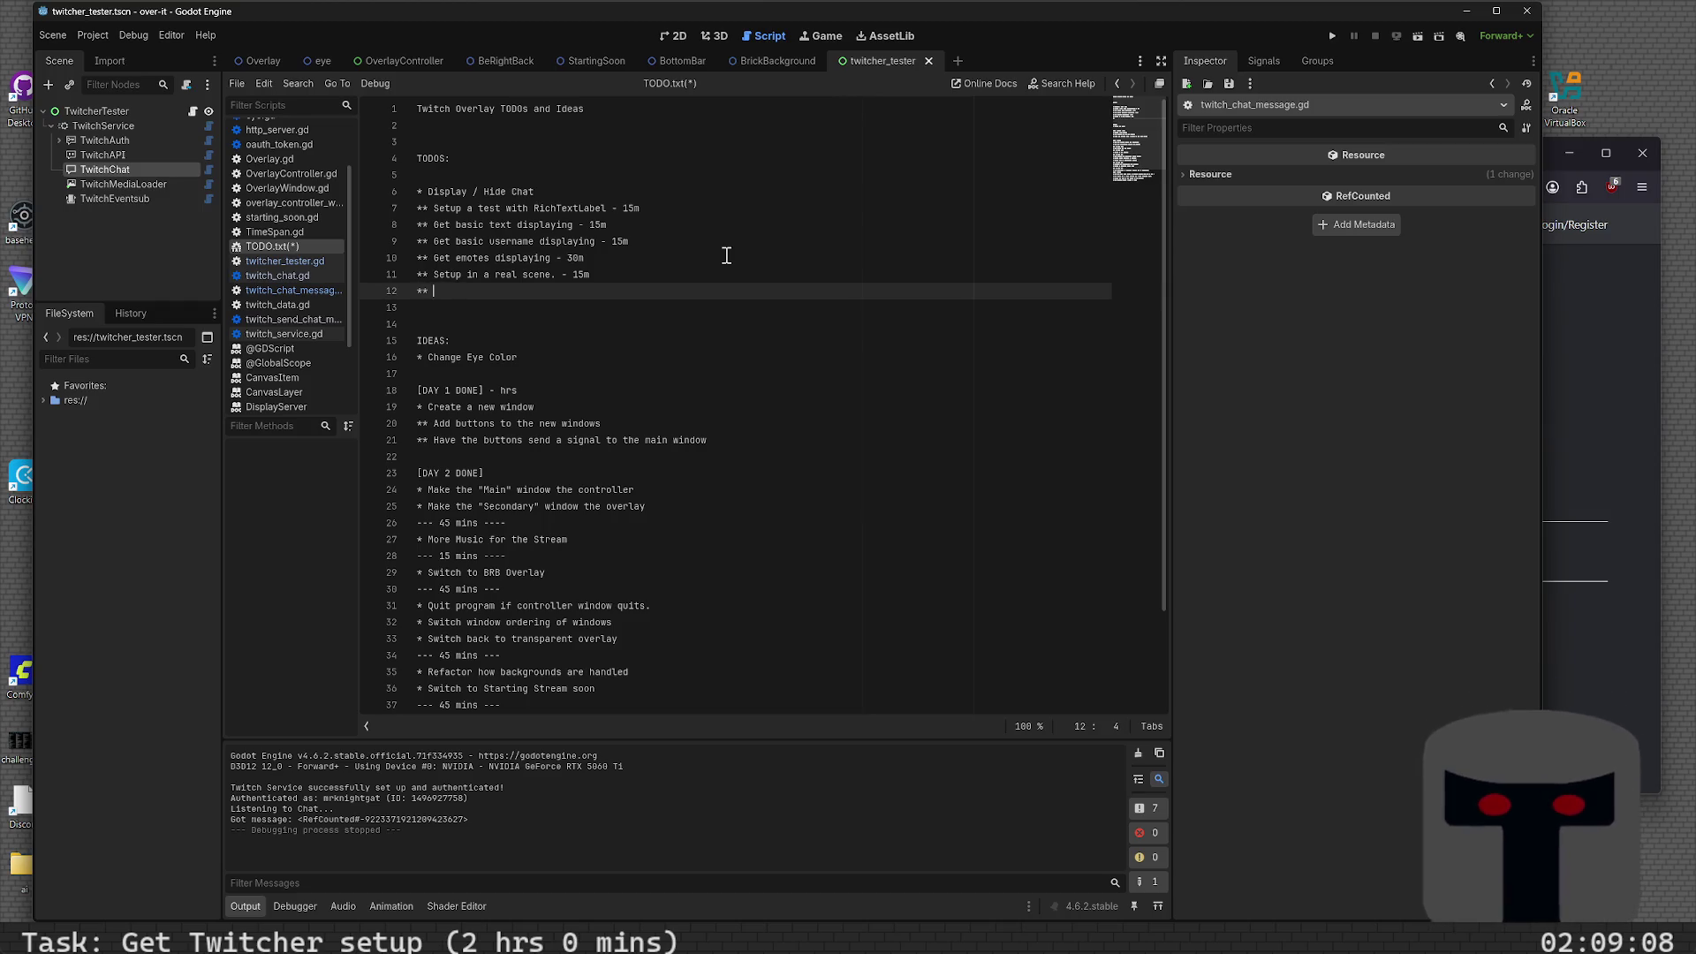
type("Enha")
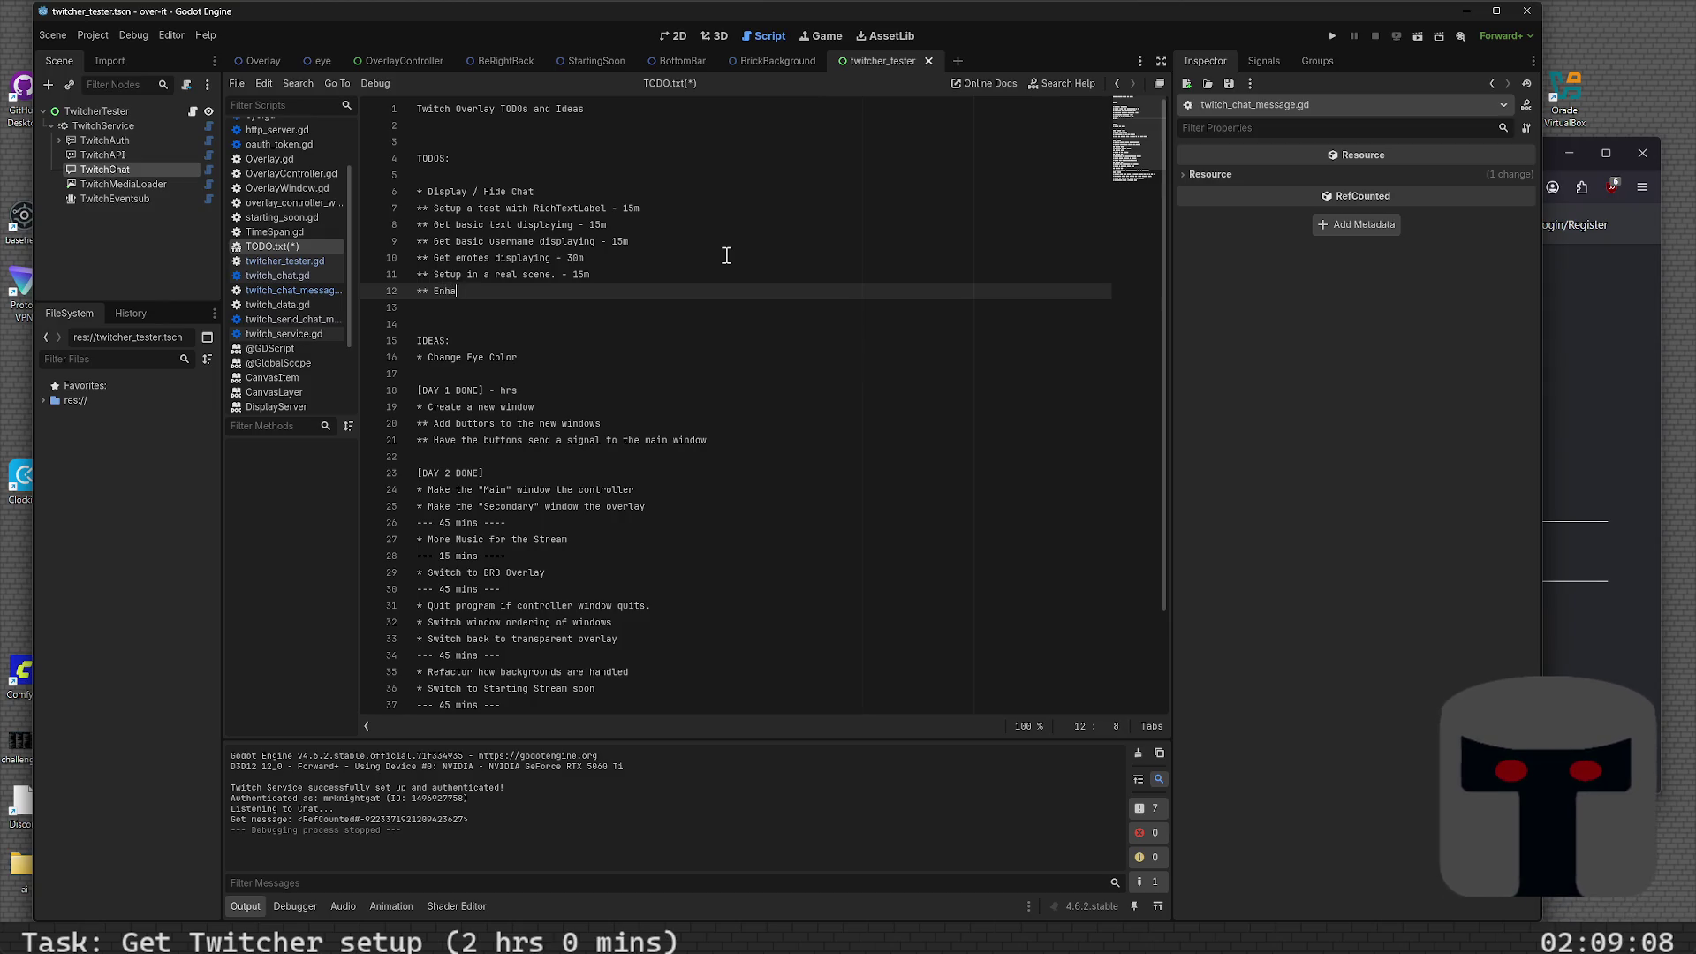
type("ncements late")
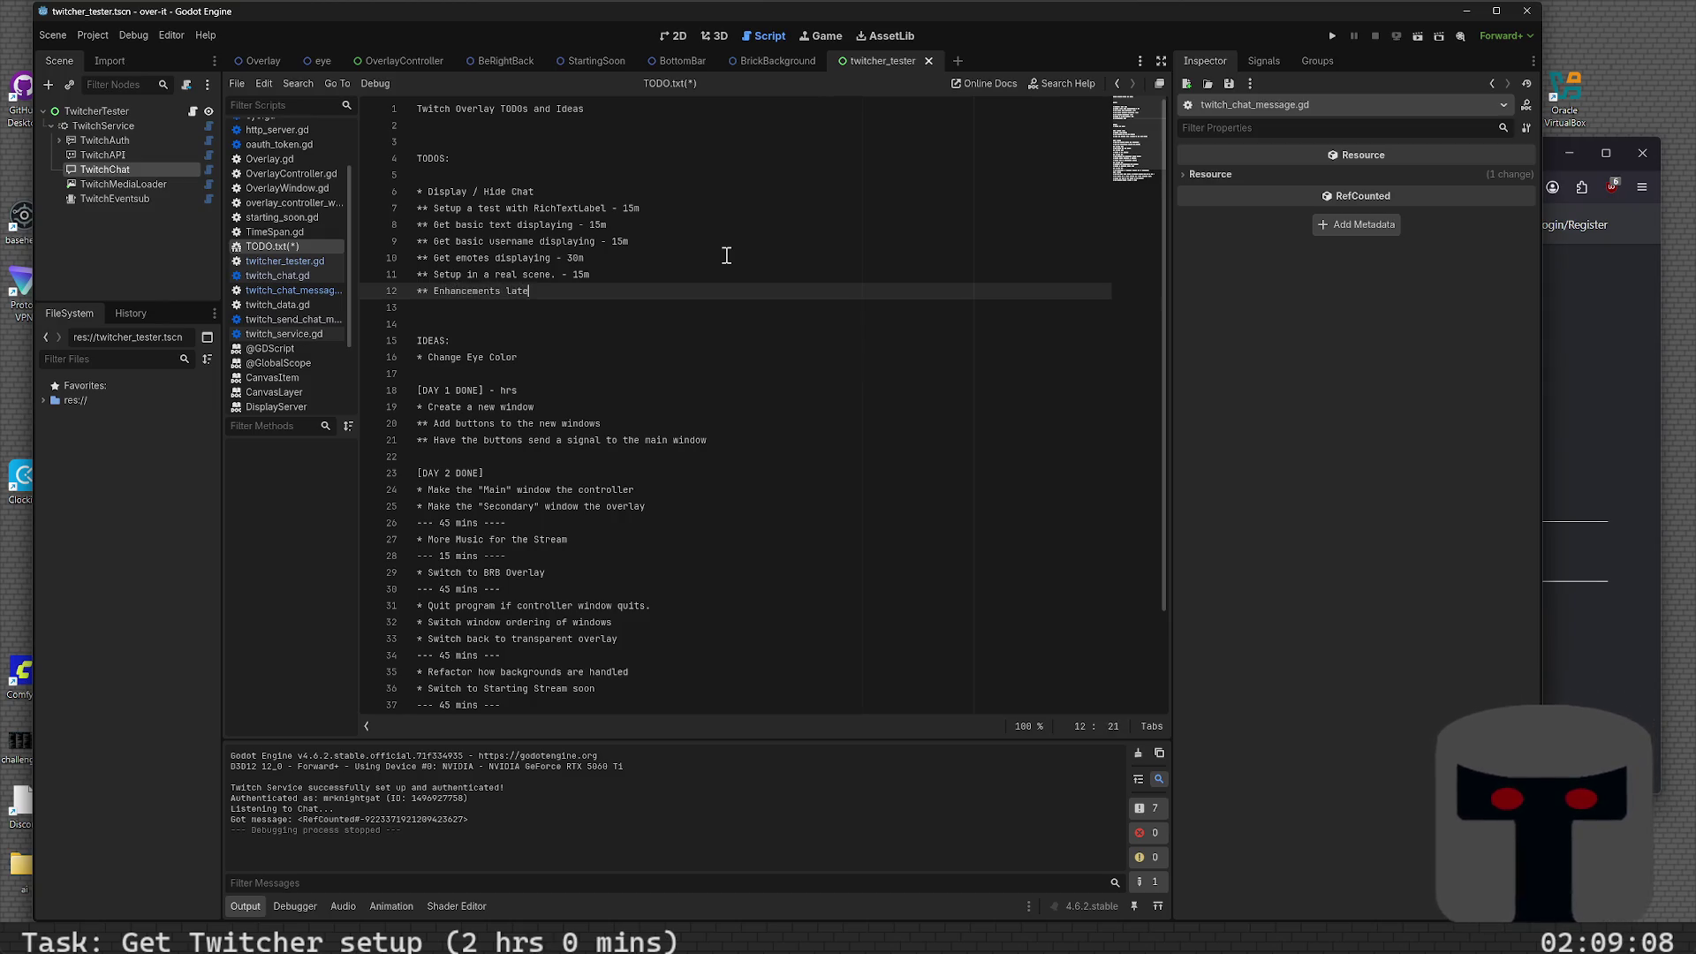
key("ctrl+s")
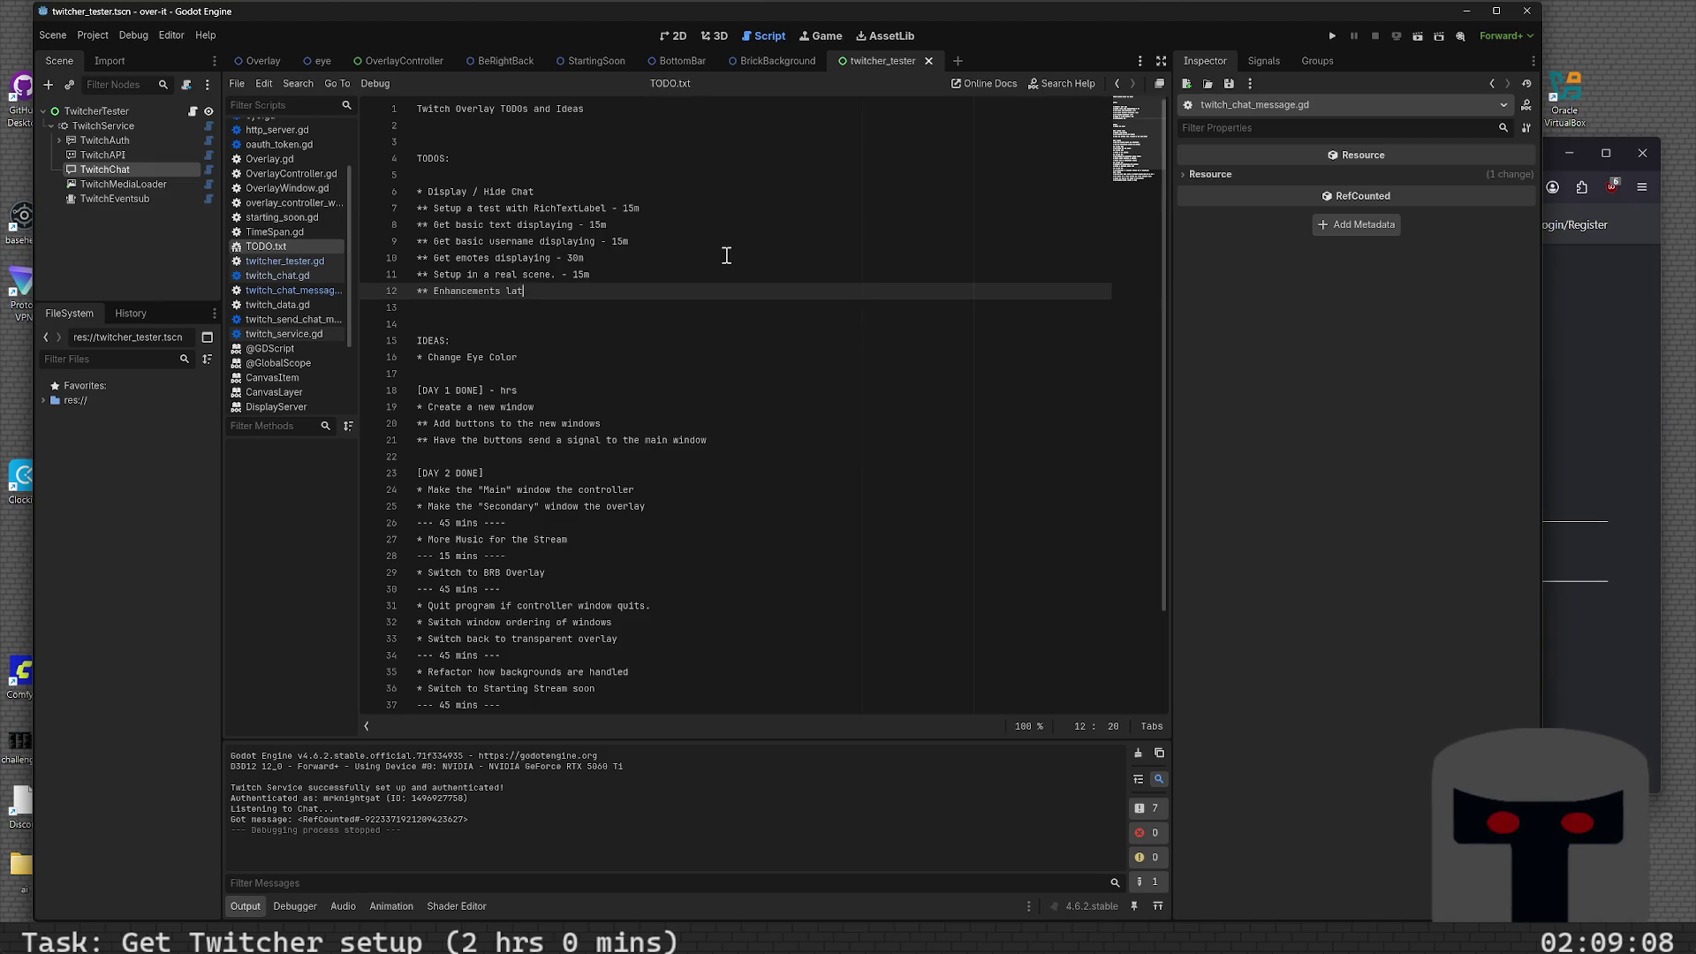
type("er")
key("ctrl+Left")
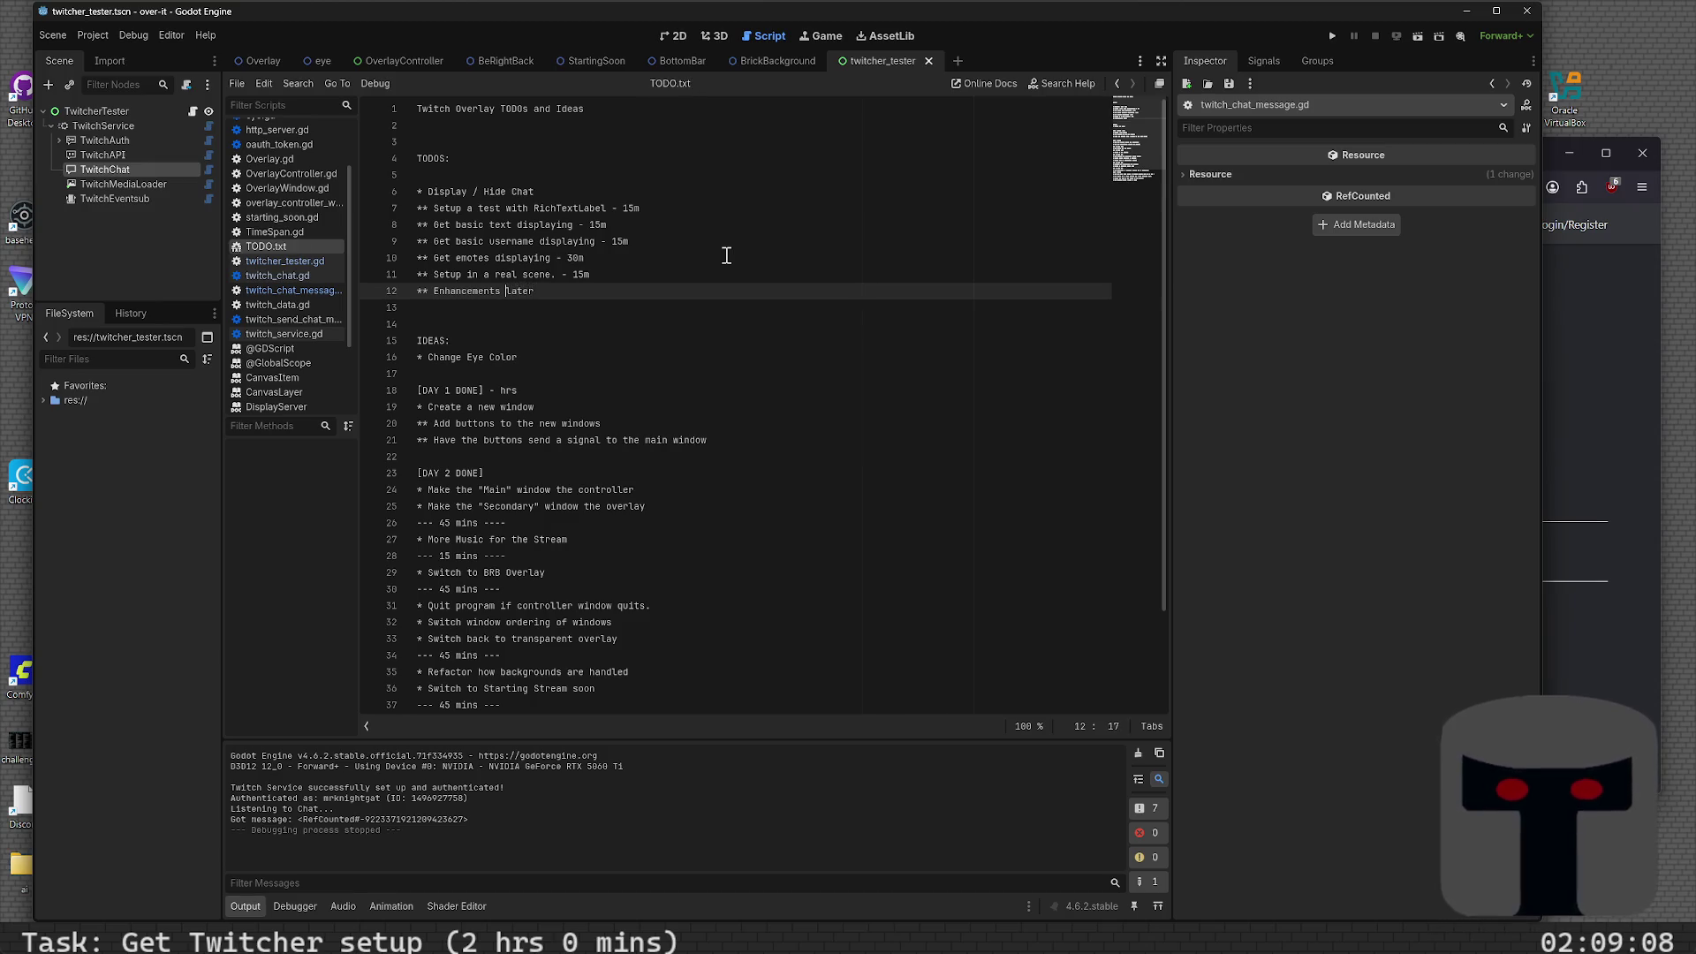
type("ideas")
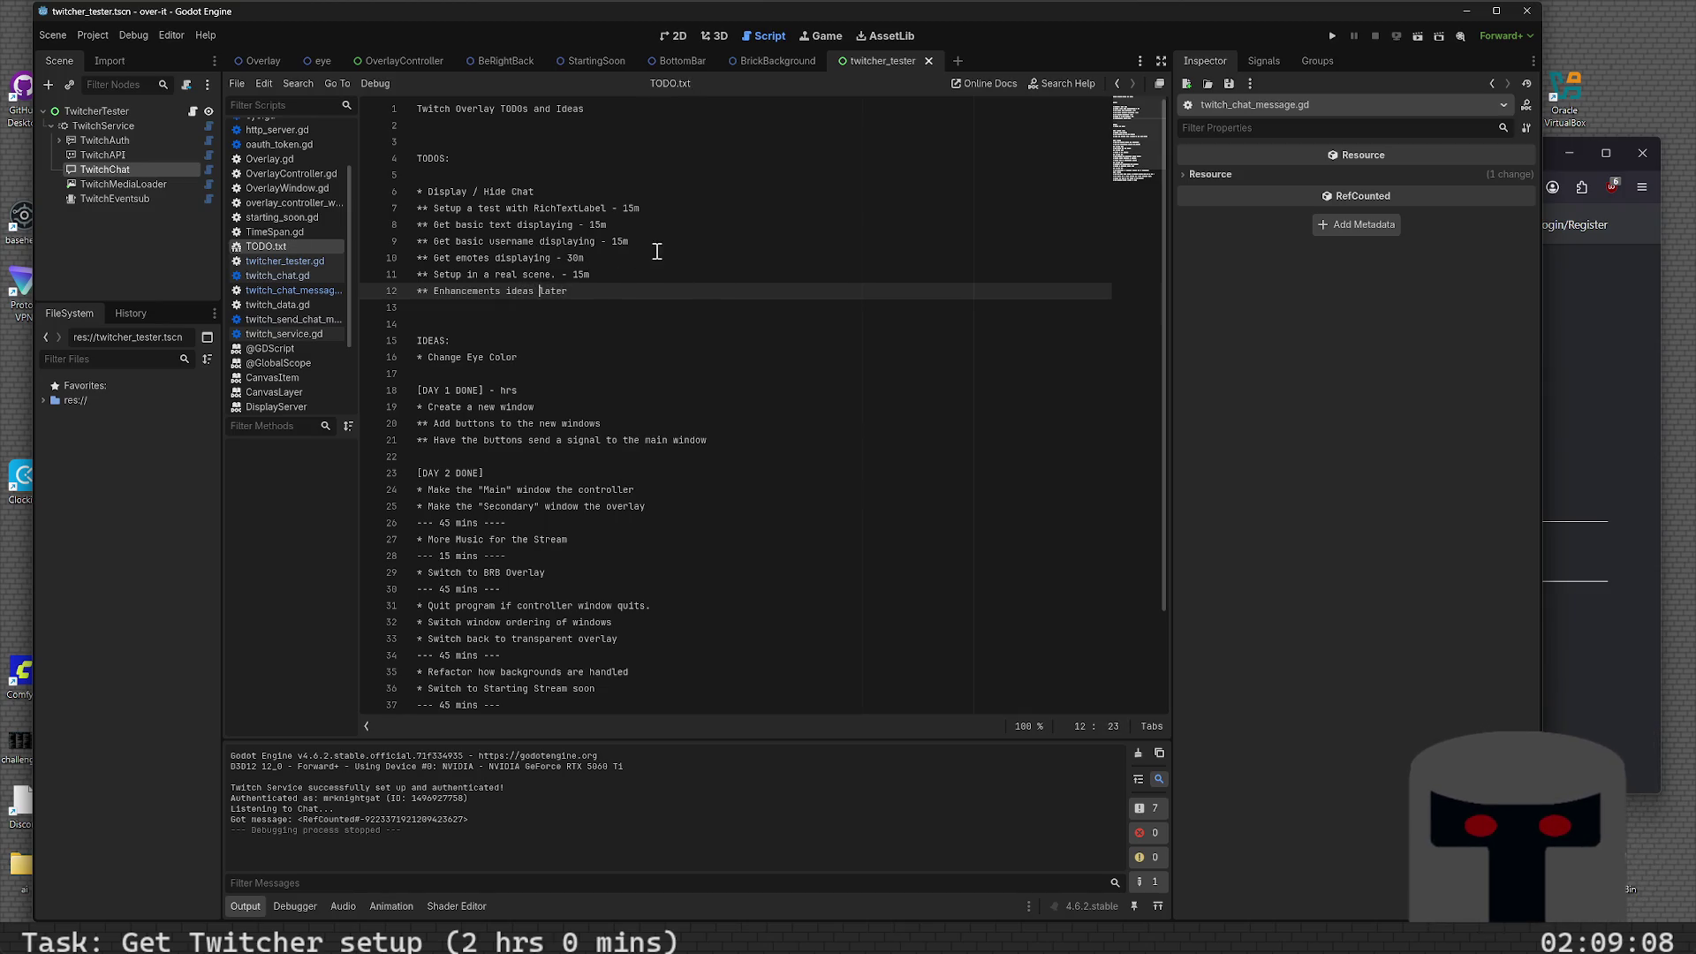
left_click(545, 209)
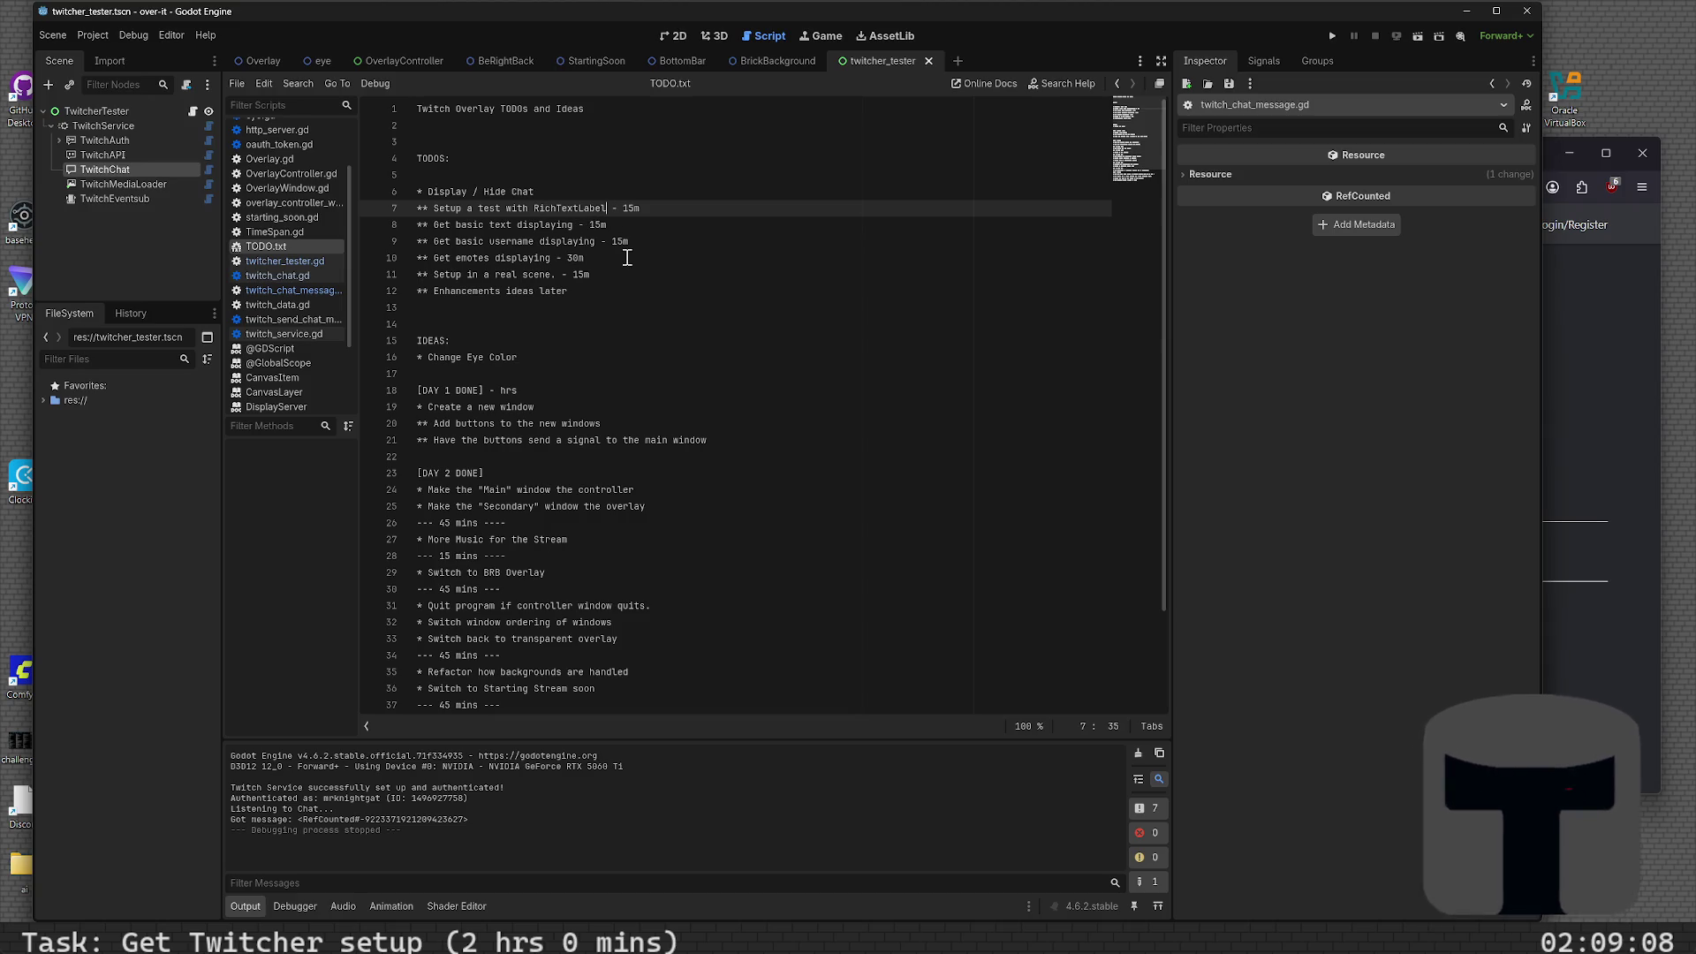
- Change the real-scene task's 15 minute estimate on line 11 to 30
key("ctrl+Right")
key("shift+Home")
key("shift+Right")
key("shift+Right")
key("shift+Right")
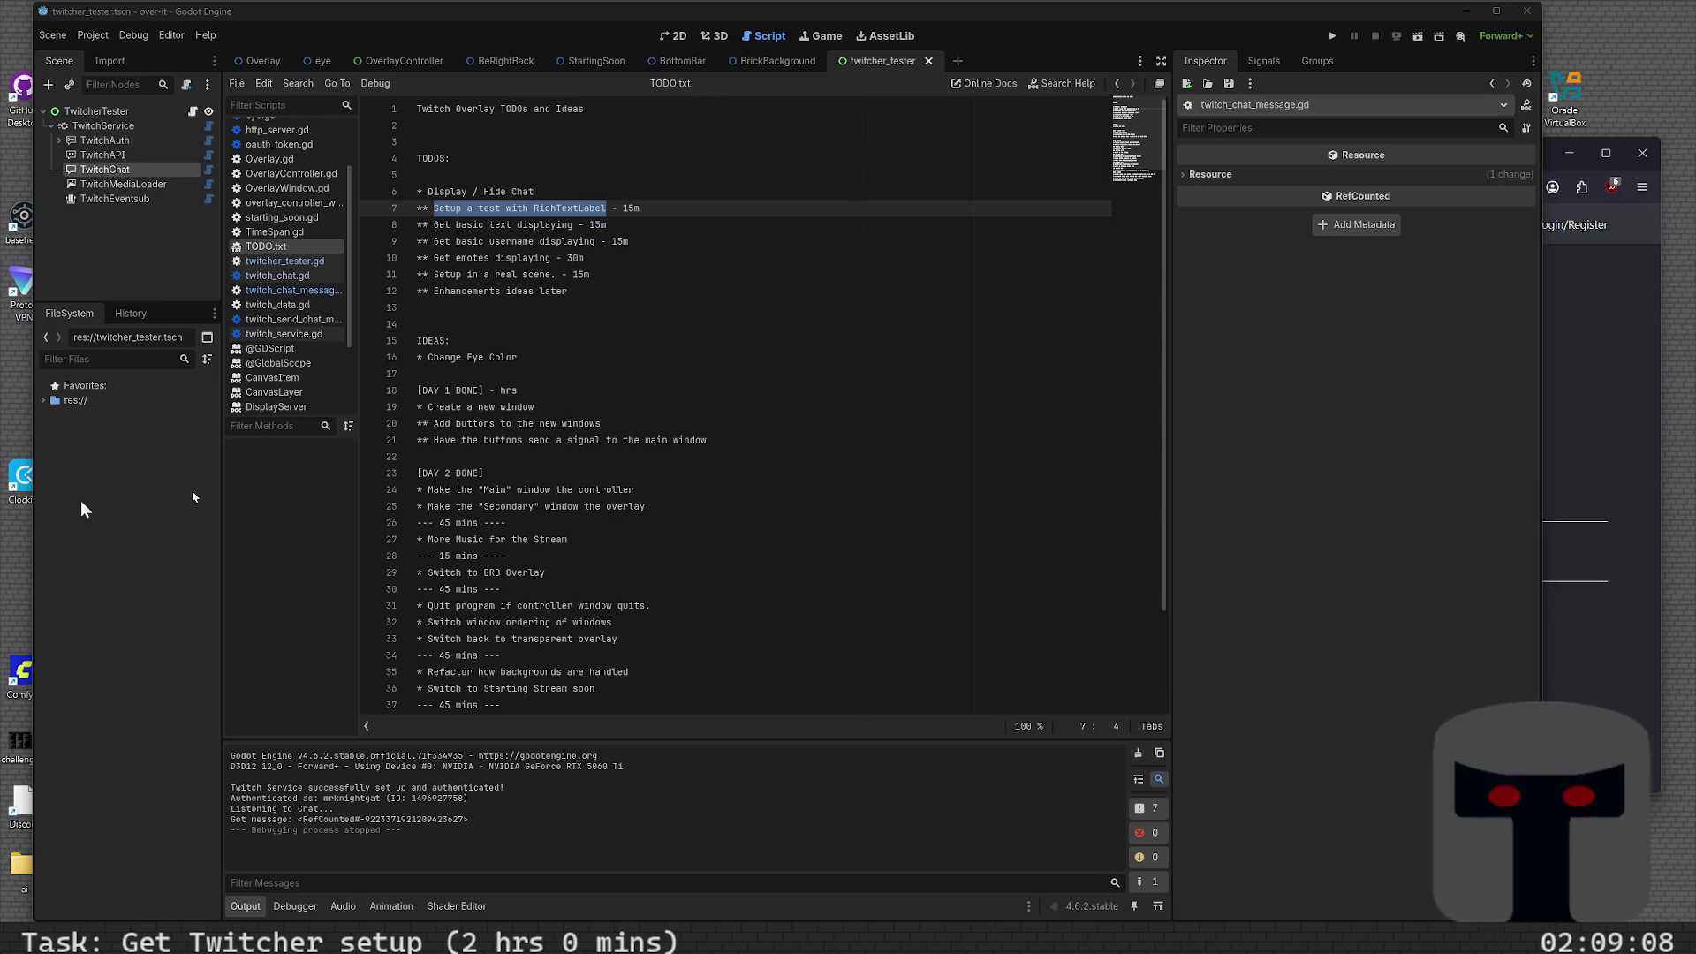
left_click(610, 274)
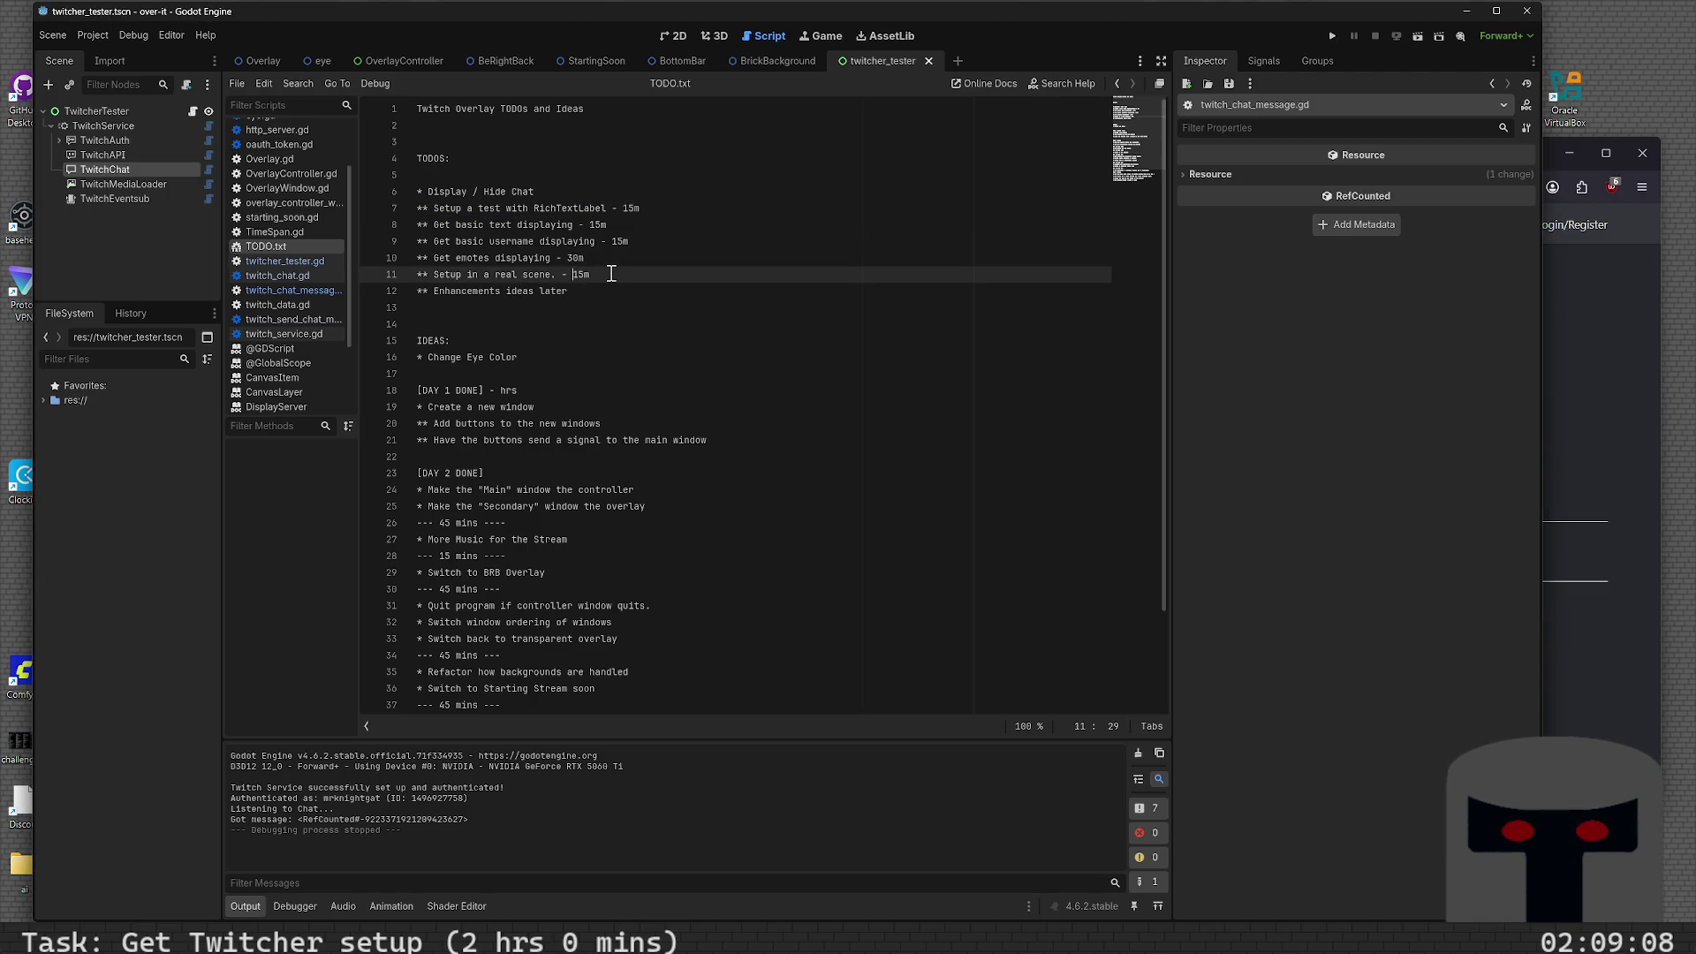
key("Right")
key("Right")
key("shift+Left")
key("shift+Left")
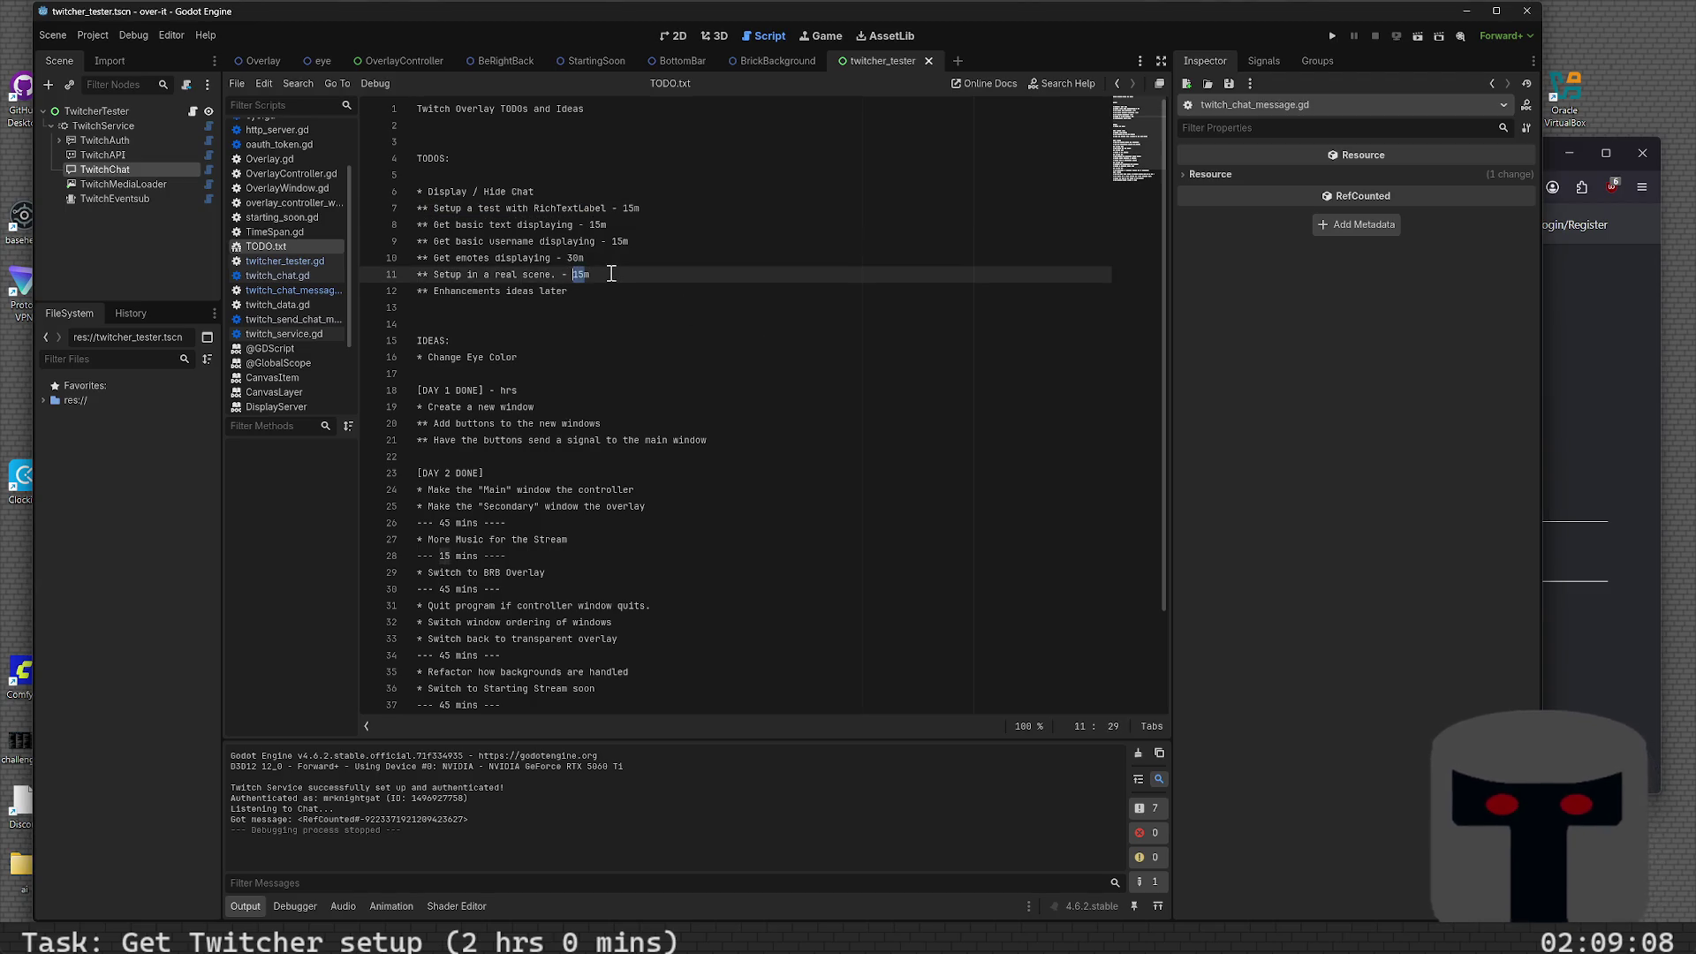
key("Right")
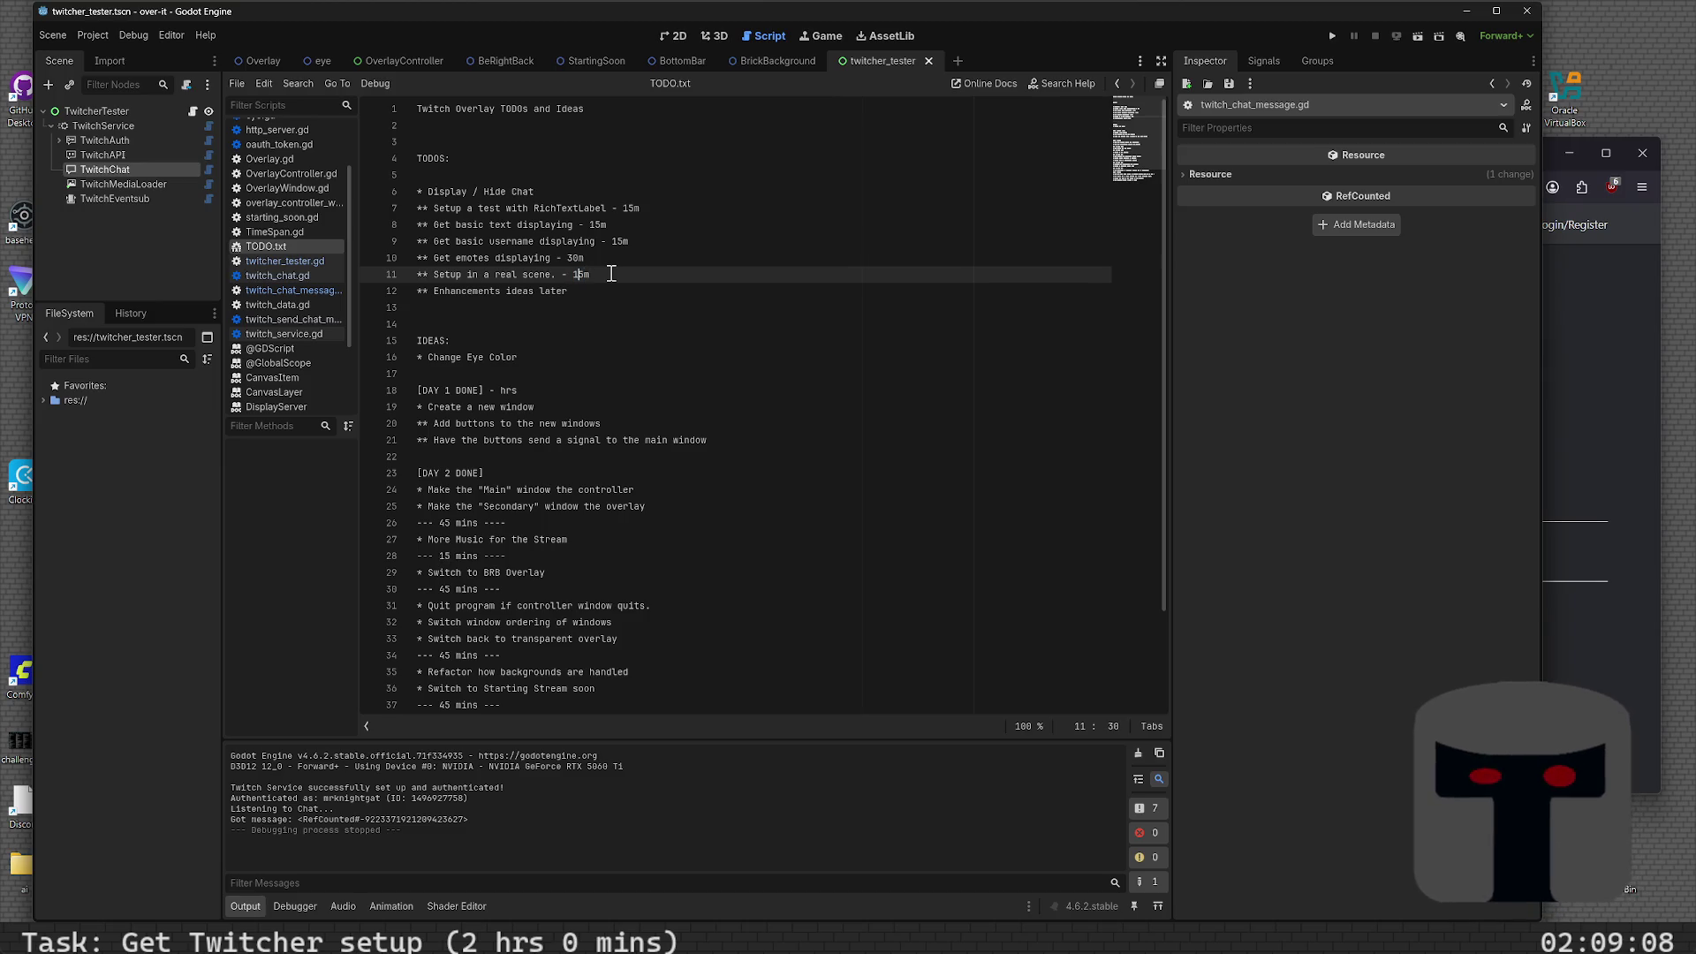
type("30")
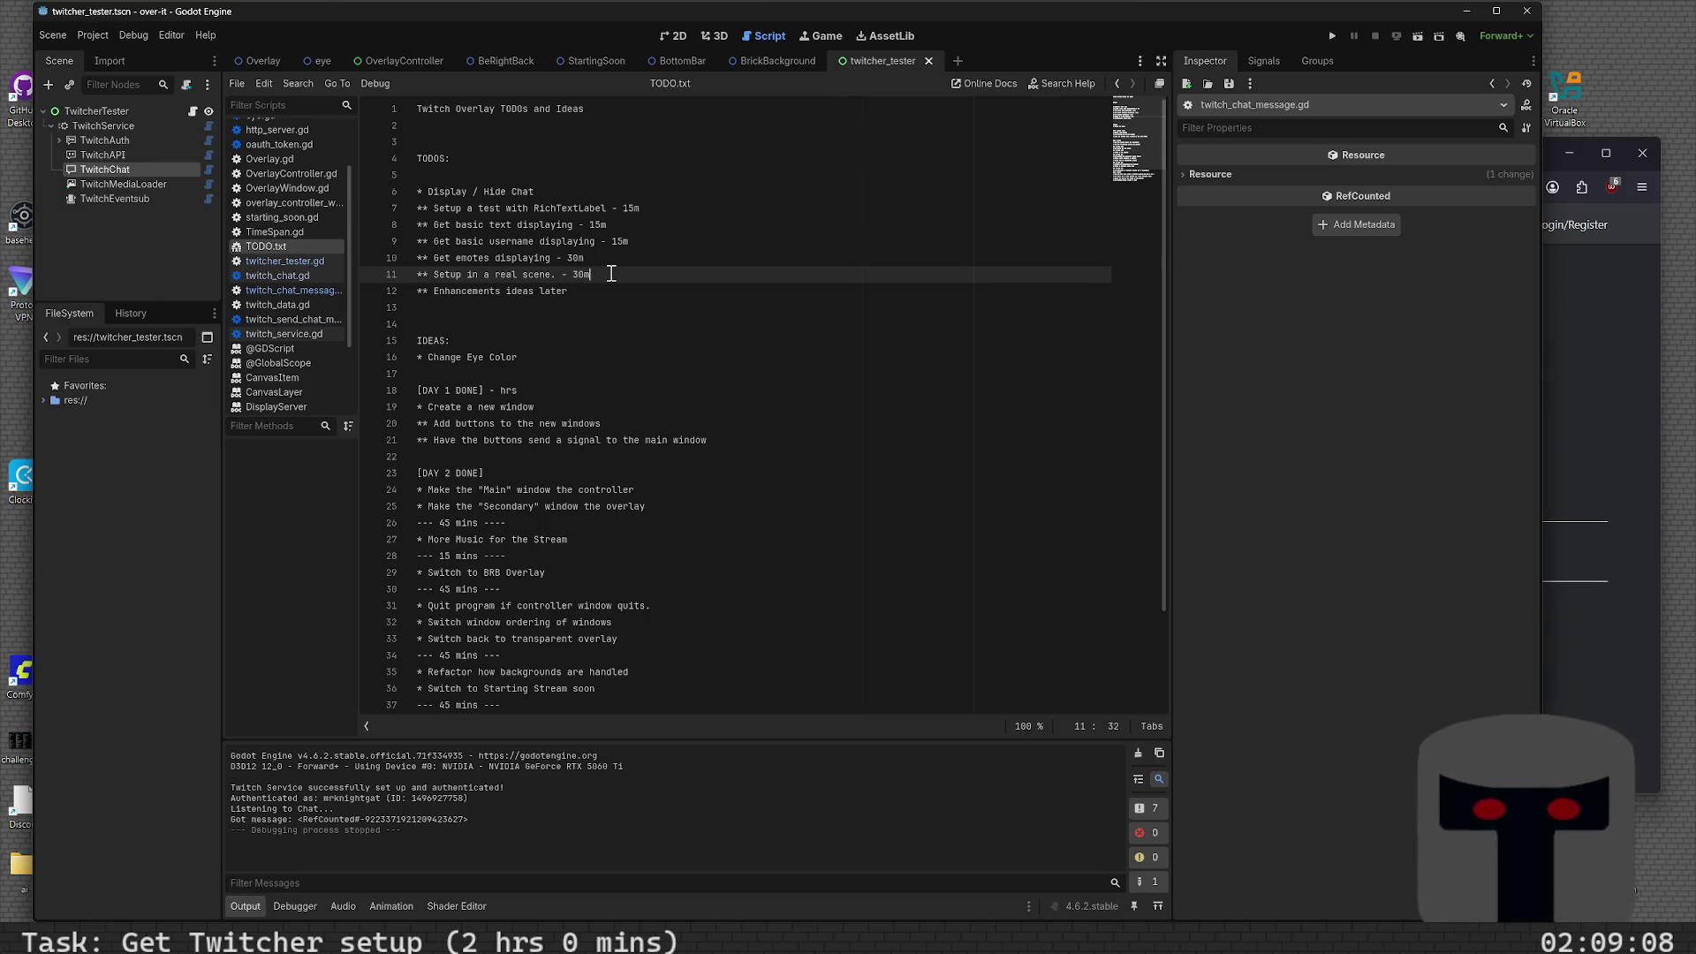
- Add the subtask '*** Setup Twitcher with Autoloads - 15m' below the real-scene item
key("Return")
type("***")
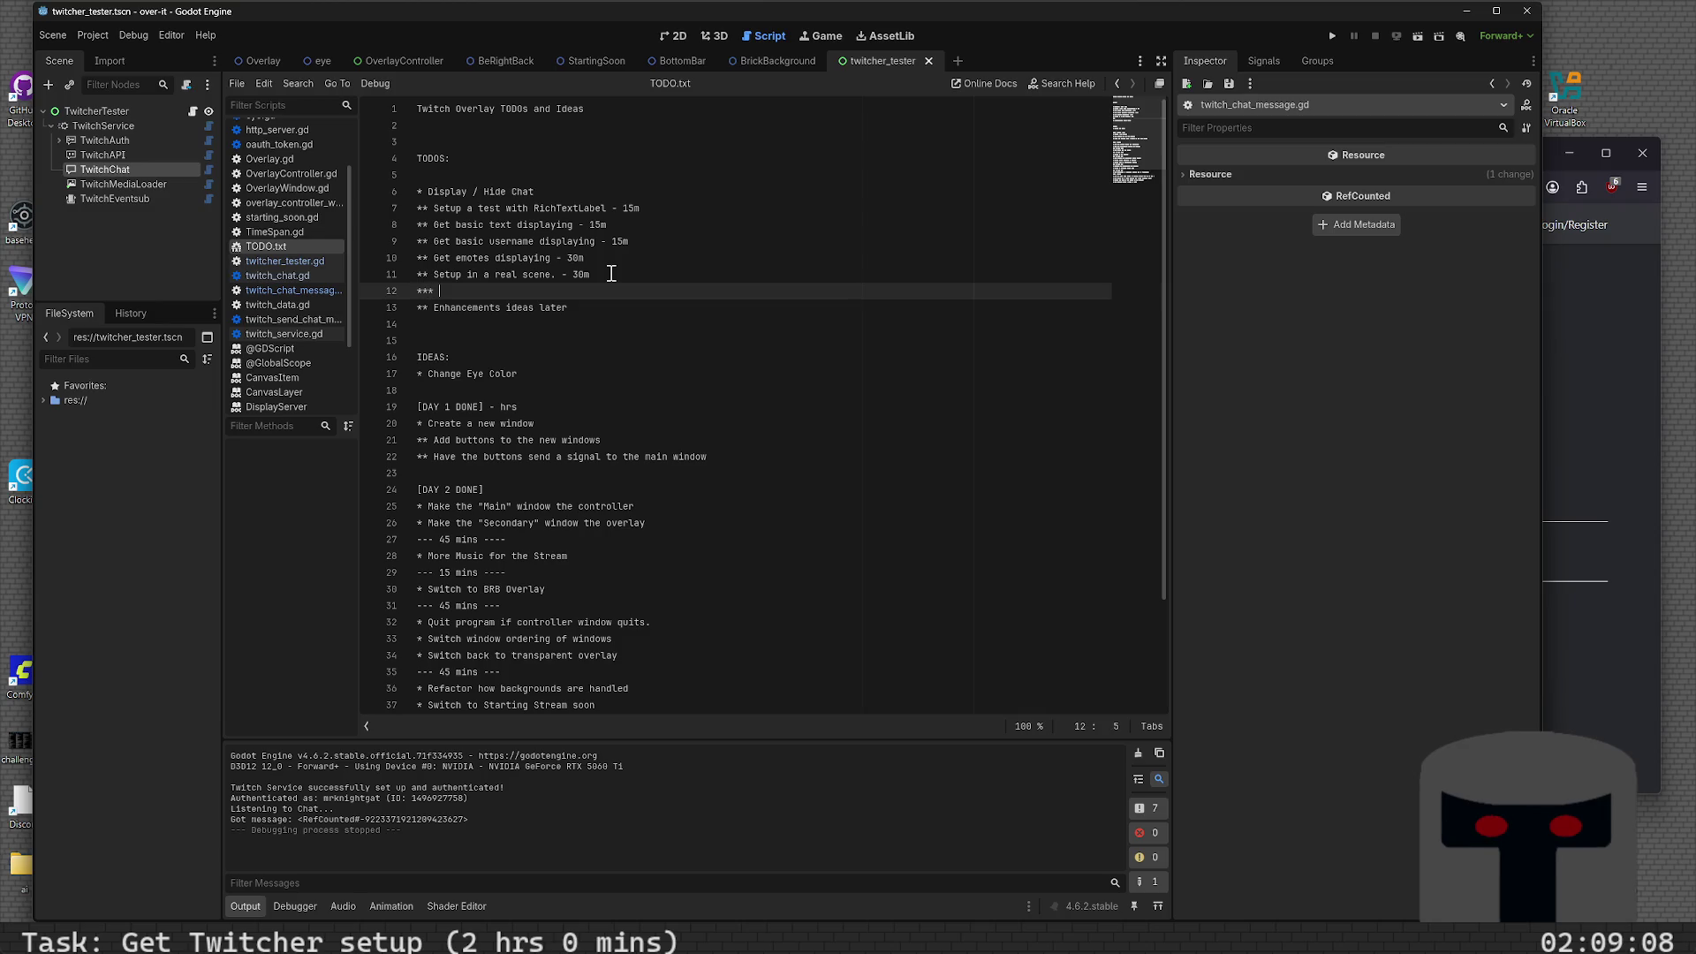
type("igur")
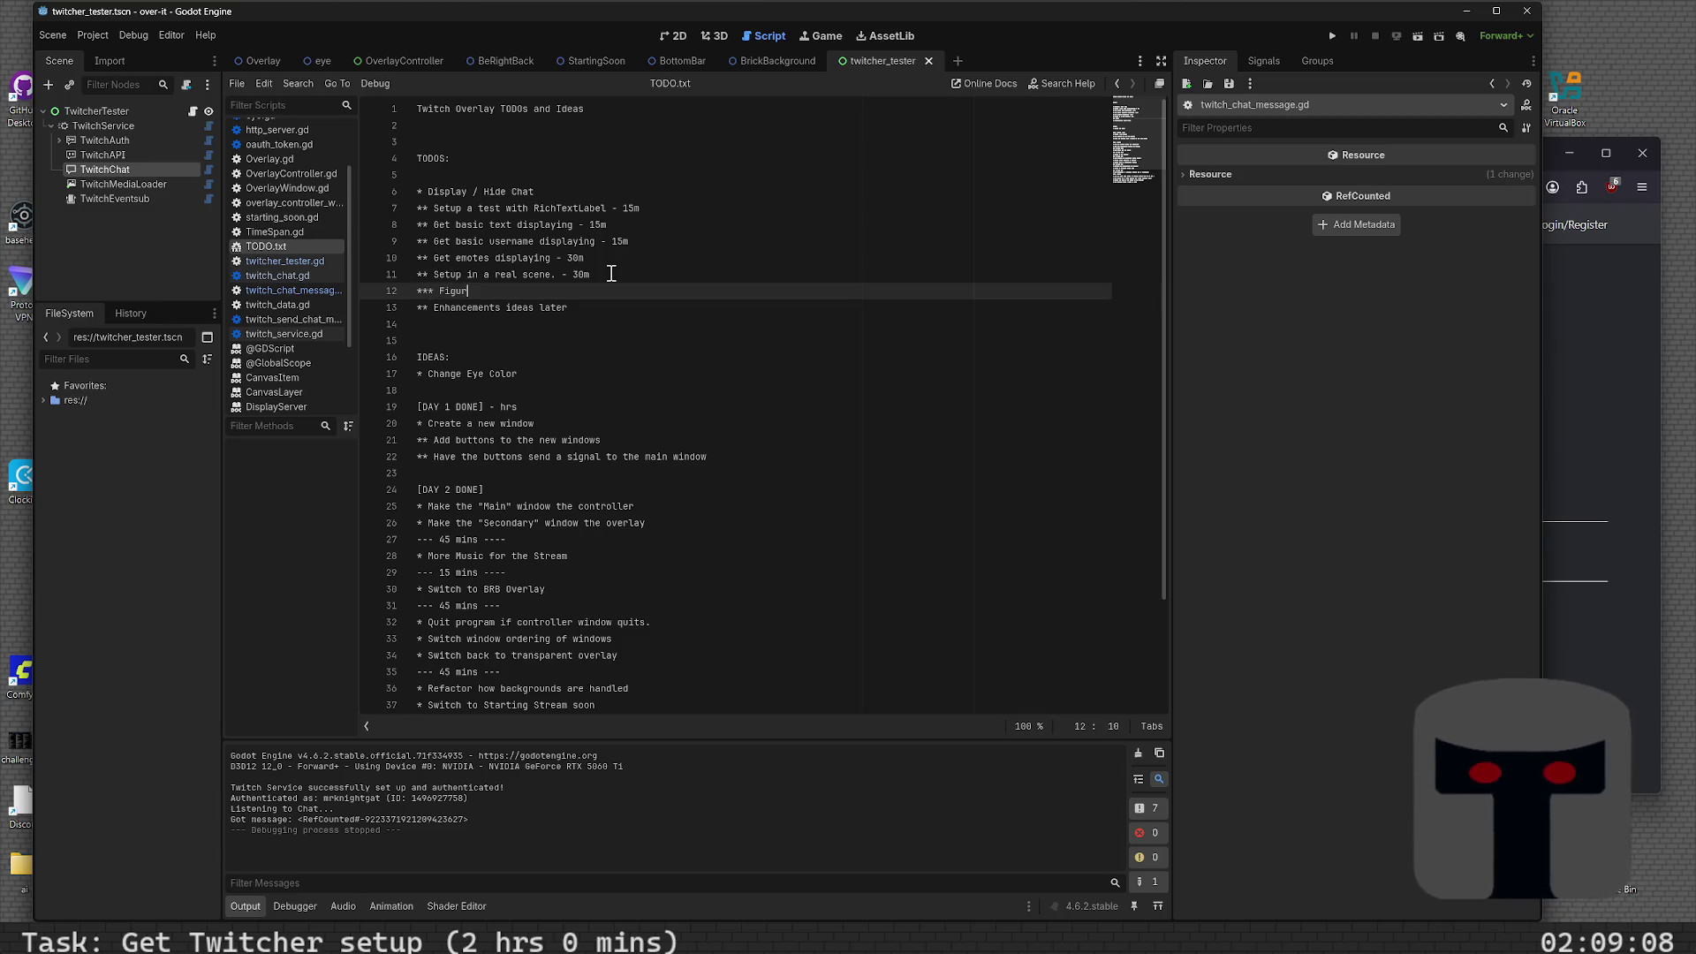
key("BackSpace")
key("BackSpace")
key("BackSpace")
key("BackSpace")
key("BackSpace")
type("Setu")
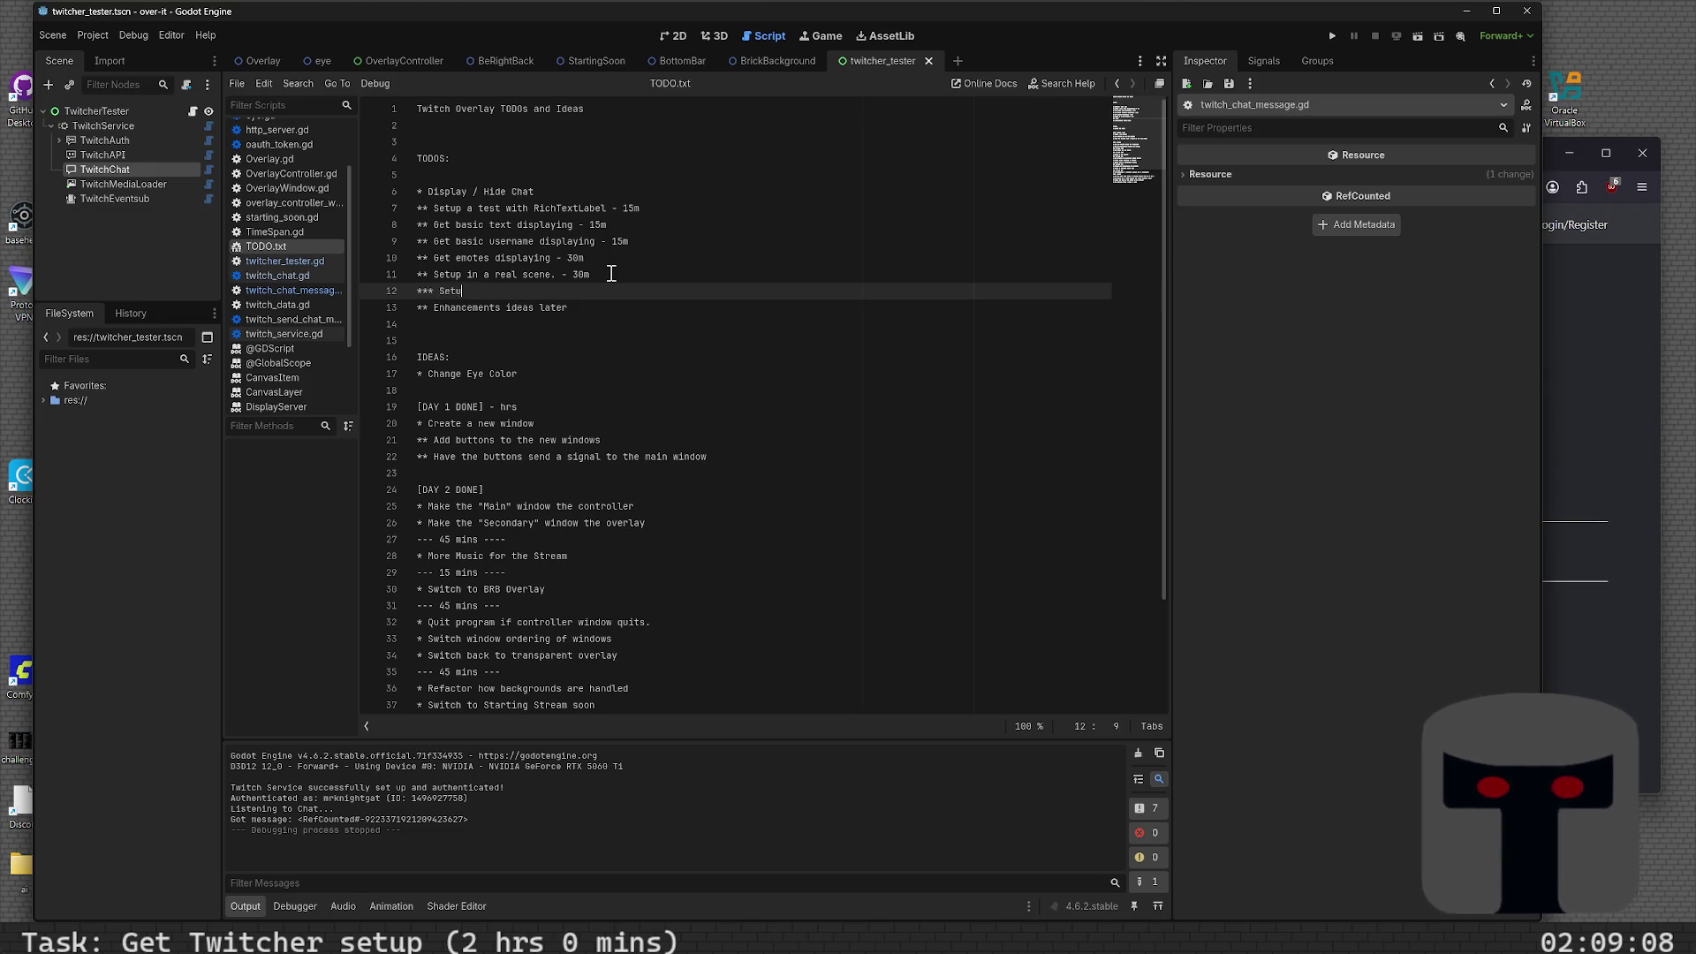
type("p Twitcher with ")
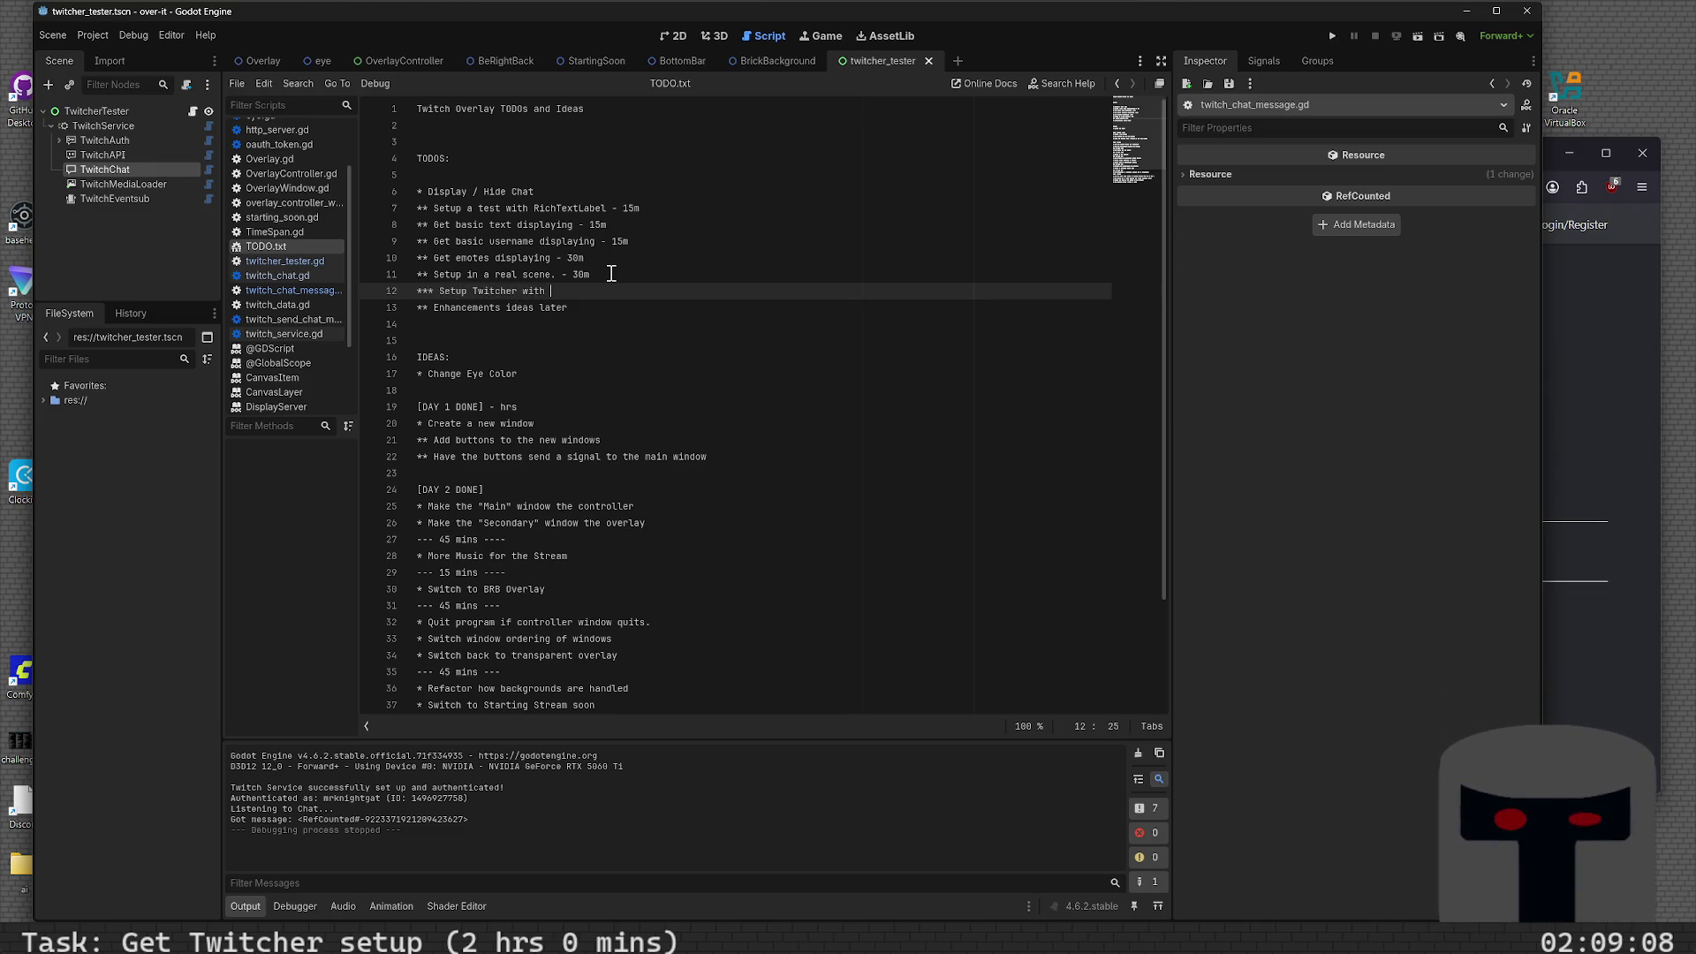
type("Autoloads")
key("Return")
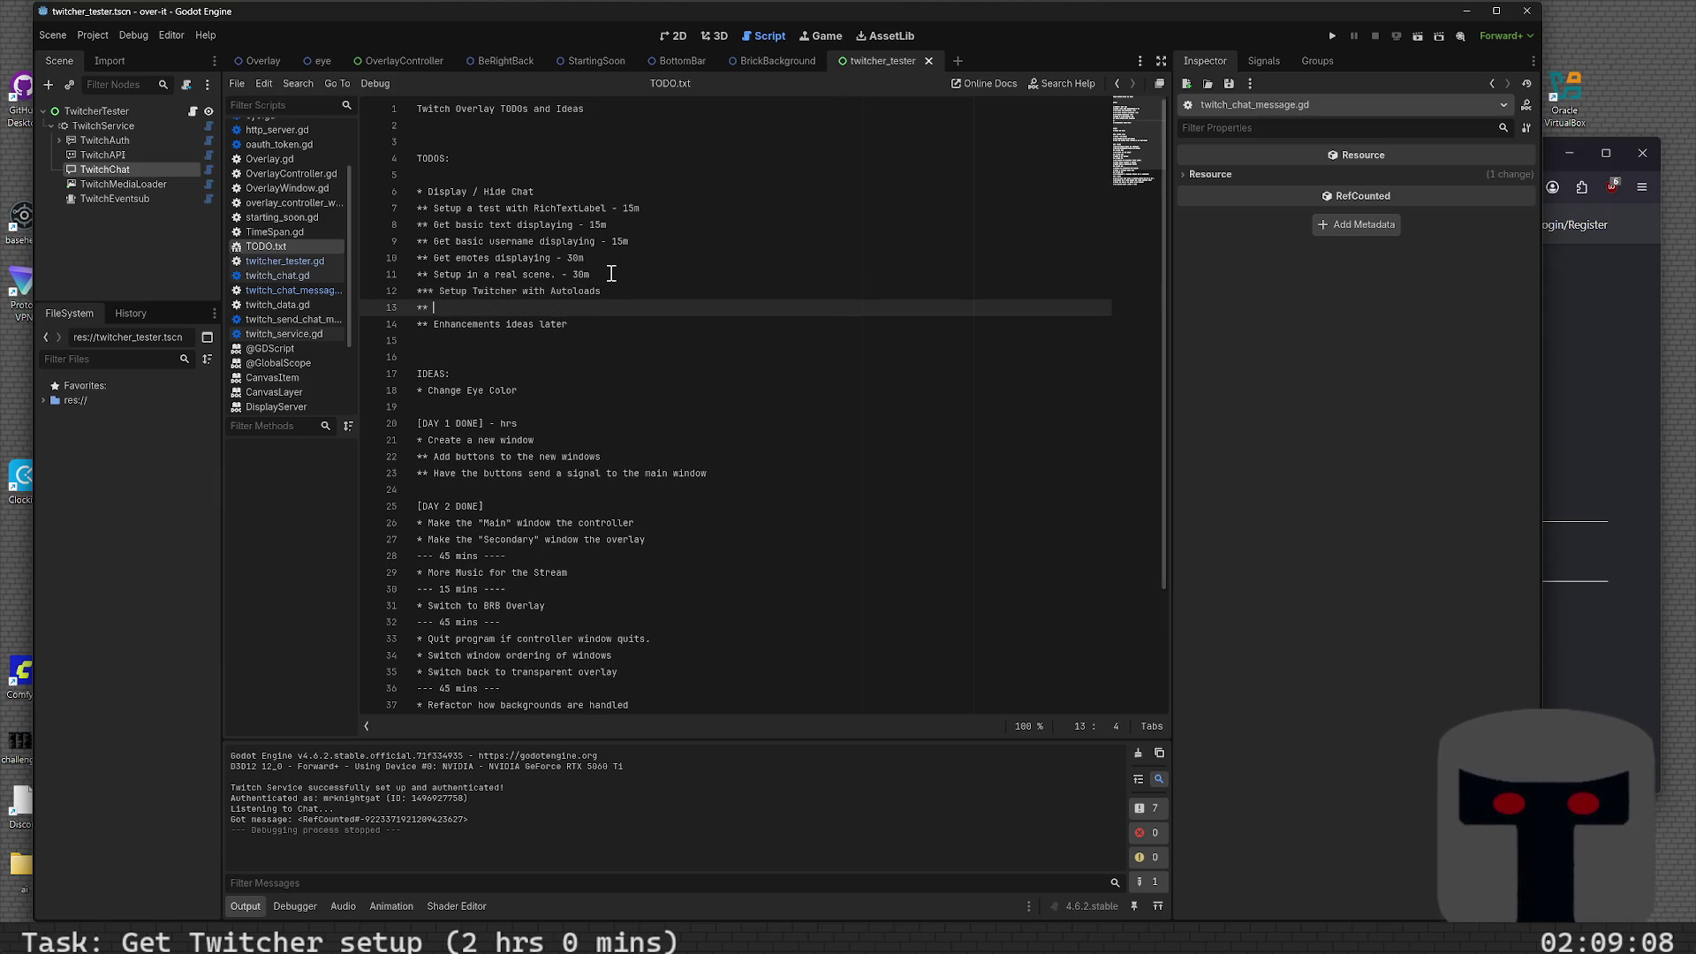
type("Setup")
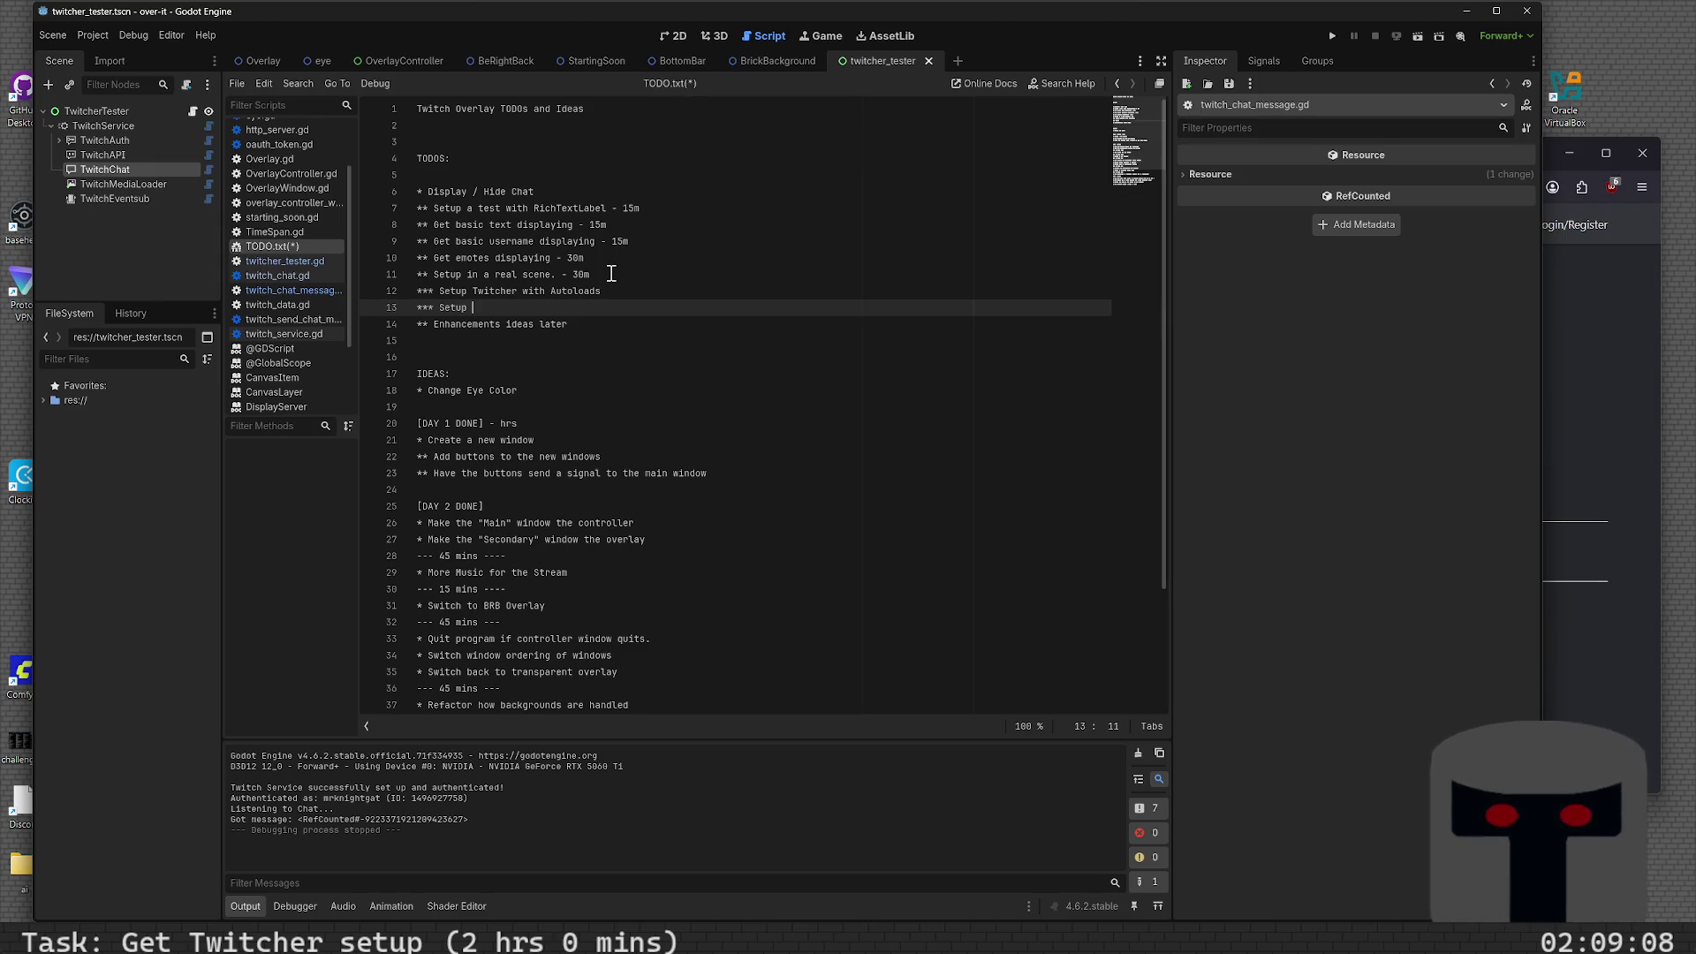
key("BackSpace")
key("BackSpace")
key("BackSpace")
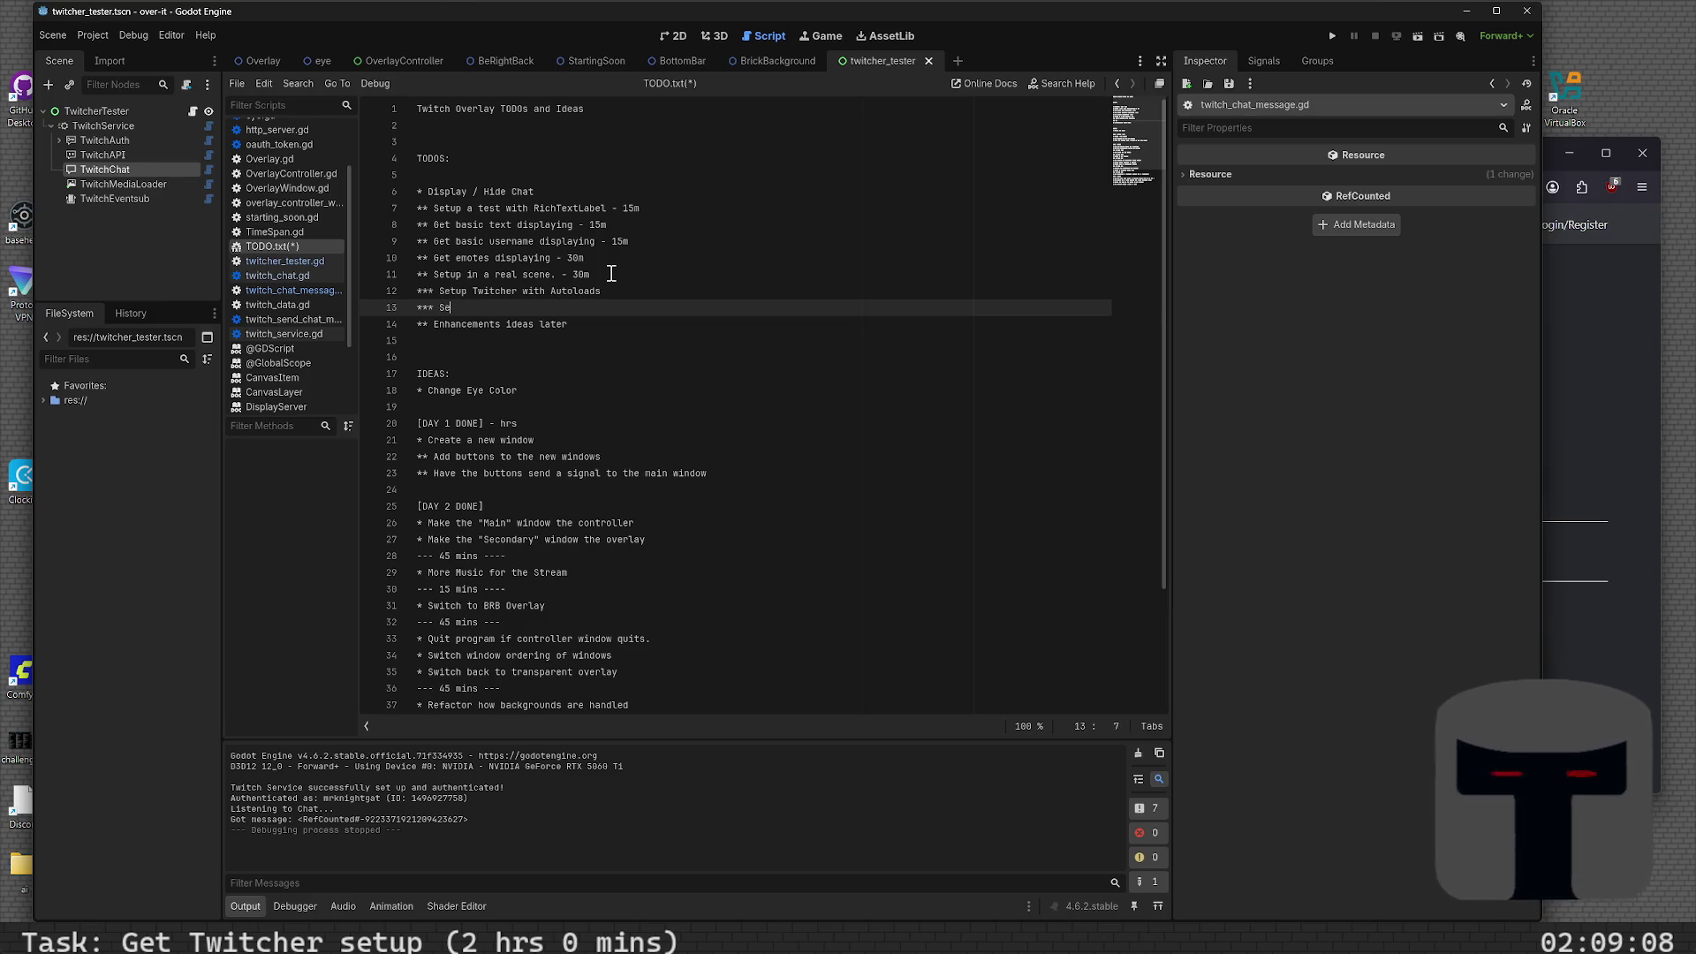
key("Up")
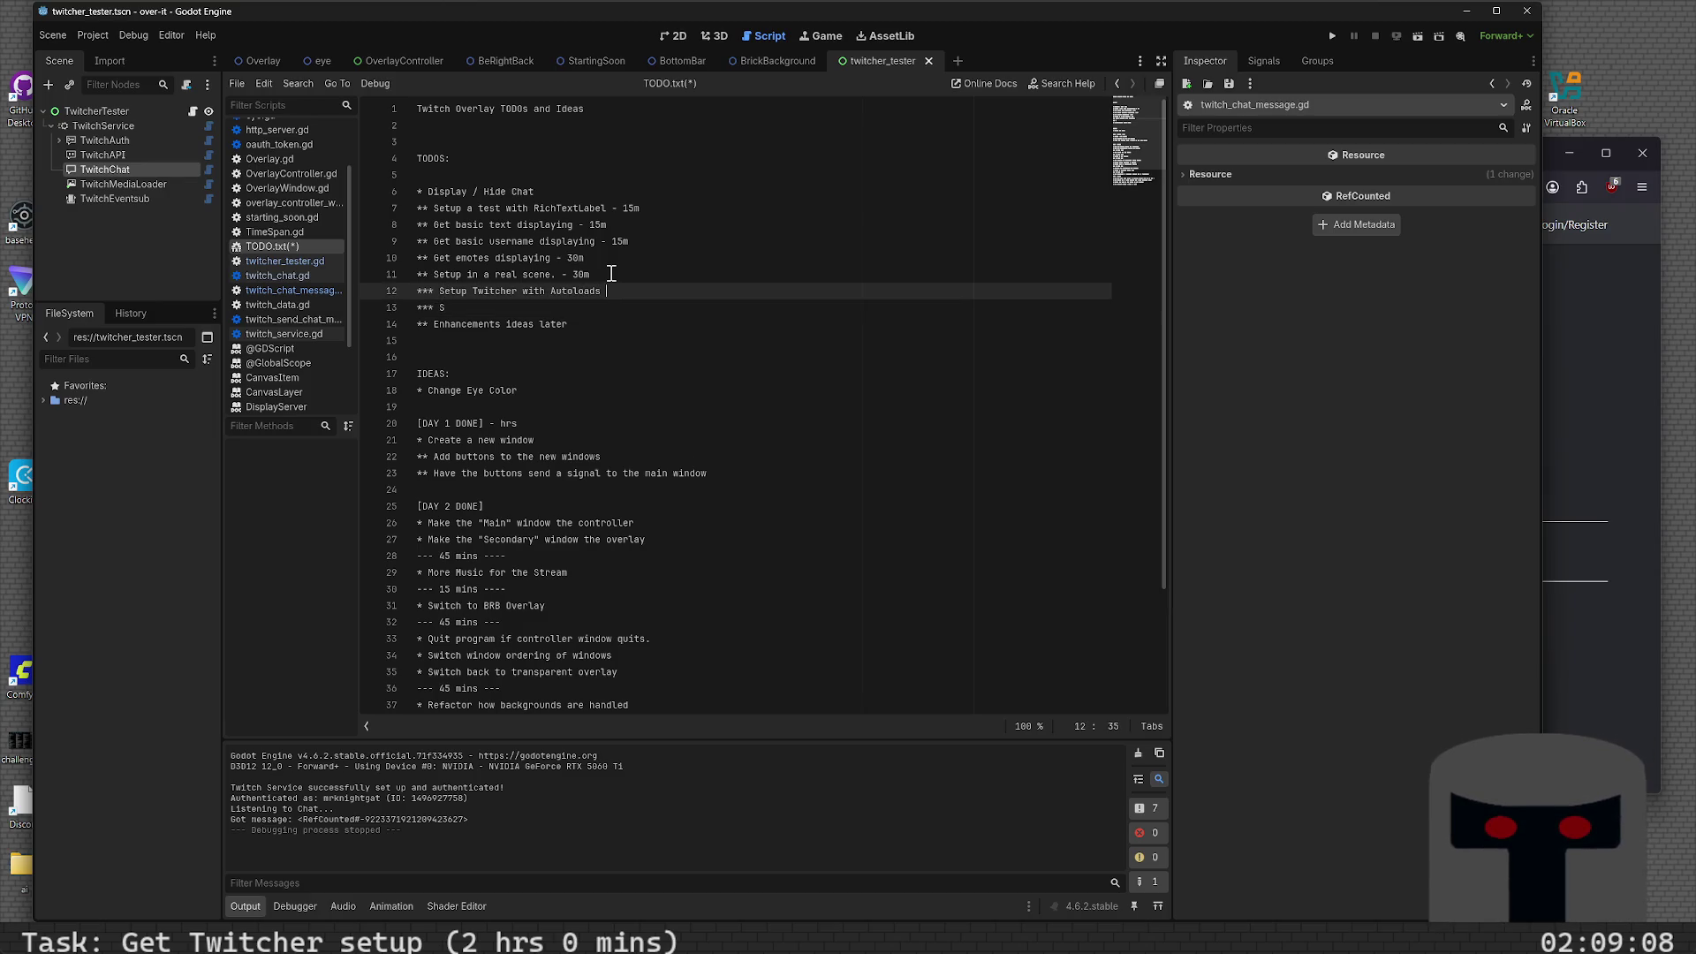
type("- 15m")
- Raise the real-scene estimate to 45m, add '*** Make the RealTextLabel look pretty - 30m', and save TODO.txt
key("Up")
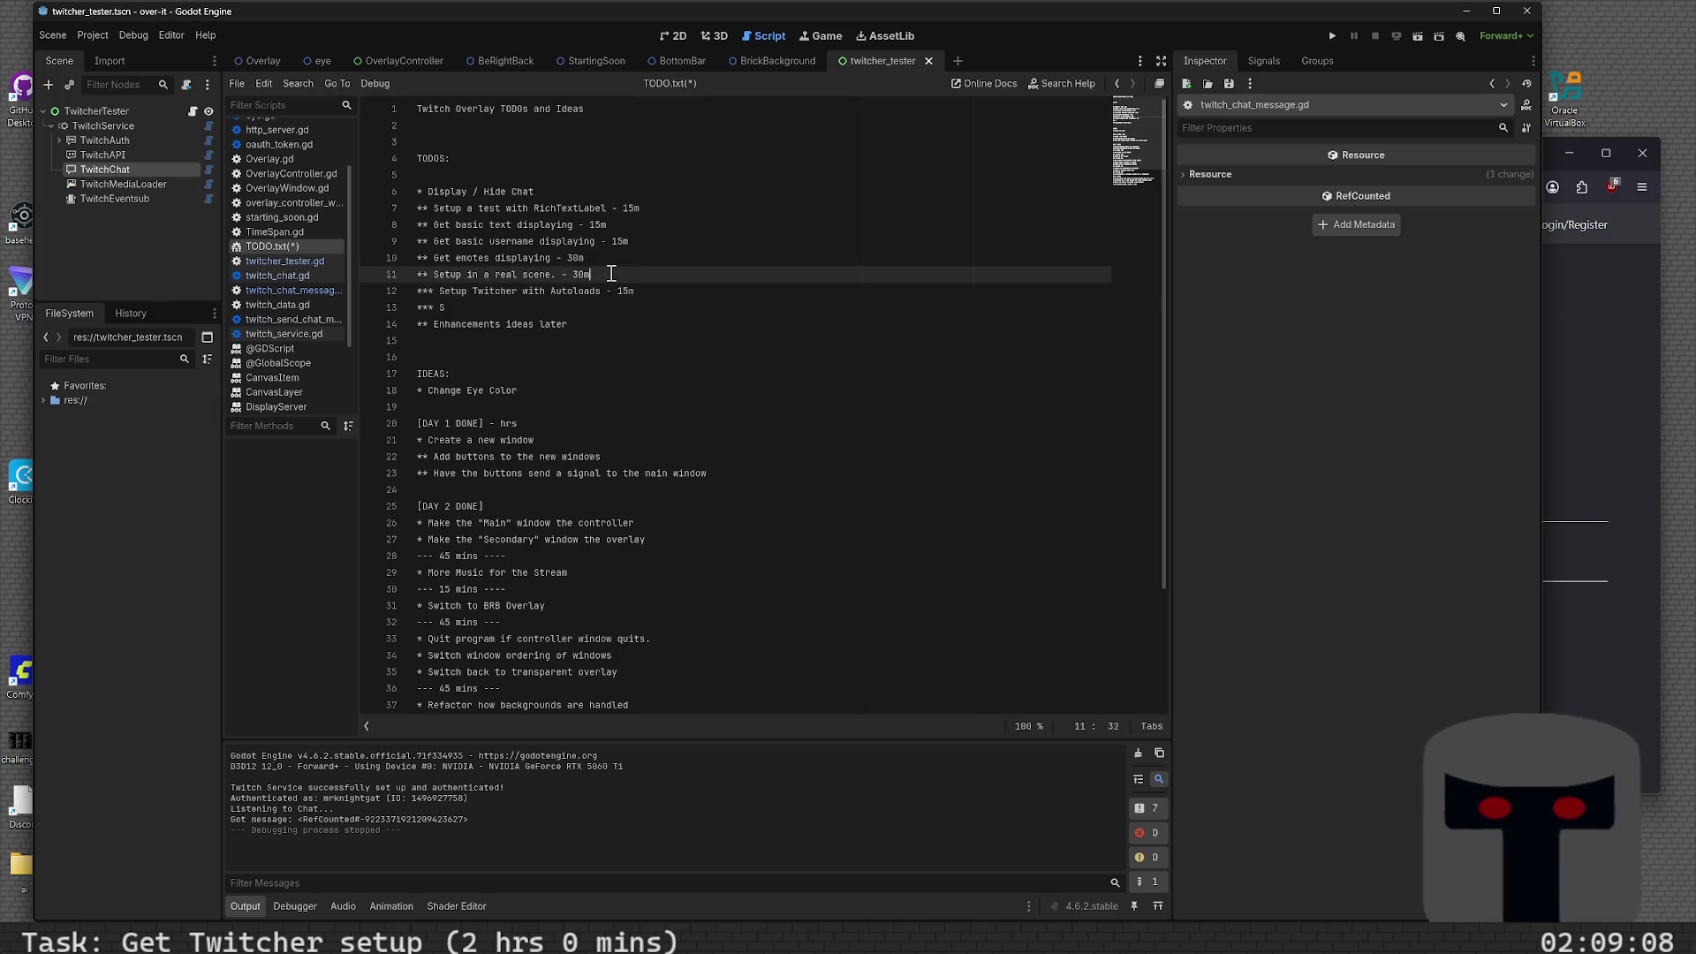
key("BackSpace")
key("BackSpace")
type("45")
key("Down")
key("Down")
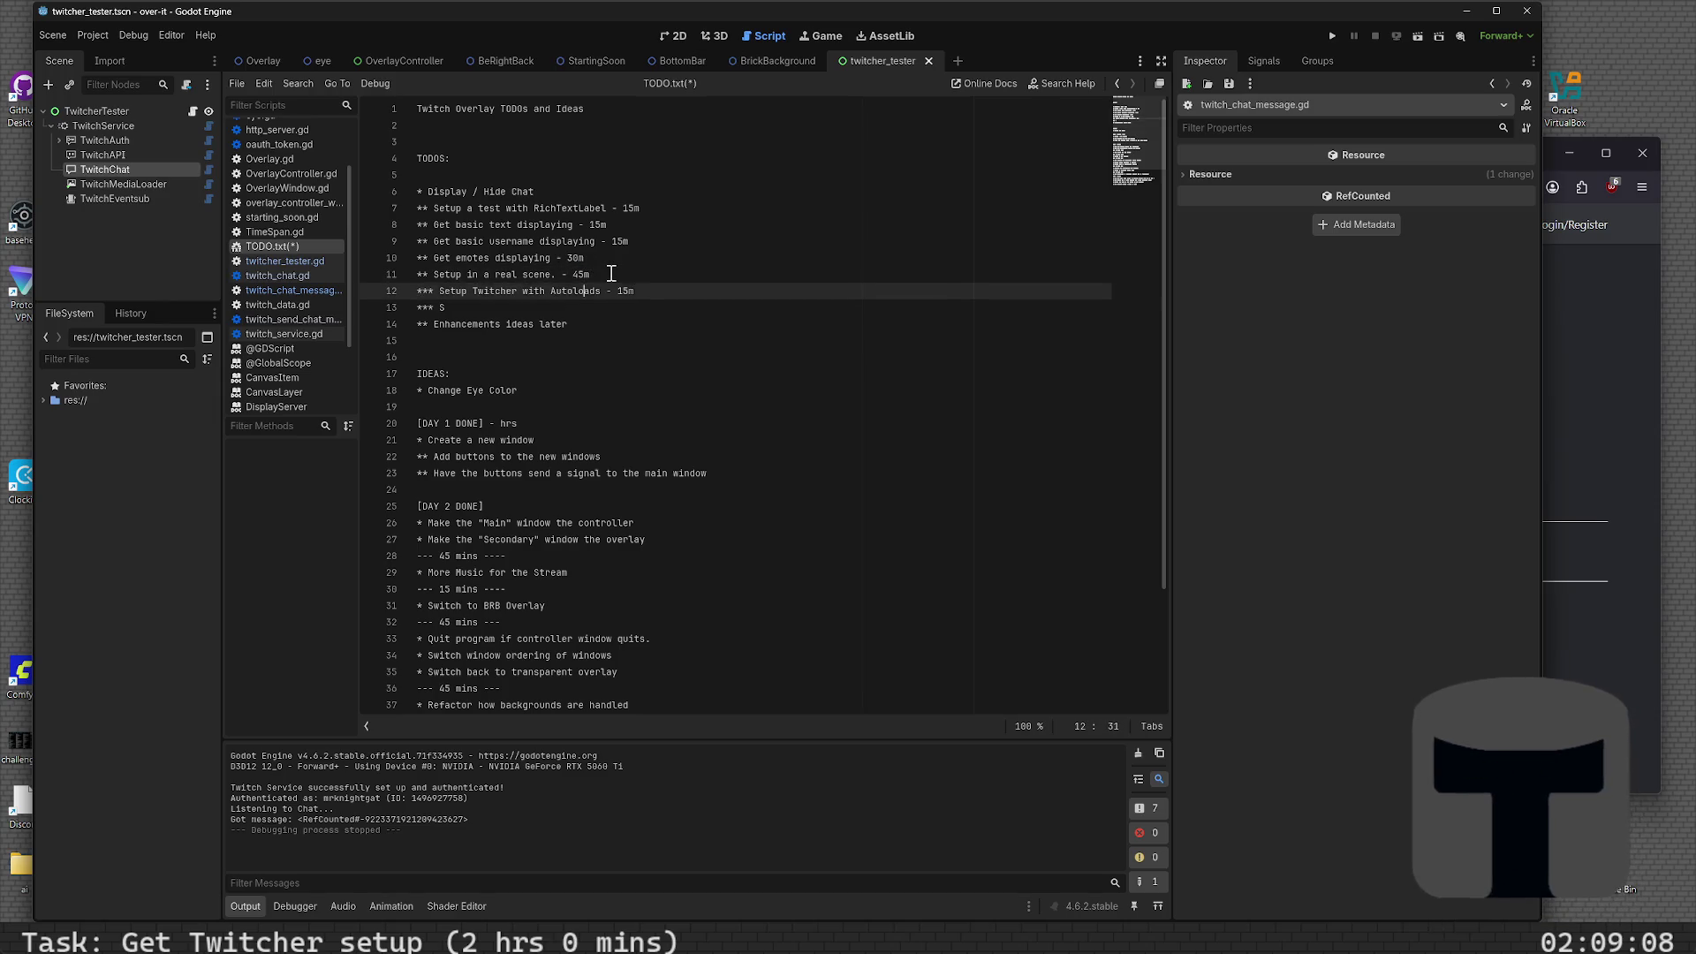
key("BackSpace")
type("Ma")
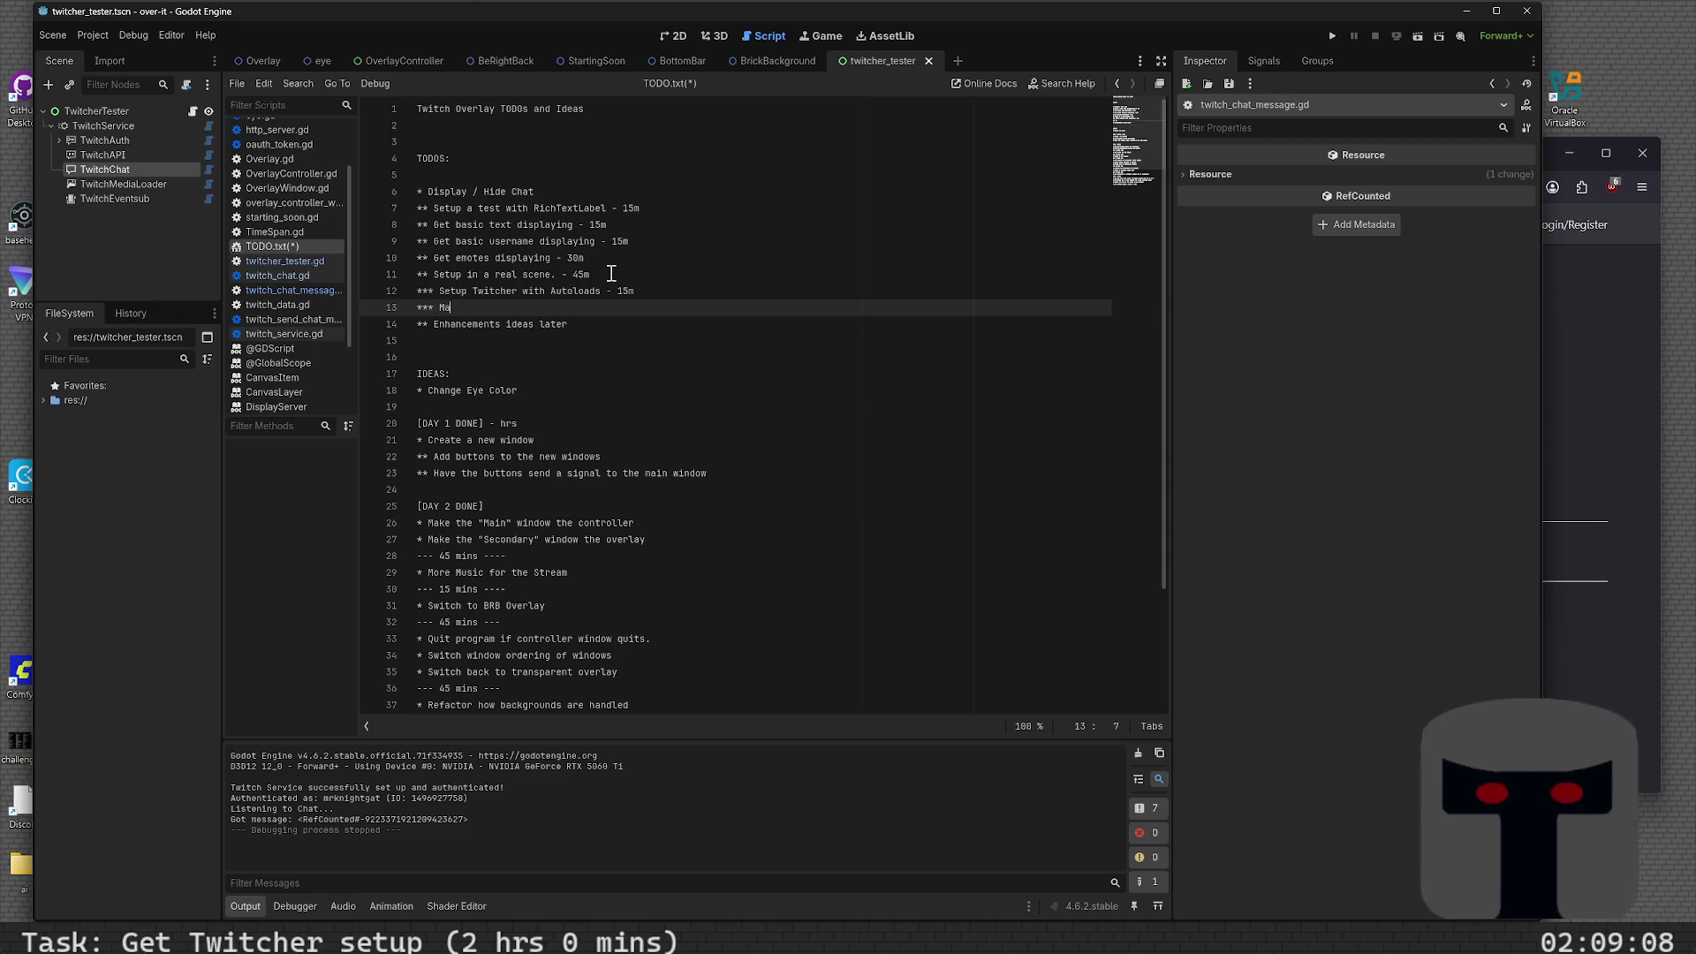
type("ke the real t")
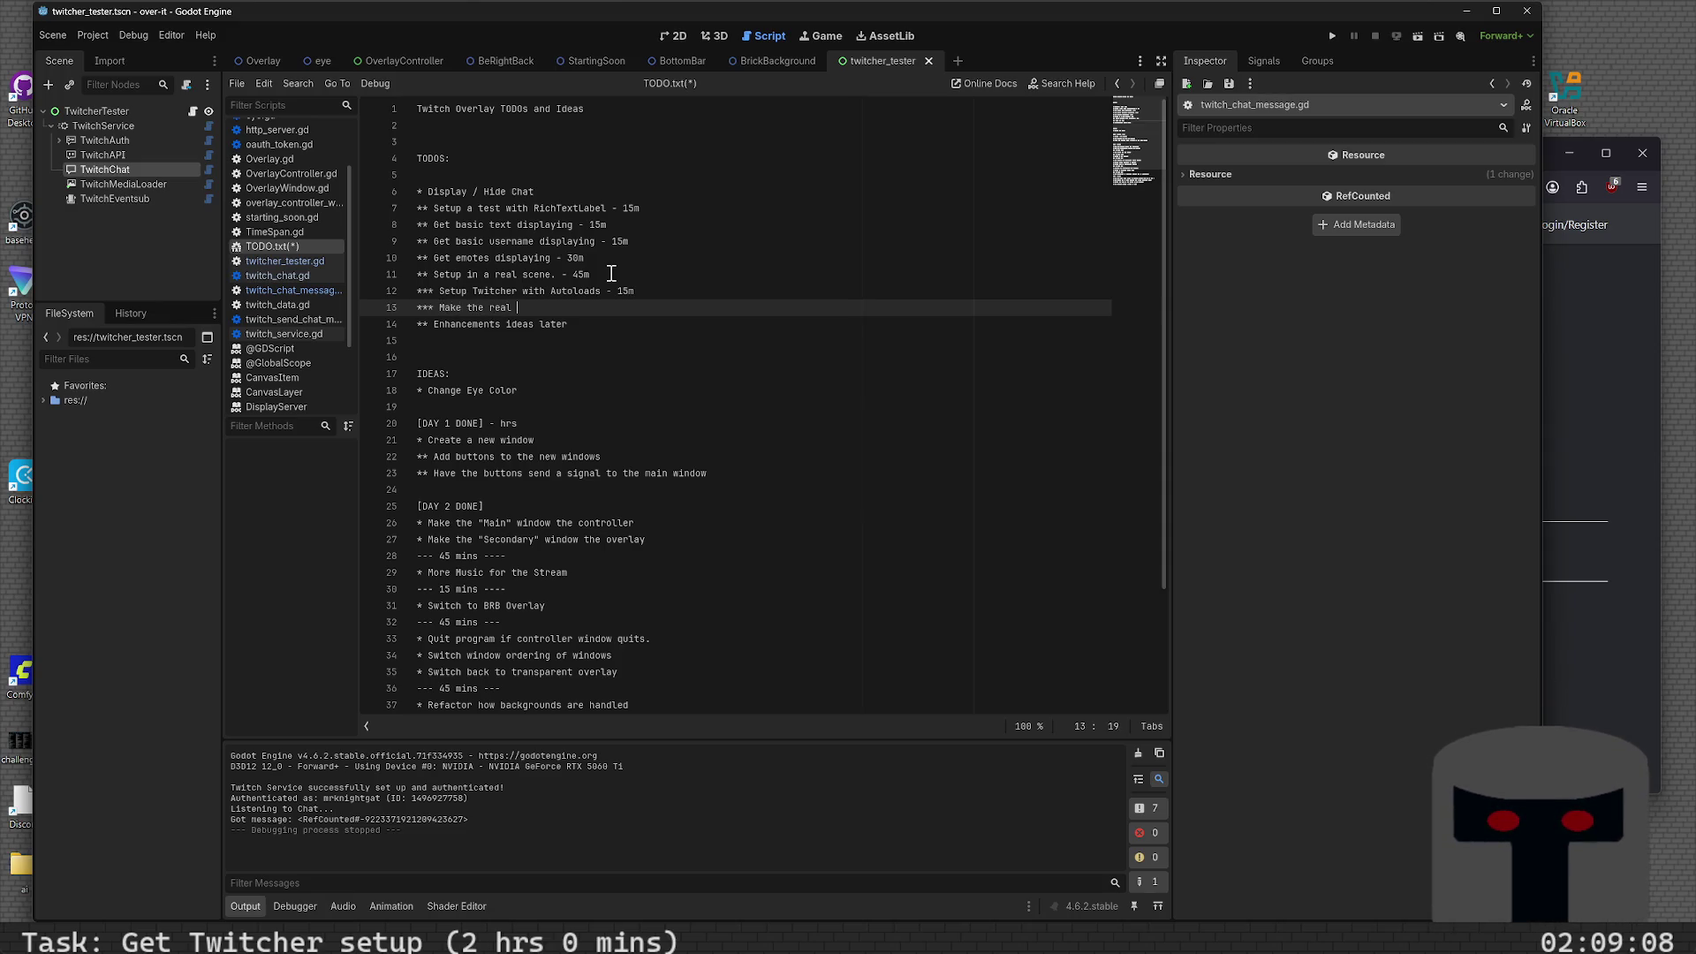
key("BackSpace")
key("BackSpace")
key("BackSpace")
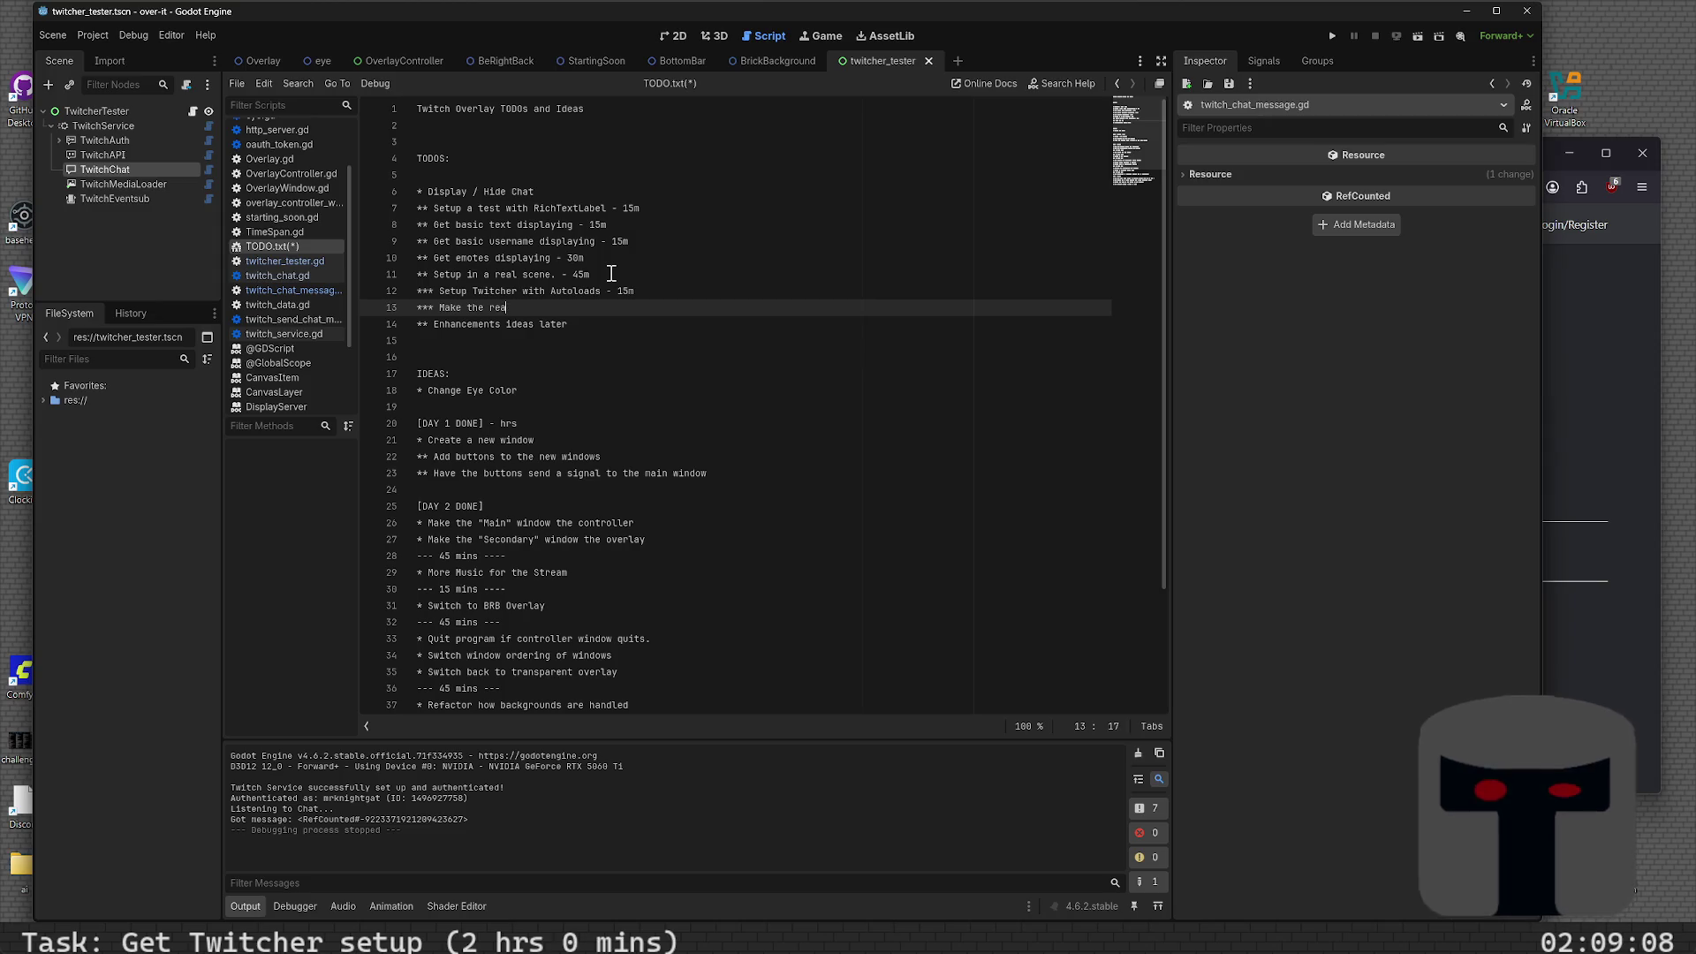
type("Real")
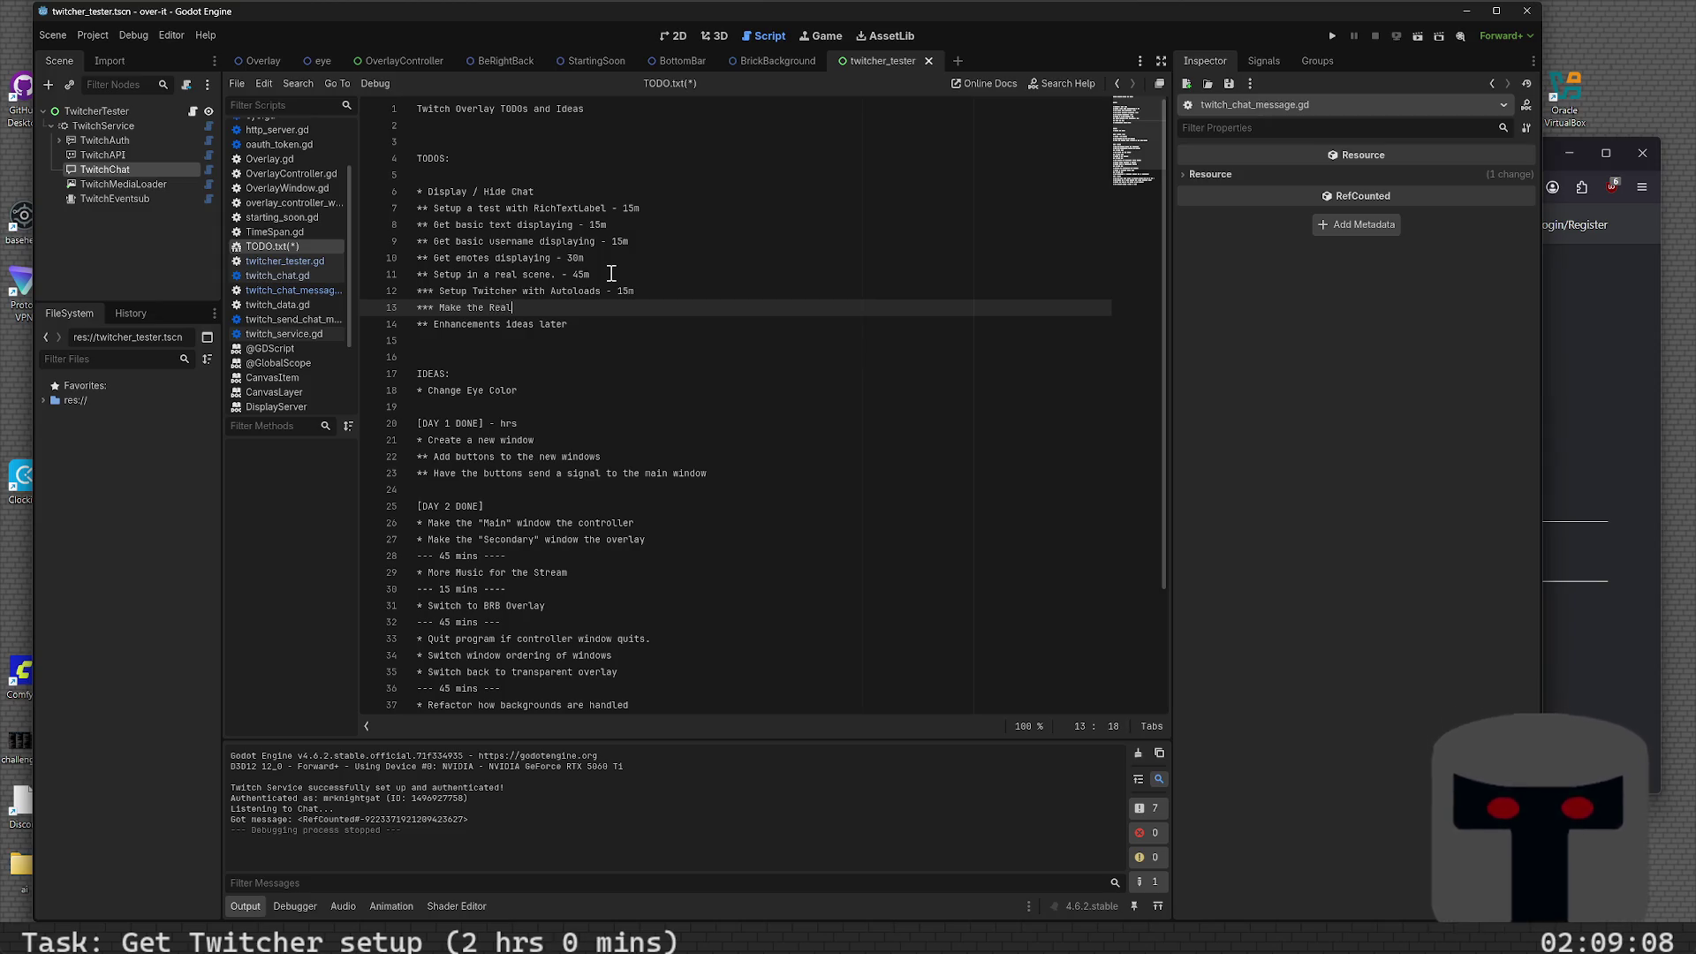
type("TextLabel")
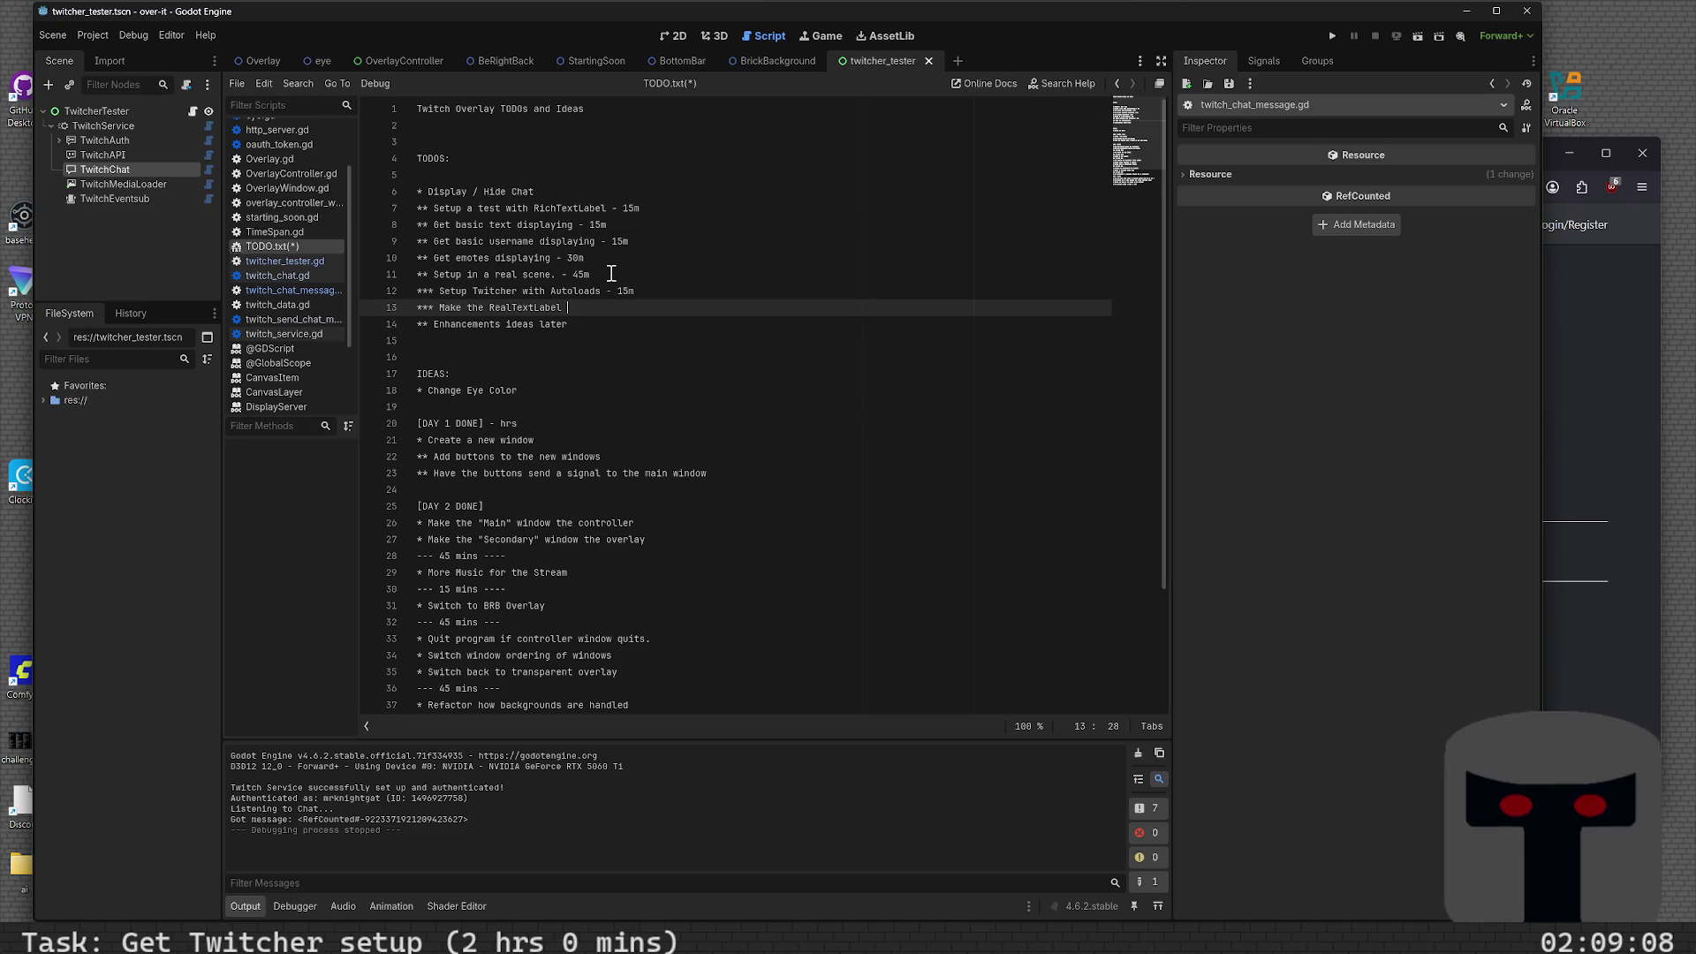
key("BackSpace")
key("BackSpace")
key("BackSpace")
type("ok ")
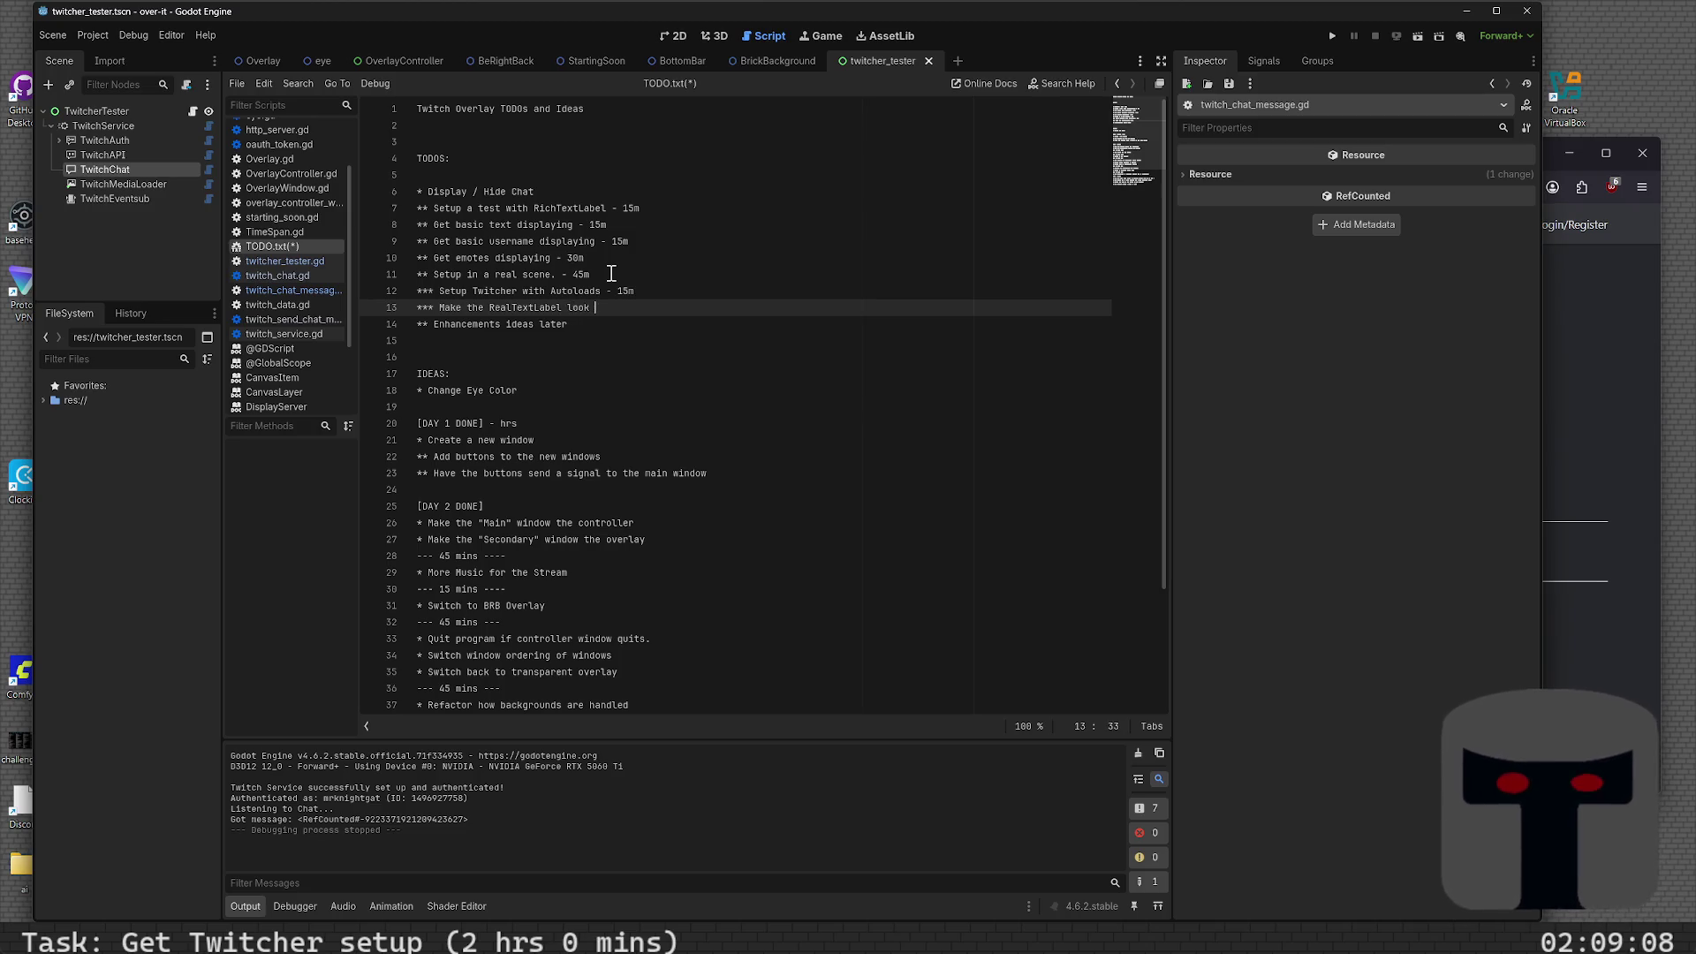
type("pretty - 30")
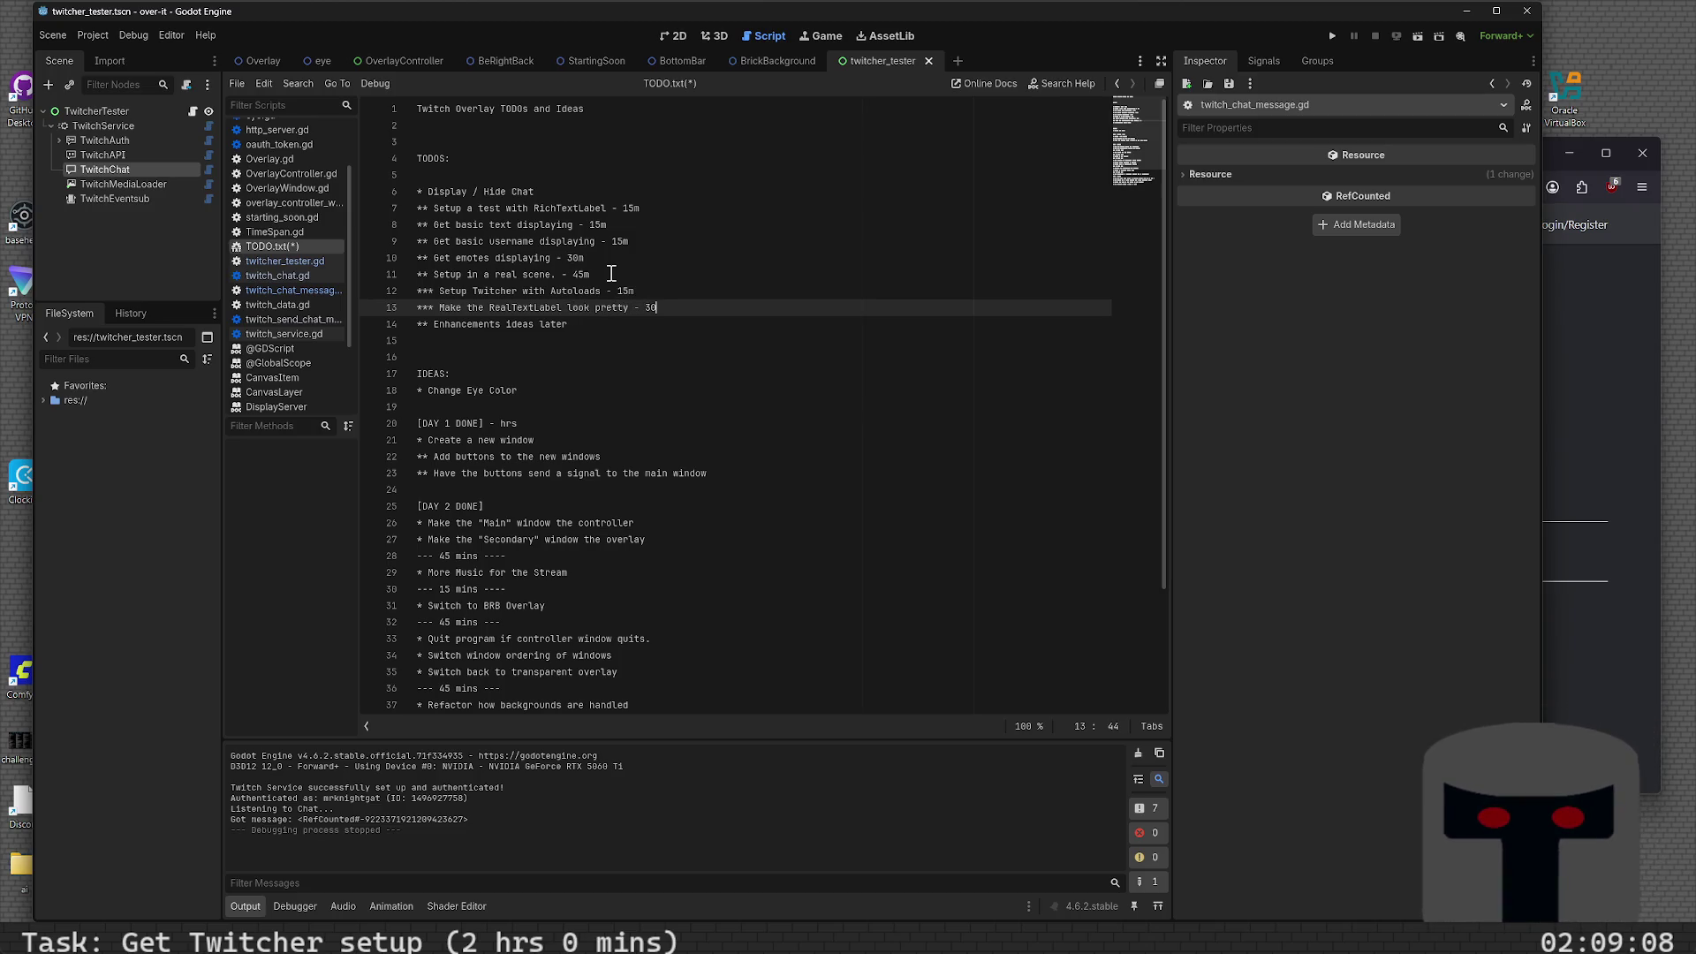
type("m")
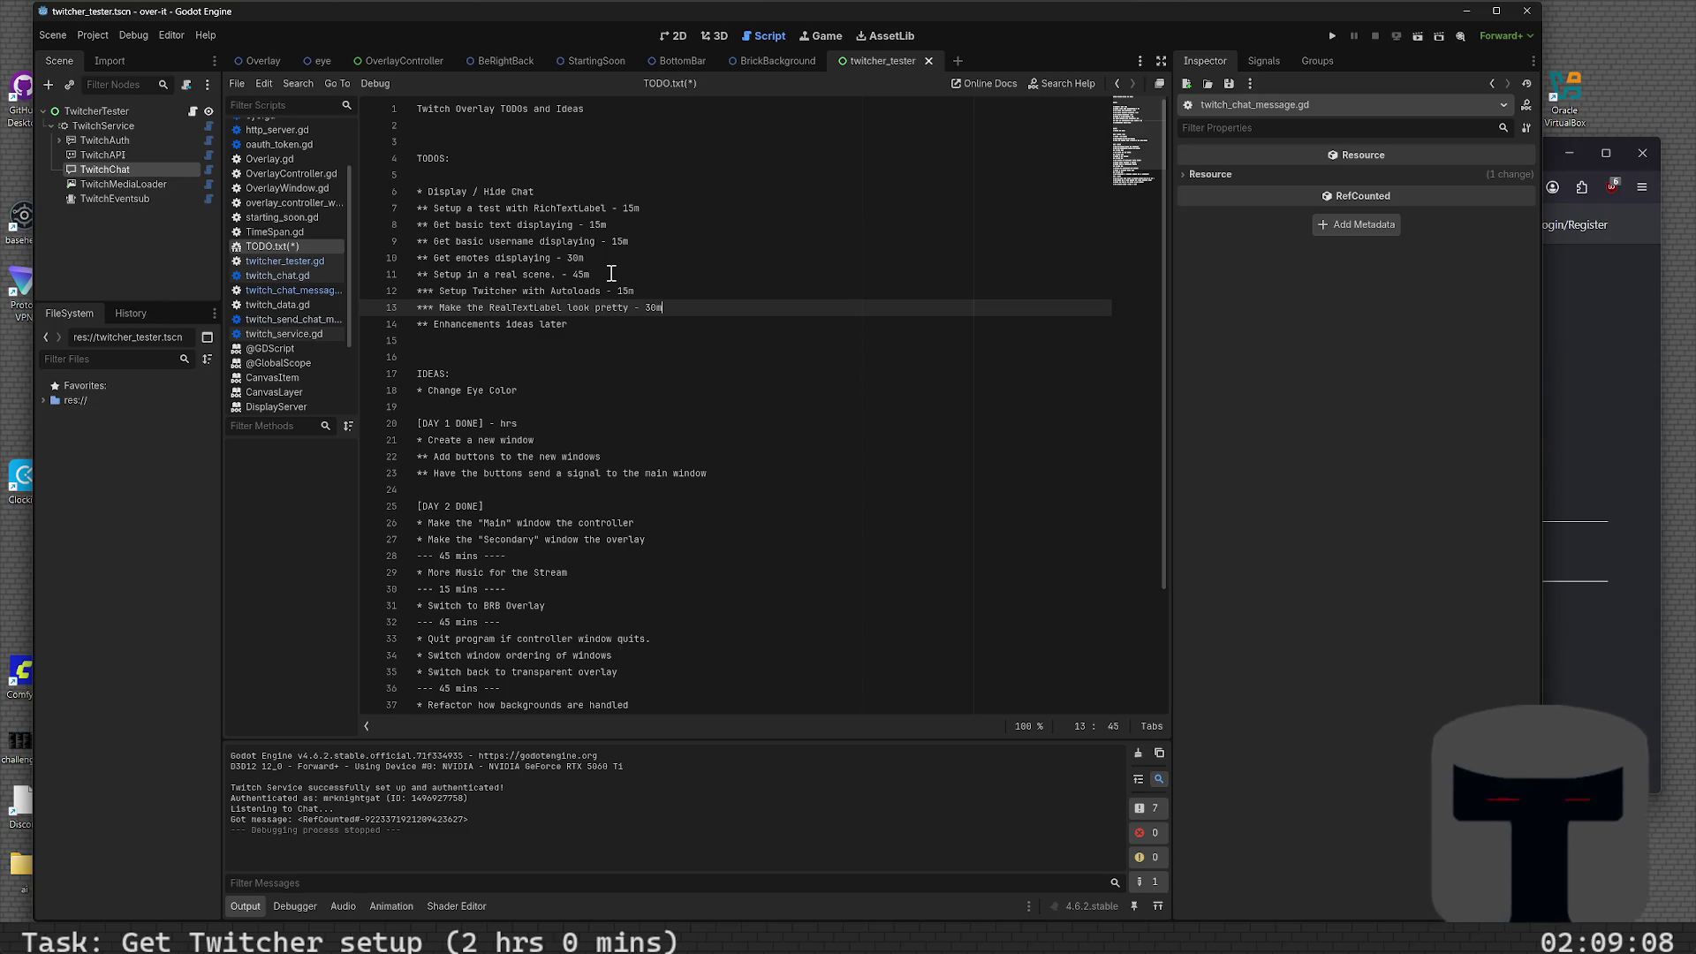
key("ctrl+s")
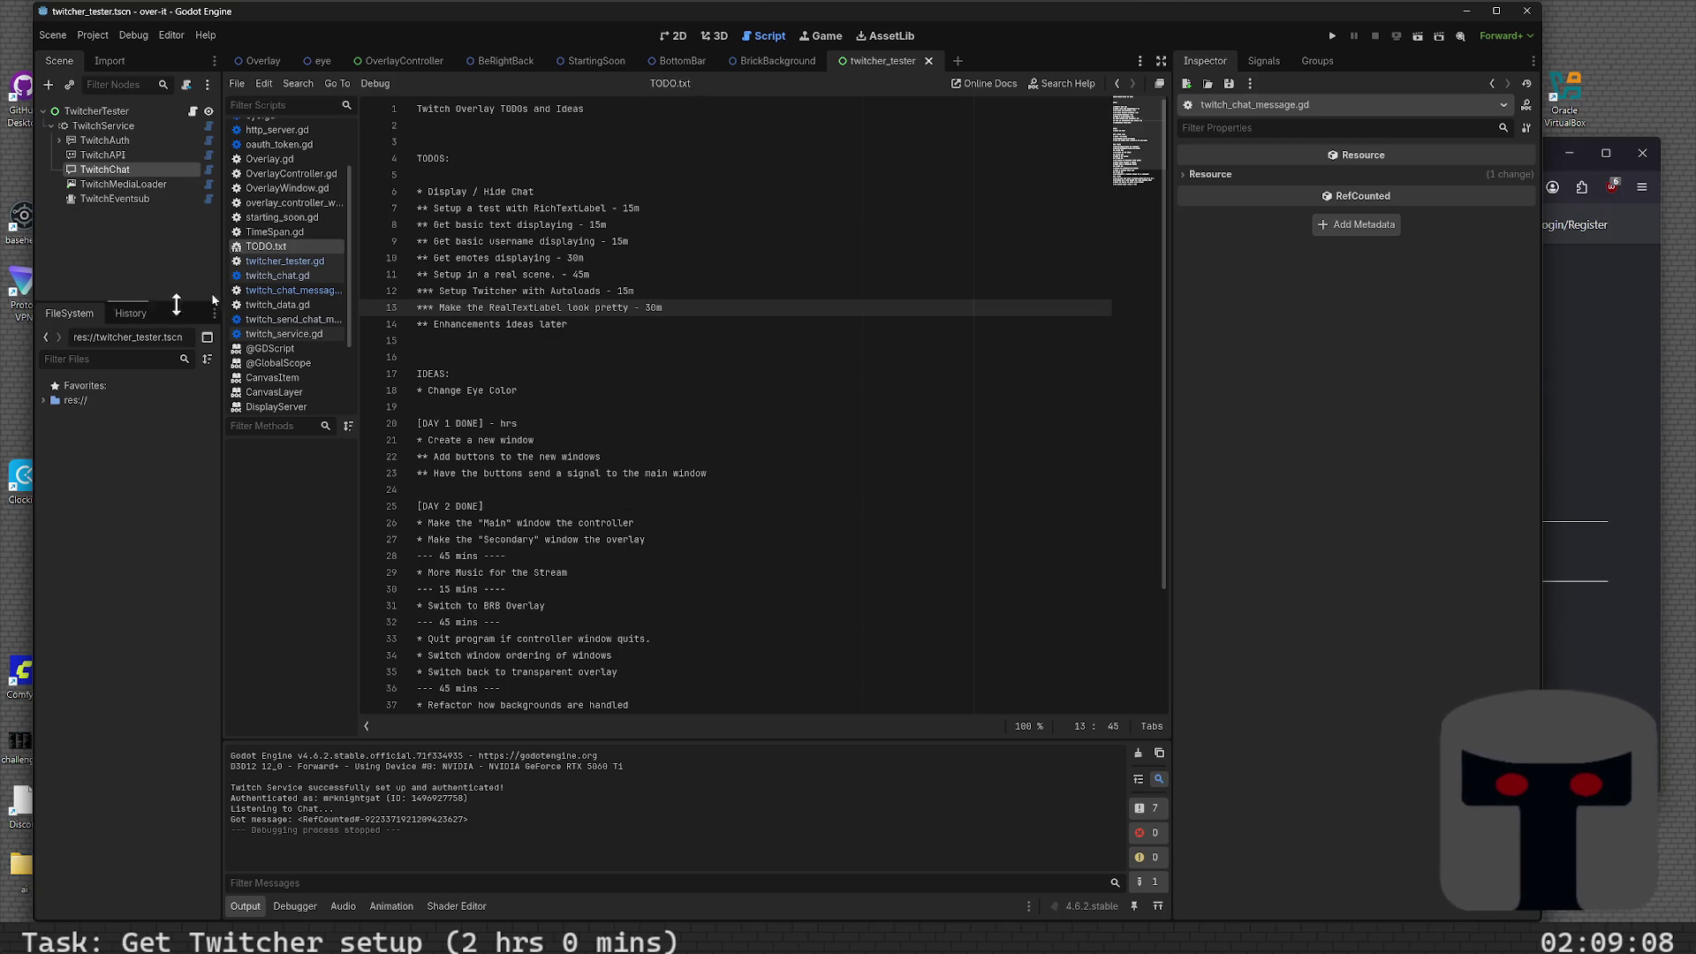
- Leave TODO.txt and switch to the 2D editor for the twitcher_tester.tscn scene
left_click(434, 209)
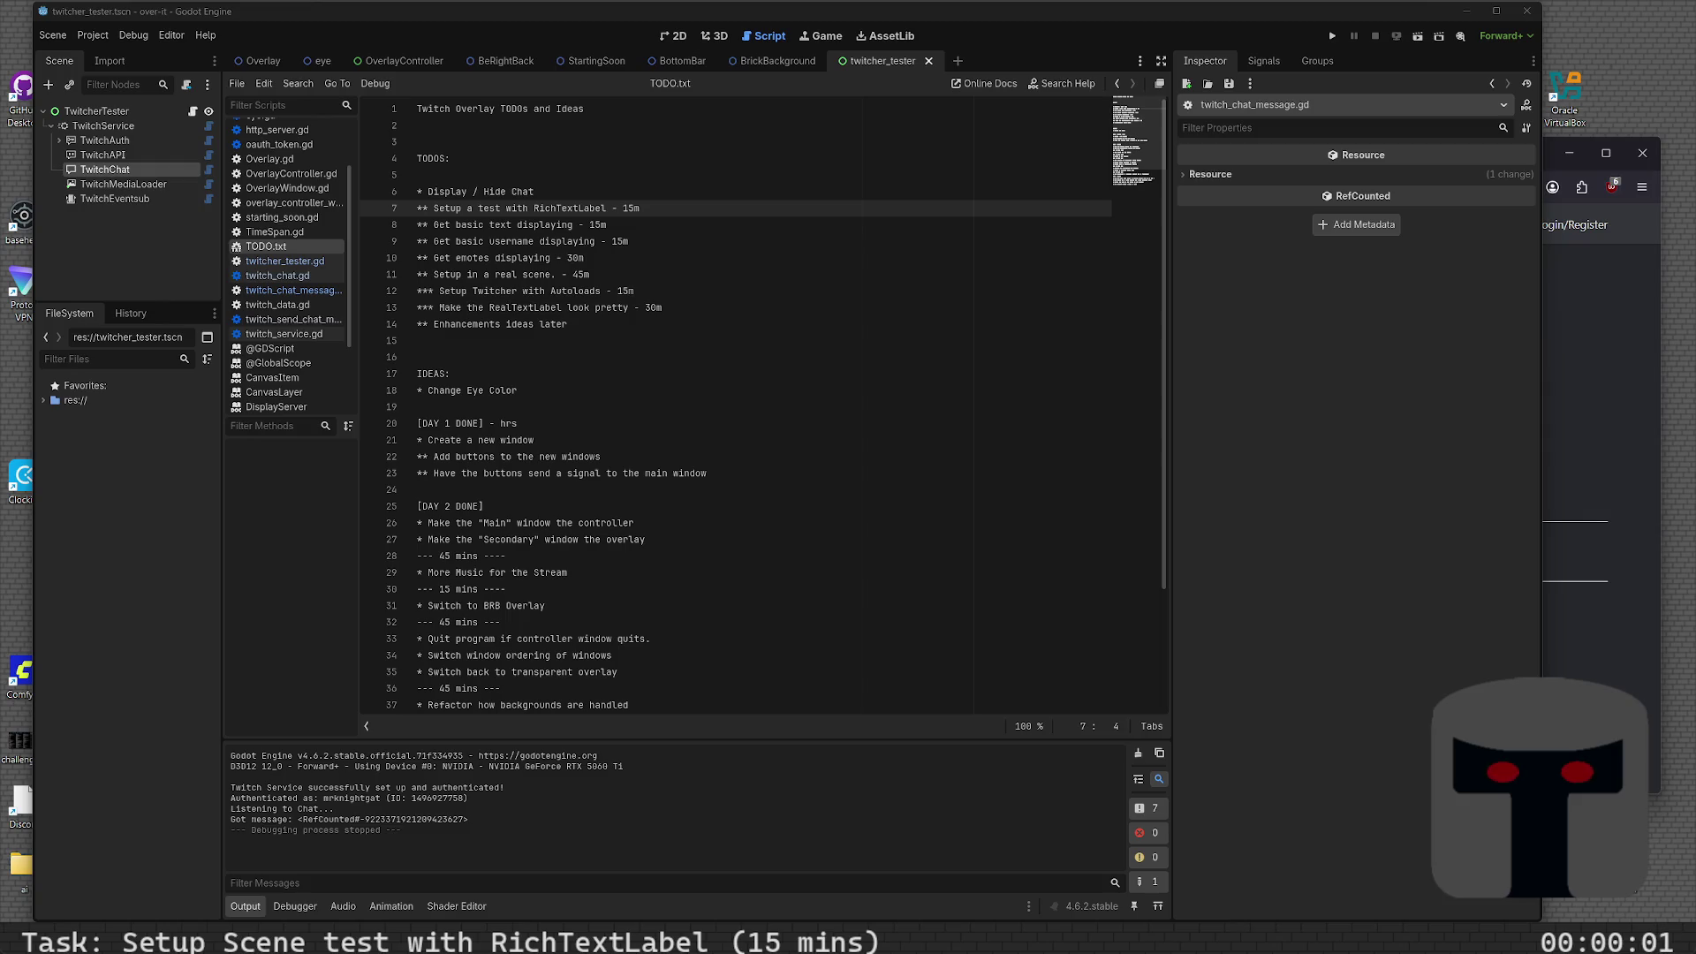
left_click(568, 408)
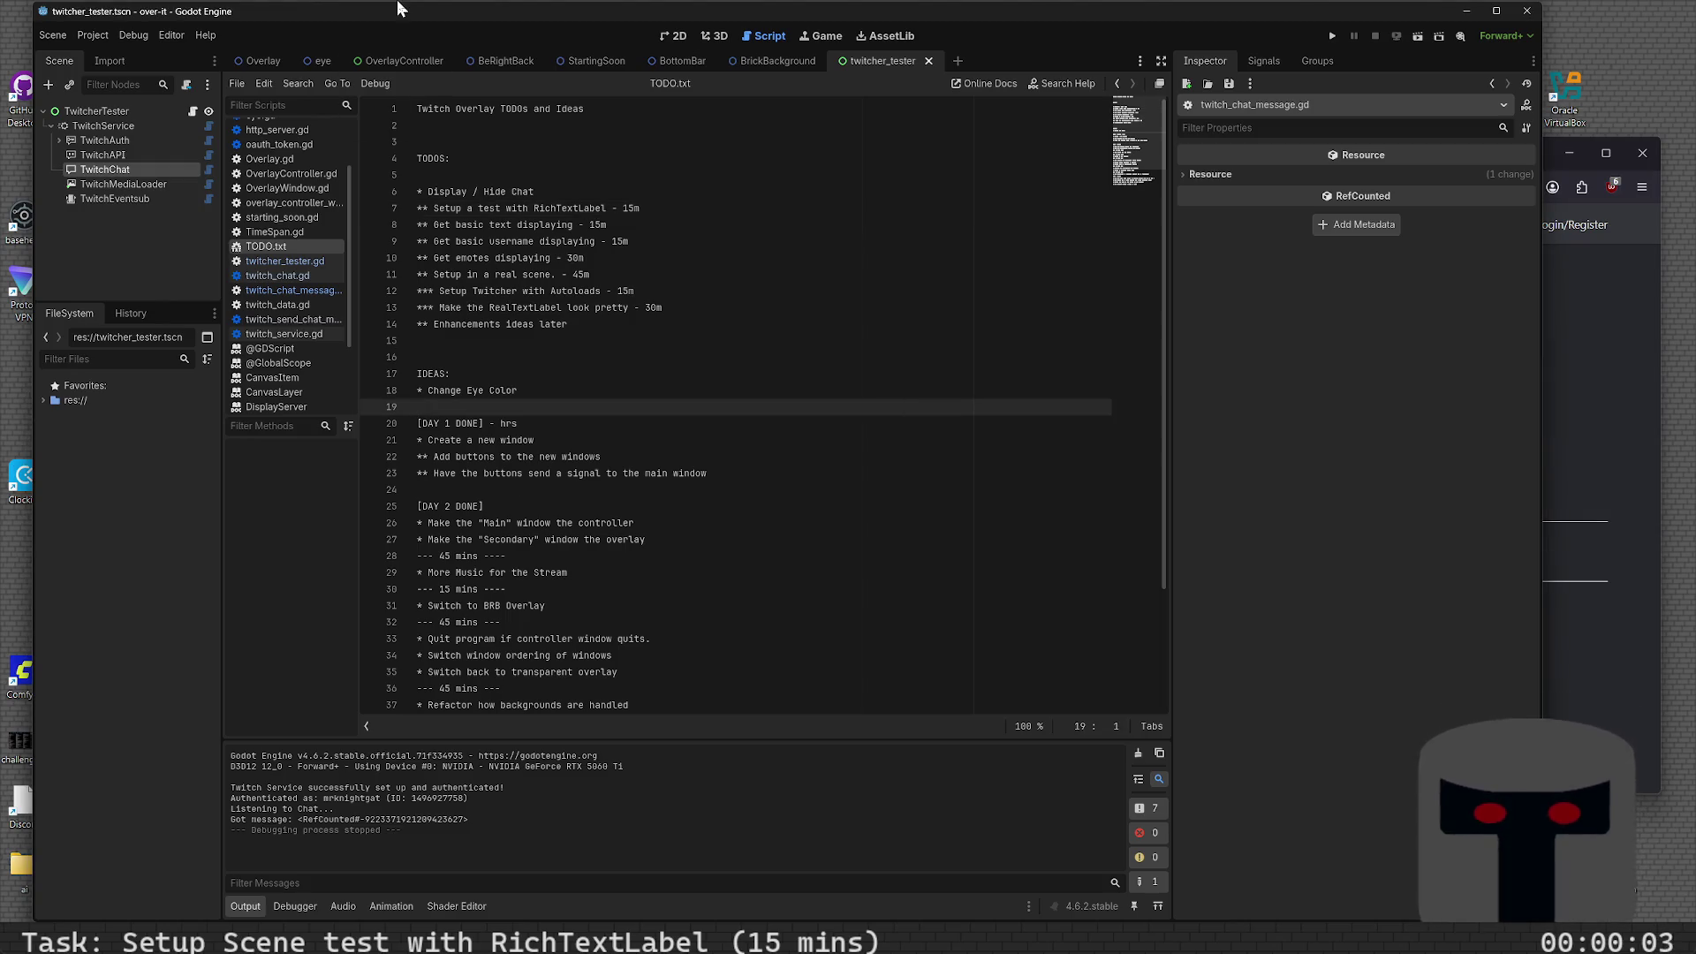
left_click(801, 475)
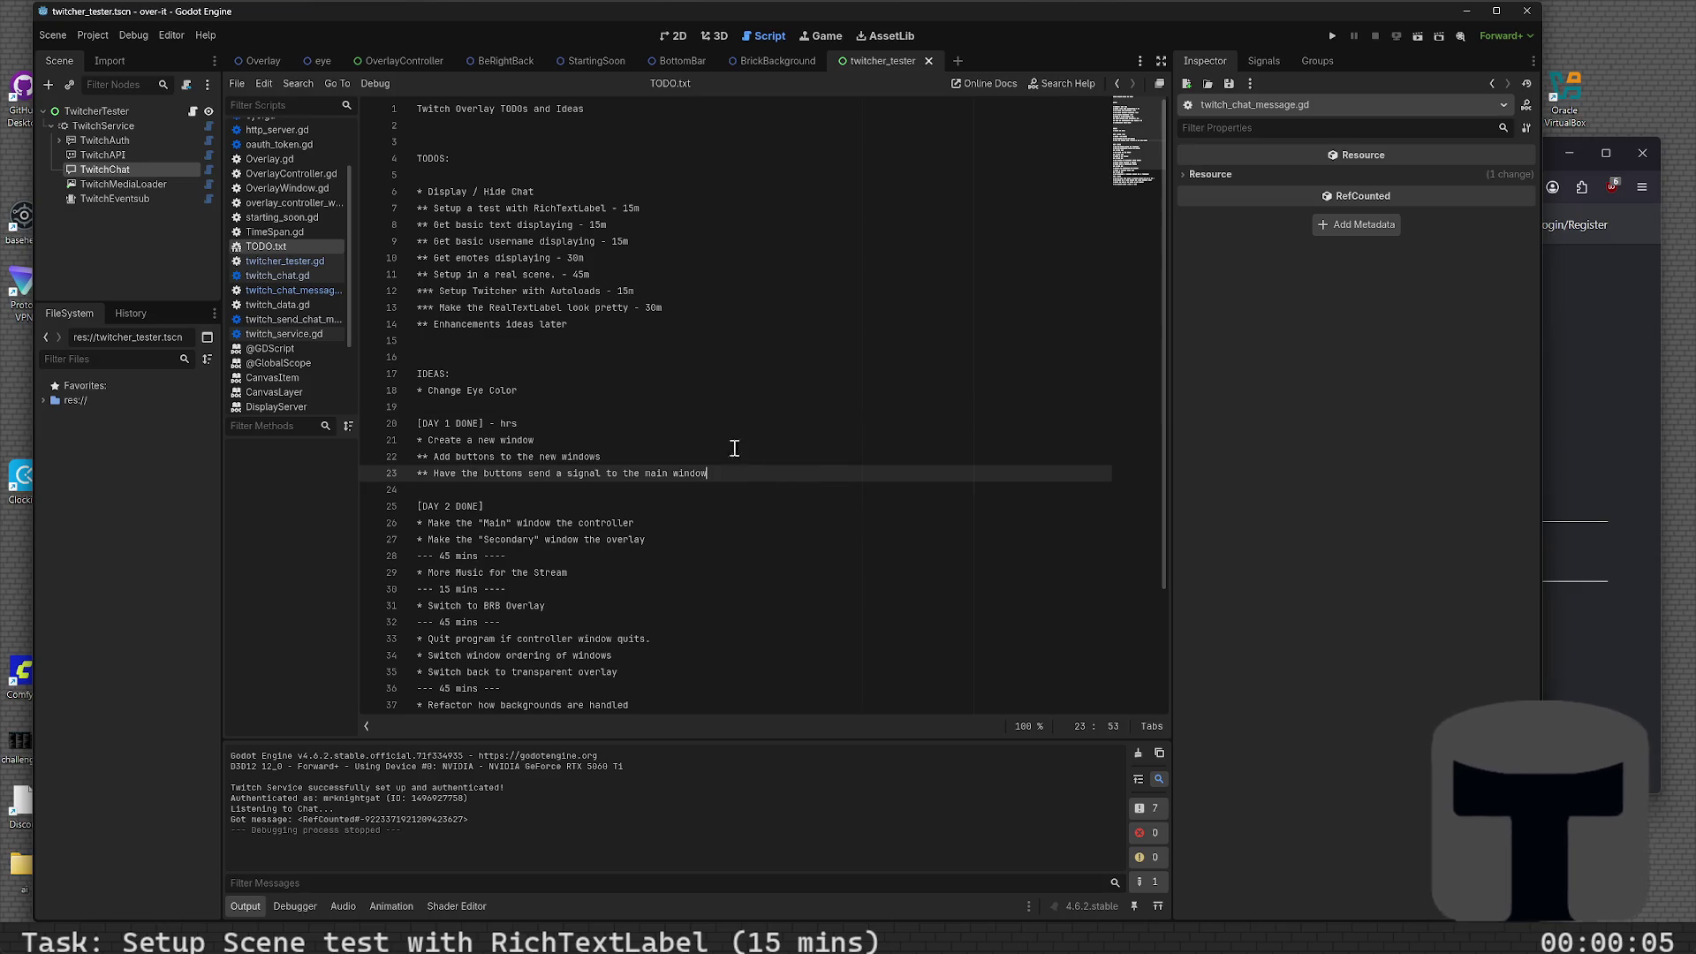
left_click(672, 35)
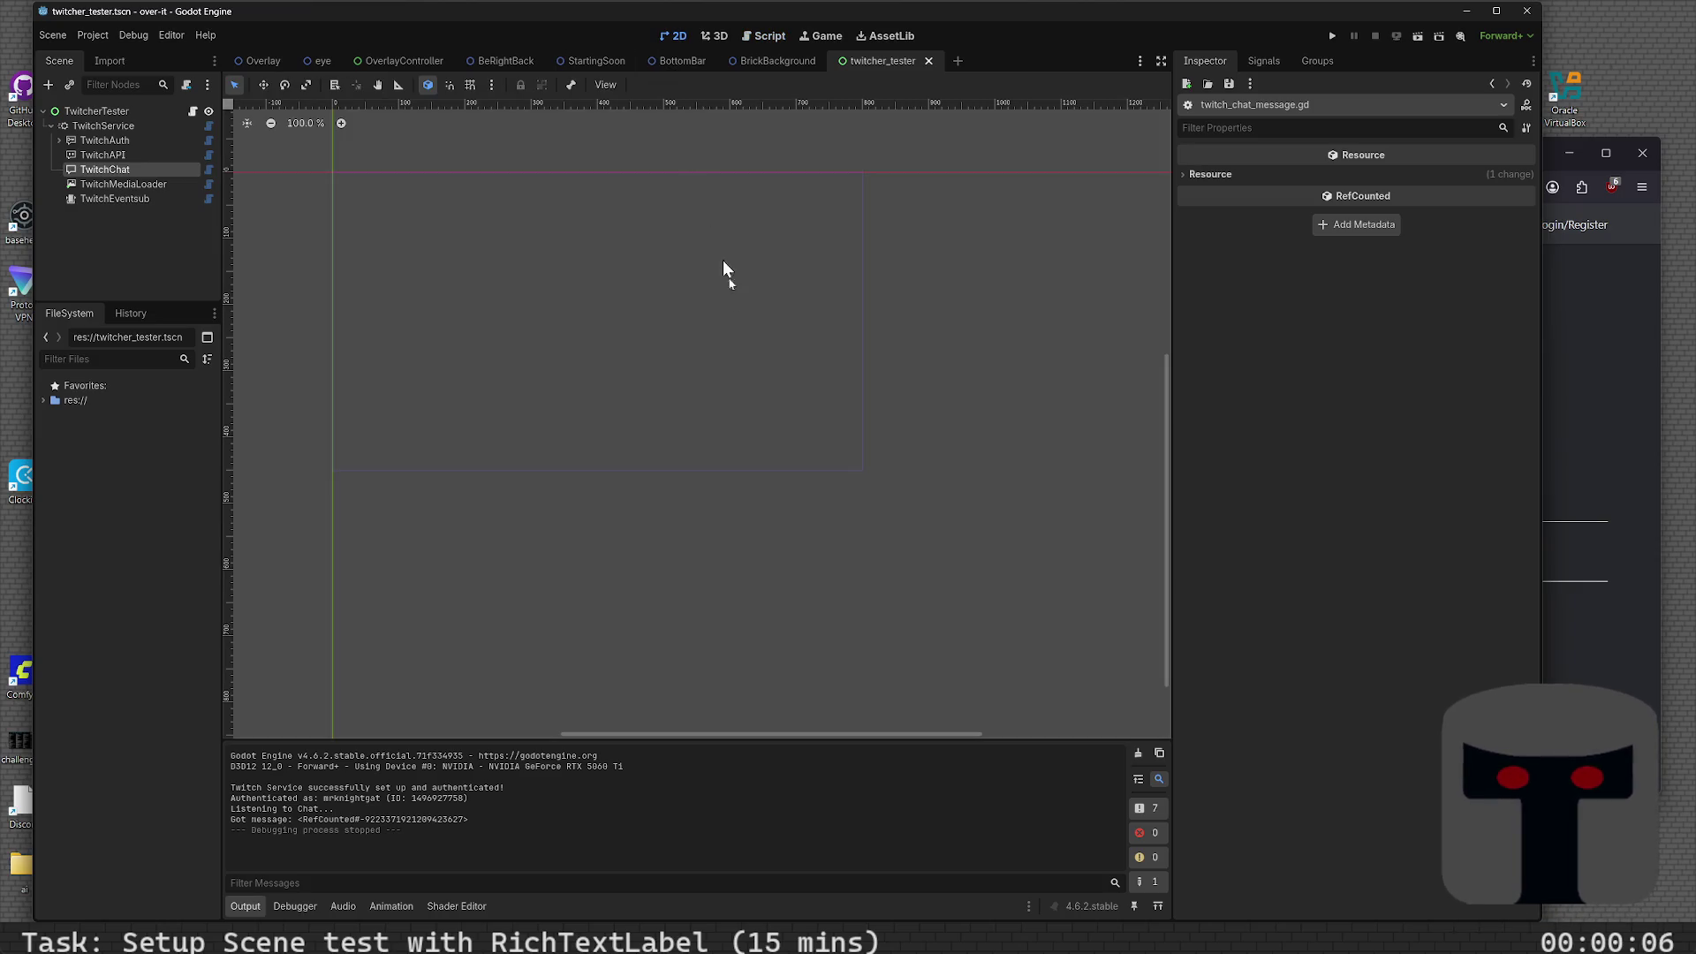
- Add a RichTextLabel child under TwitcherTester, anchor it Full Rect, and save the scene
left_click(98, 107)
key("ctrl+a")
type("Rich")
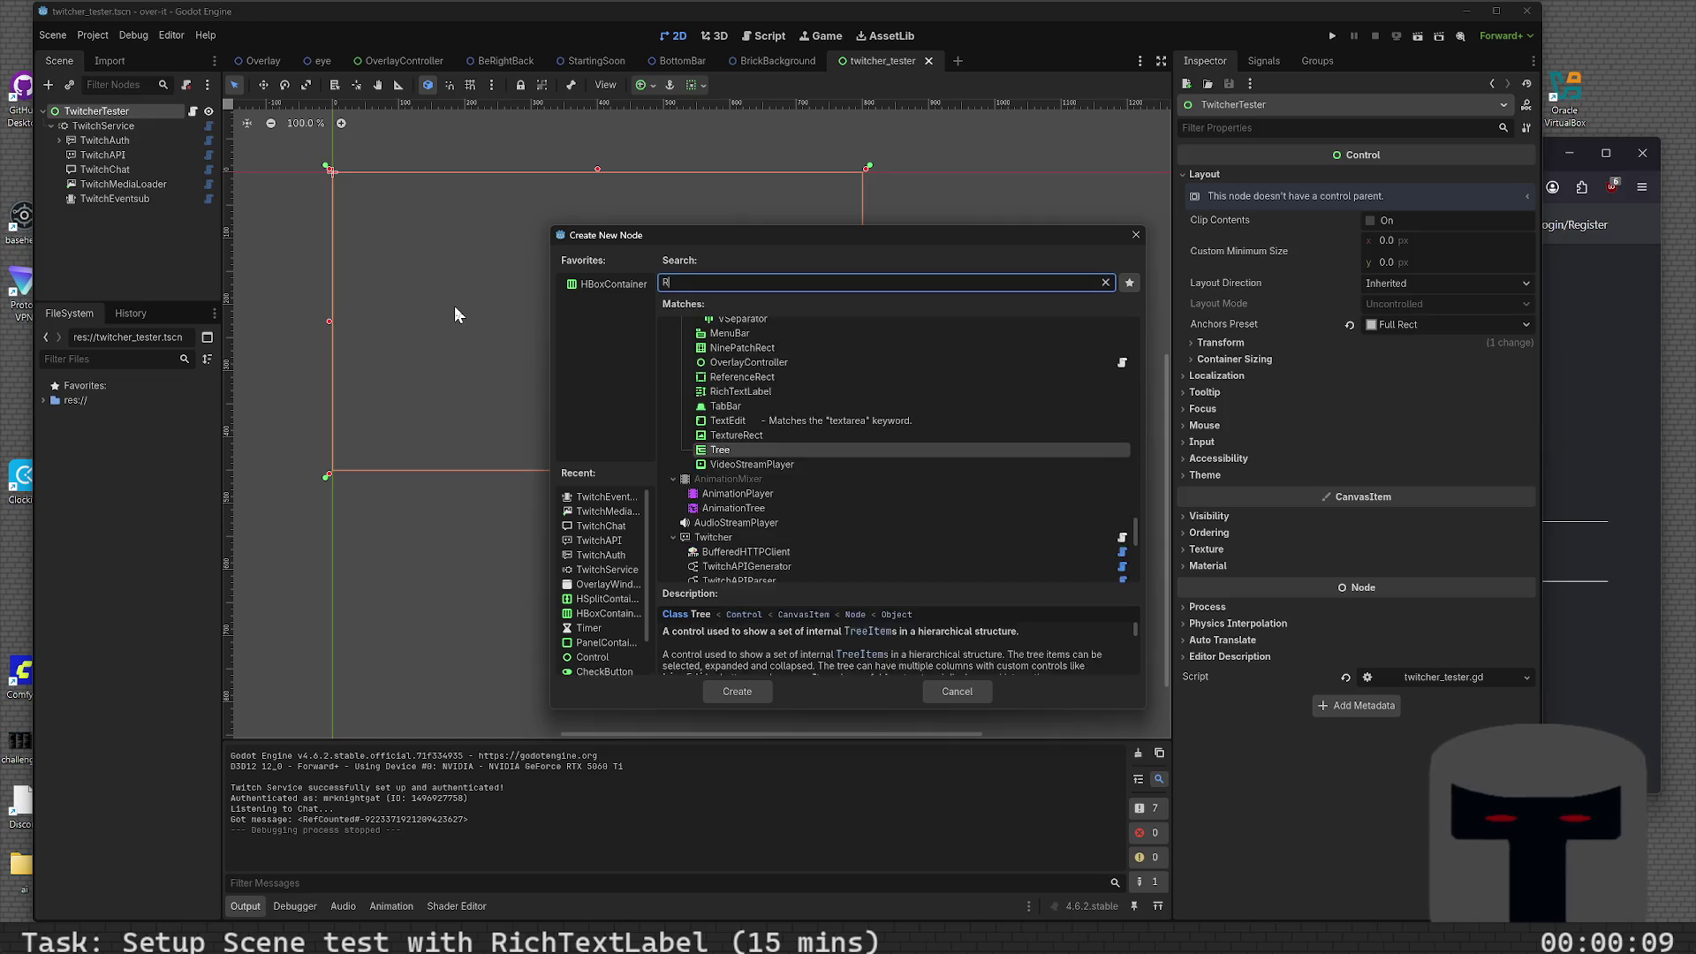
key("Return")
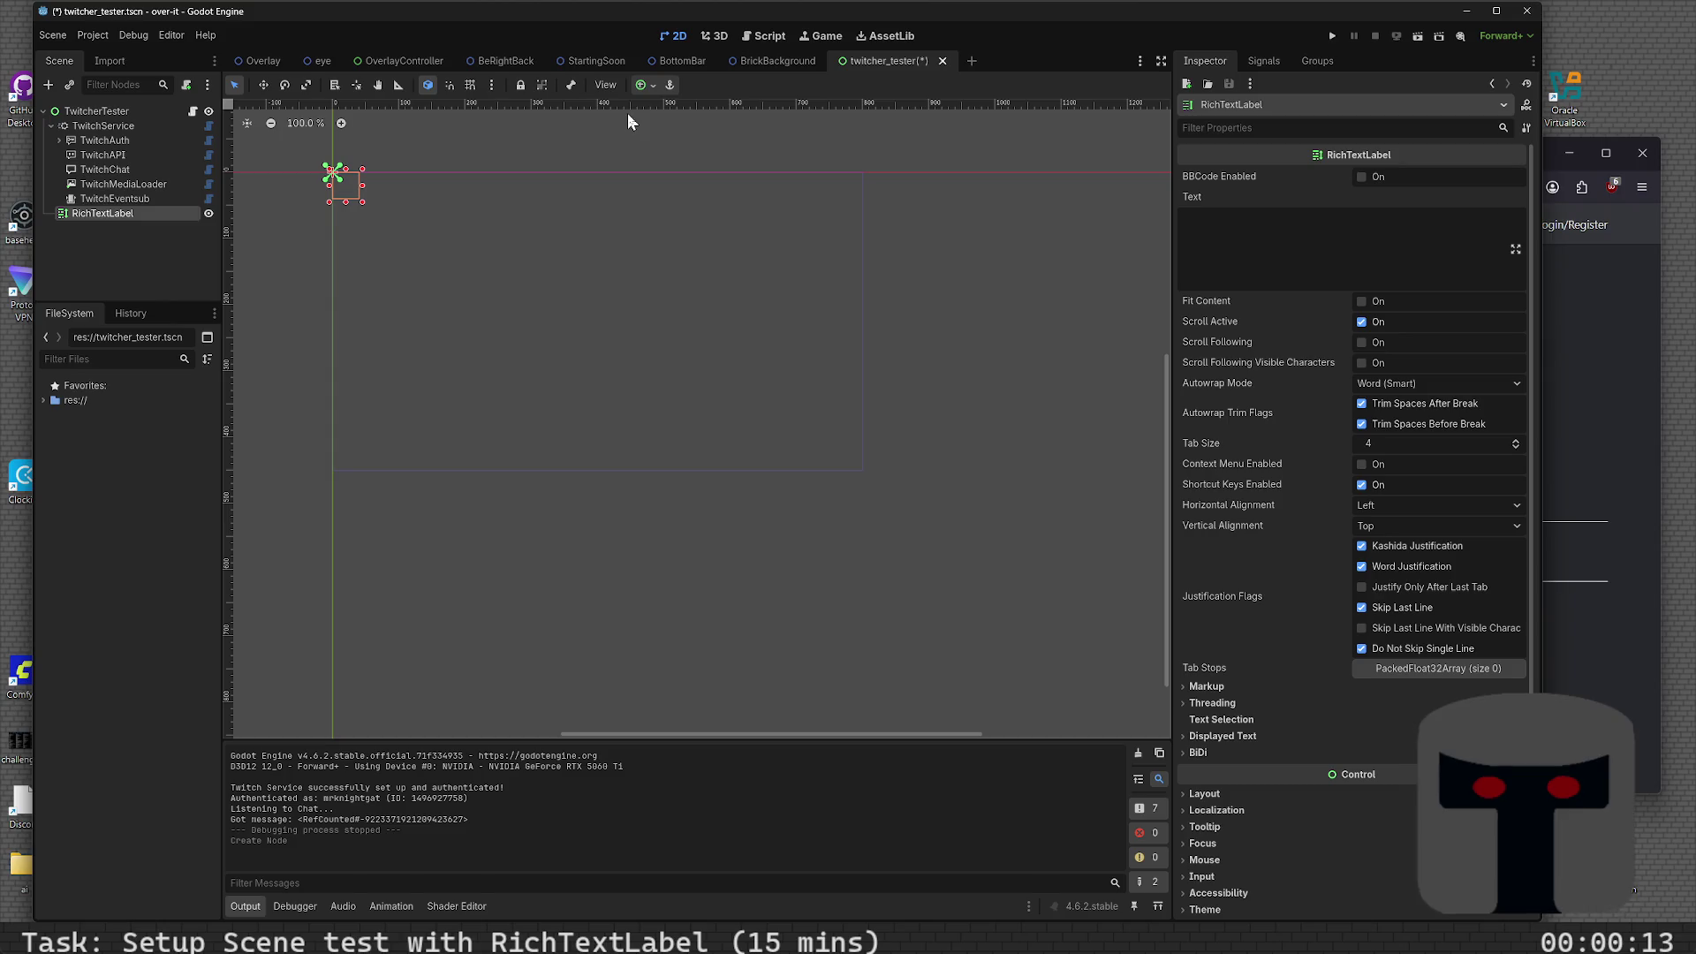
left_click(641, 85)
left_click(722, 205)
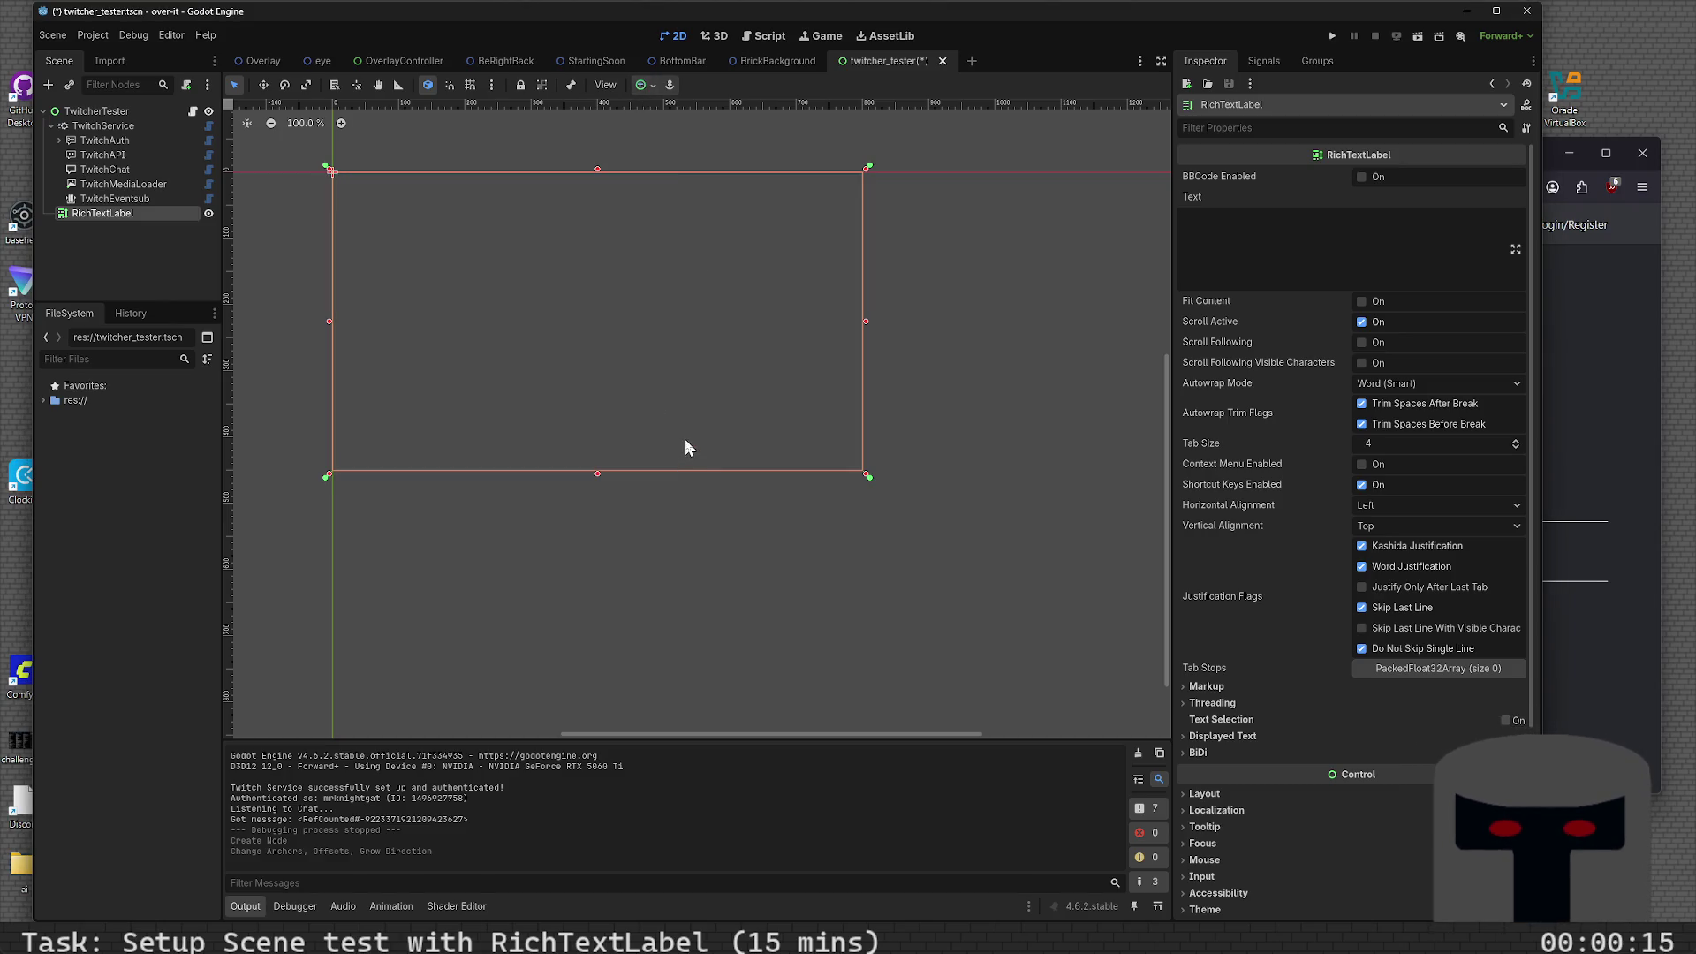
key("ctrl+s")
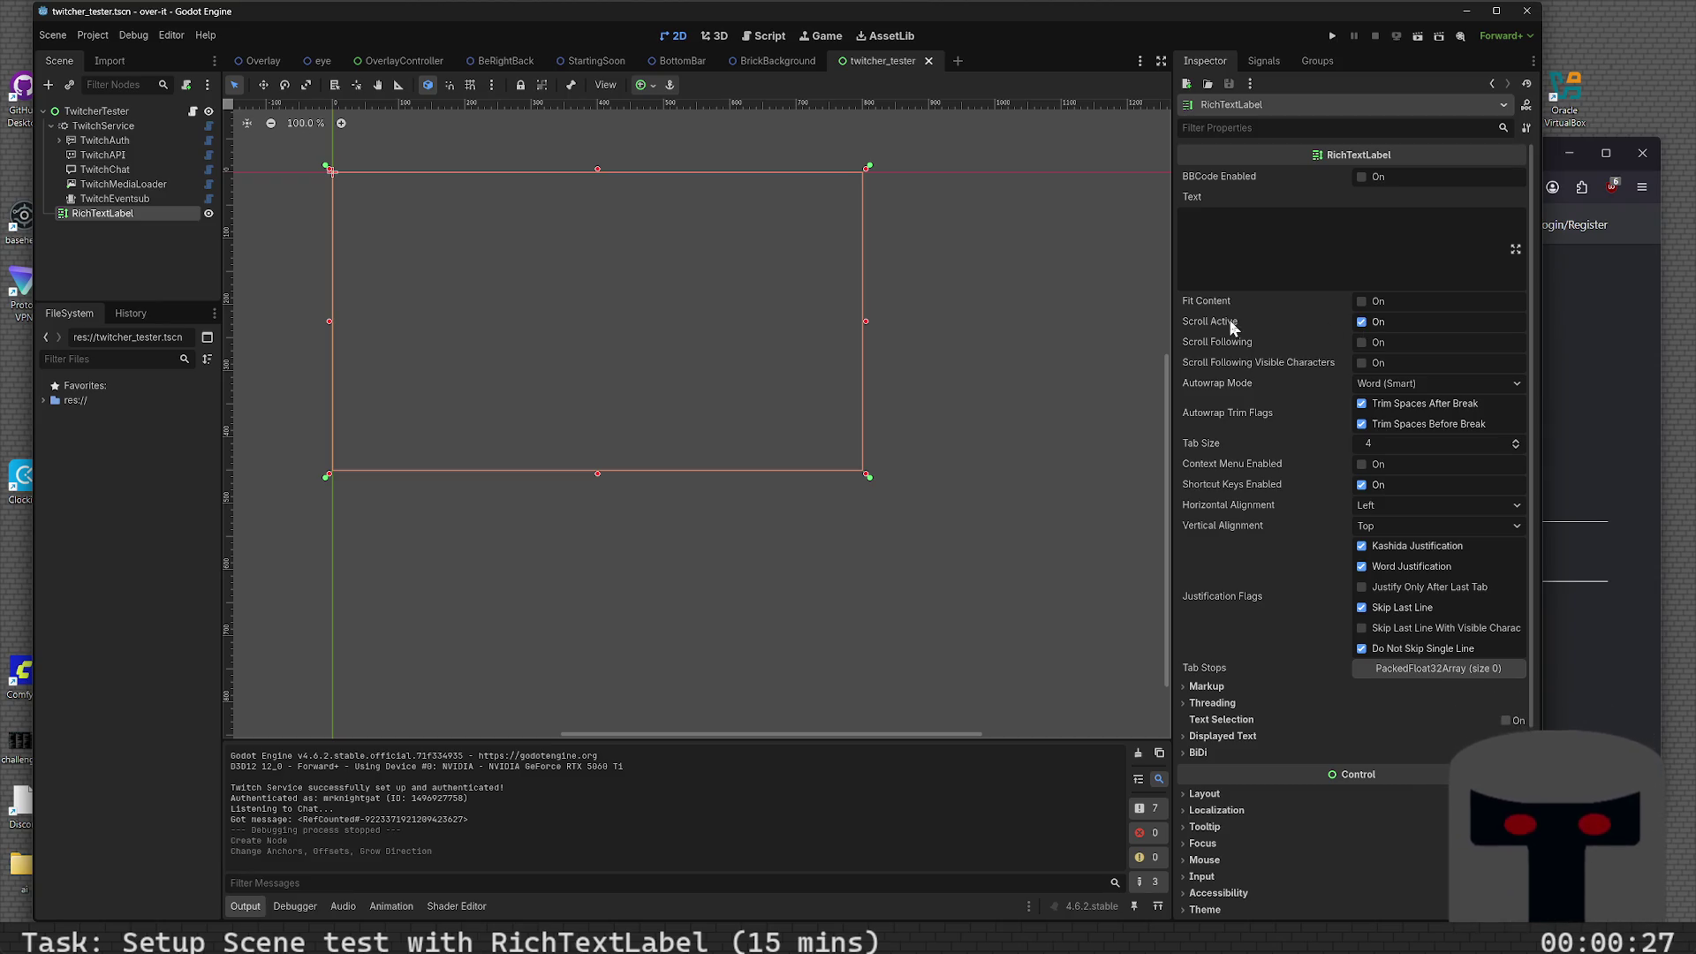
- Turn on Scroll Following and Scroll Following Visible Characters for the RichTextLabel, then save twitcher_tester.tscn
mouse_move(1233, 325)
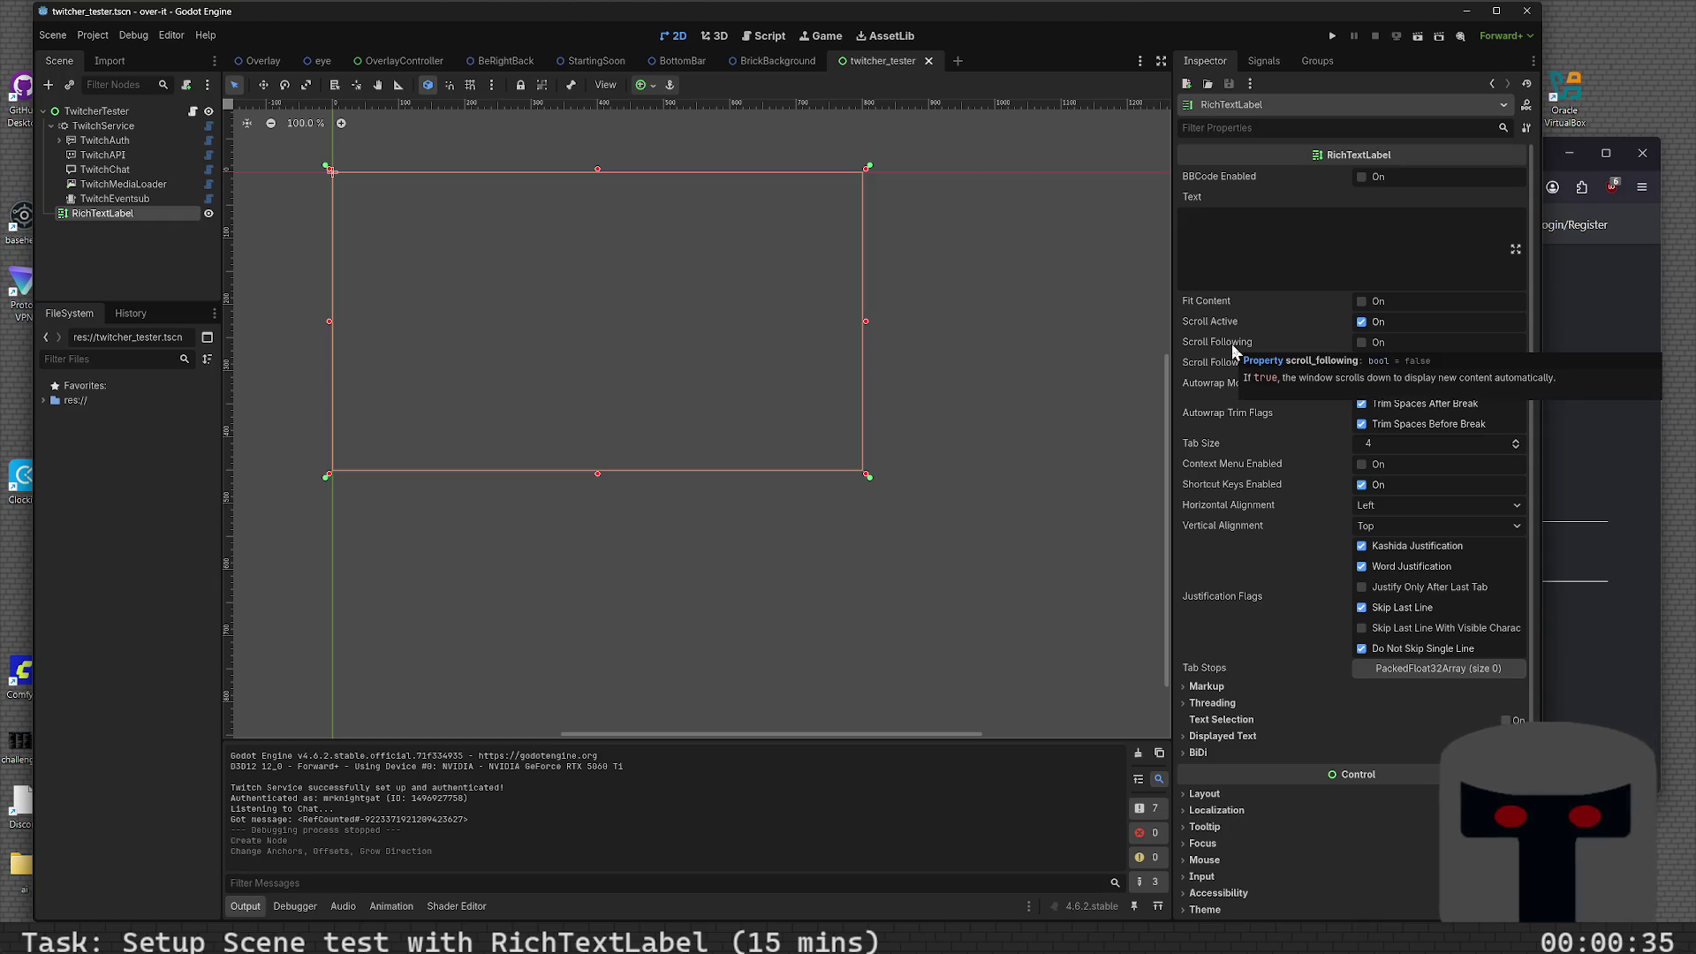
left_click(1360, 343)
mouse_move(1294, 362)
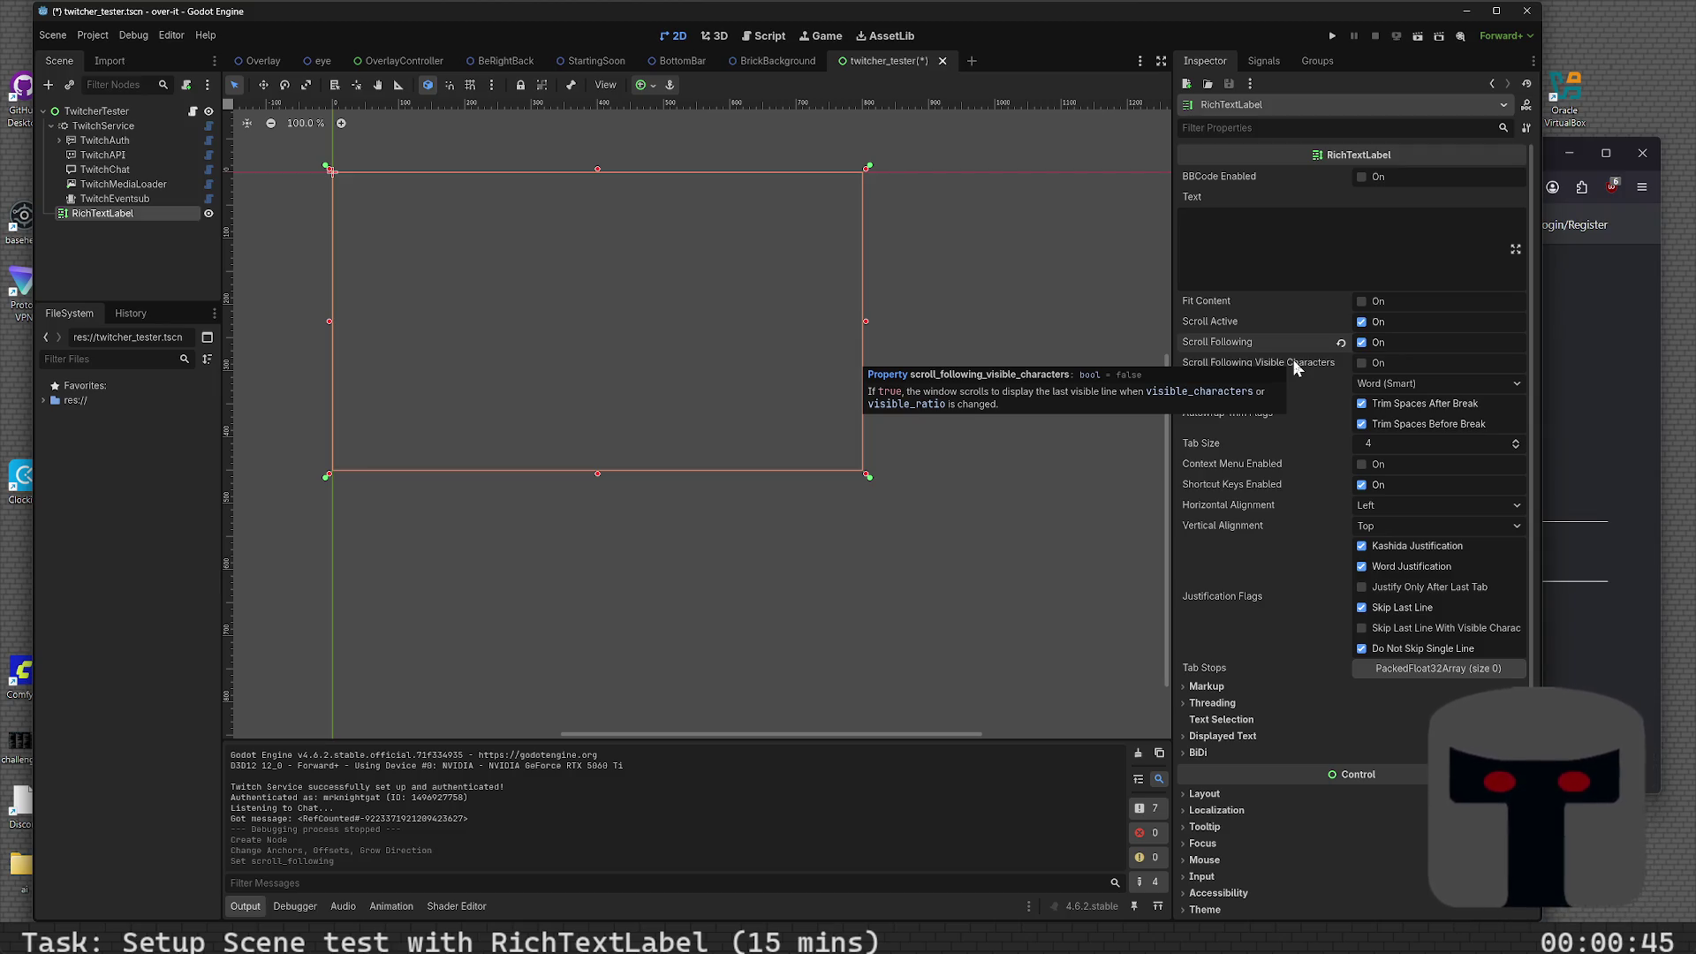
left_click(1361, 364)
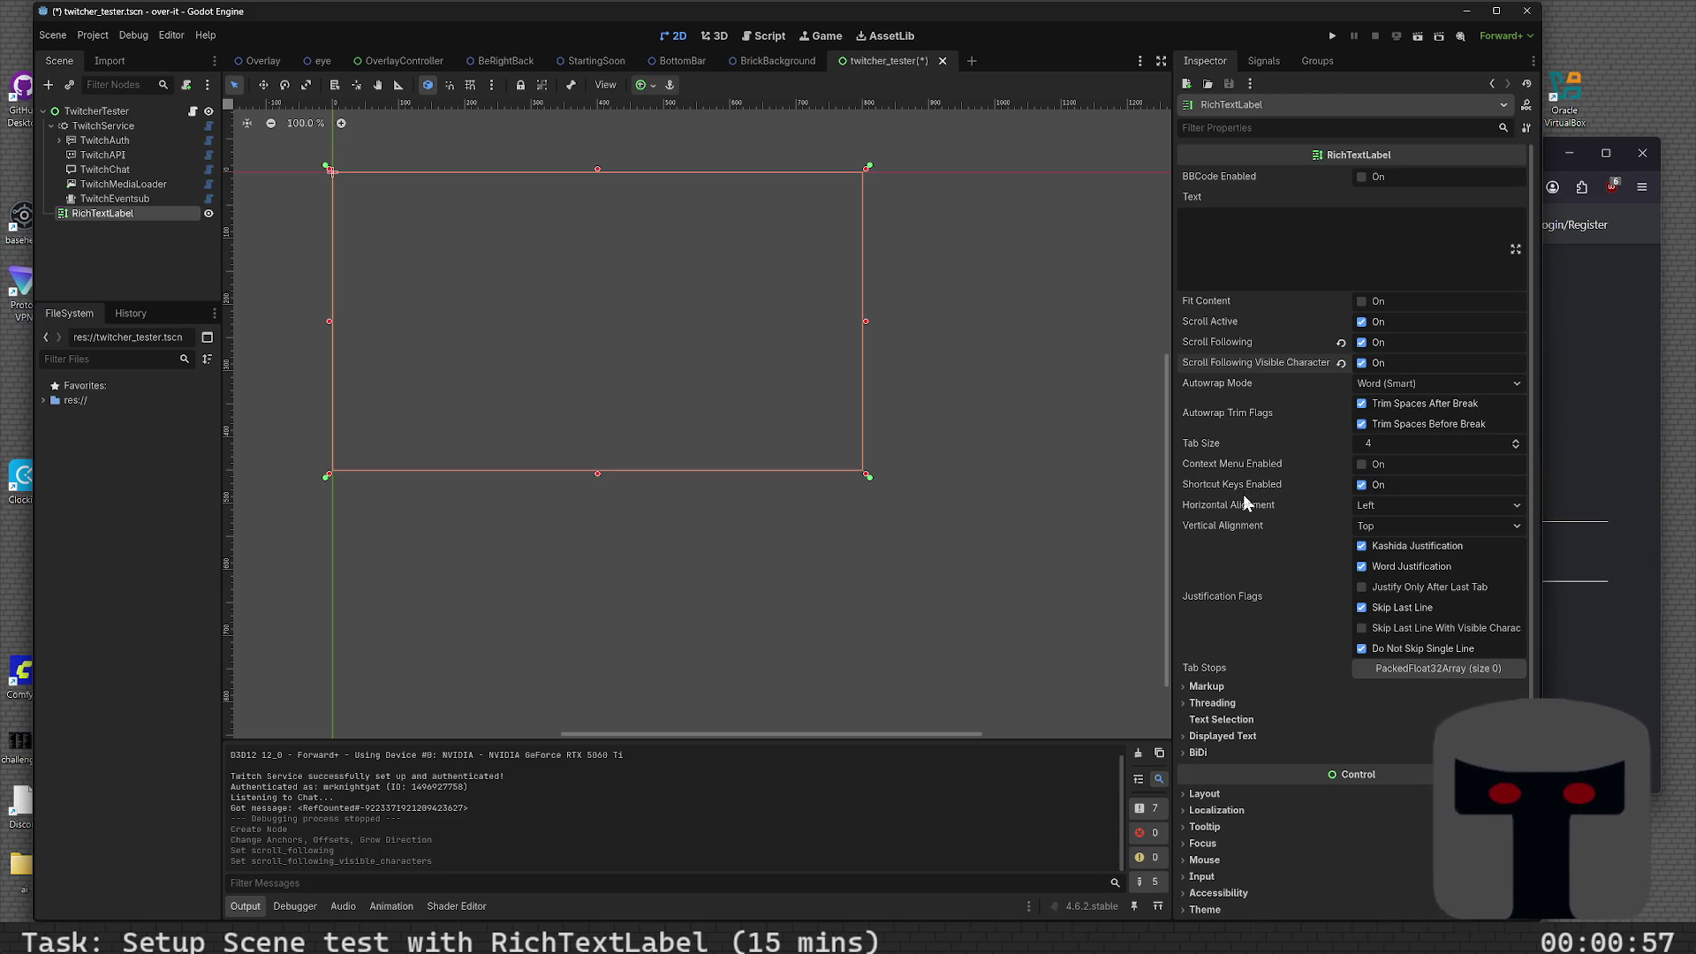
mouse_move(1243, 501)
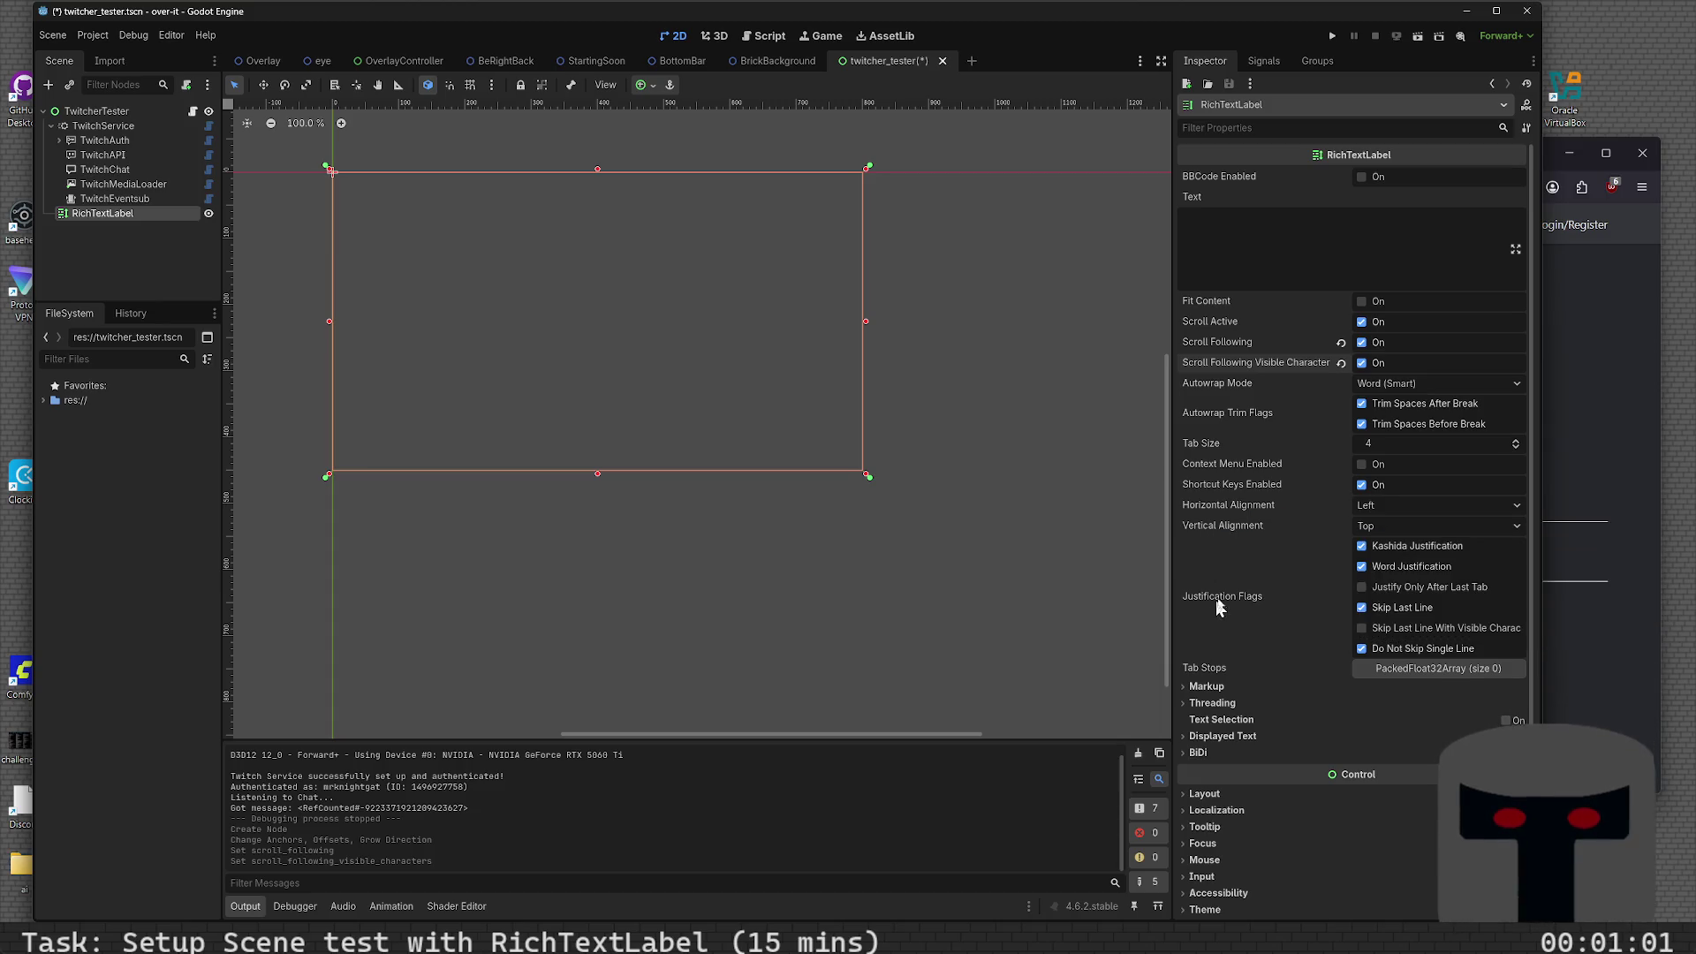
mouse_move(1222, 608)
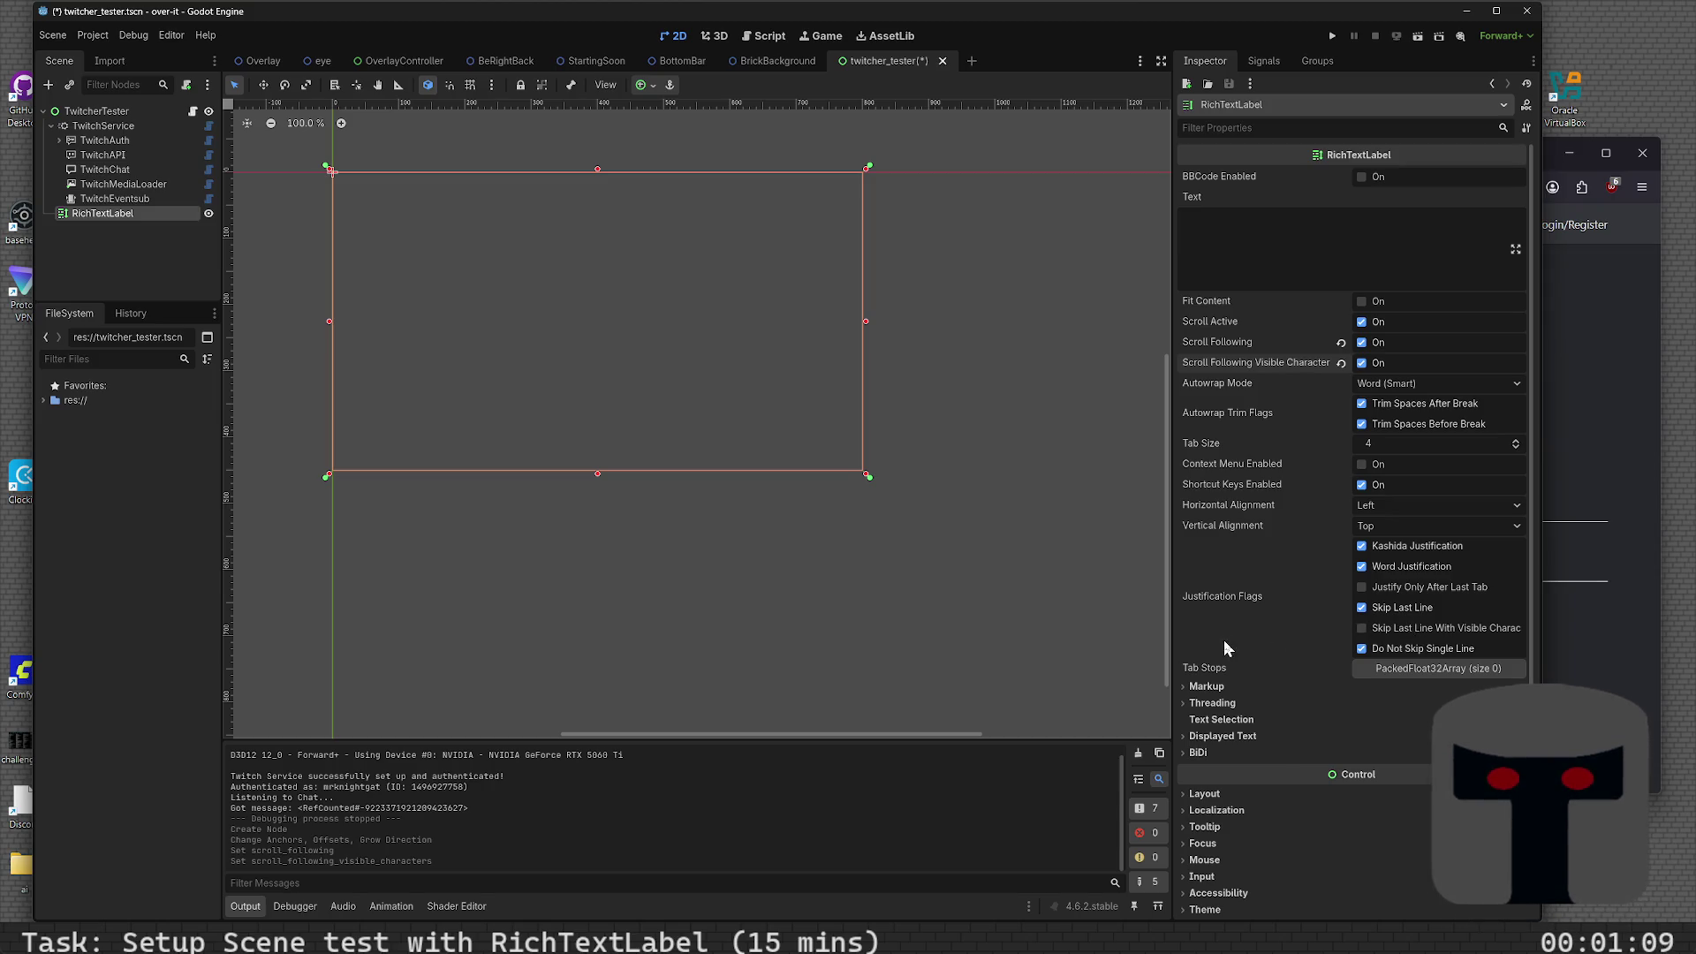
key("ctrl+s")
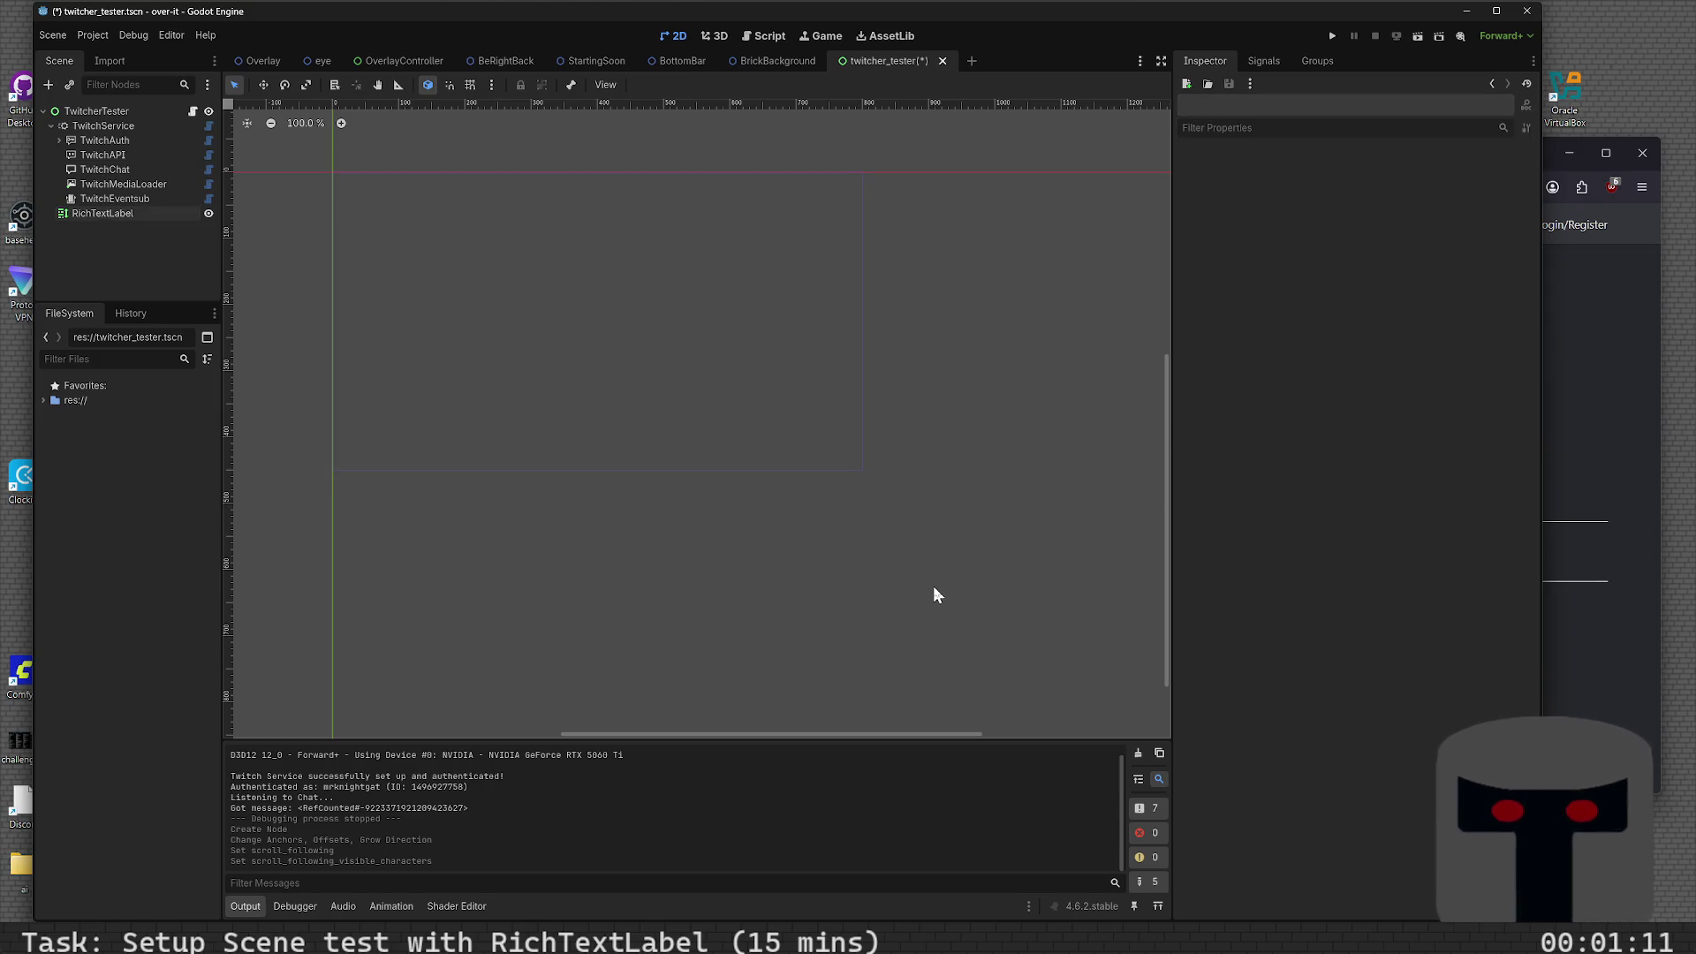
left_click(1193, 237)
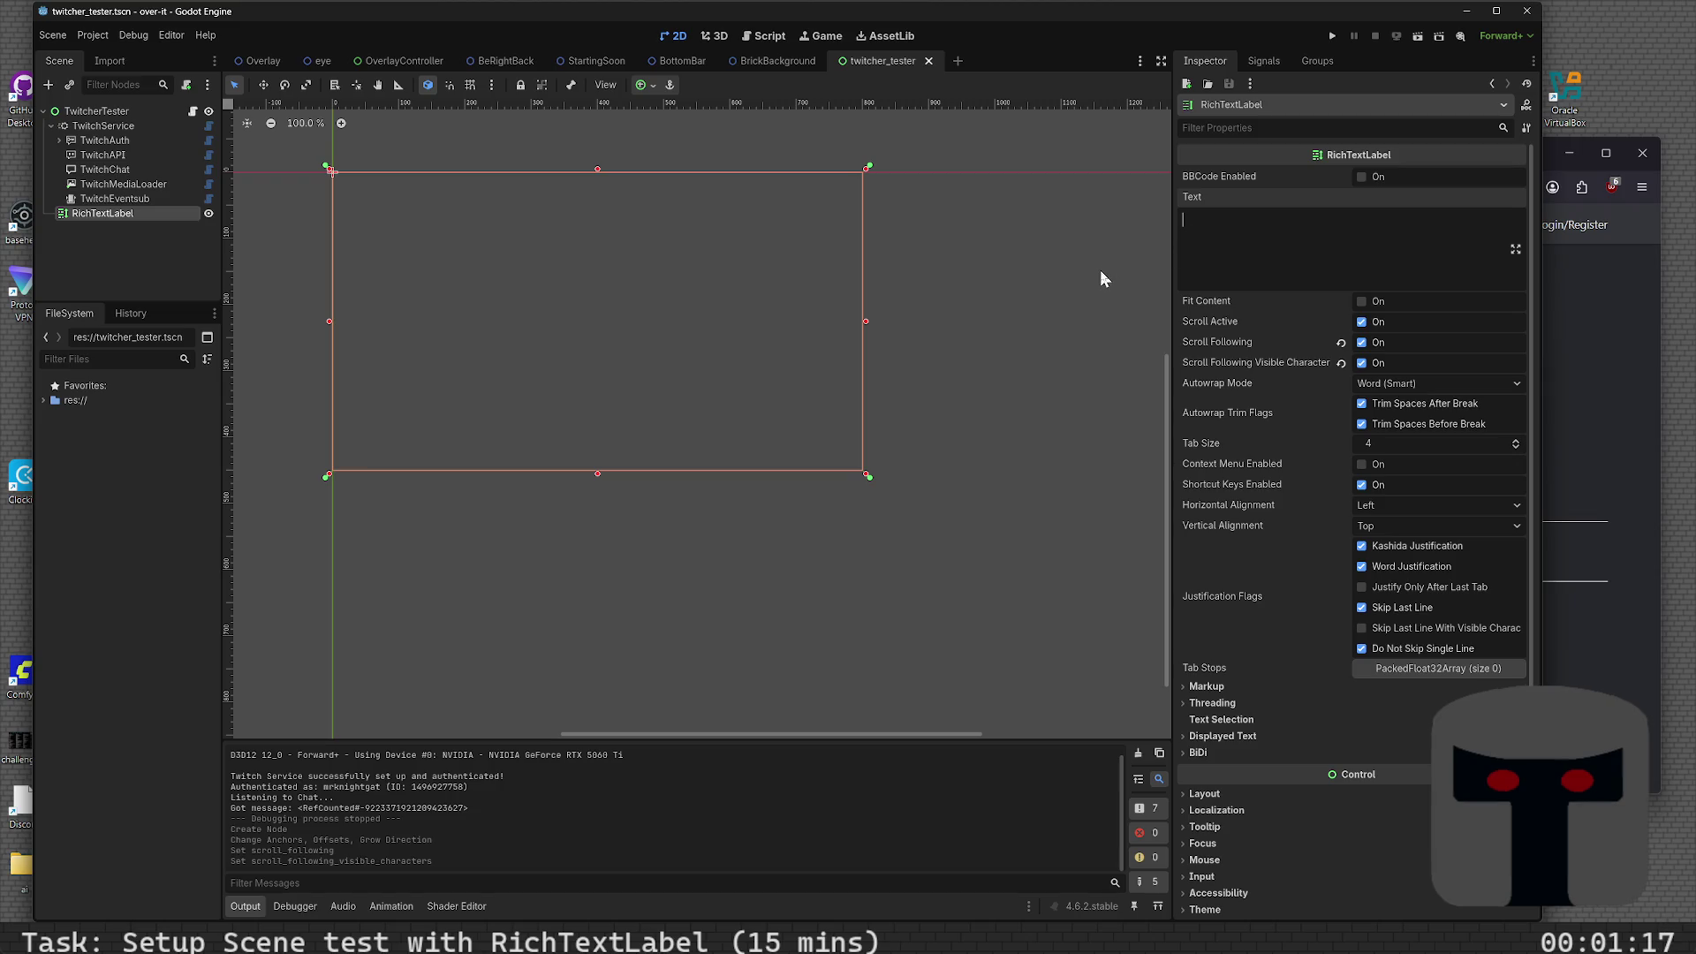
- Rename the RichTextLabel node to ChatRichTextLabel, save the scene, and return to the Script workspace
left_click(633, 575)
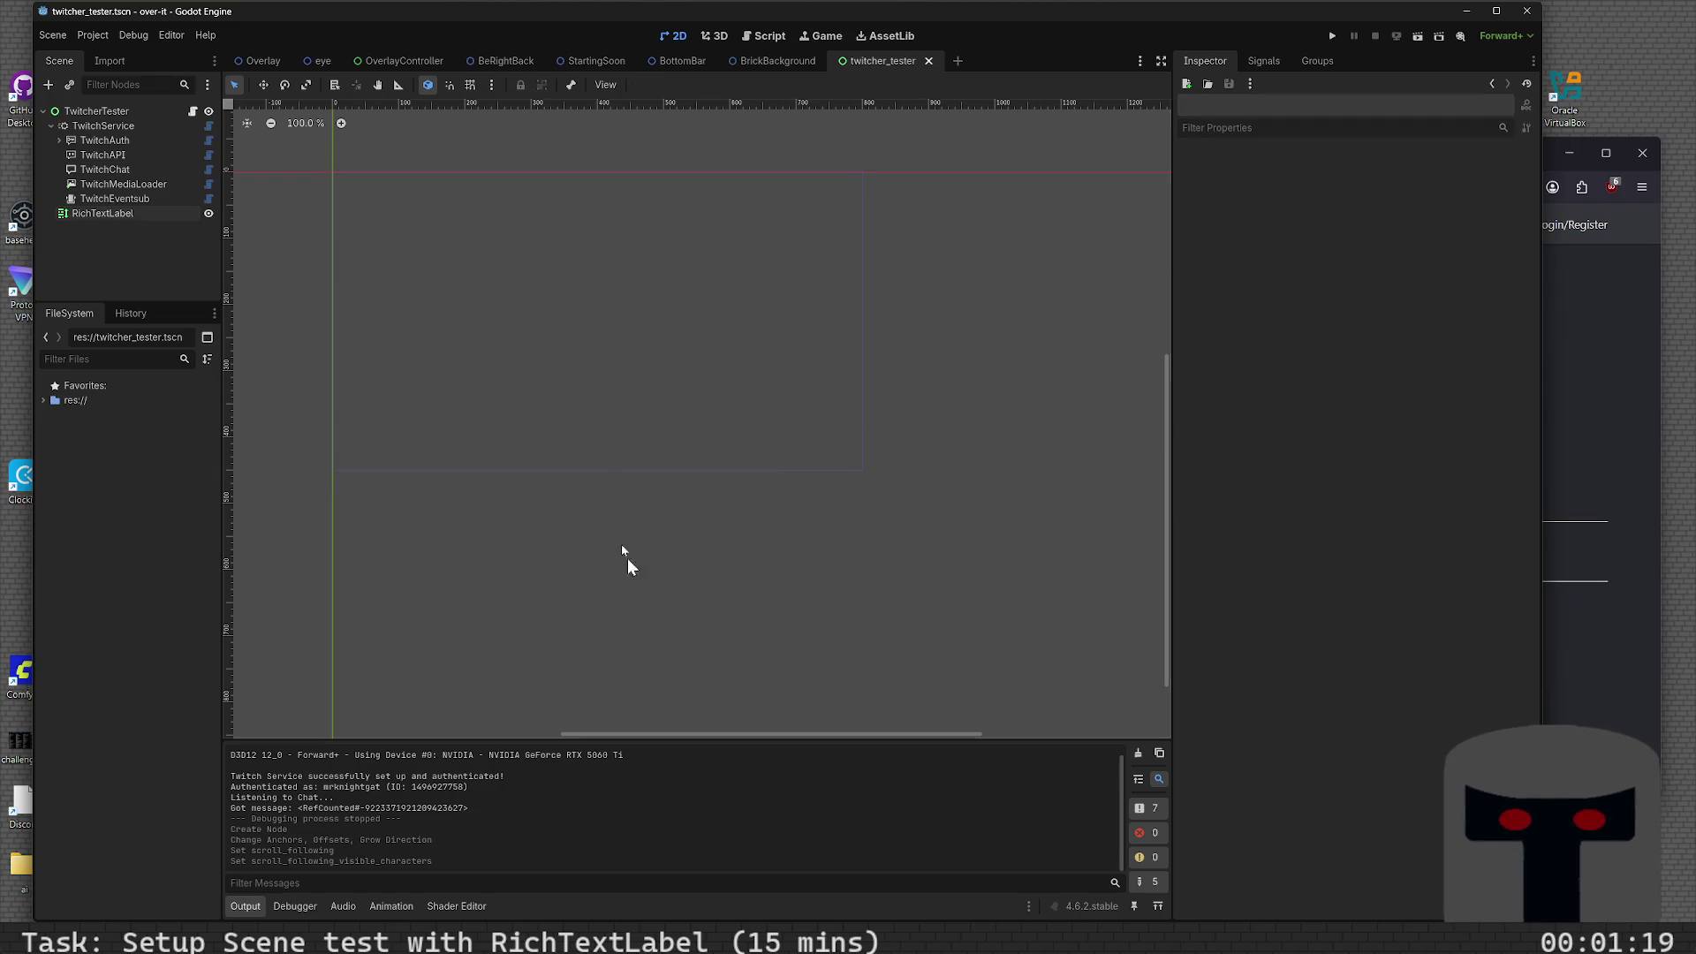
left_click(129, 217)
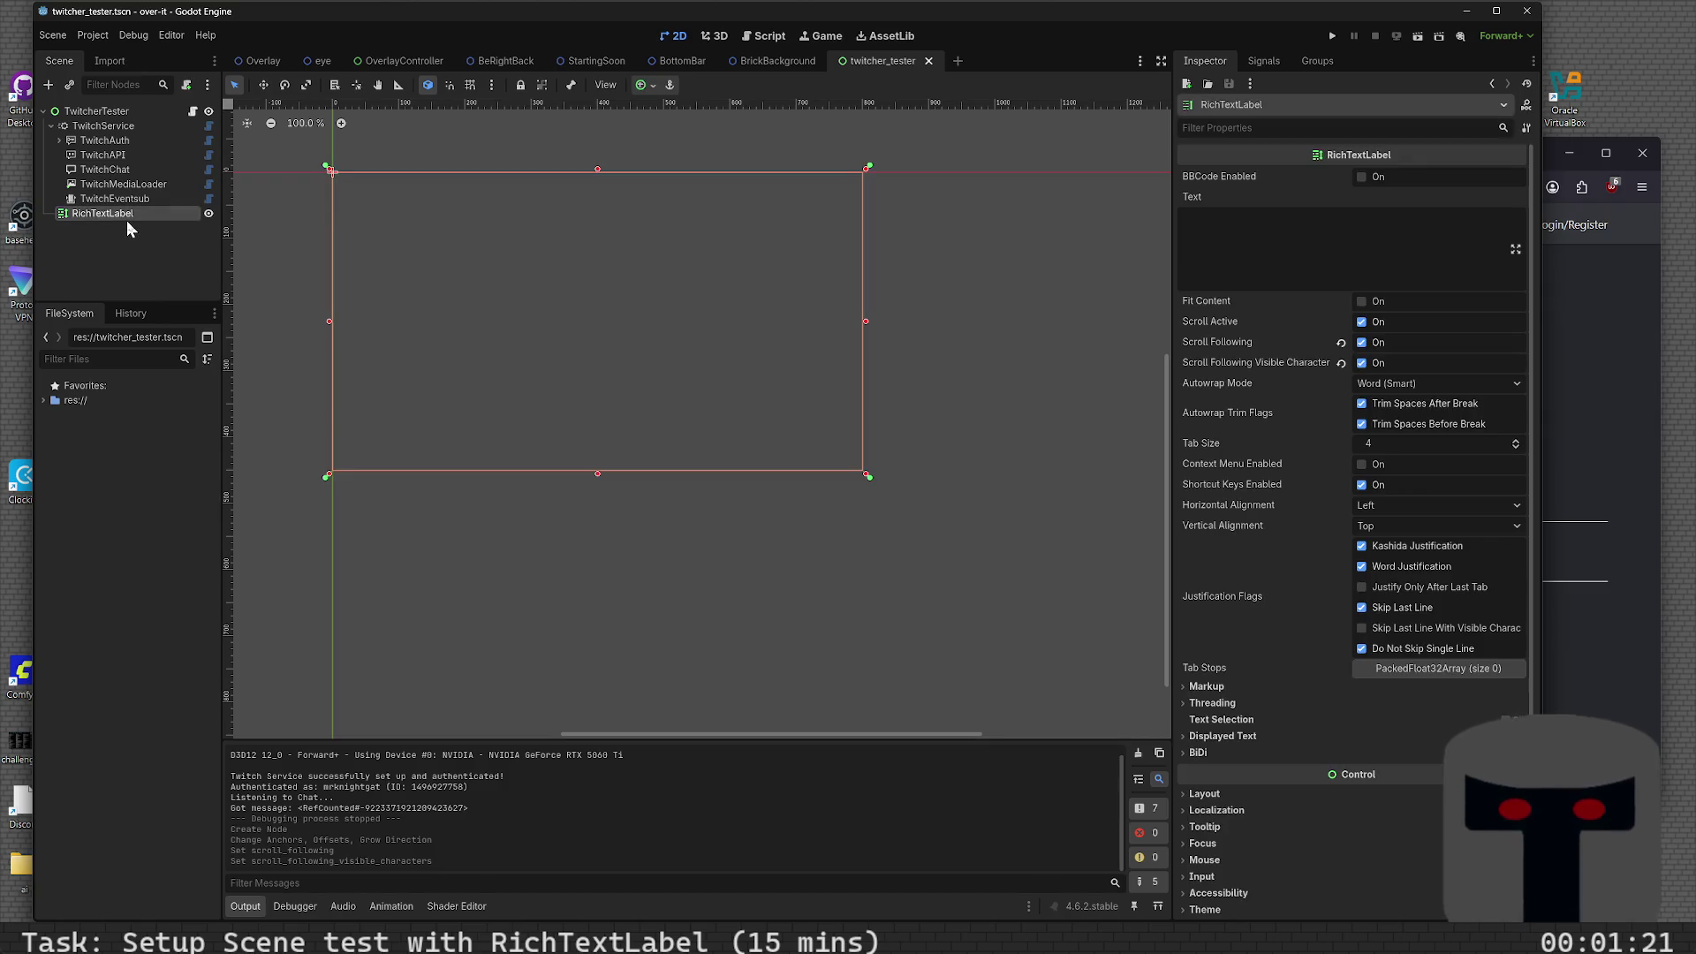
left_click(127, 217)
type("tw")
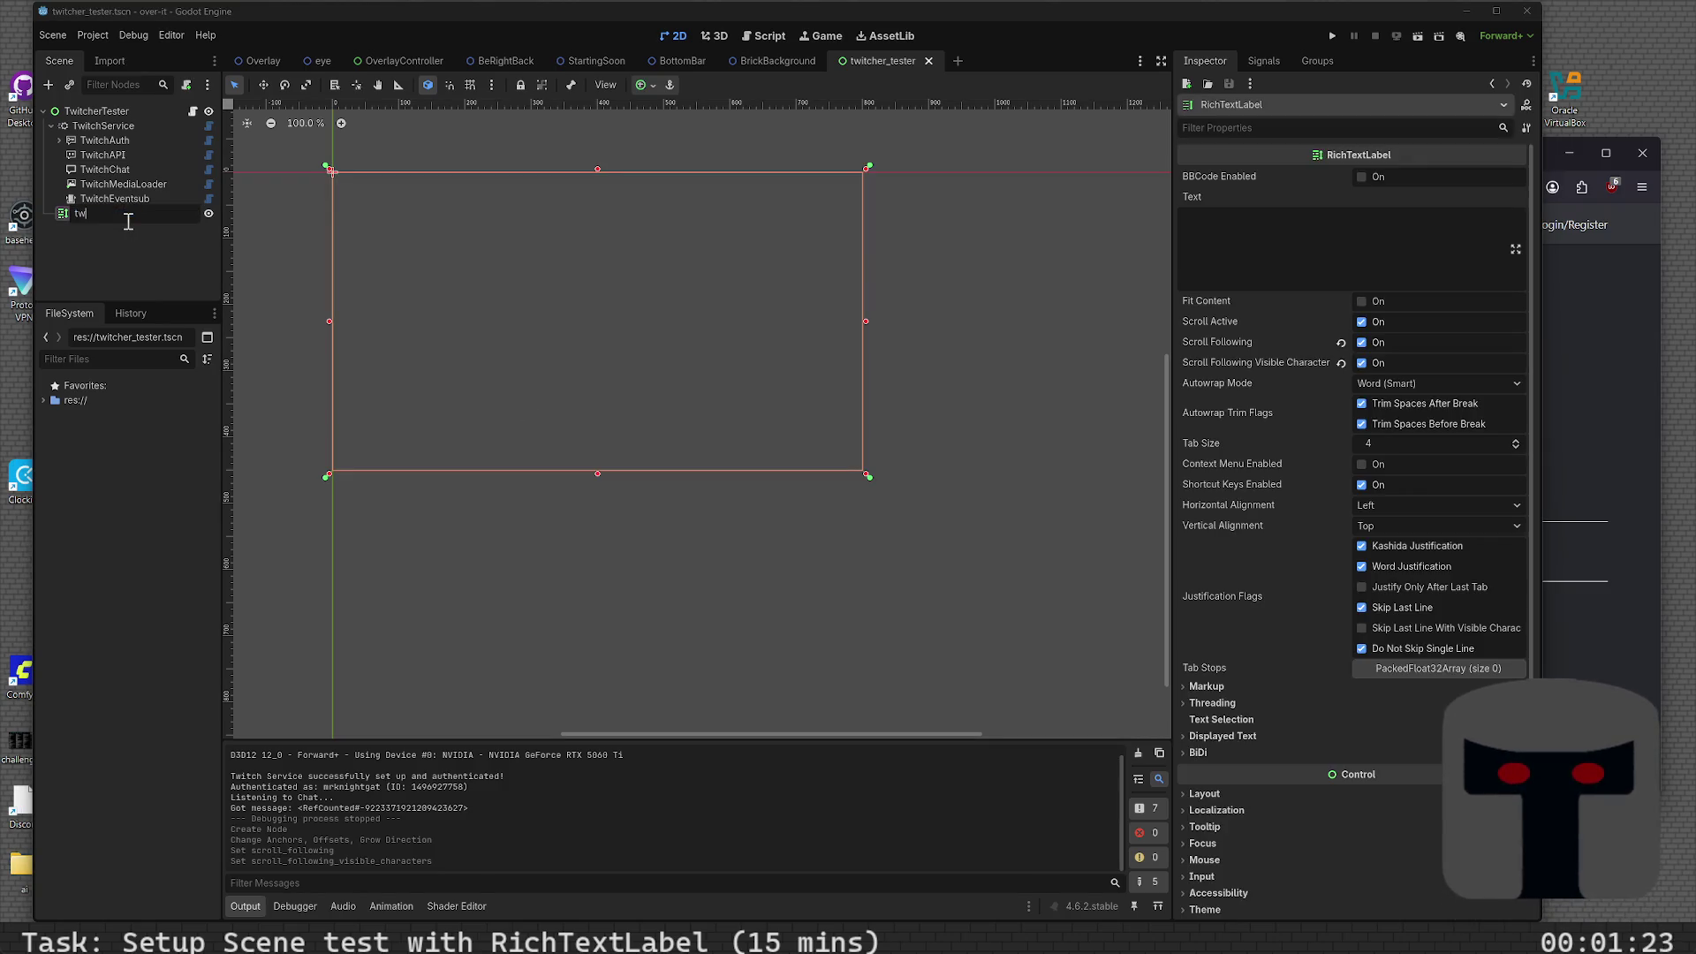
key("BackSpace")
key("BackSpace")
key("BackSpace")
type("cha")
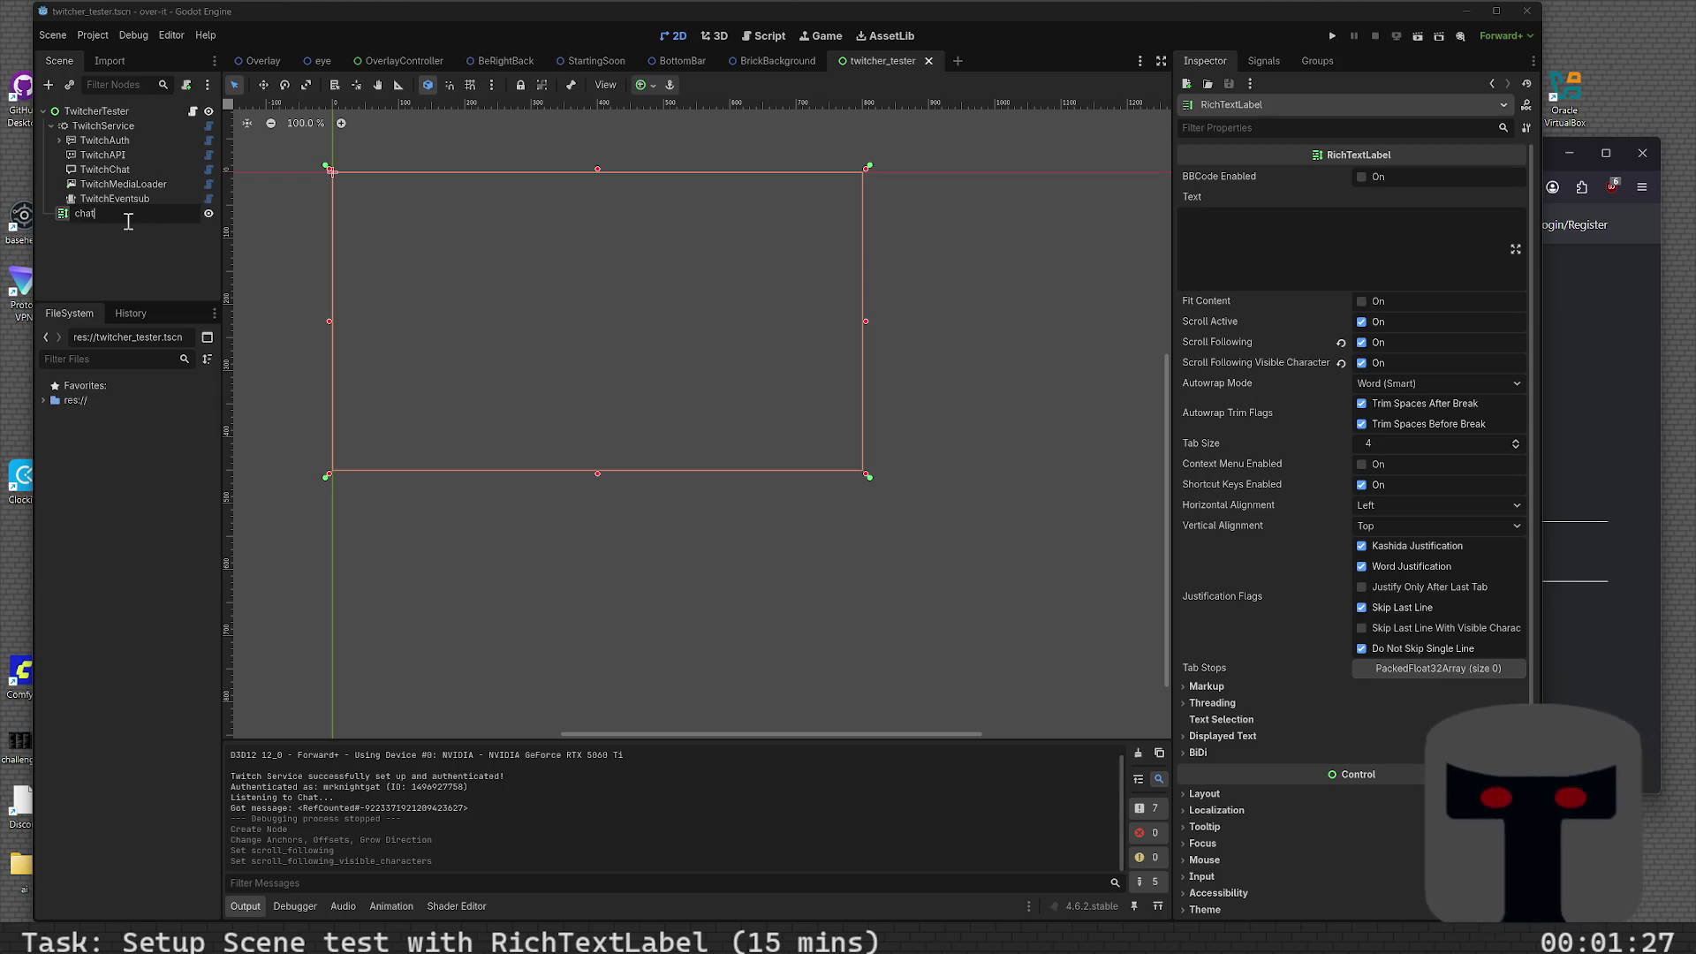
type("RichTextLabel")
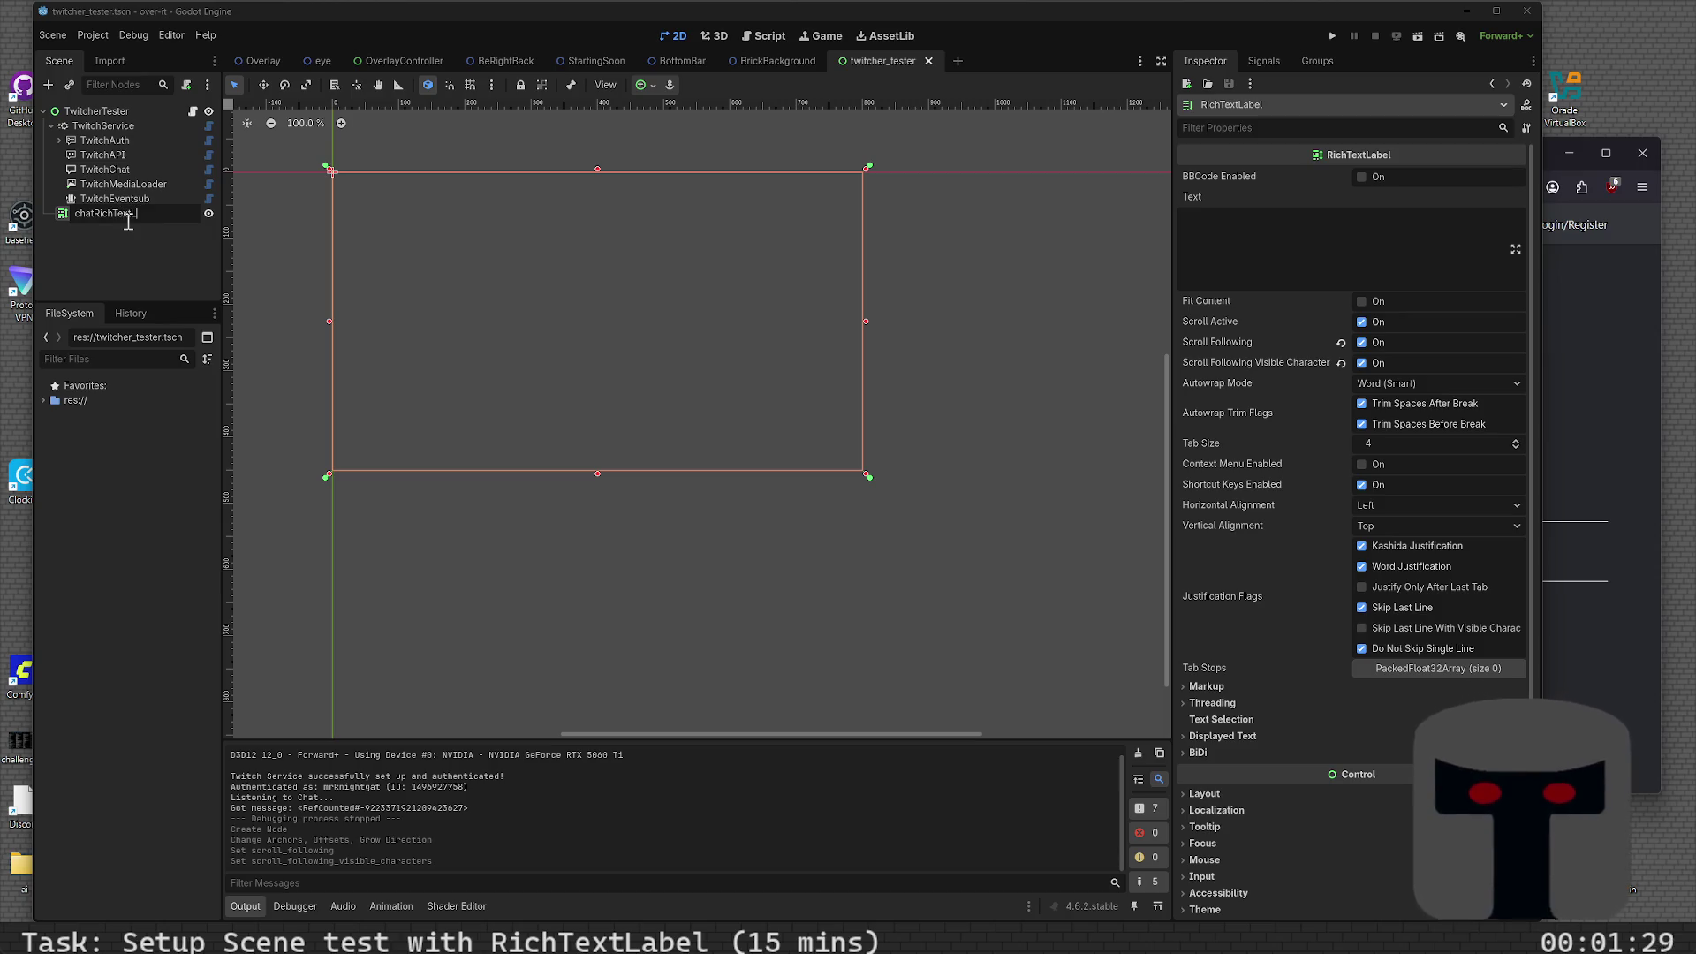
key("Return")
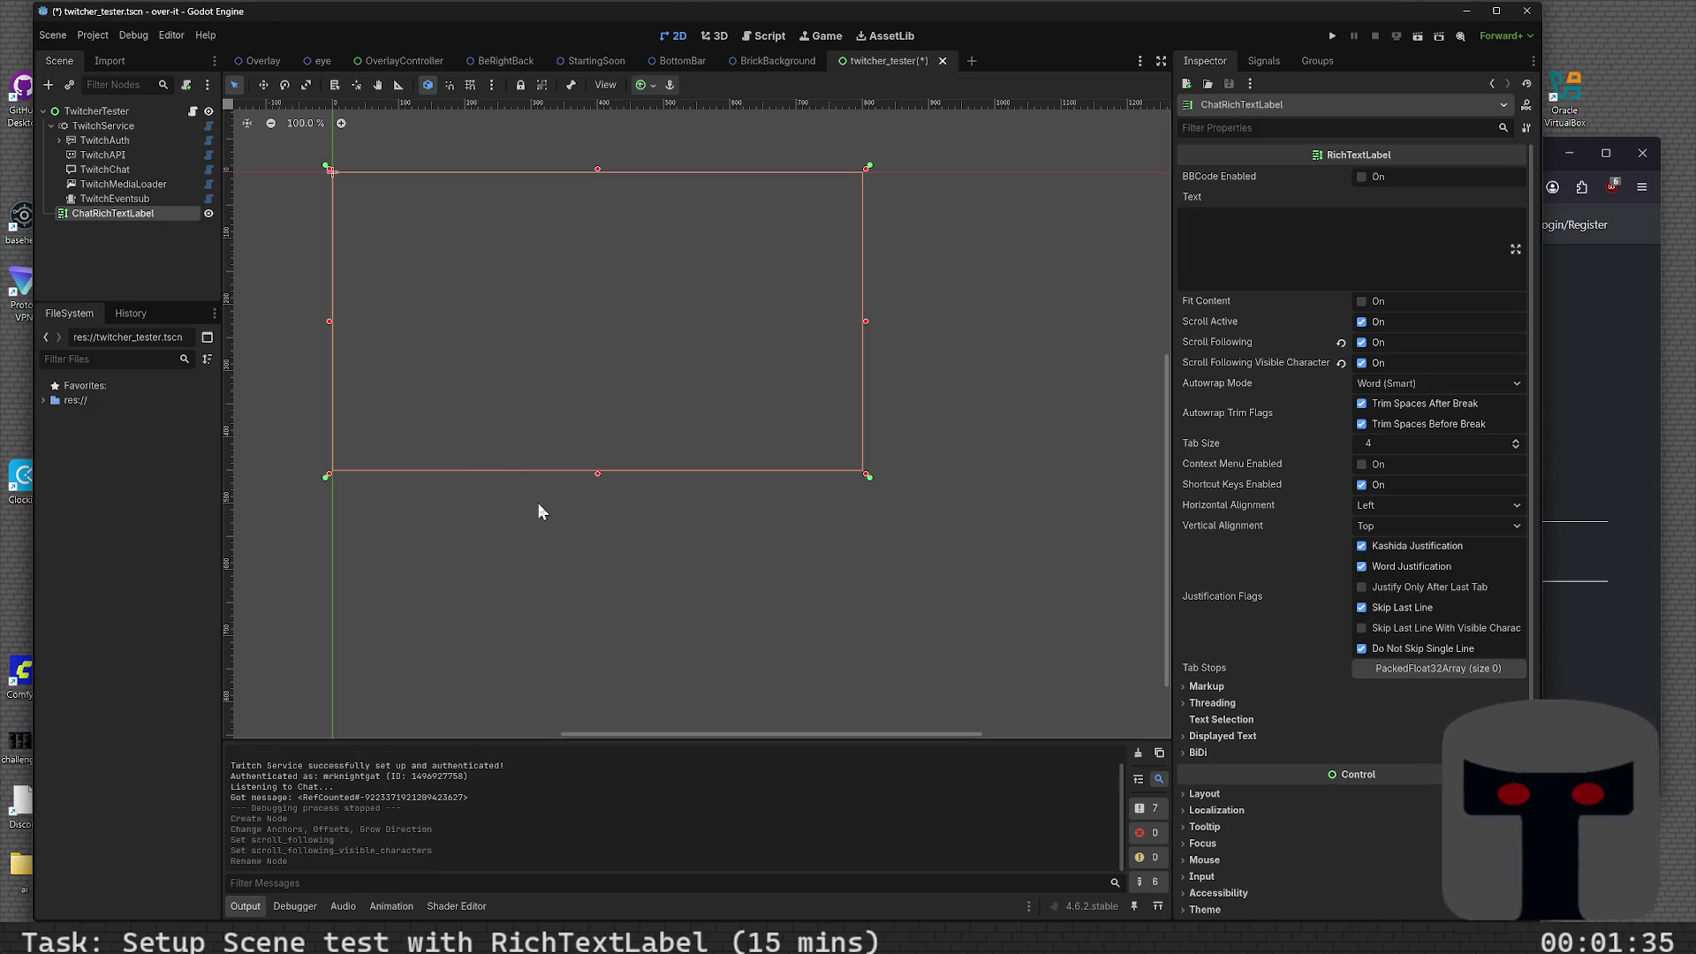
key("ctrl+s")
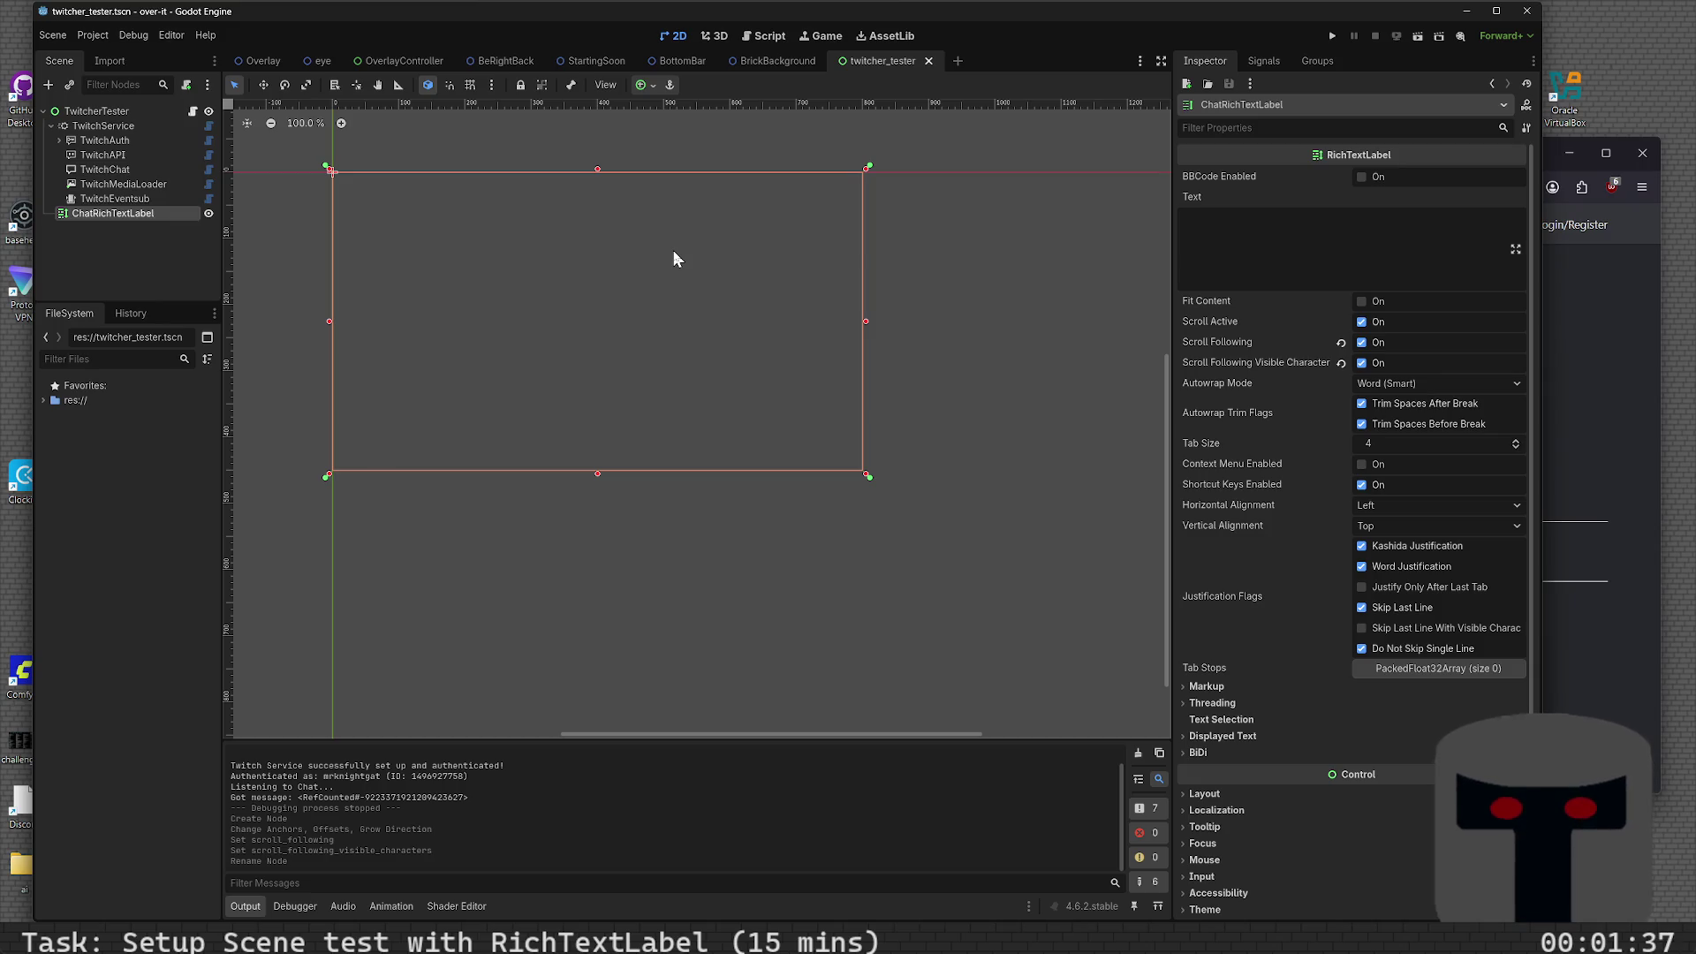
left_click(770, 37)
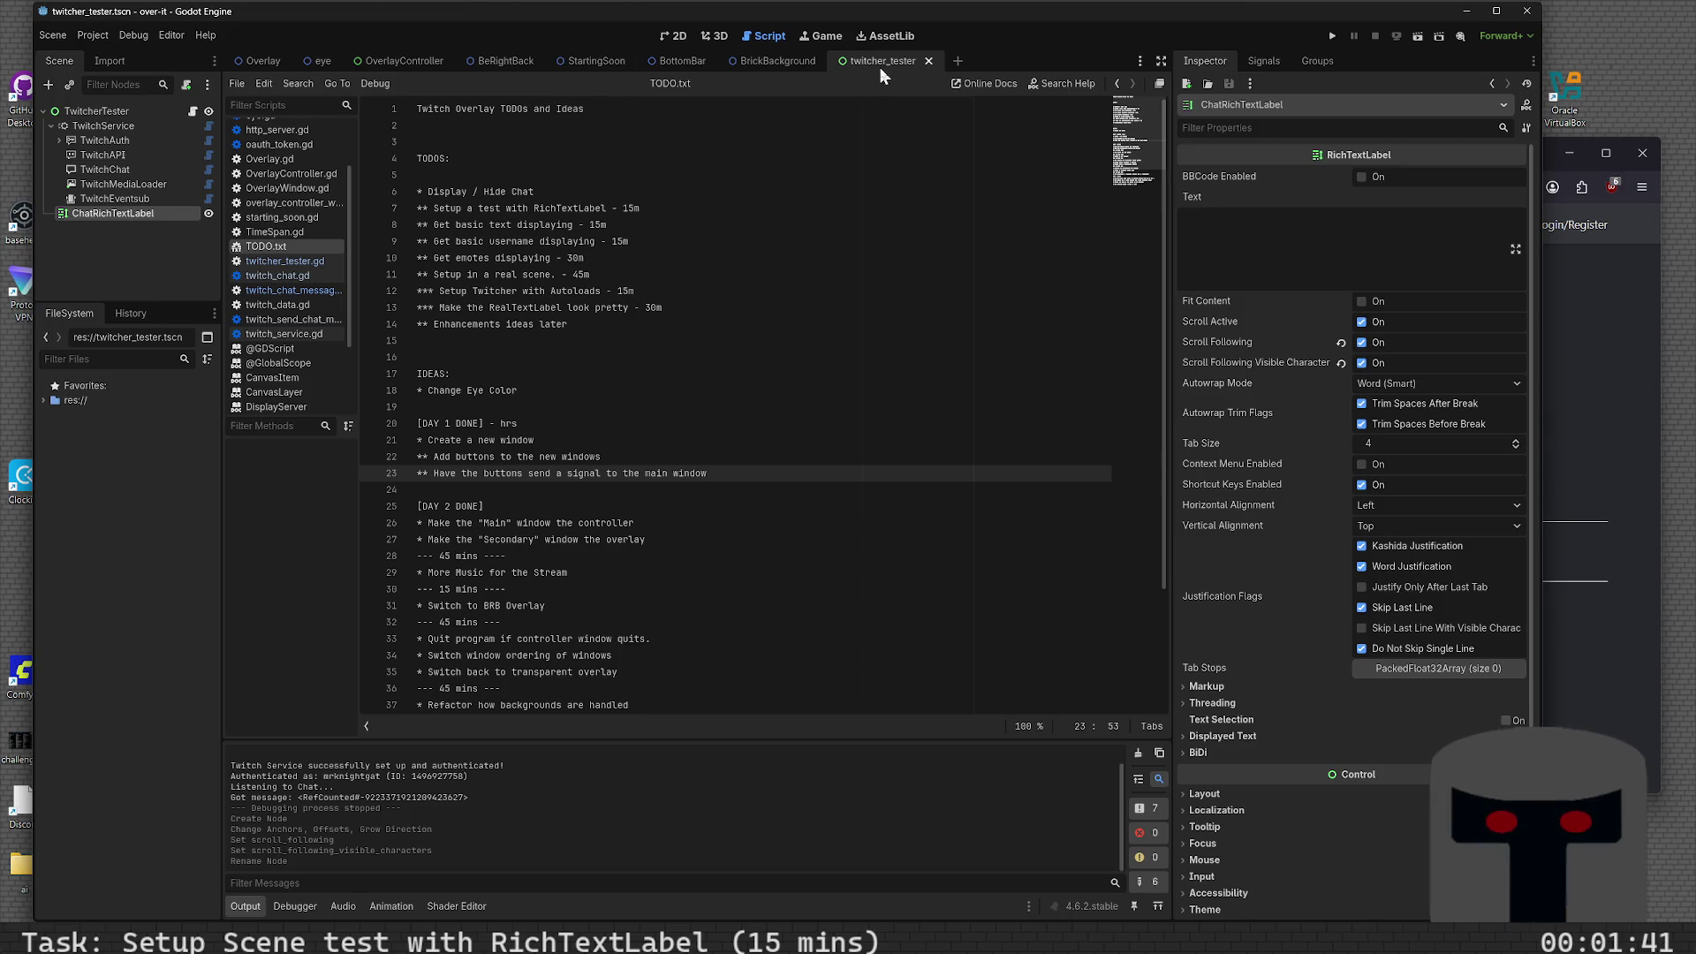
- Open twitcher_tester.gd from the script list and scroll its code to the top
scroll(301, 265, "up", 2)
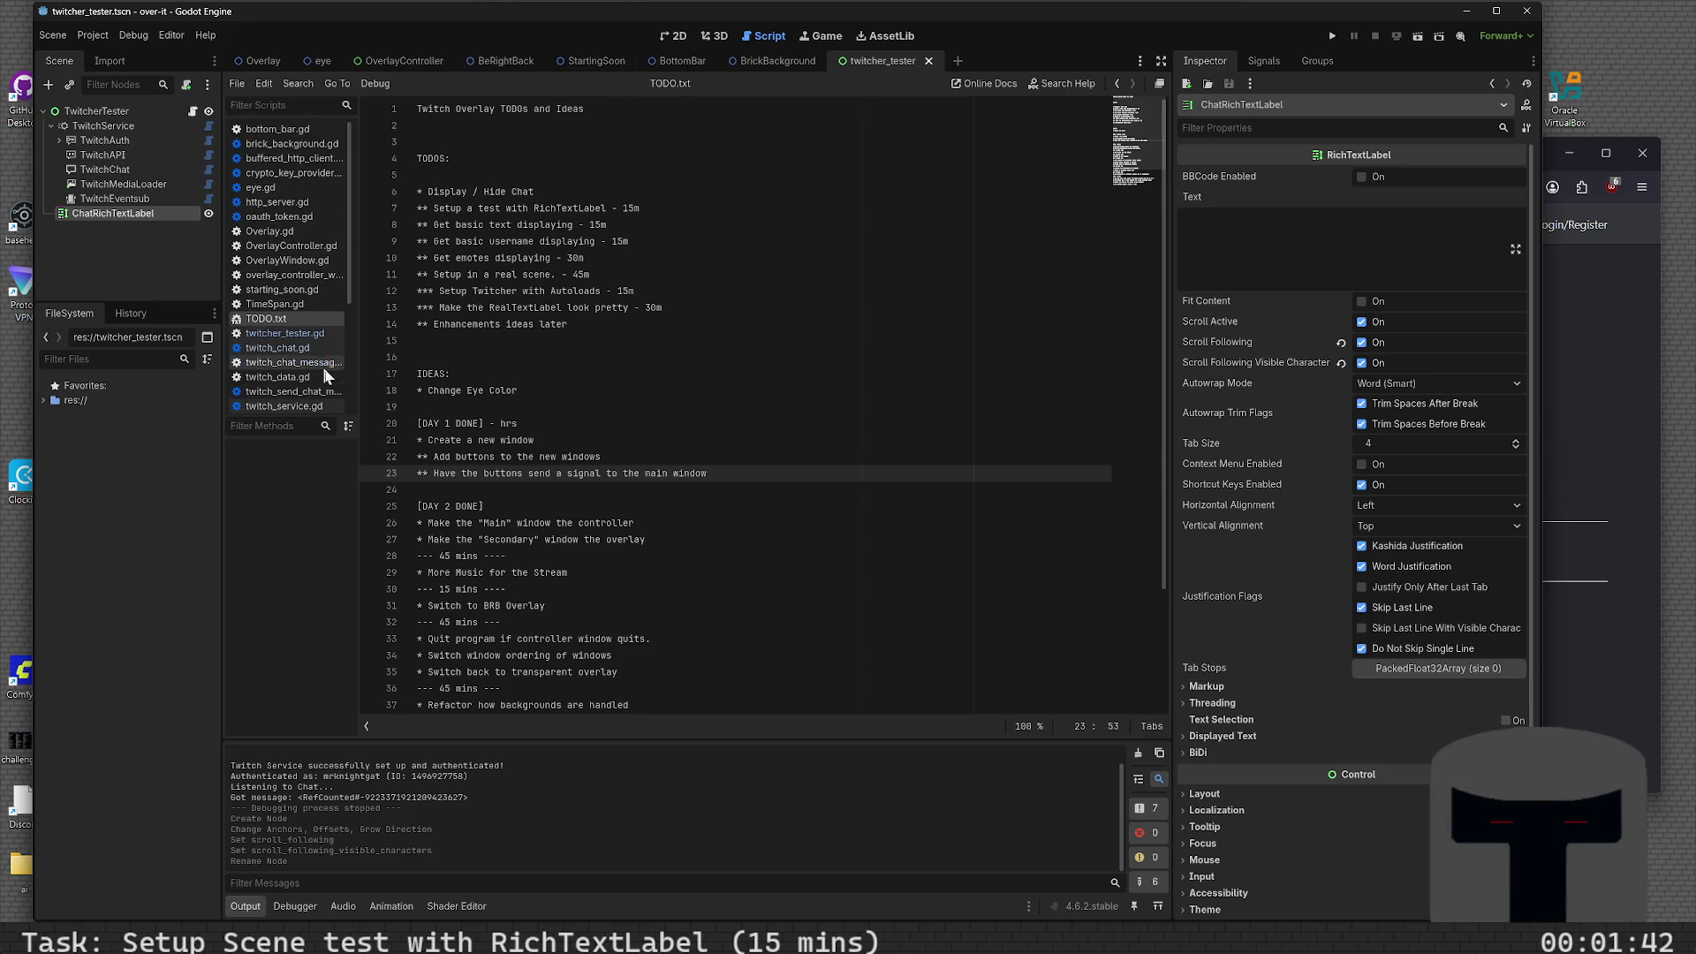
left_click(285, 333)
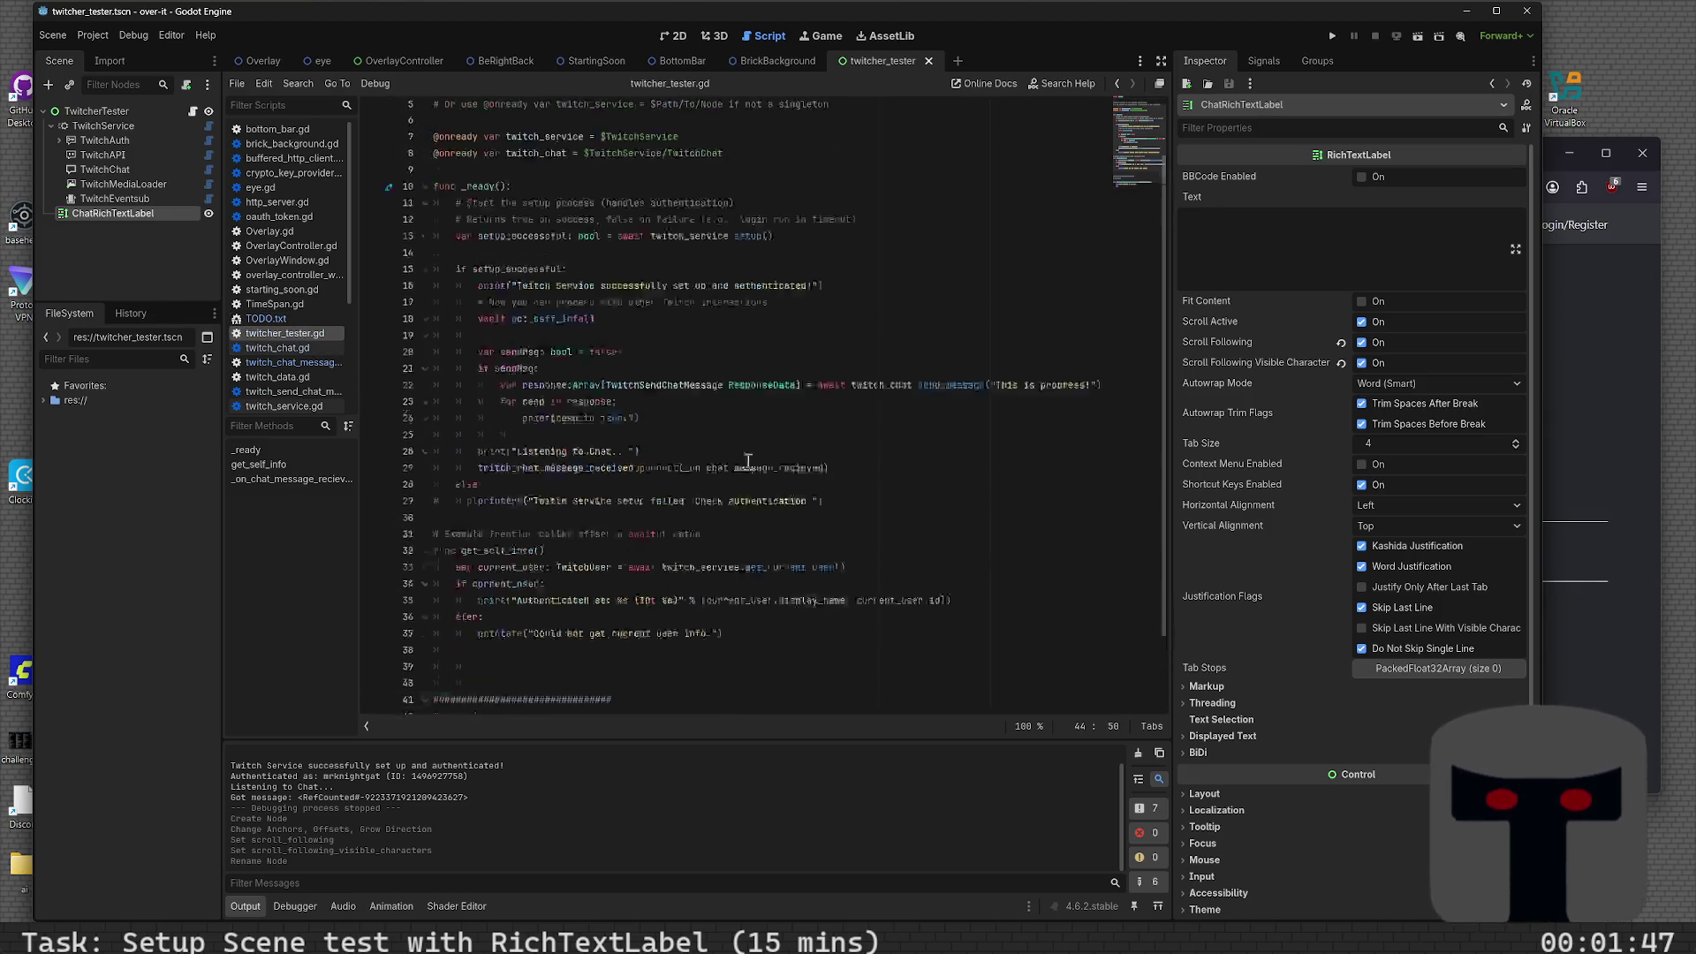
scroll(747, 460, "up", 2)
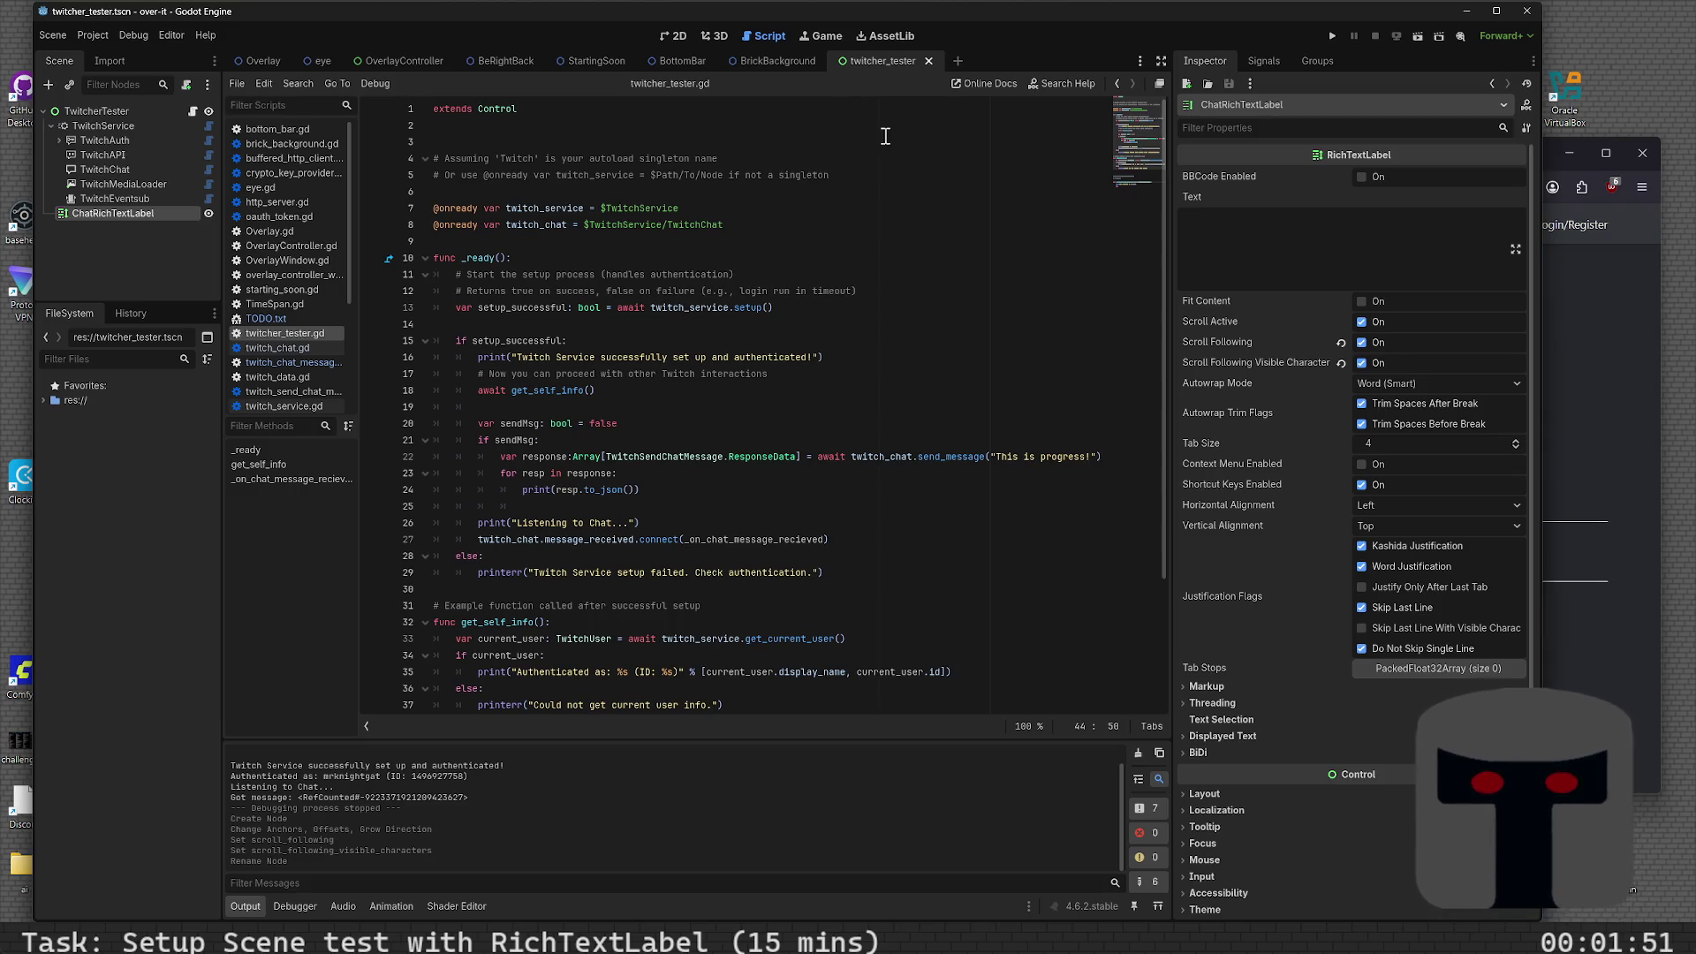
- Widen the script list beside the code so full file names like twitcher_tester.gd are readable
left_click(1163, 62)
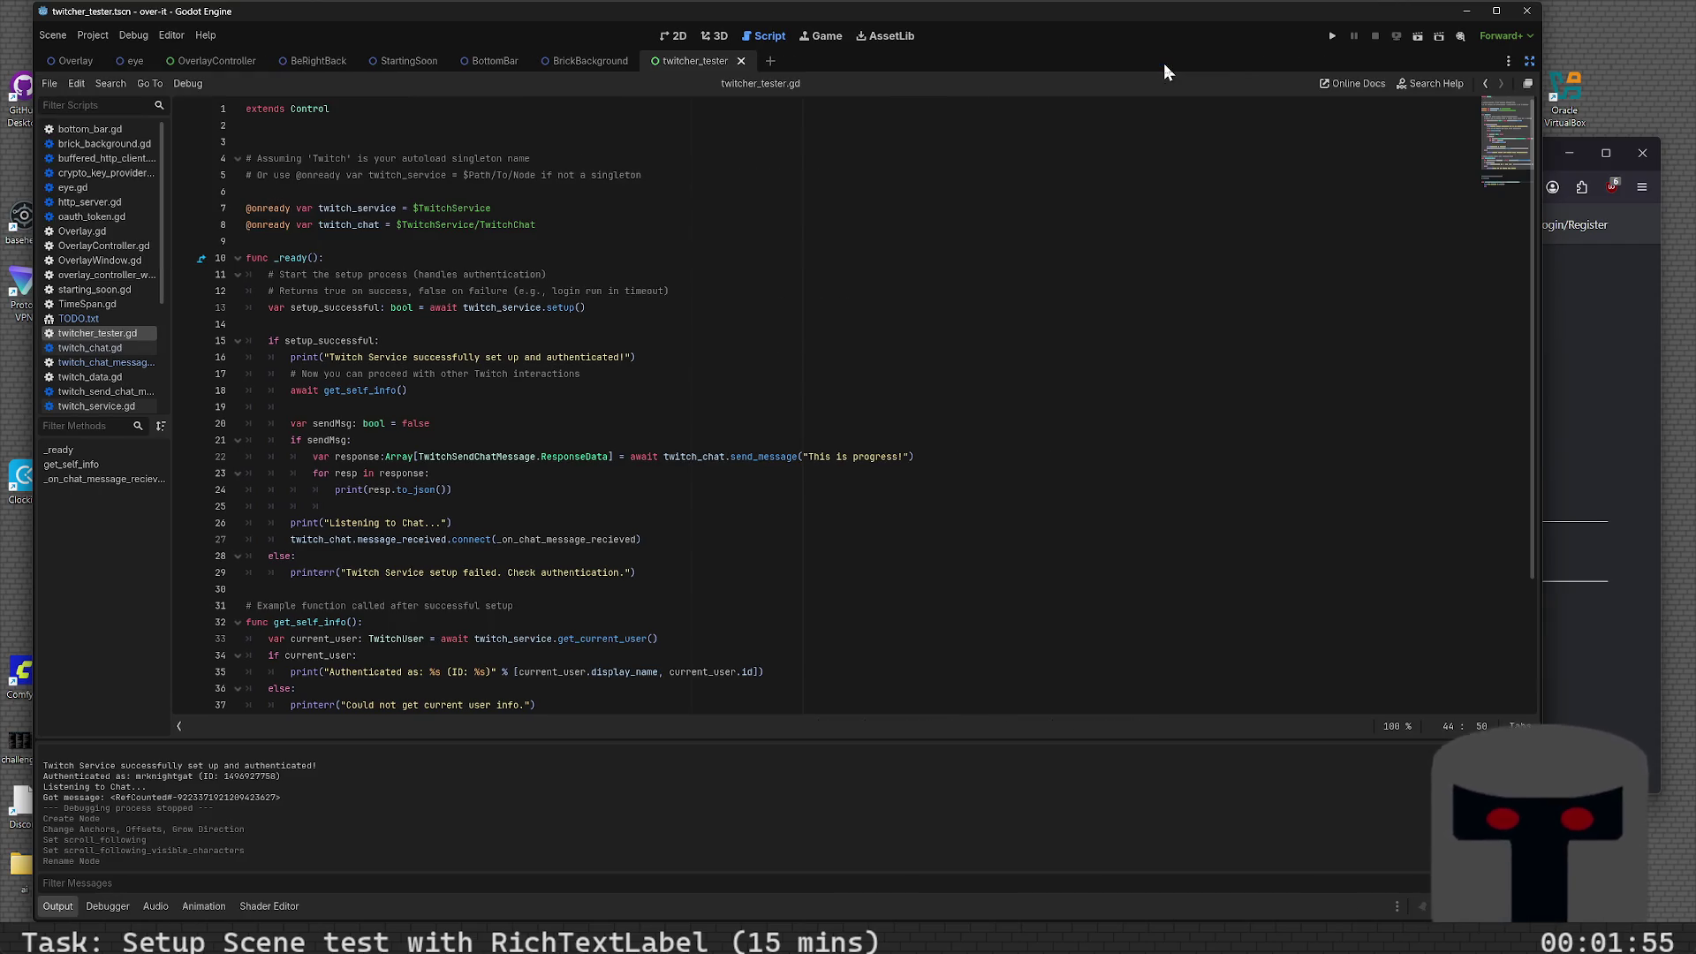
left_click(1525, 60)
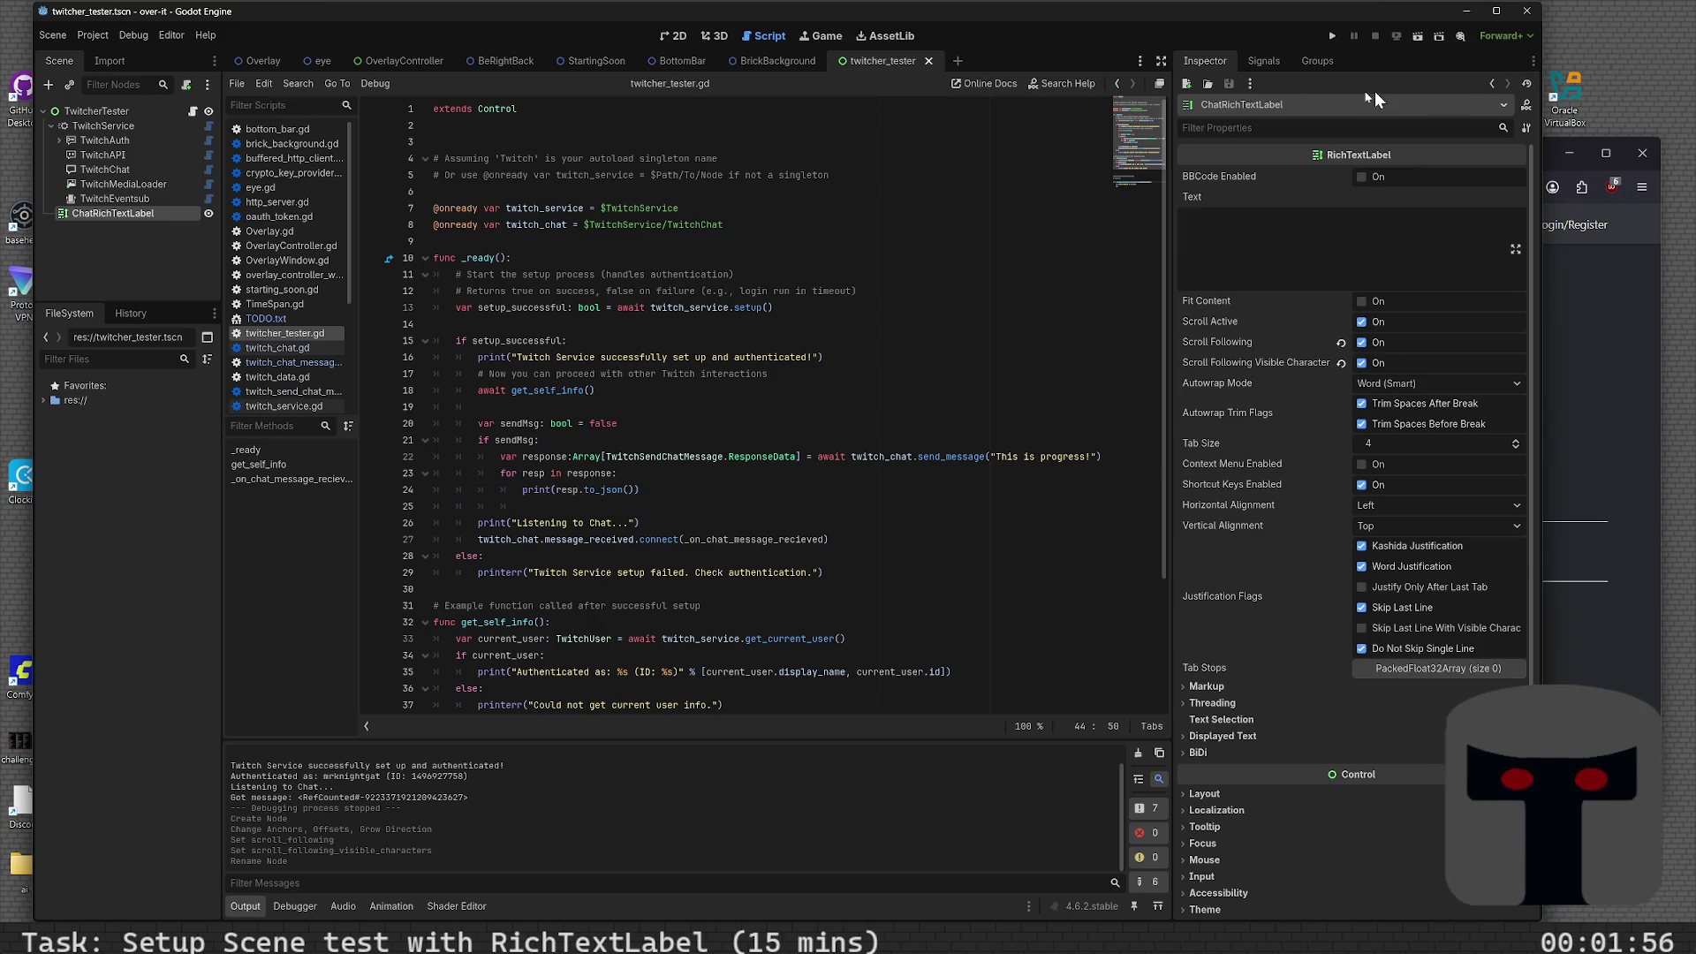
left_click(1161, 61)
left_click(1529, 62)
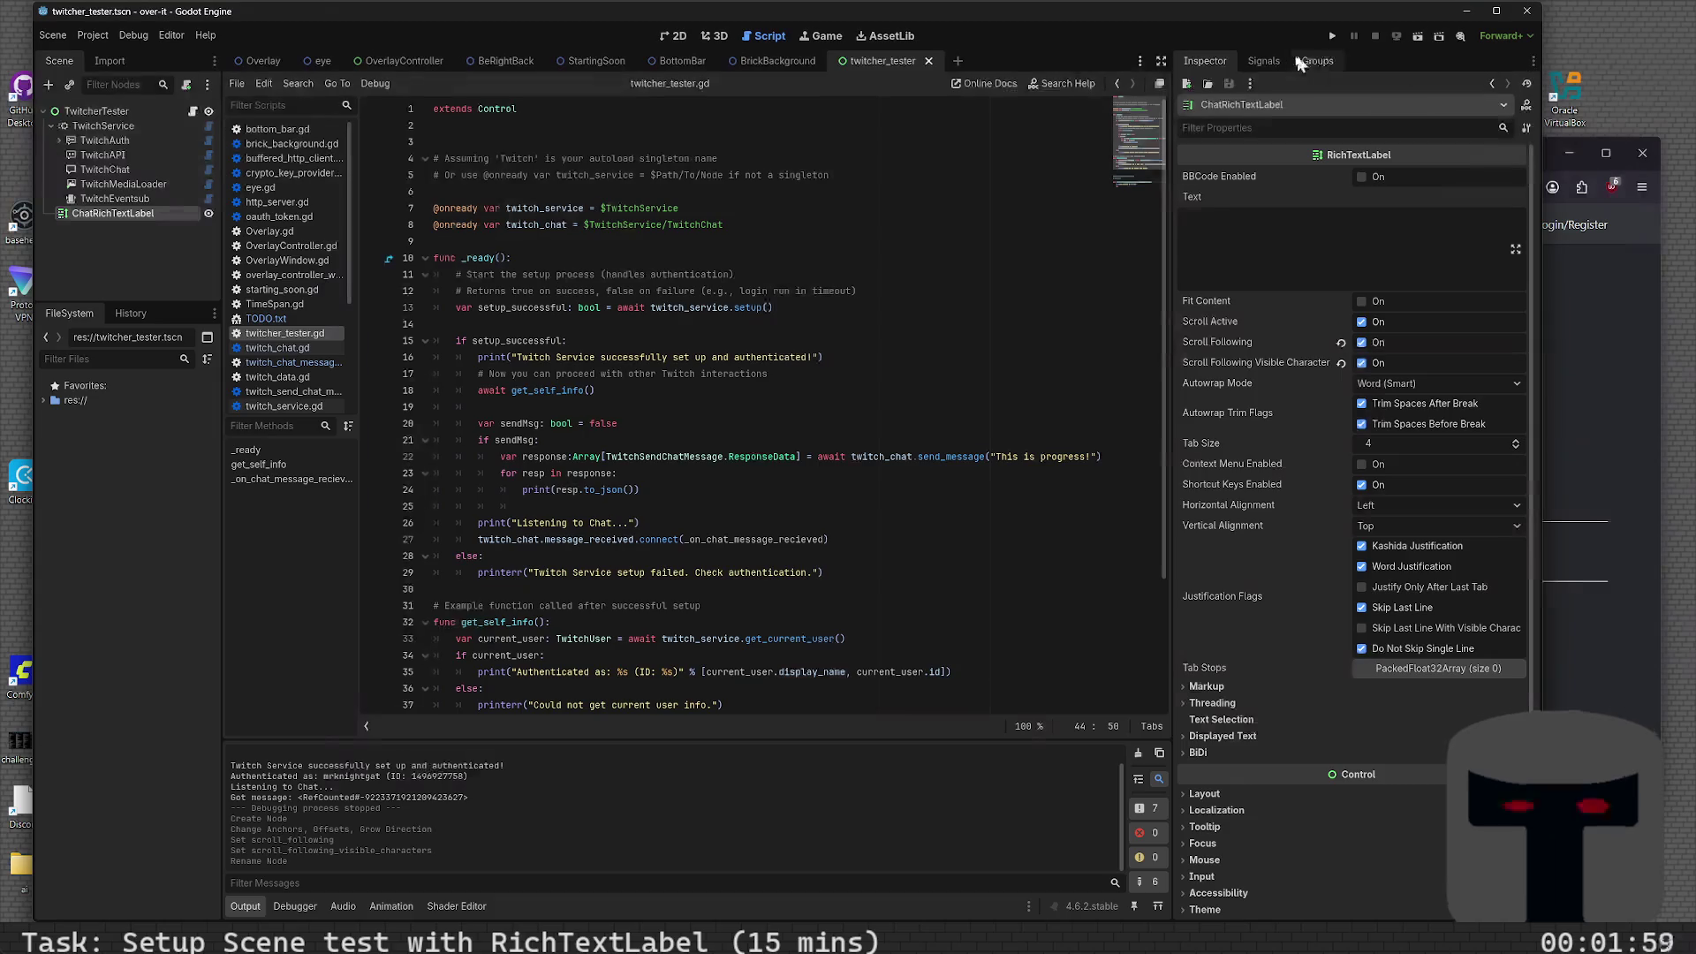
left_click(1141, 62)
left_click(1141, 62)
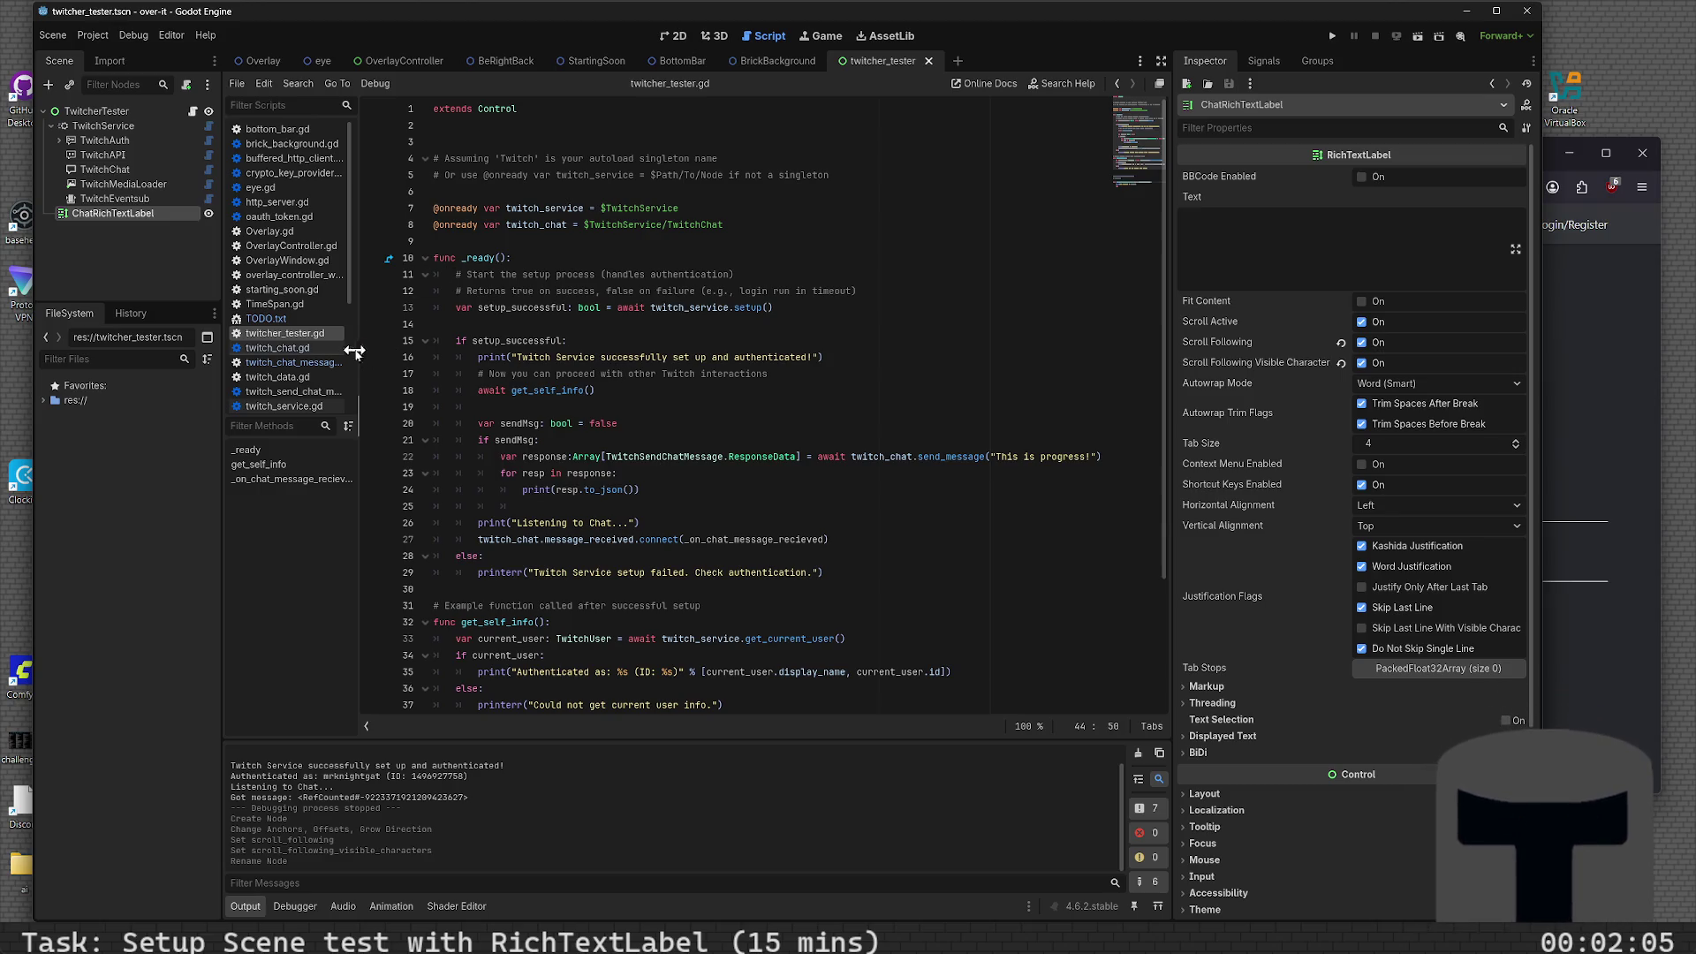
left_click_drag(363, 358, 413, 358)
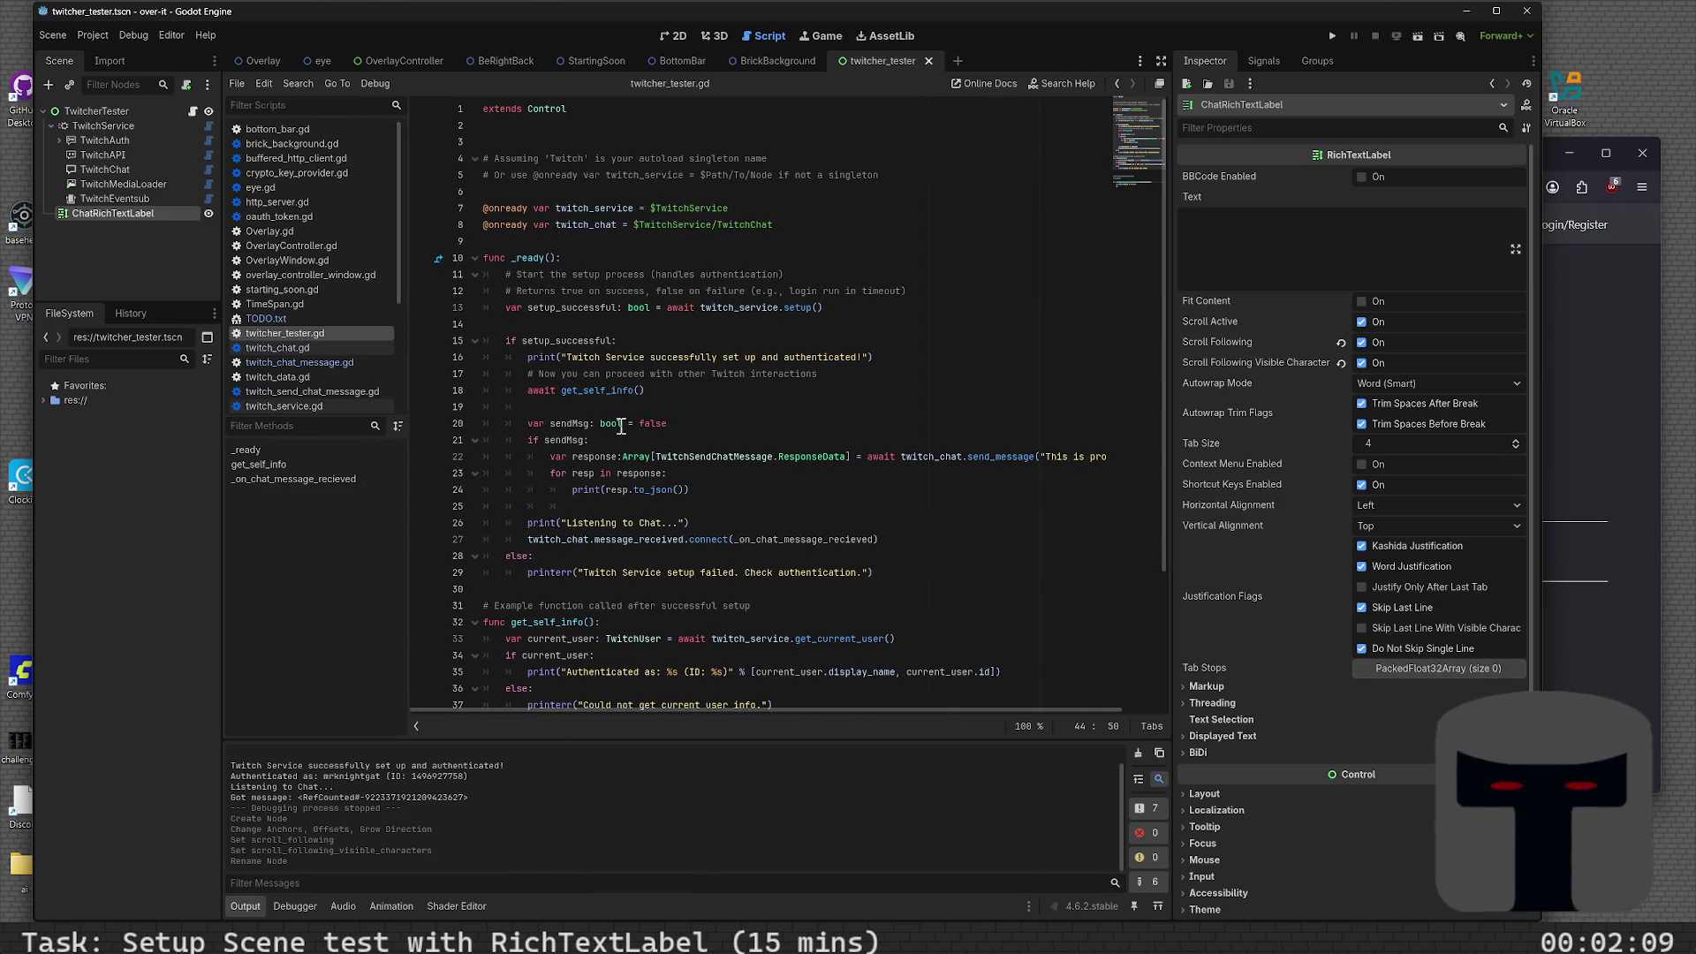
left_click(309, 84)
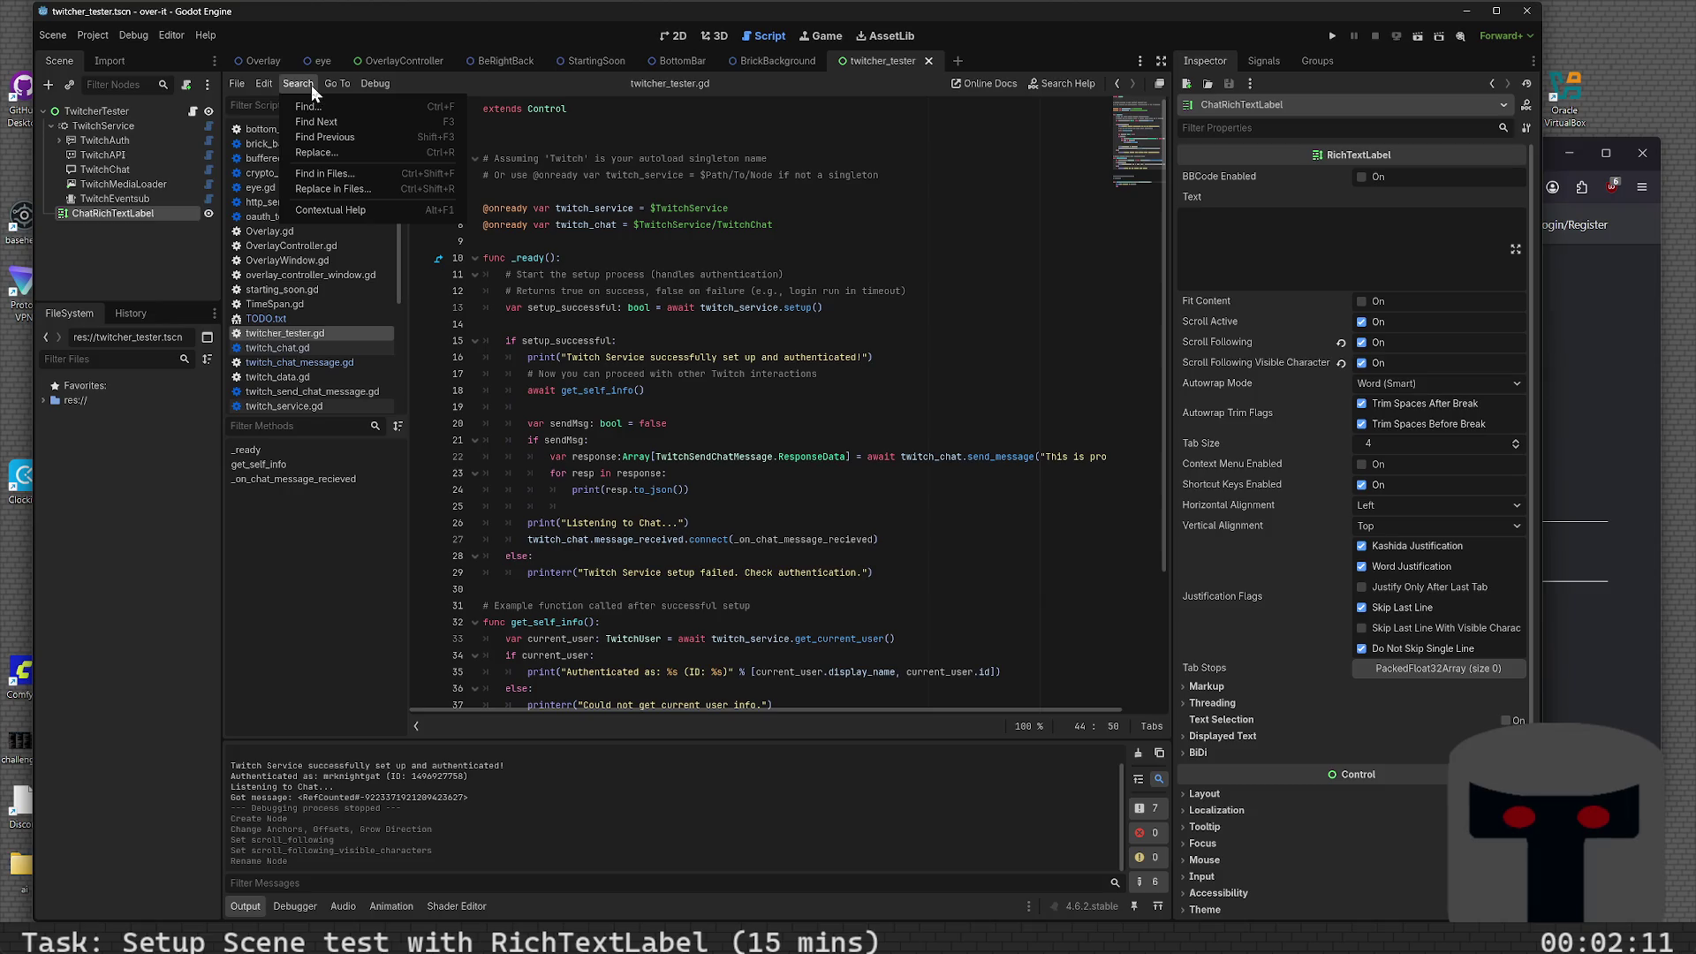
left_click(311, 85)
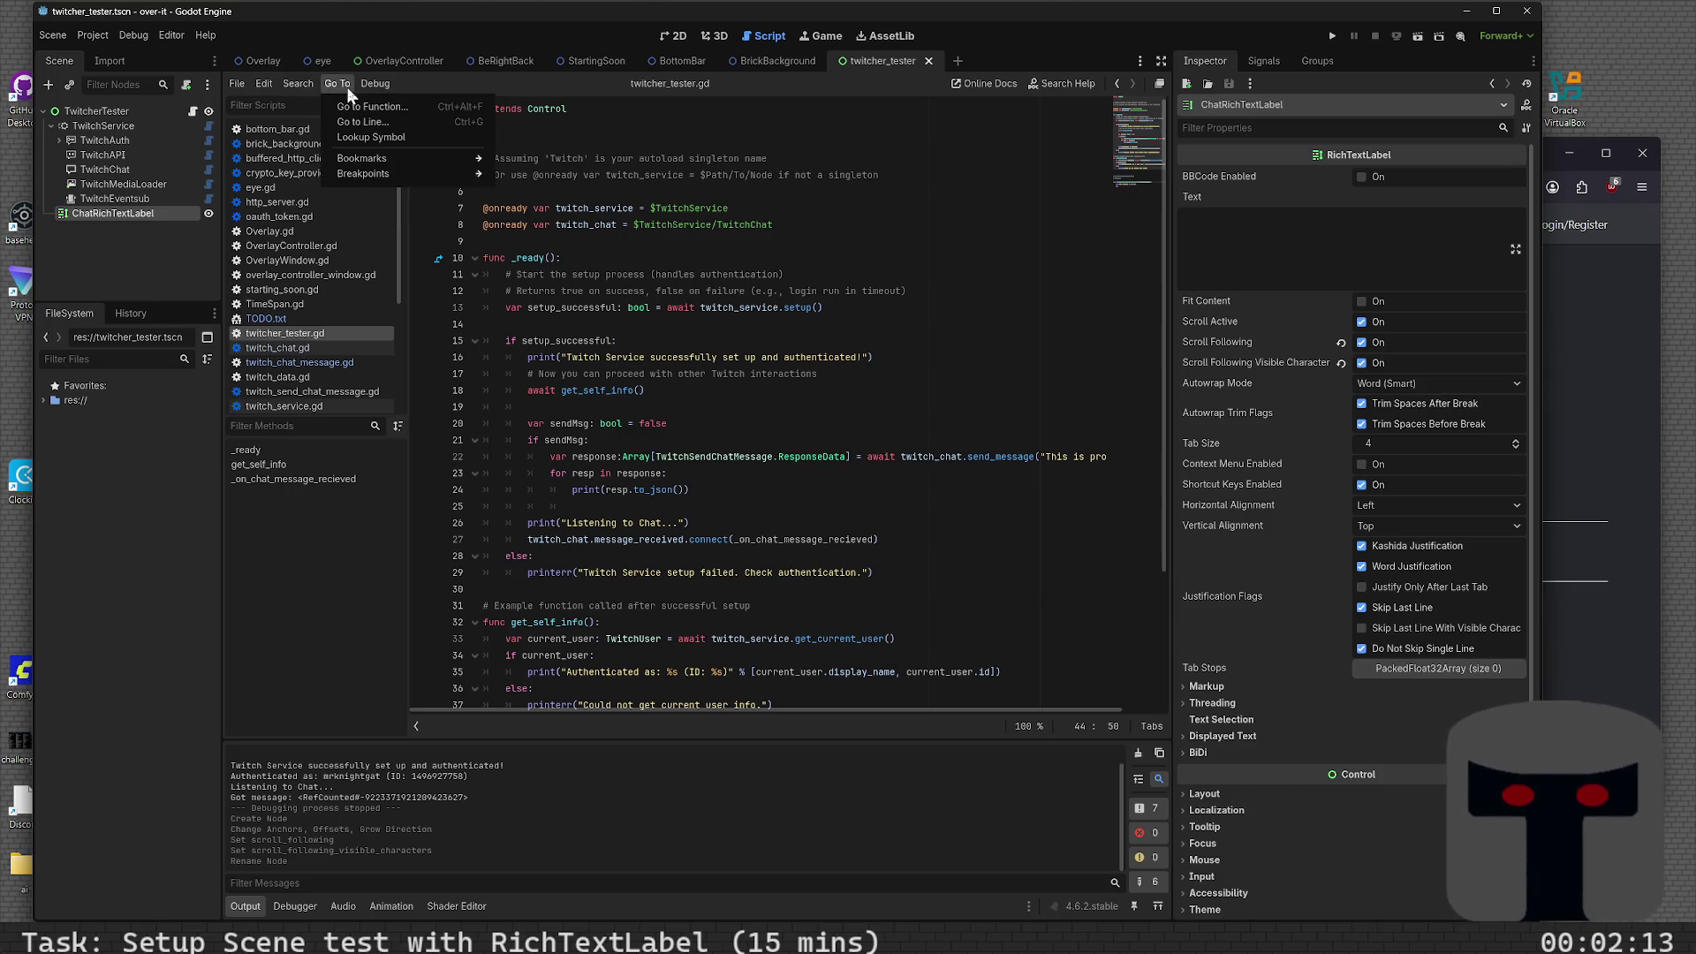
left_click(350, 107)
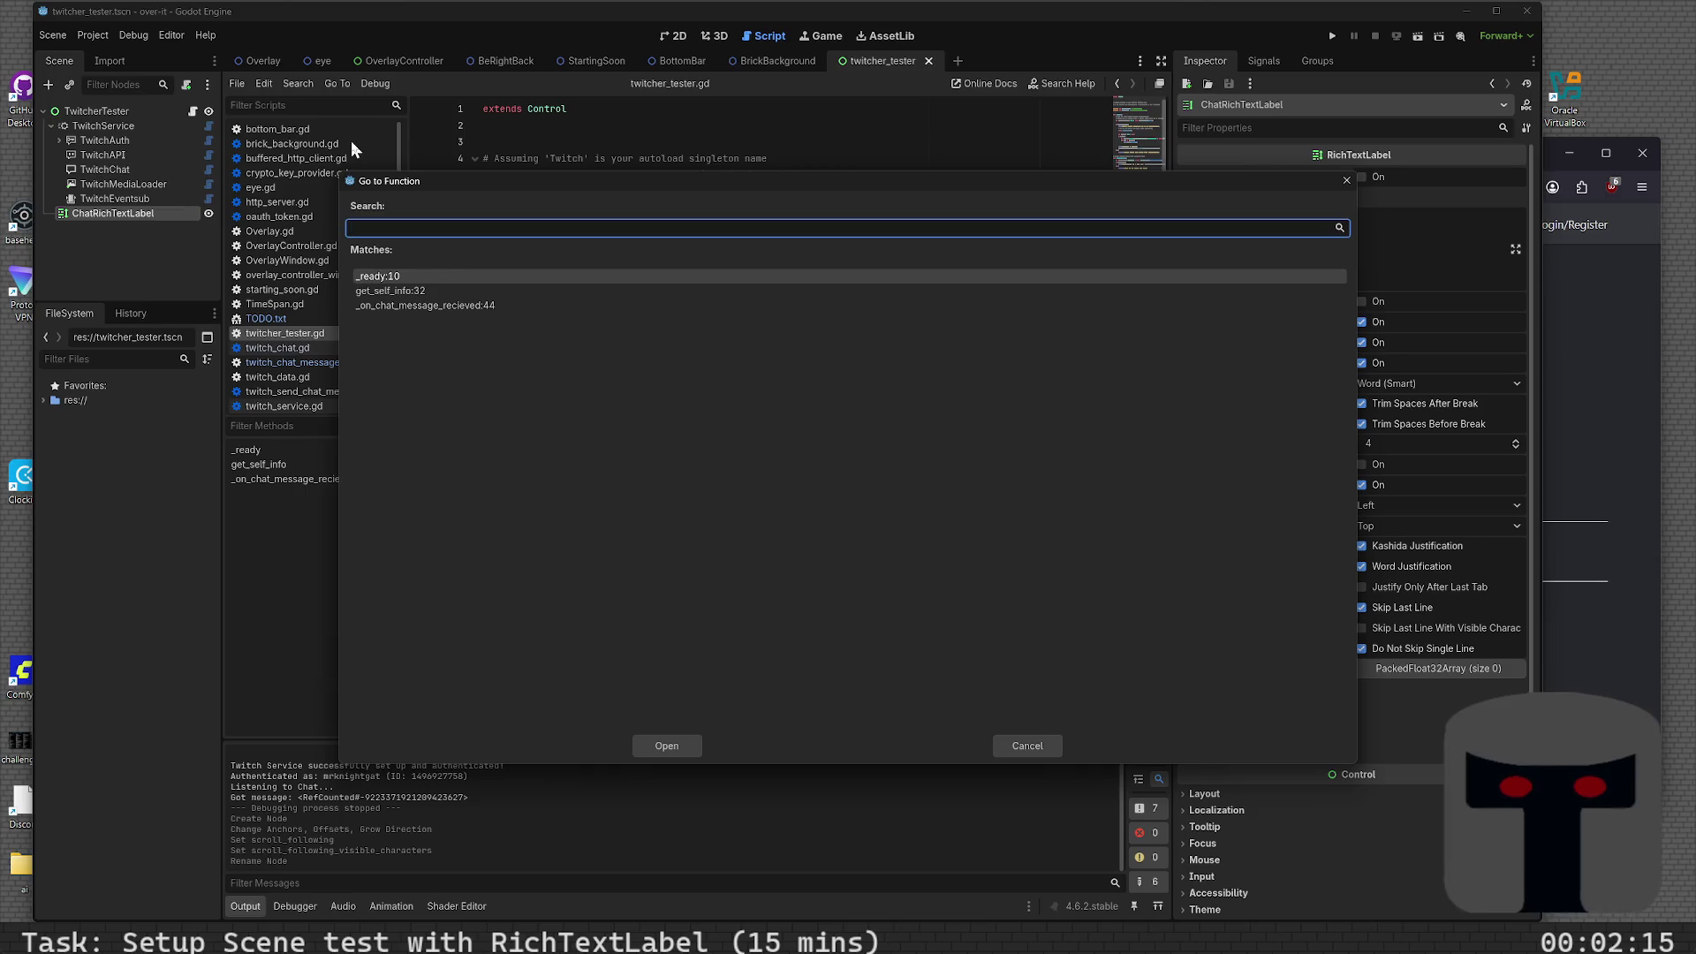
left_click(1345, 182)
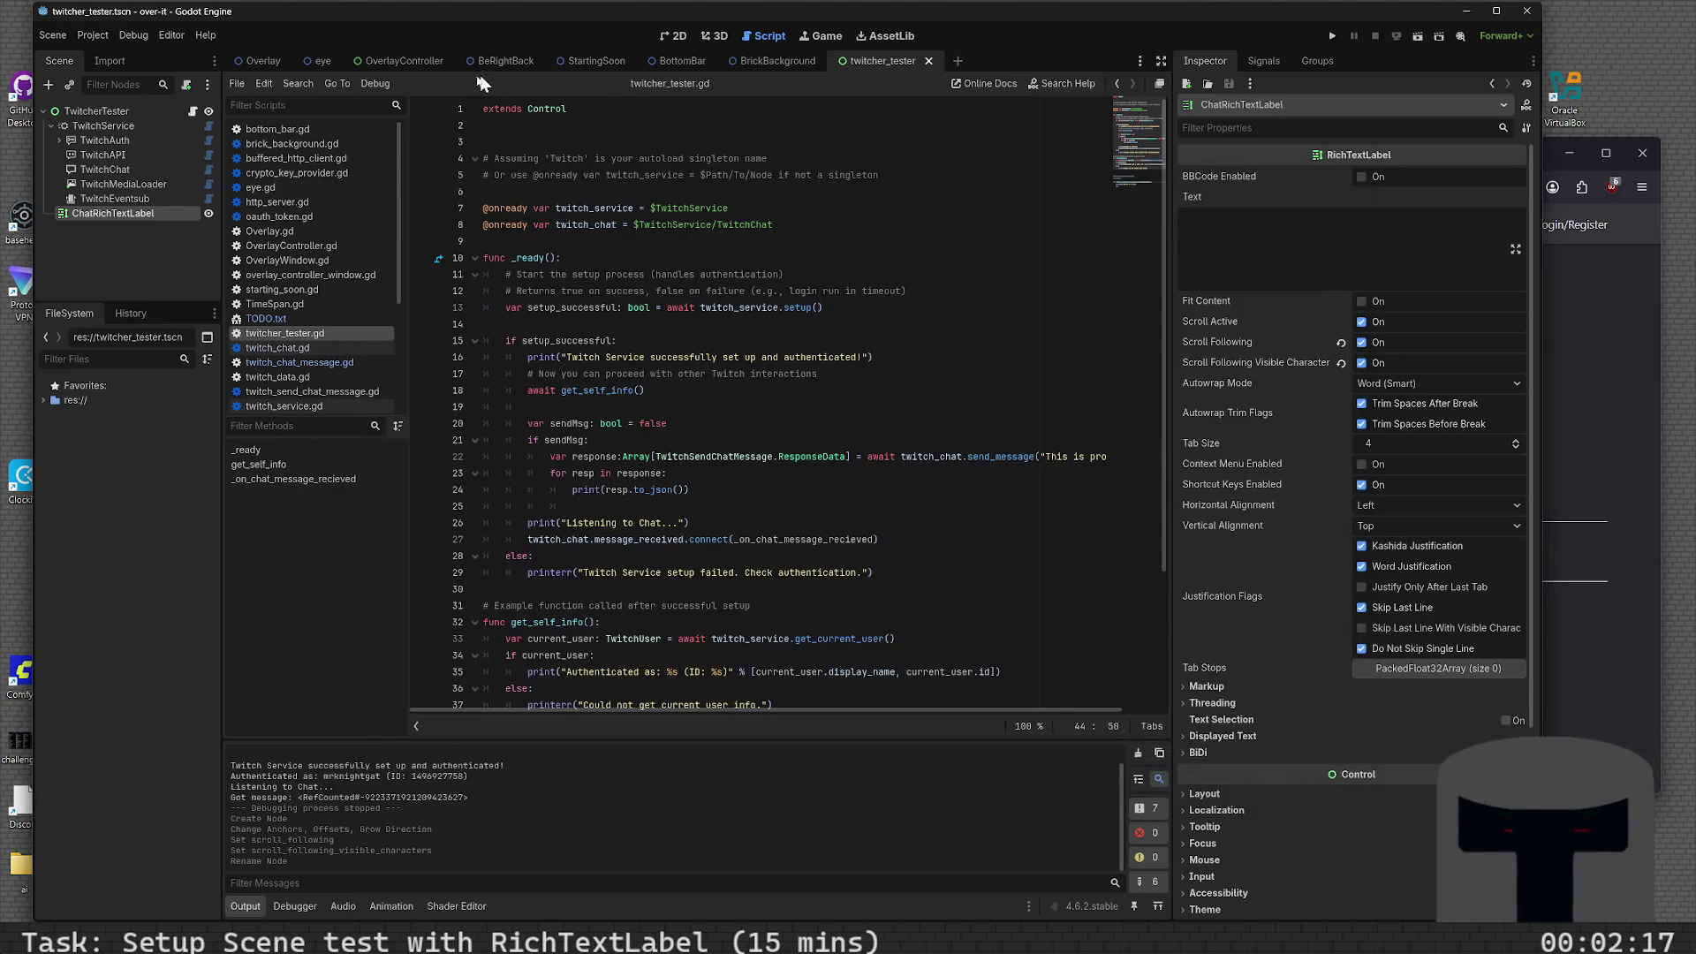
left_click(343, 83)
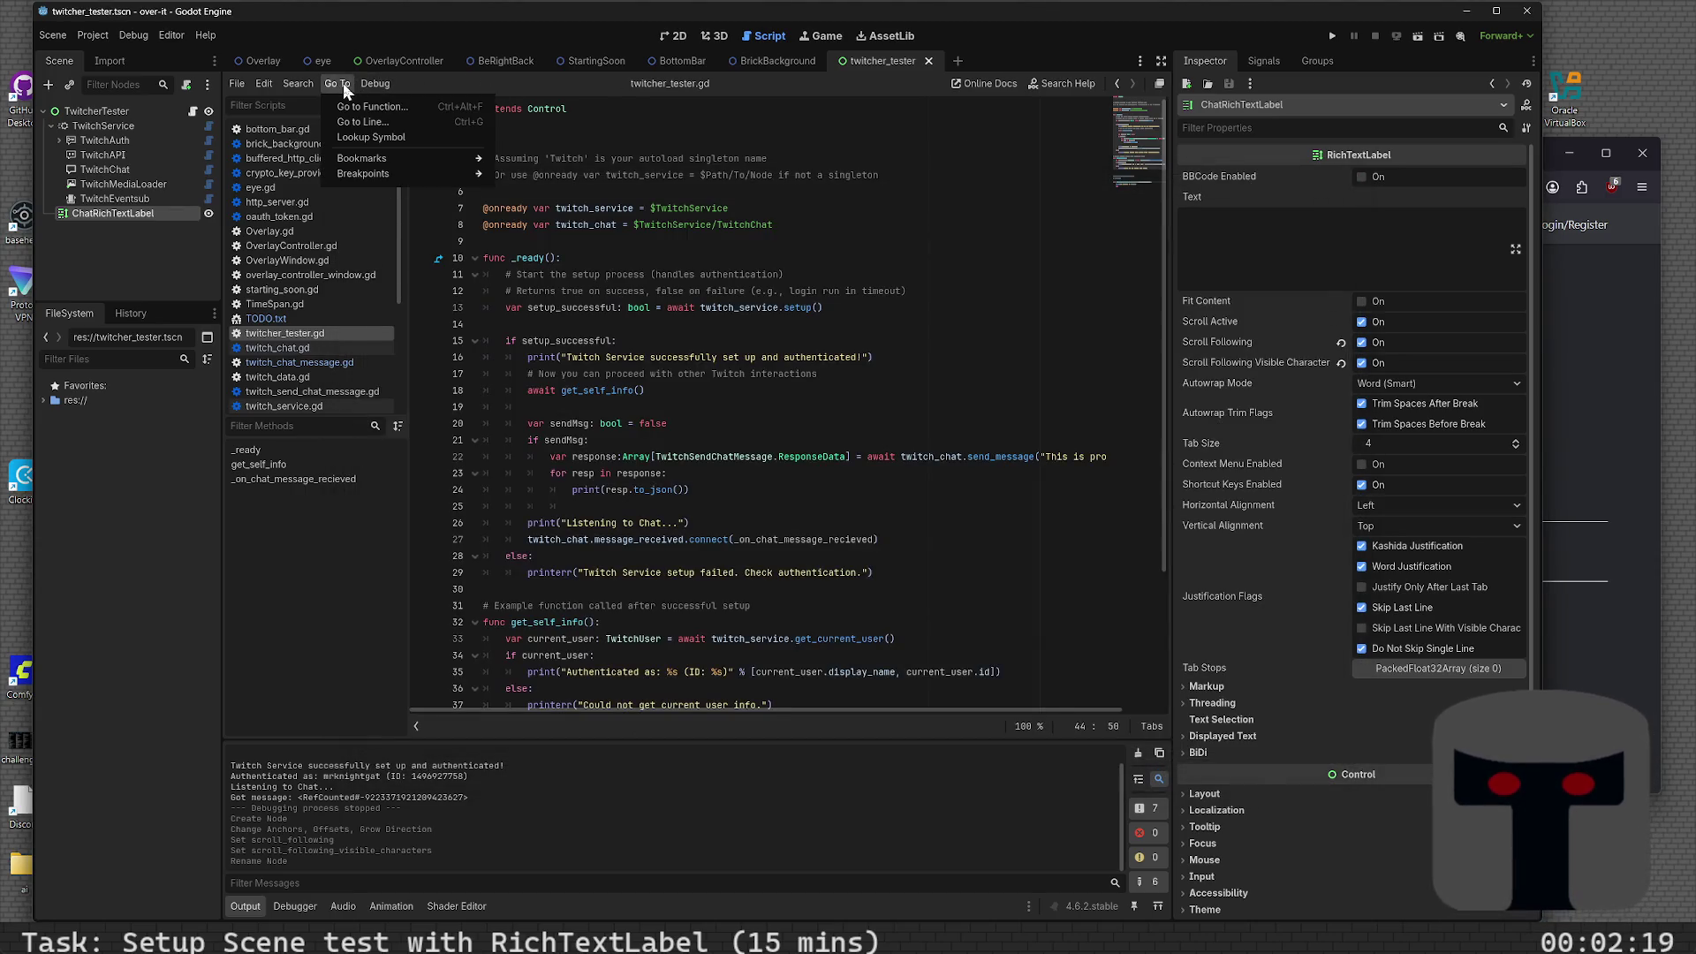
left_click(343, 83)
key("ctrl+shift+f")
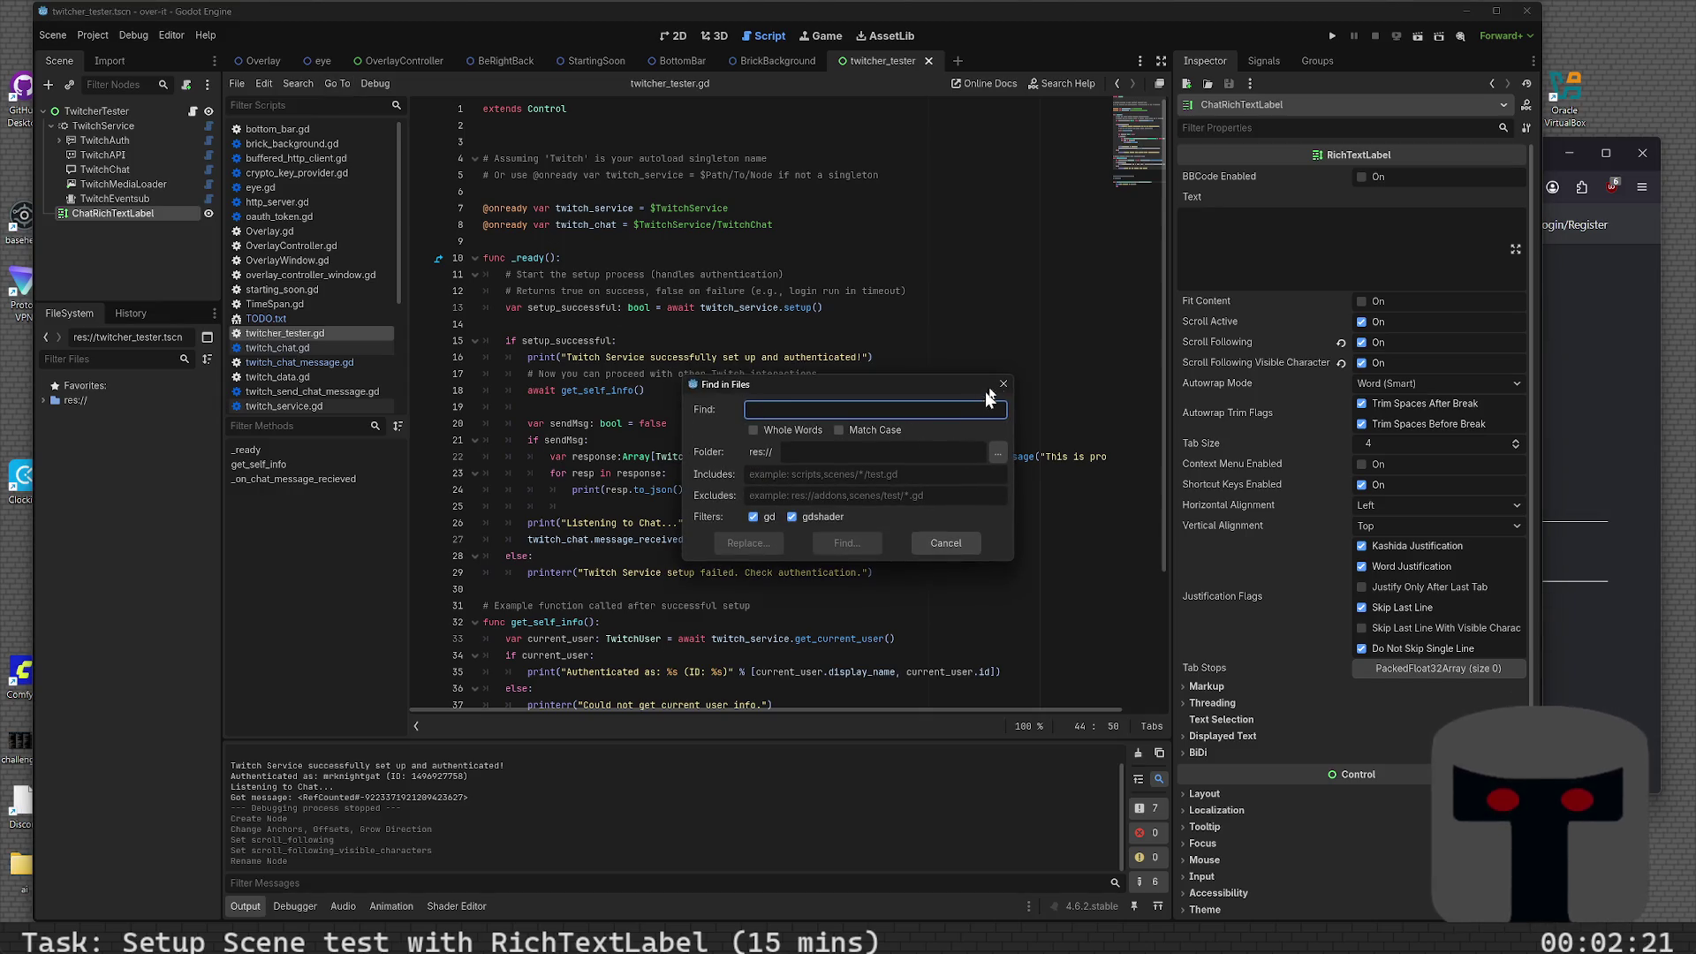
left_click(990, 391)
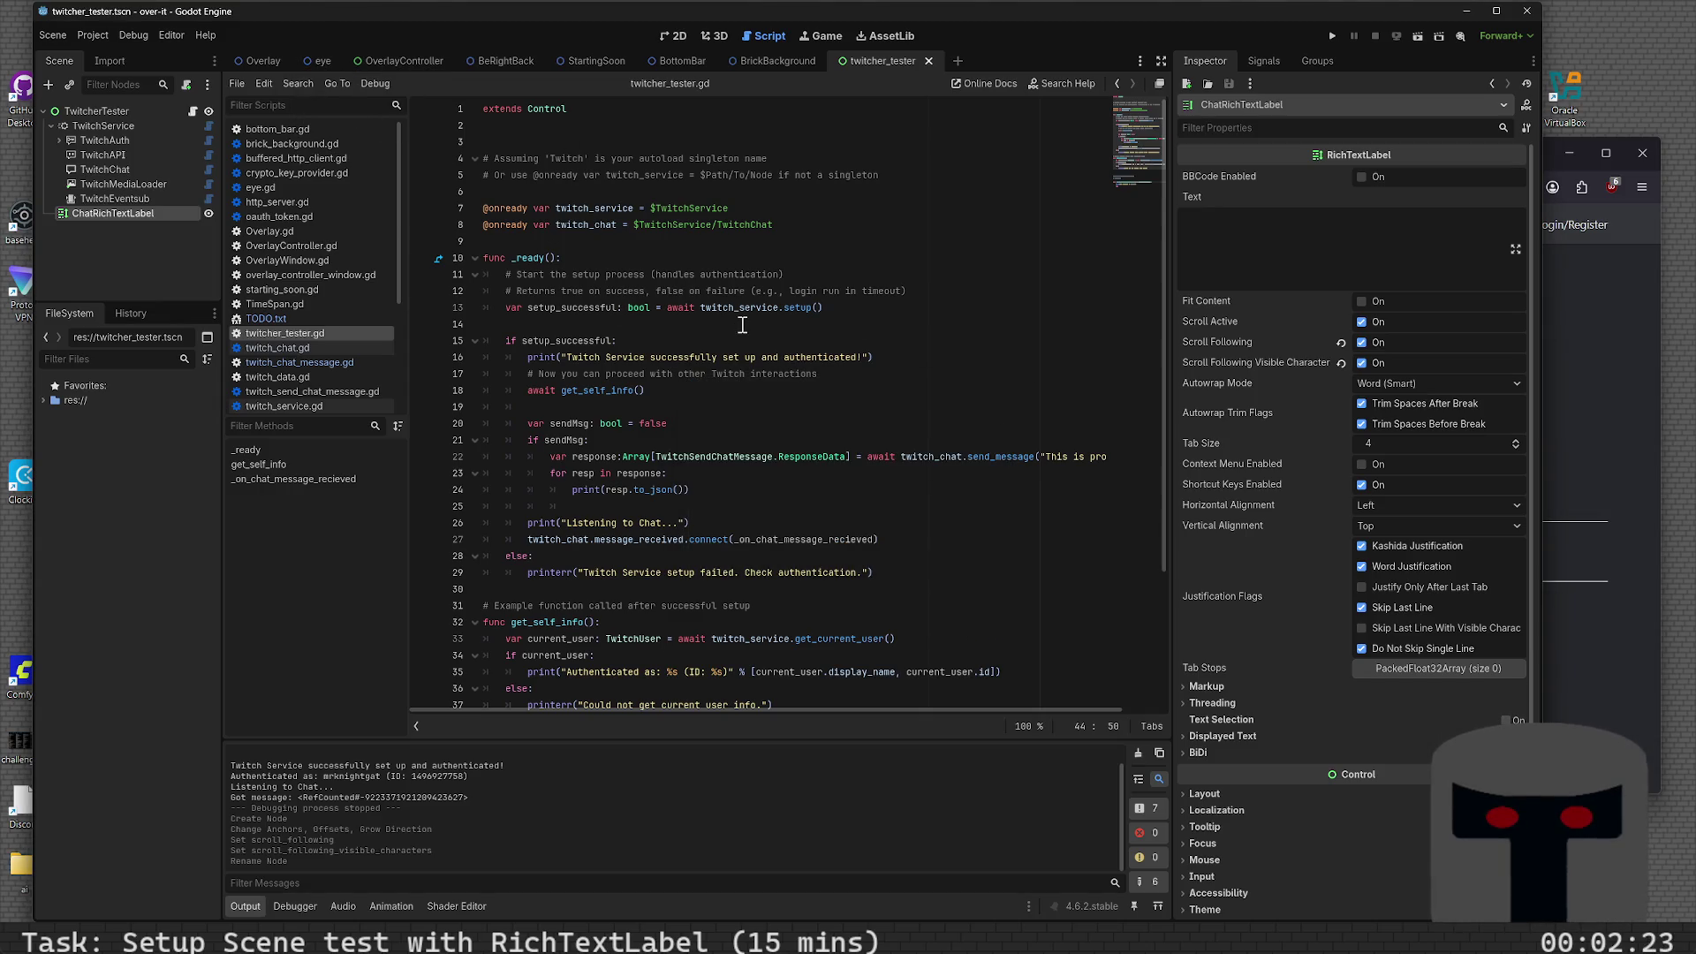
left_click(772, 275)
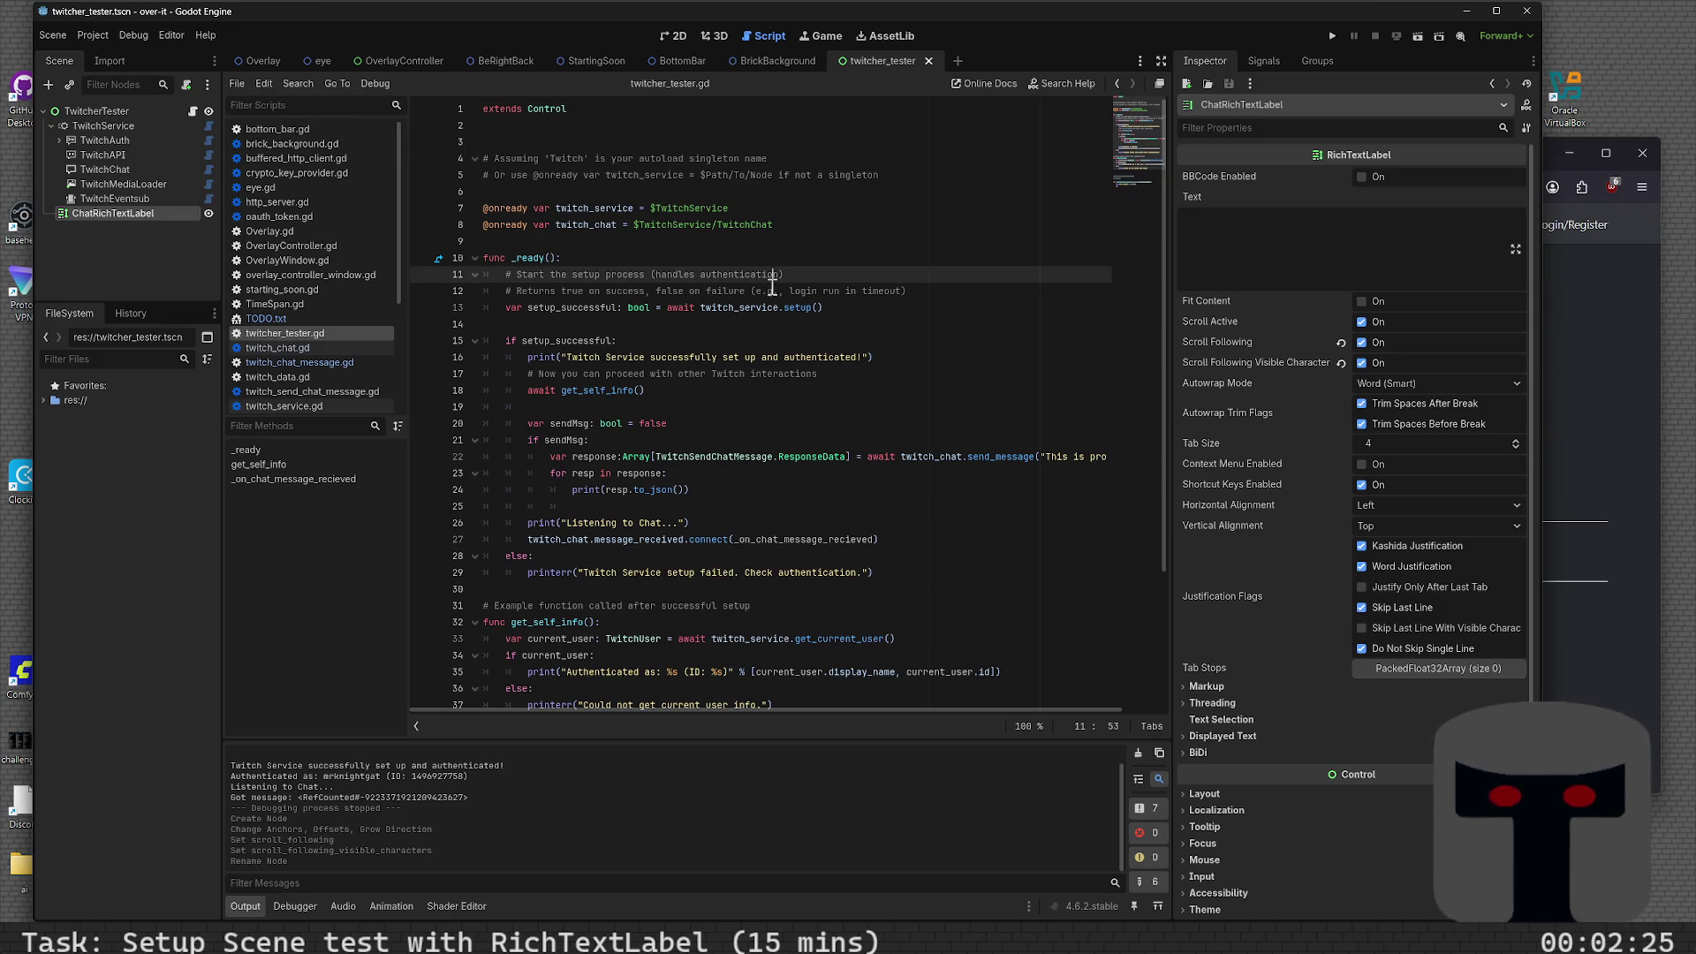
left_click(340, 85)
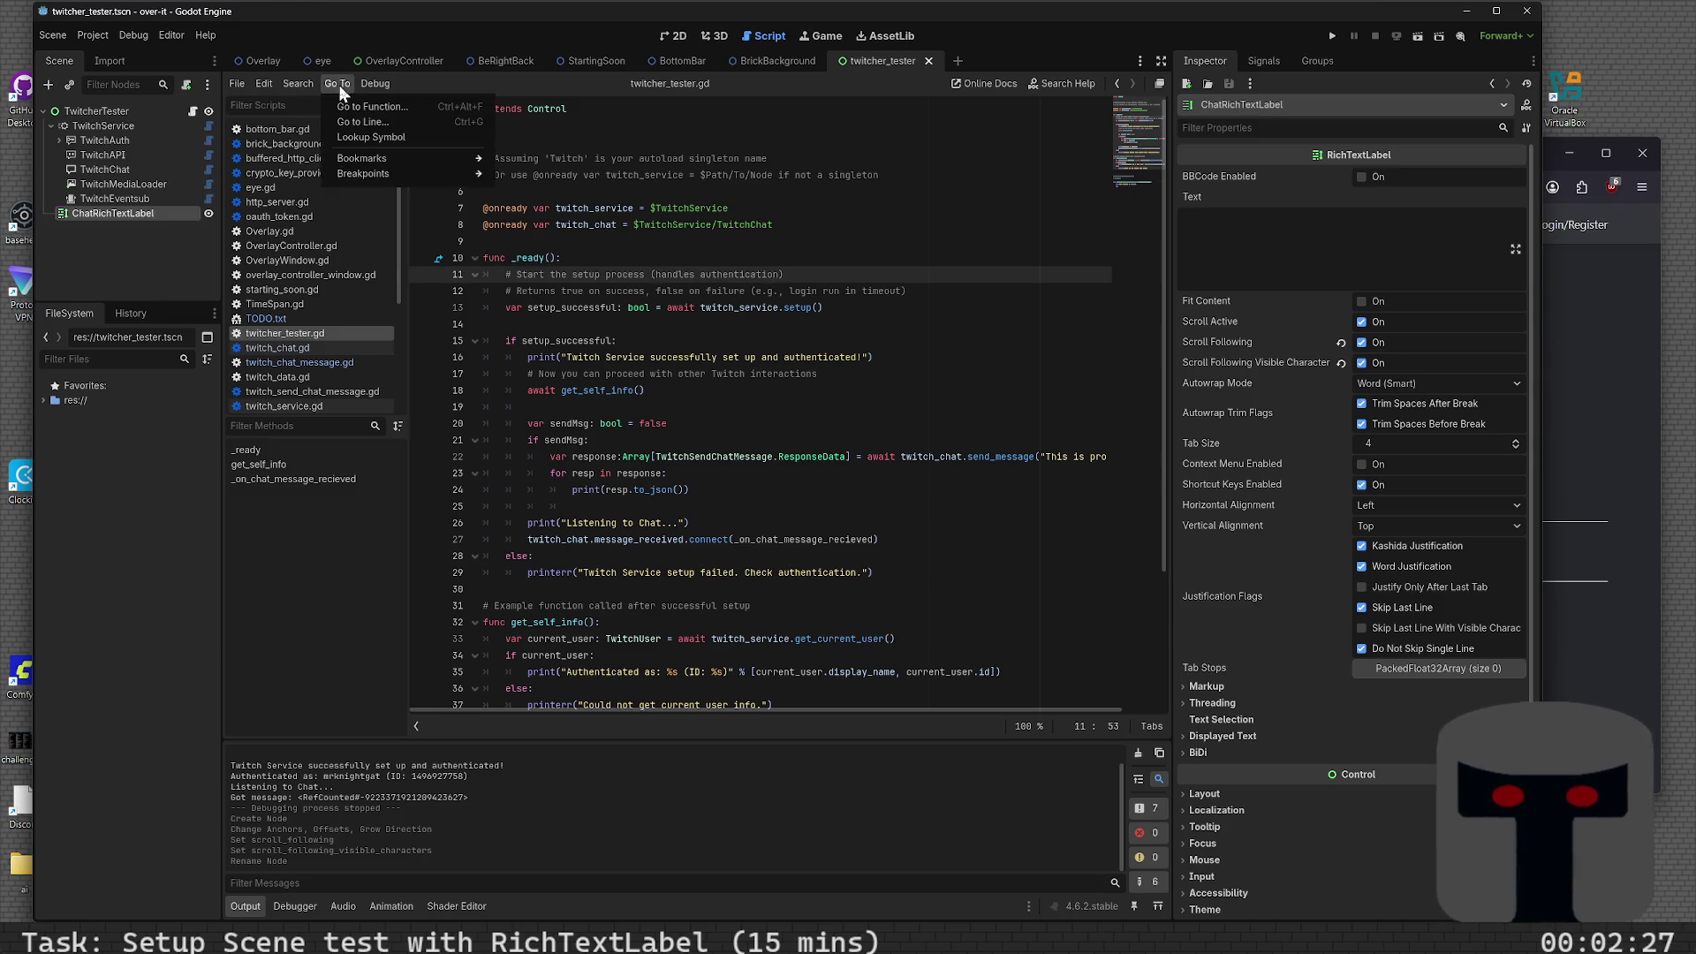
key("Escape")
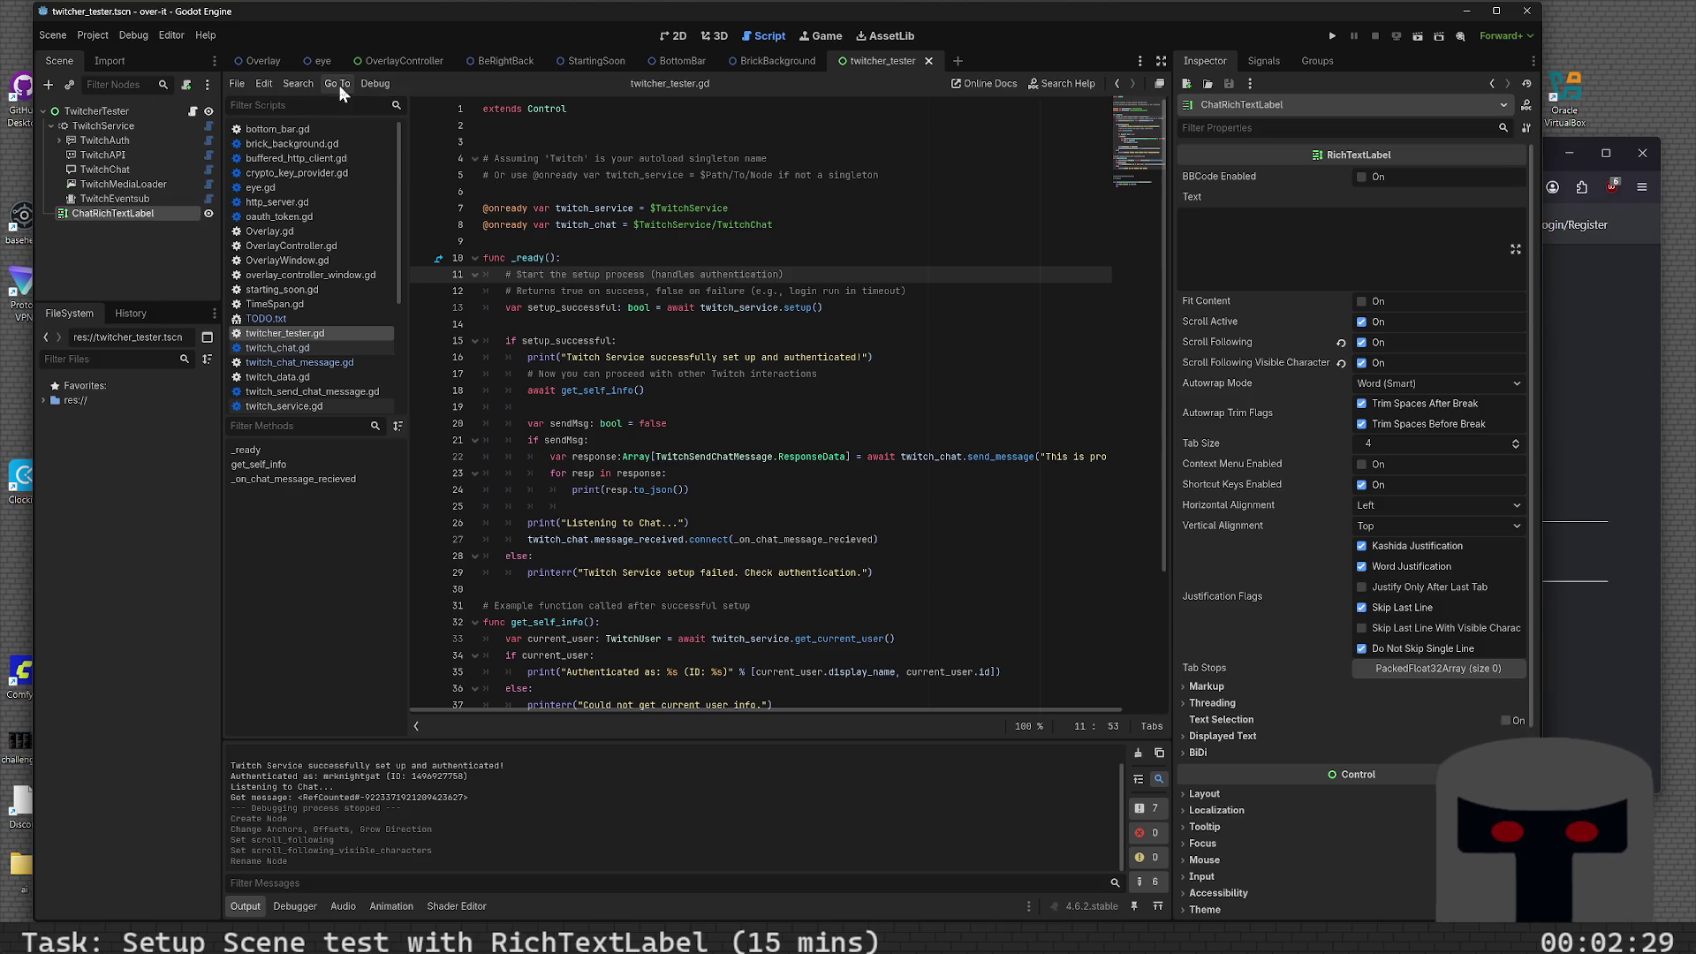
key("ctrl+alt+f")
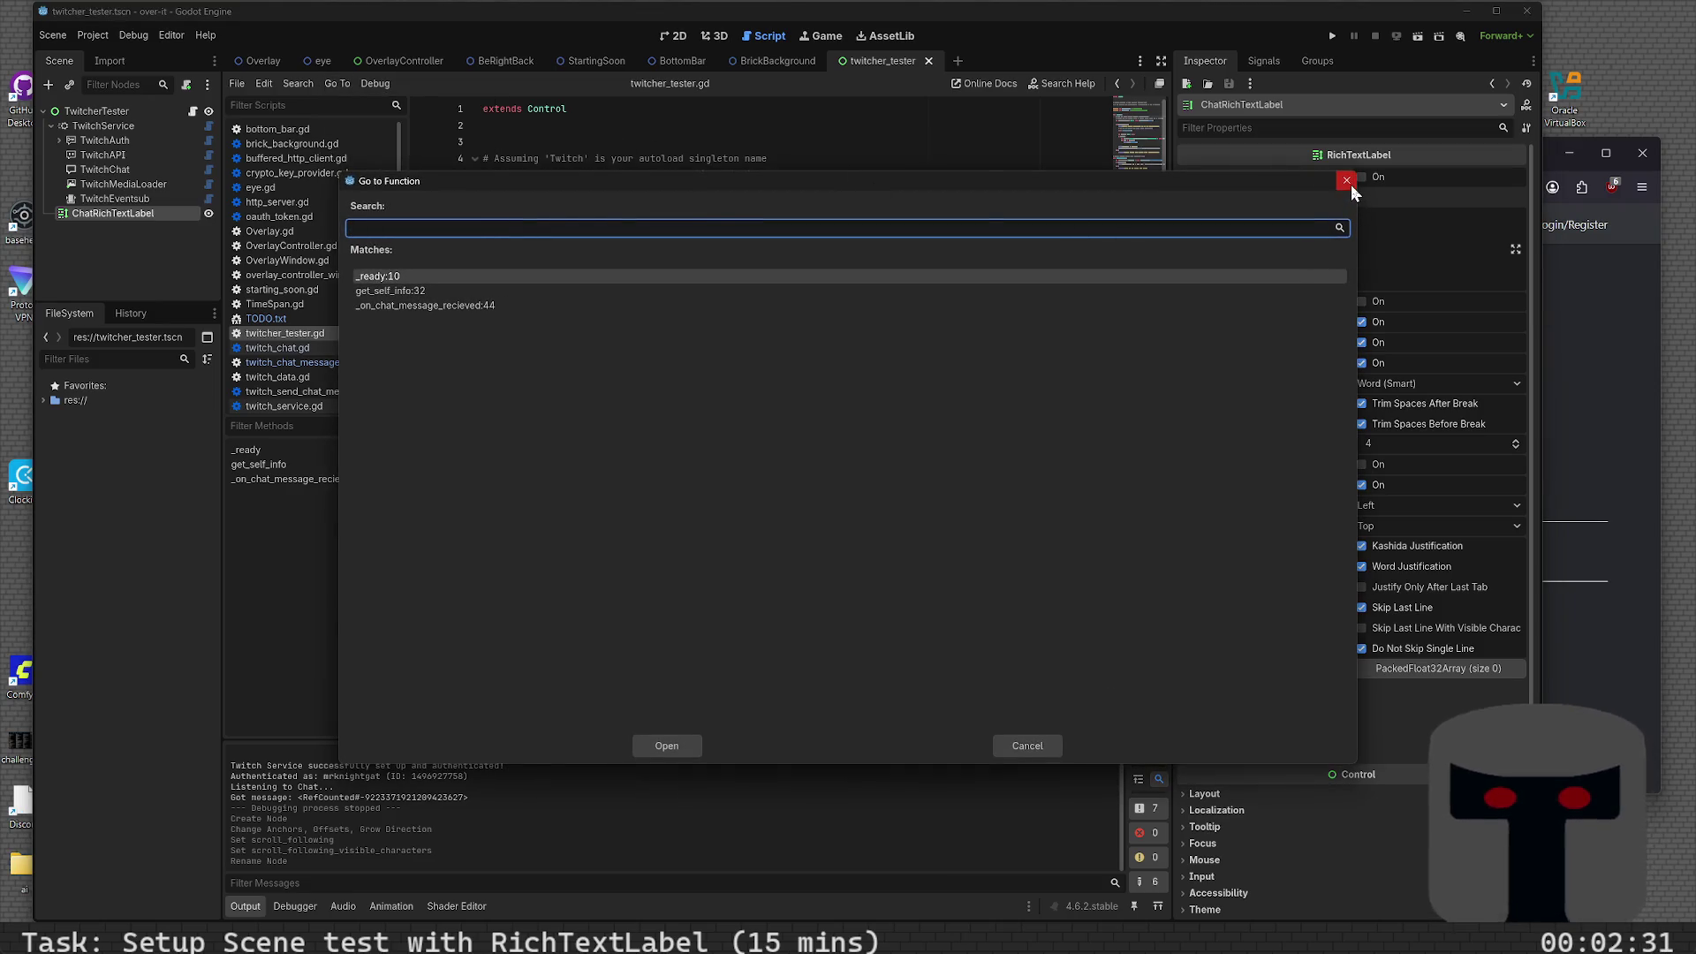
left_click(1346, 181)
key("ctrl+alt+f")
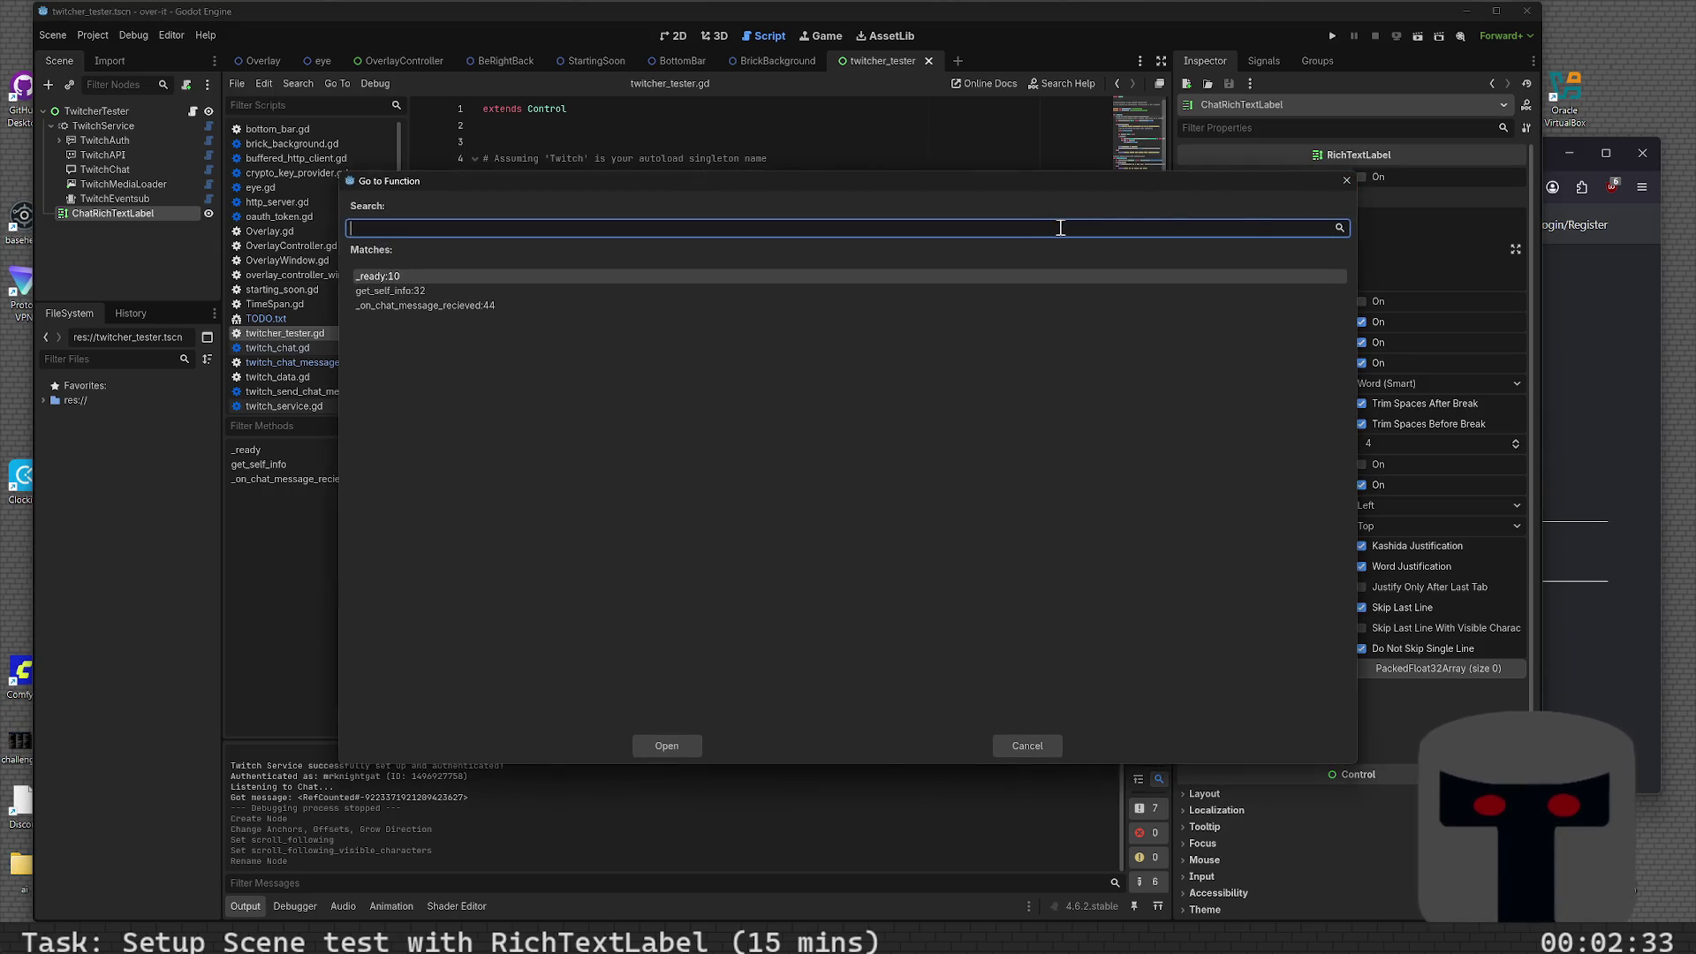
left_click(1348, 183)
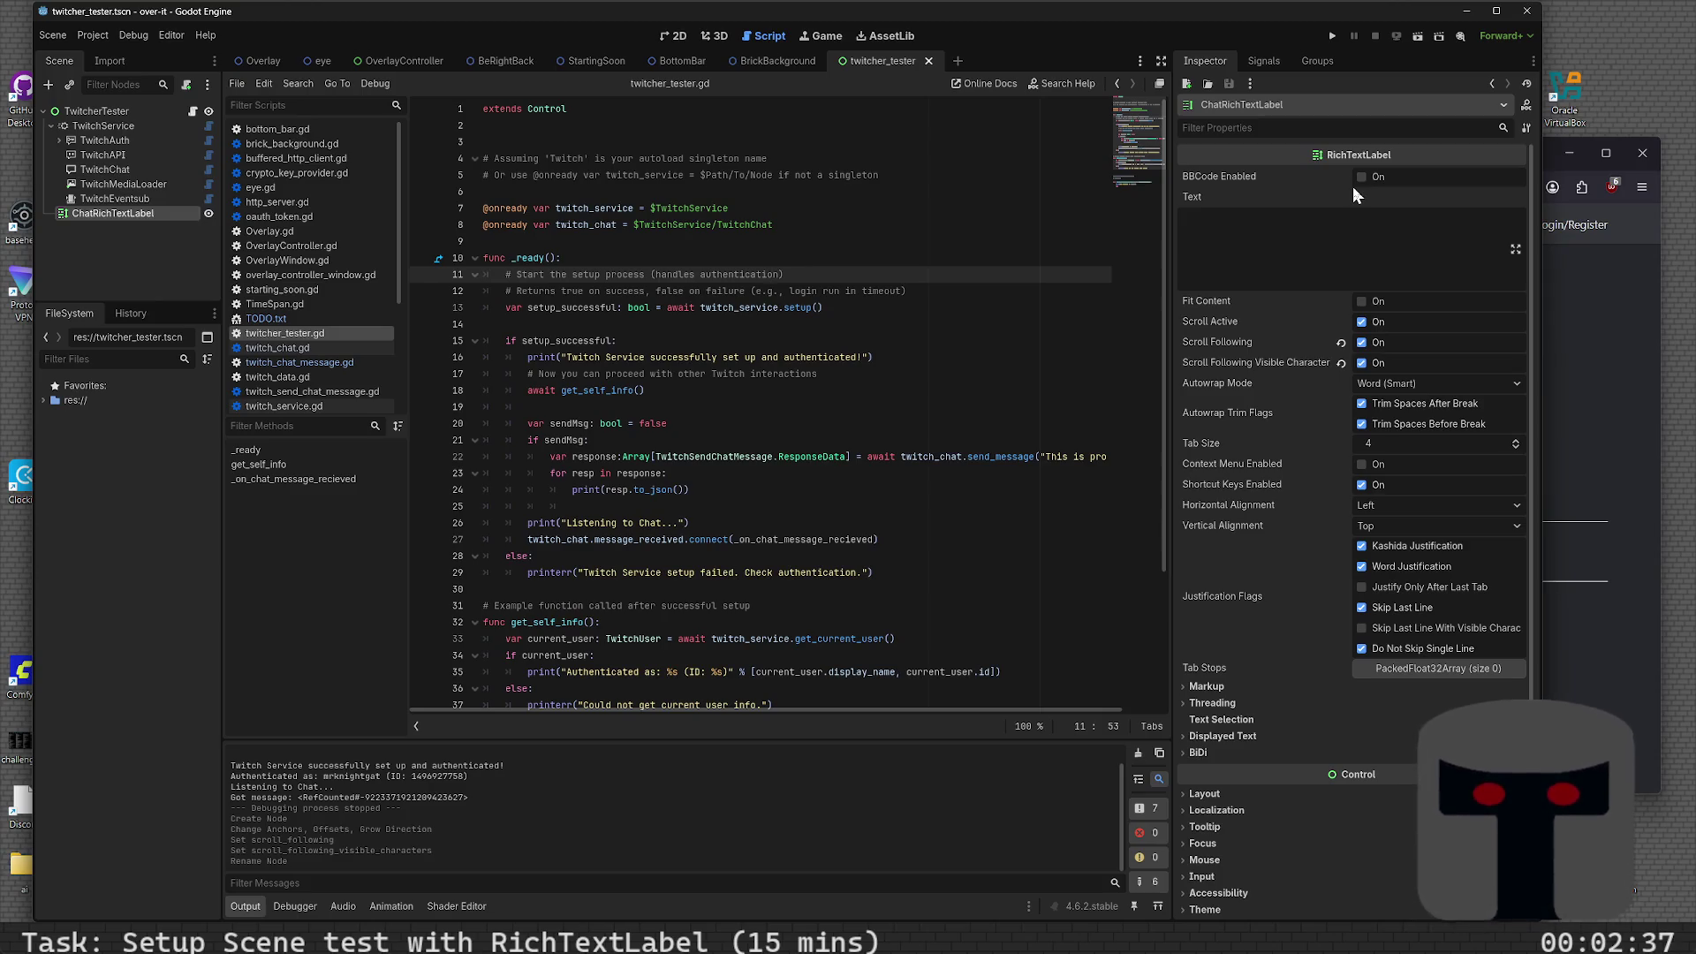
key("ctrl+alt+f")
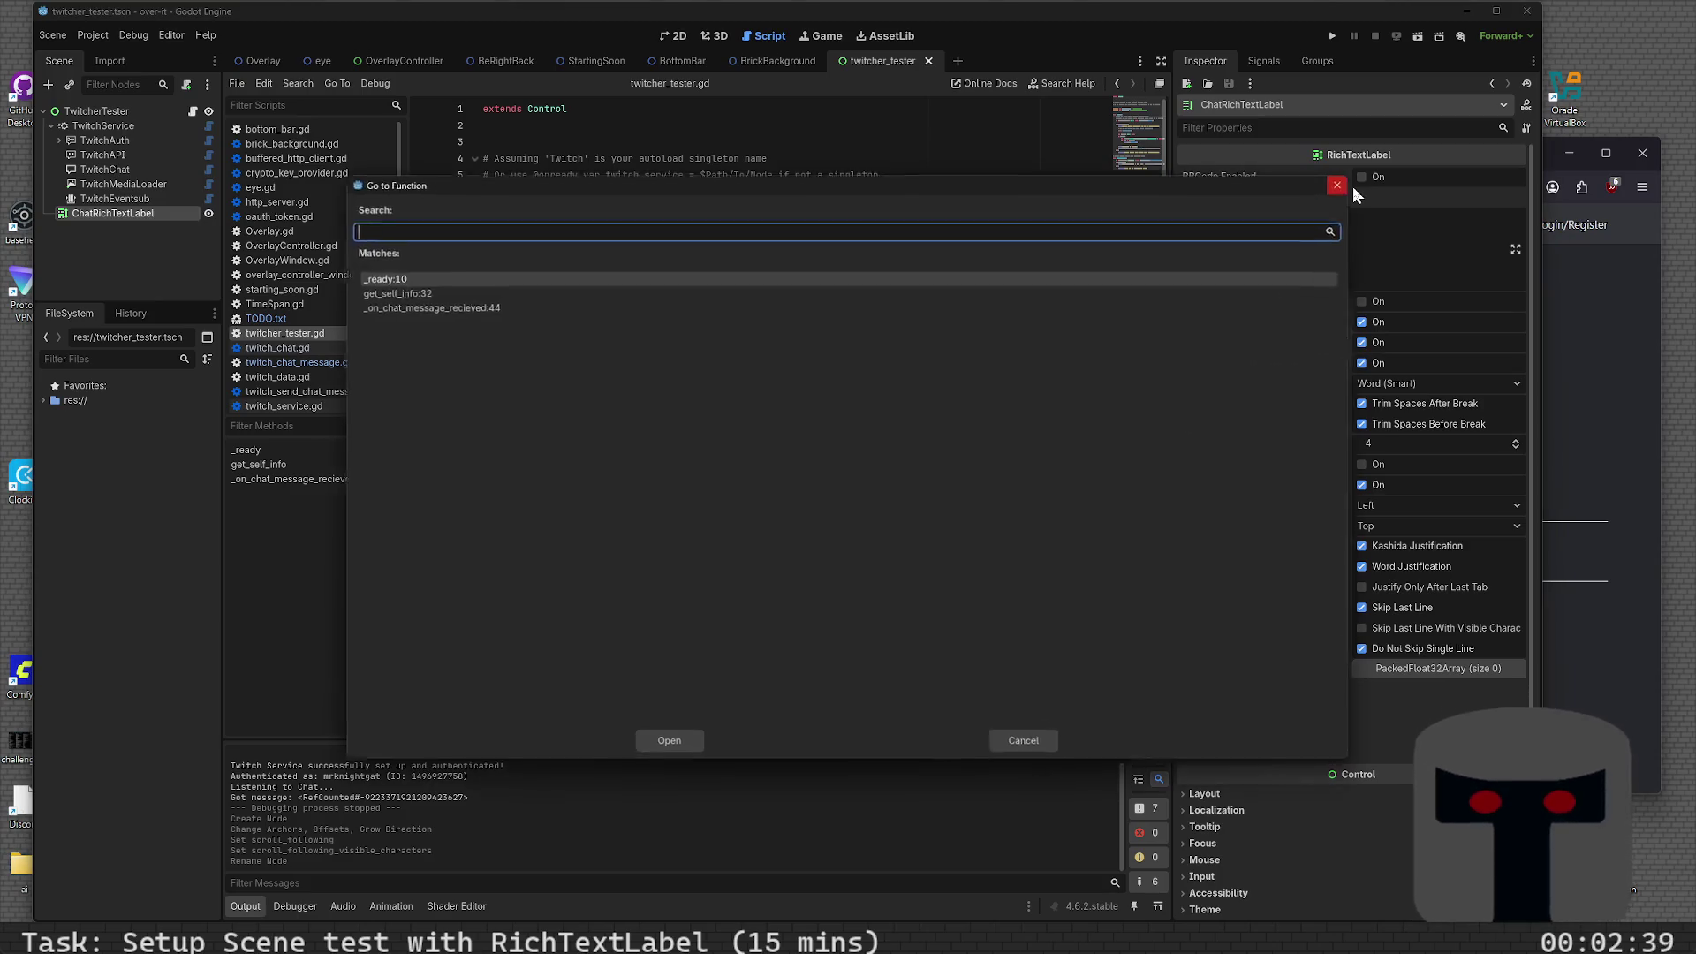
left_click(1353, 187)
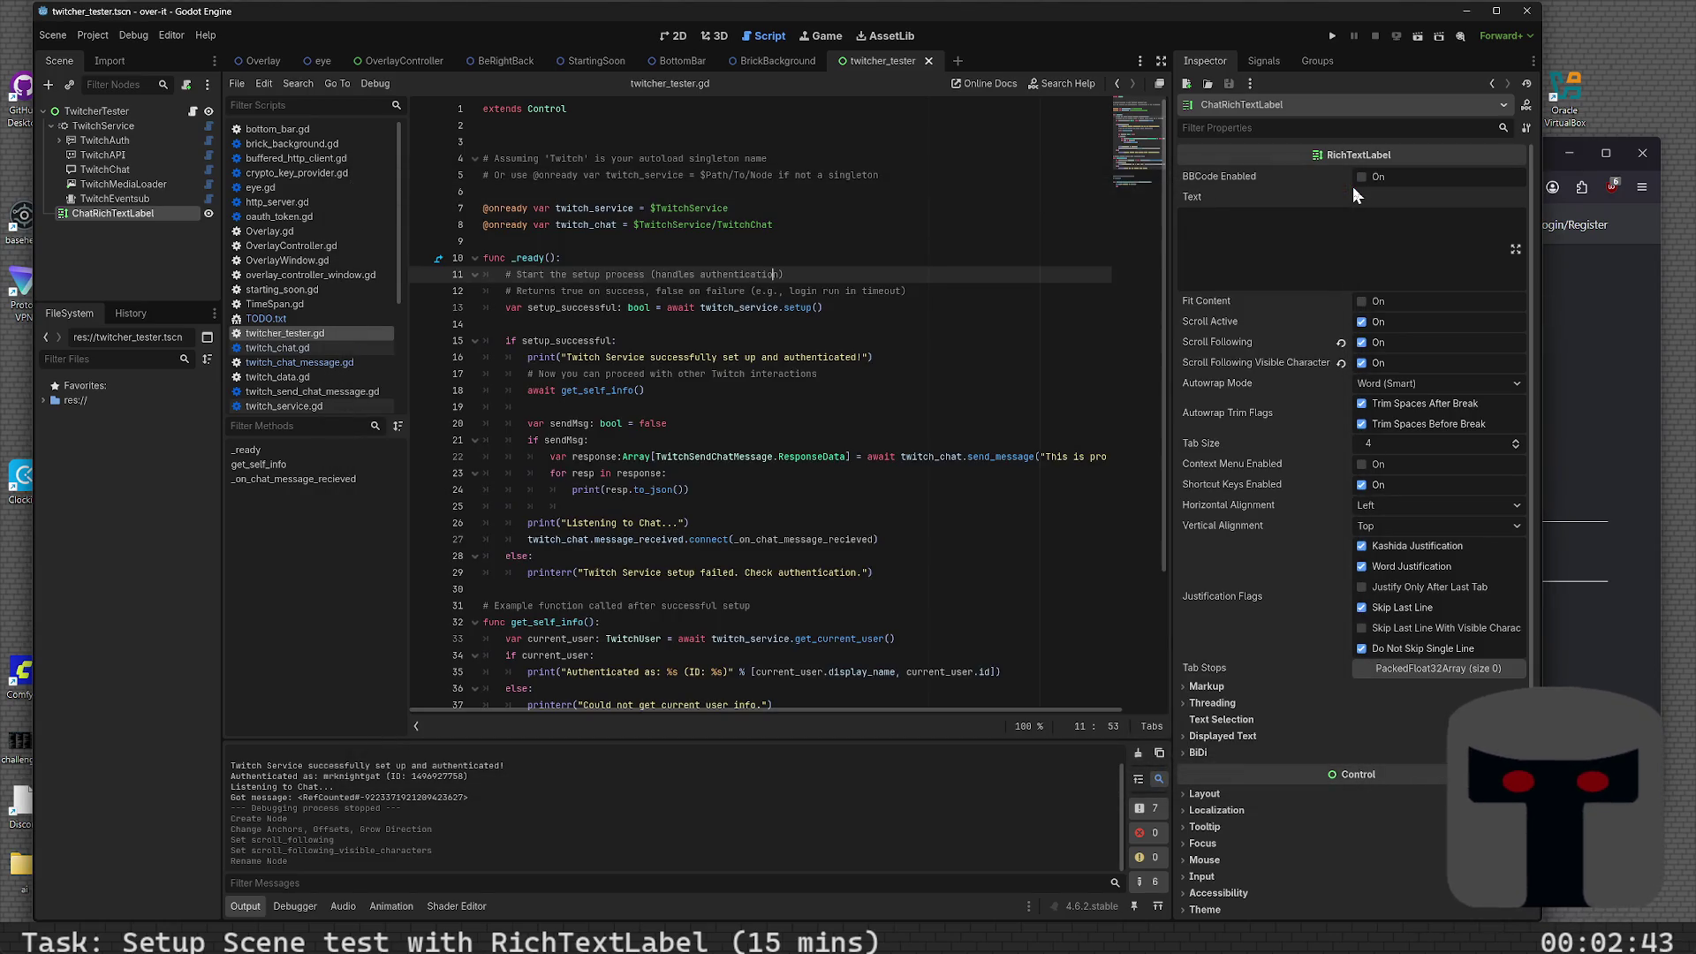
key("ctrl+alt+f")
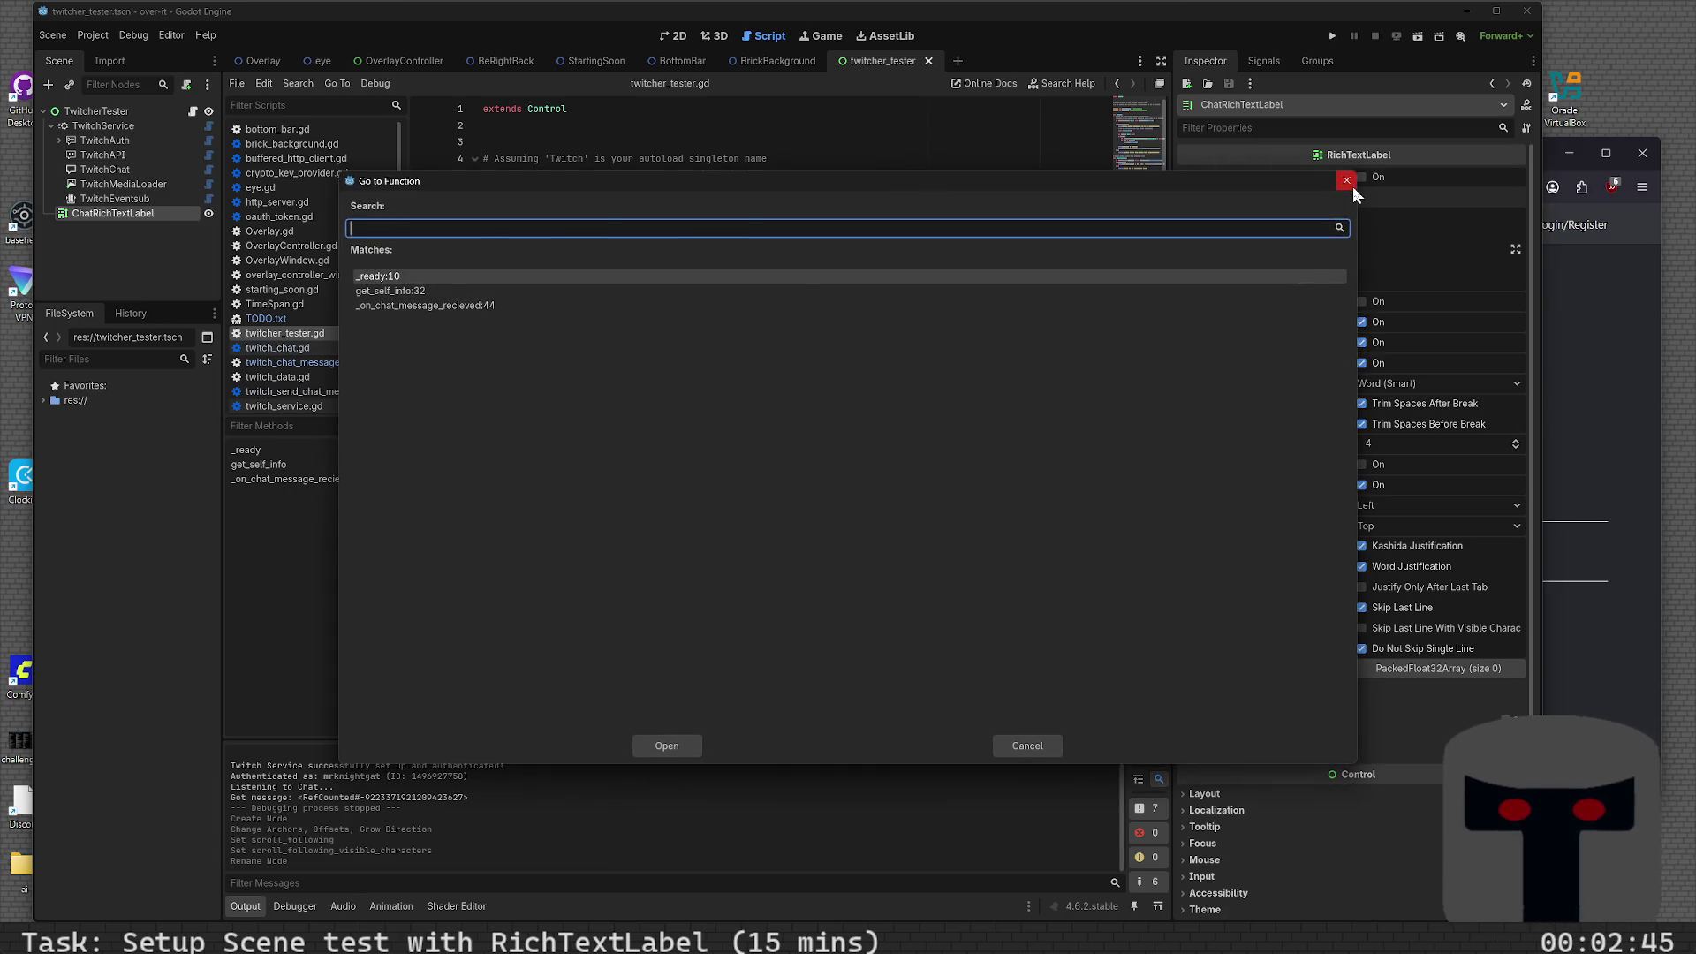
left_click(1352, 187)
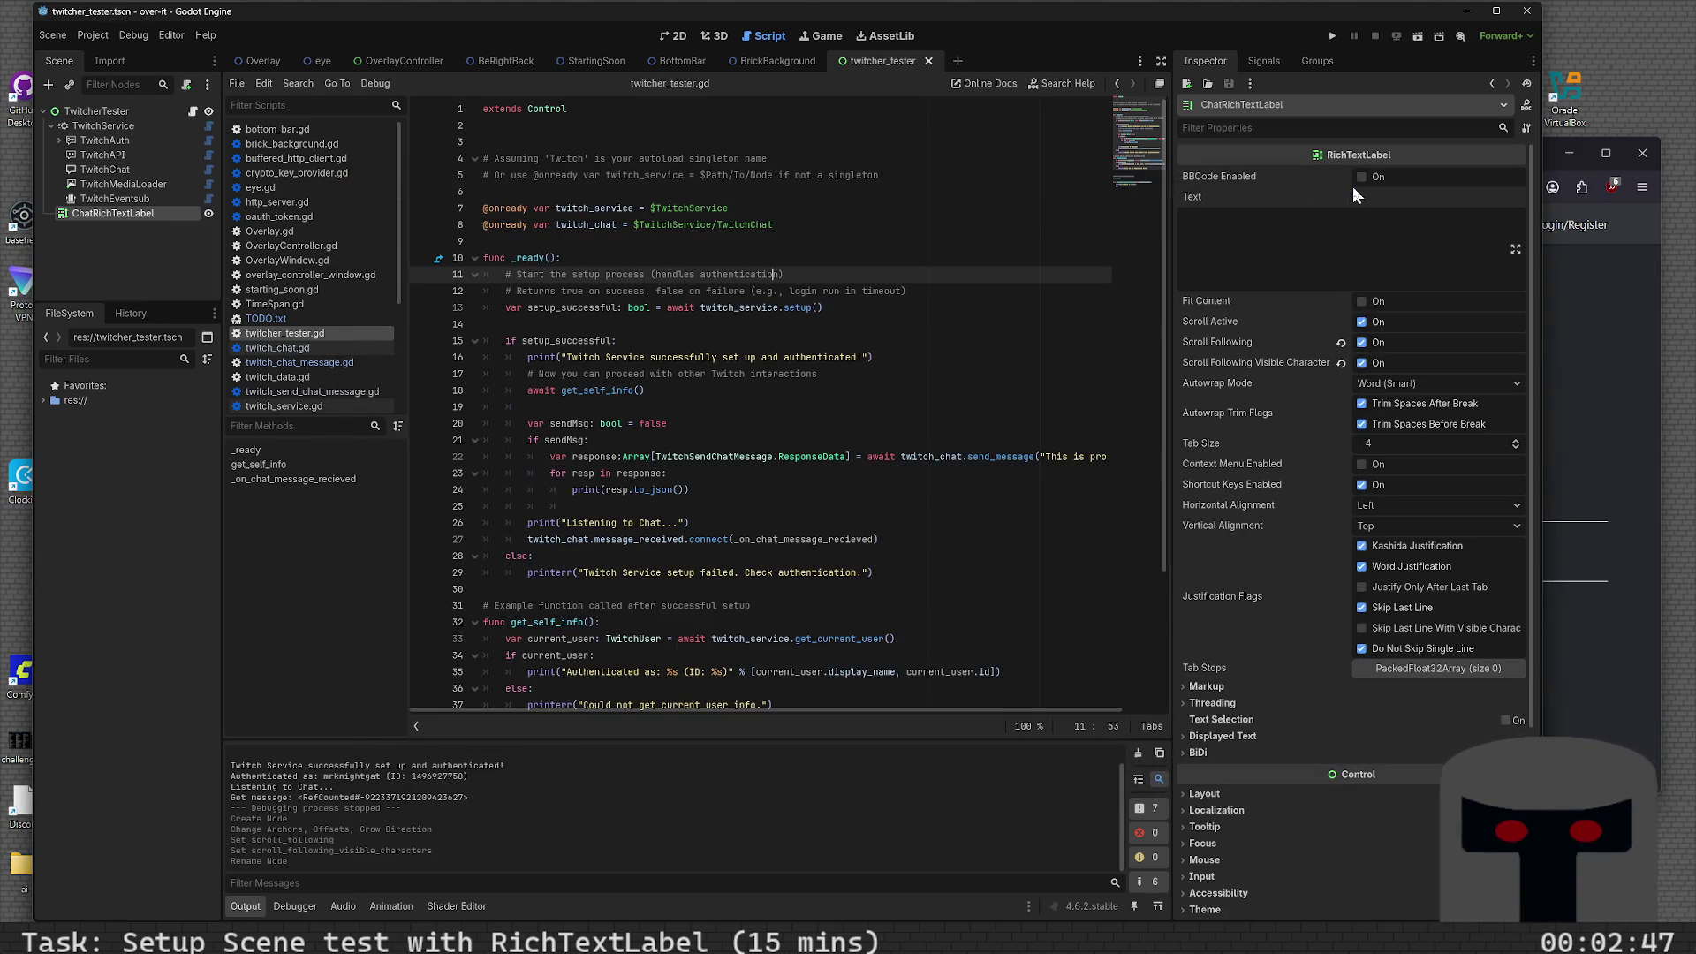
key("ctrl+alt+f")
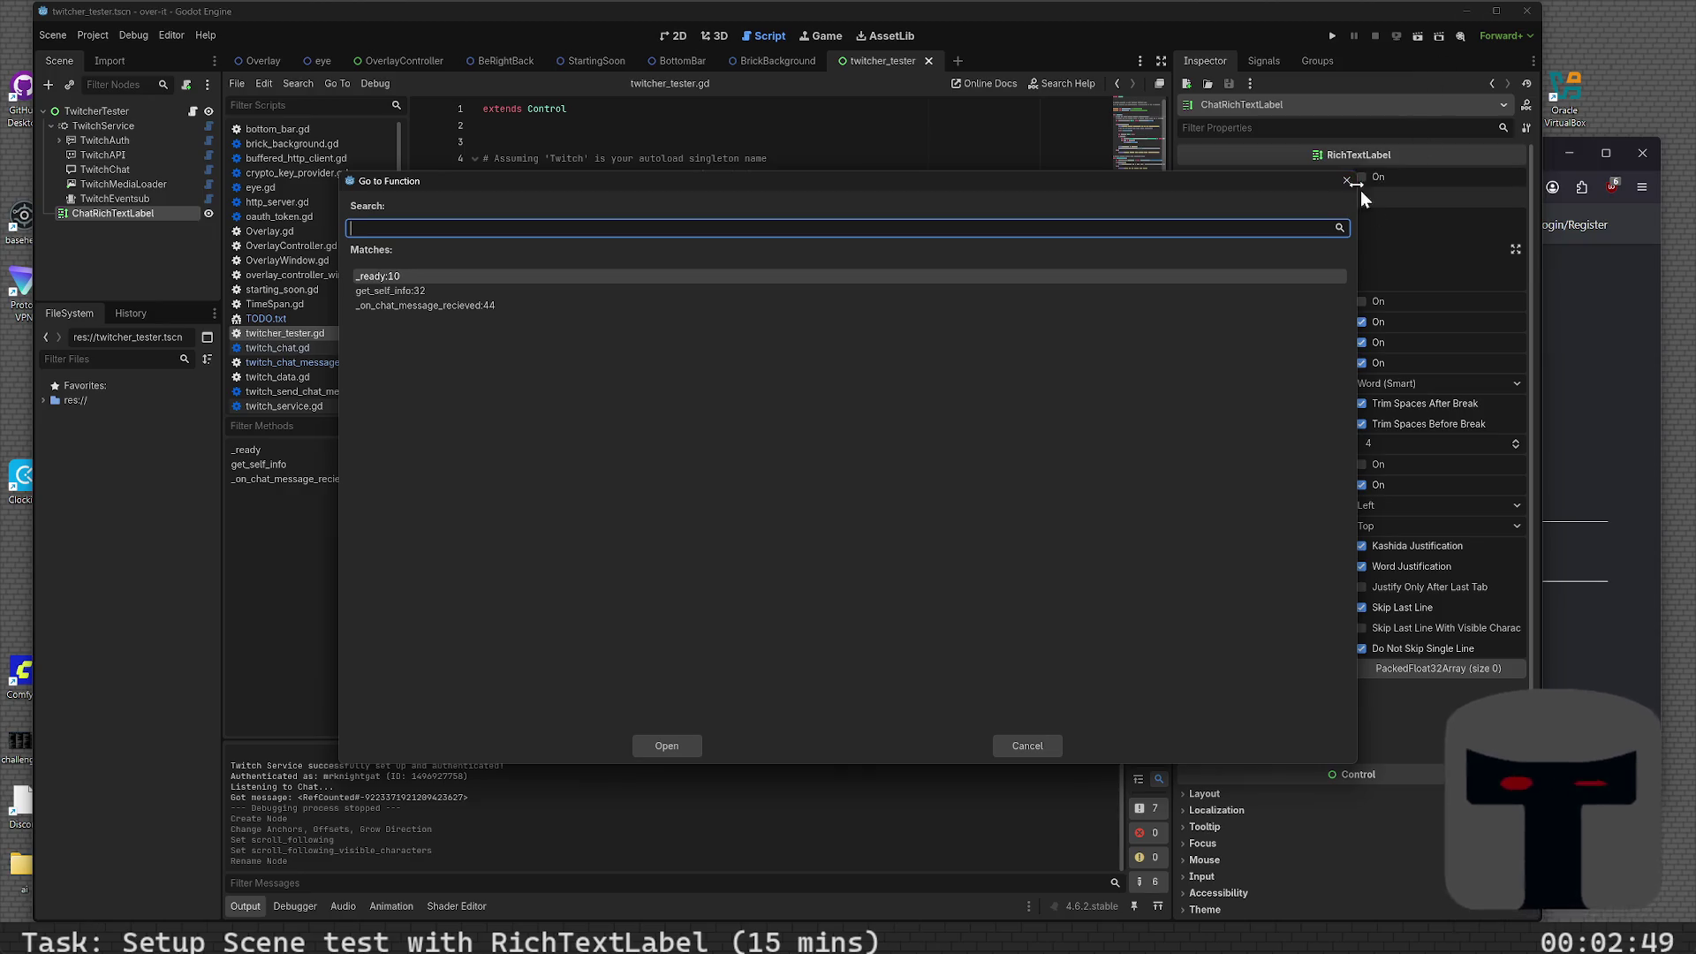
left_click(1348, 175)
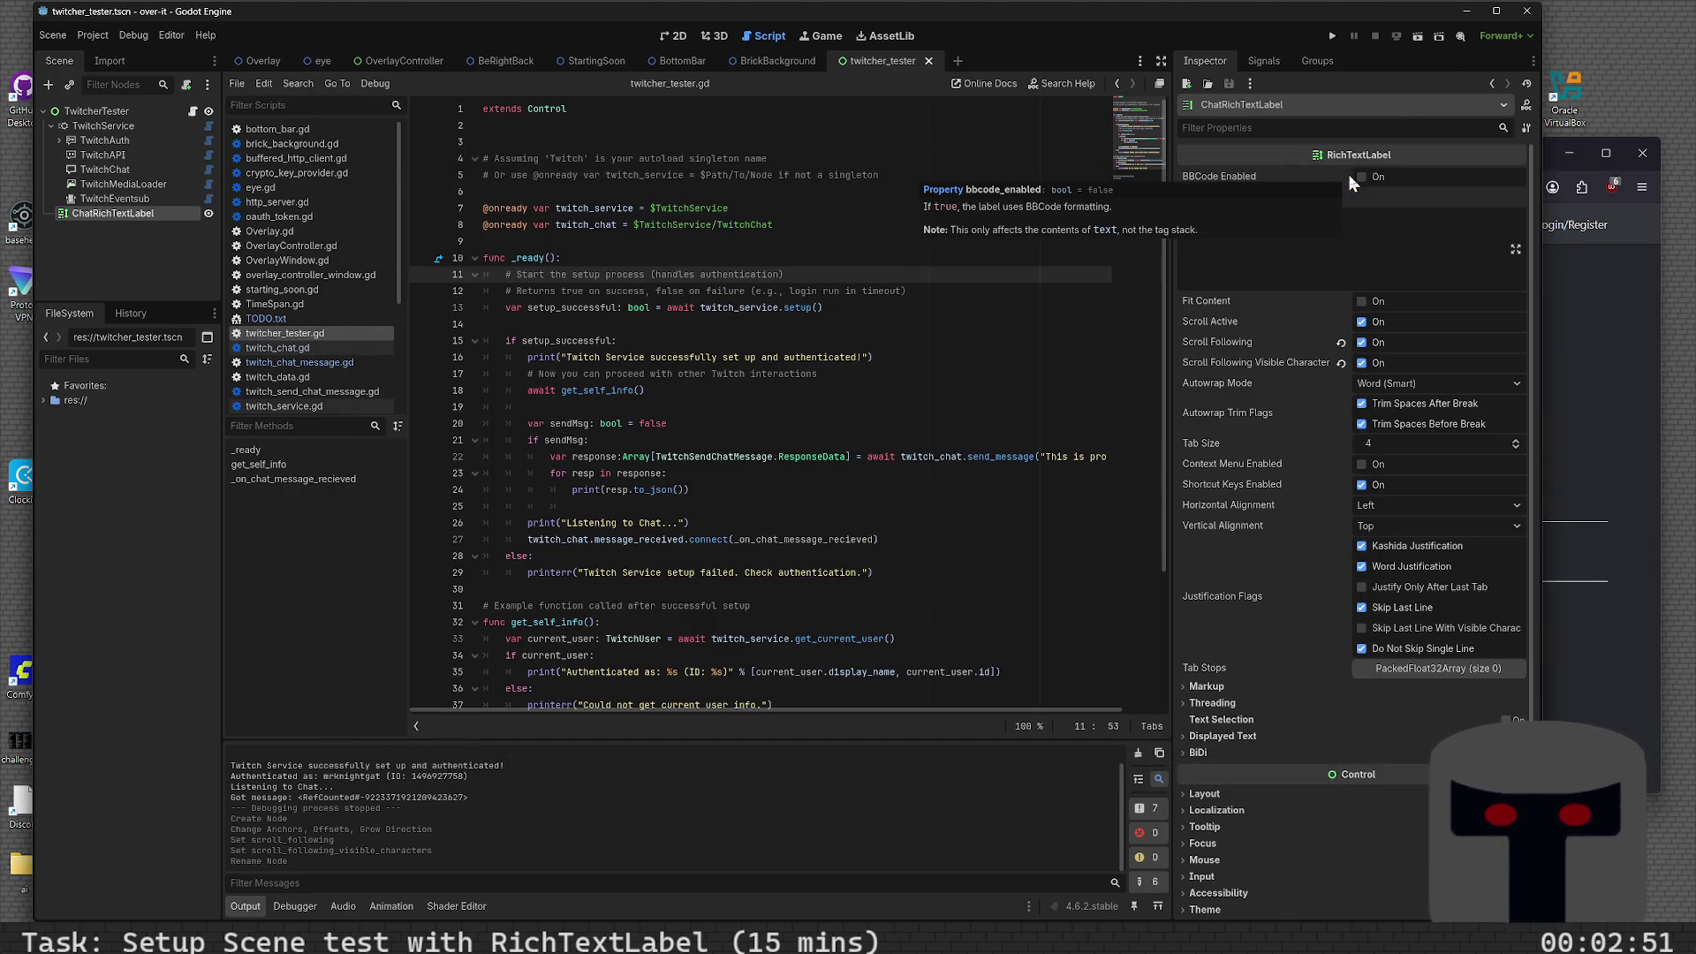
key("ctrl+alt+f")
left_click(1349, 175)
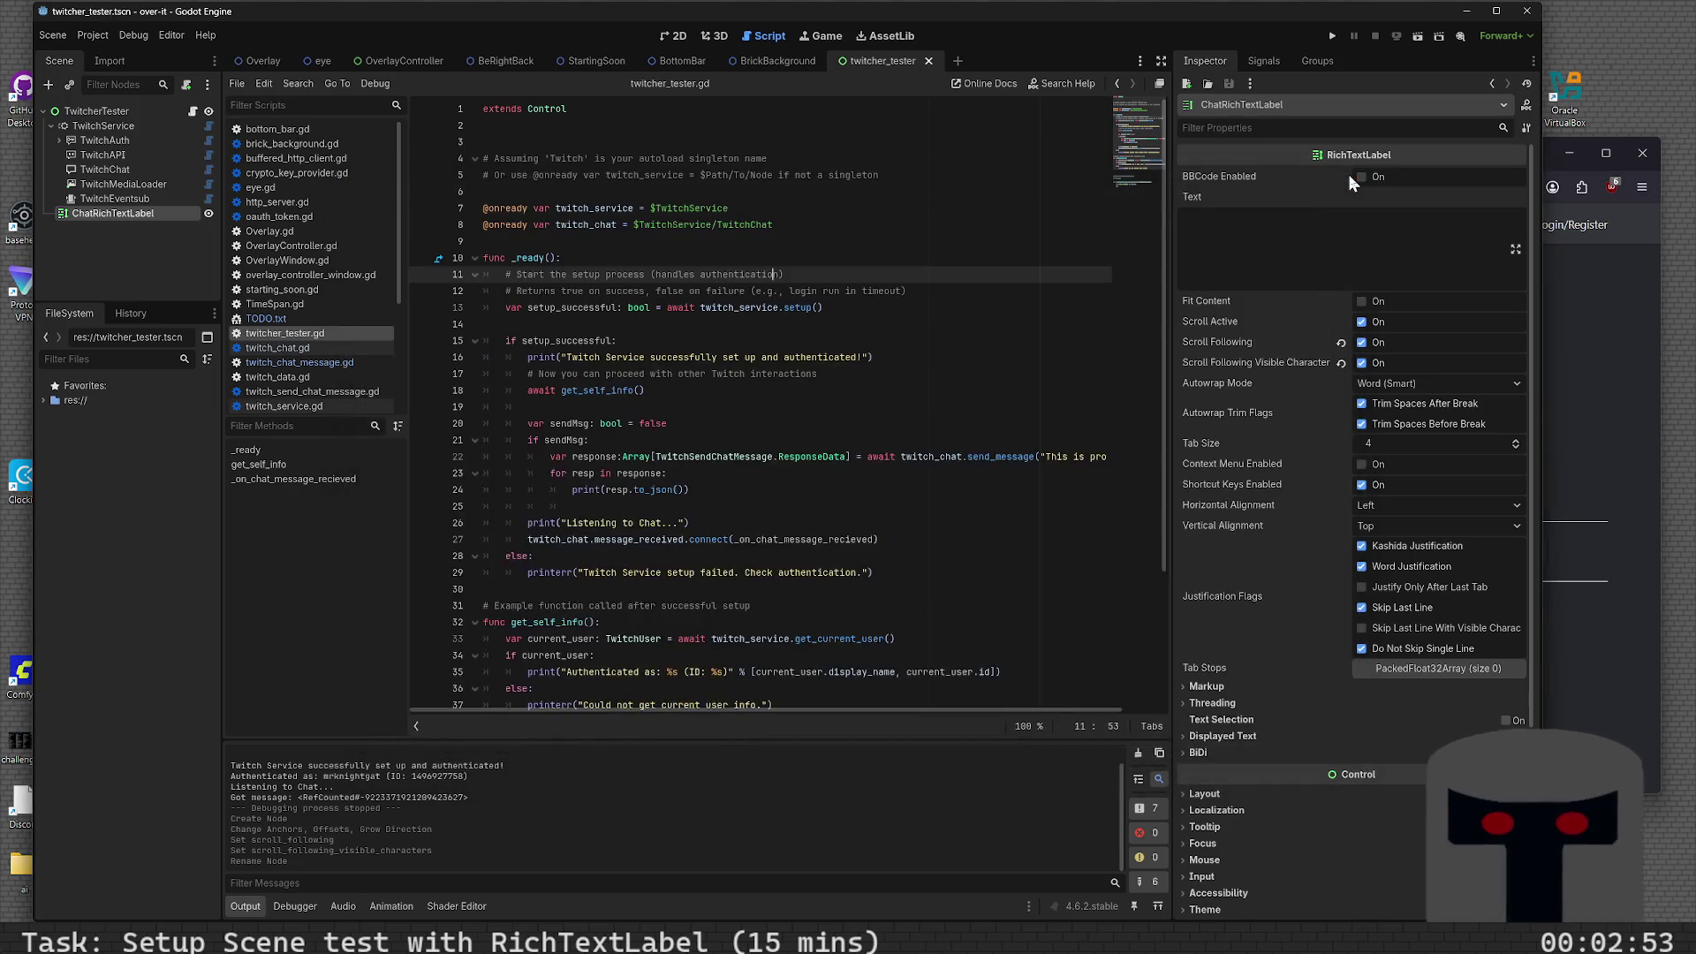
key("ctrl+alt+f")
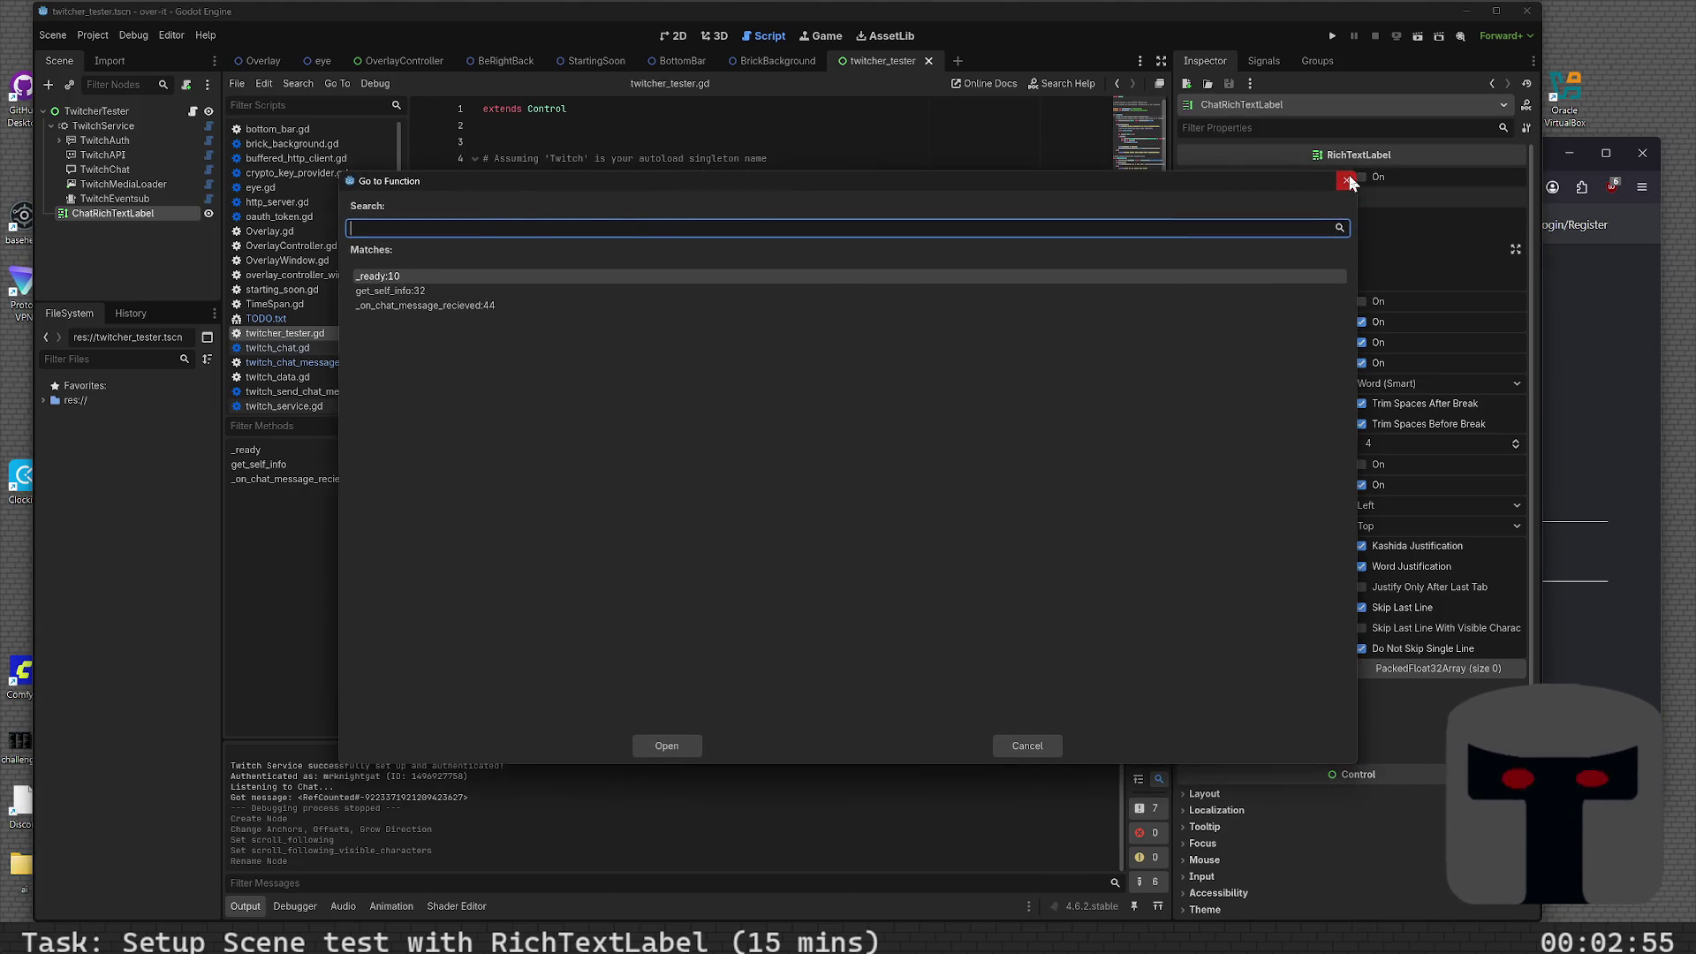
left_click(1349, 175)
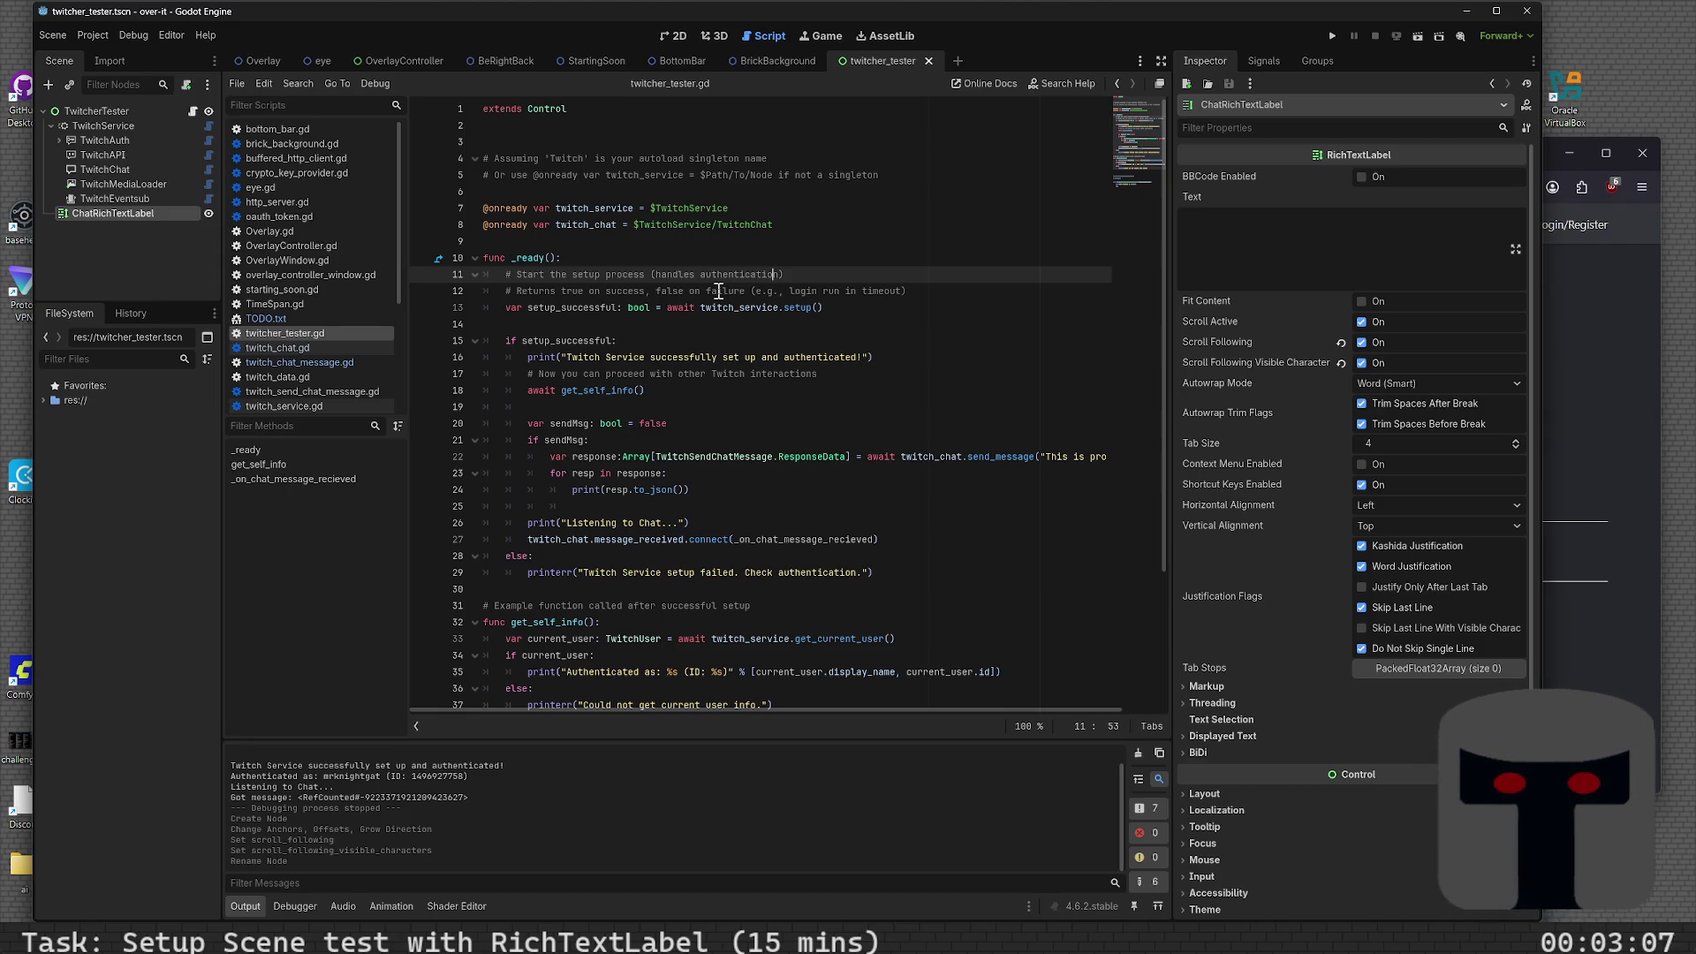
key("ctrl+alt+f")
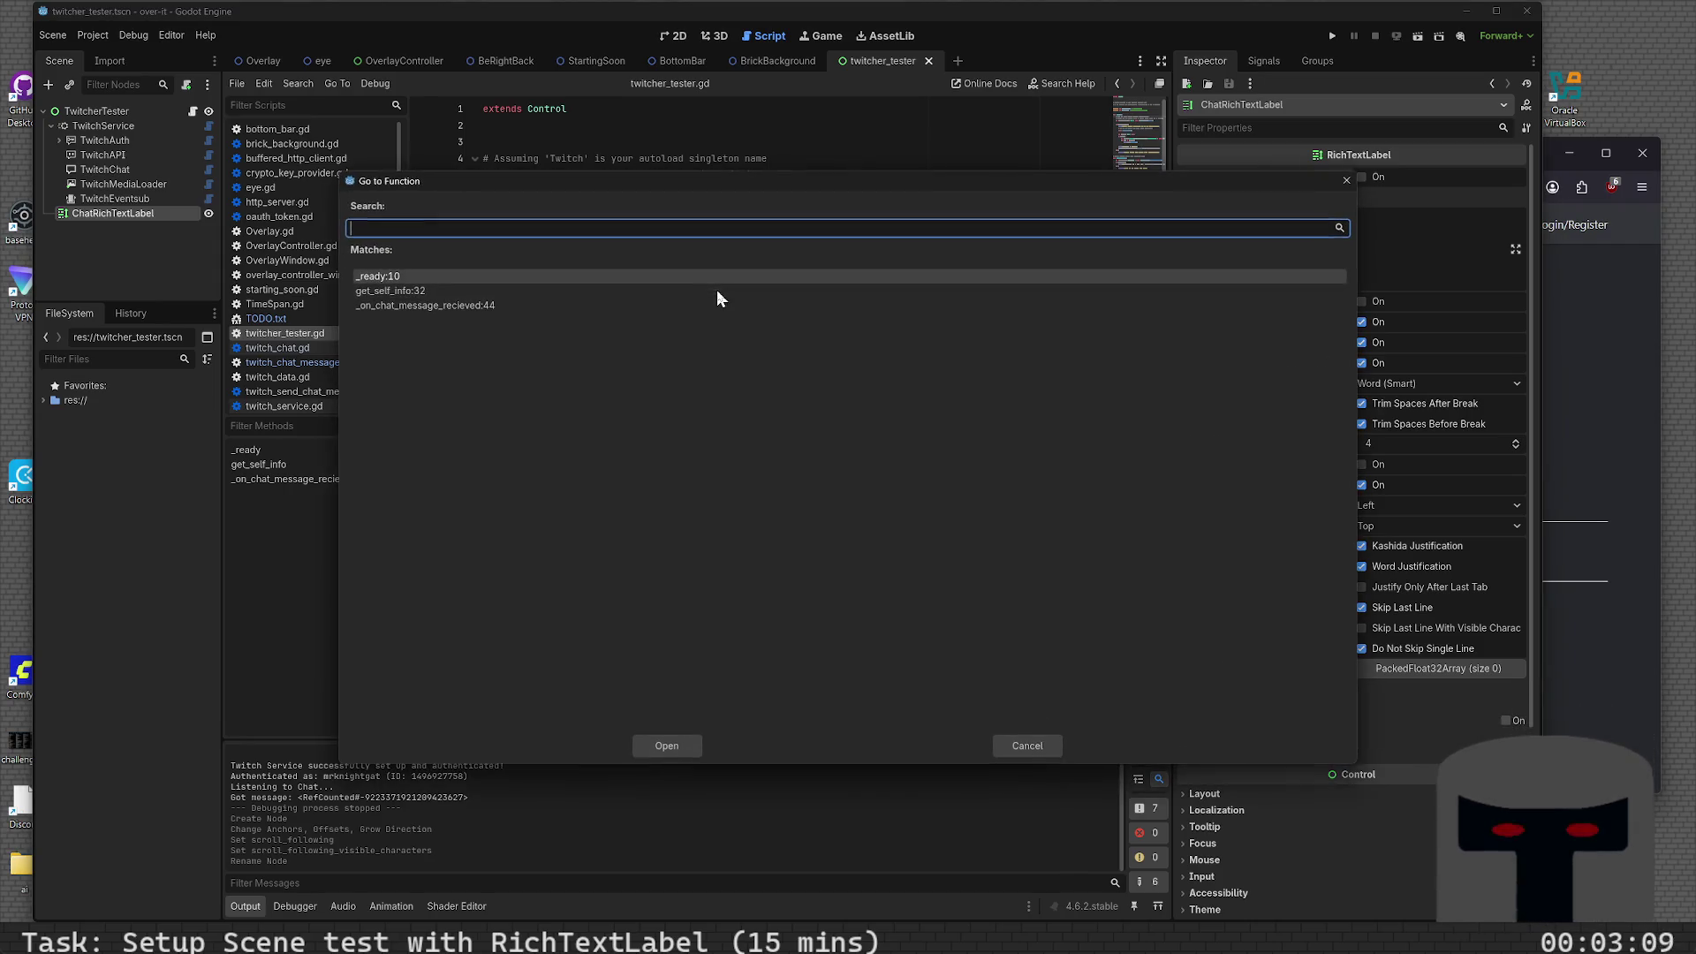
left_click(1347, 180)
key("ctrl+alt+f")
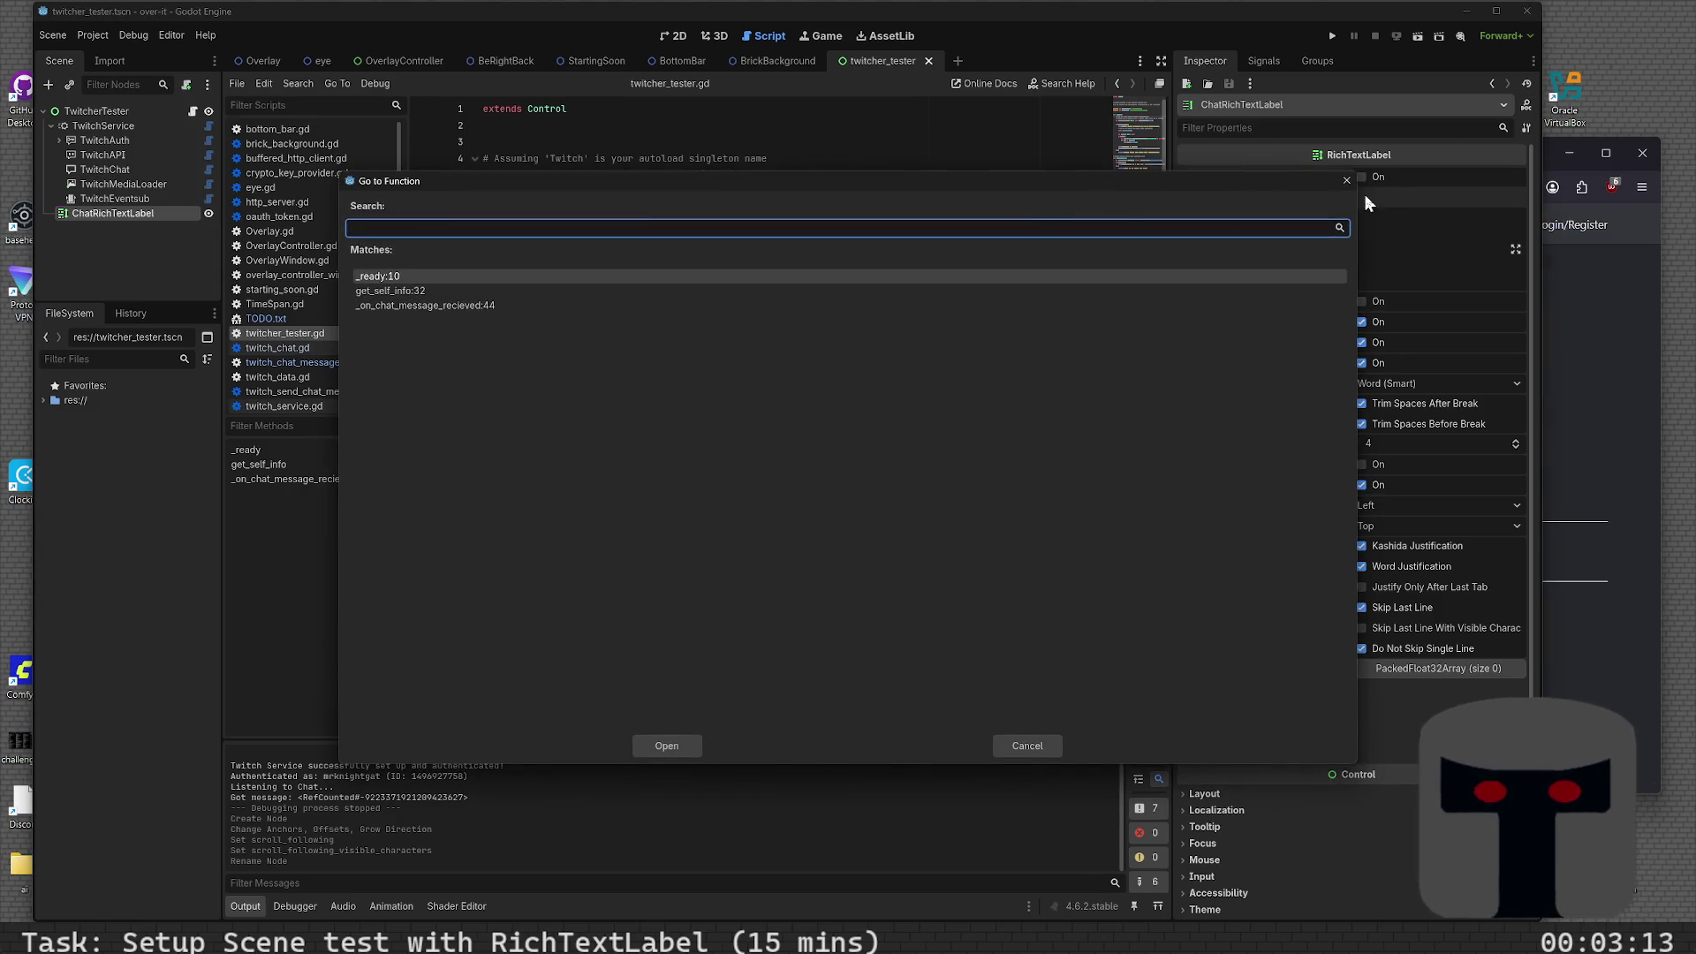
left_click(1334, 186)
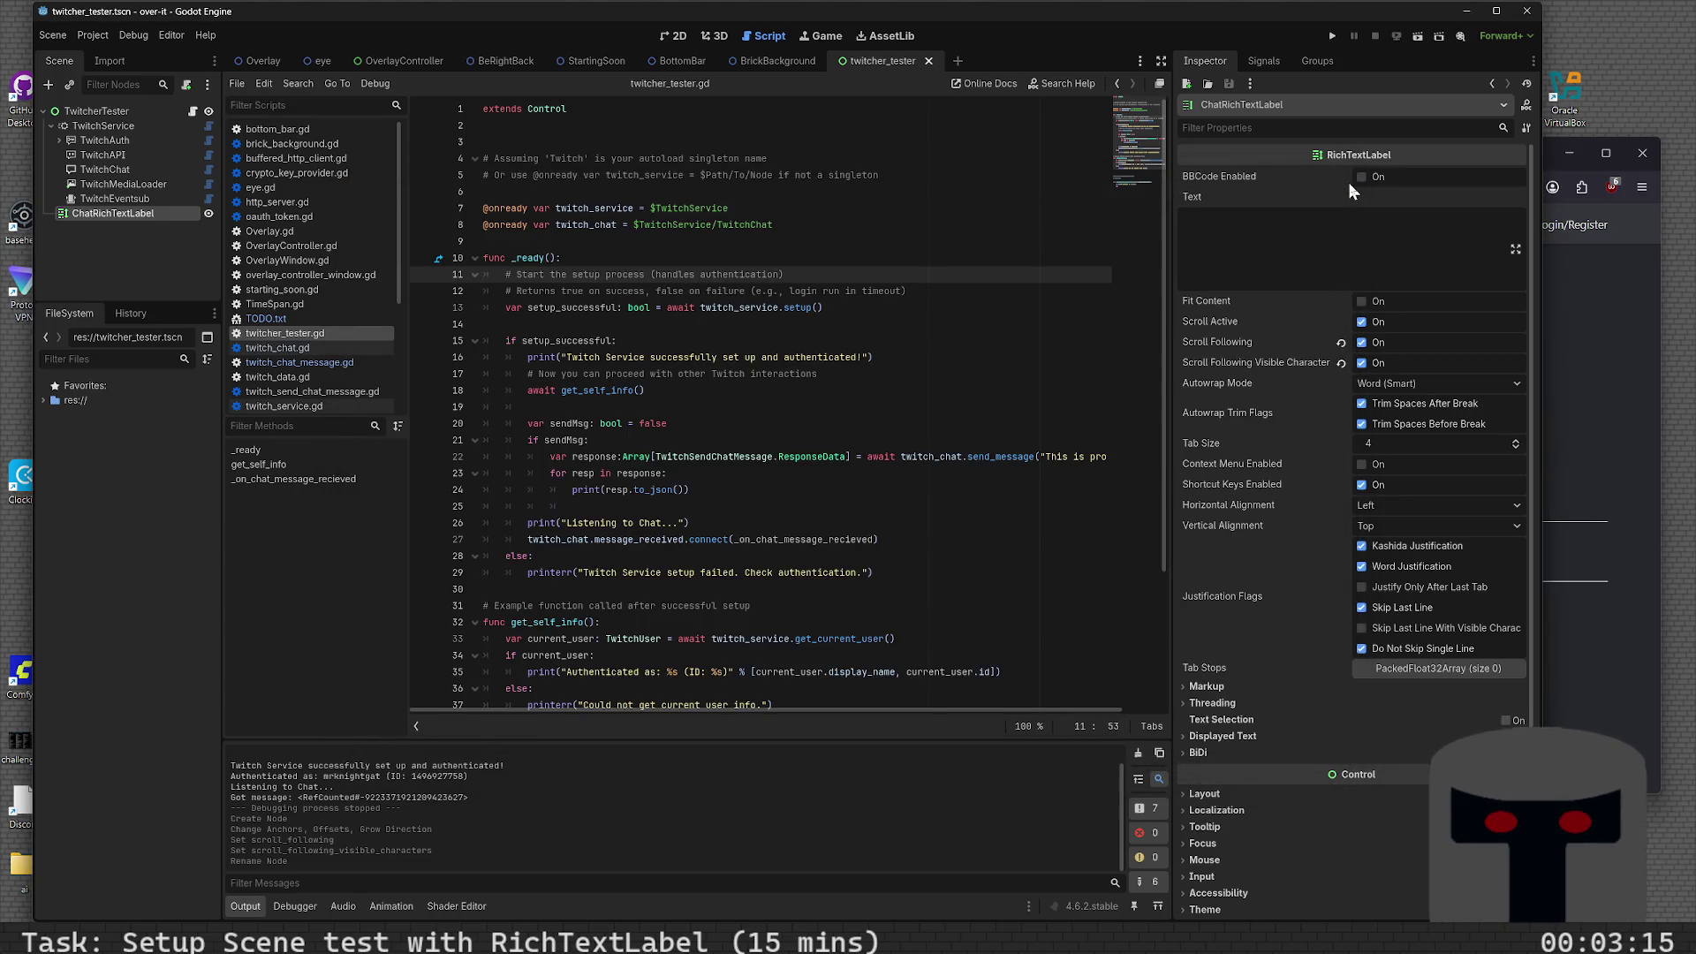
key("ctrl+alt+f")
left_click(1349, 183)
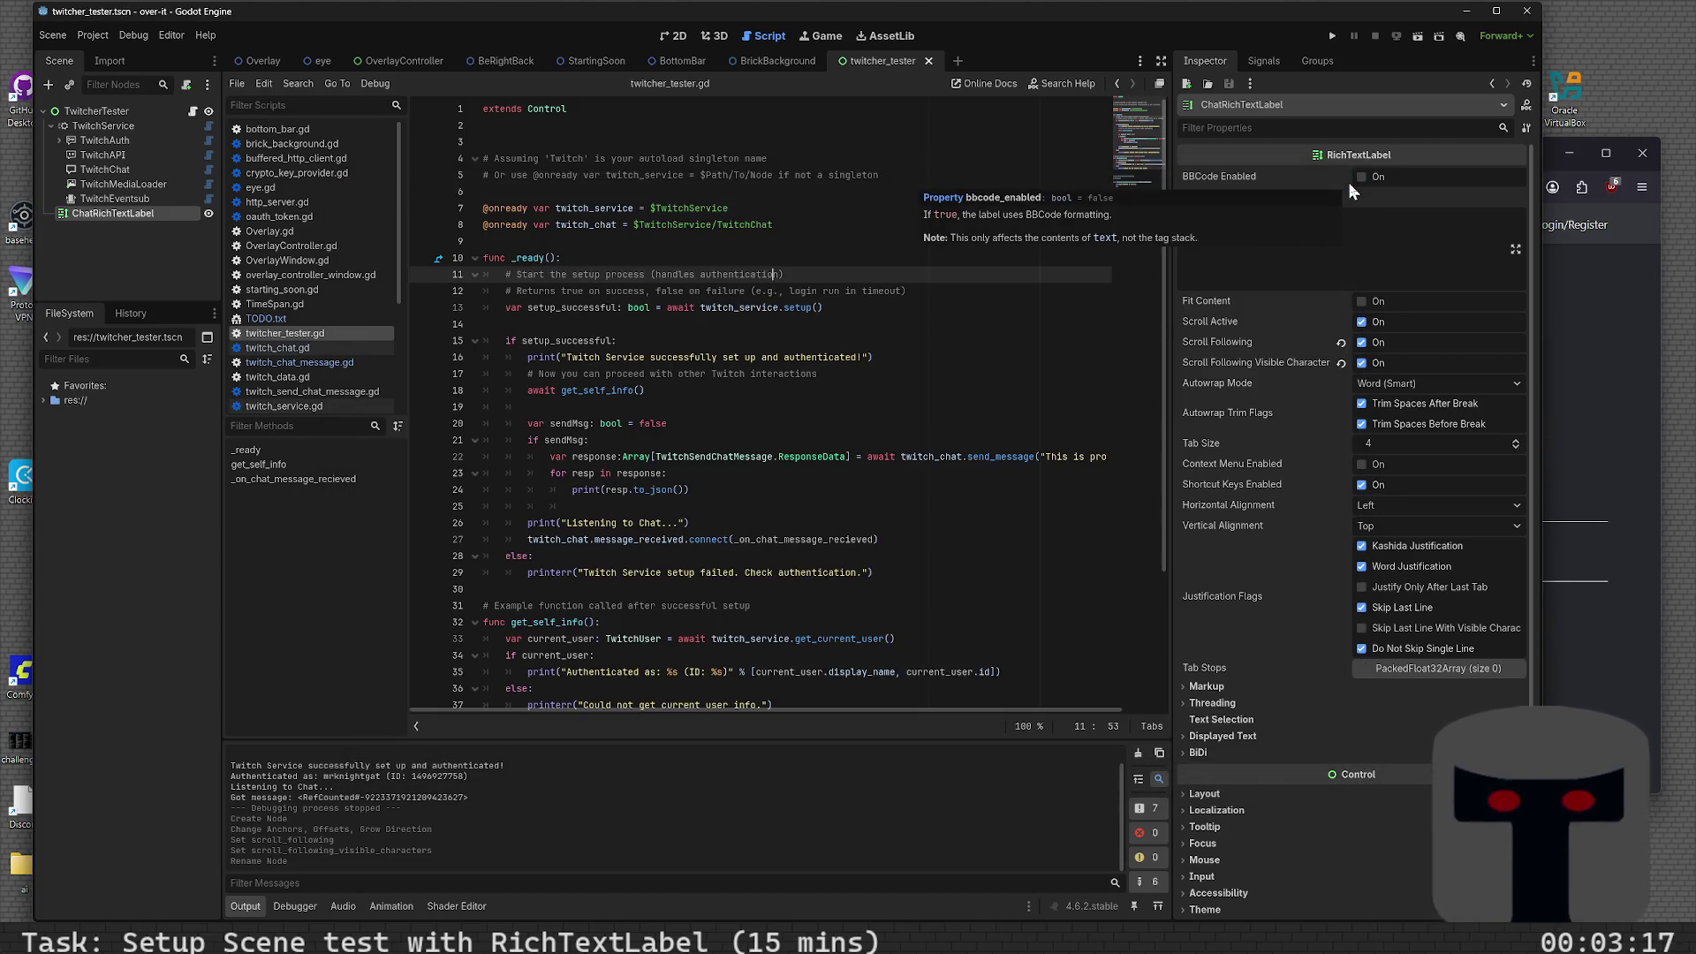
key("ctrl+alt+f")
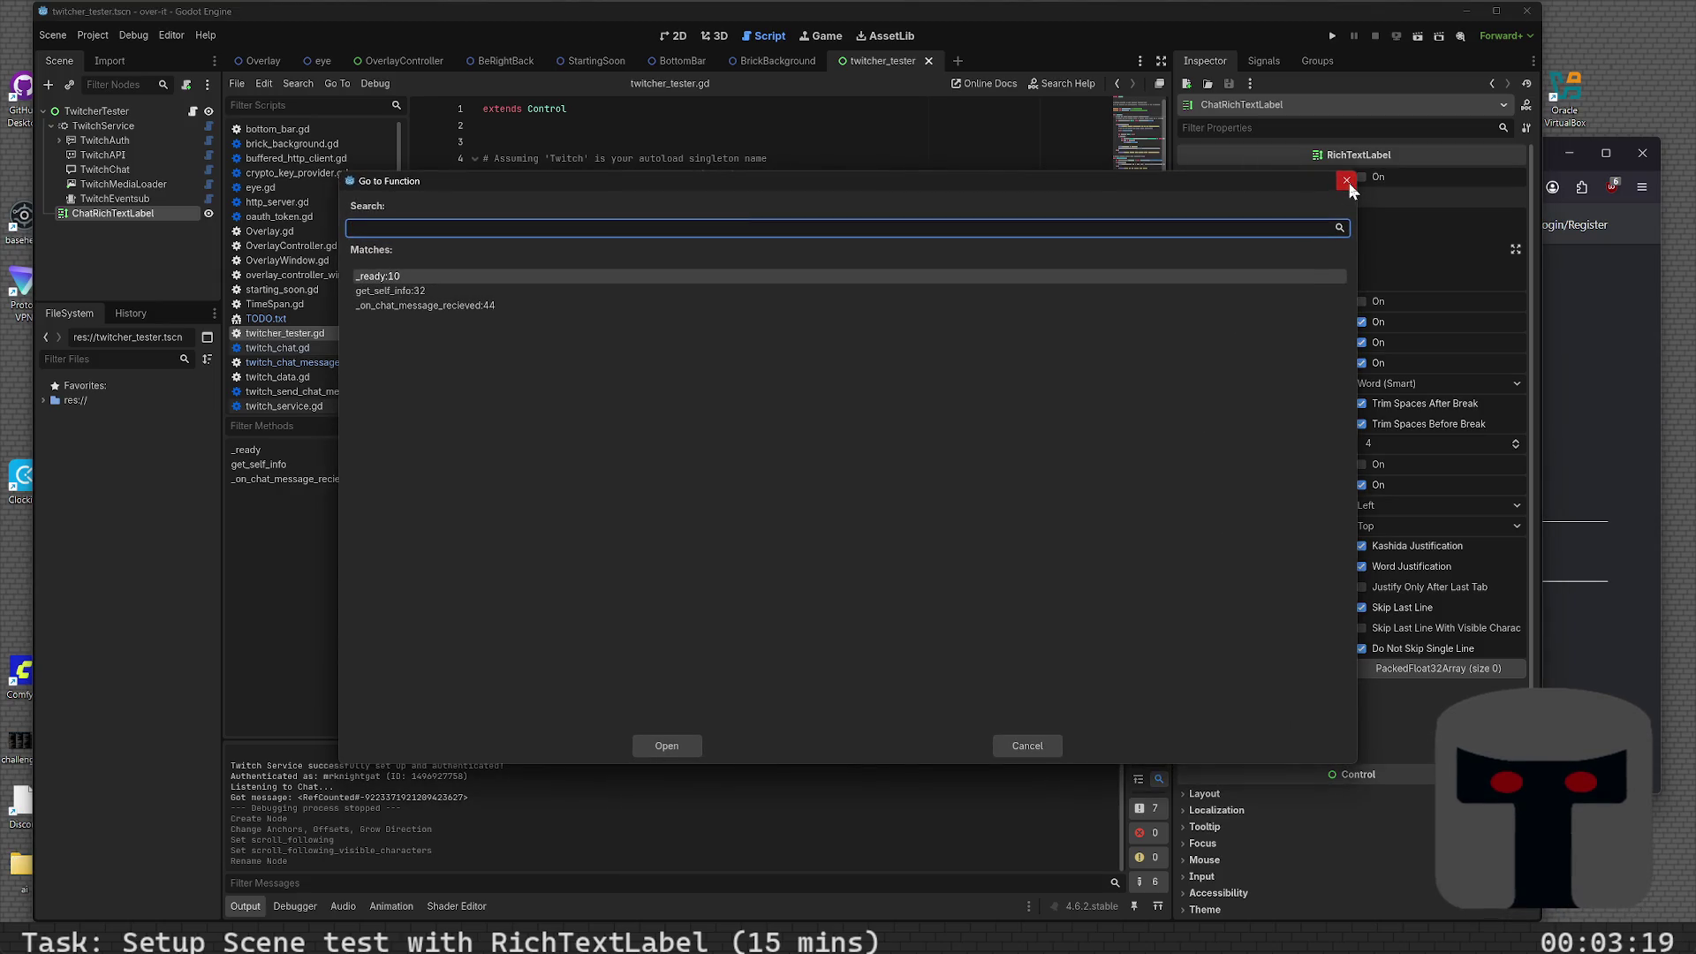
left_click(1349, 183)
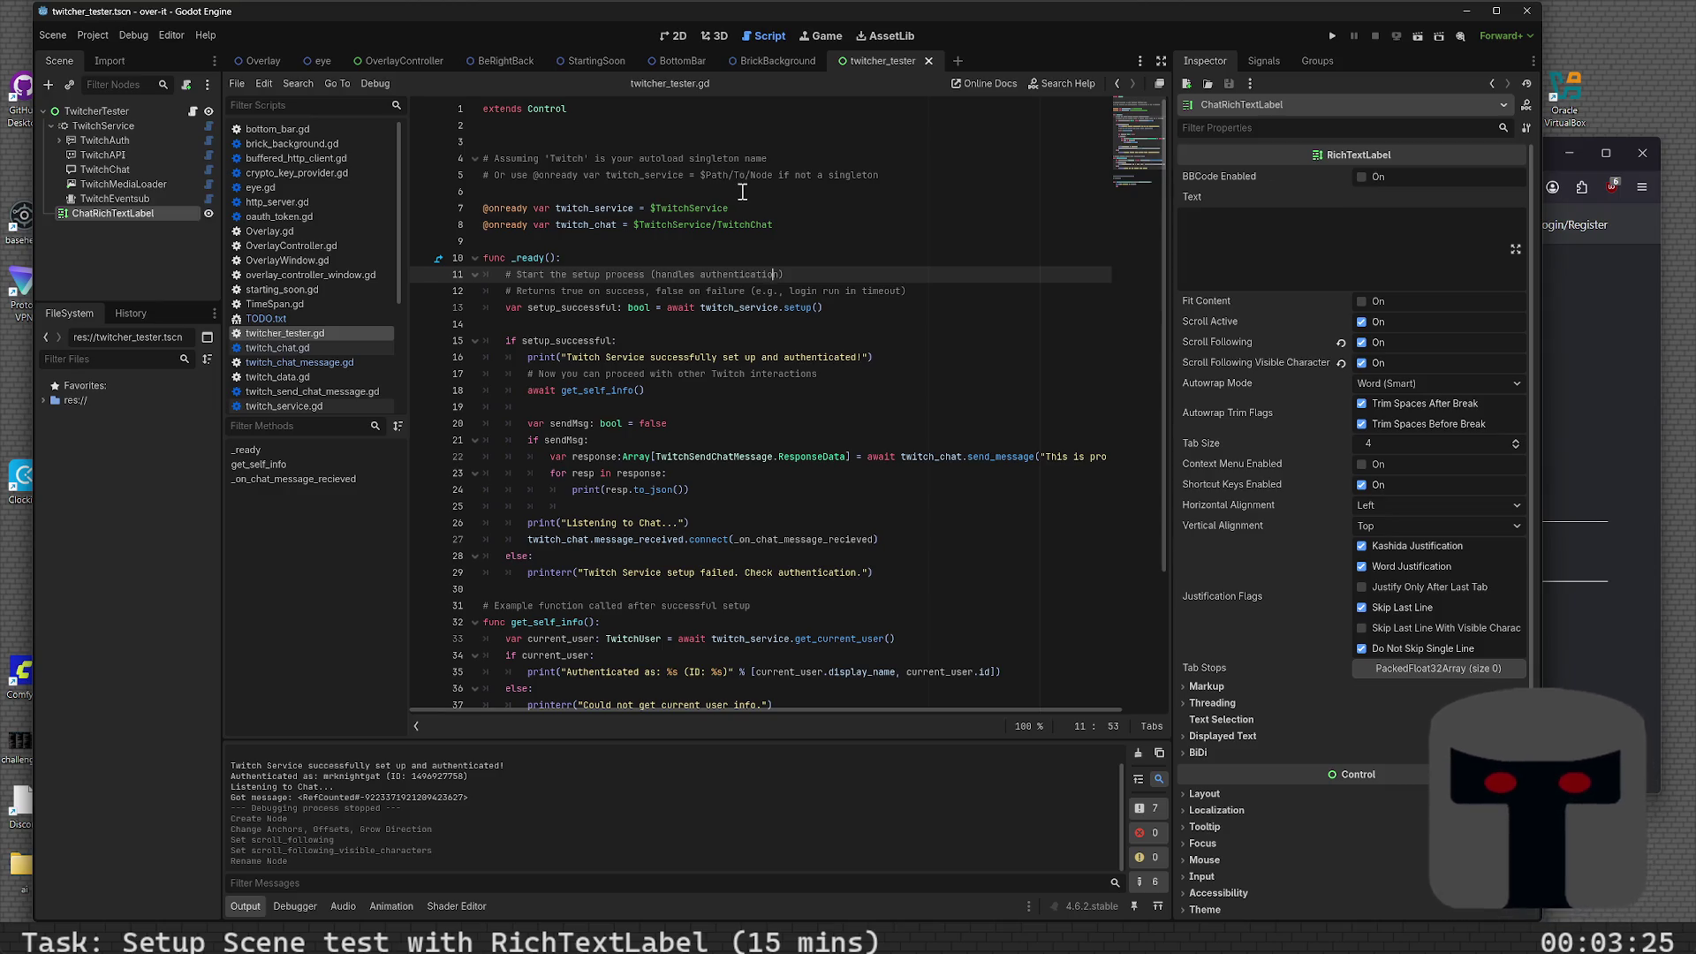
key("ctrl+alt+f")
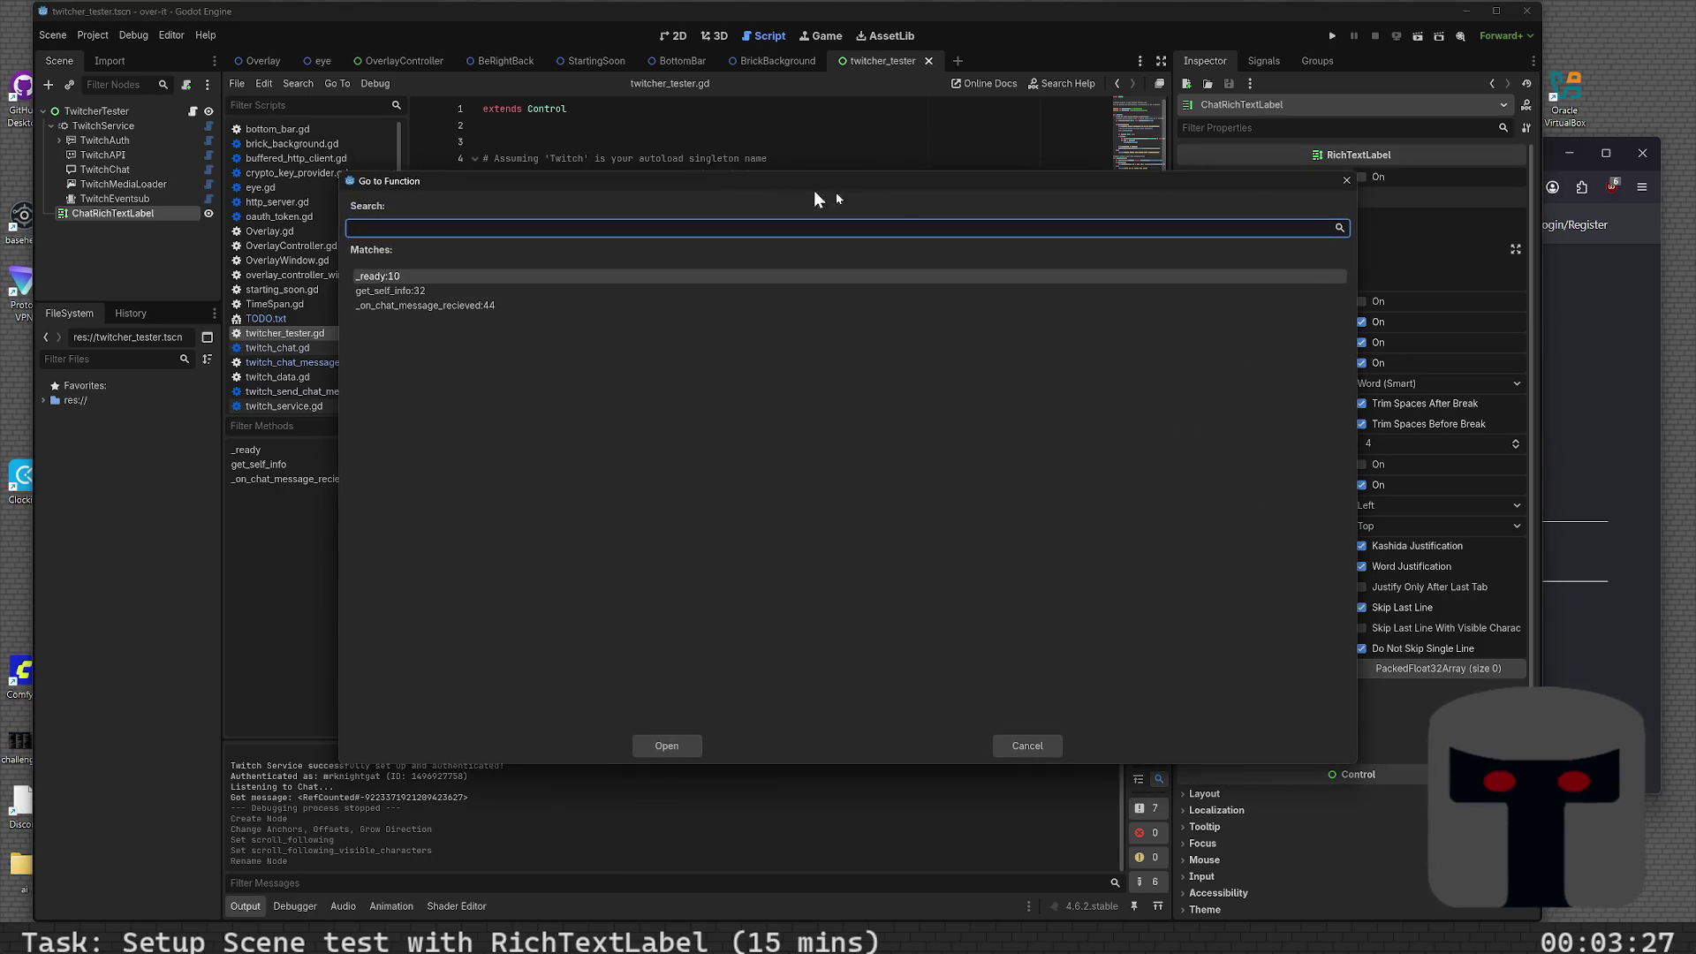
left_click(1346, 180)
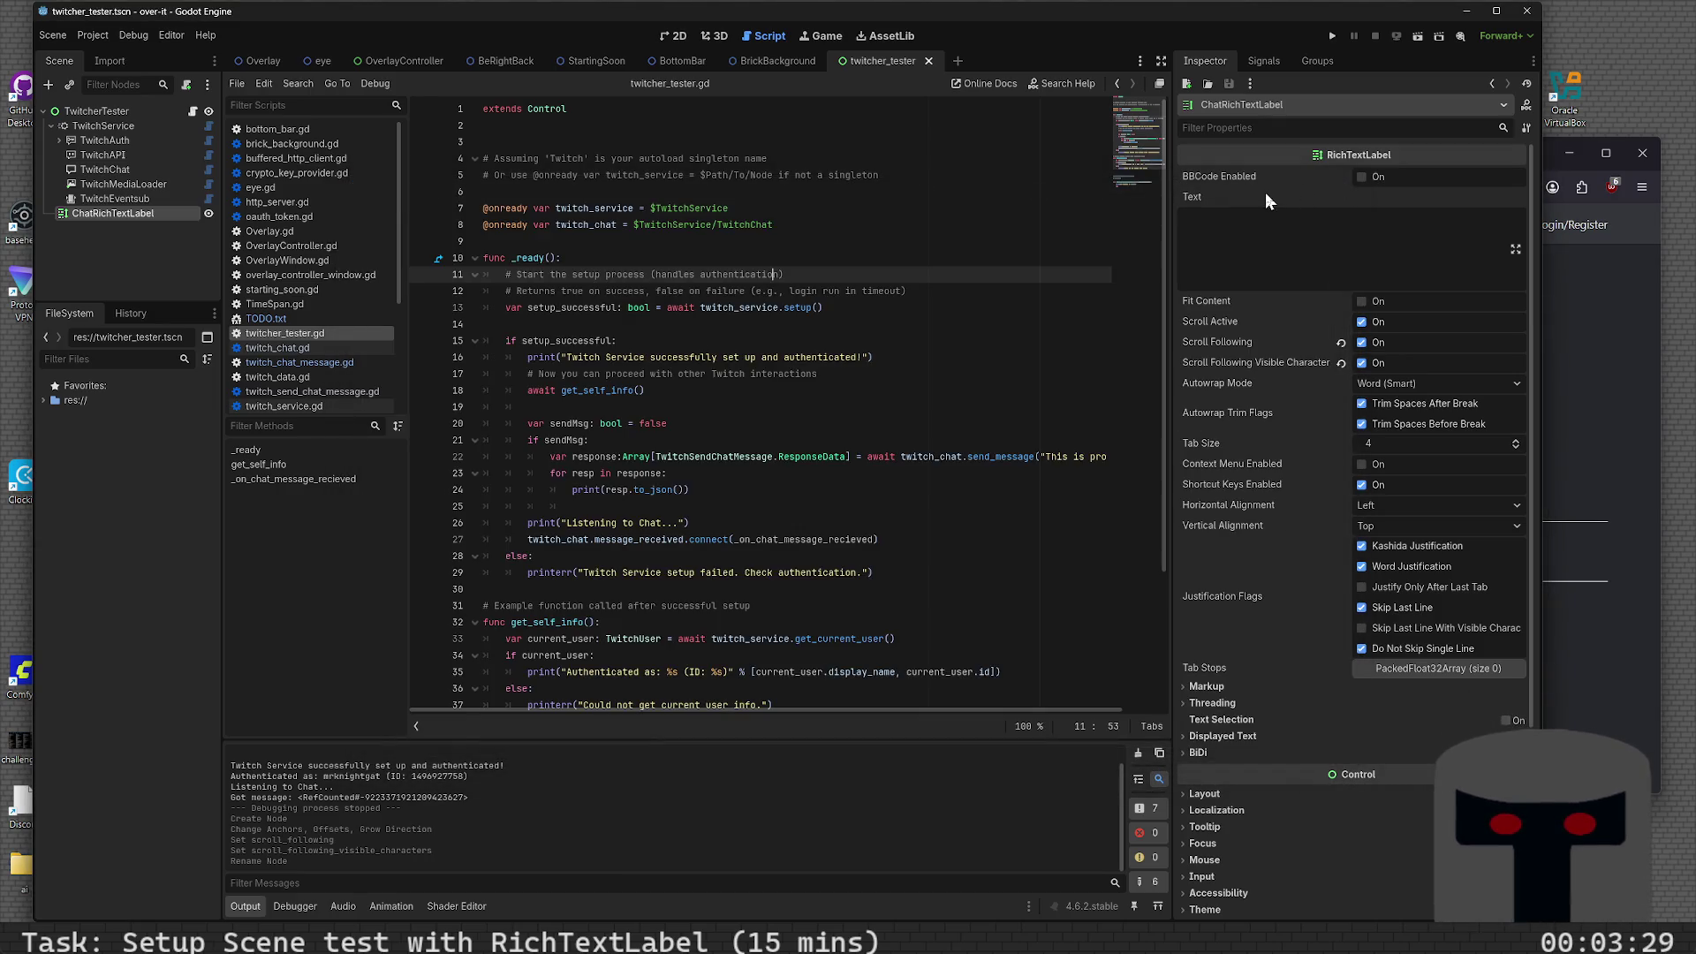
key("ctrl+alt+f")
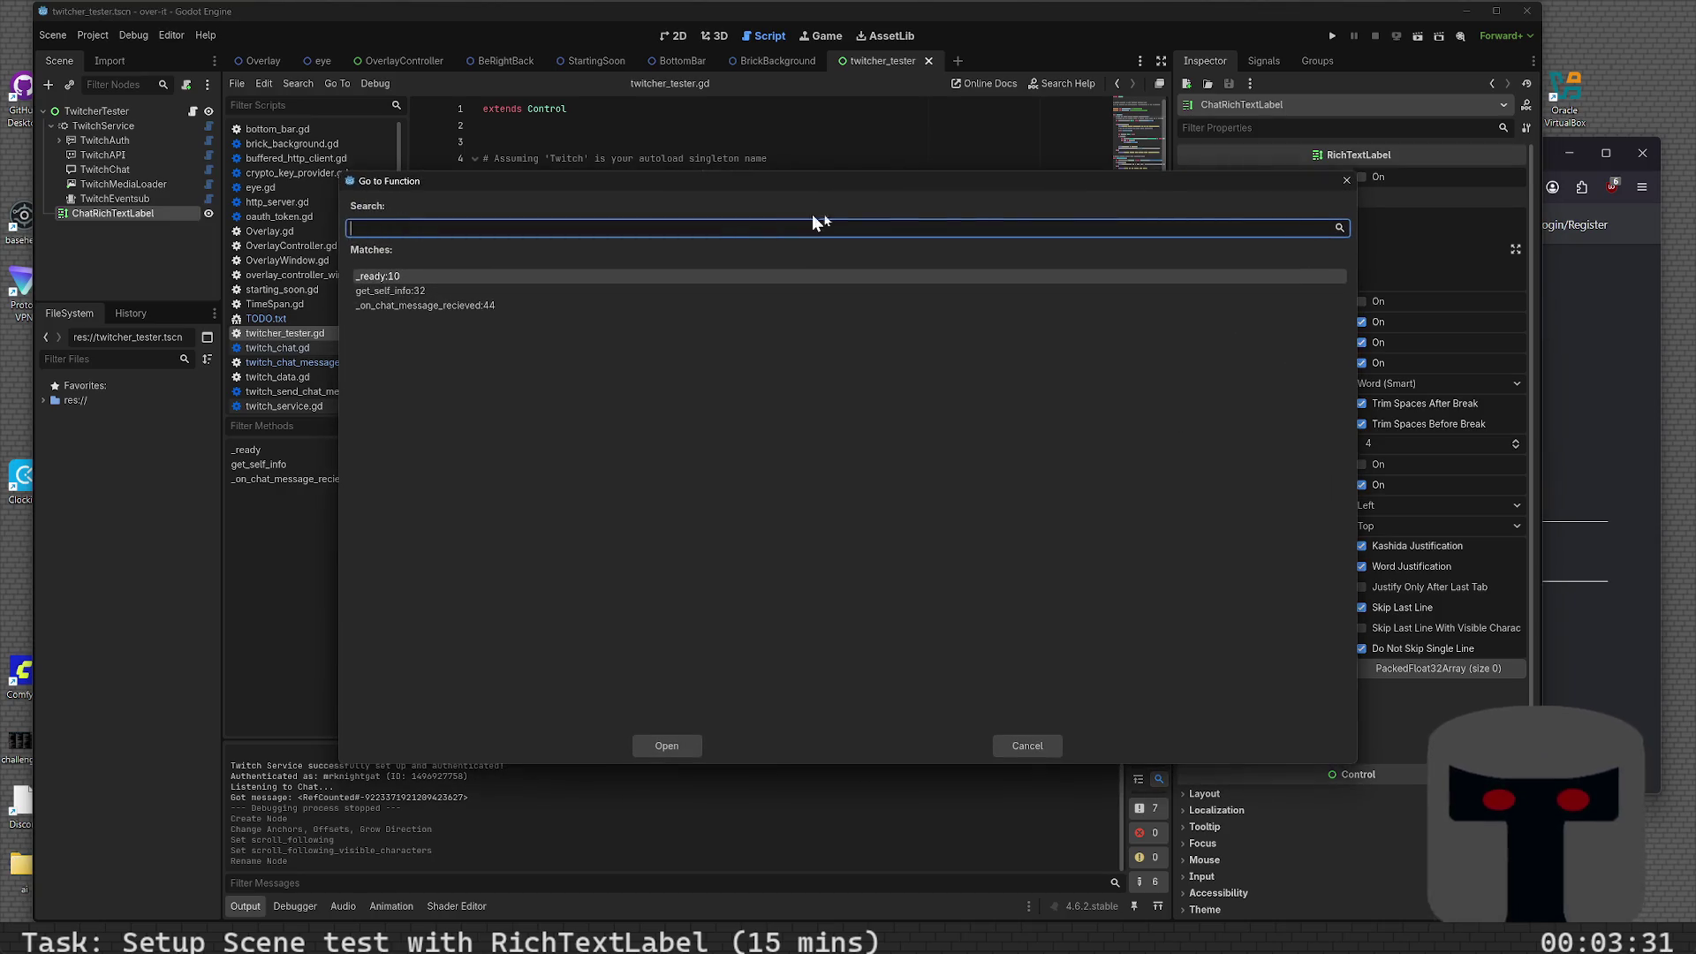
left_click(1347, 179)
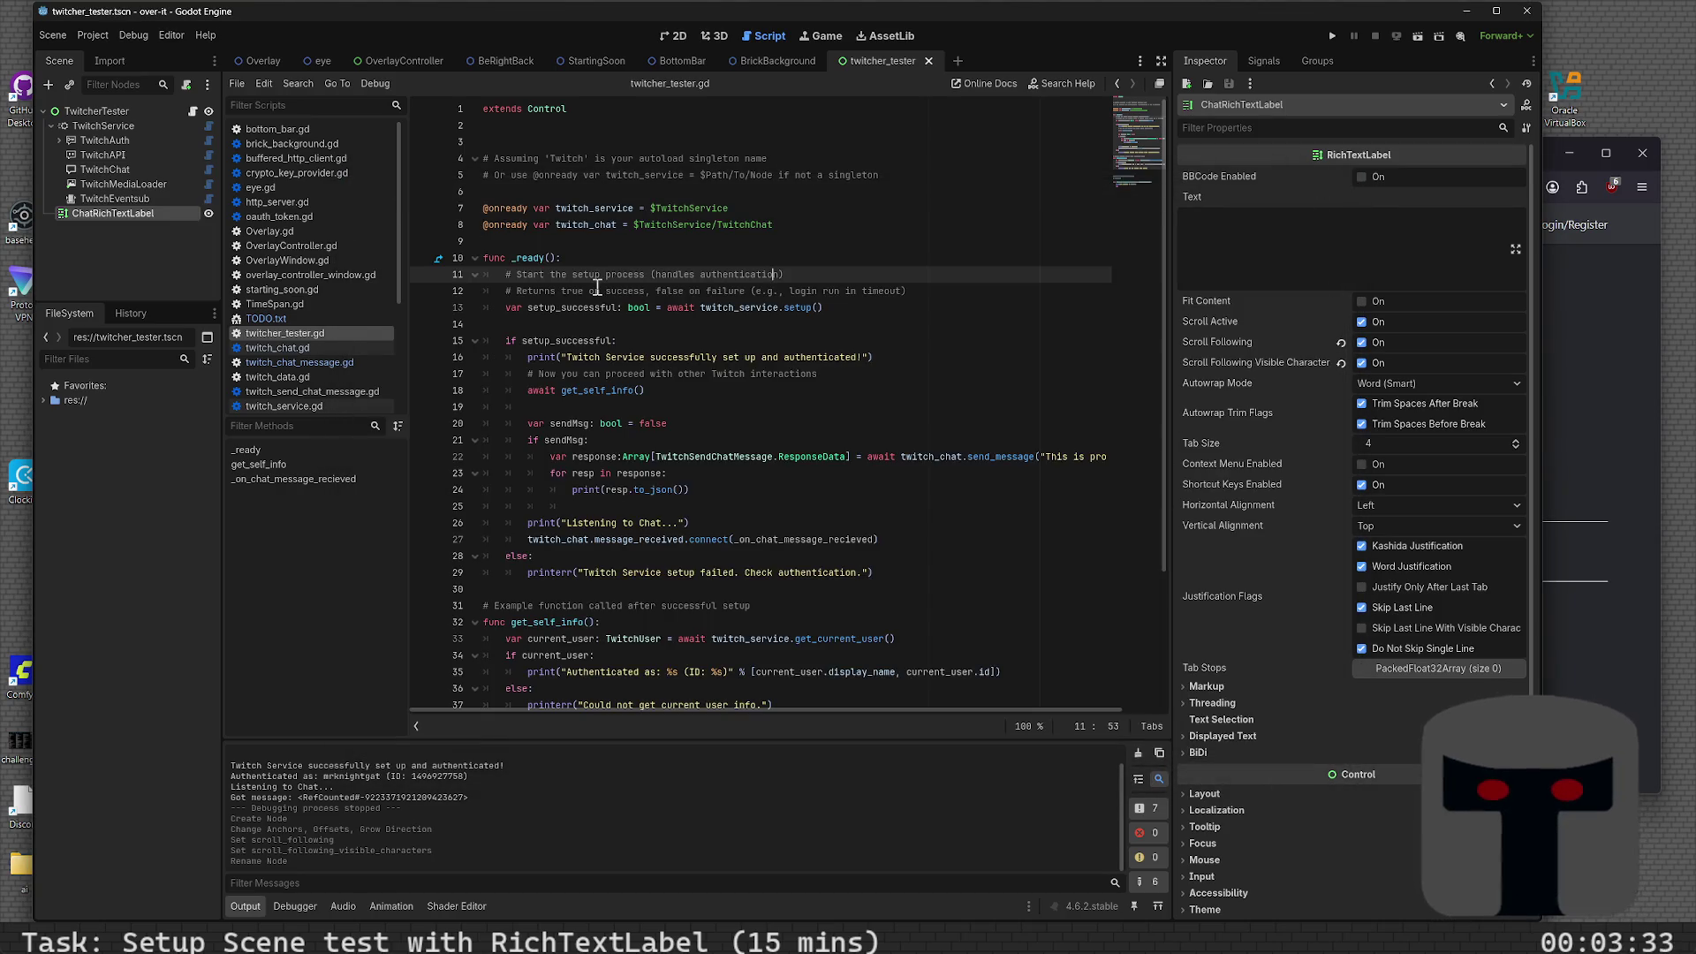
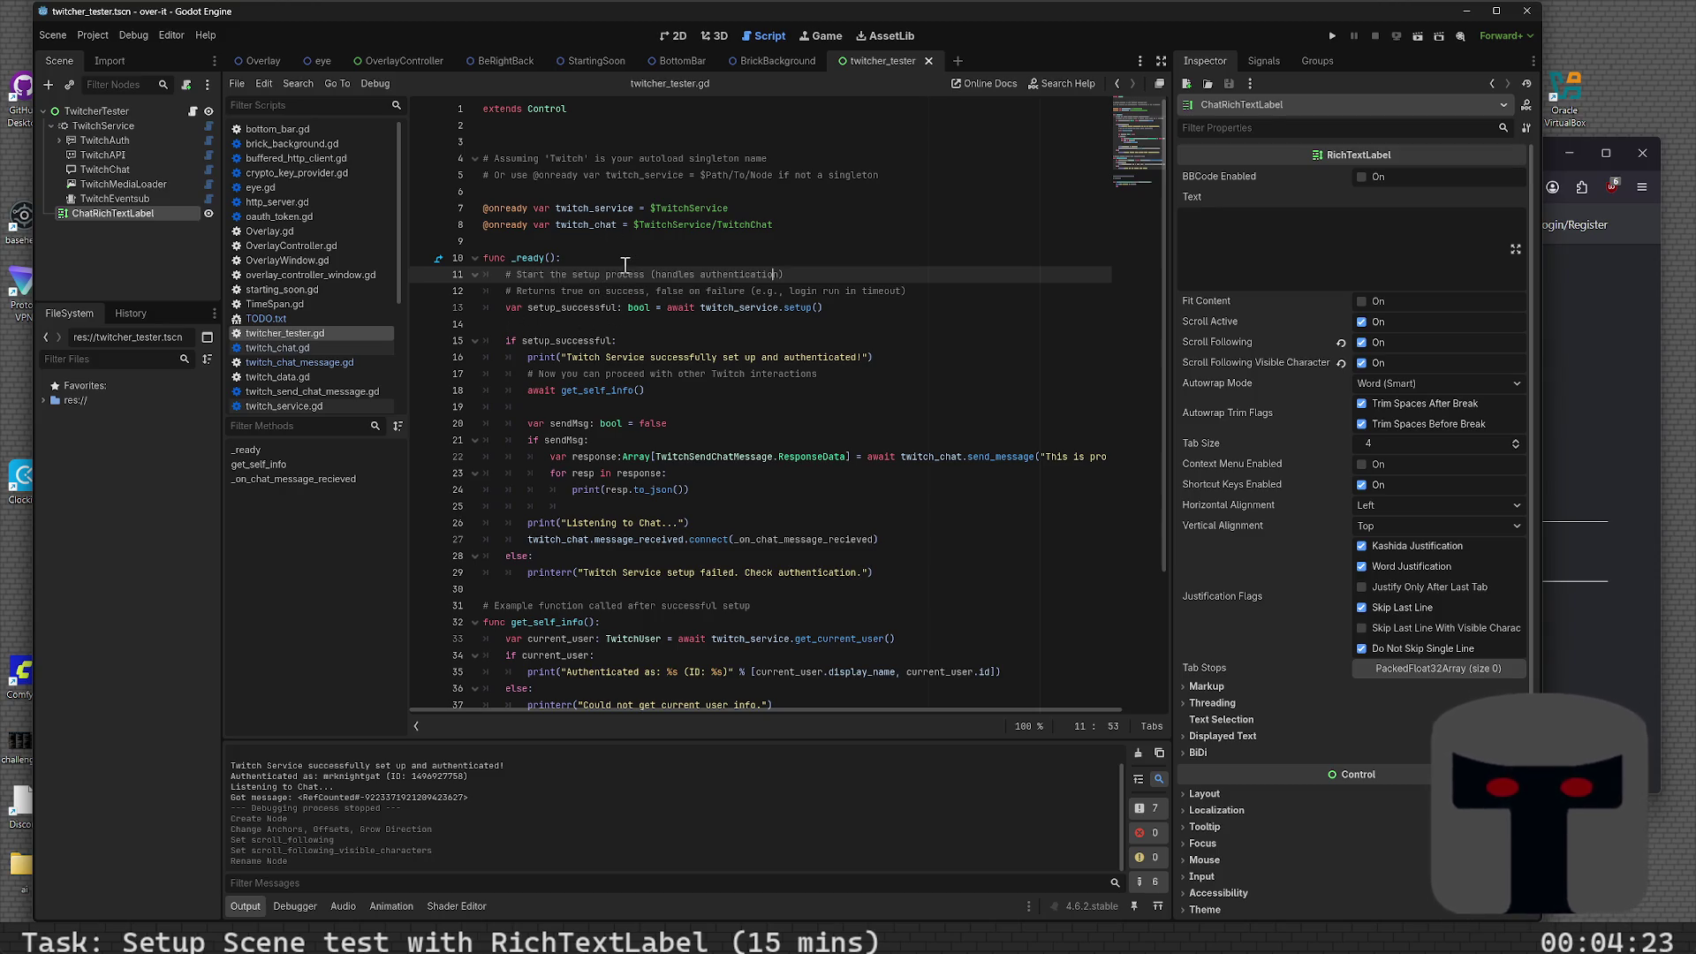
left_click(658, 258)
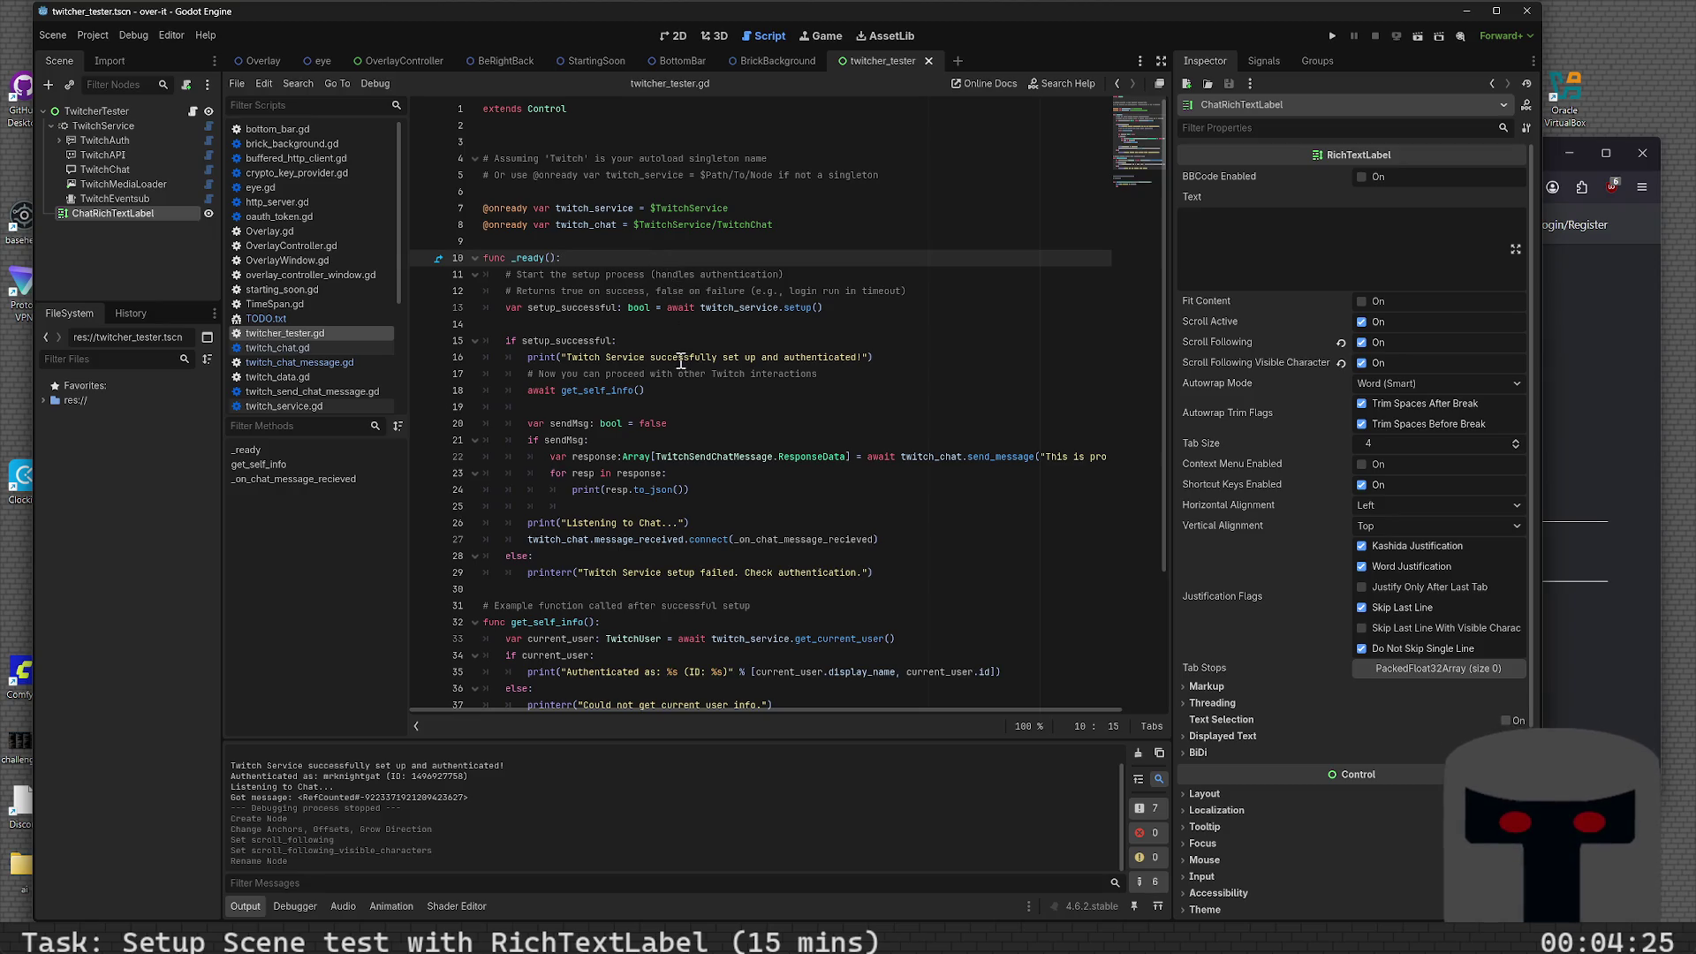
scroll(608, 342, "down", 3)
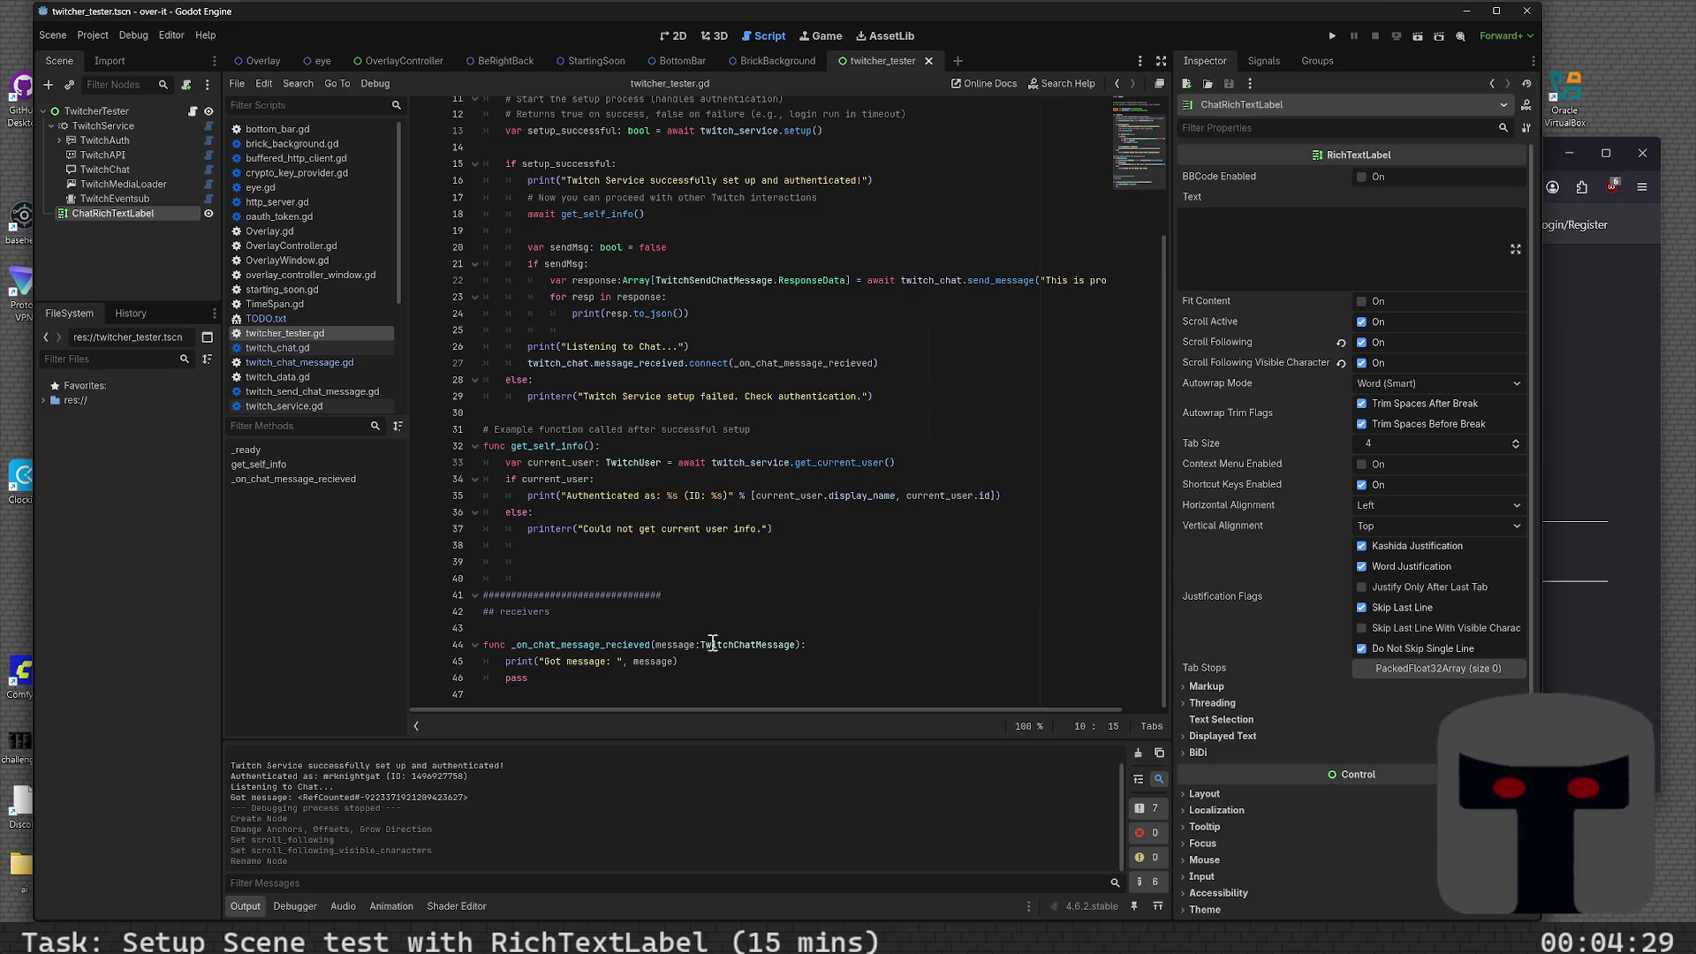
scroll(711, 643, "up", 3)
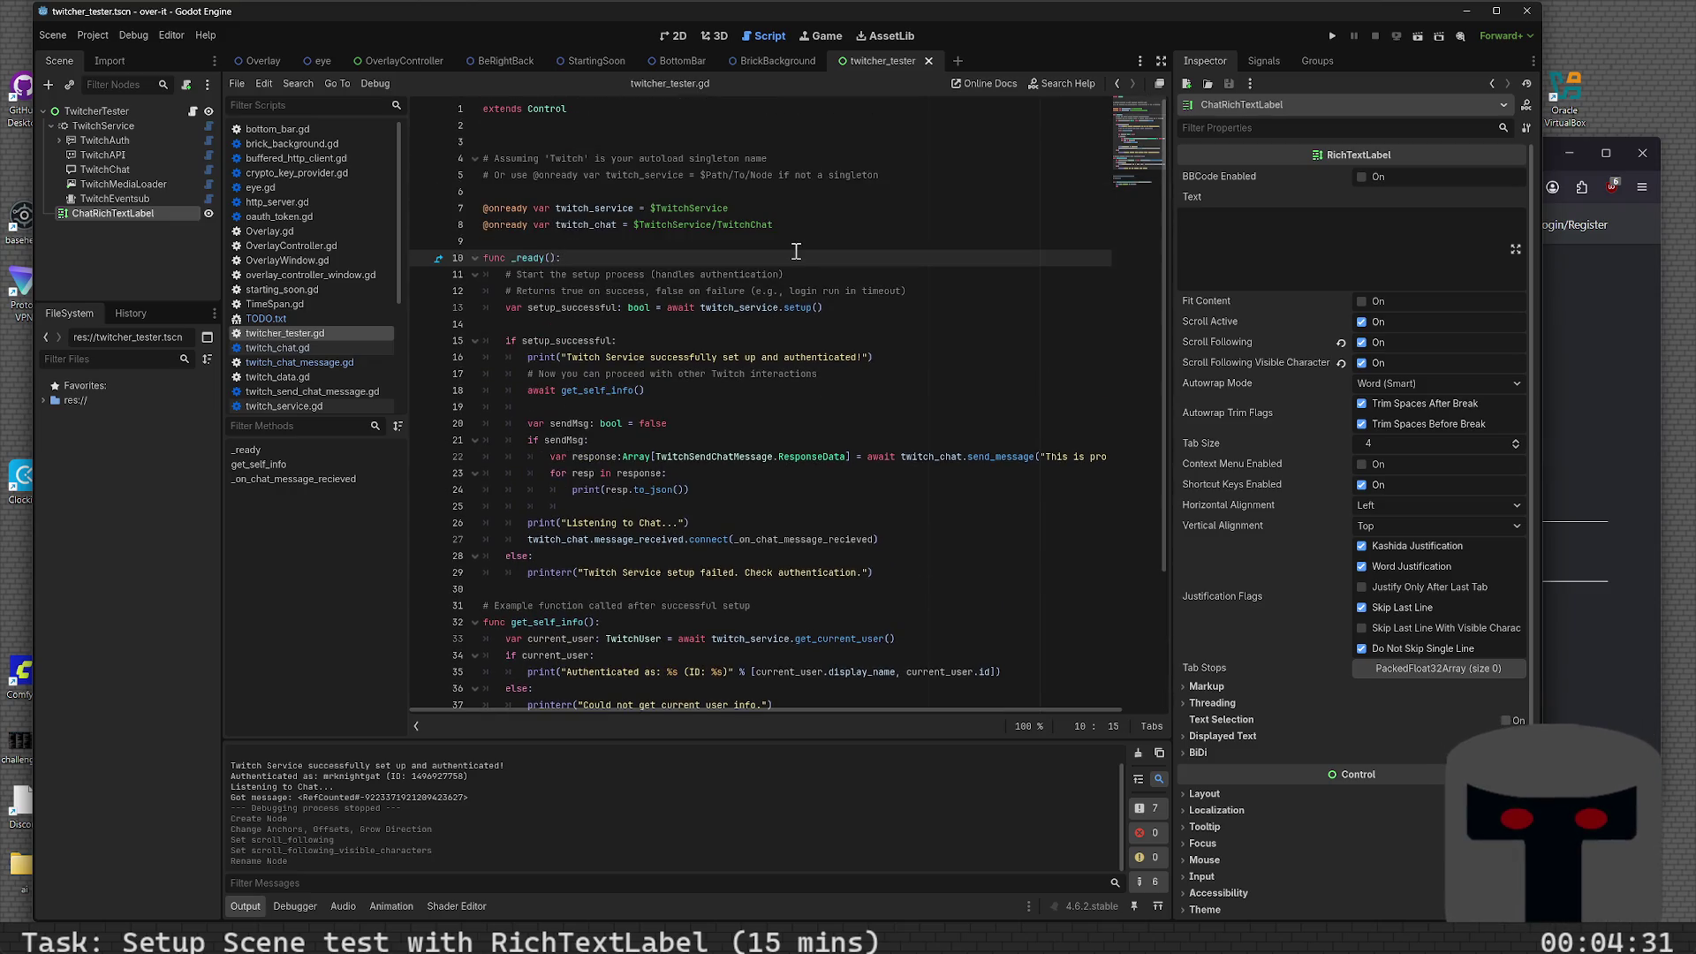
key("ctrl+shift+Return")
key("ctrl+shift+Return")
type("onready var t")
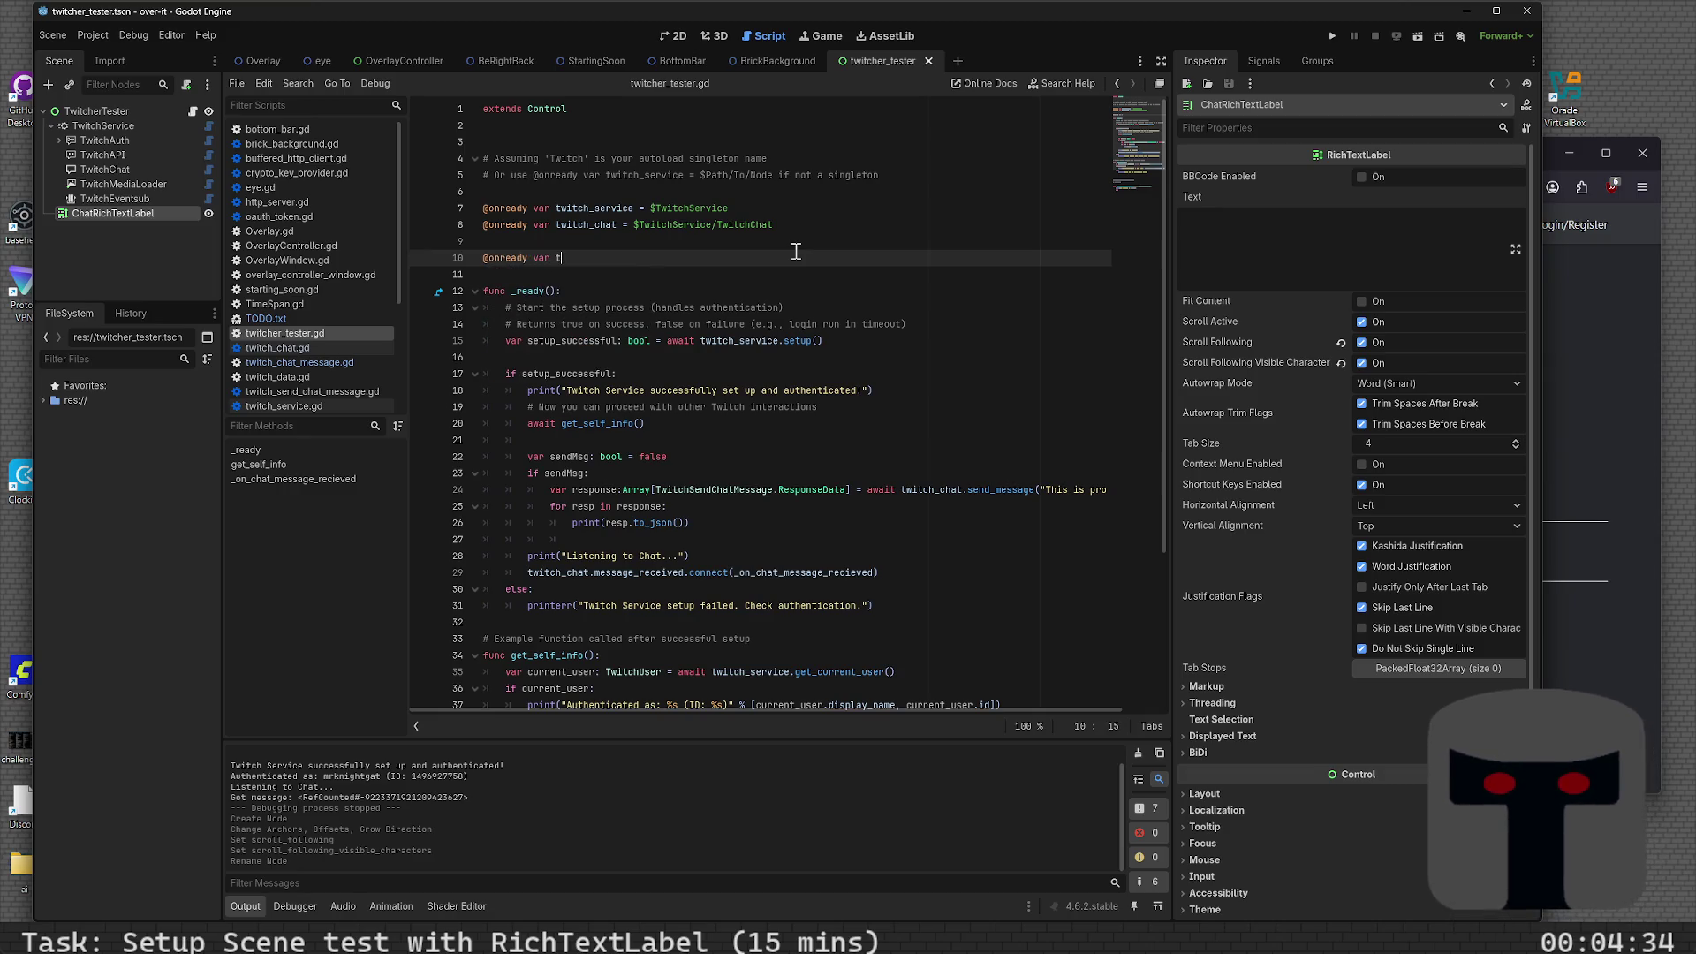
key("BackSpace")
type("chat_rich")
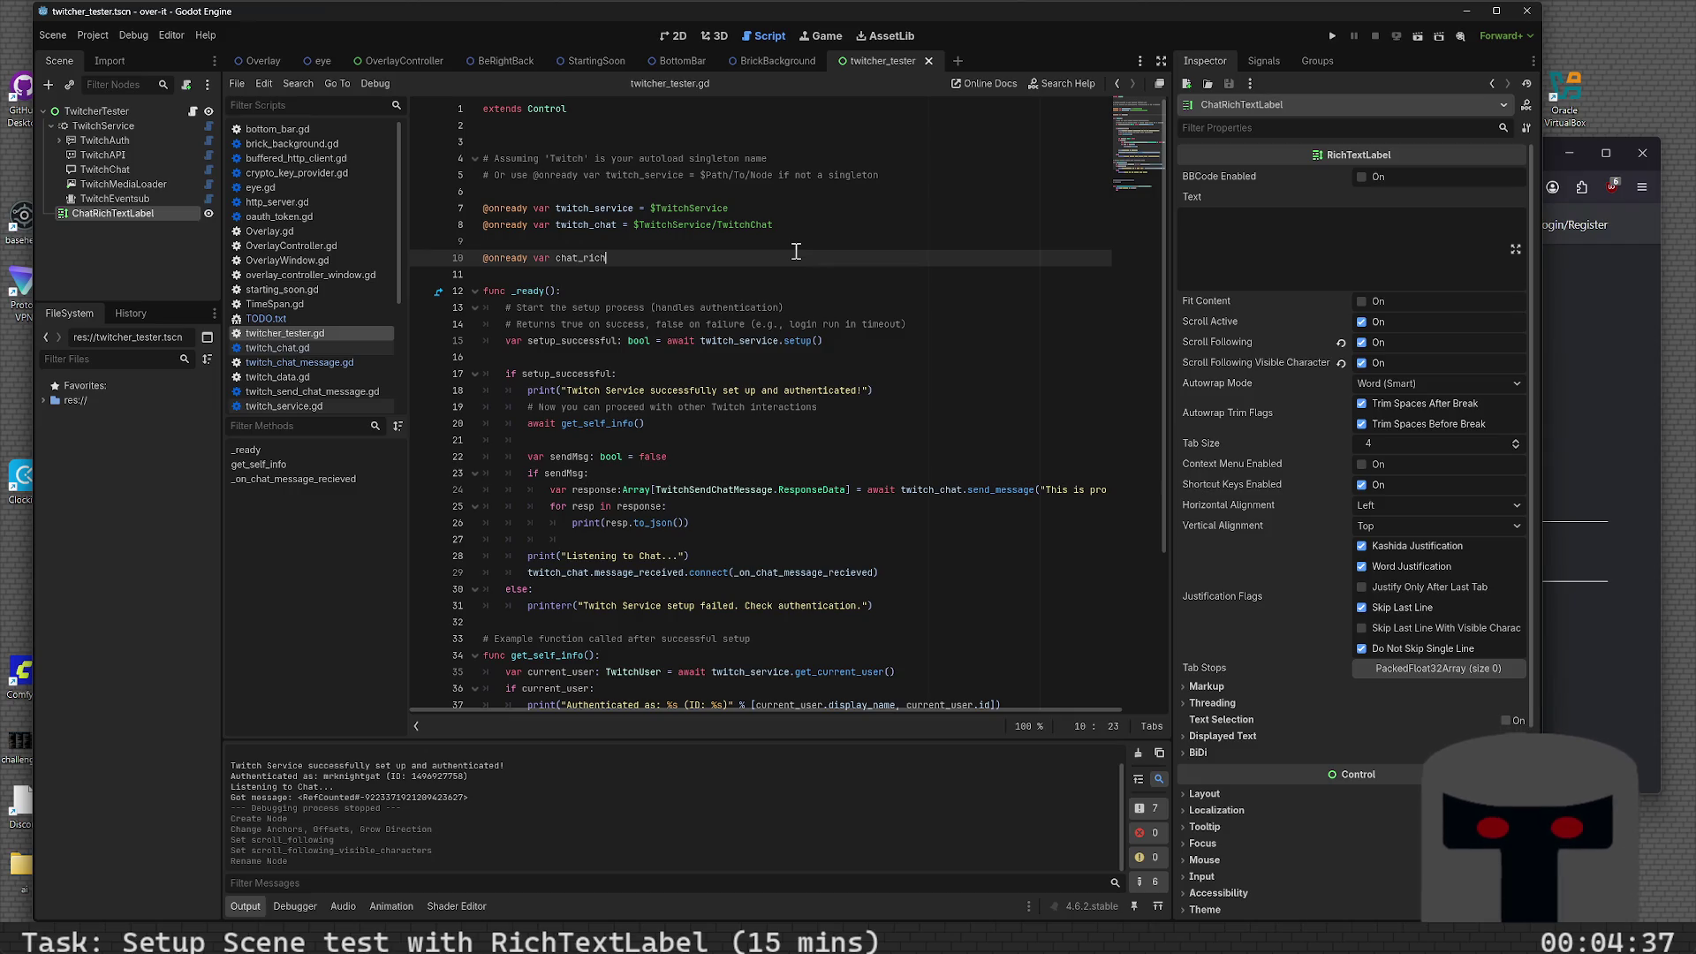
type("textlab")
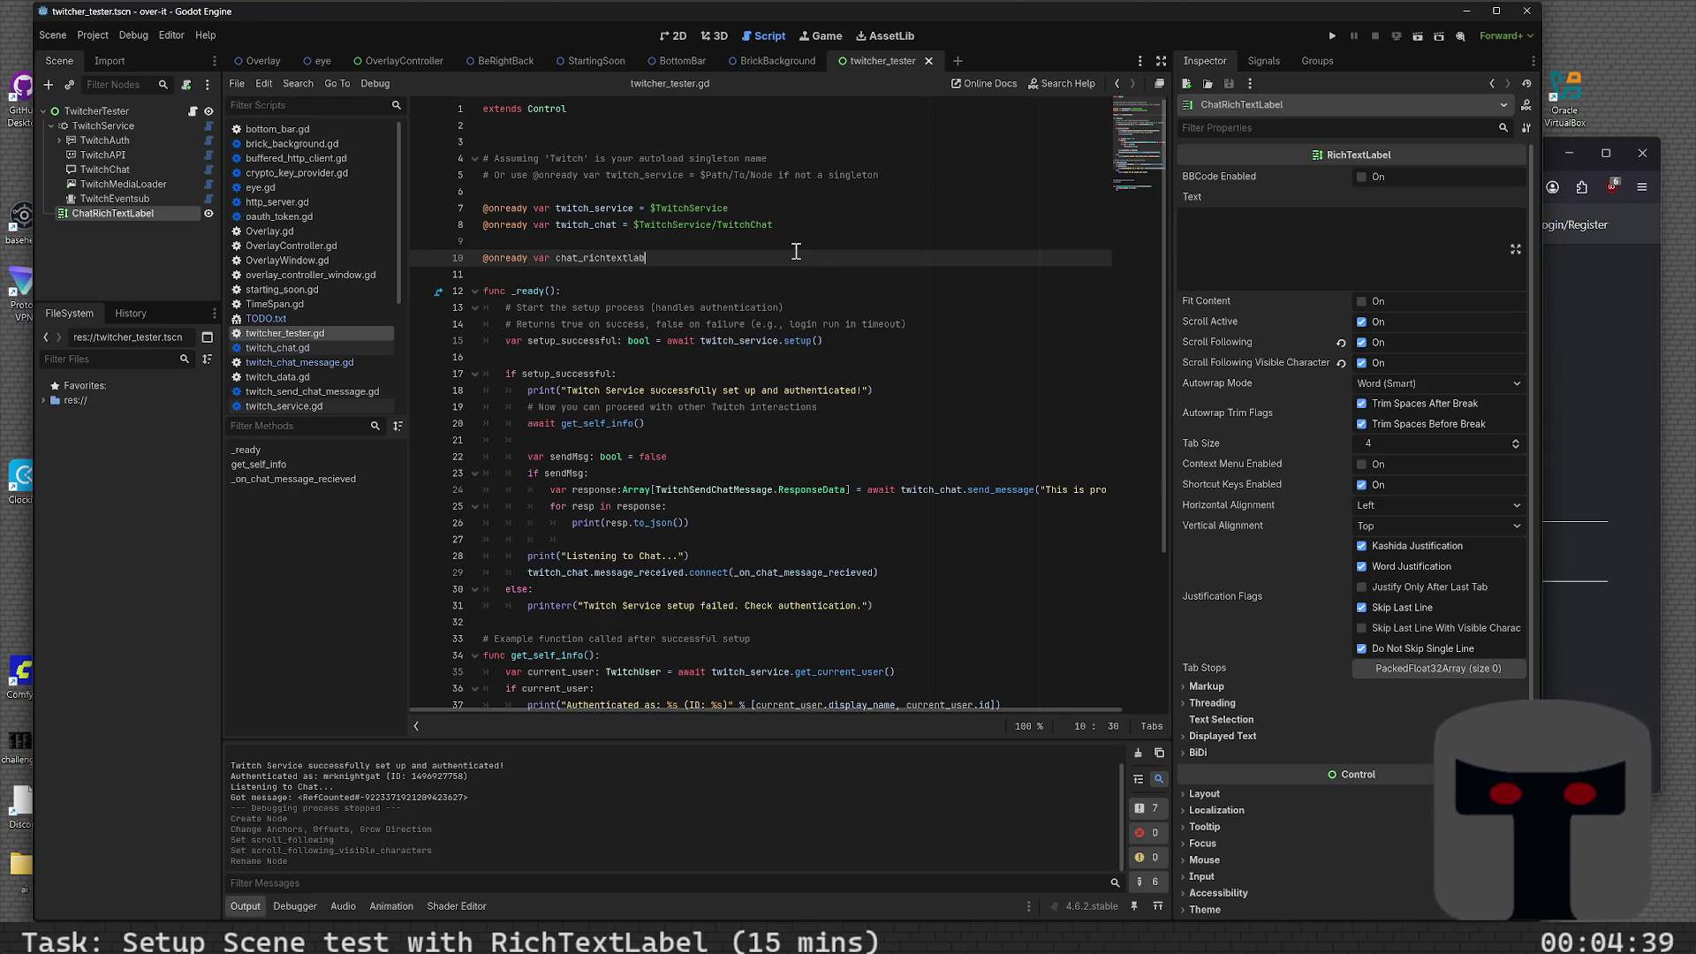
key("BackSpace")
key("BackSpace")
key("BackSpace")
type("Ri")
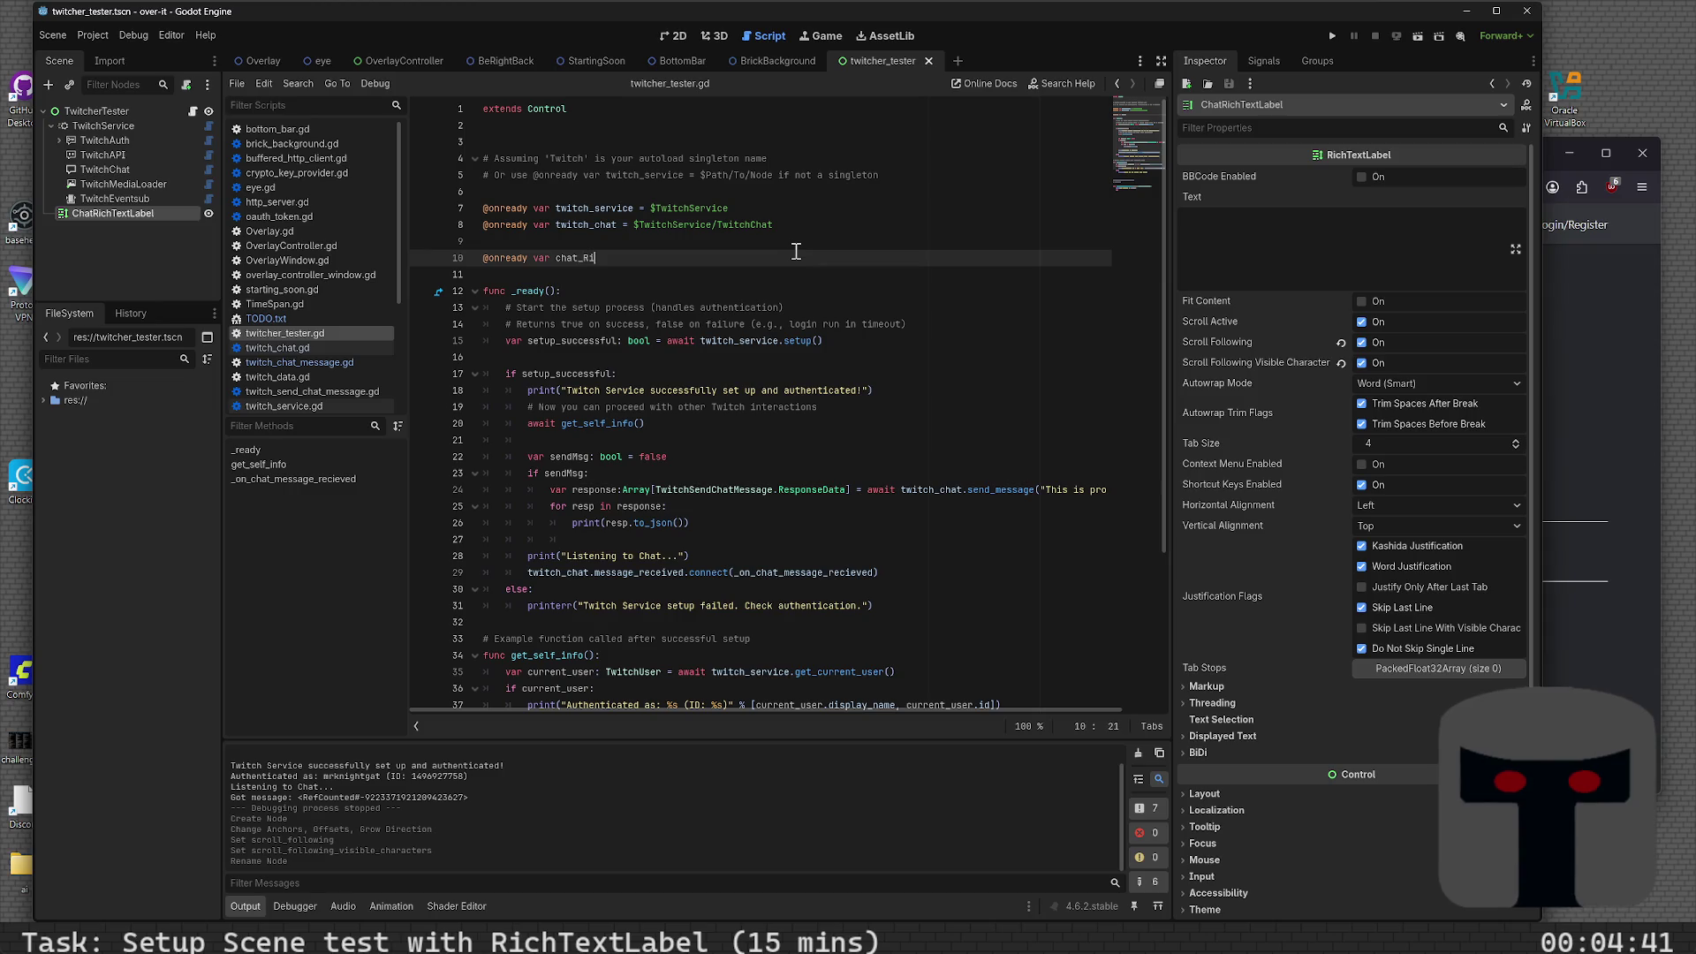
type("chTextLa")
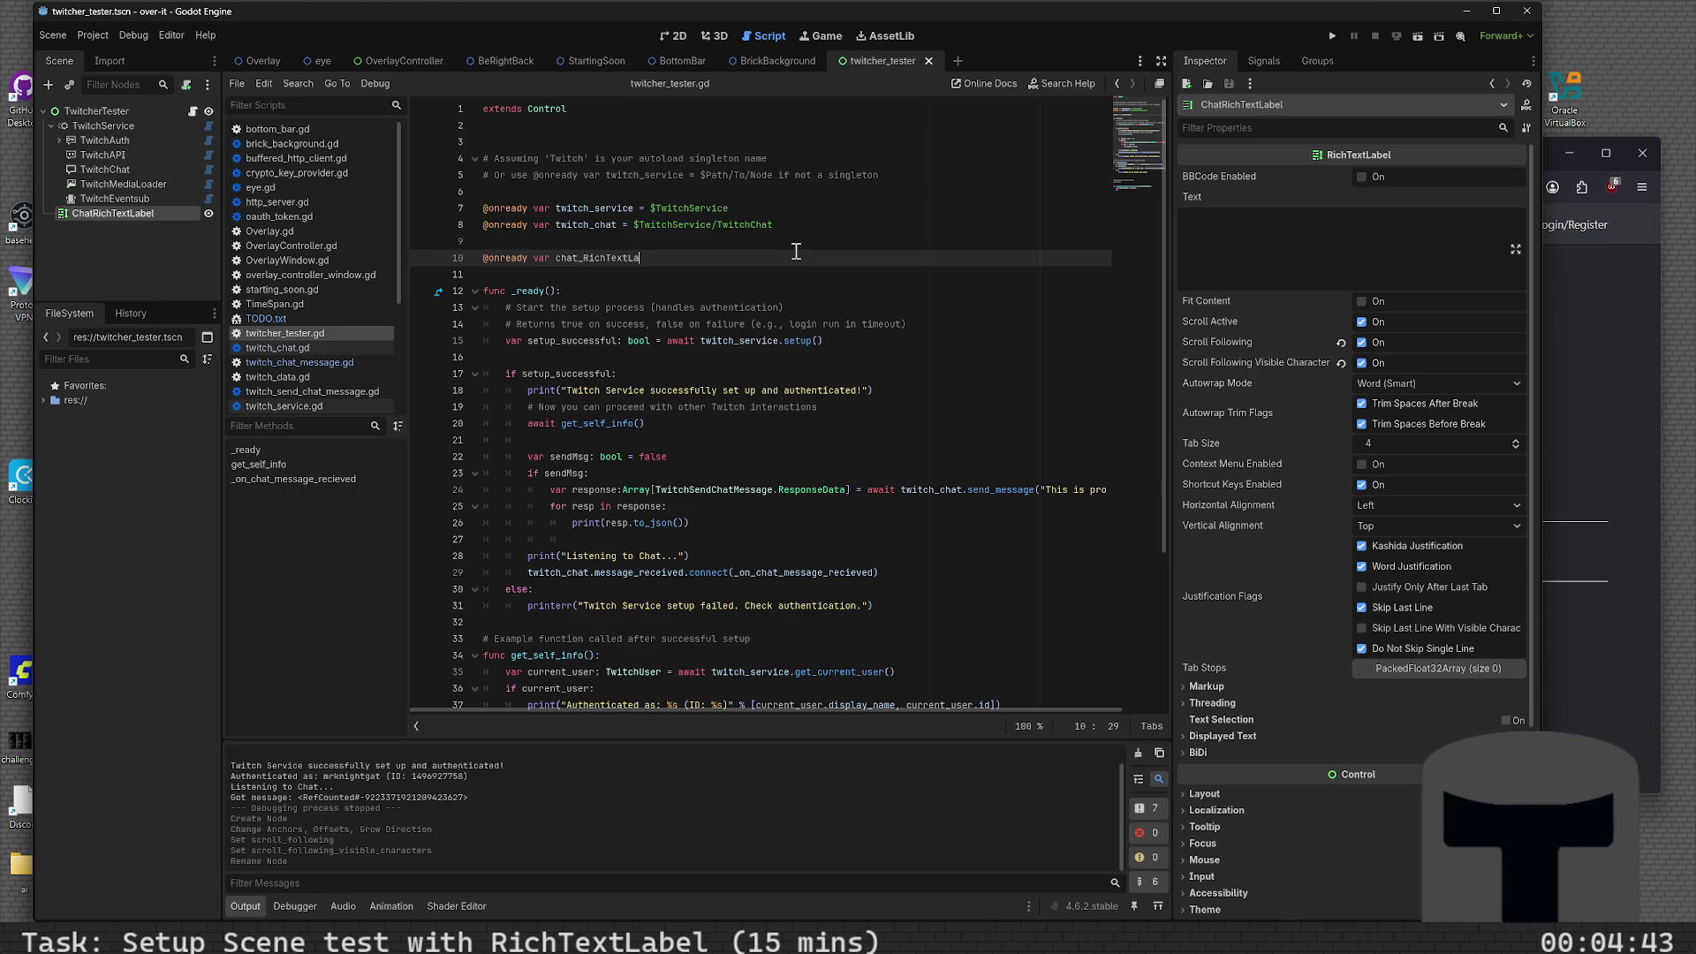
type("bel:Rich")
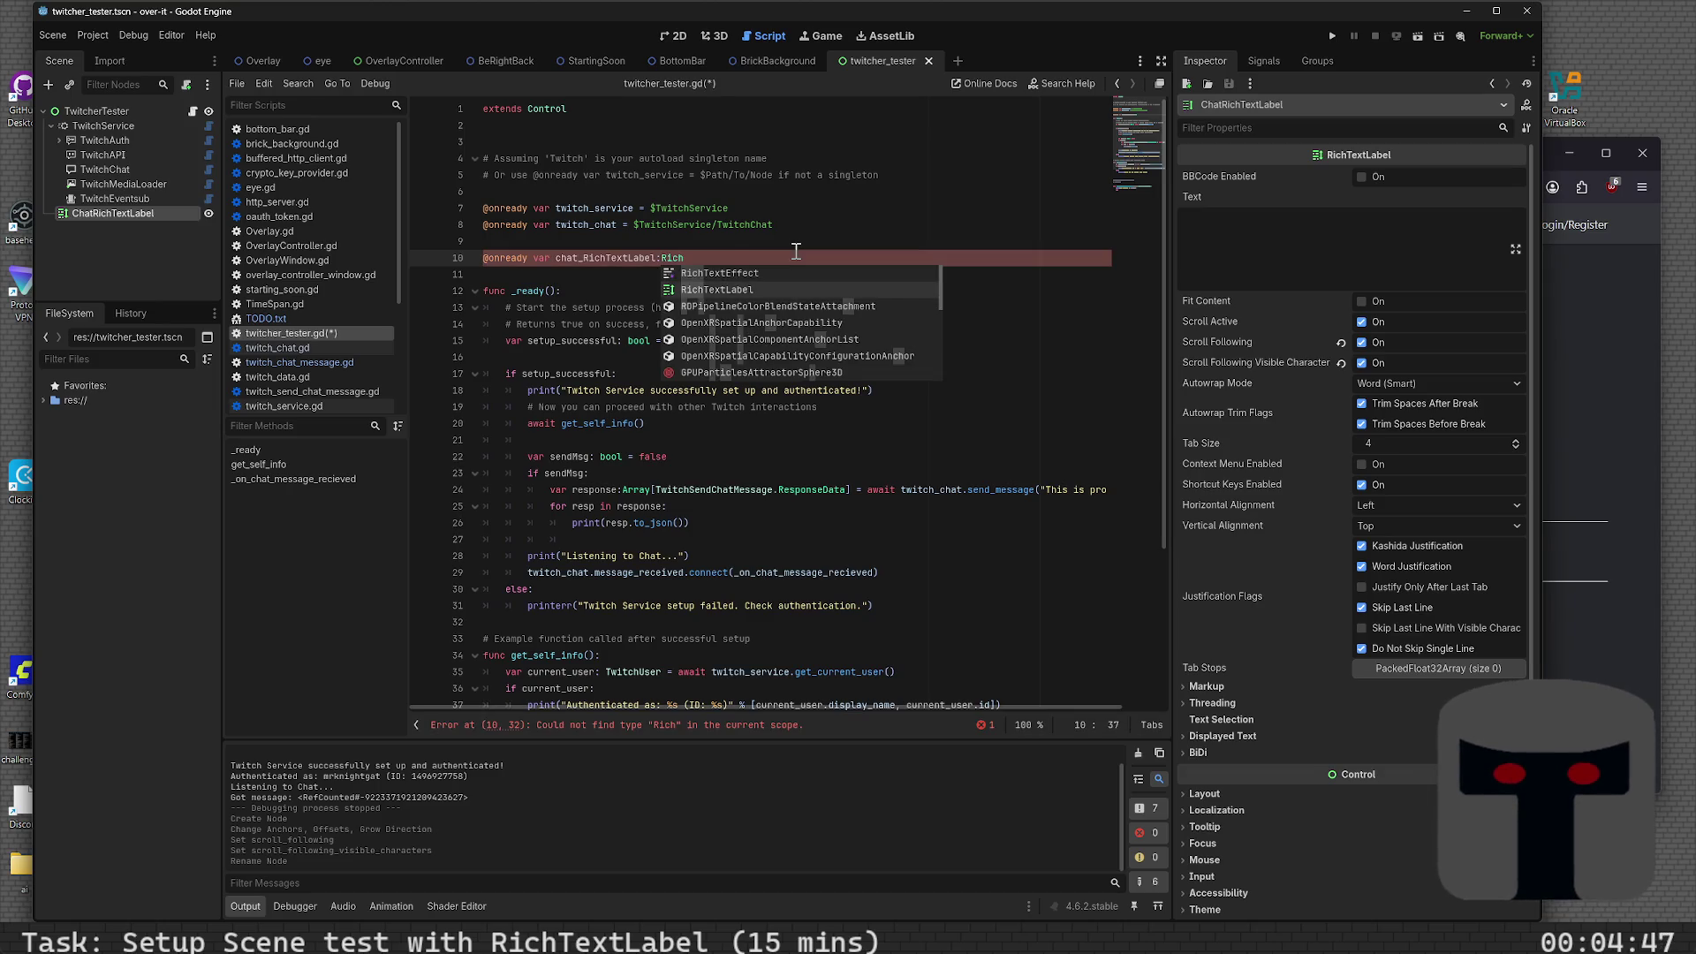
key("Return")
- Assign it $ChatRichTextLabel and save twitcher_tester.gd
type("= %")
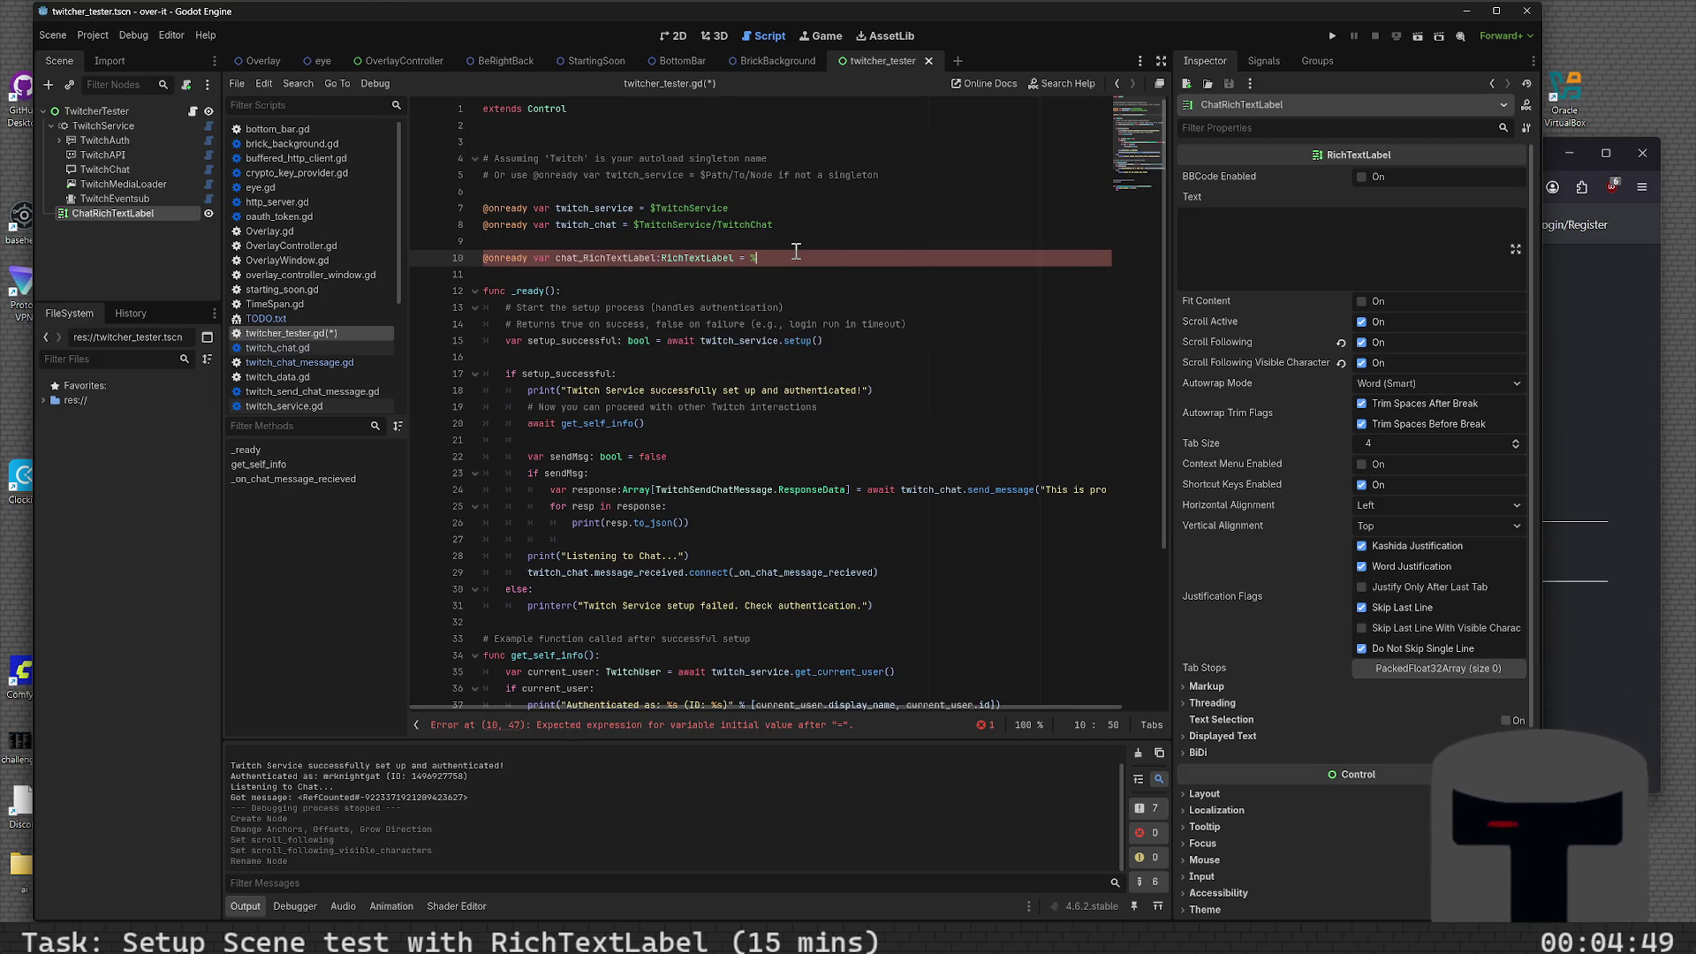
key("Escape")
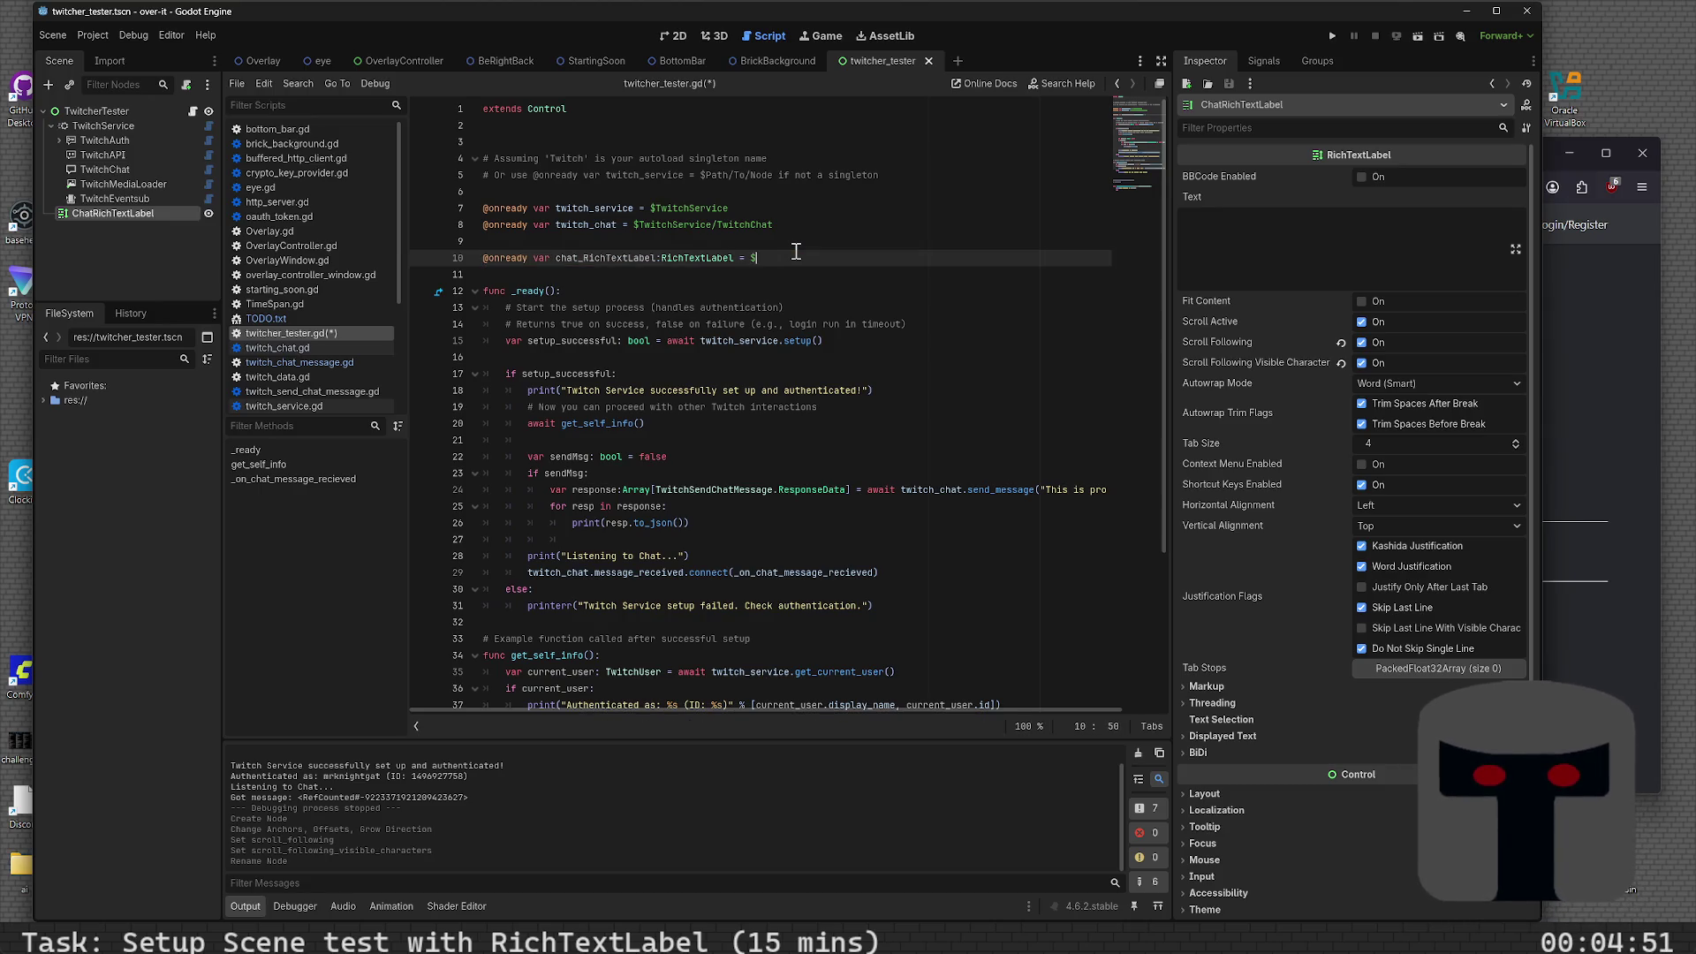
type("$Chat")
key("Return")
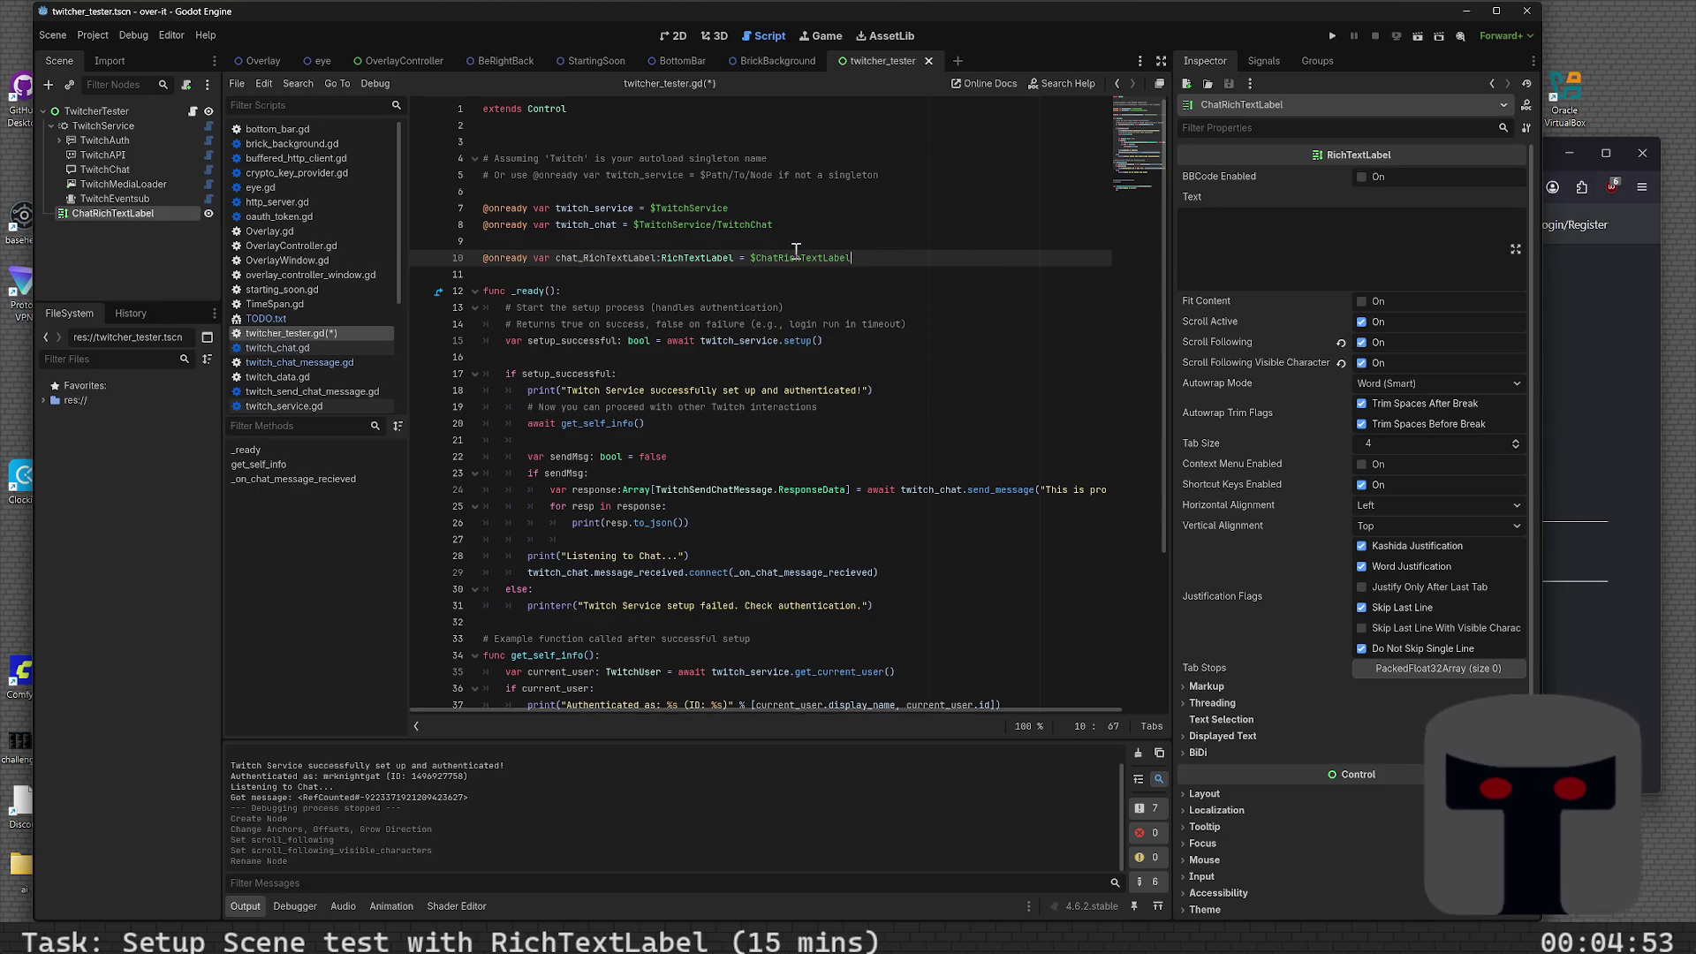
key("ctrl+s")
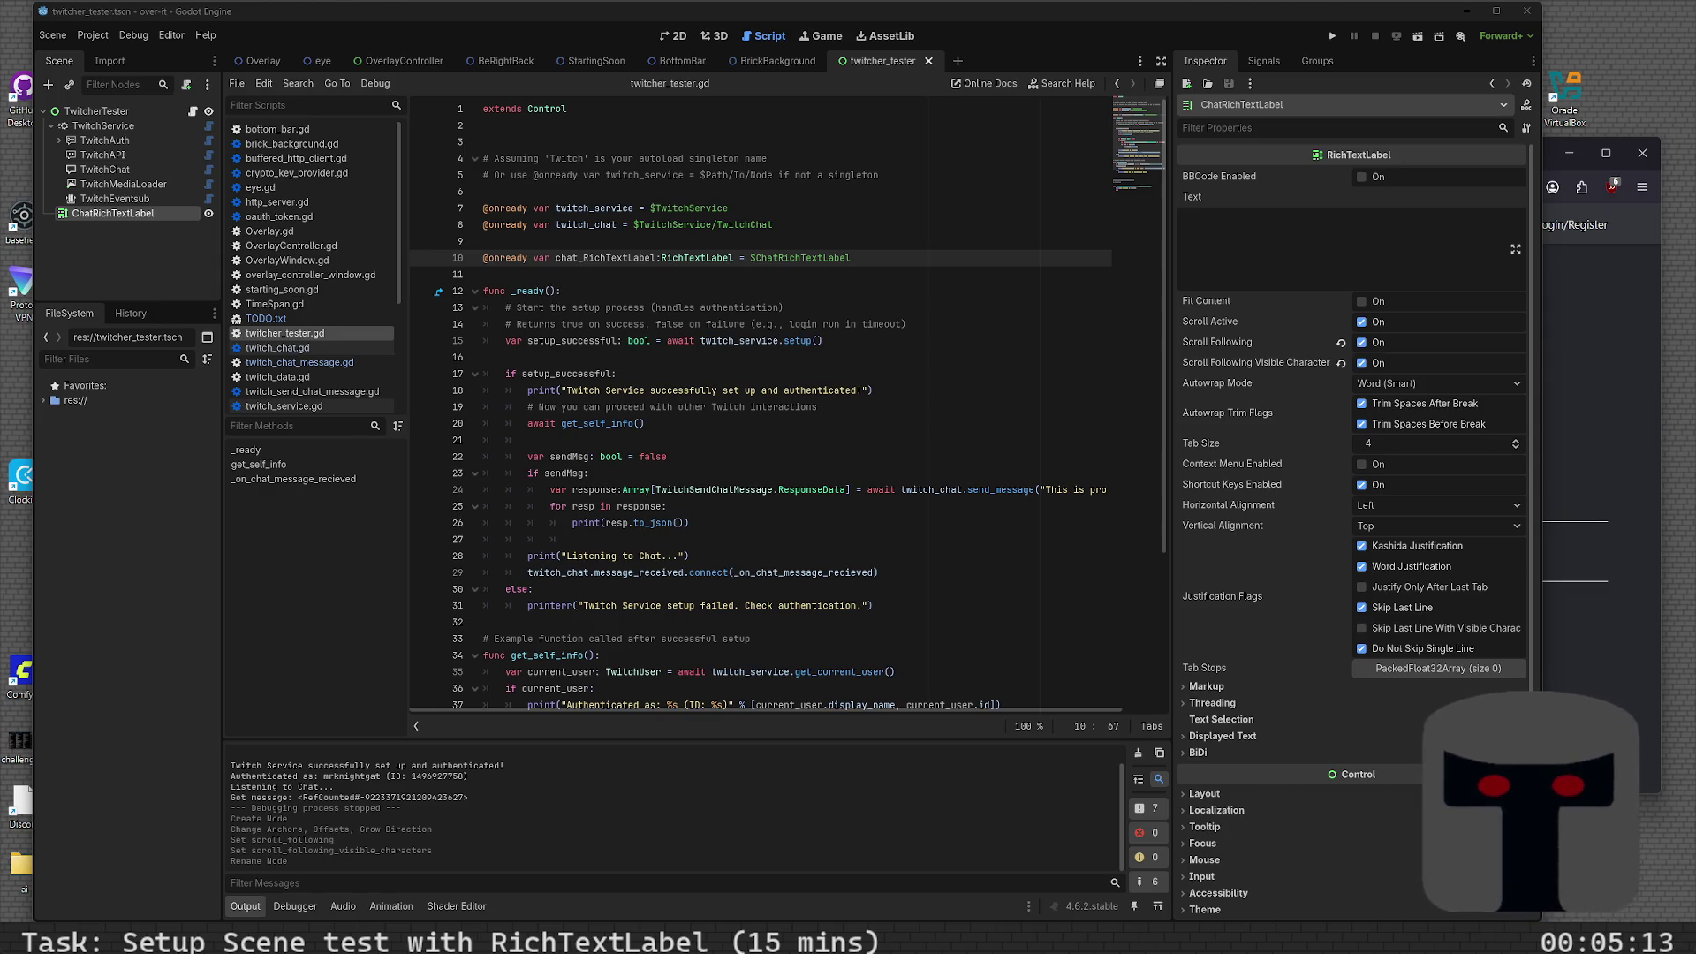
- Add a new indented line in the chat message handler beginning with message
left_click(646, 290)
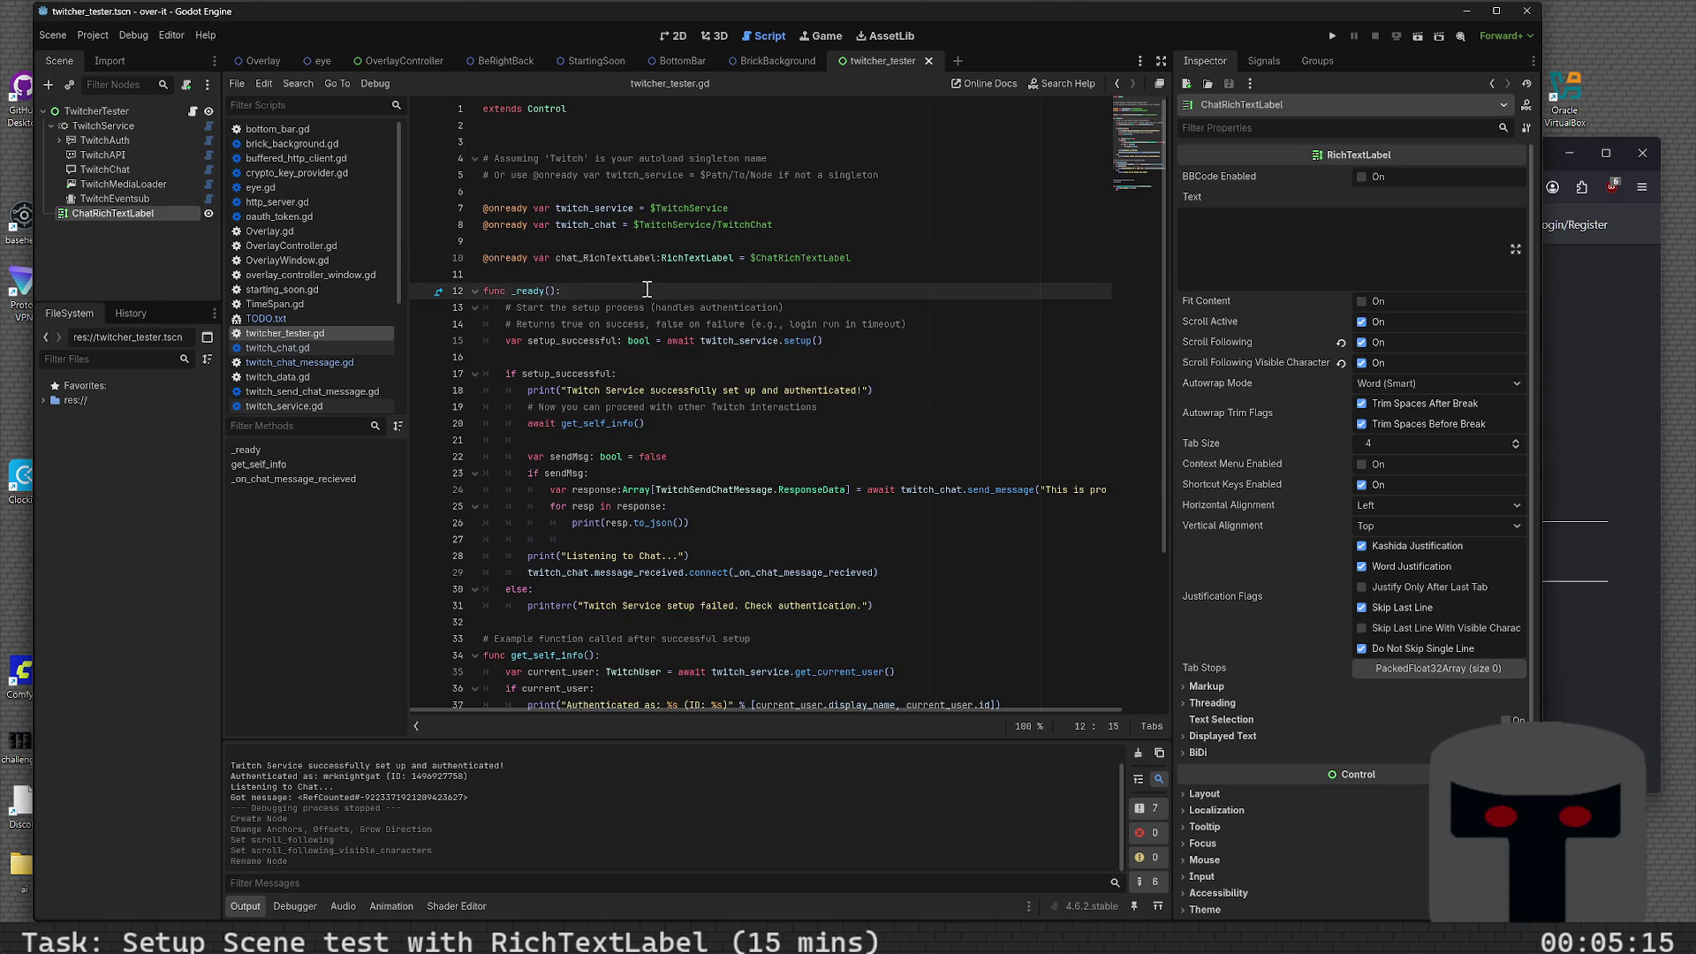
scroll(673, 412, "down", 4)
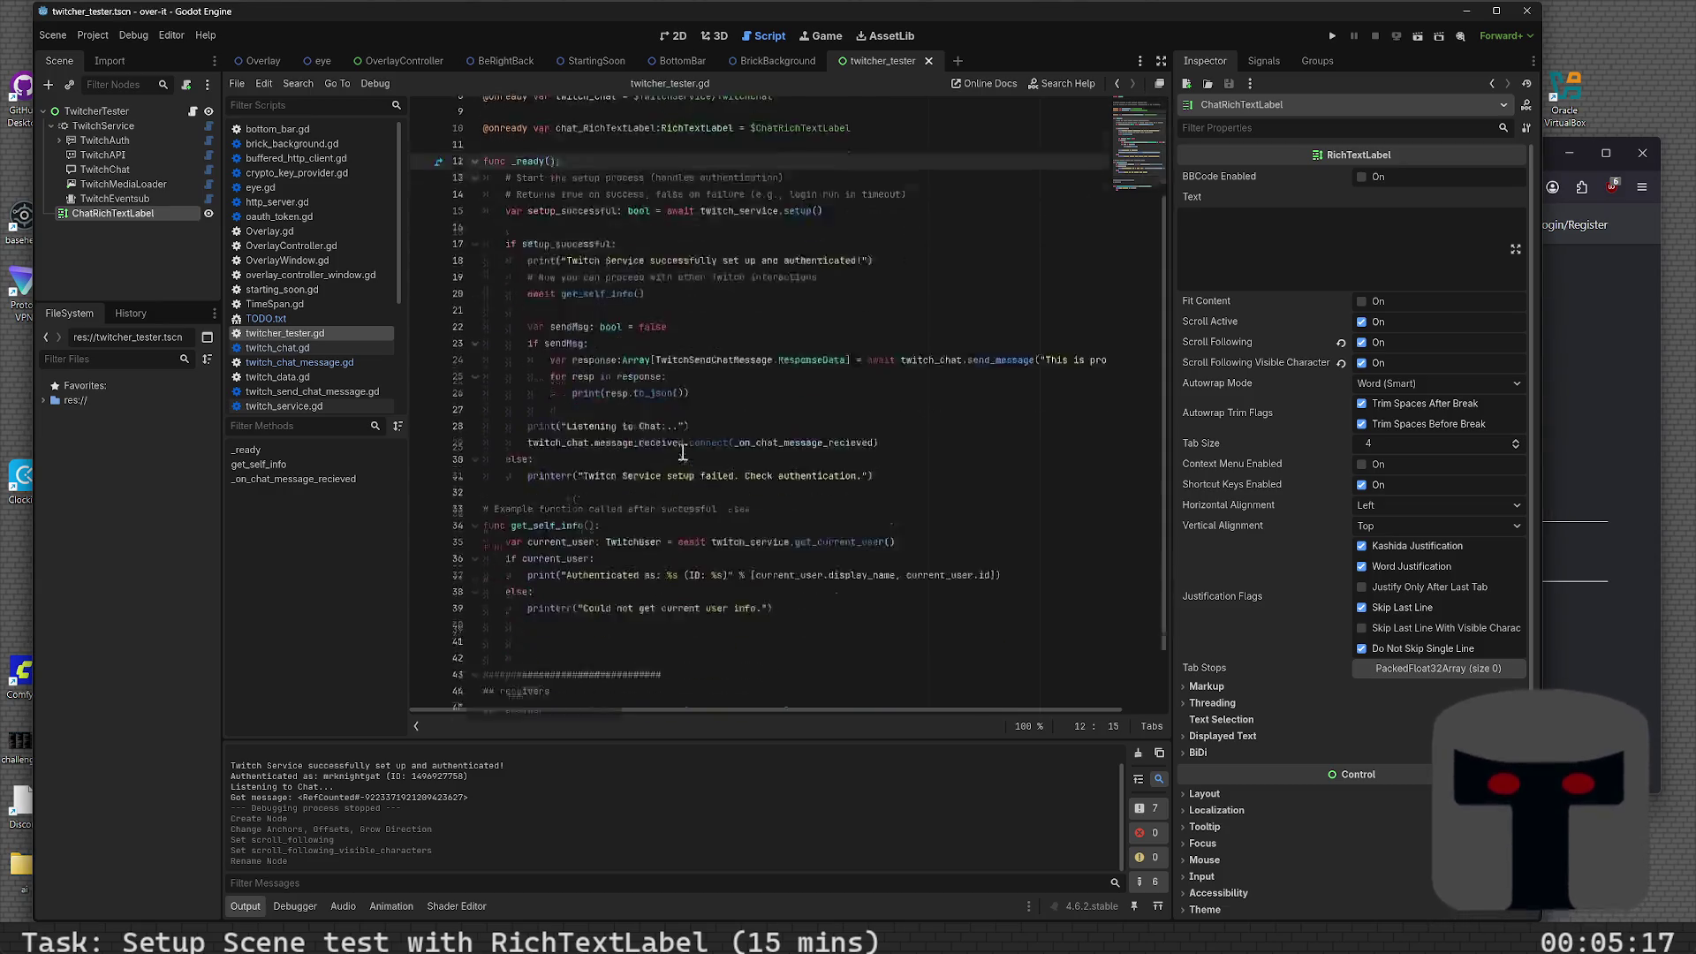
left_click(710, 681)
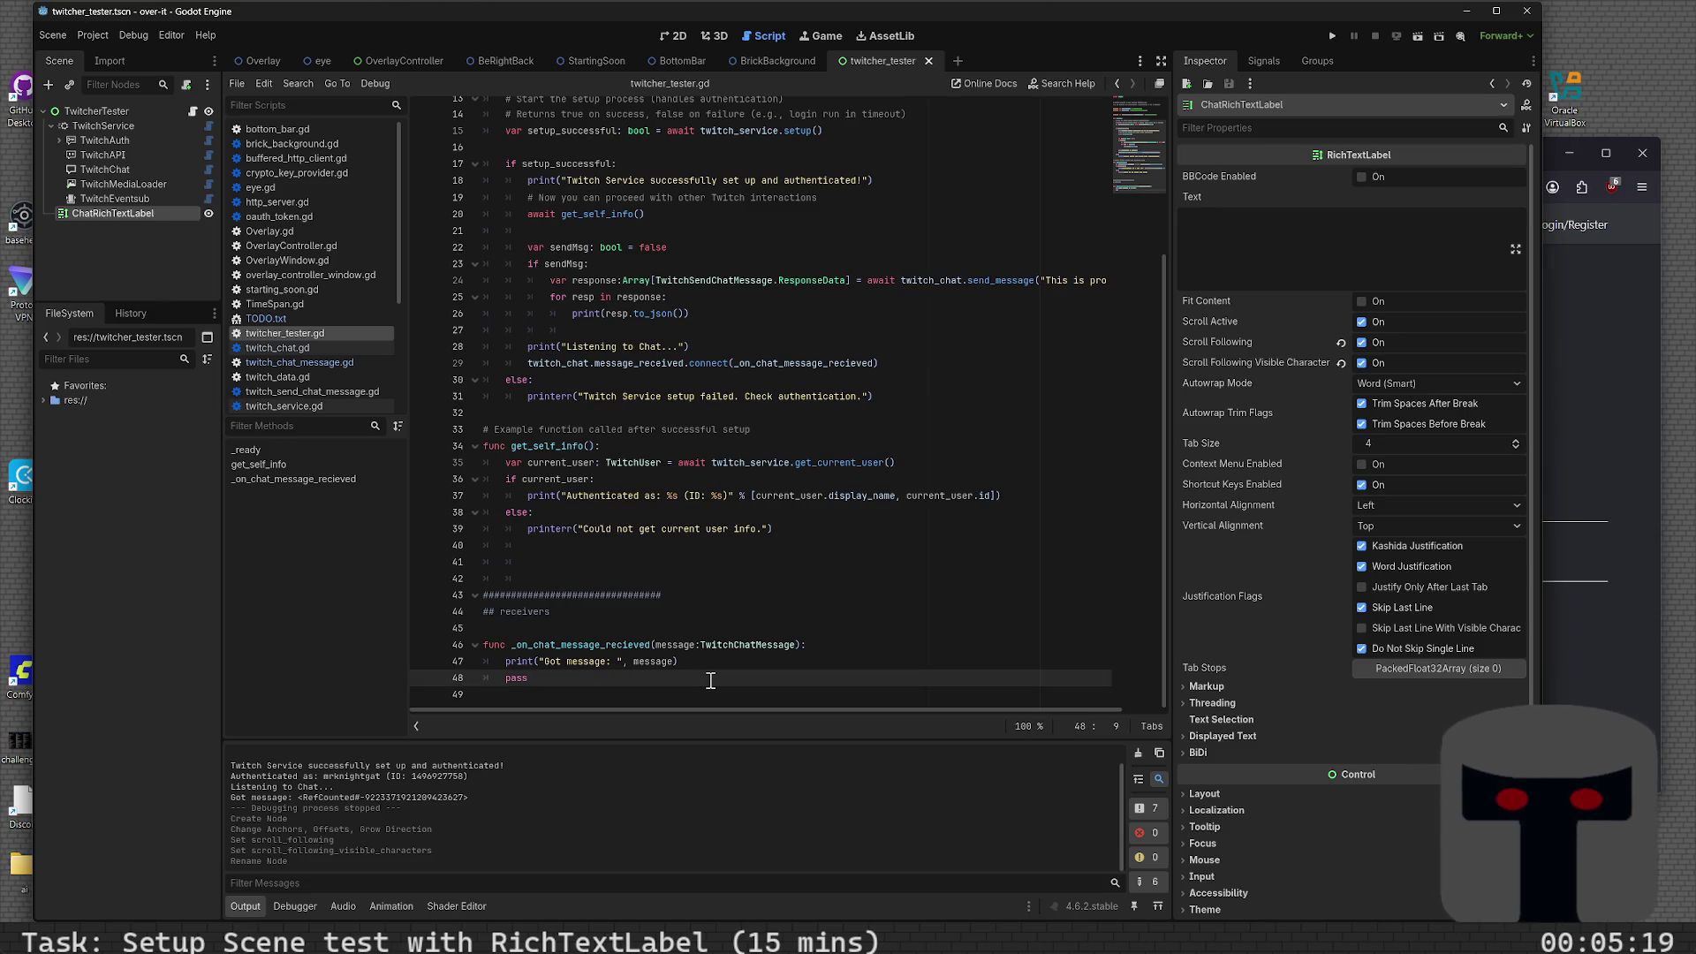
key("BackSpace")
key("BackSpace")
key("BackSpace")
key("Return")
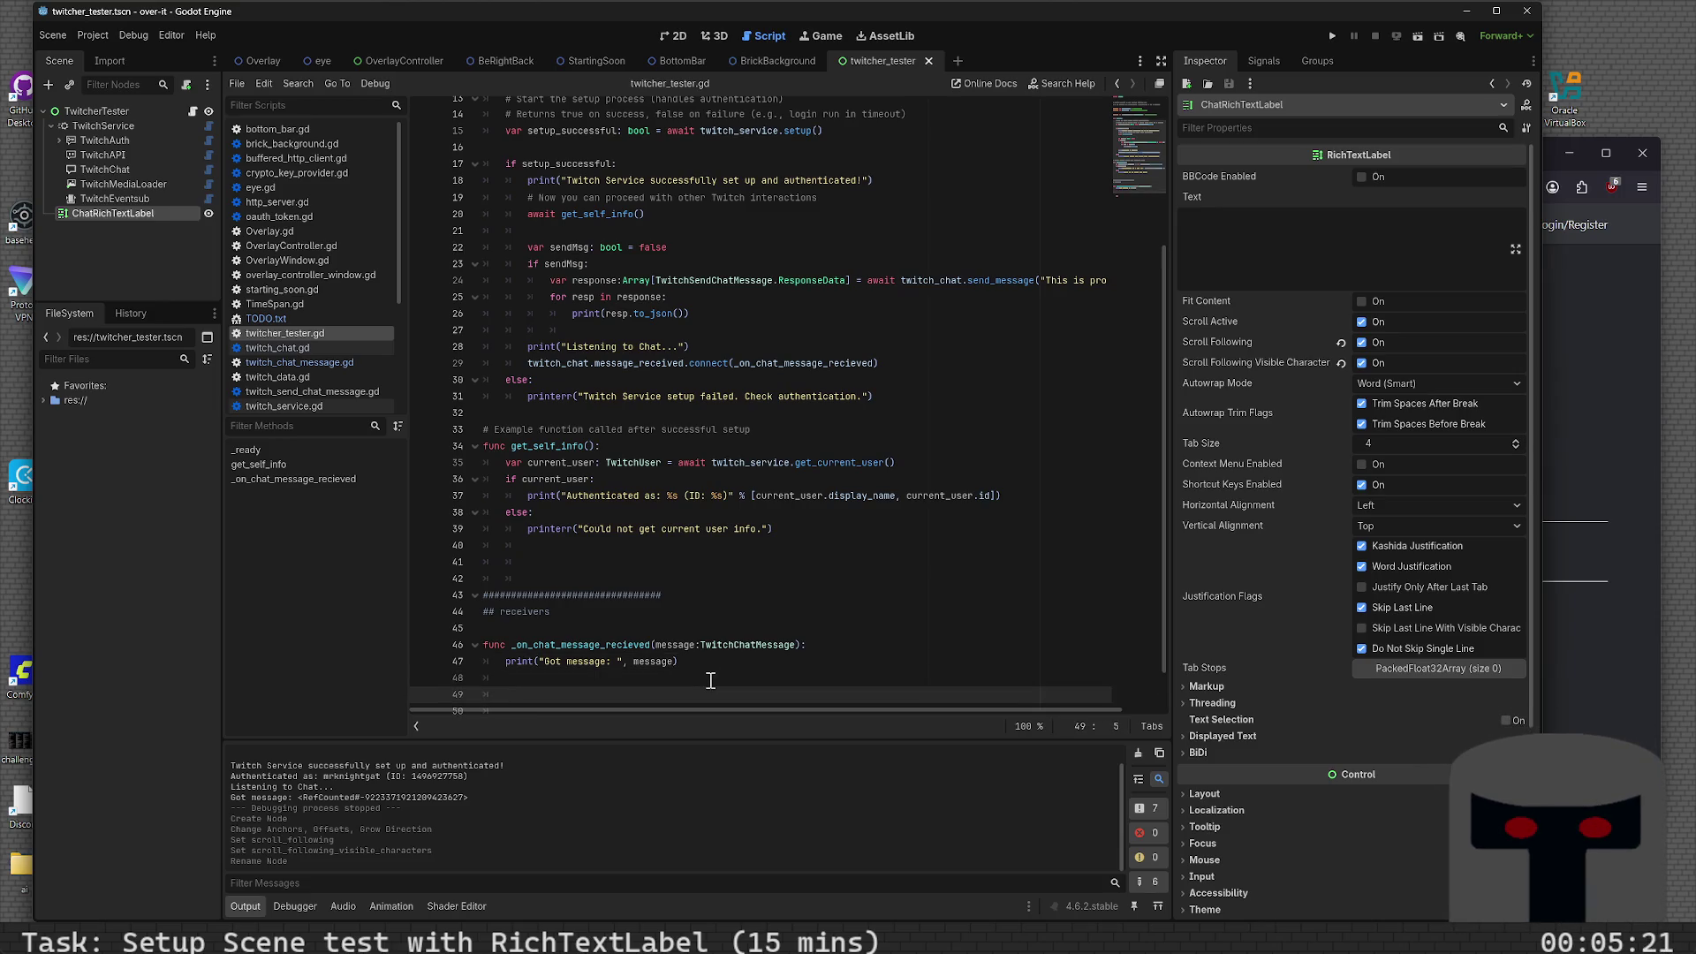
key("ctrl+z")
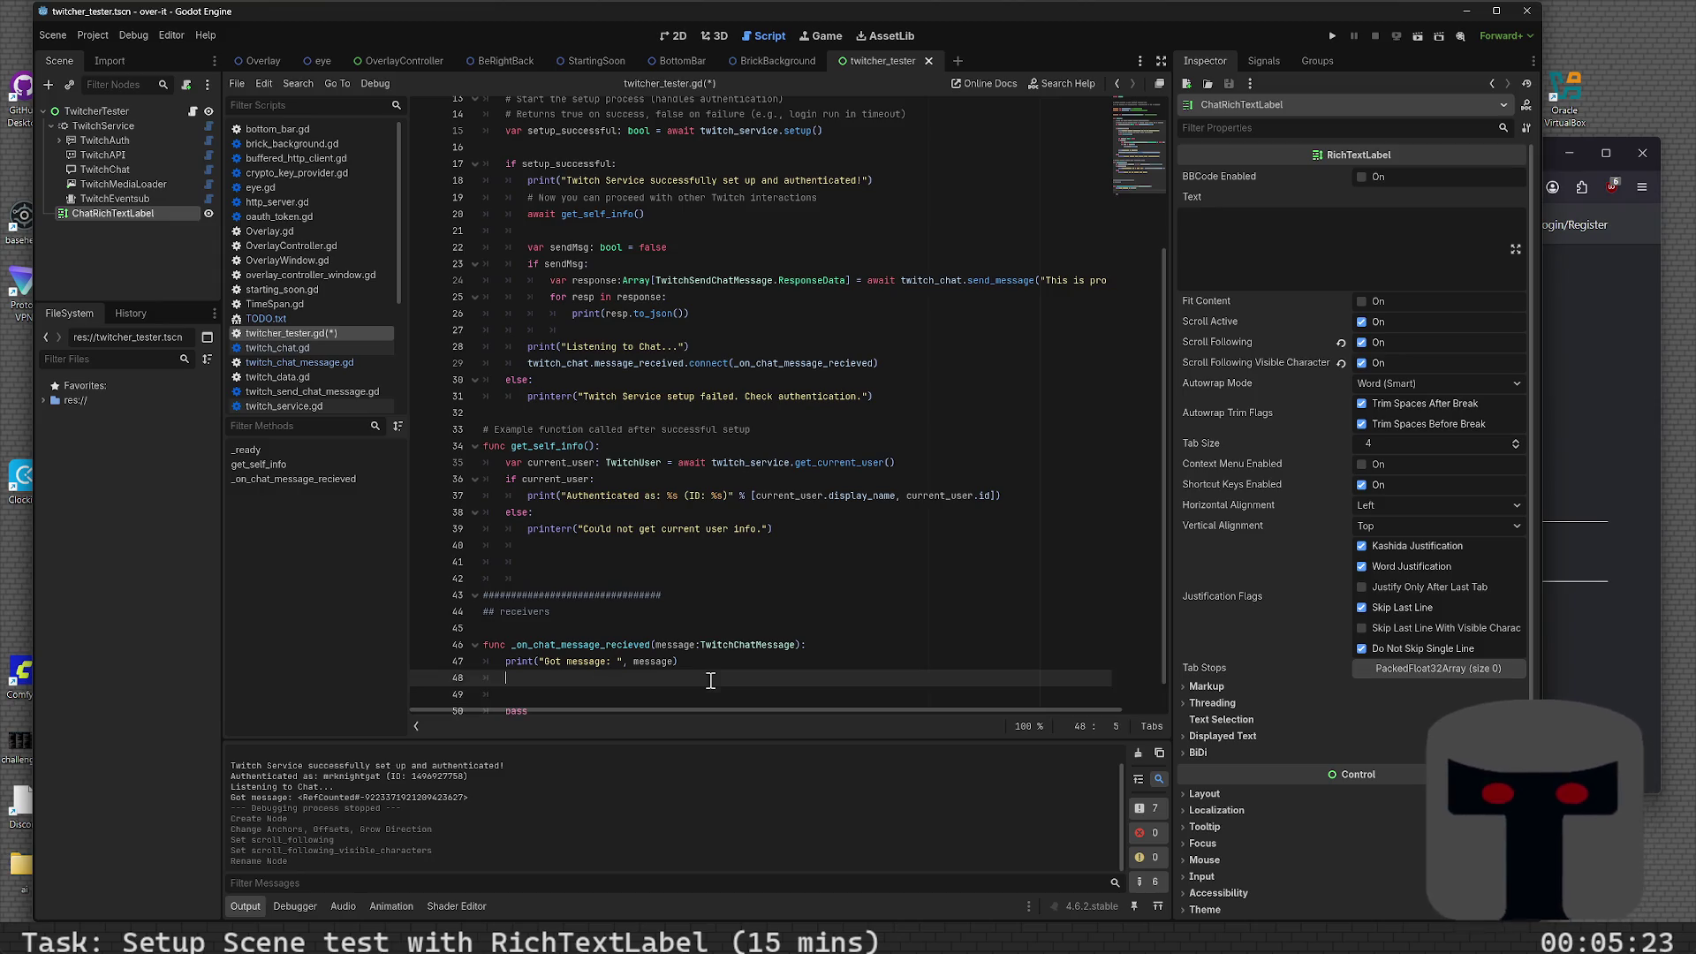
key("Tab")
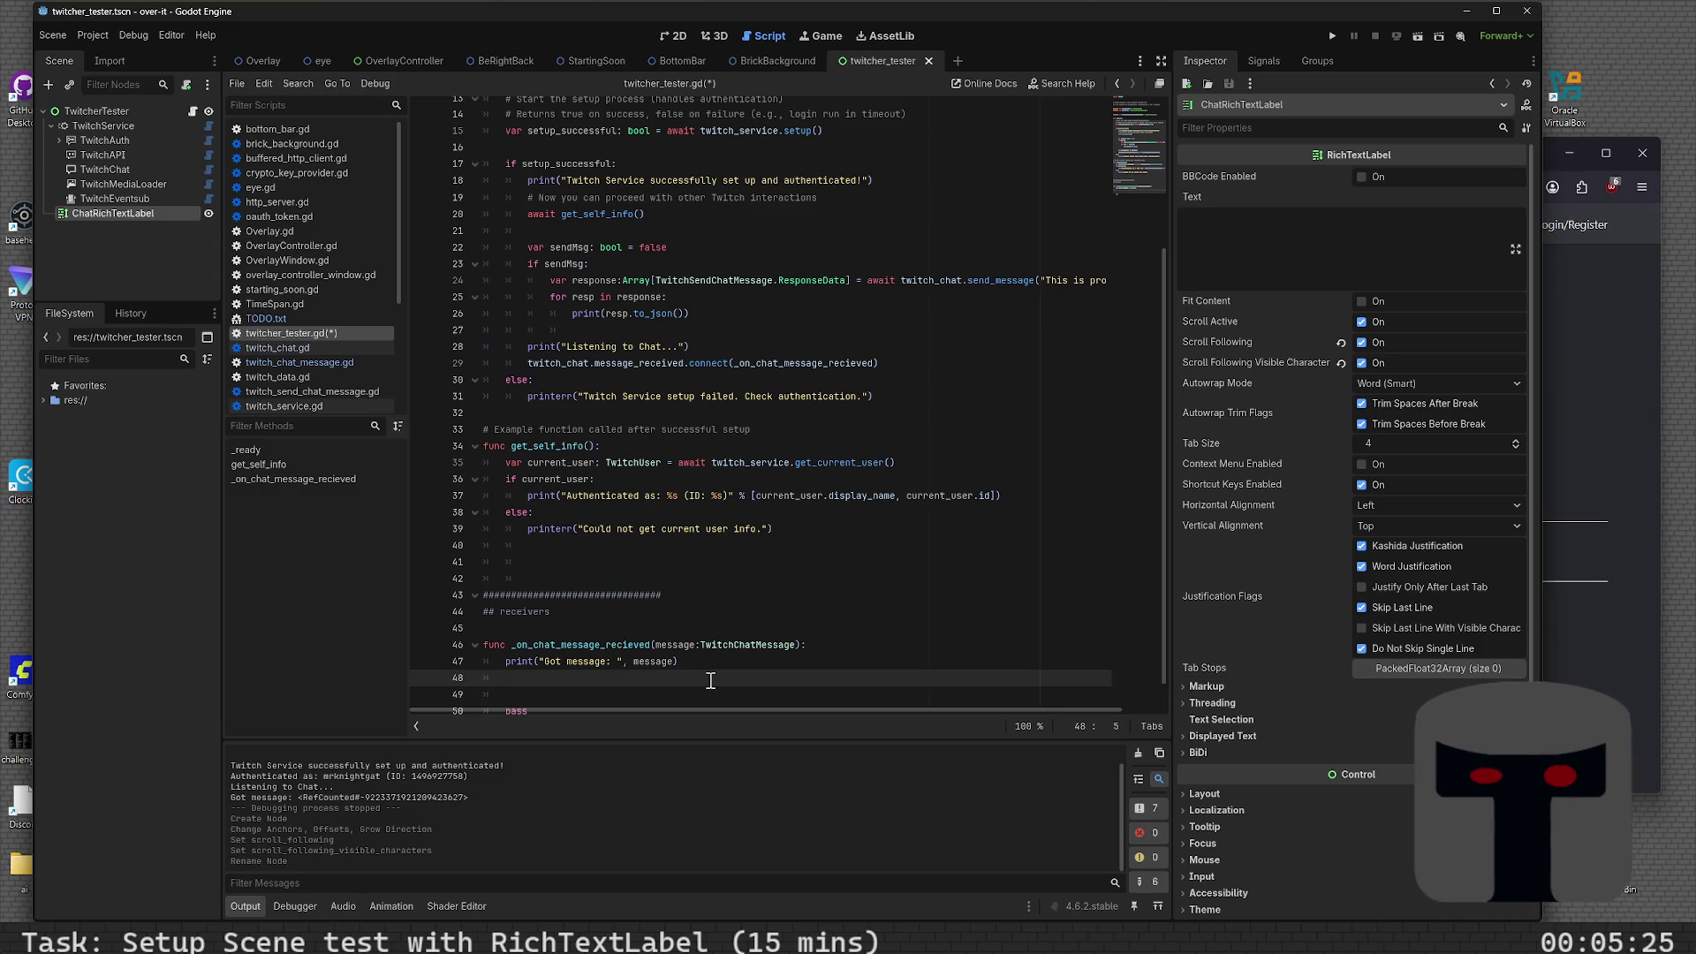
type("message.")
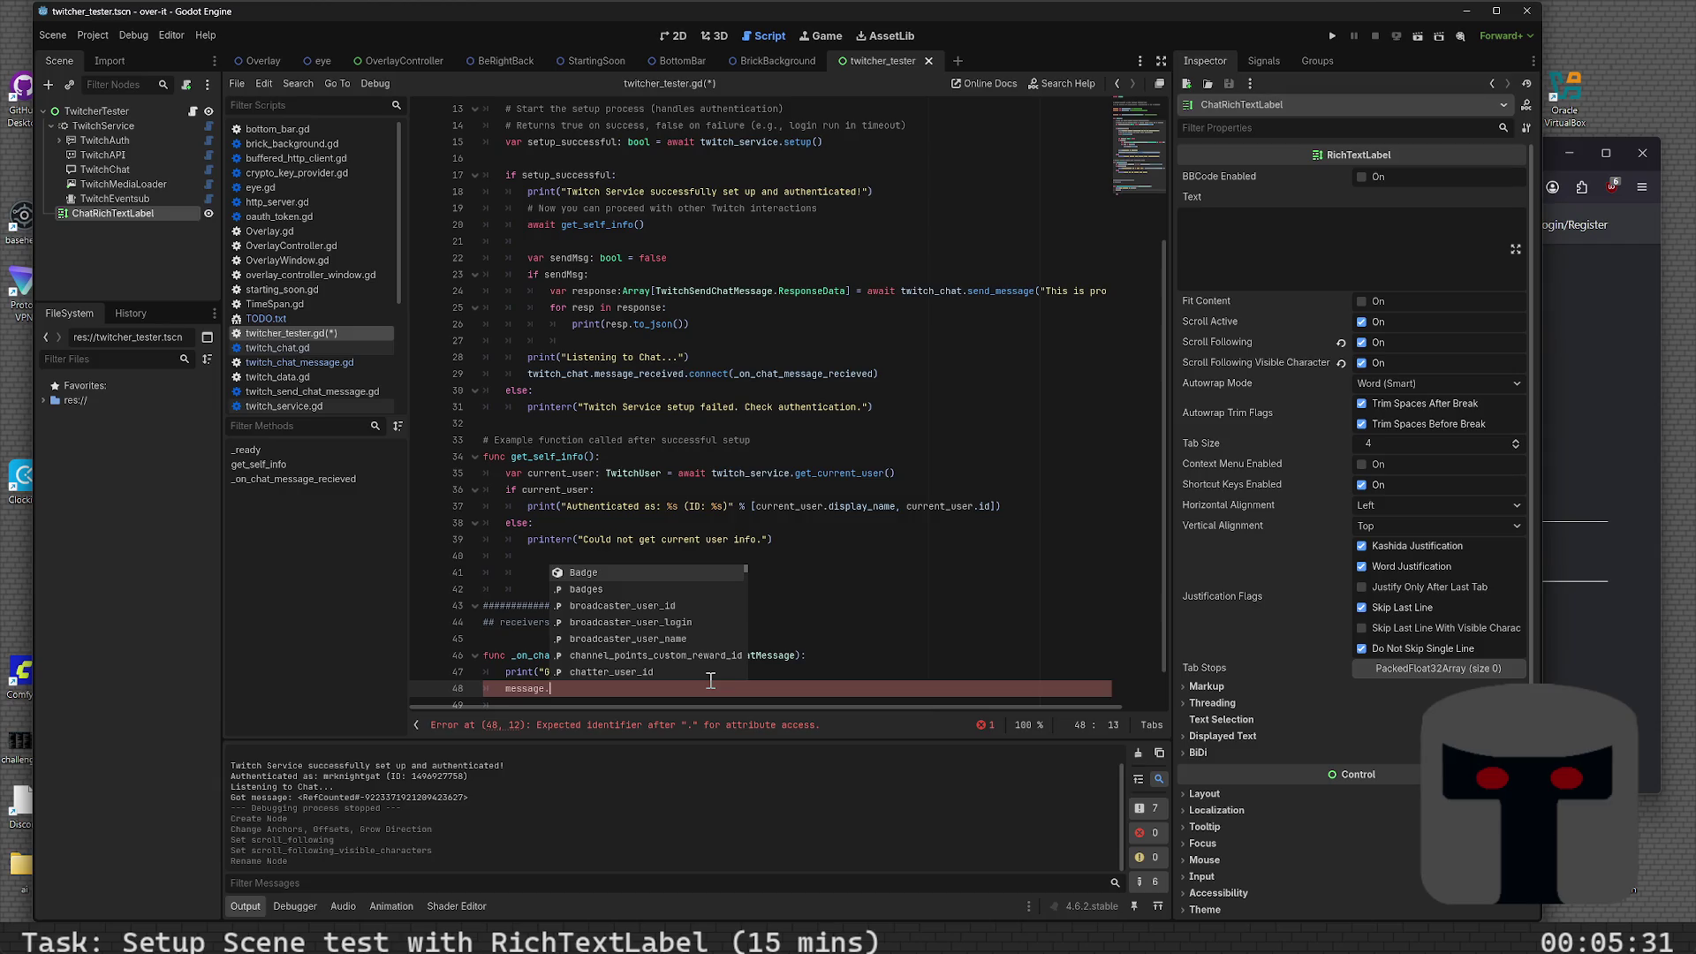
- Complete it to message.message from the member suggestions and save the script
key("Down")
key("Down")
key("Down")
key("Down")
key("Down")
key("Down")
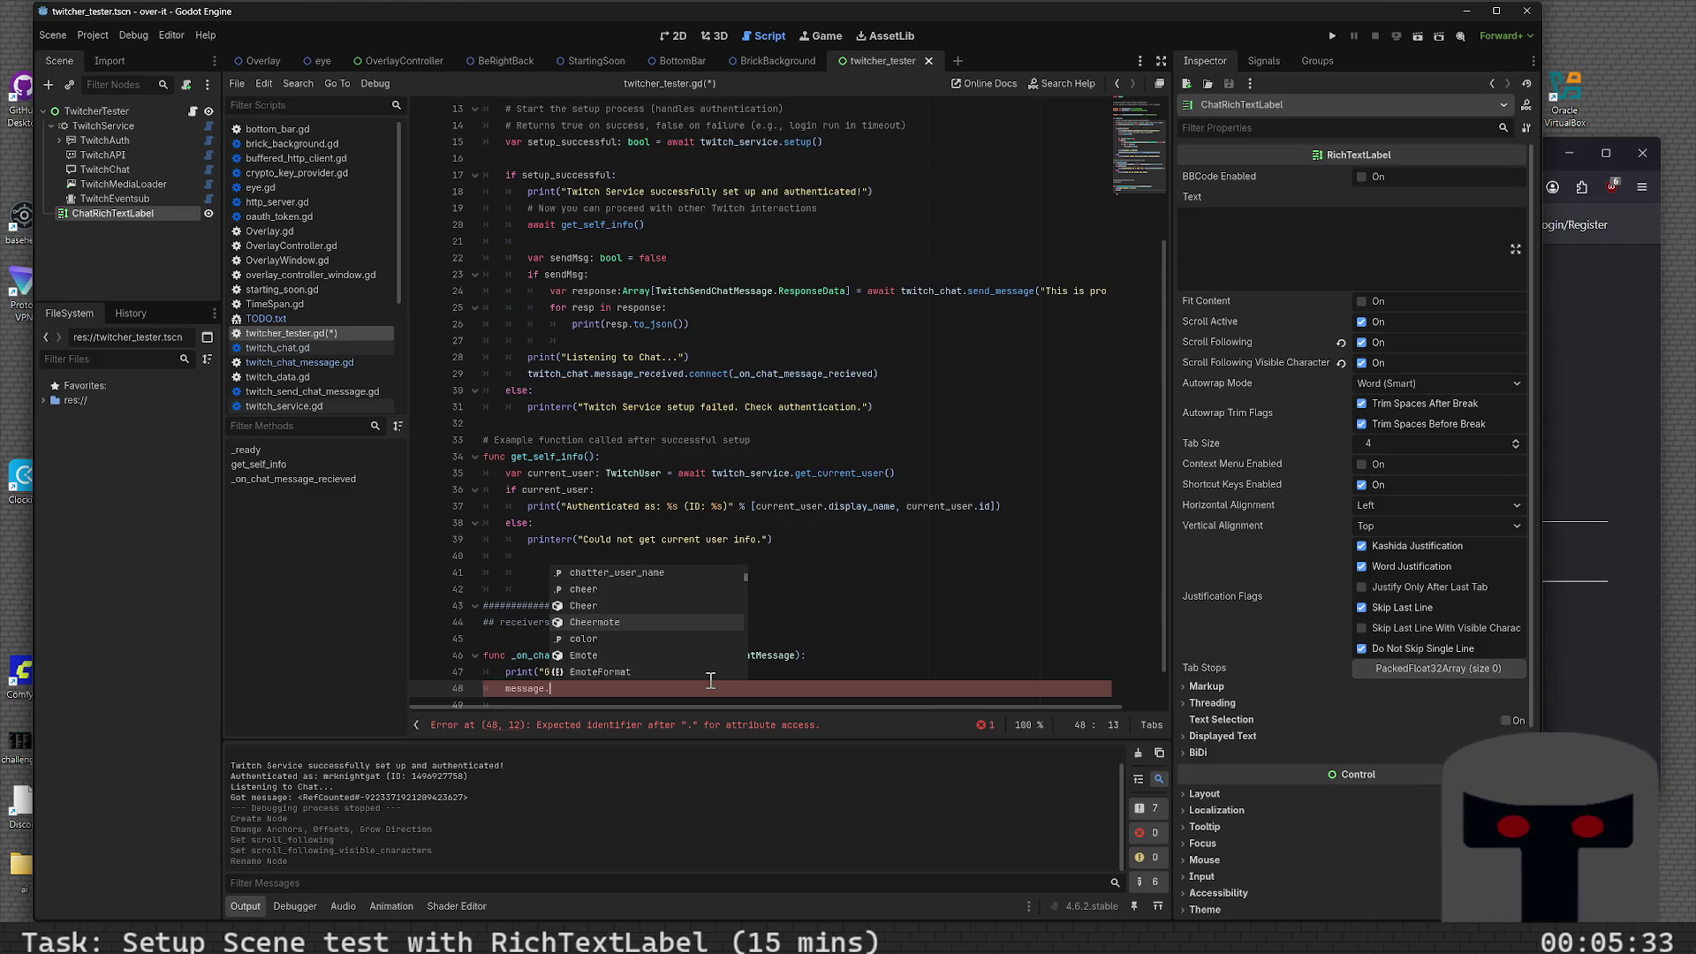
key("Down")
key("Down")
key("Down")
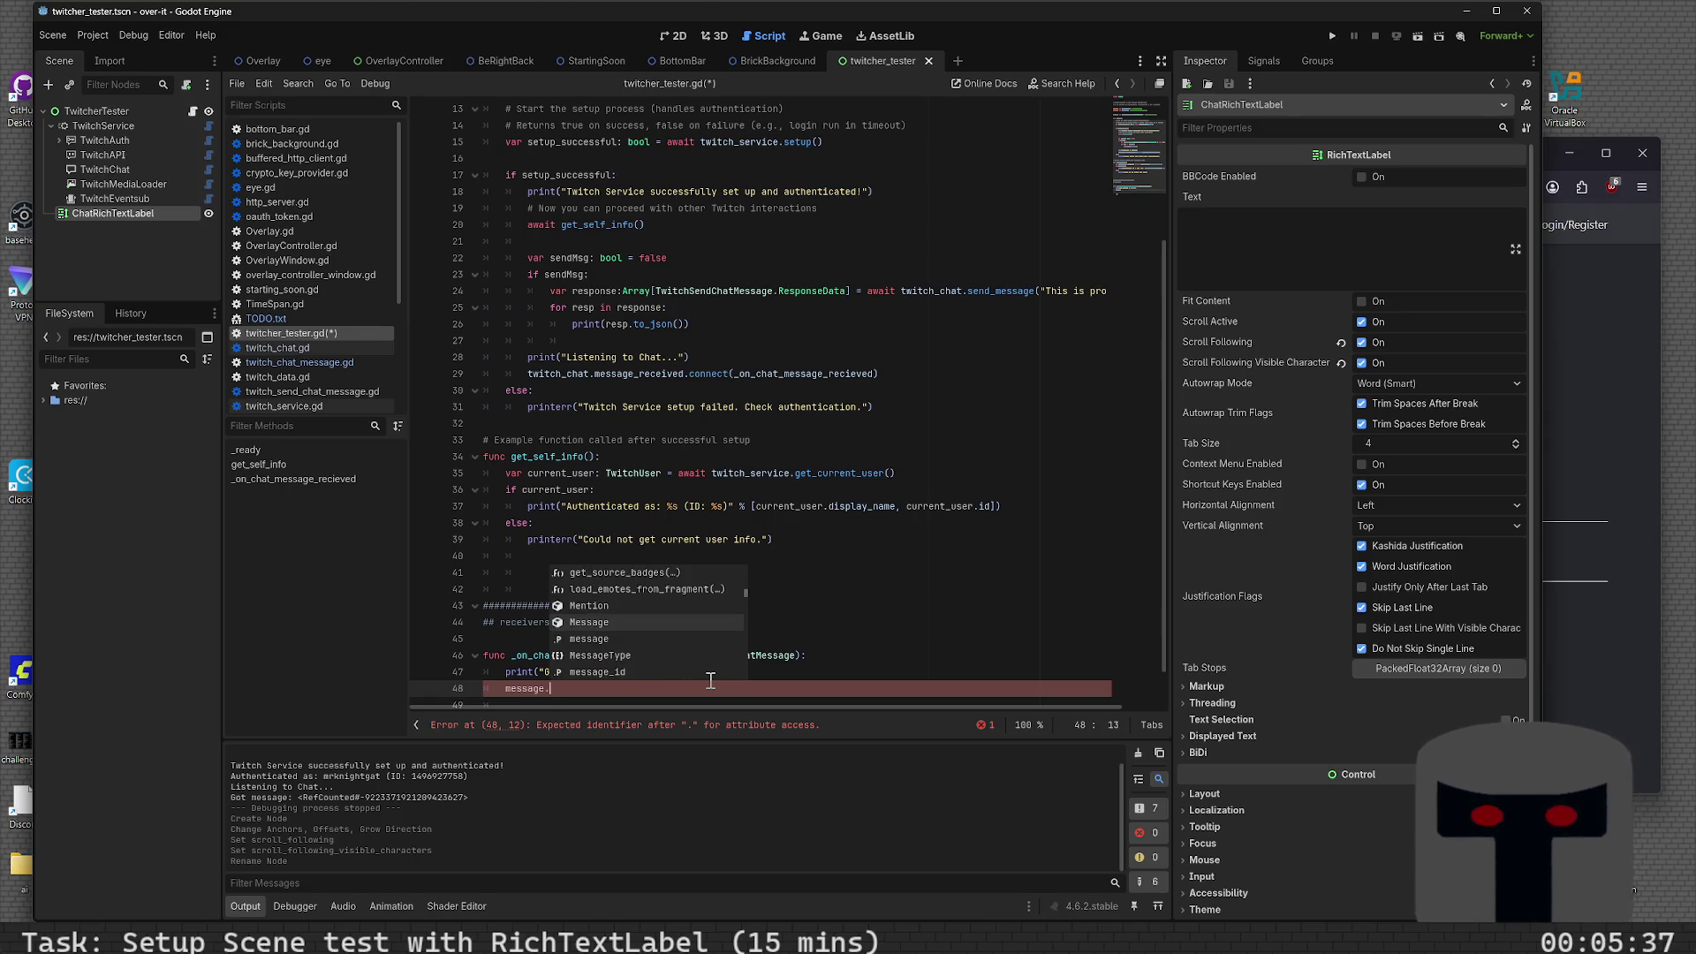
key("Down")
key("Down")
key("Down")
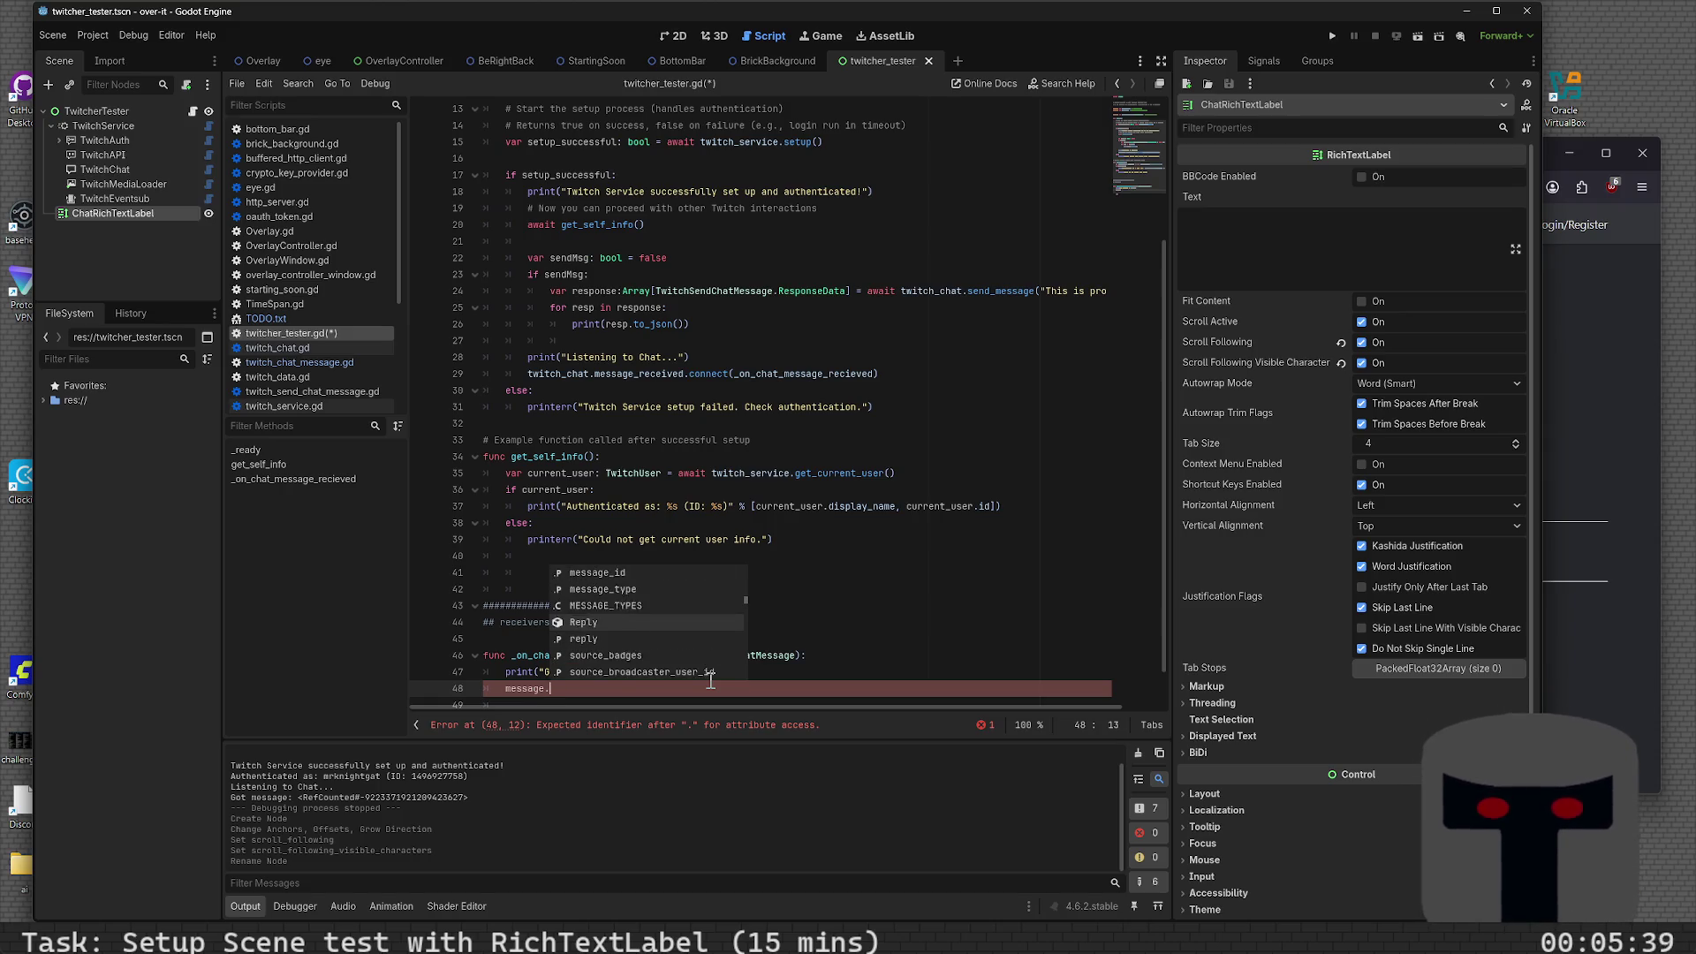
key("Up")
key("Up")
key("Up")
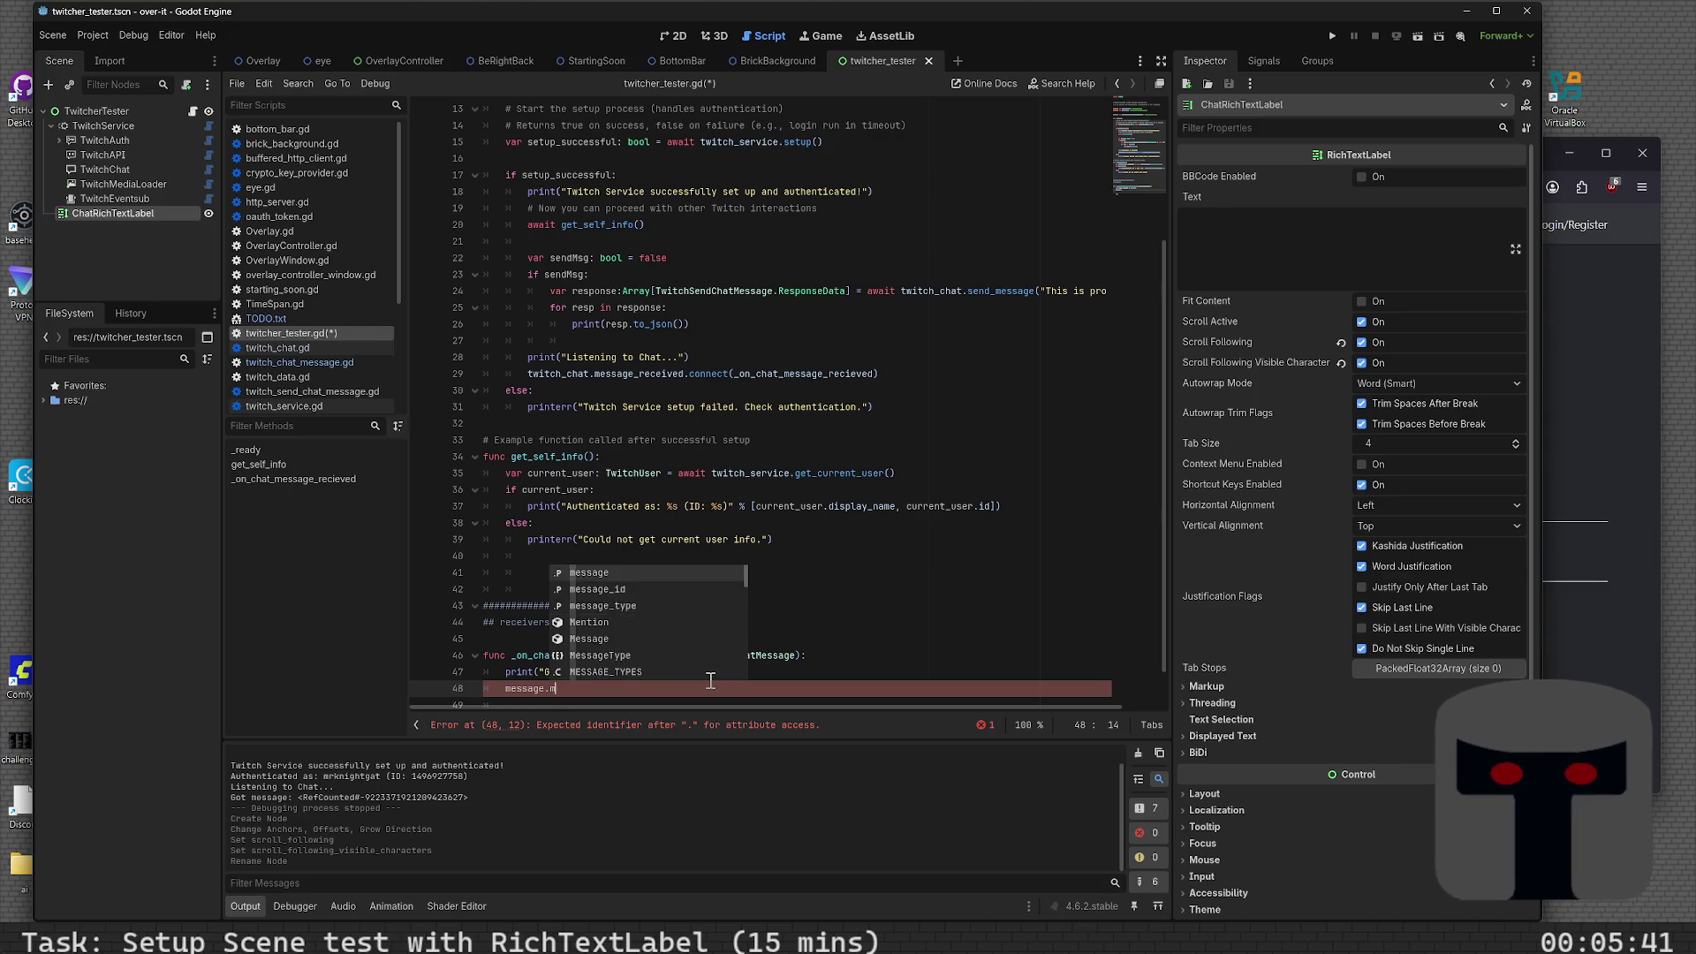
key("Return")
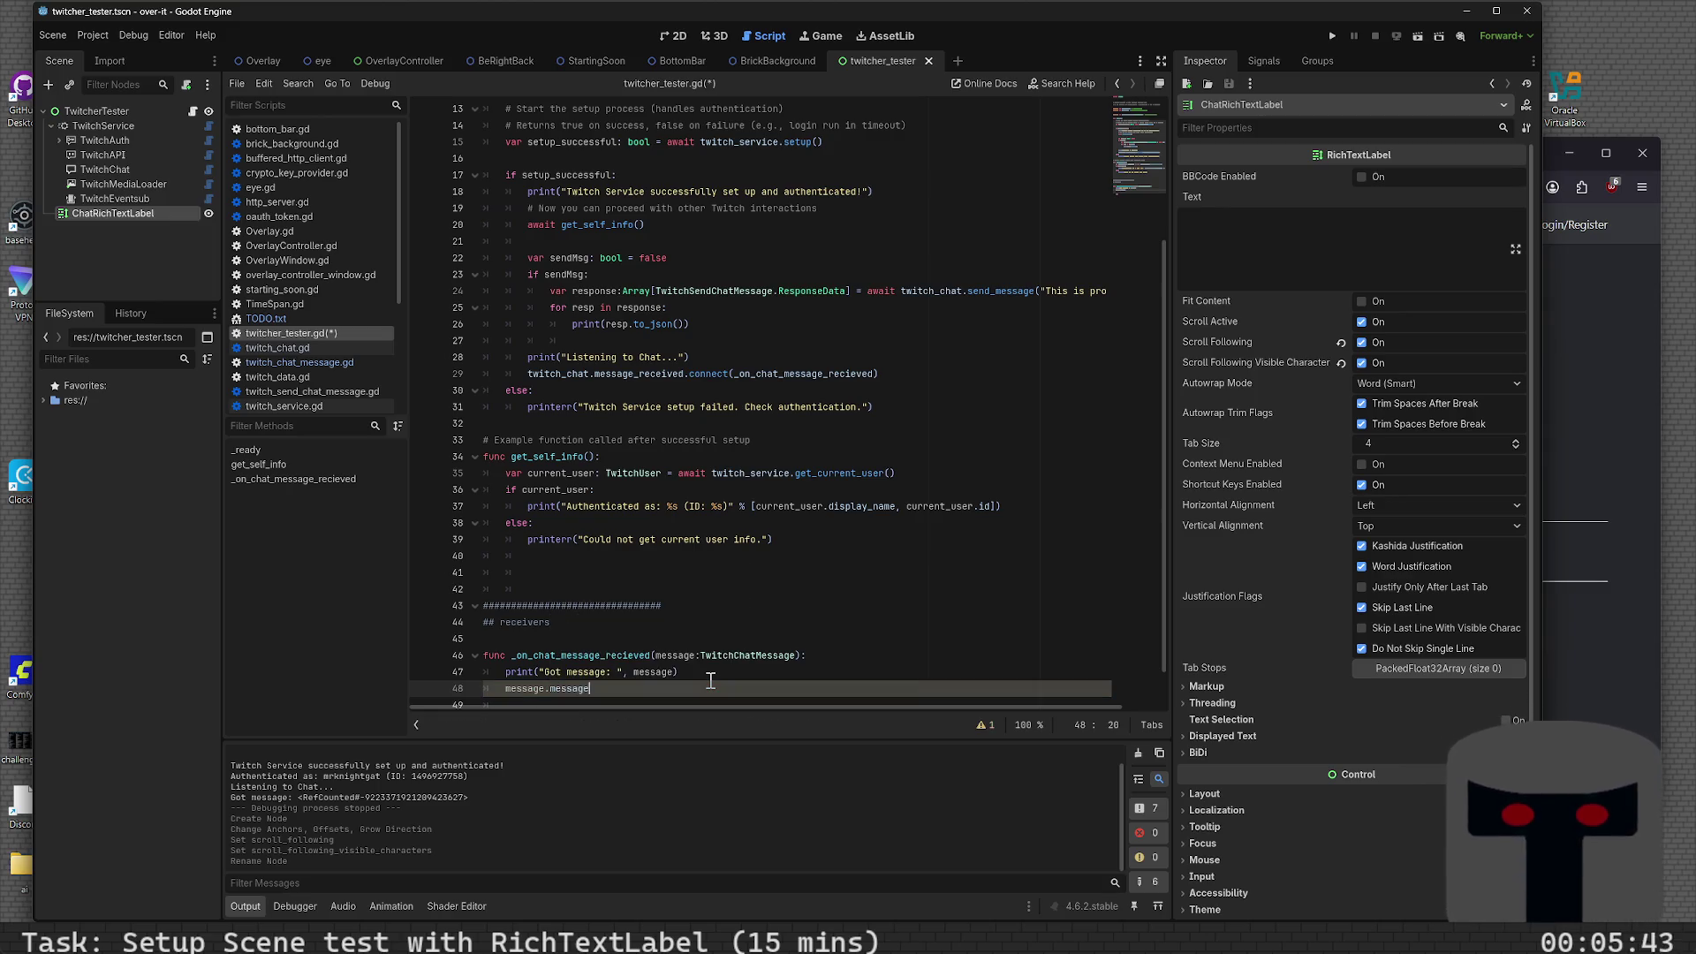
key("ctrl+s")
left_click(692, 655, "ctrl")
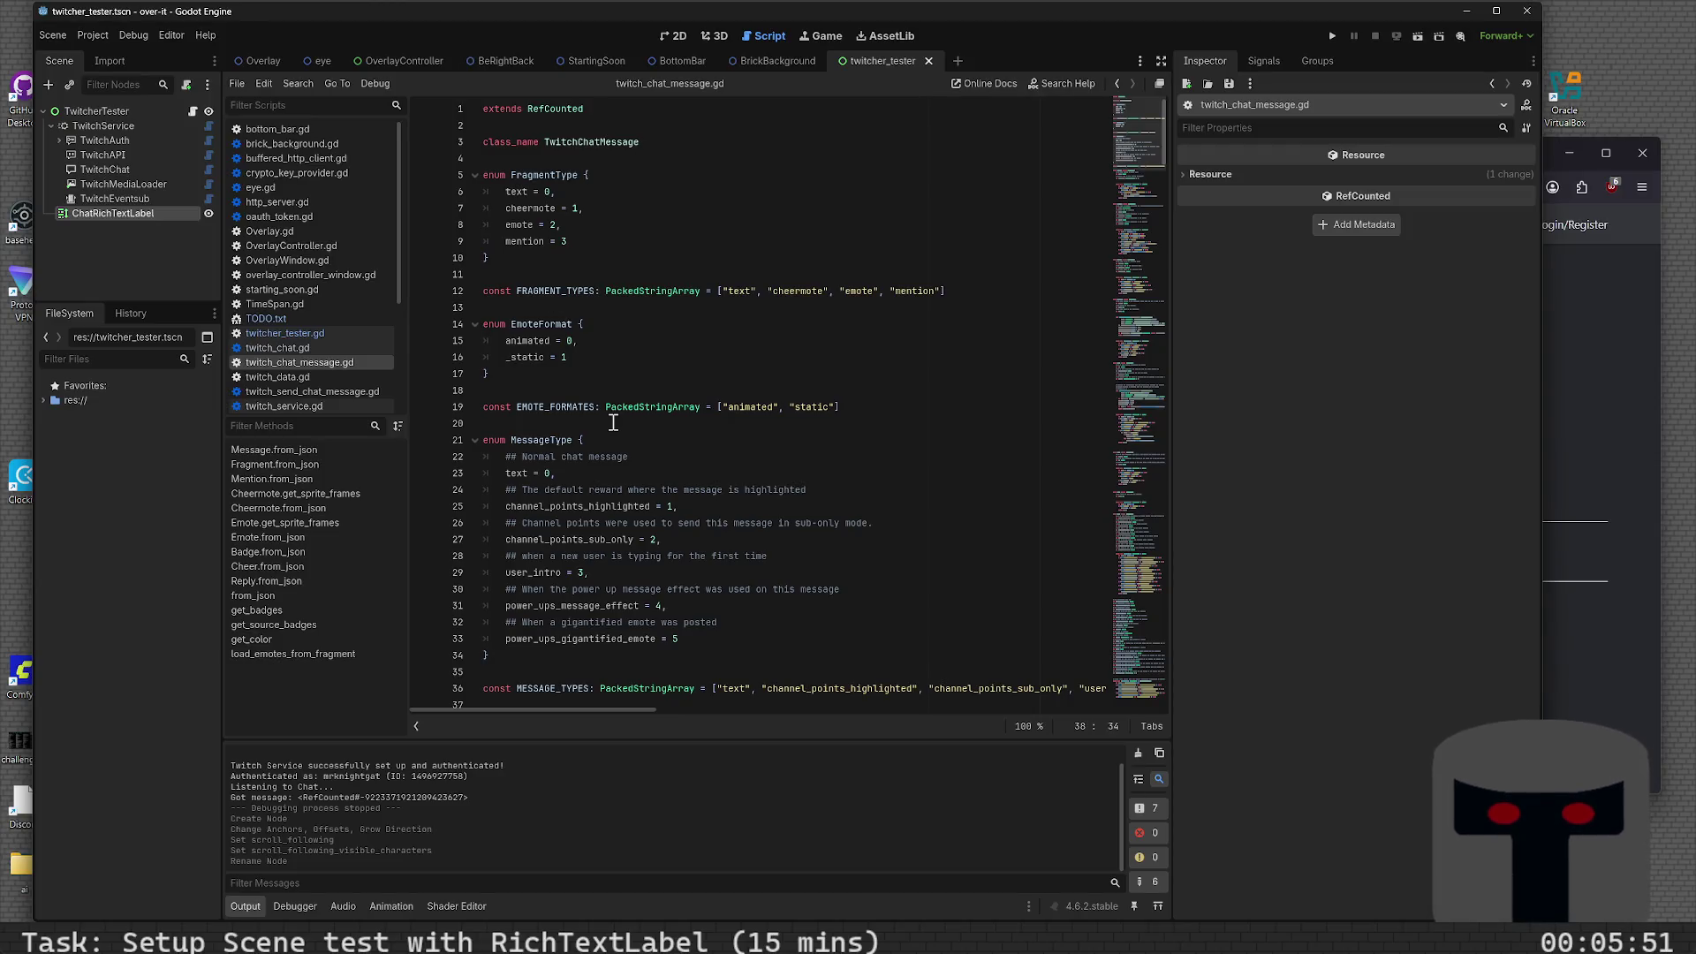
scroll(567, 420, "down", 2)
scroll(554, 374, "down", 3)
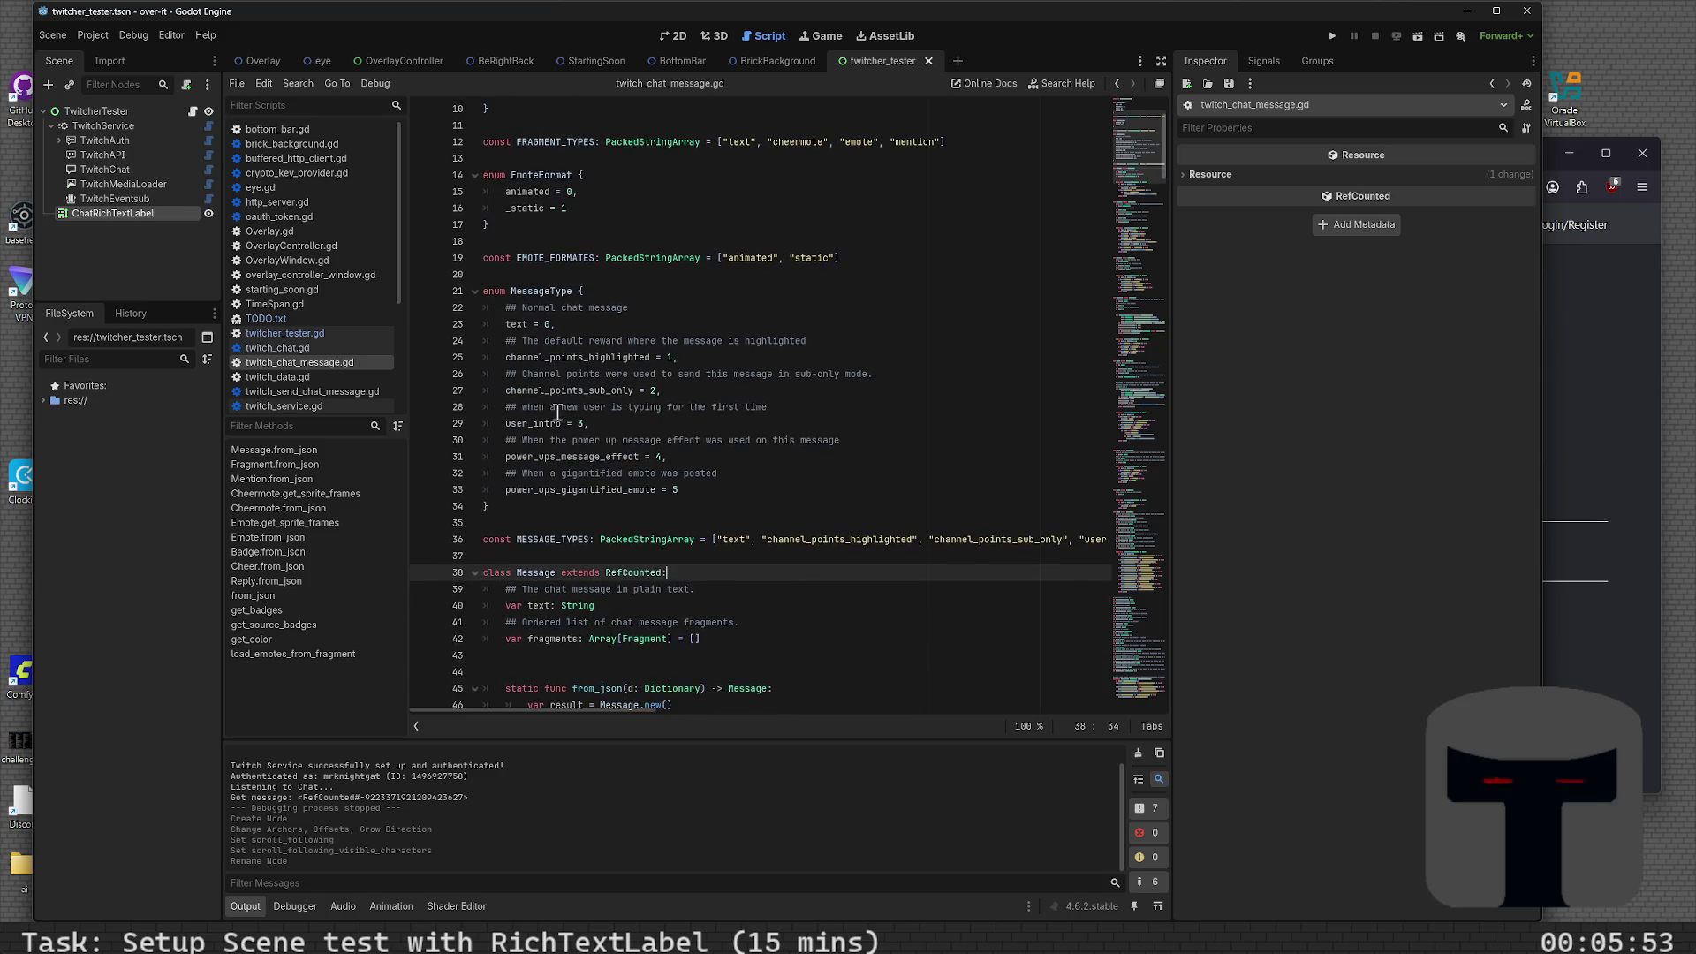
scroll(496, 355, "down", 3)
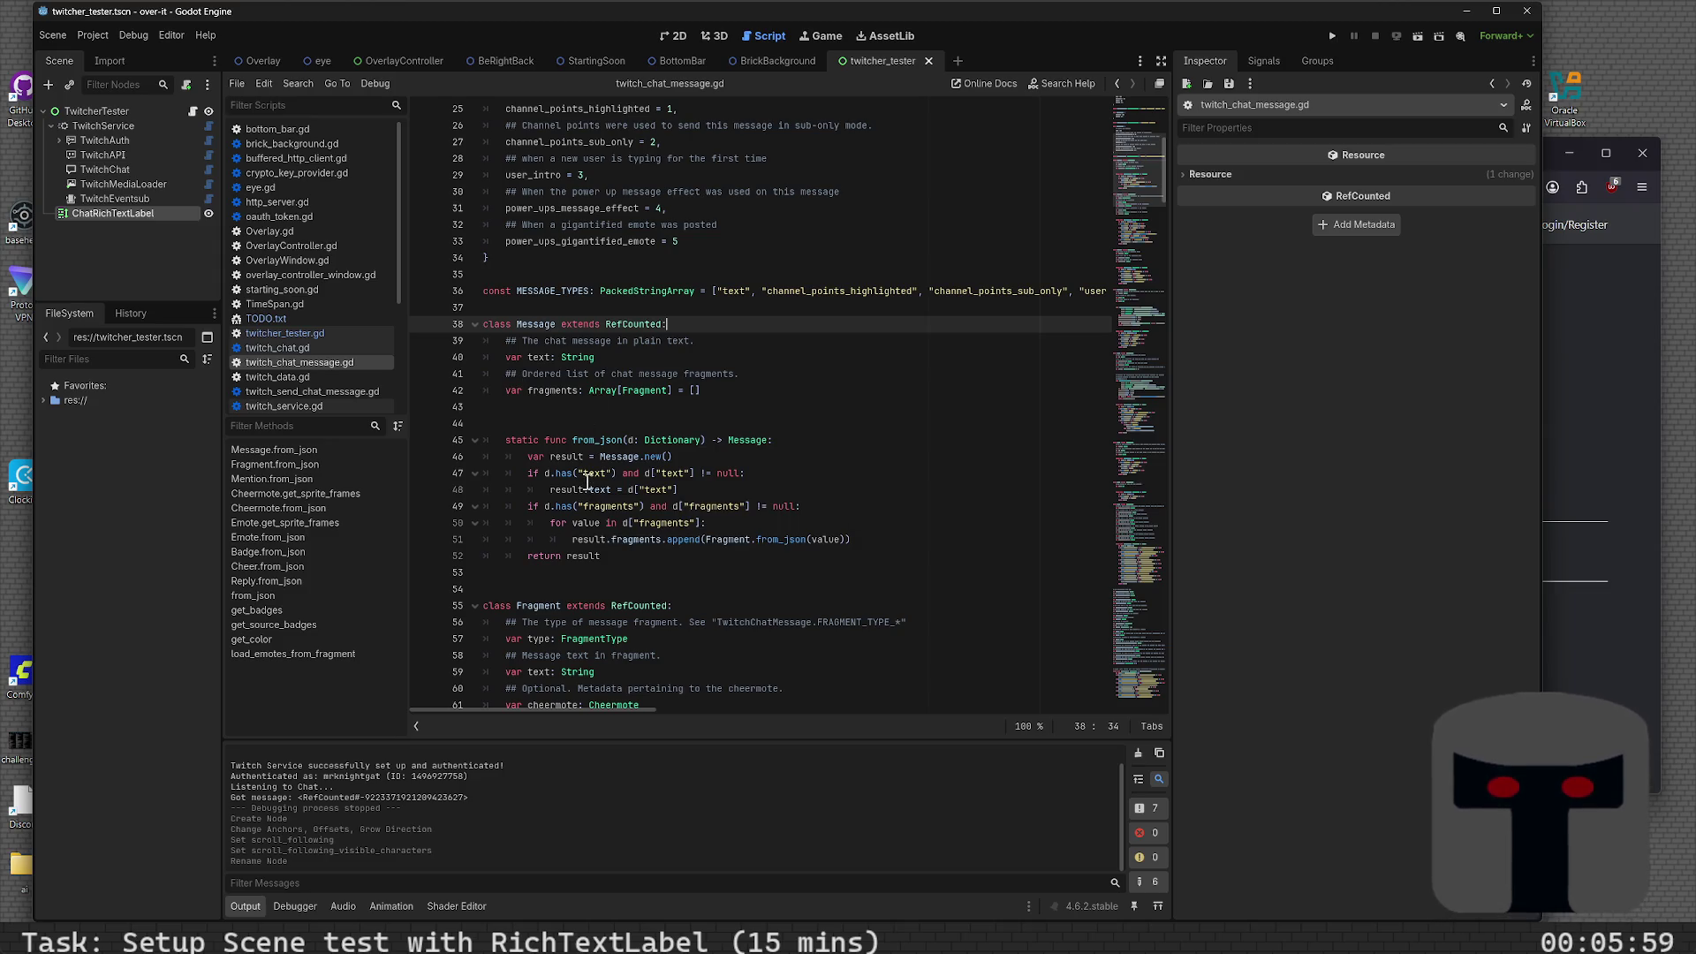
key("alt+Left")
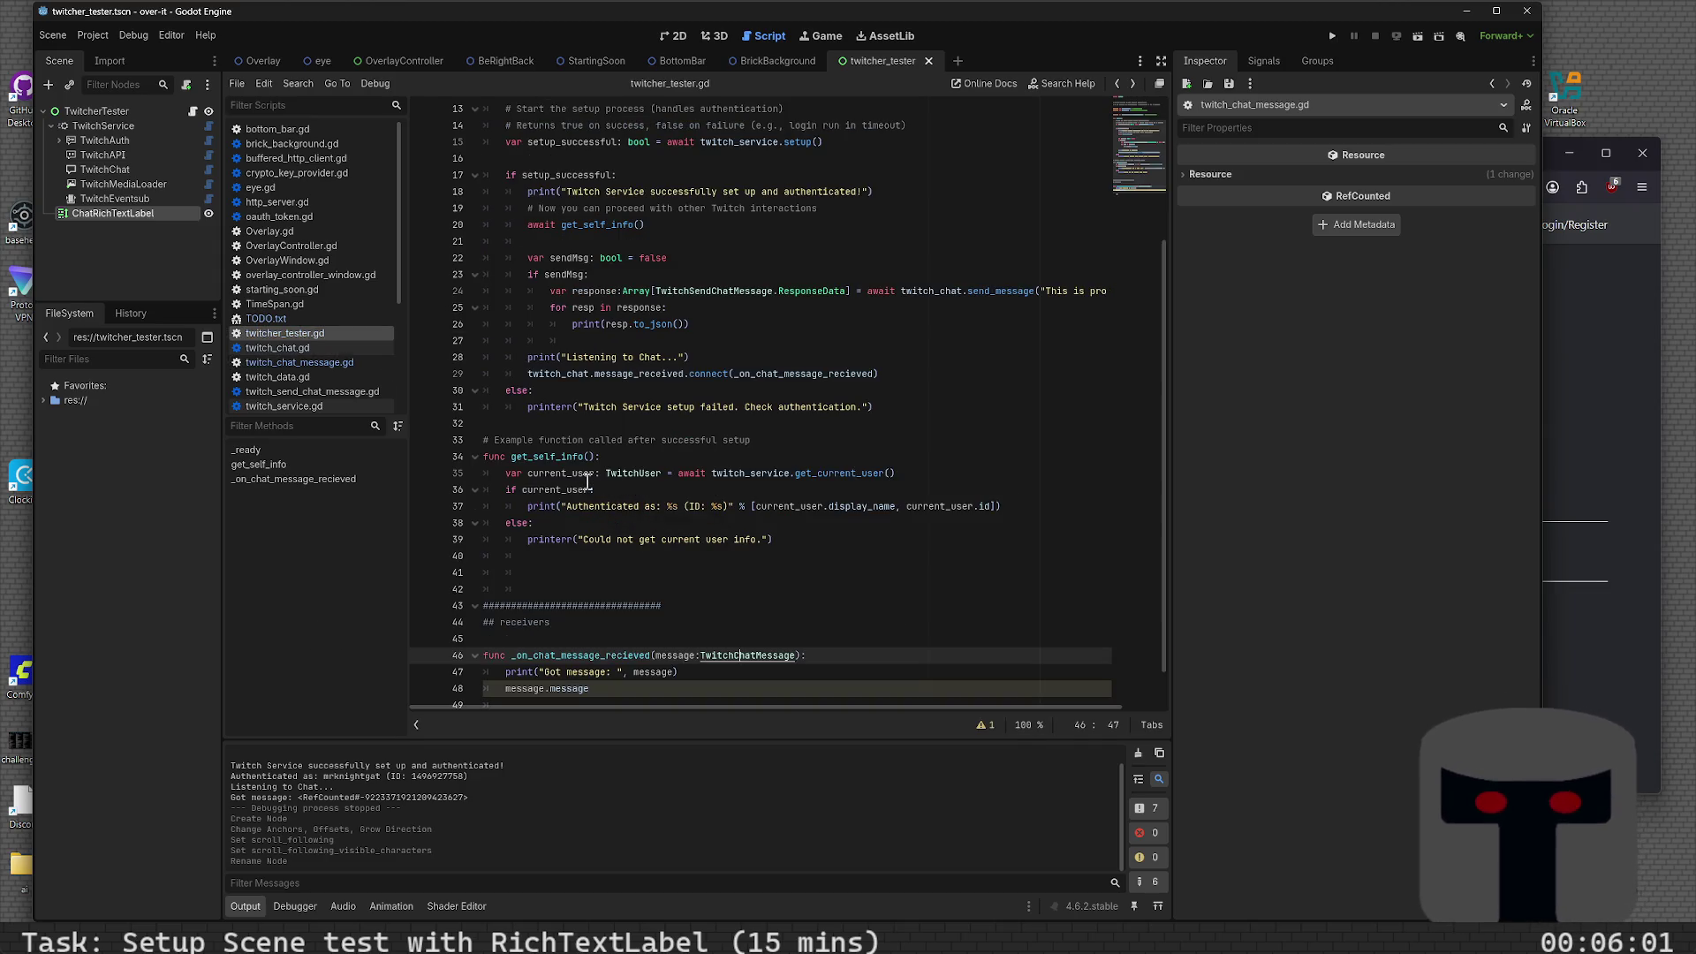
- Turn line 48 into print("Message.message.text: ", message.message.text)
left_click(634, 697)
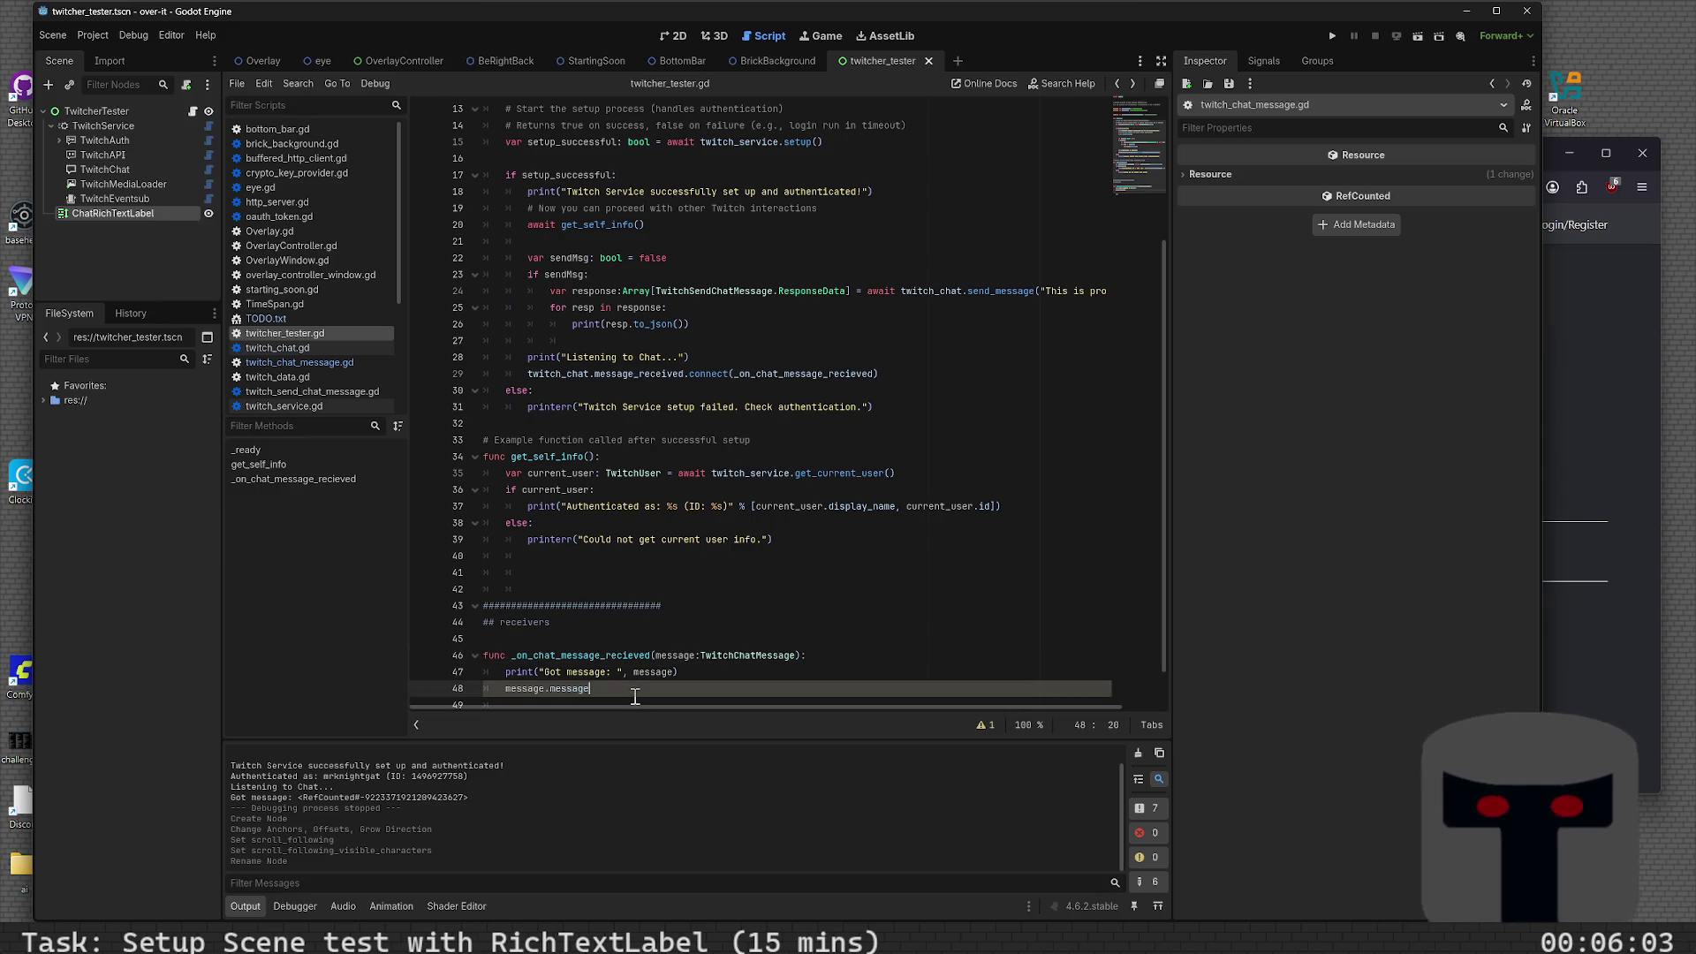
type(".txt")
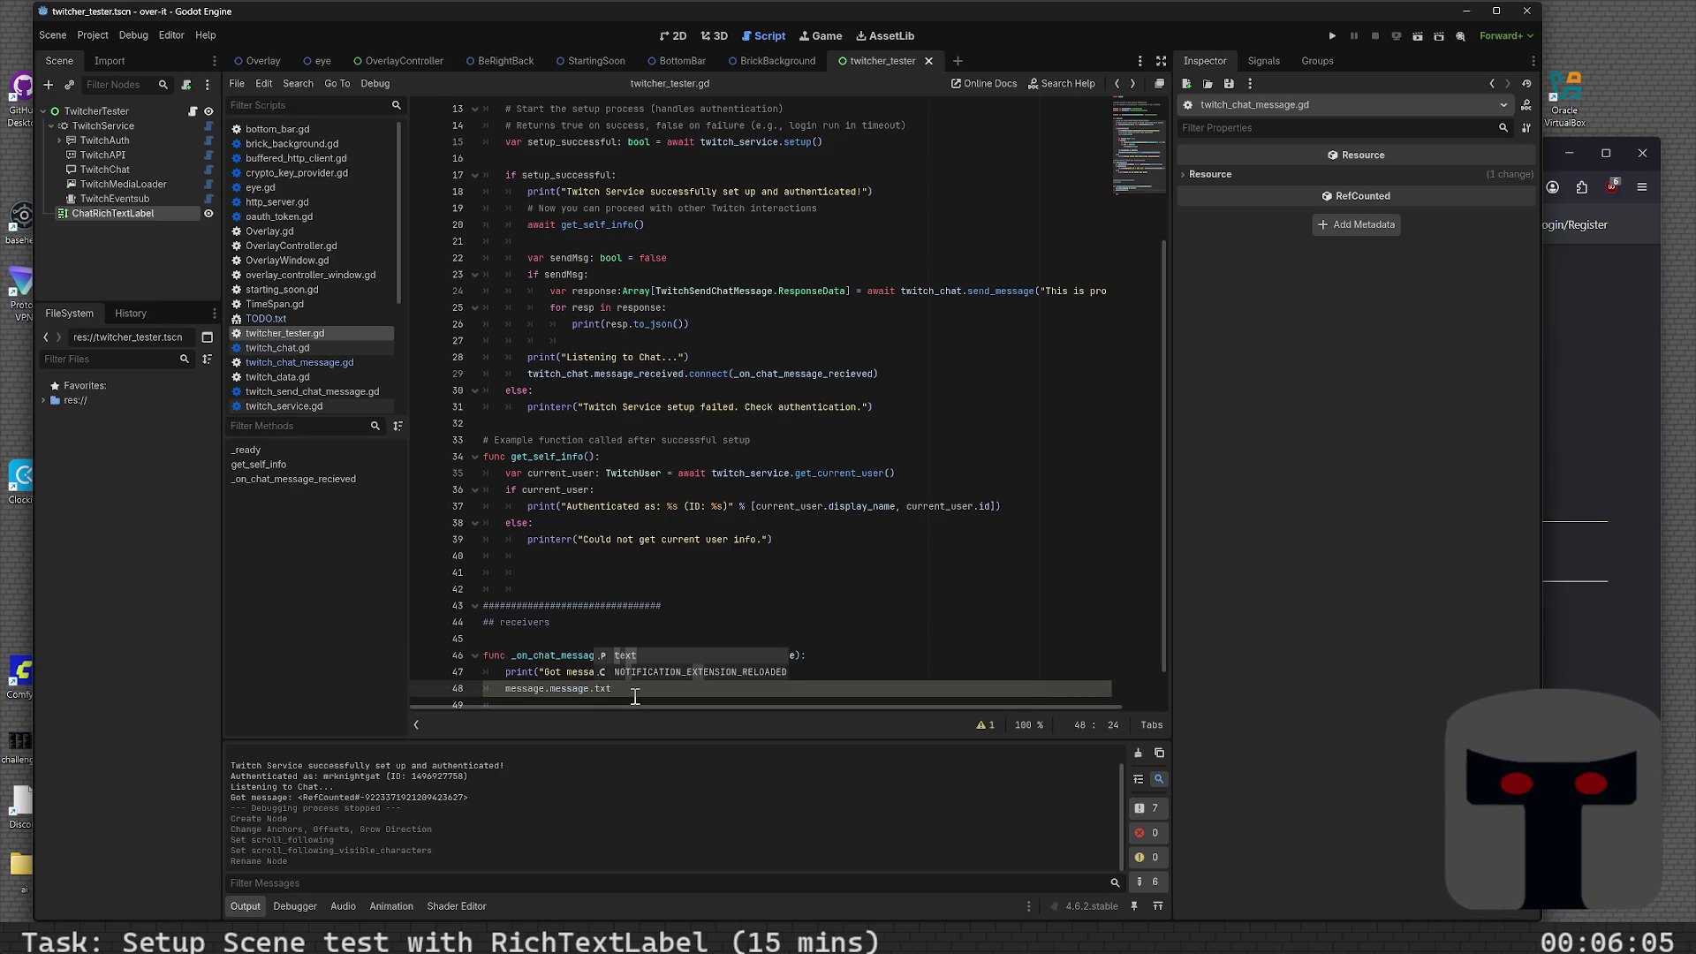
key("Return")
key("Home")
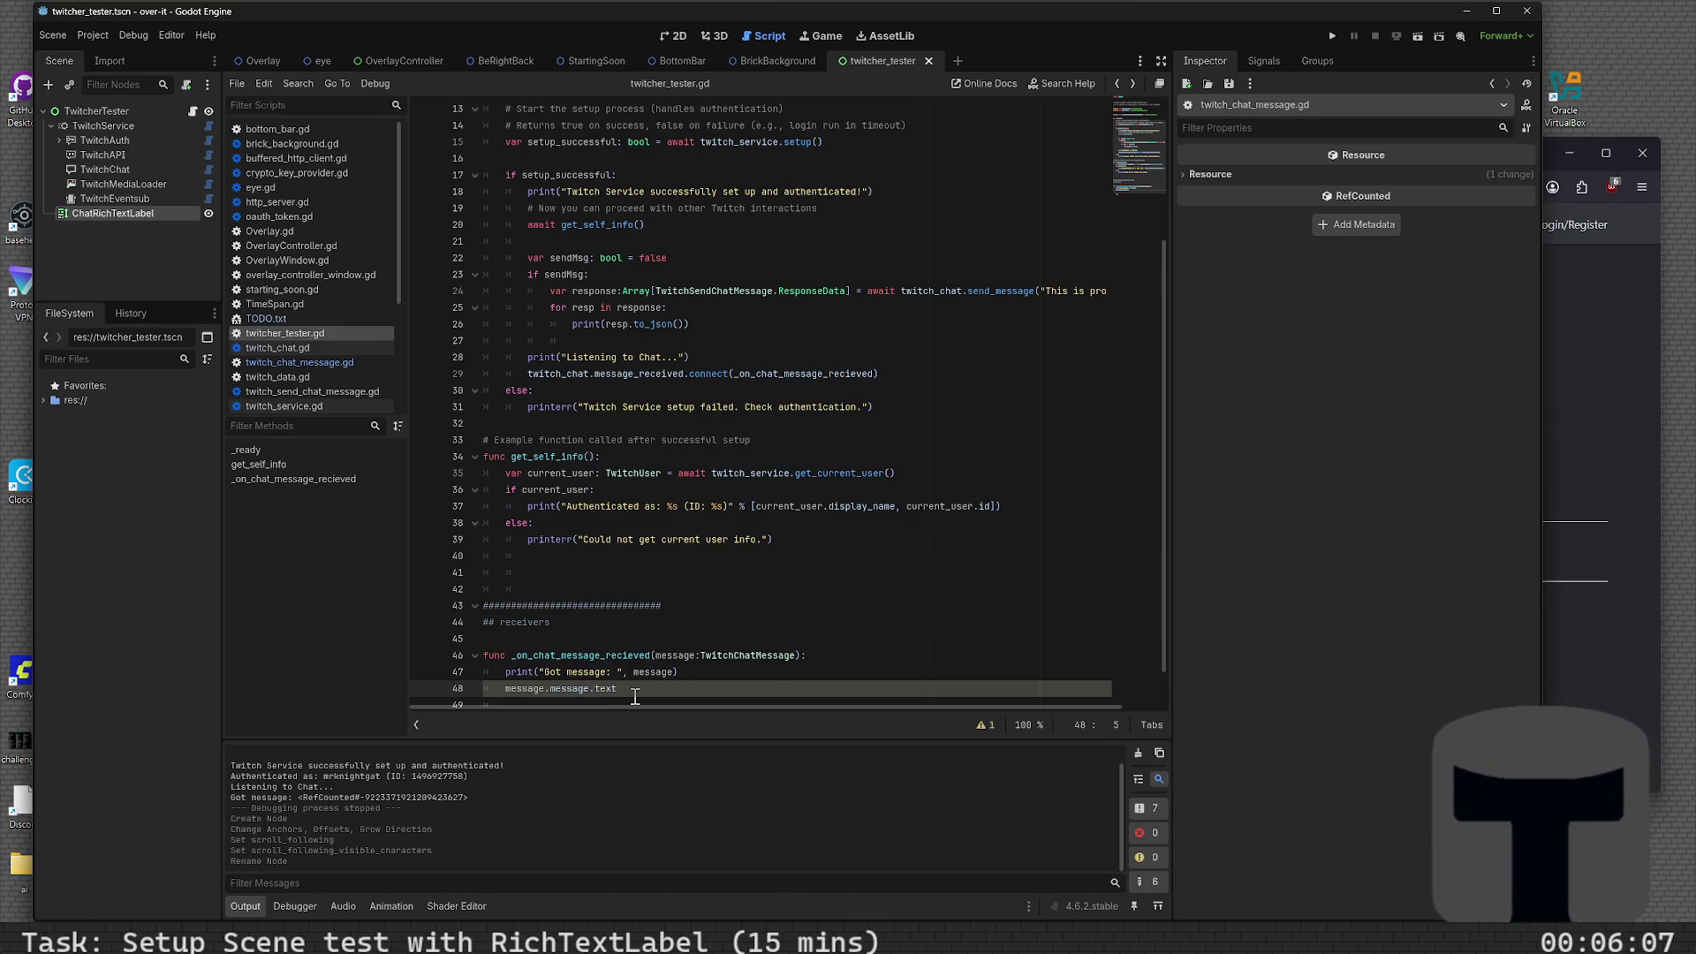
type("print(\"M")
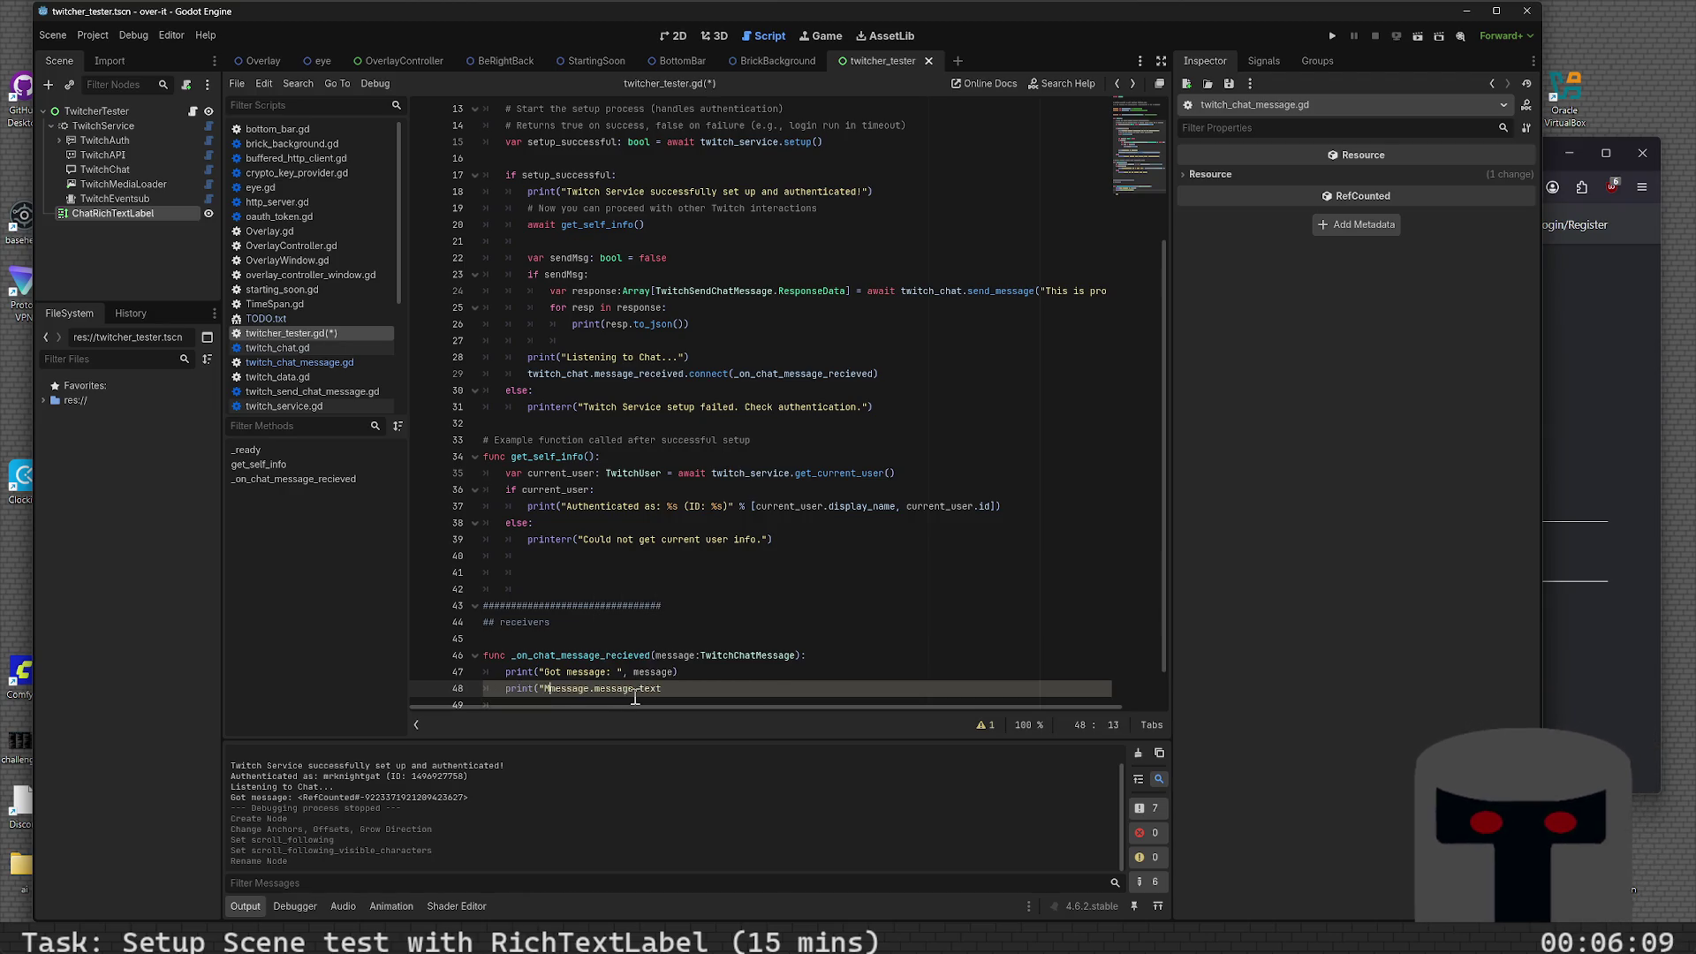
type("essage.mse")
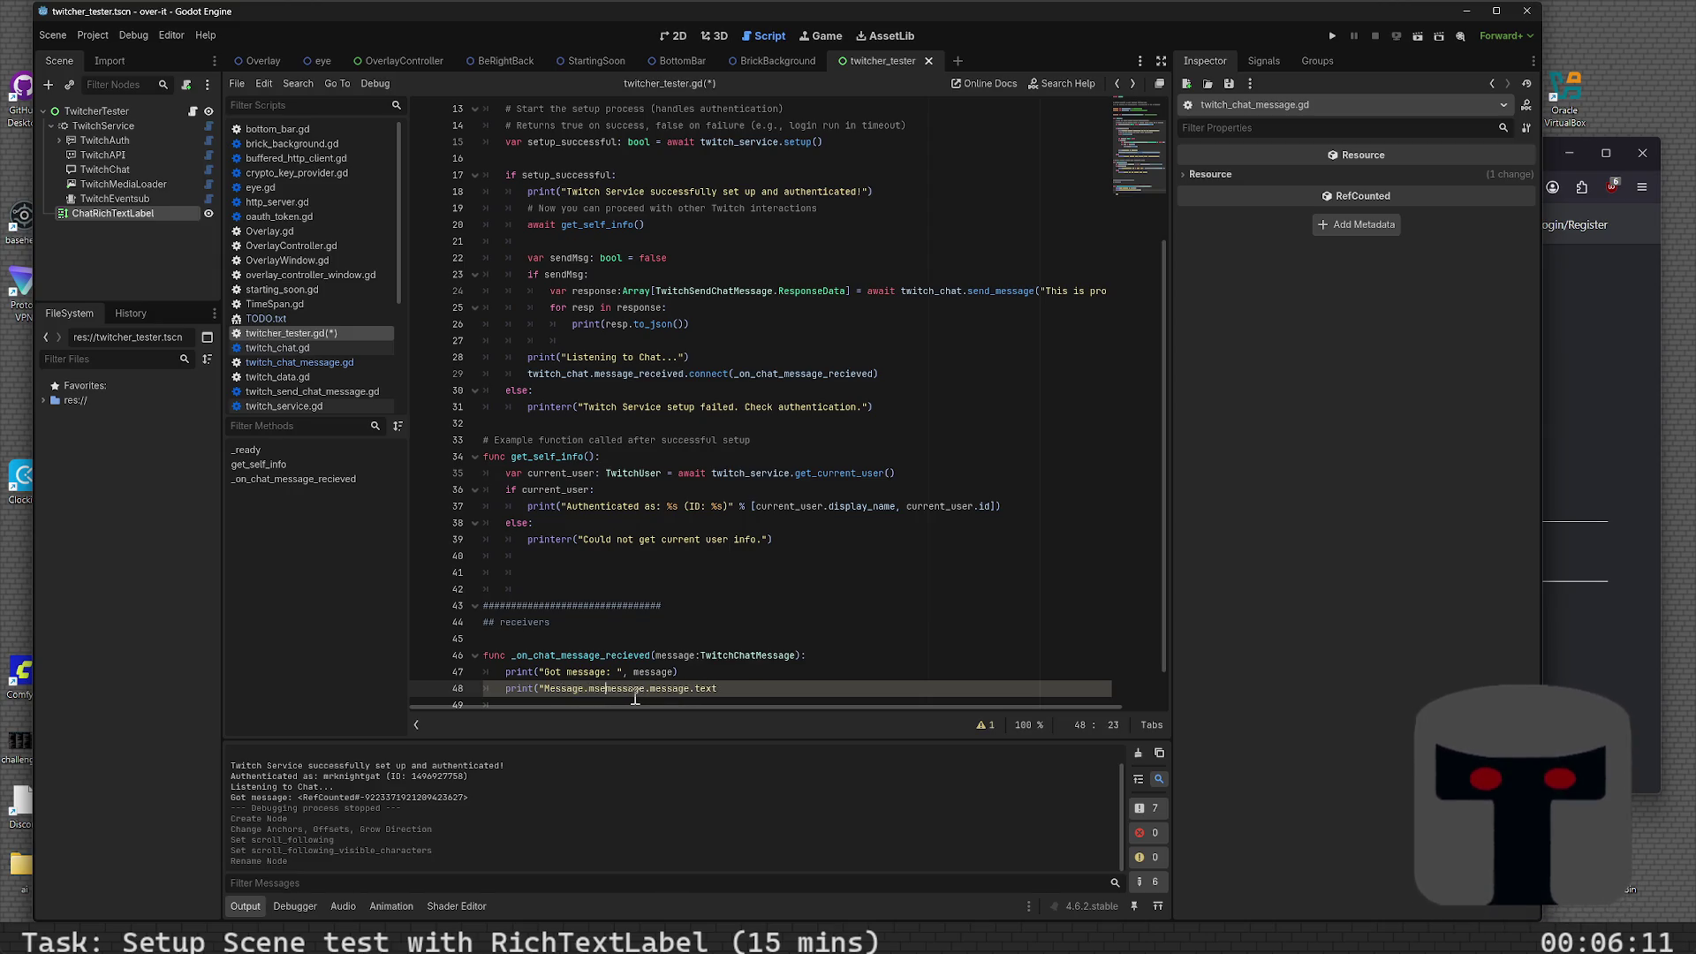
key("BackSpace")
key("BackSpace")
type("essage.text: ")
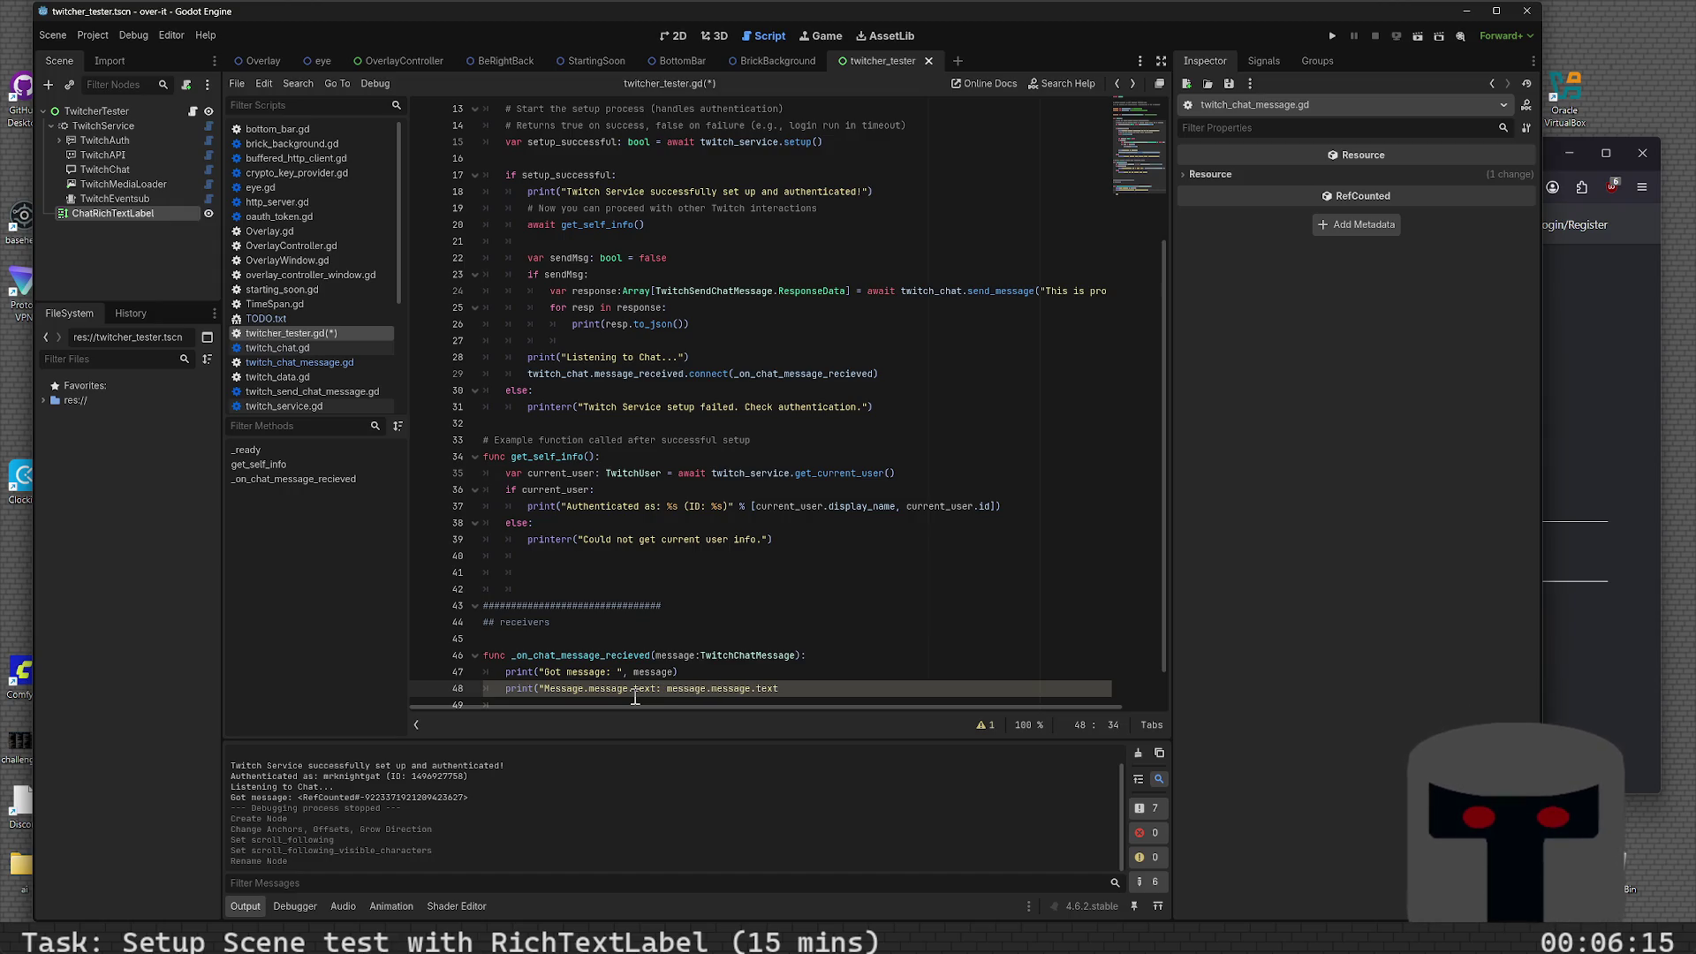
type("\",")
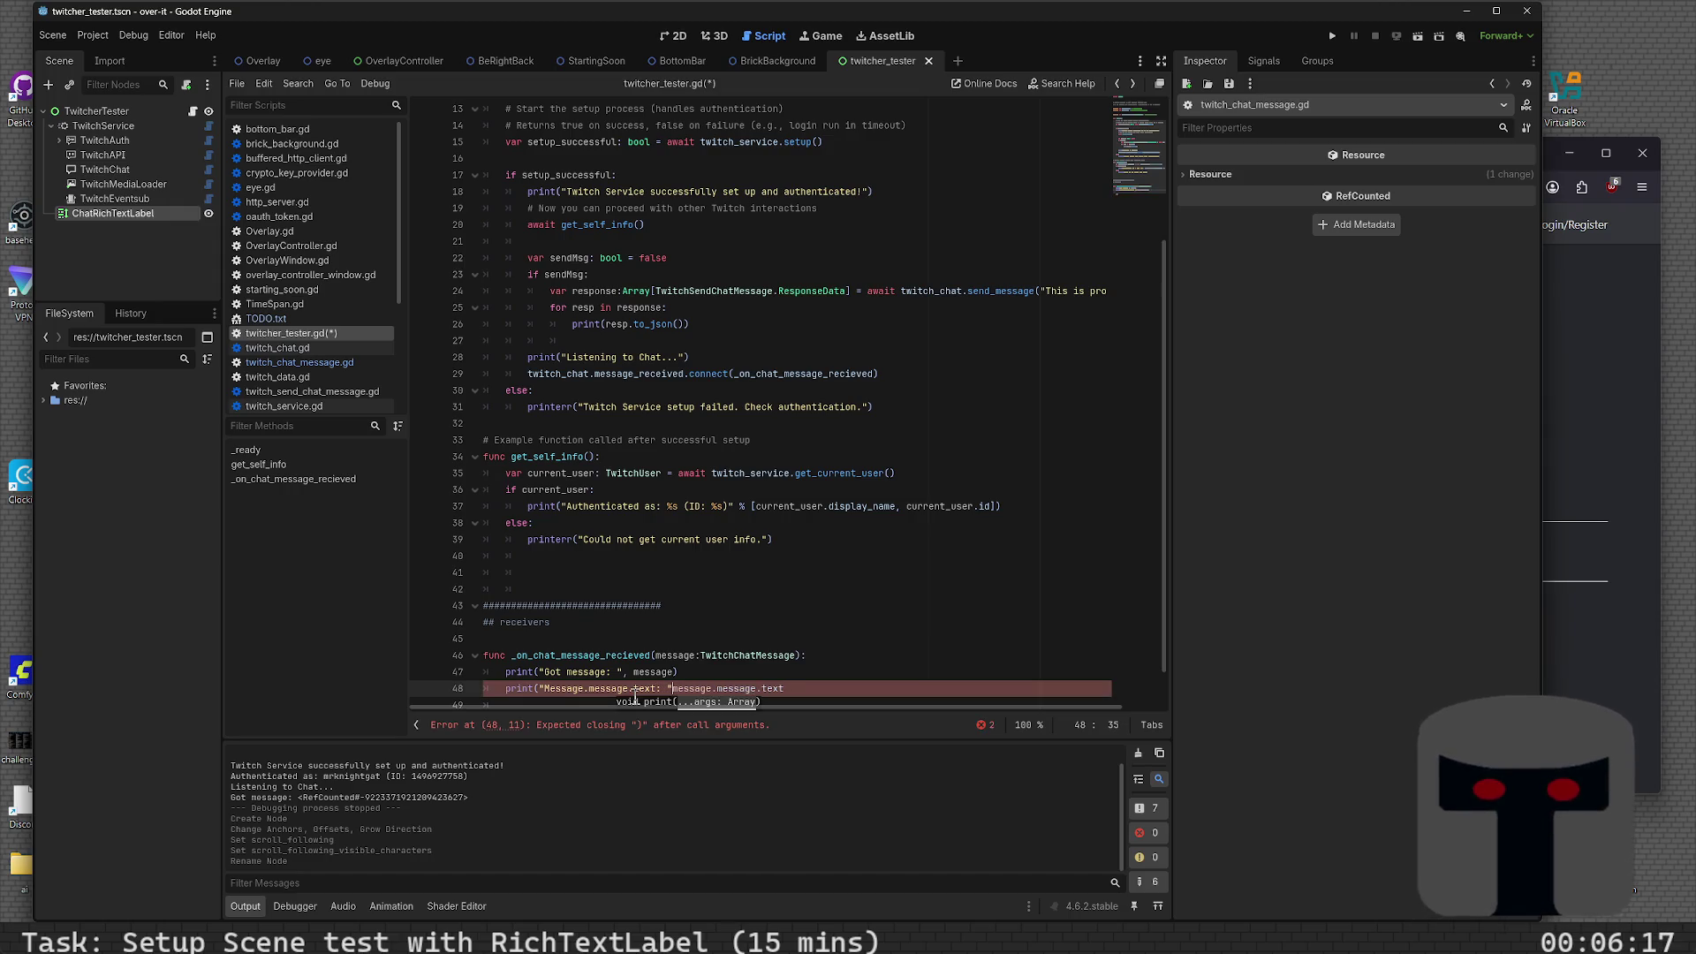
key("Up")
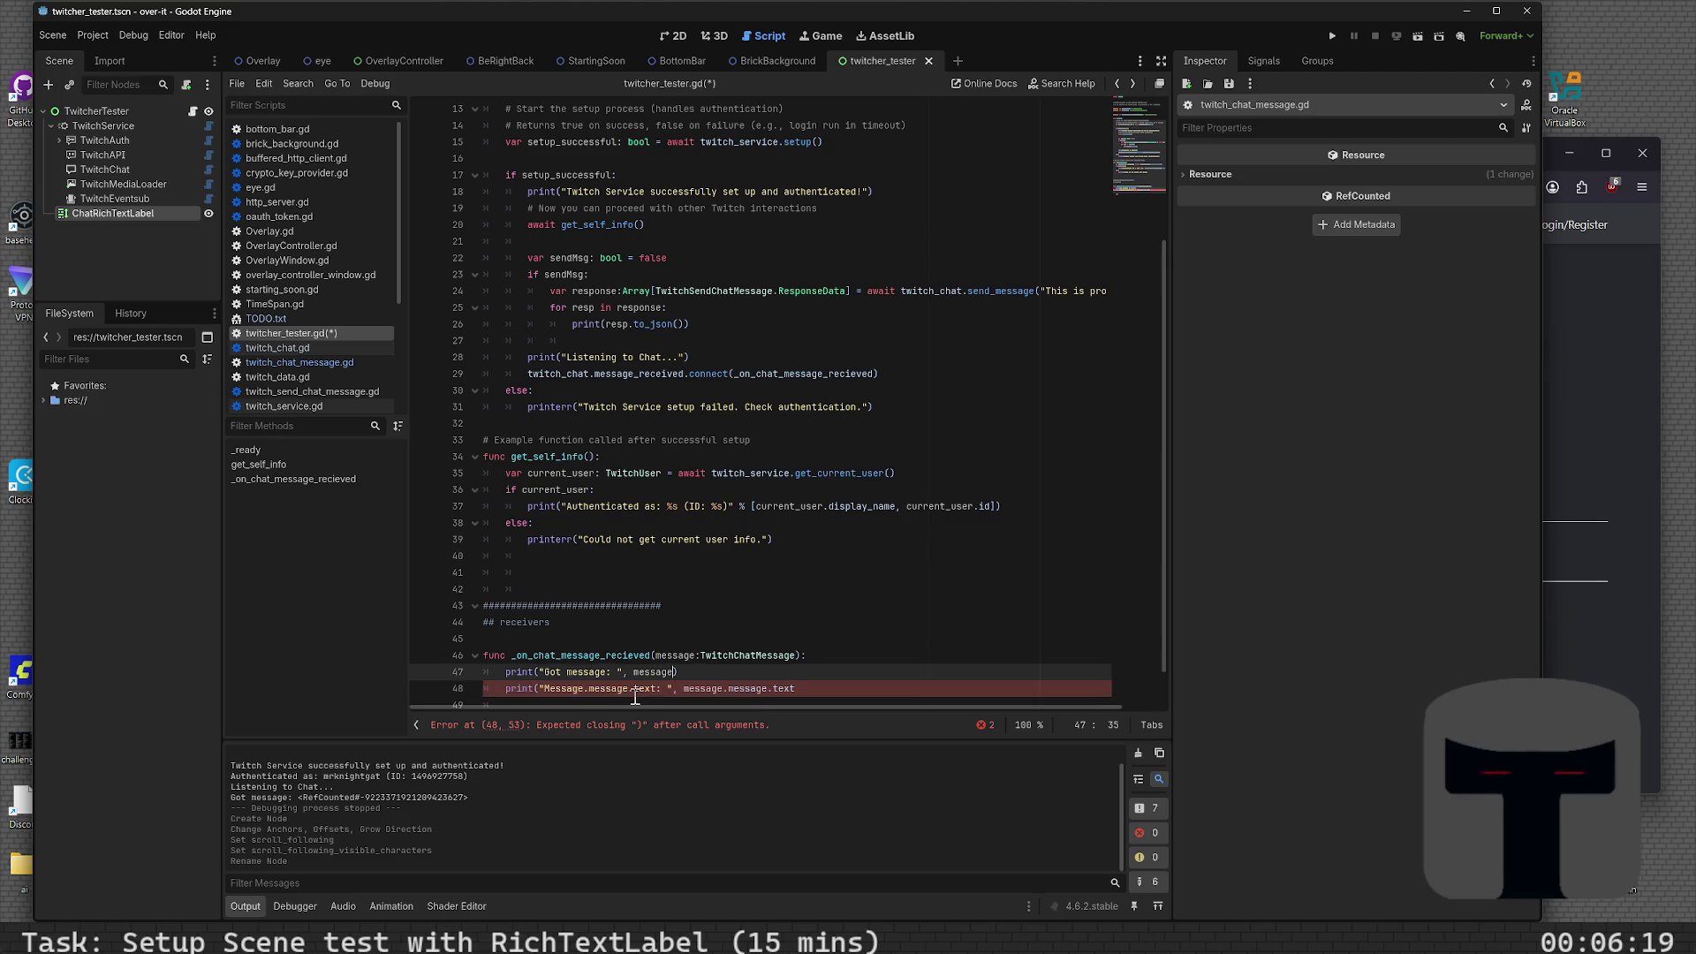
- Rename the handler's parameter to message and open the TwitchChatMessage class script
left_click(694, 689, "ctrl")
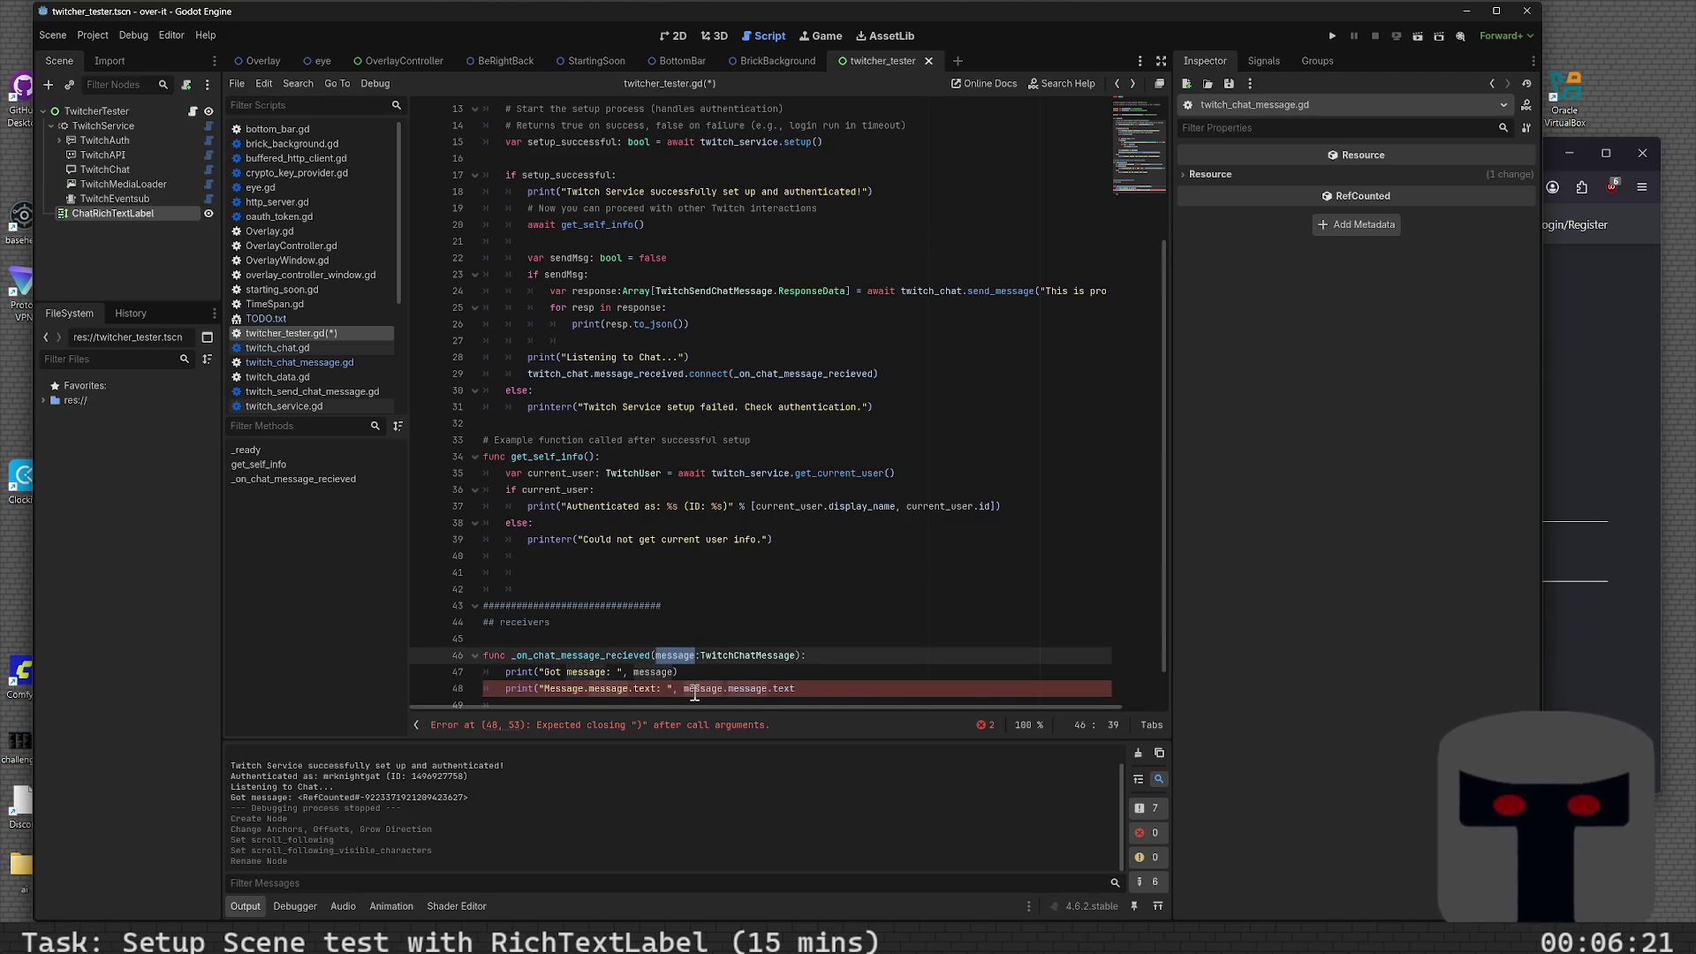
type("m")
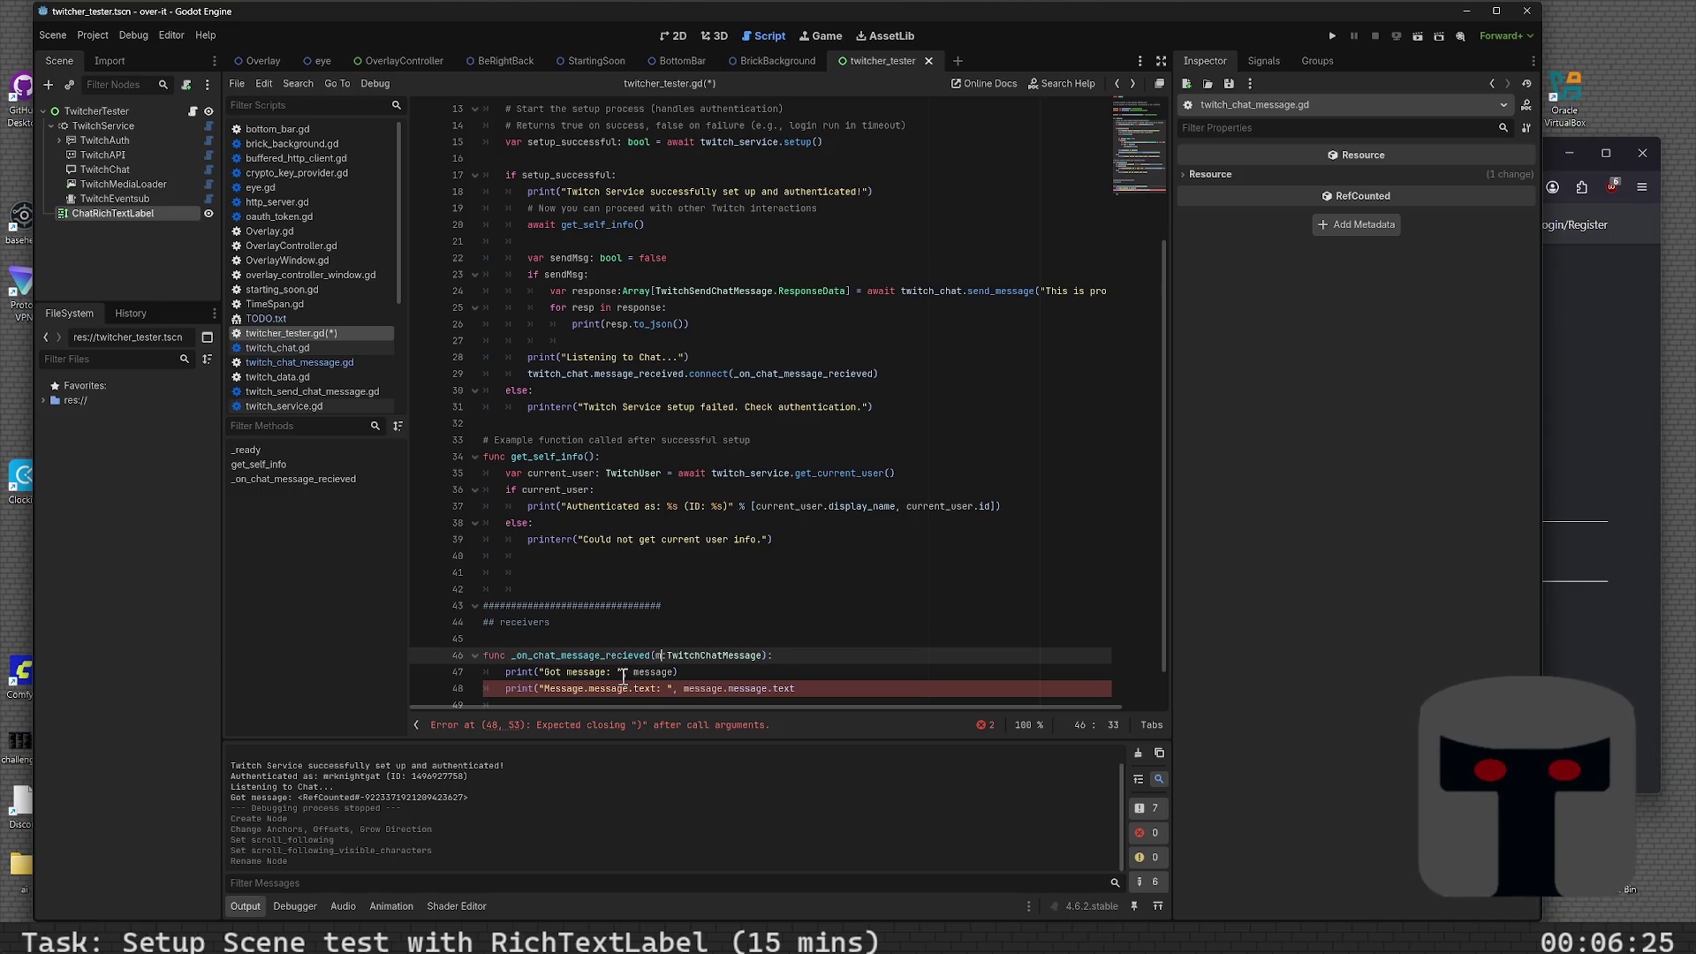
type("sg")
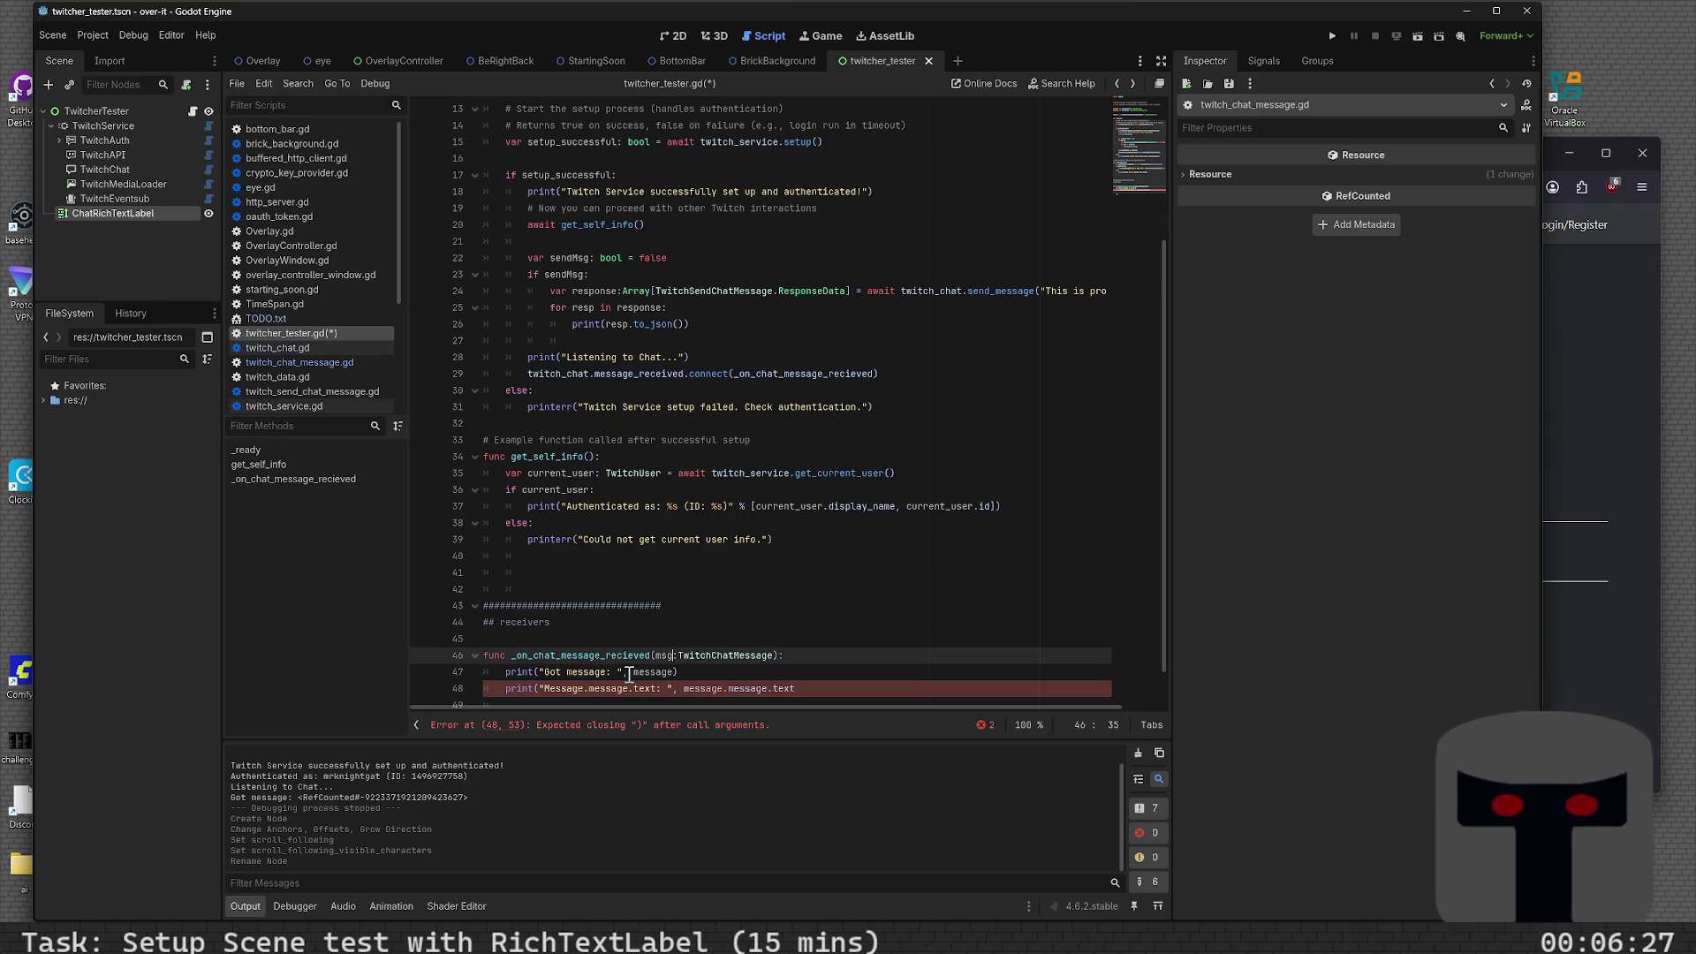
key("BackSpace")
key("BackSpace")
key("BackSpace")
type("t")
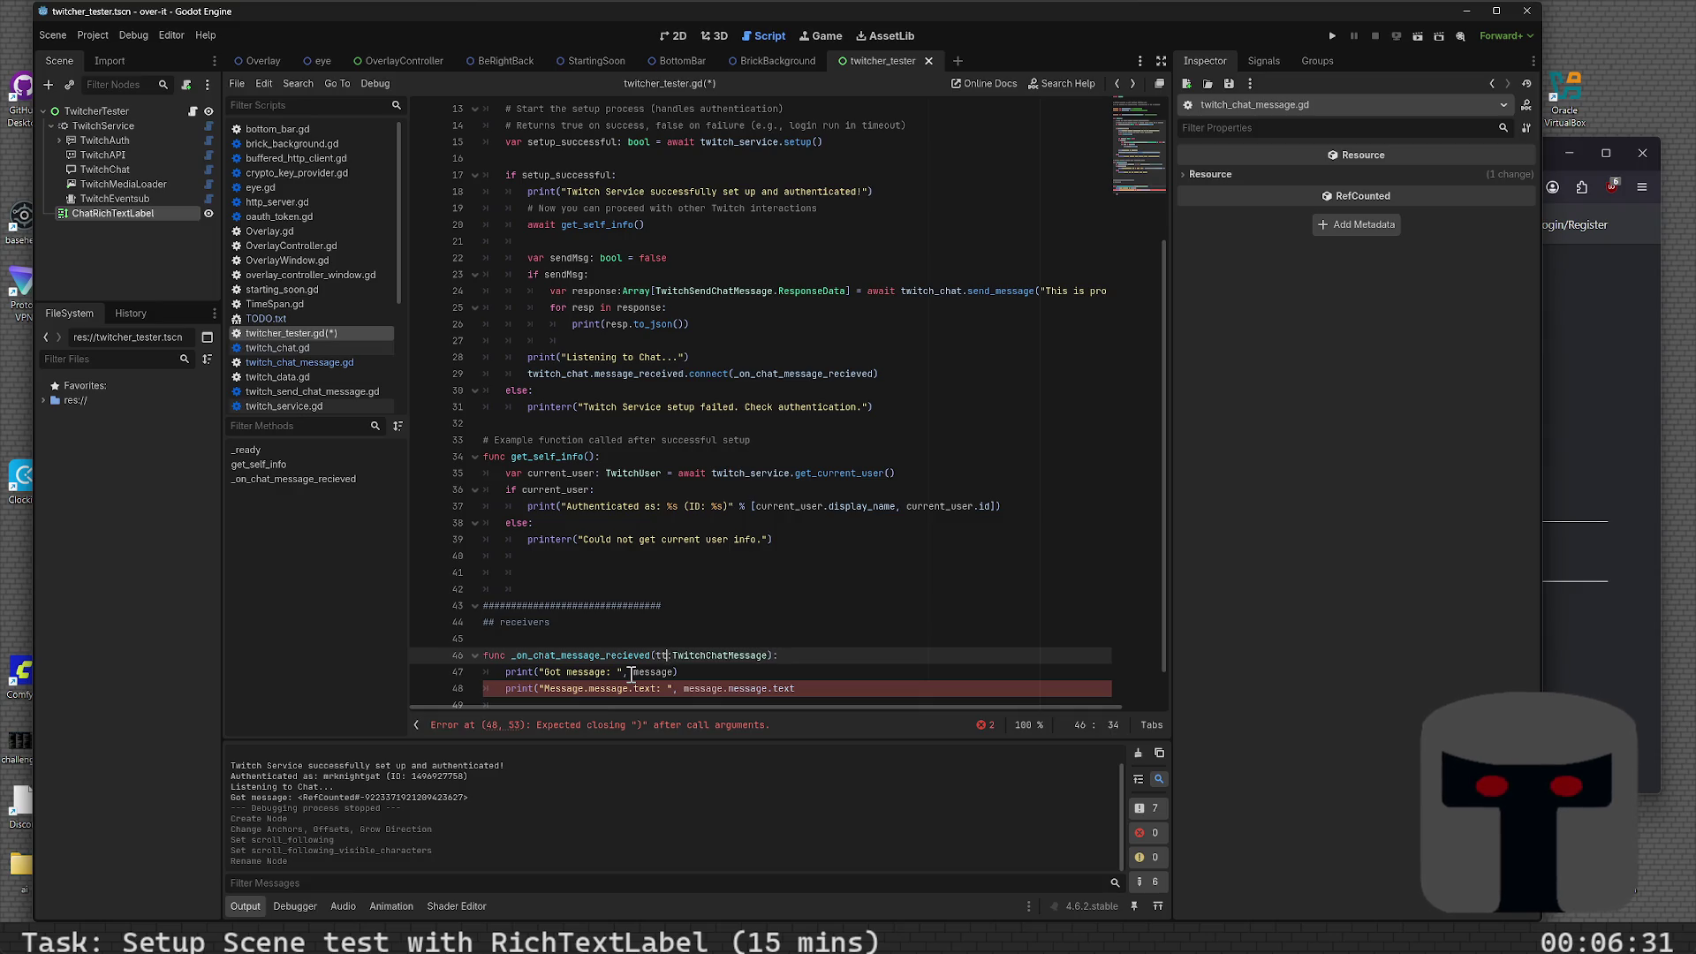
key("BackSpace")
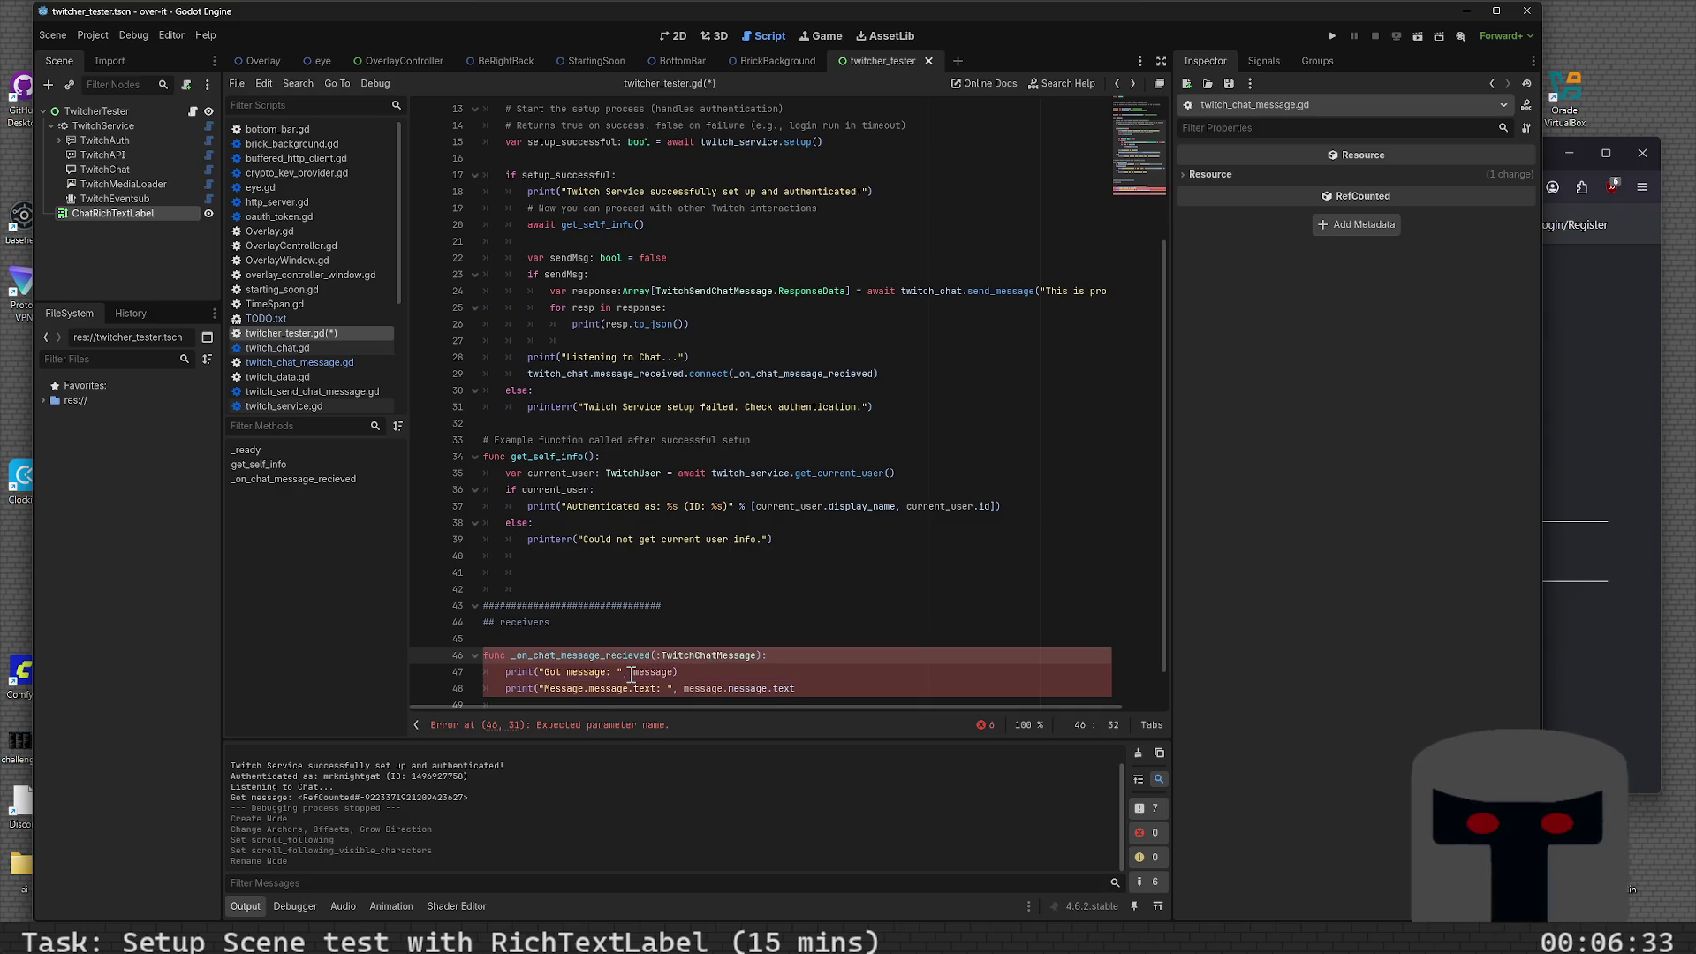
type("message")
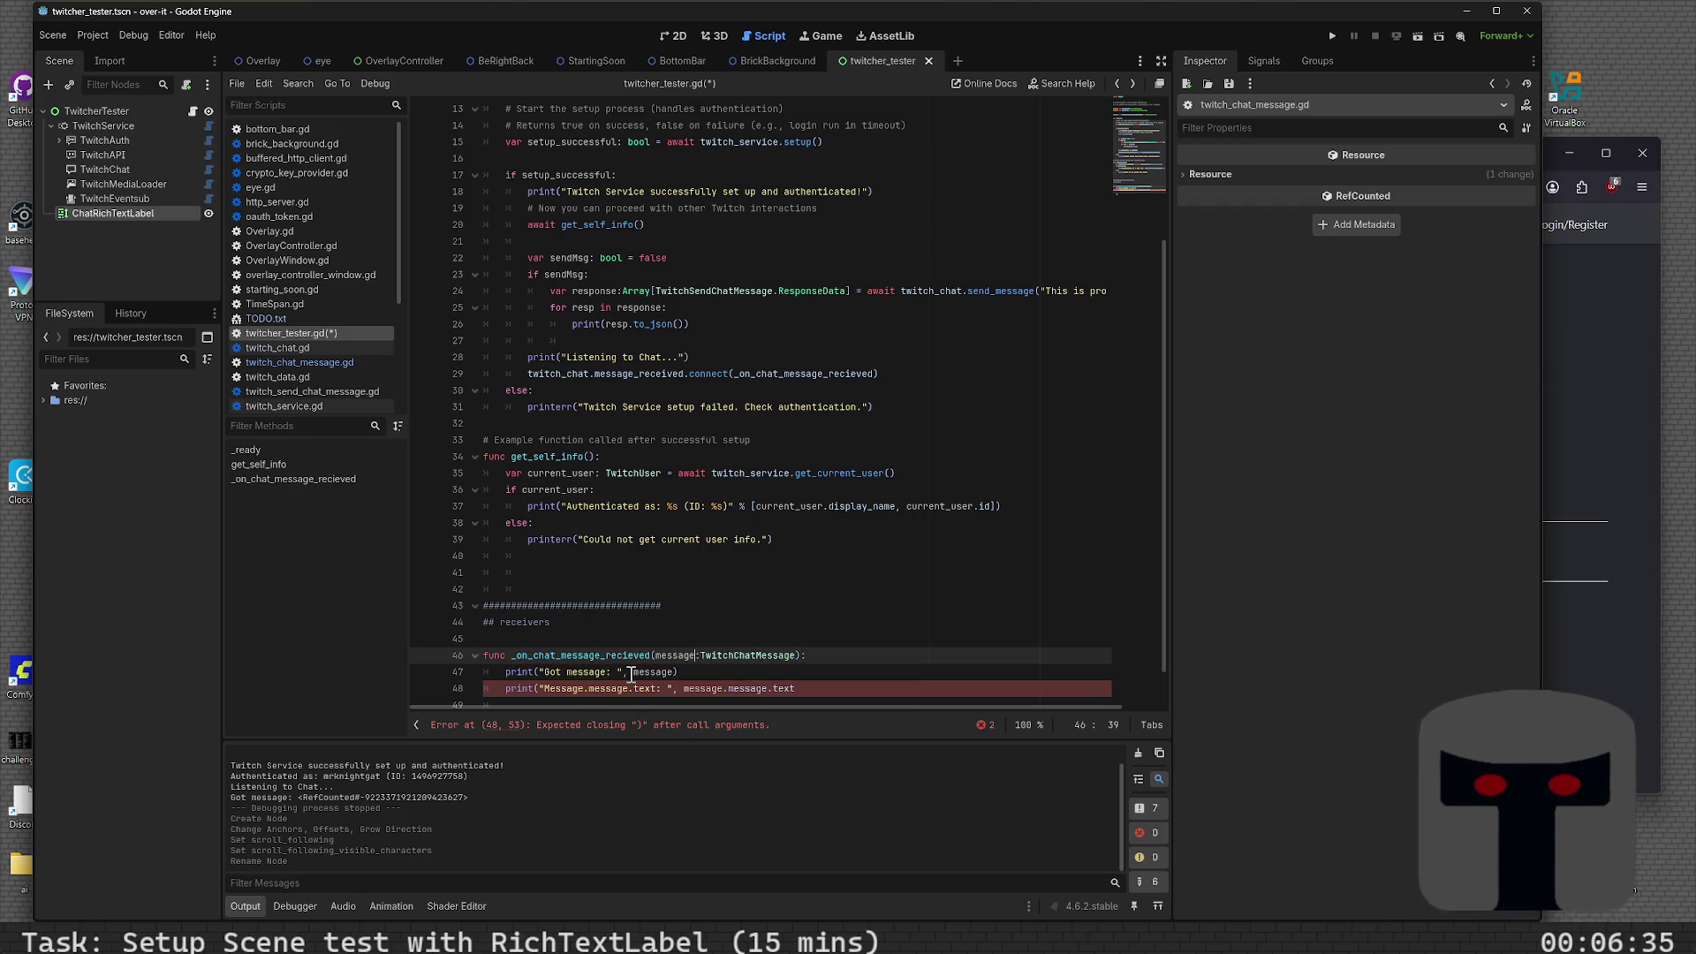
double_click(664, 657)
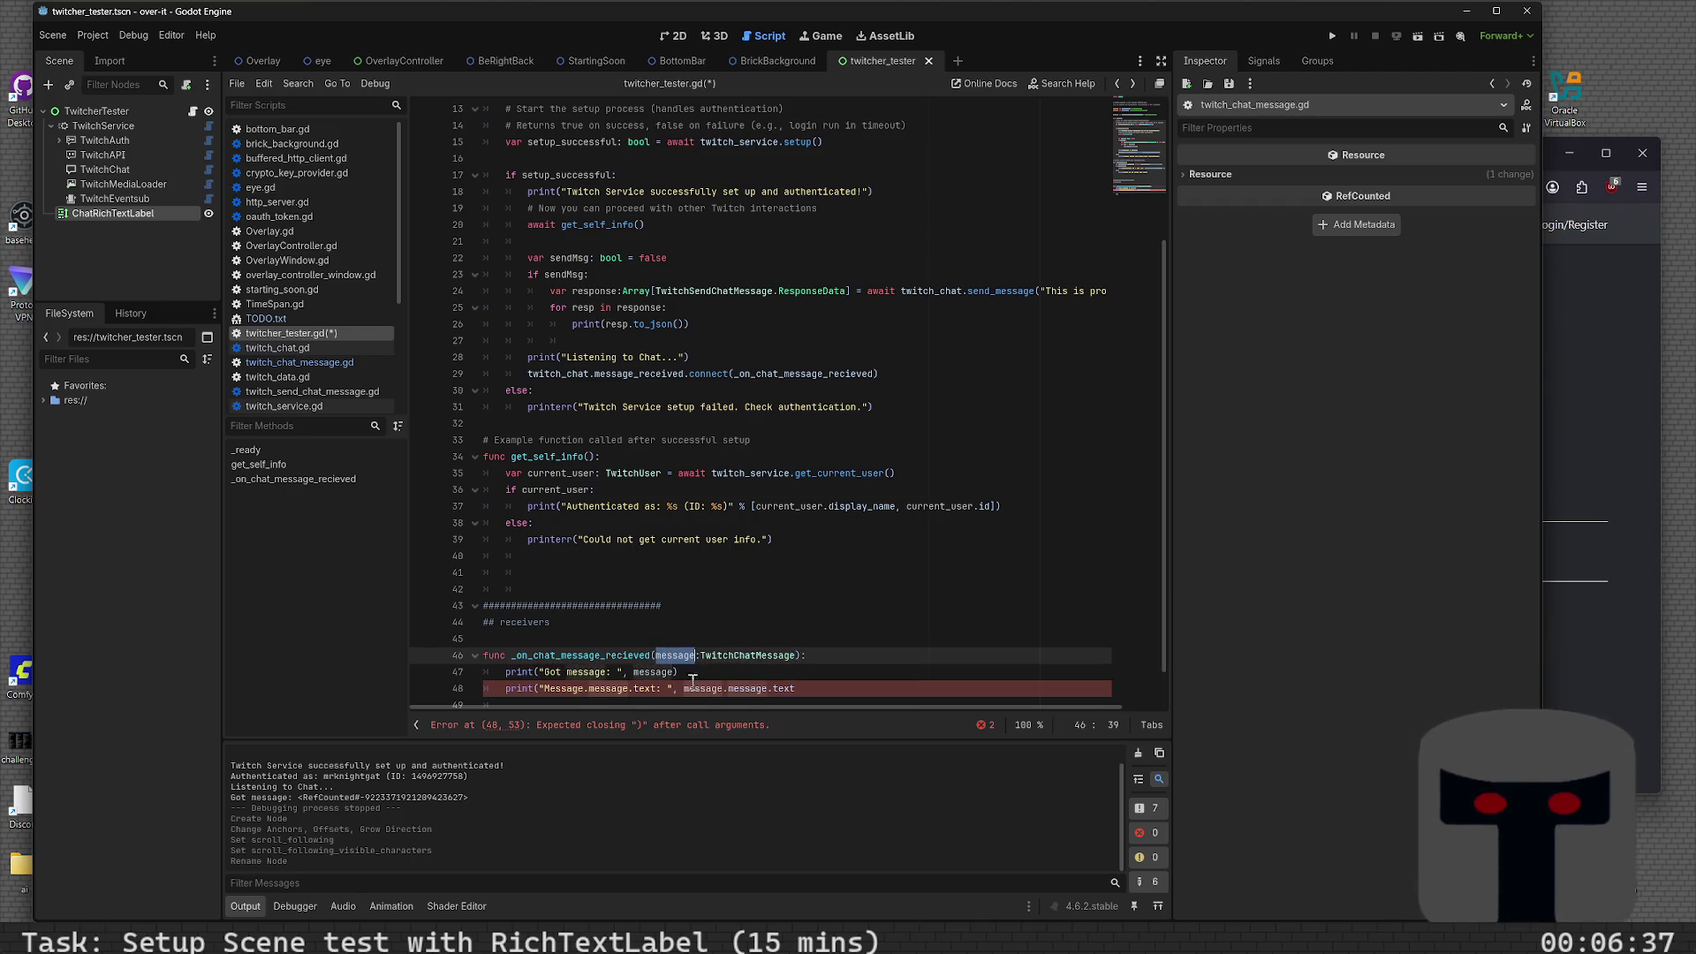
left_click(742, 656, "ctrl")
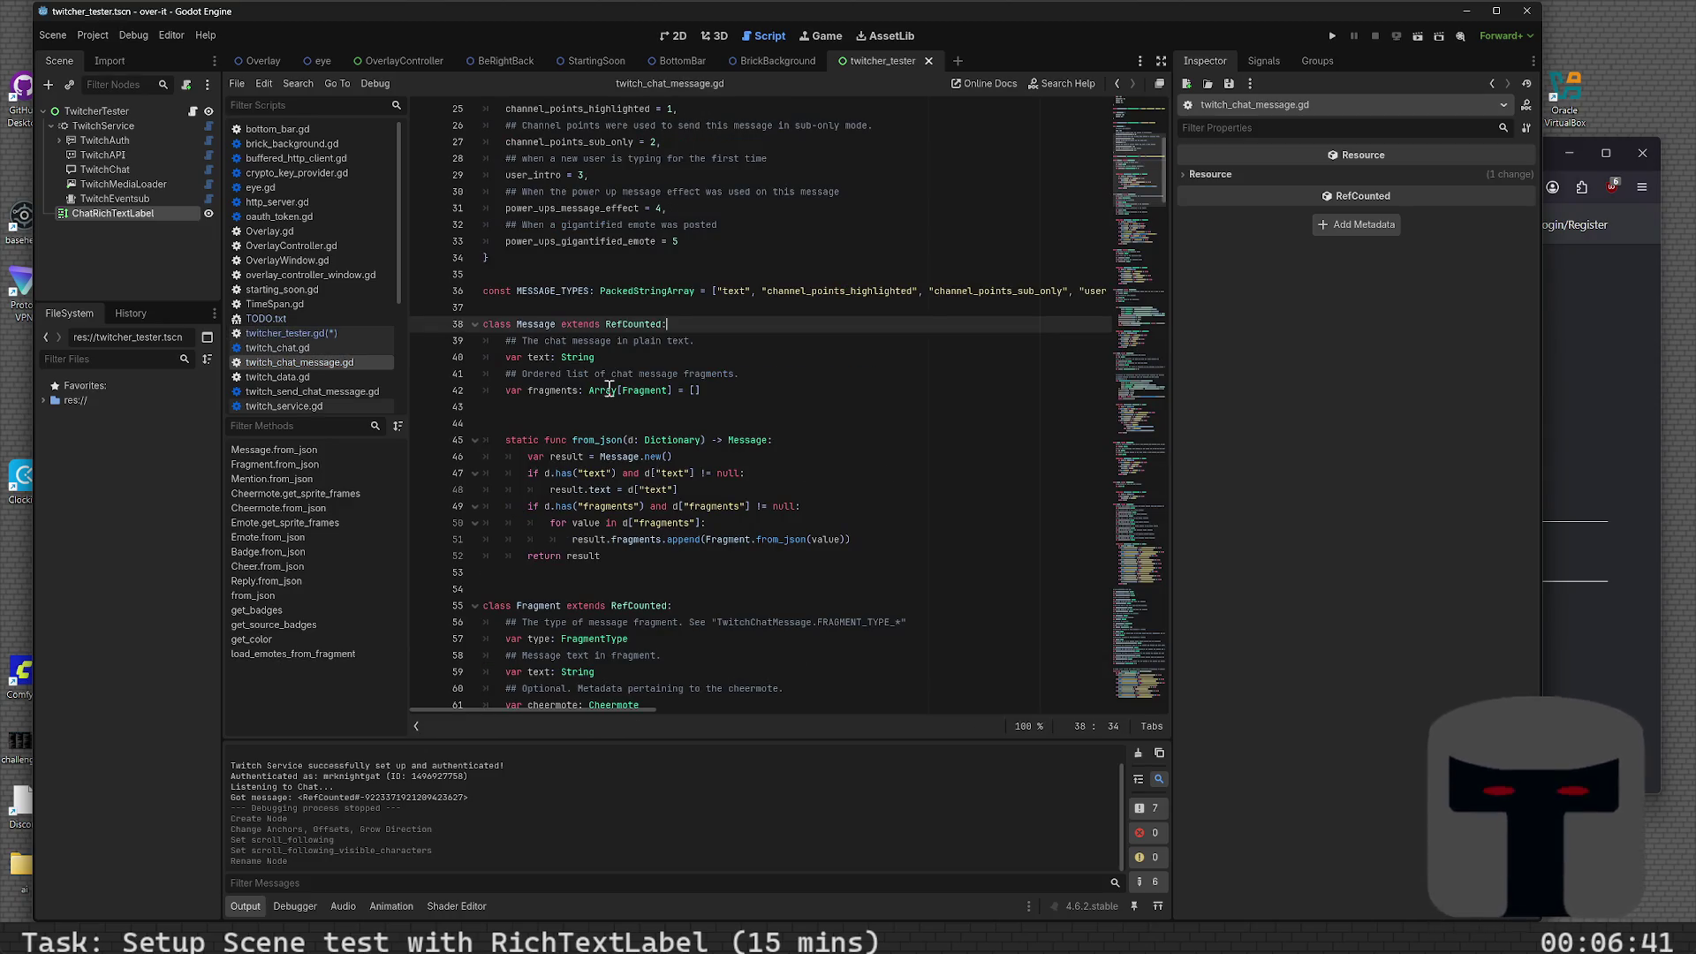
scroll(585, 624, "down", 3)
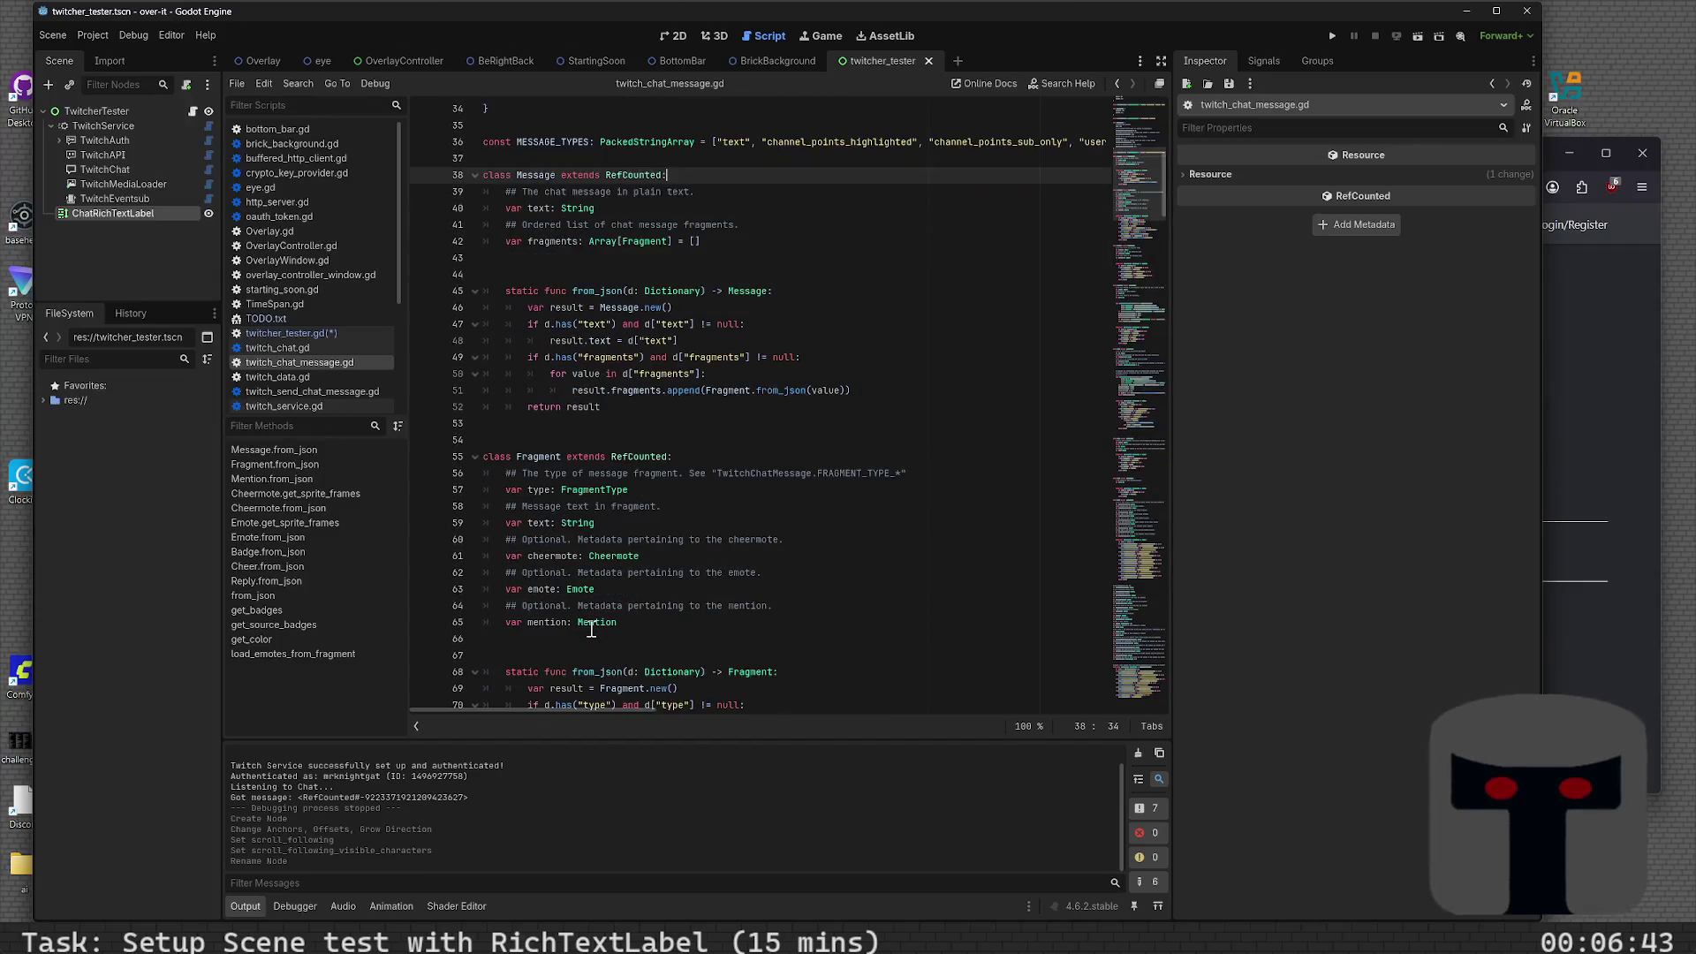
scroll(583, 451, "up", 10)
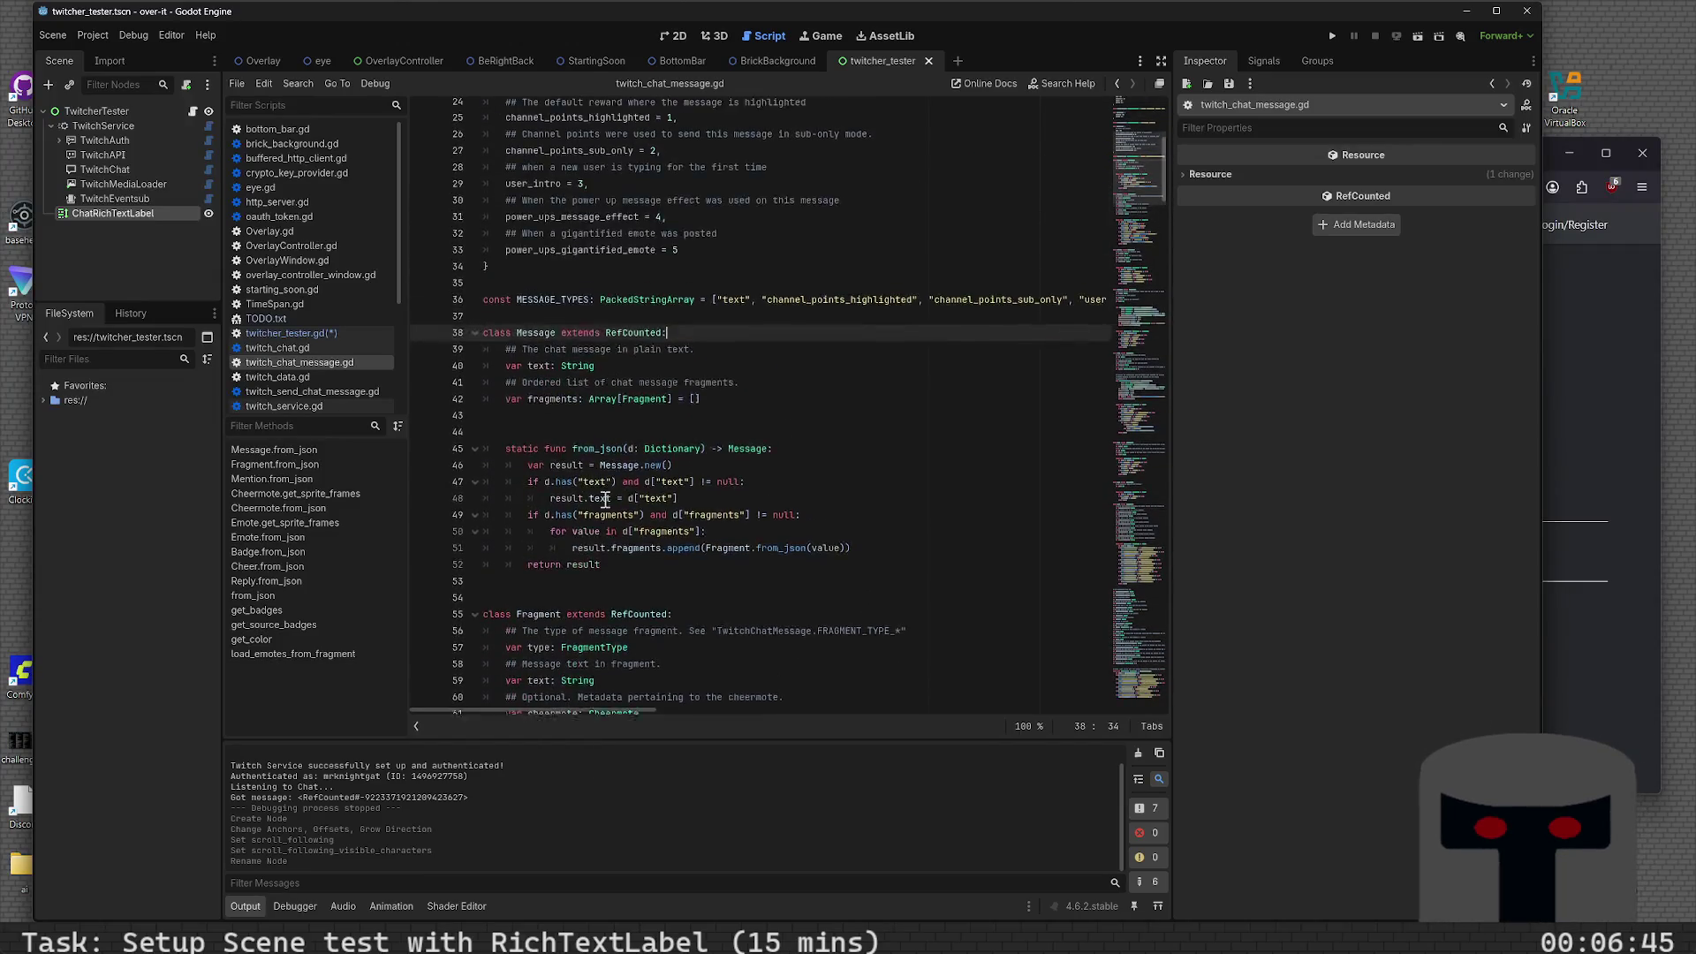
scroll(611, 519, "up", 1)
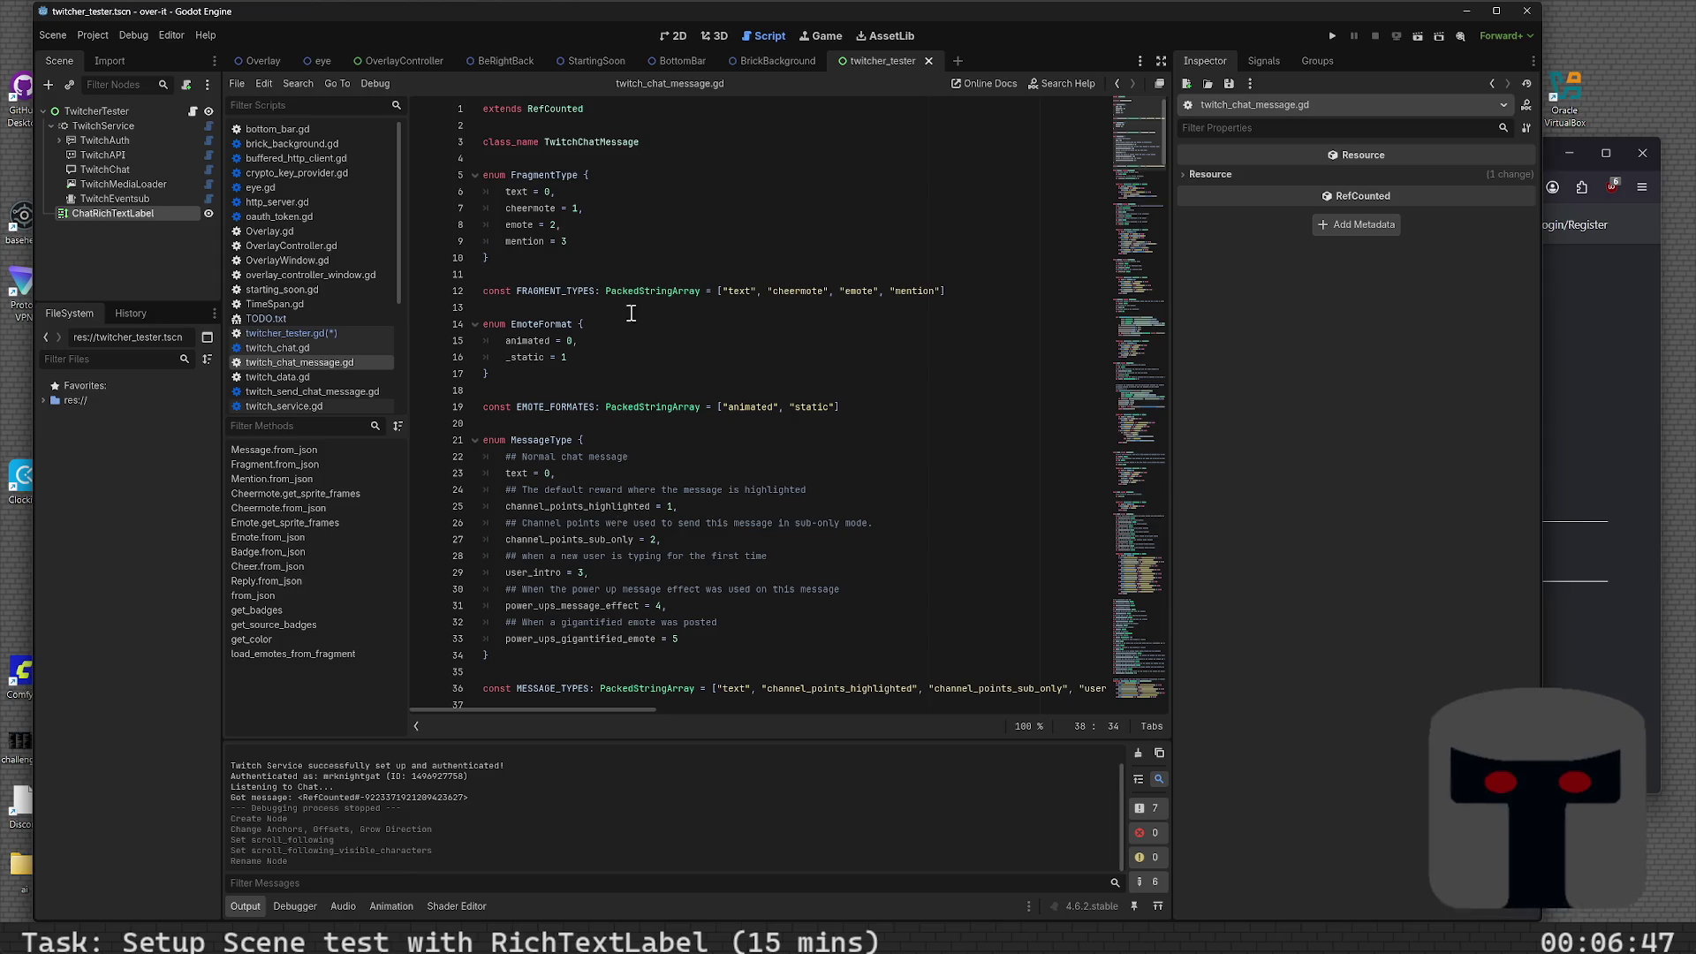
double_click(603, 142)
scroll(532, 478, "down", 9)
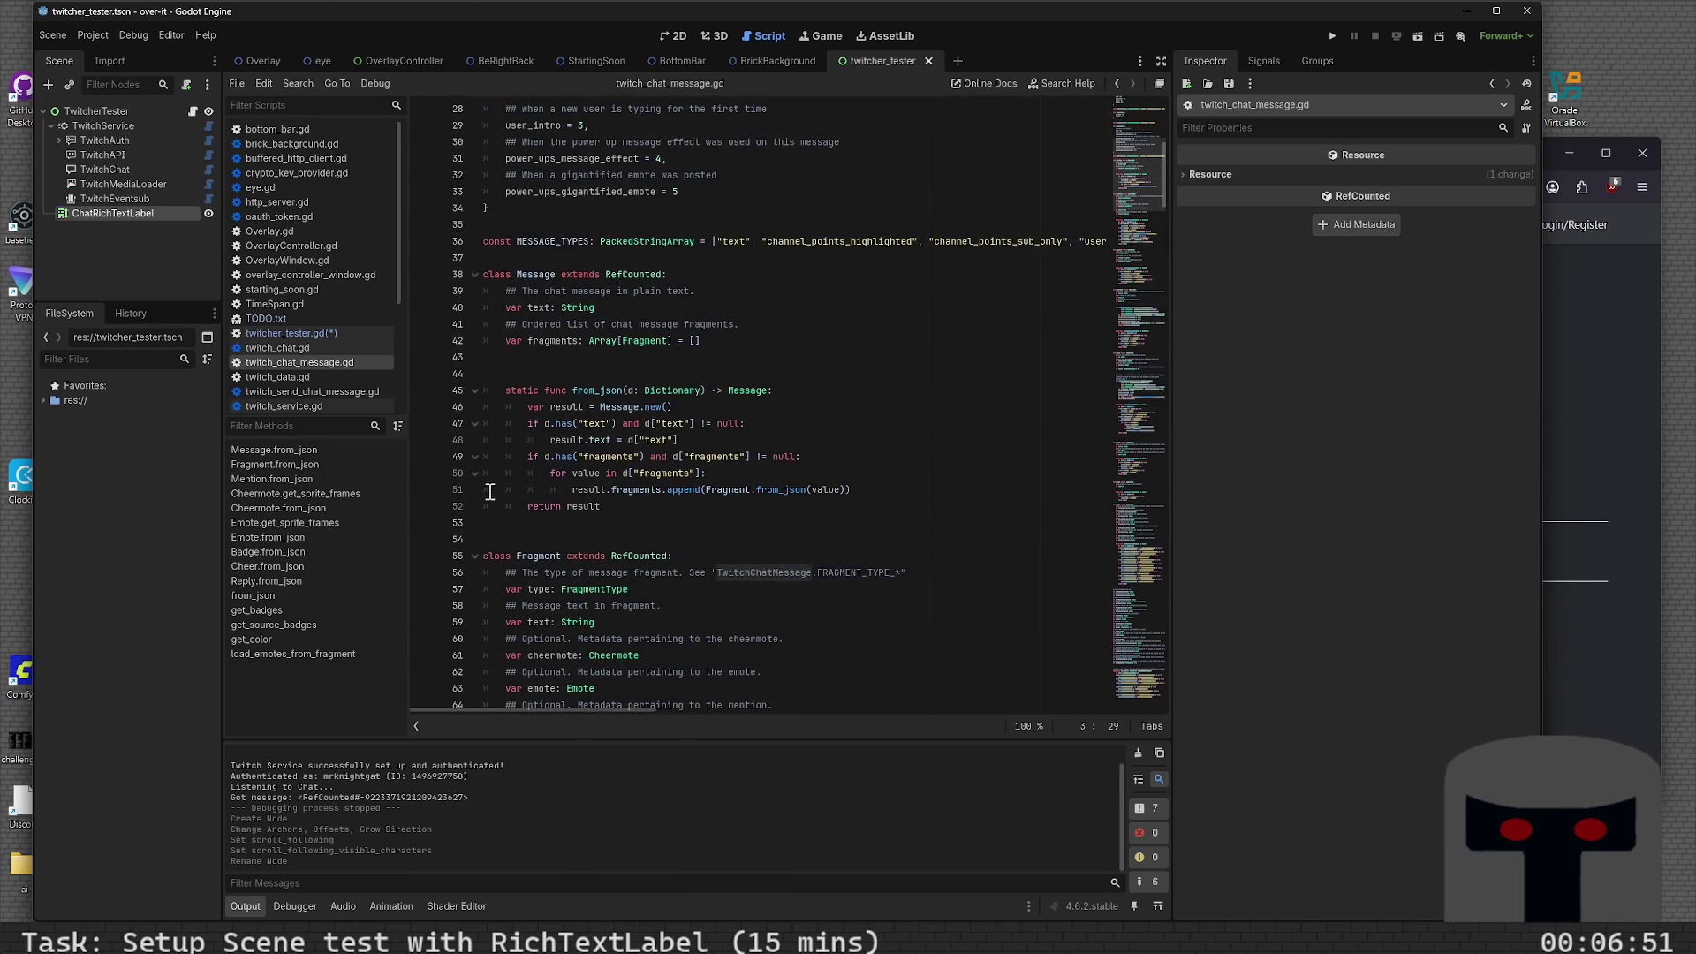
scroll(490, 490, "down", 4)
scroll(492, 500, "up", 4)
scroll(512, 556, "up", 9)
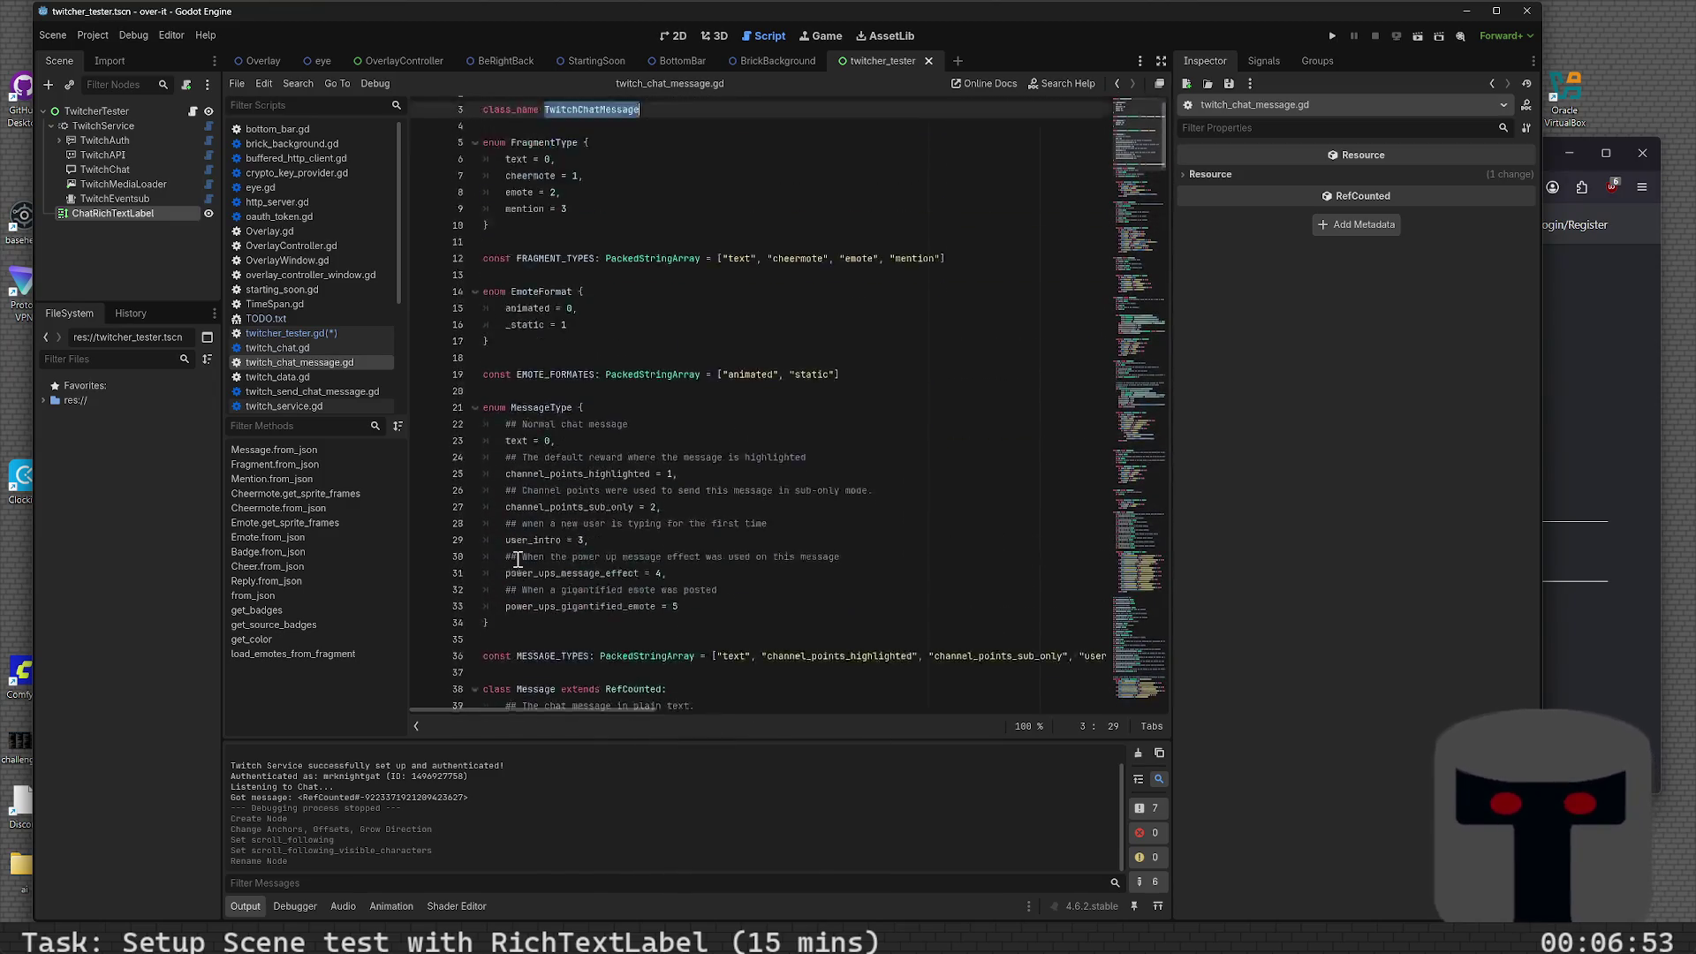
scroll(524, 619, "down", 4)
scroll(524, 621, "down", 14)
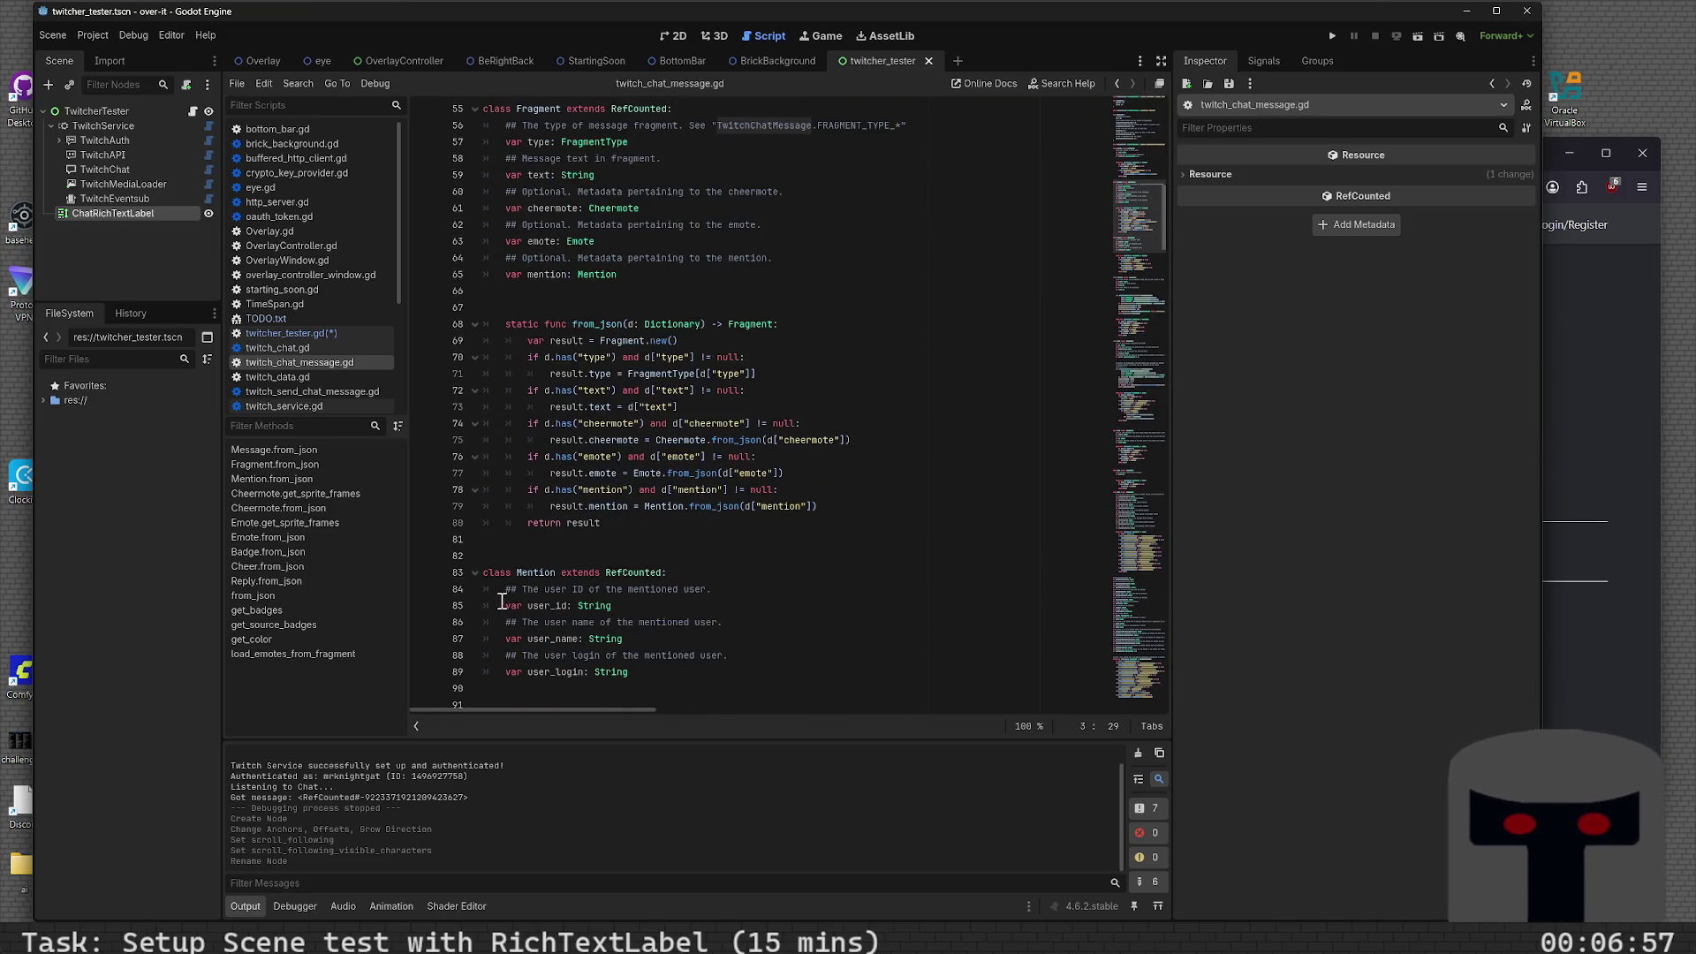
scroll(494, 601, "down", 3)
scroll(494, 601, "up", 15)
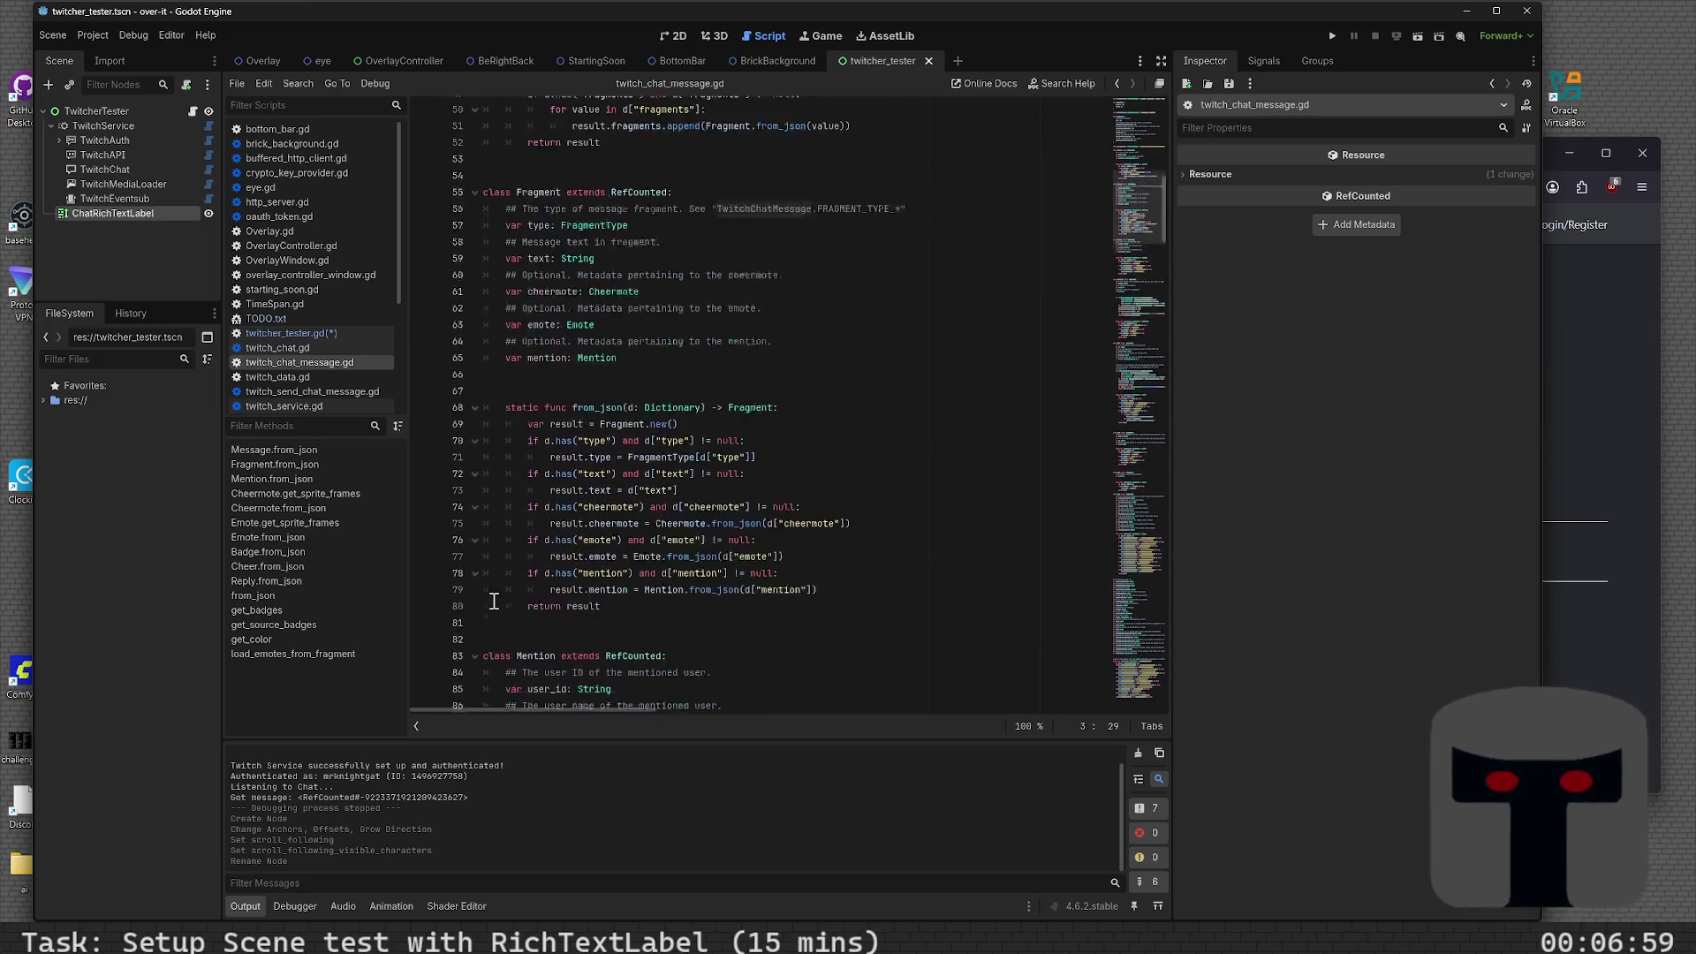
scroll(496, 603, "up", 6)
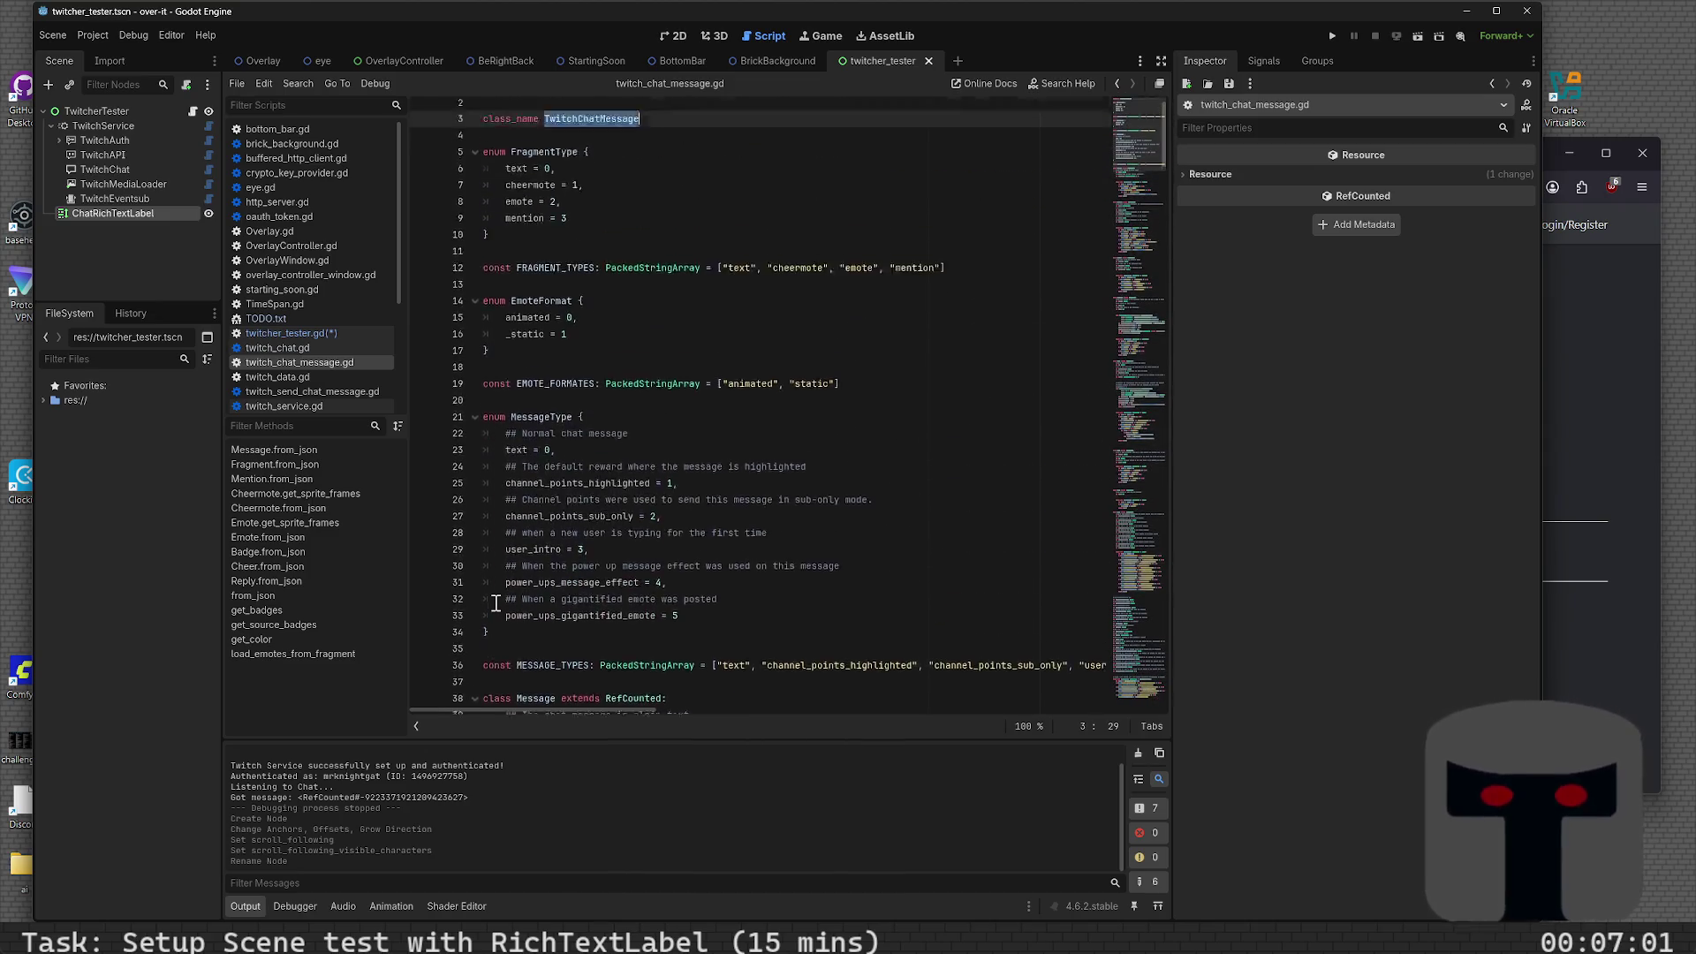
scroll(596, 269, "down", 4)
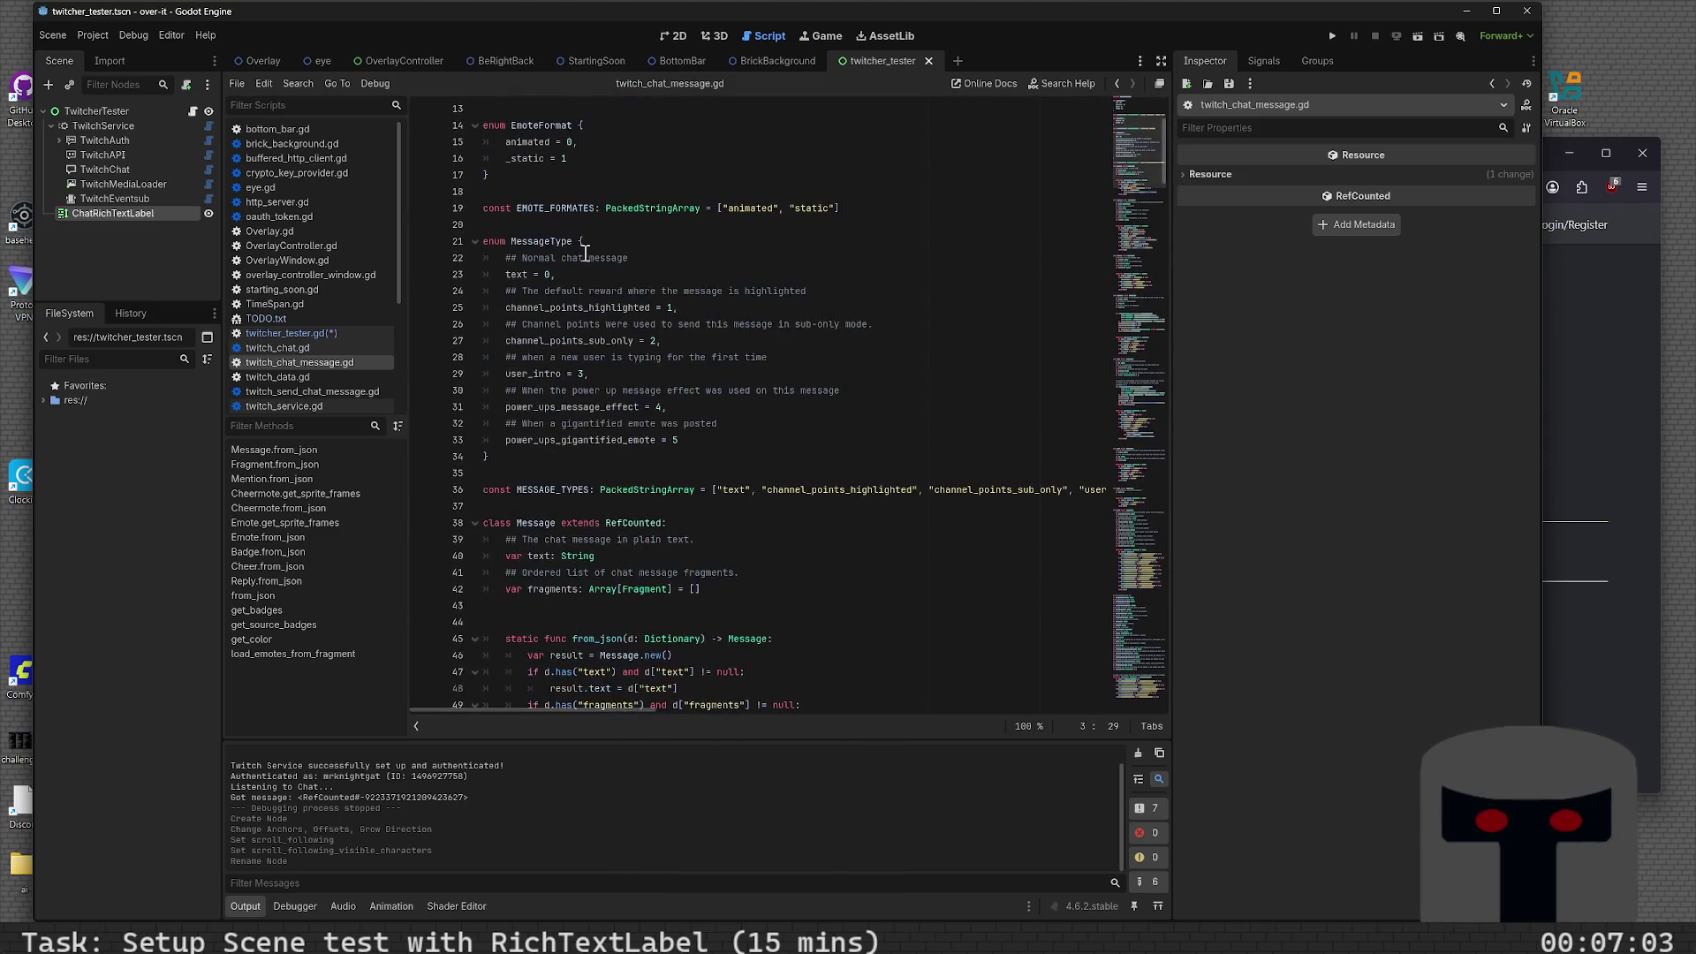
scroll(552, 213, "down", 9)
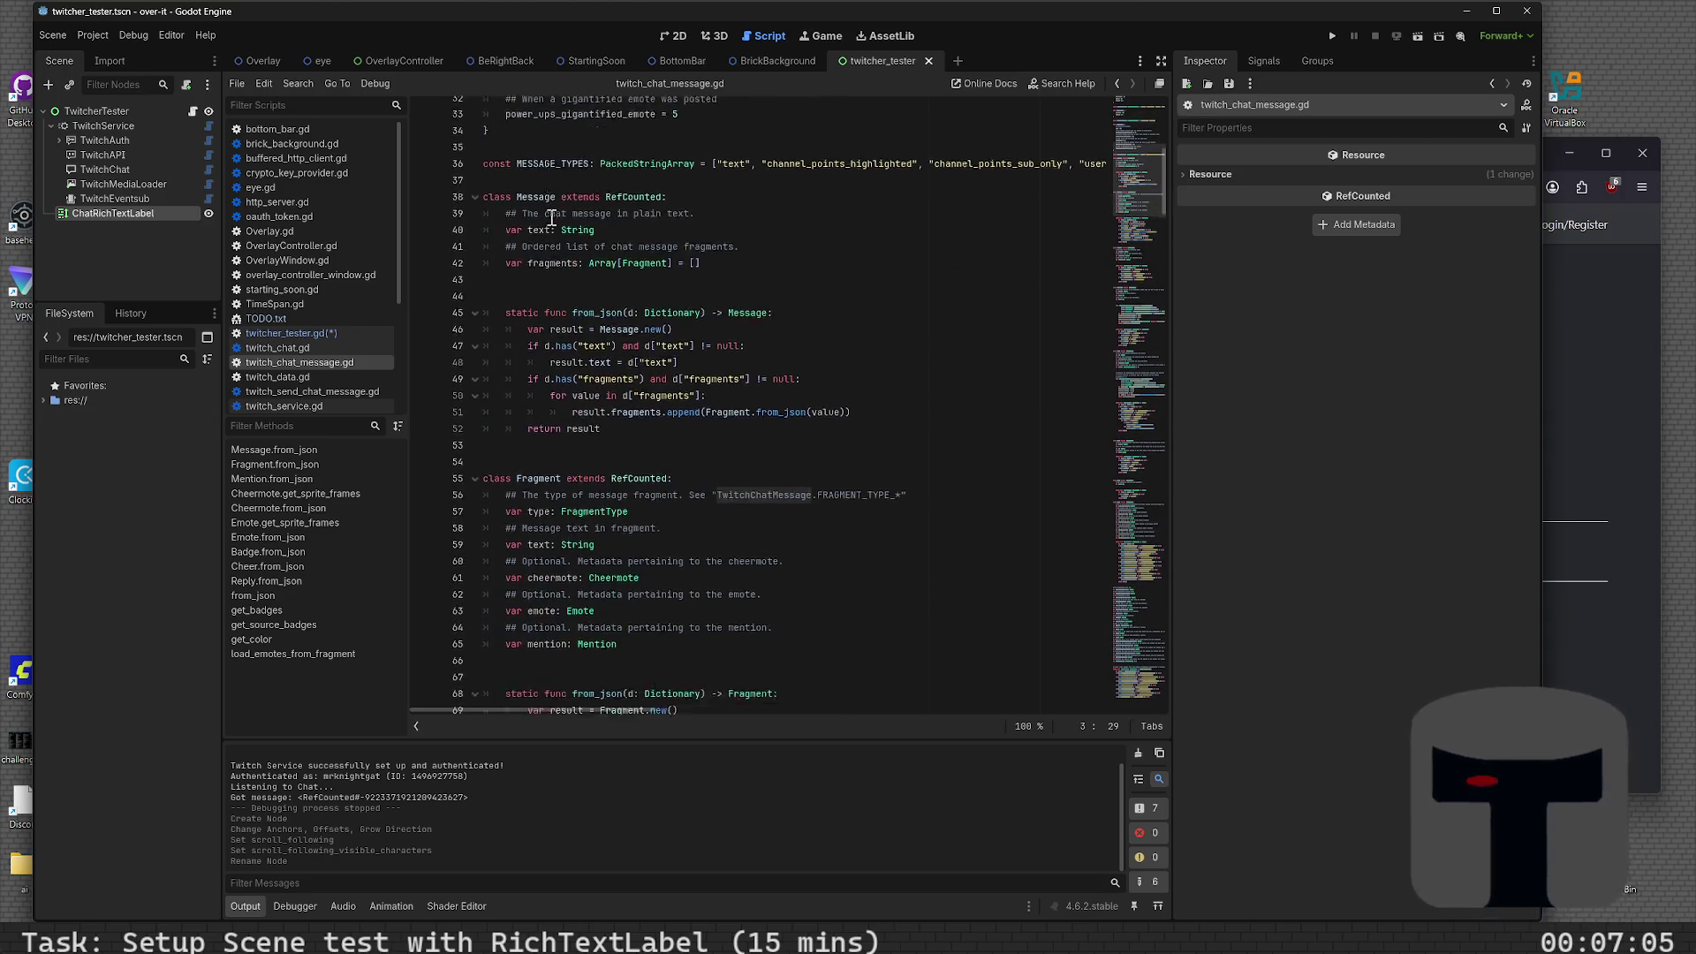
scroll(552, 216, "down", 16)
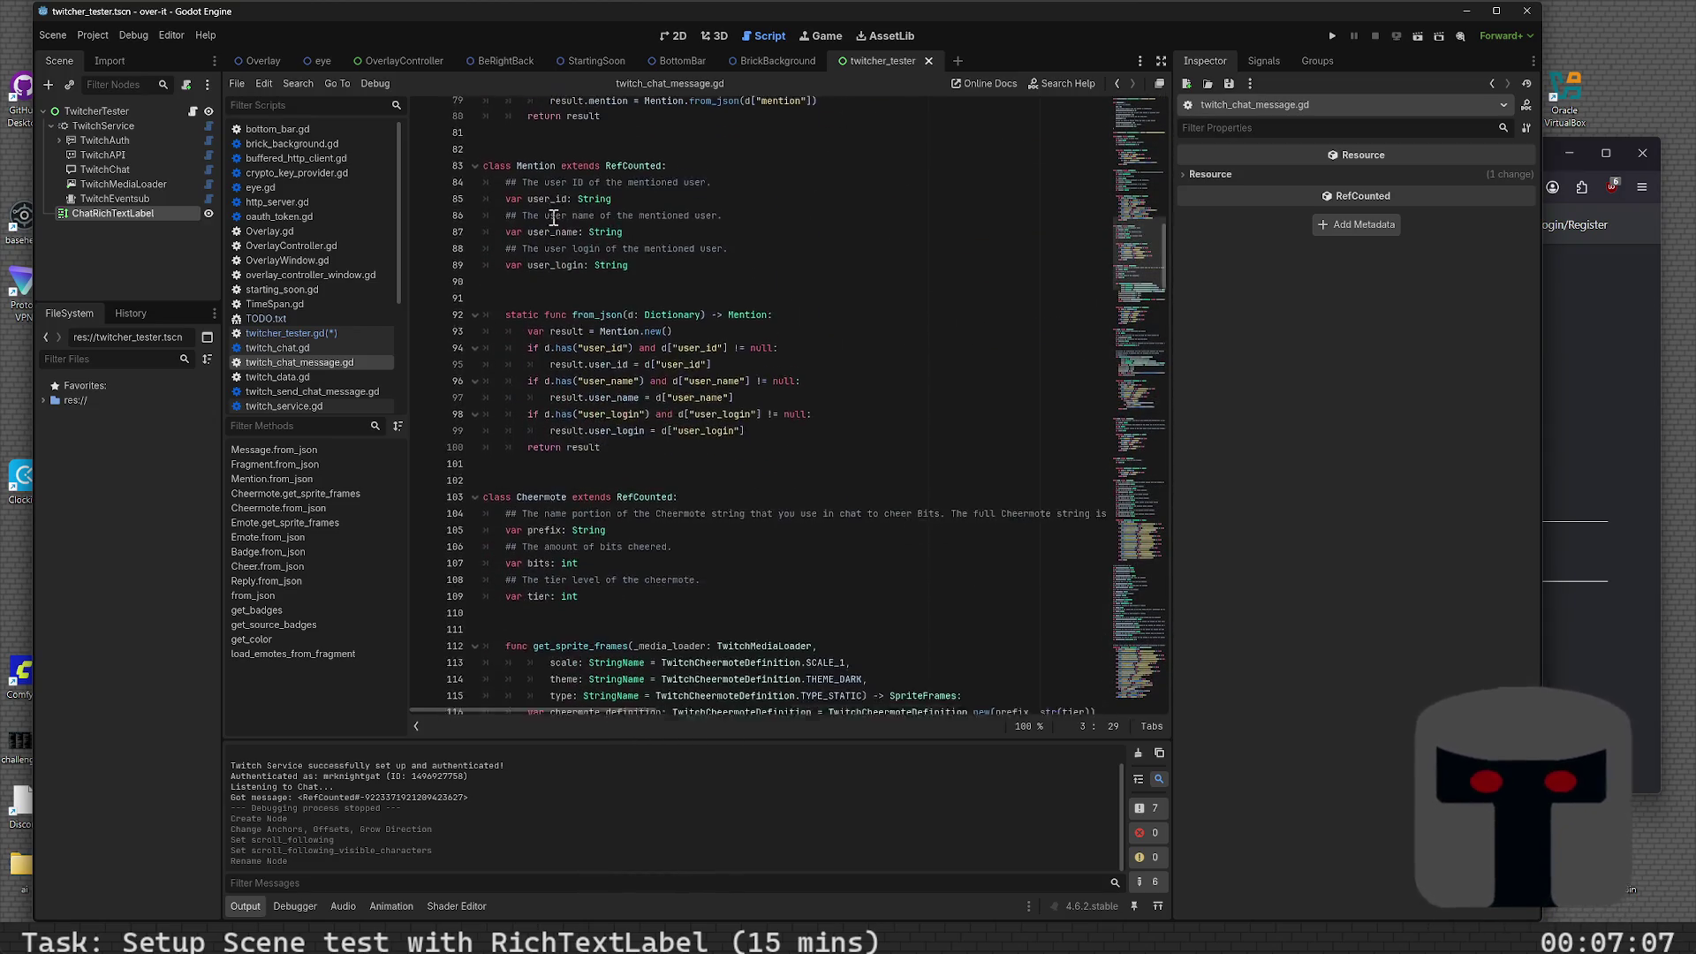
scroll(553, 216, "down", 10)
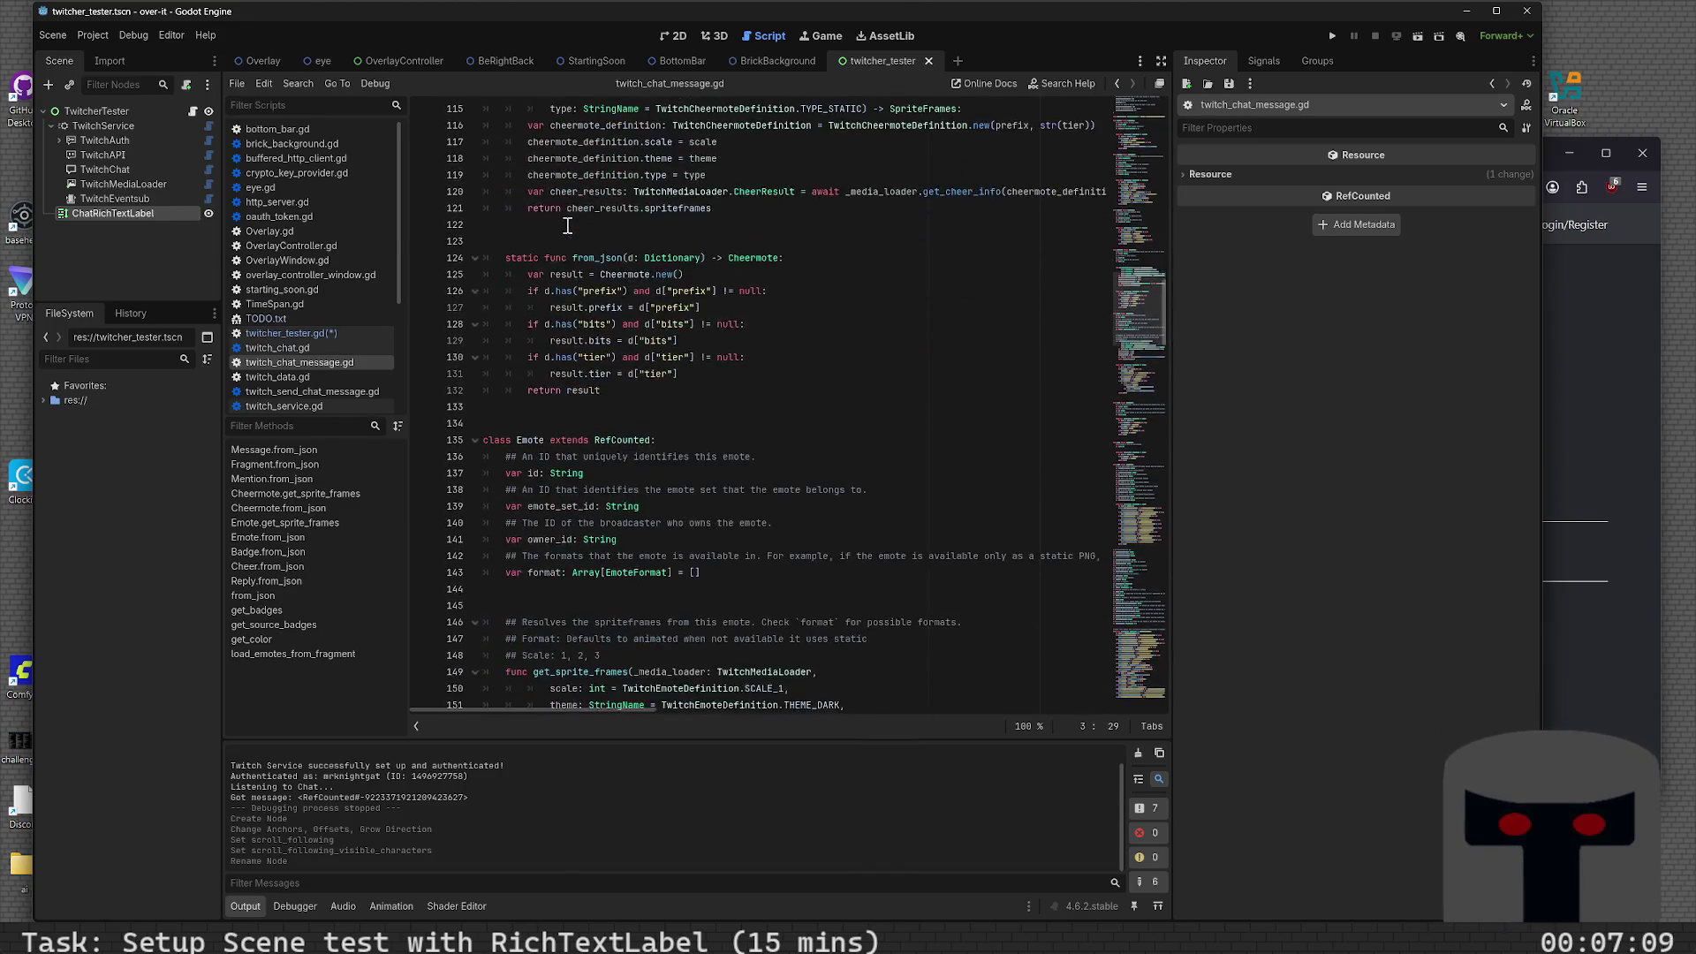
scroll(568, 225, "down", 4)
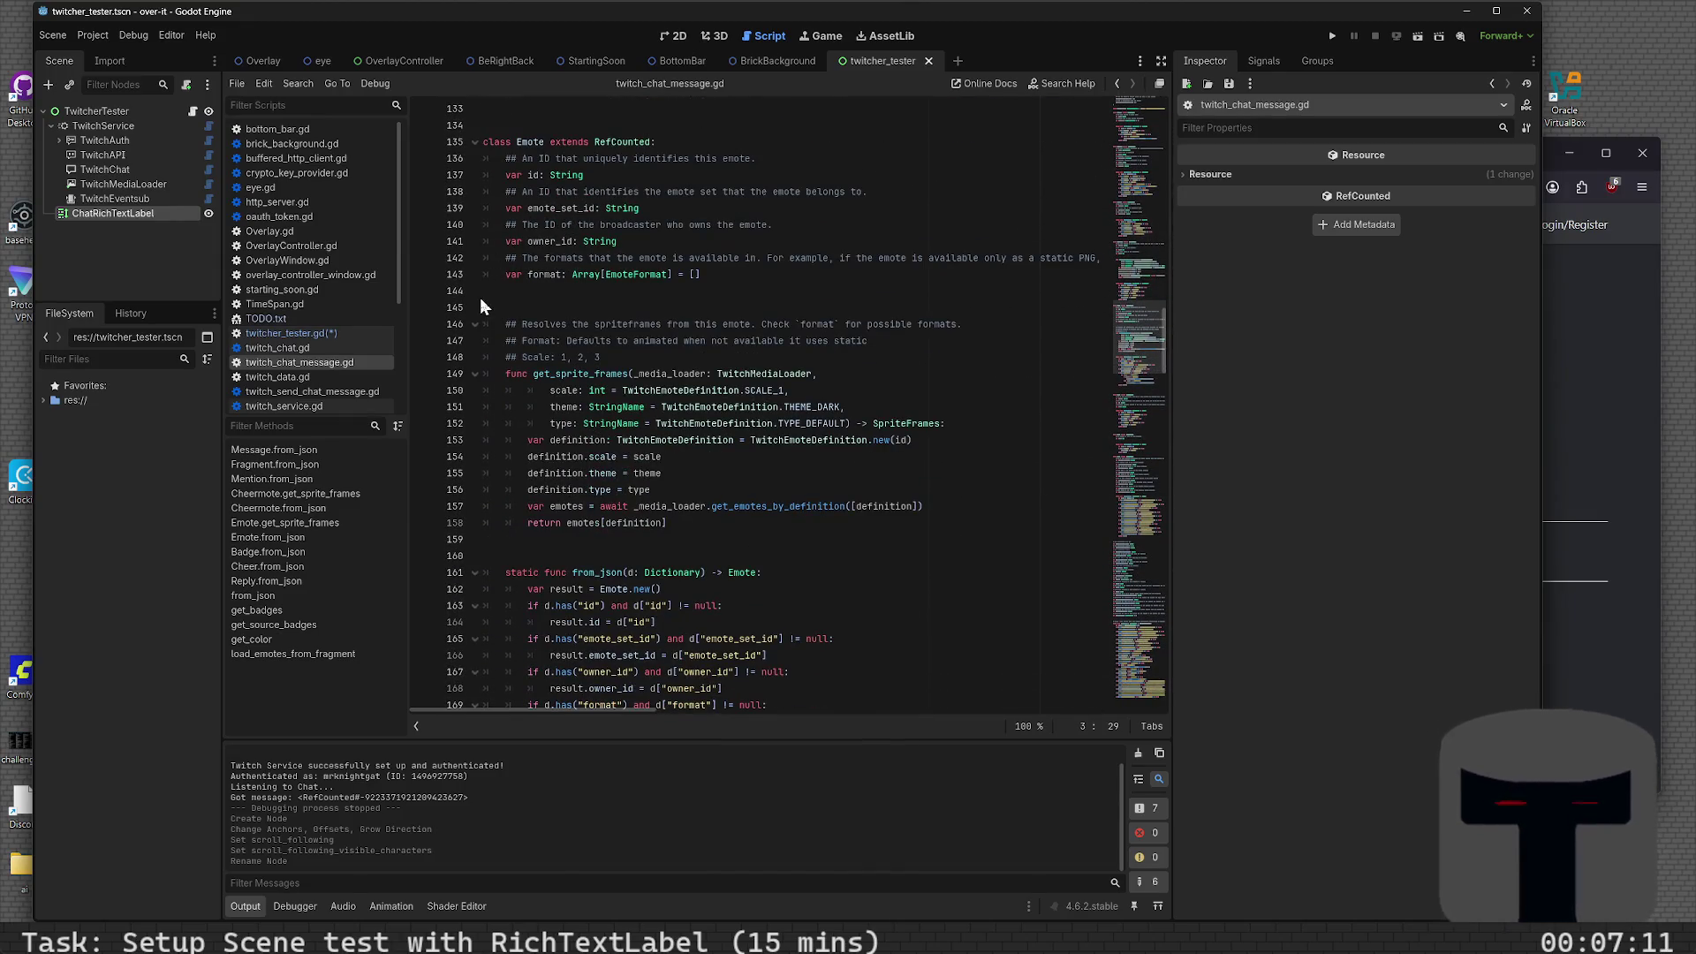
scroll(500, 267, "down", 10)
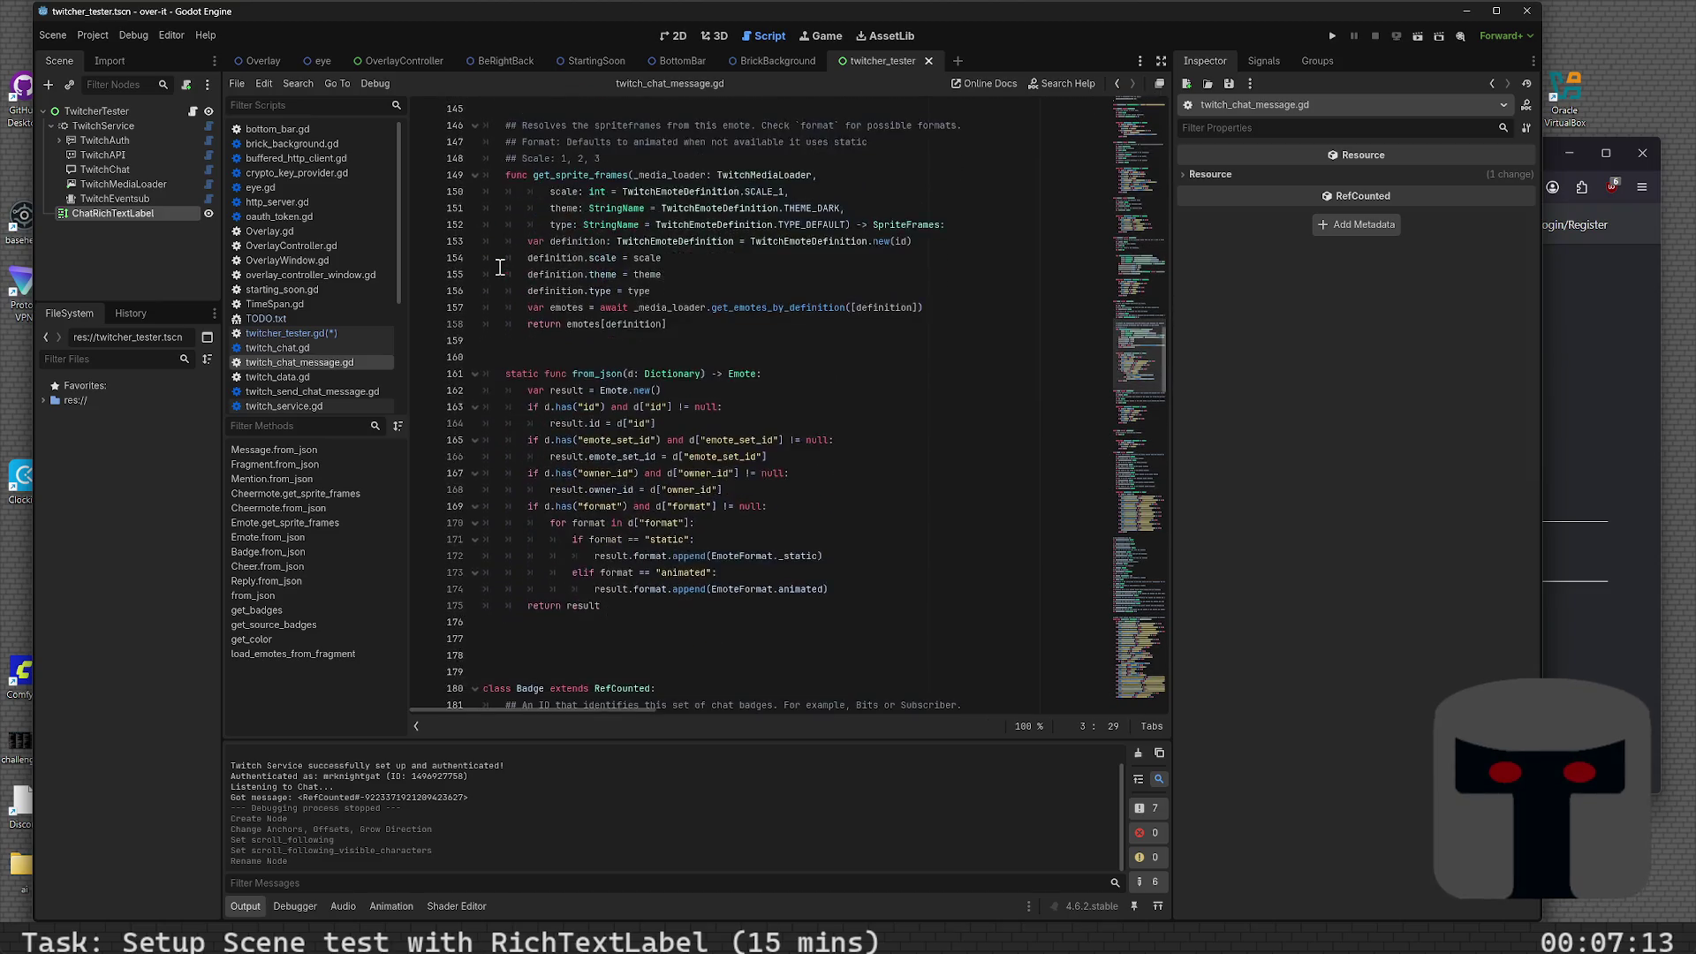
scroll(501, 269, "down", 9)
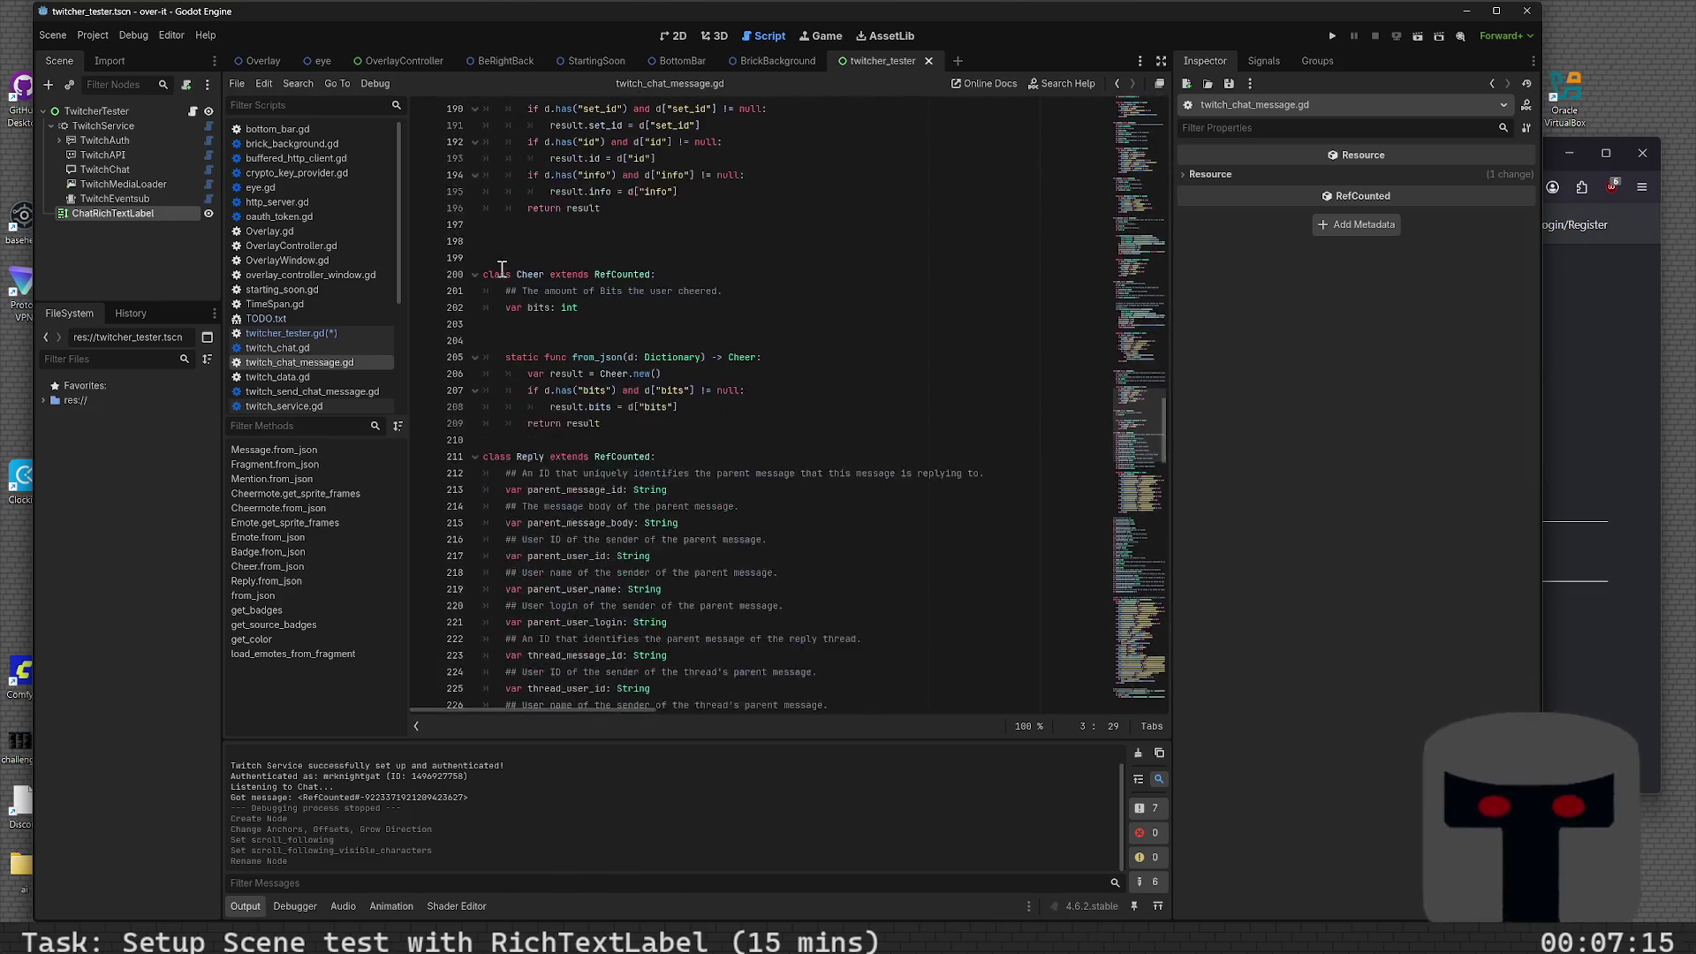
- Fold the Cheer, Reply, Badge, Emote, Cheermote, Mention, Fragment and Message classes
left_click(475, 275)
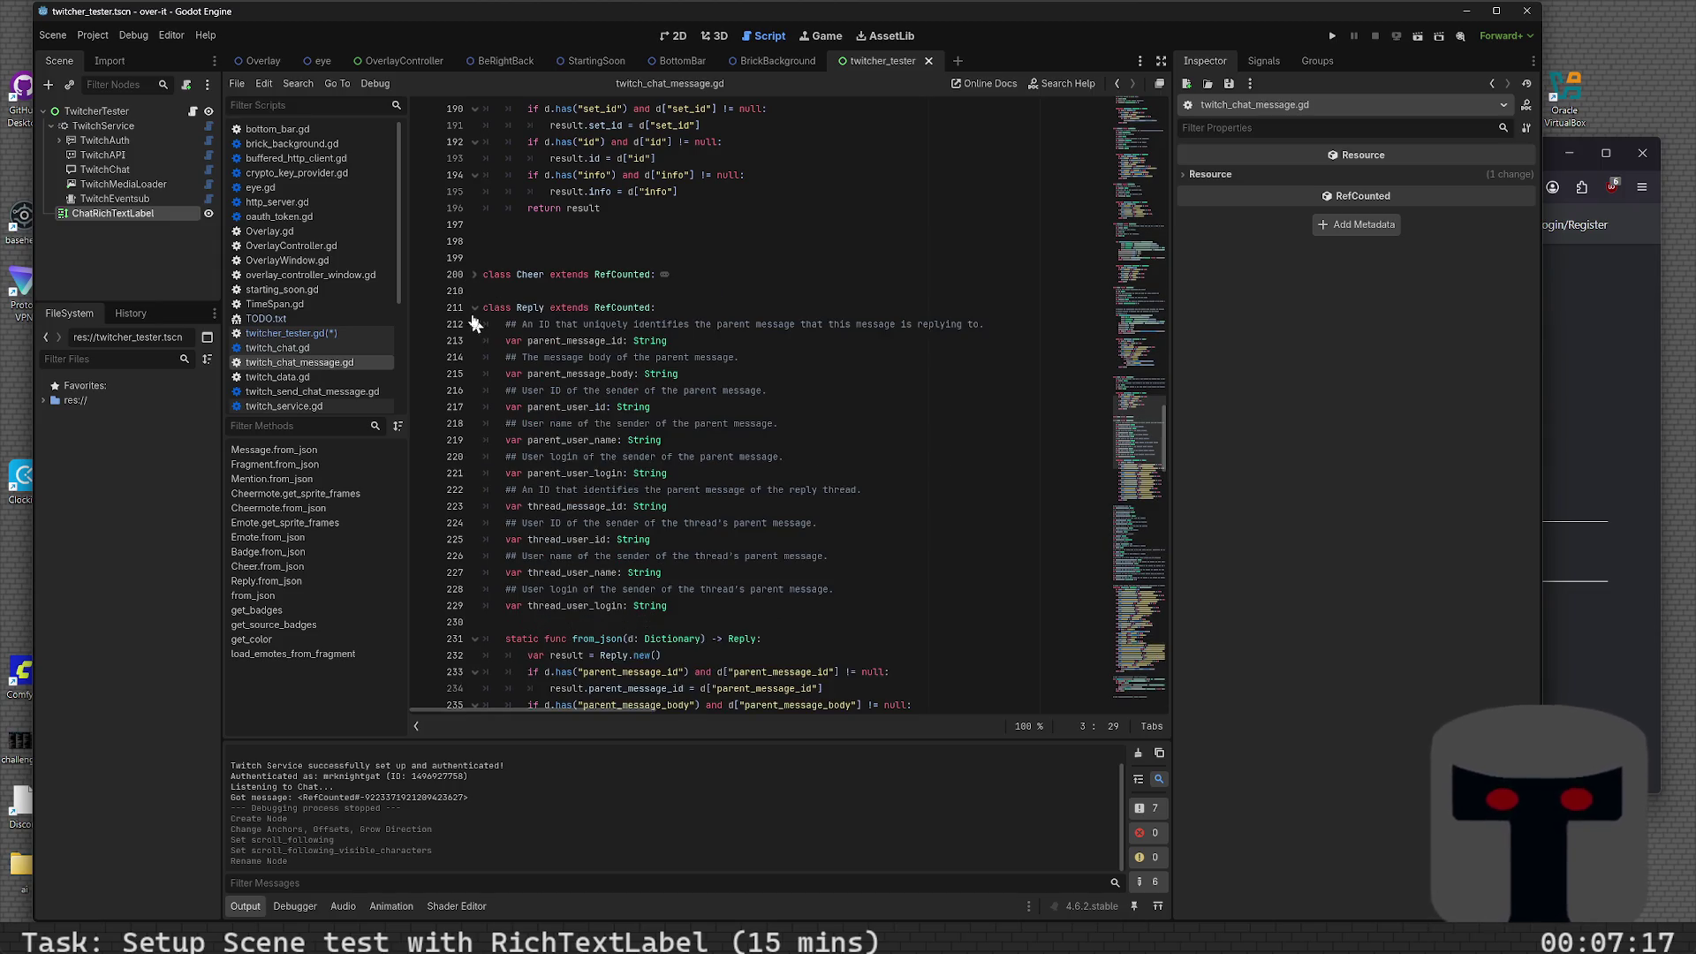
left_click(475, 308)
scroll(486, 306, "up", 5)
scroll(485, 307, "up", 5)
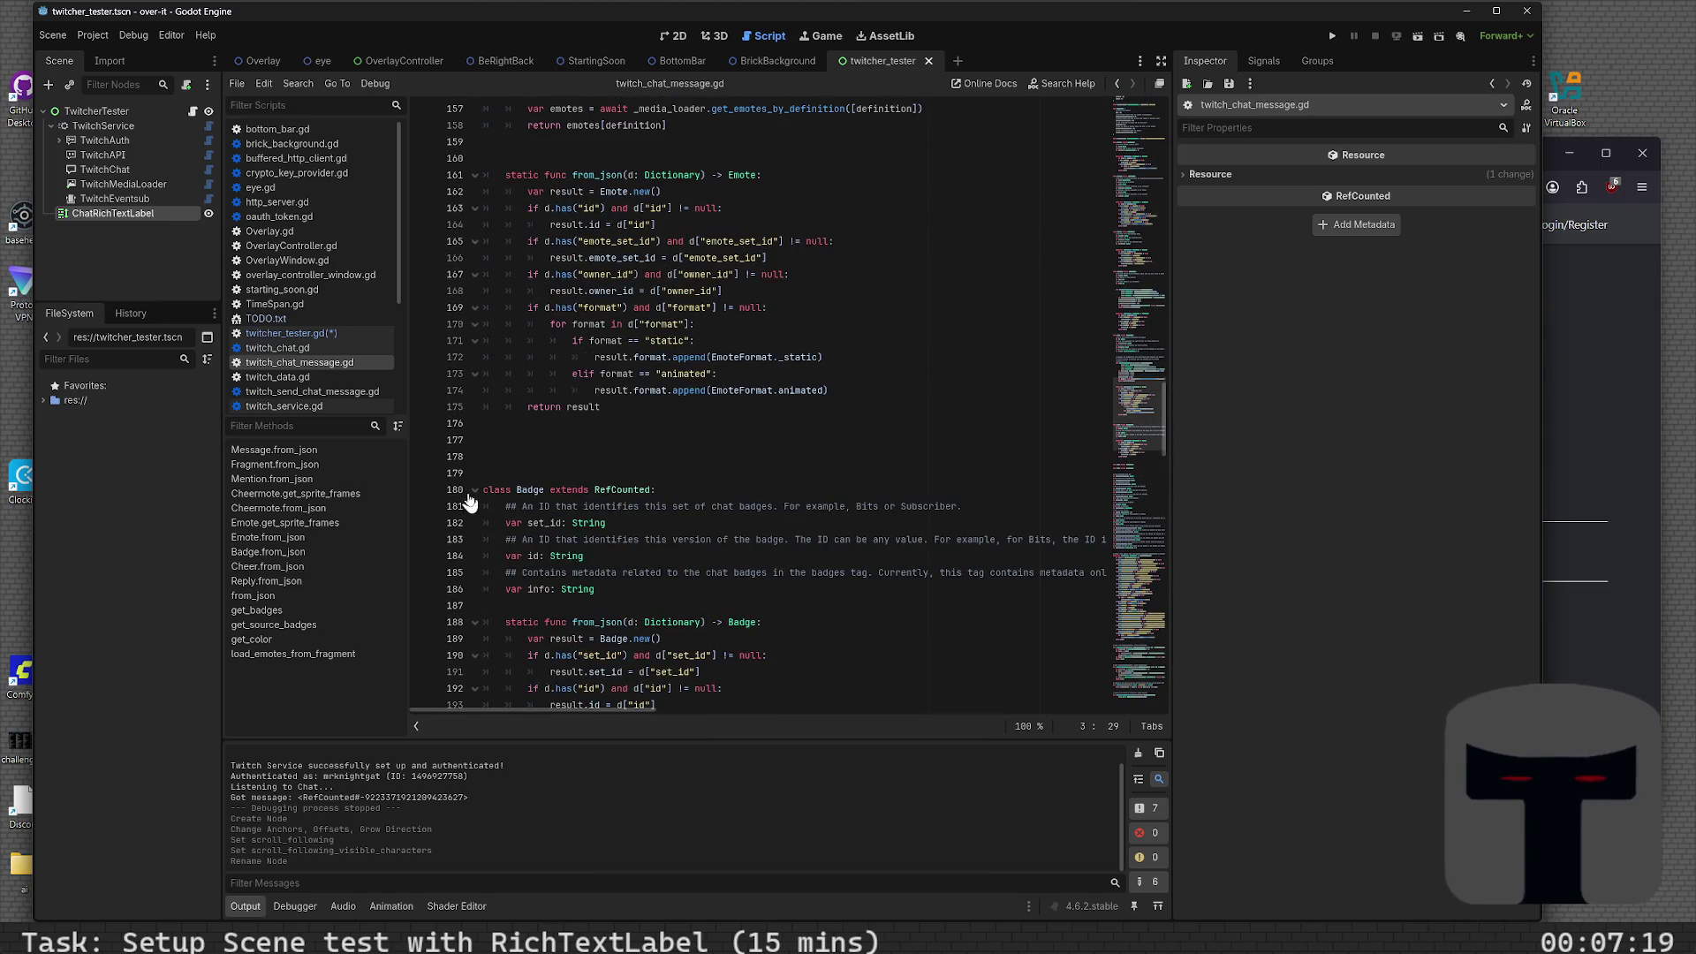
left_click(473, 490)
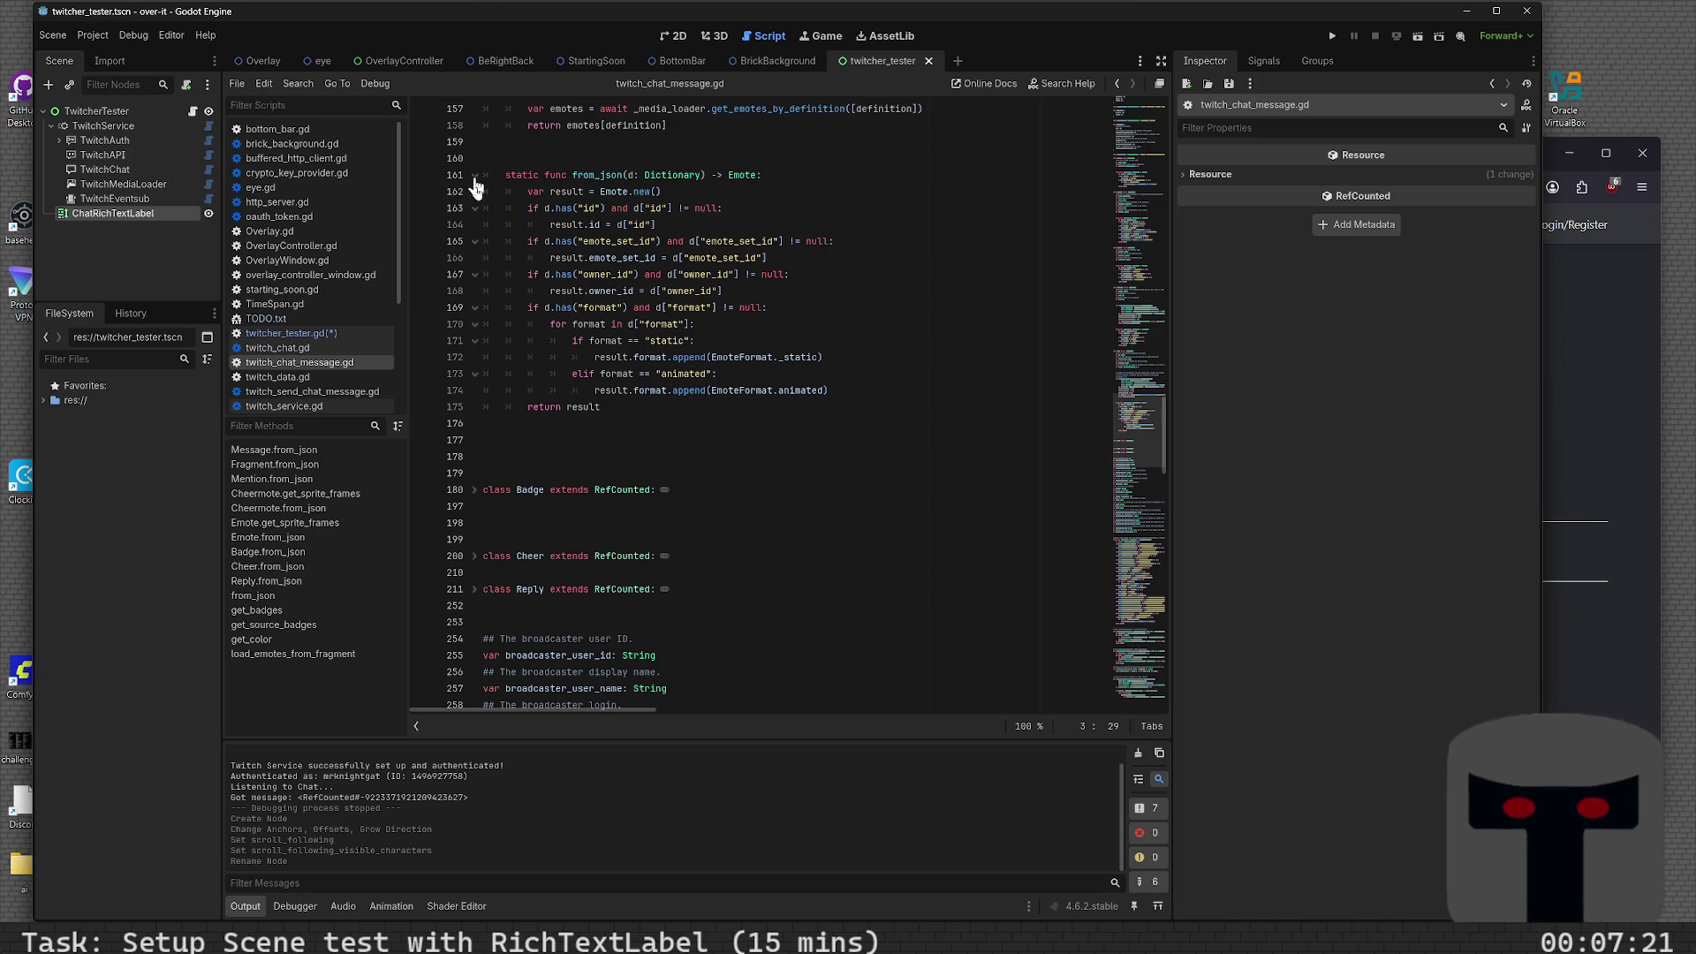
scroll(475, 305, "up", 12)
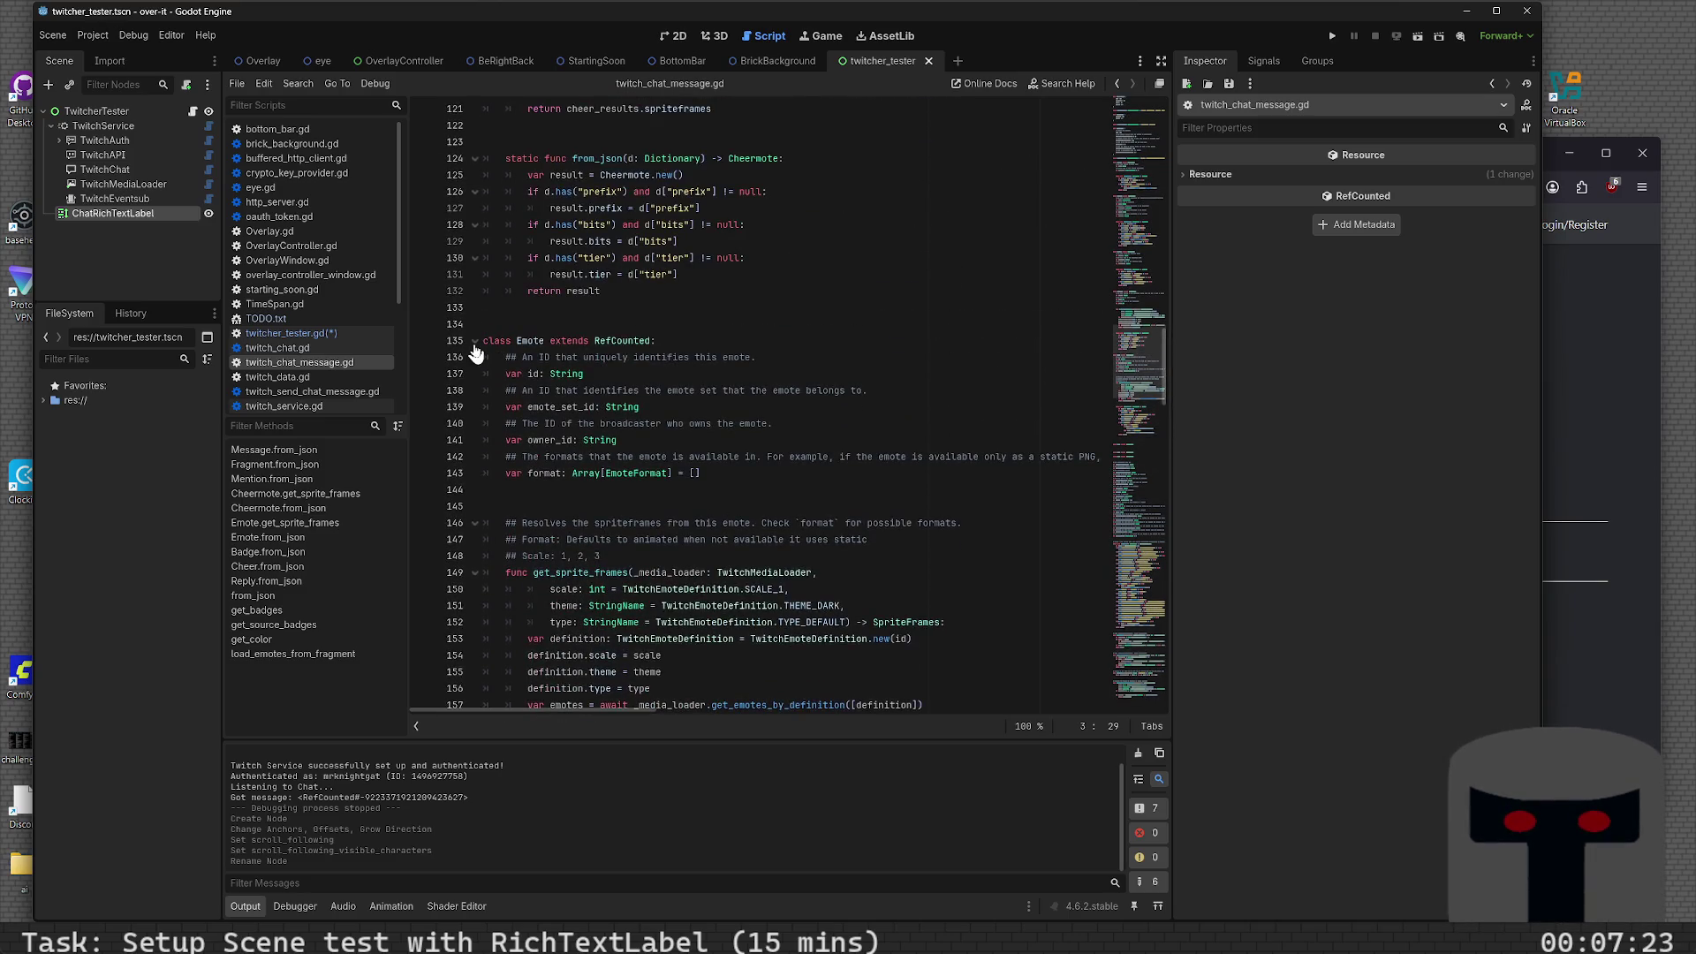
left_click(475, 341)
scroll(471, 284, "up", 6)
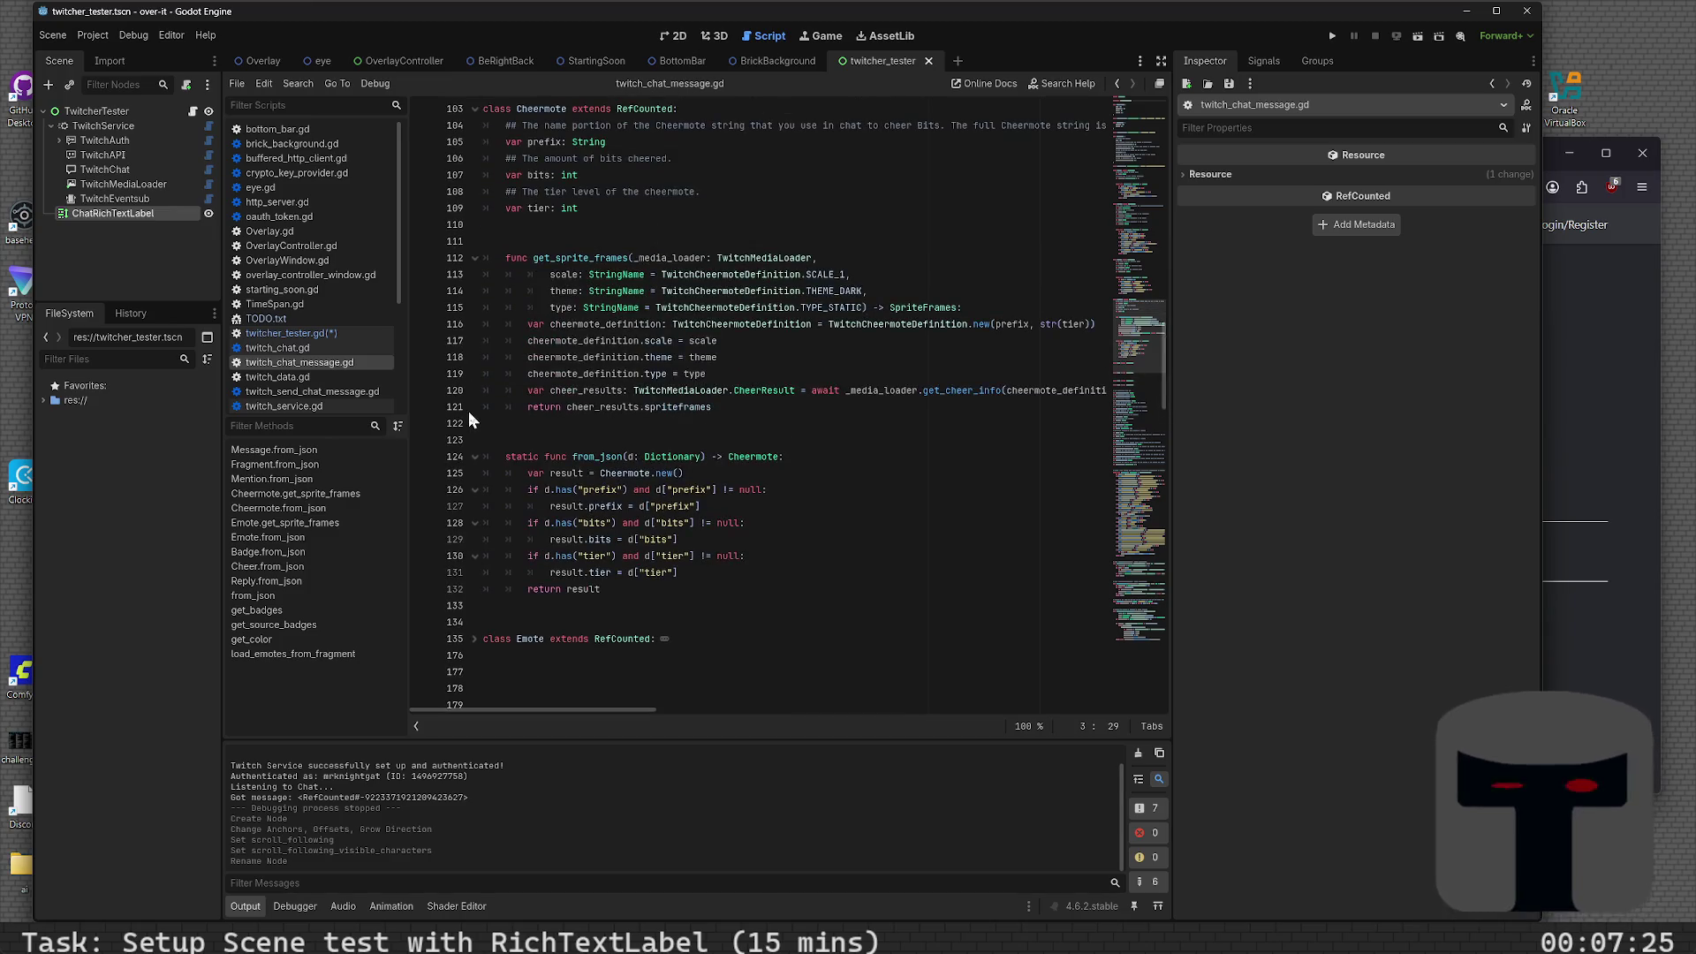
scroll(469, 416, "up", 5)
left_click(473, 357)
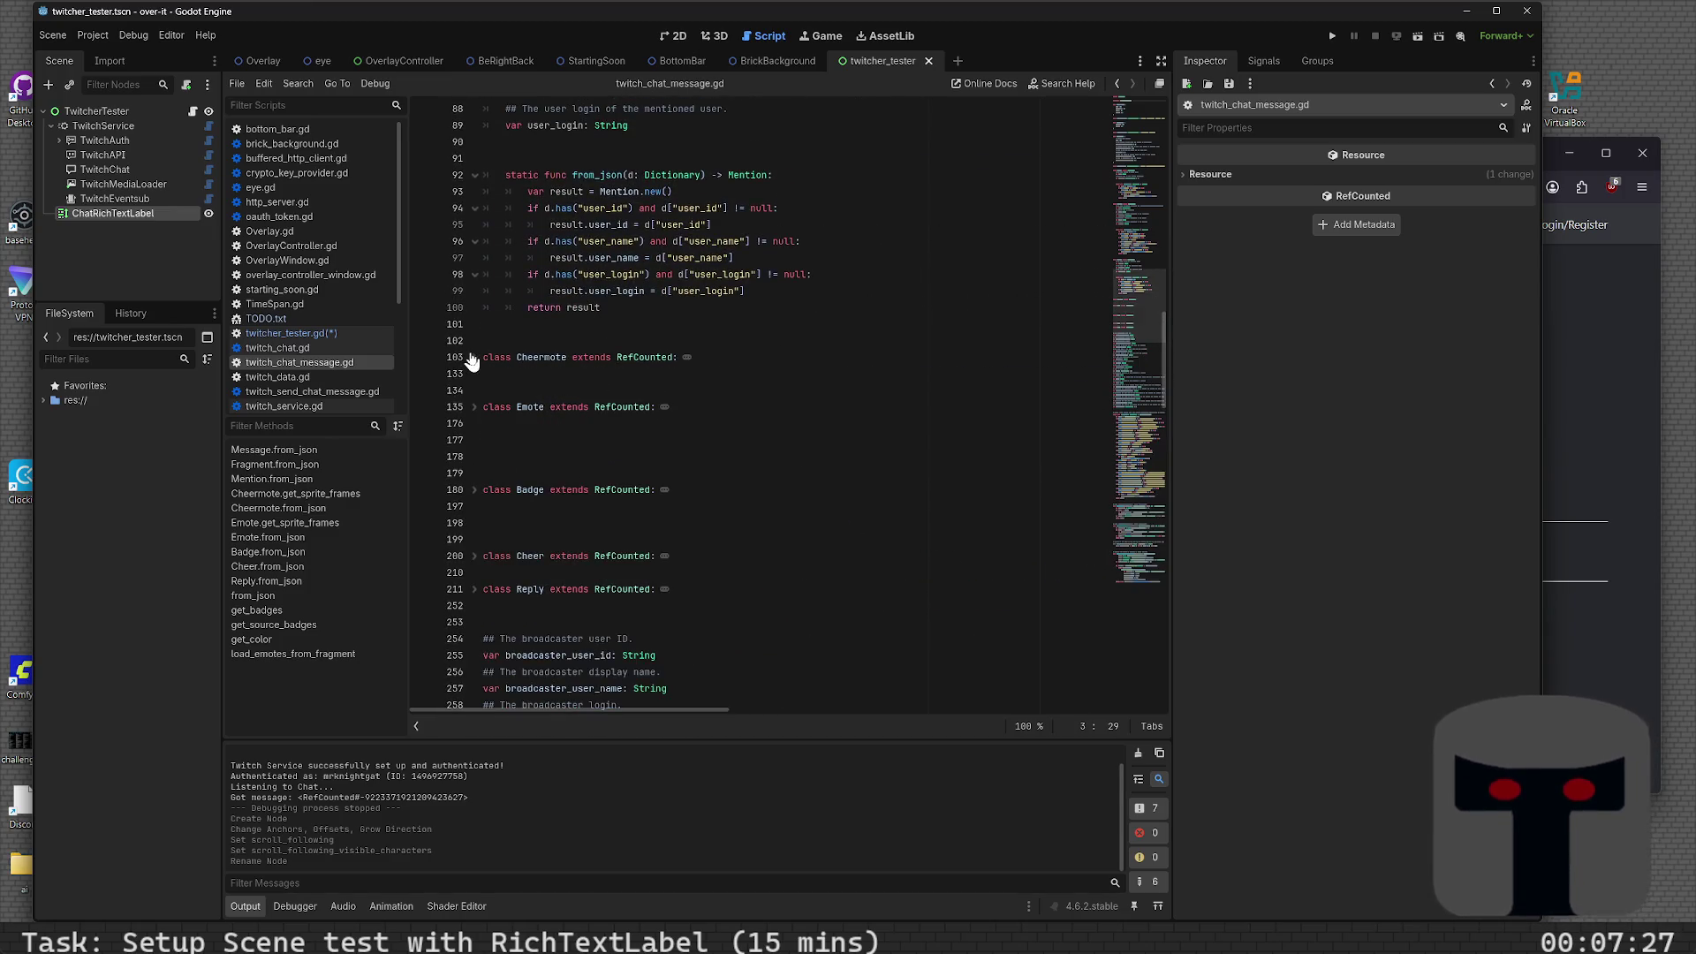
scroll(477, 336, "up", 9)
left_click(472, 474)
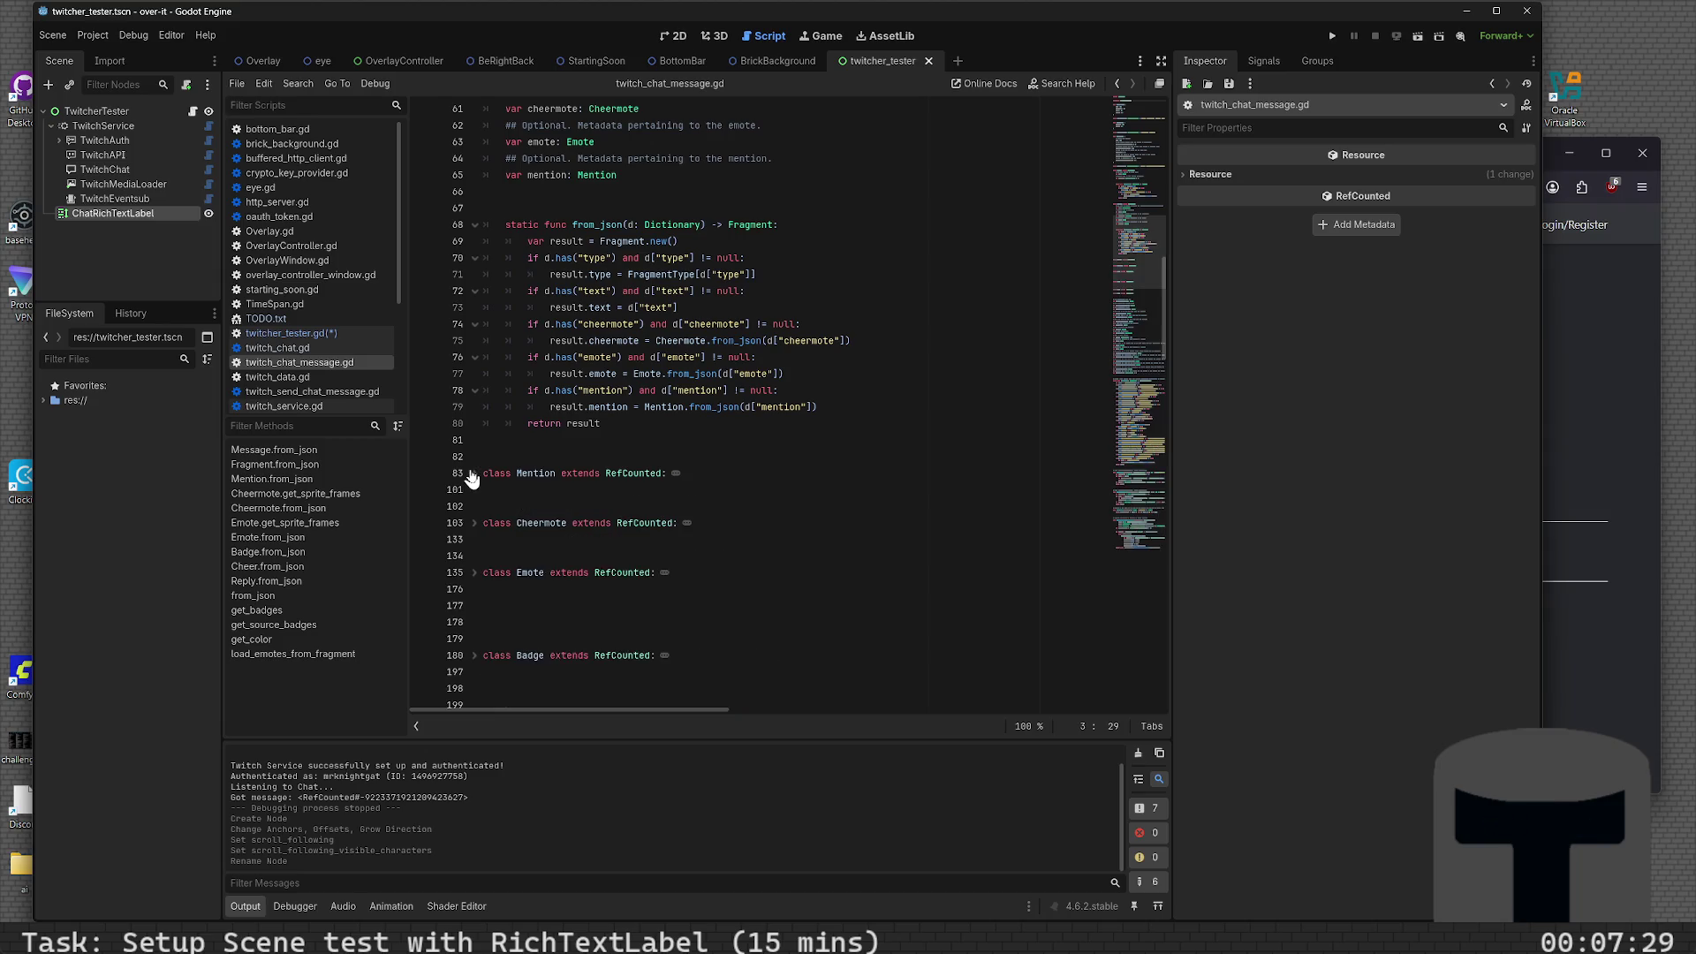
scroll(470, 424, "up", 9)
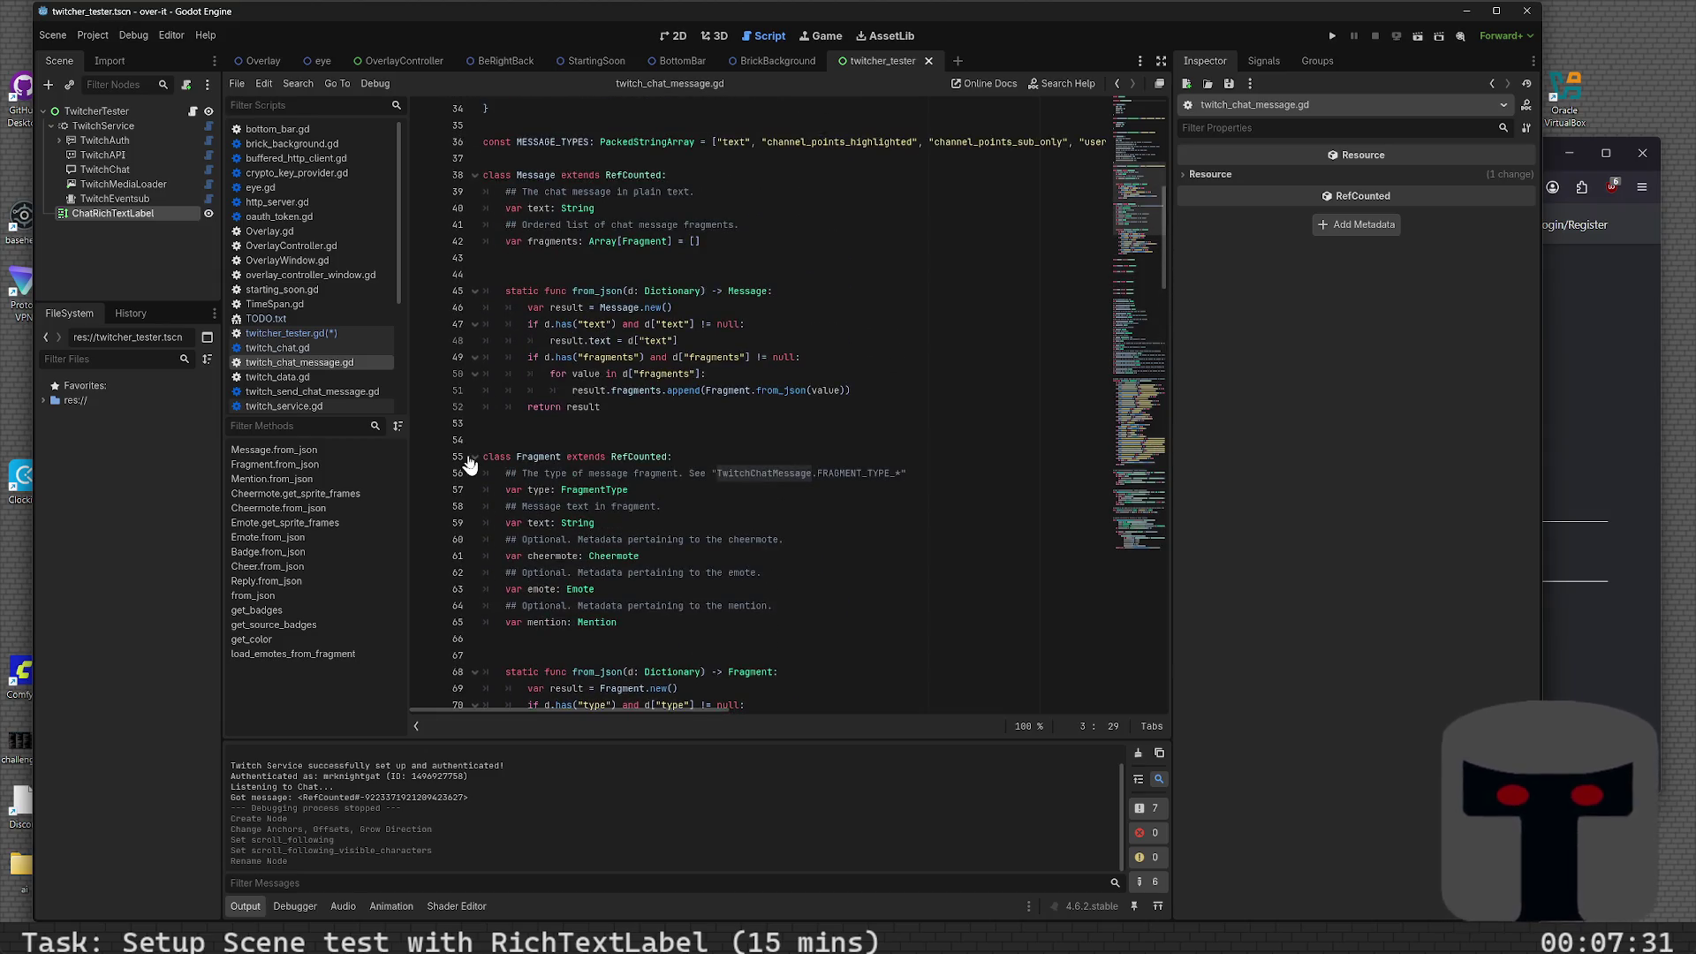
left_click(473, 456)
scroll(469, 378, "up", 3)
left_click(477, 326)
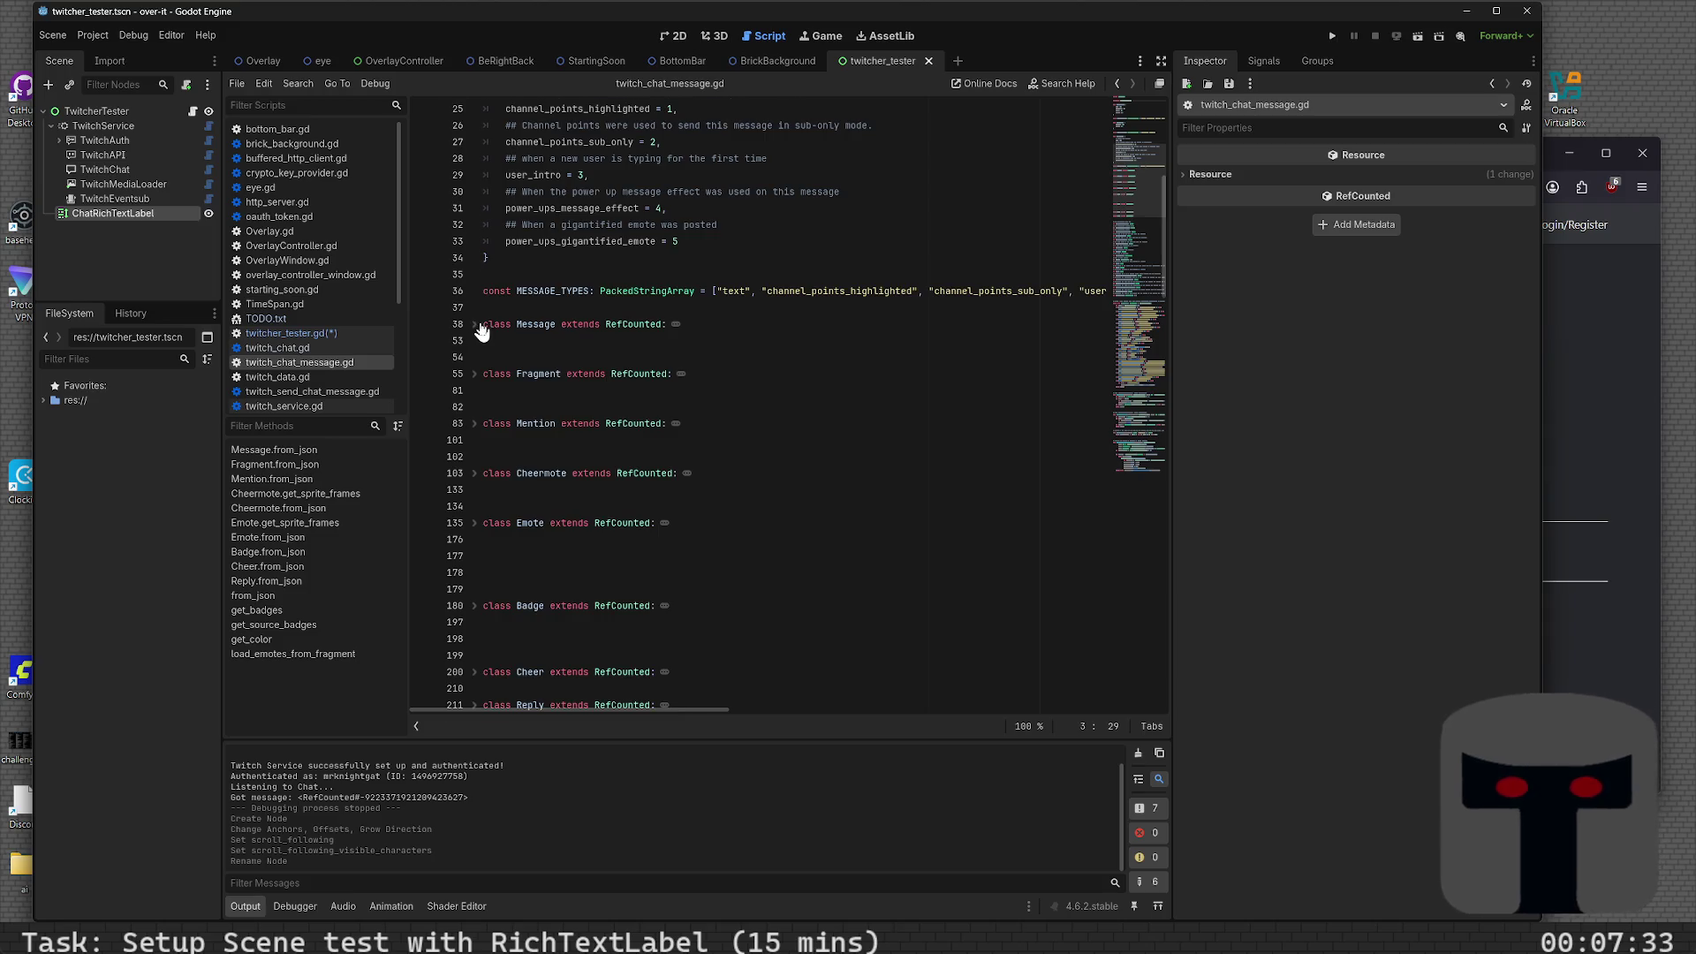
- Fold the MessageType, EmoteFormat and FragmentType enums
scroll(477, 340, "up", 8)
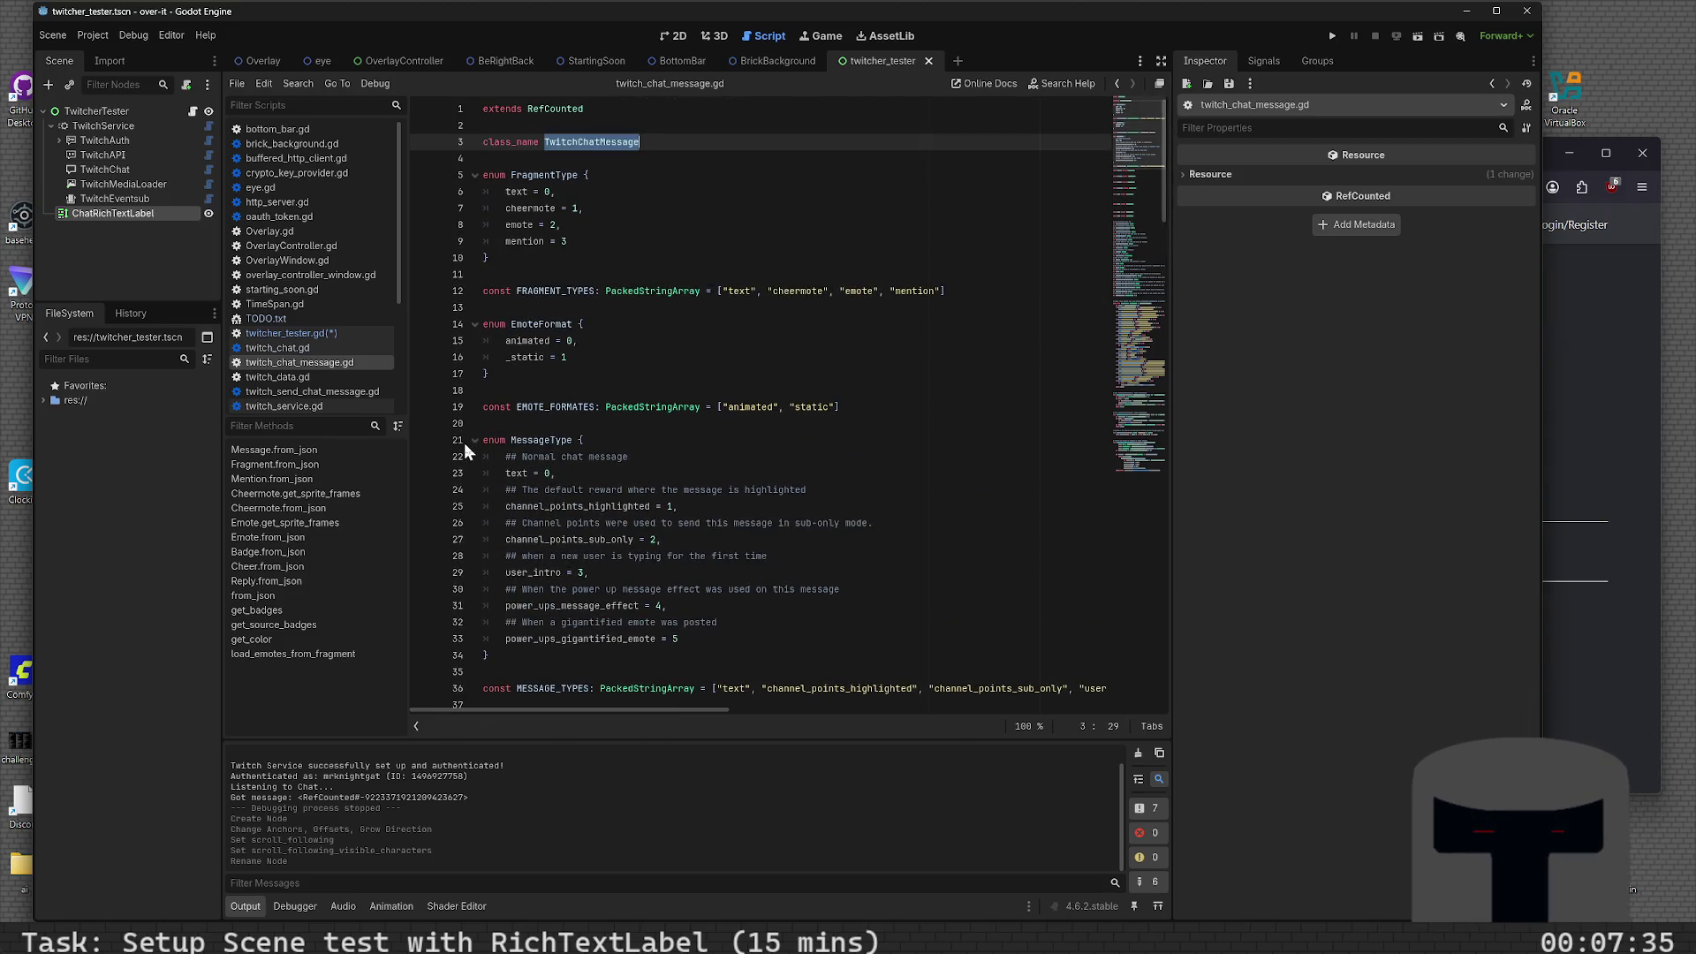
left_click(474, 441)
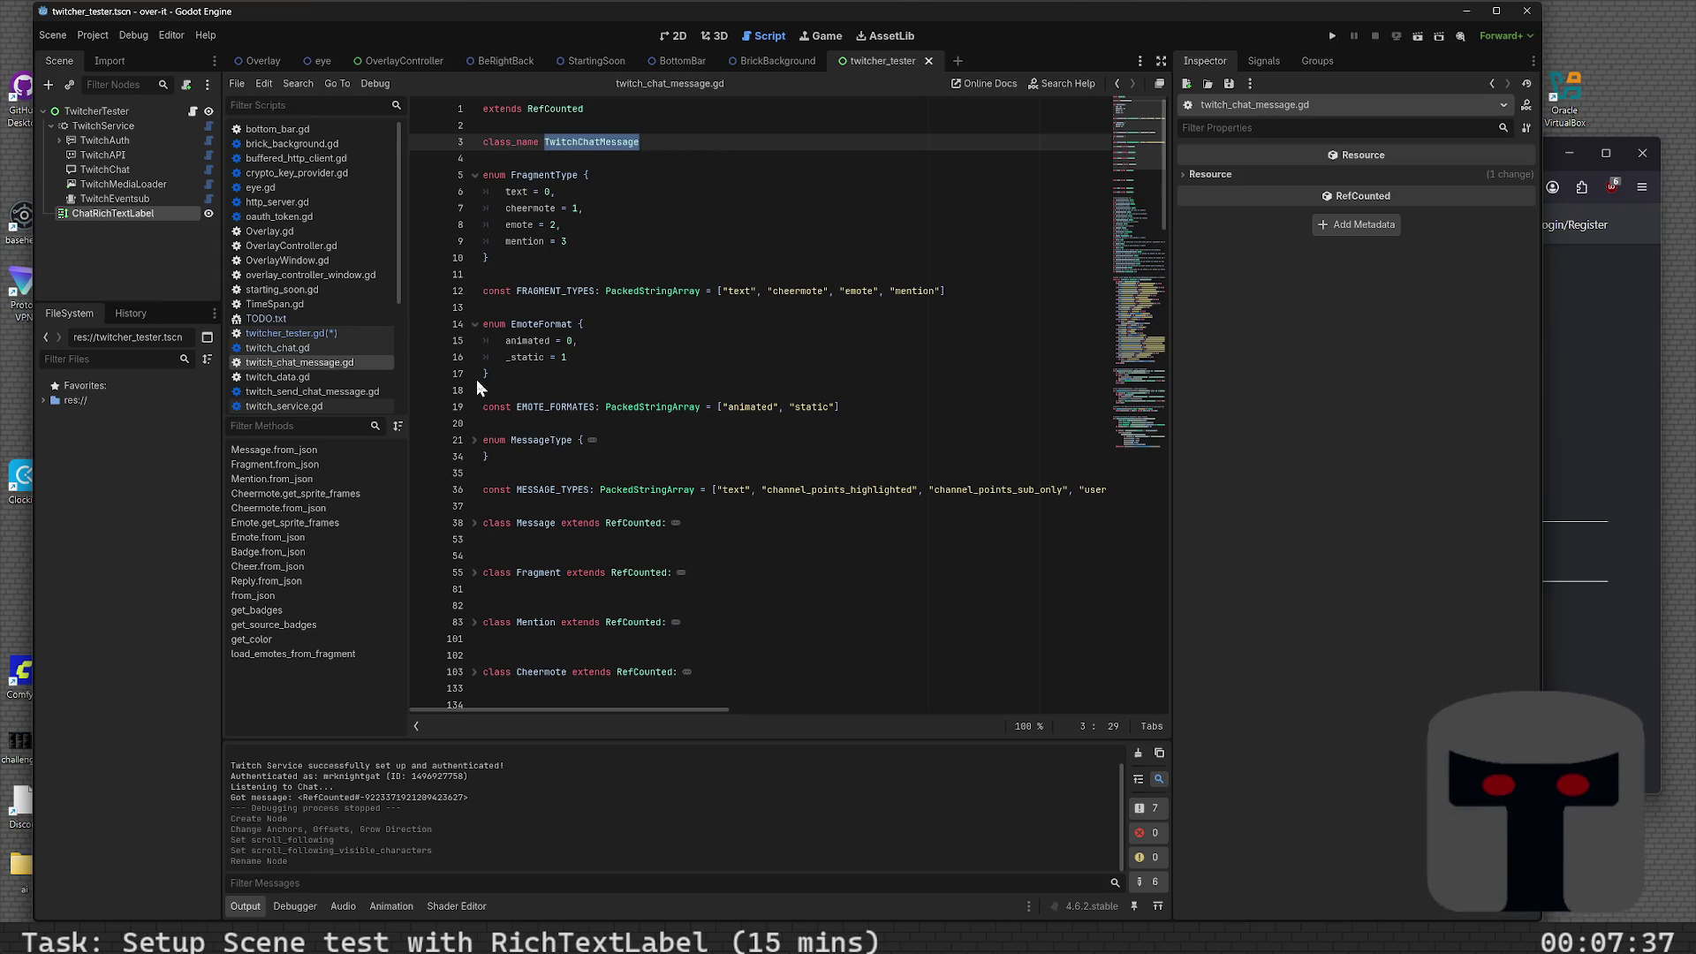
left_click(471, 325)
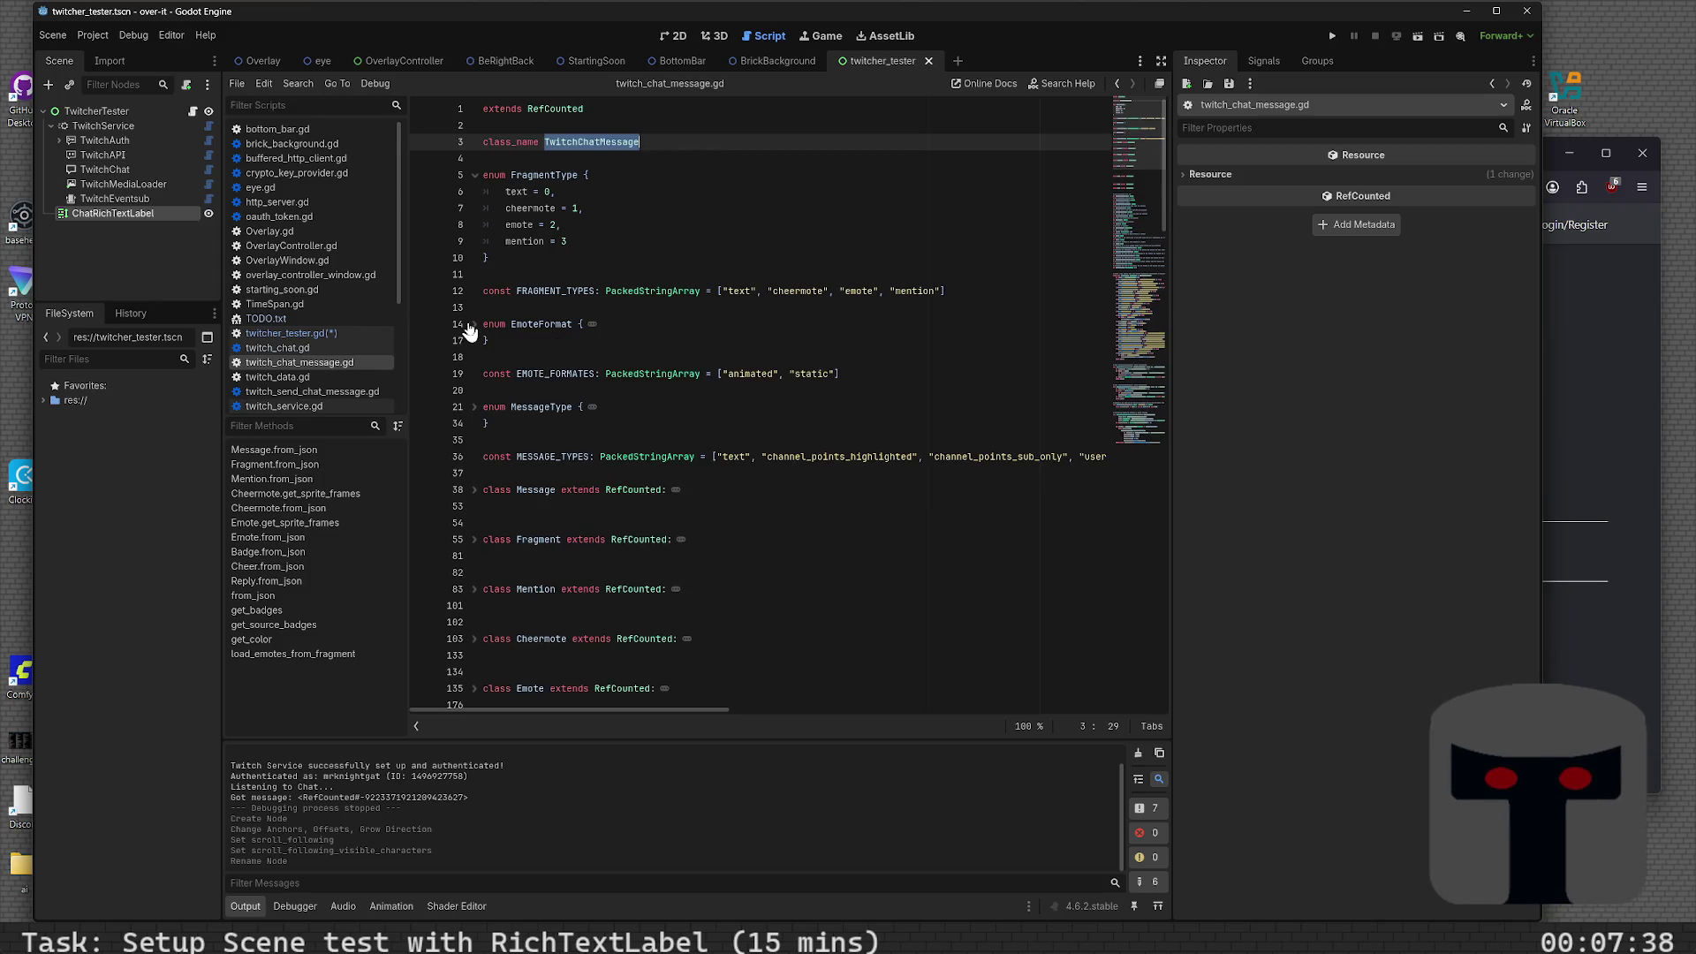
left_click(475, 176)
scroll(519, 464, "down", 8)
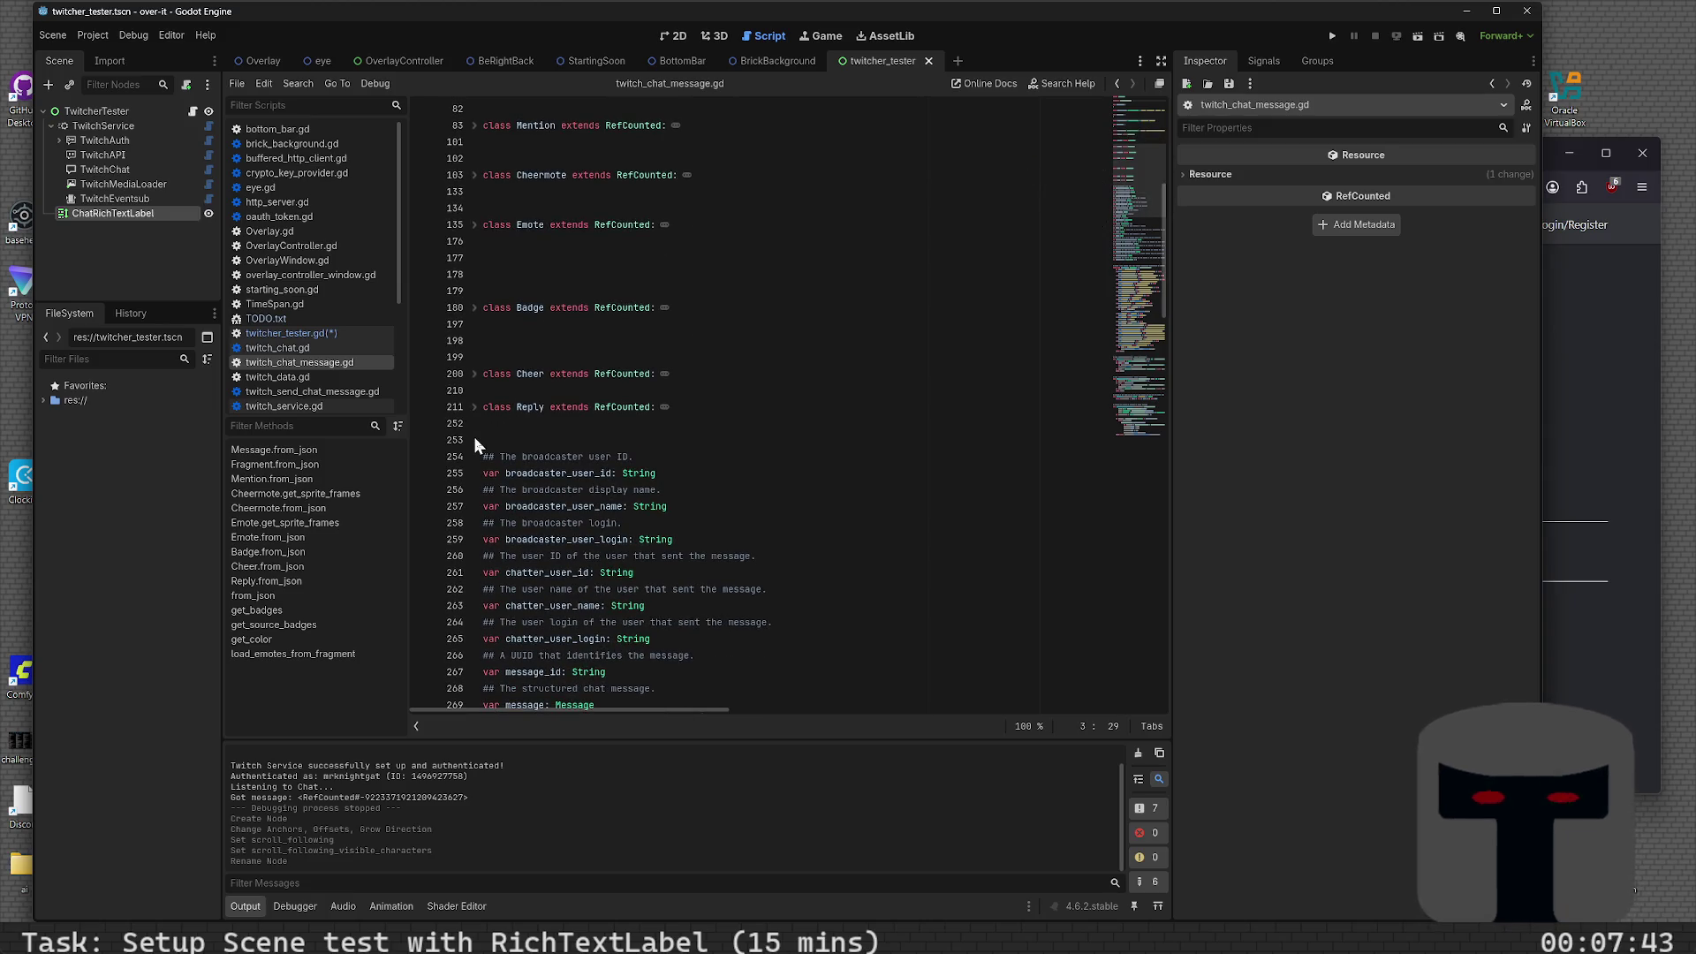
scroll(474, 436, "down", 3)
scroll(619, 248, "down", 4)
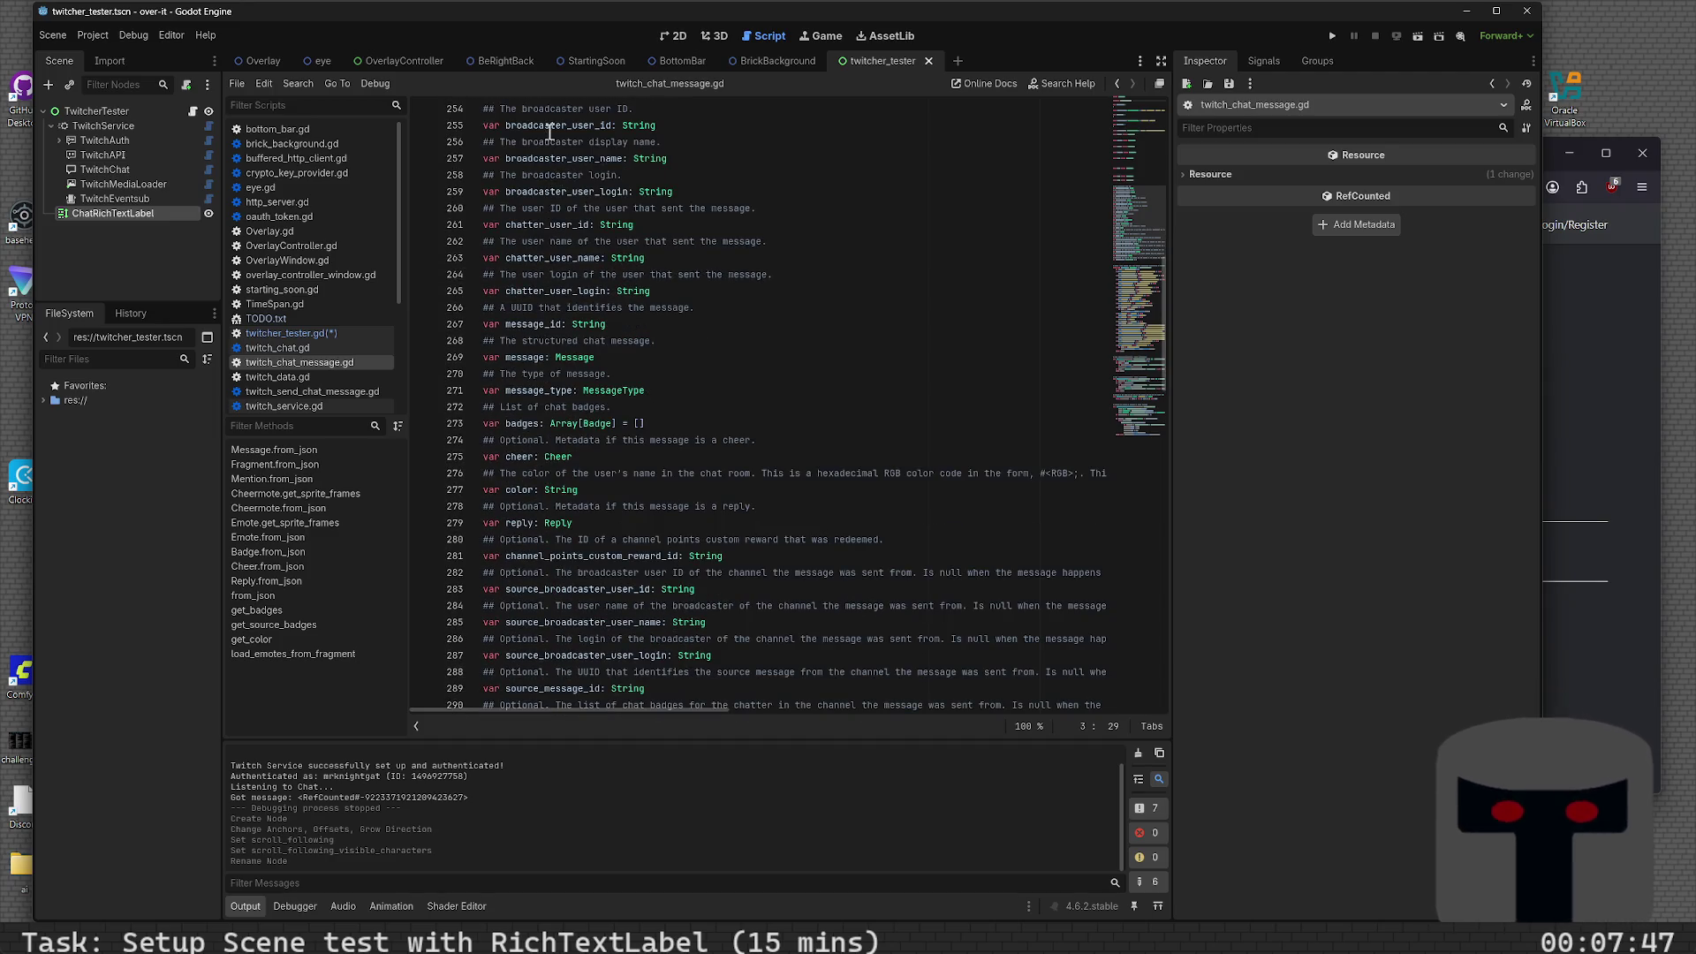
scroll(547, 174, "up", 10)
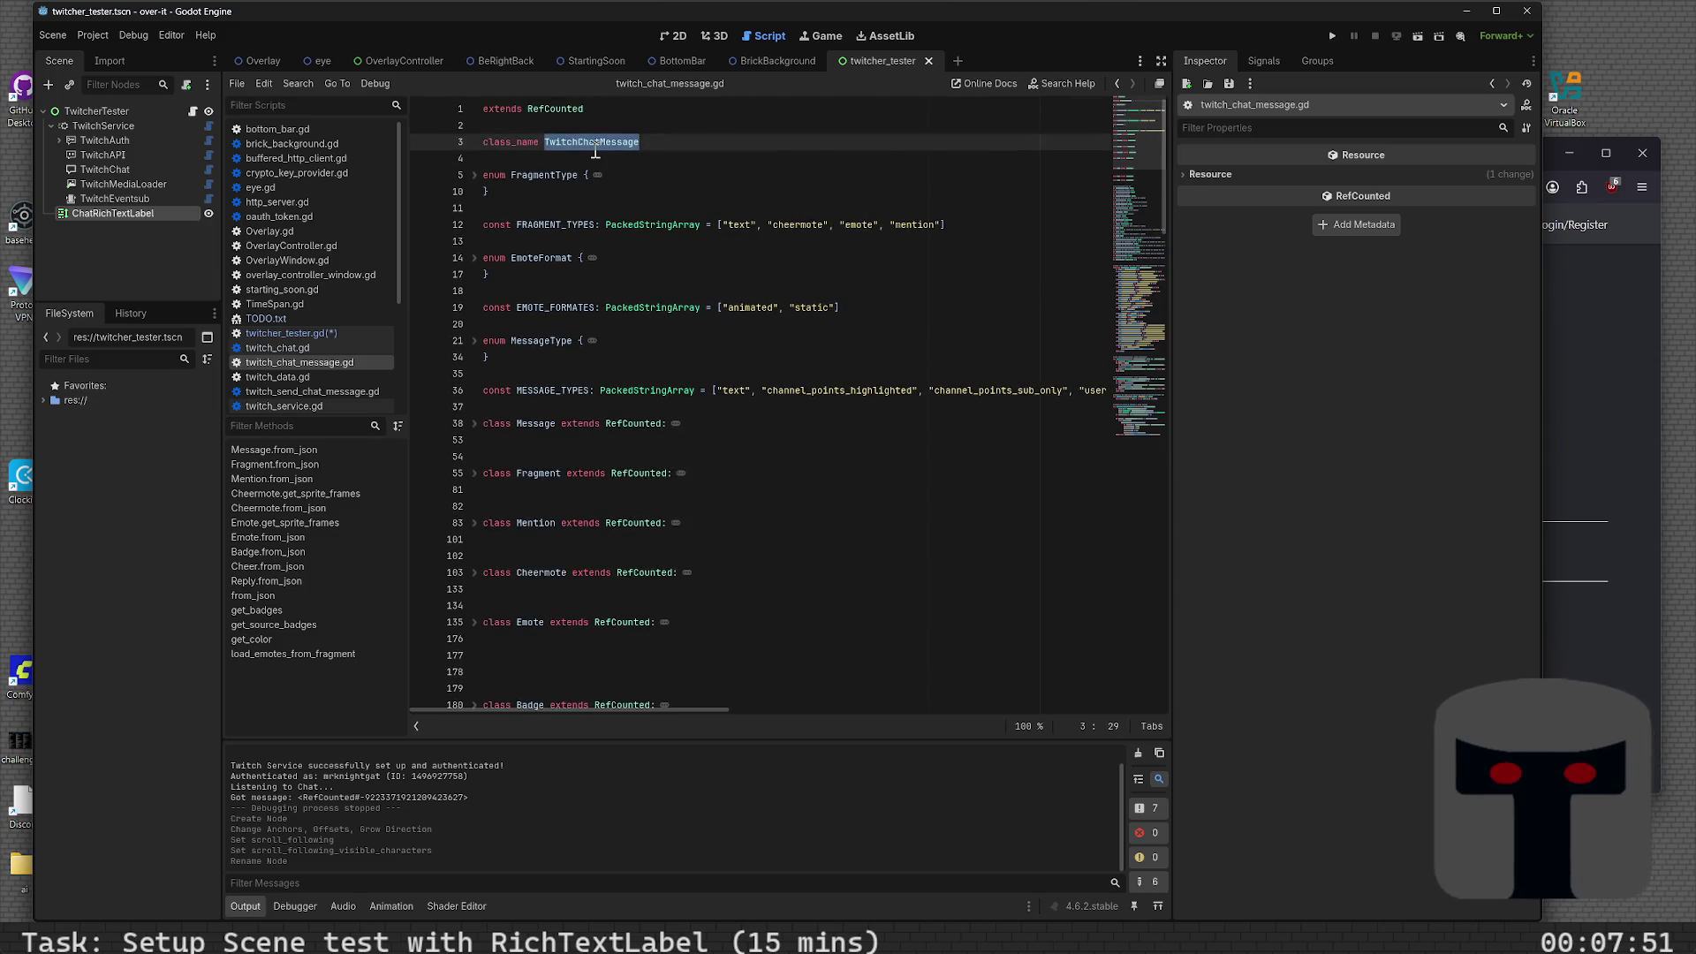
scroll(567, 283, "down", 10)
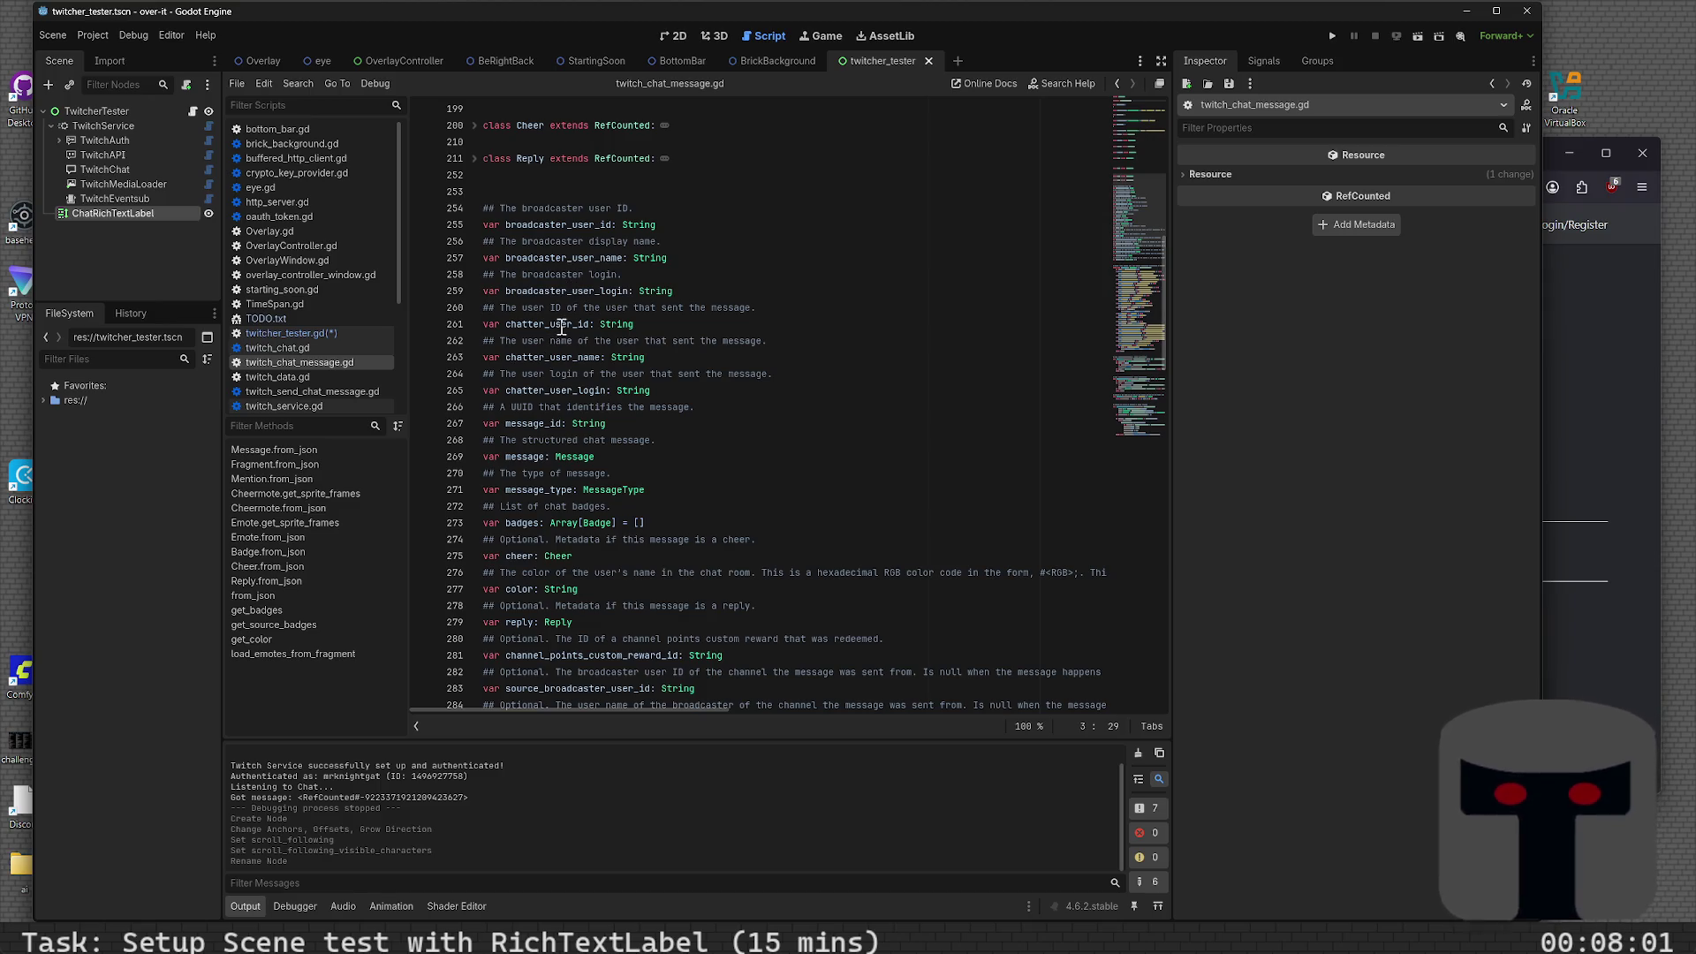
scroll(554, 393, "down", 8)
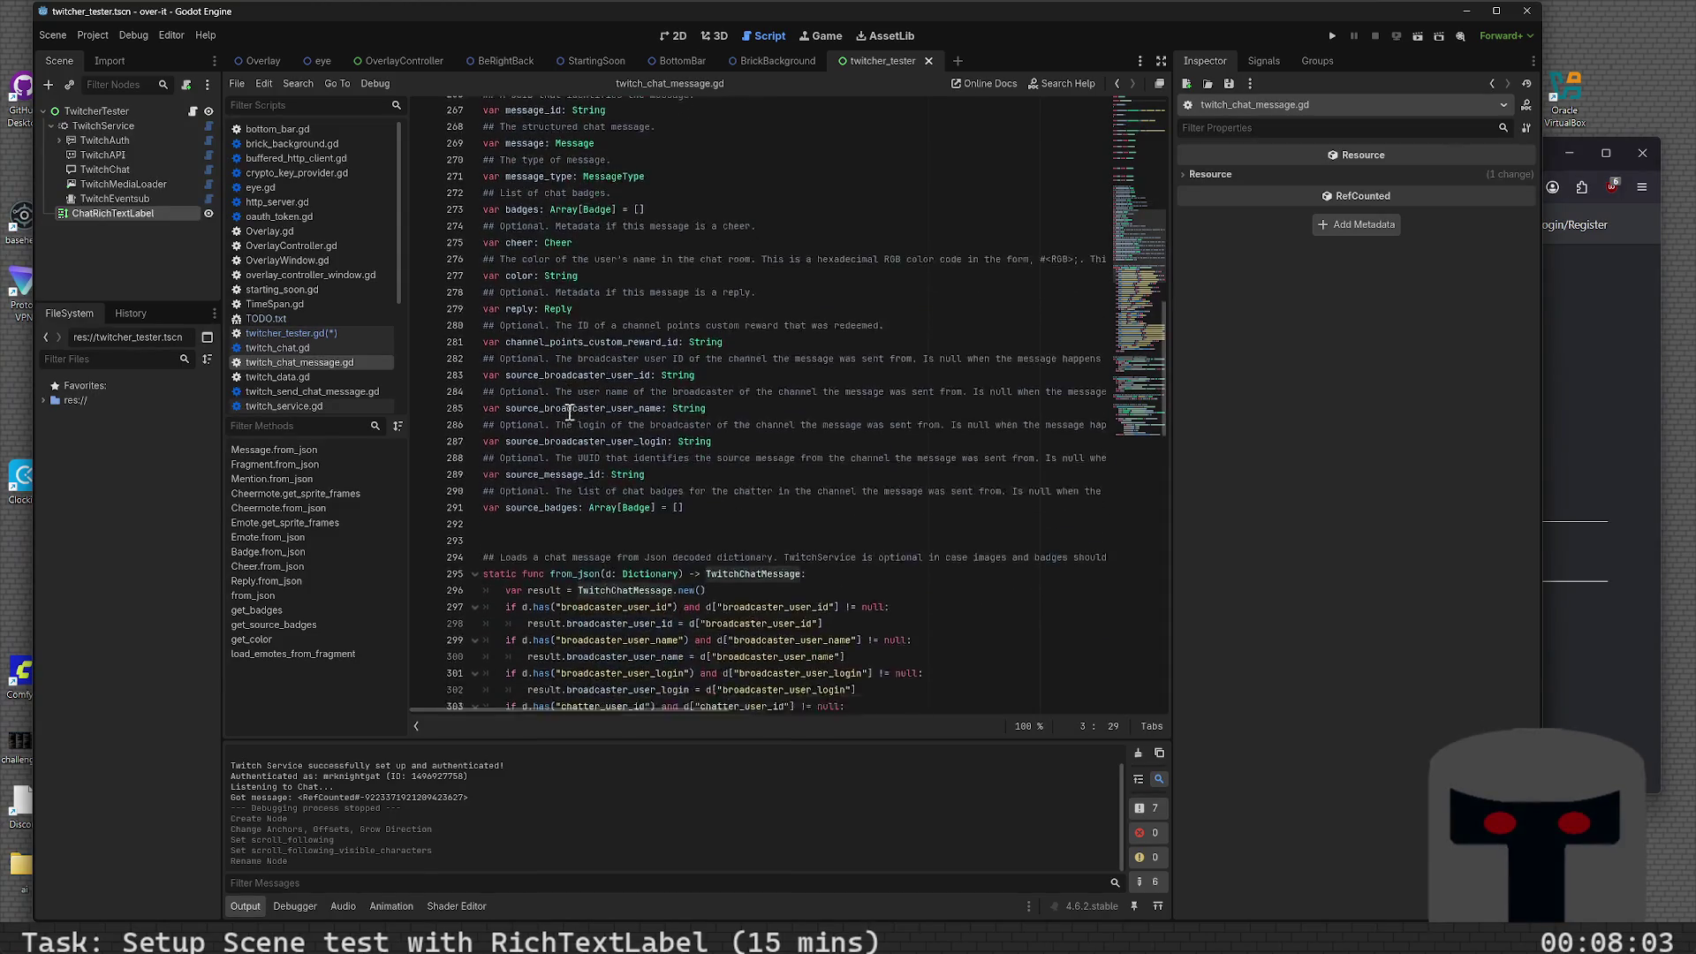
scroll(530, 402, "down", 4)
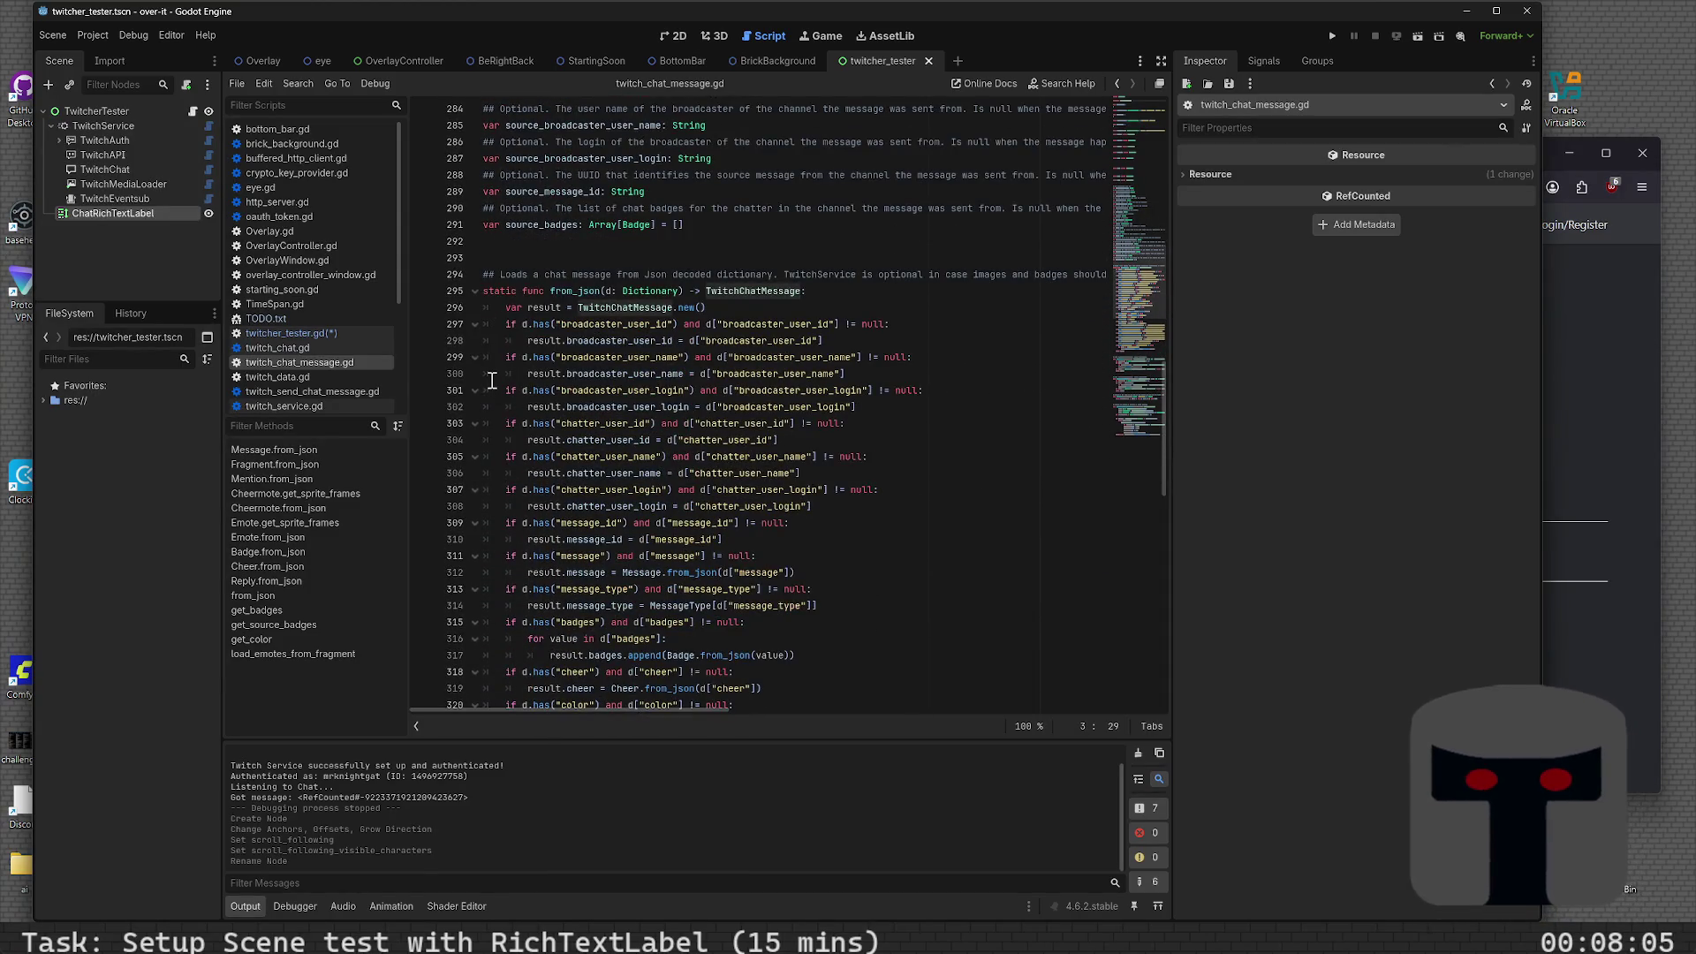
scroll(521, 362, "down", 3)
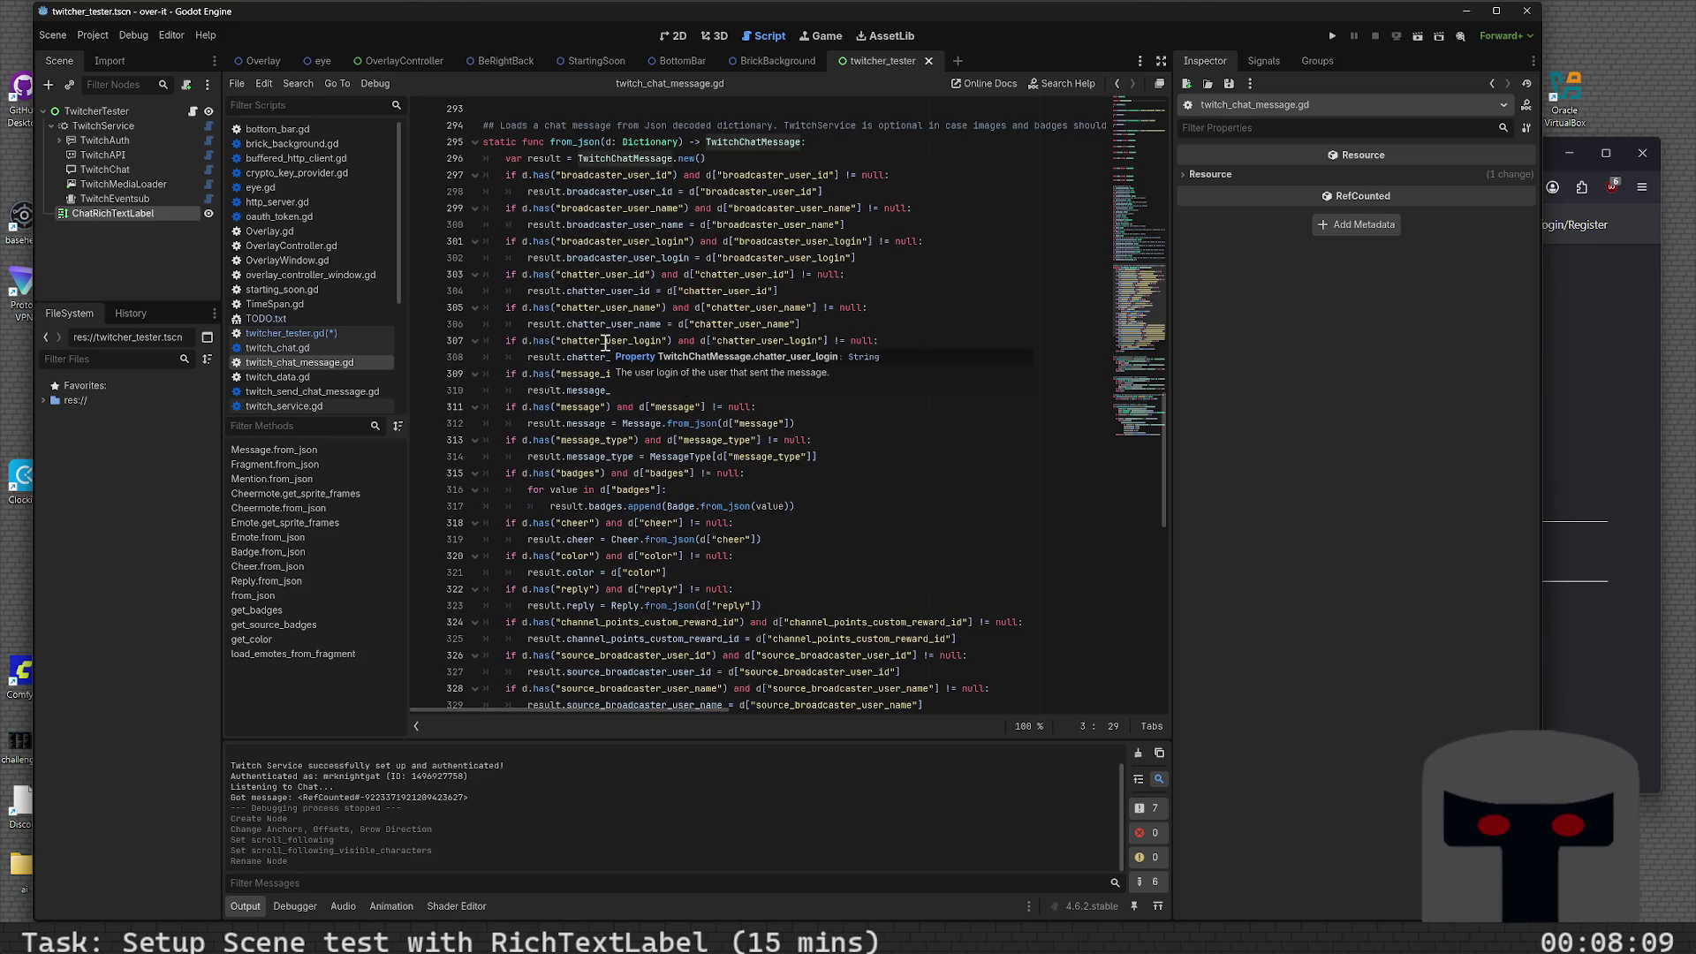
scroll(610, 366, "down", 8)
scroll(609, 366, "down", 6)
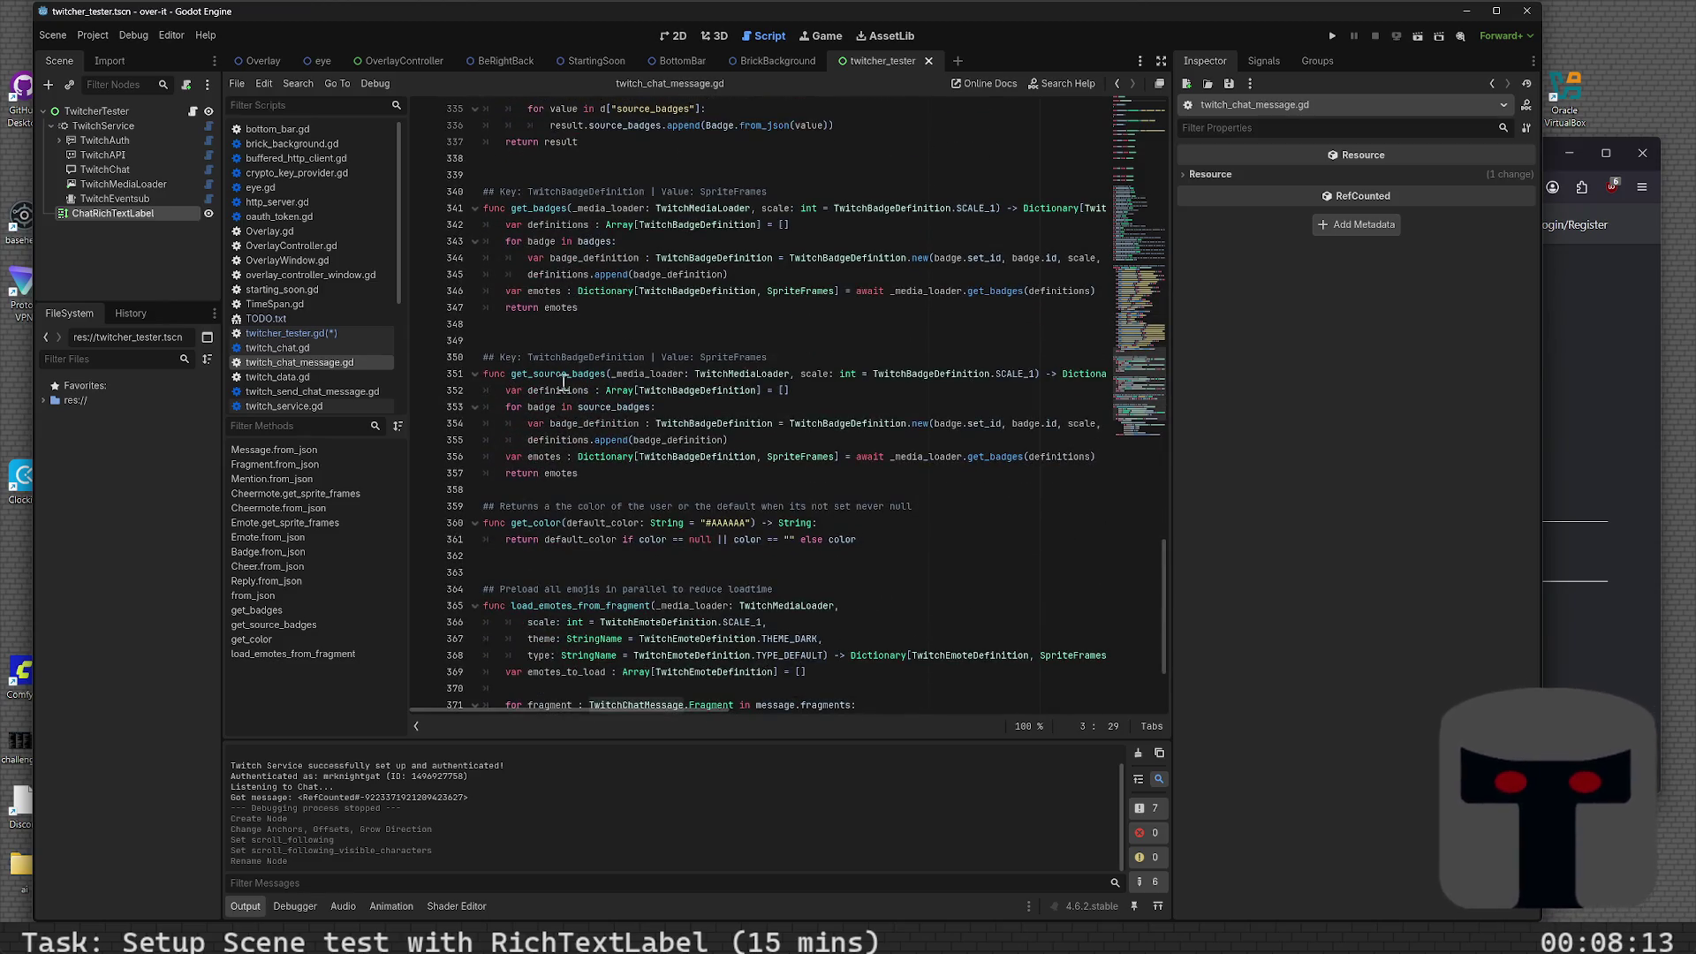
scroll(562, 393, "down", 1)
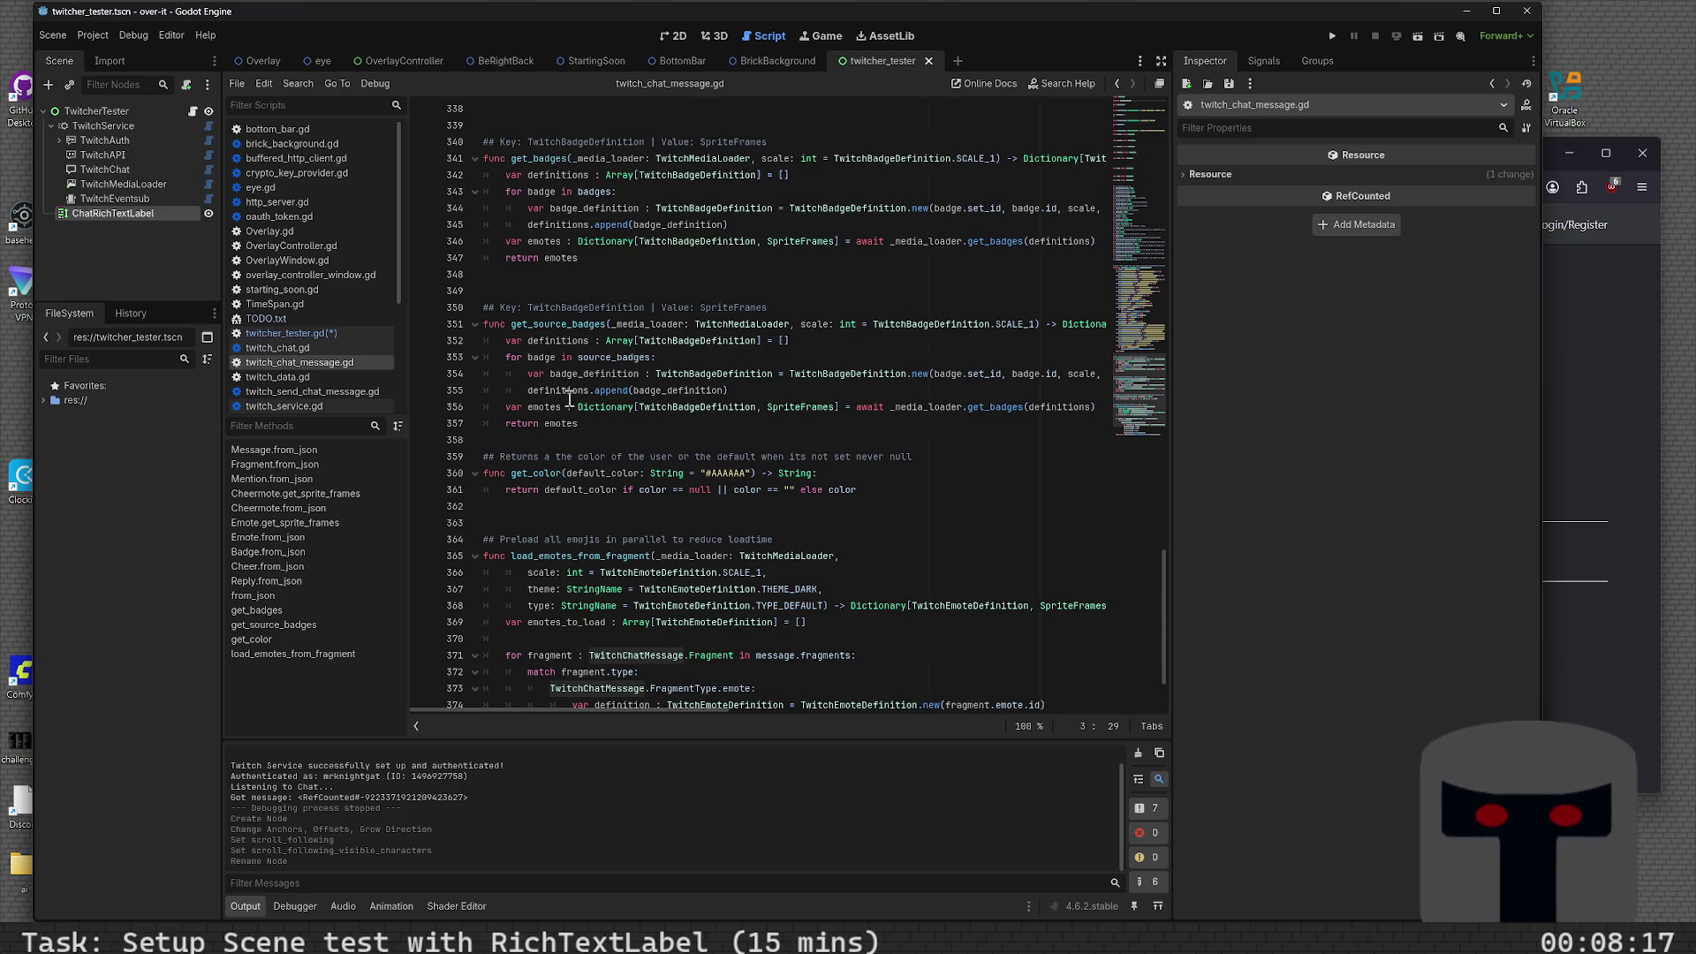
mouse_move(570, 398)
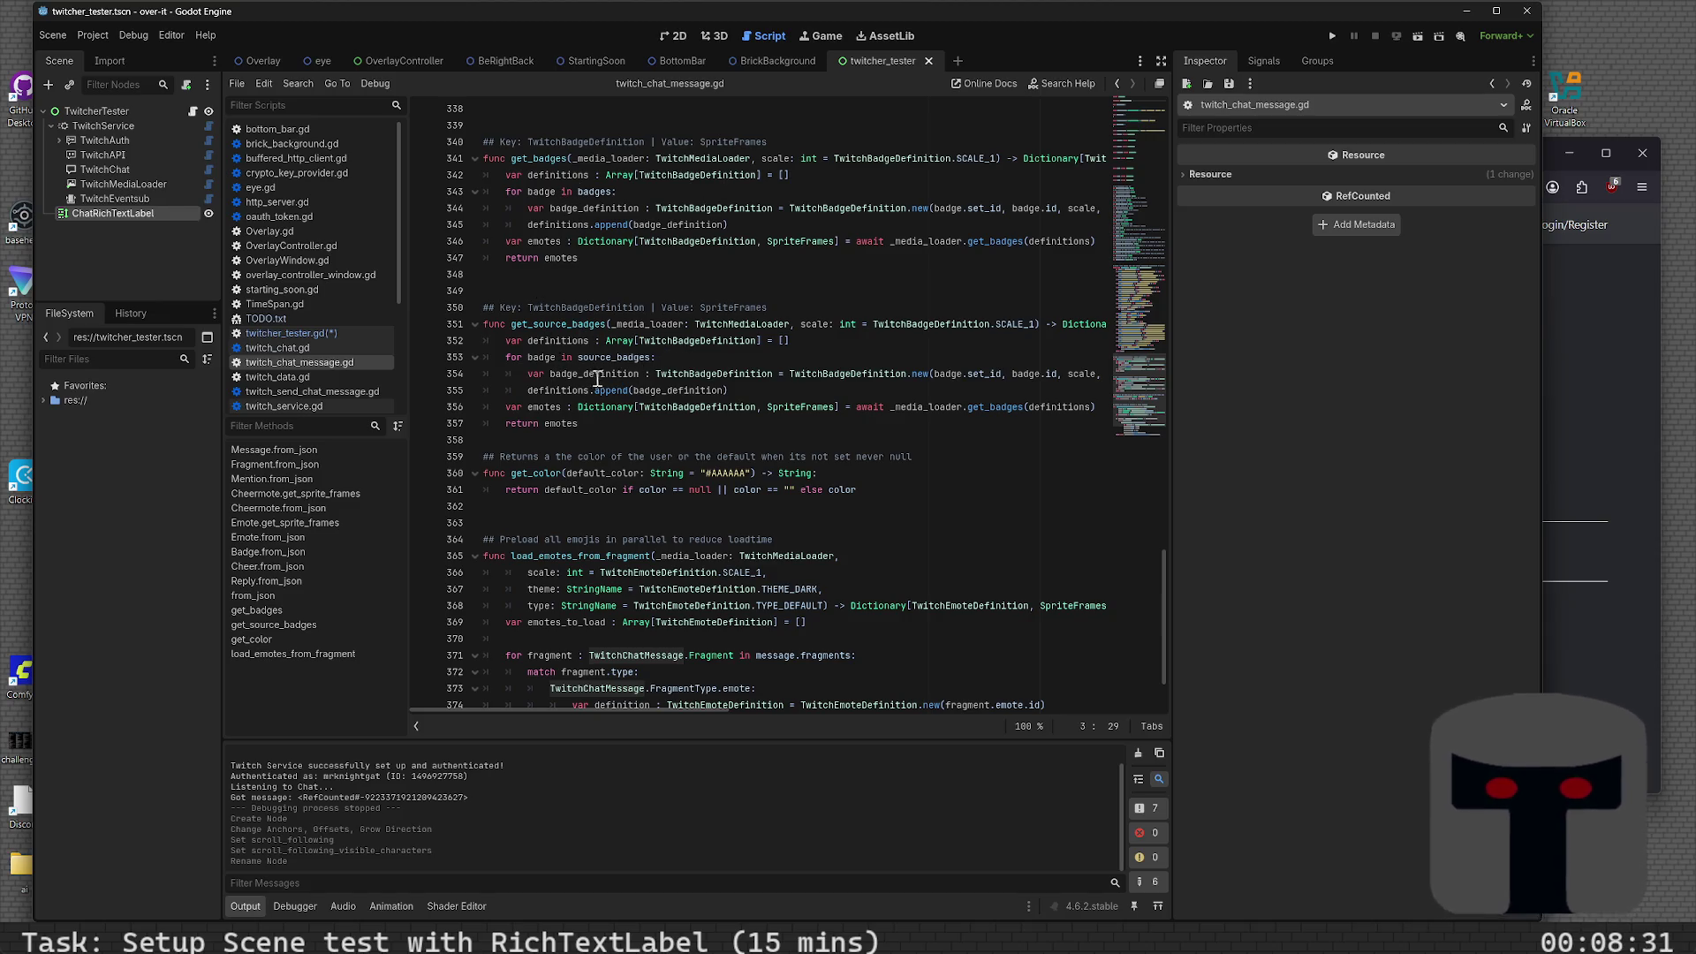
left_click(602, 343)
double_click(612, 378)
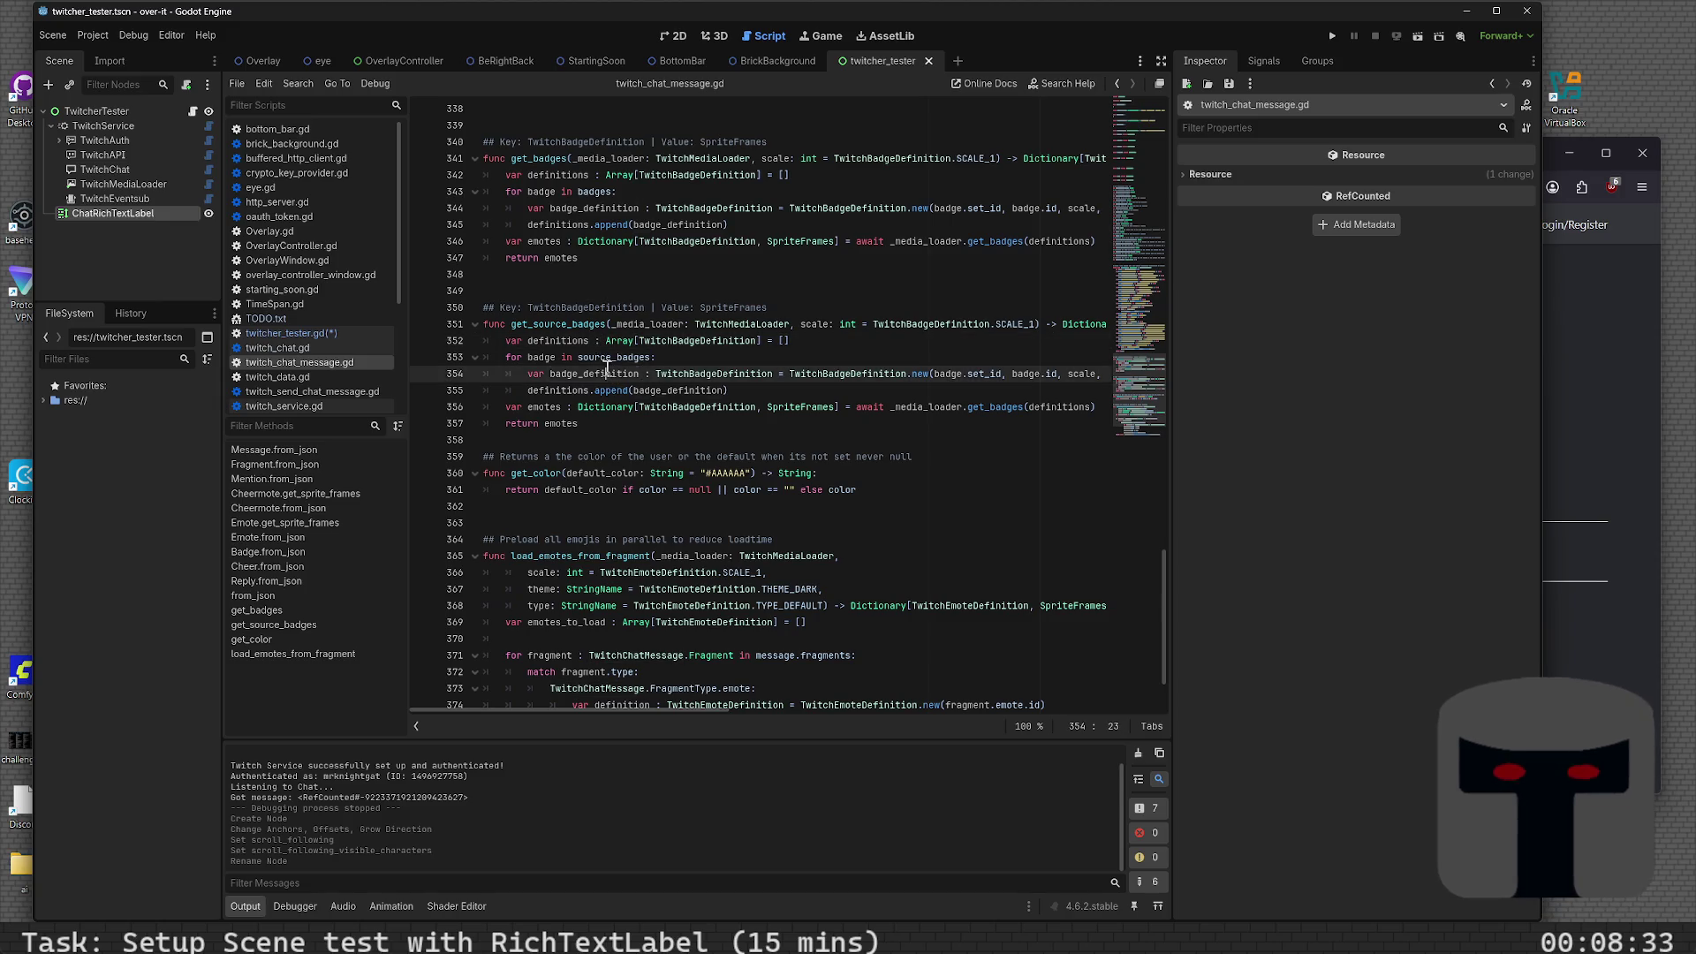
scroll(616, 394, "up", 8)
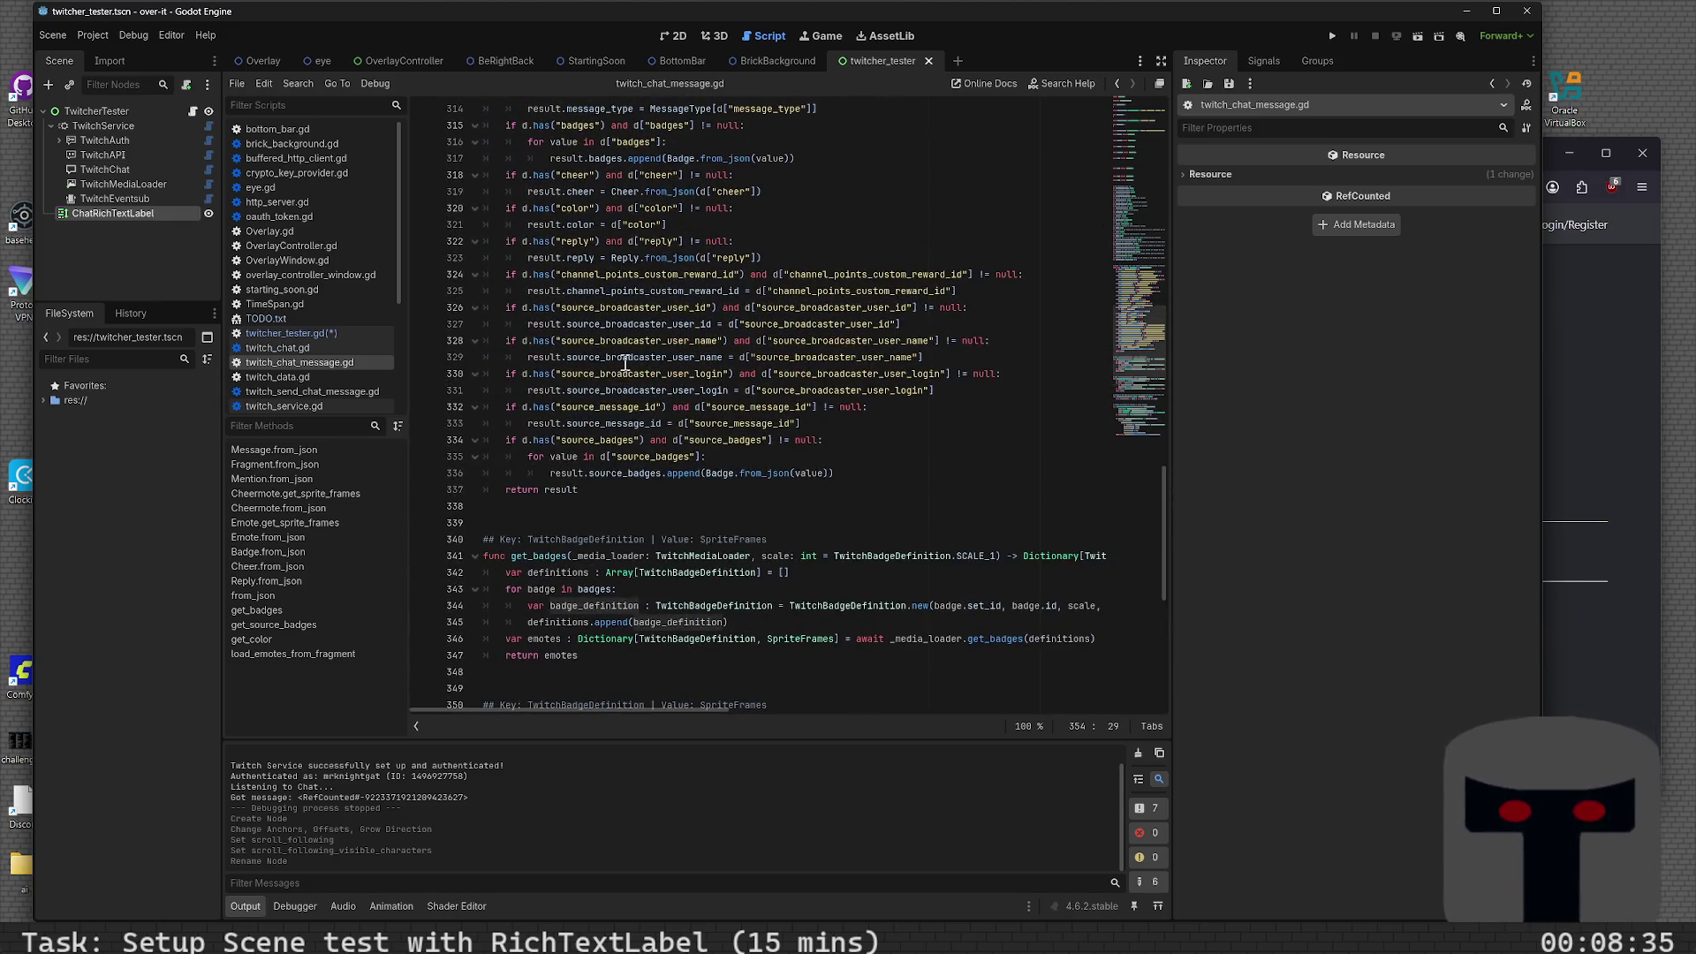
scroll(624, 385, "up", 2)
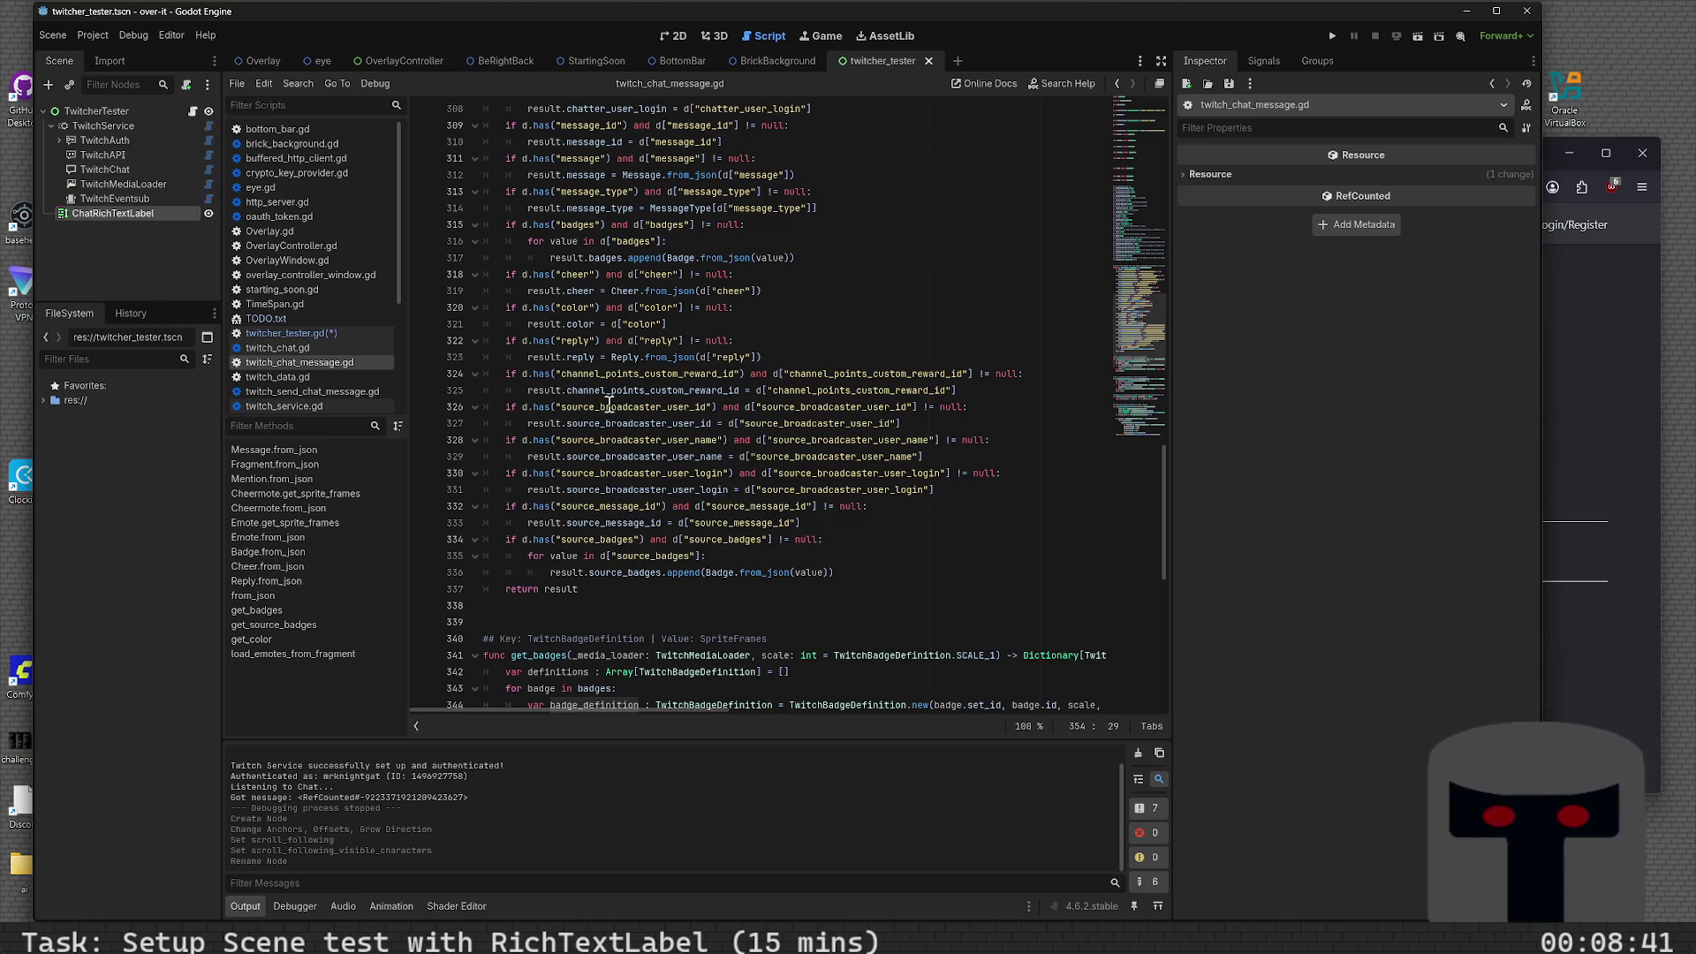
scroll(609, 416, "up", 2)
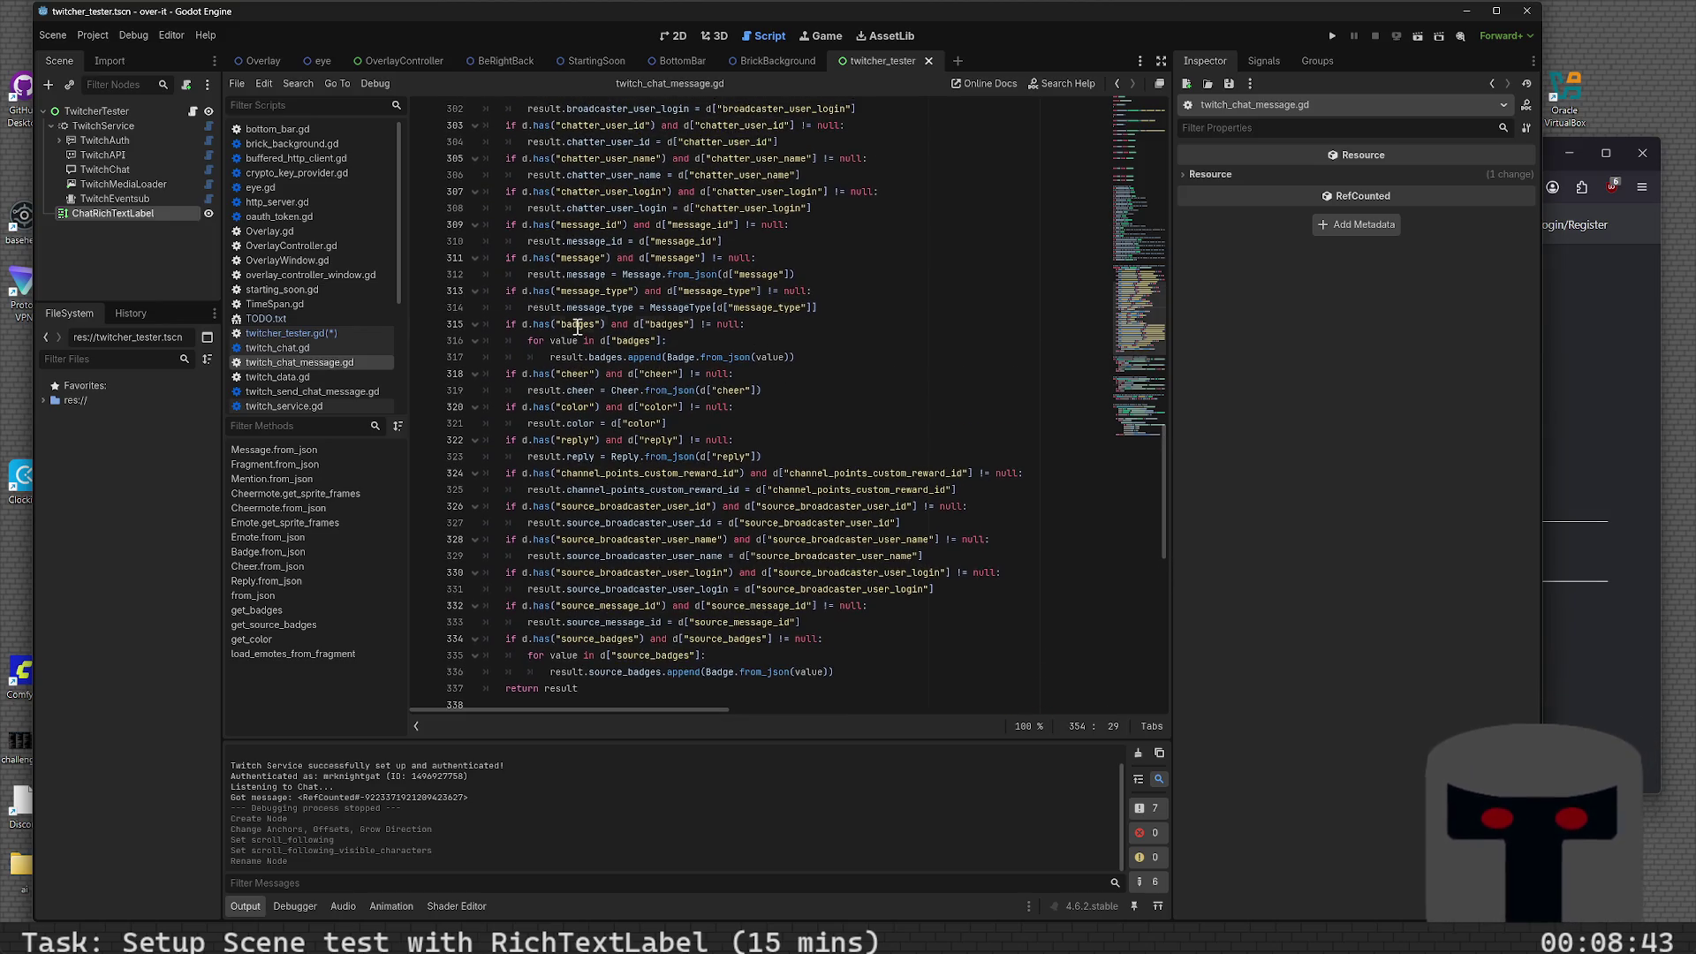
double_click(576, 324)
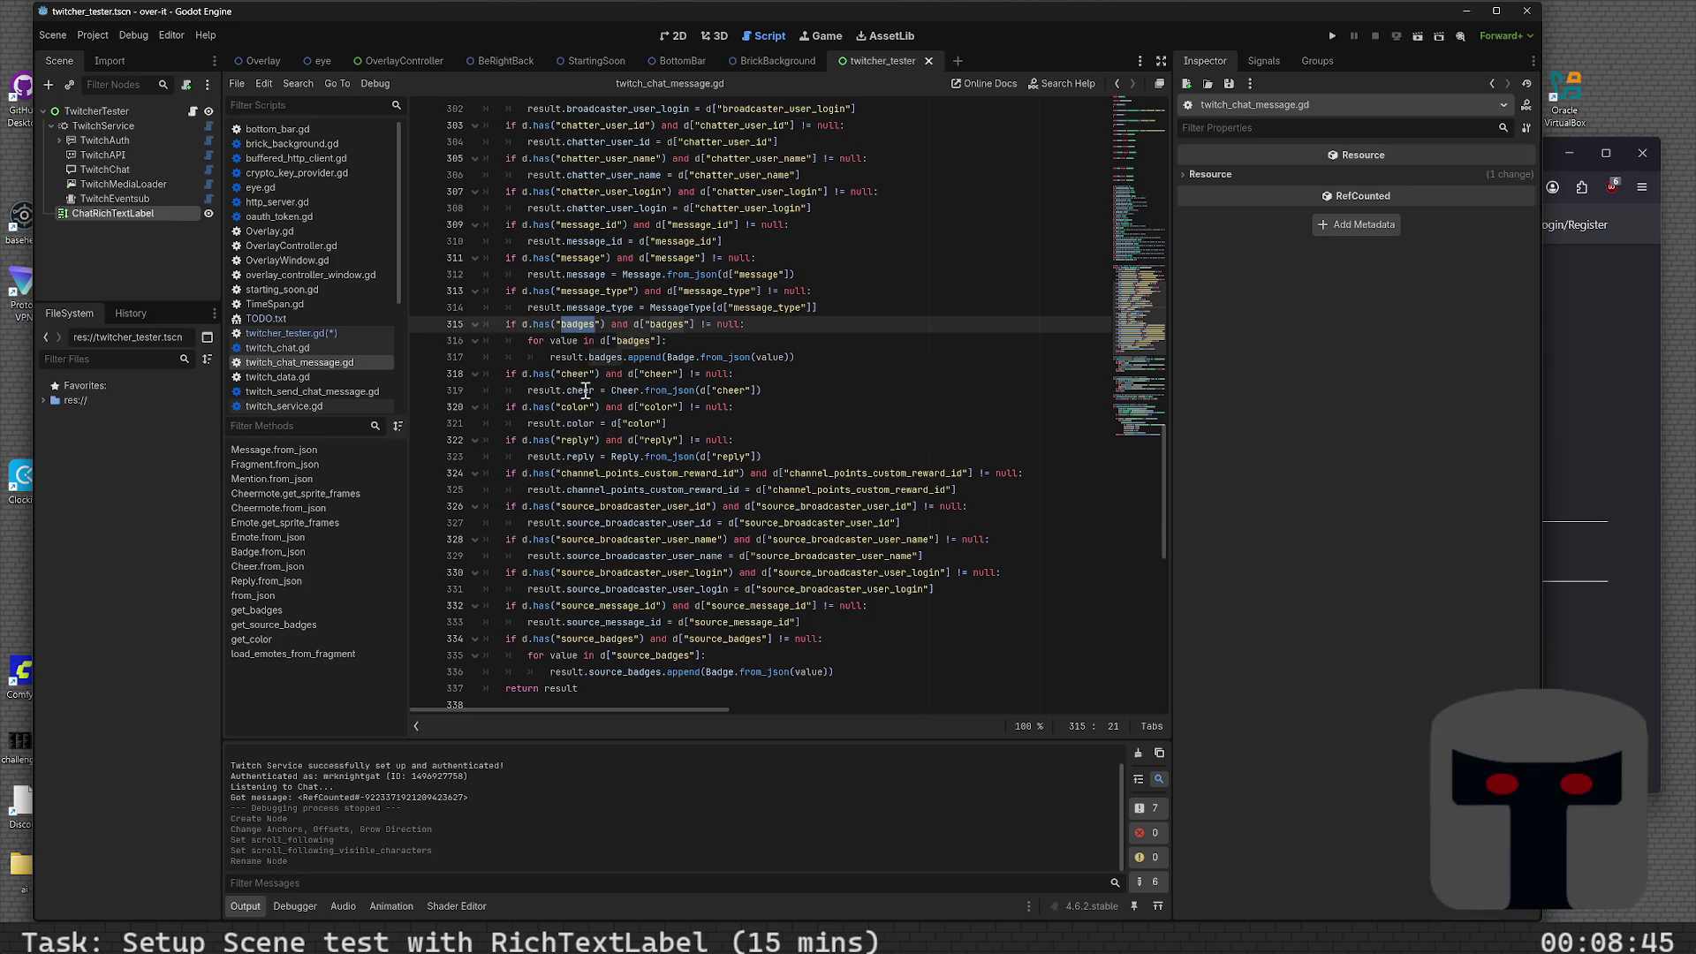
scroll(585, 391, "down", 2)
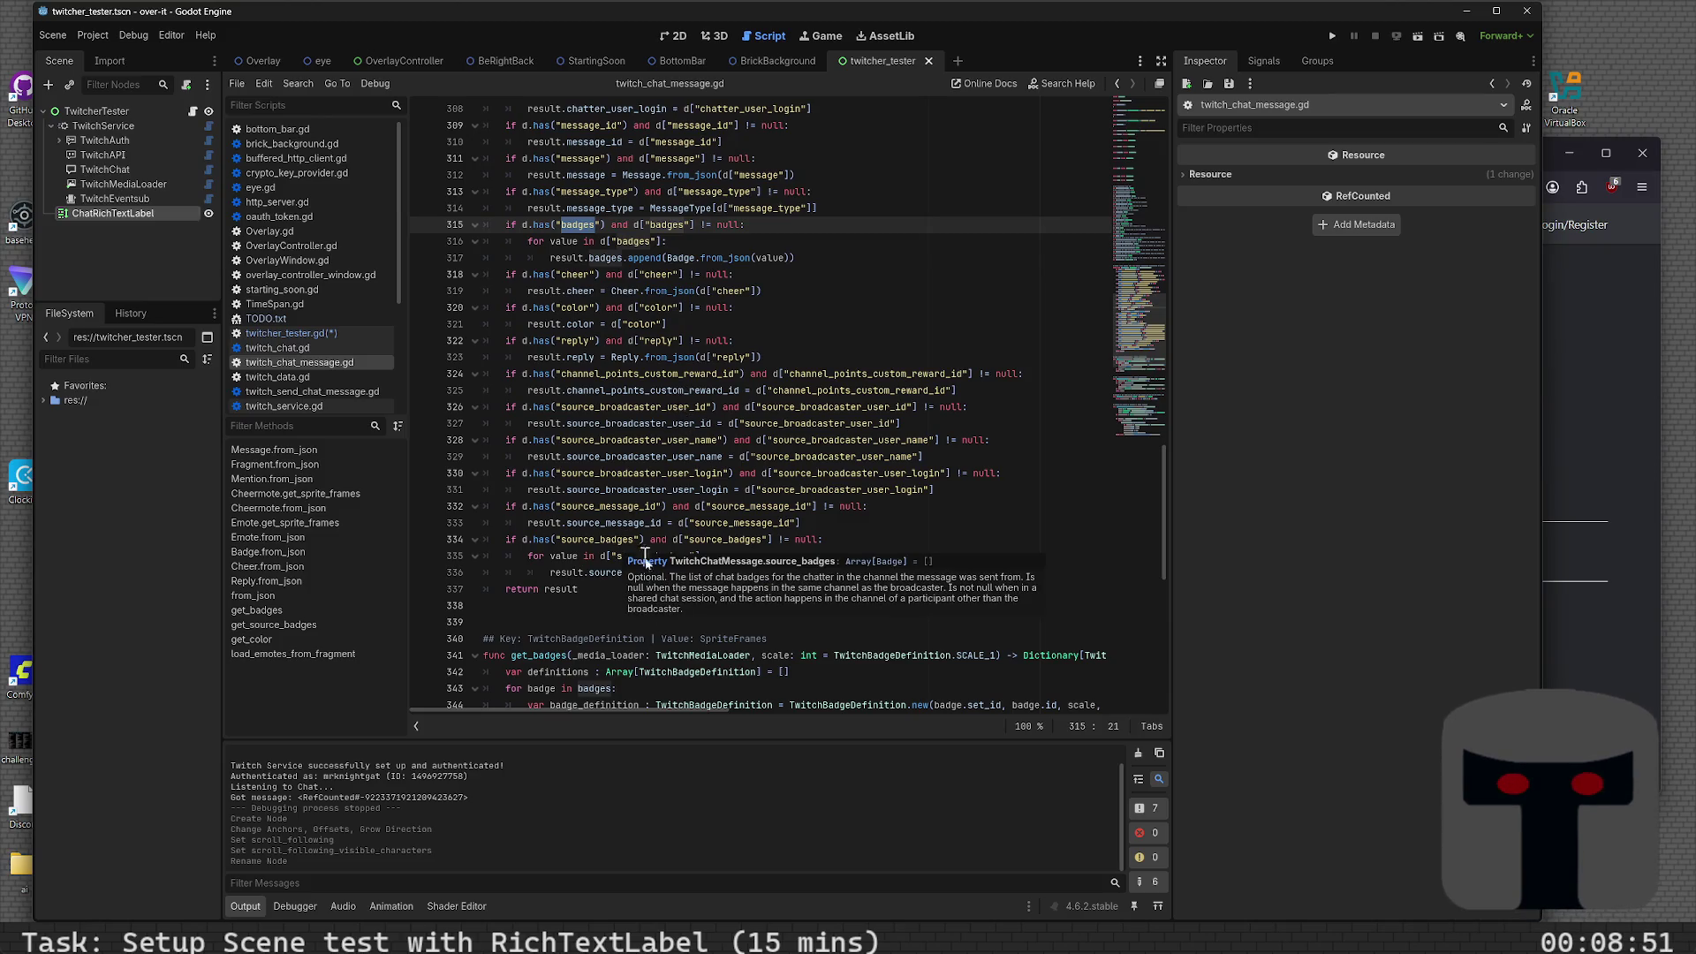
scroll(605, 603, "down", 10)
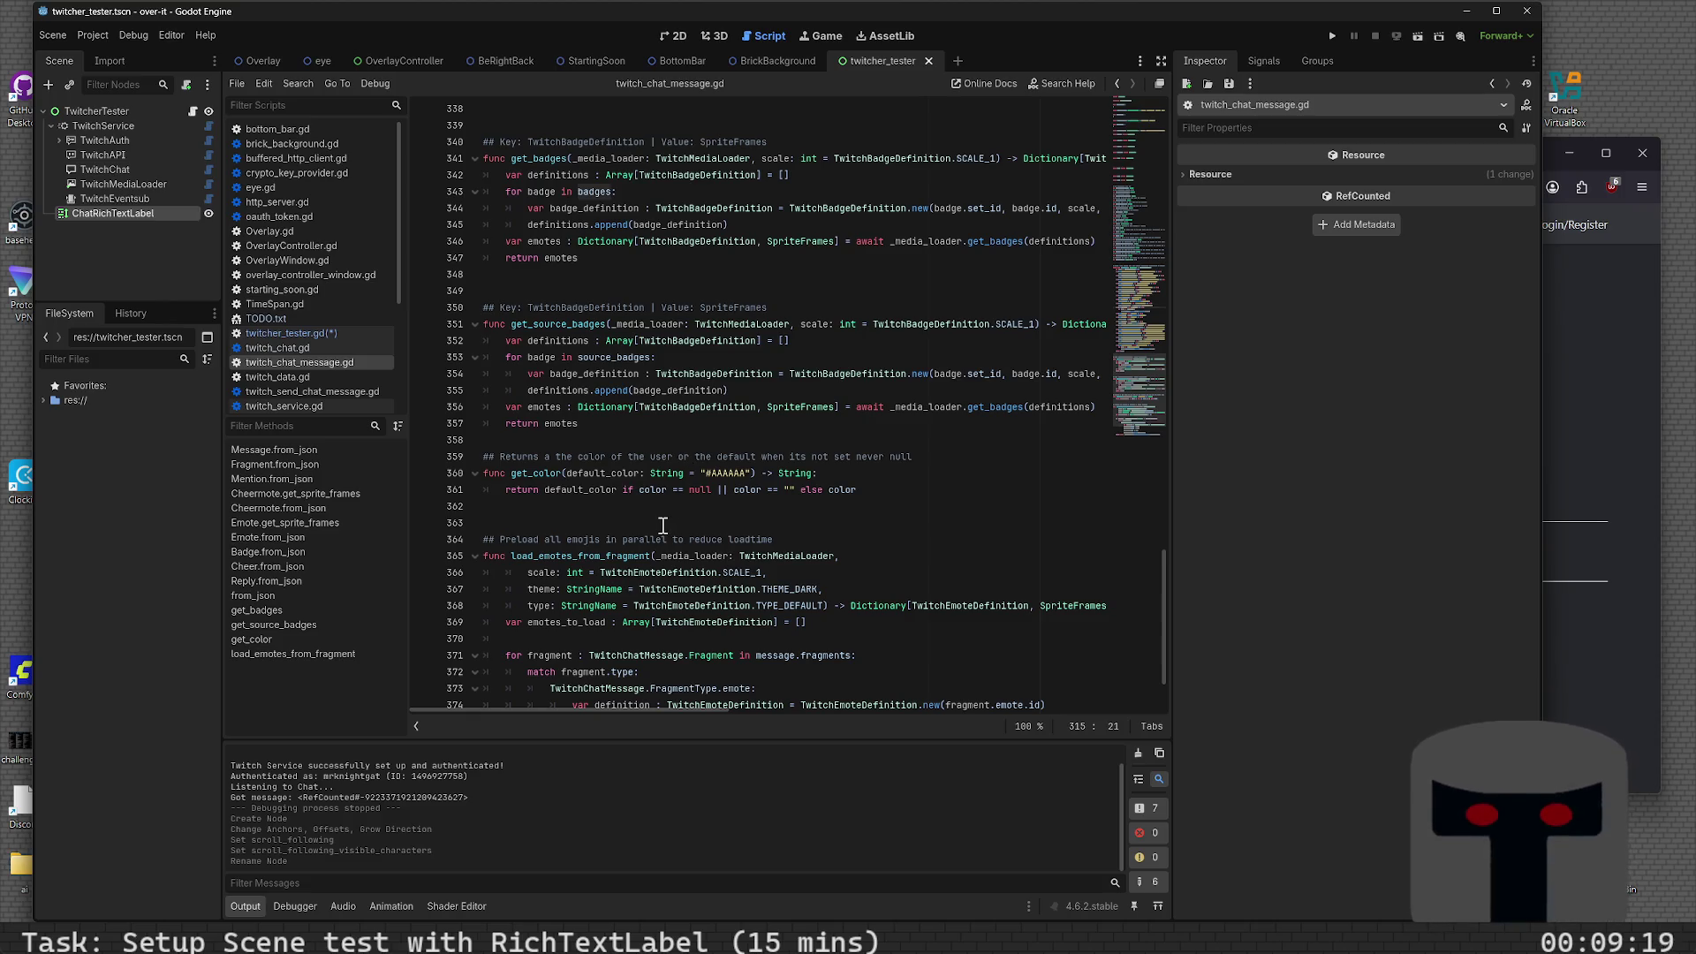
scroll(665, 525, "down", 2)
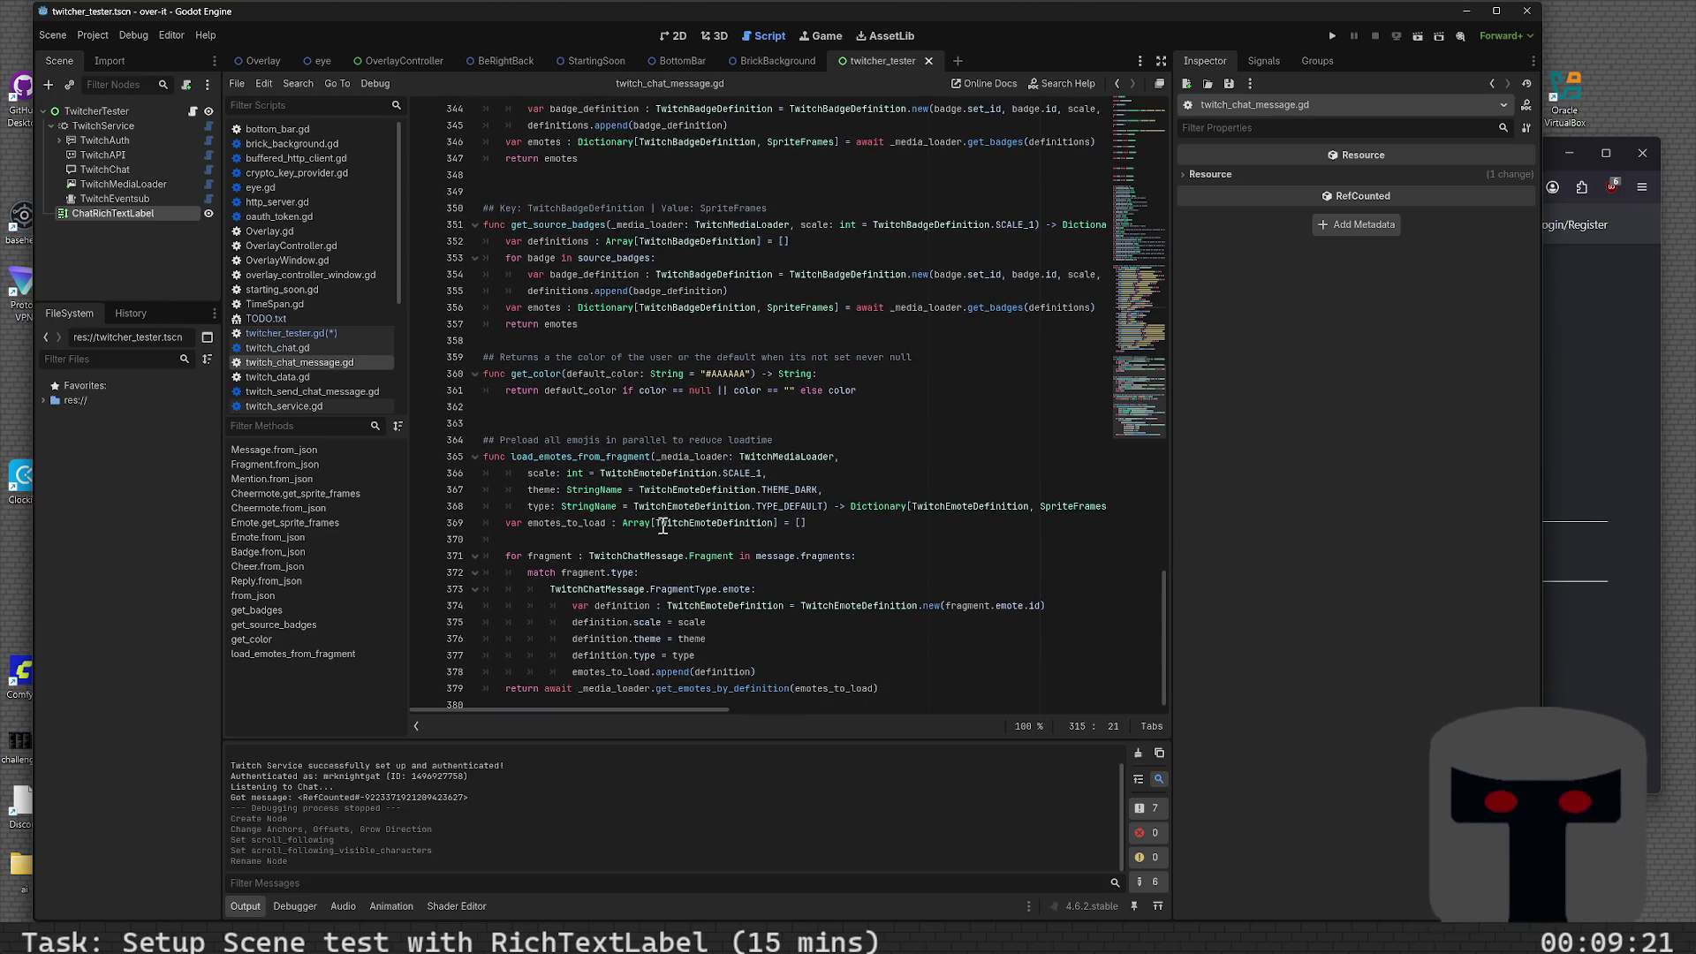
scroll(663, 525, "down", 1)
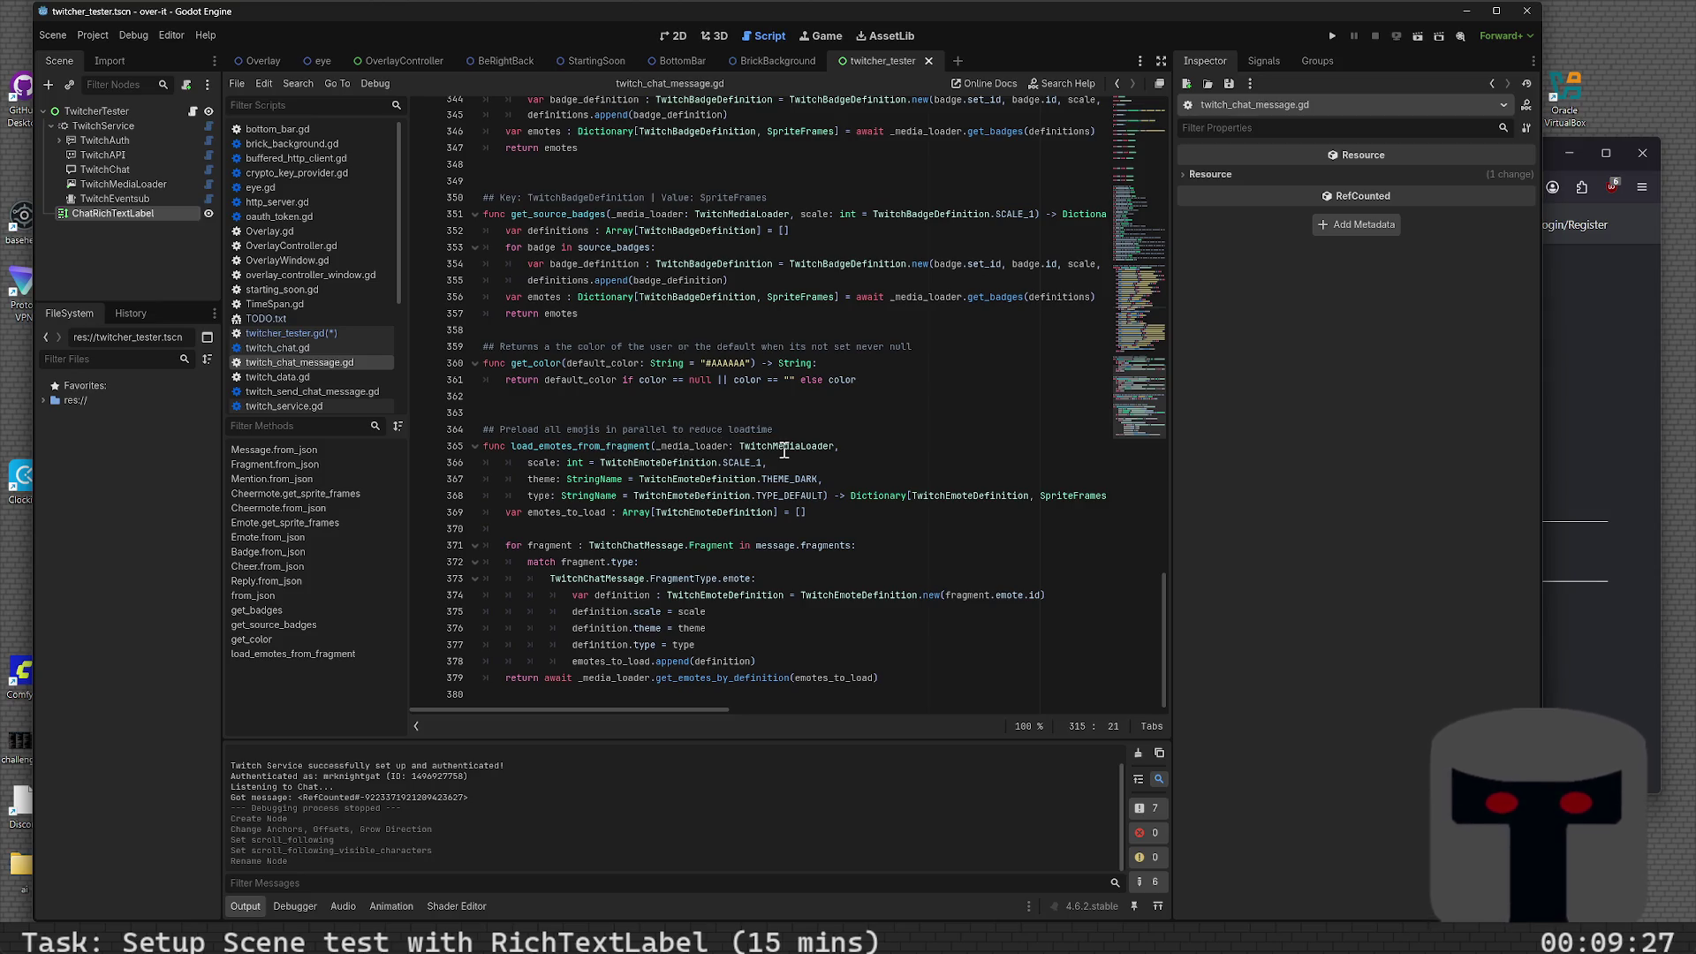
double_click(591, 452)
left_click(720, 451)
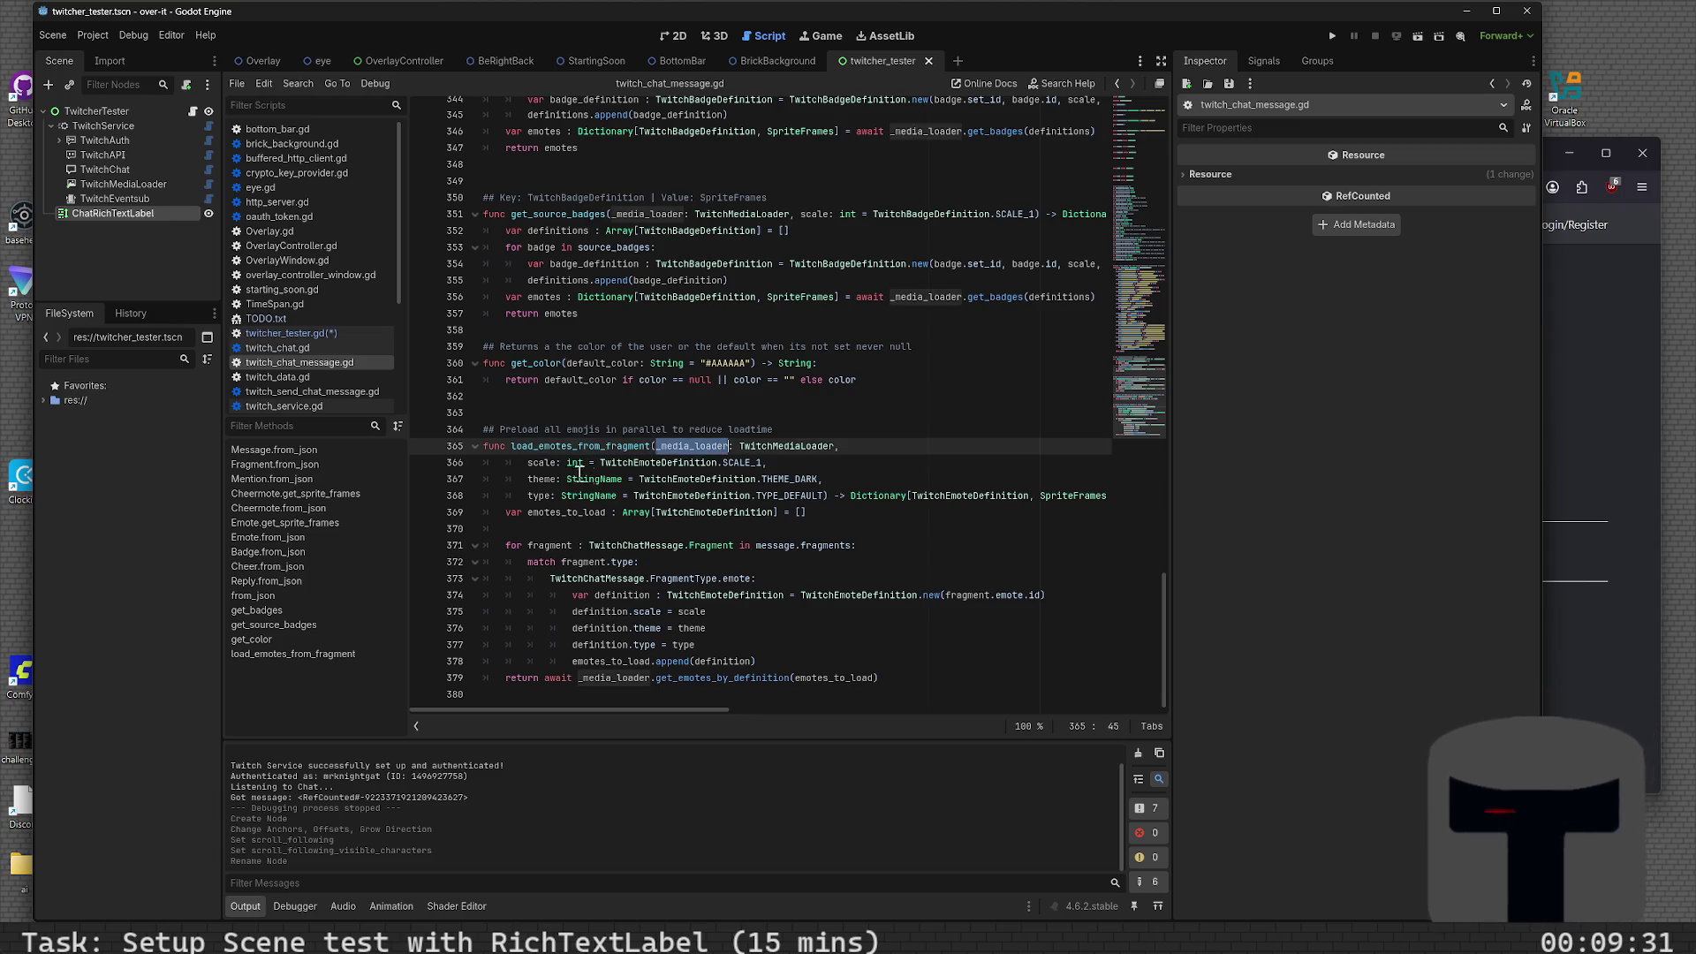
double_click(542, 463)
double_click(542, 479)
double_click(536, 498)
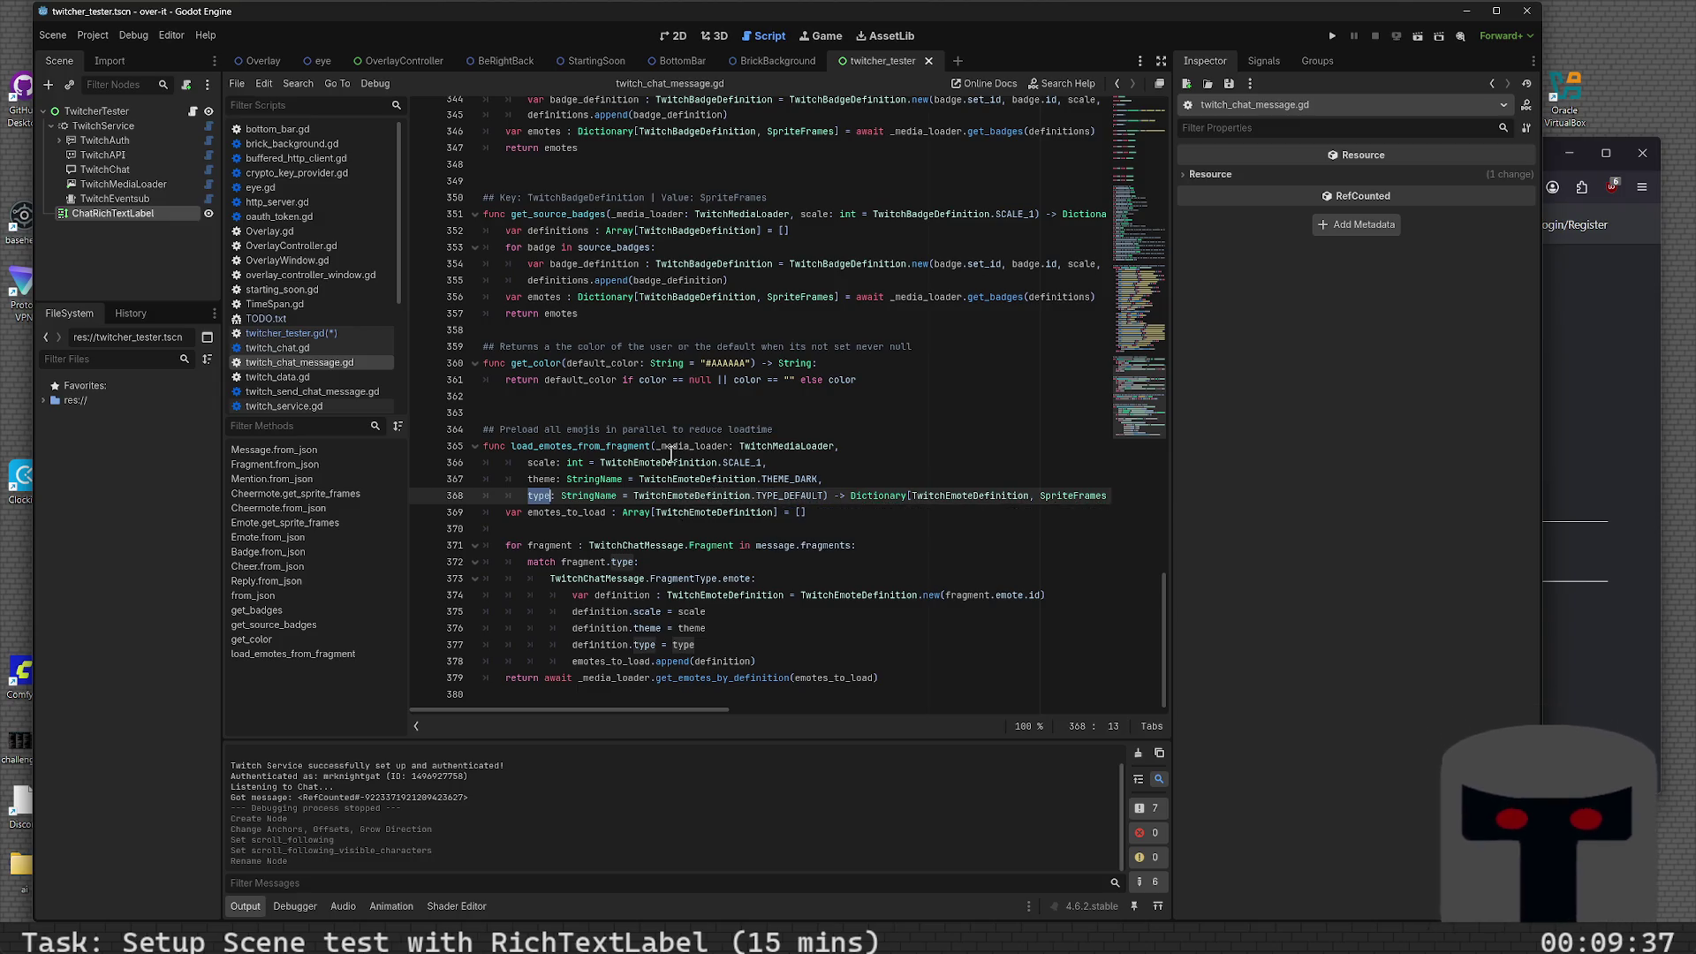
mouse_move(681, 481)
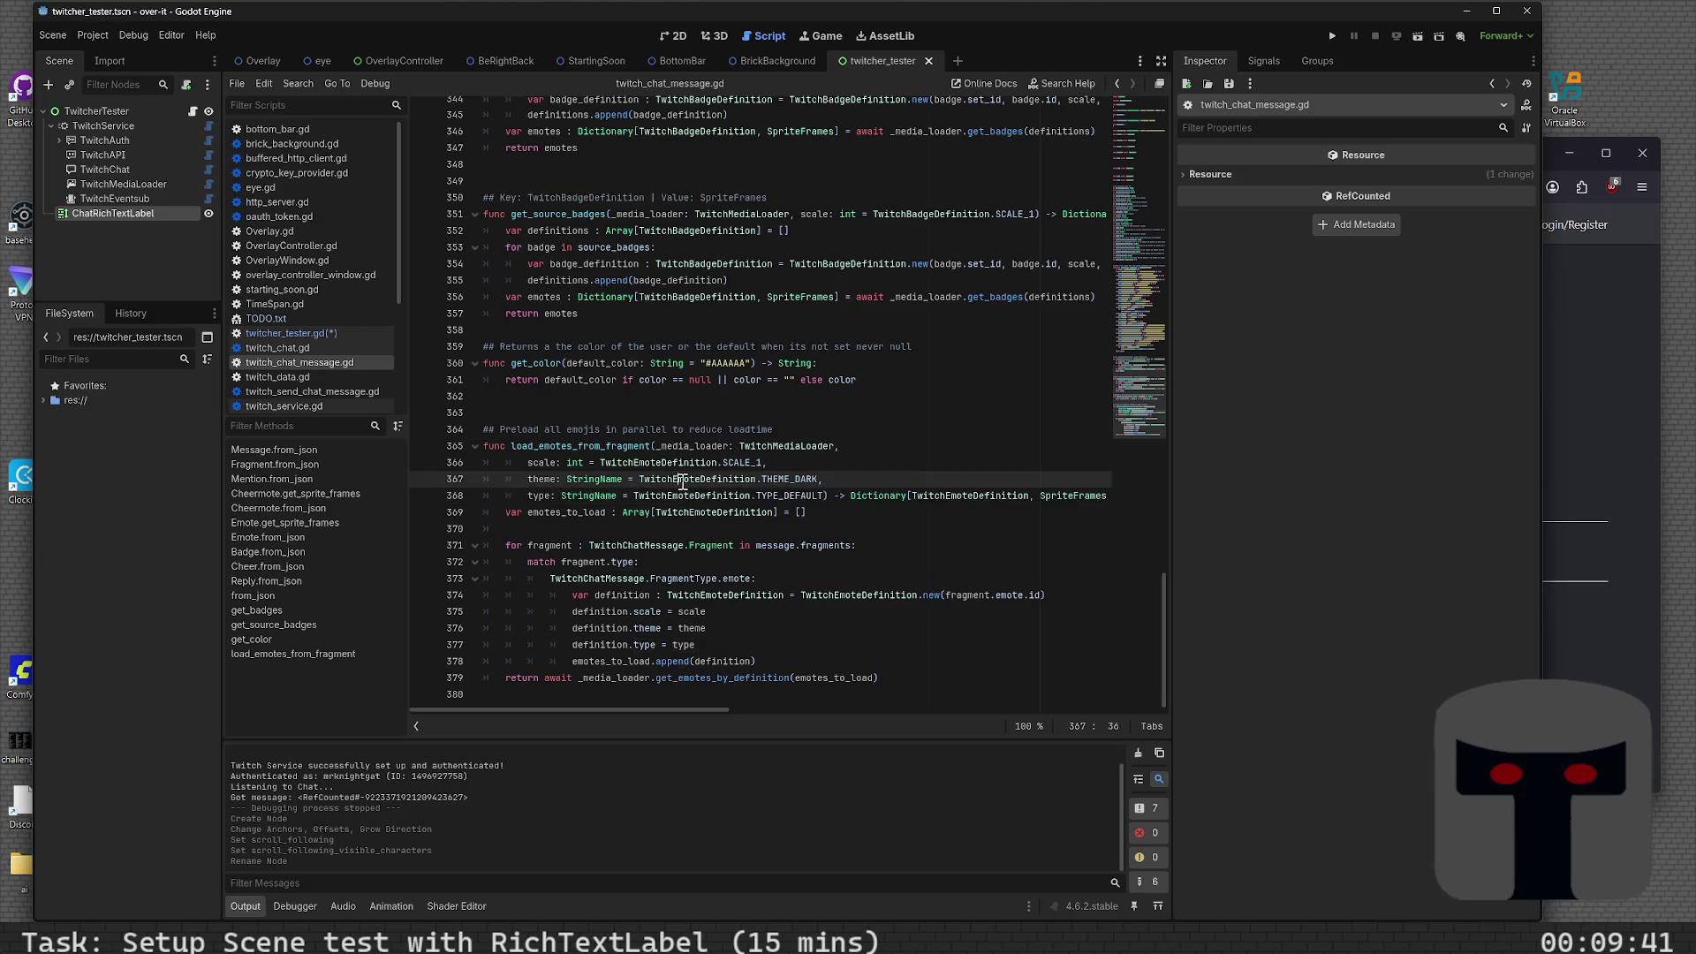
left_click(663, 497)
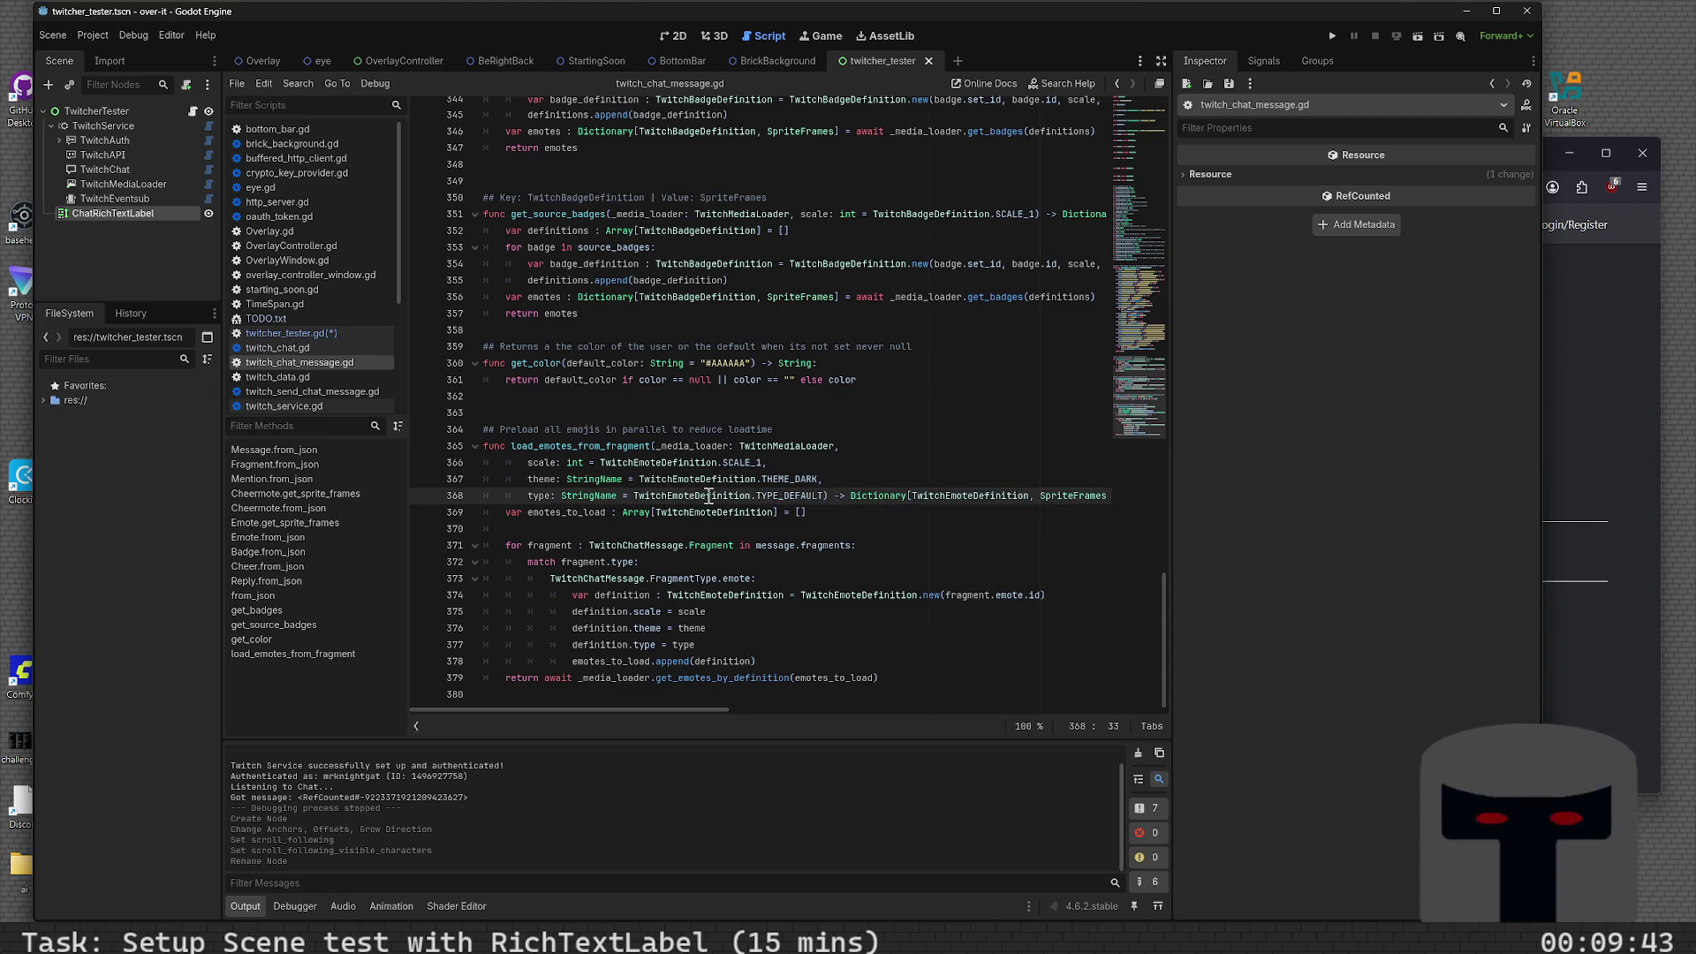
mouse_move(878, 496)
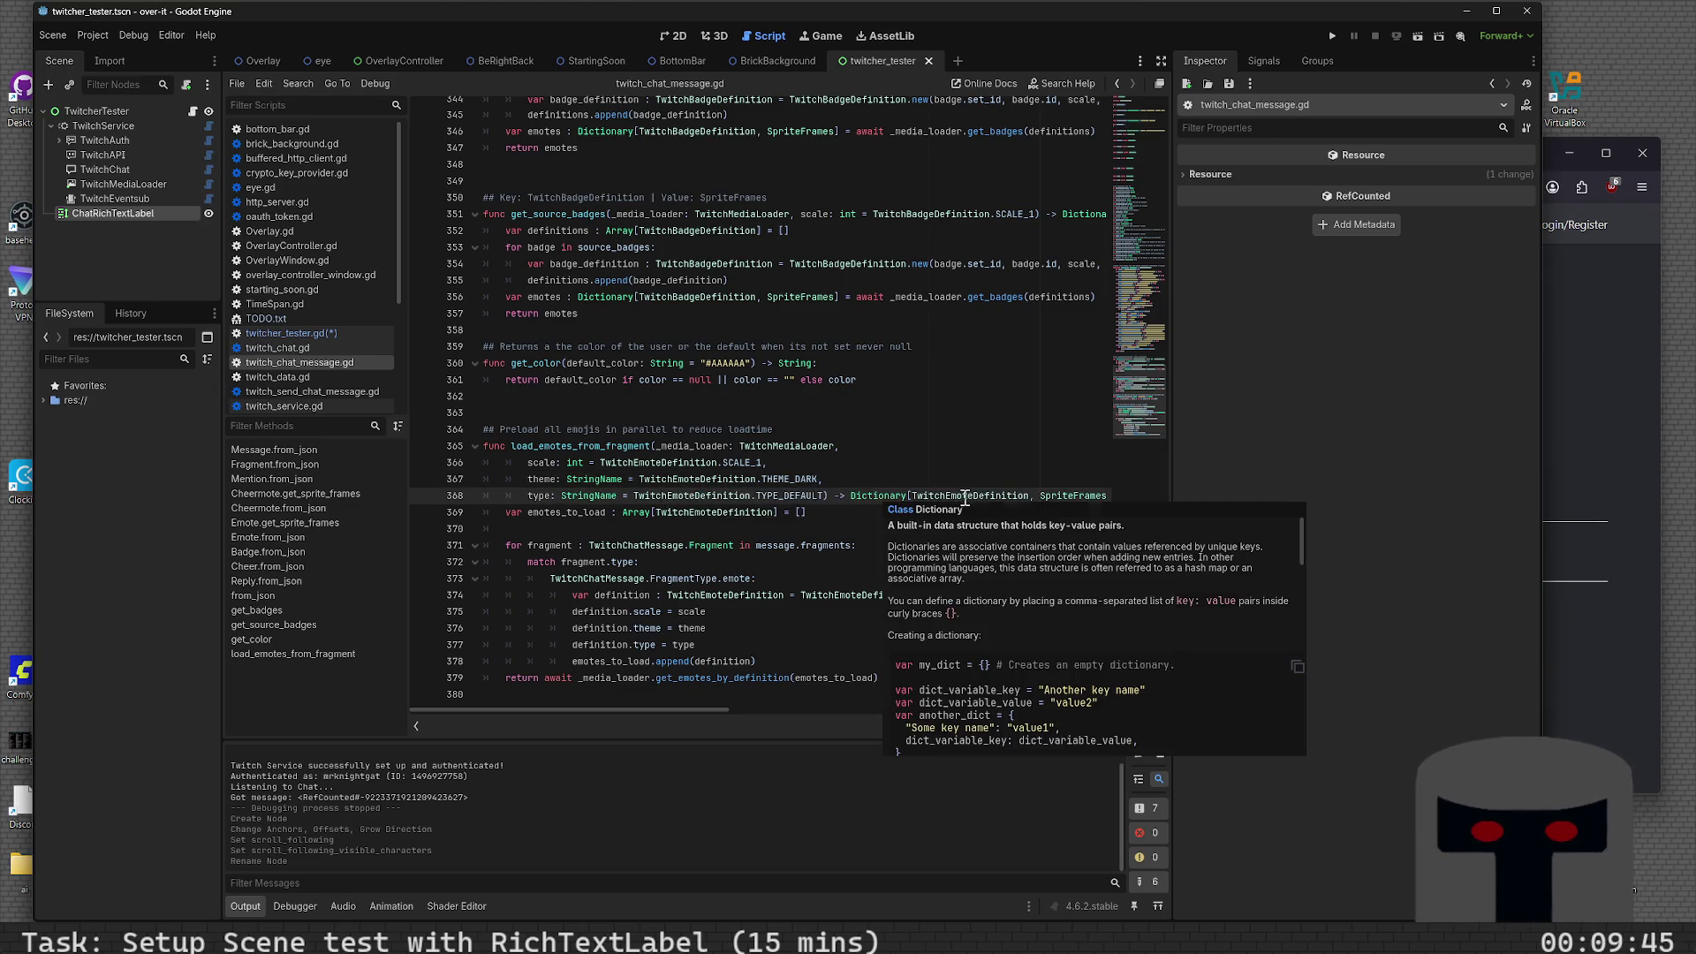
double_click(601, 514)
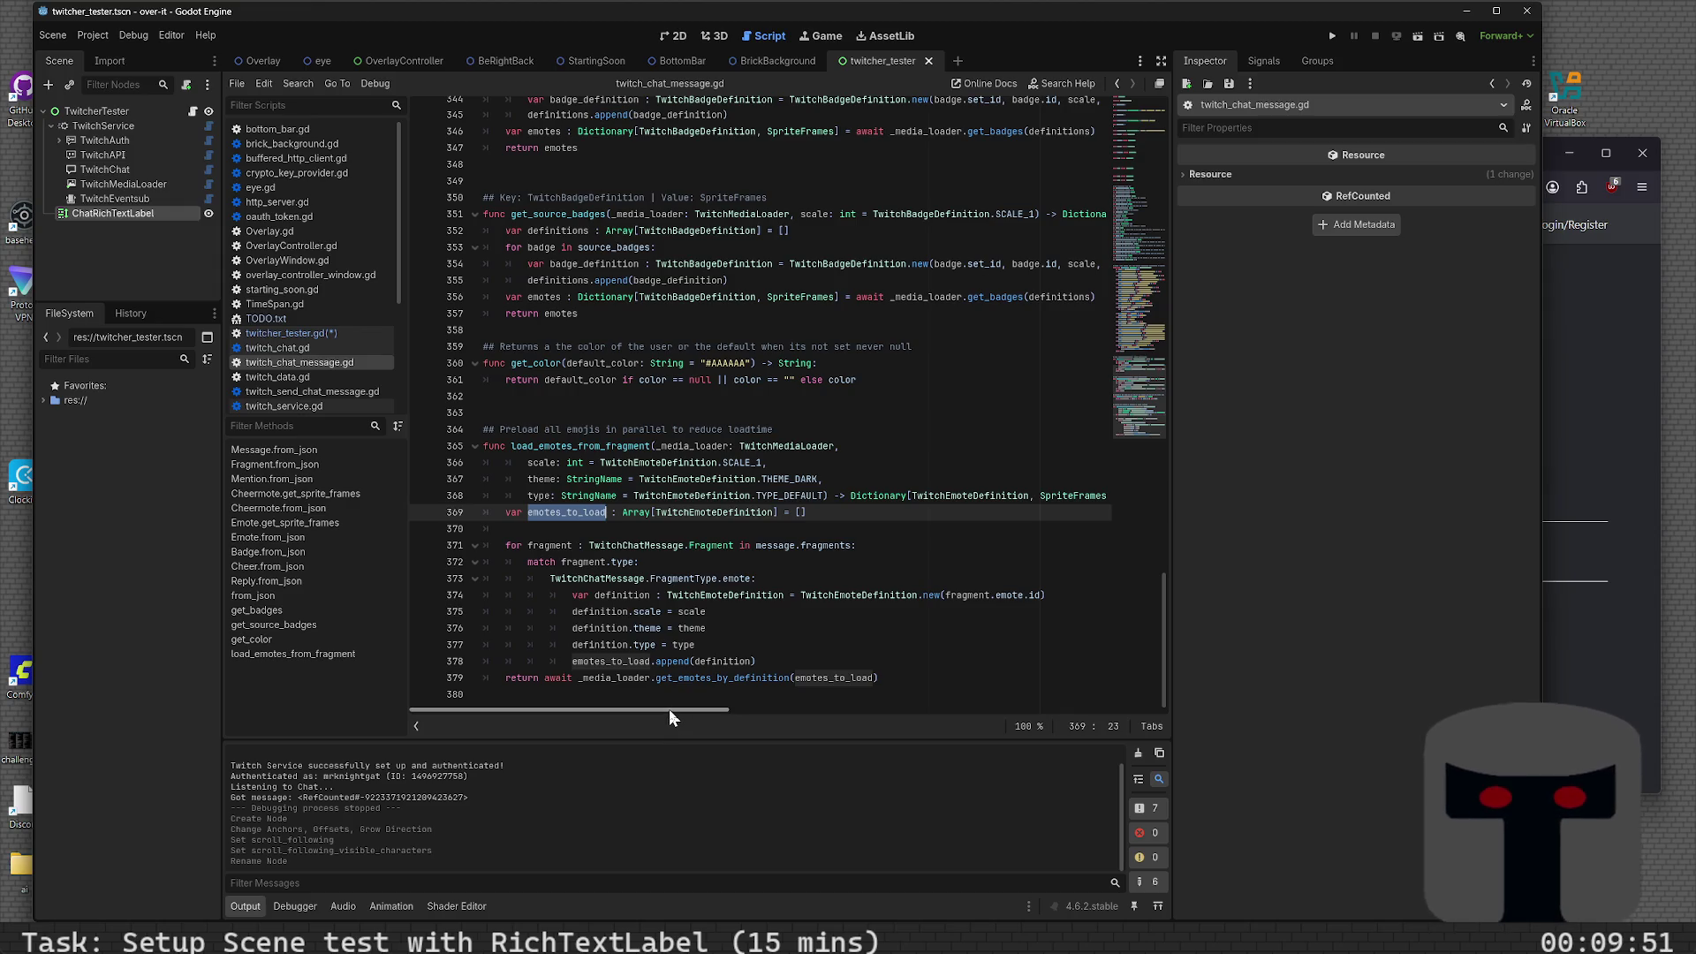
mouse_move(670, 710)
left_mouse_down()
mouse_move(772, 706)
mouse_move(604, 685)
left_mouse_up()
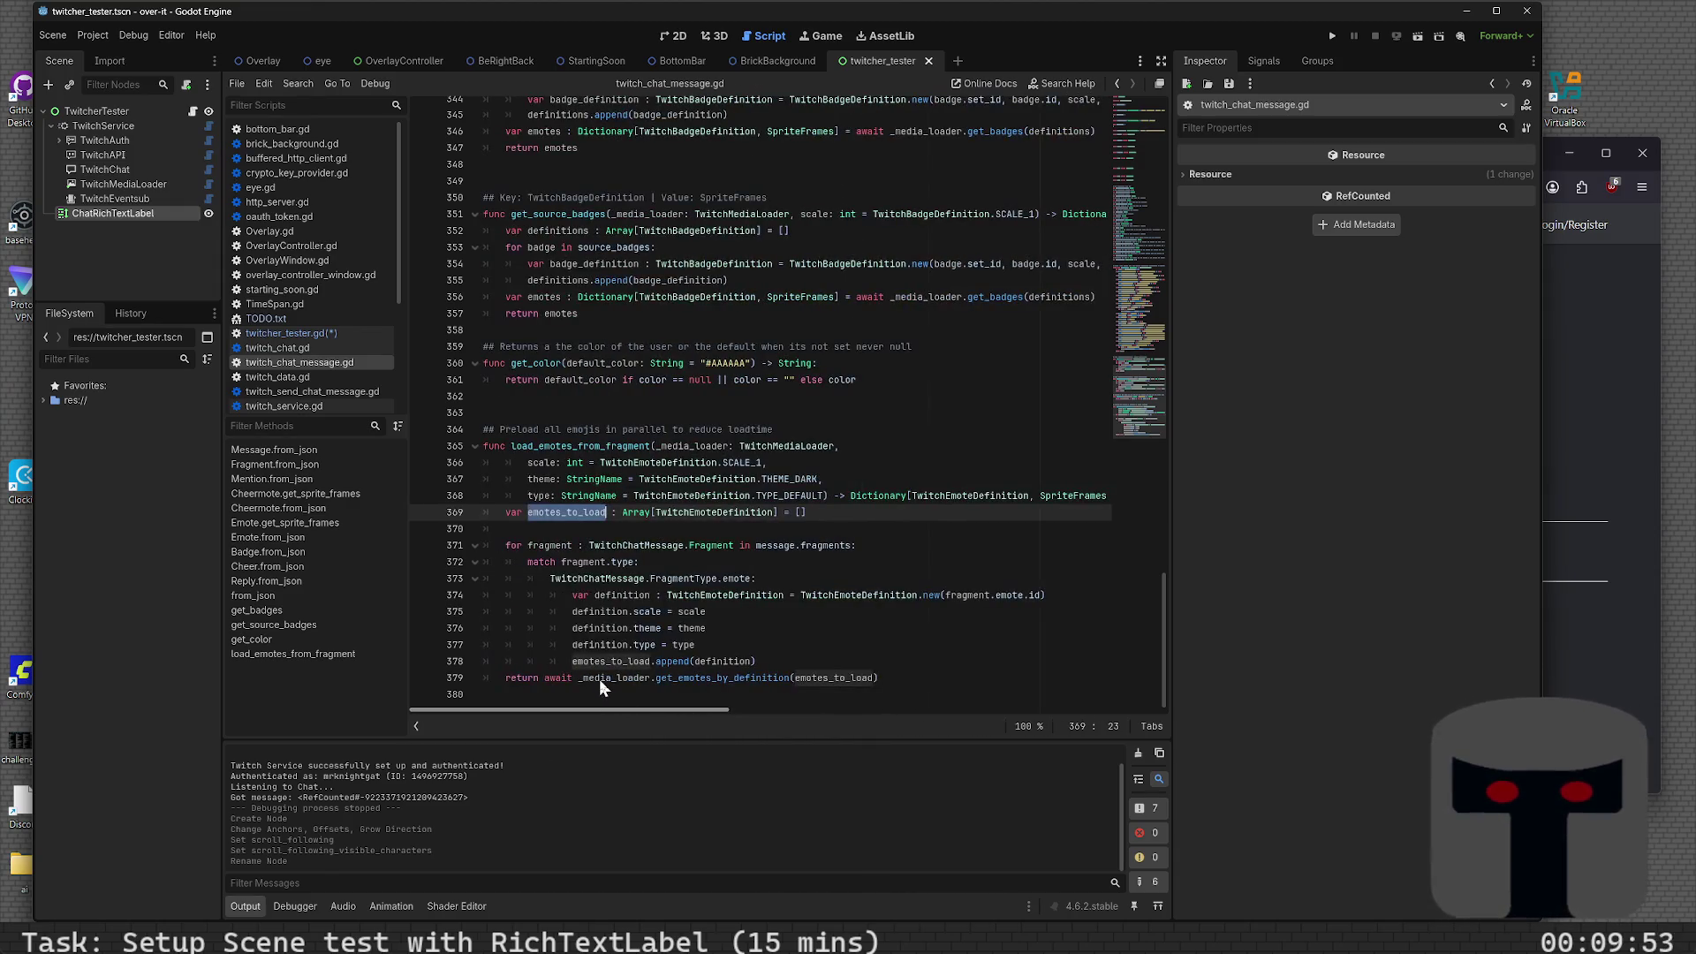
scroll(601, 681, "right", 5)
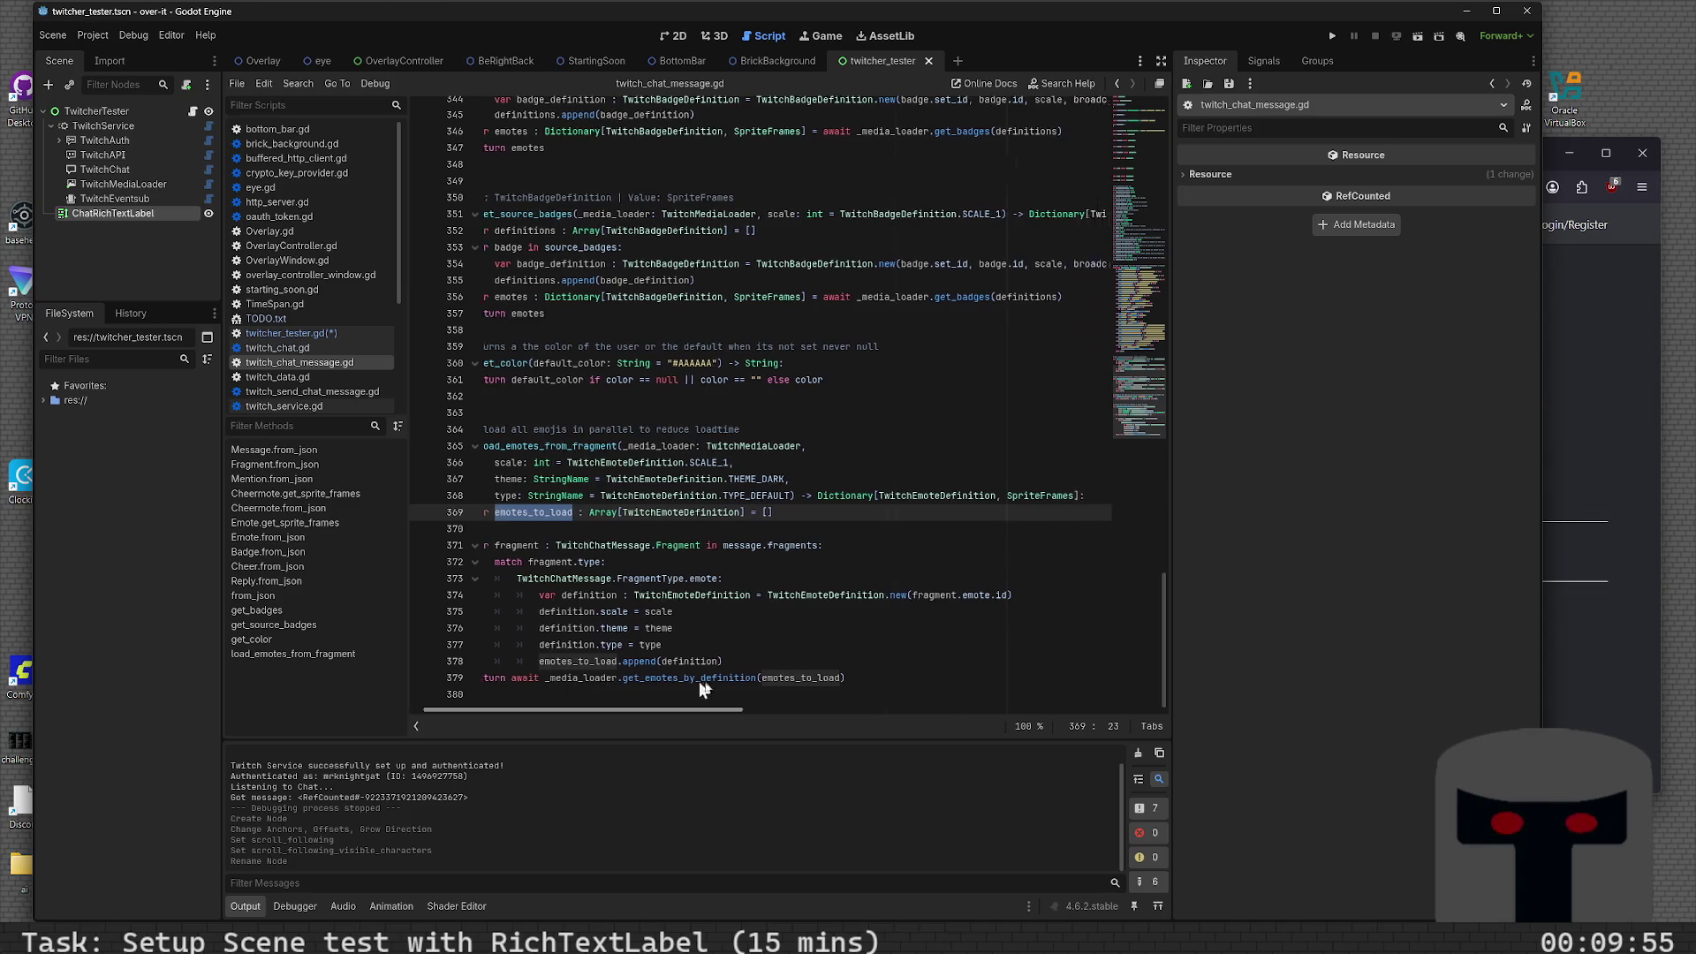
scroll(750, 696, "left", 5)
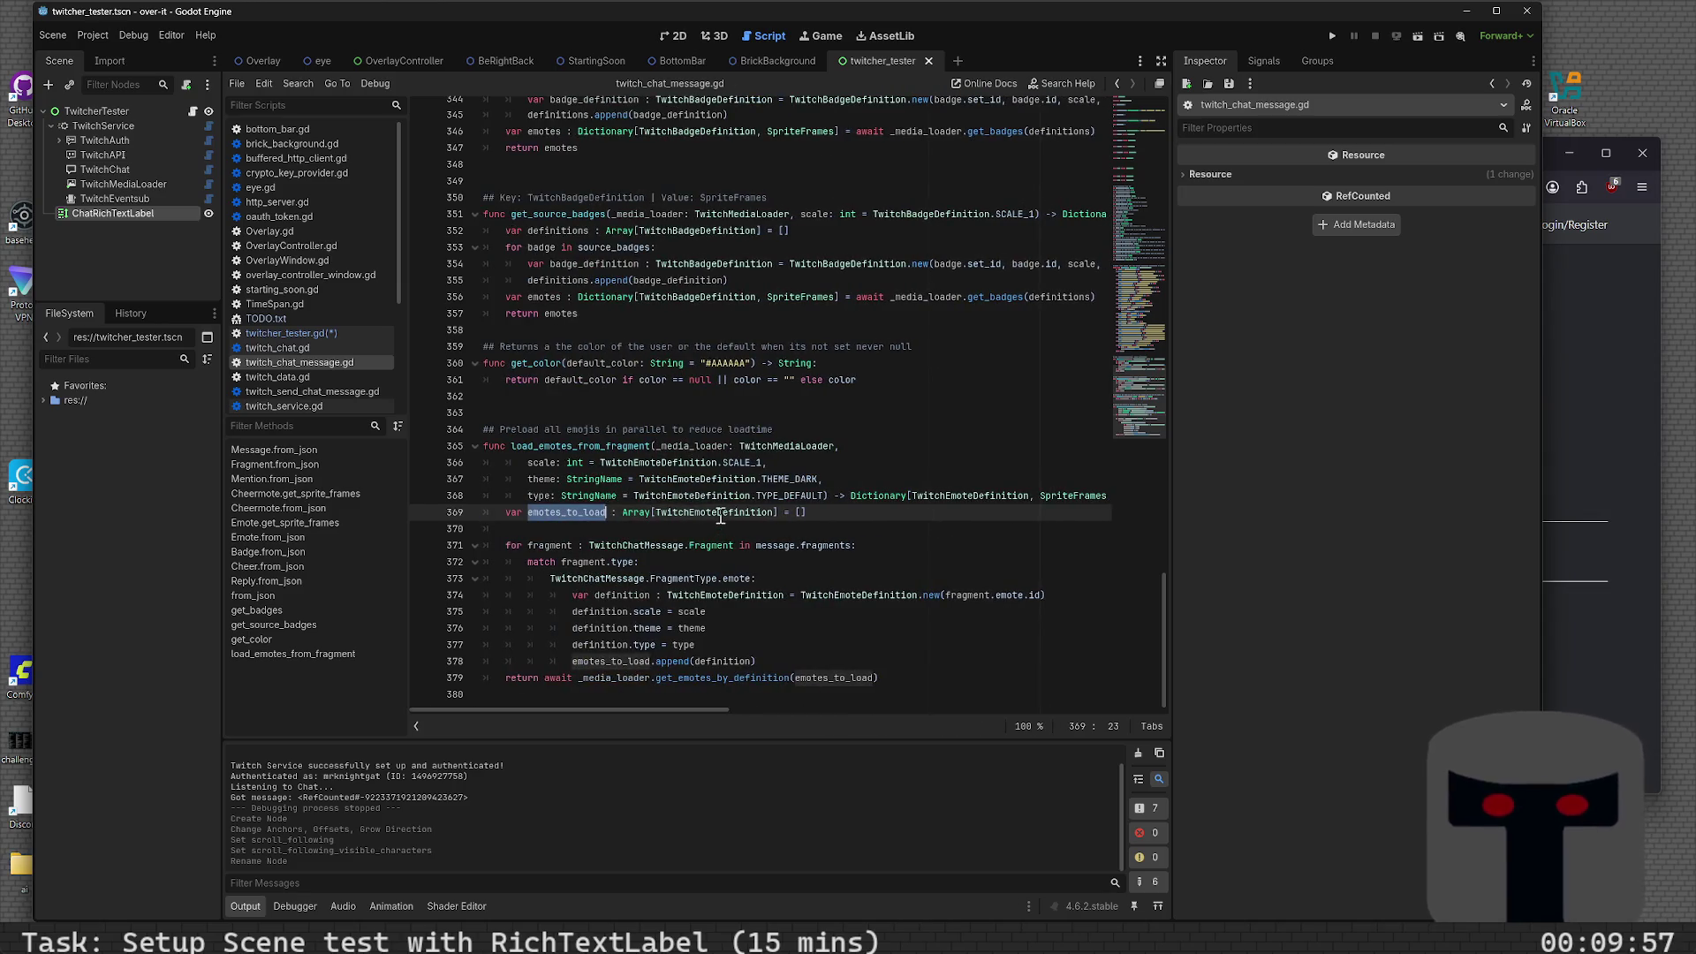
double_click(720, 513)
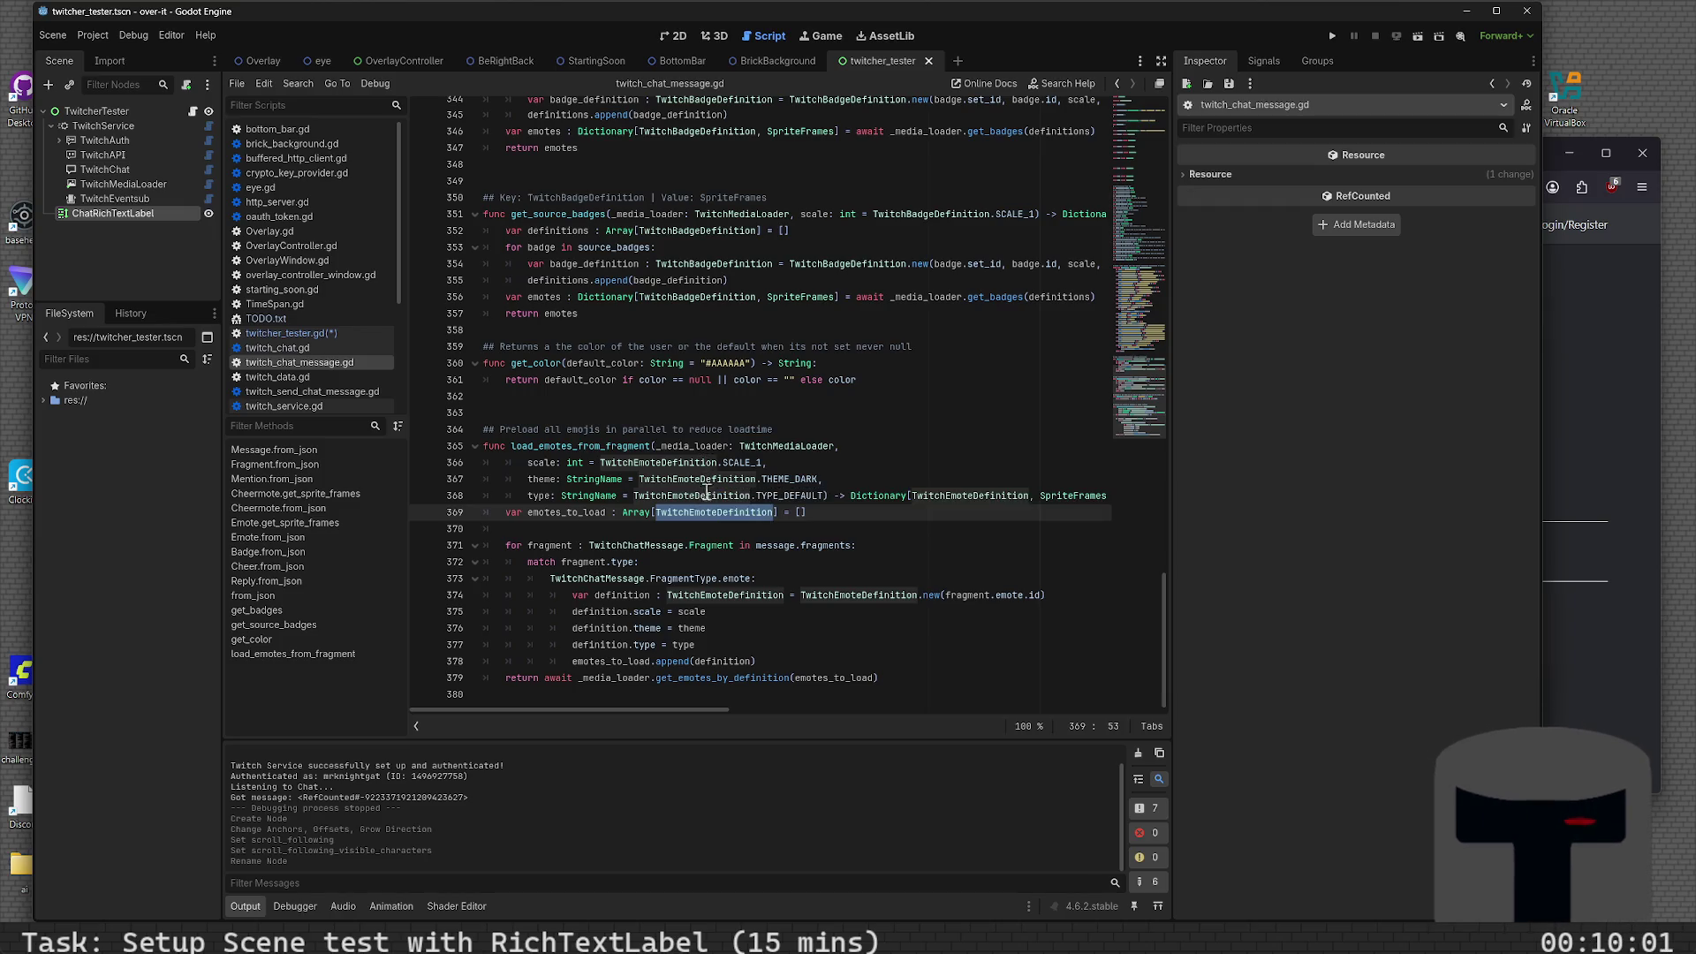
double_click(726, 447)
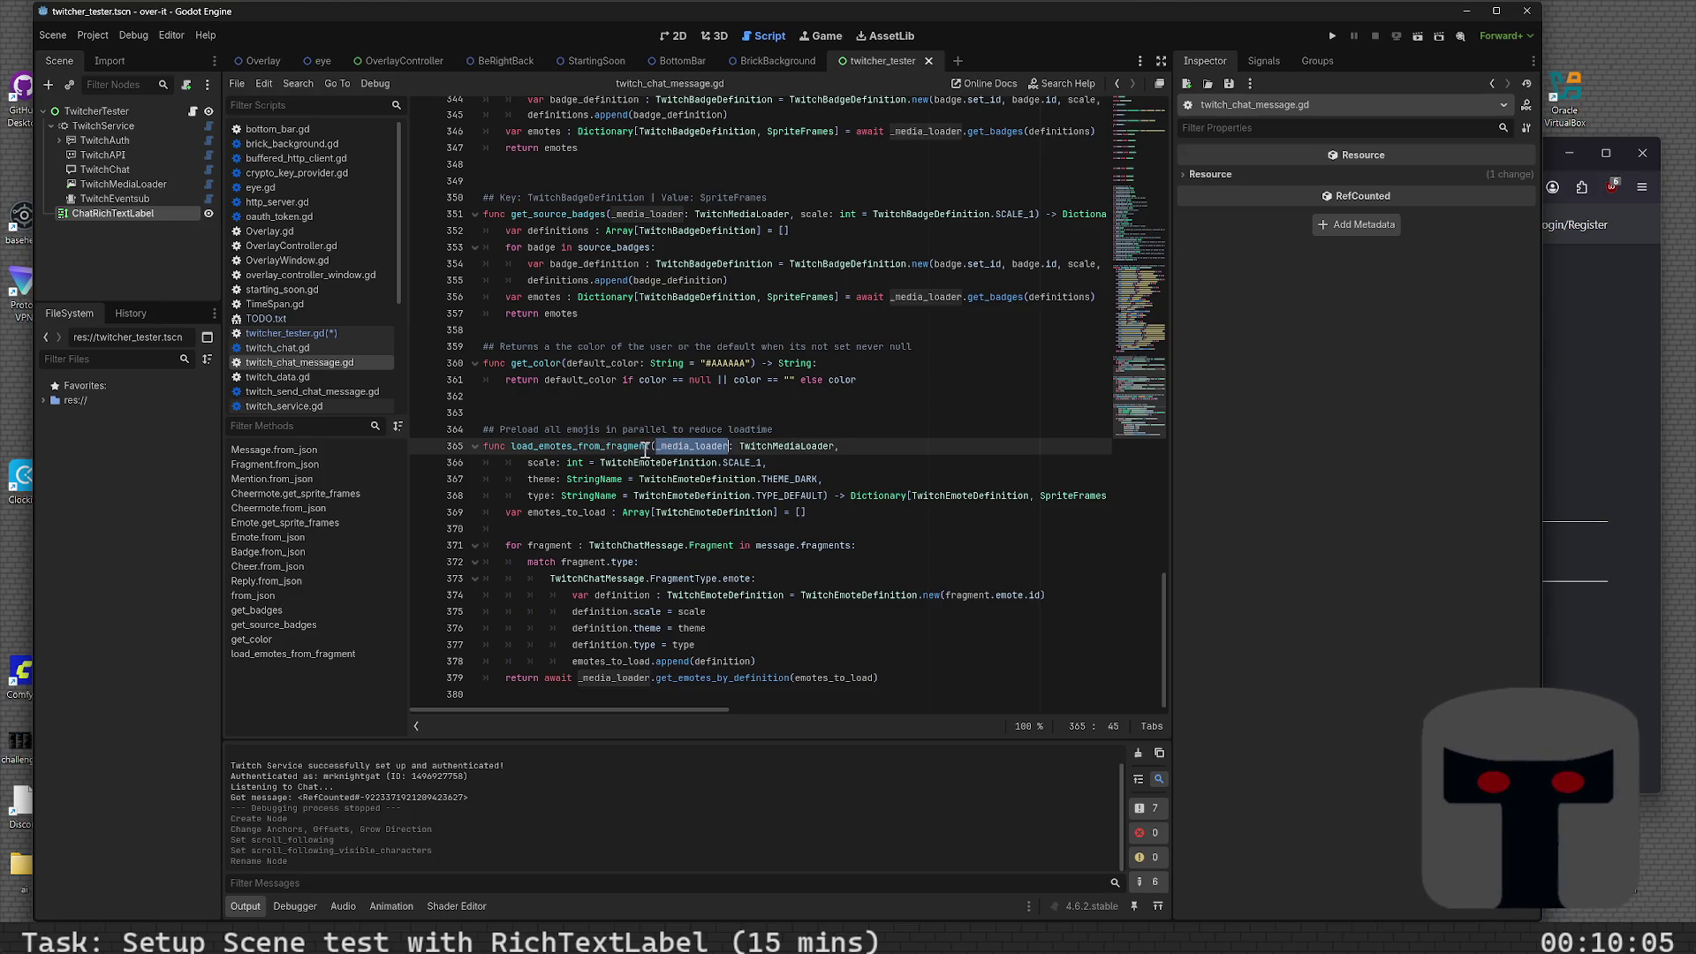
left_click(789, 546)
double_click(827, 546)
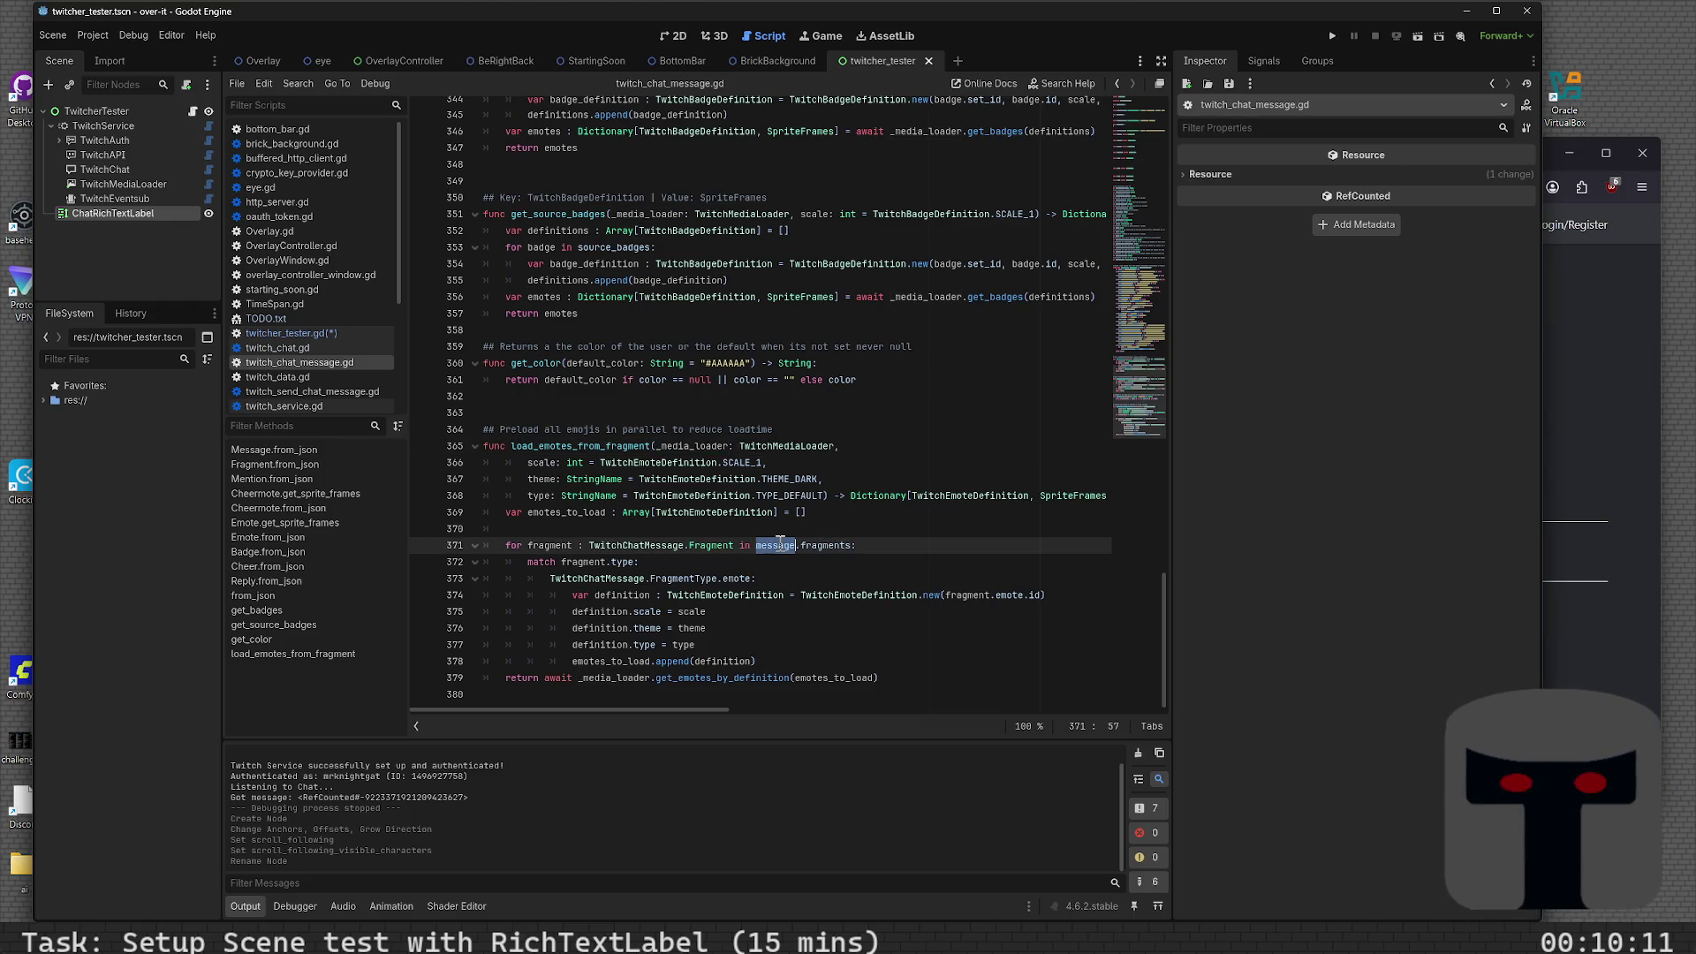
double_click(550, 546)
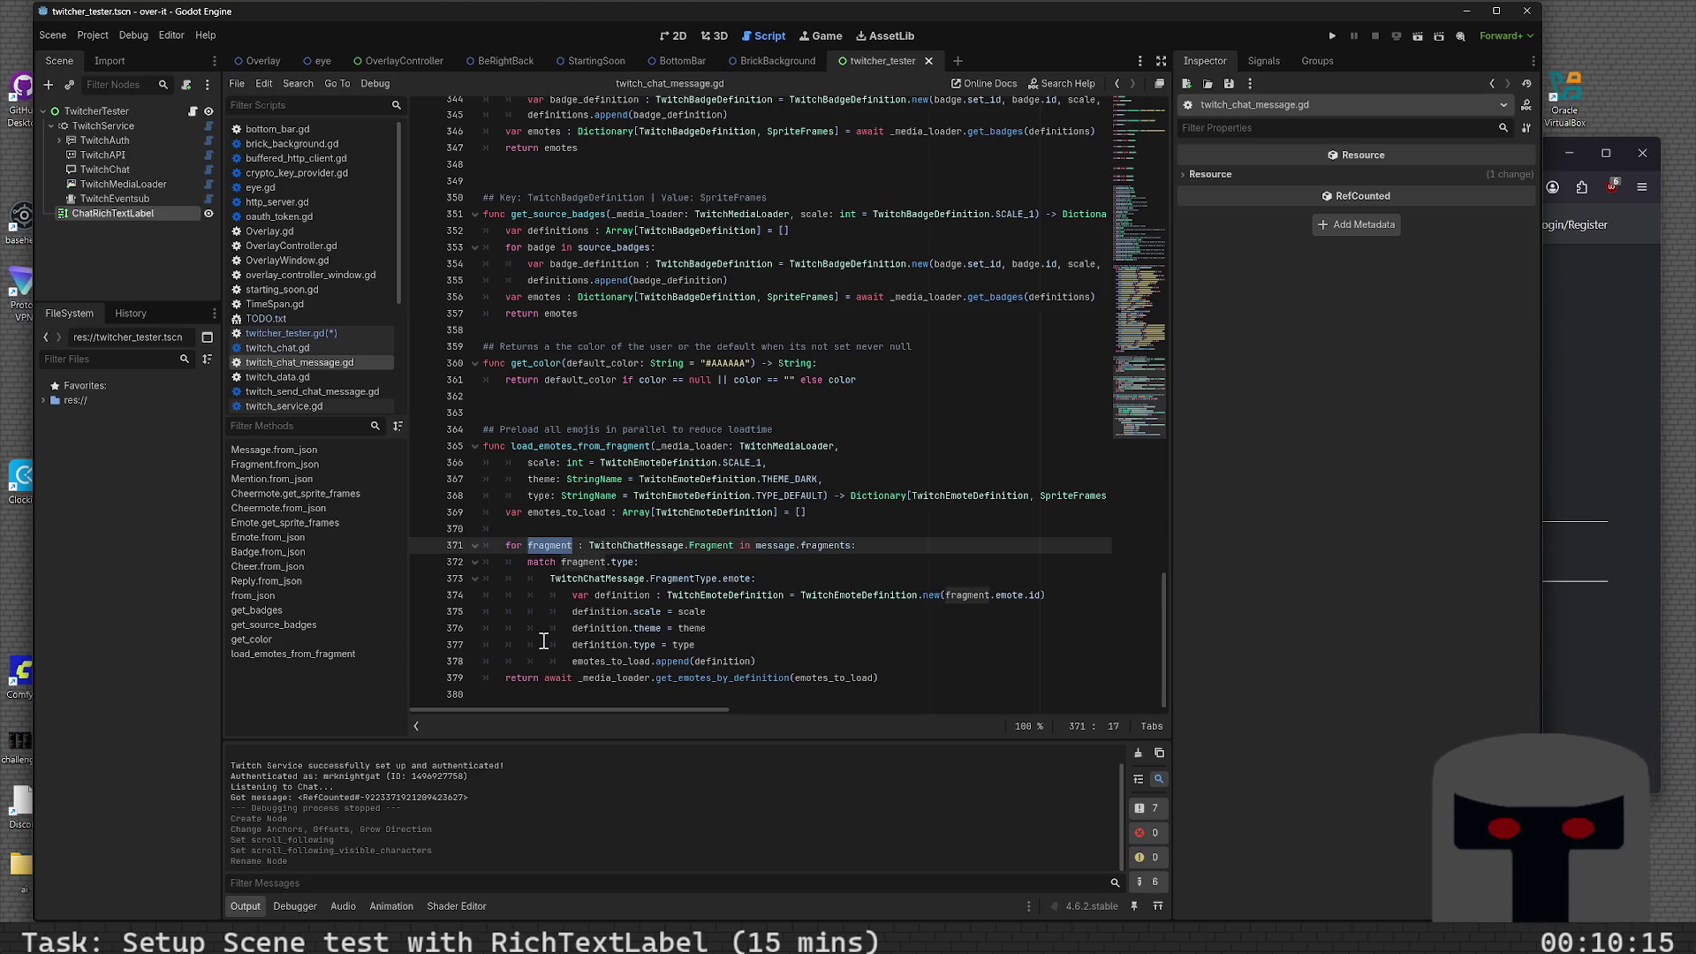
- Scroll through from_json in twitch_chat_message.gd, reading the property documentation tooltips
scroll(677, 598, "up", 3)
scroll(677, 598, "down", 3)
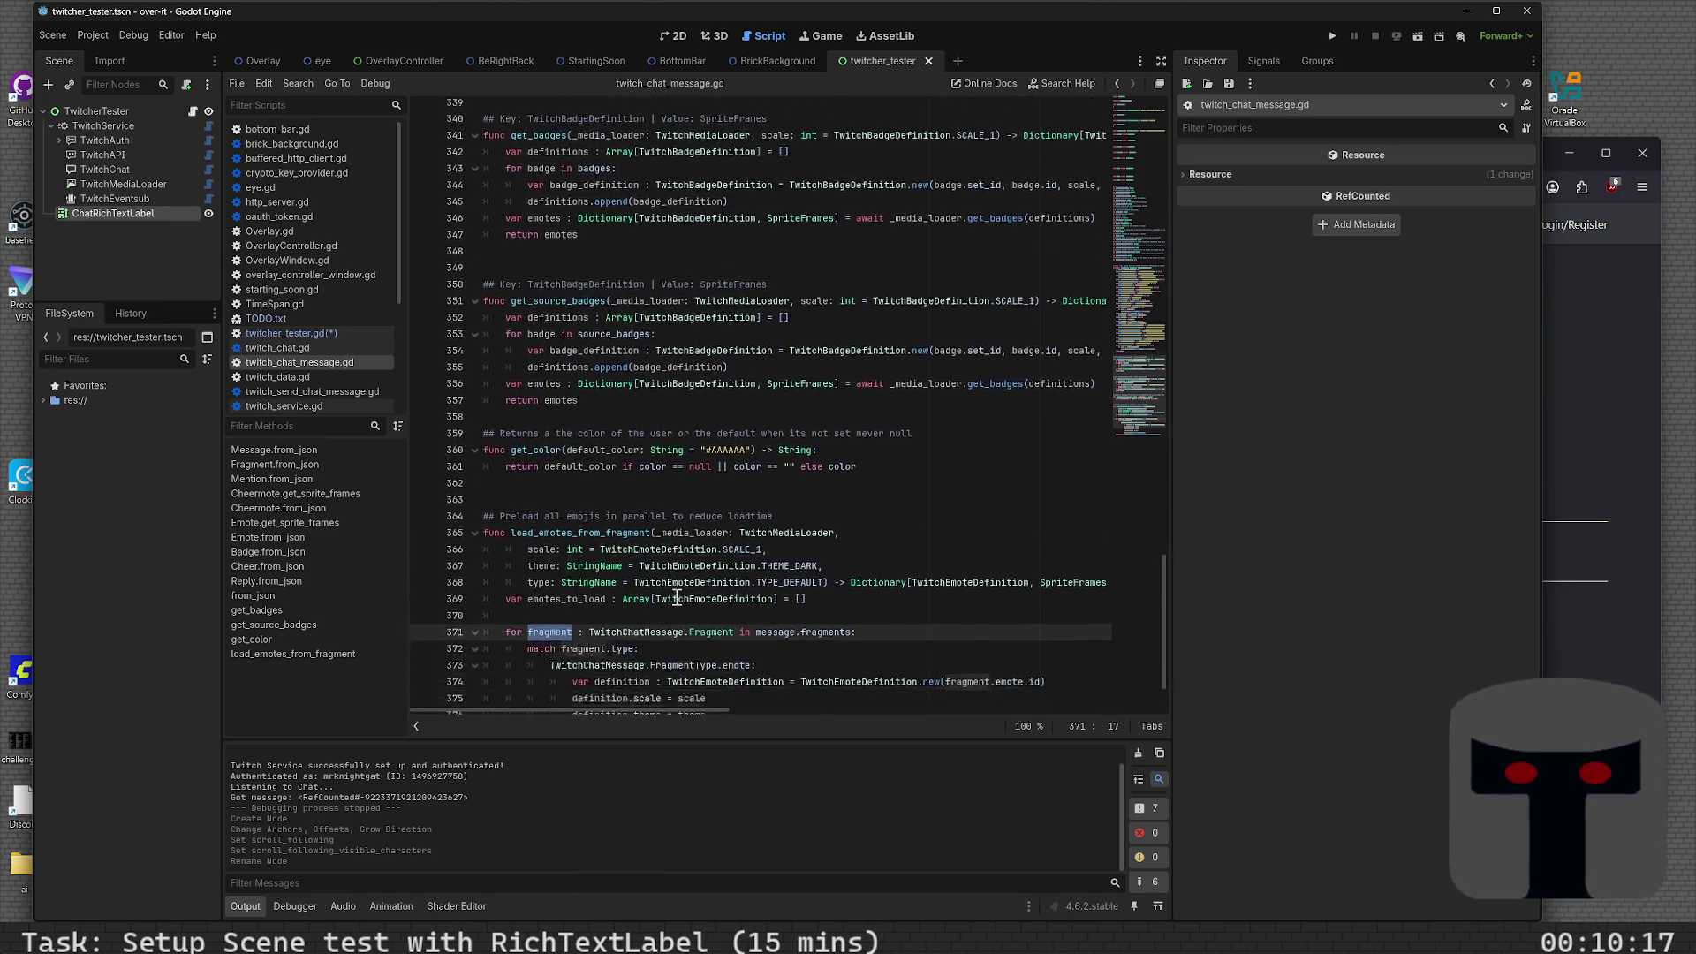
scroll(666, 598, "up", 3)
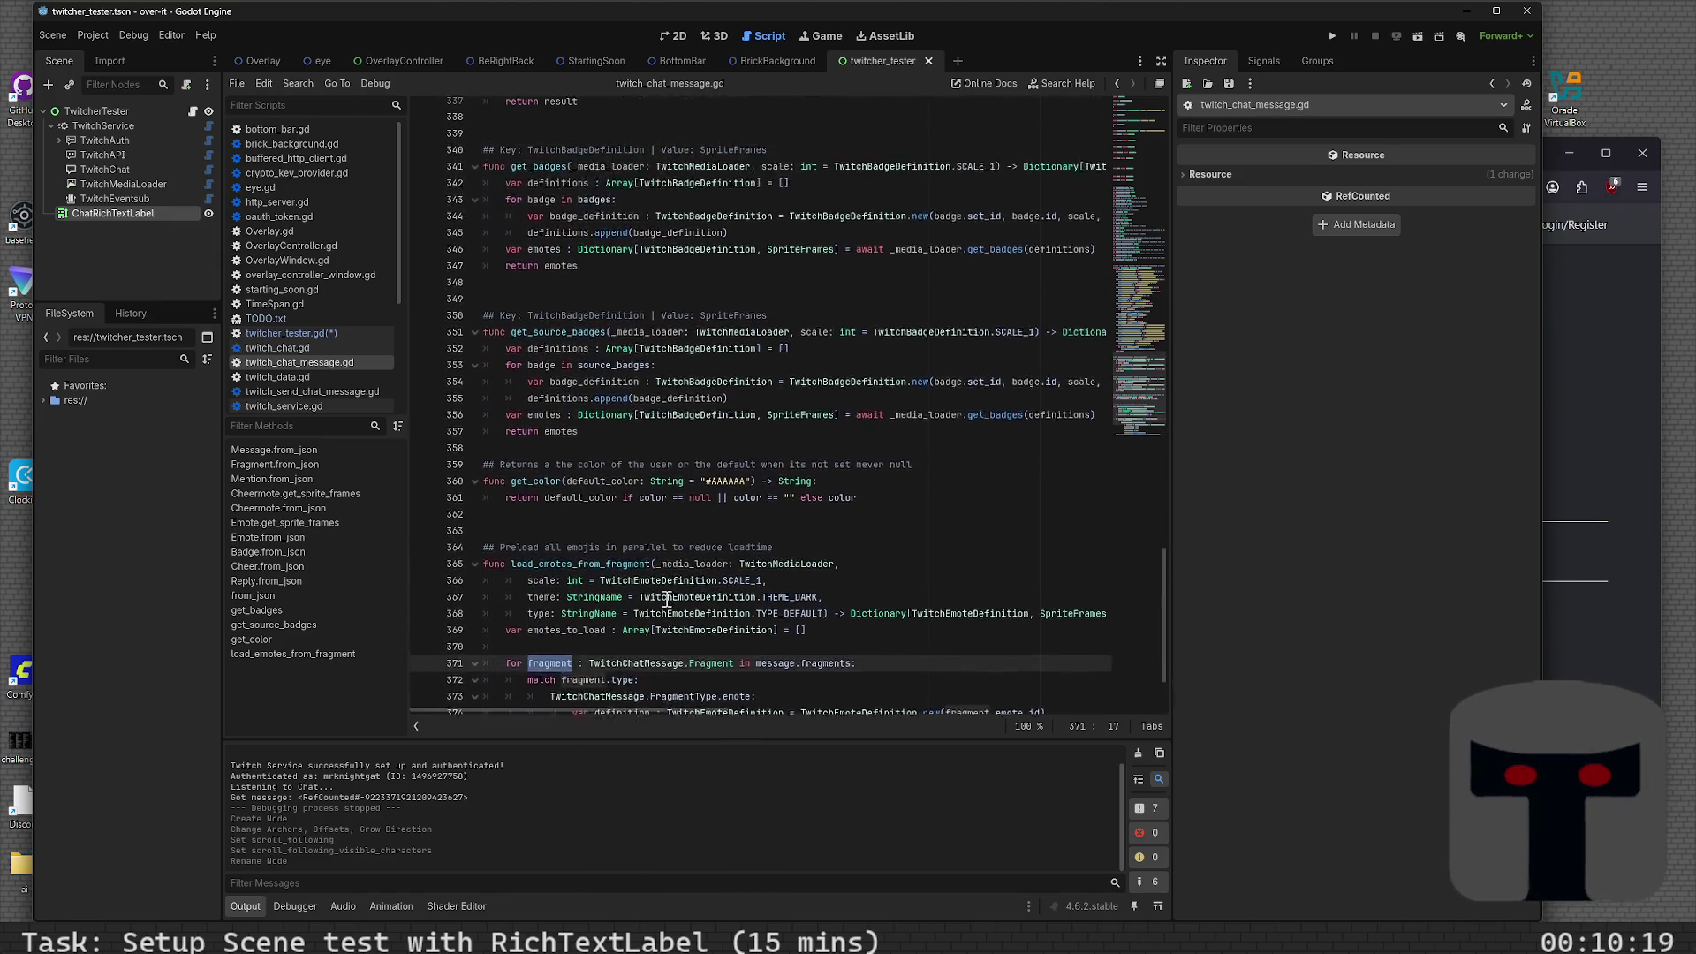
scroll(666, 598, "up", 4)
scroll(666, 598, "up", 8)
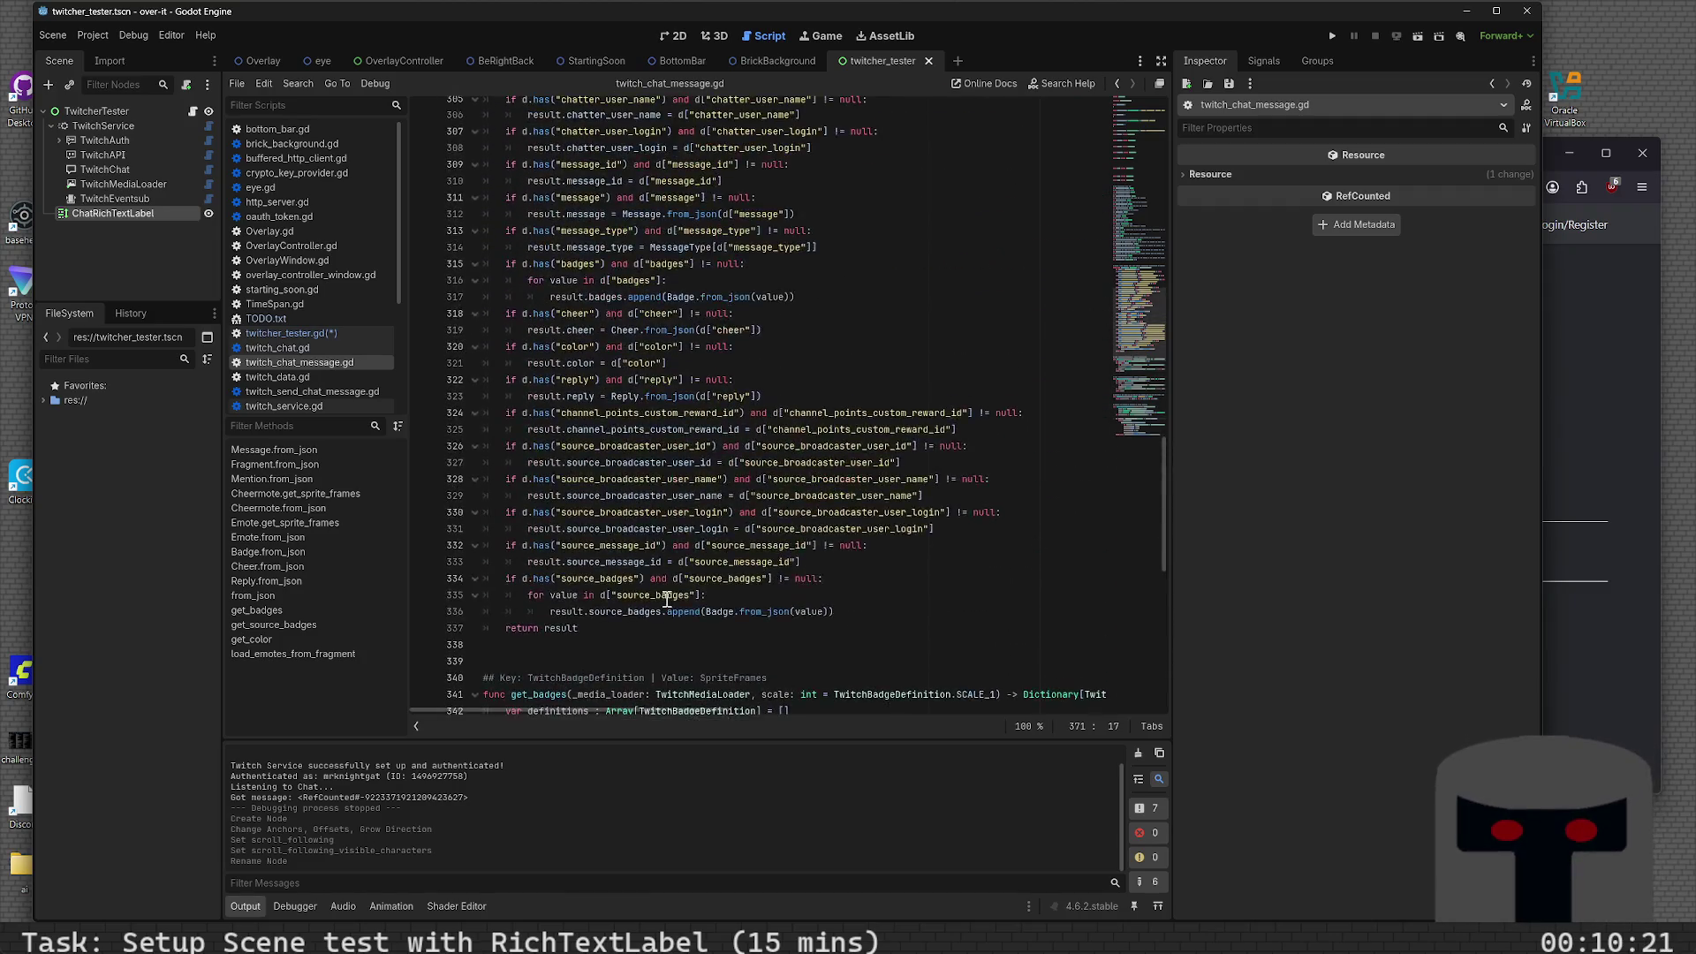
scroll(669, 601, "down", 10)
scroll(668, 601, "down", 5)
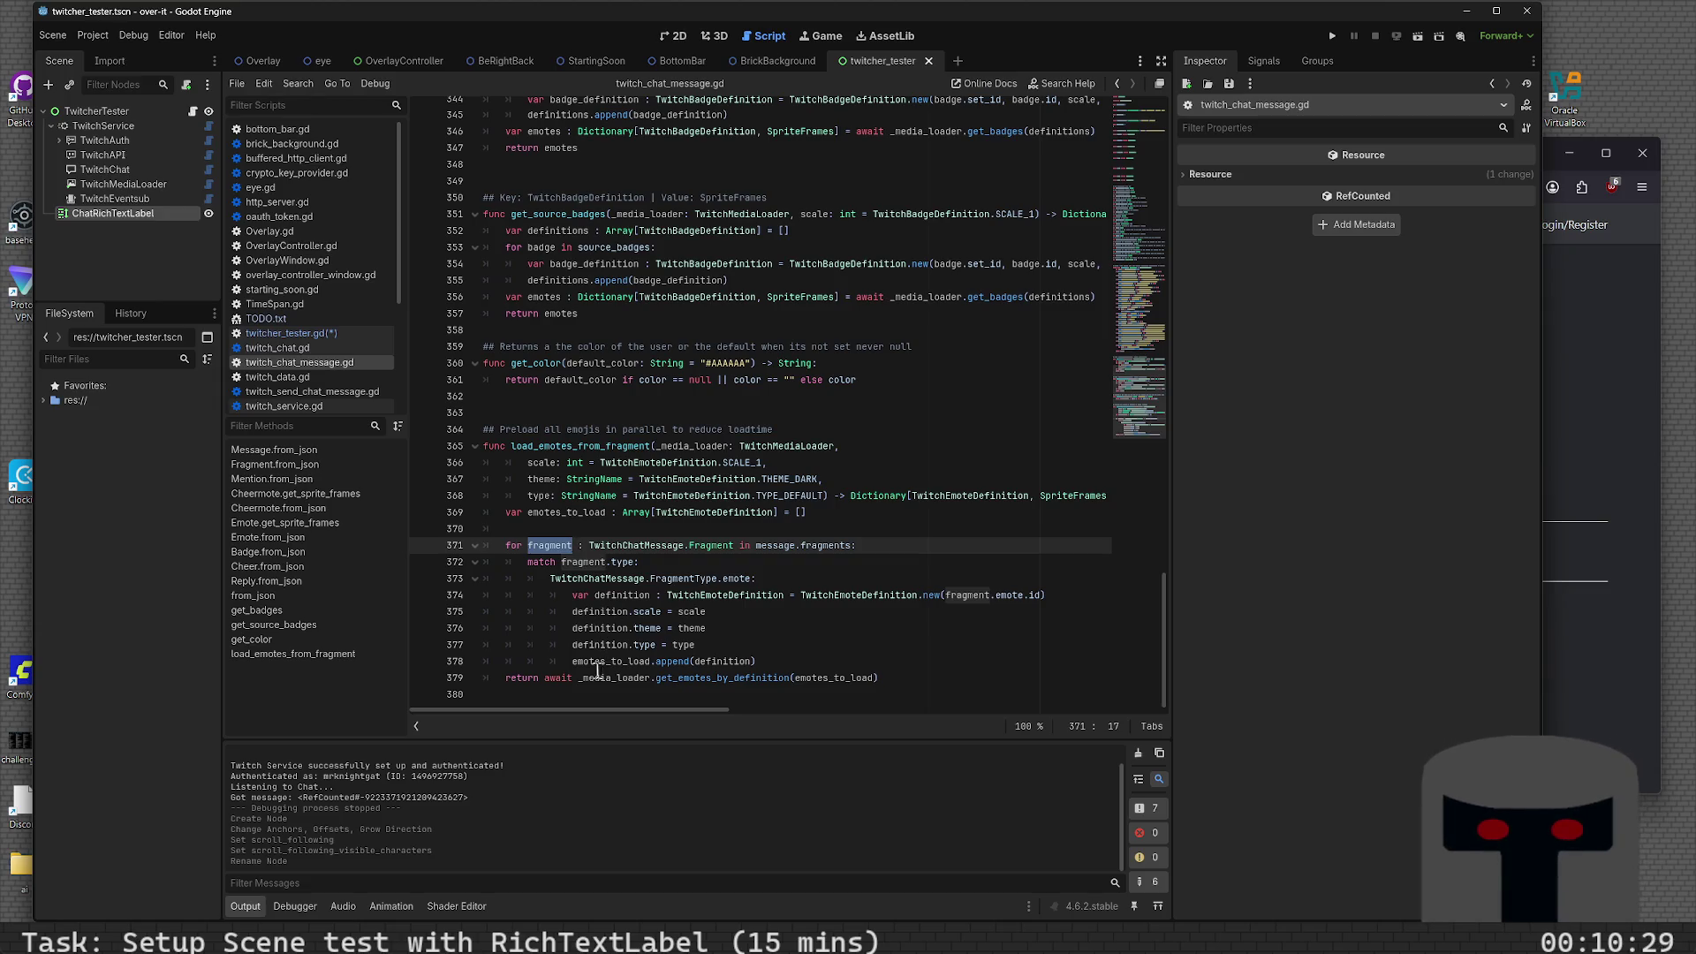
scroll(575, 645, "up", 10)
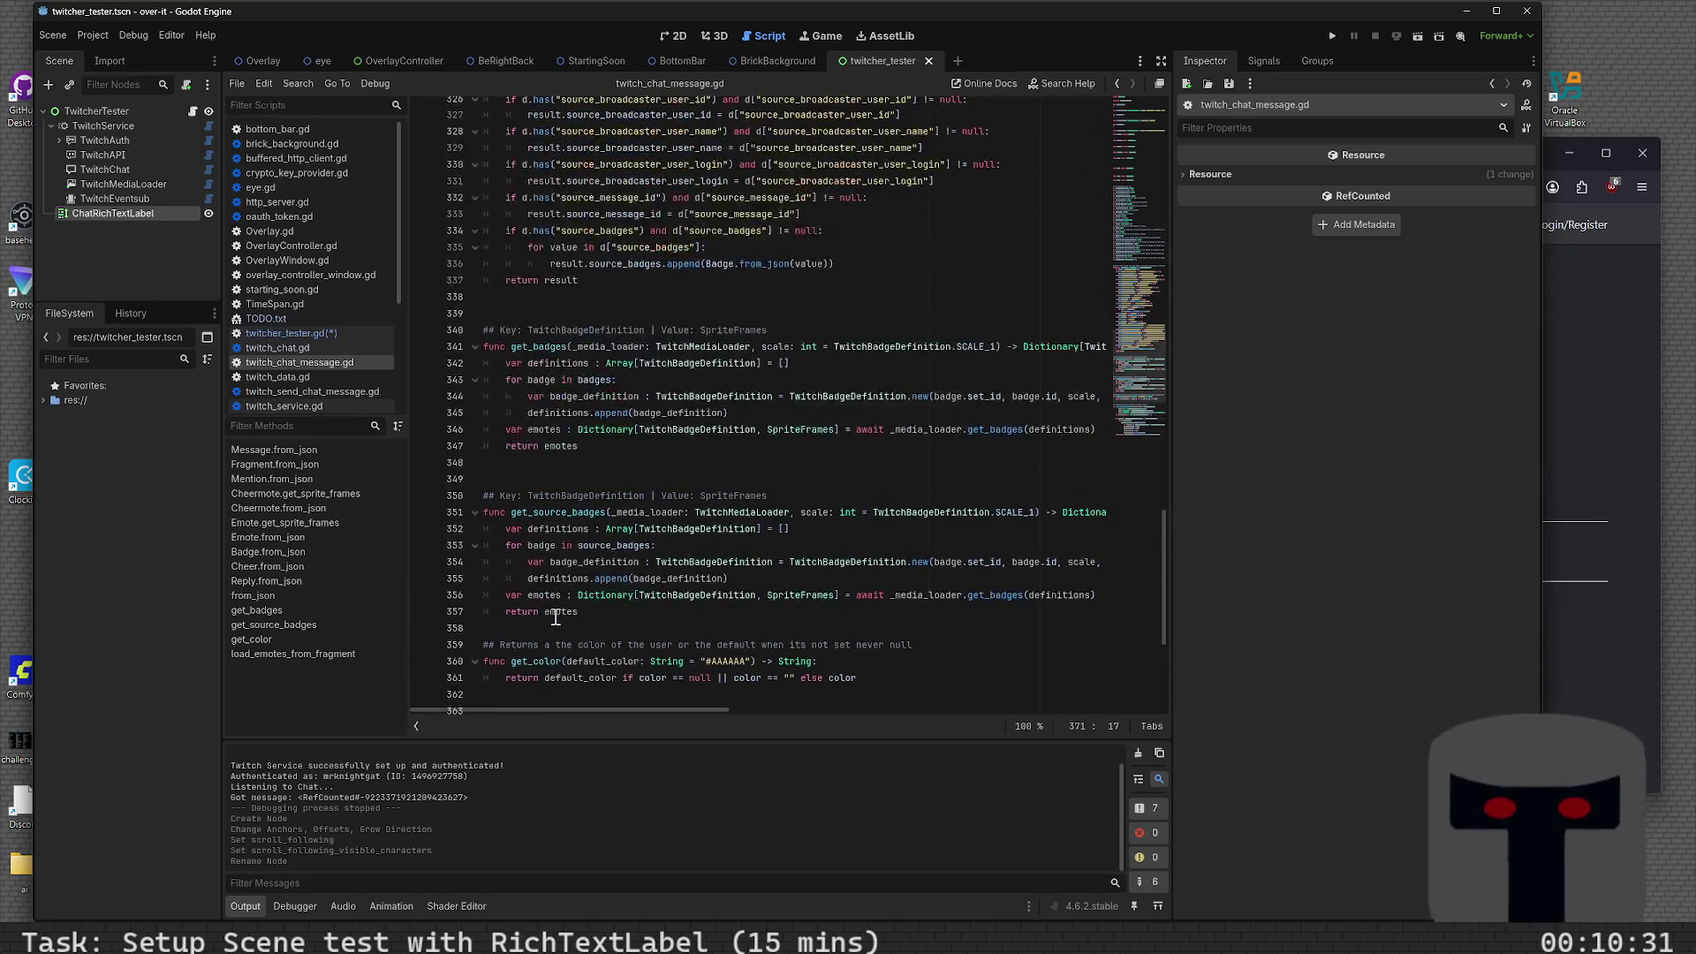
scroll(556, 615, "up", 6)
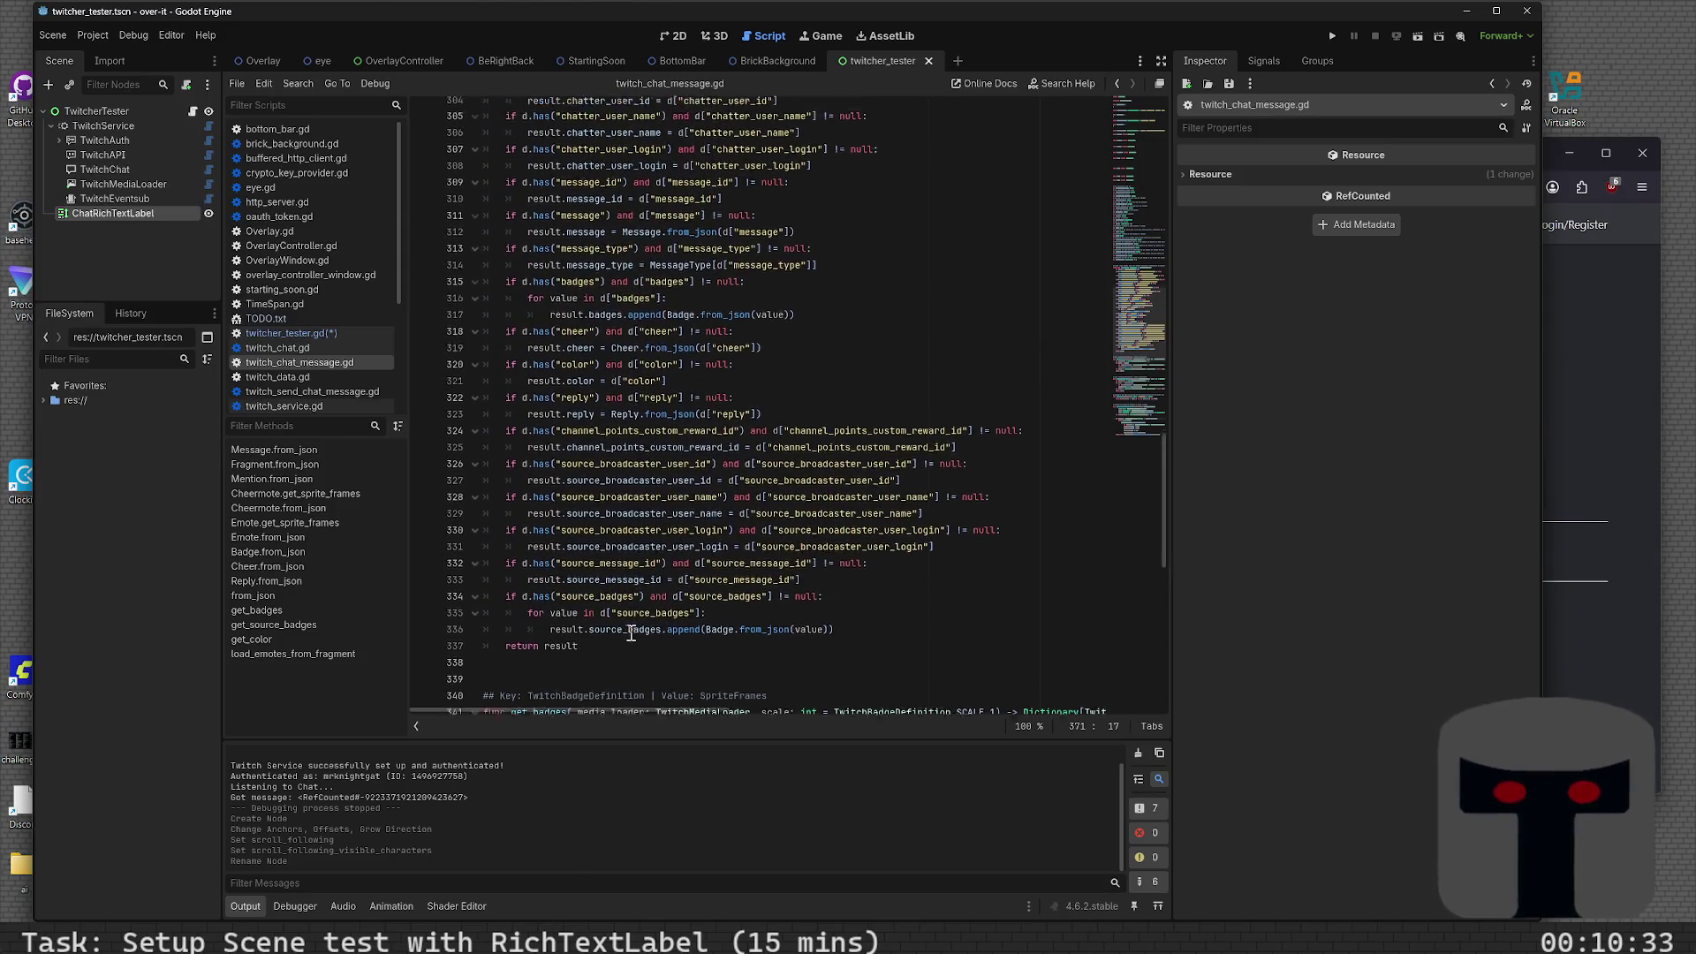
scroll(639, 651, "up", 1)
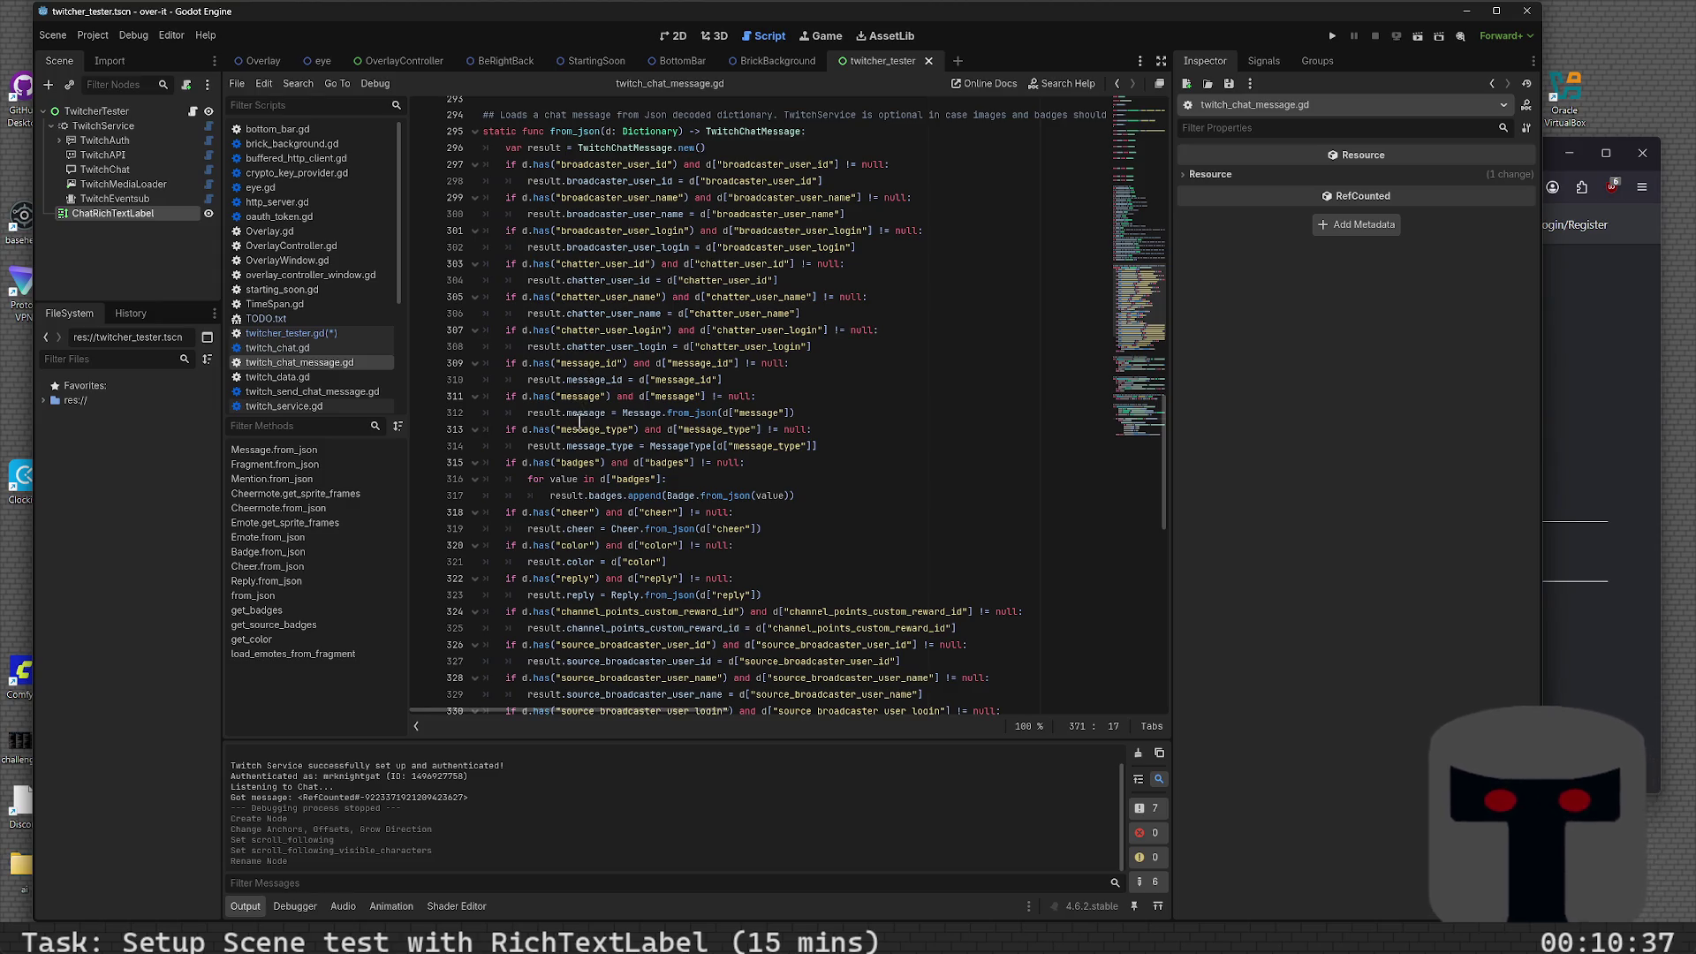
mouse_move(580, 419)
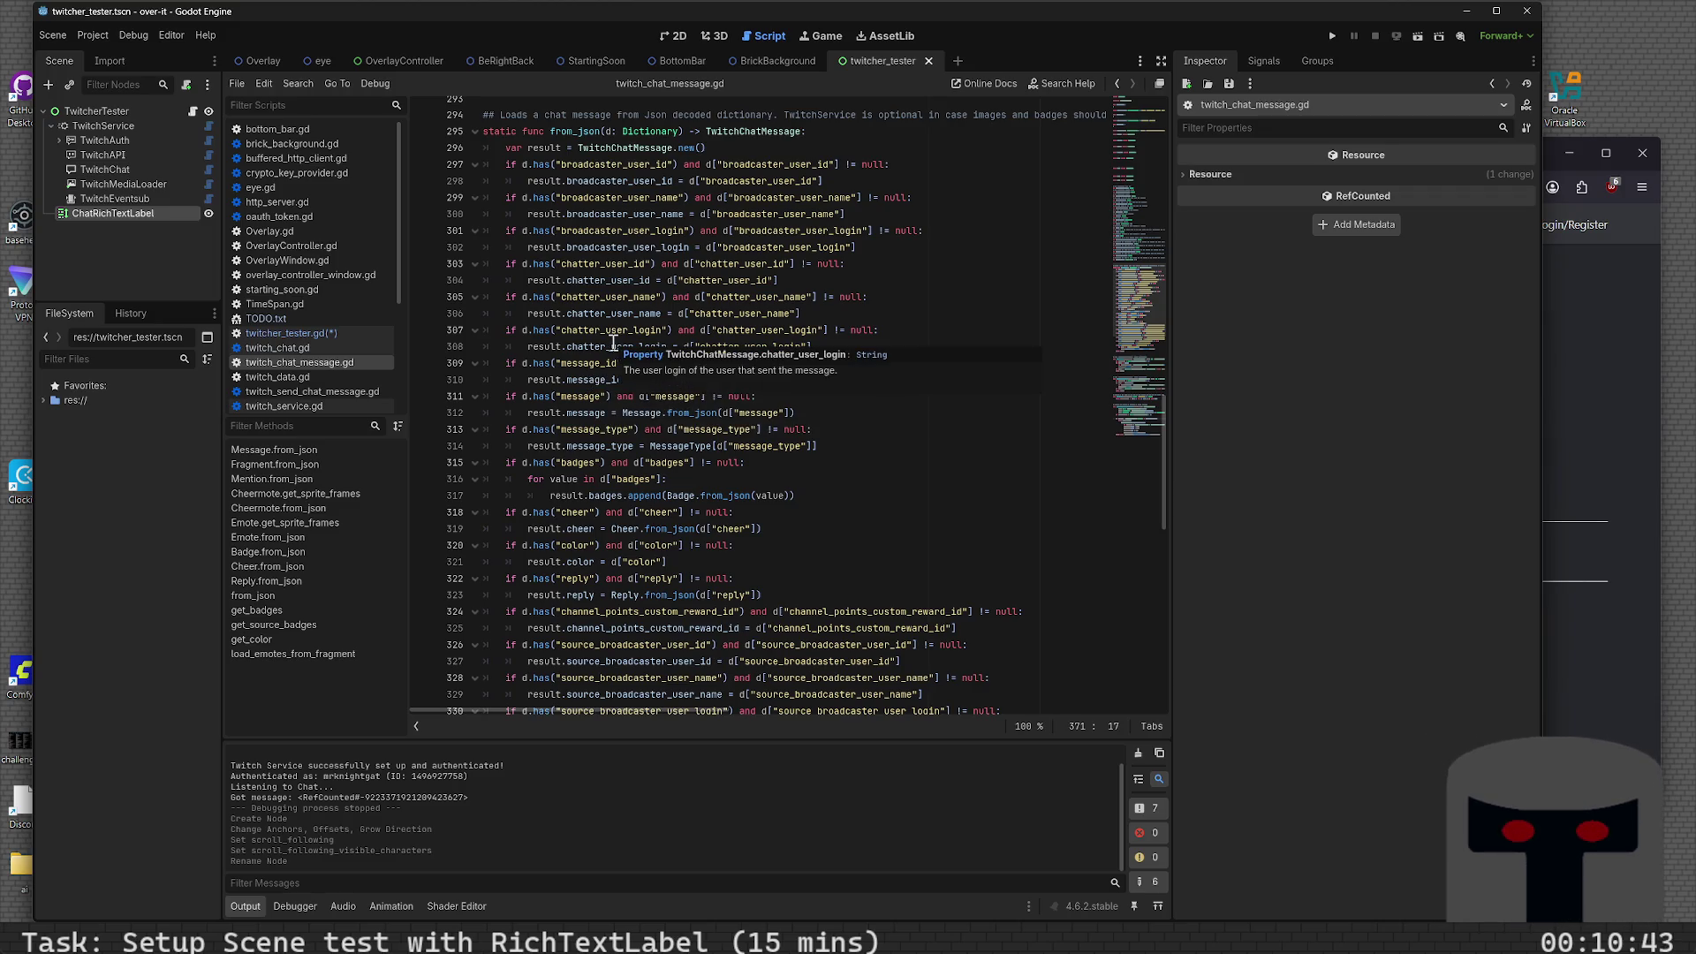
mouse_move(628, 316)
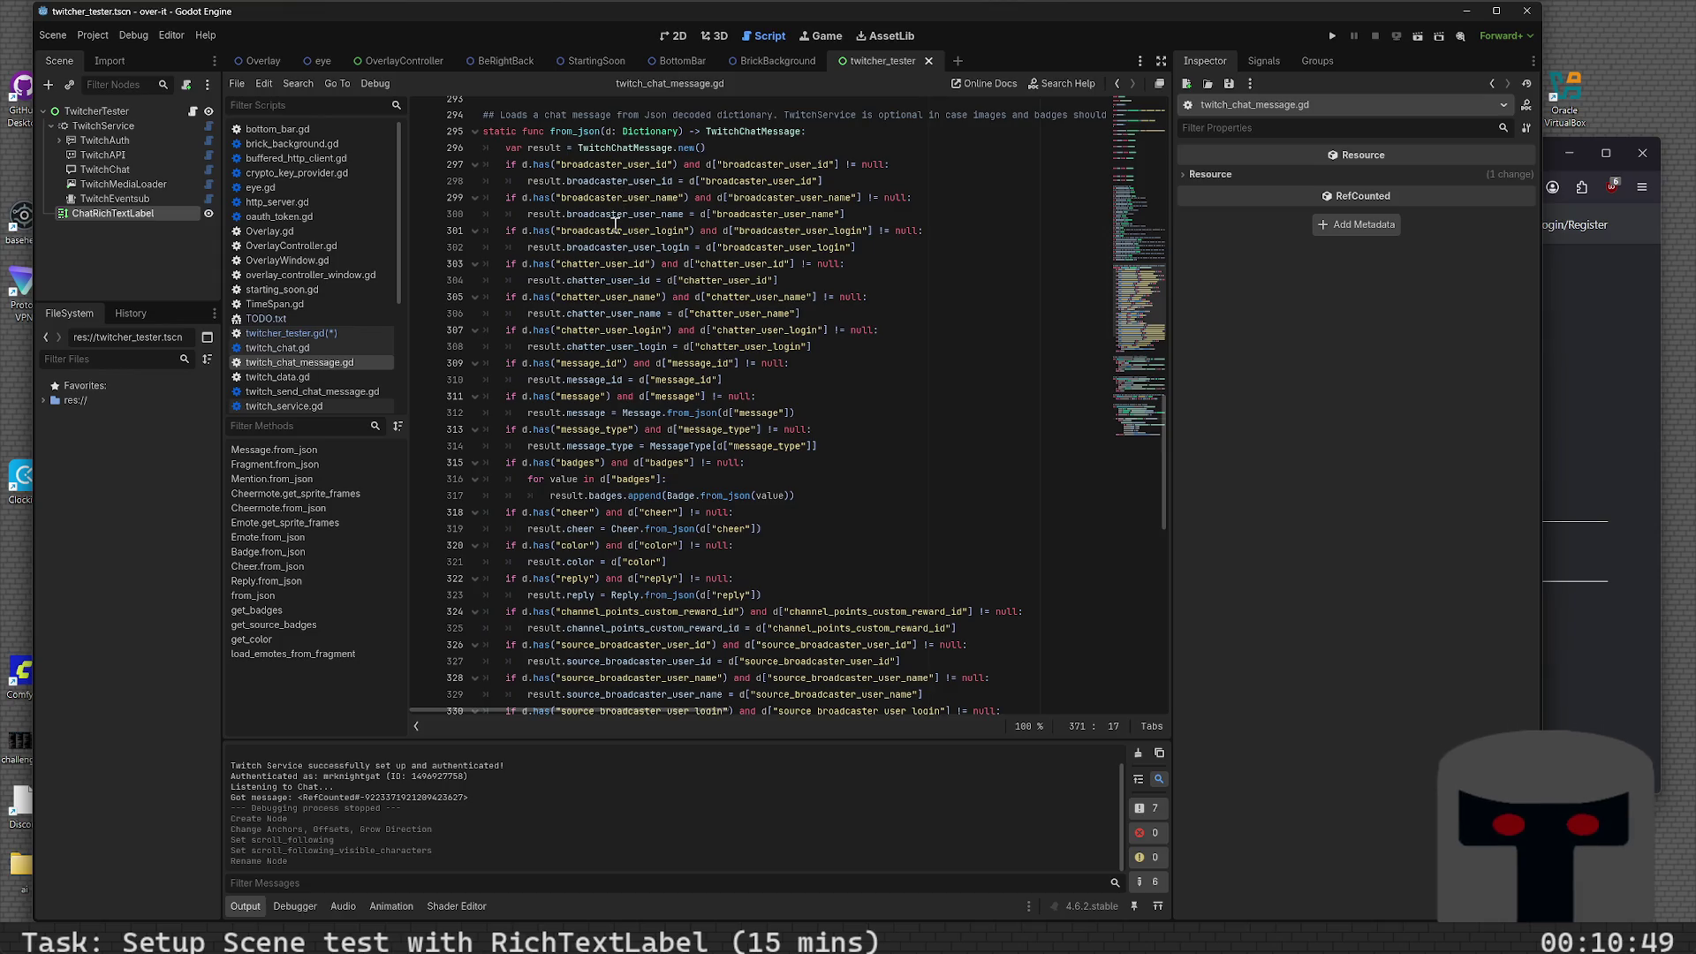
mouse_move(616, 226)
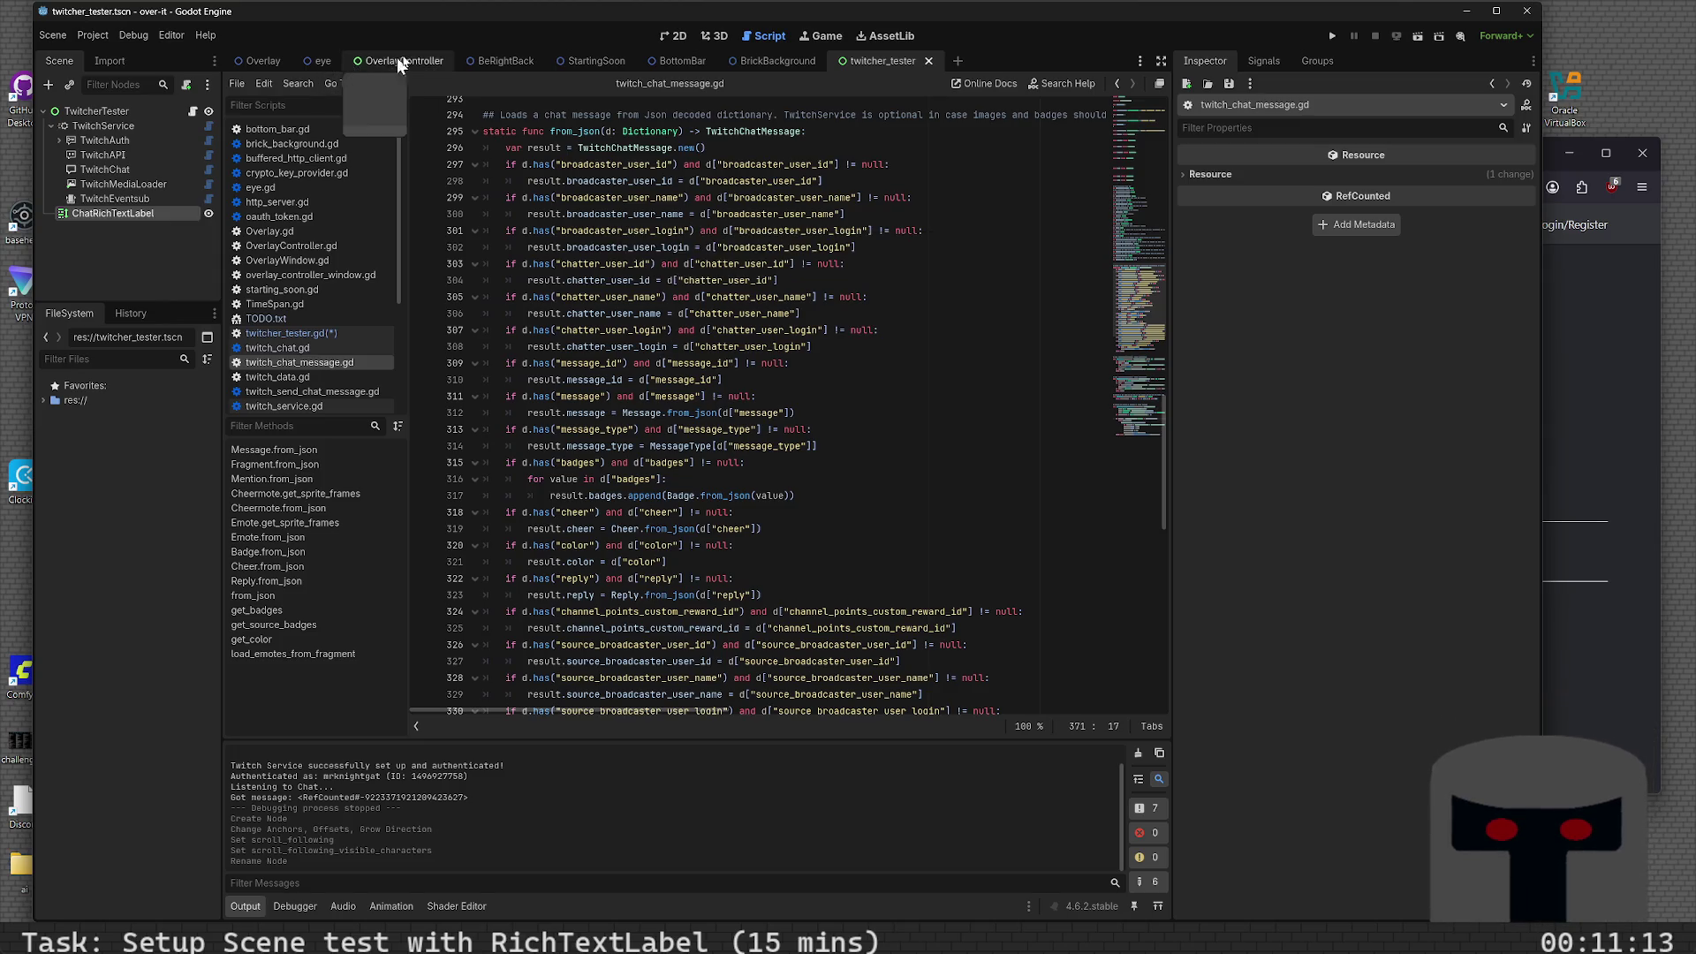
scroll(720, 569, "down", 1)
scroll(720, 569, "down", 5)
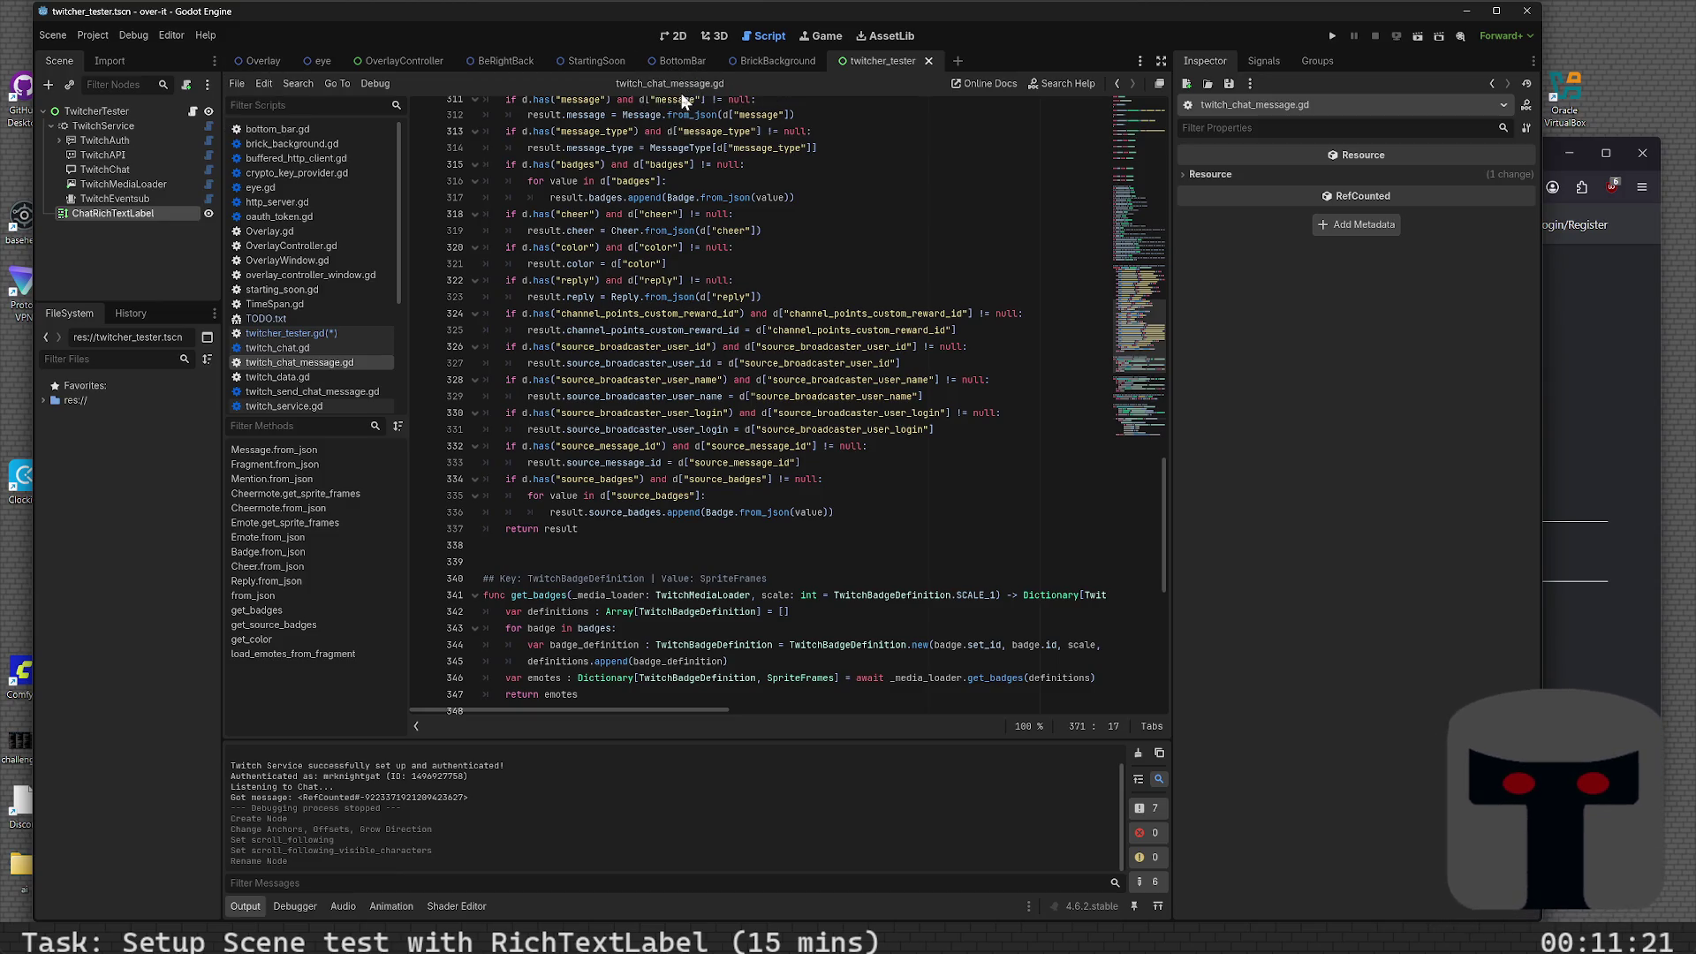
- In twitcher_tester.gd, try appending .to_json to message in line 47's print, then remove it
left_click(311, 334)
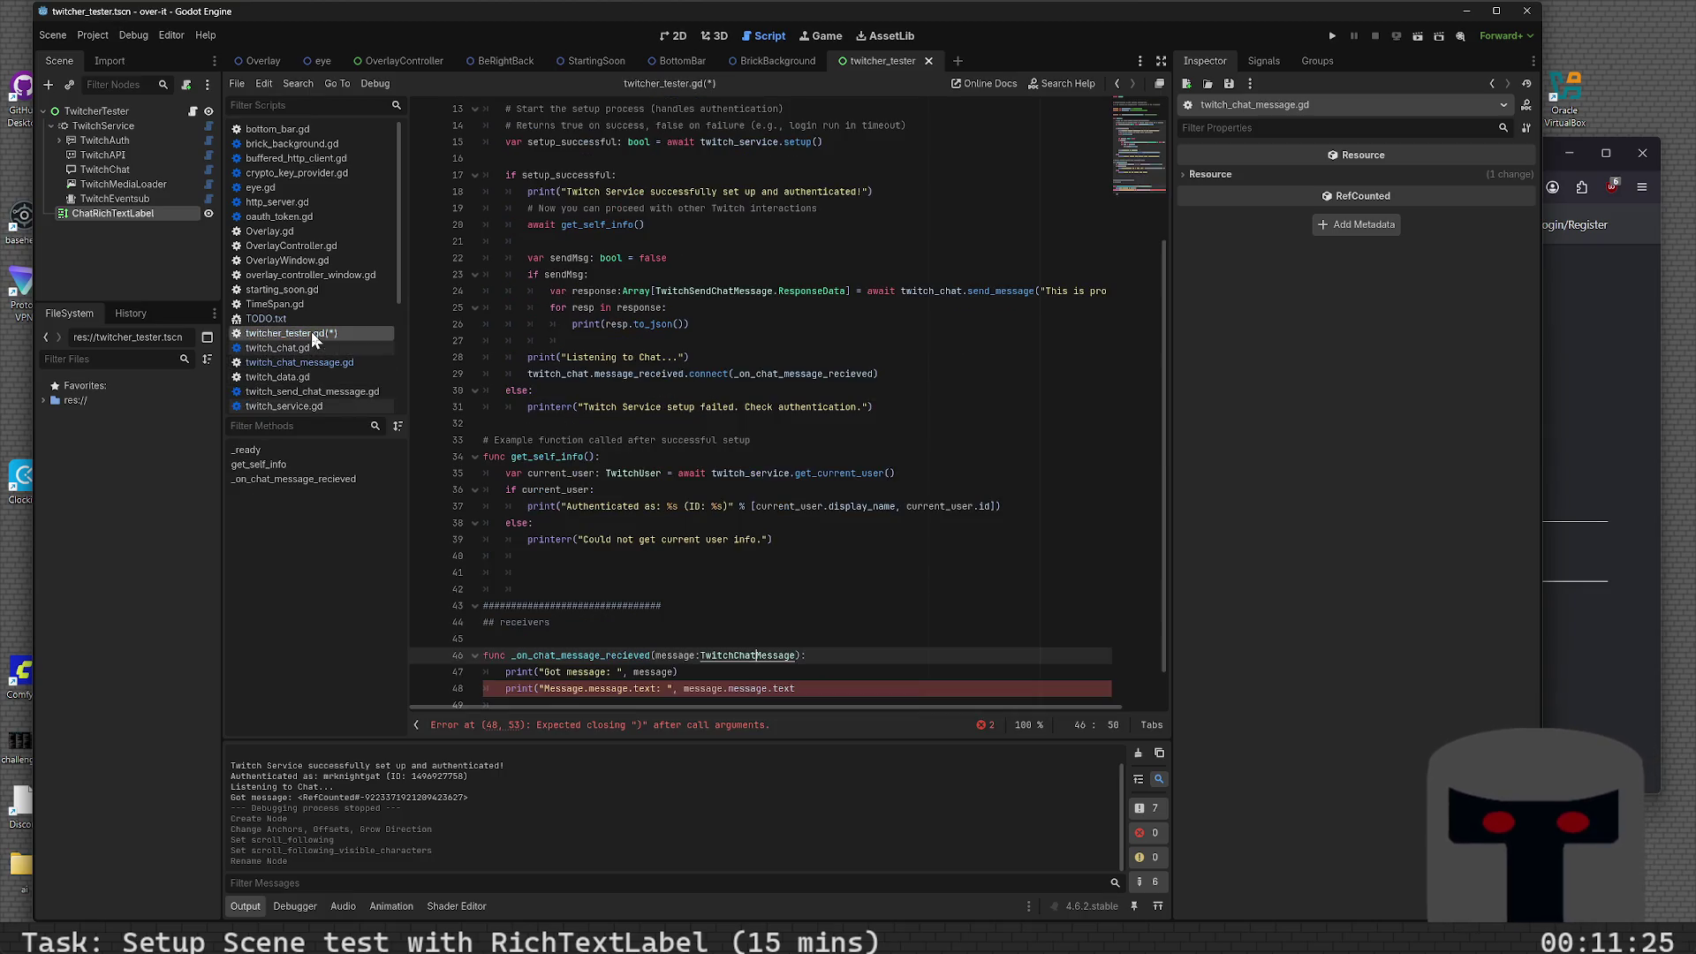
scroll(721, 589, "down", 1)
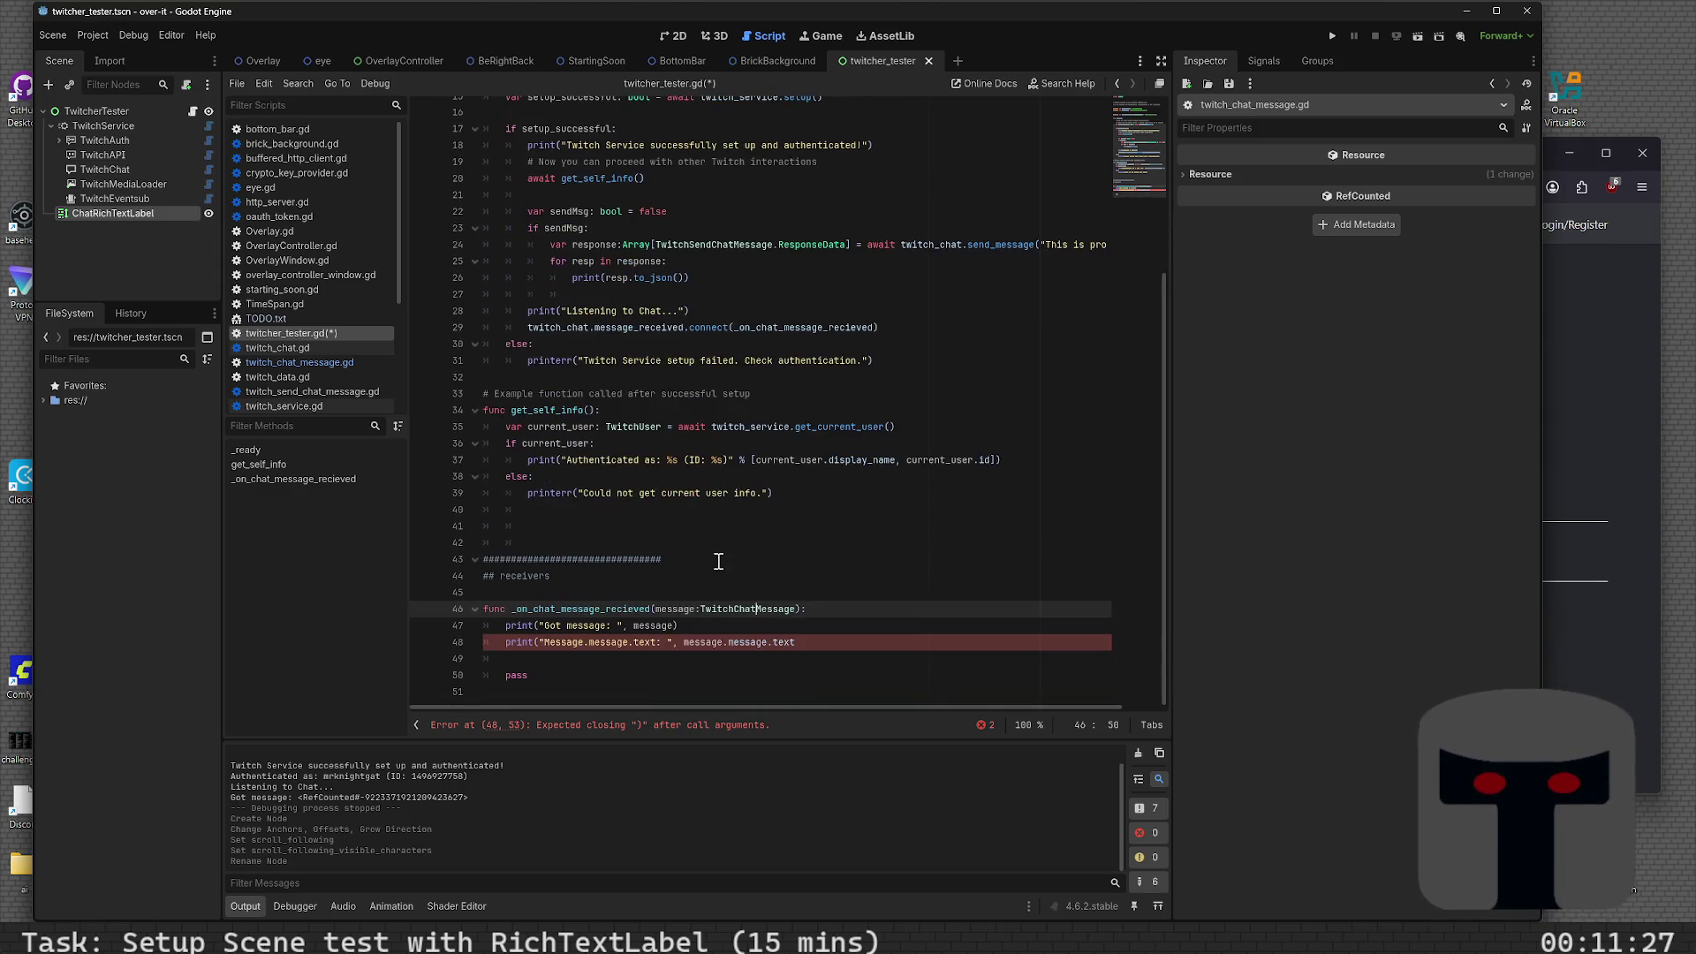
left_click(756, 631)
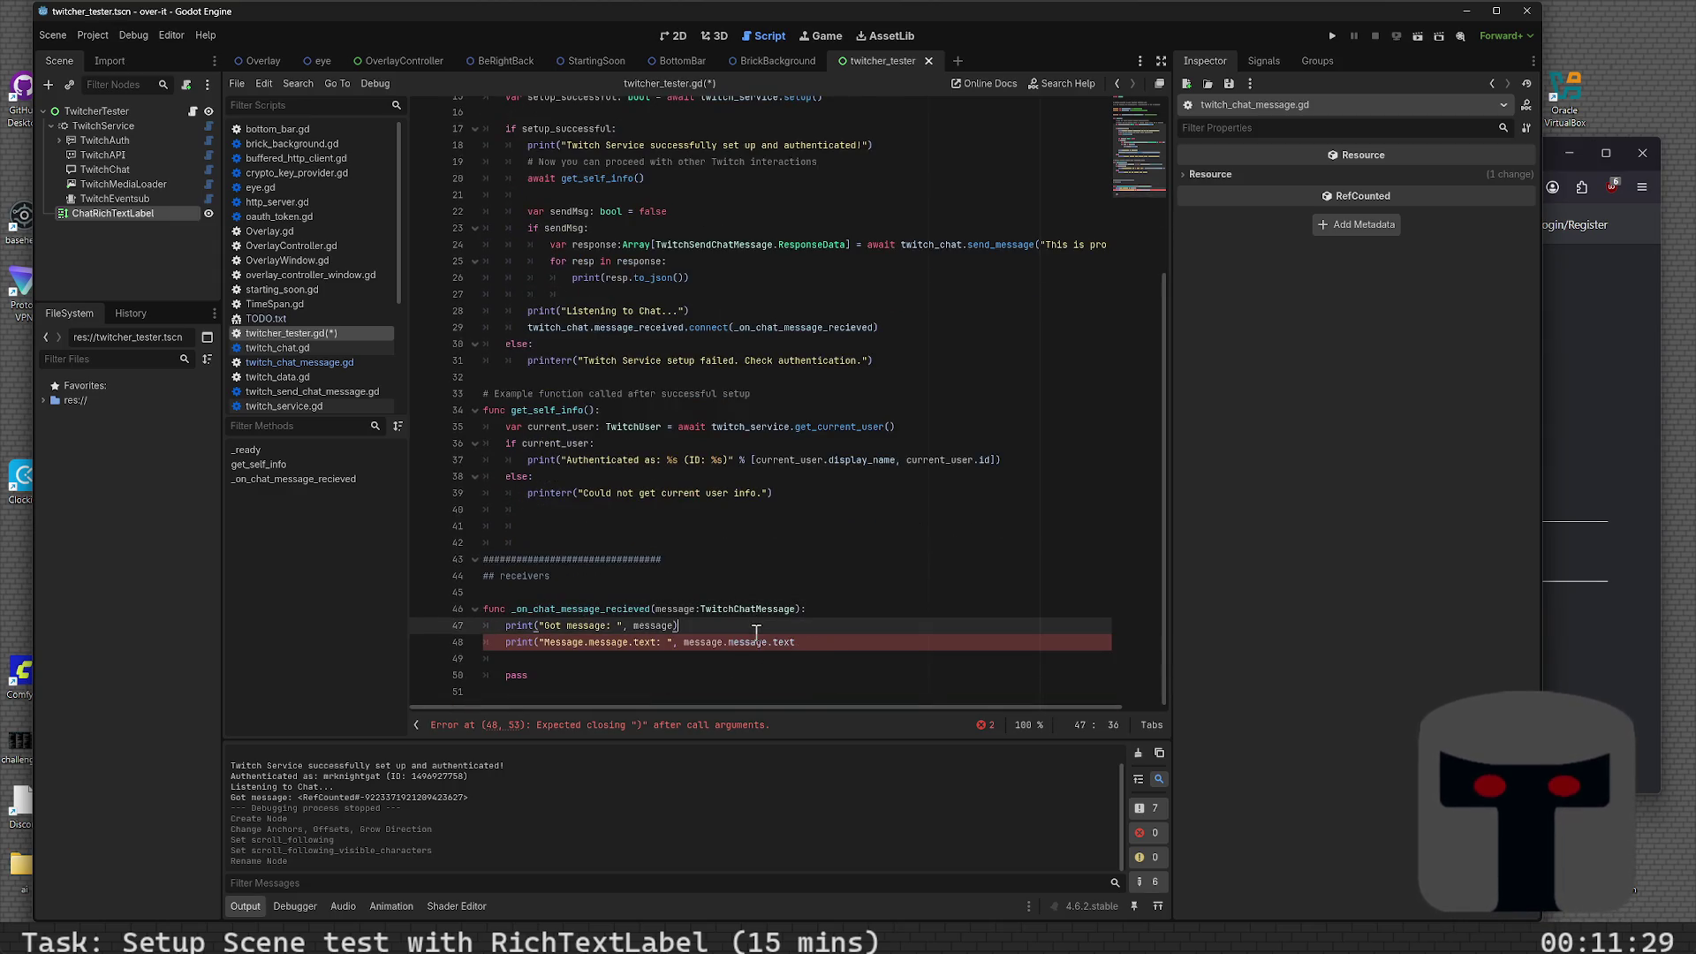
key("Left")
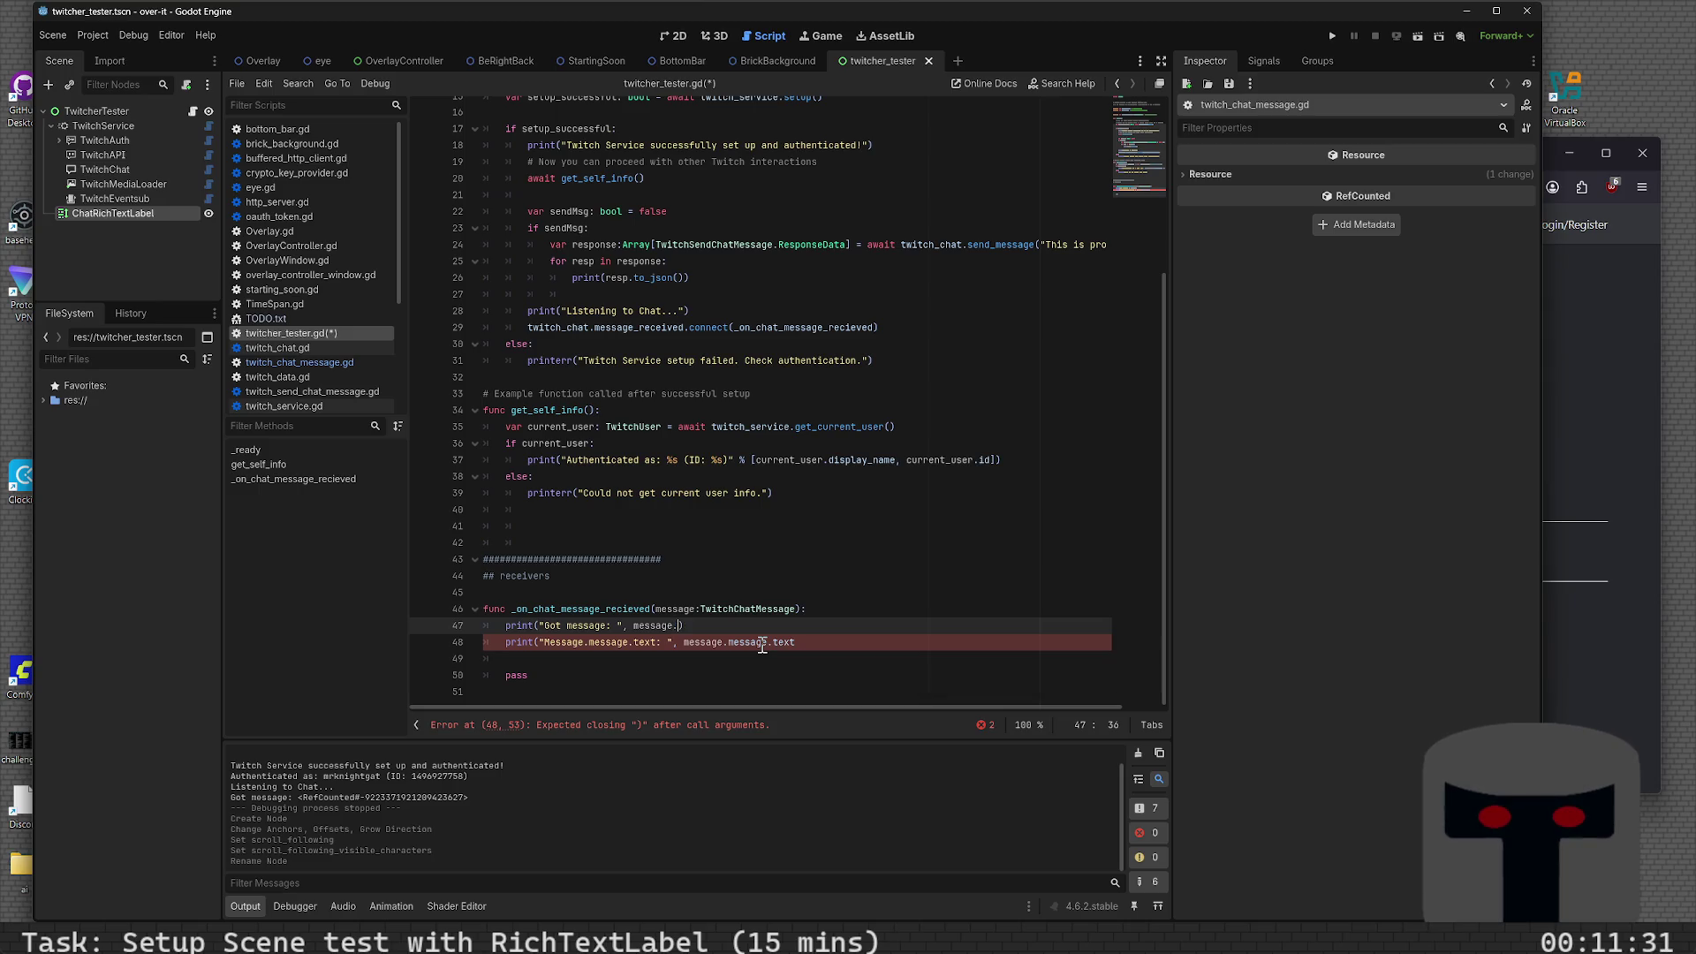
type(".to_json")
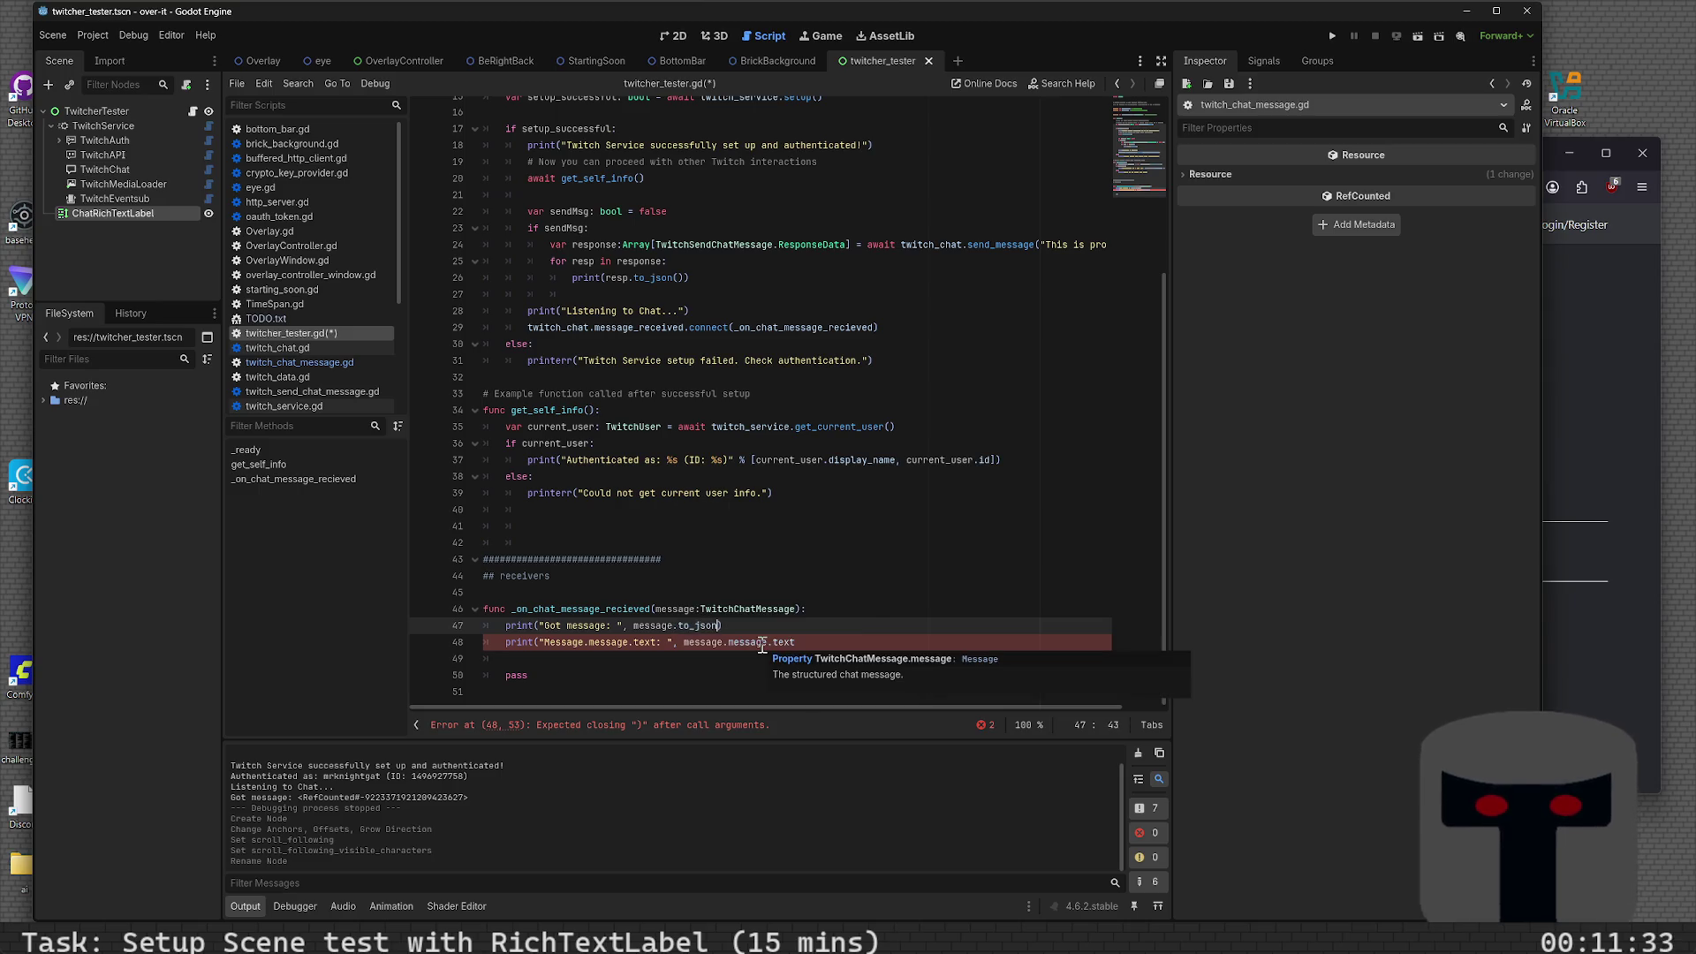
key("BackSpace")
key("BackSpace")
key("BackSpace")
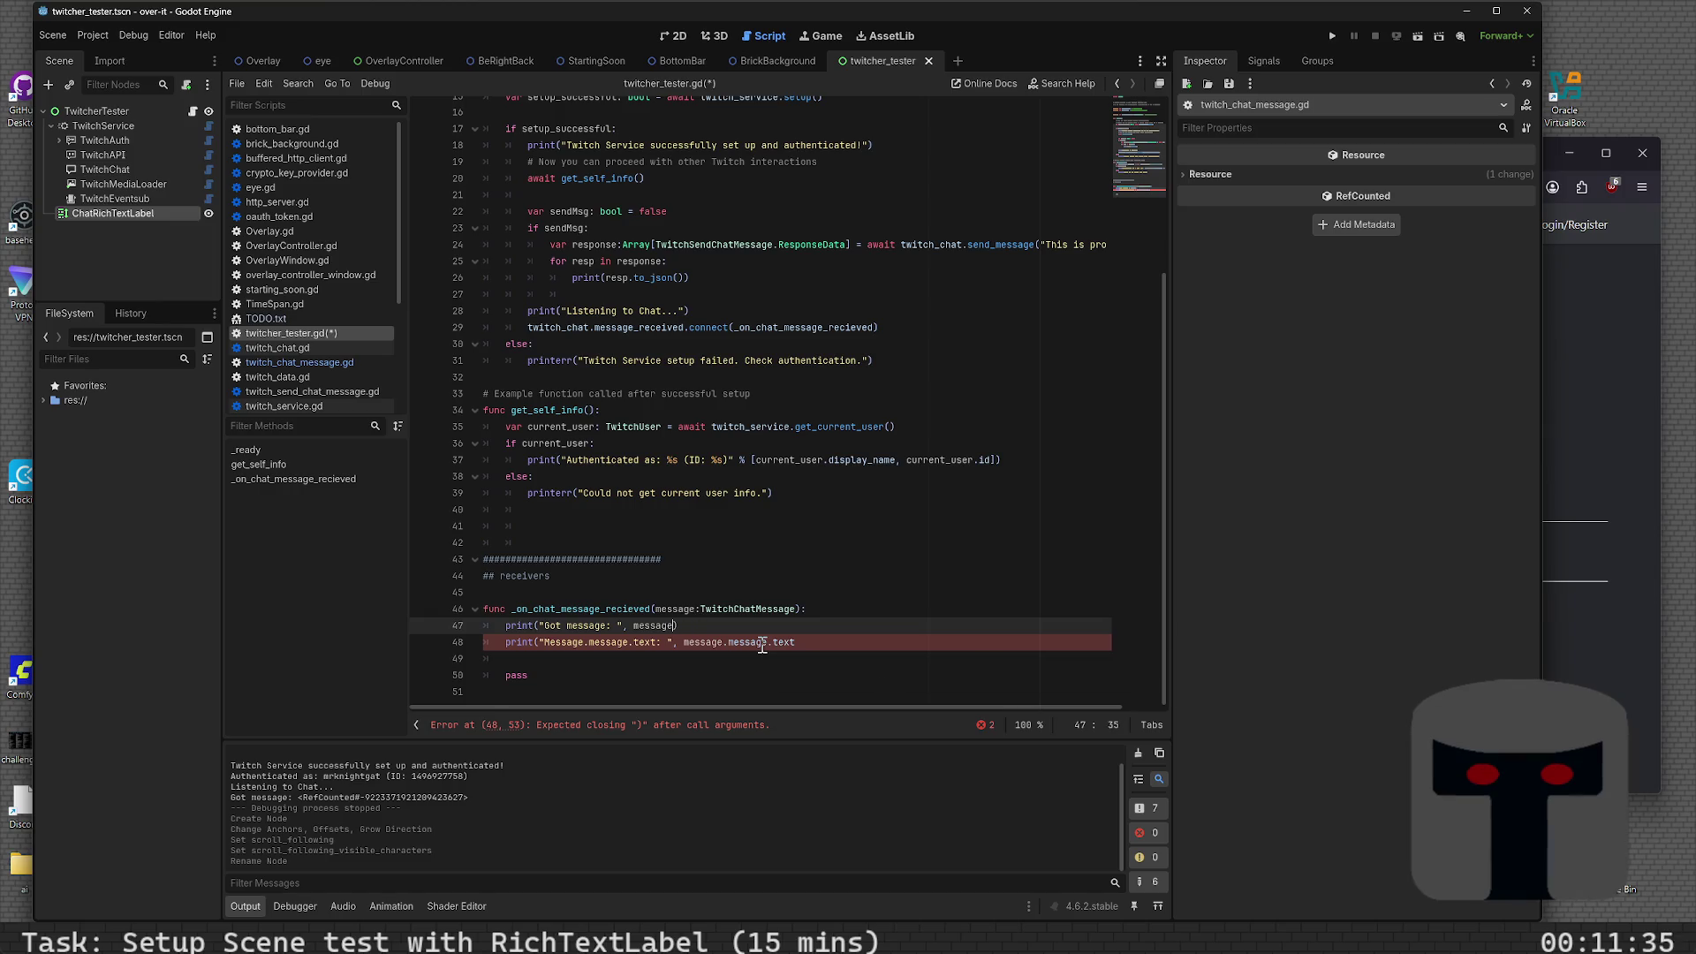
type(".)")
- Browse message's member suggestions, trying json and .message.text before reverting
key("ctrl+space")
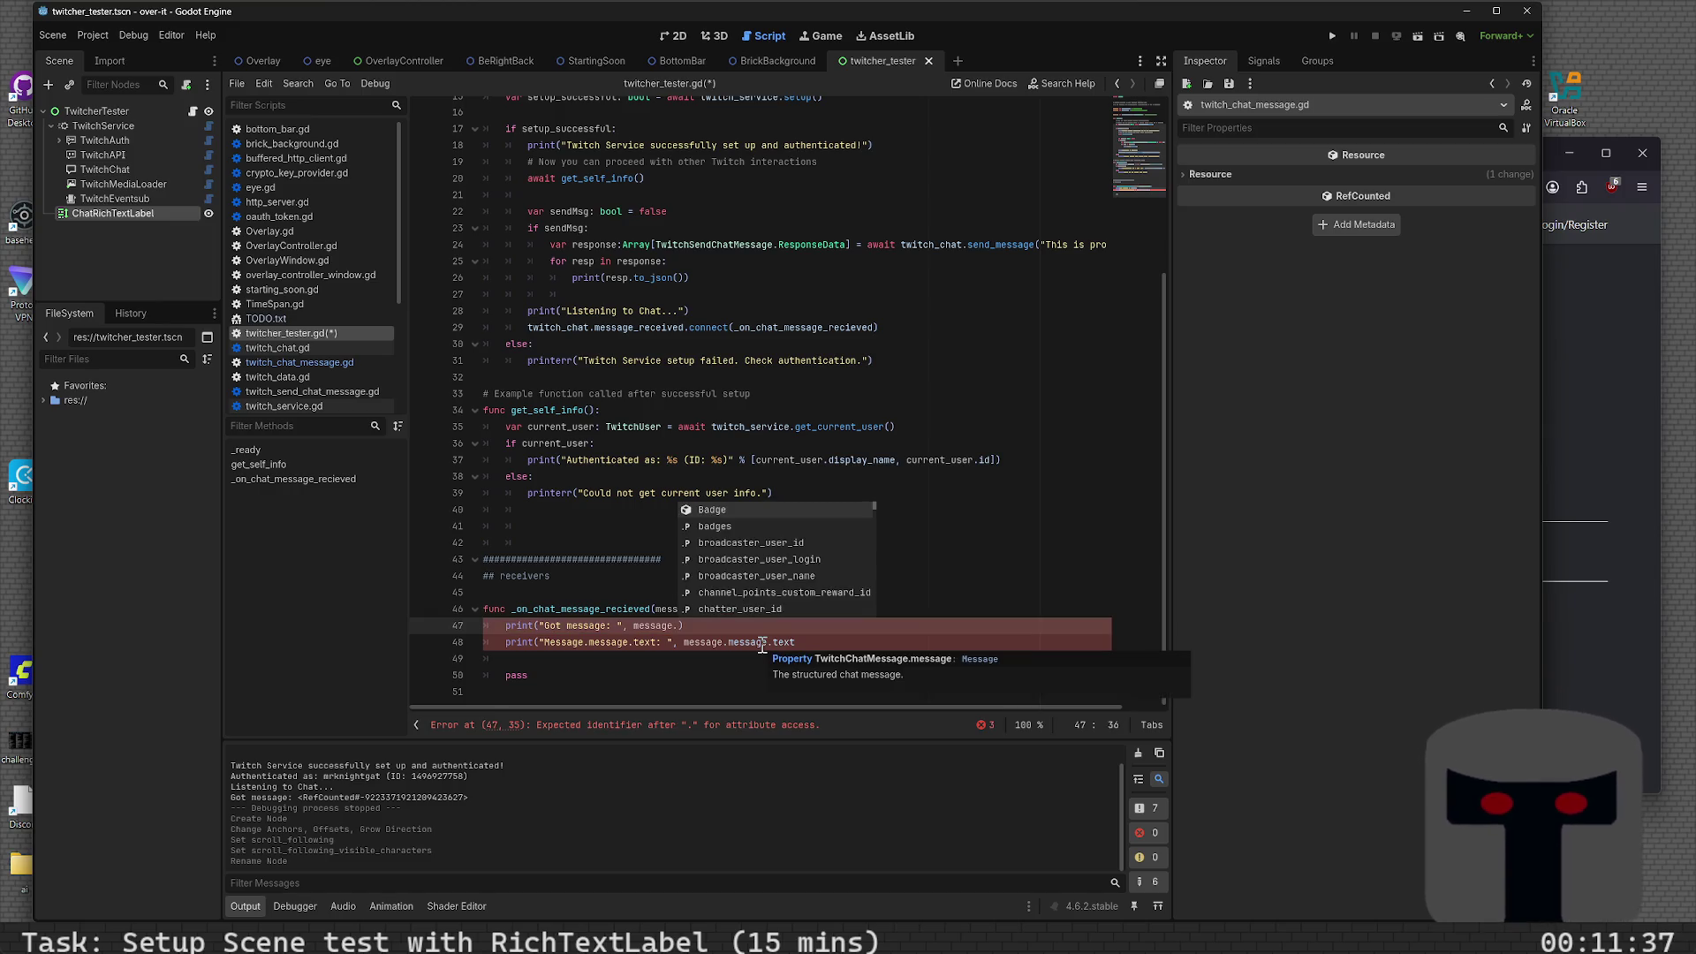
type("to")
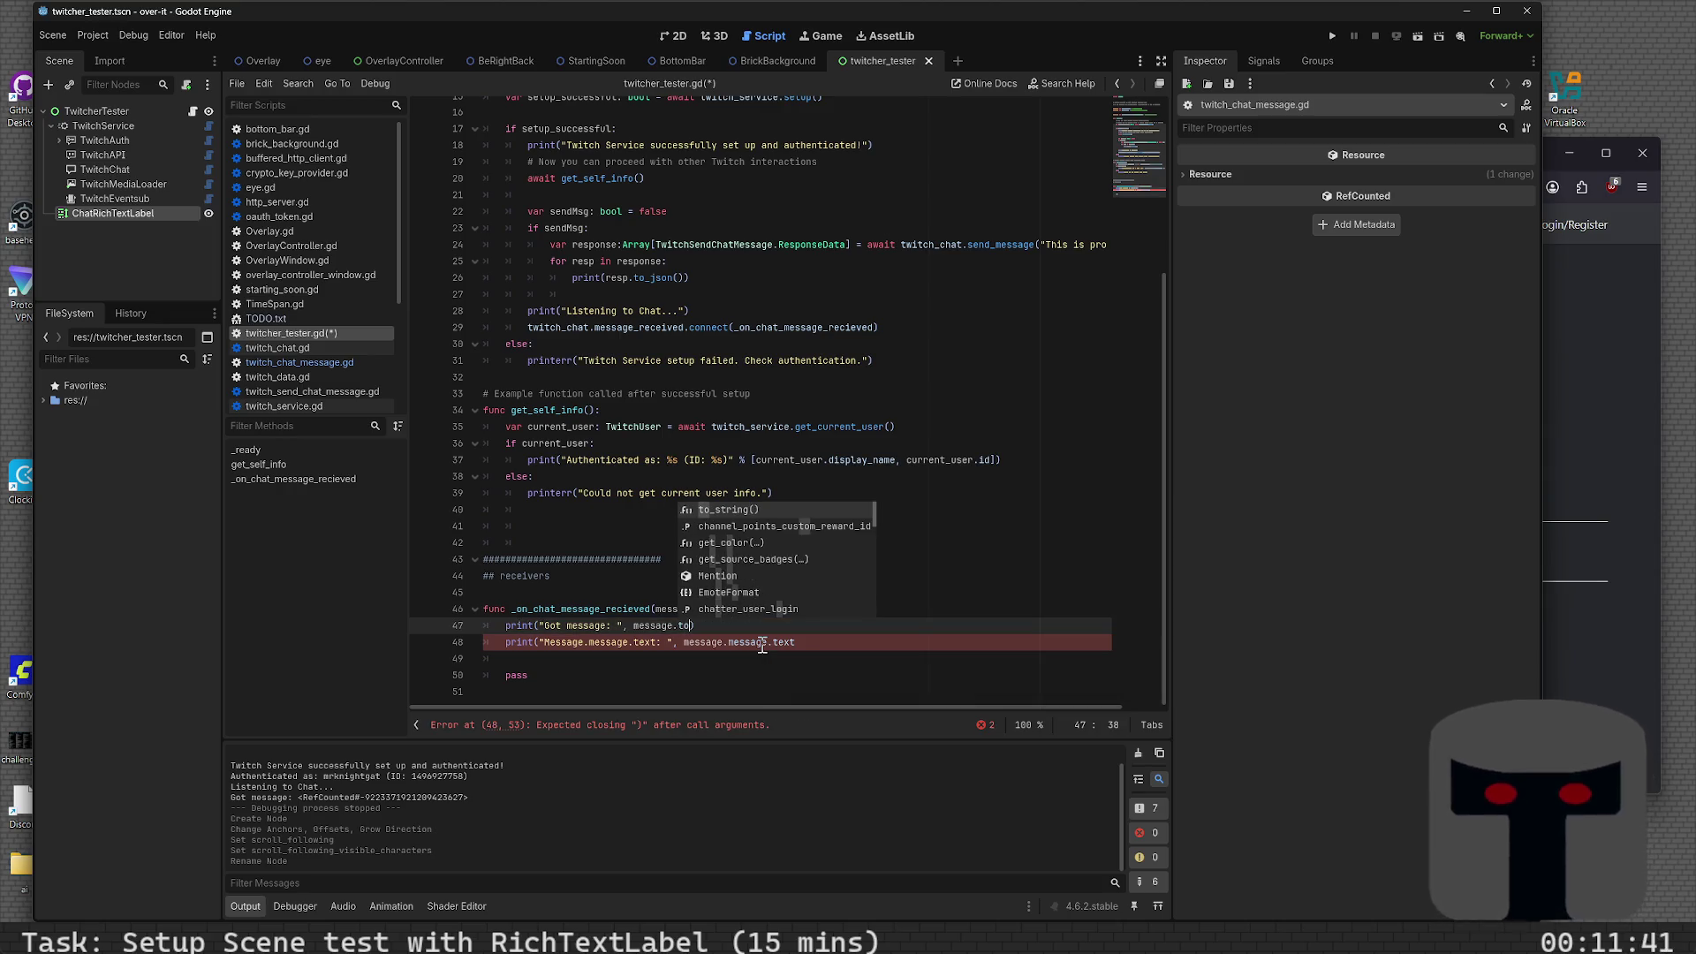
key("Down")
key("Down")
key("Down")
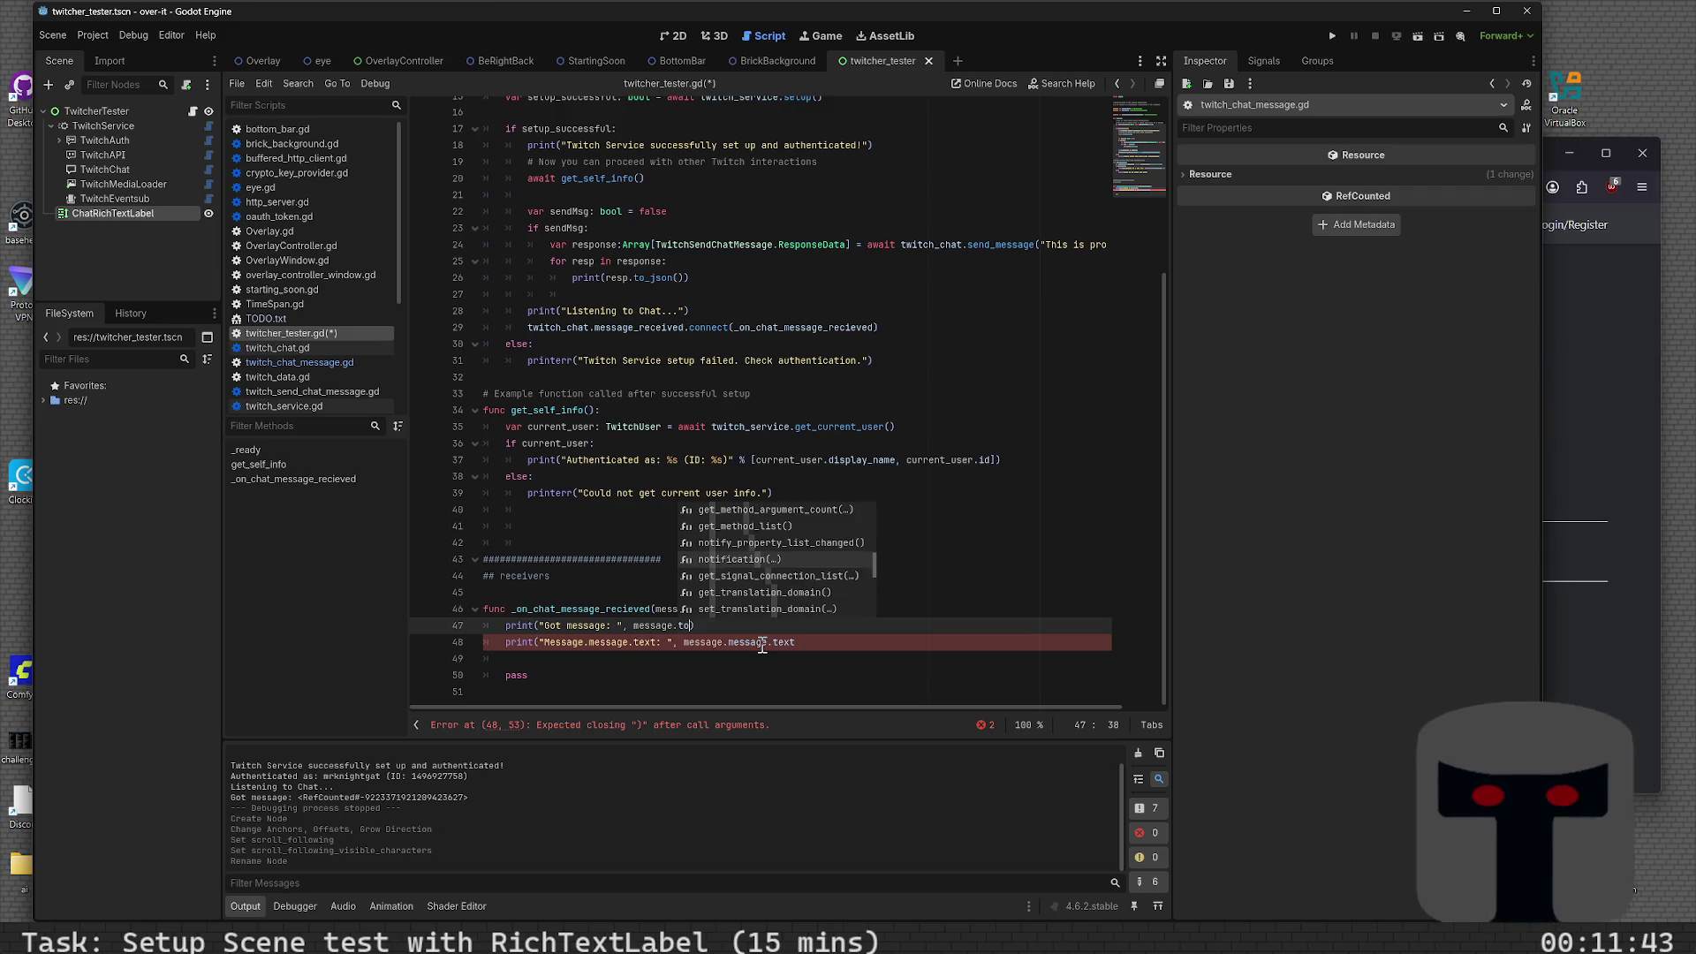
key("Down")
key("Down")
key("Down")
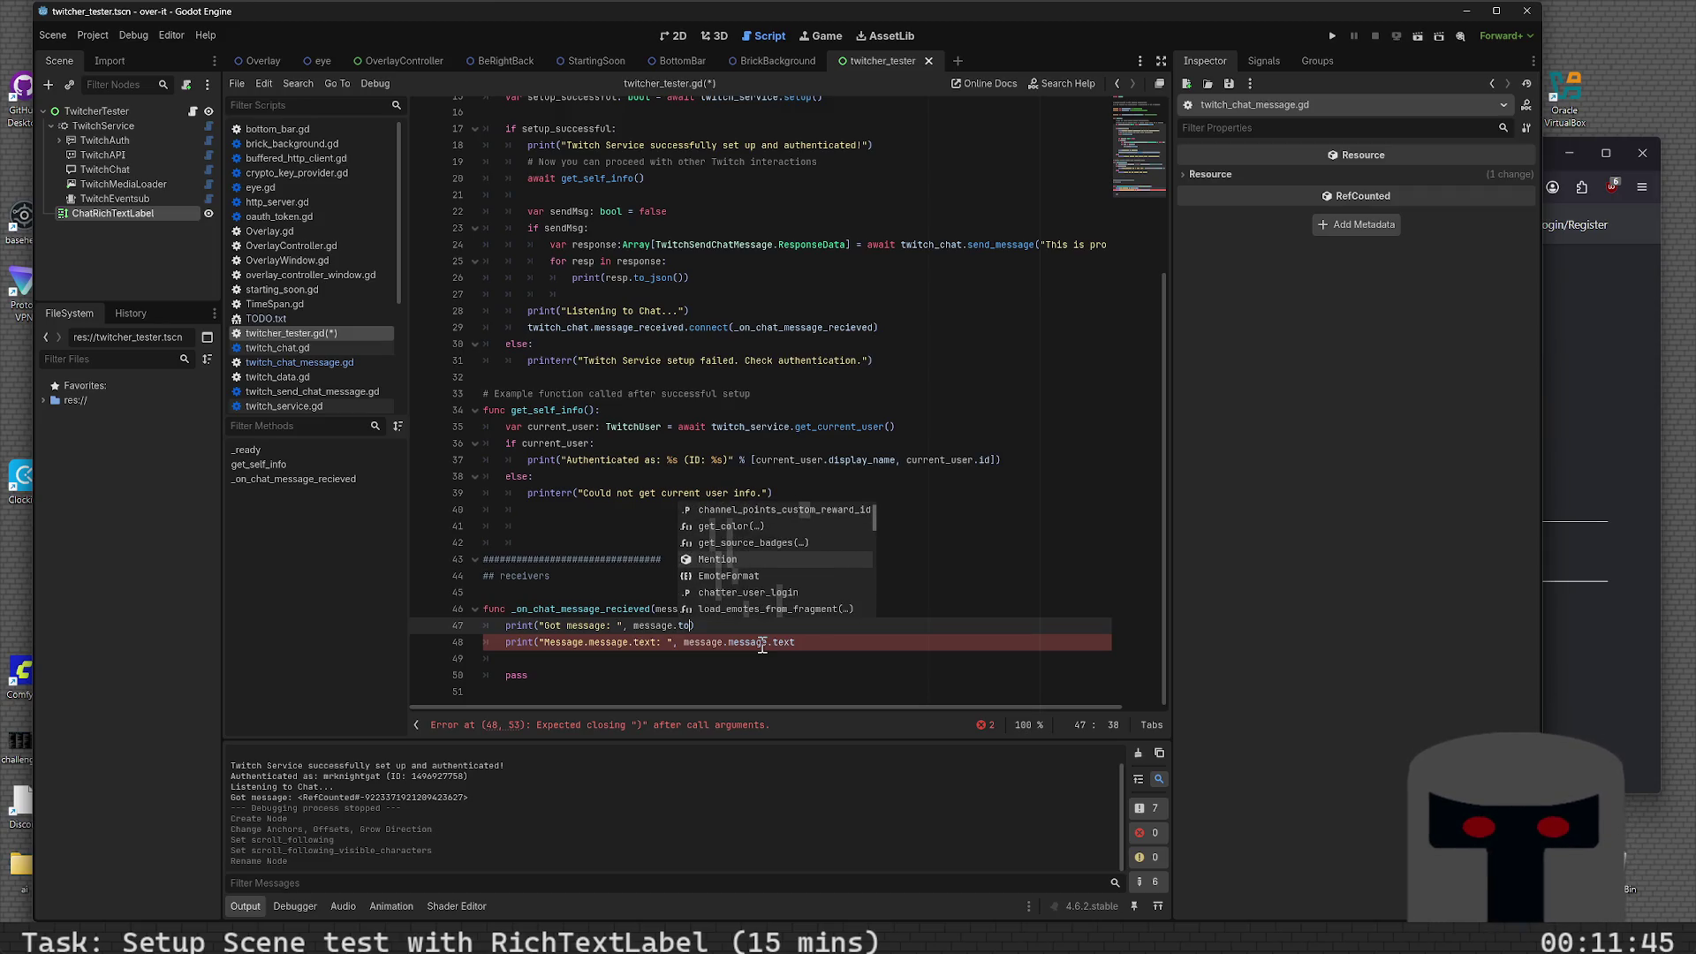
key("BackSpace")
key("BackSpace")
type("json")
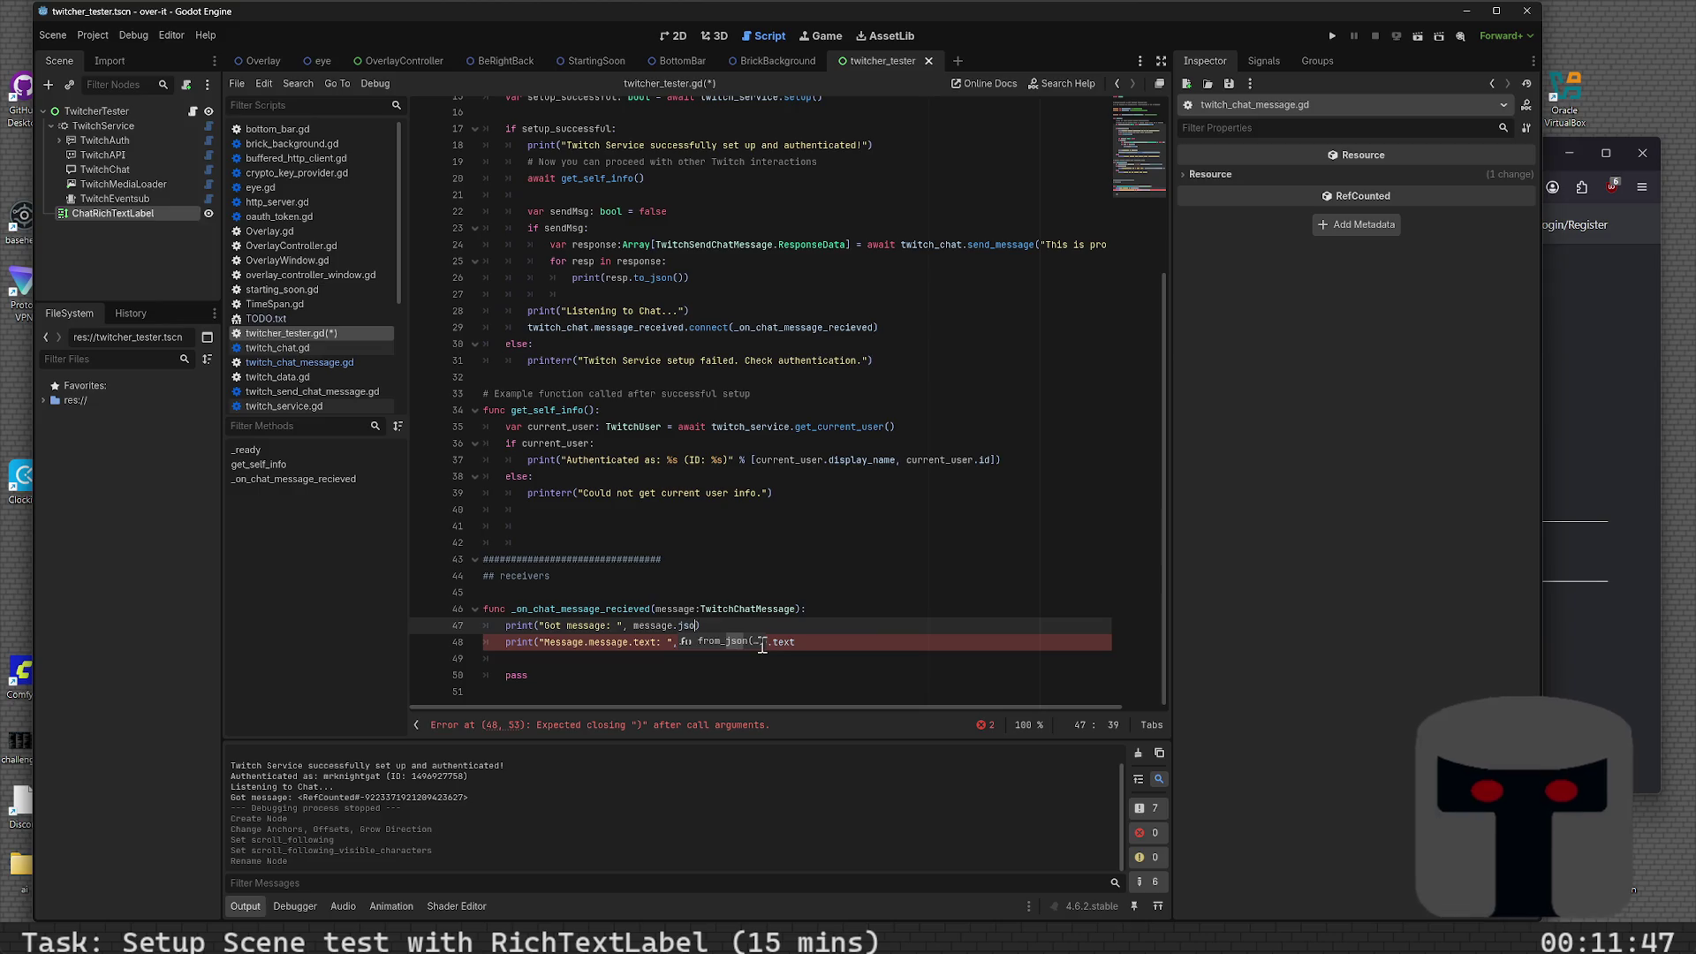
key("BackSpace")
key("BackSpace")
key("BackSpace")
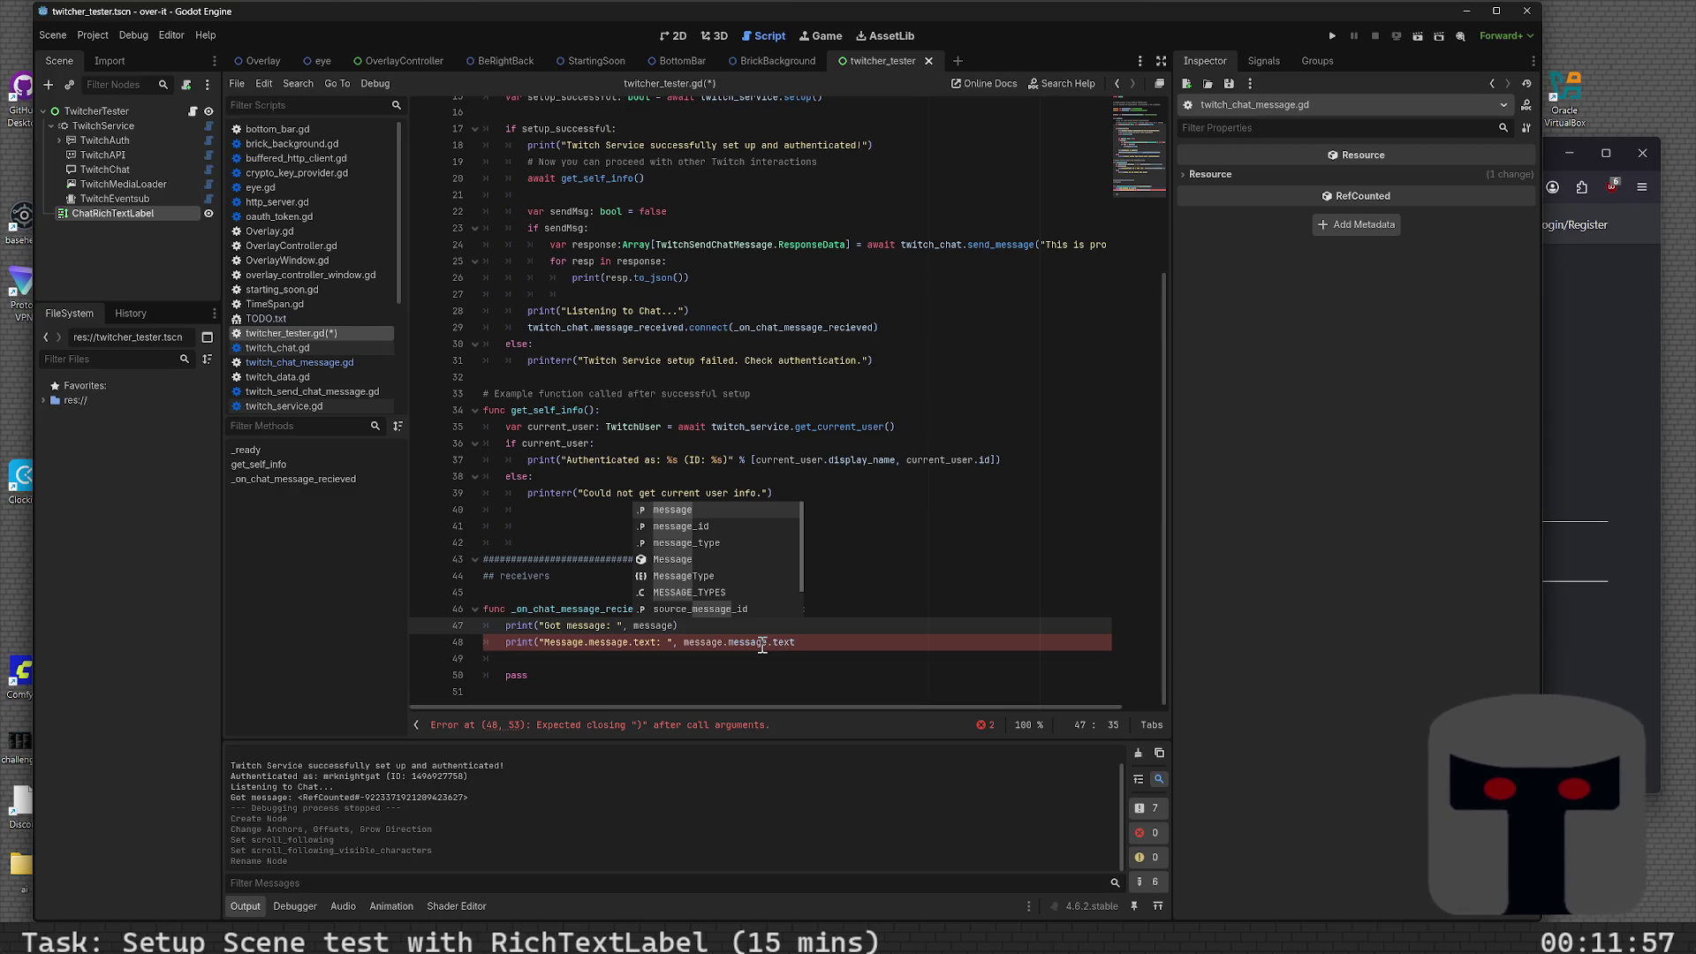
type(".message.te")
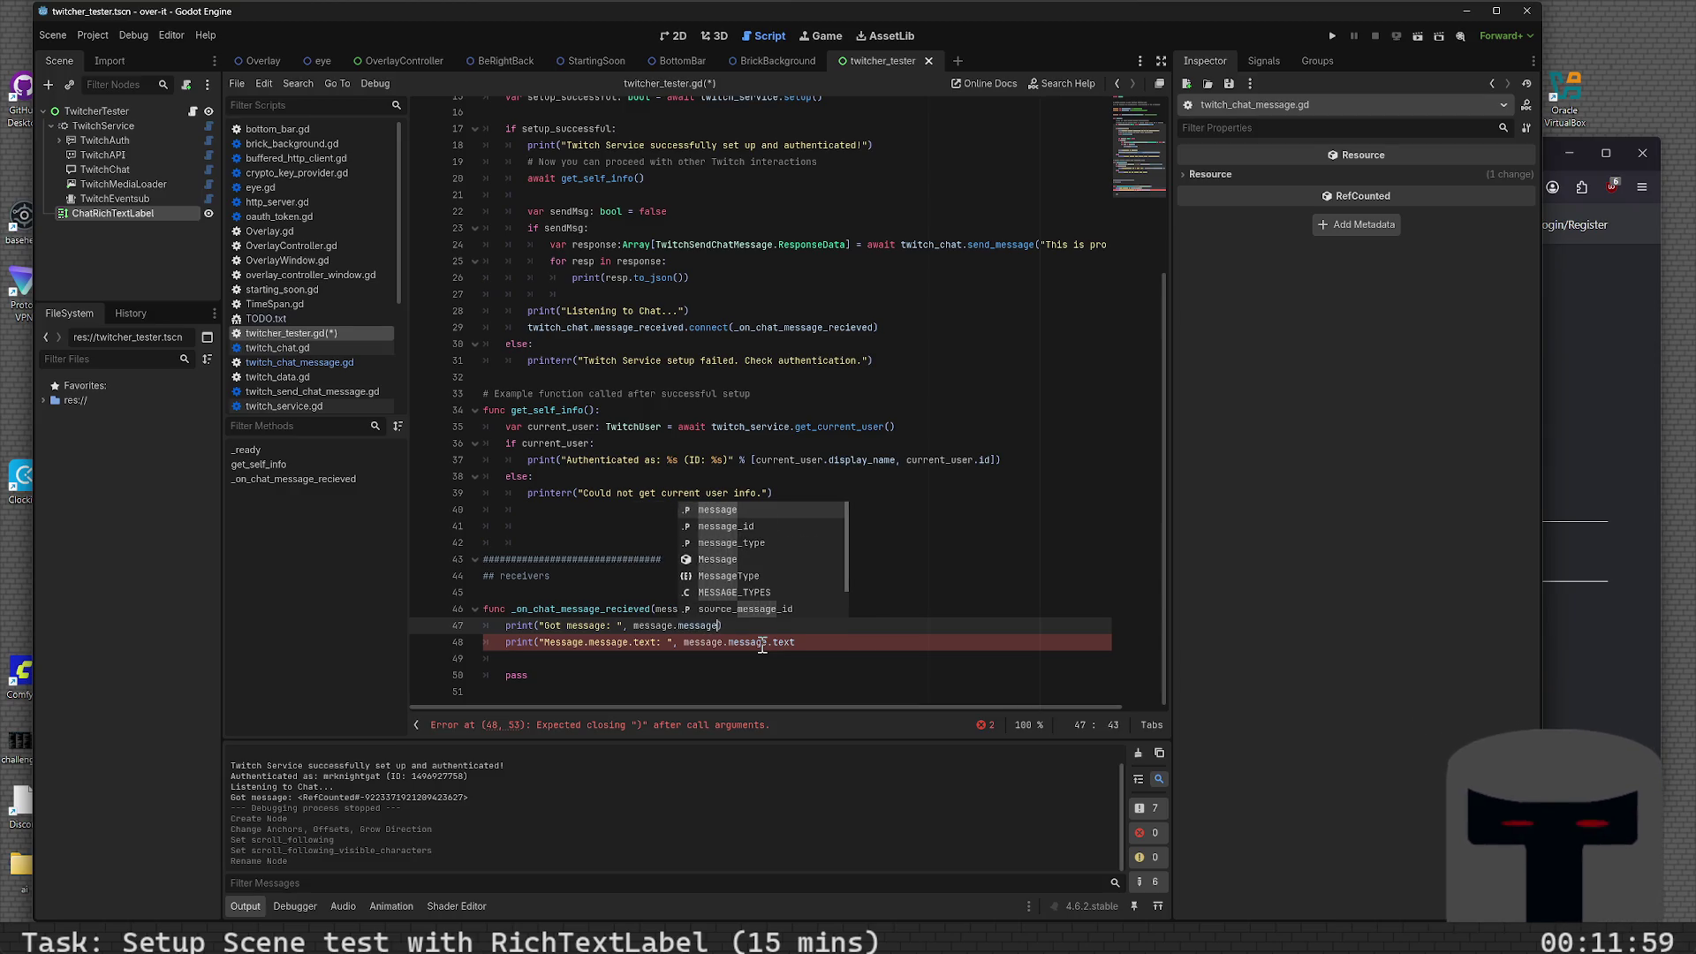
type("xt")
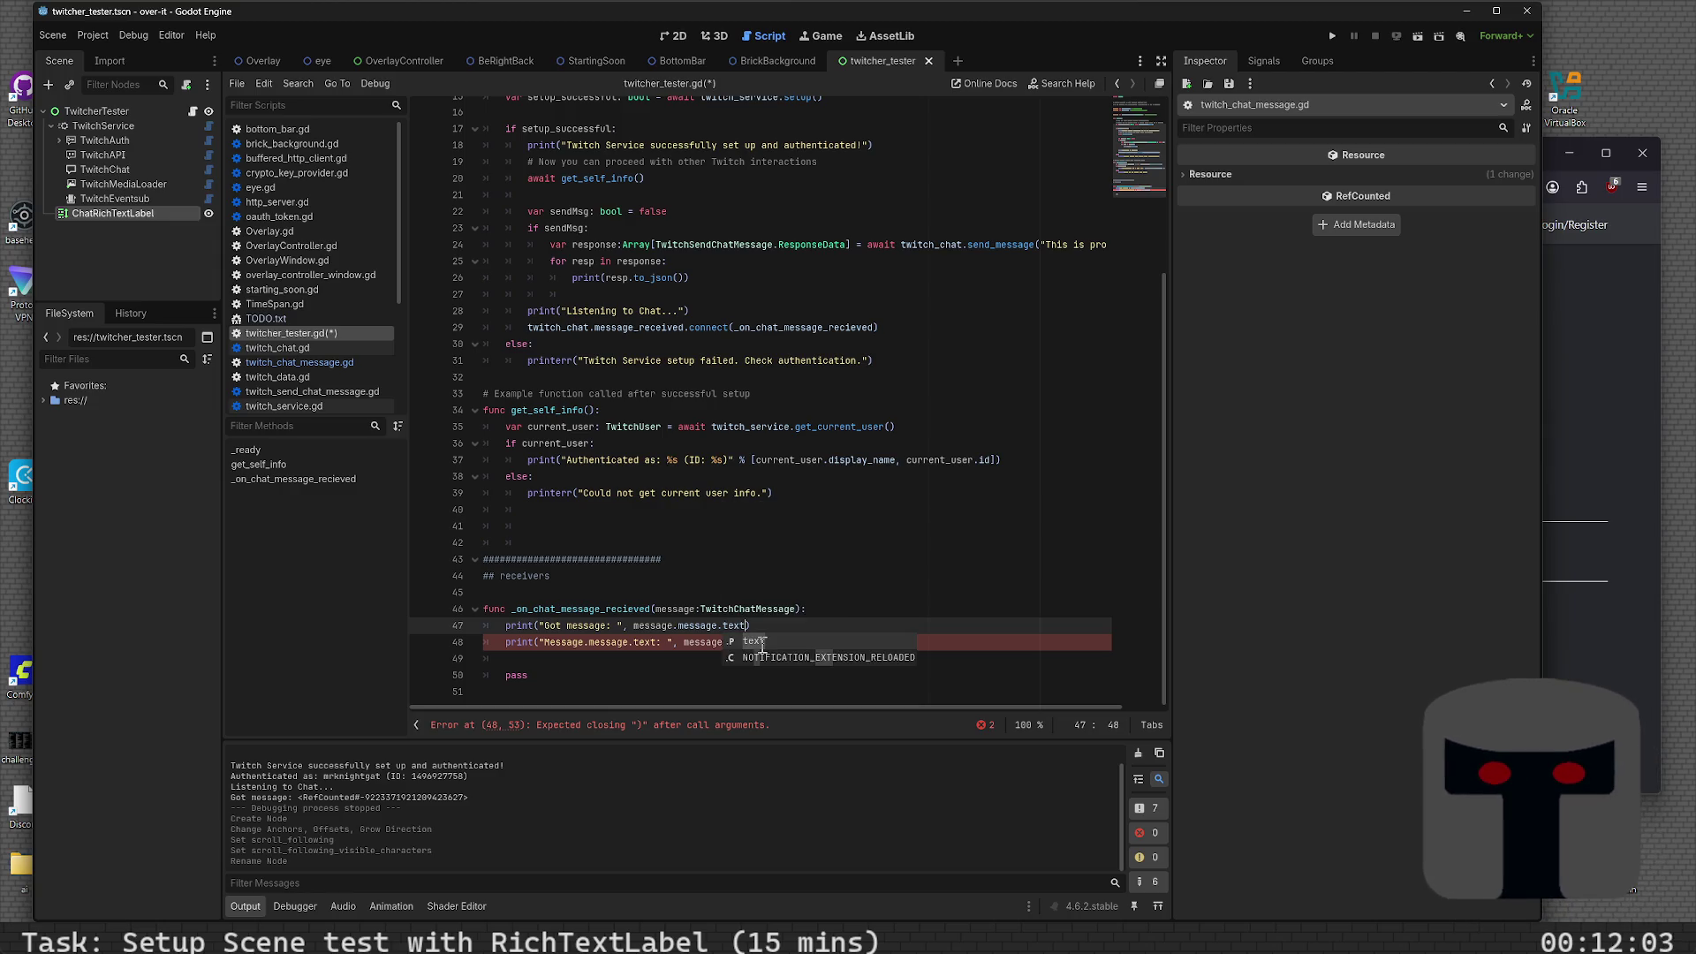
key("BackSpace")
key("BackSpace")
key("BackSpace")
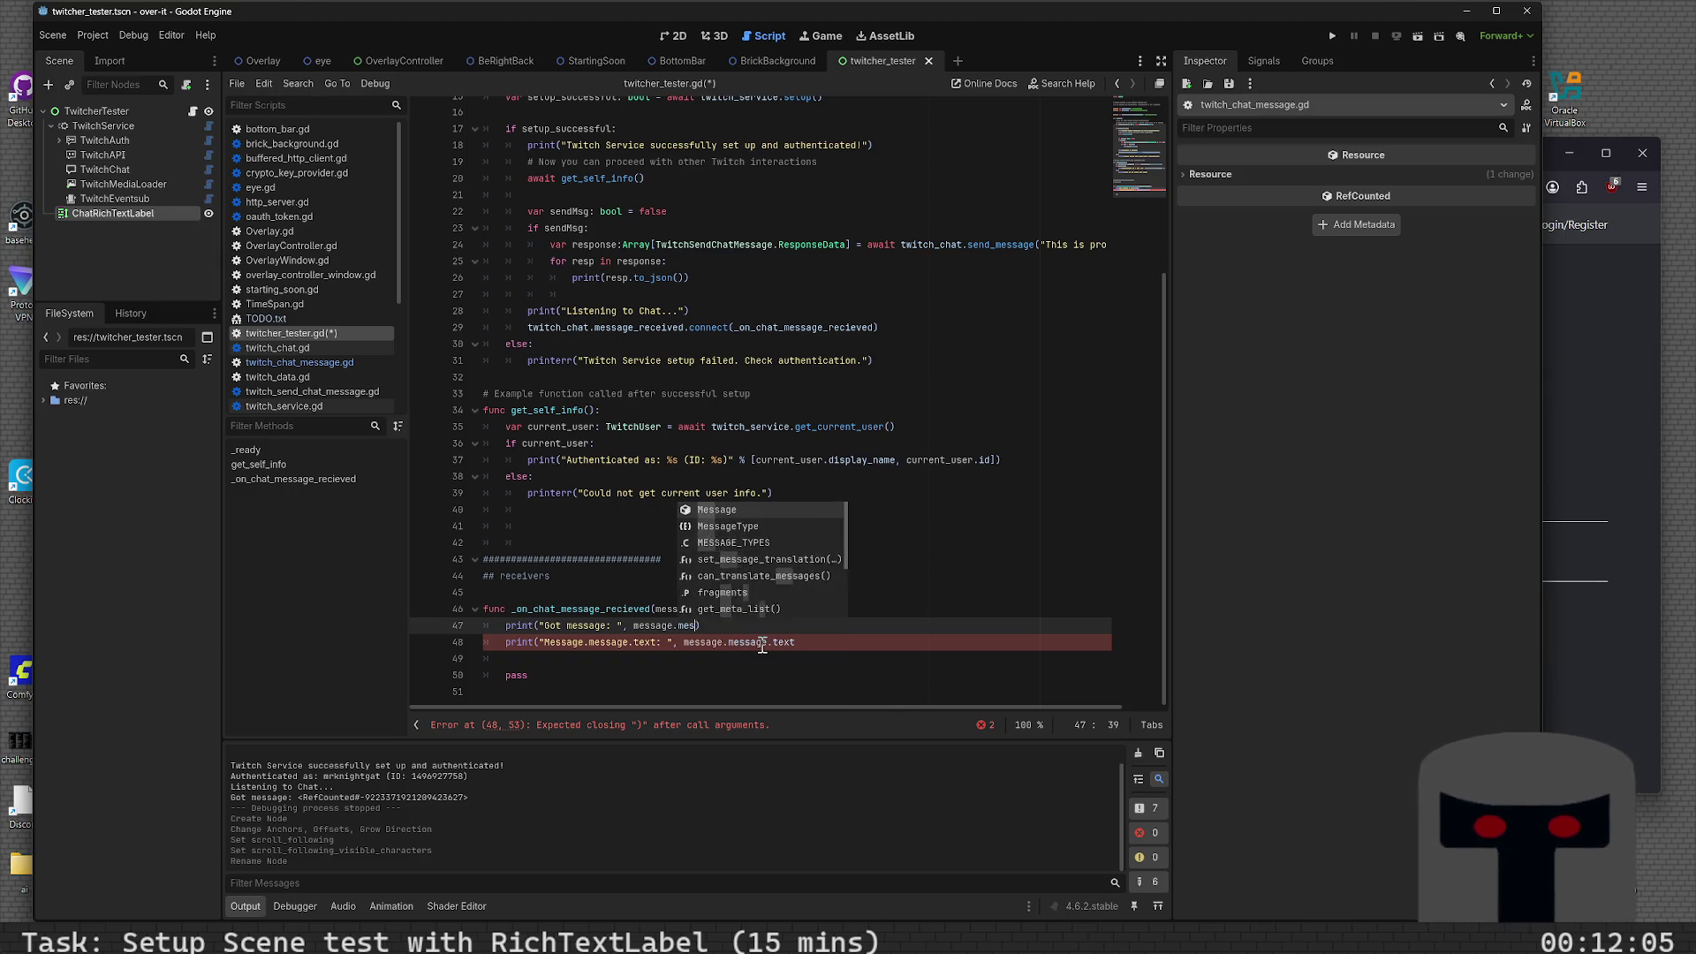
key("BackSpace")
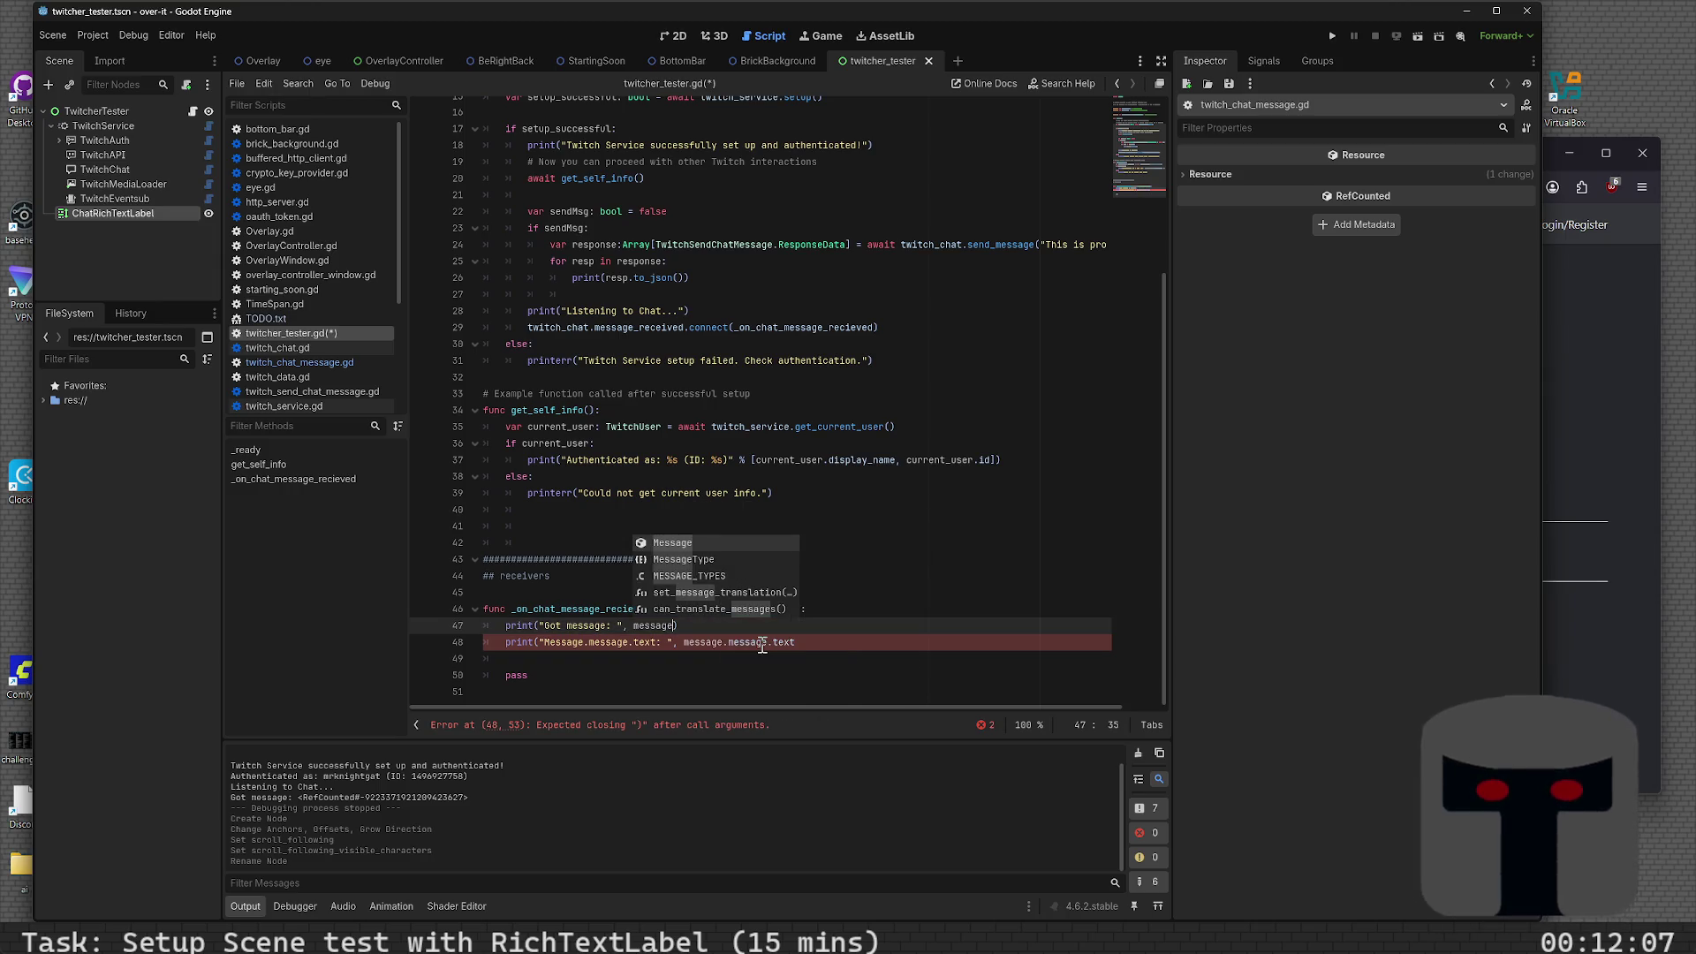
key("Escape")
- Make the print's arguments message.message_id and message.chatter_user_name
type(".message")
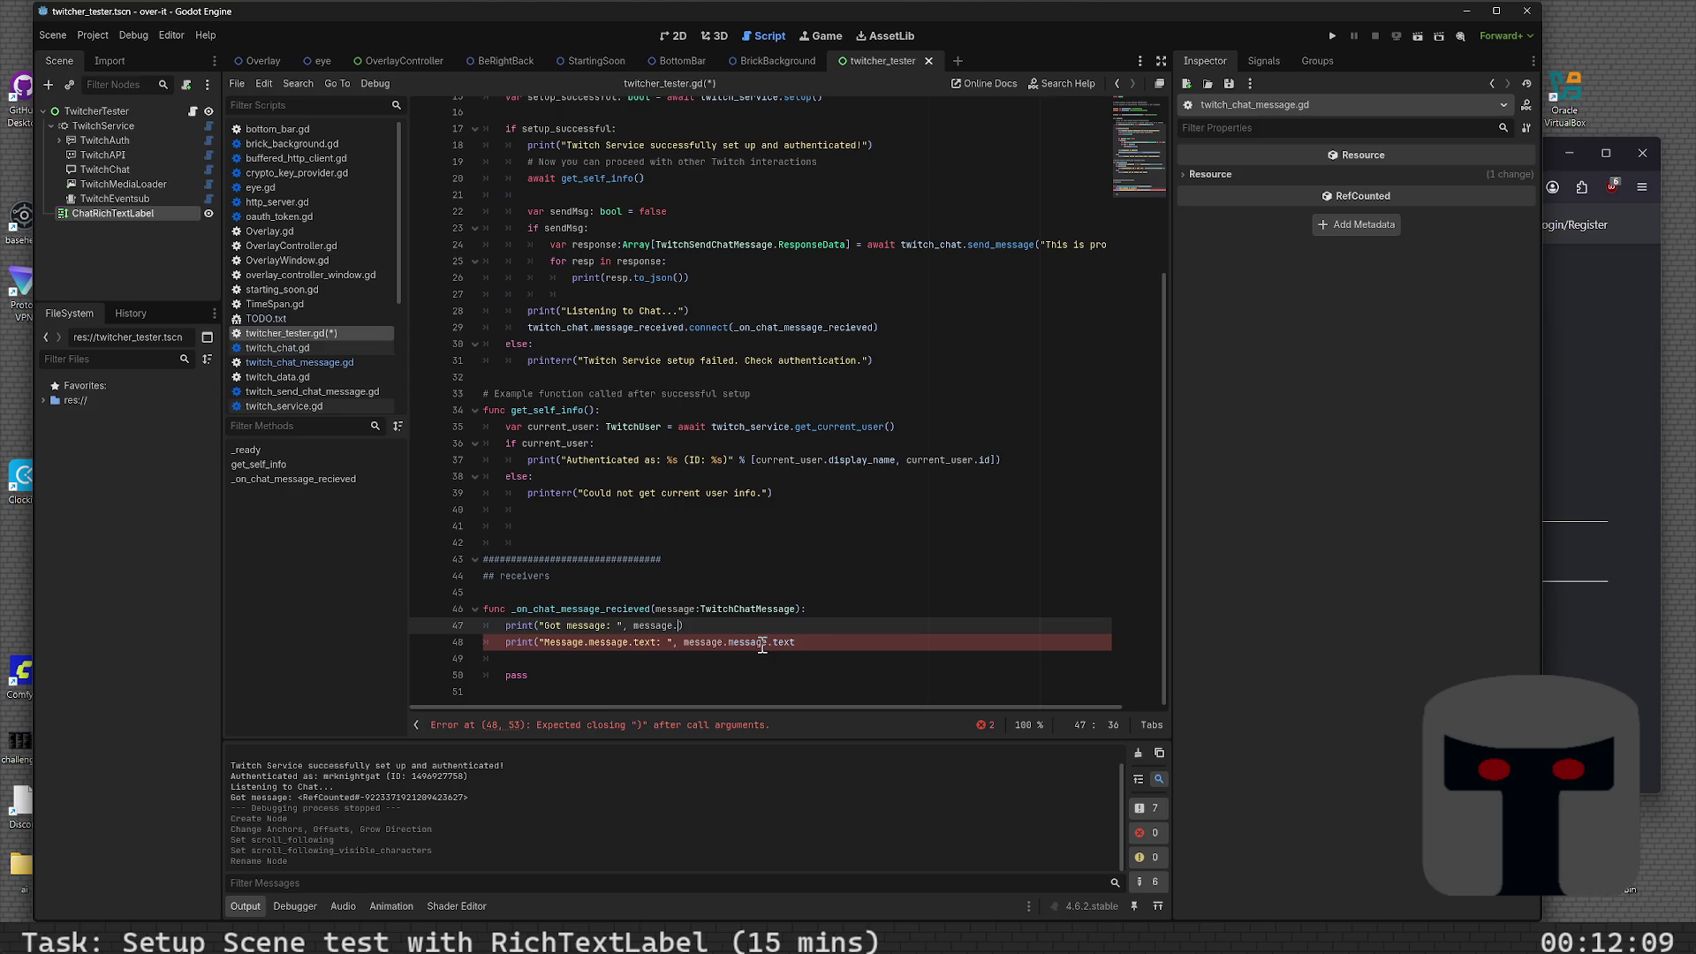
key("Down")
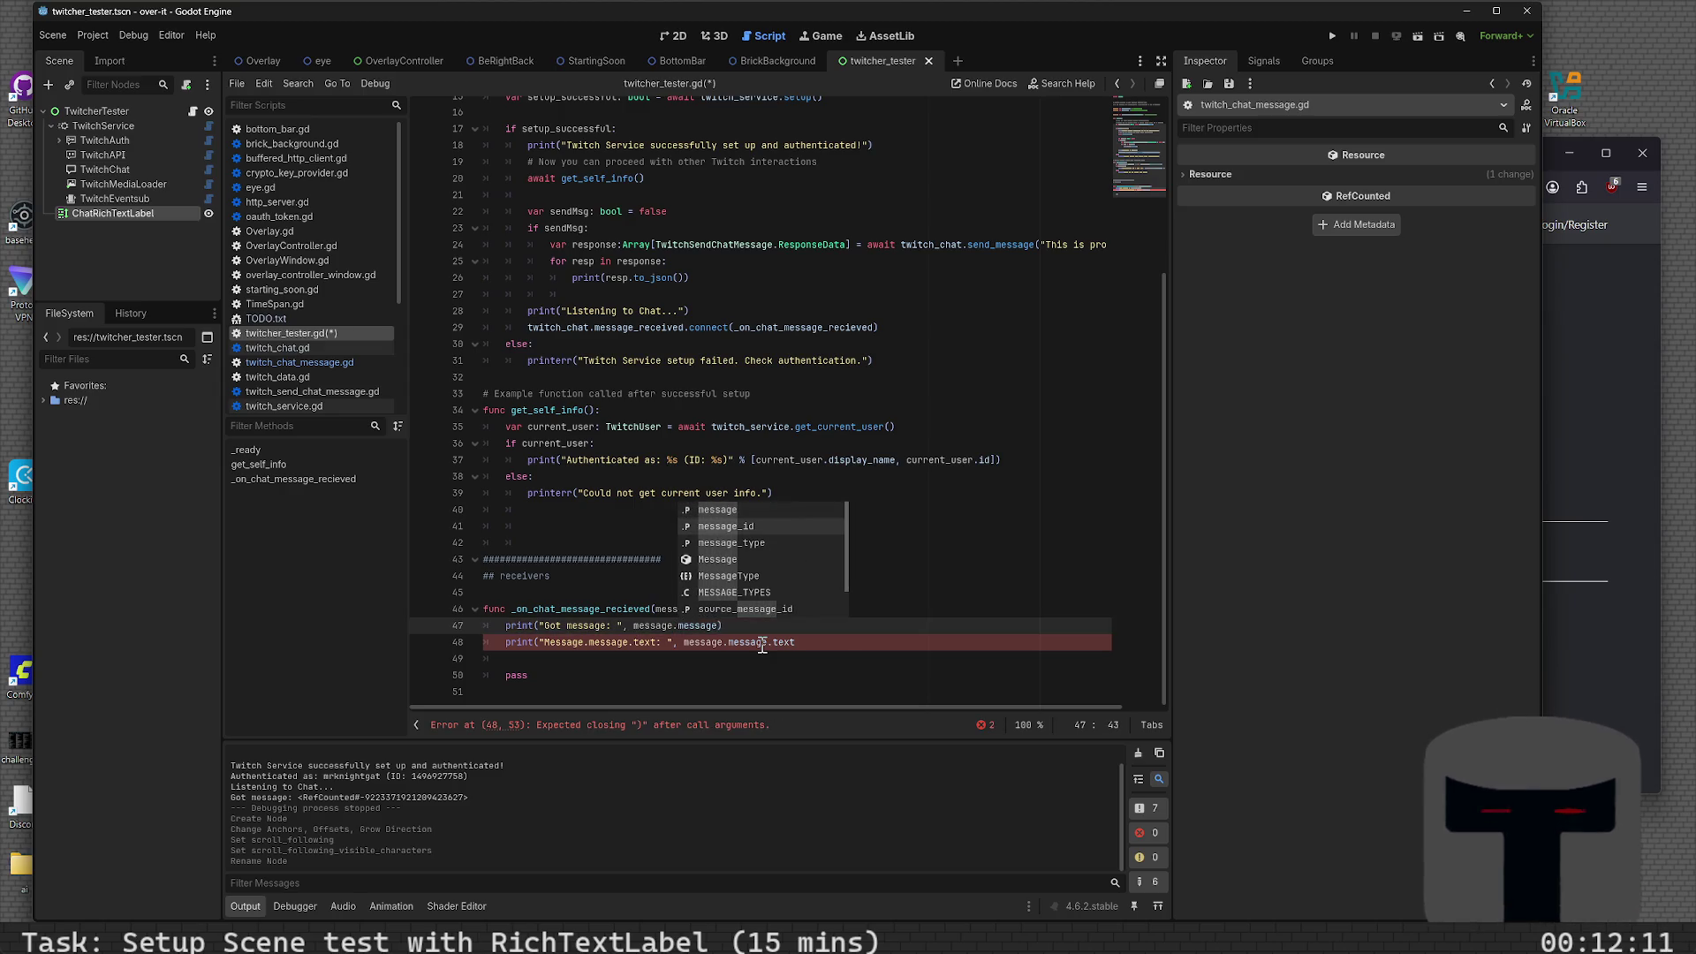
key("Return")
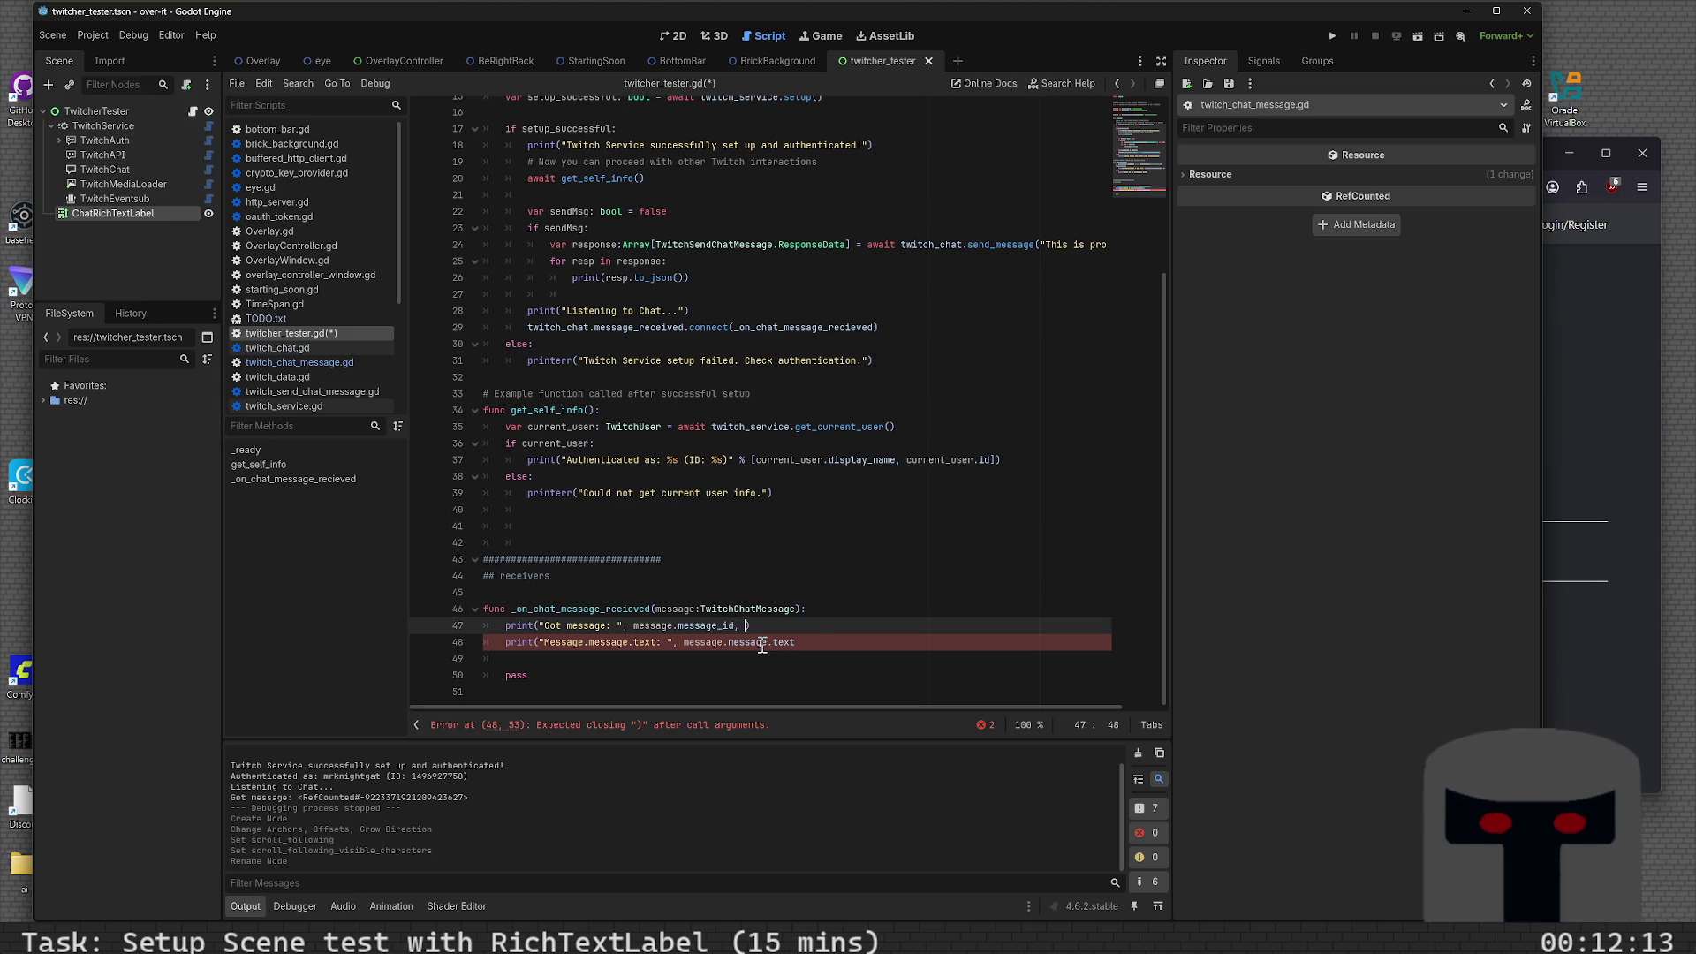
type("message.")
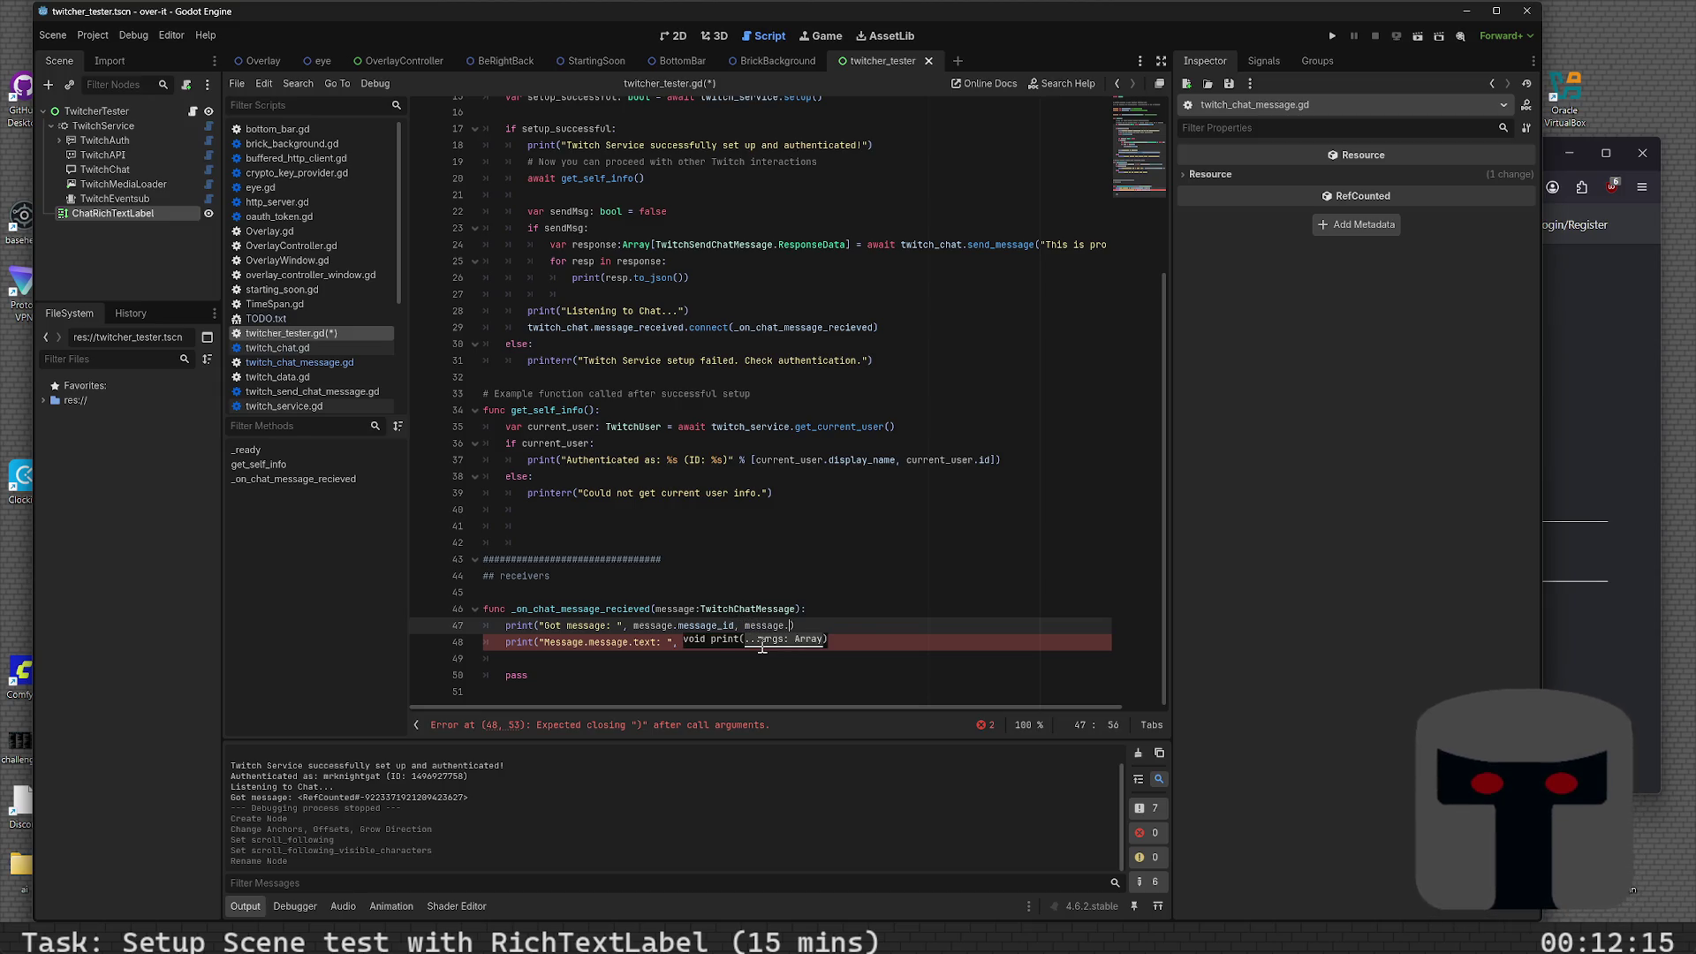
type("er")
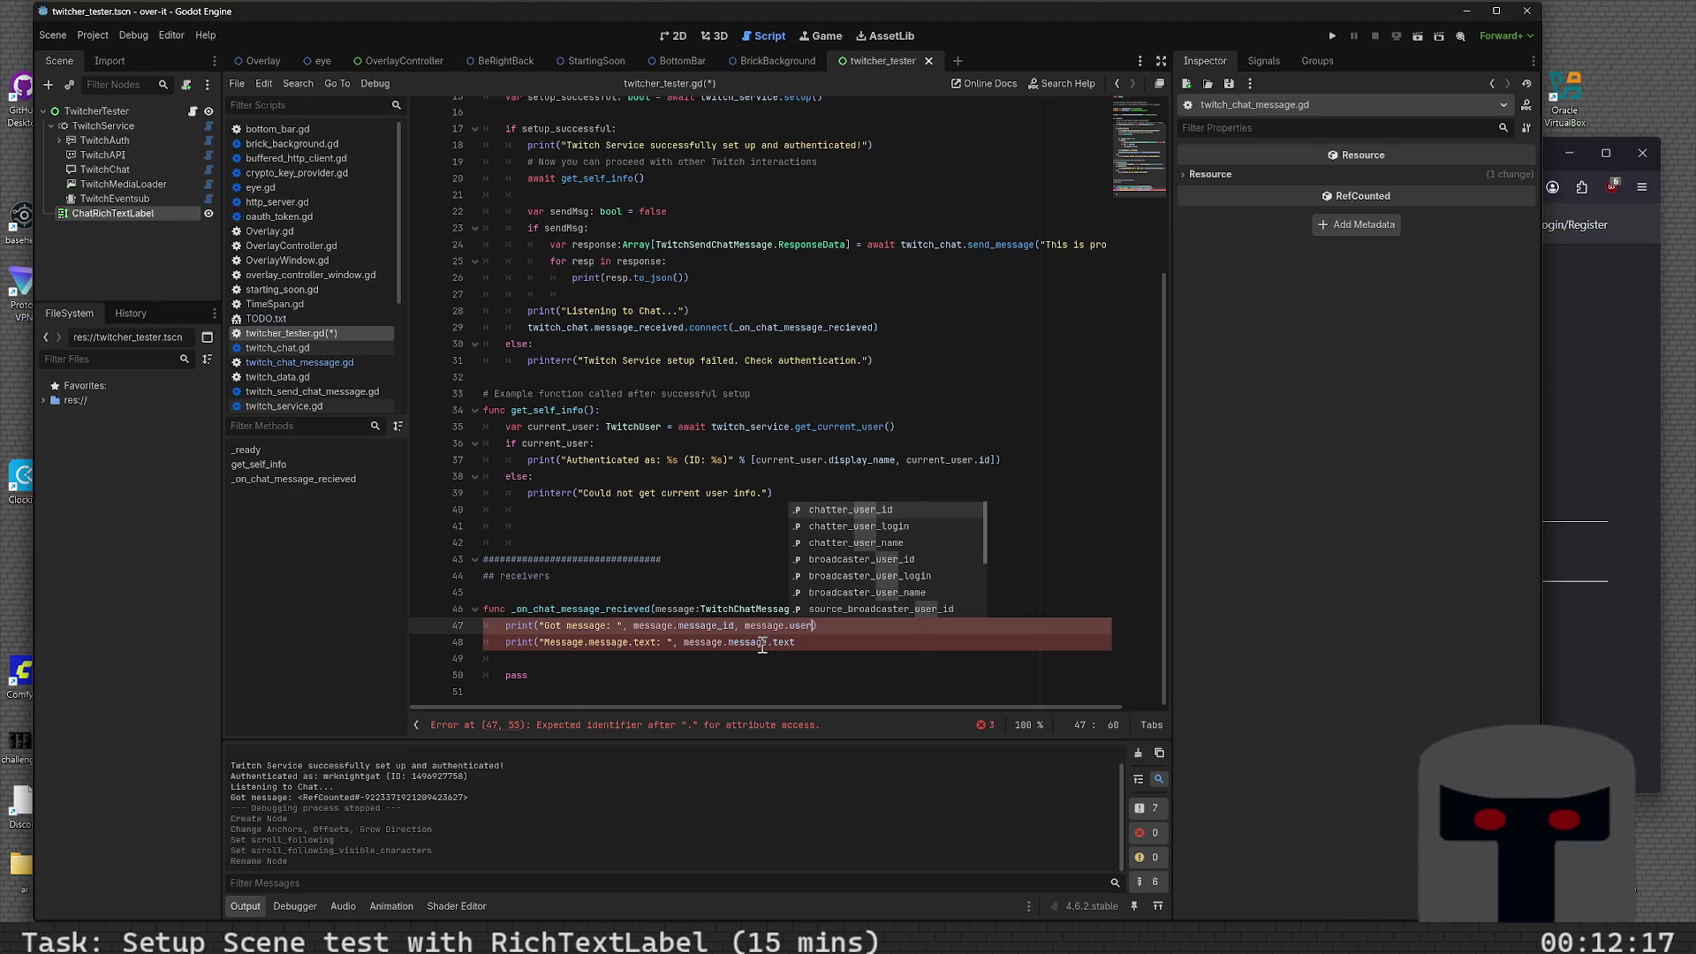
key("Down")
key("Down")
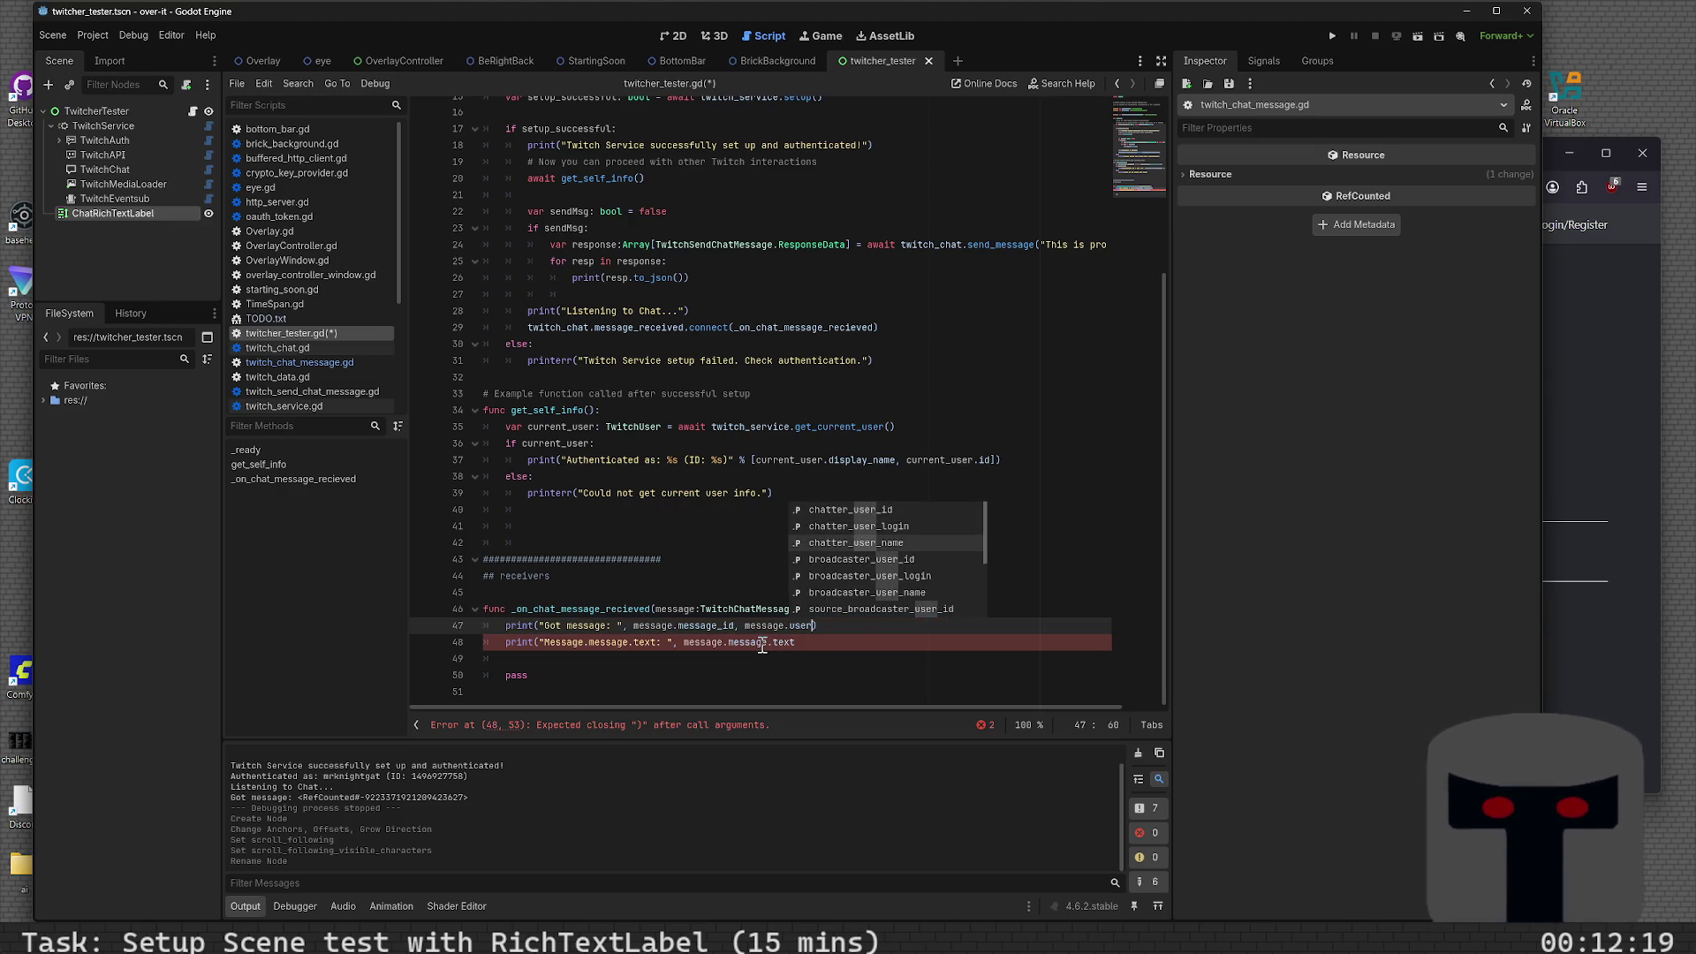
key("Return")
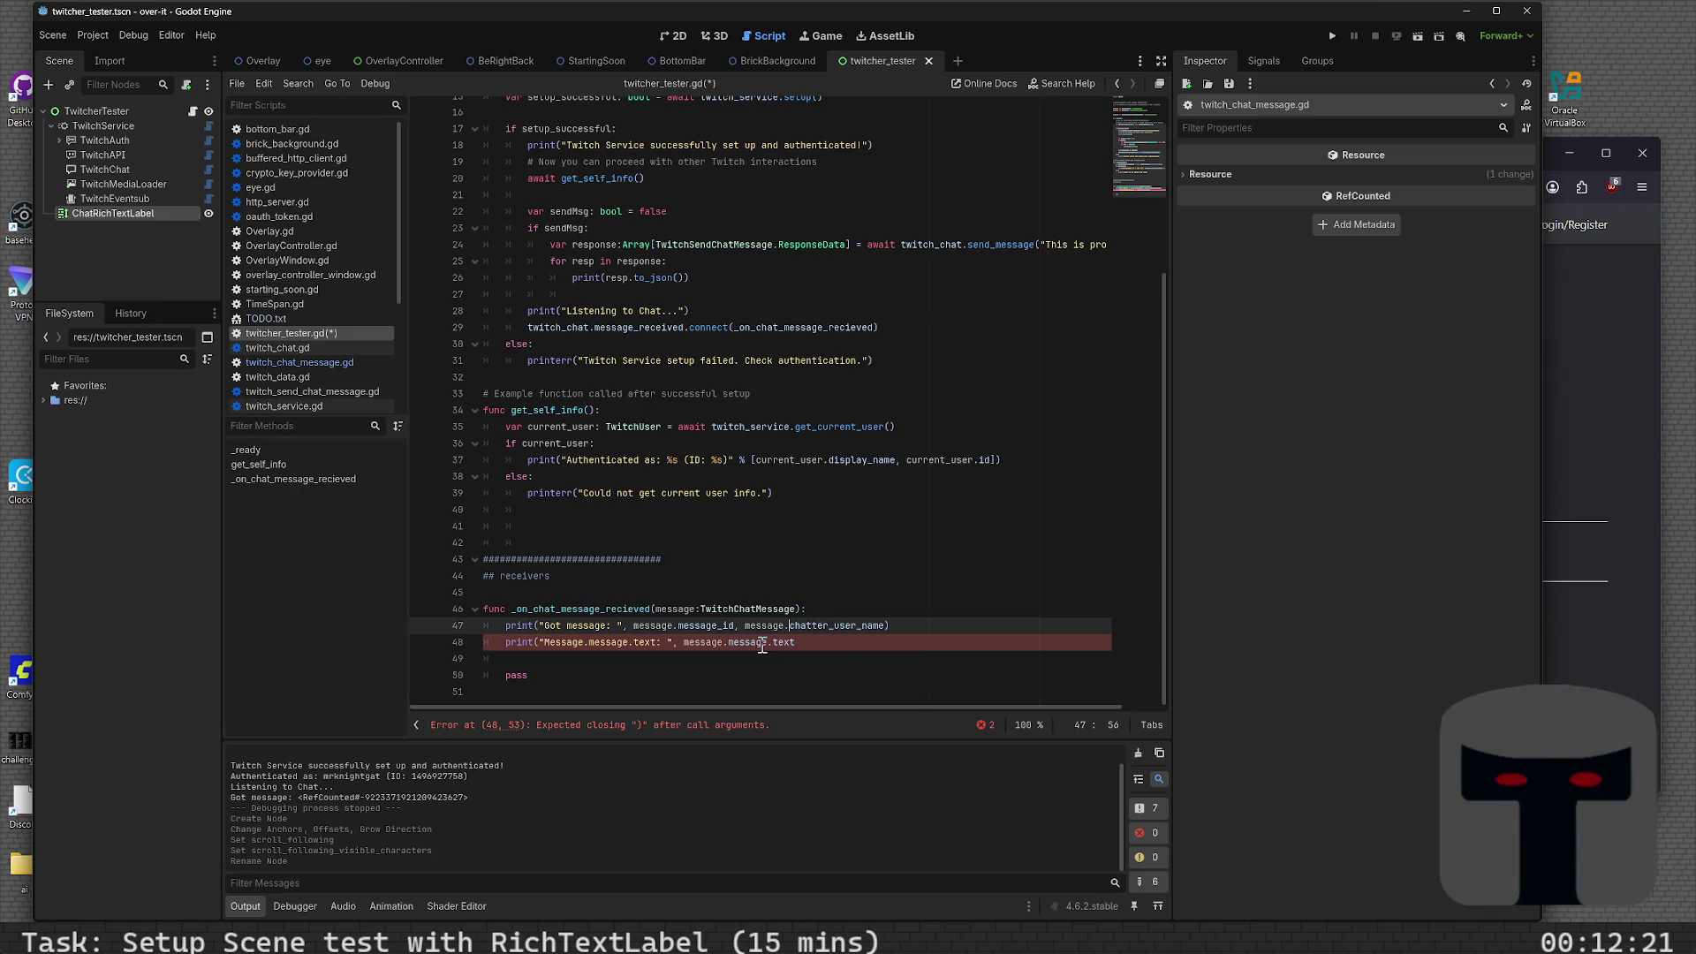
- Add message.message.text as the last print argument, close the call and save
type(", message.")
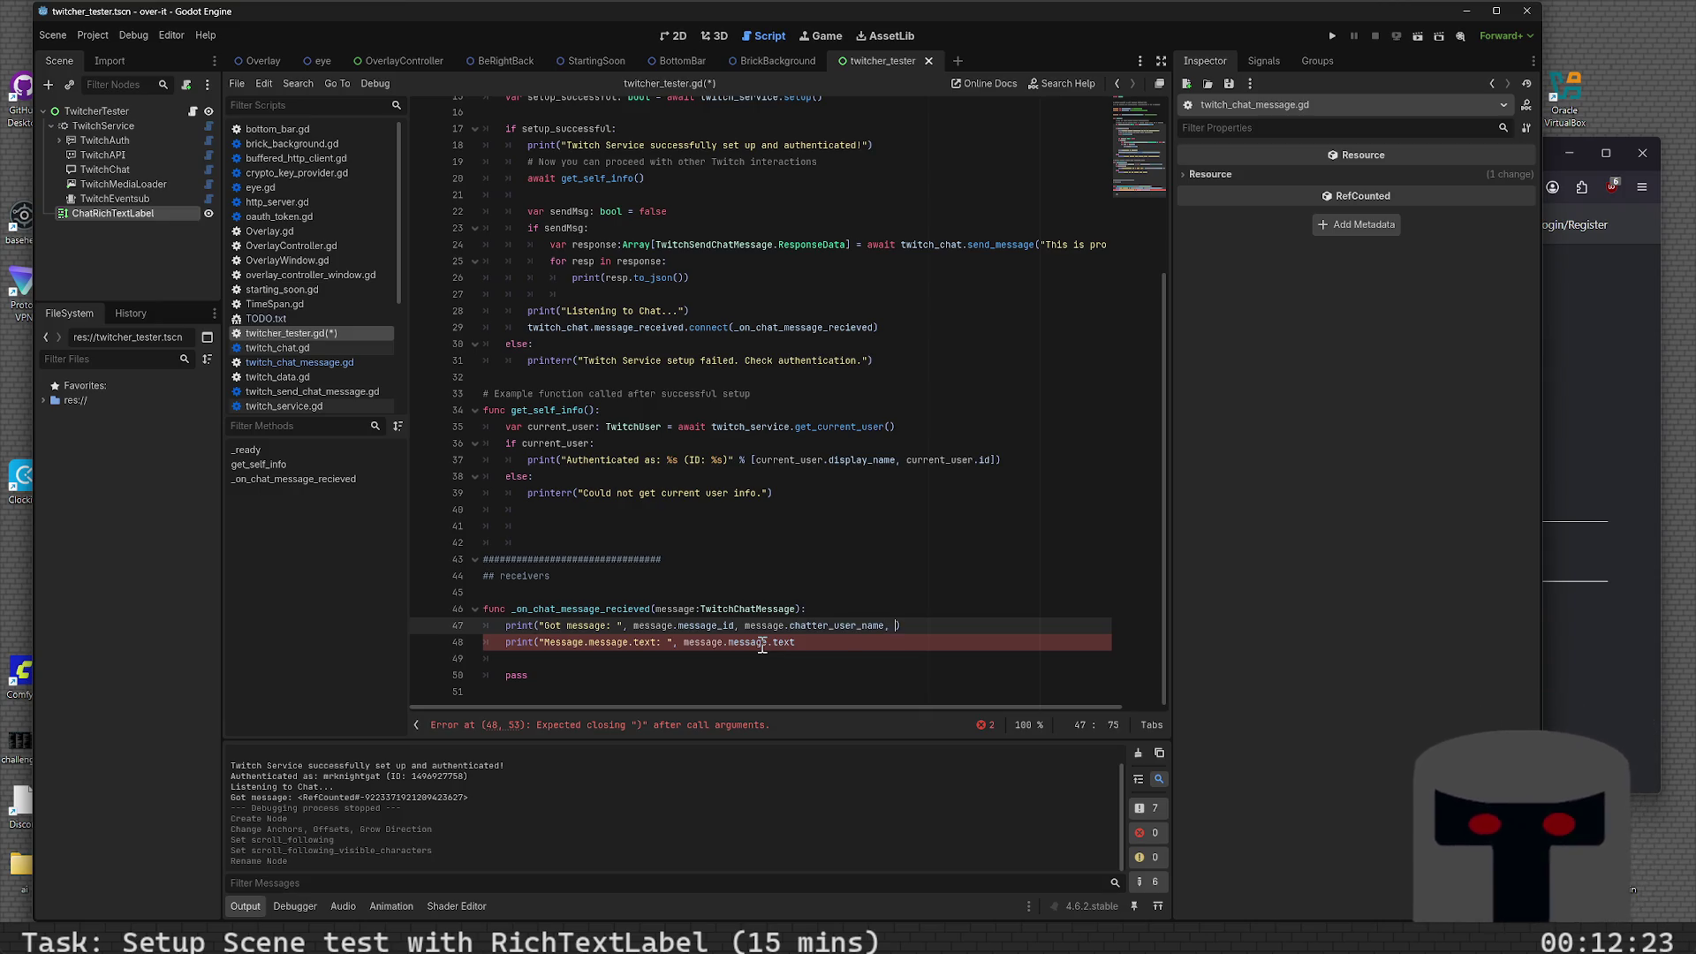
type("message.t")
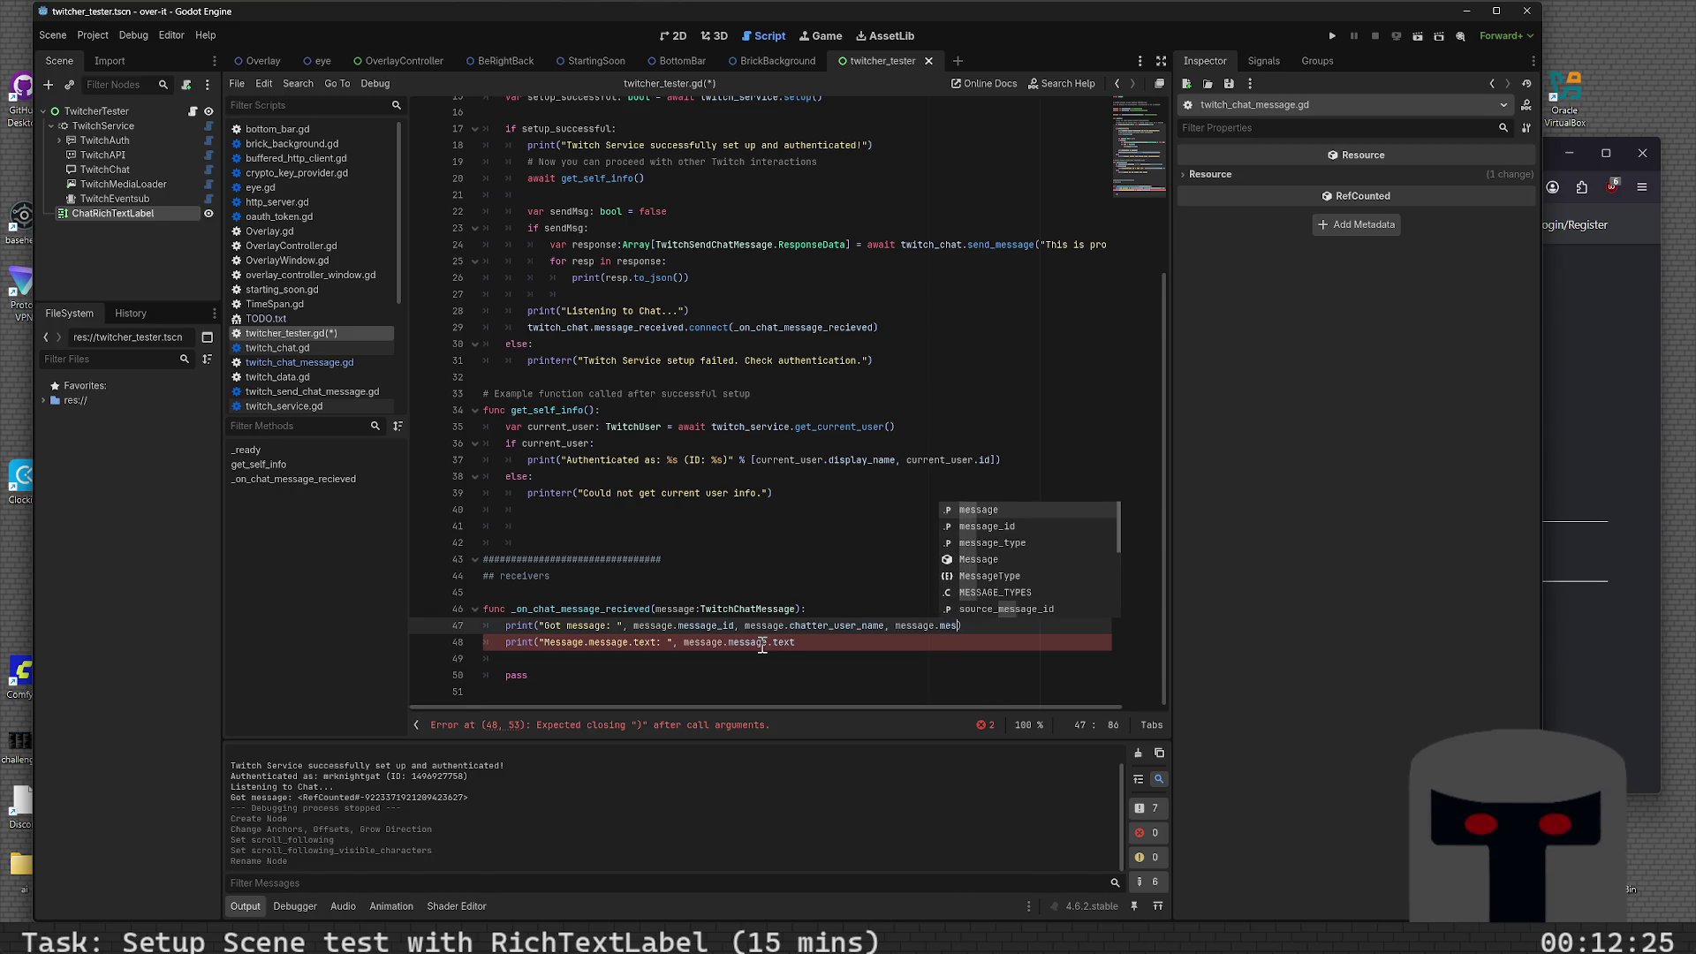
type("ext")
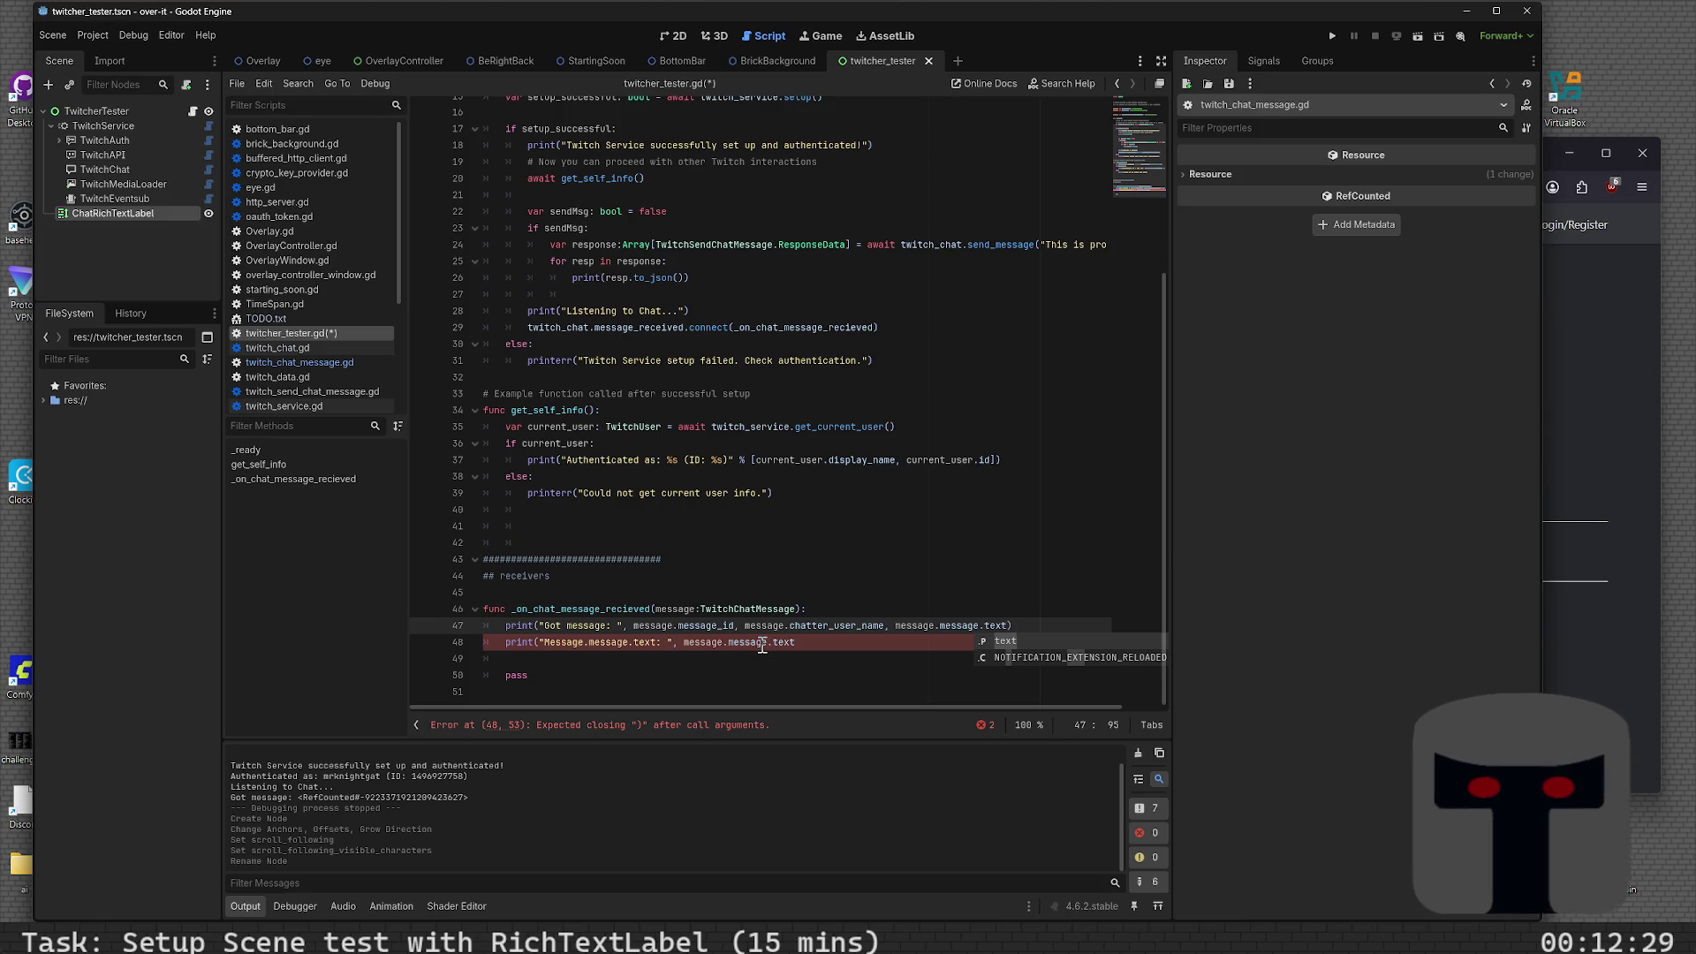
type(",")
key("BackSpace")
key("BackSpace")
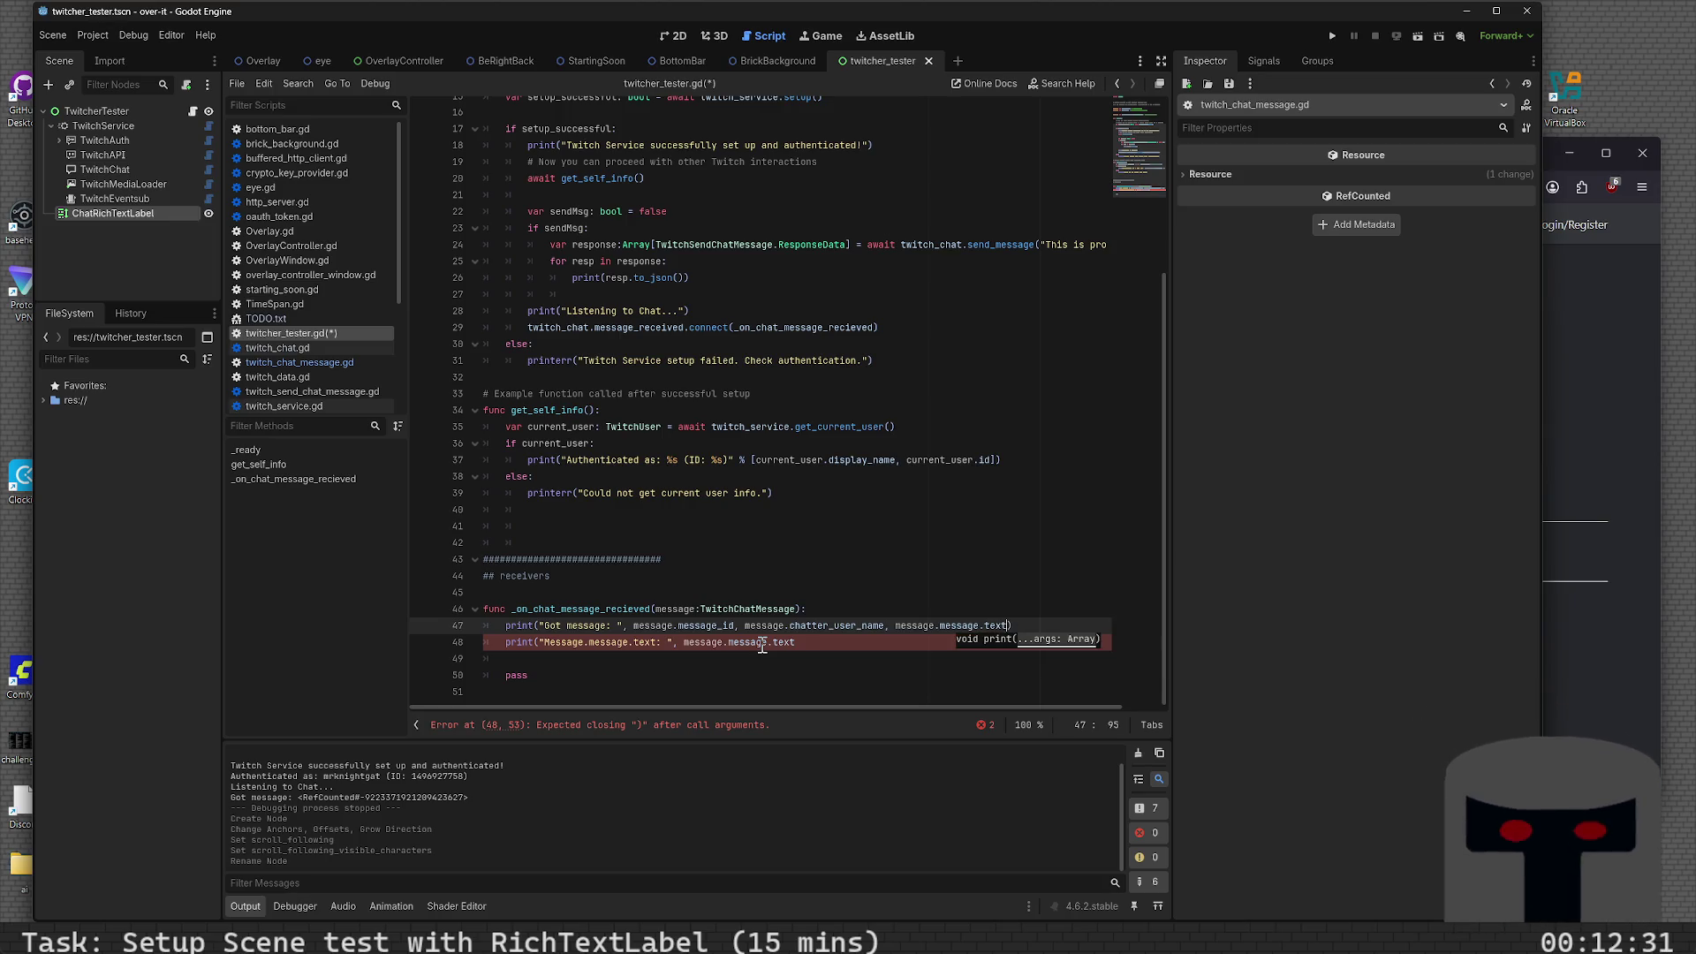
key("Down")
key("ctrl+s")
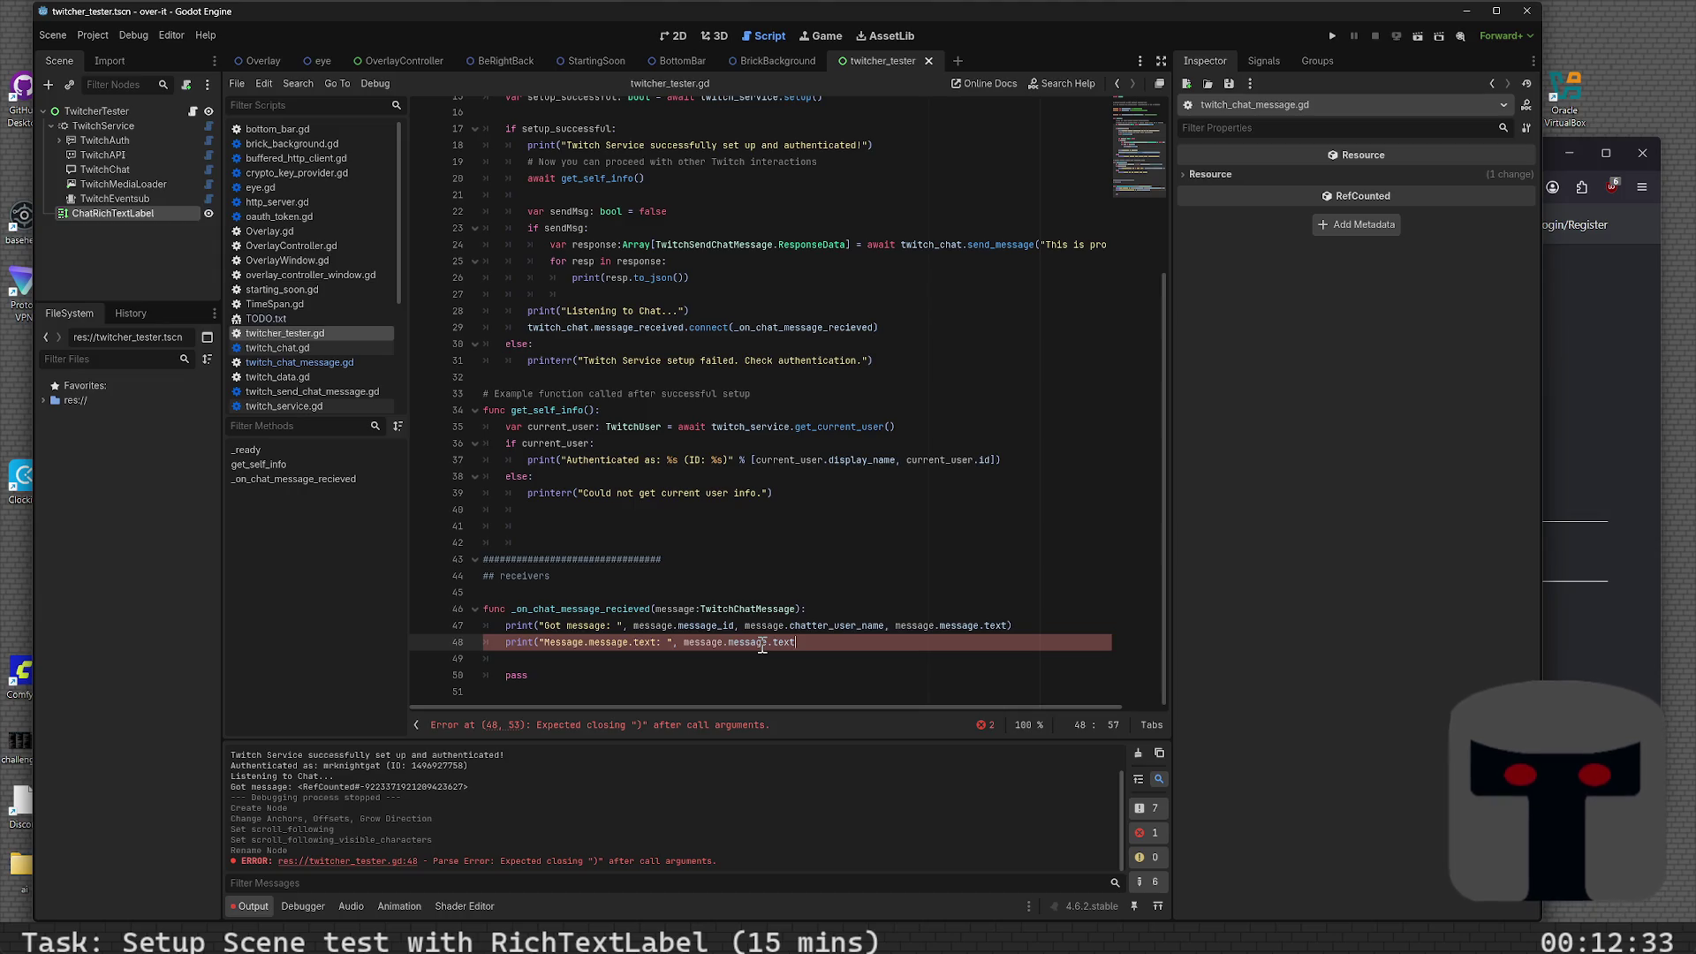
type(")")
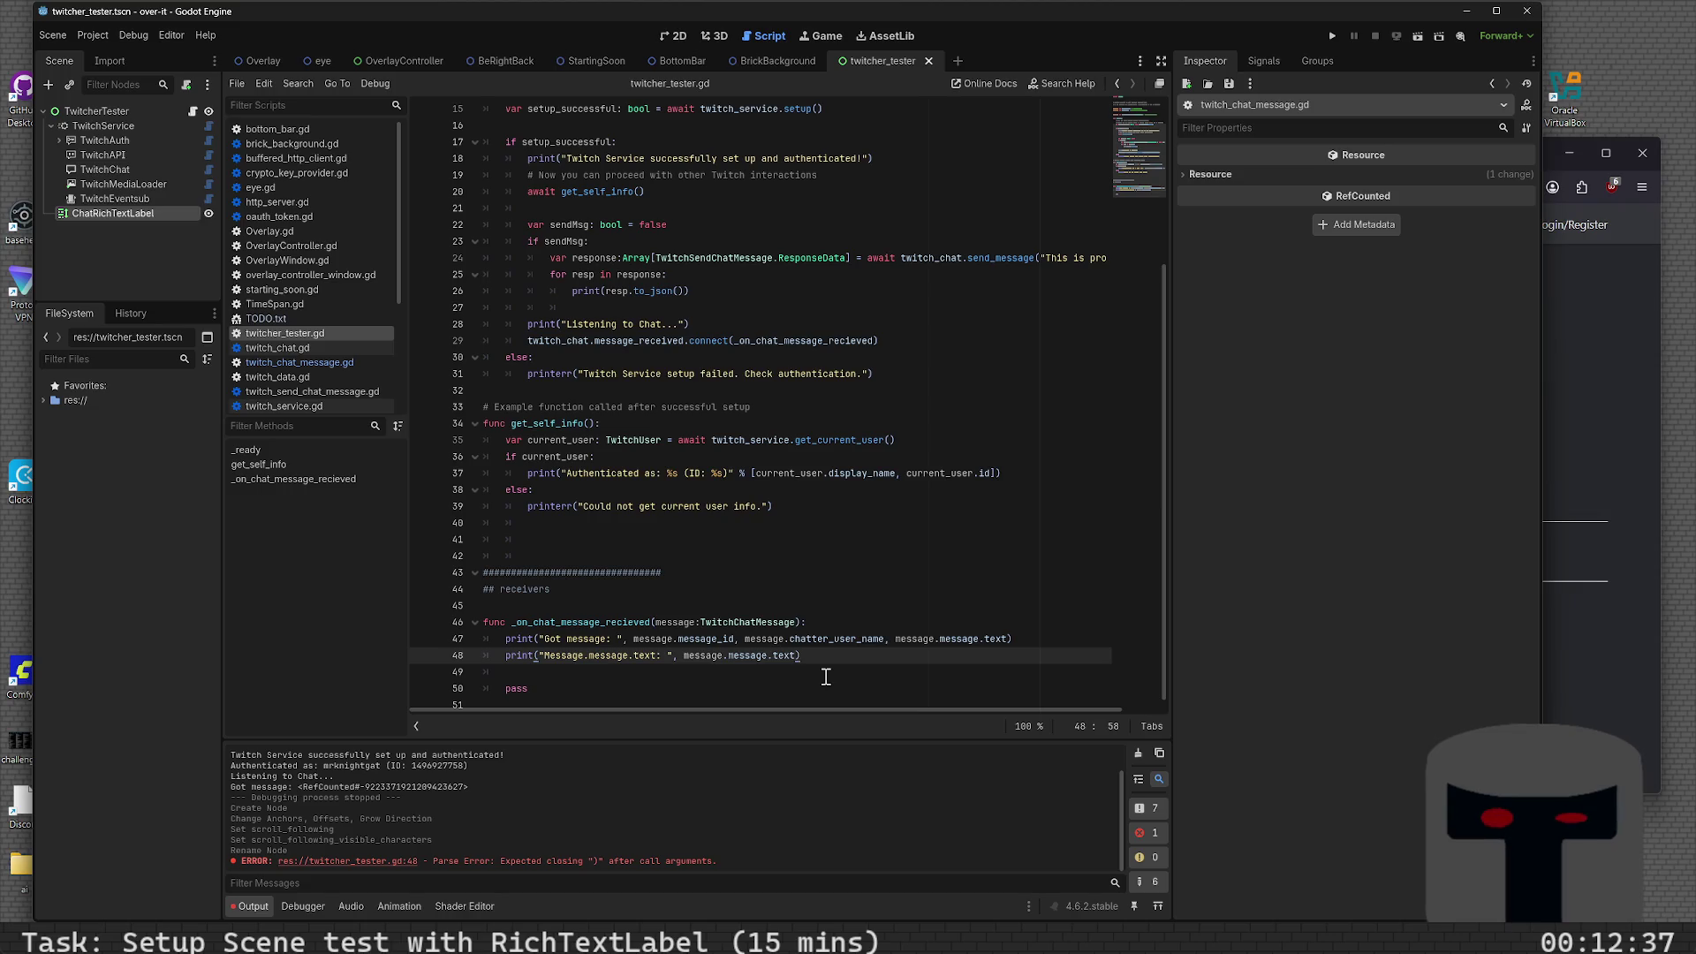
- Insert a ": " separator before the message text argument and save
left_click(895, 639)
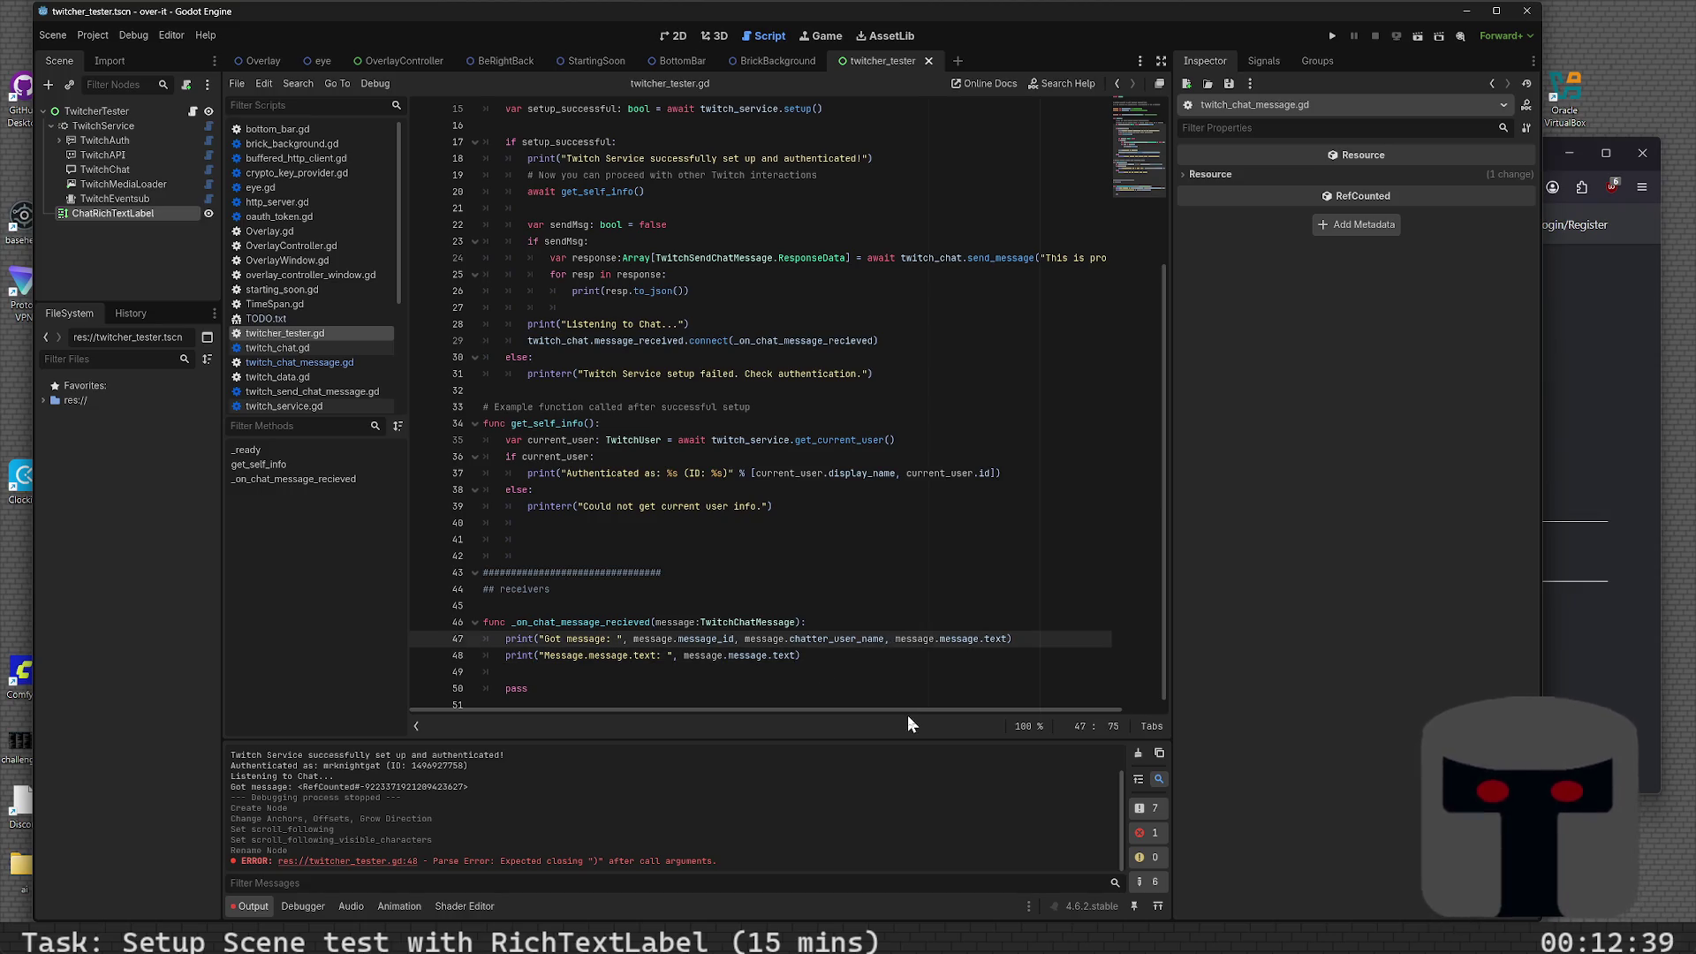
type("\"")
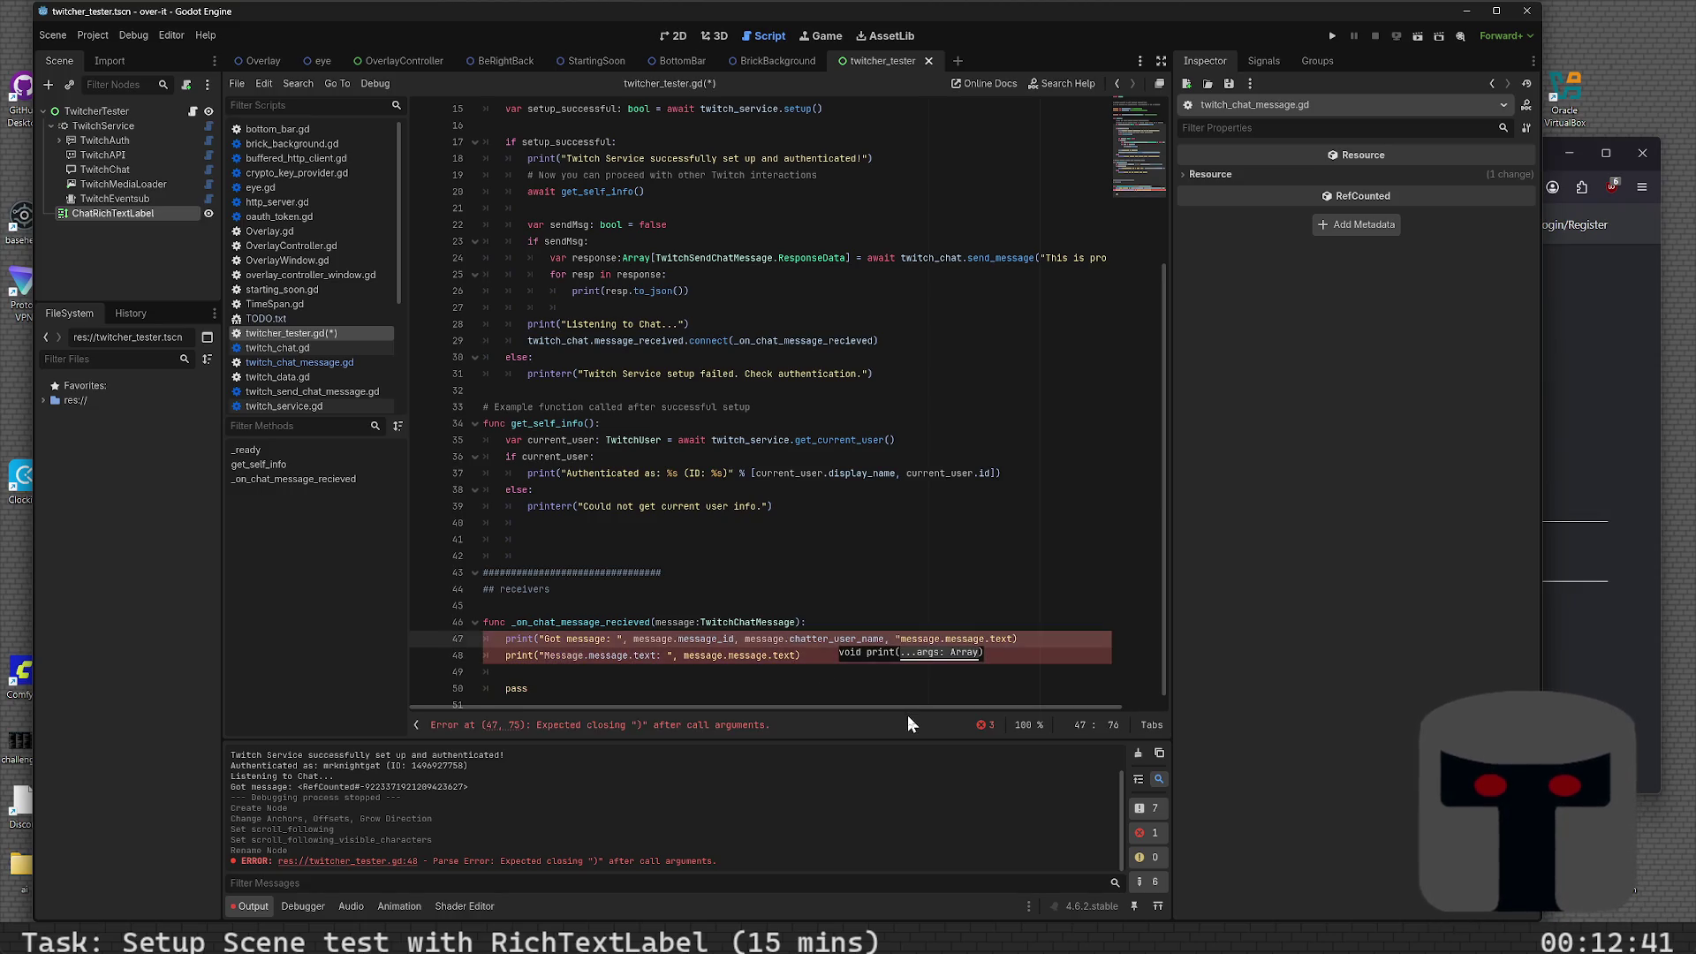
type(": ")
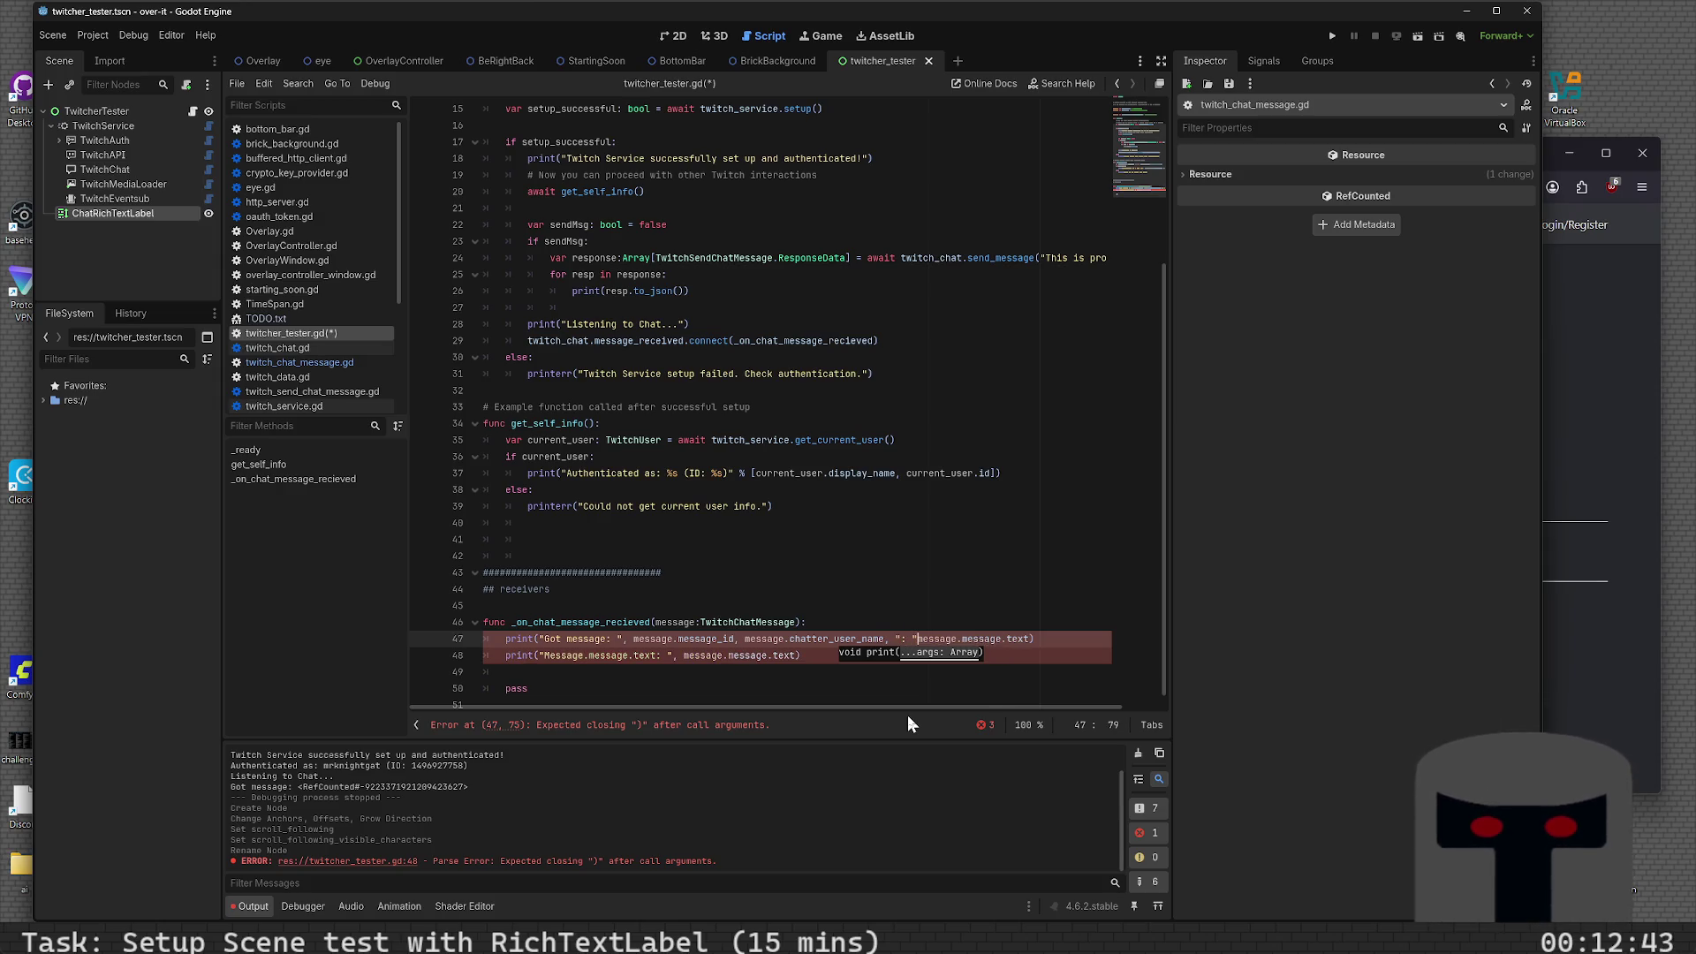
type("\",")
key("ctrl+s")
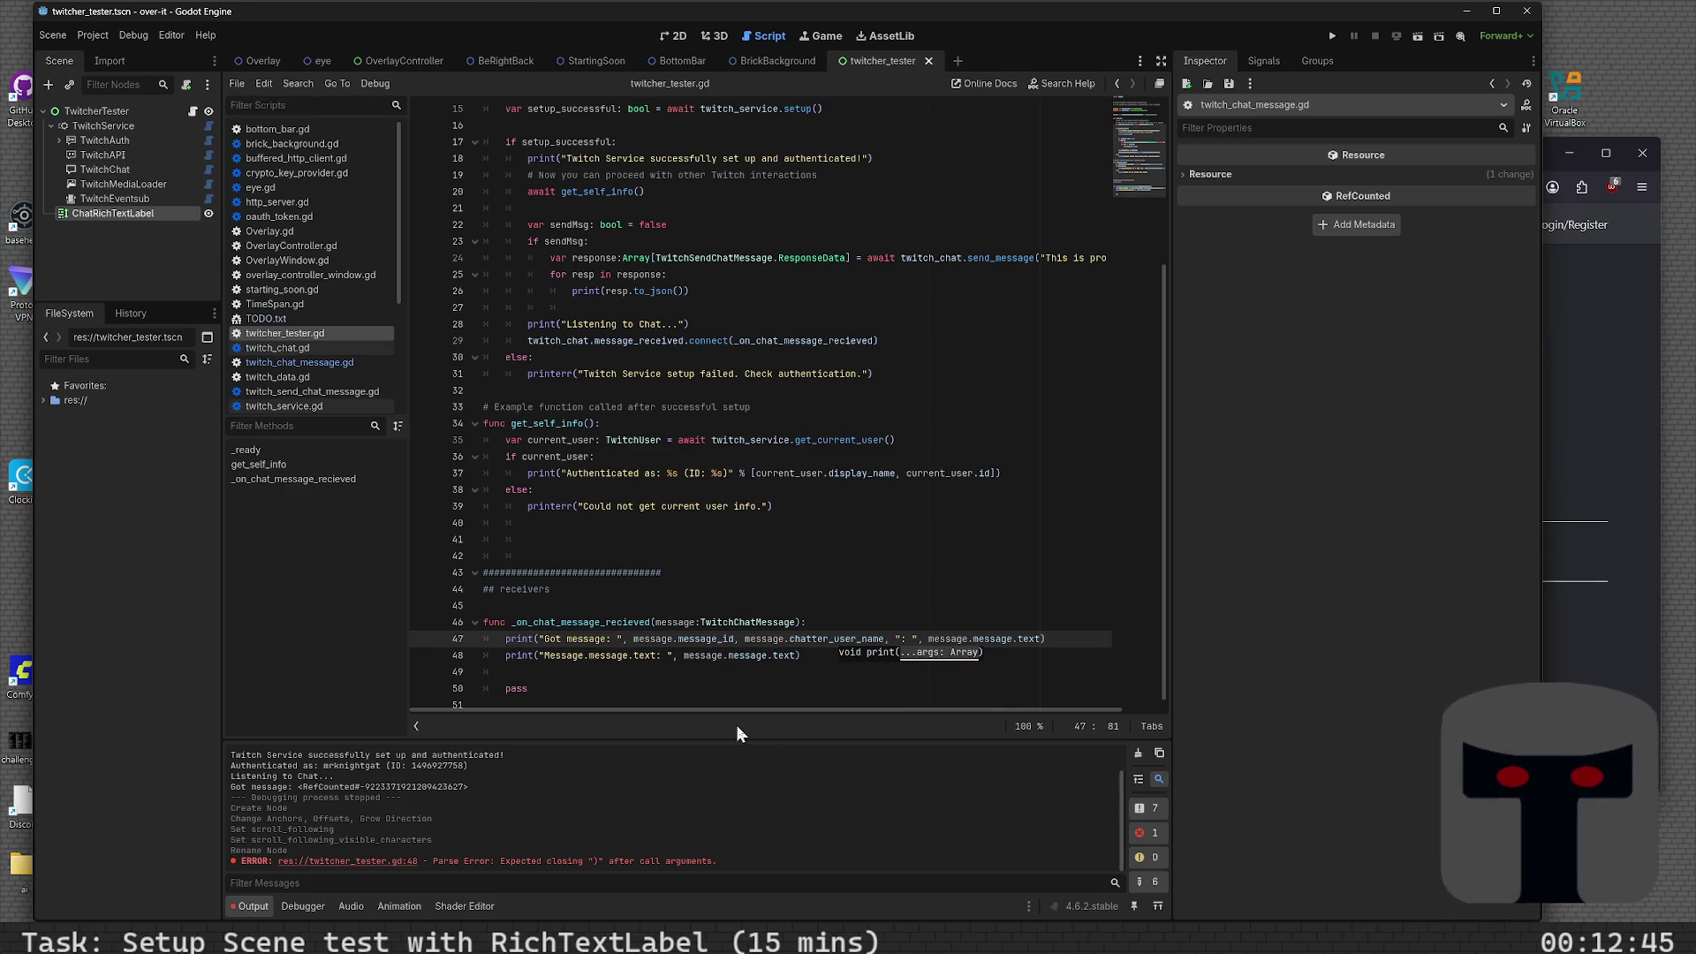
left_click(738, 673)
key("Up")
- Delete line 48's print and start a new line referencing message.chatter_user_name
key("shift+End")
key("Delete")
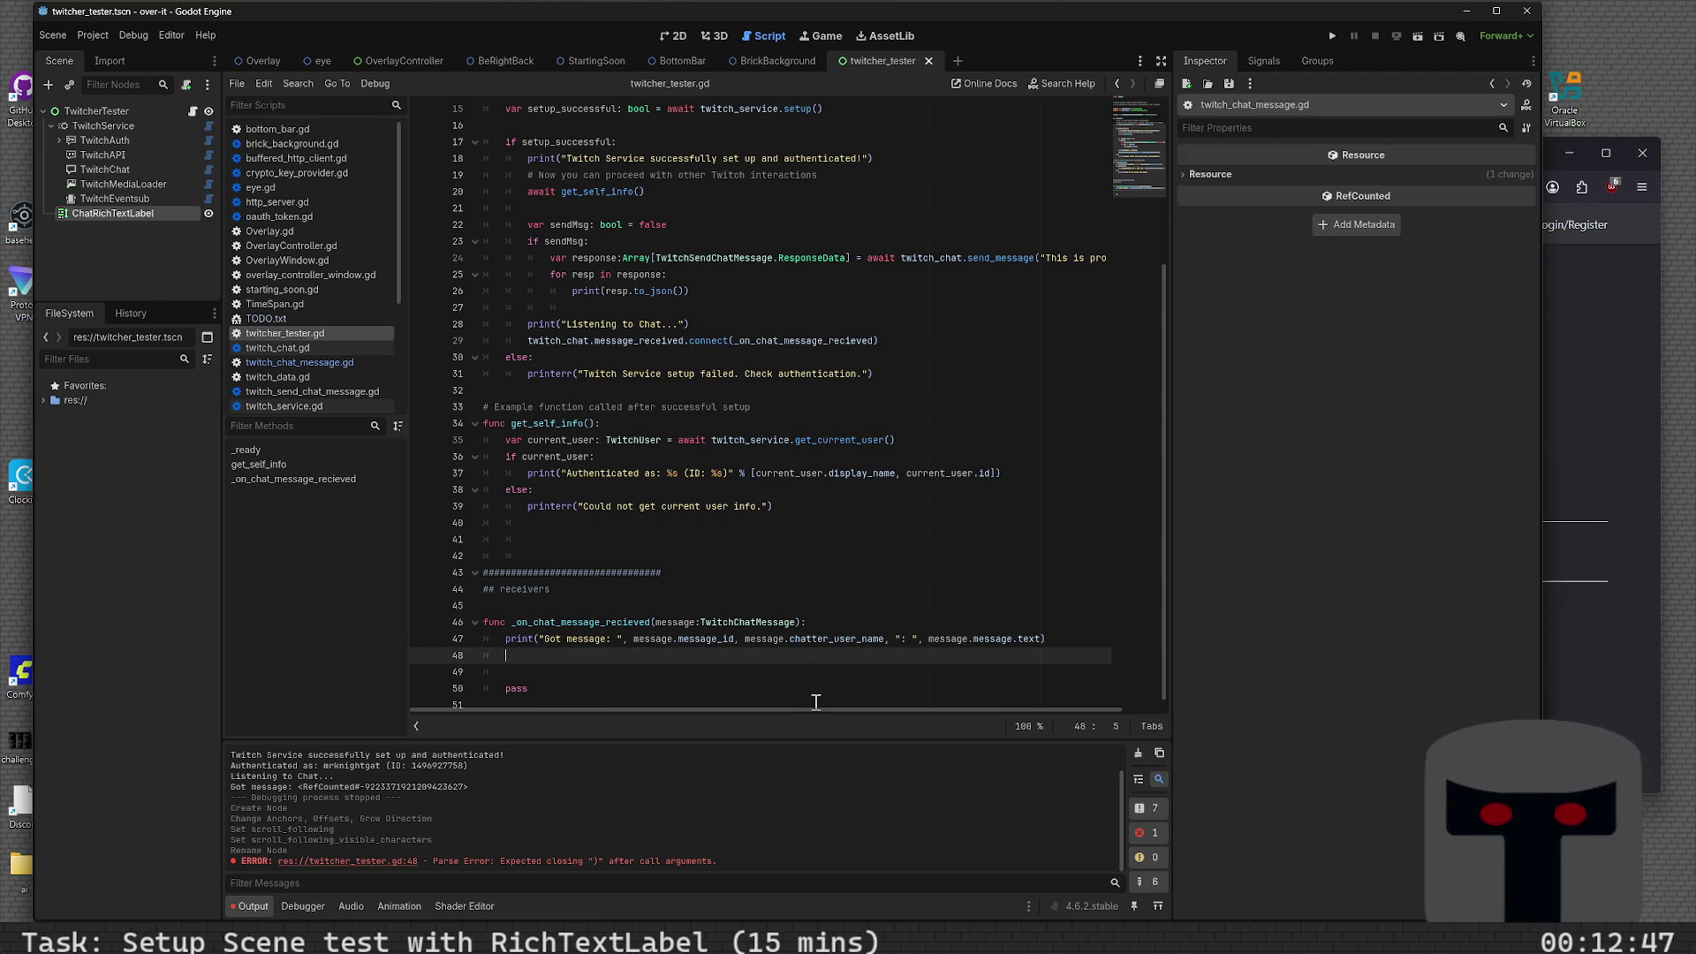
key("Return")
type("\"")
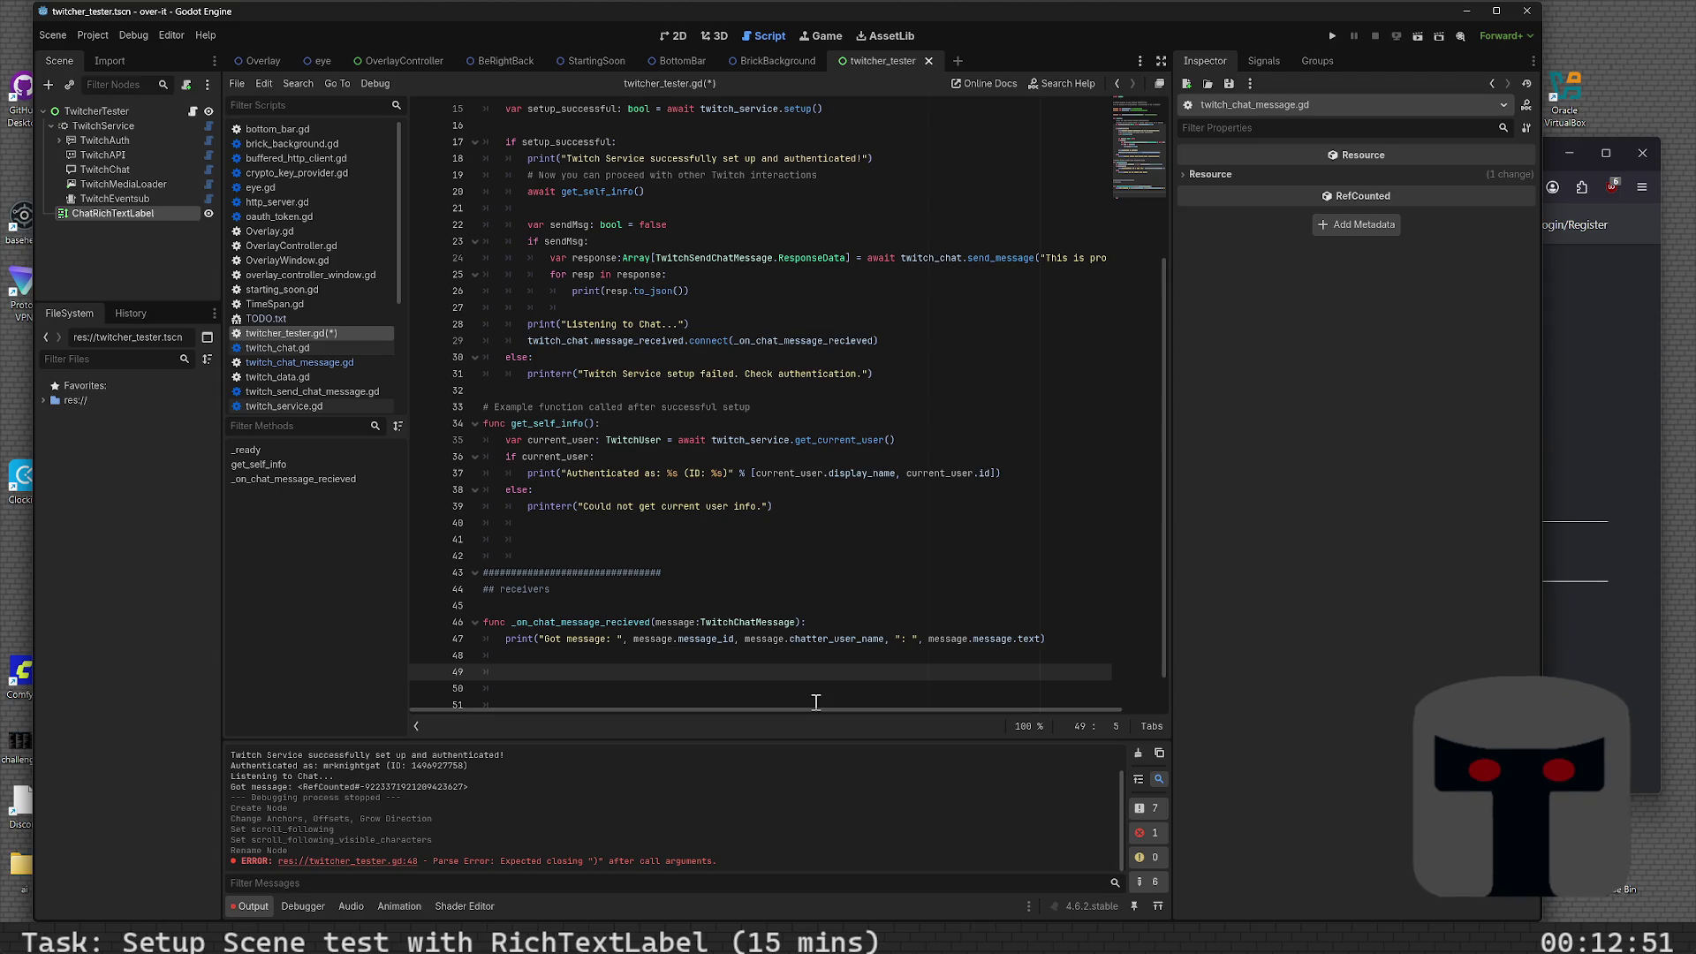
type("ssage.c")
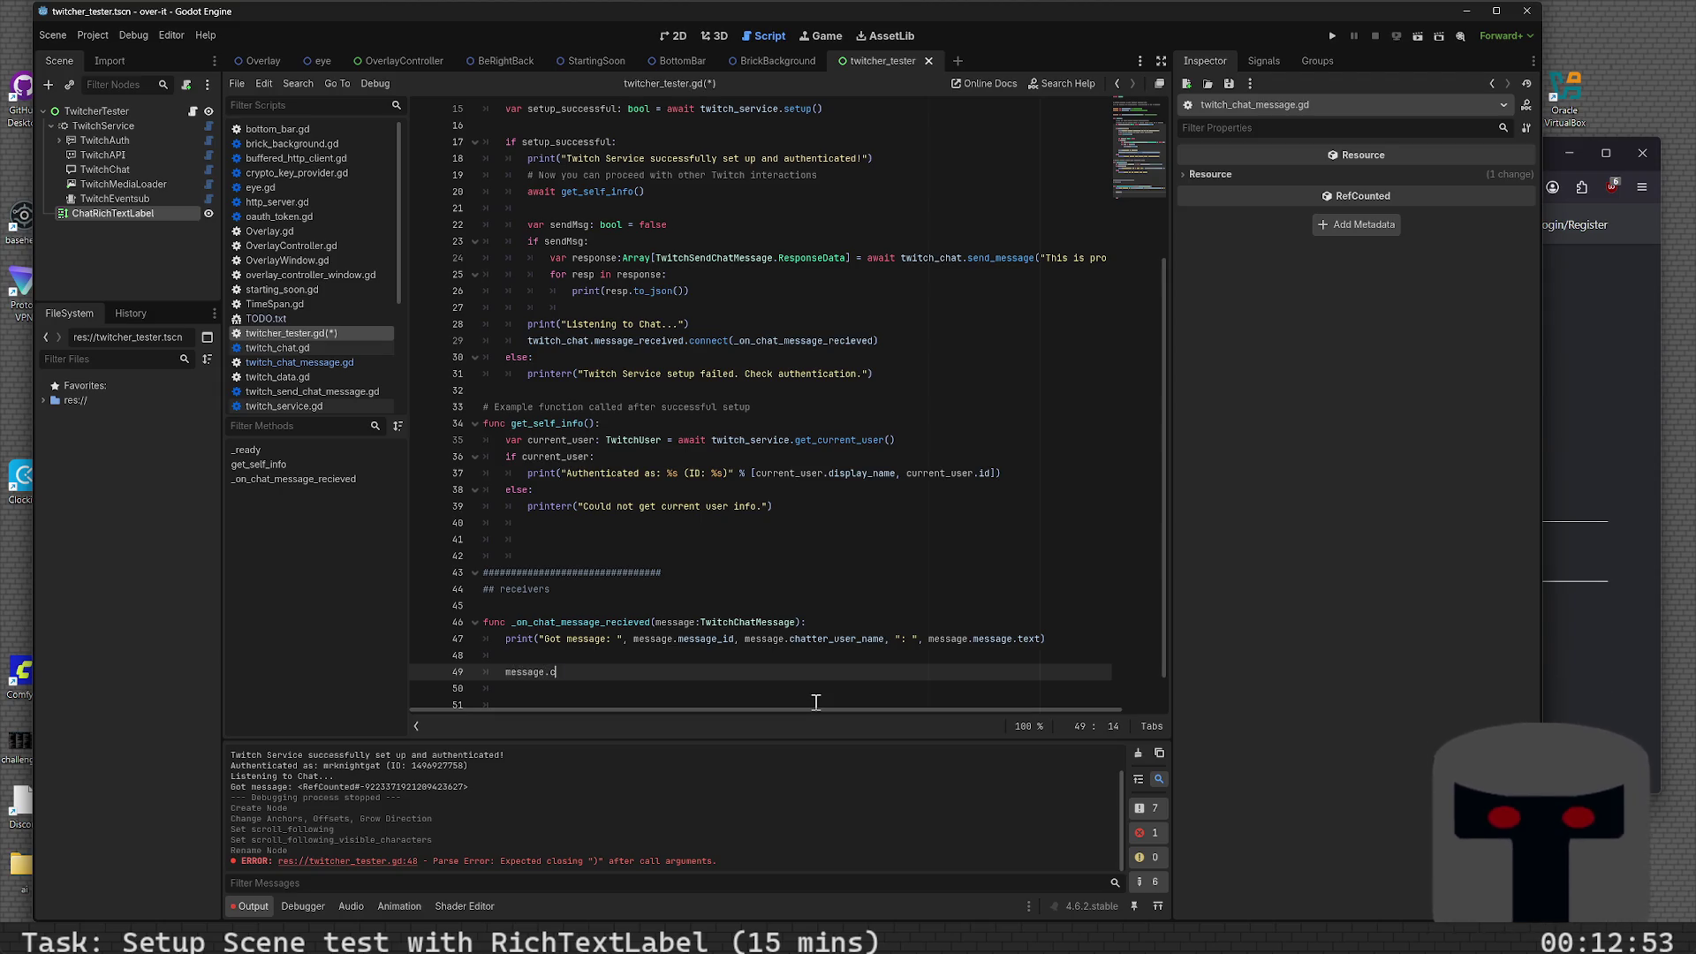
key("BackSpace")
key("Down")
key("Down")
key("Down")
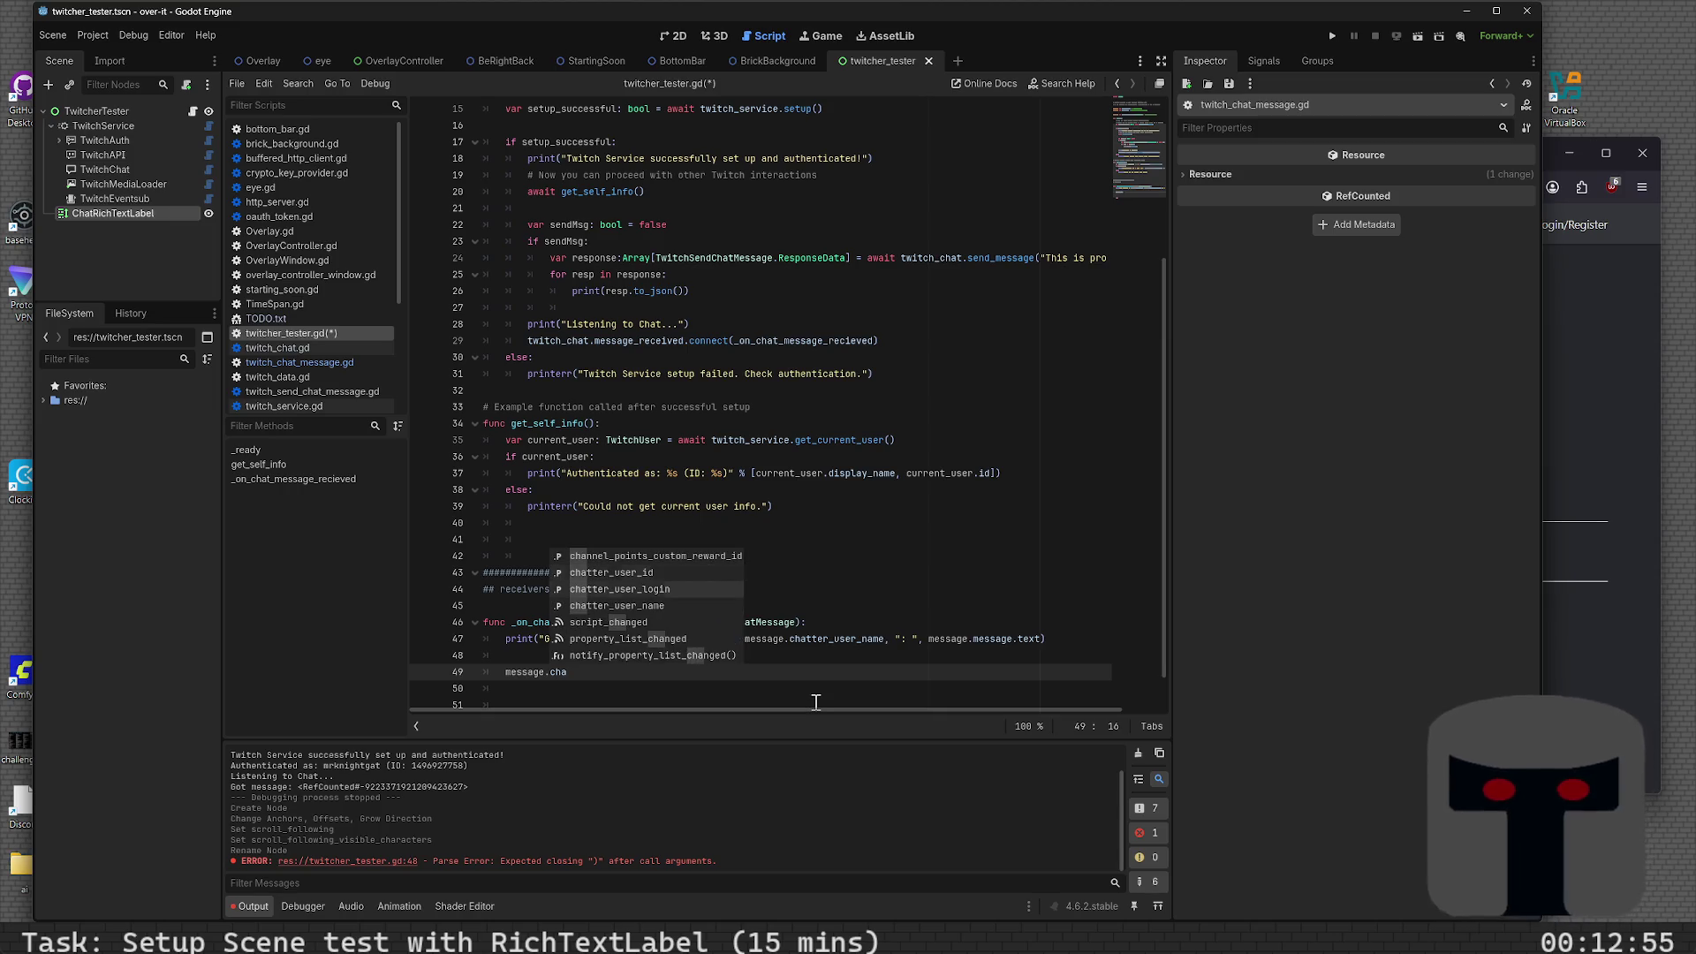
key("Return")
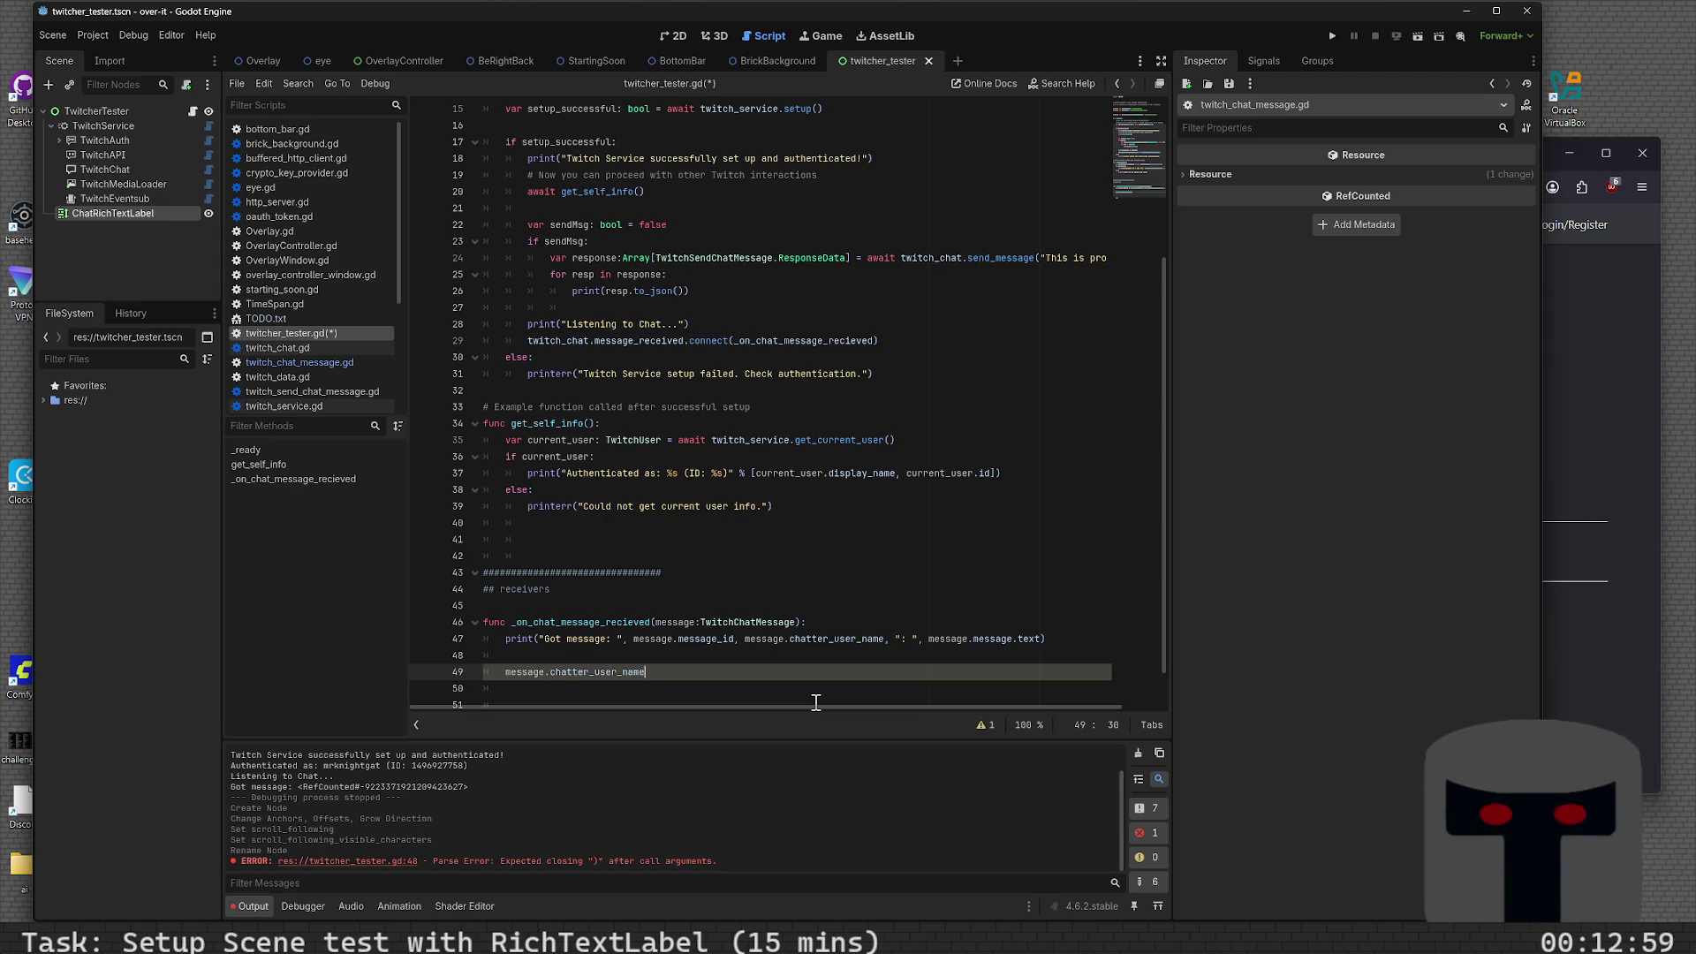
- Write a "%s: %s" format using chatter_user_name and message.message.text
key("Up")
key("Return")
key("Up")
key("Return")
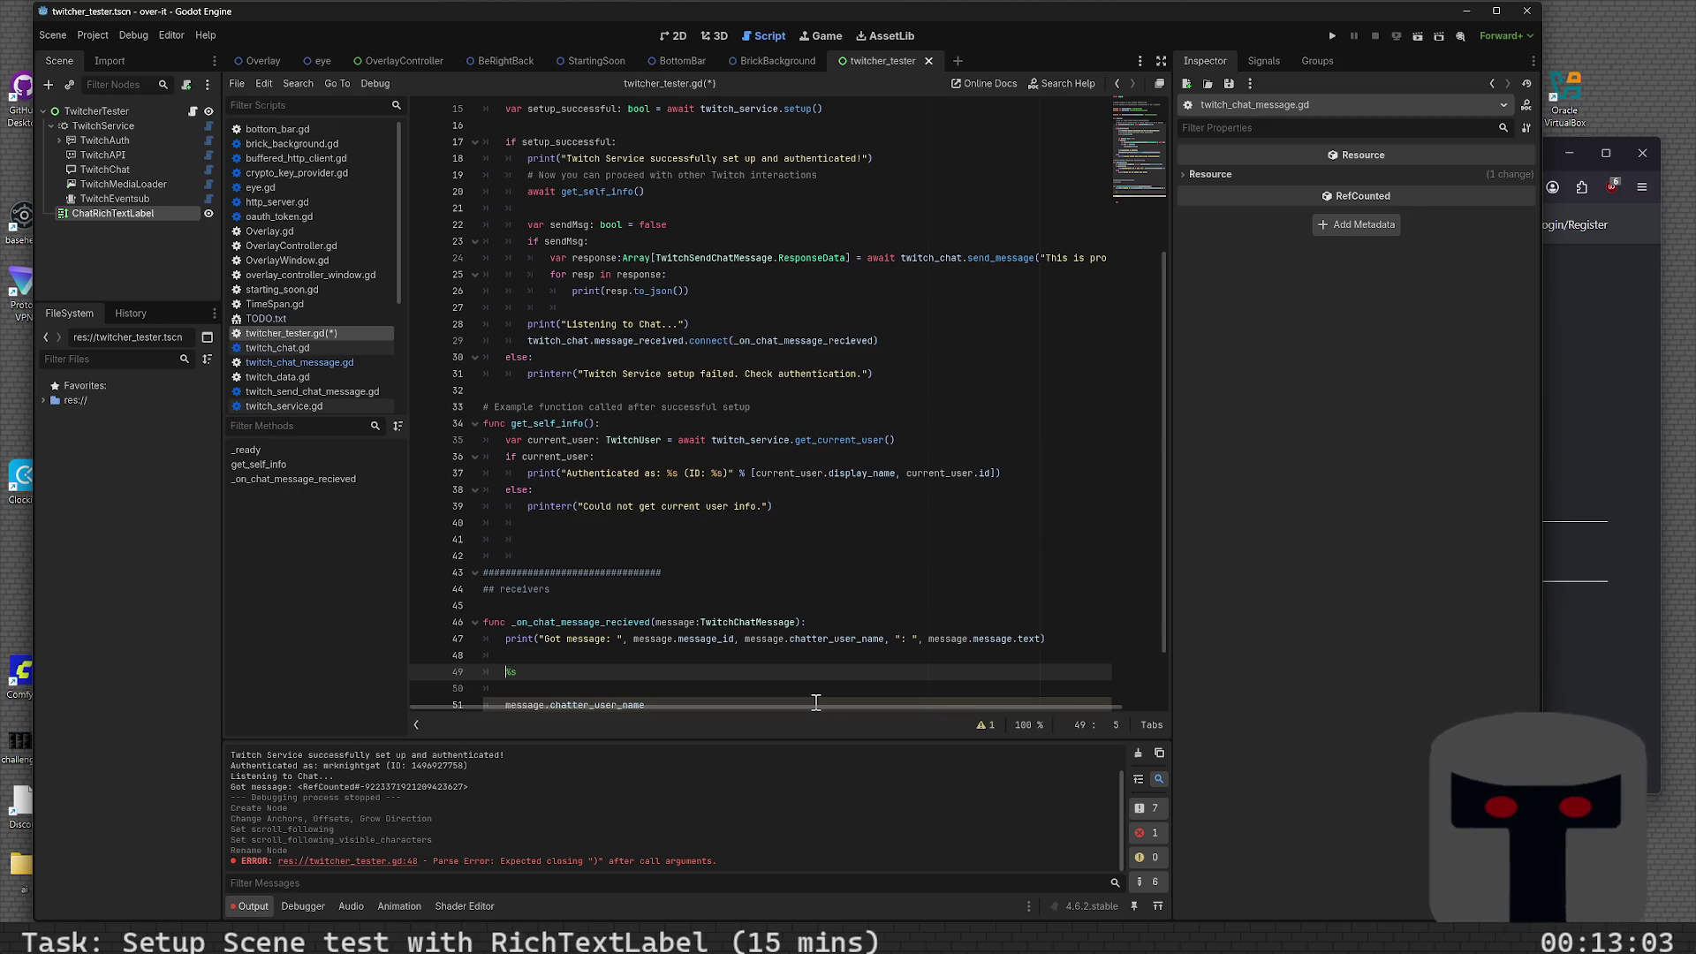
type("\"")
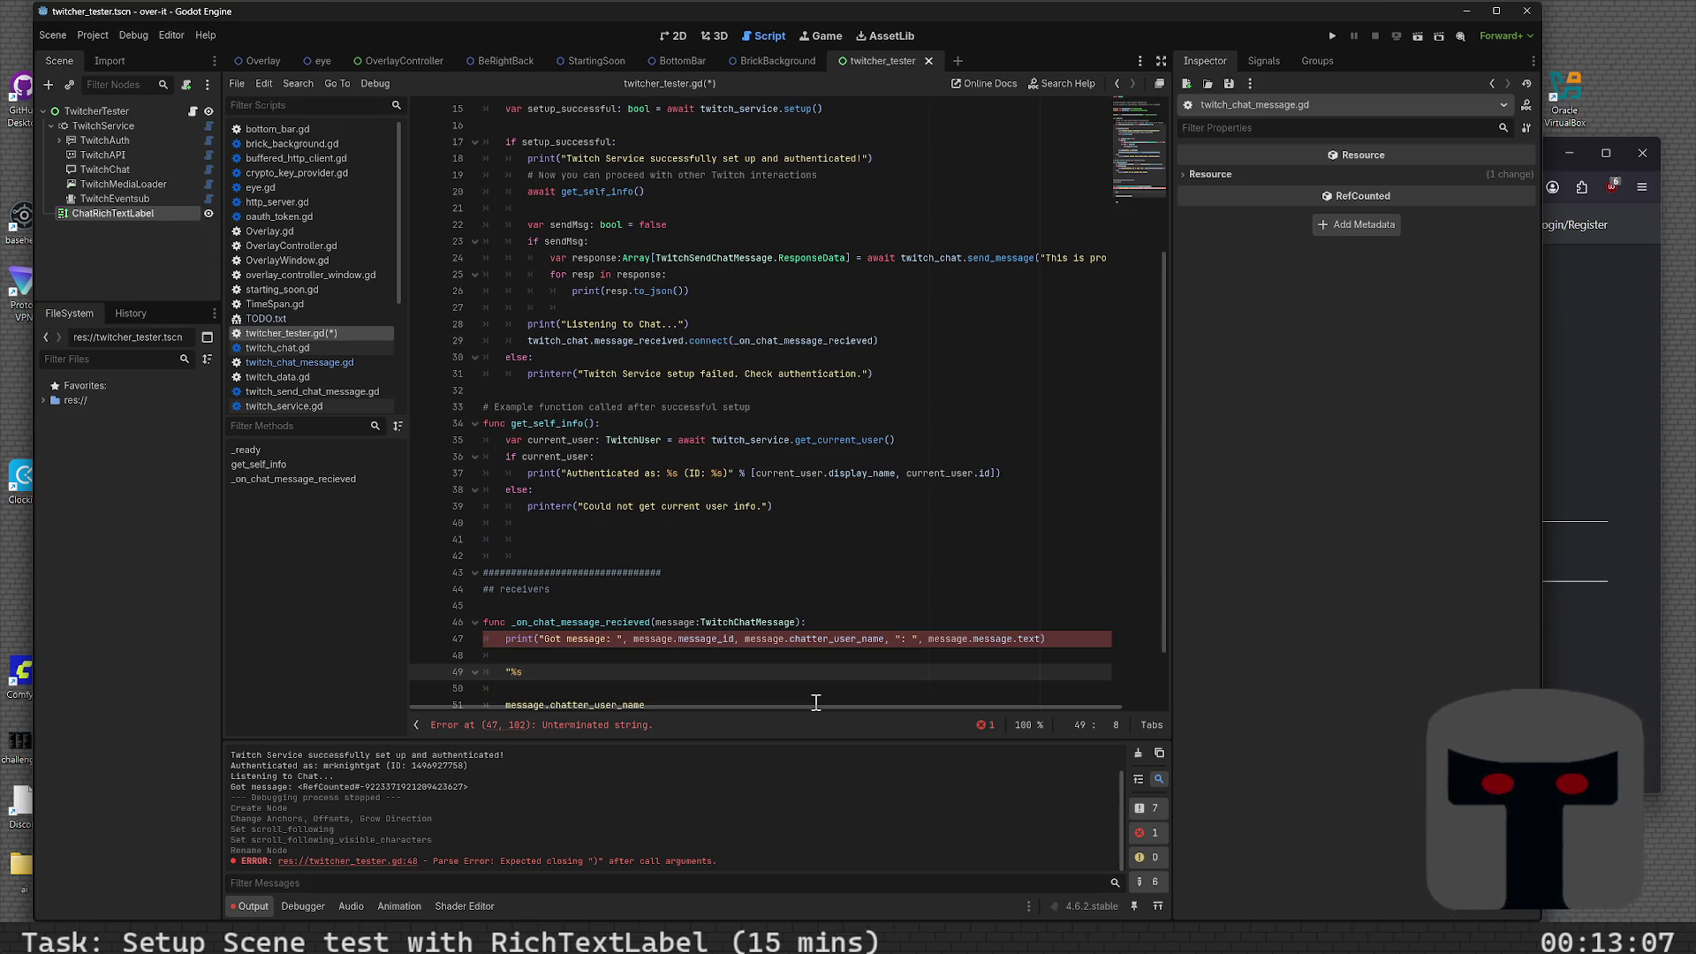
type("\"")
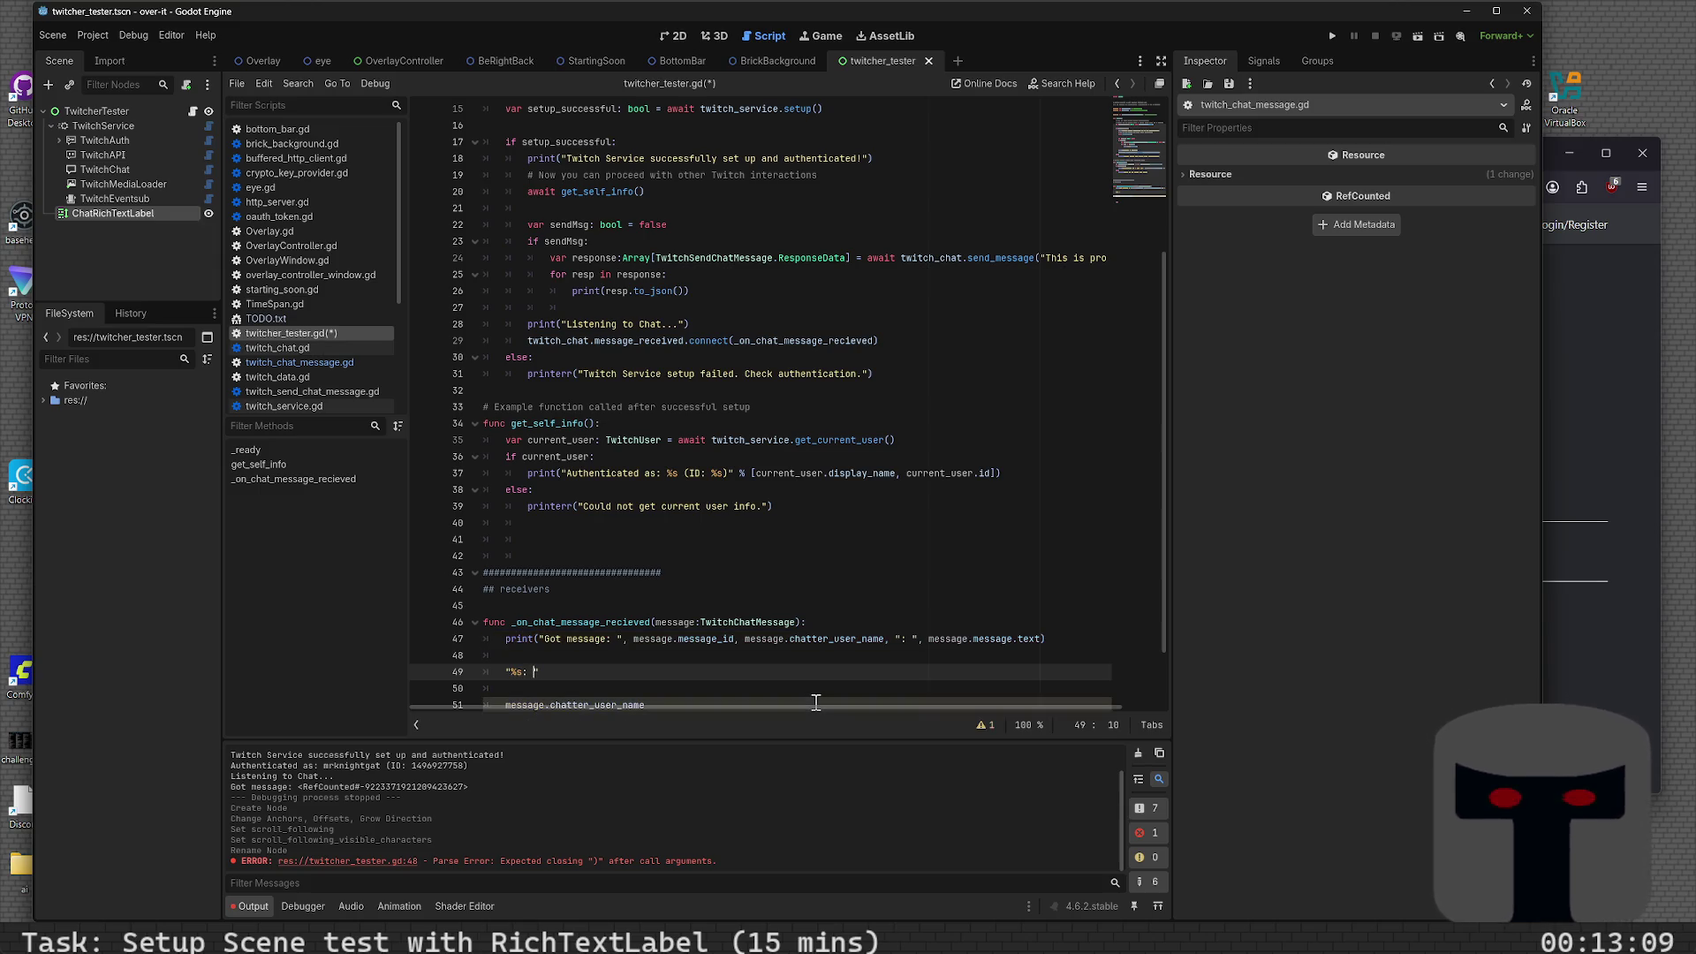
type("%s")
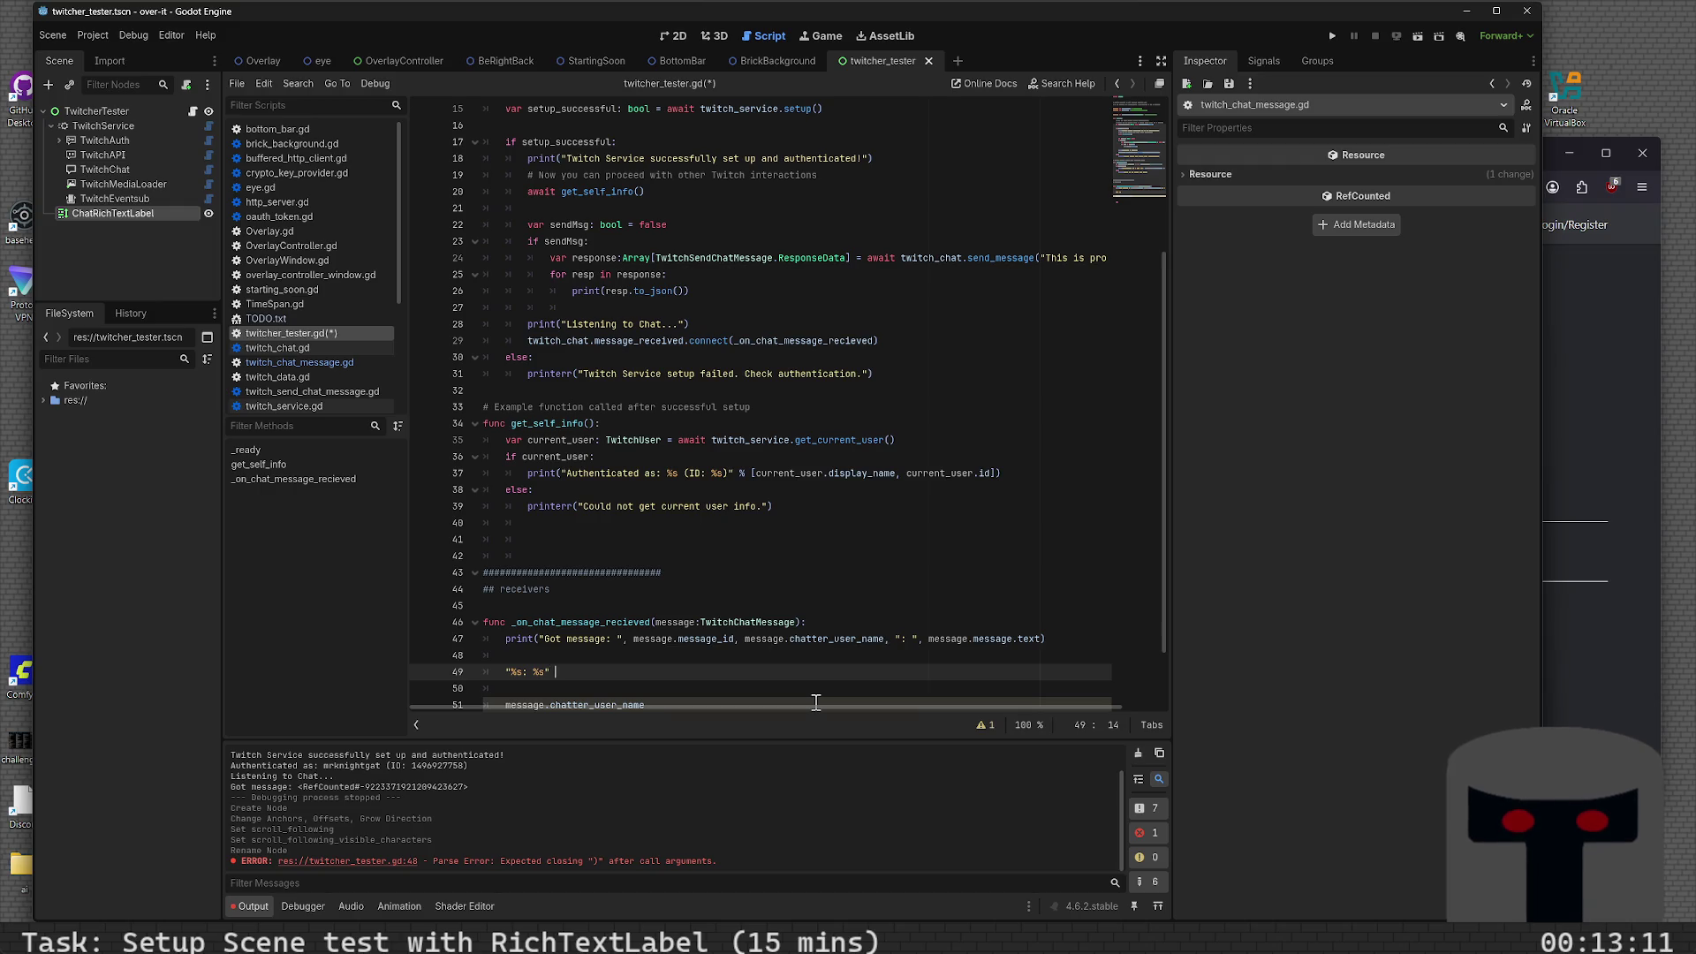
type(" %[")
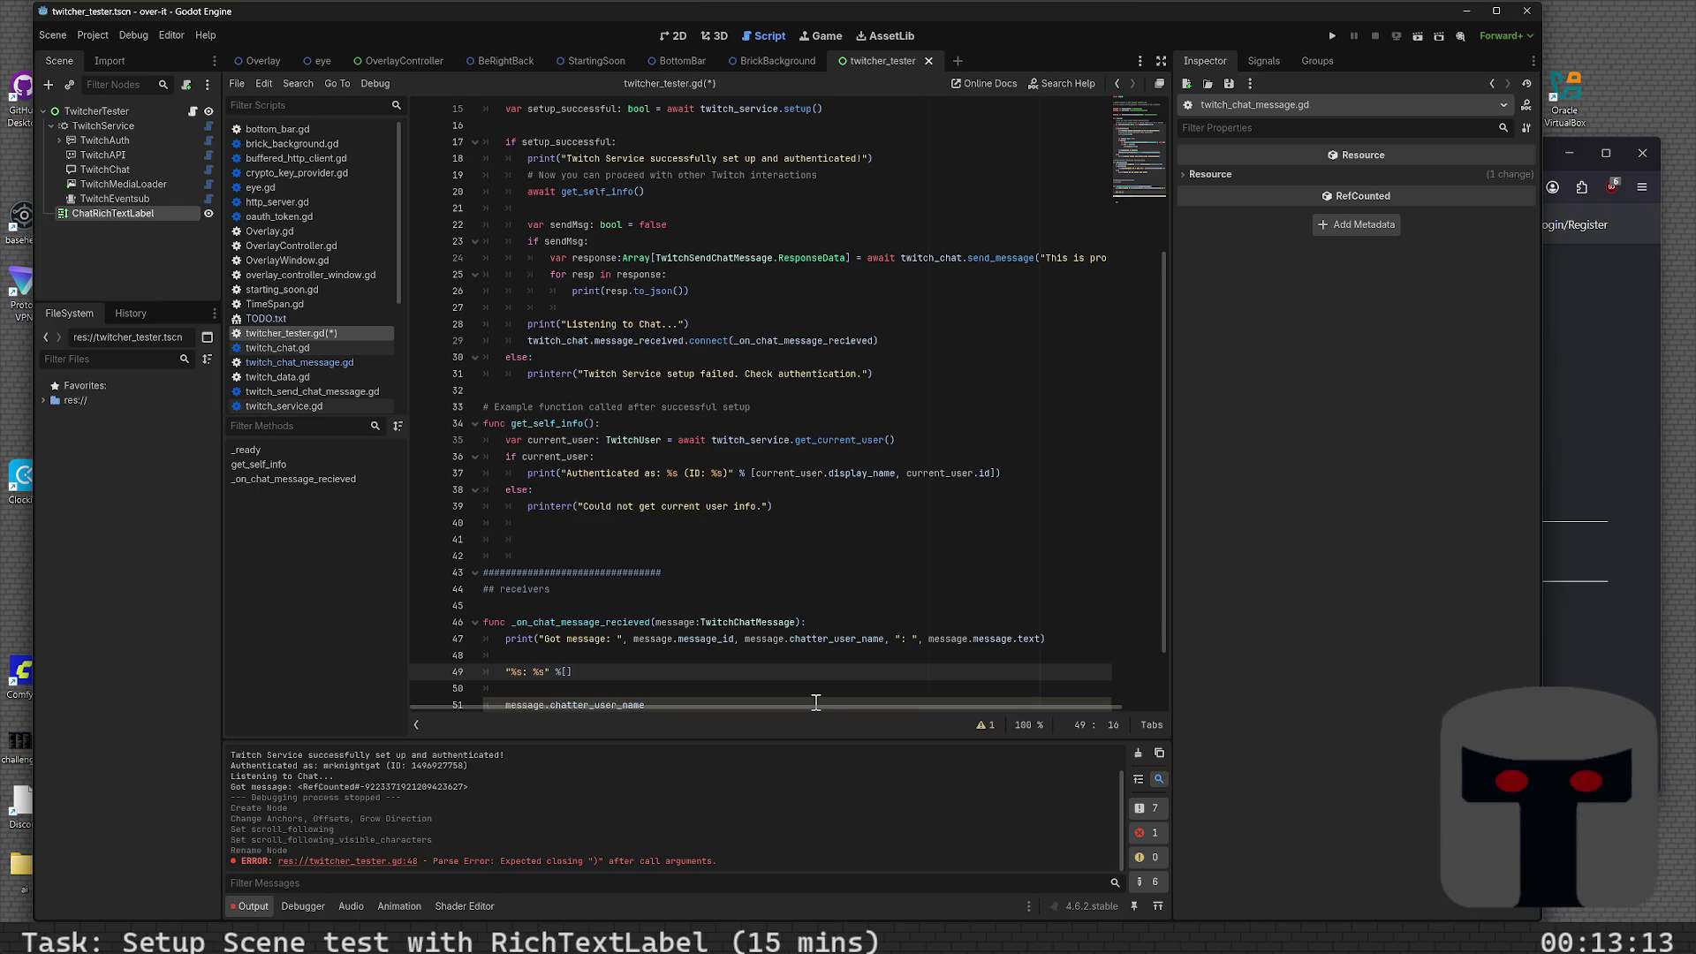
type(" [mes")
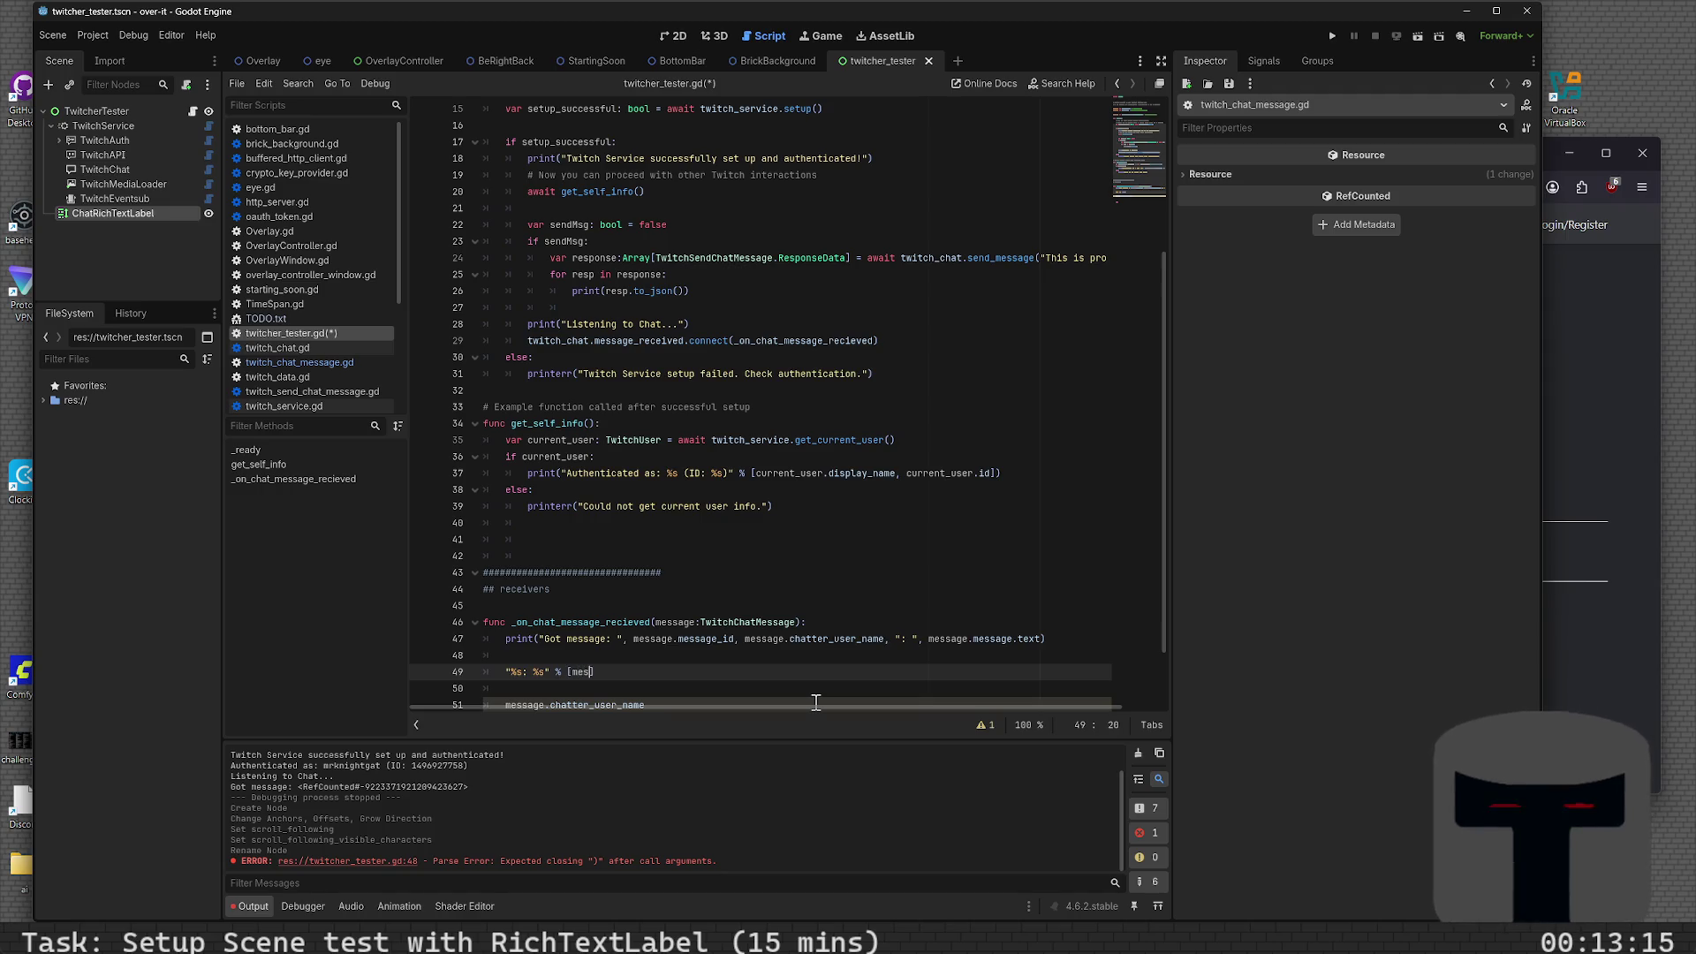
type("ge.chat")
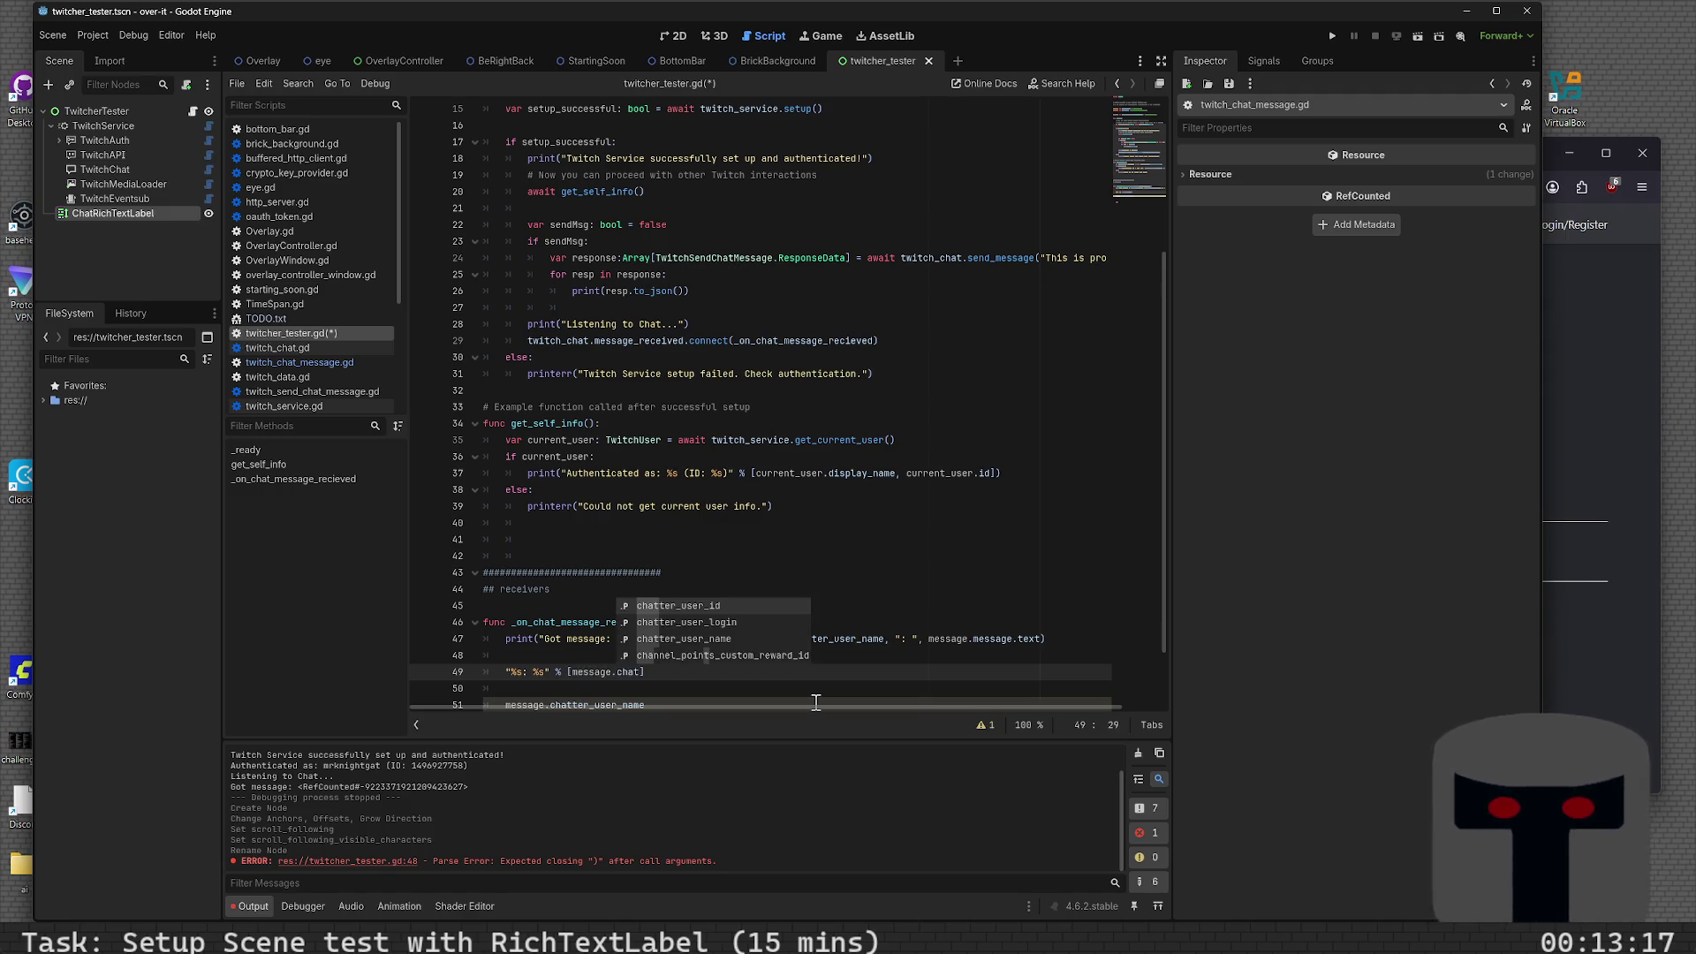
type("ter_user_name")
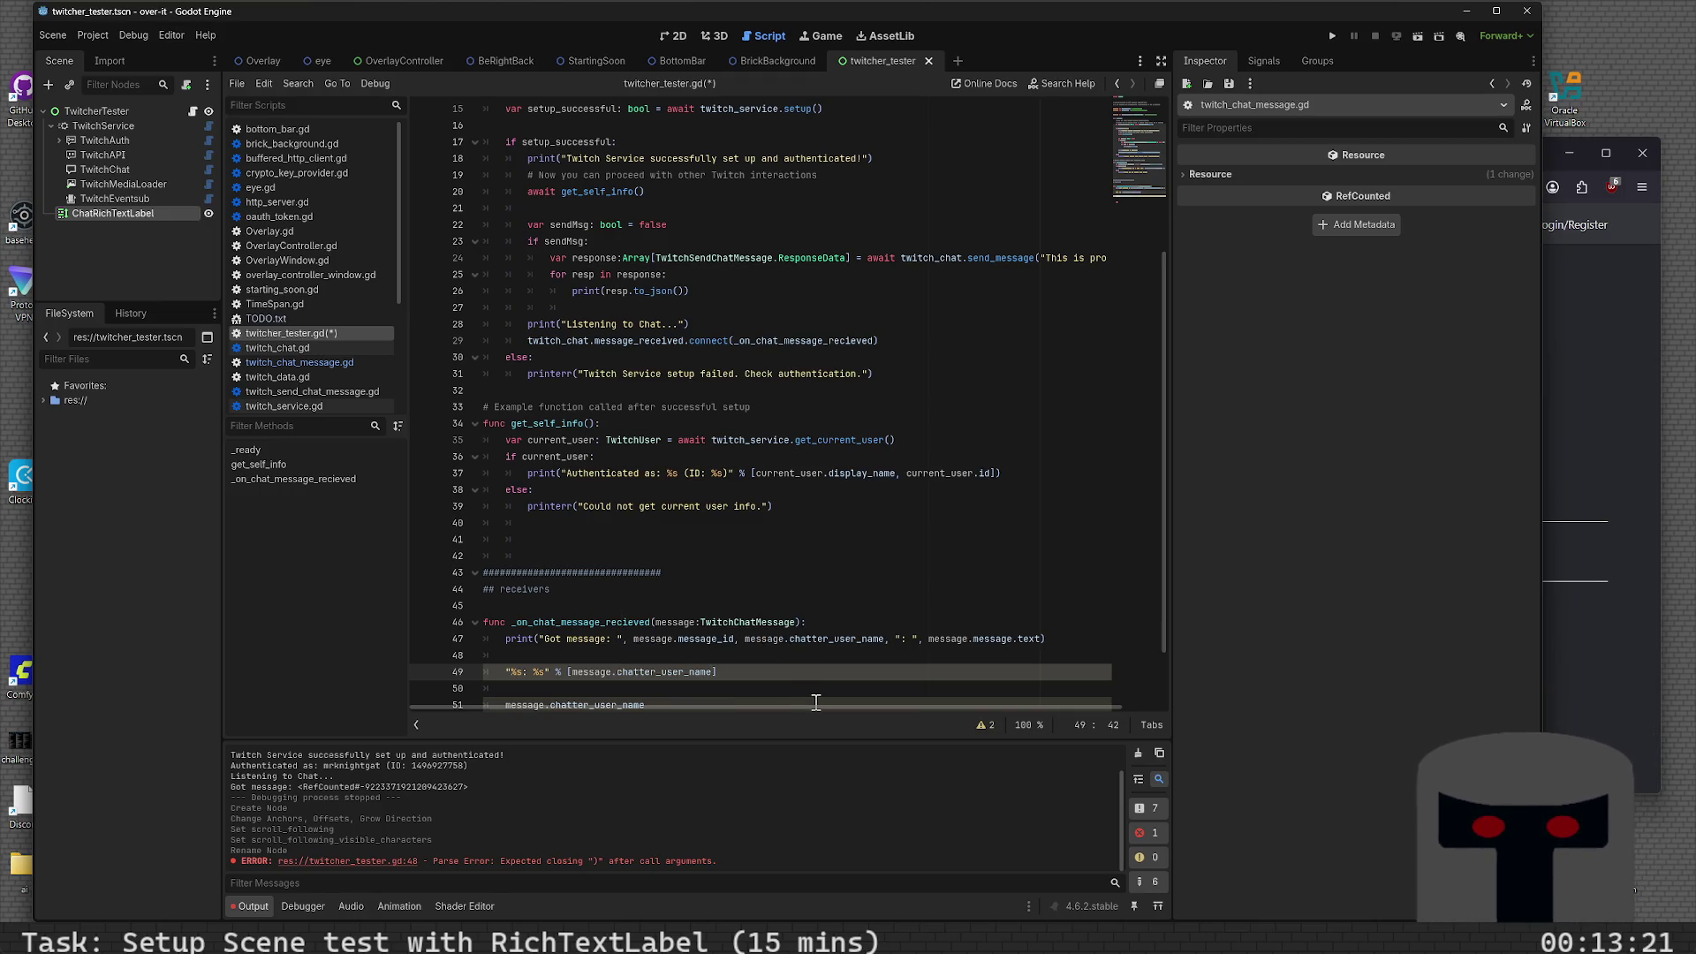
type("message.me")
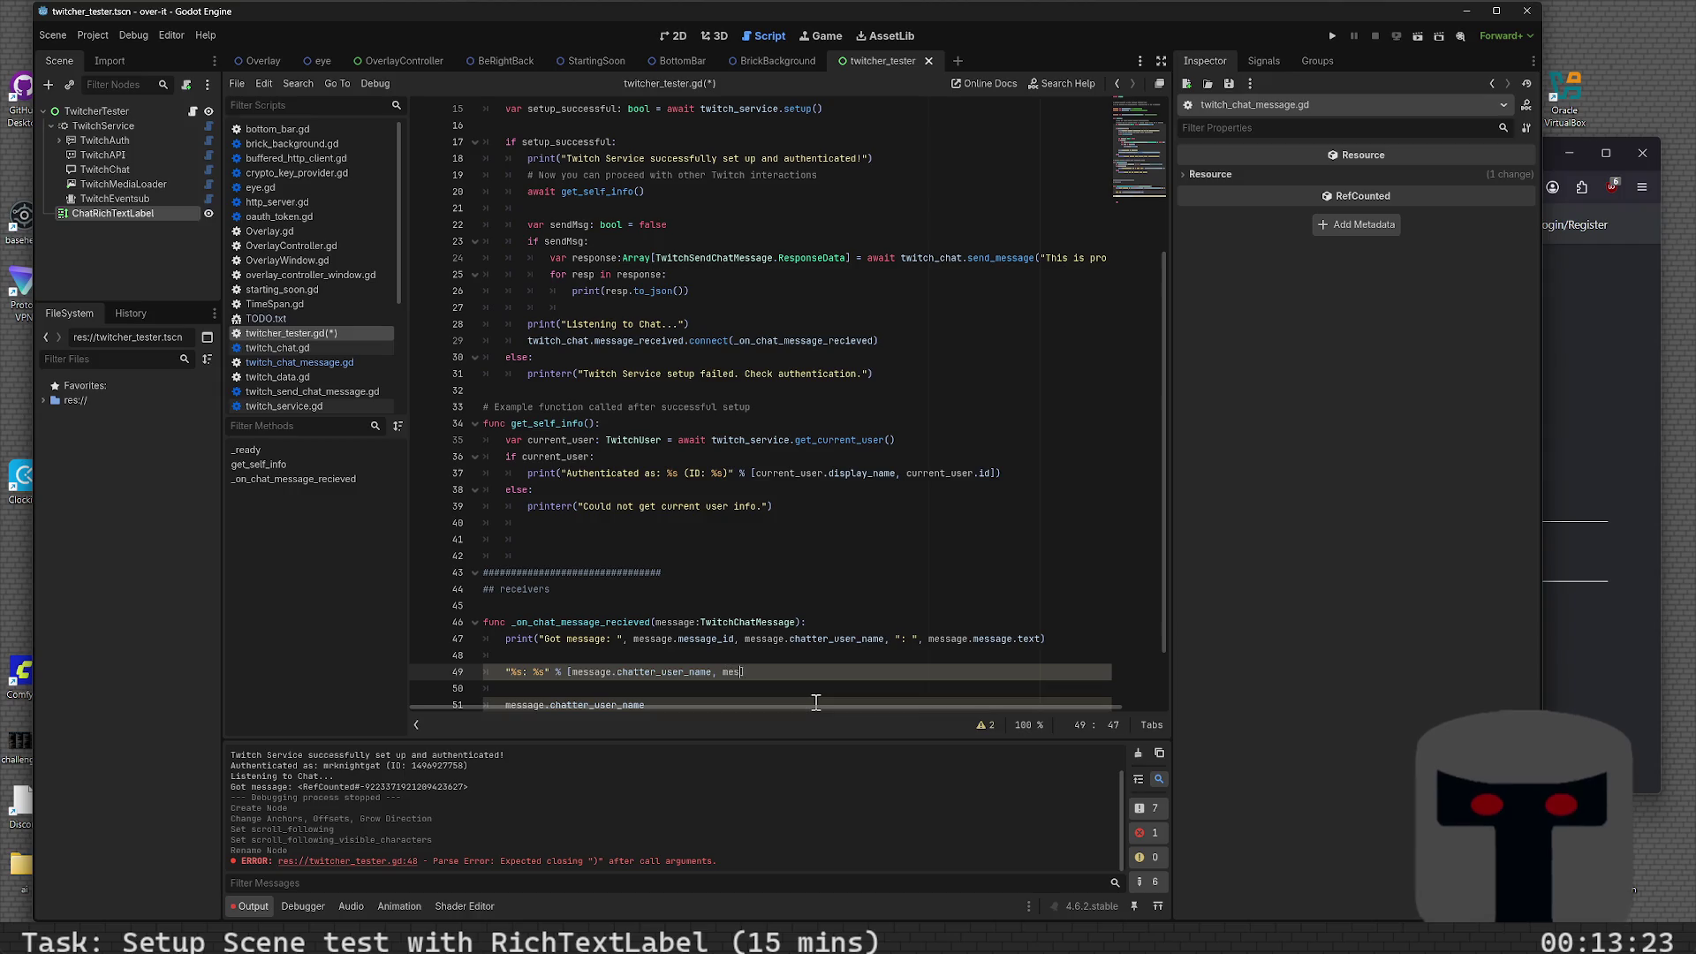
type("ssage.messa")
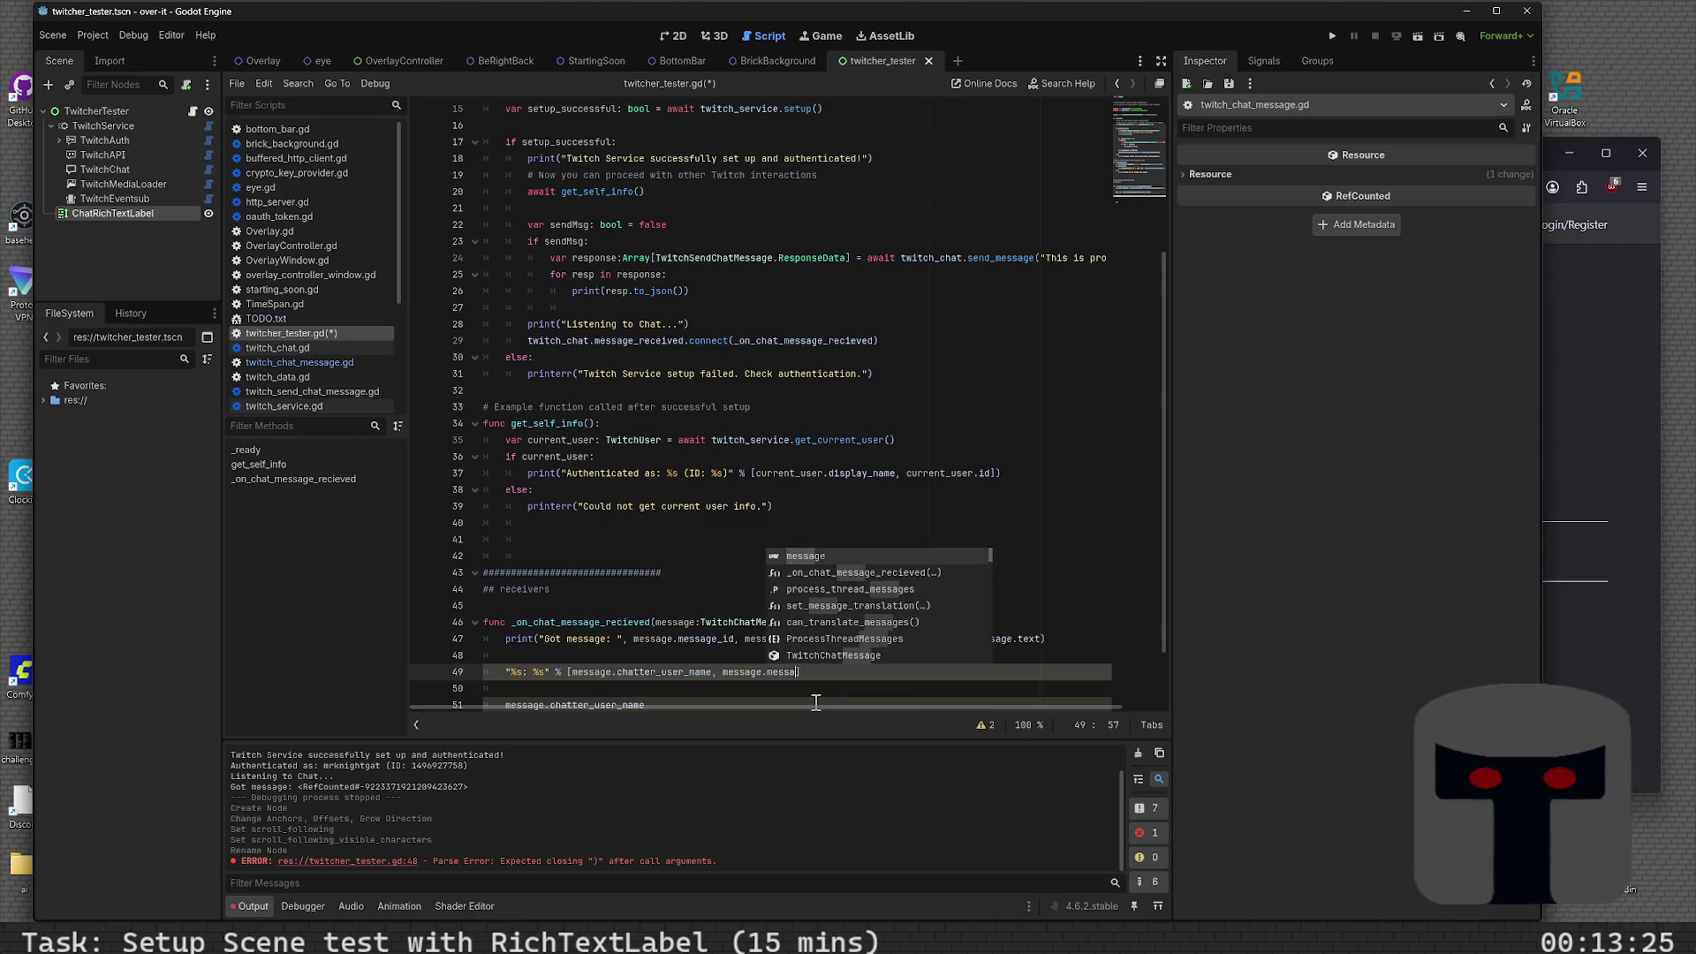
type("ge.text")
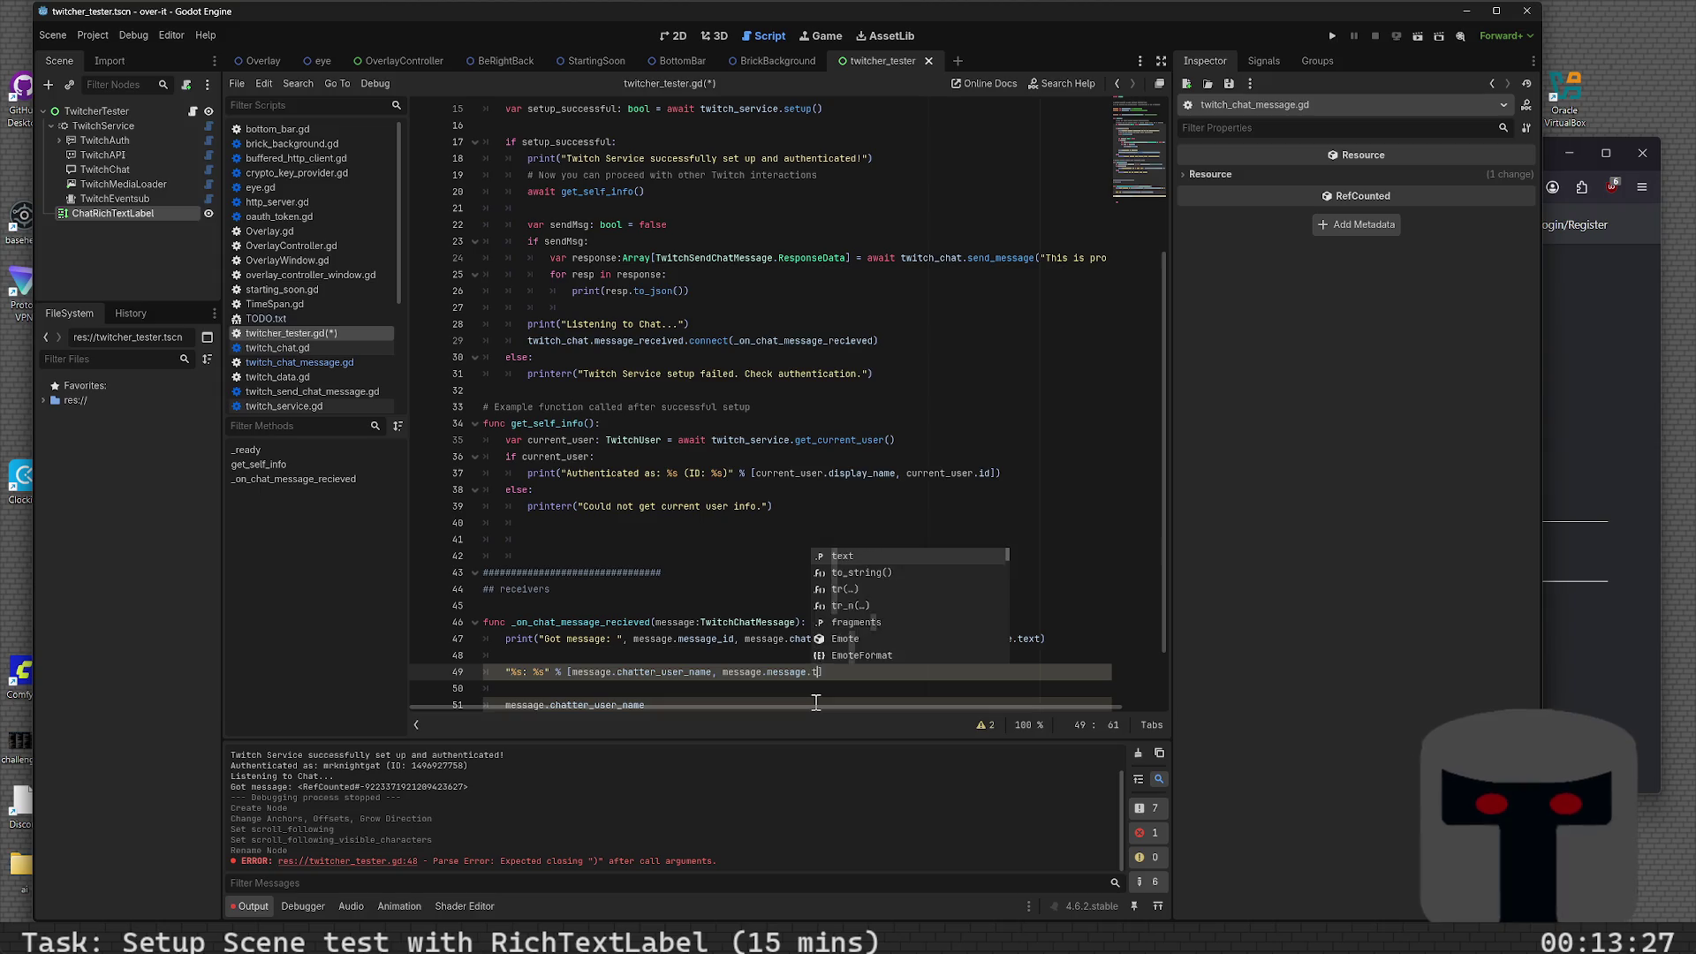
key("Escape")
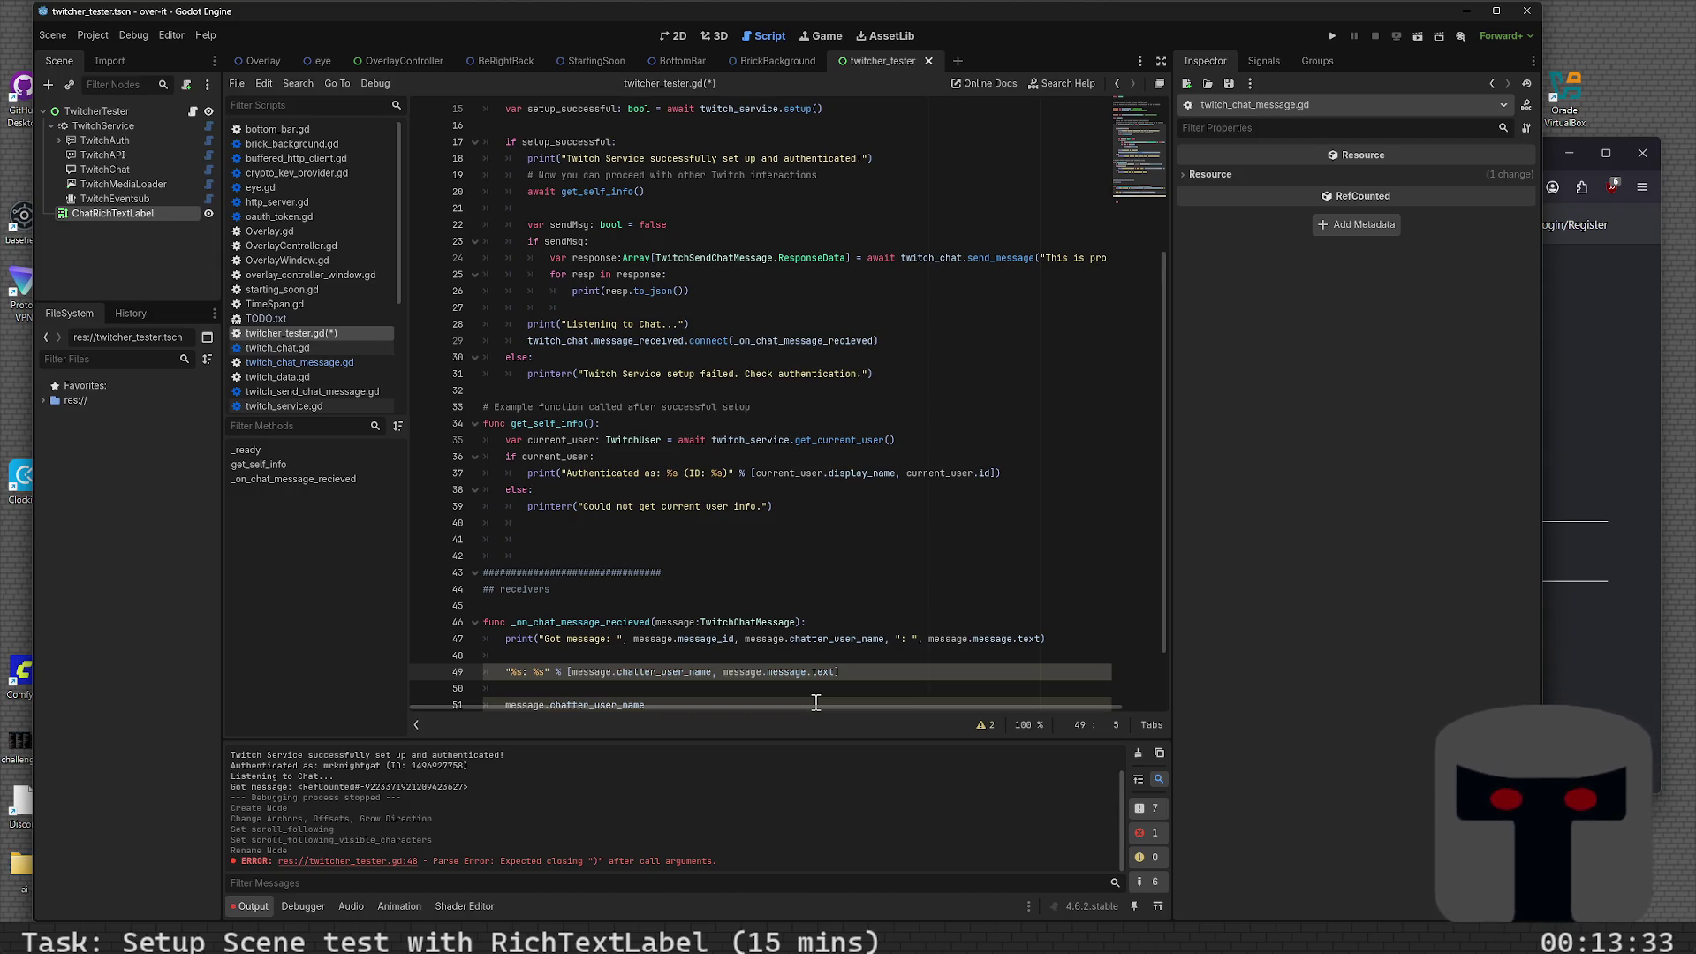
- Complete the declaration 'var simpleMessage =' and save the script
type("var simplem")
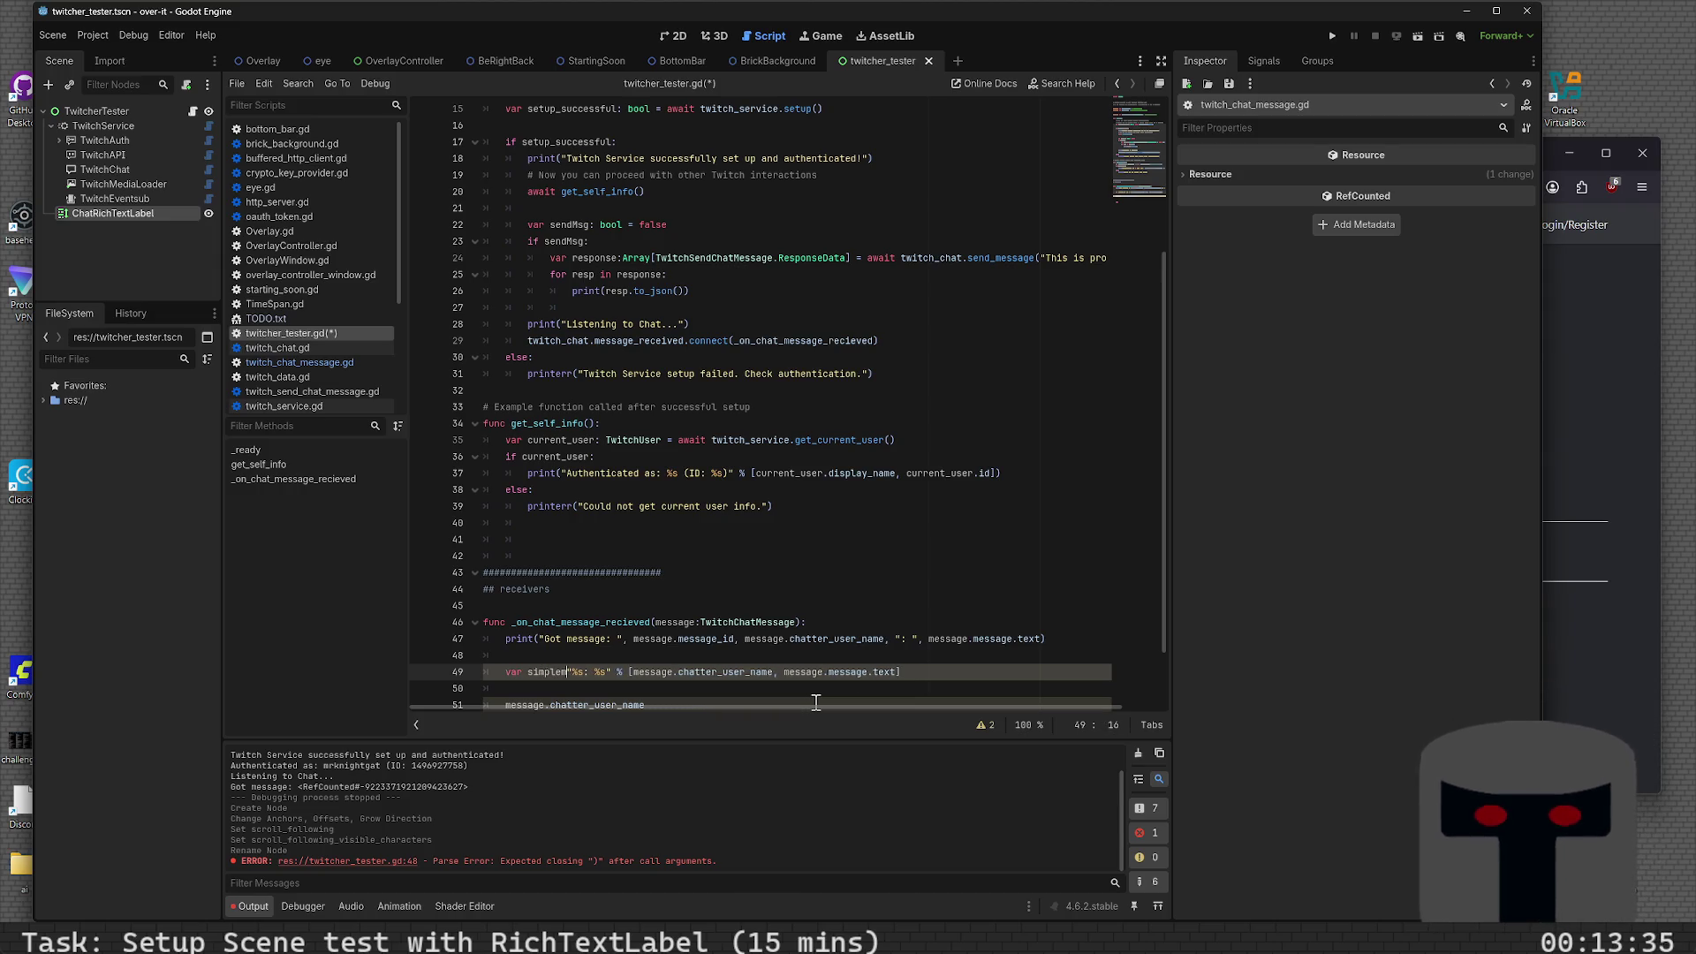
key("BackSpace")
type("Message")
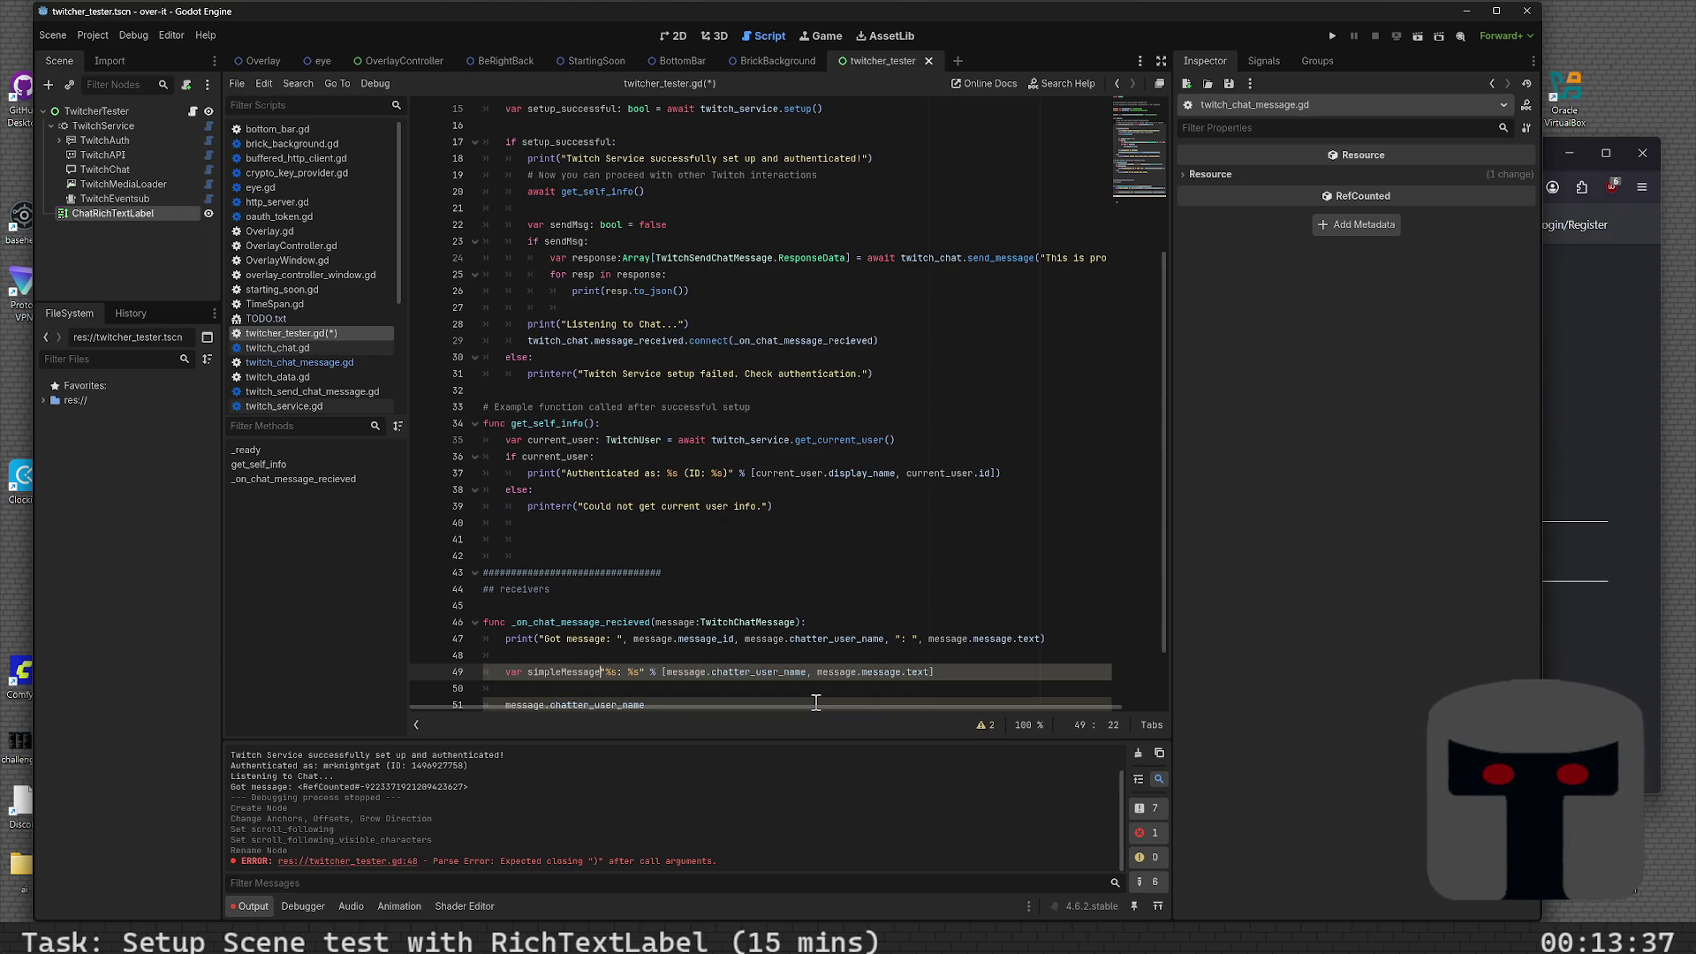
type(" =")
key("ctrl+s")
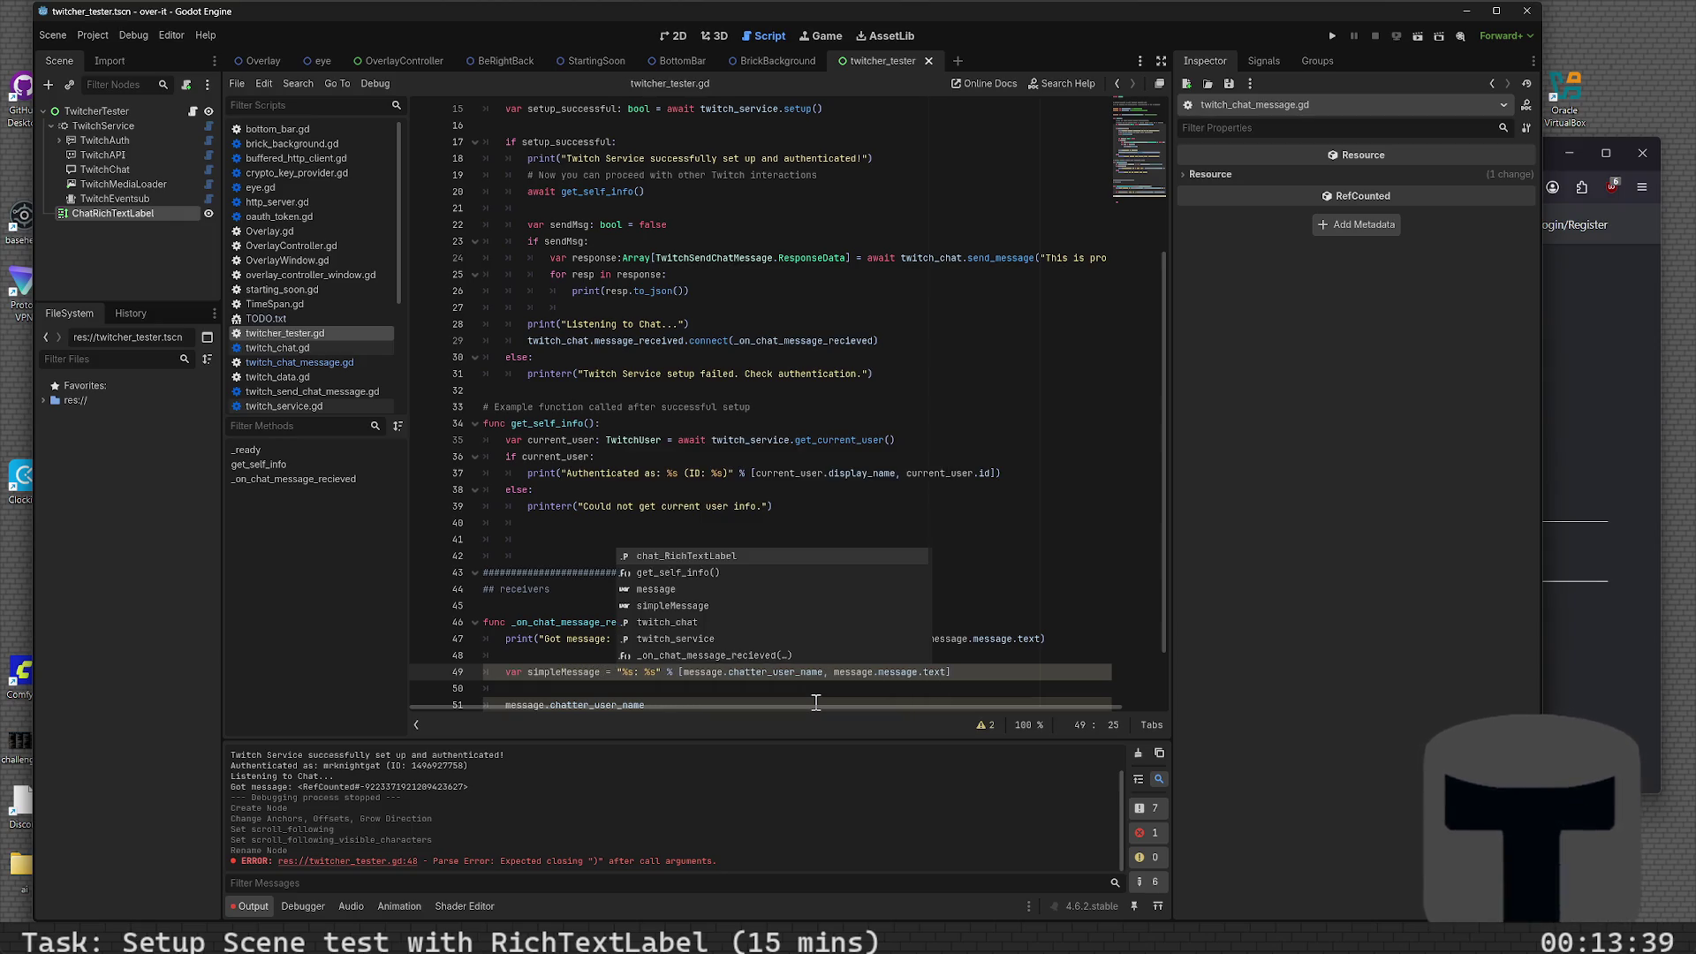
- Delete the leftover message.chatter_user_name text on line 51
key("Escape")
key("Down")
key("Down")
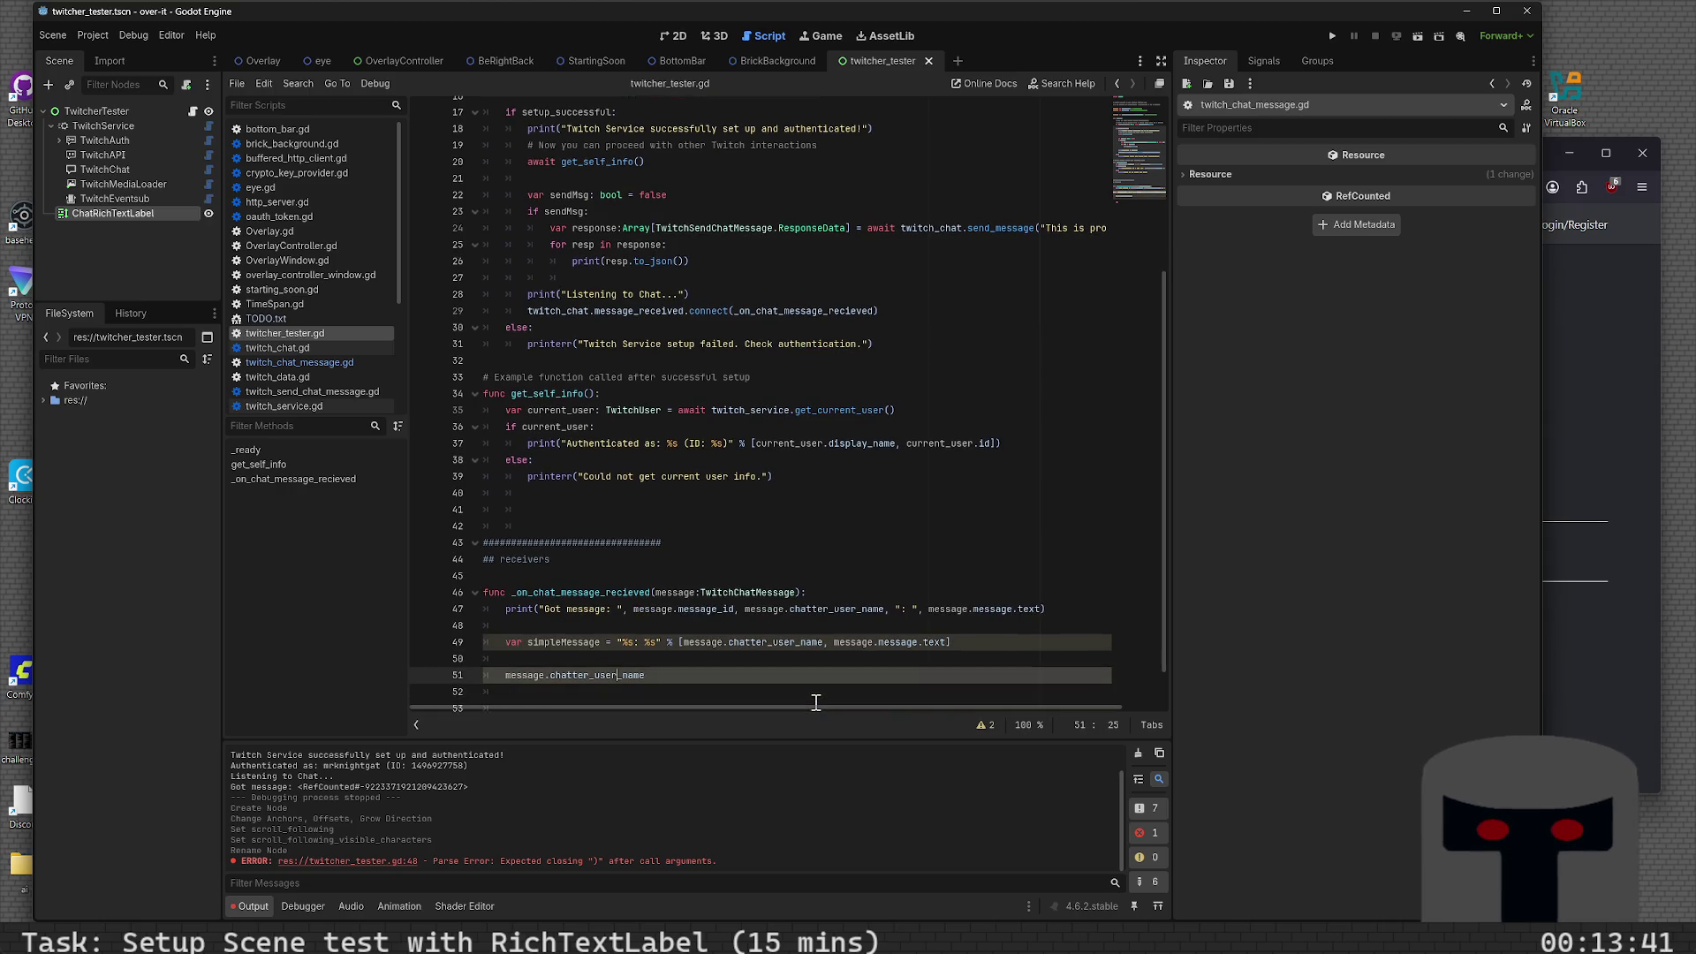
key("shift+Home")
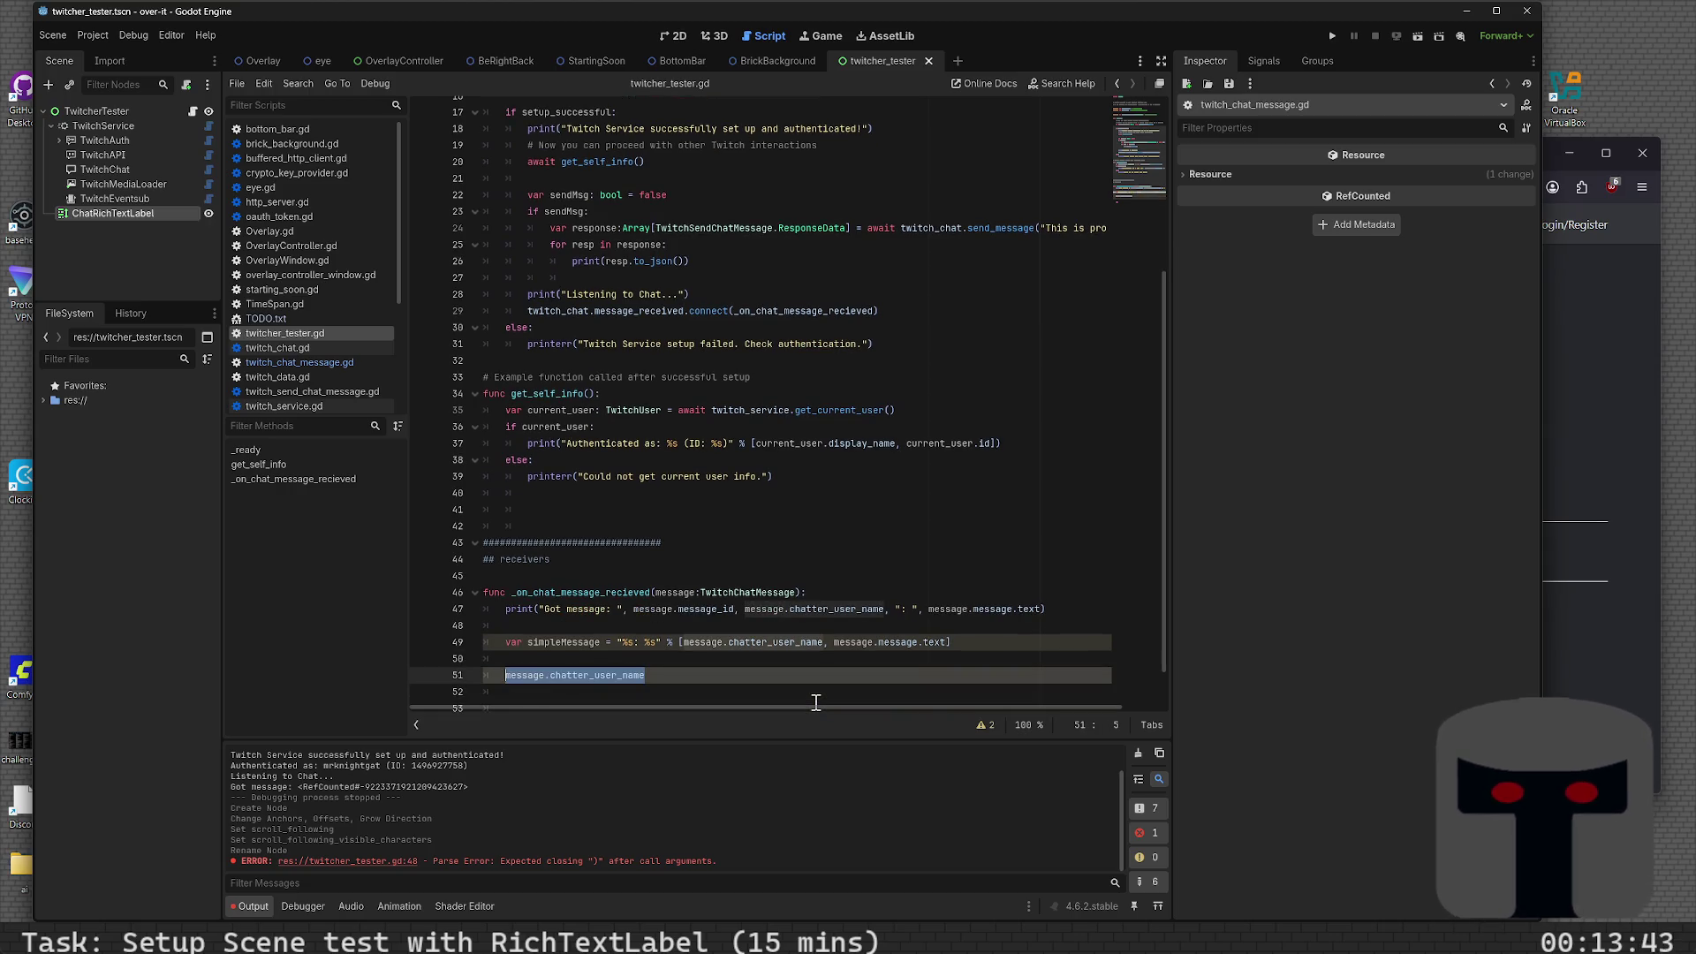
key("BackSpace")
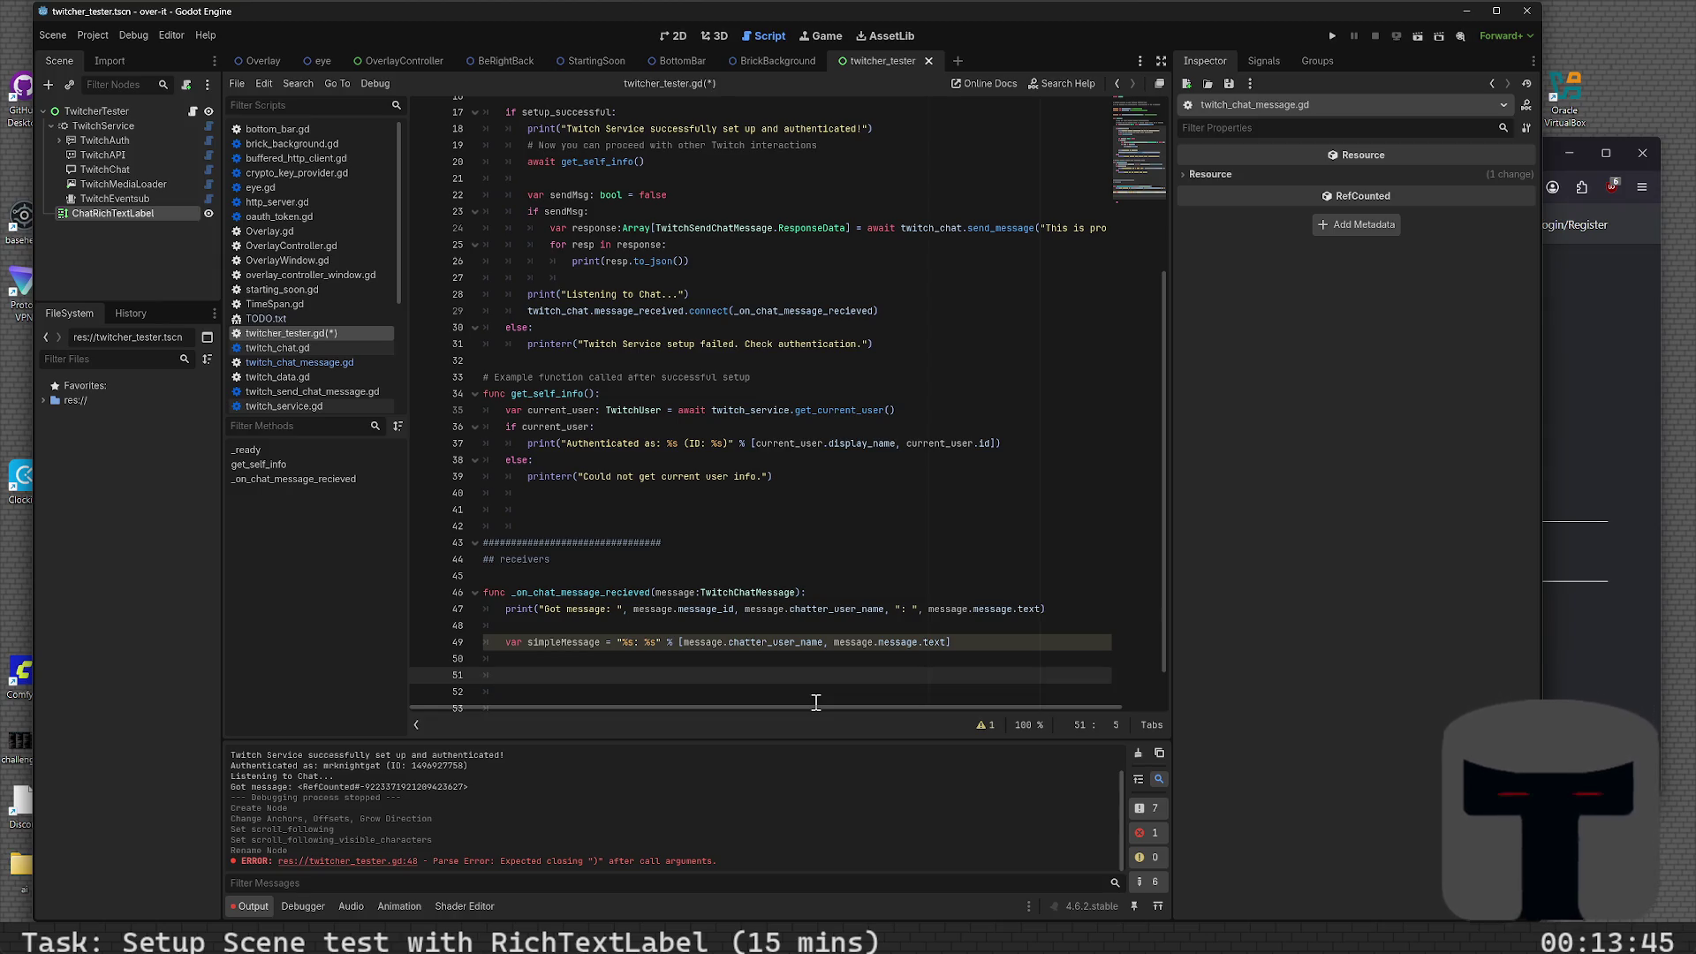
- Make line 50 print simpleMessage
key("Up")
key("Up")
key("Down")
key("Down")
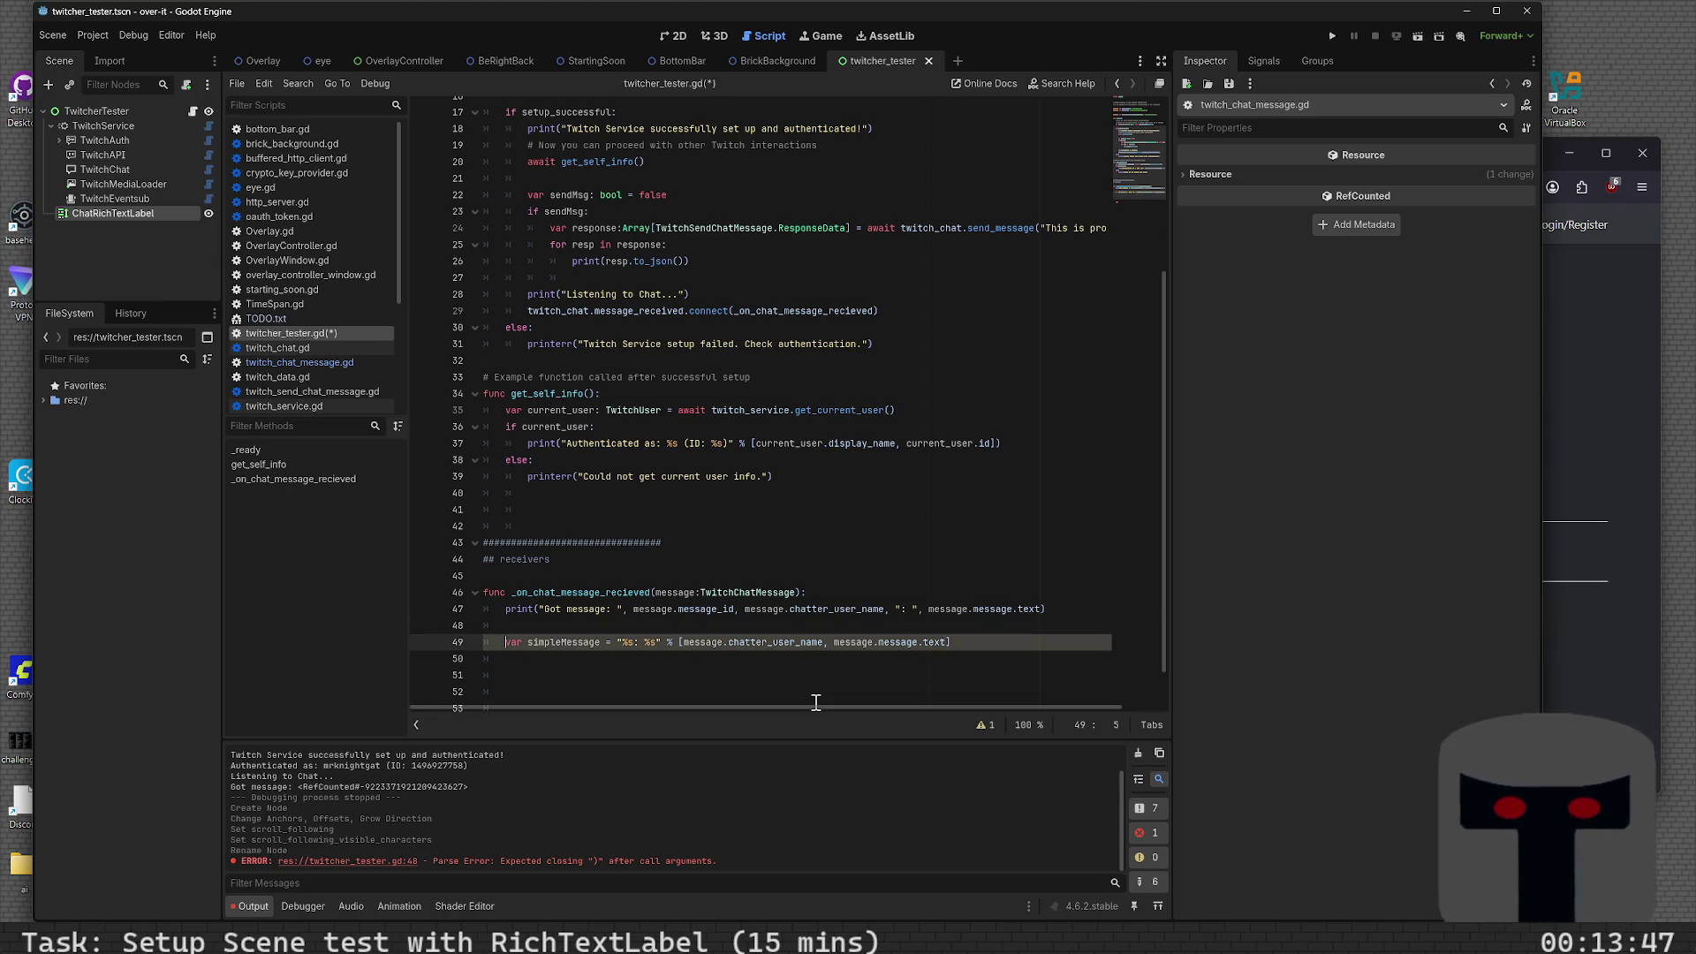
key("Up")
type("int(")
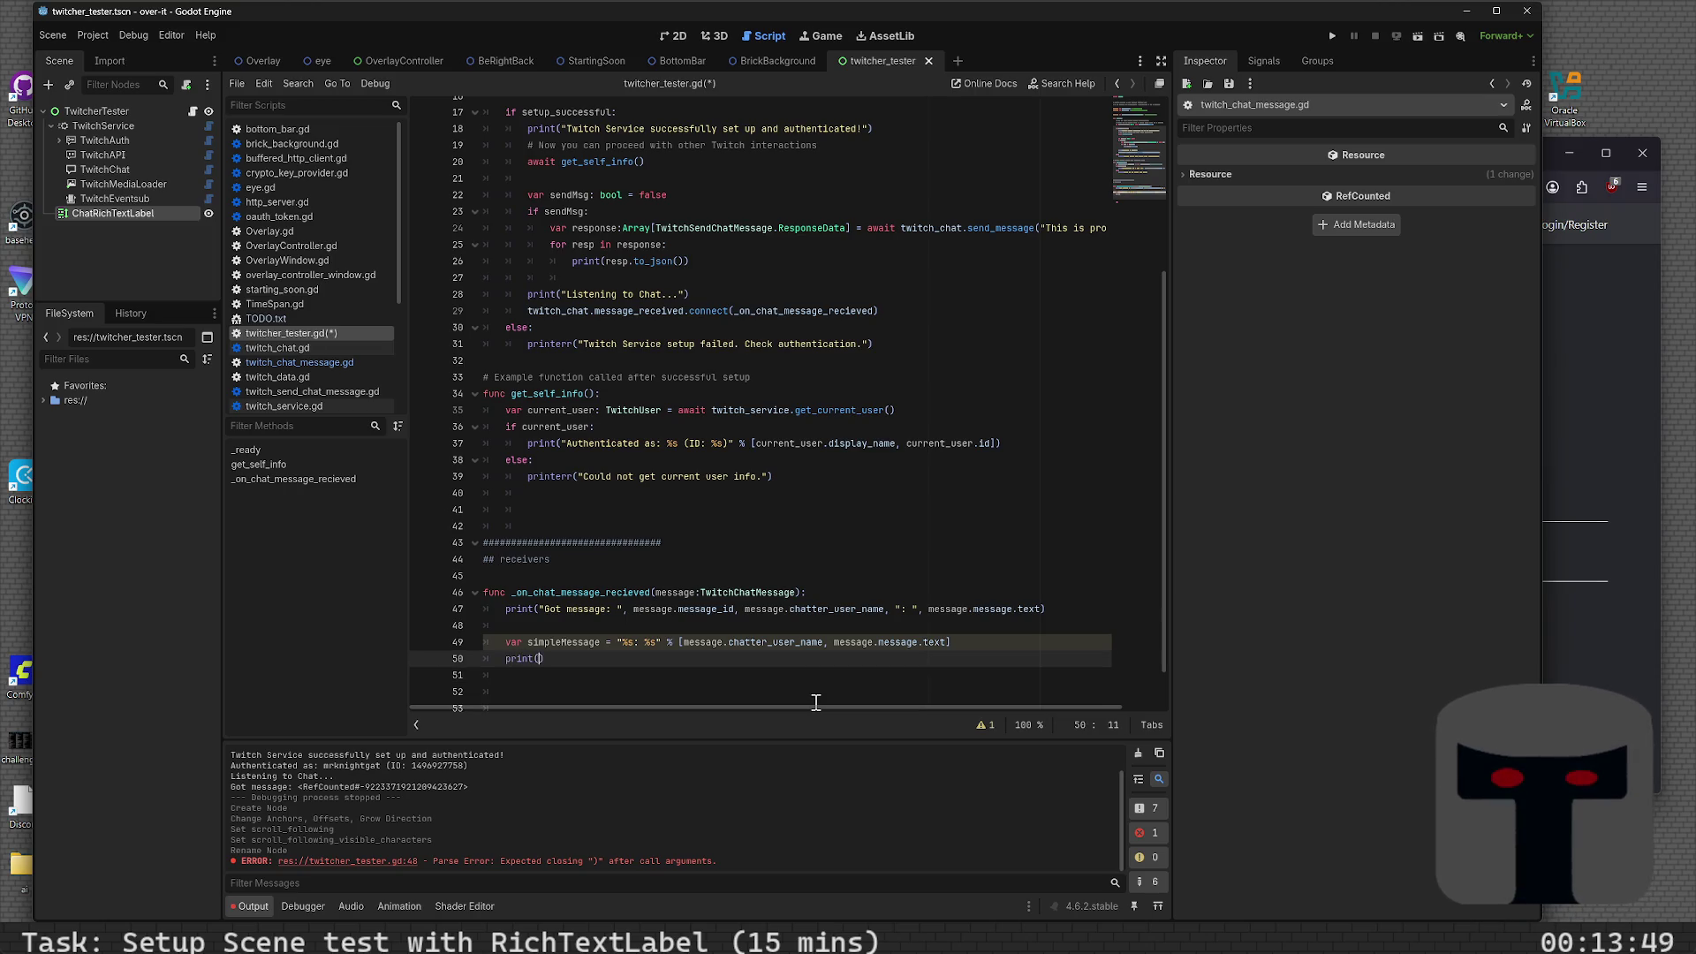
key("BackSpace")
type("impleMes")
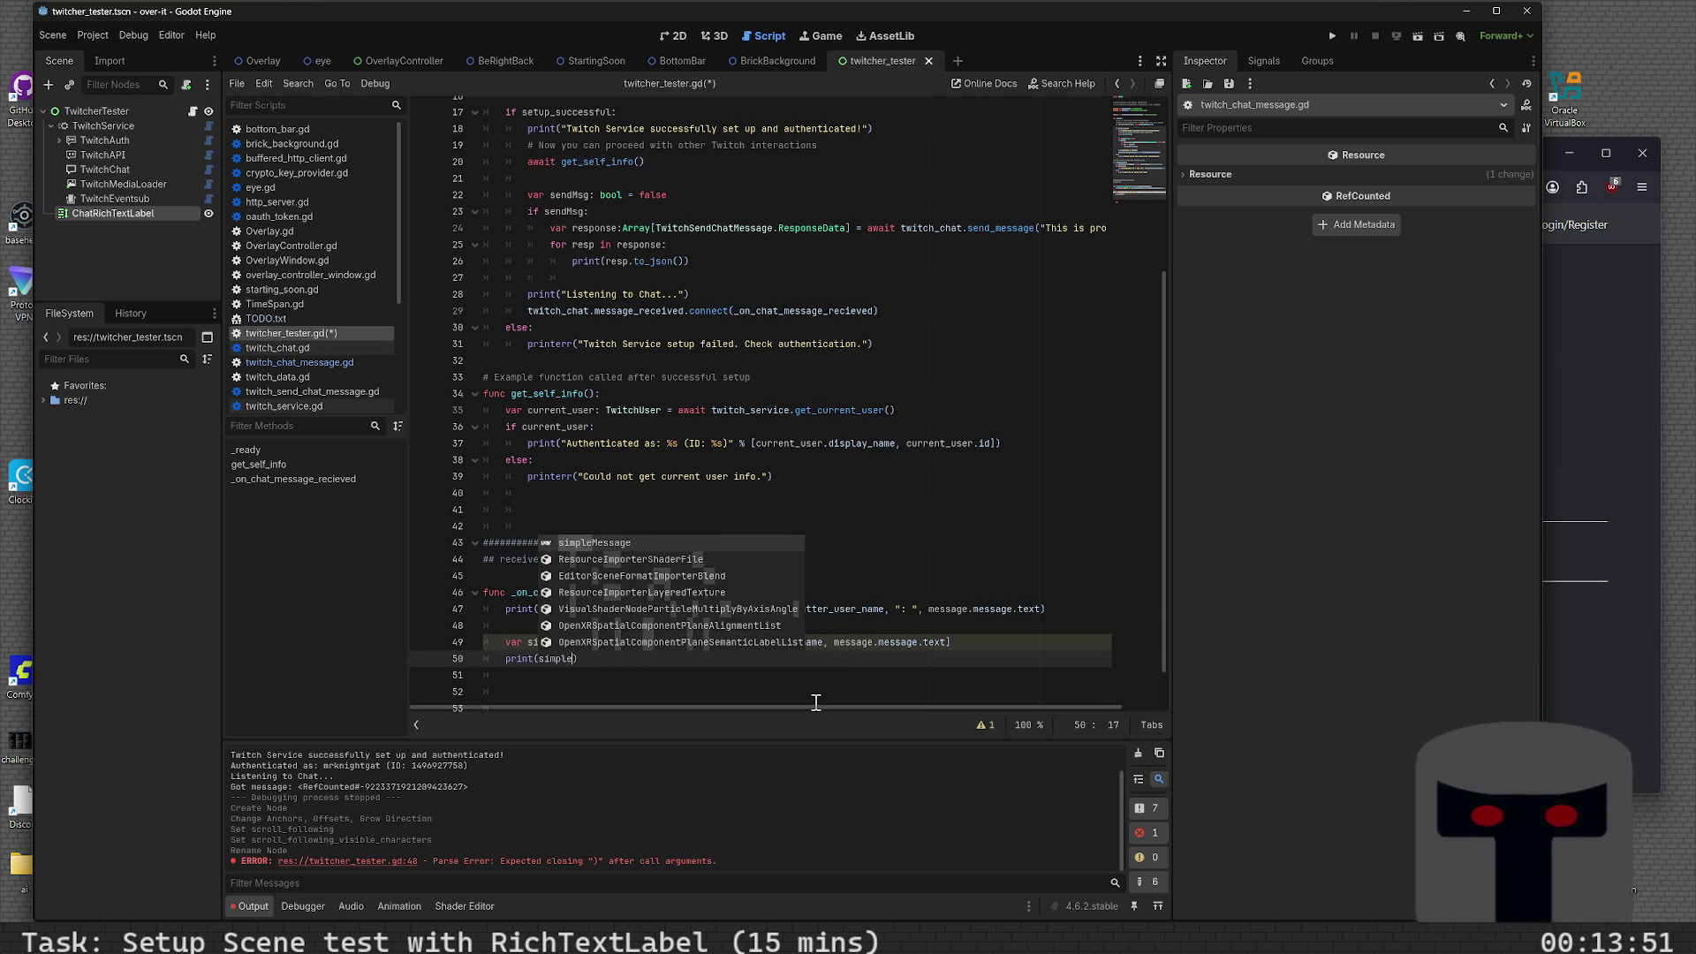
key("Return")
key("Return")
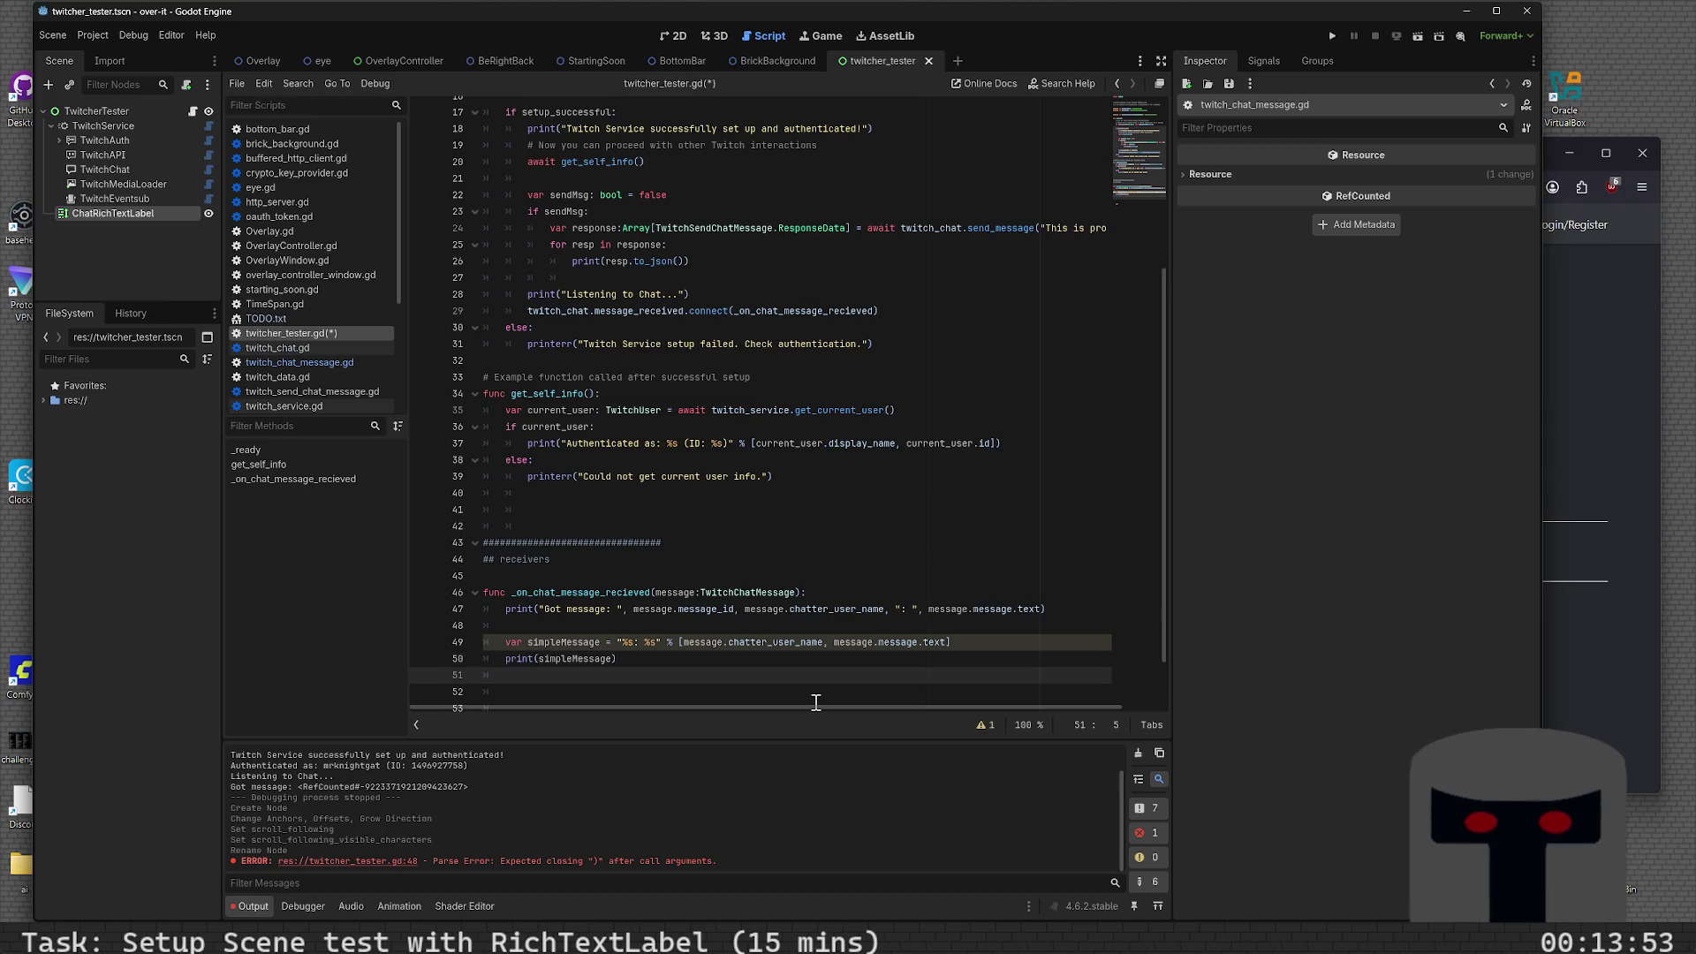
- Write 'if message.message.fragments:' on line 51
type("ifmessage.gra")
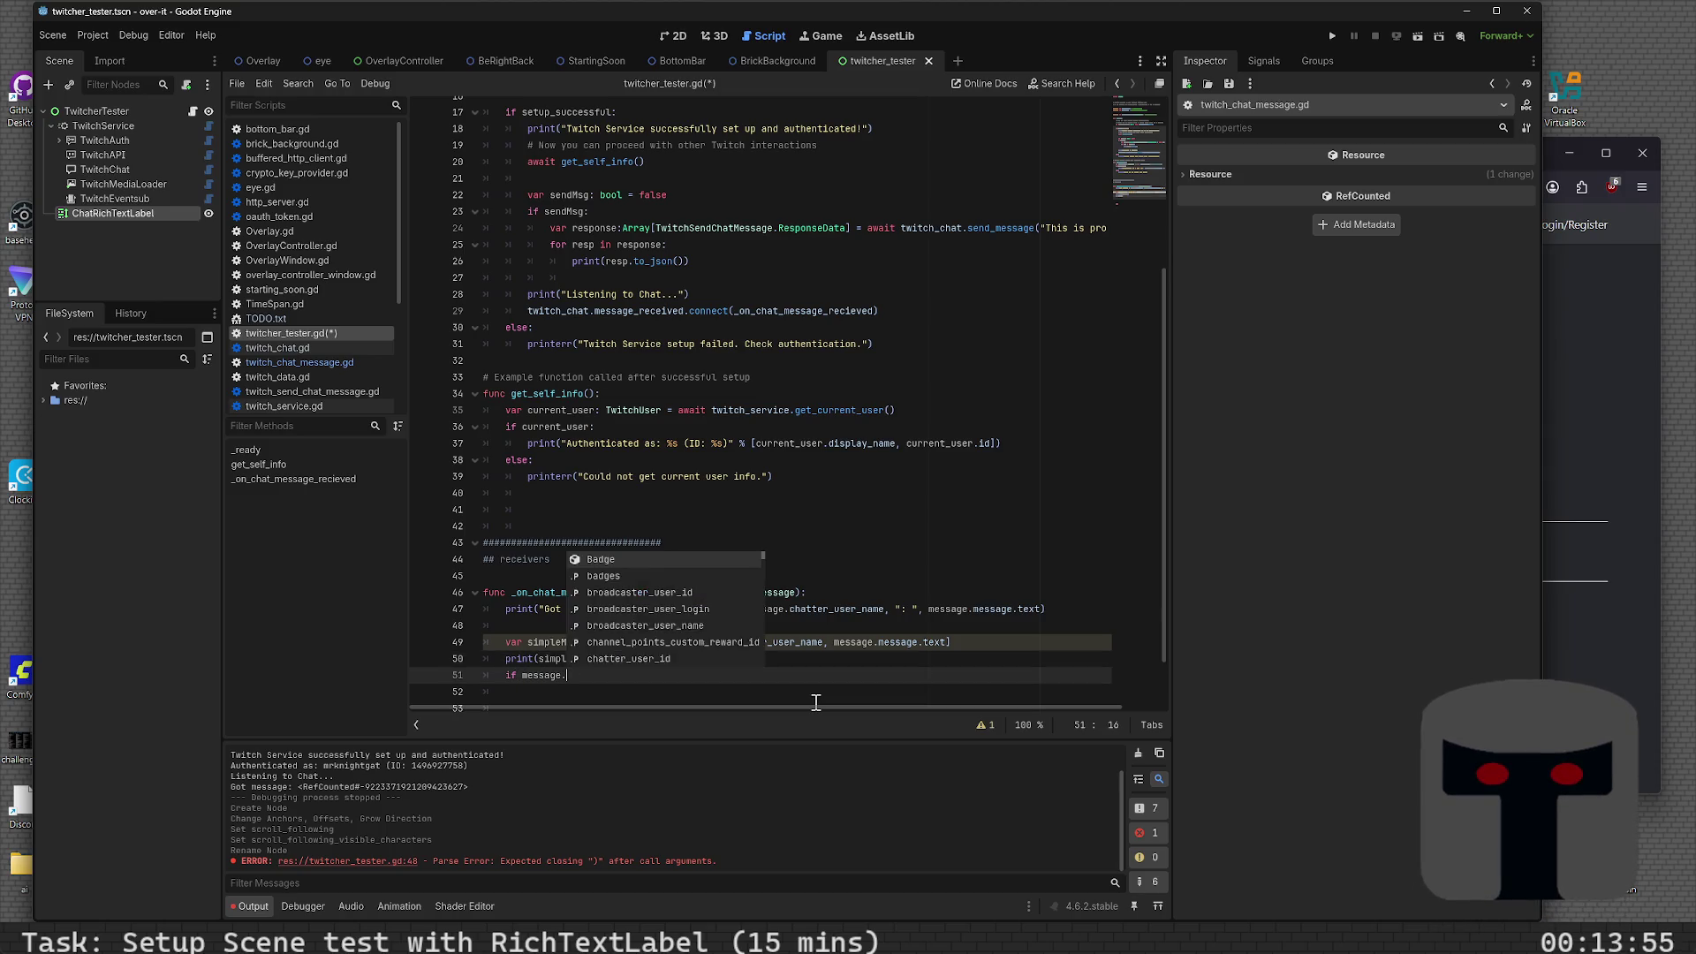
key("BackSpace")
key("BackSpace")
key("BackSpace")
type("gr")
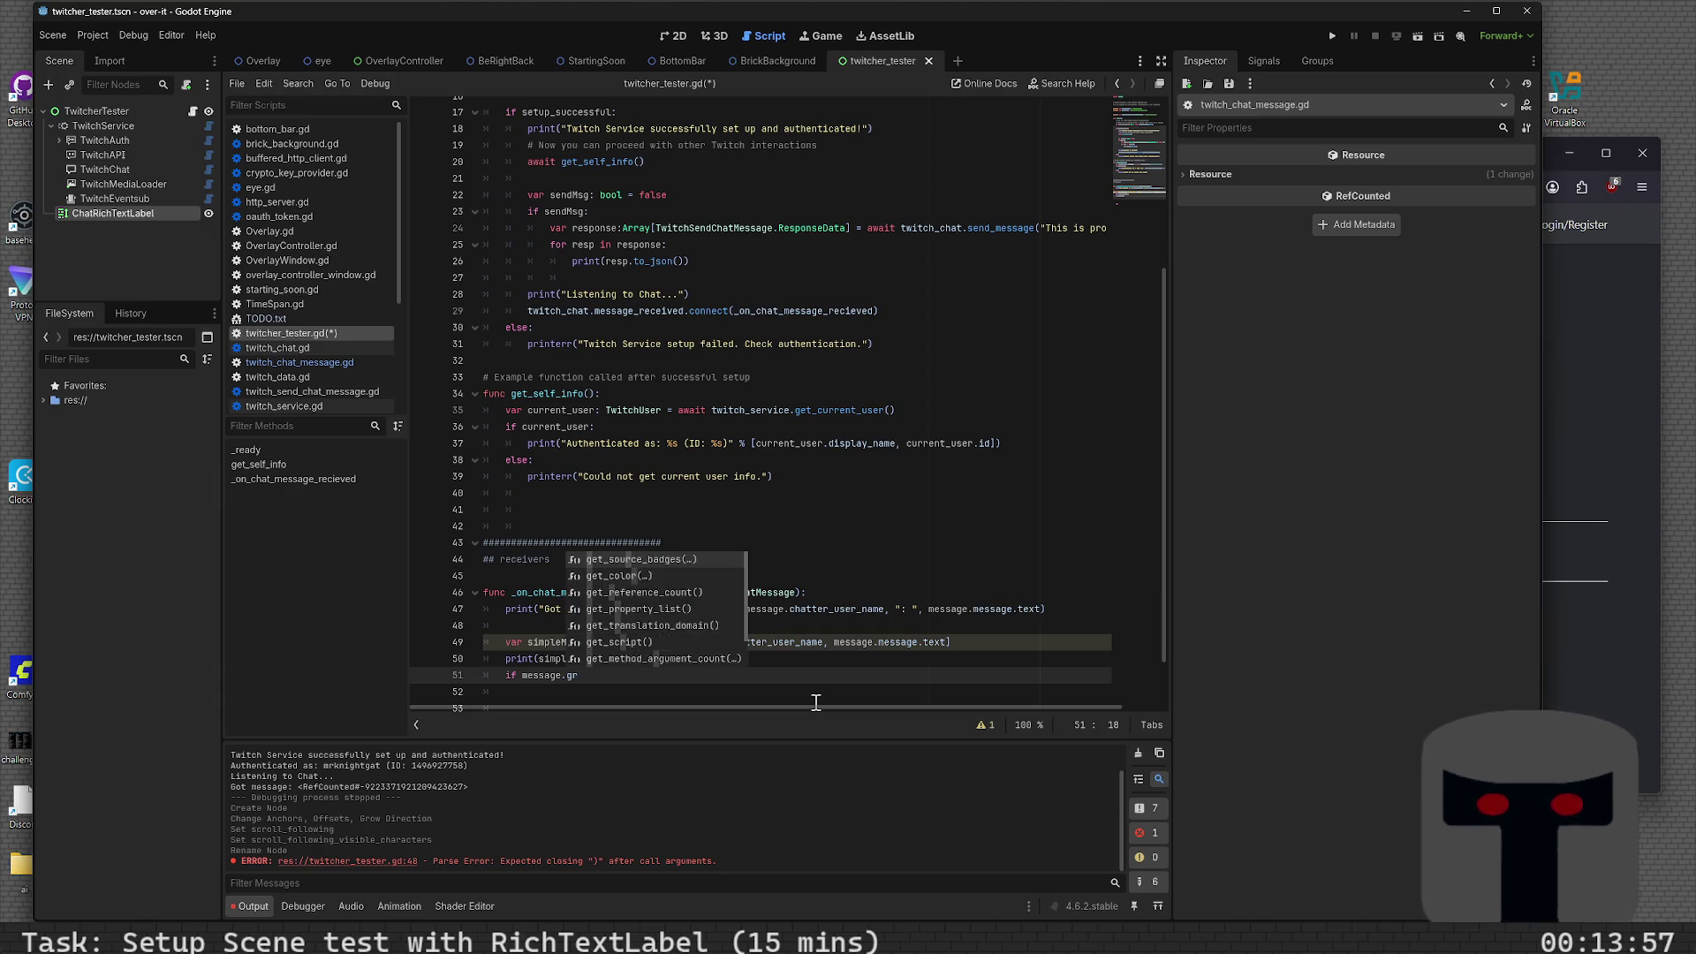
type("fra")
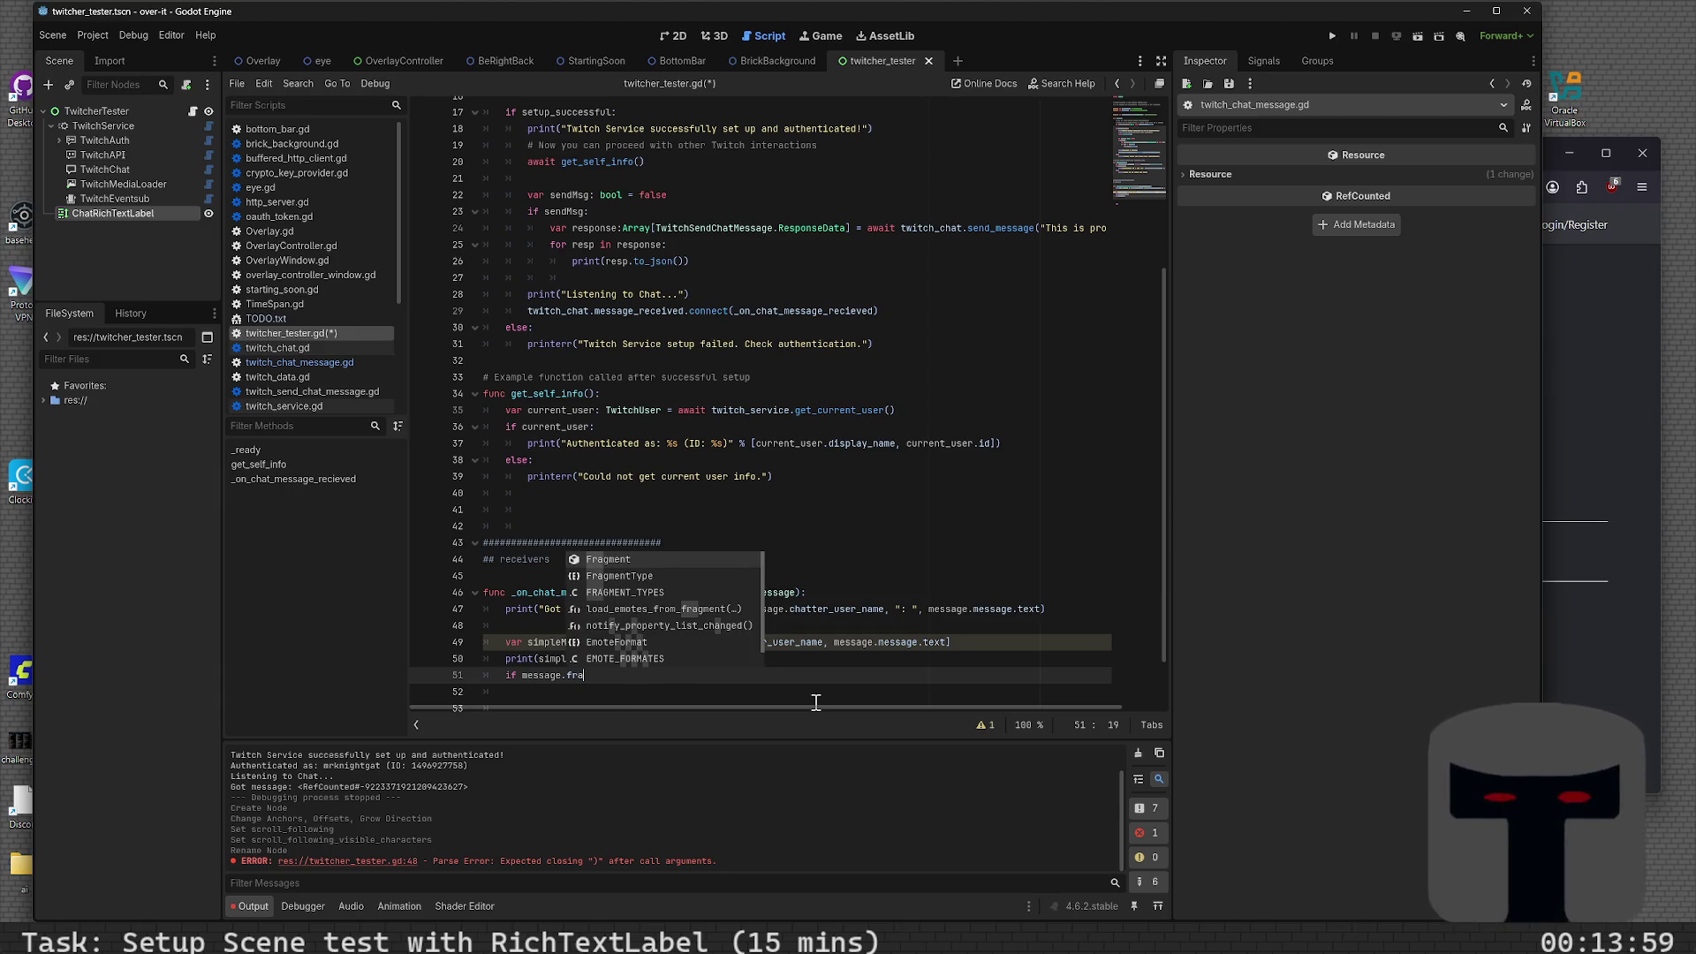
type("gments")
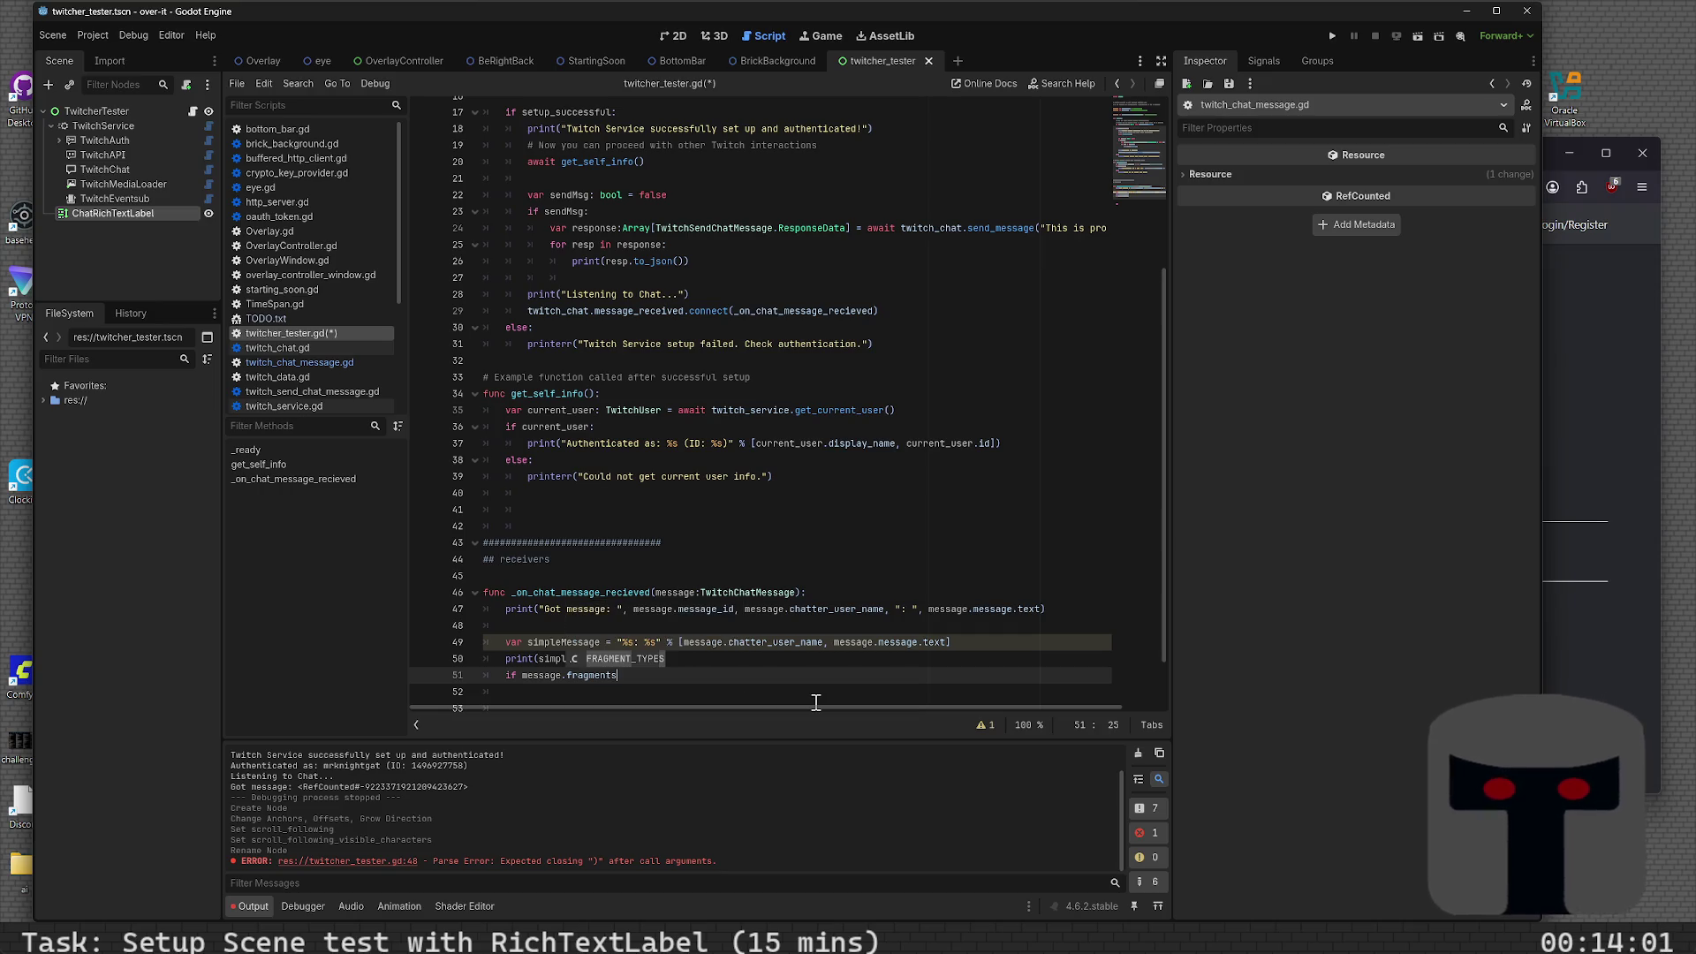
key("BackSpace")
key("BackSpace")
key("BackSpace")
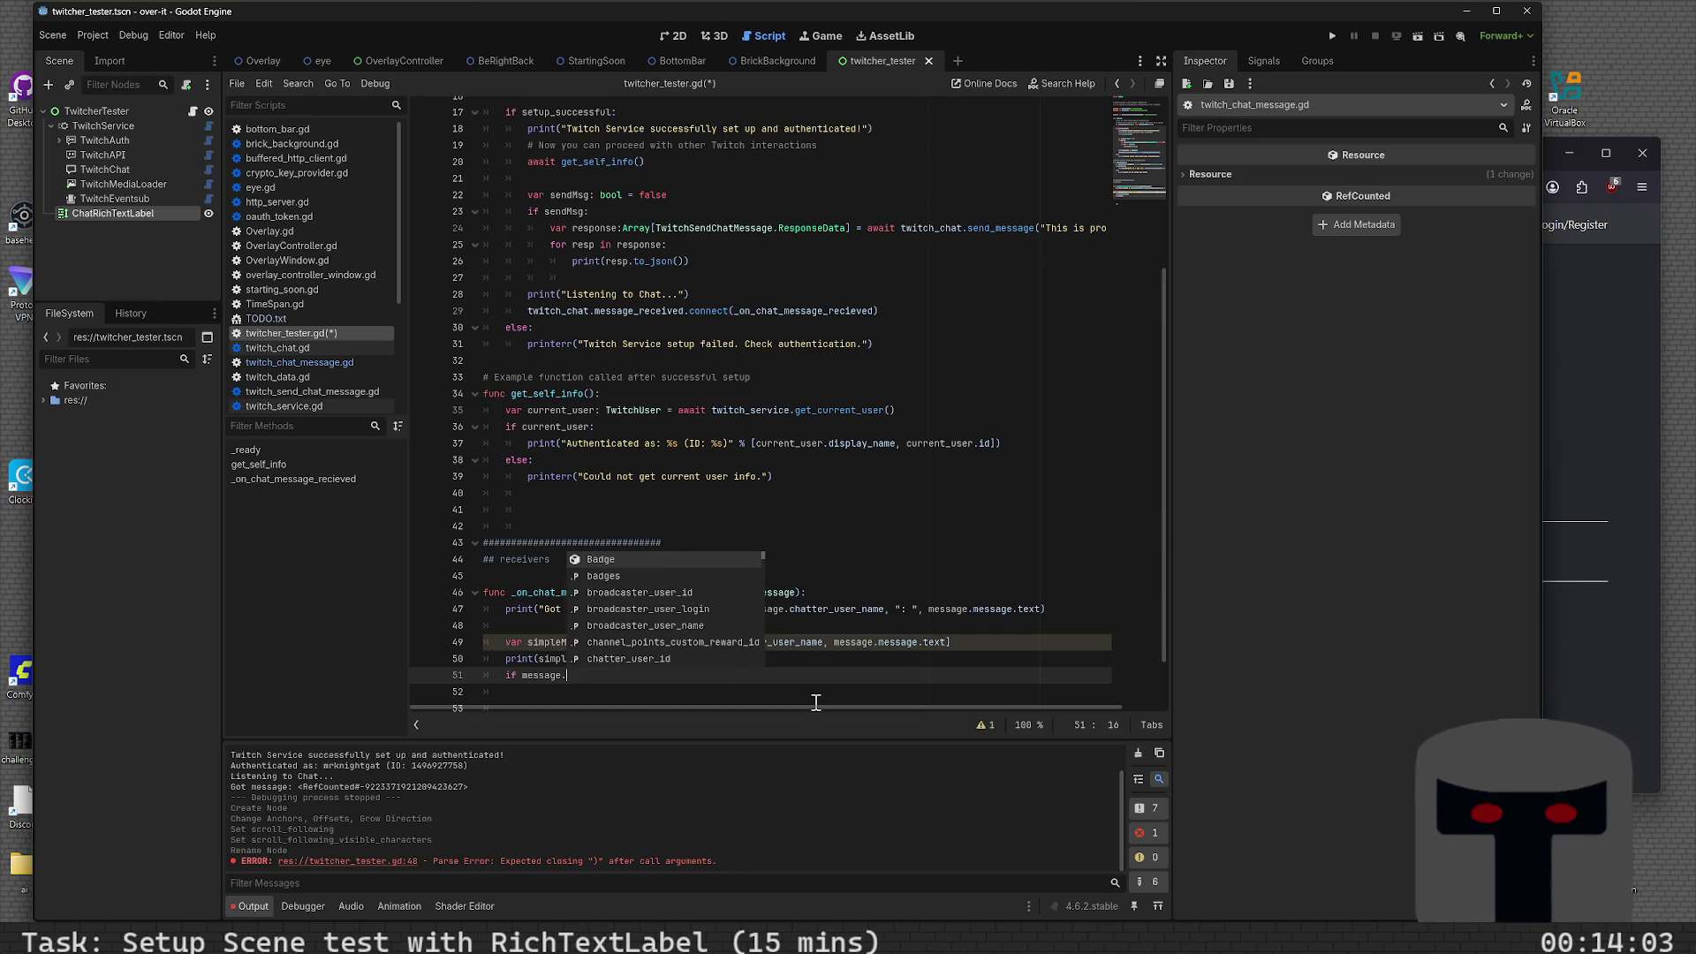
type("message.")
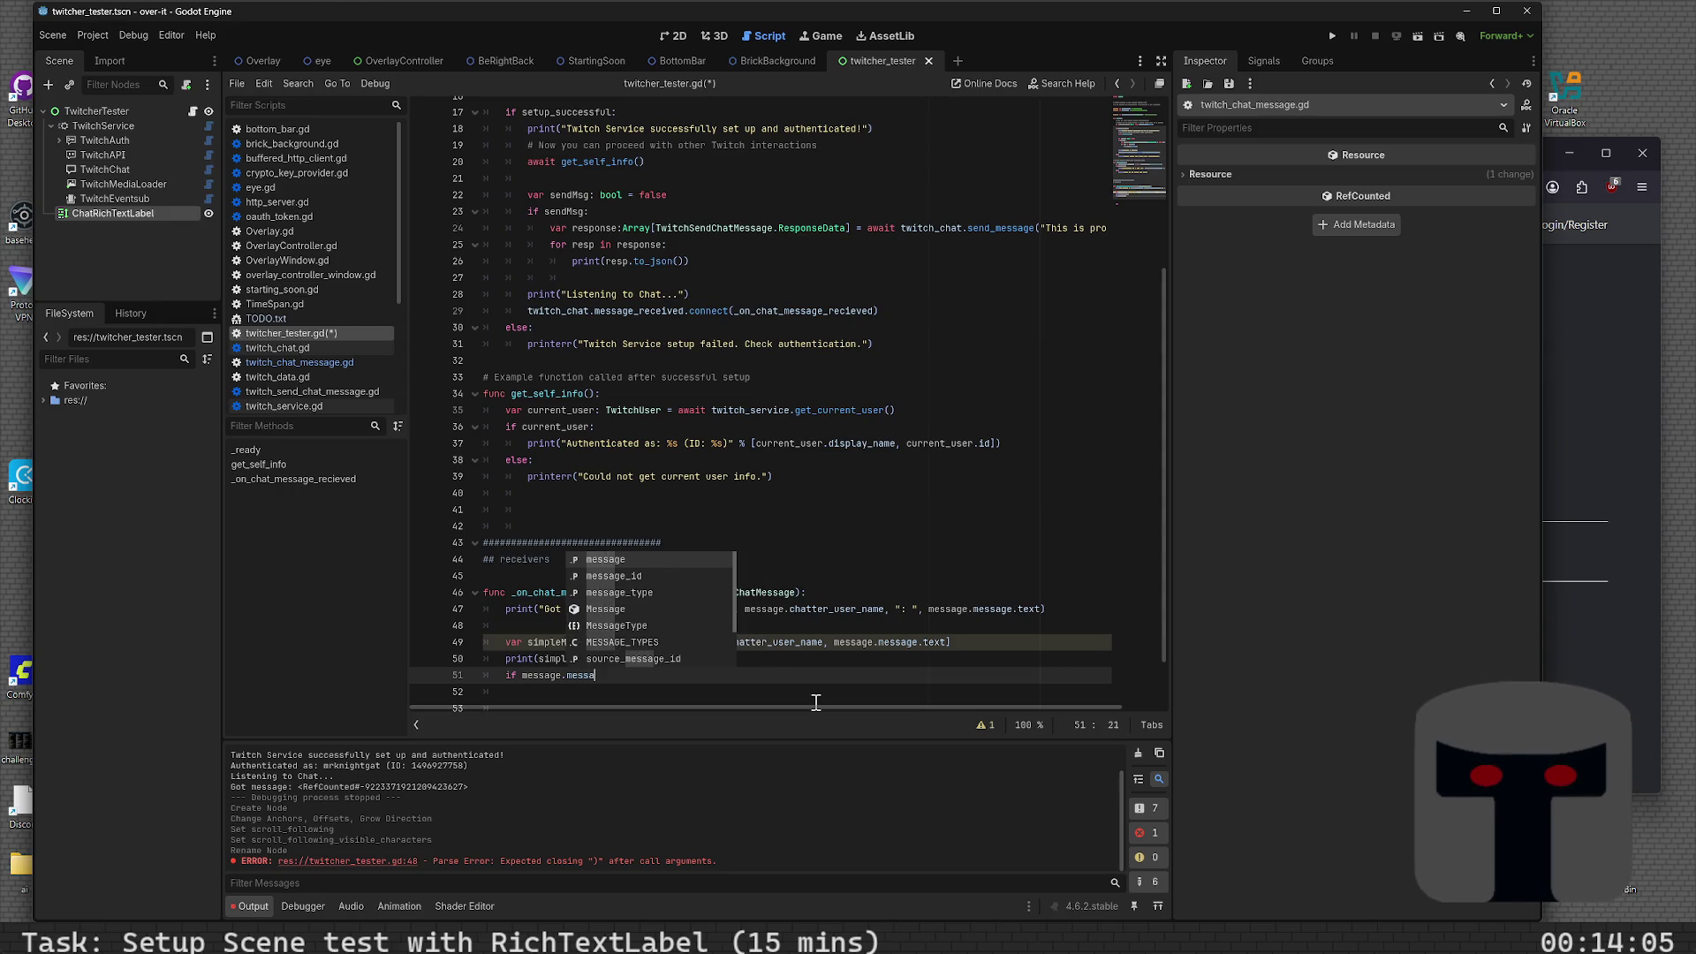
type("fram")
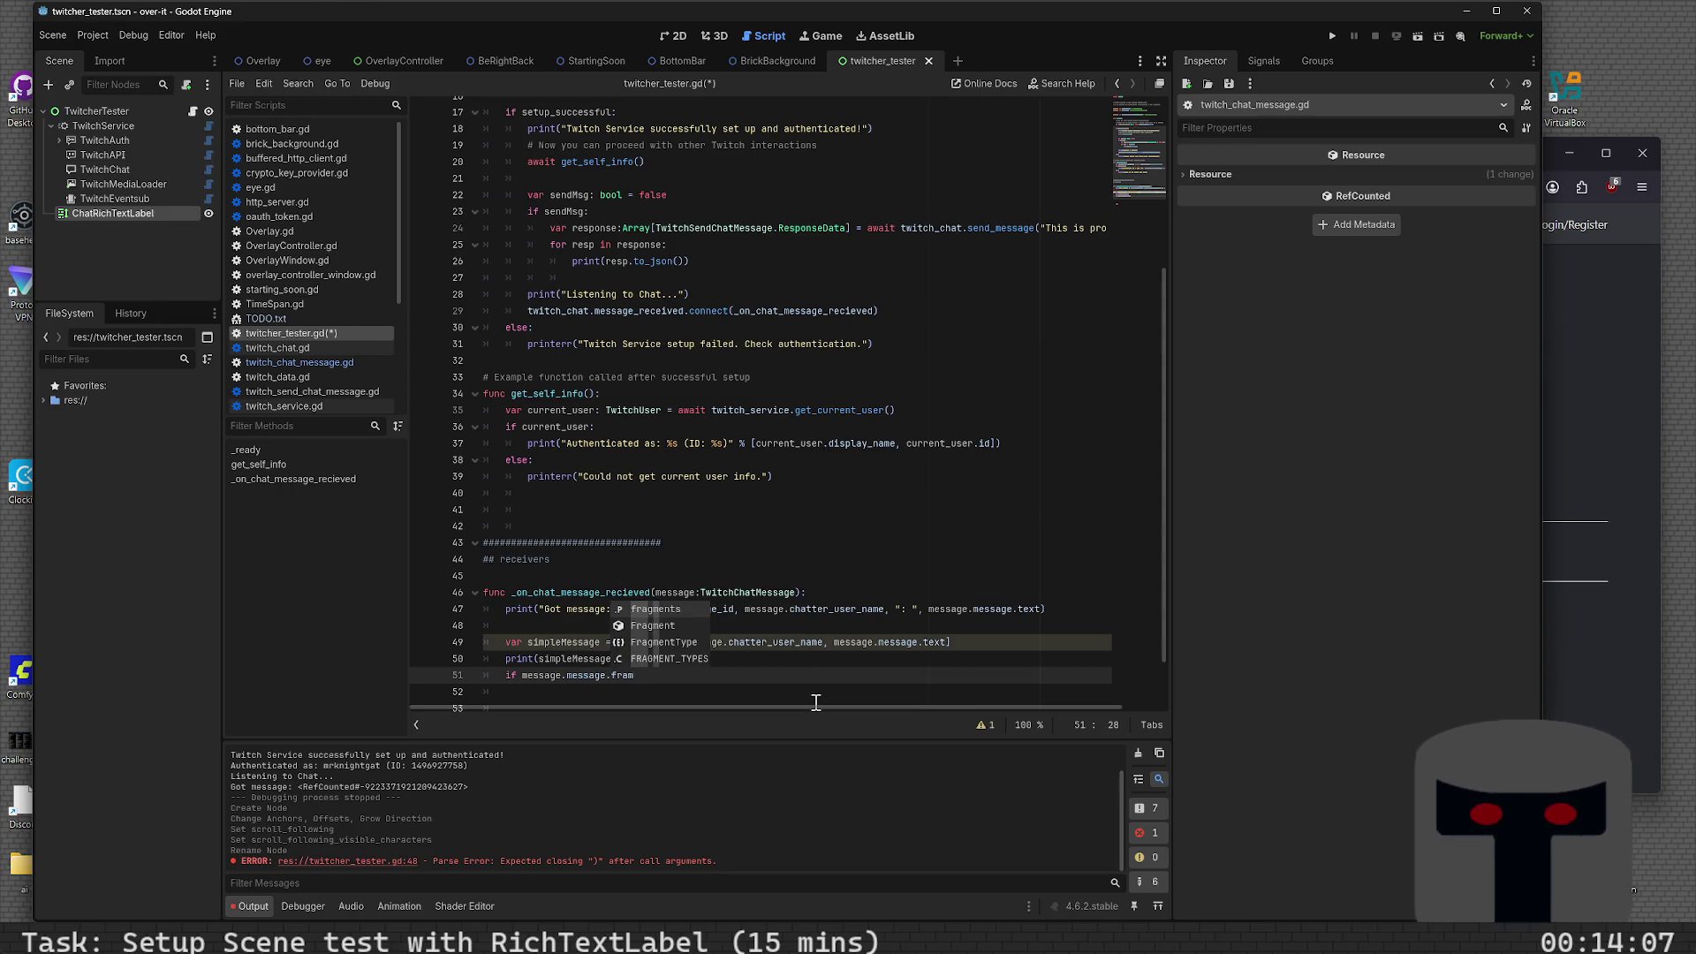
key("Return")
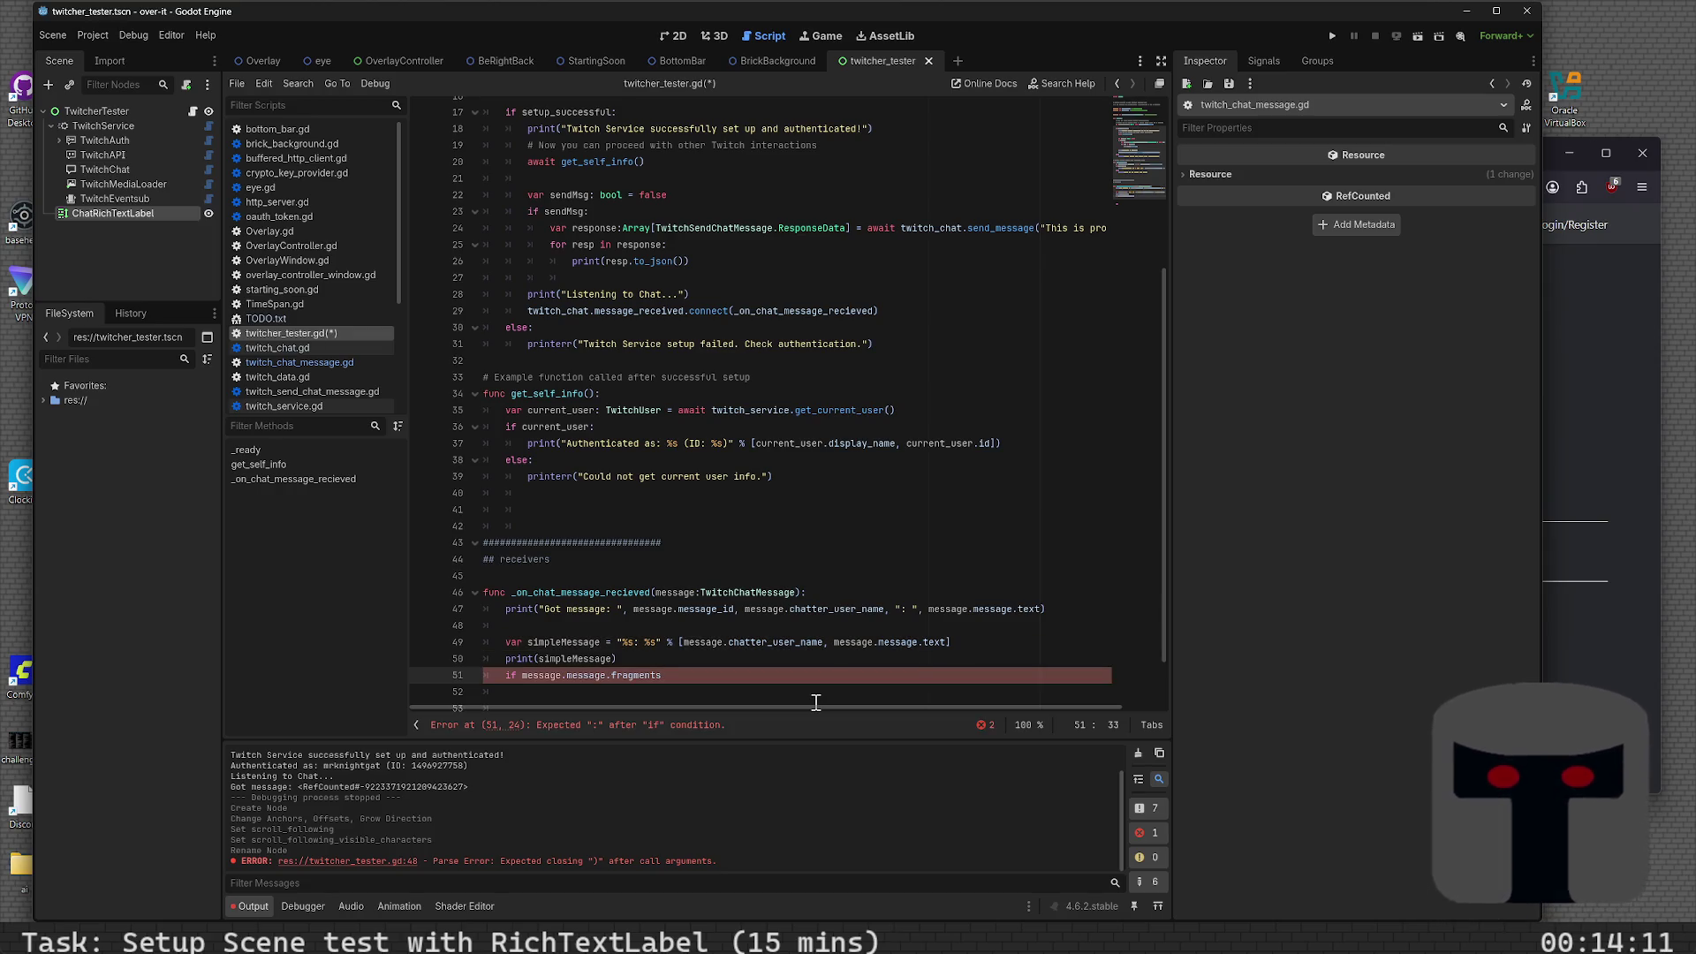
type(":")
key("Home")
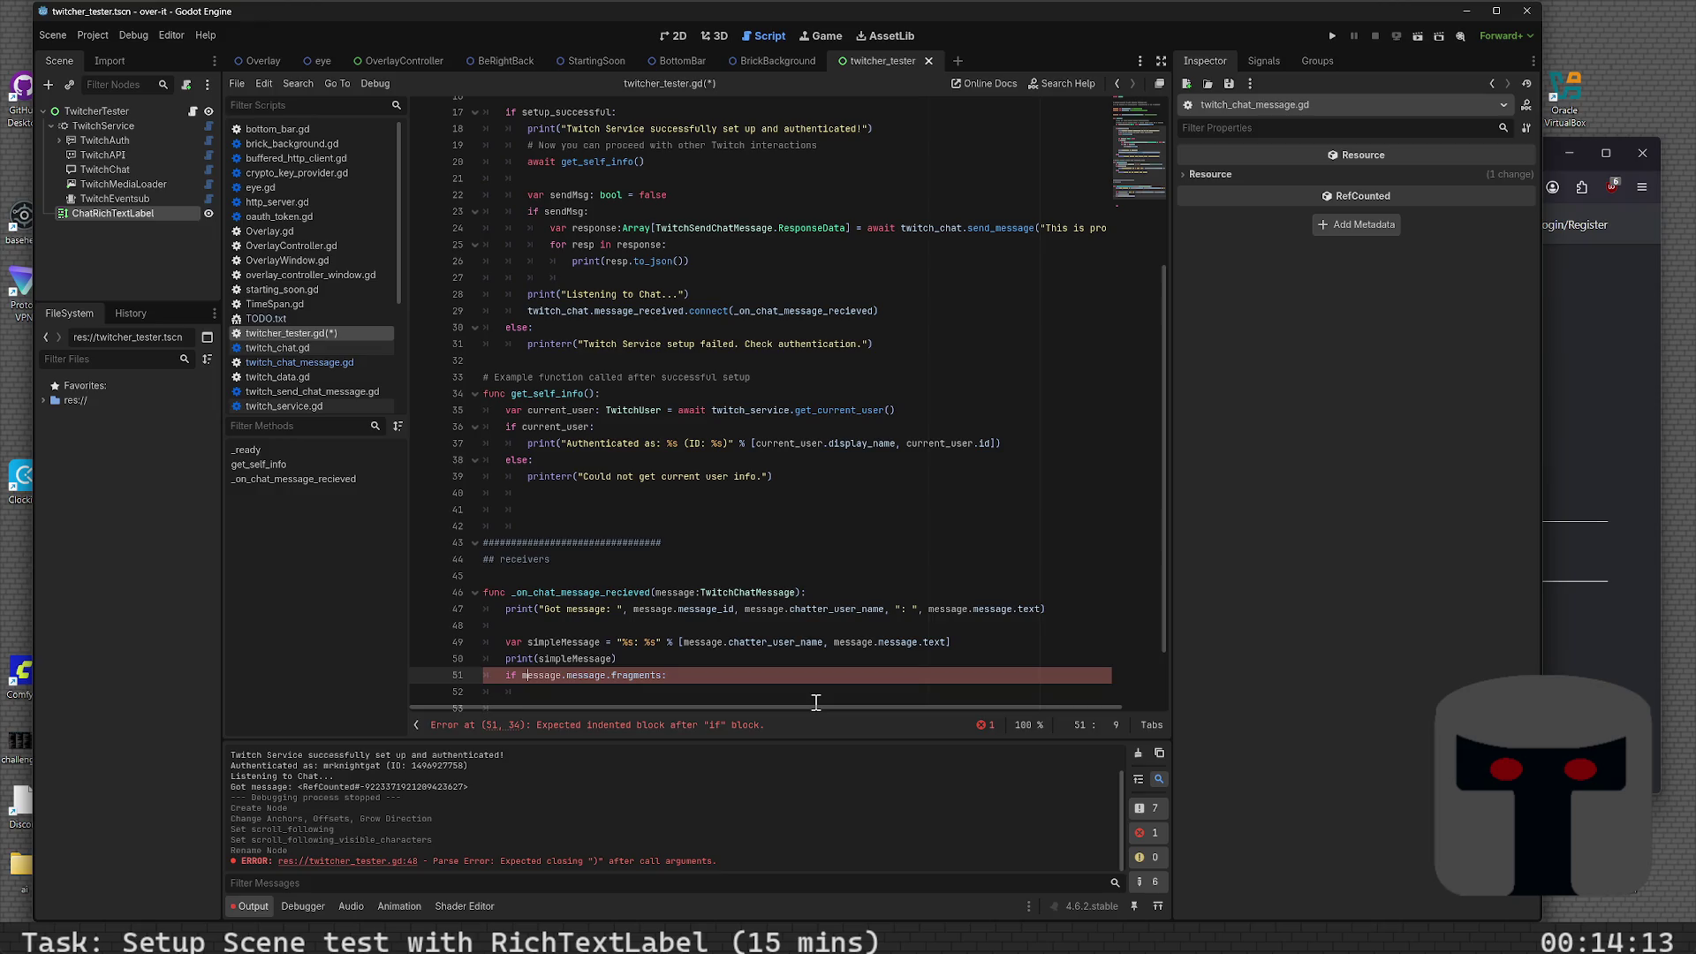
key("Left")
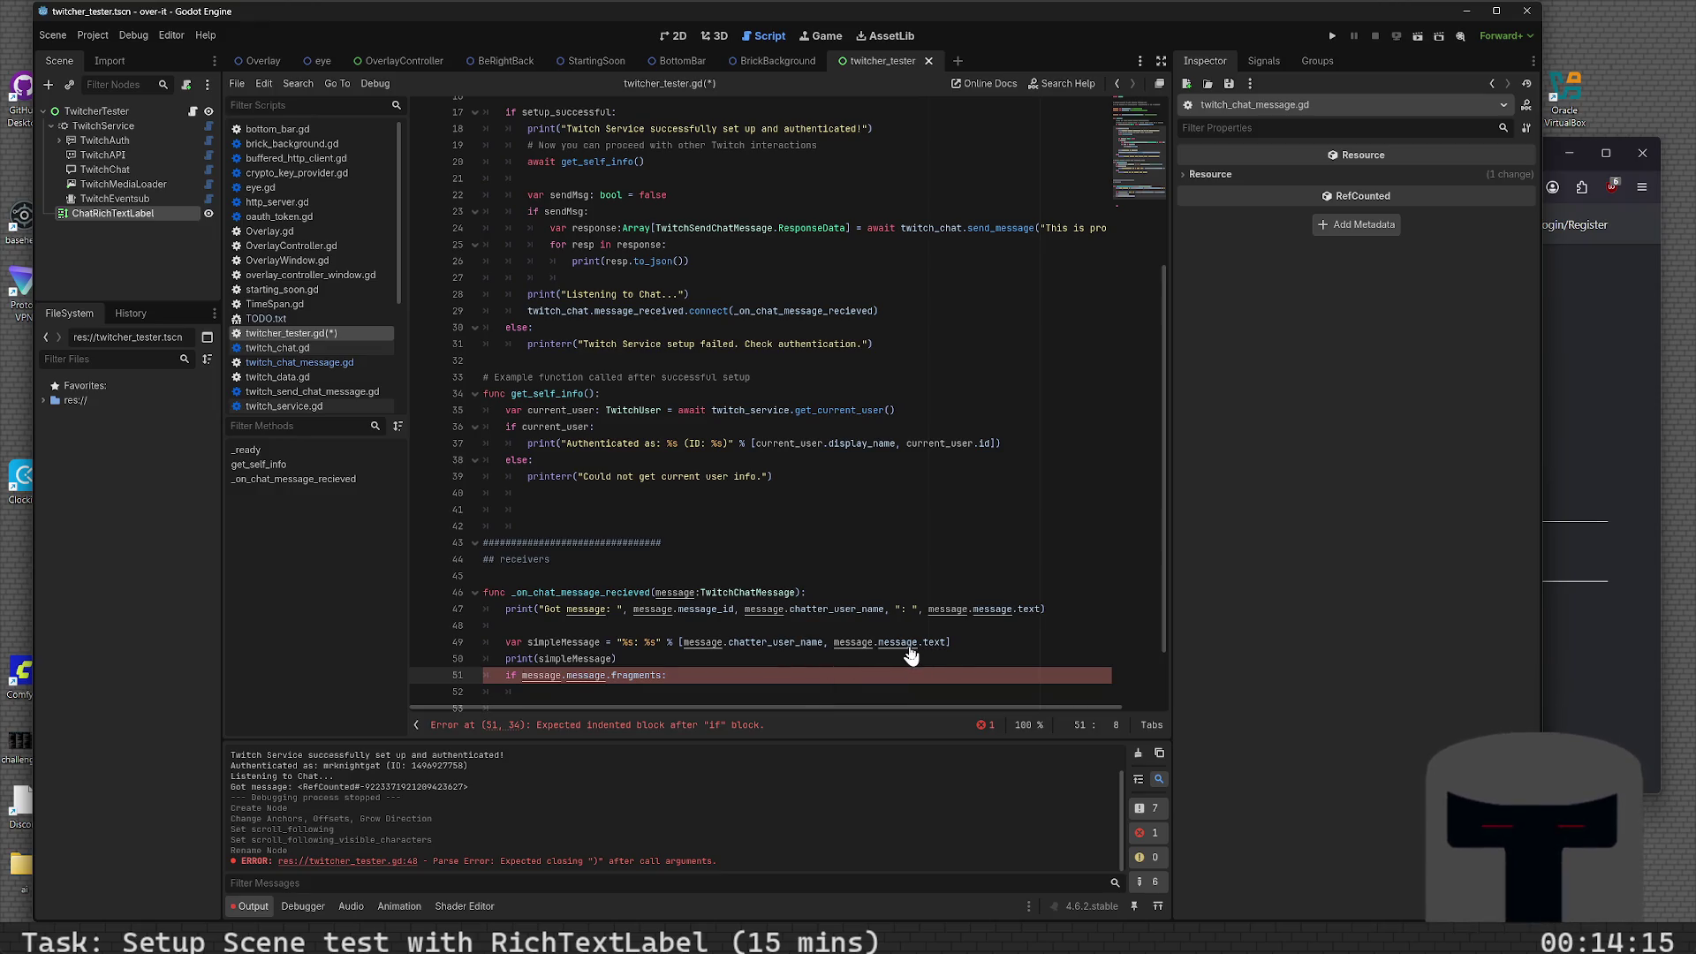
left_click(622, 676, "ctrl")
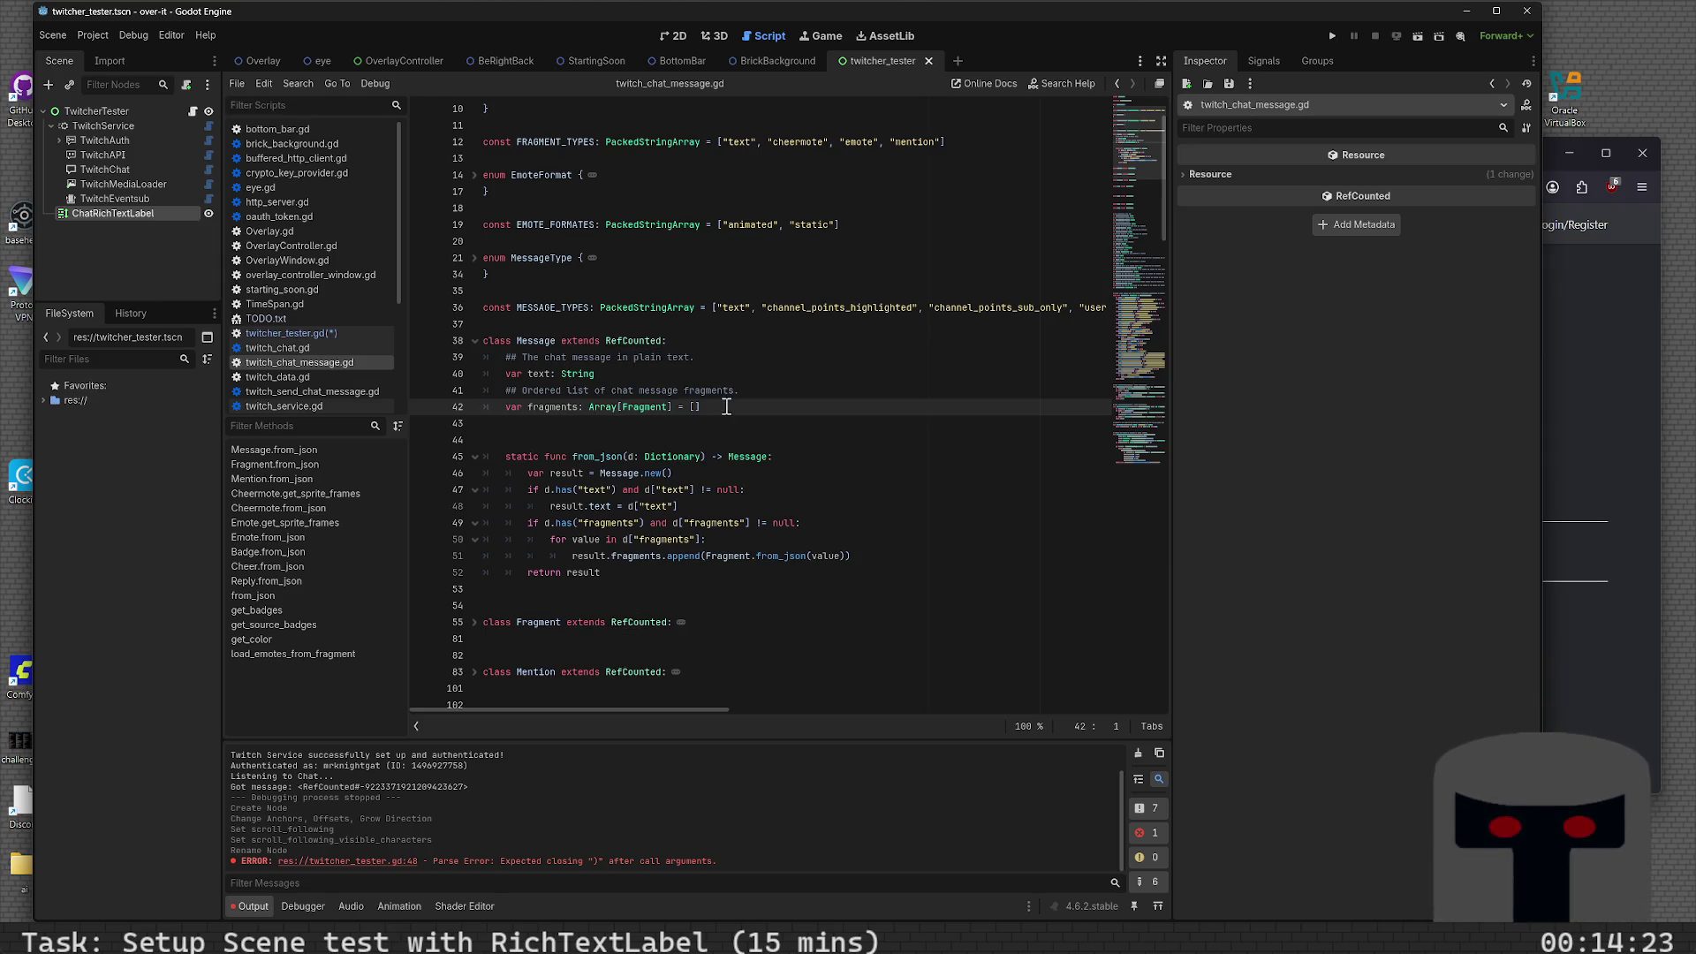
key("alt+Left")
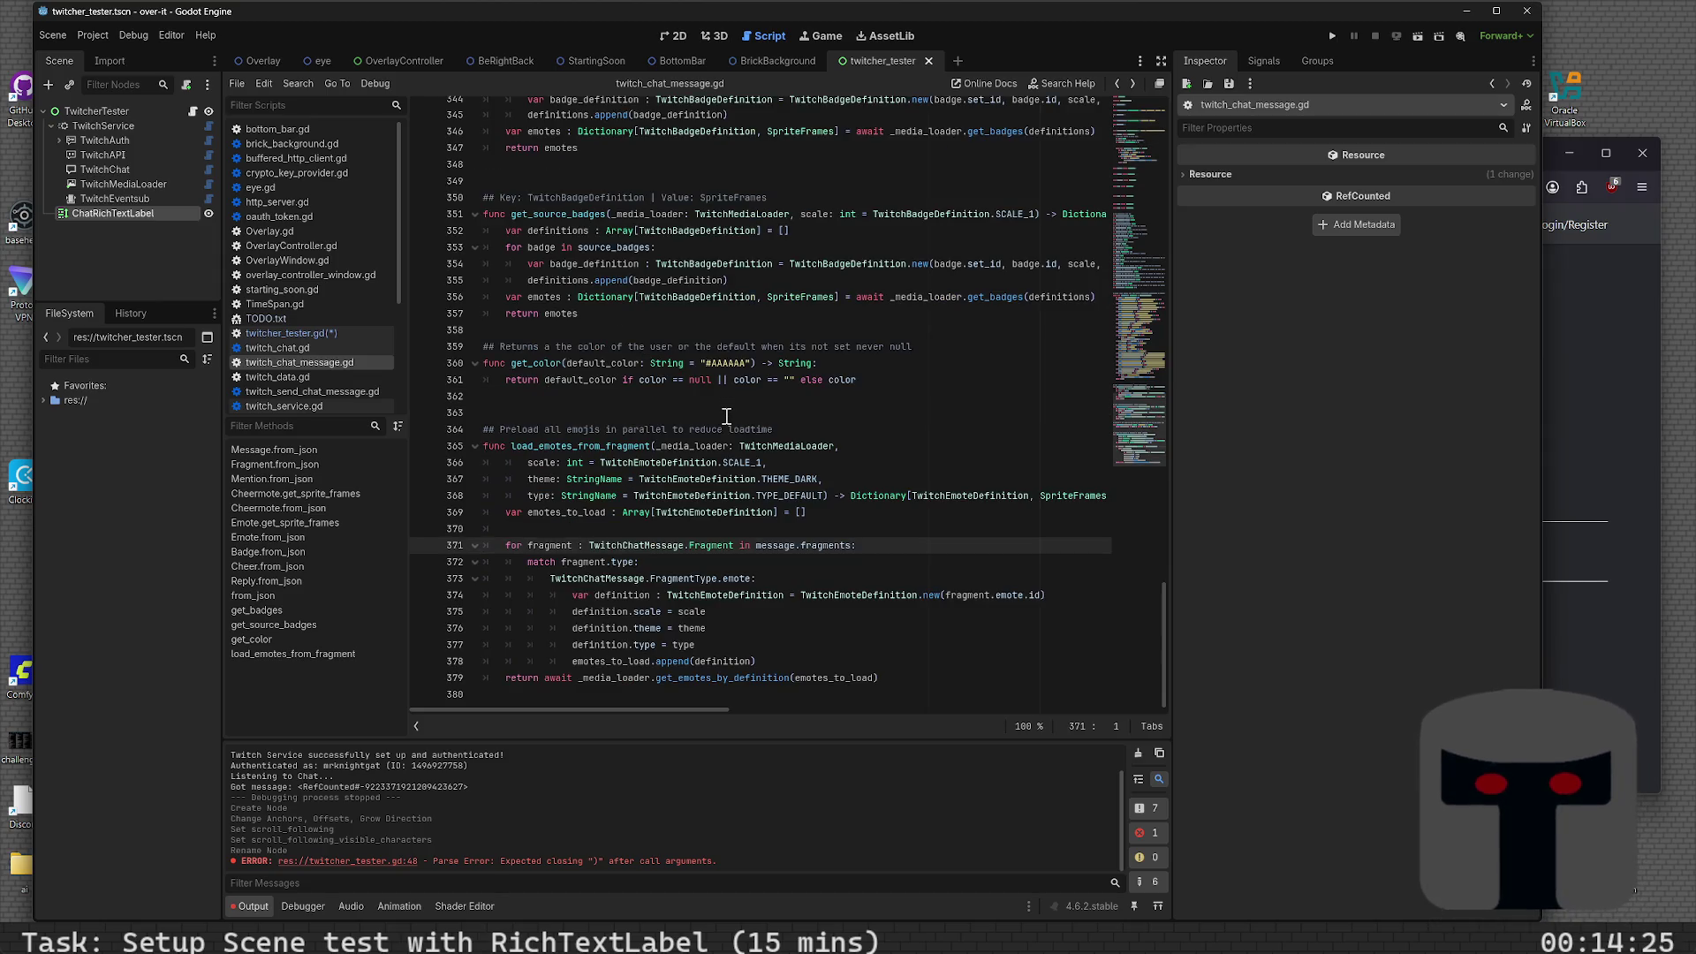
key("alt+Right")
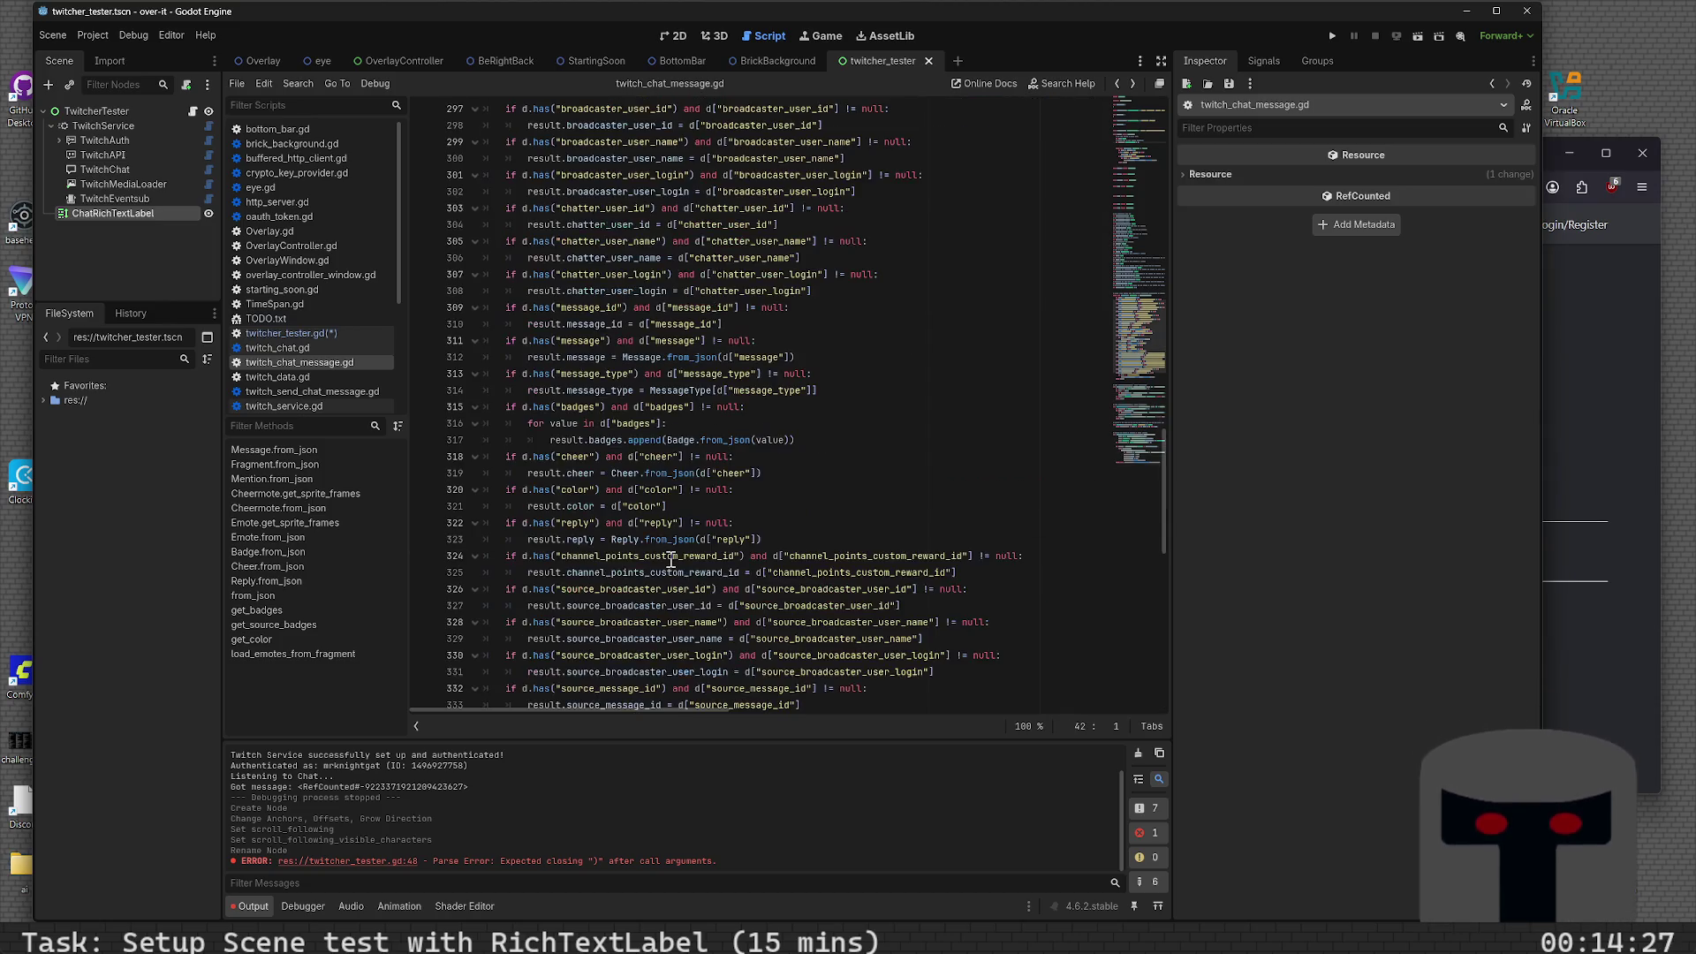
key("alt+Right")
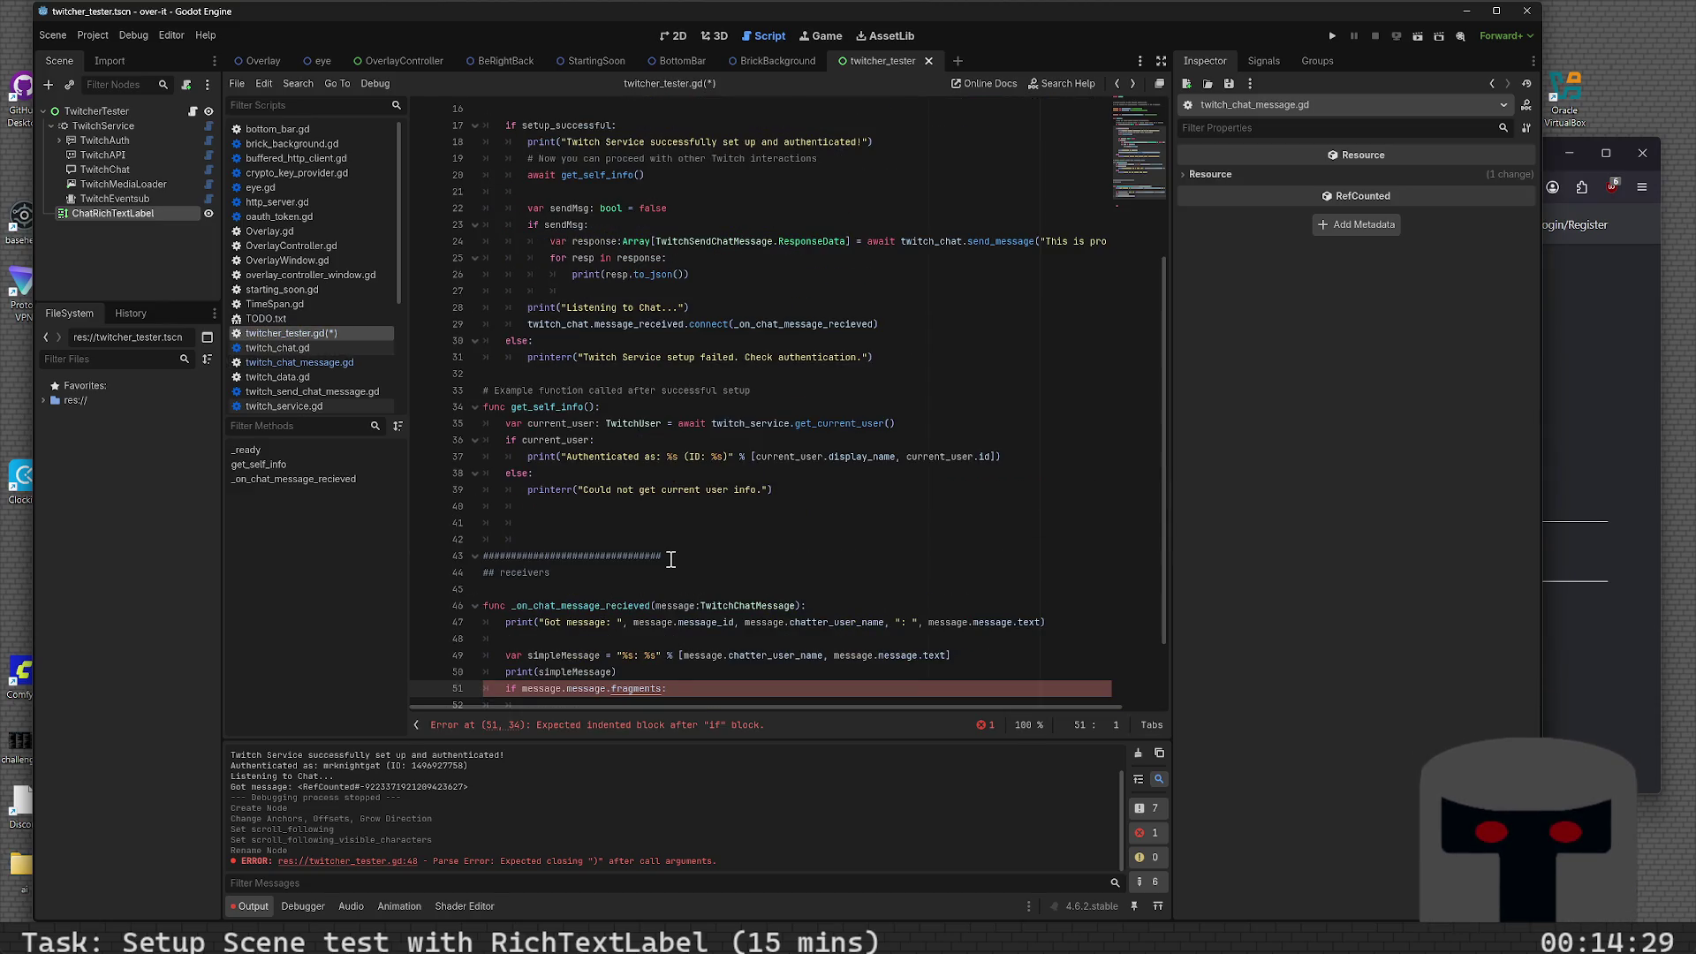
- Change the condition to fragments.size() > 0 and print "Message has fragments..." inside it
left_click(659, 689)
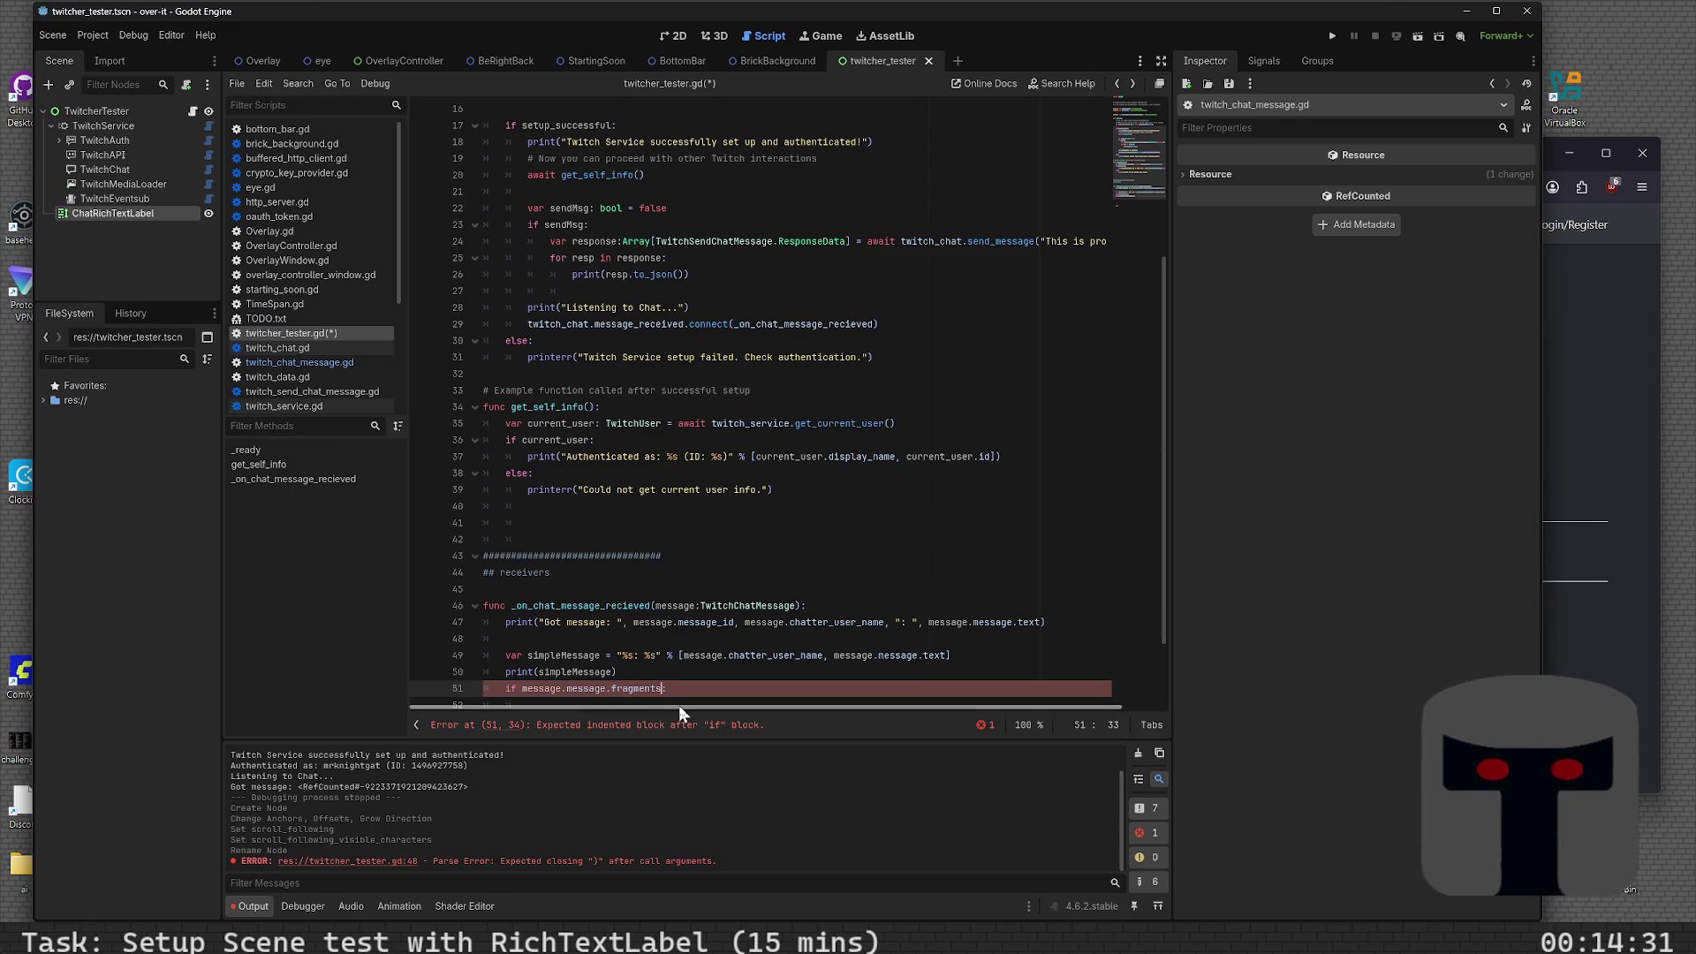
type(".")
key("Right")
type(".size() >")
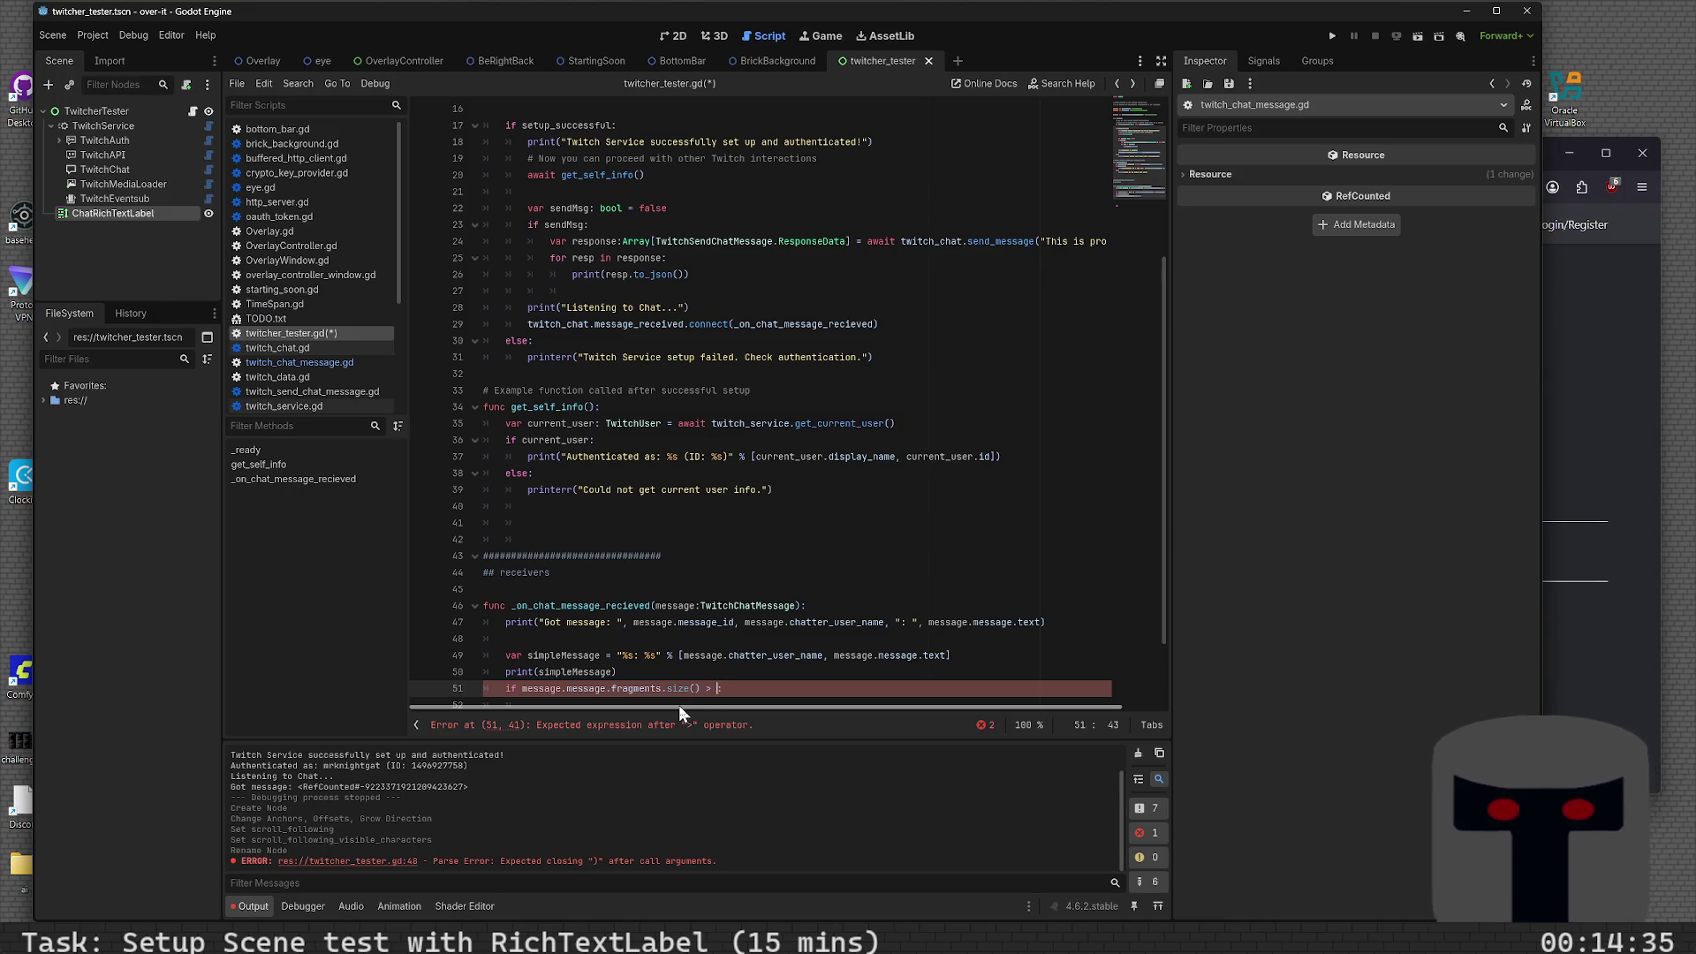
type(" 0:")
key("End")
key("Return")
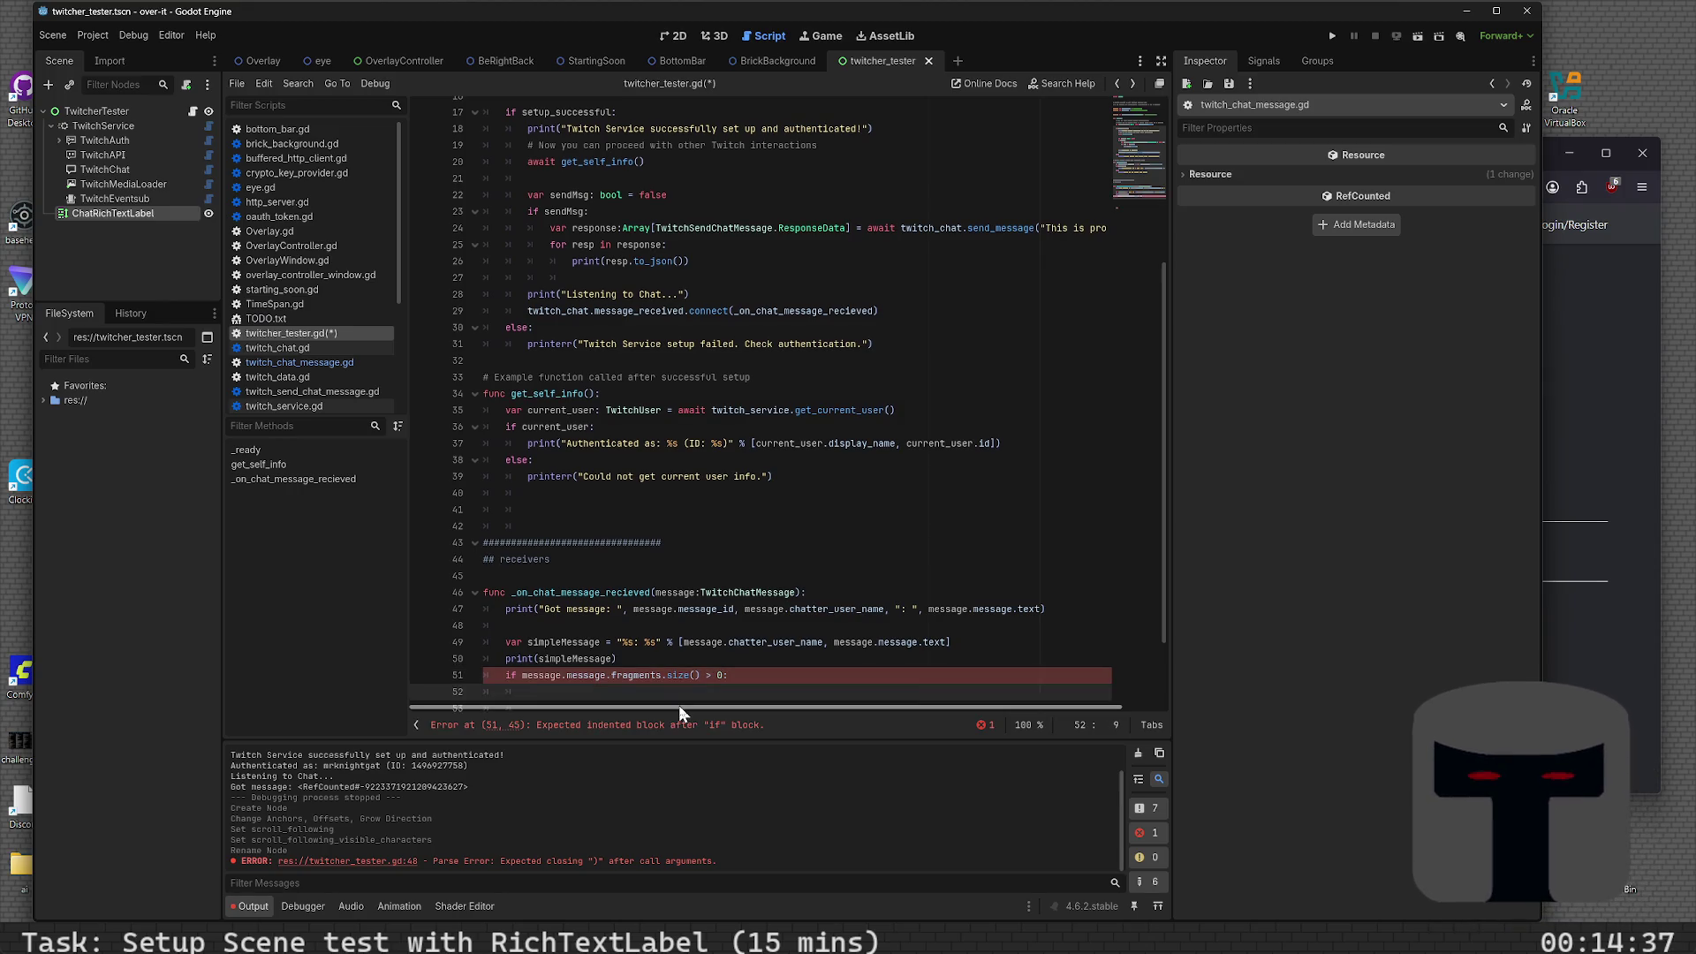
type("print(\"Message ")
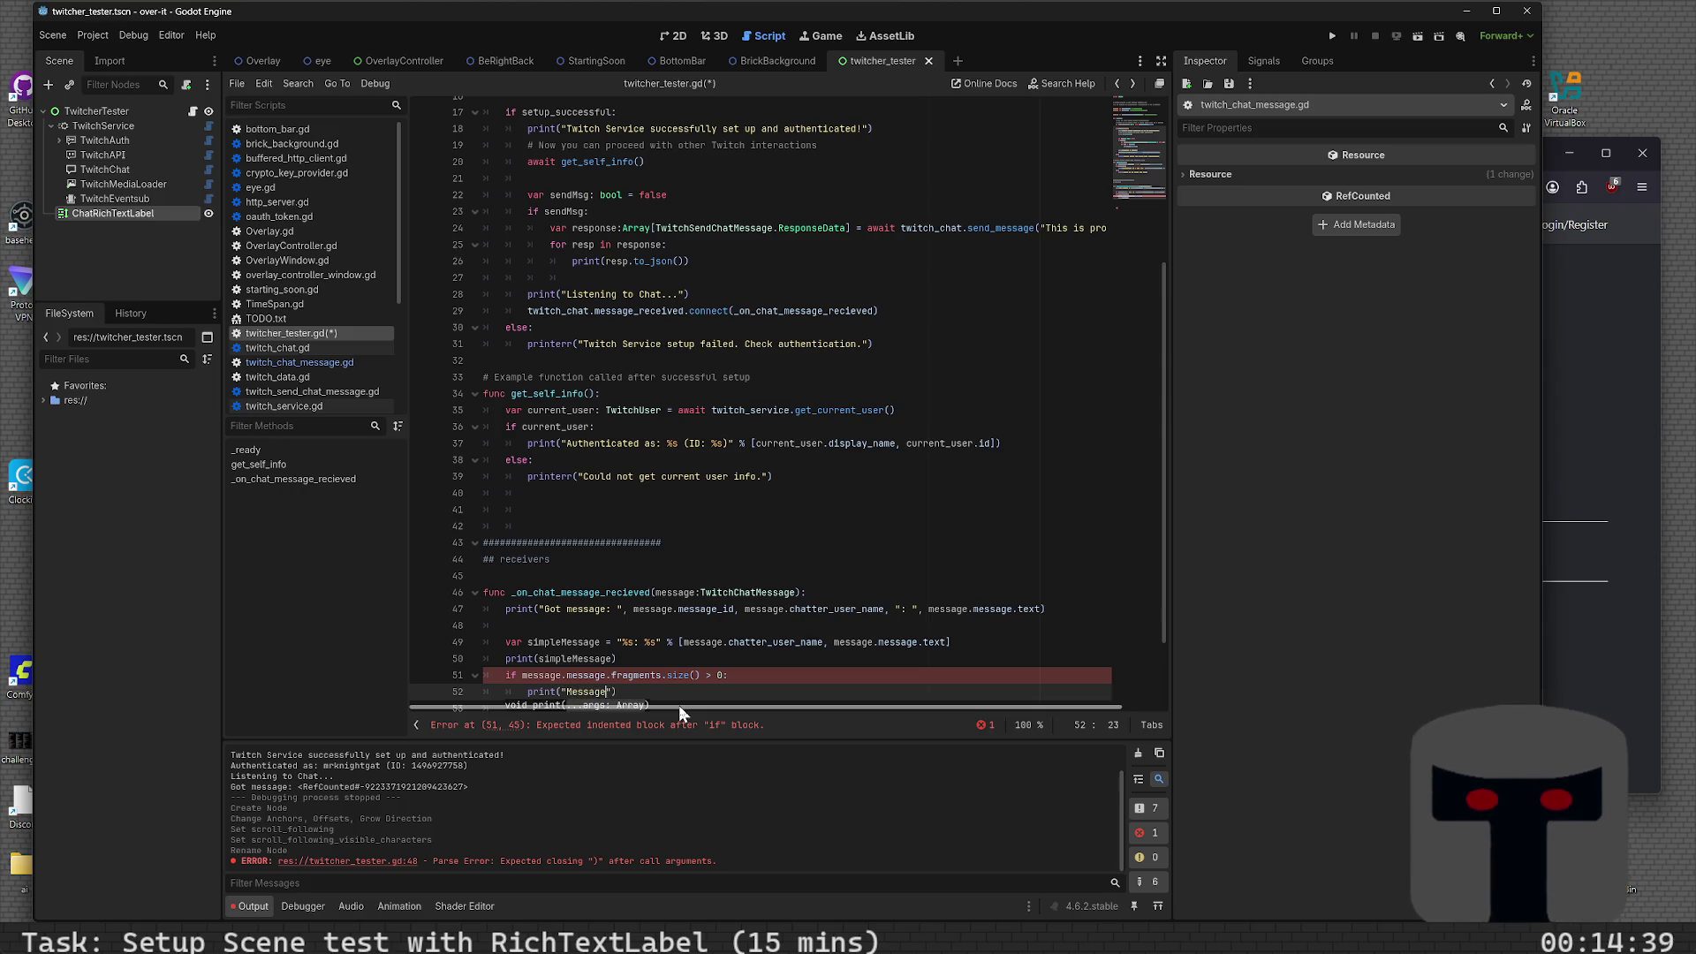
type("has fragments...")
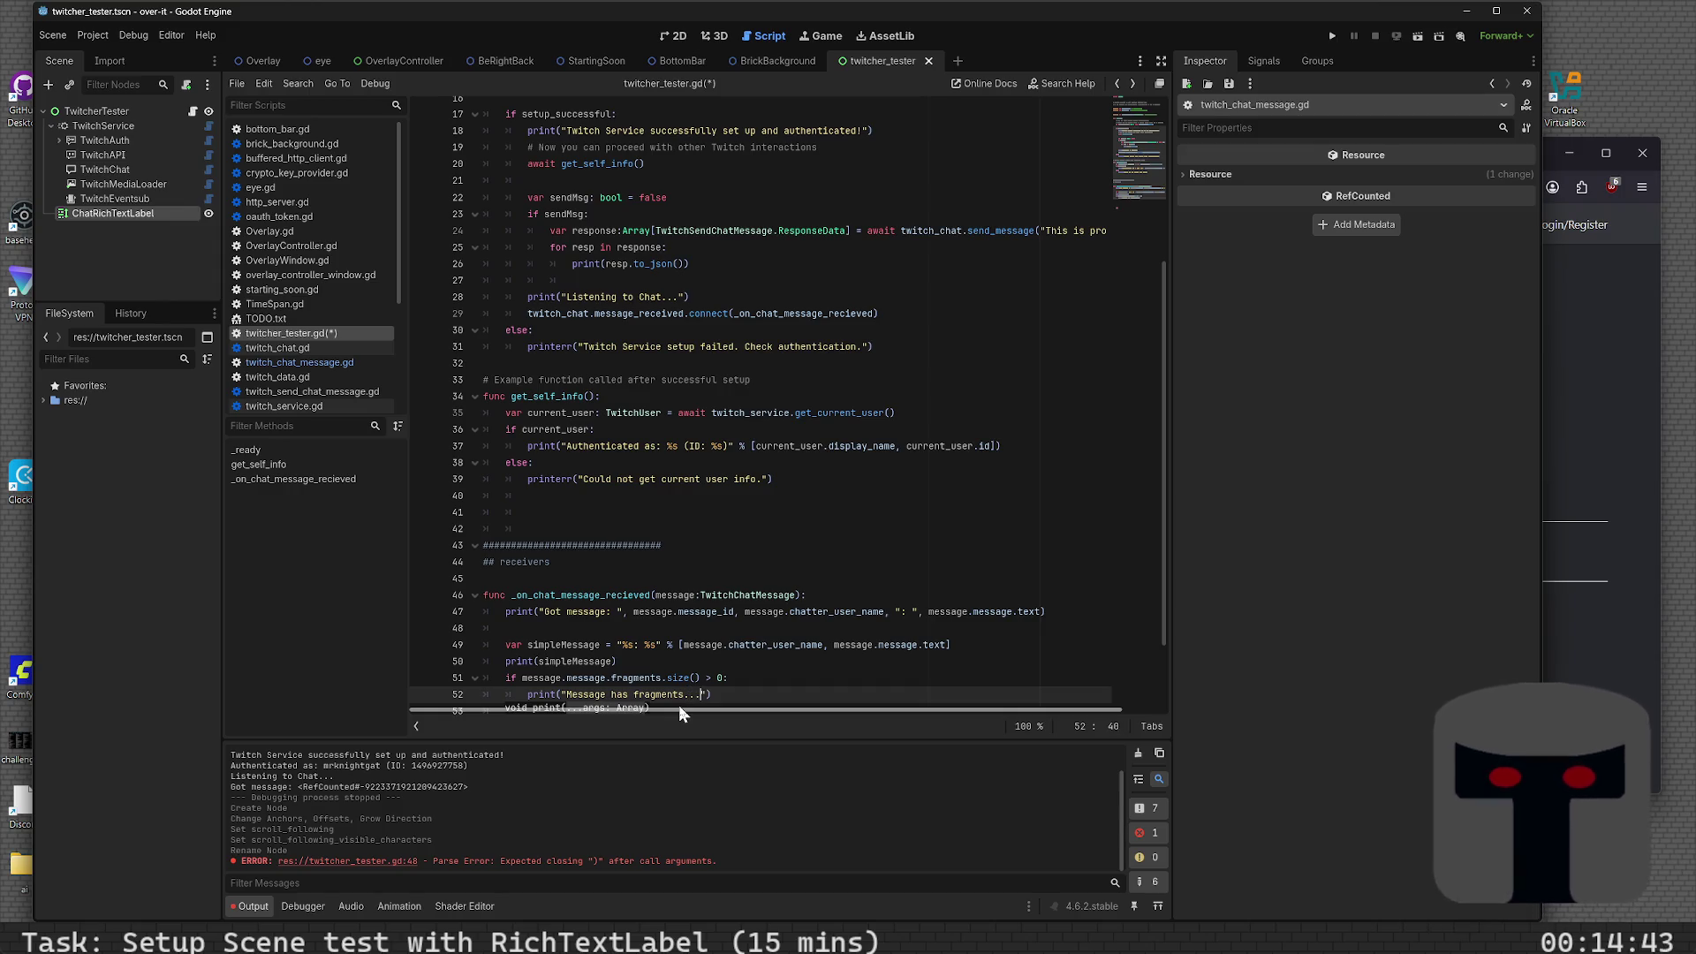
key("End")
key("Return")
- Add the loop header 'for fragment in message.message.fragments:'
type("print")
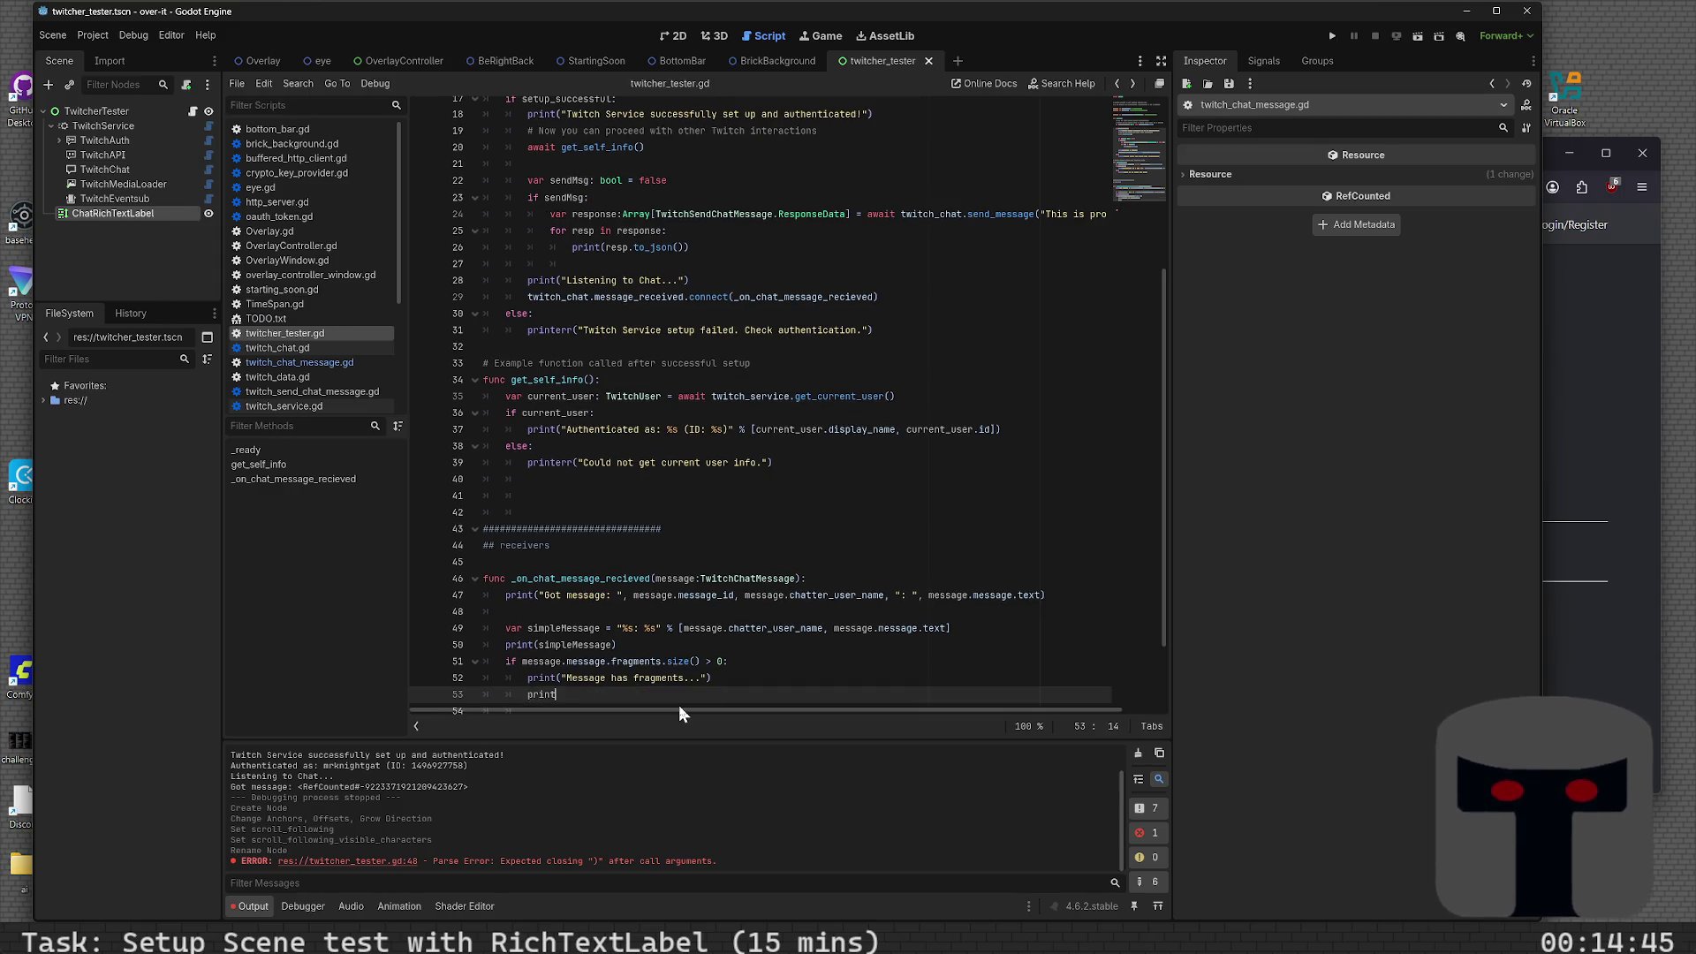
type("(")
key("BackSpace")
key("BackSpace")
key("BackSpace")
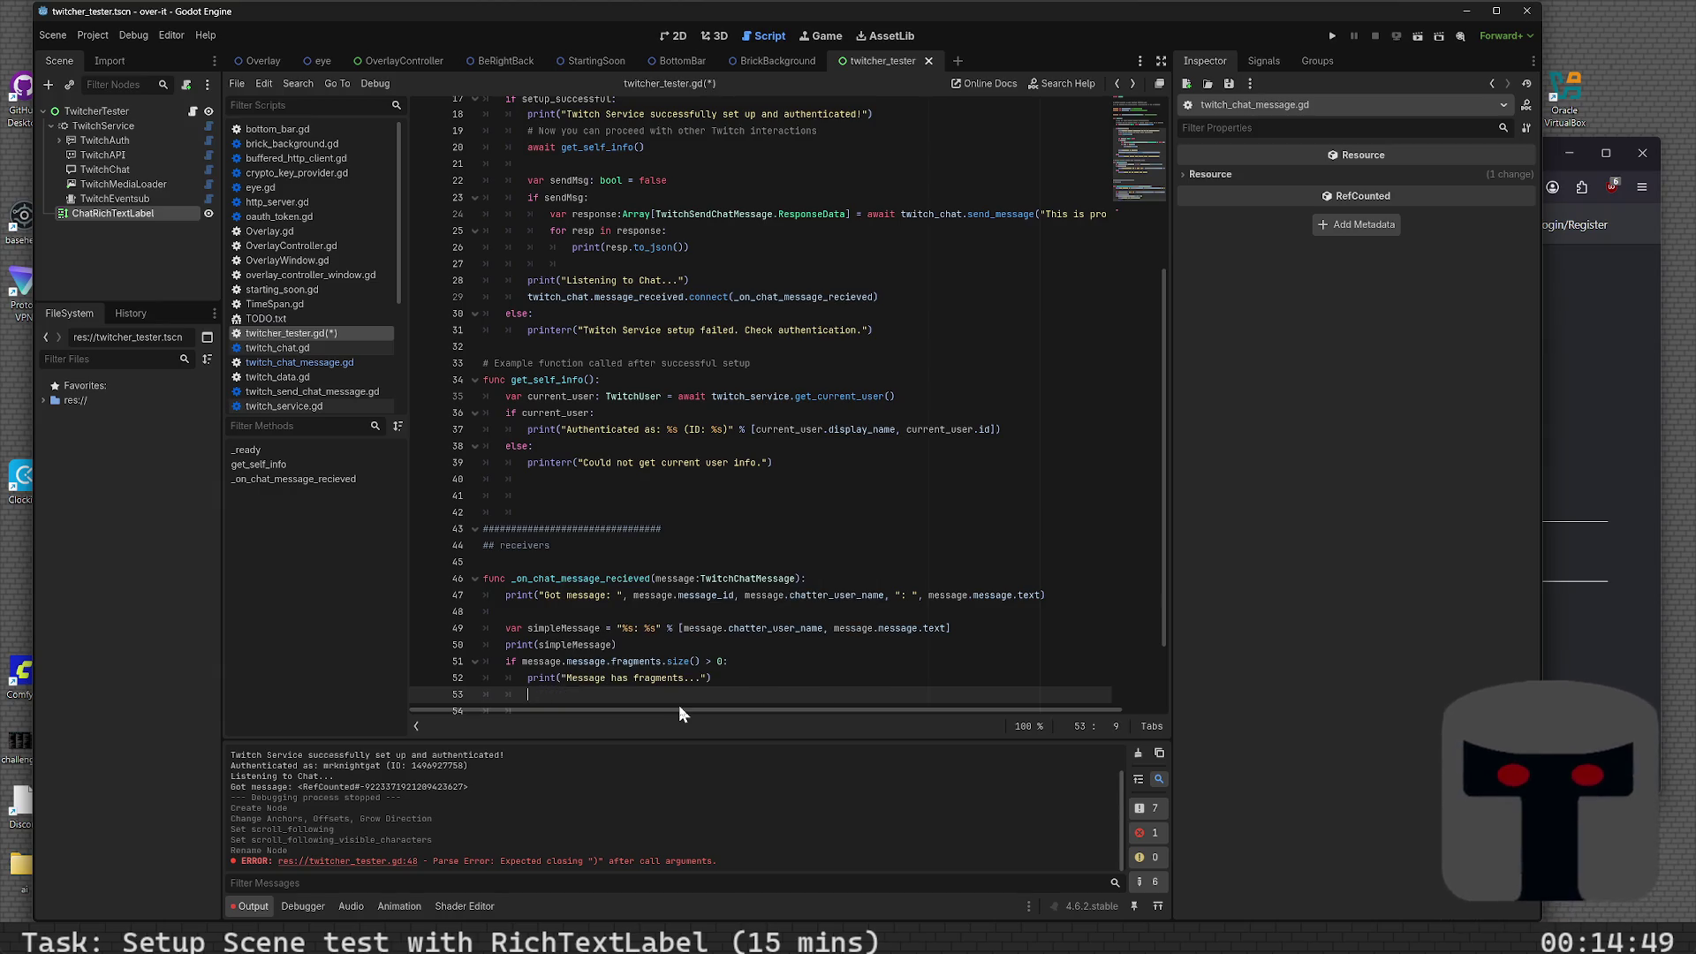
type("for fra")
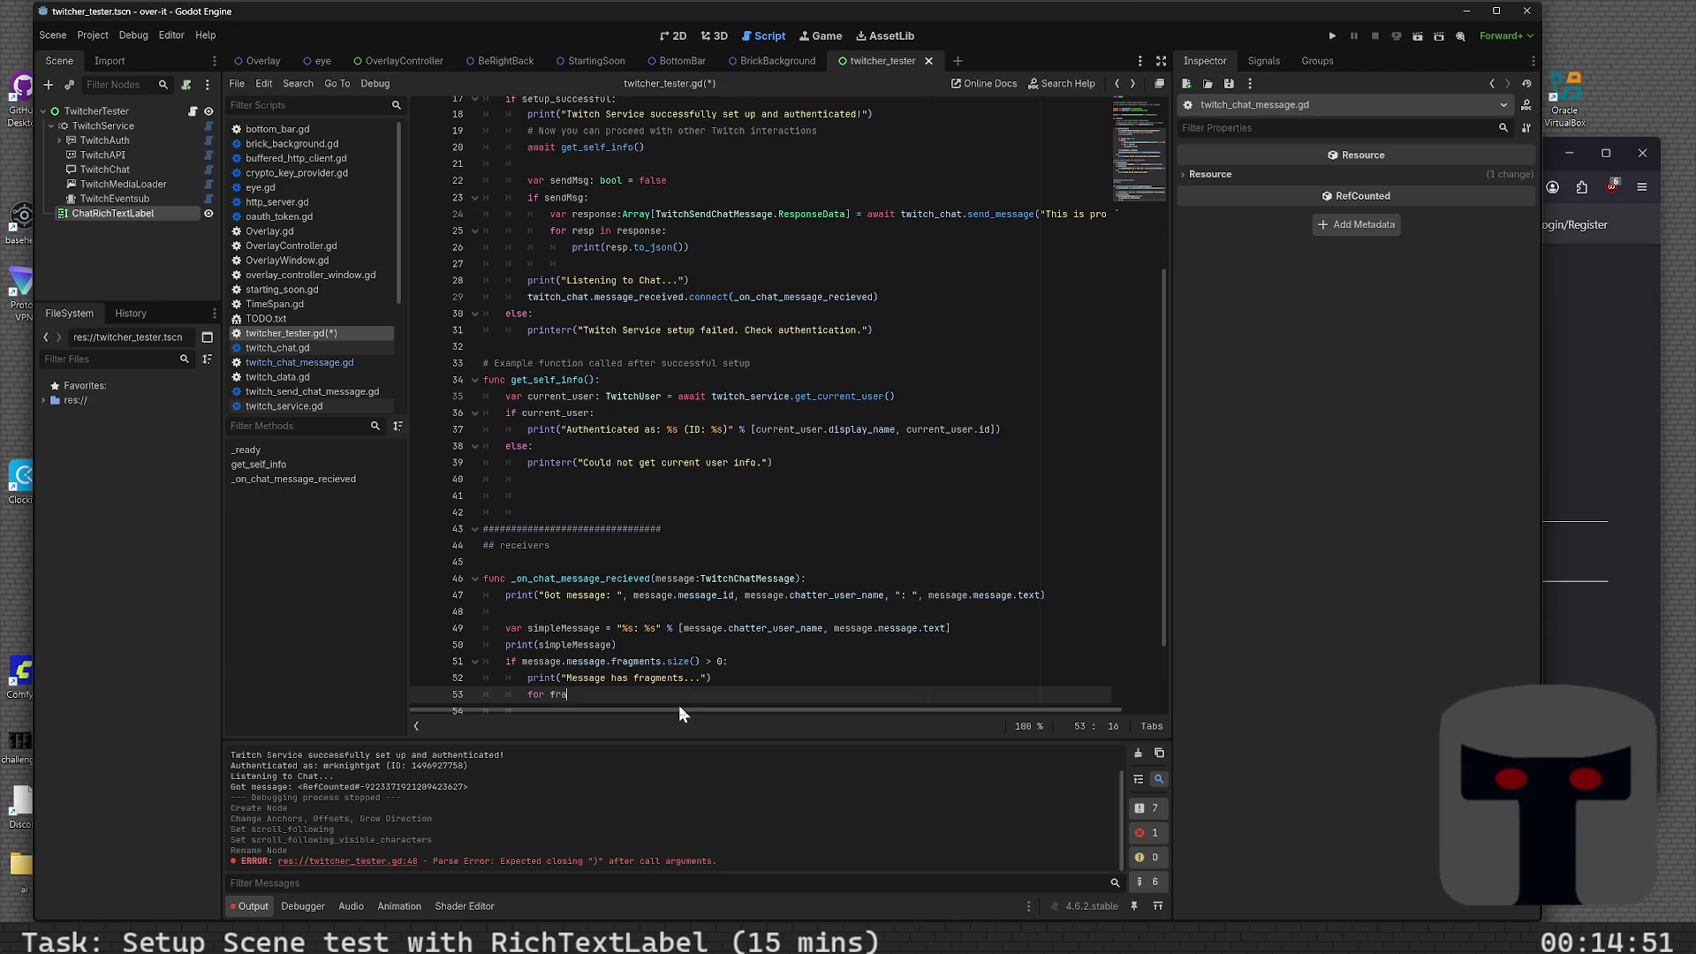
type("gment in messa")
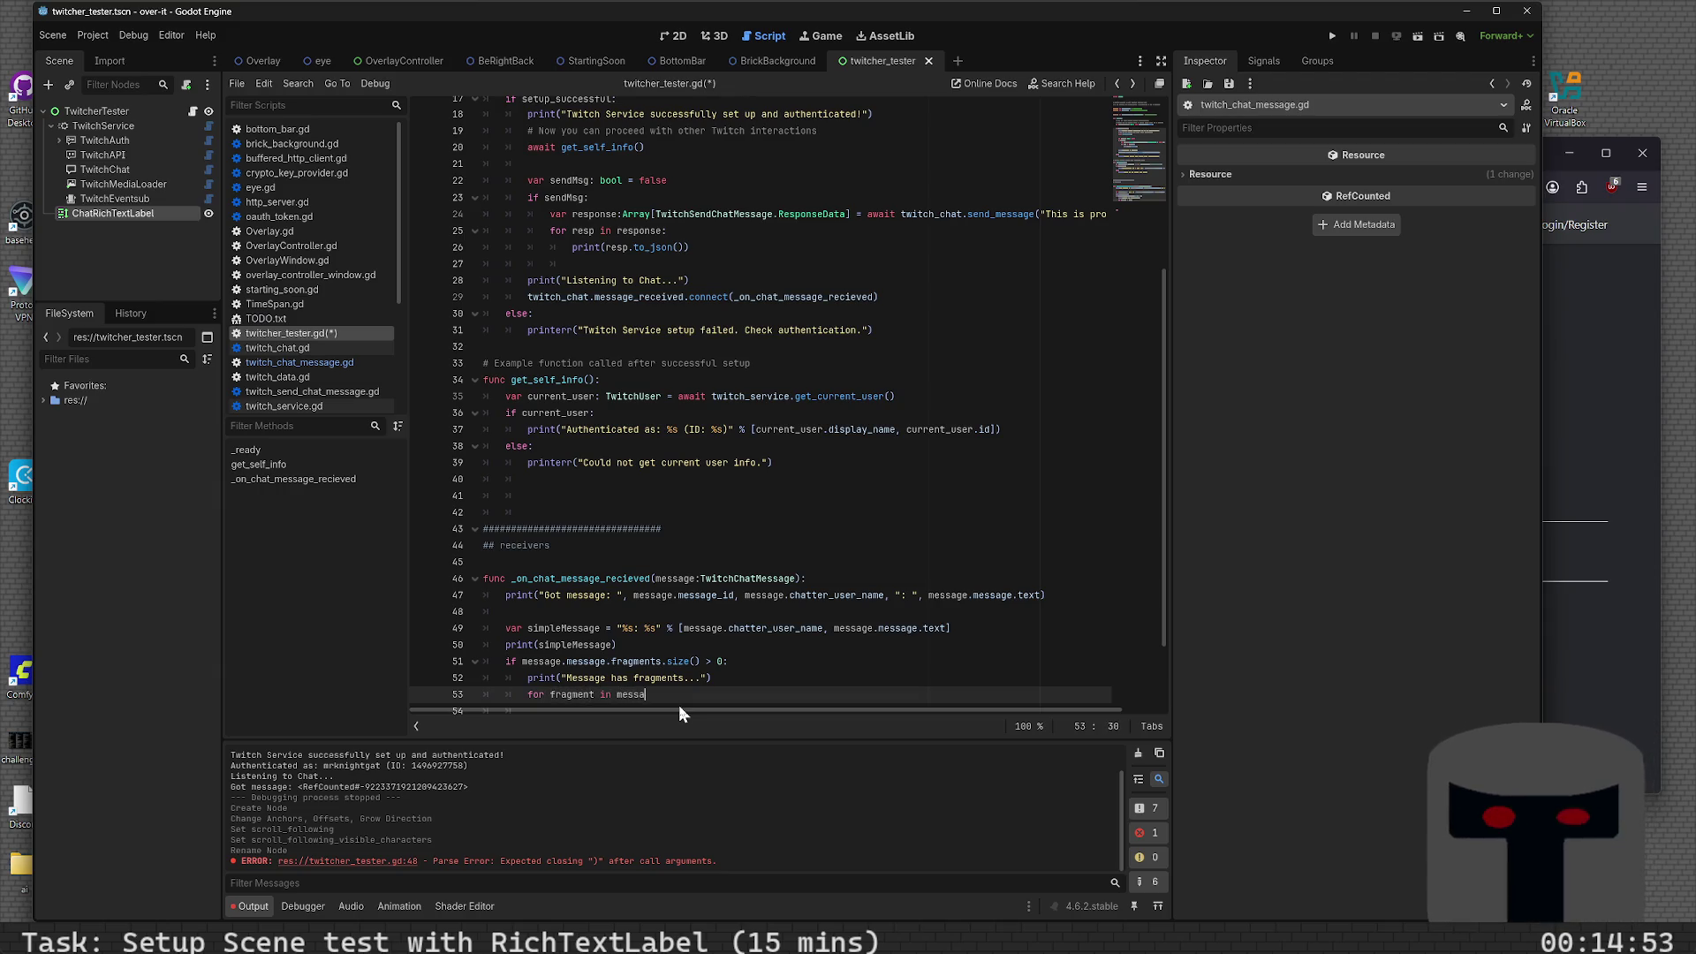
type("ge.message.fr")
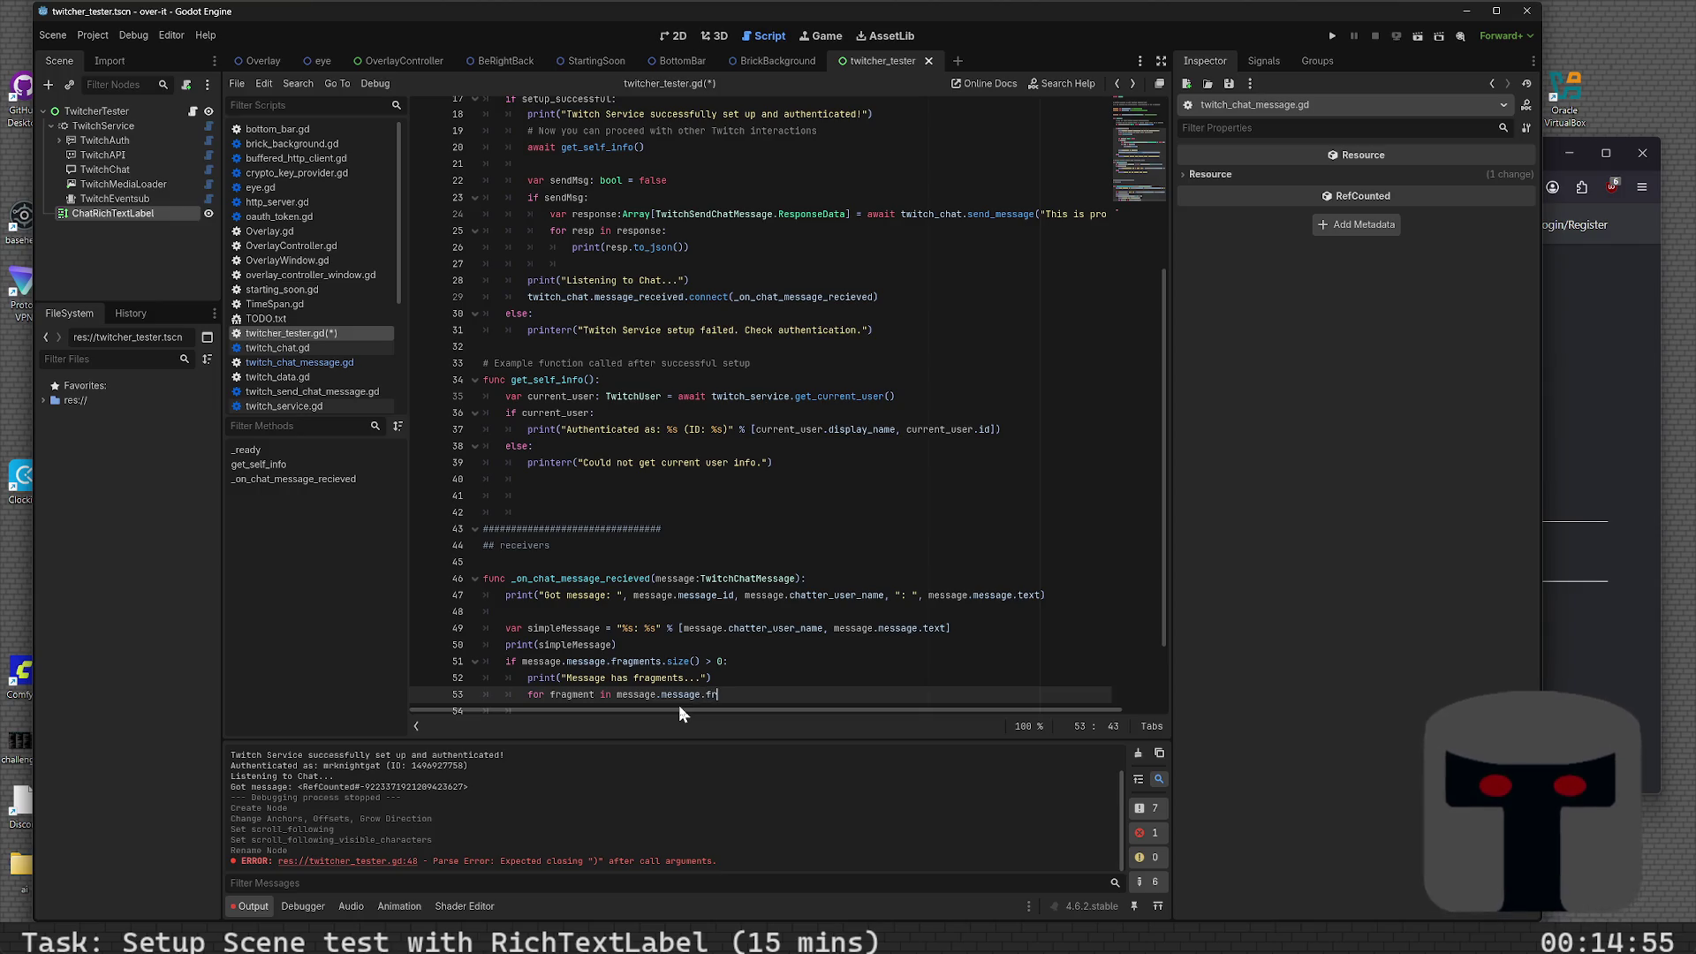
type("agments:")
key("Return")
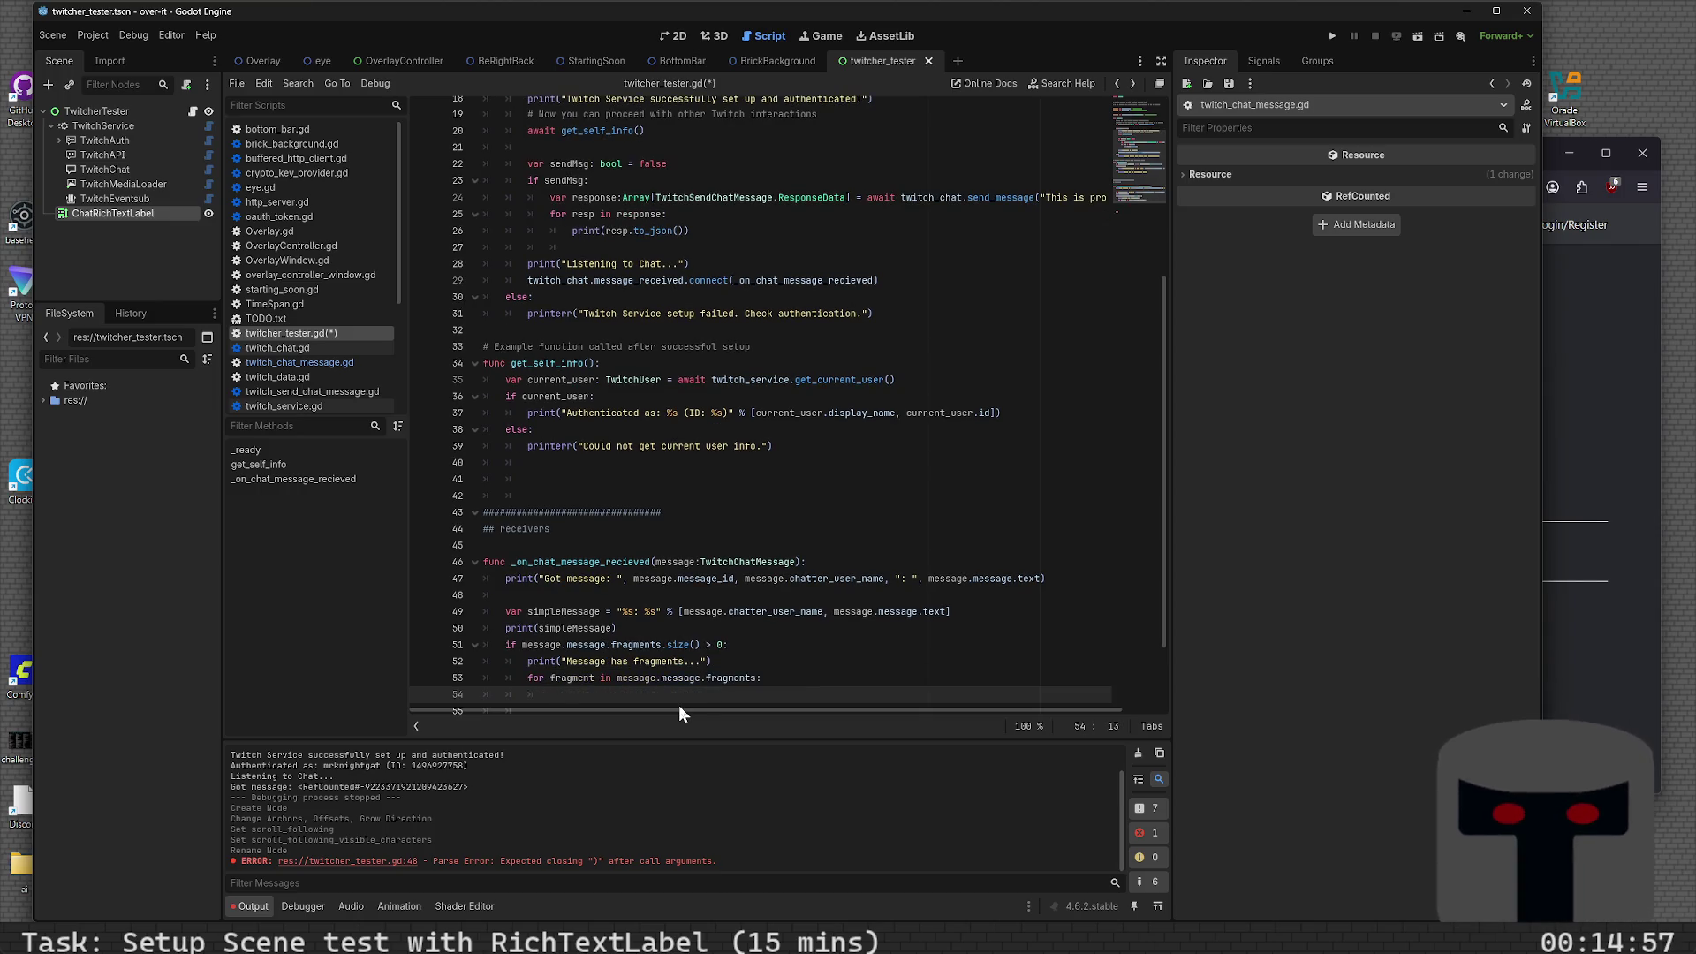
- Start a print call in the loop body with a " --" dash label
type("print(")
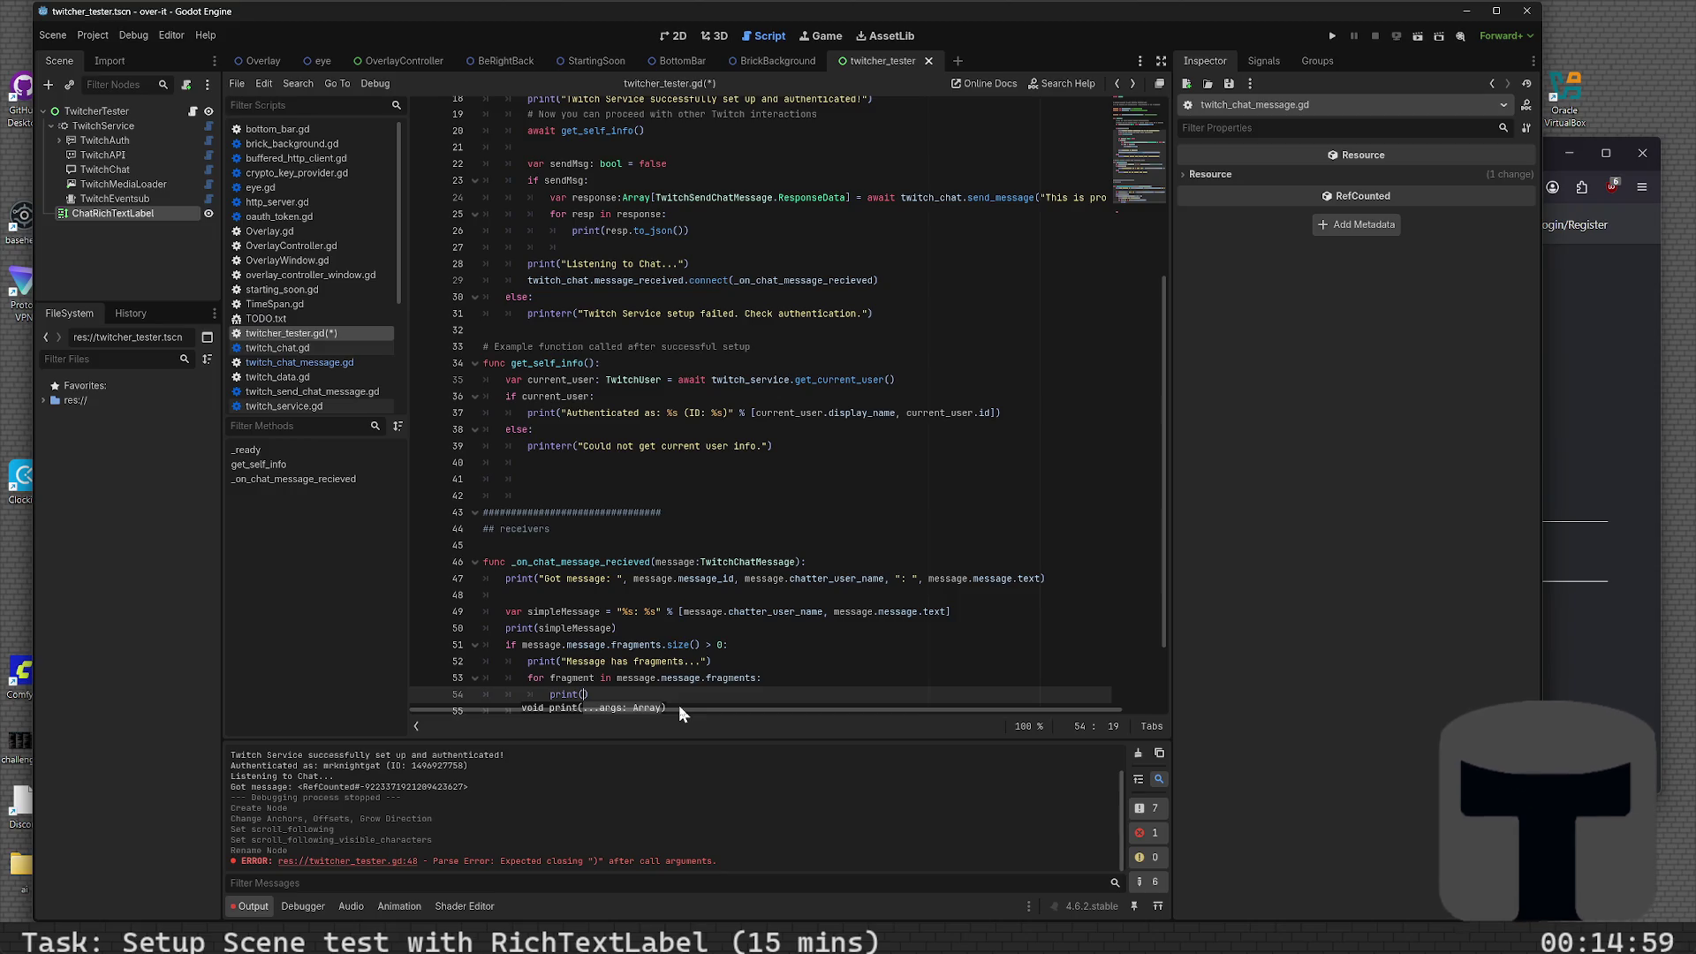
type("fragment")
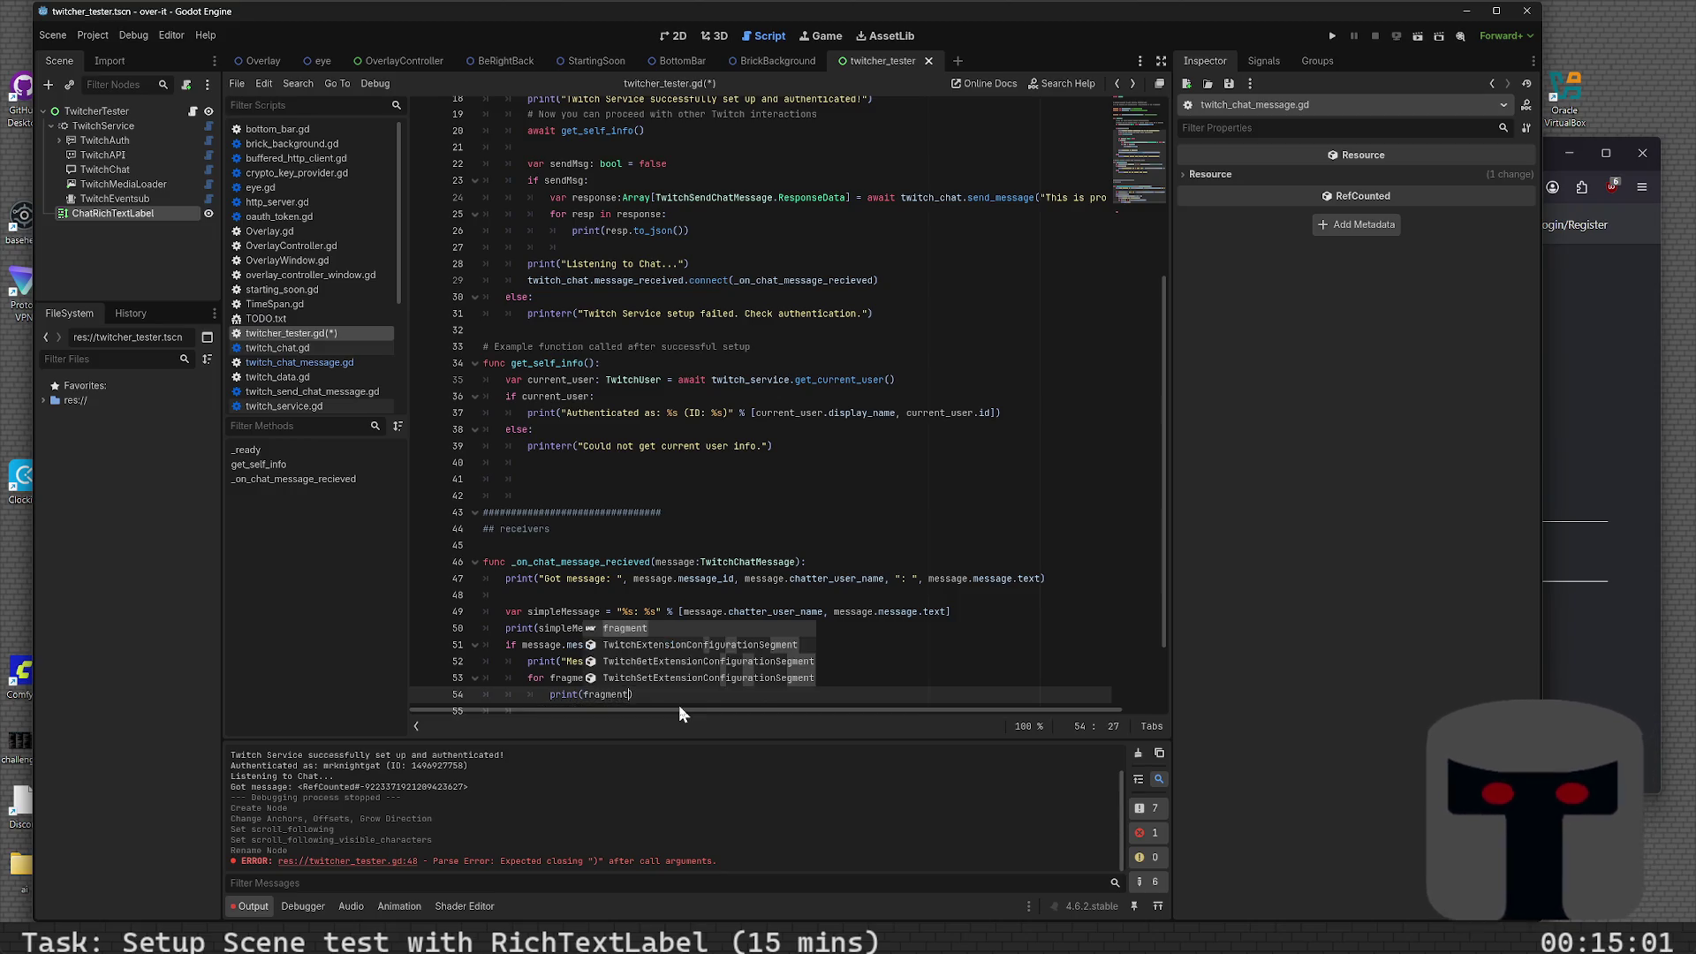
type(".")
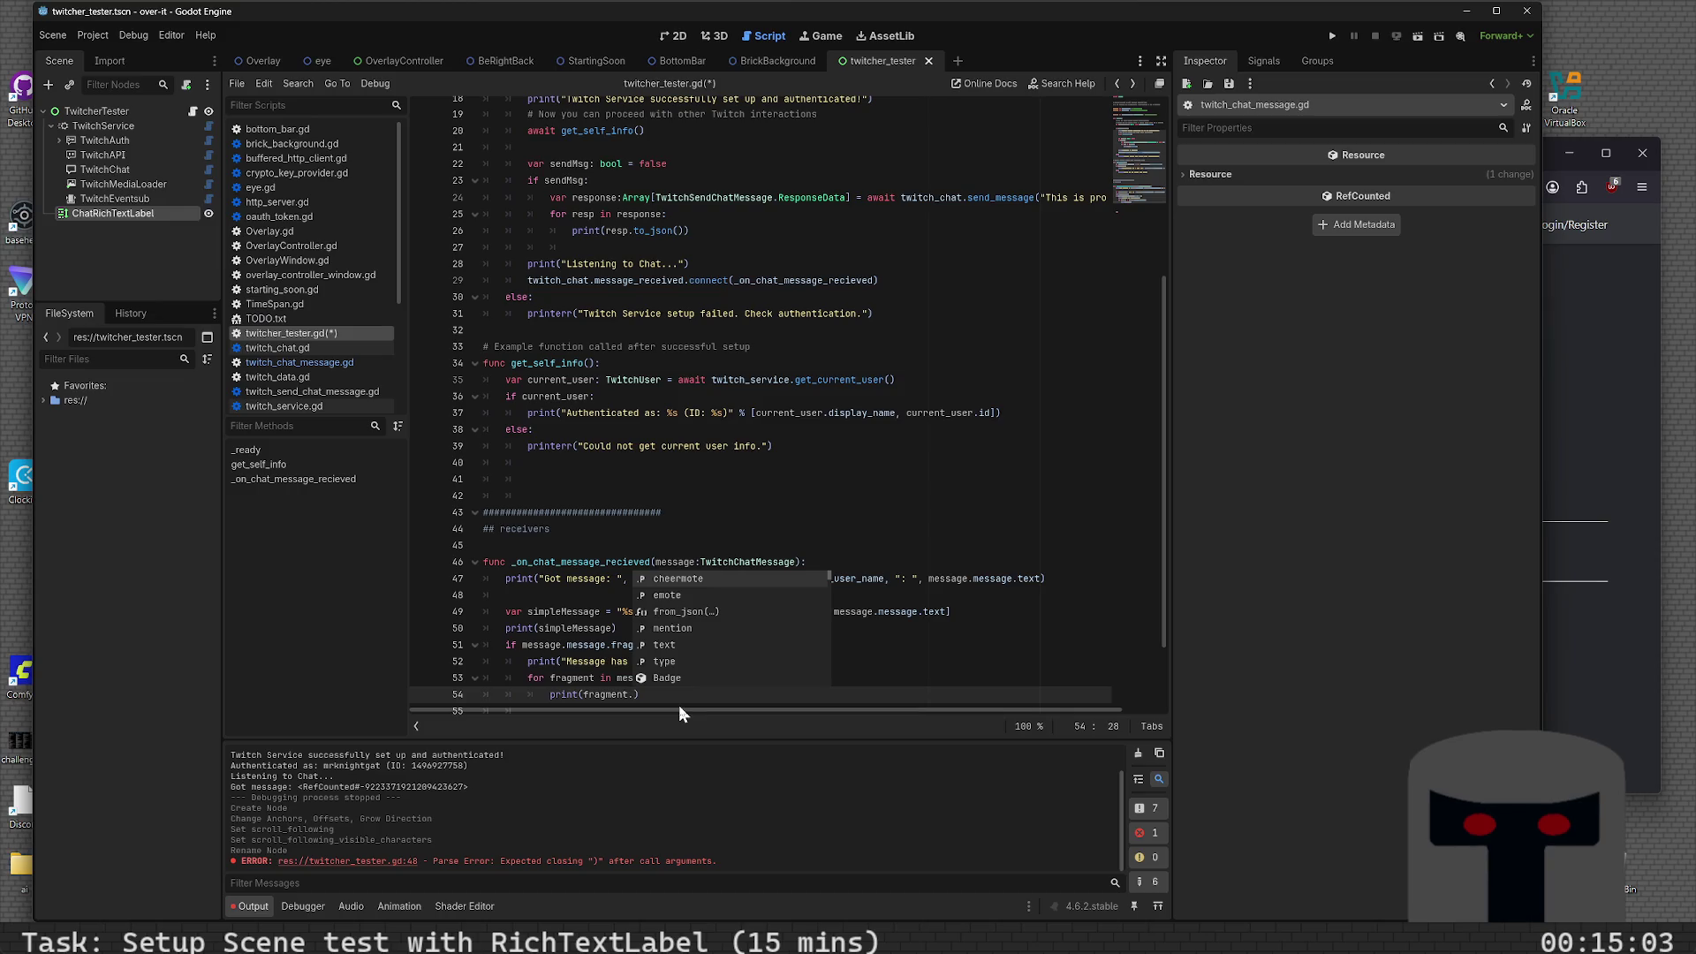
key("Down")
key("Down")
key("Down")
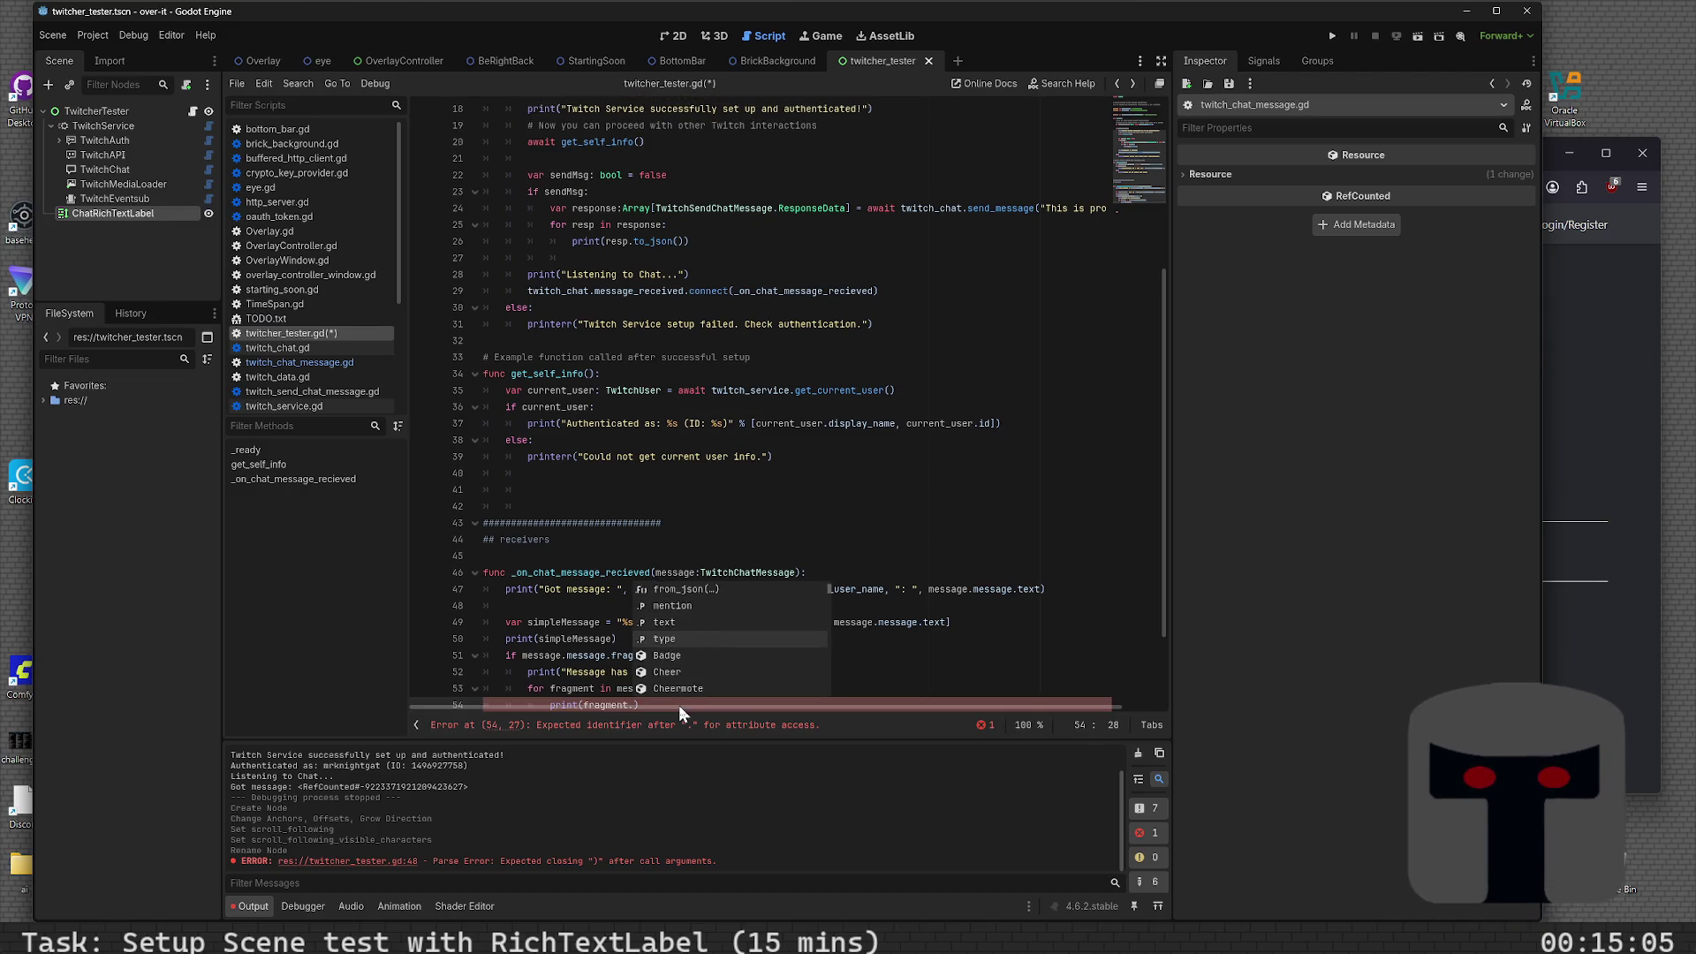
key("Up")
key("Up")
key("Up")
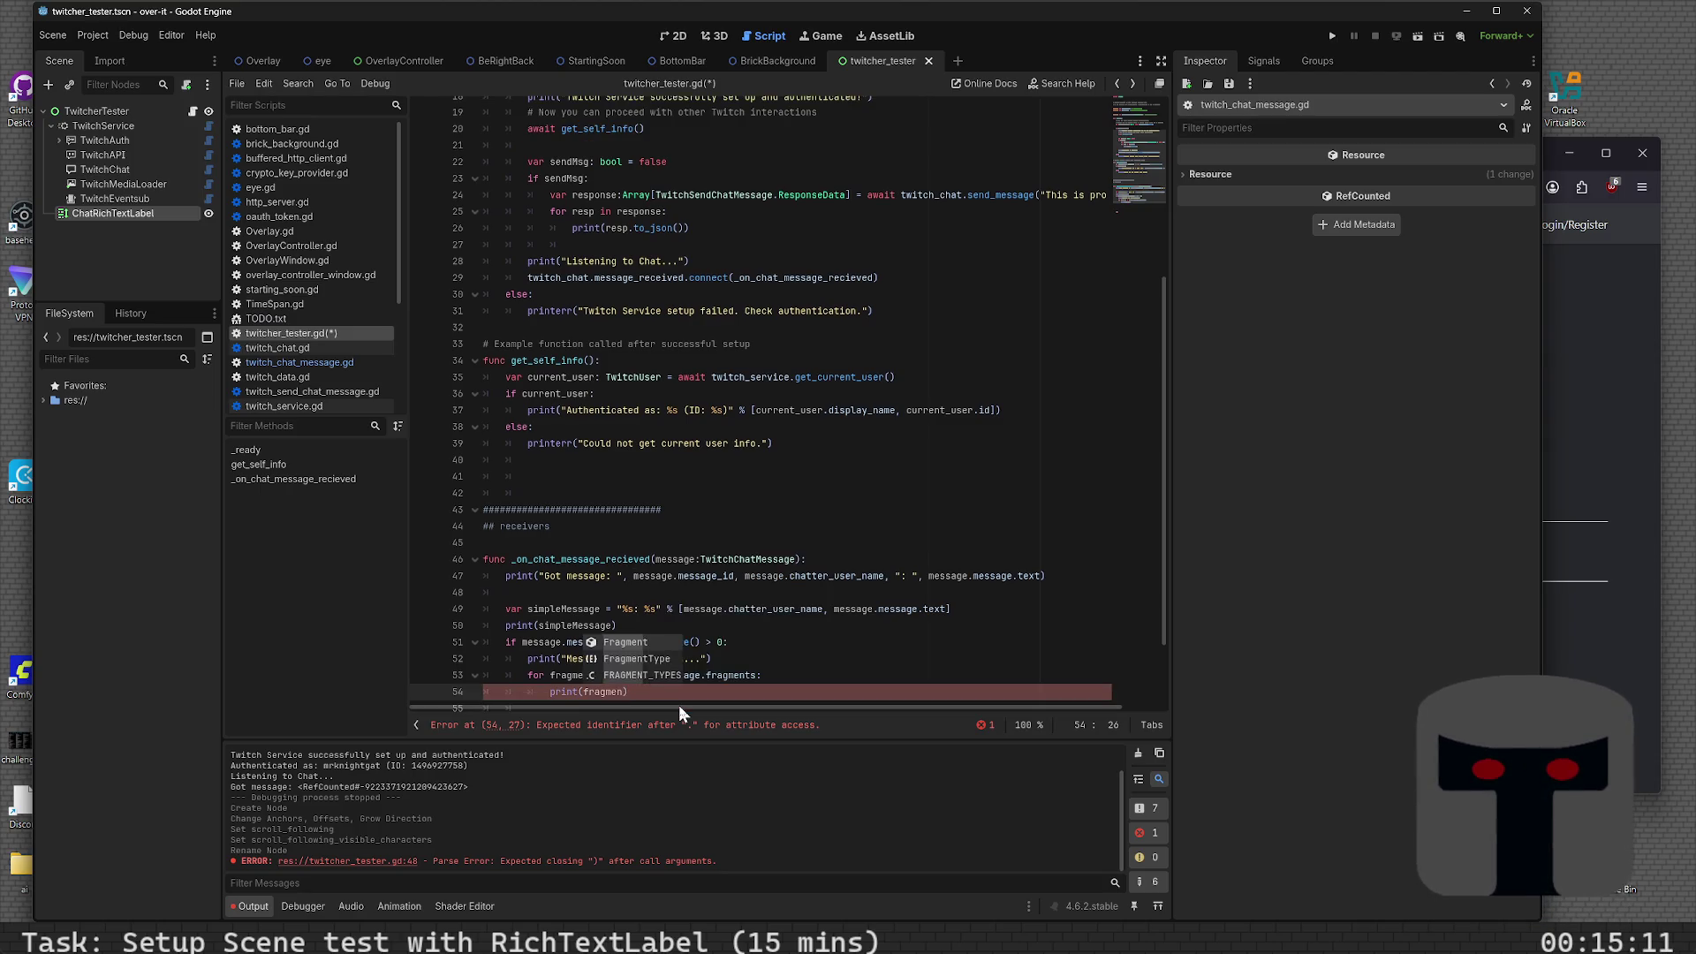
key("BackSpace")
key("BackSpace")
key("BackSpace")
key("BackSpace")
key("BackSpace")
key("BackSpace")
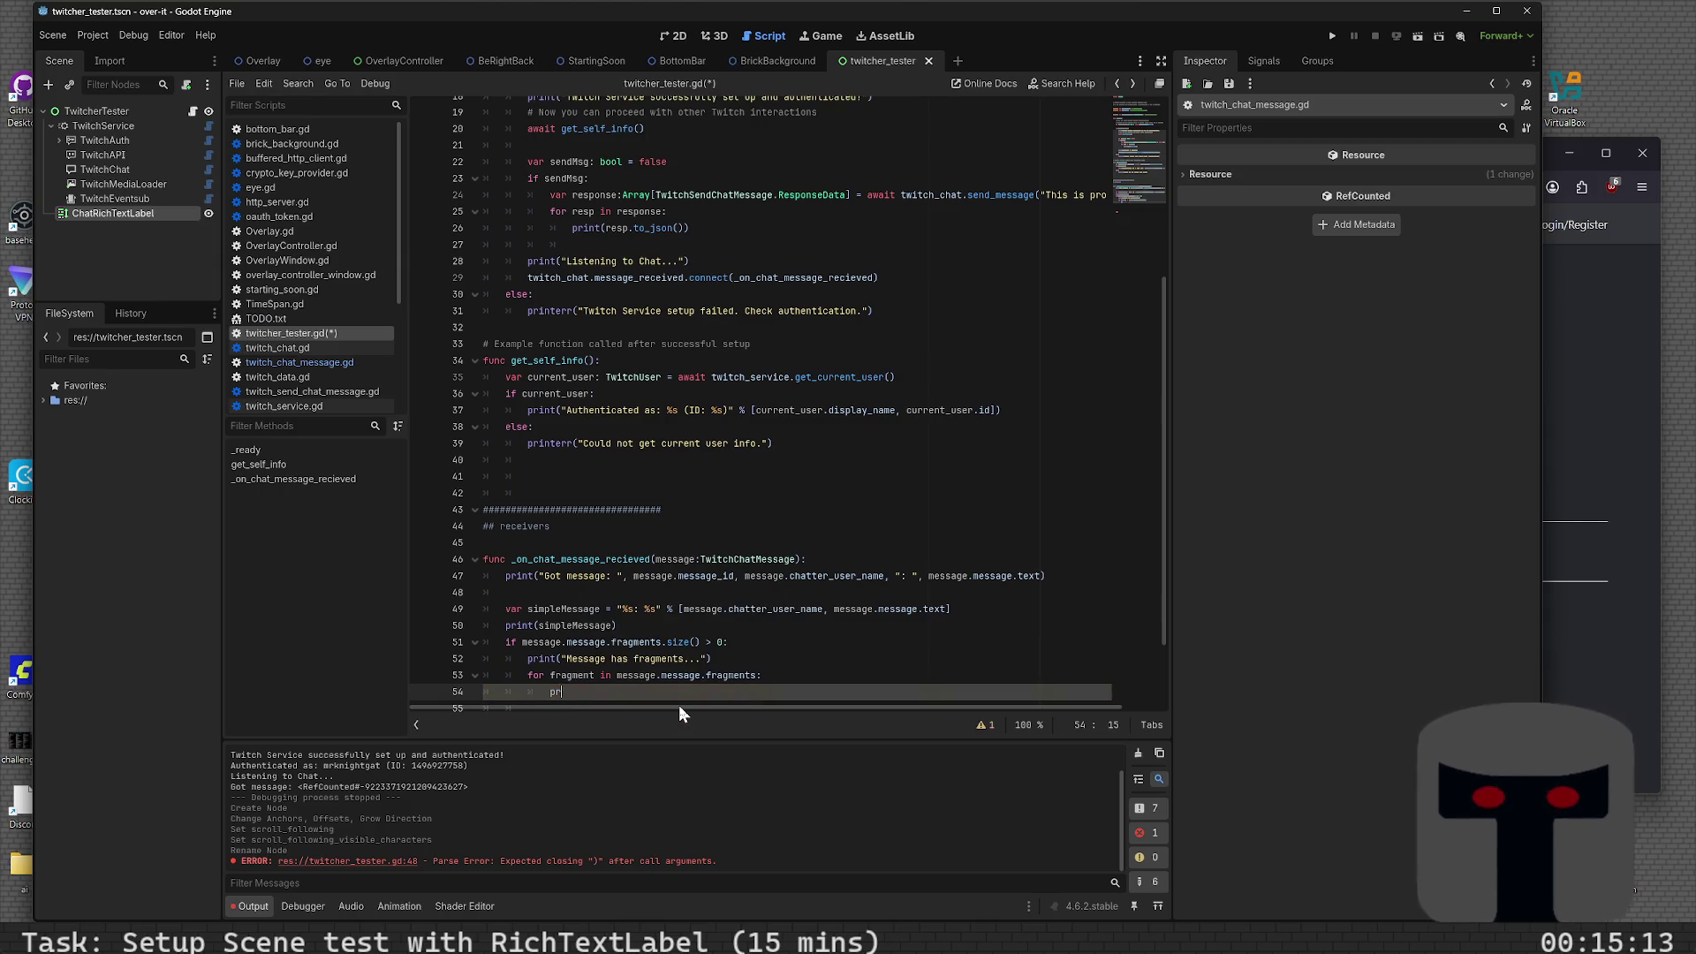
type("print(\"   ")
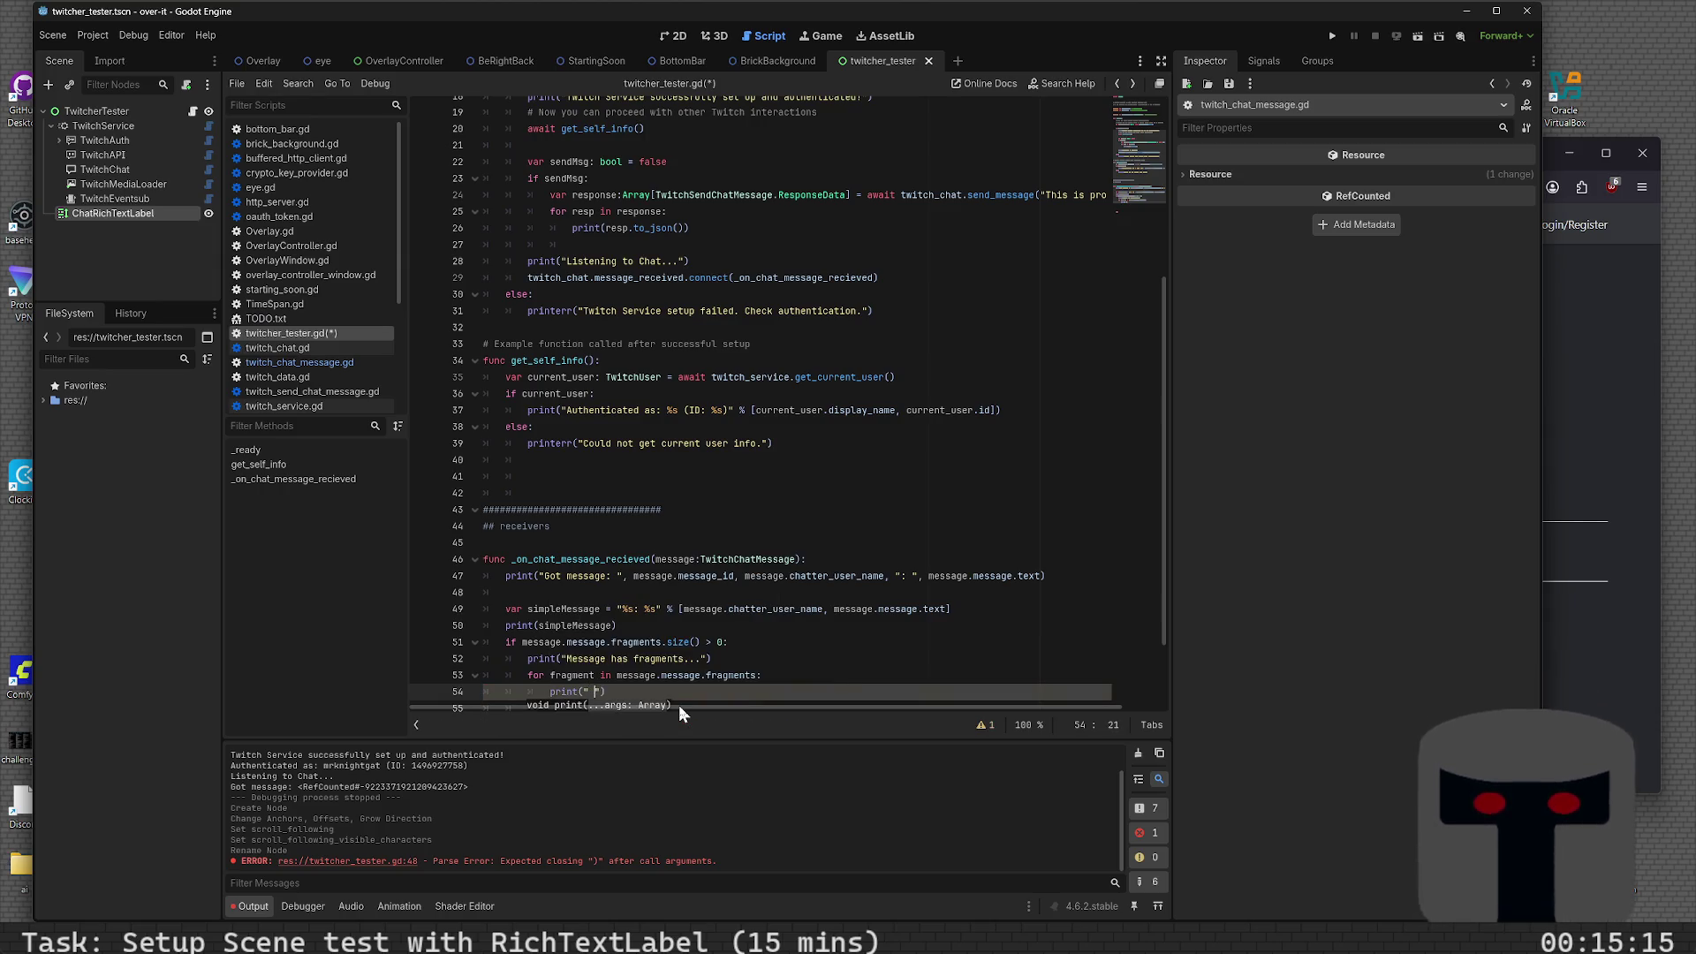
type("--")
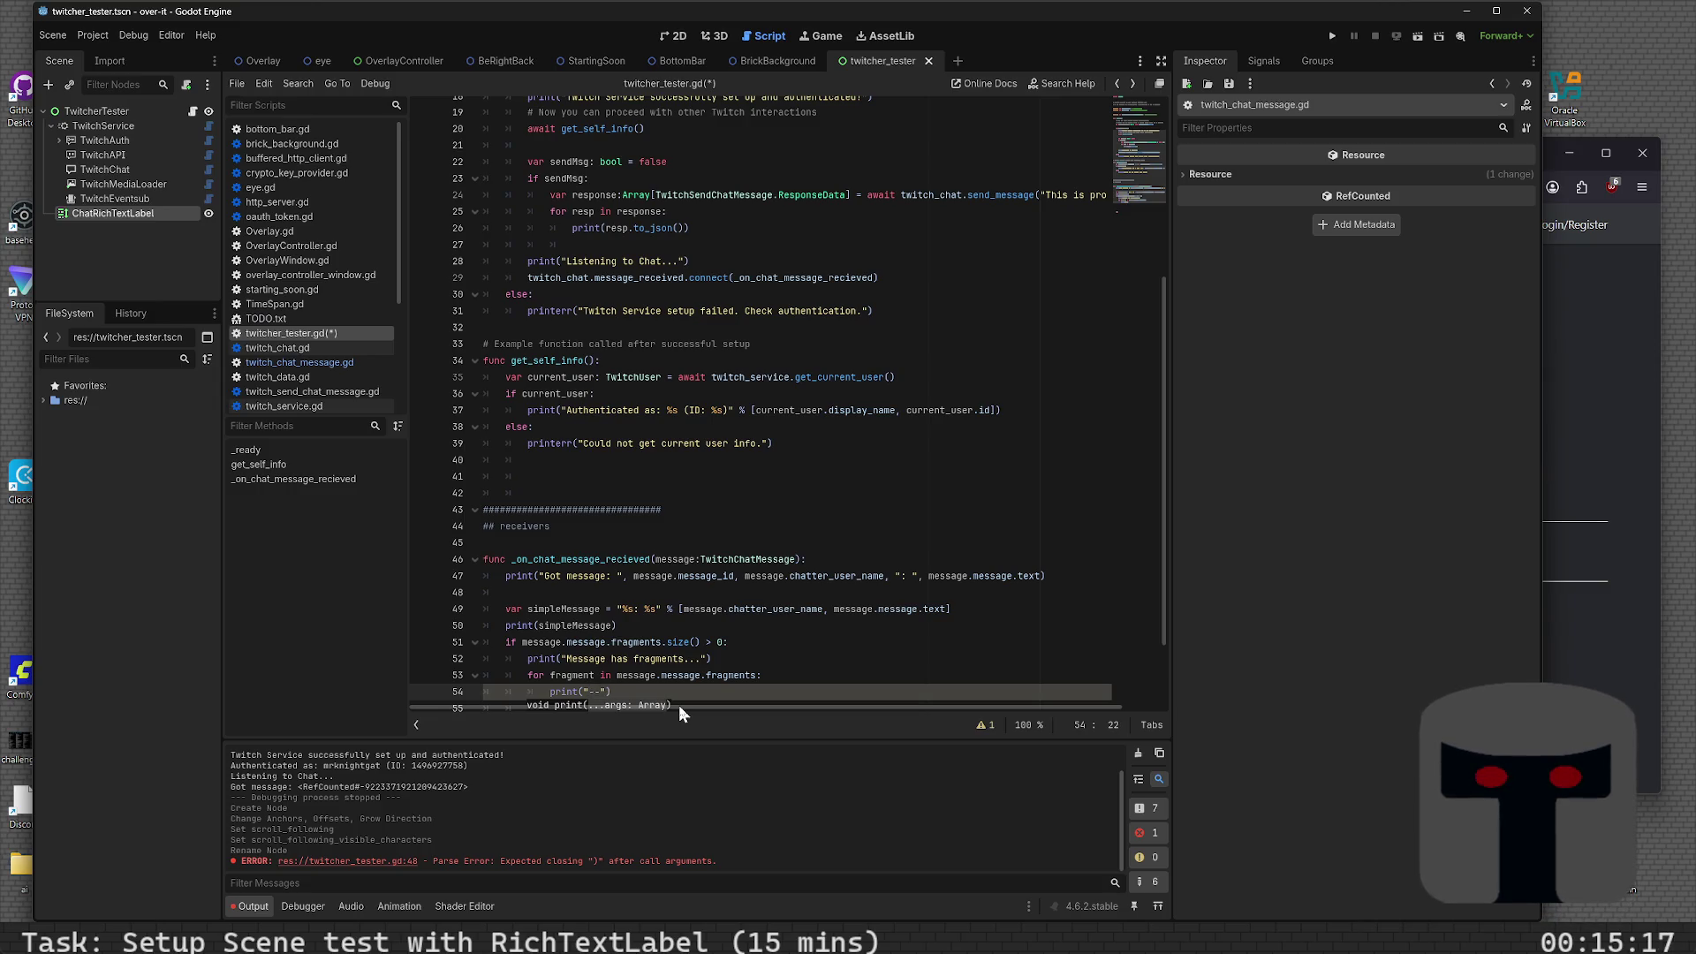
key("BackSpace")
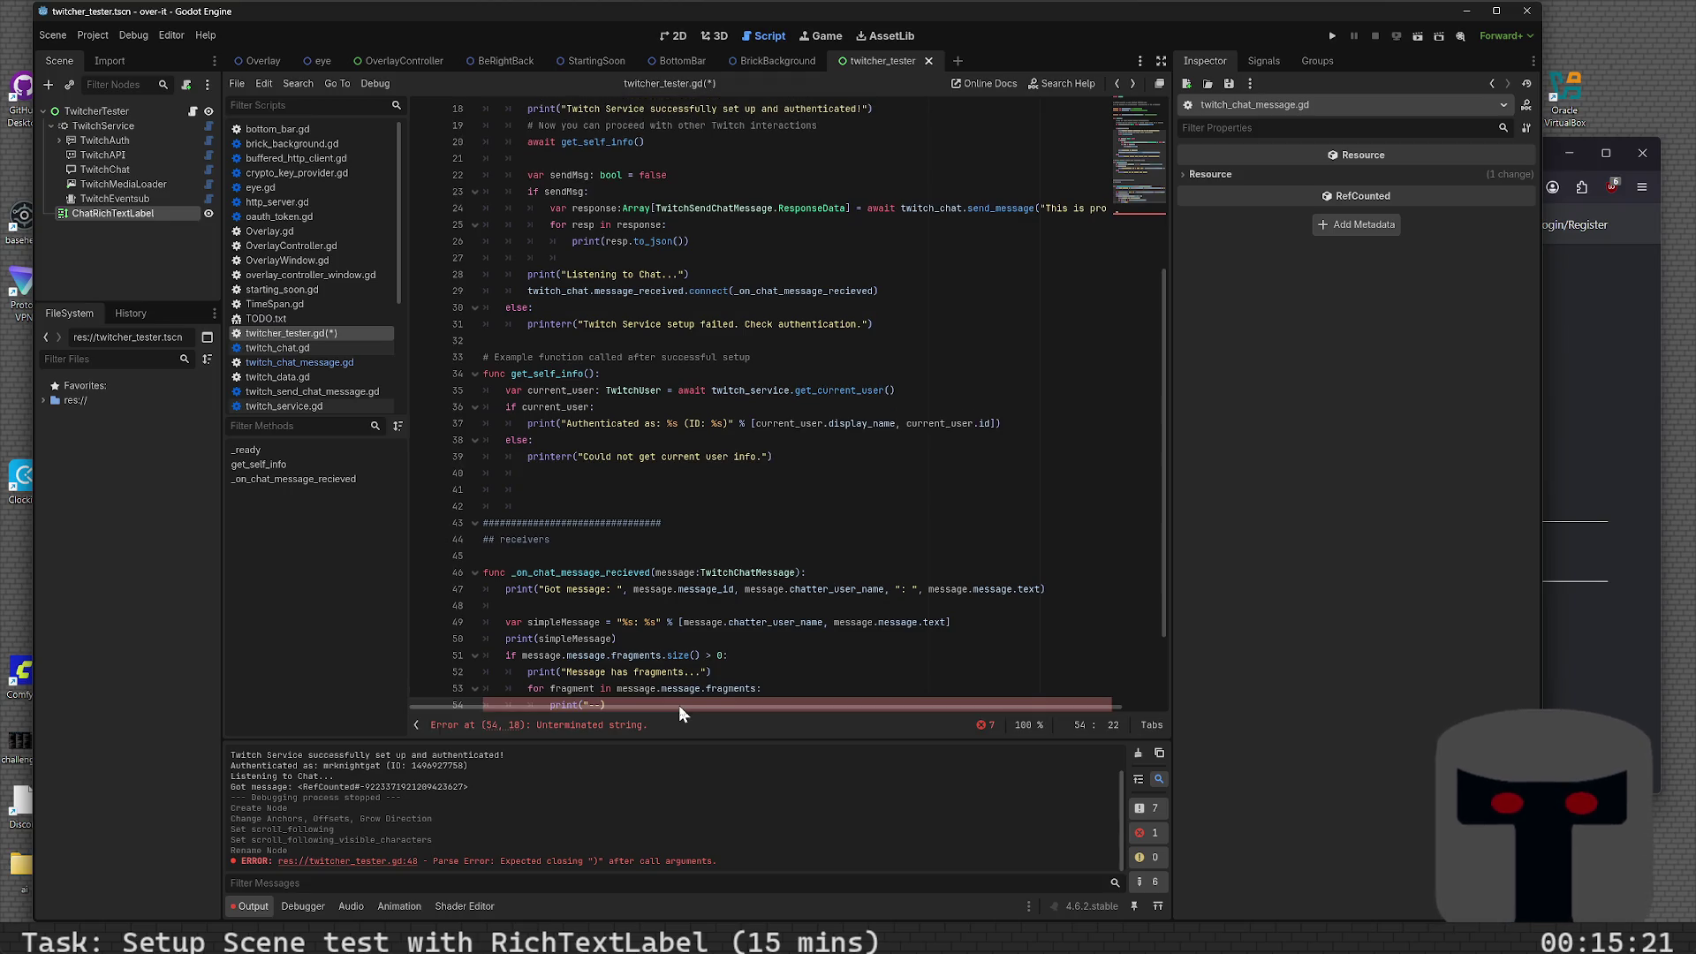
key("ctrl+z")
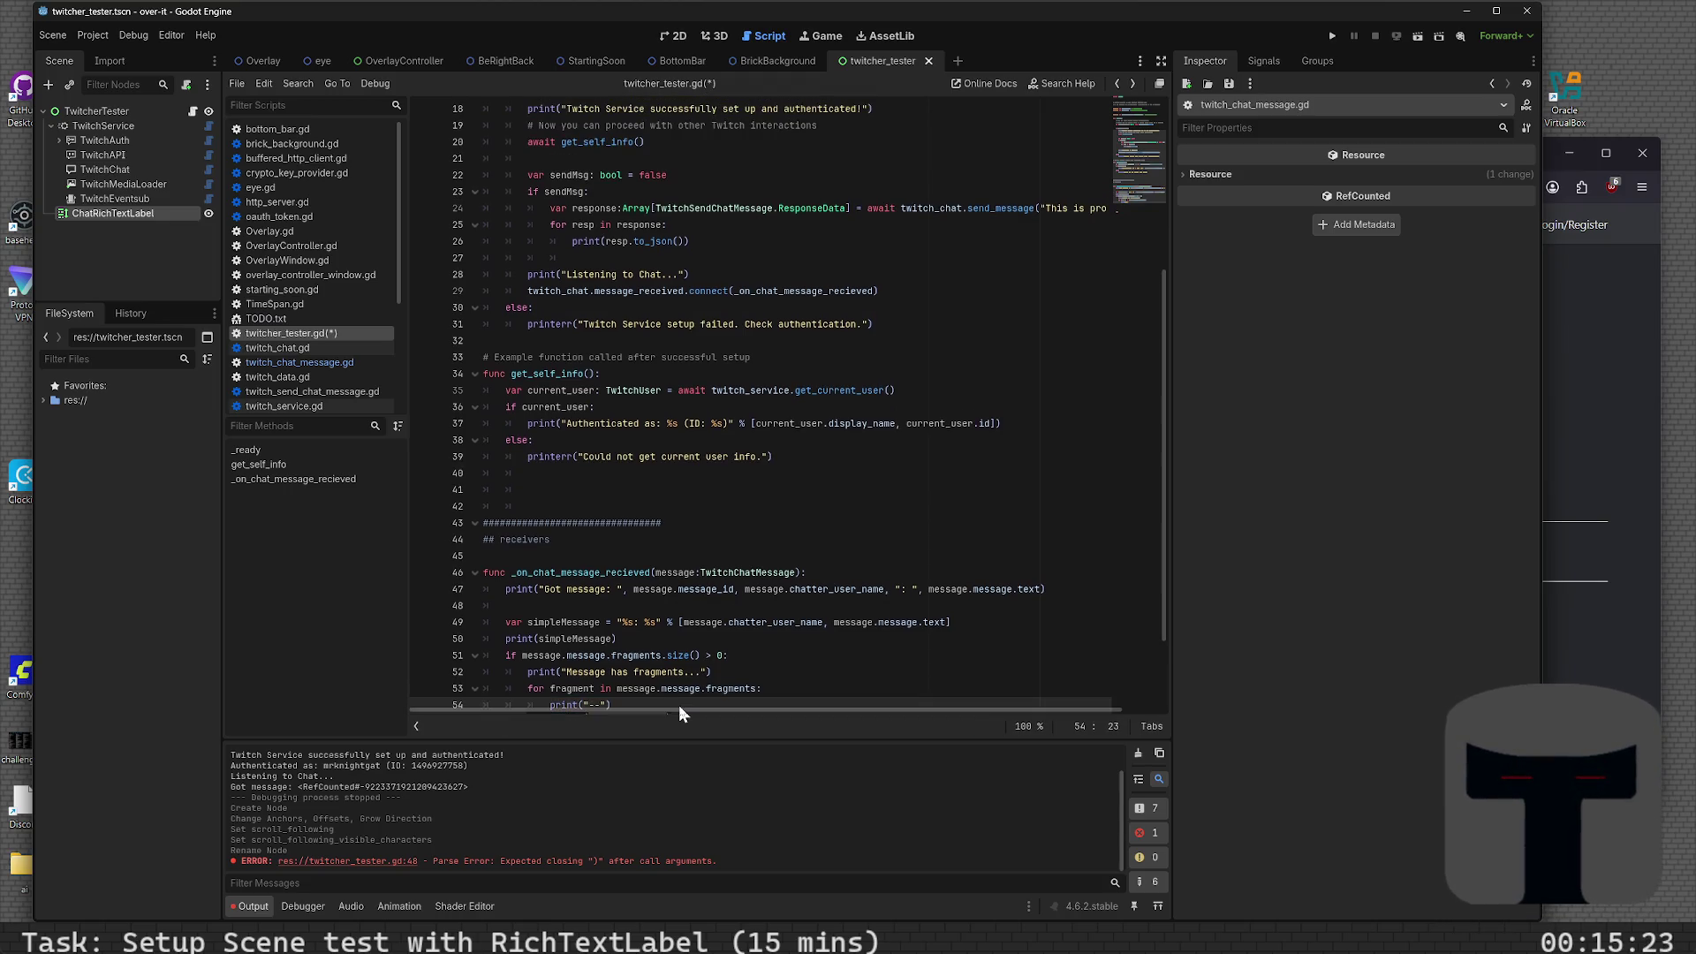
- Add fragment.type as an argument after the dash label
type(", fra")
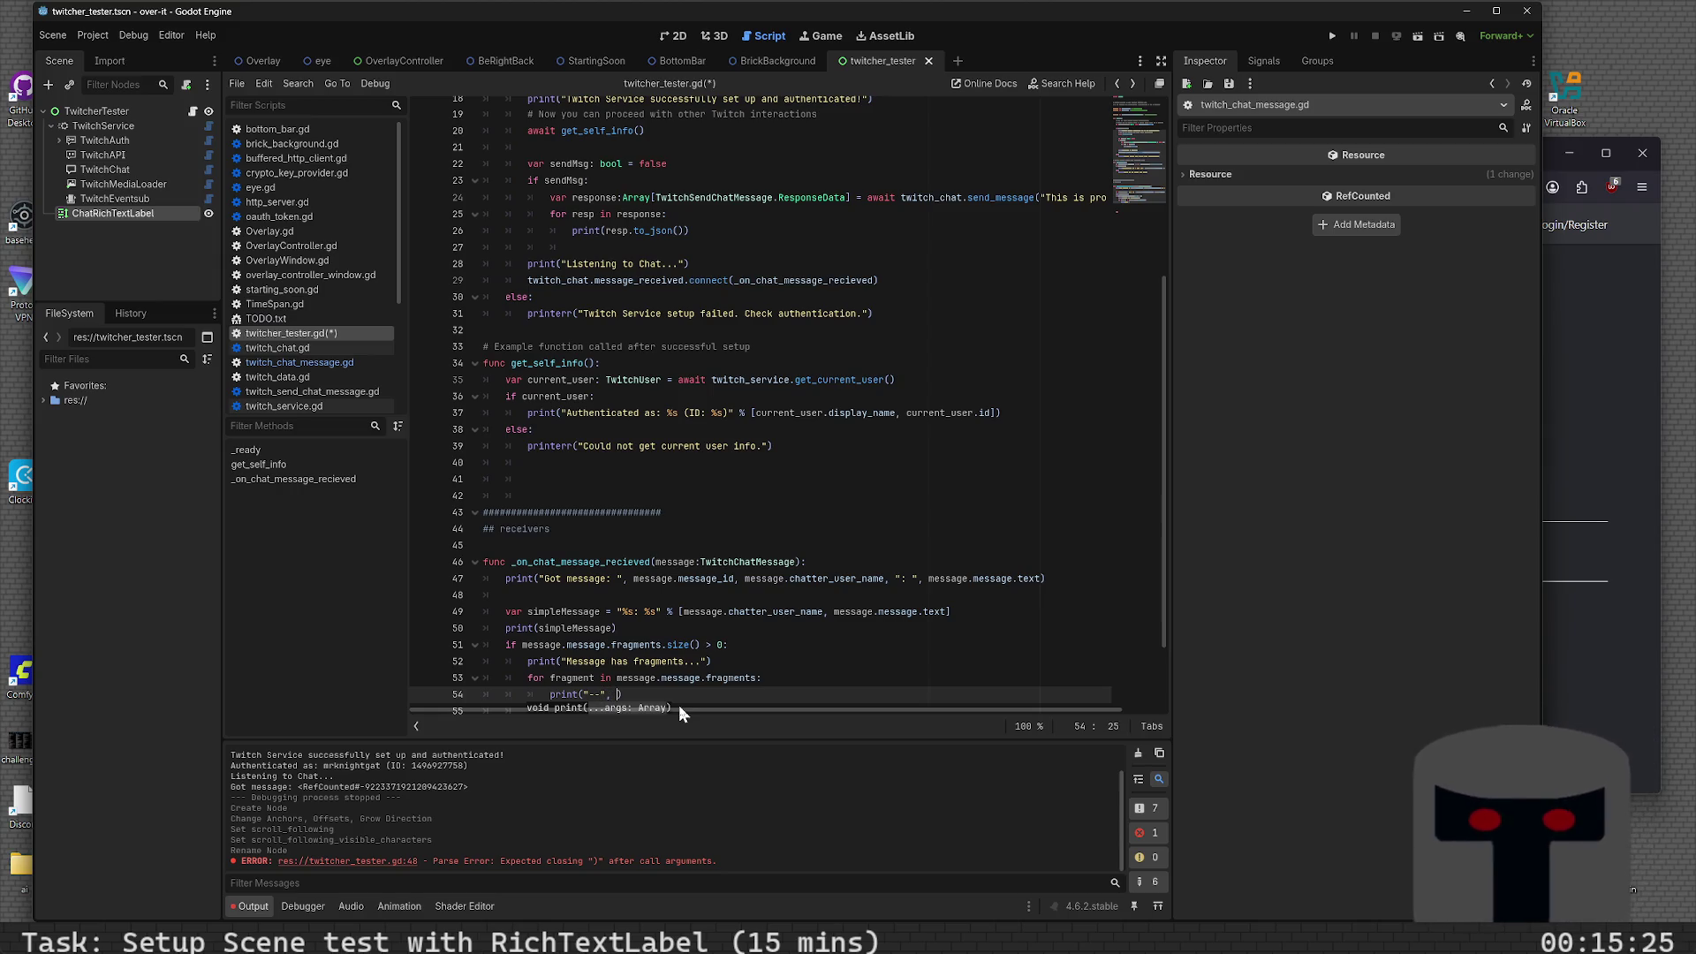
key("Return")
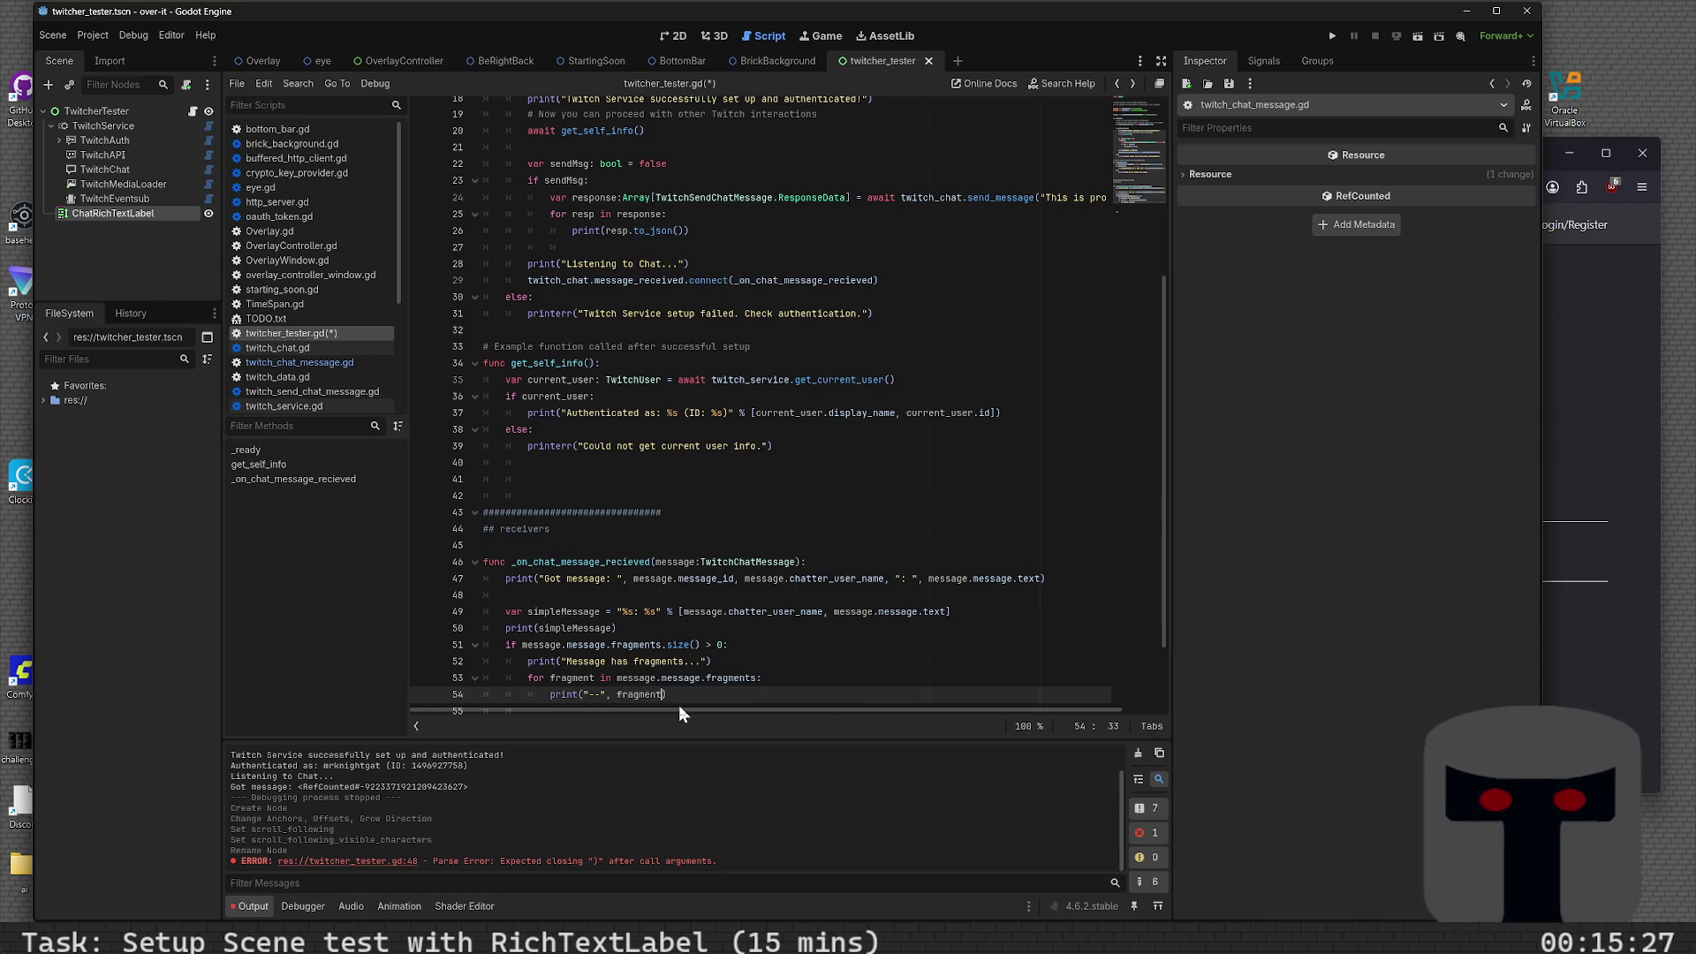
type(".text,")
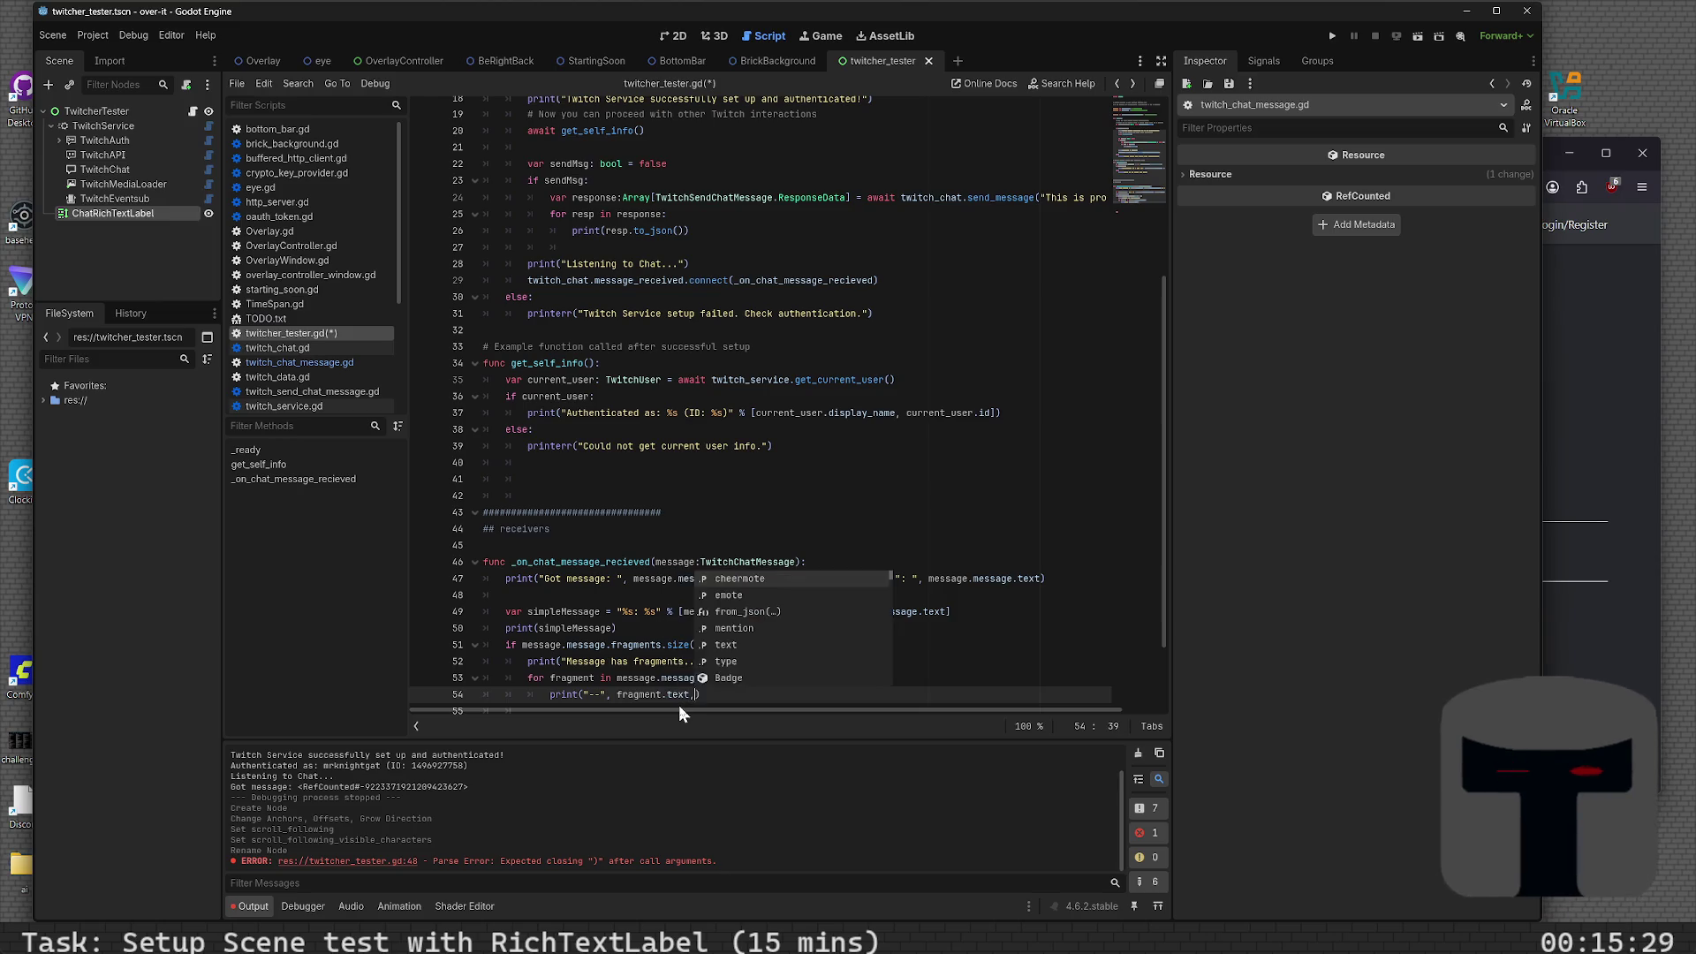
key("Left")
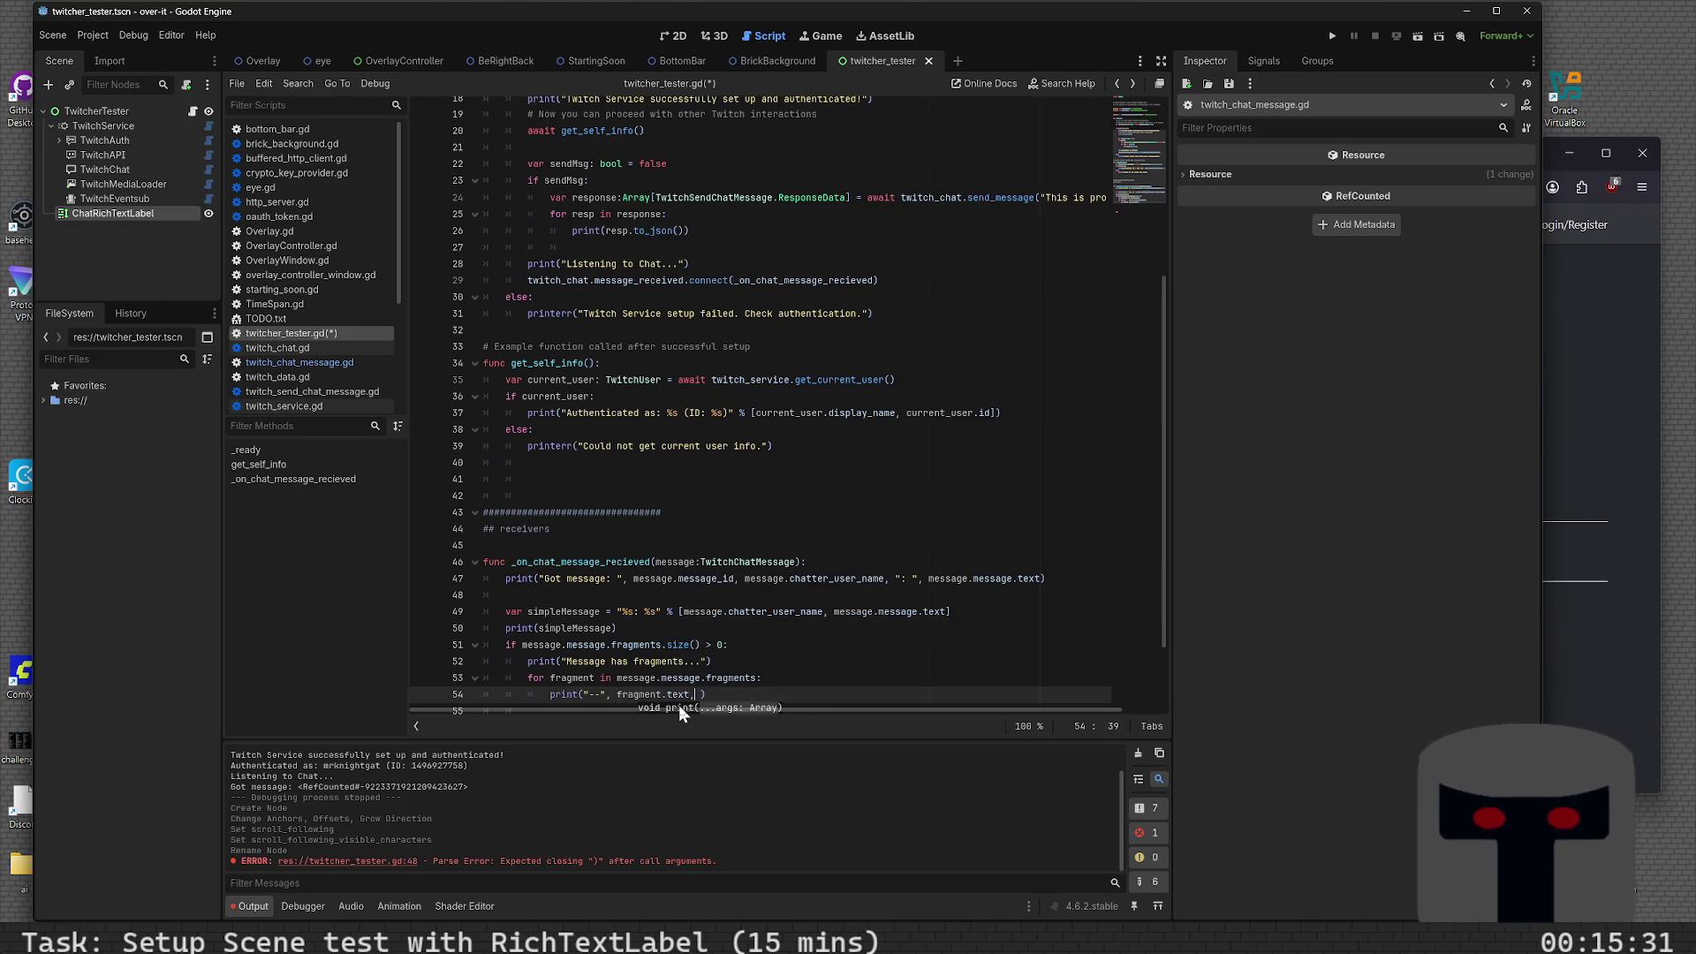
key("Right")
key("Right")
type("ragment.t")
type("ype")
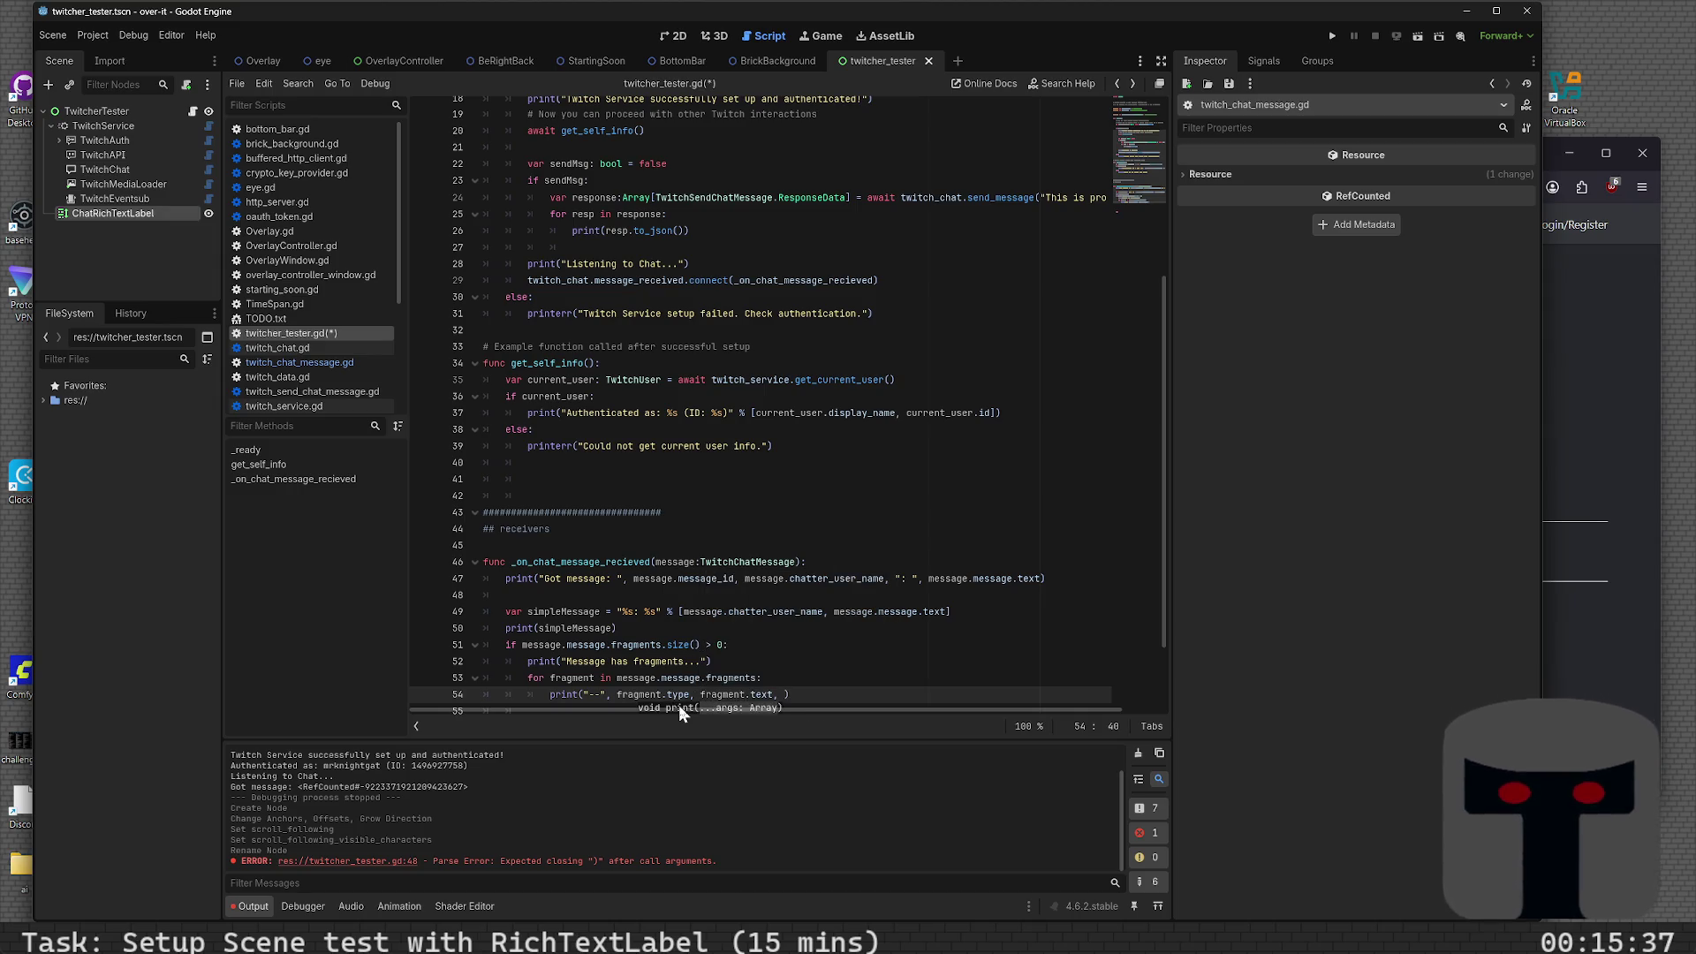
- Append fragment.text and fragment.mention to the print and save the script
key("End")
key("Left")
type("fragment.")
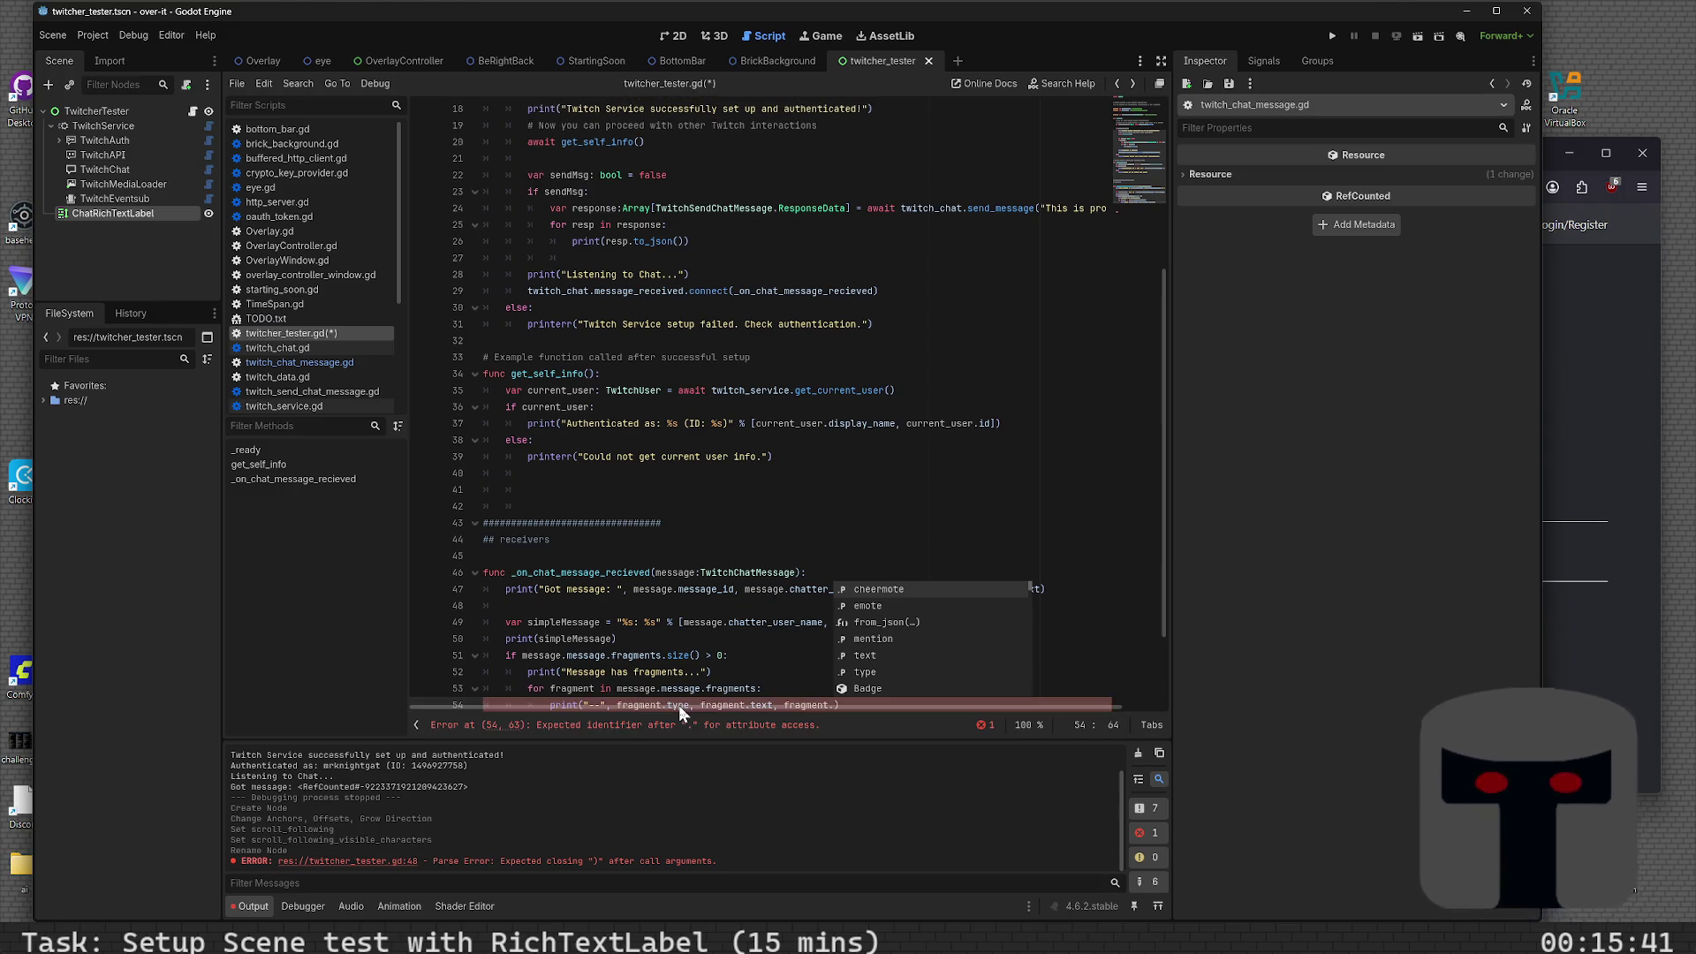
key("Down")
key("Down")
key("Down")
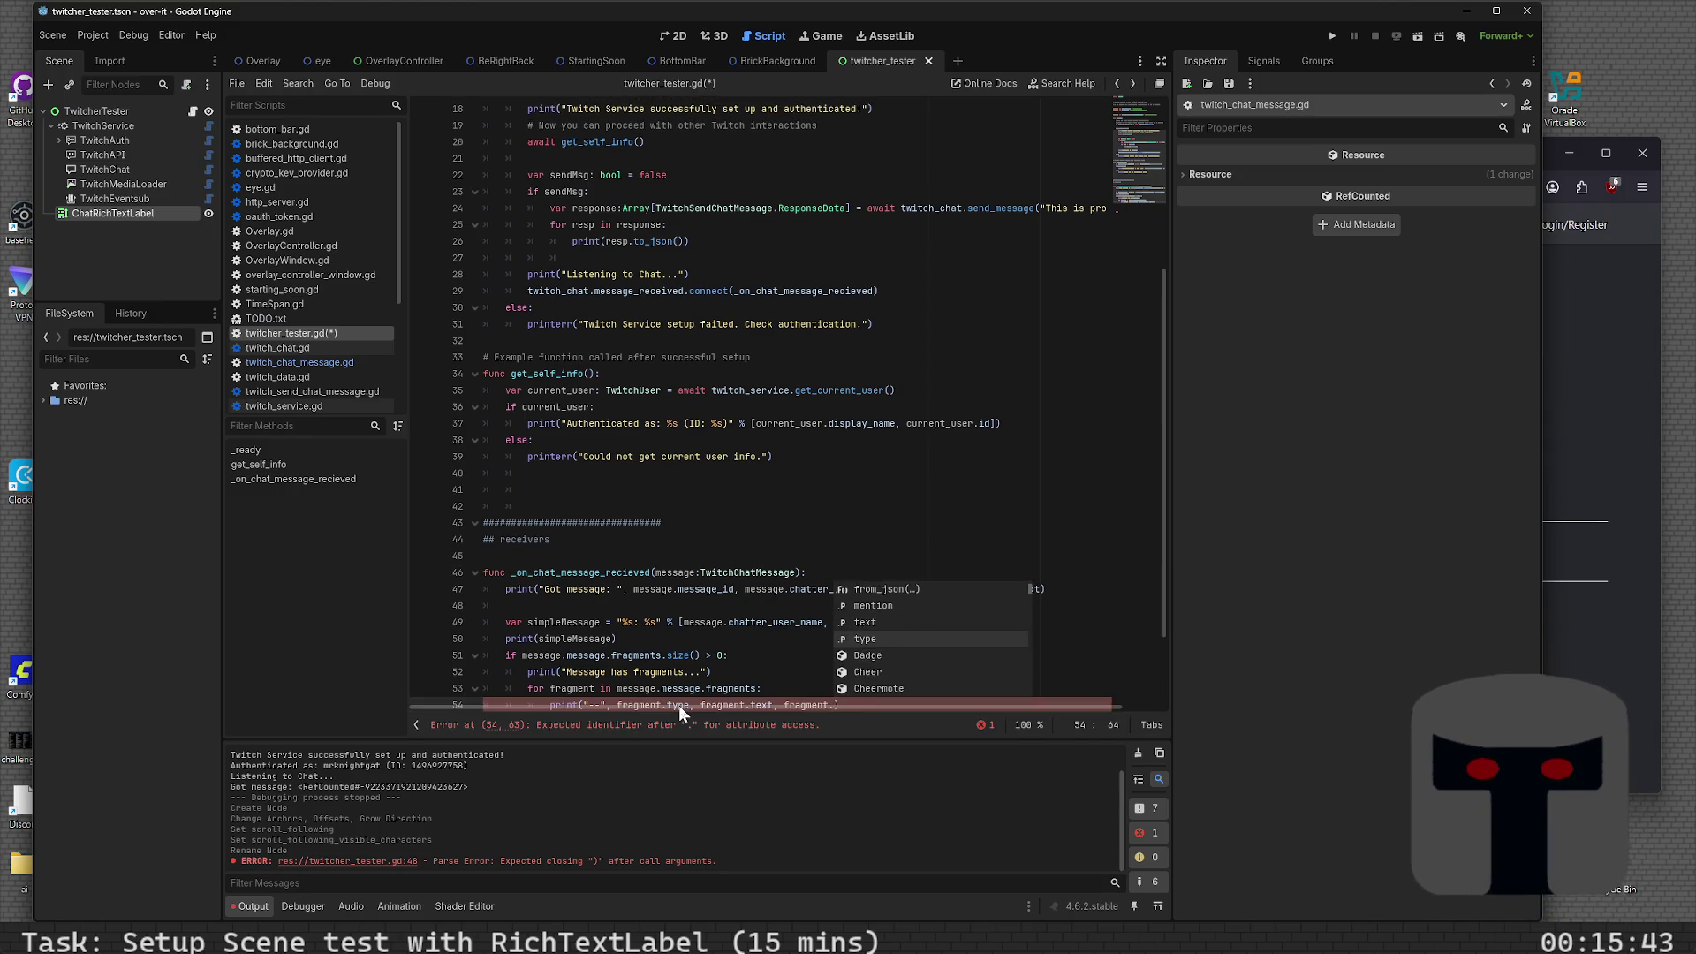
key("Up")
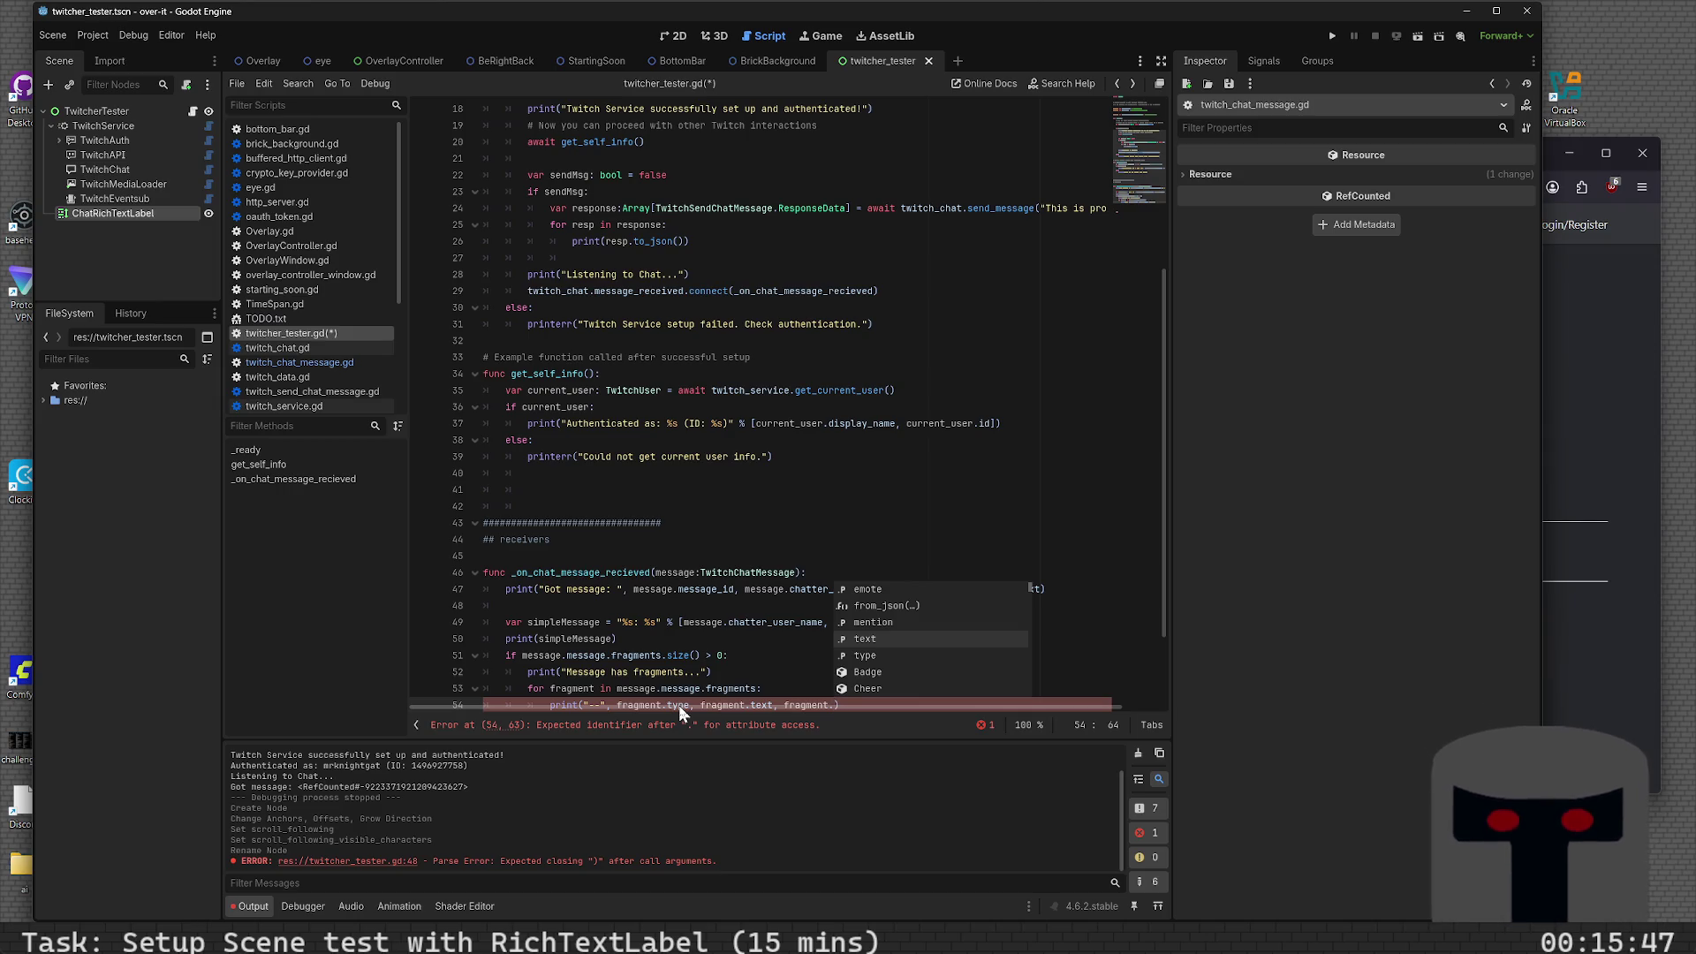
key("Return")
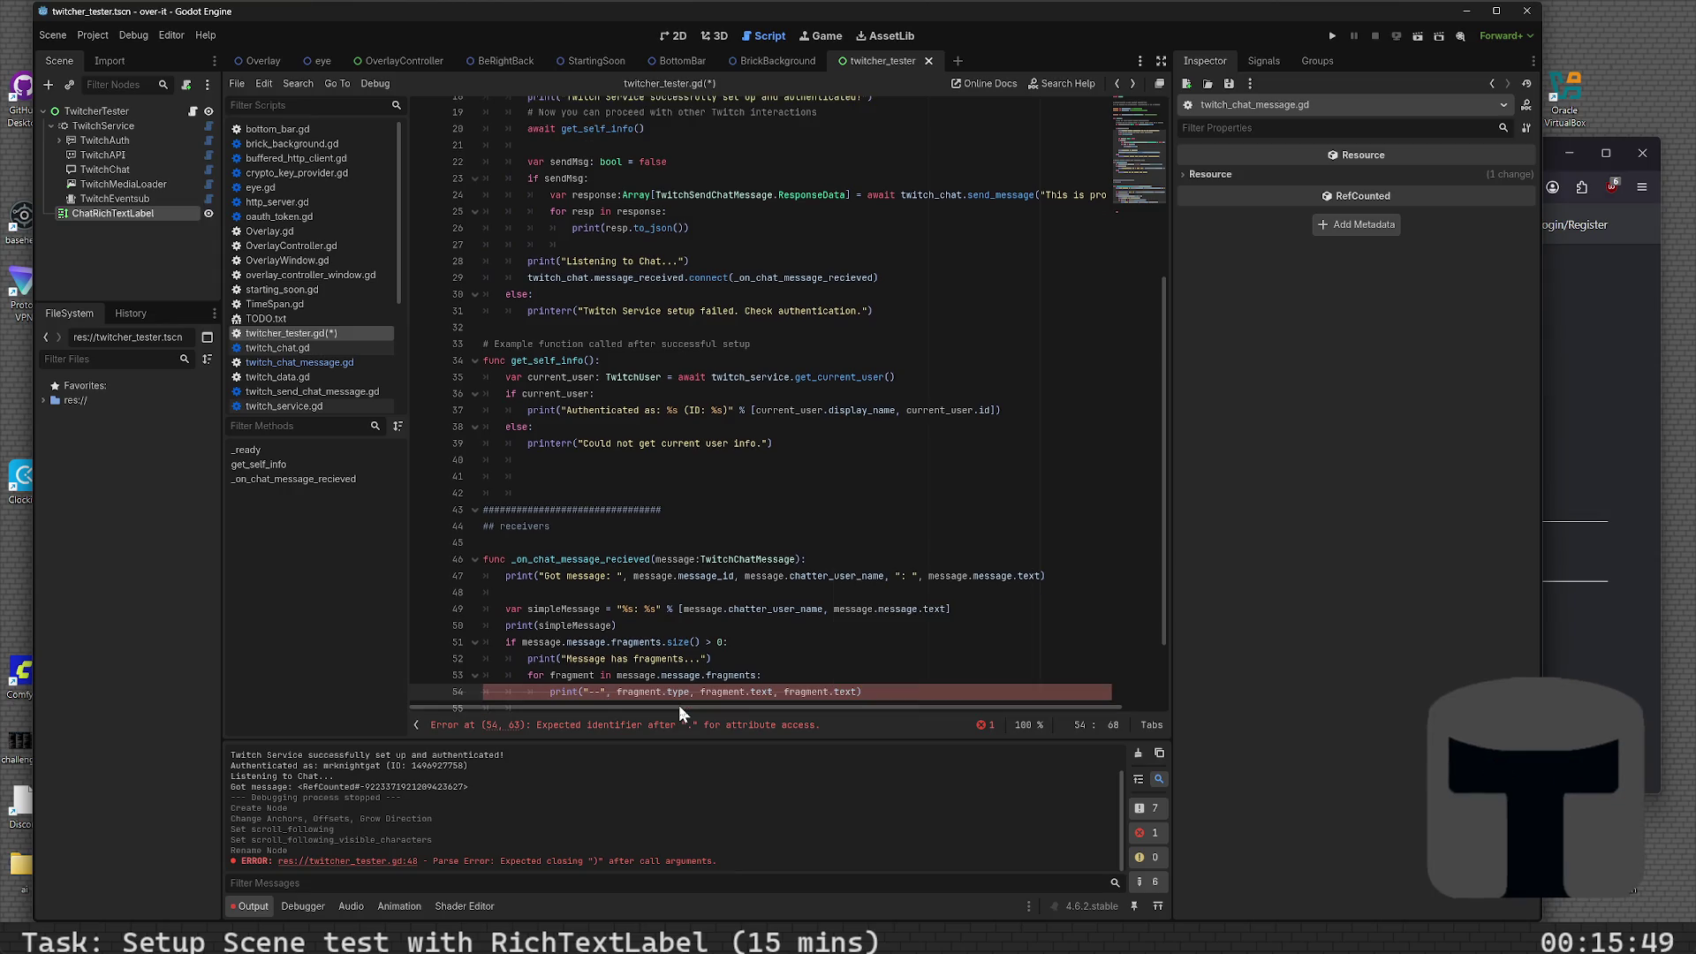
type(", fra")
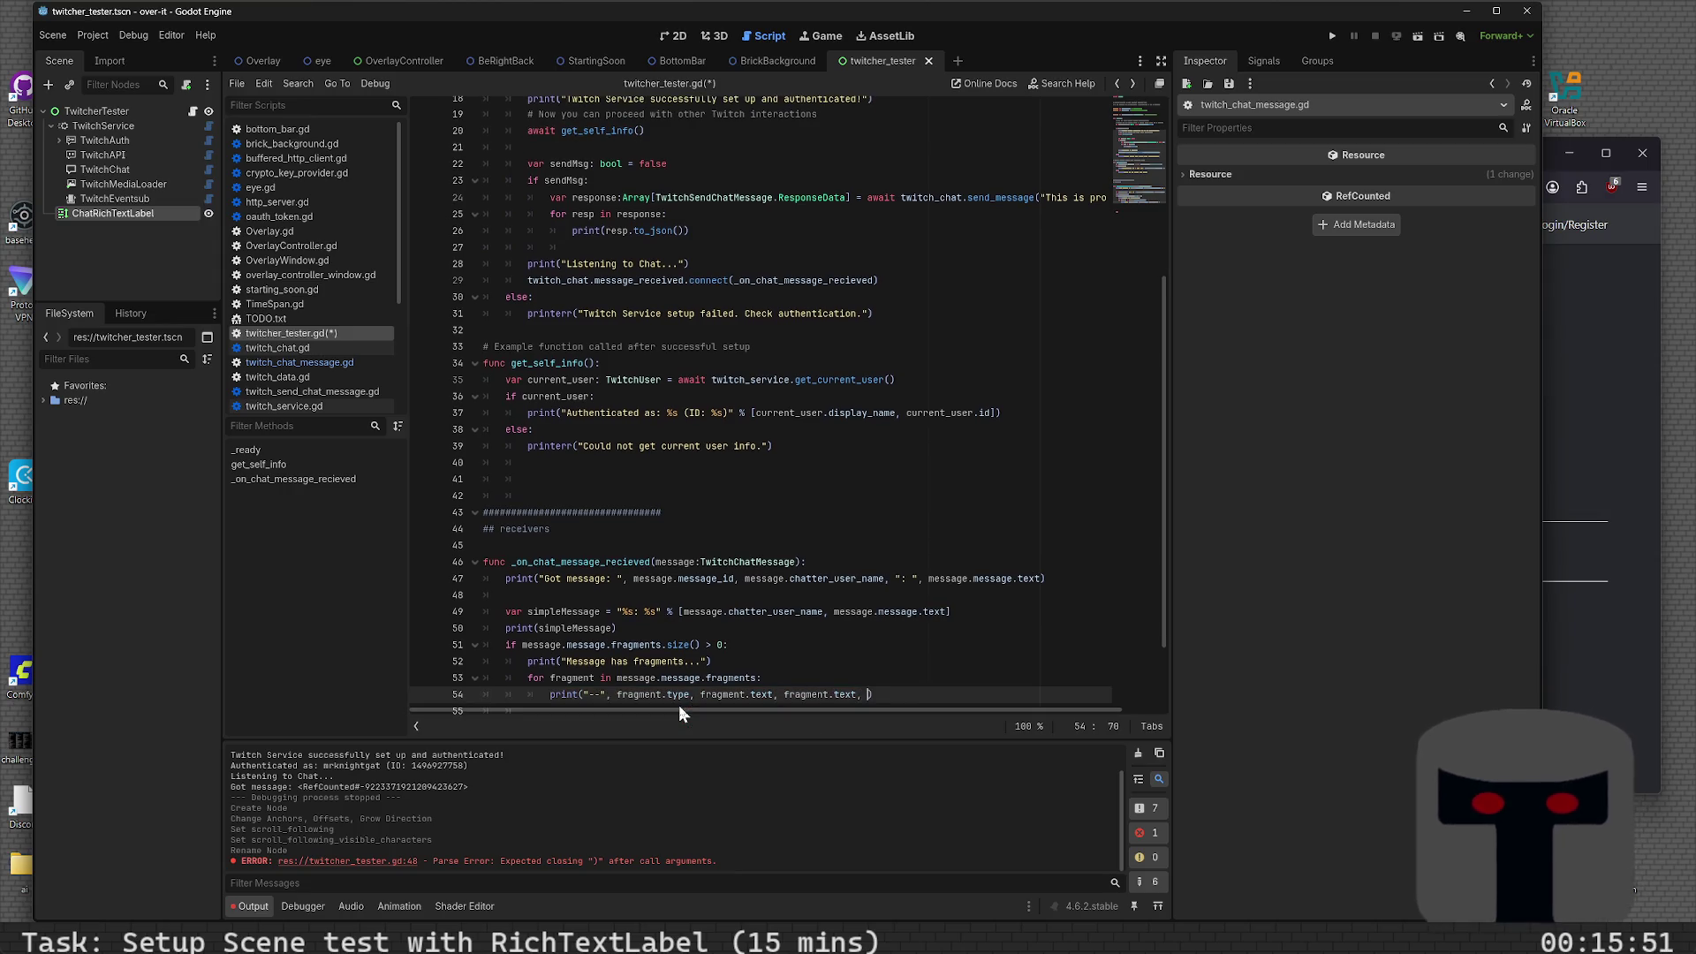
type("g")
key("Return")
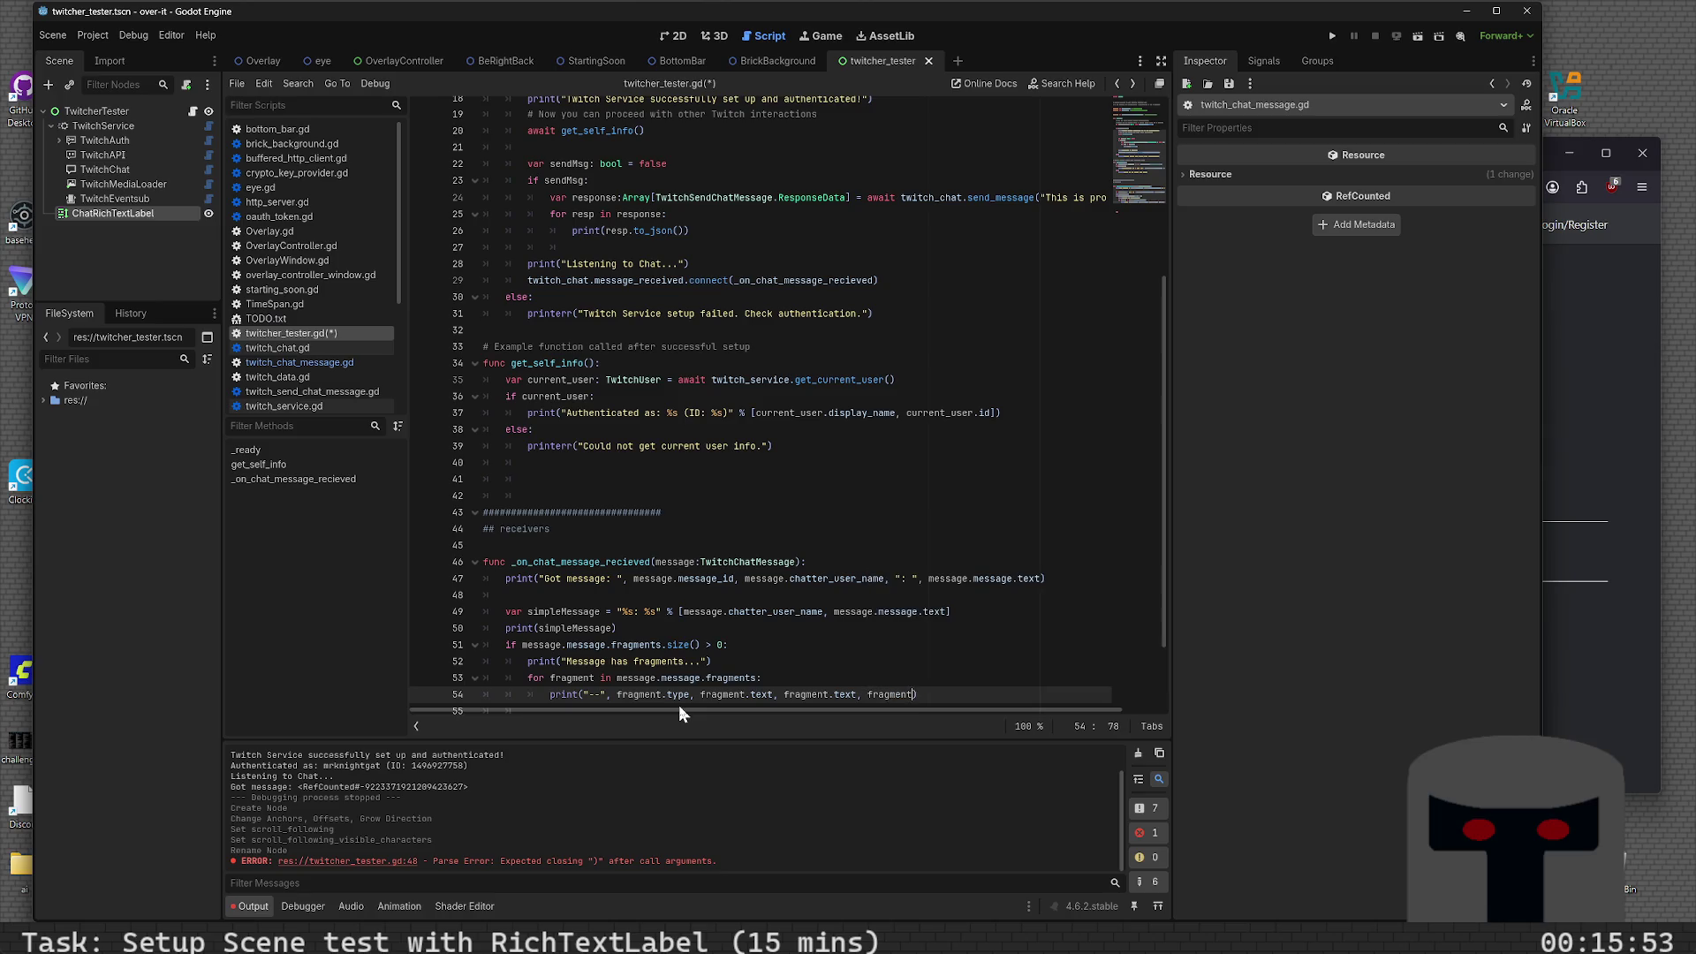
type(".me")
key("Return")
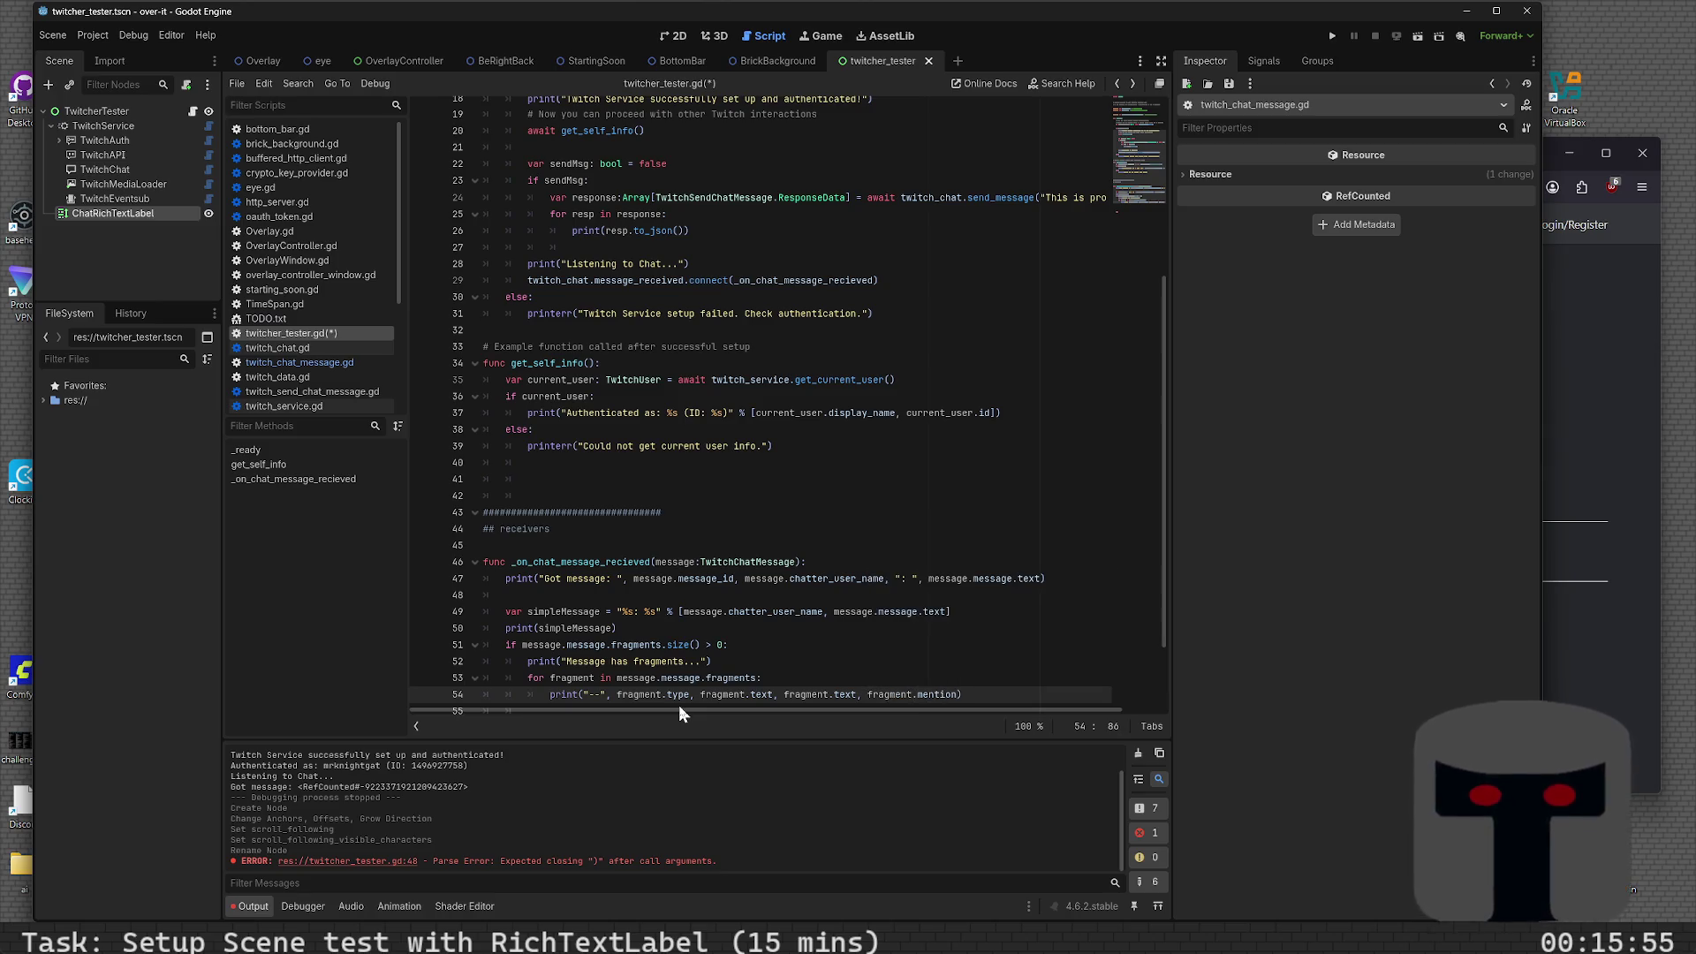
key("ctrl+s")
- Add a ": " separator after fragment.type and remove the duplicated fragment.text argument
left_click(614, 695)
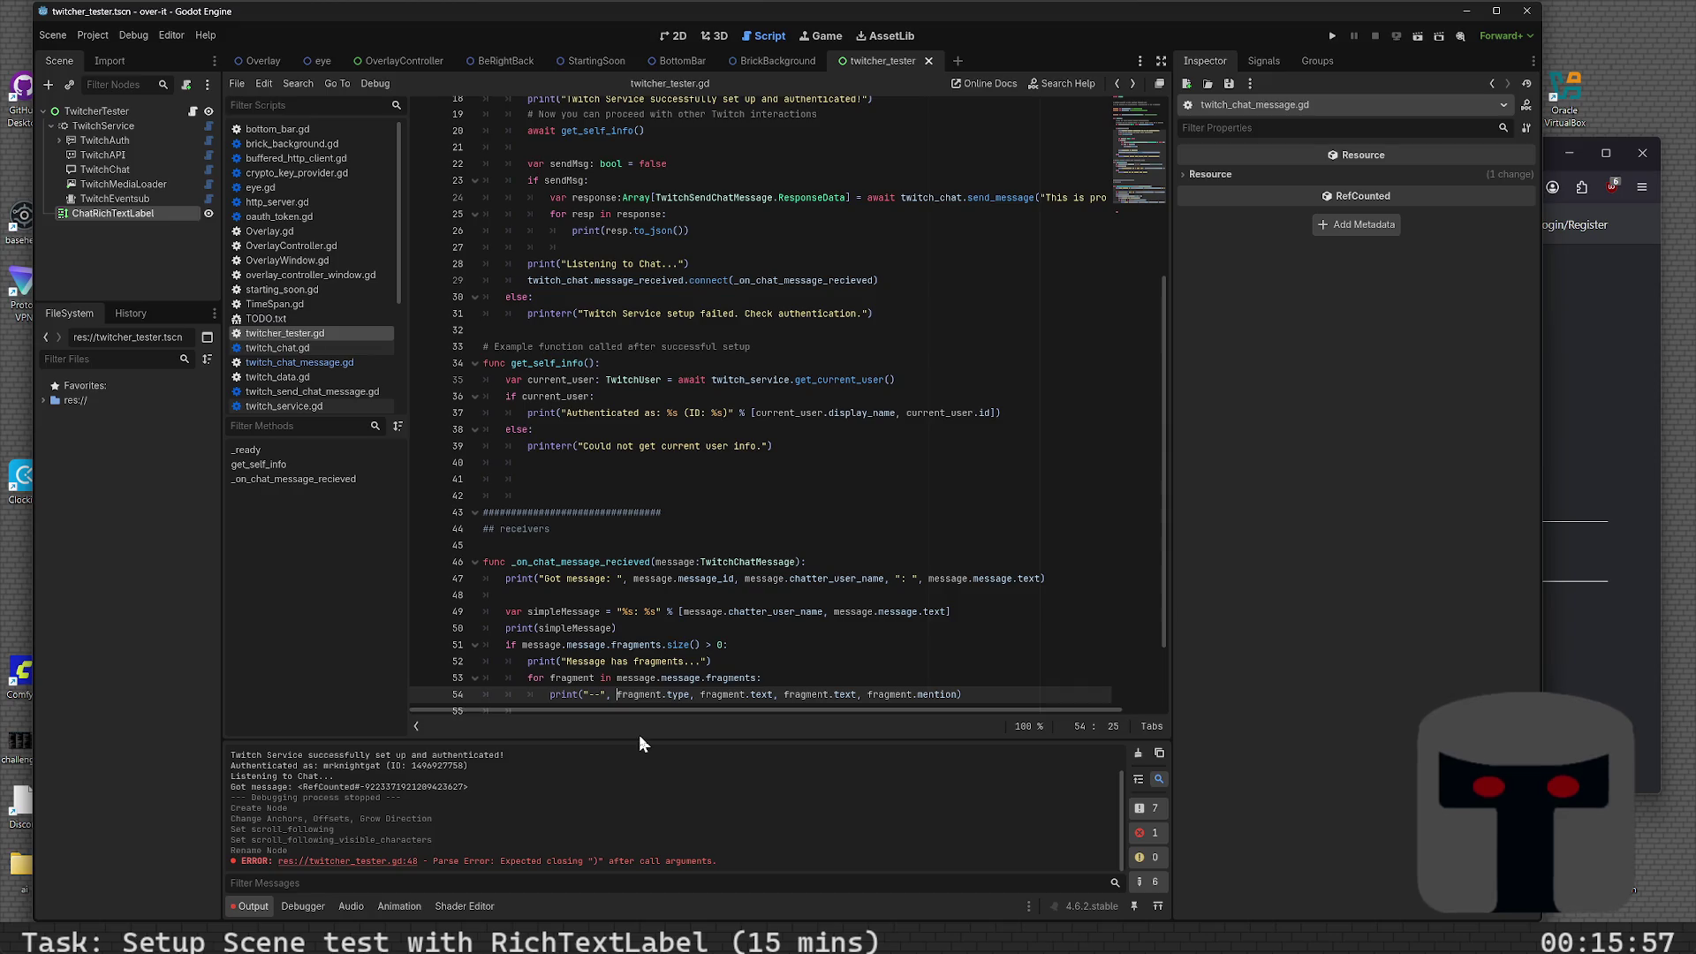
type("\"ty")
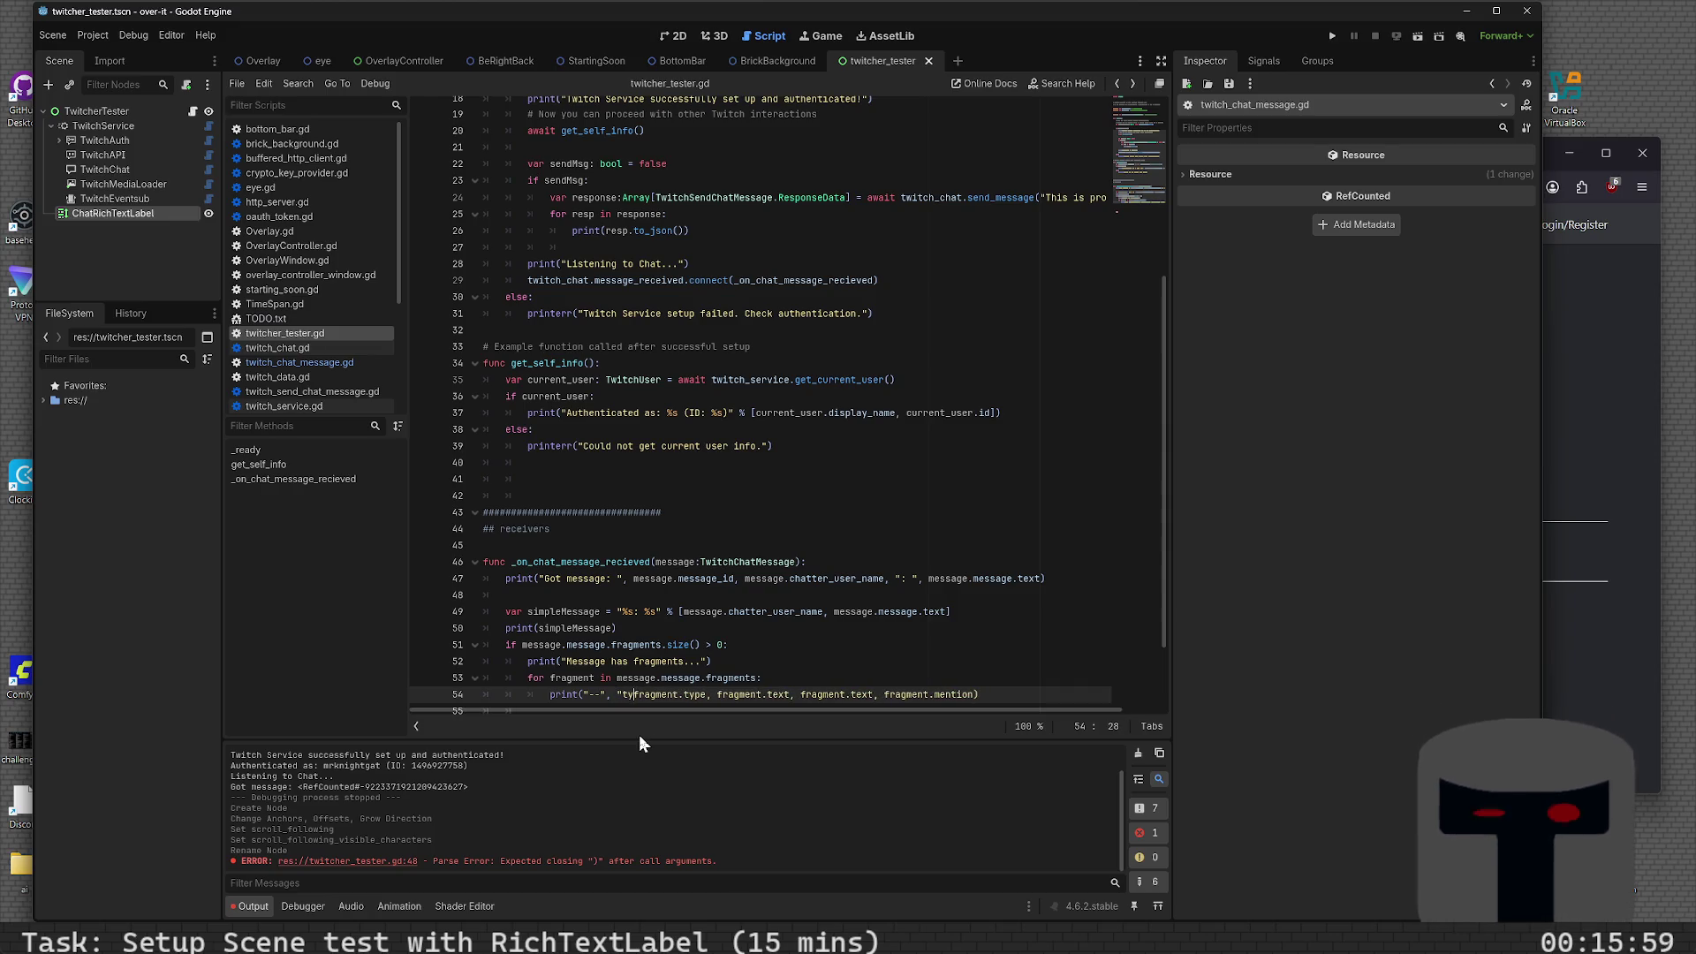
key("BackSpace")
key("Right")
key("Right")
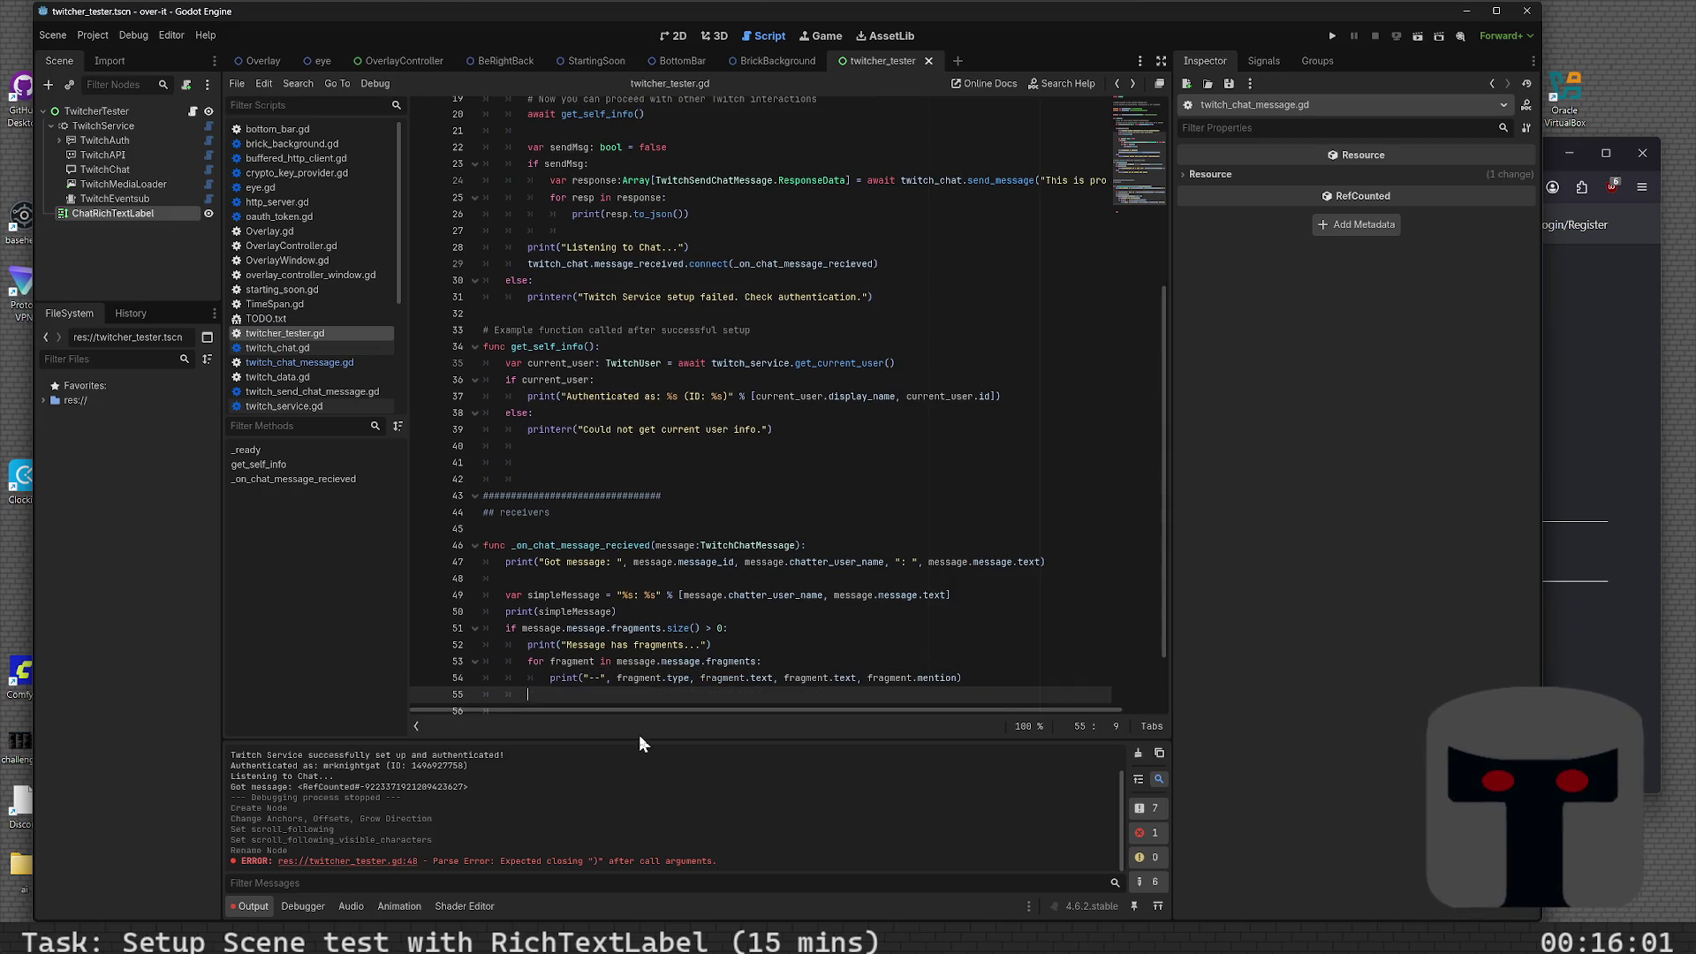
key("Right")
key("Right")
key("Right")
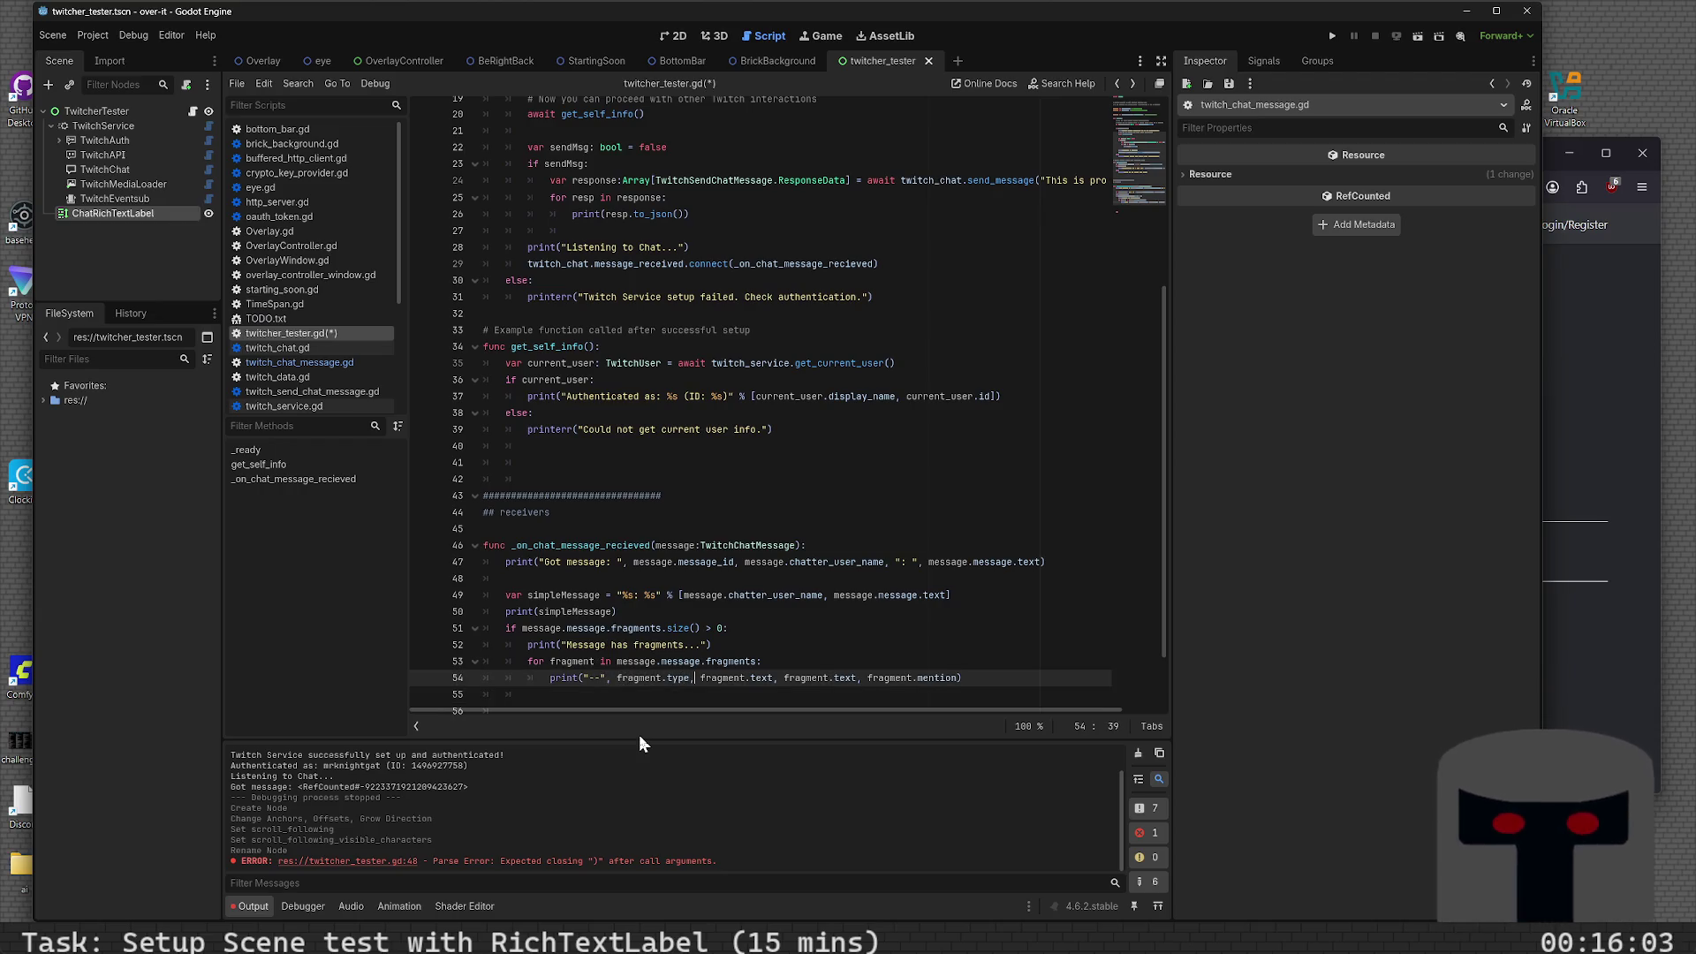
type("\": ")
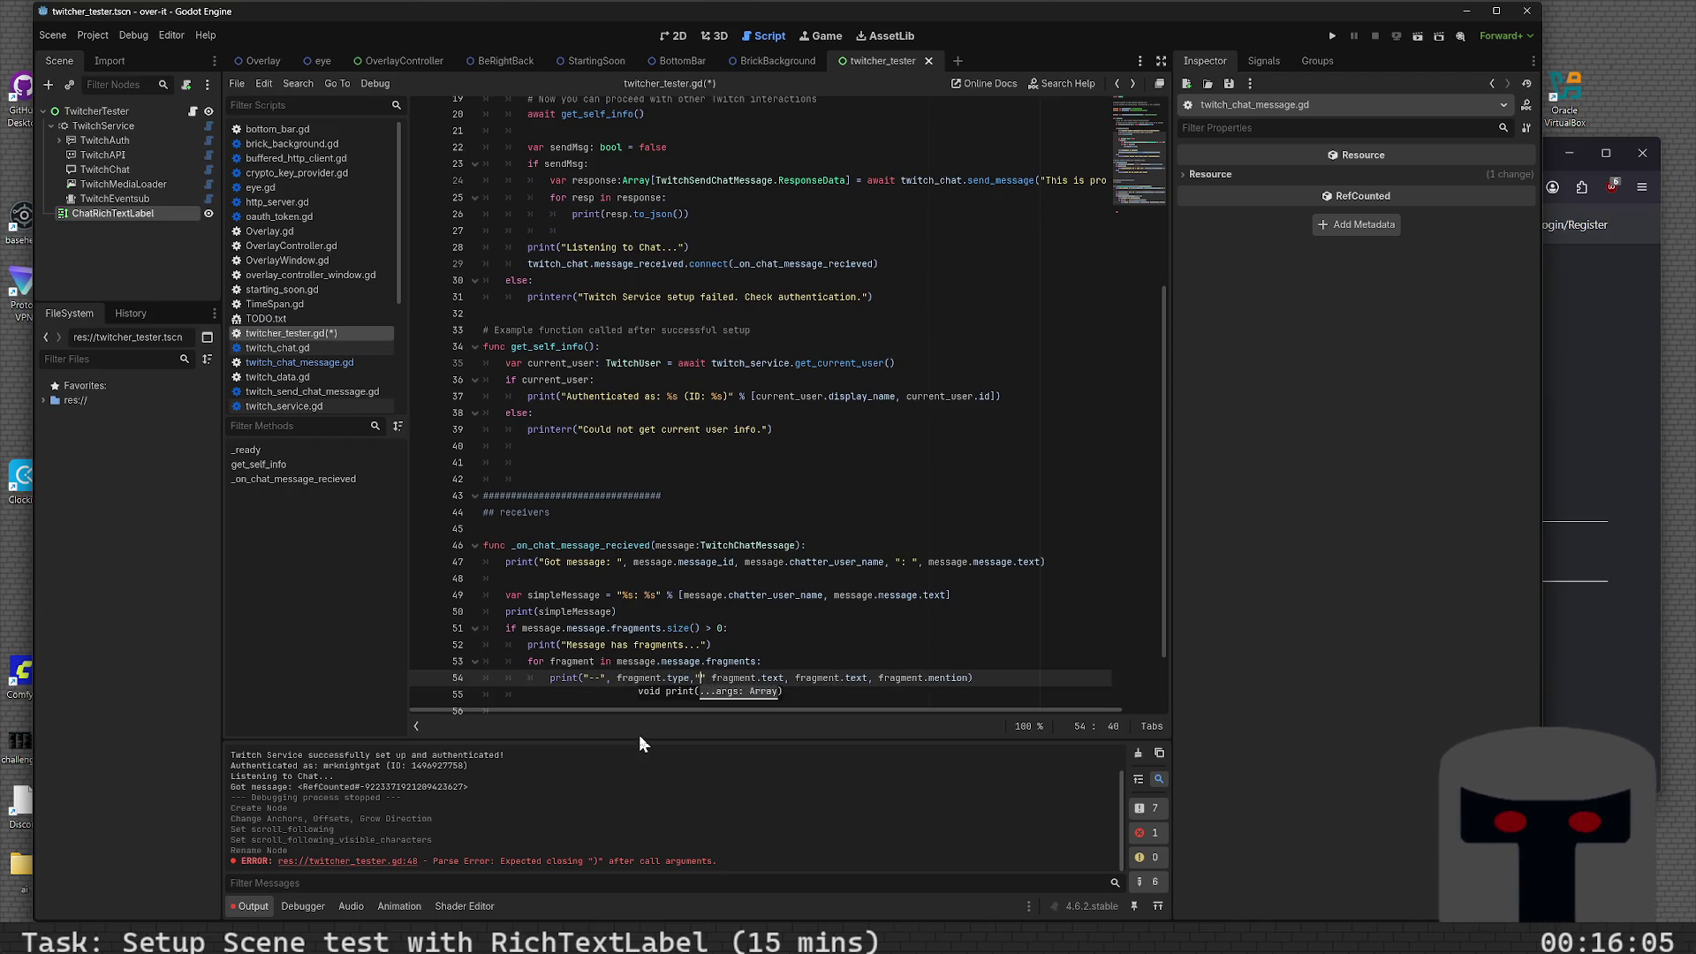
type("\",")
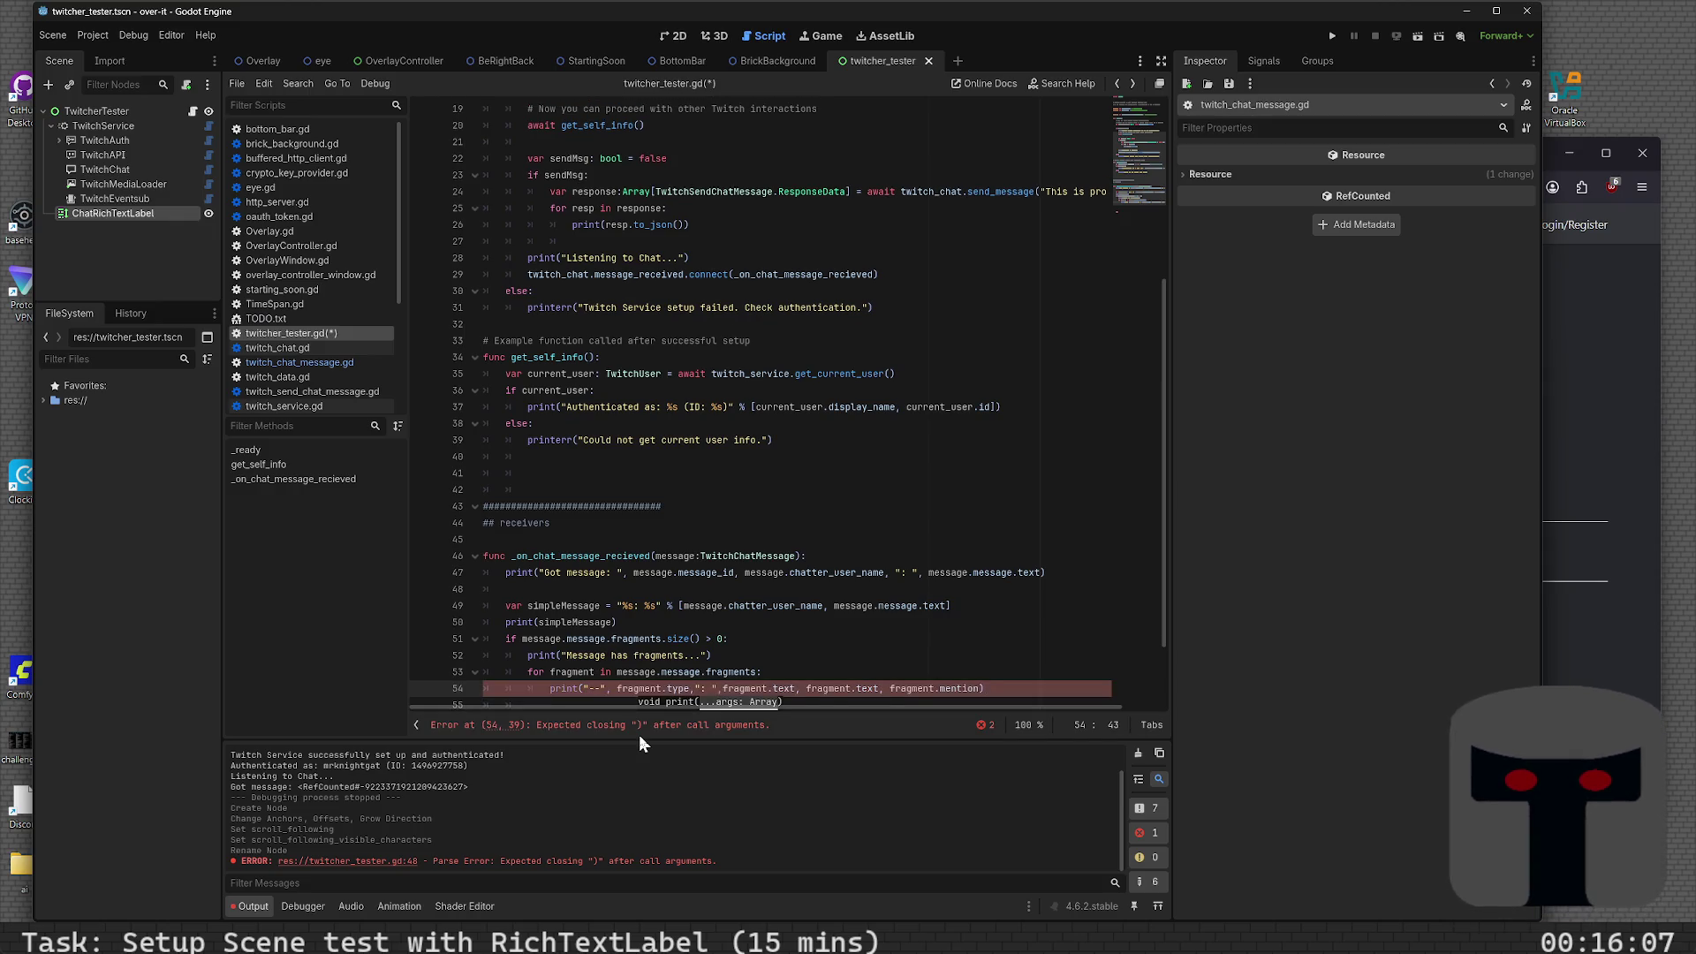
key("Right")
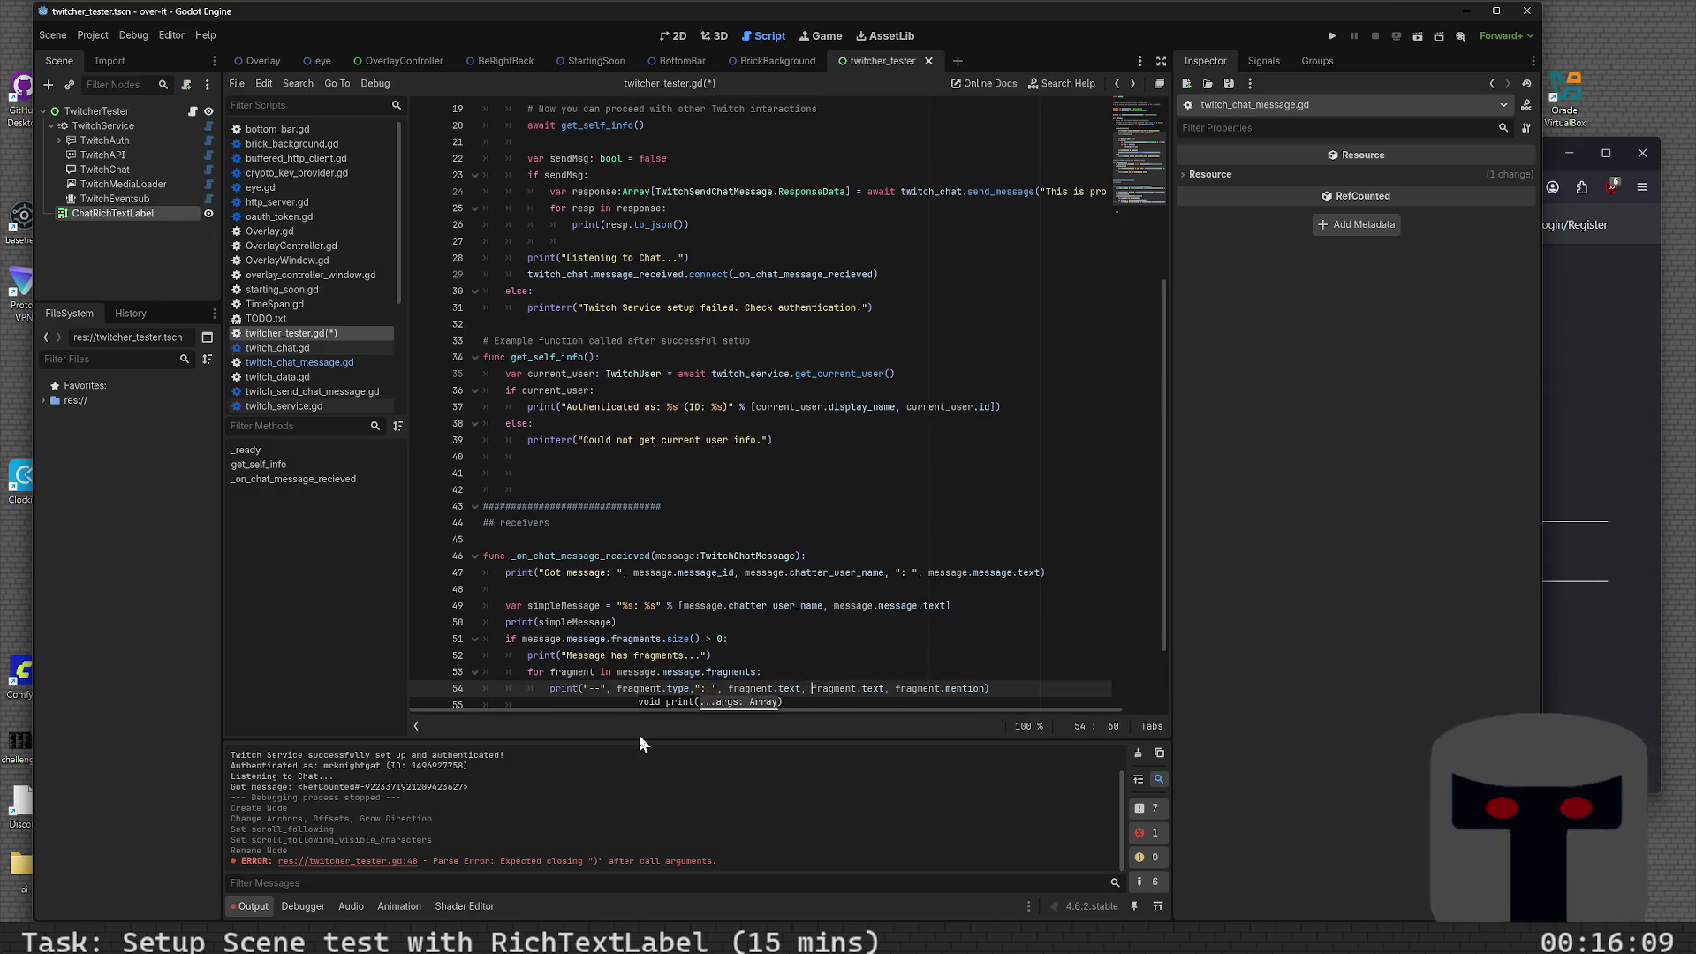
key("Right")
key("Right")
key("Right")
key("shift+End")
key("shift+Left")
key("shift+Left")
key("shift+Left")
key("shift+Left")
key("shift+Left")
key("shift+Left")
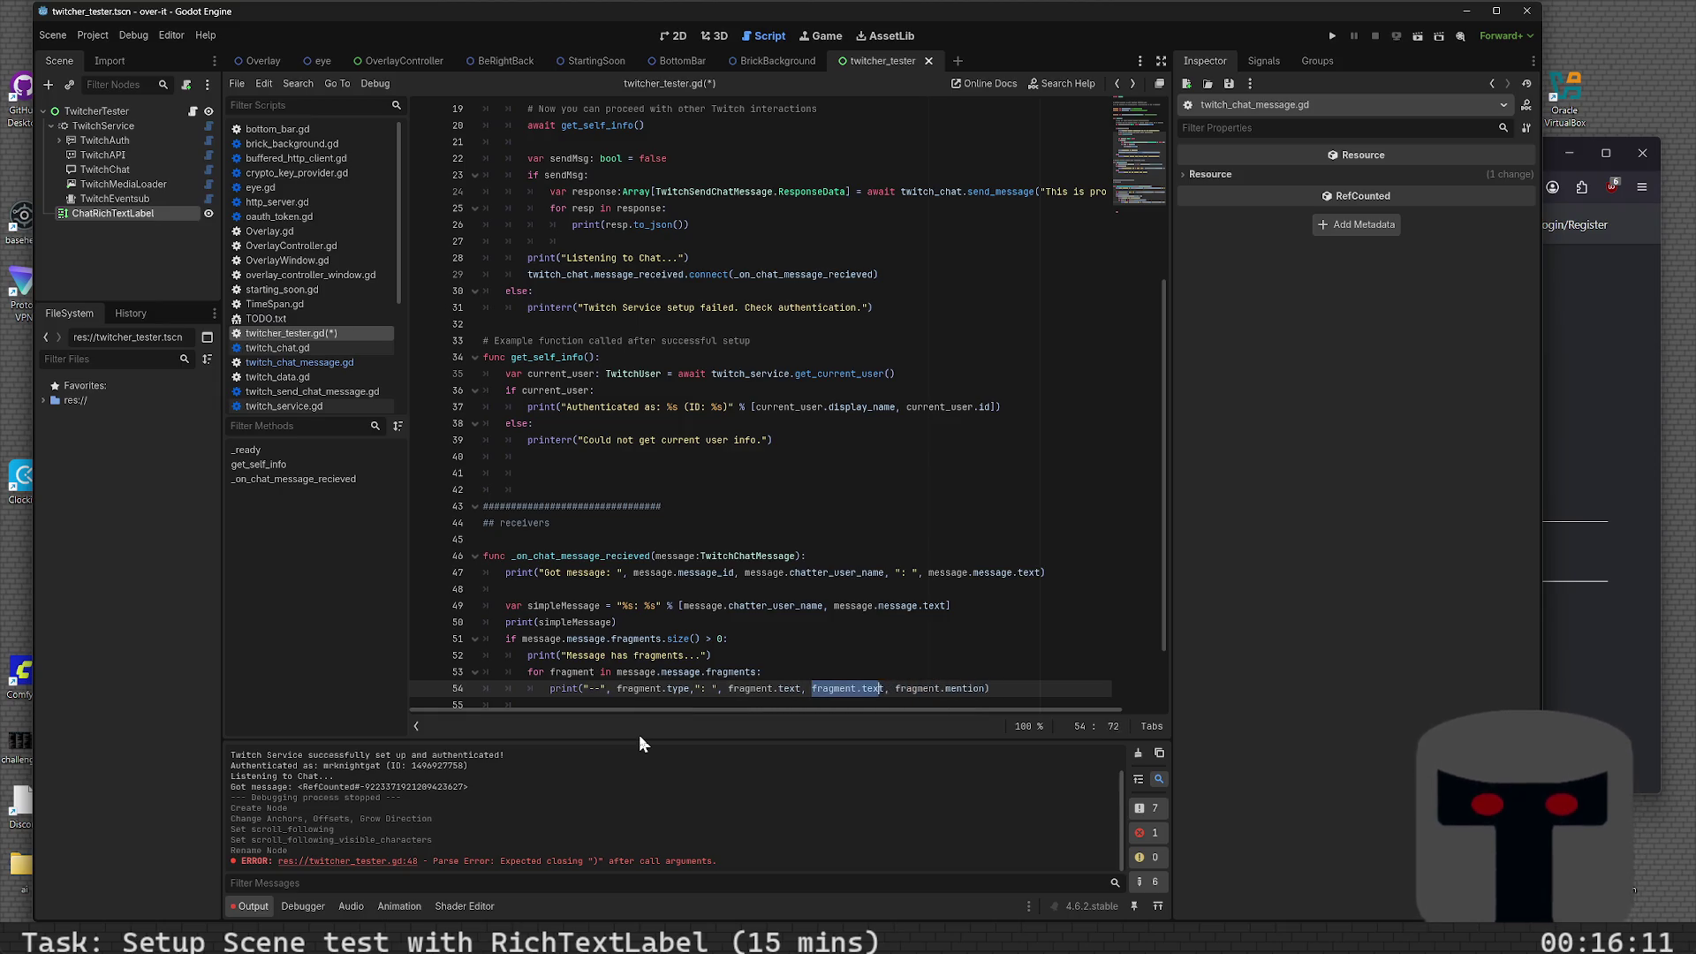
key("BackSpace")
key("Left")
key("Left")
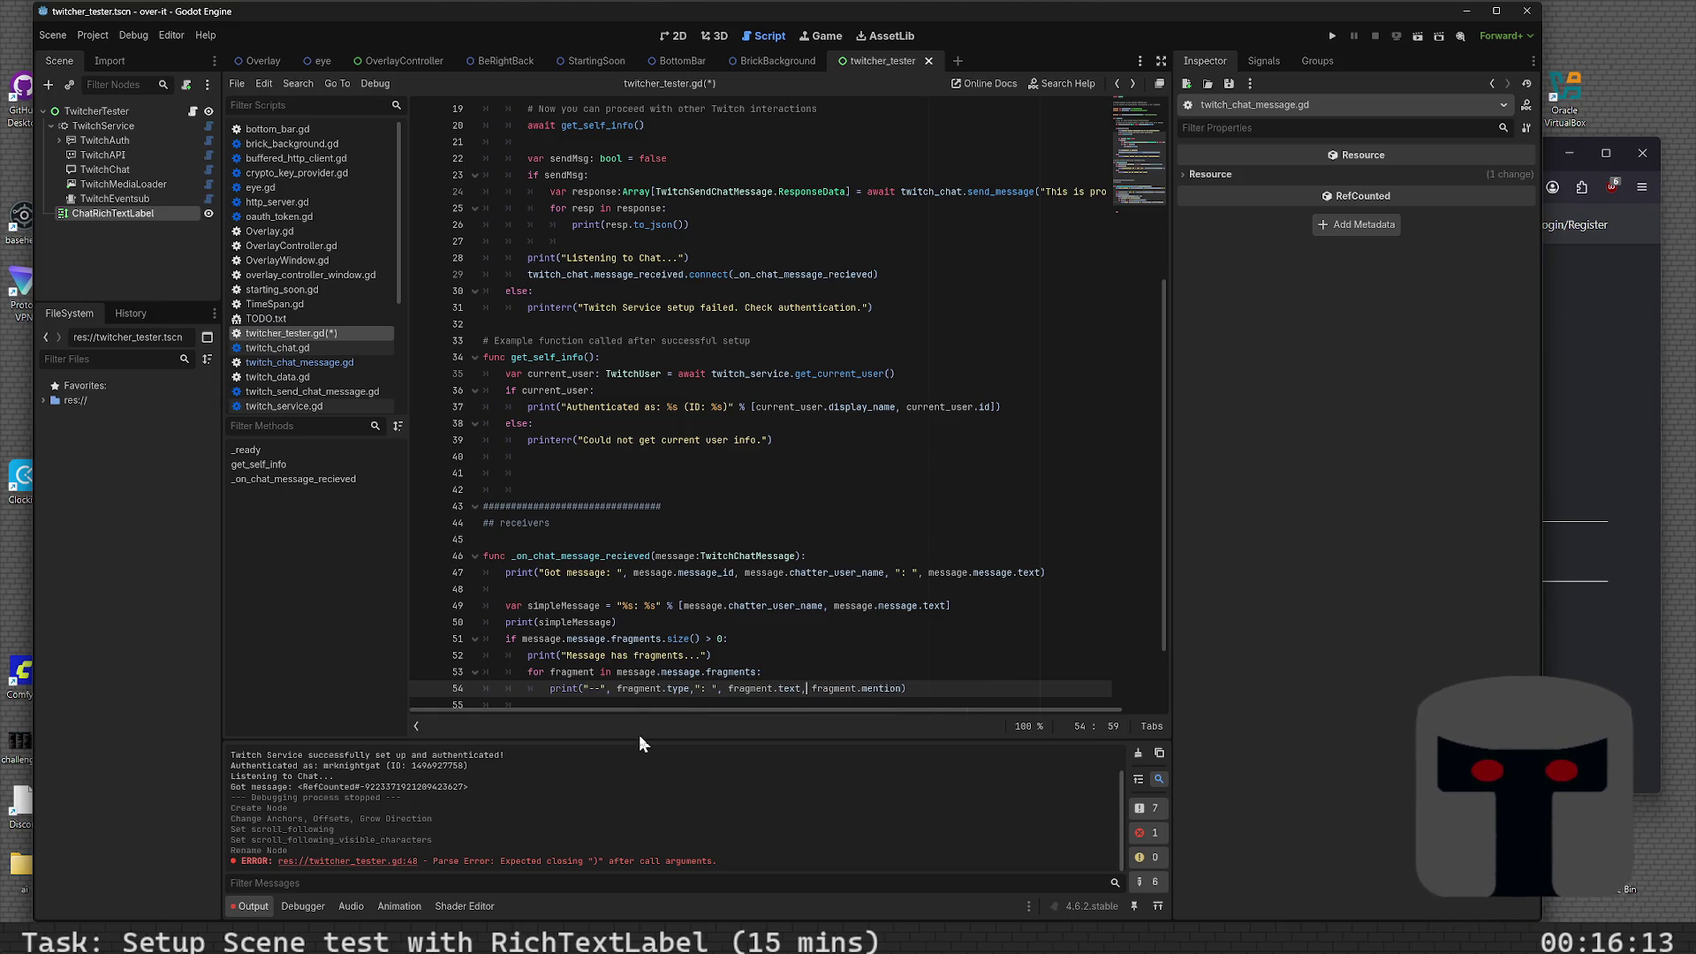
- Insert a "mention?" label before fragment.mention in the print call
type(", \"mention?")
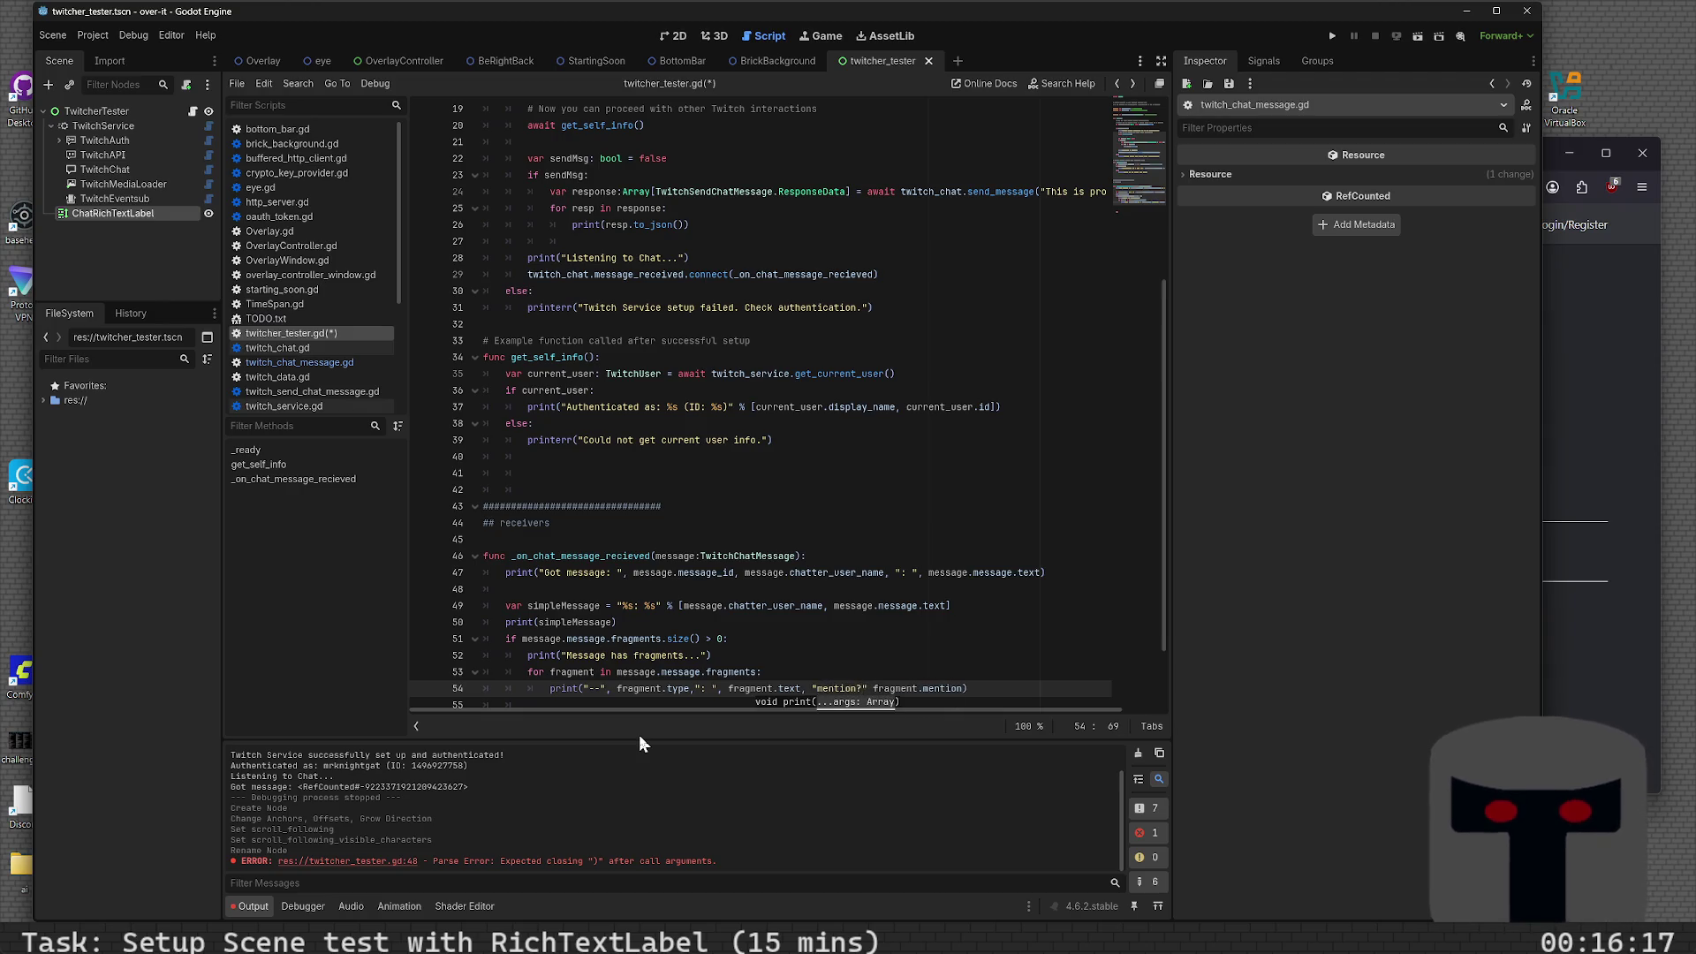
key("Left")
key("Left")
key("Left")
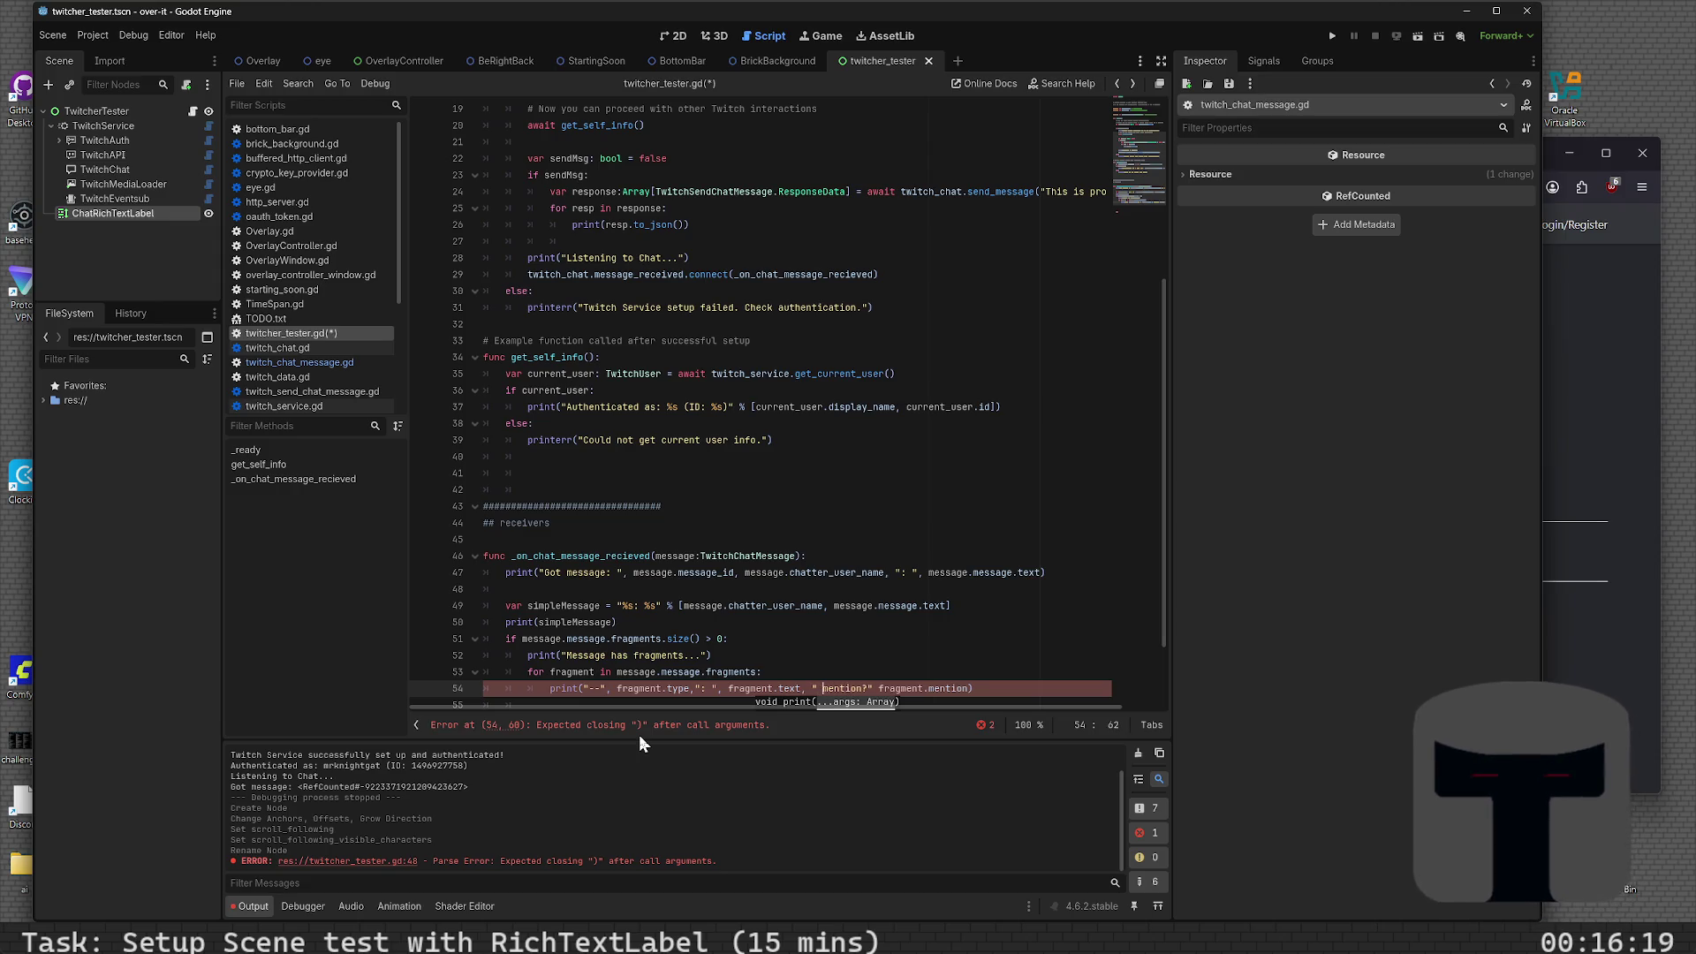
key("End")
key("Left")
key("Left")
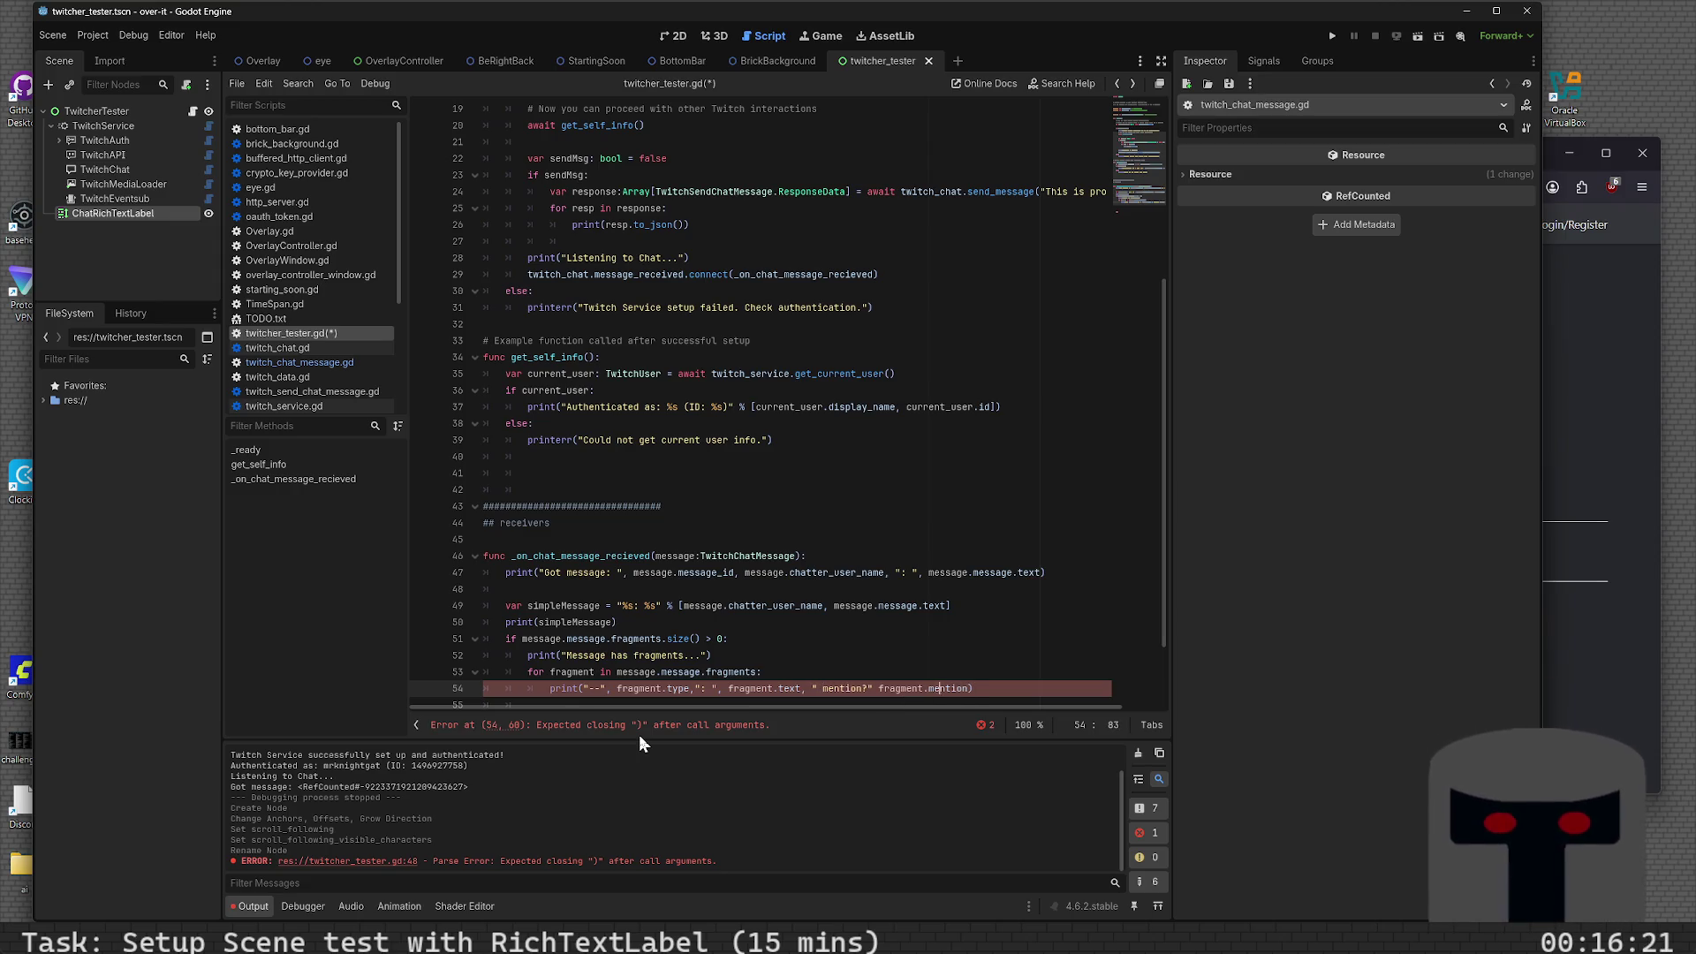
key("Left")
type(",")
key("End")
key("Left")
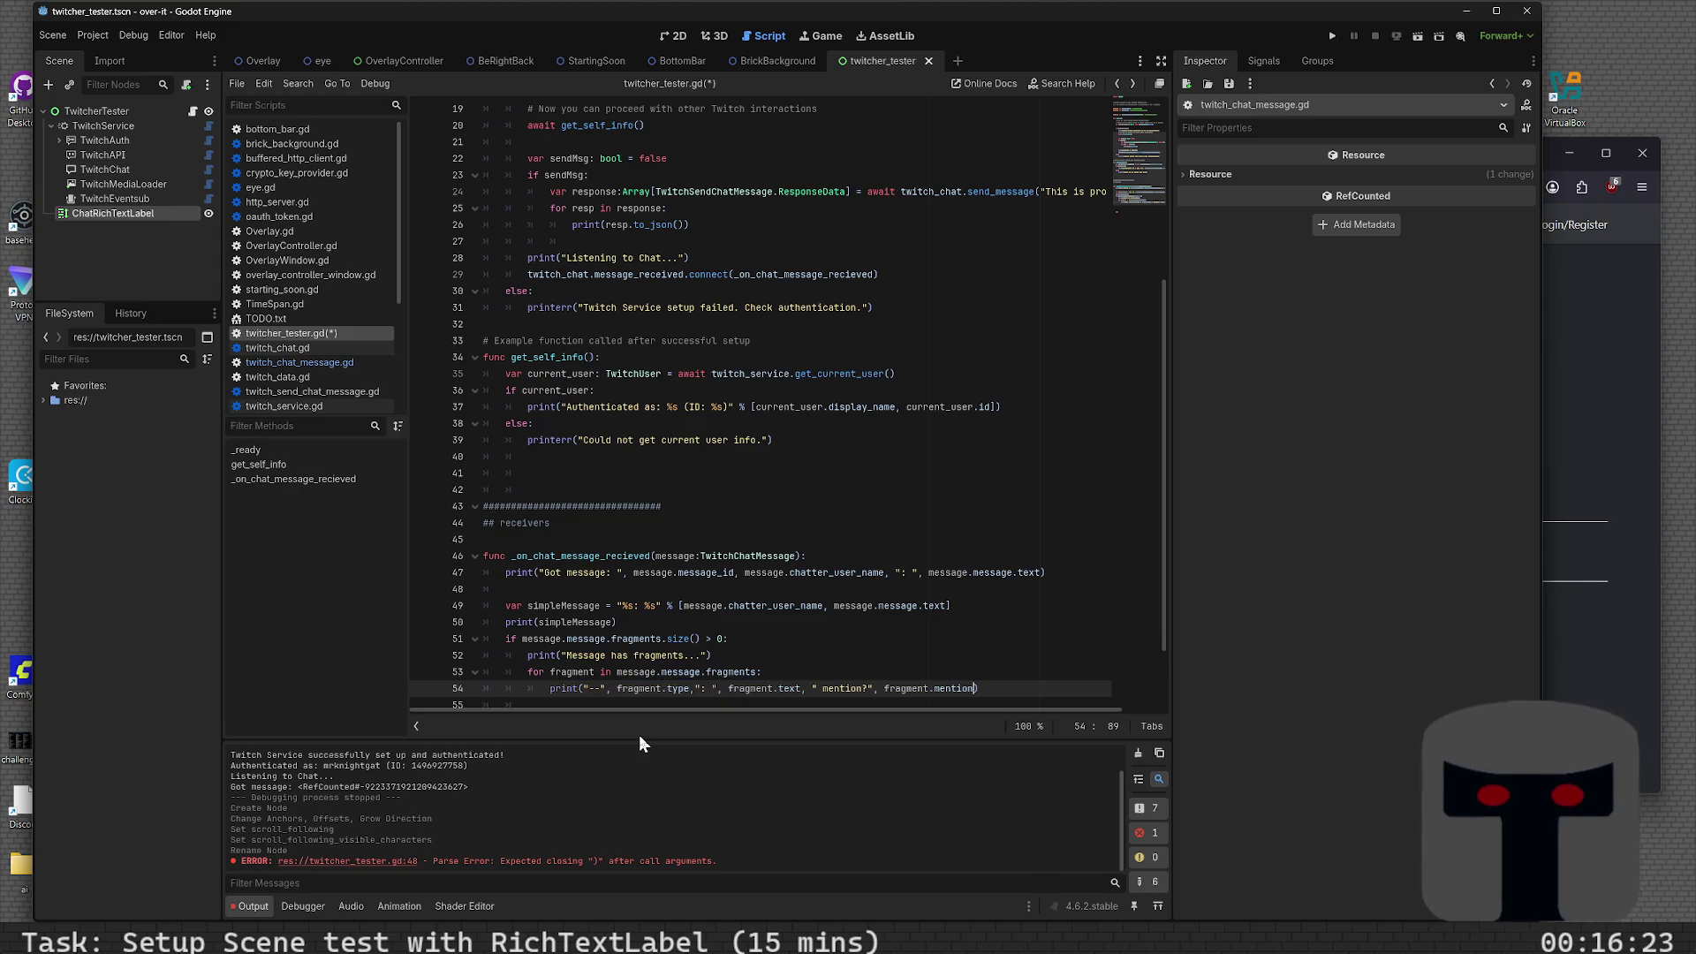
- Append "emote: " with fragment.emote and "cheeremote: " with the cheeremote field, then save
type(", fragm")
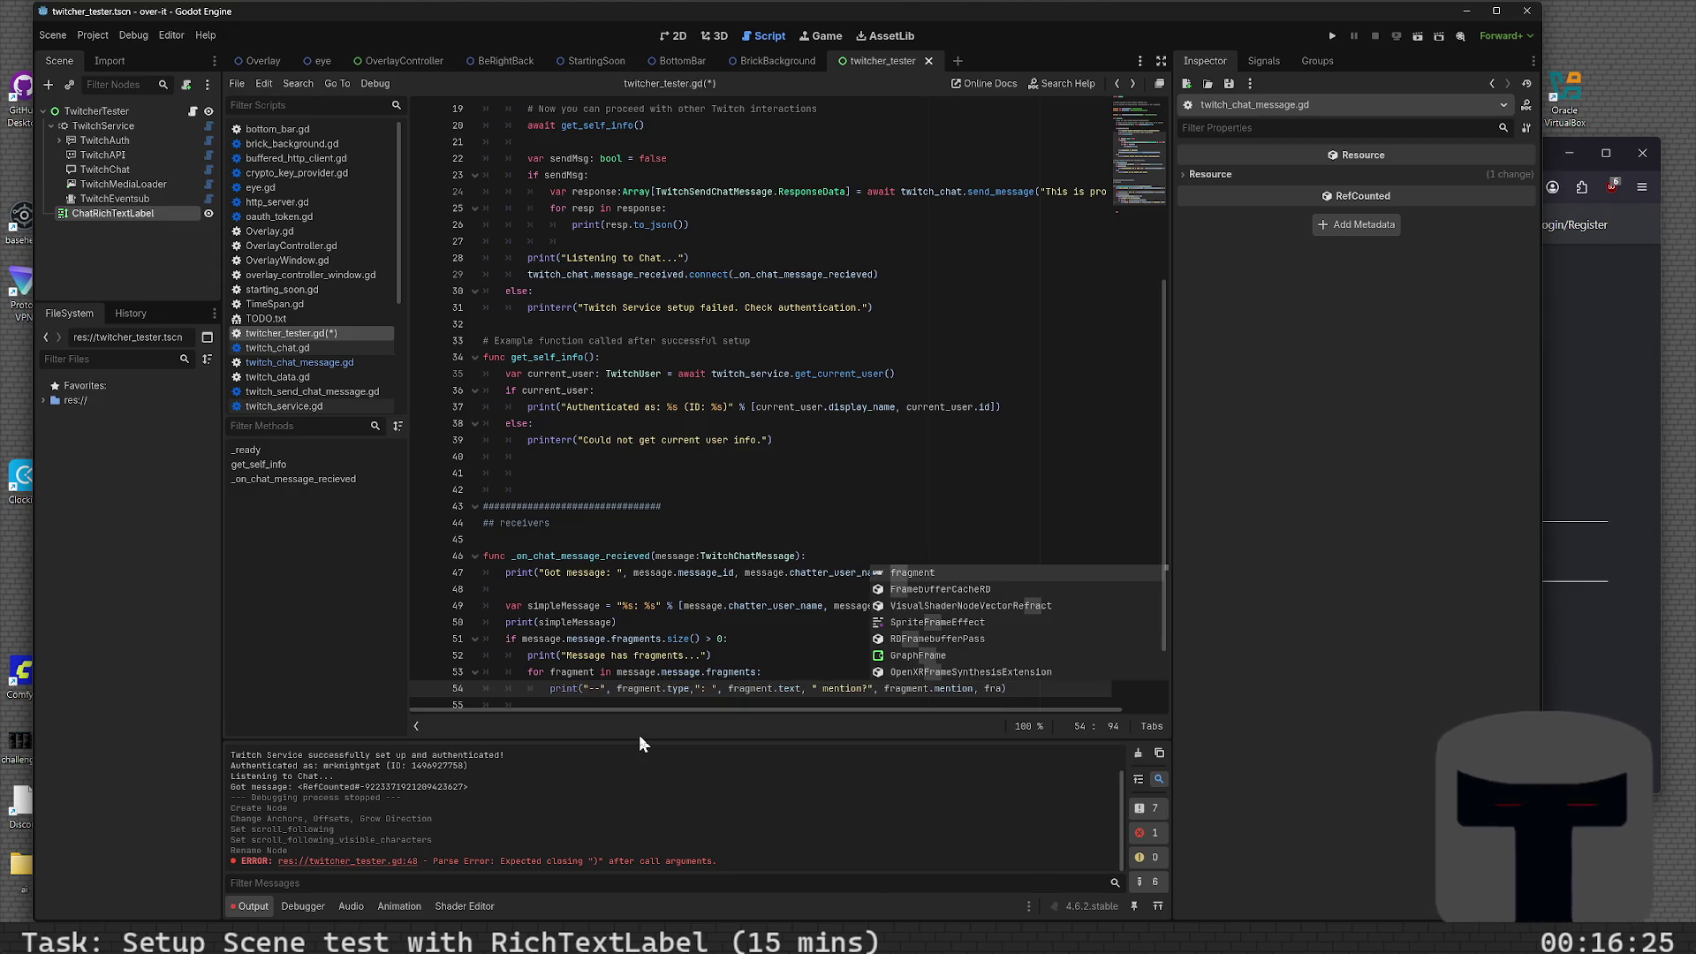
type("ent.")
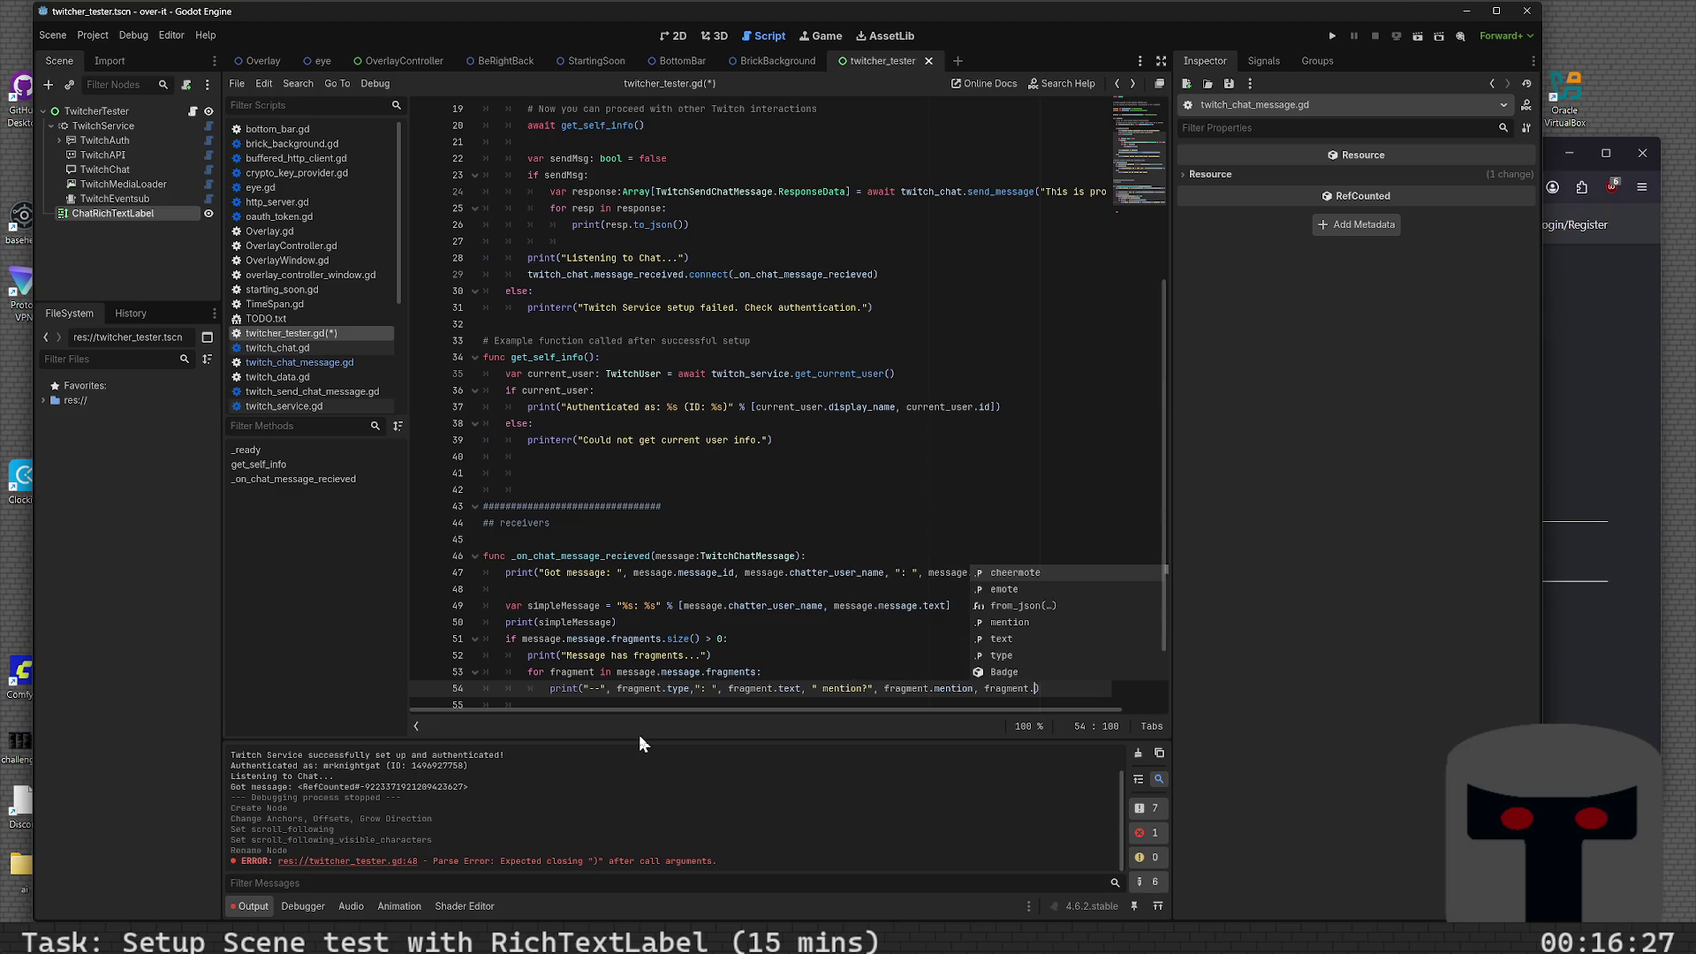
key("Down")
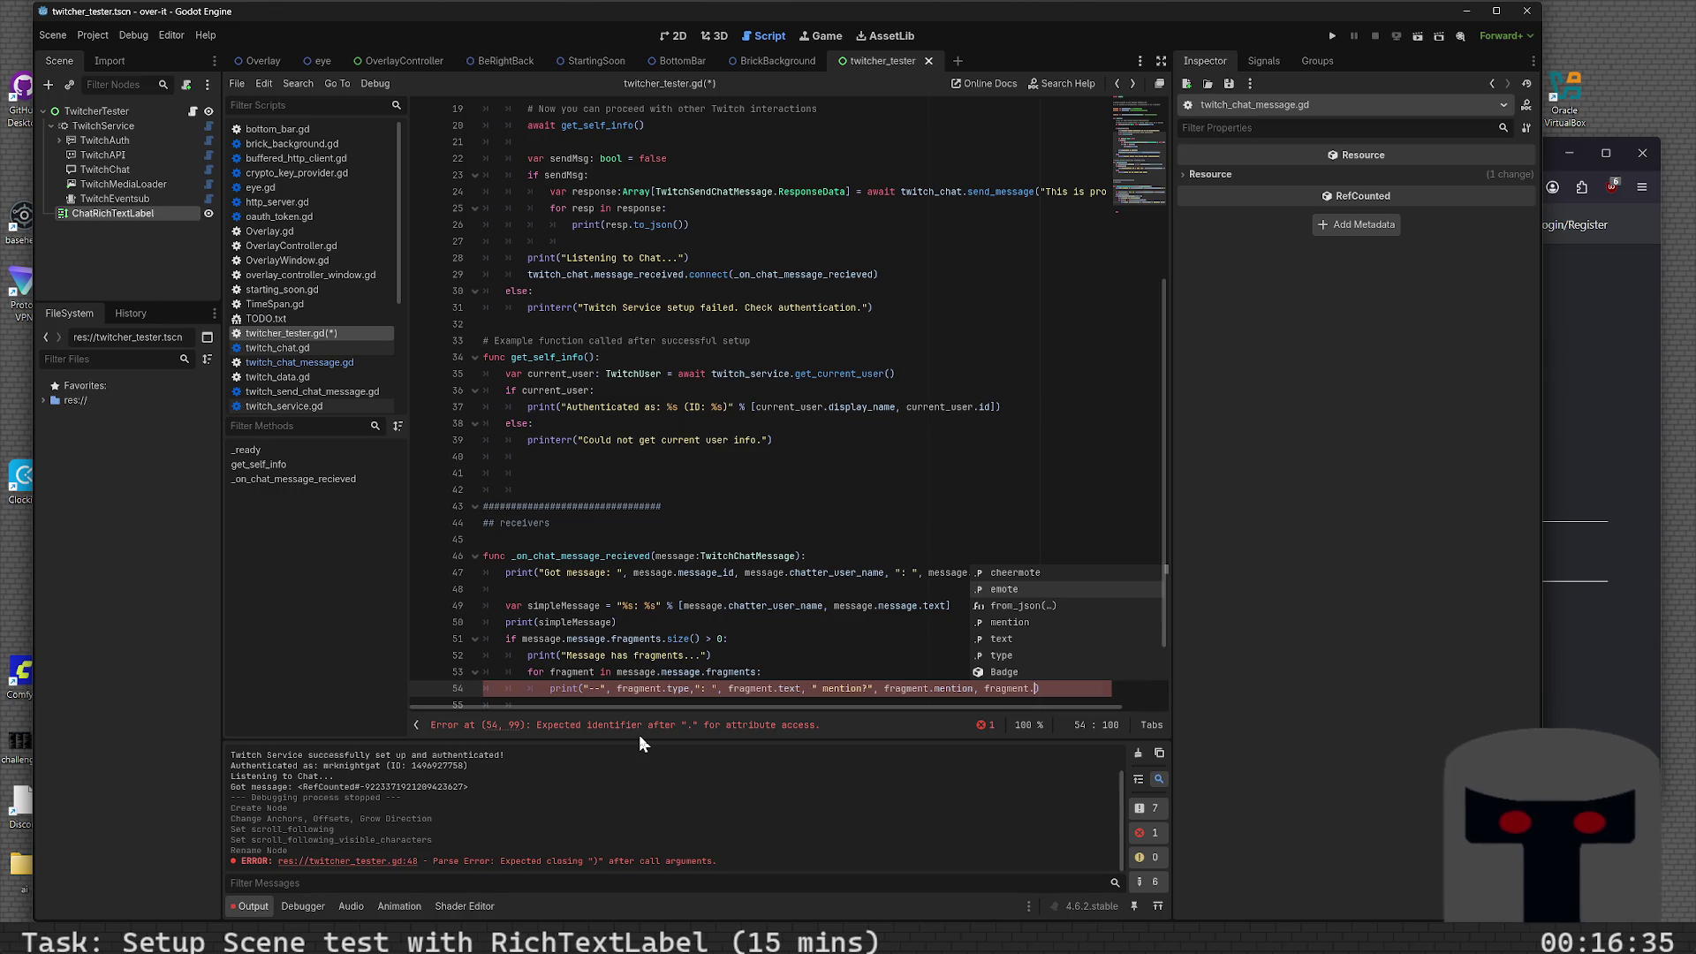
key("Return")
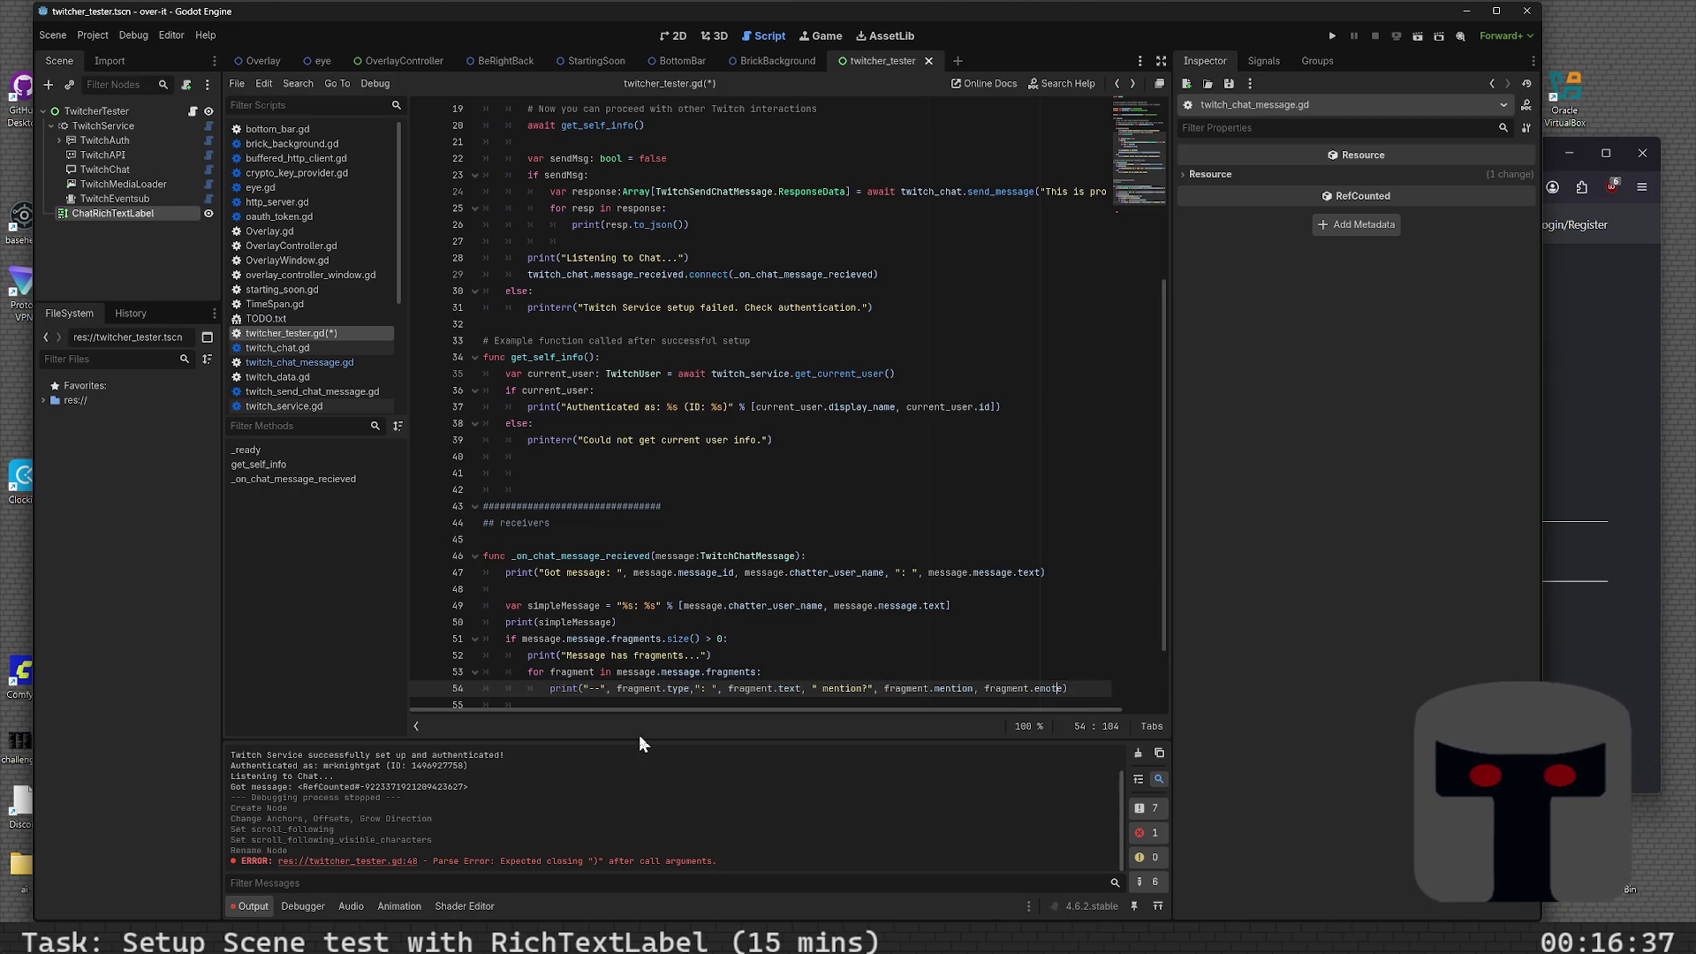
key("ctrl+Left")
key("ctrl+Left")
type("\"")
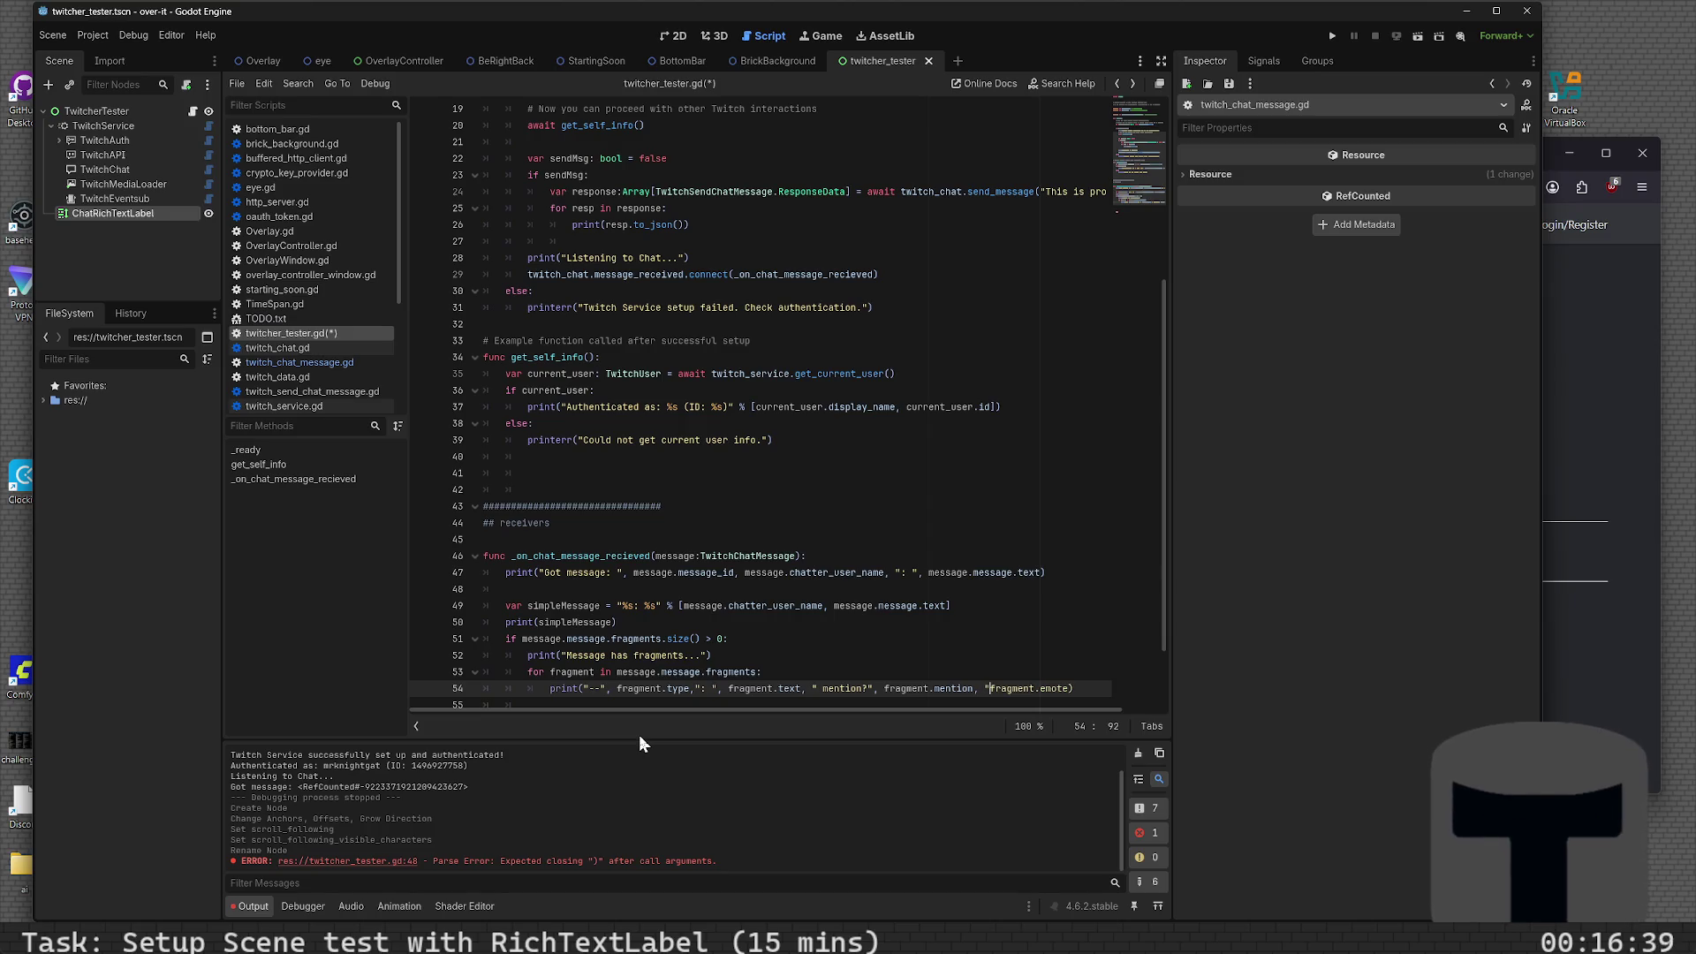
type("emote: \"")
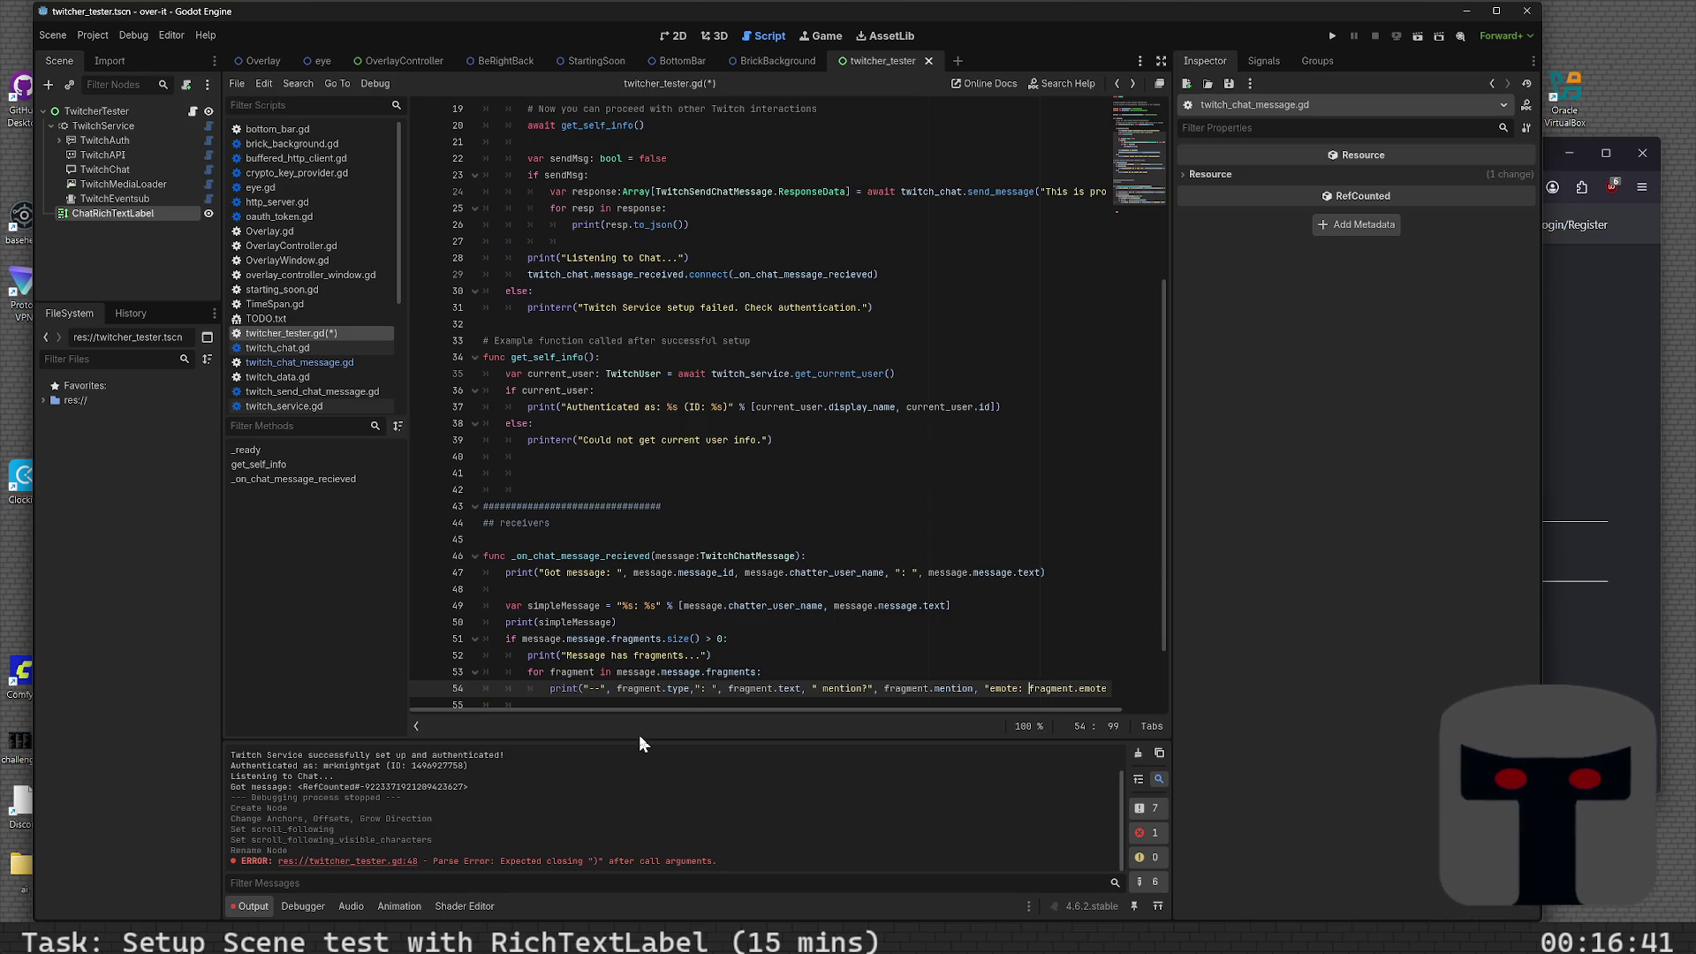
key("BackSpace")
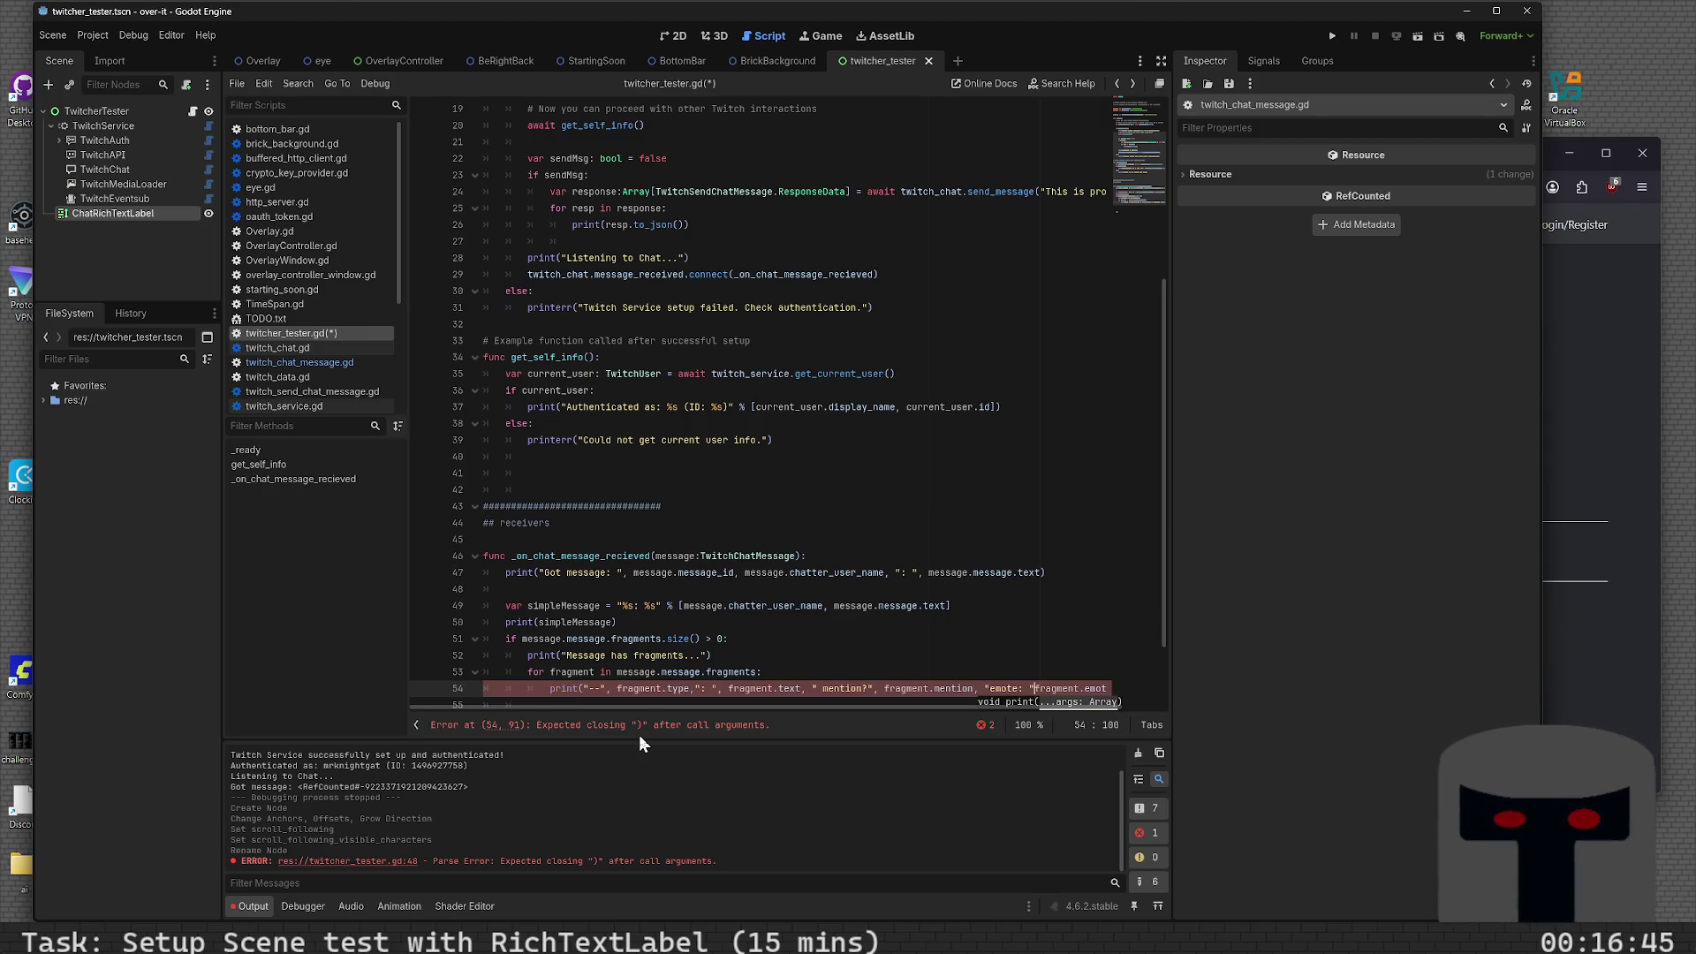
type(",")
key("End")
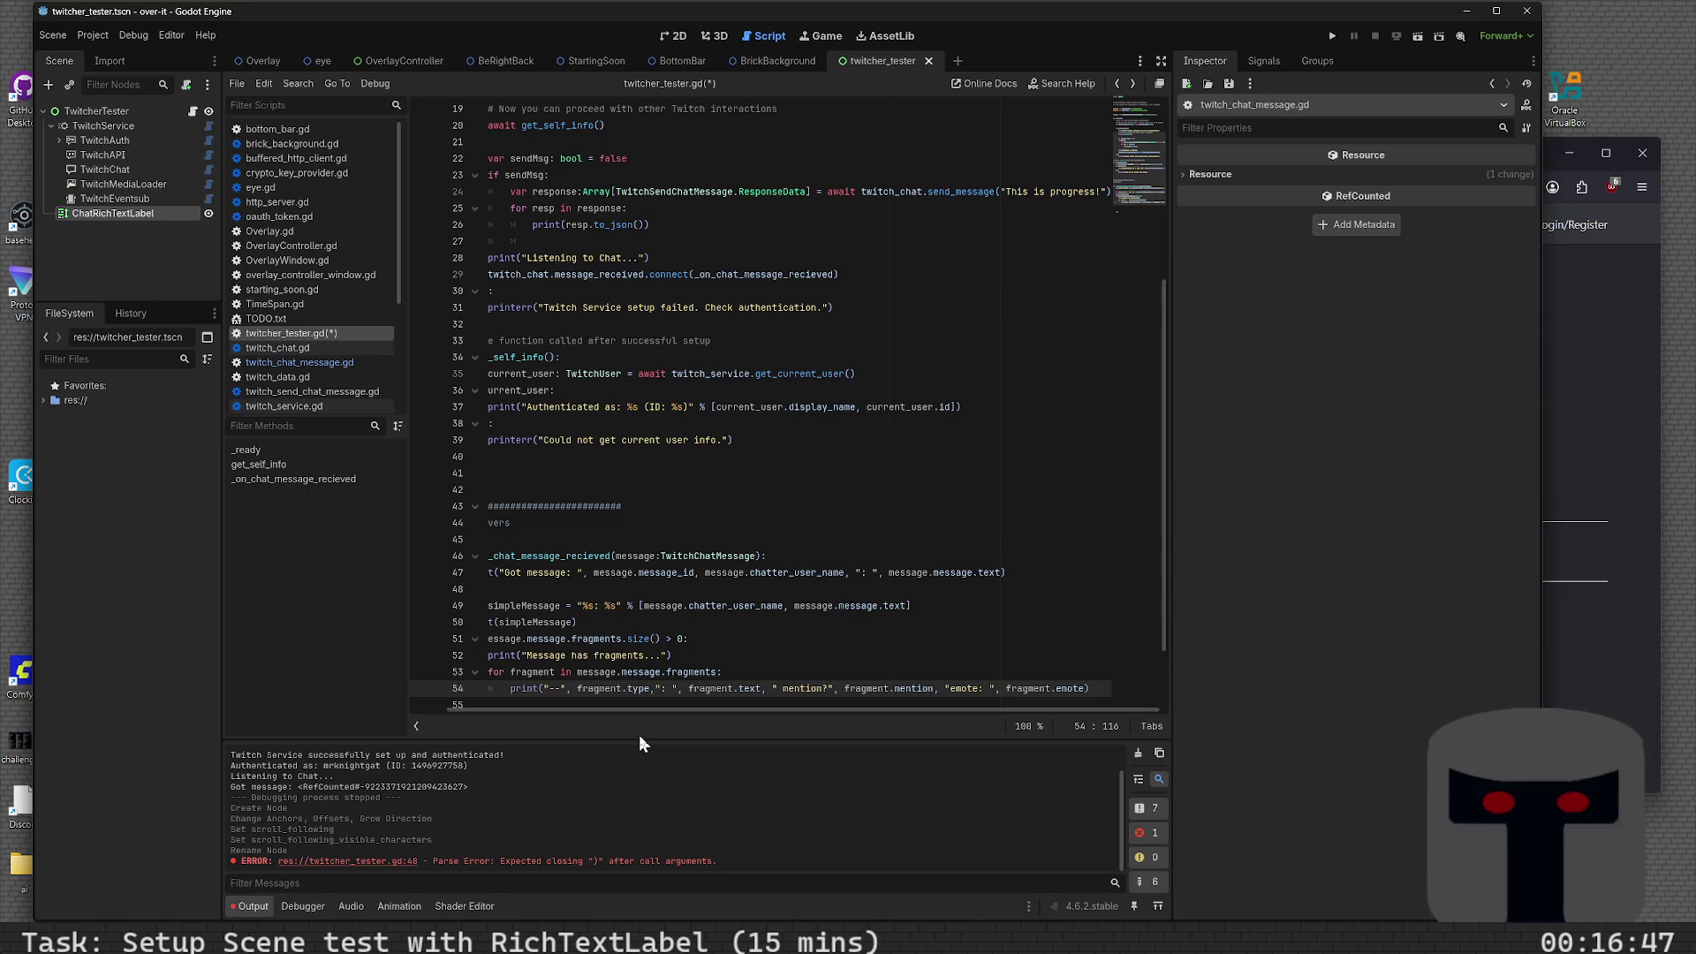
type(", \"ch")
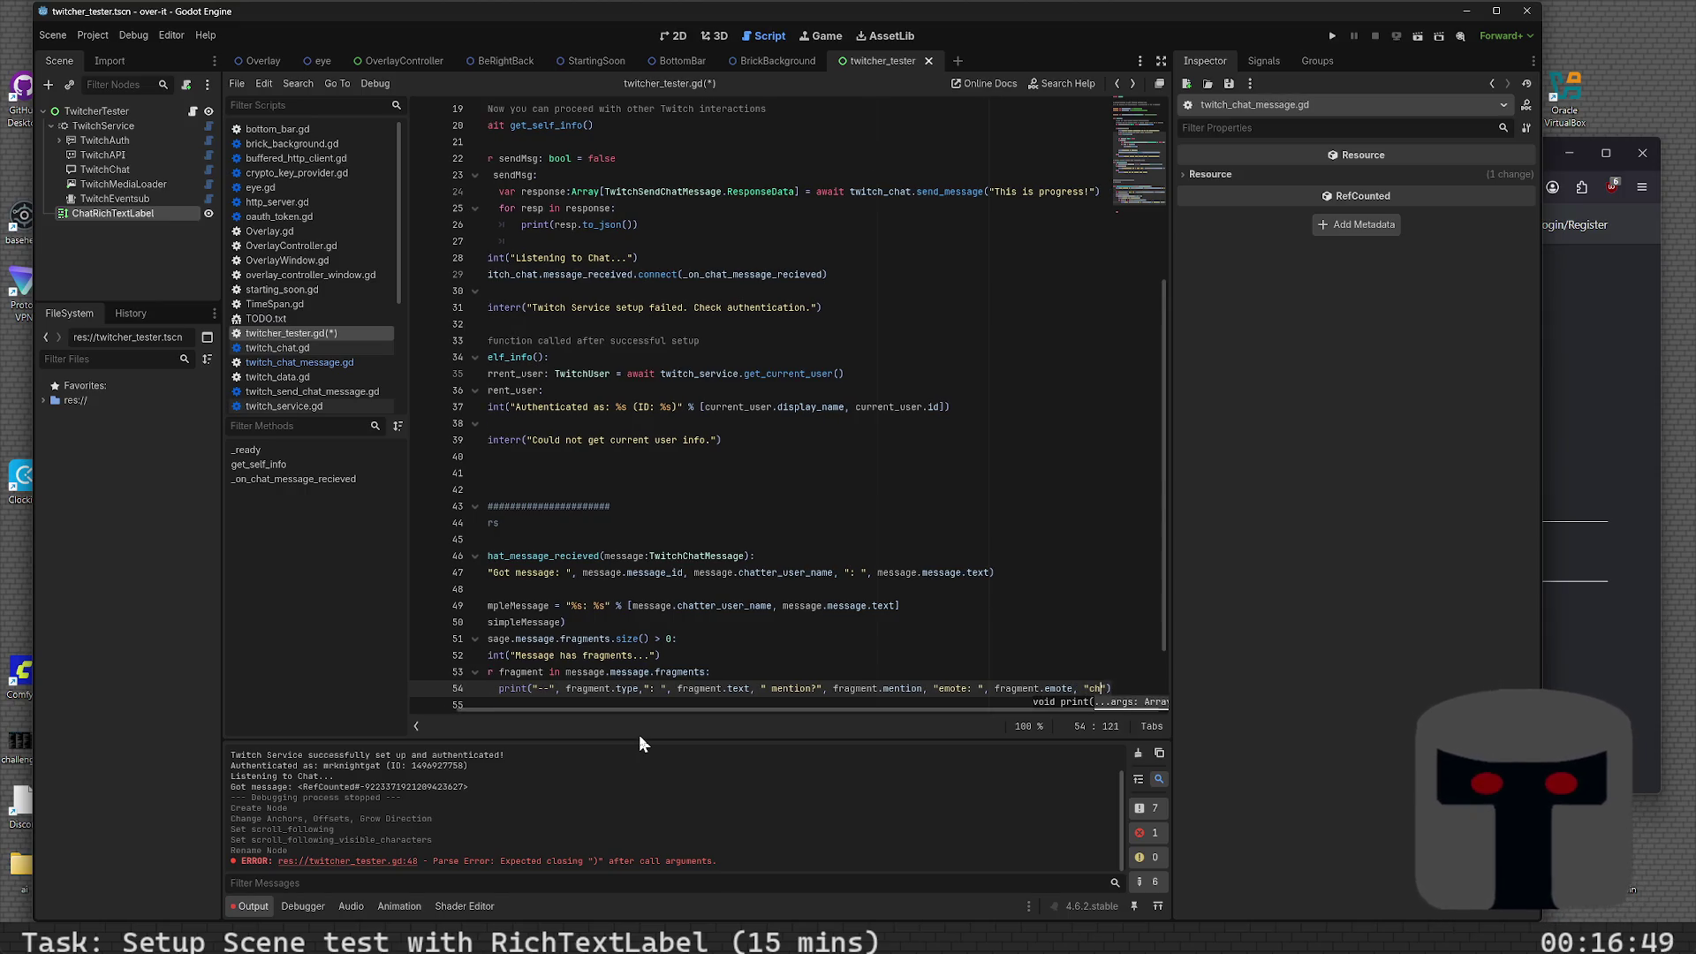
type("eer")
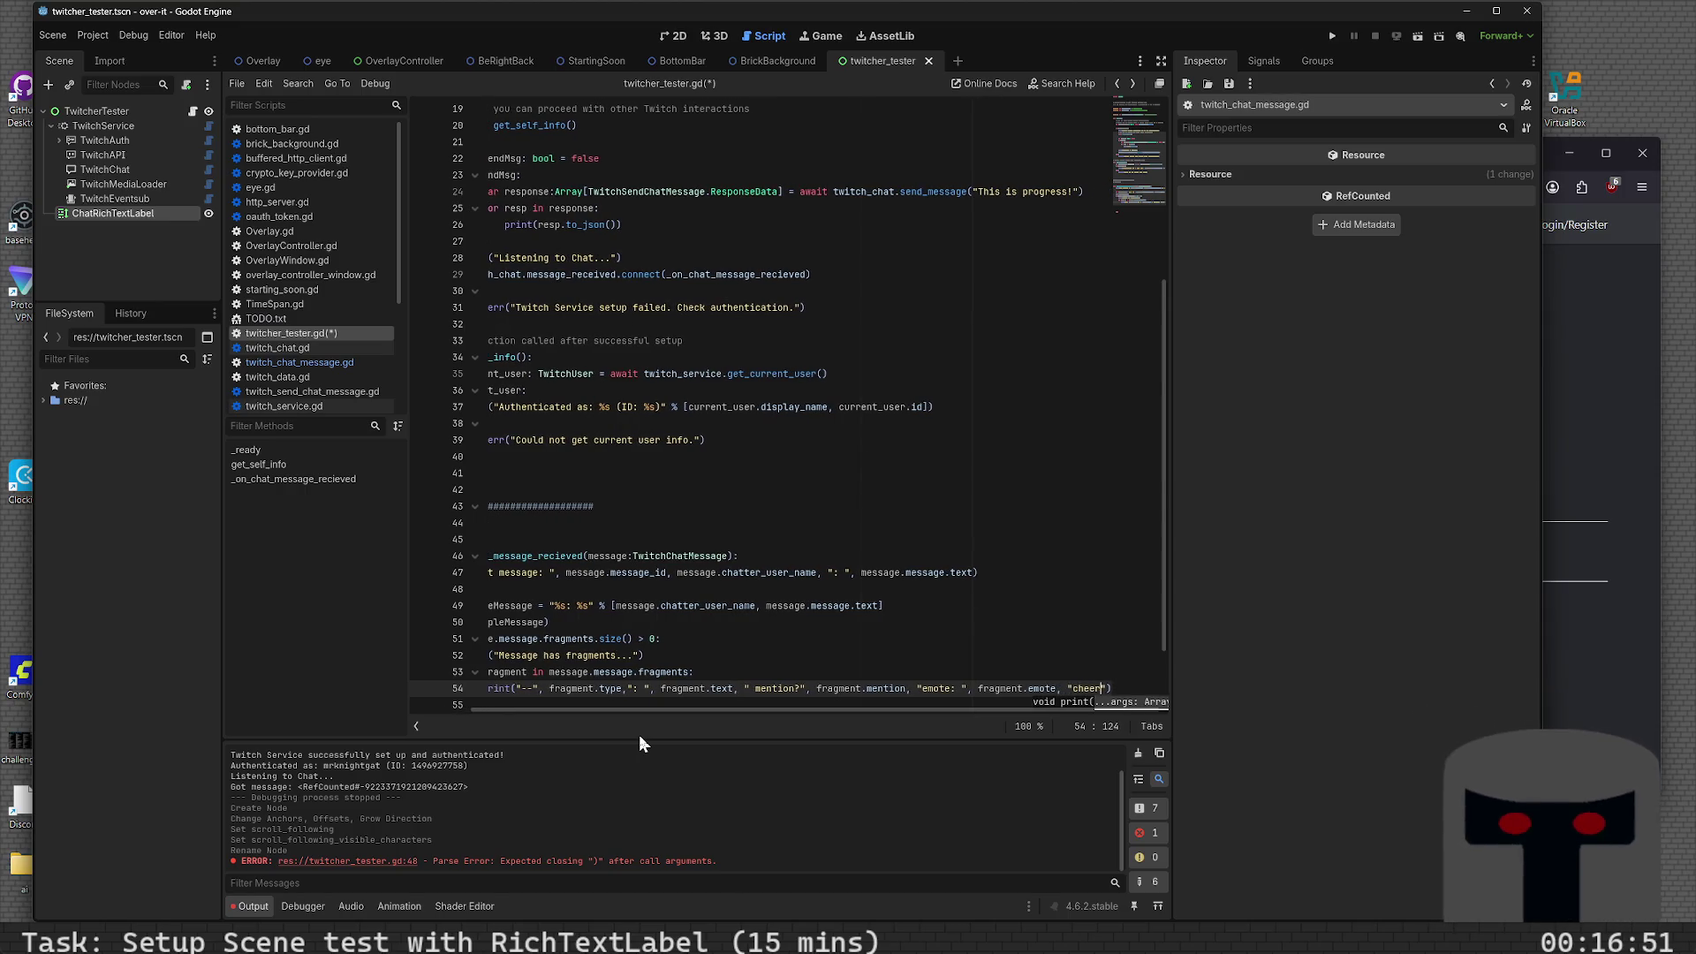
type("emote:")
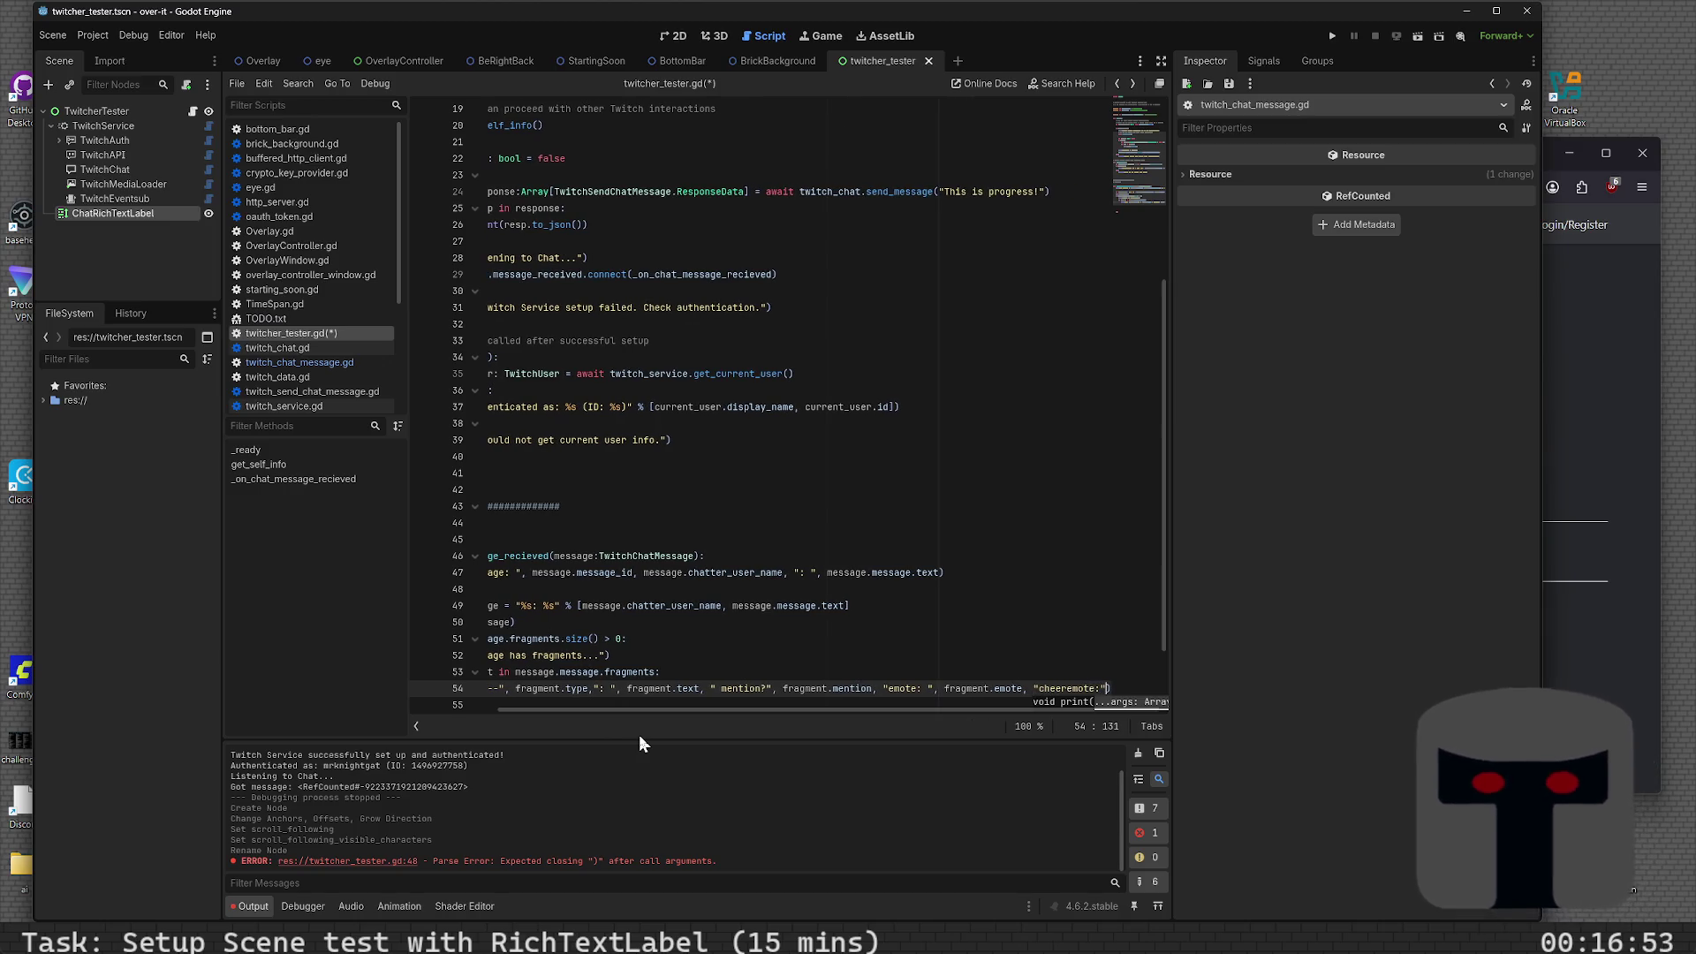
type(" \", fr")
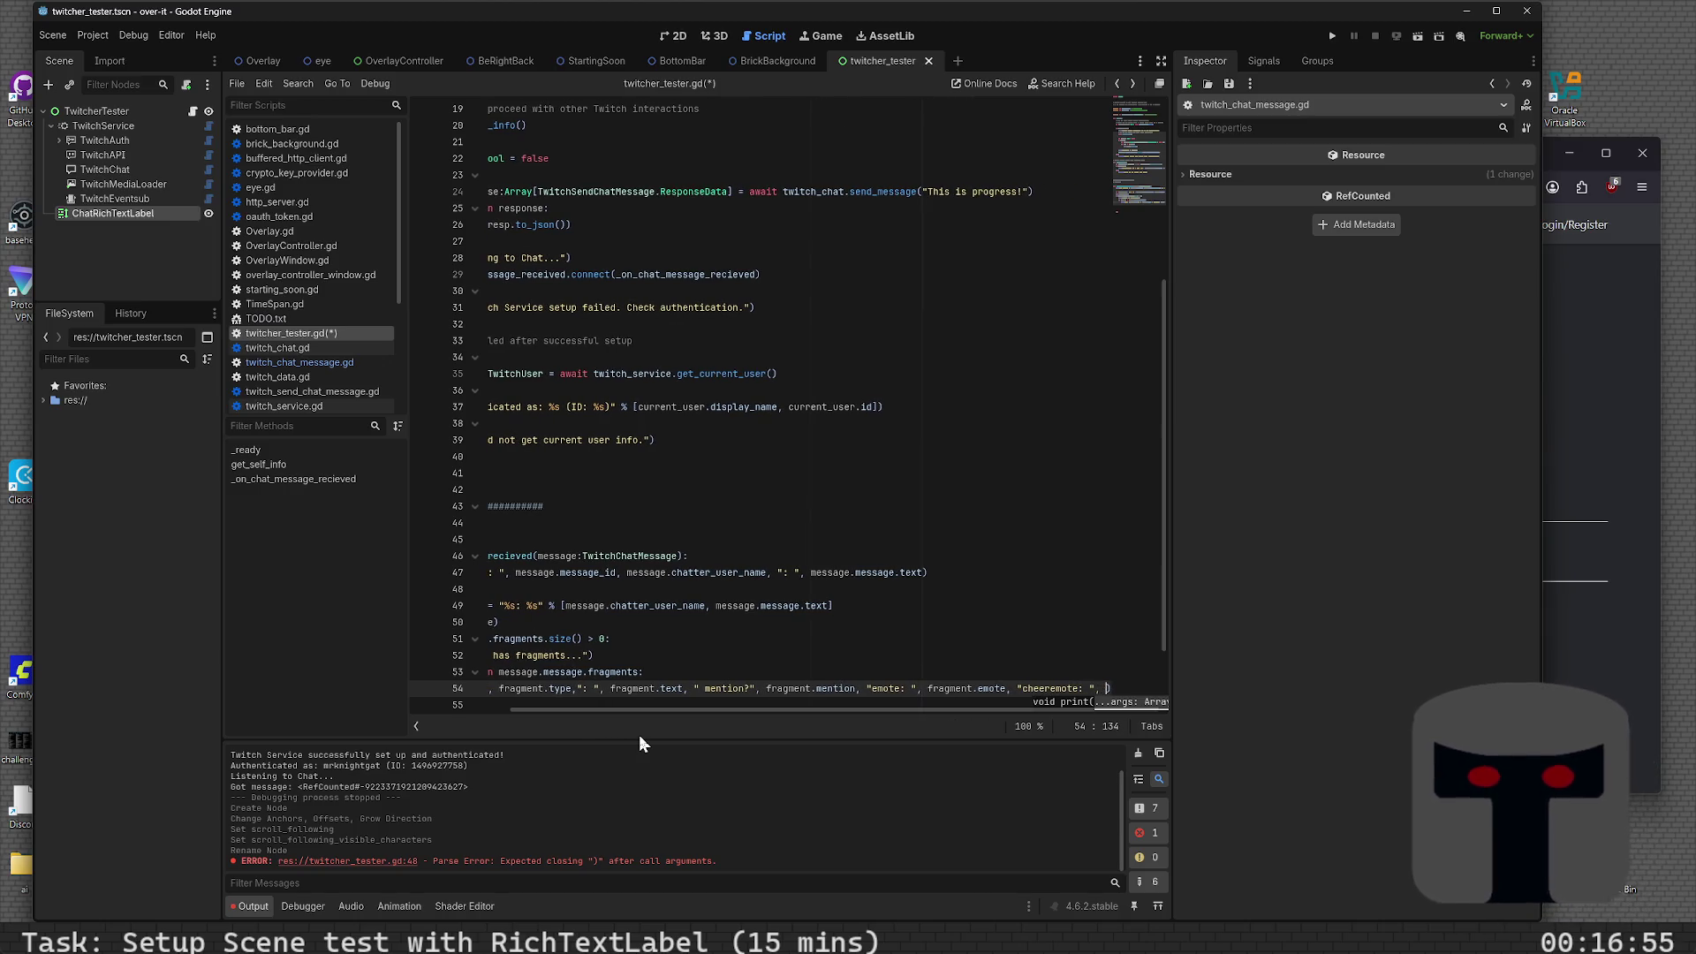
type("agment.ch")
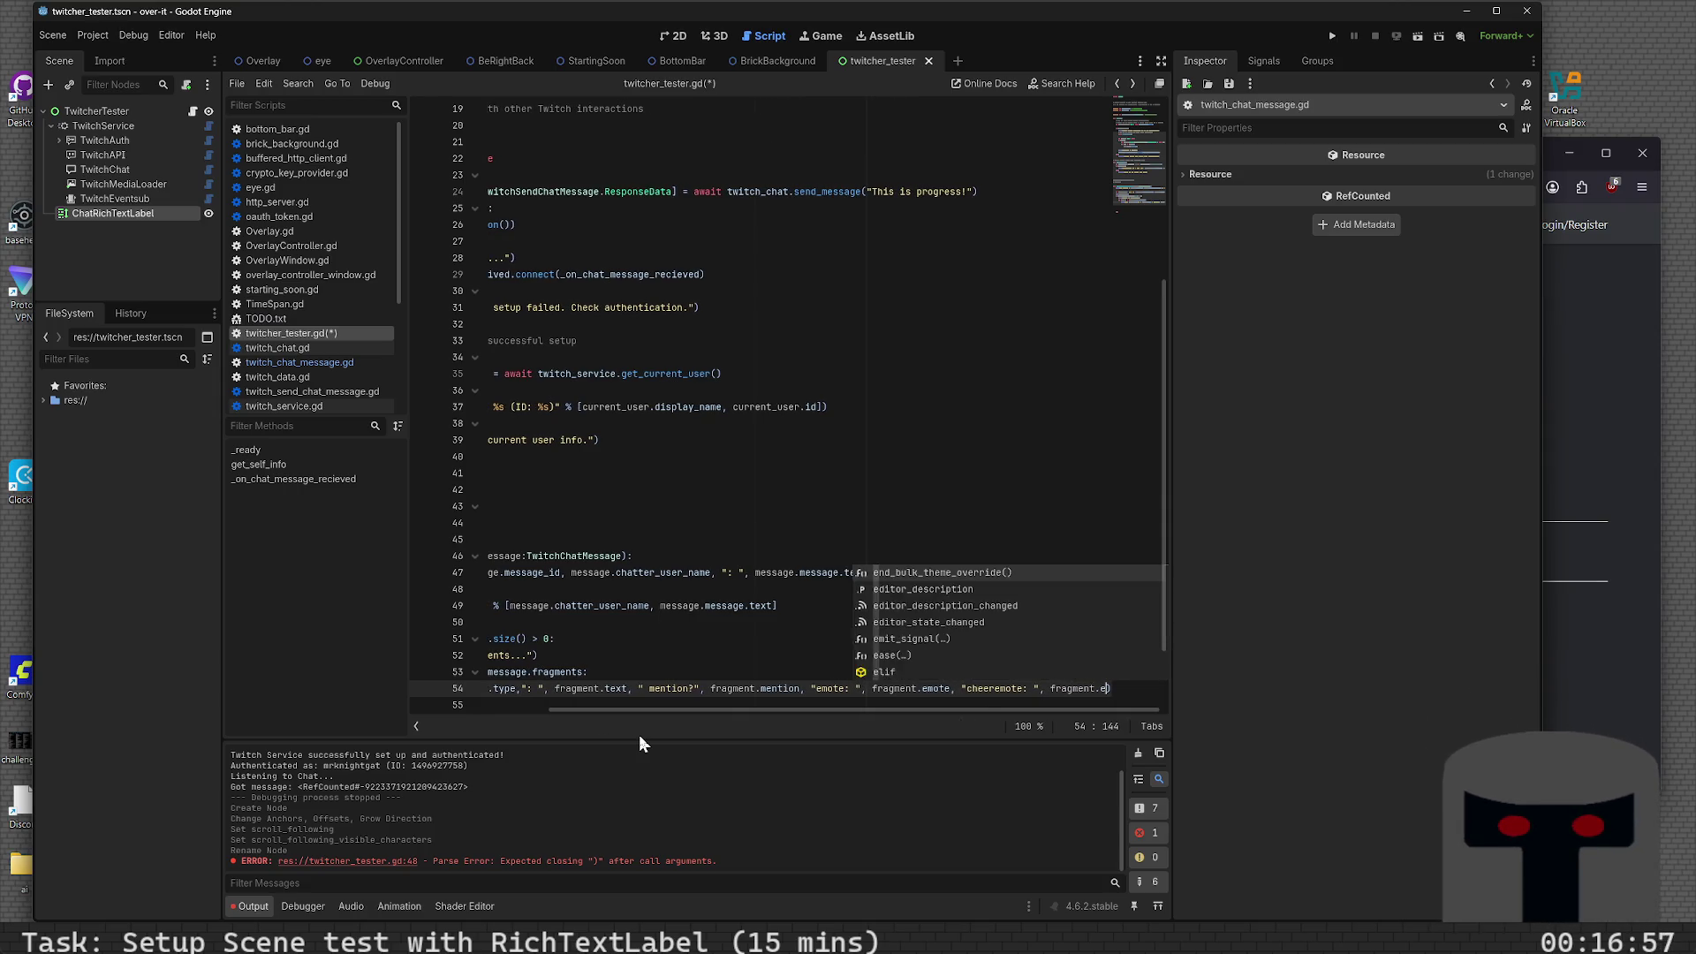
key("Escape")
key("ctrl+s")
- Run the project with F5 to launch the test scene in debug mode
key("Home")
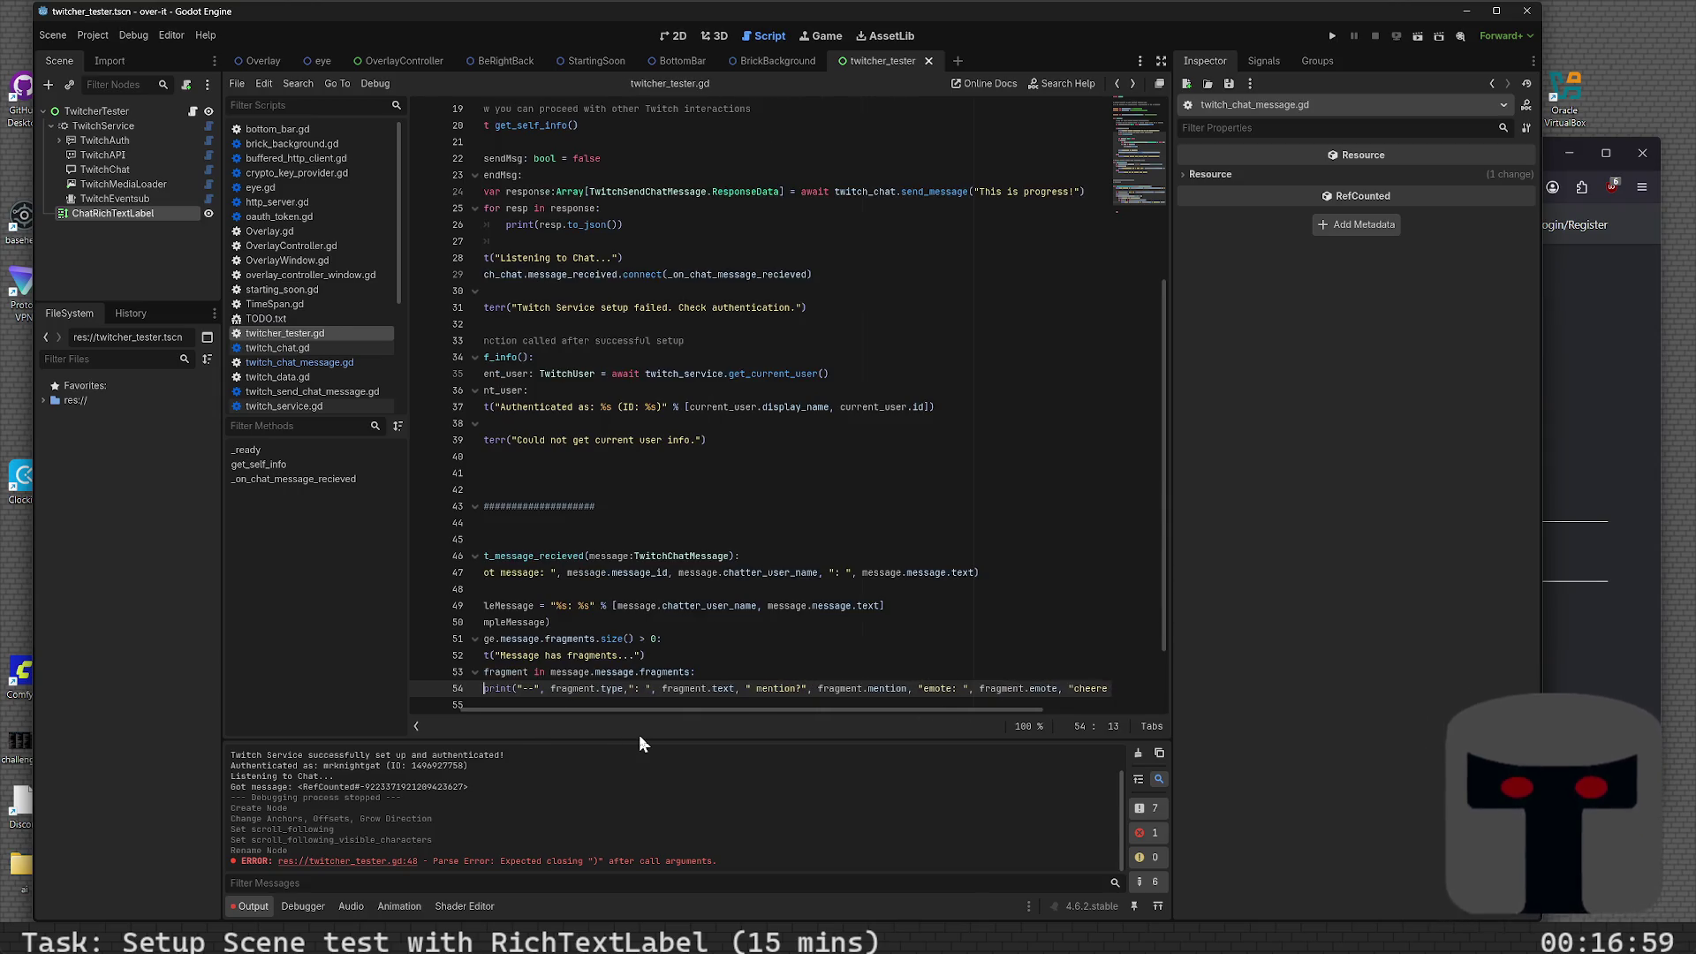
key("Right")
key("Right")
key("Right")
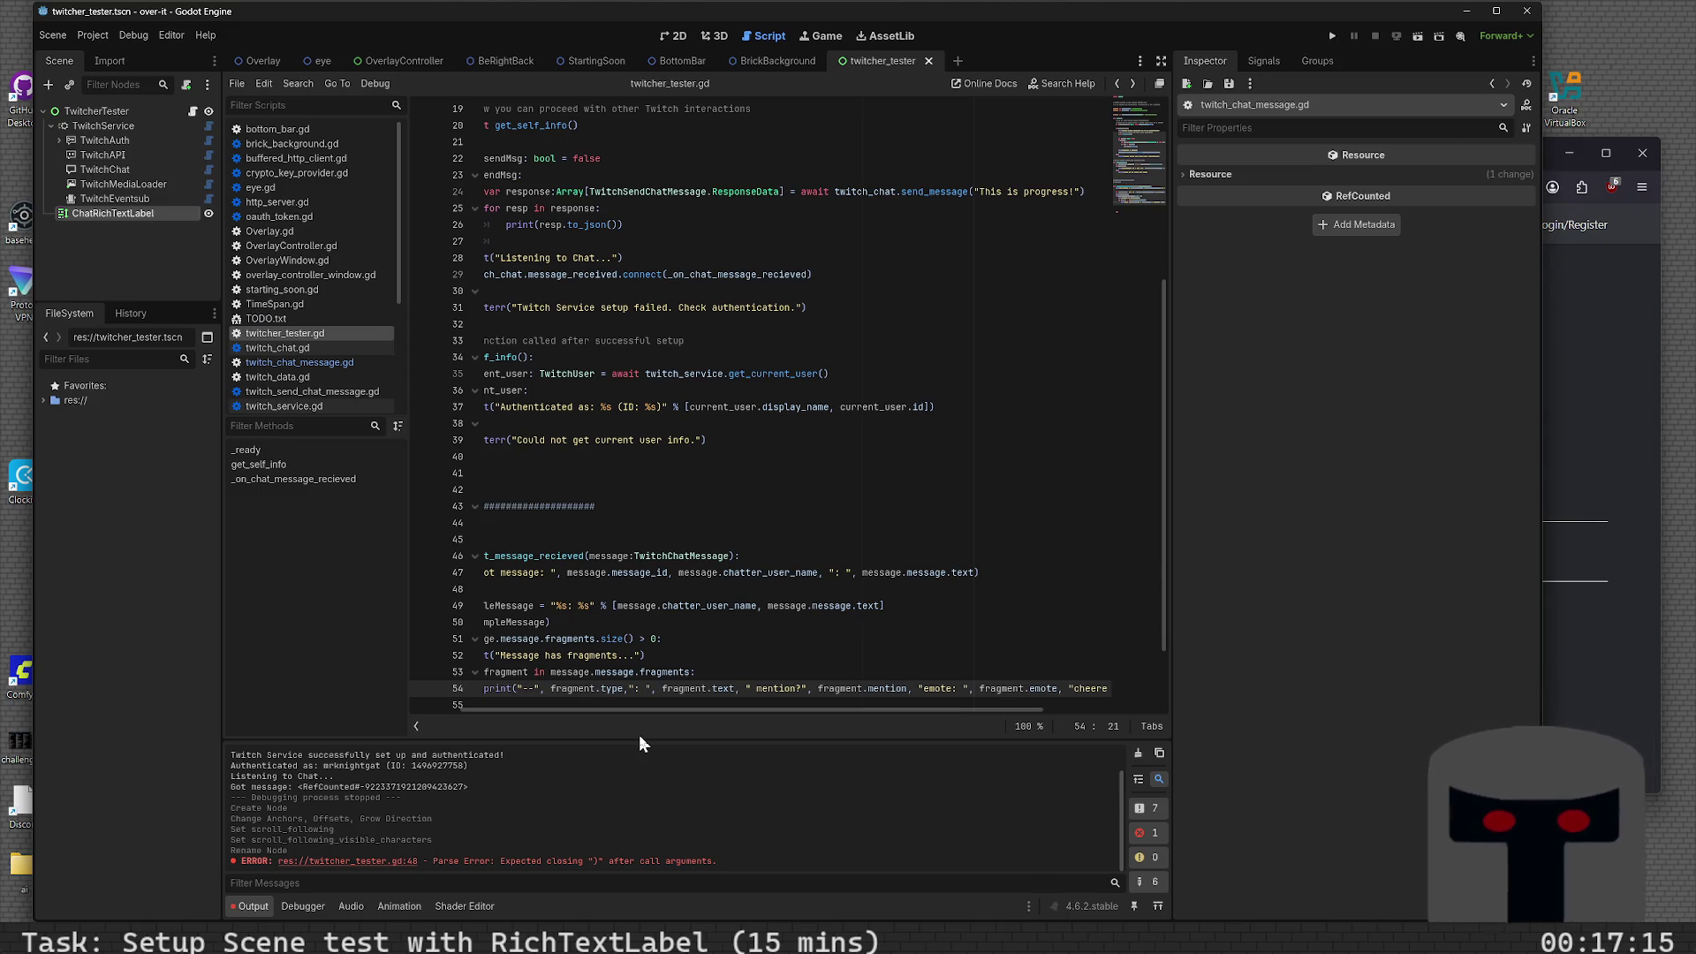
left_click(702, 533)
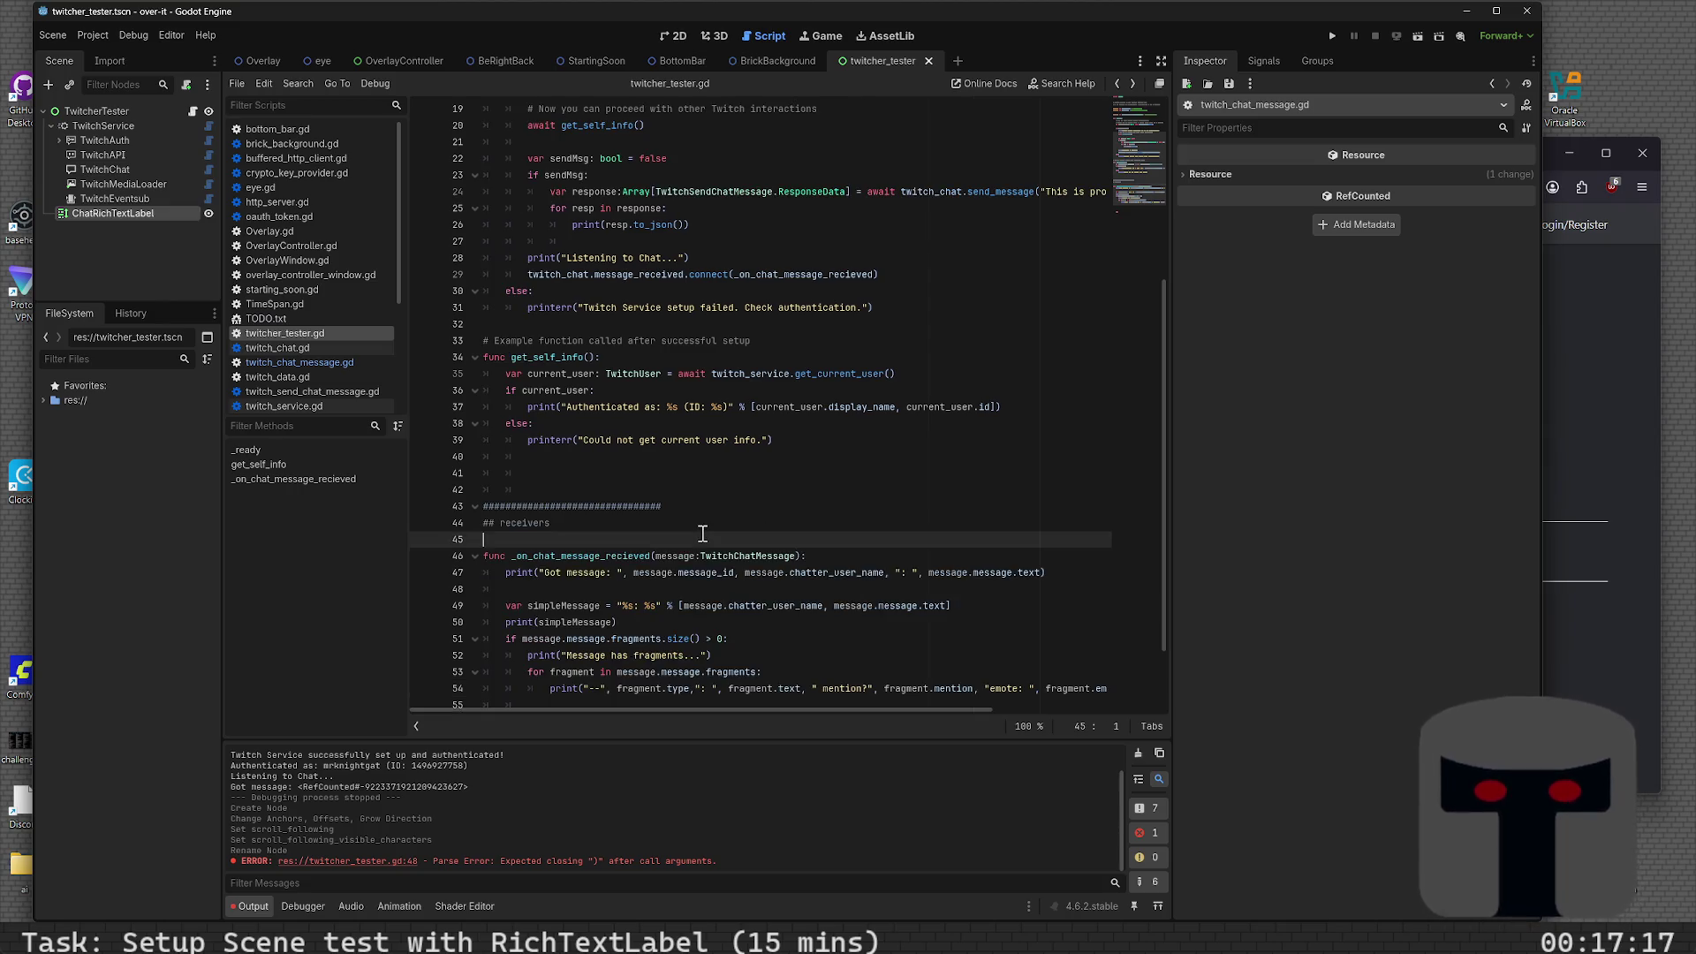
key("F5")
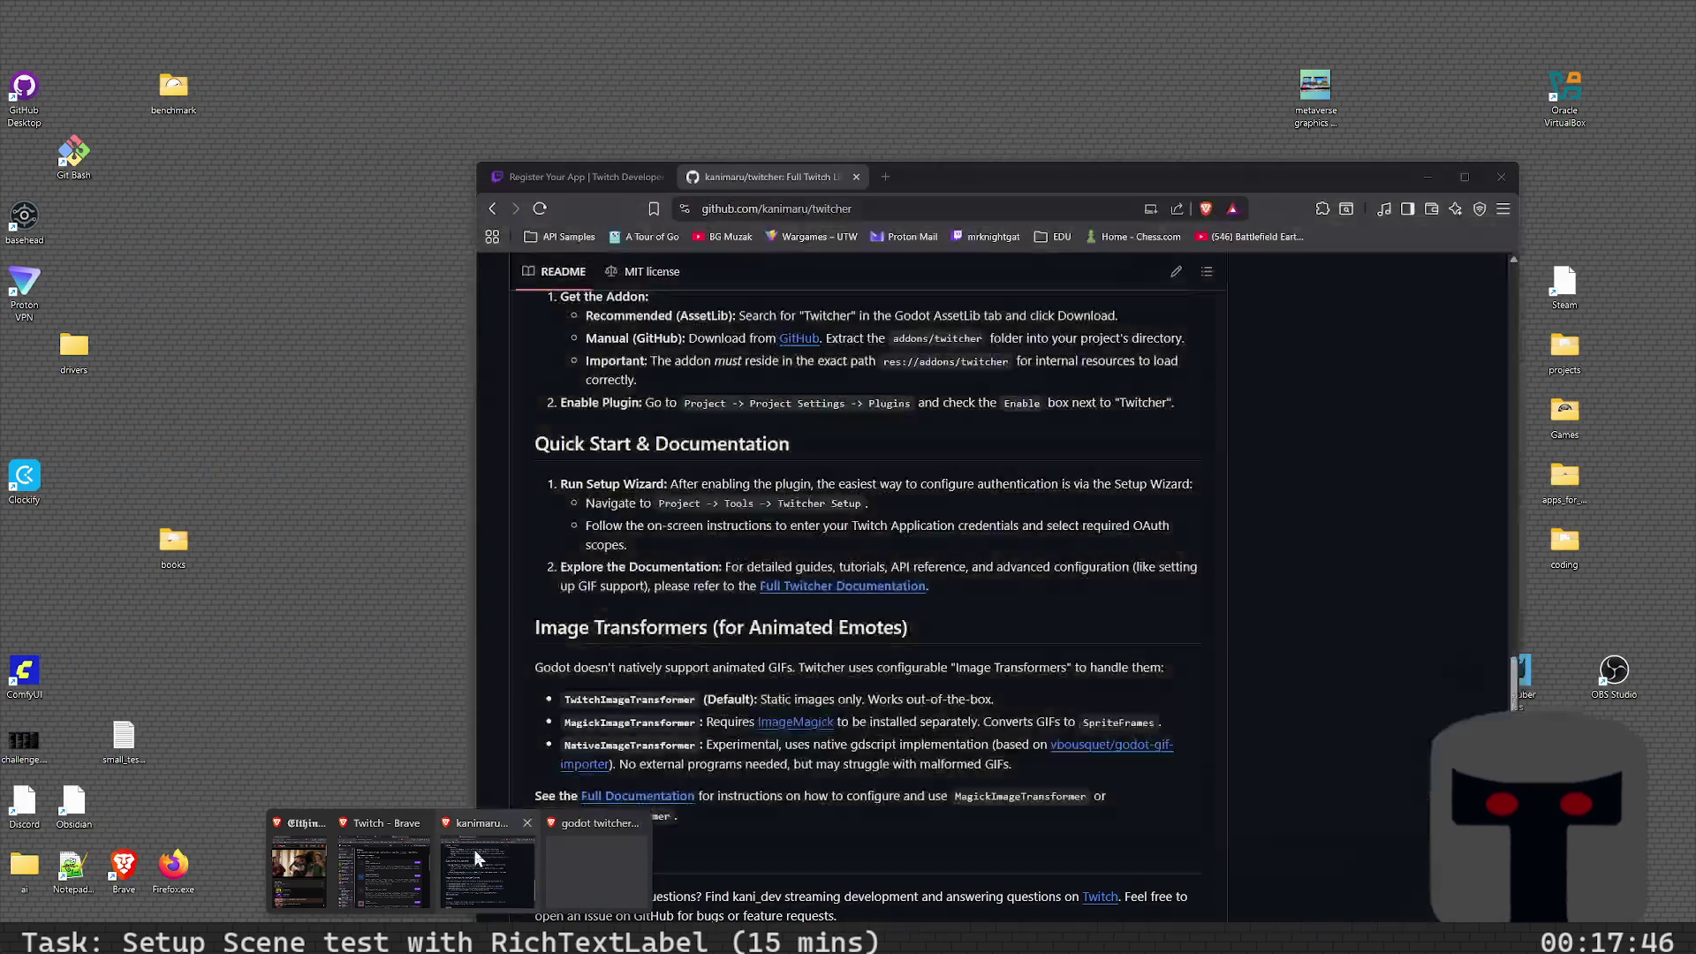
- Search the web for "telegraph message to washing from bell" in a new Brave tab
left_click(474, 850)
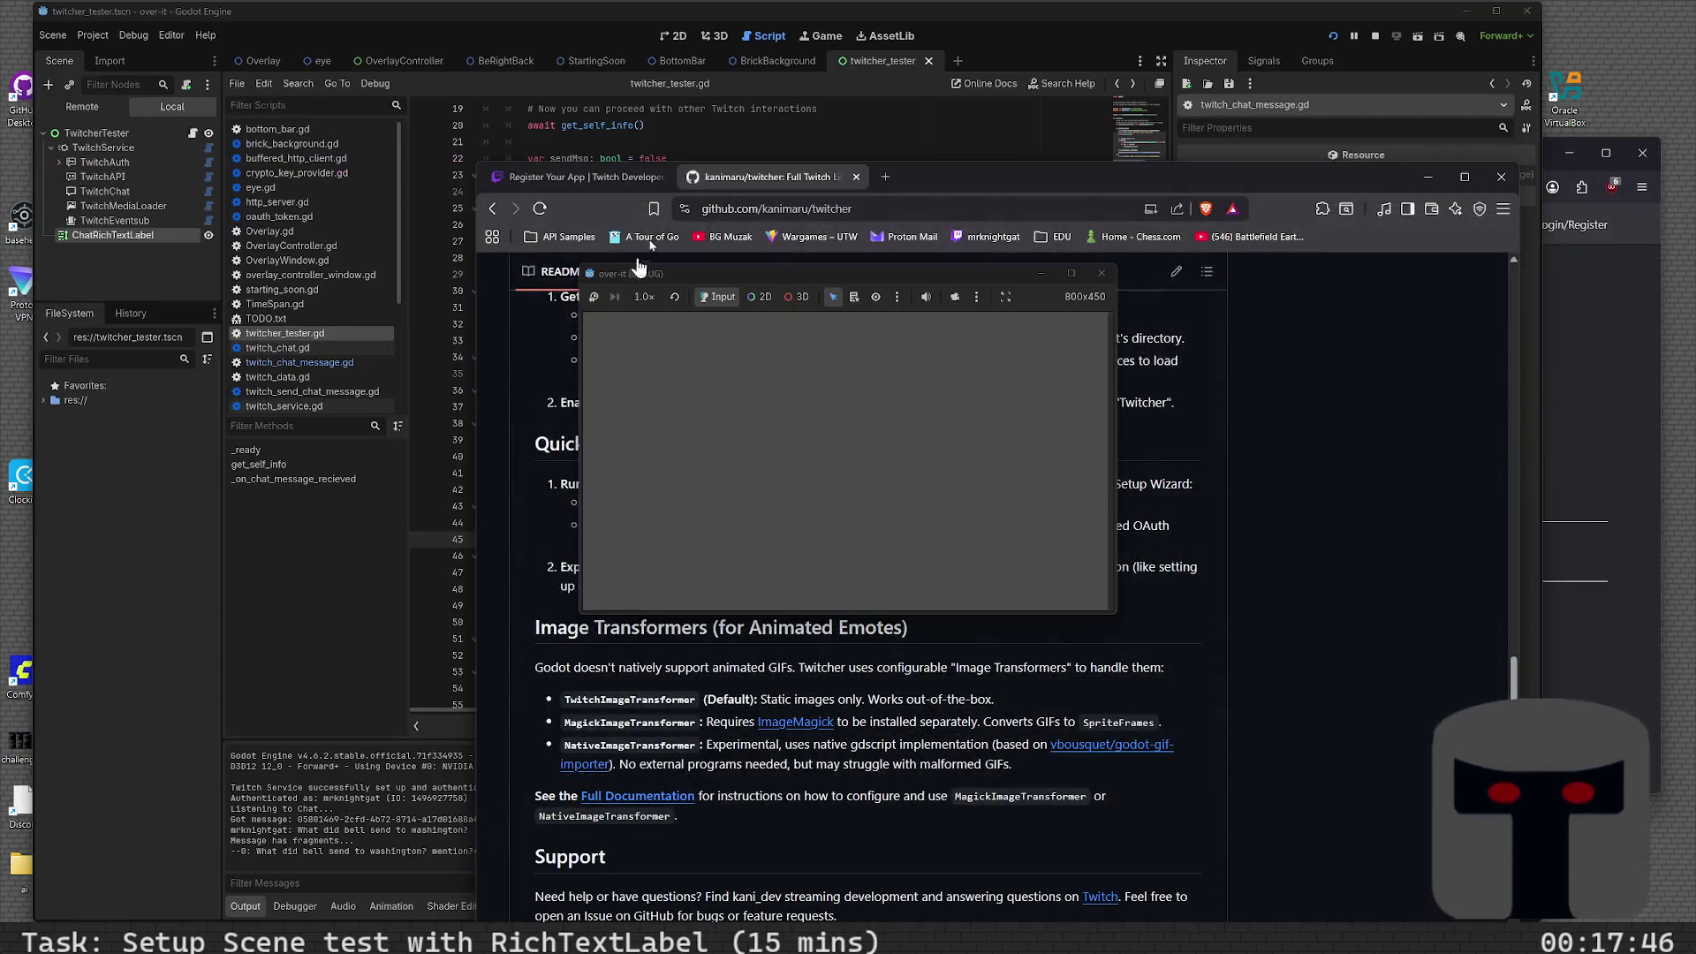
left_click(885, 178)
type("telegraph")
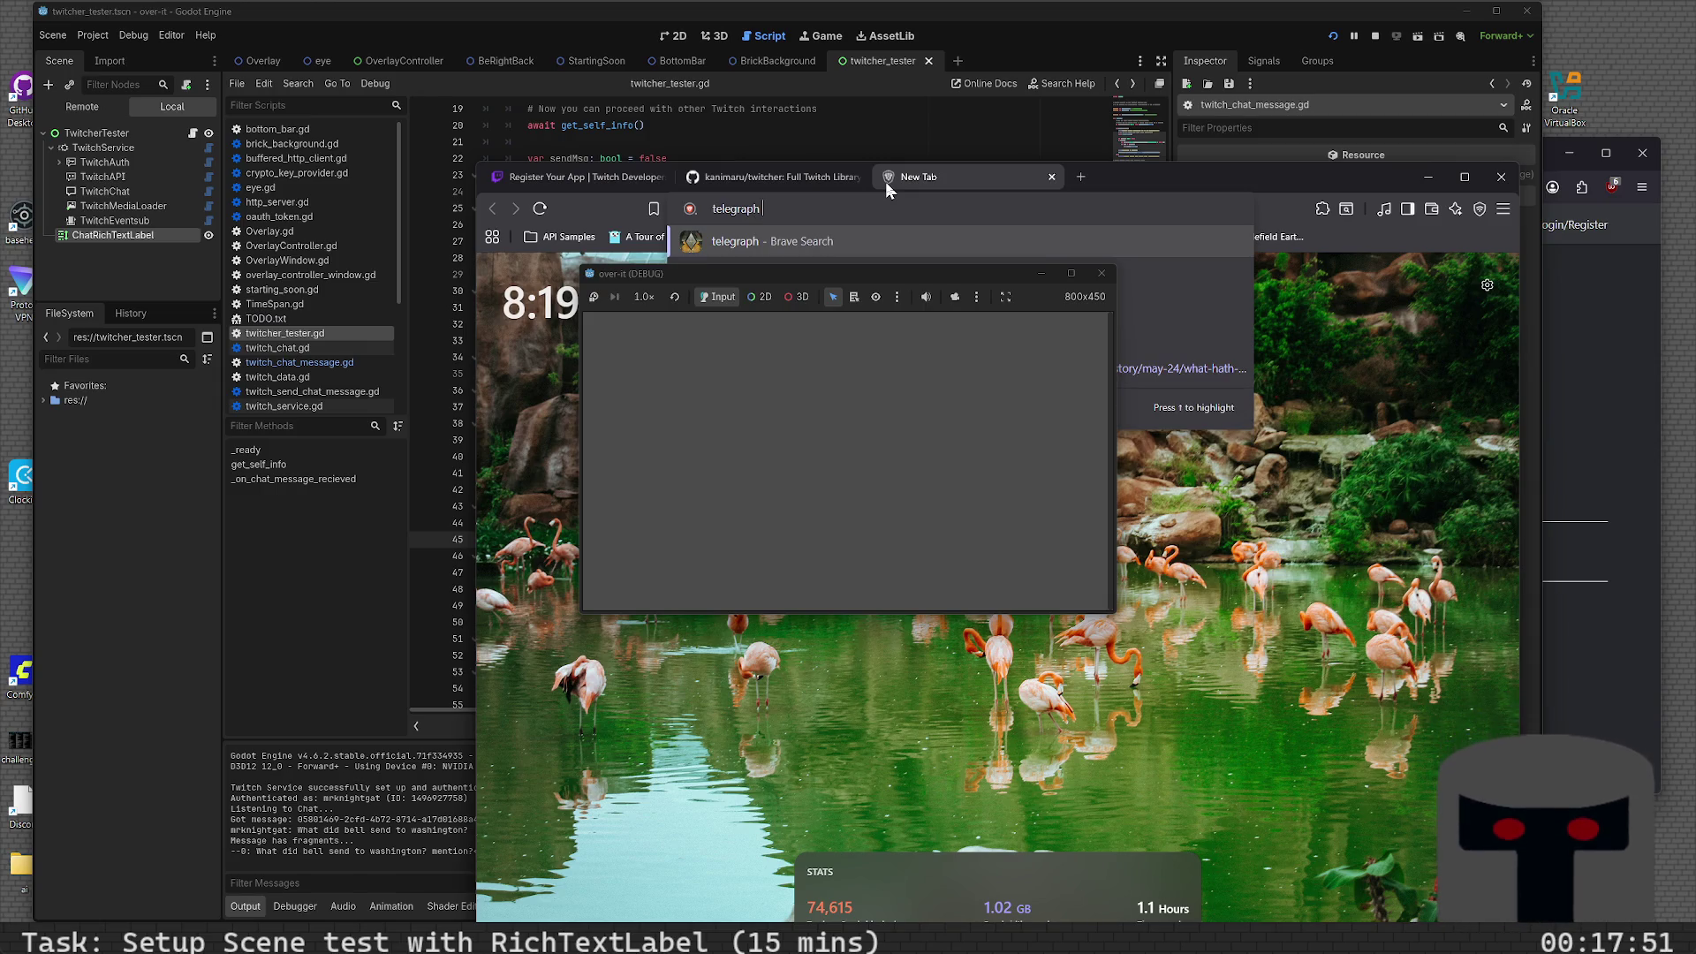
type(" message fro")
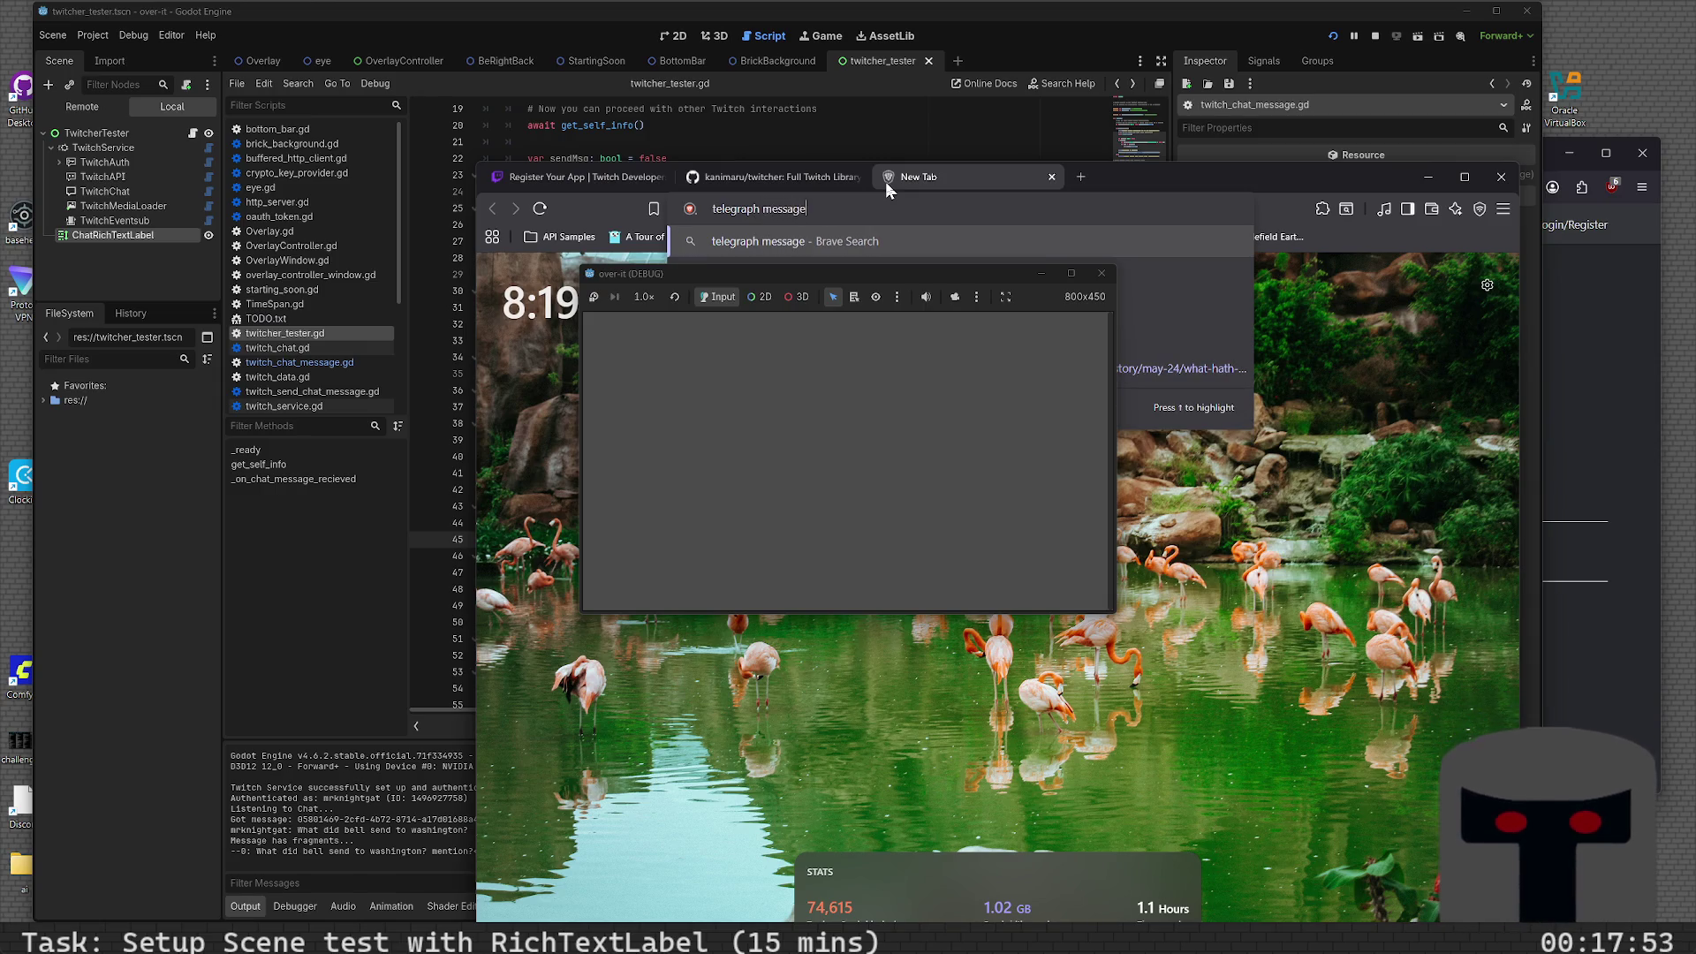
key("BackSpace")
key("BackSpace")
key("BackSpace")
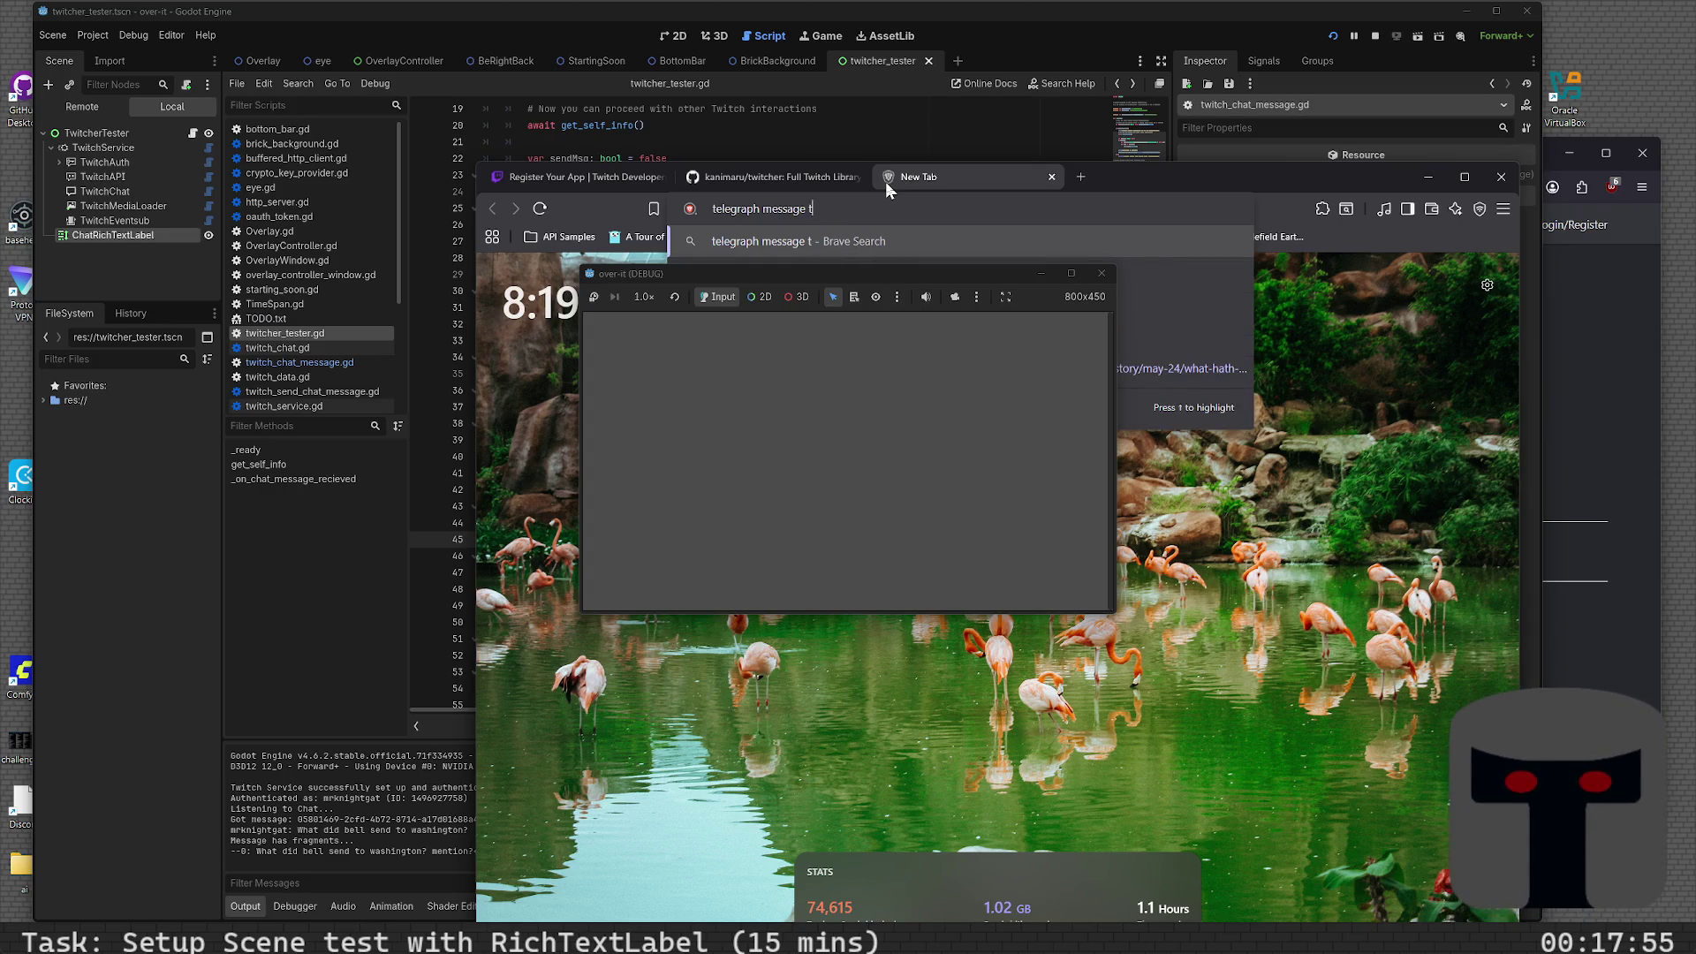
type("to washing from bell")
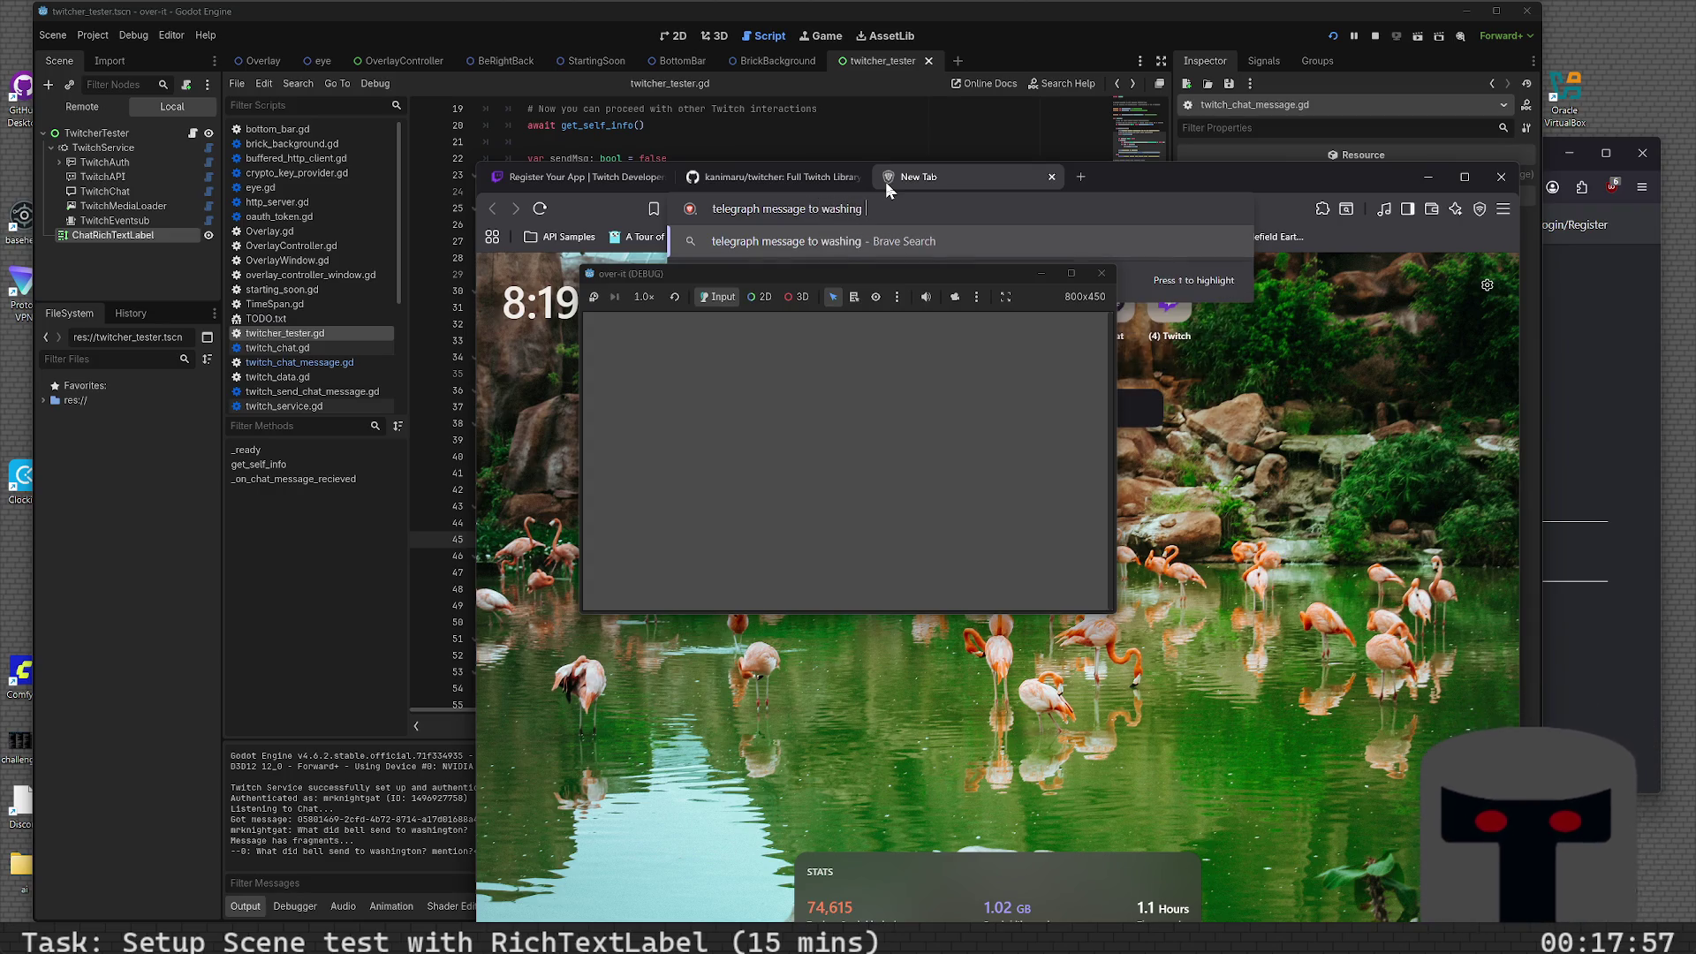
key("Return")
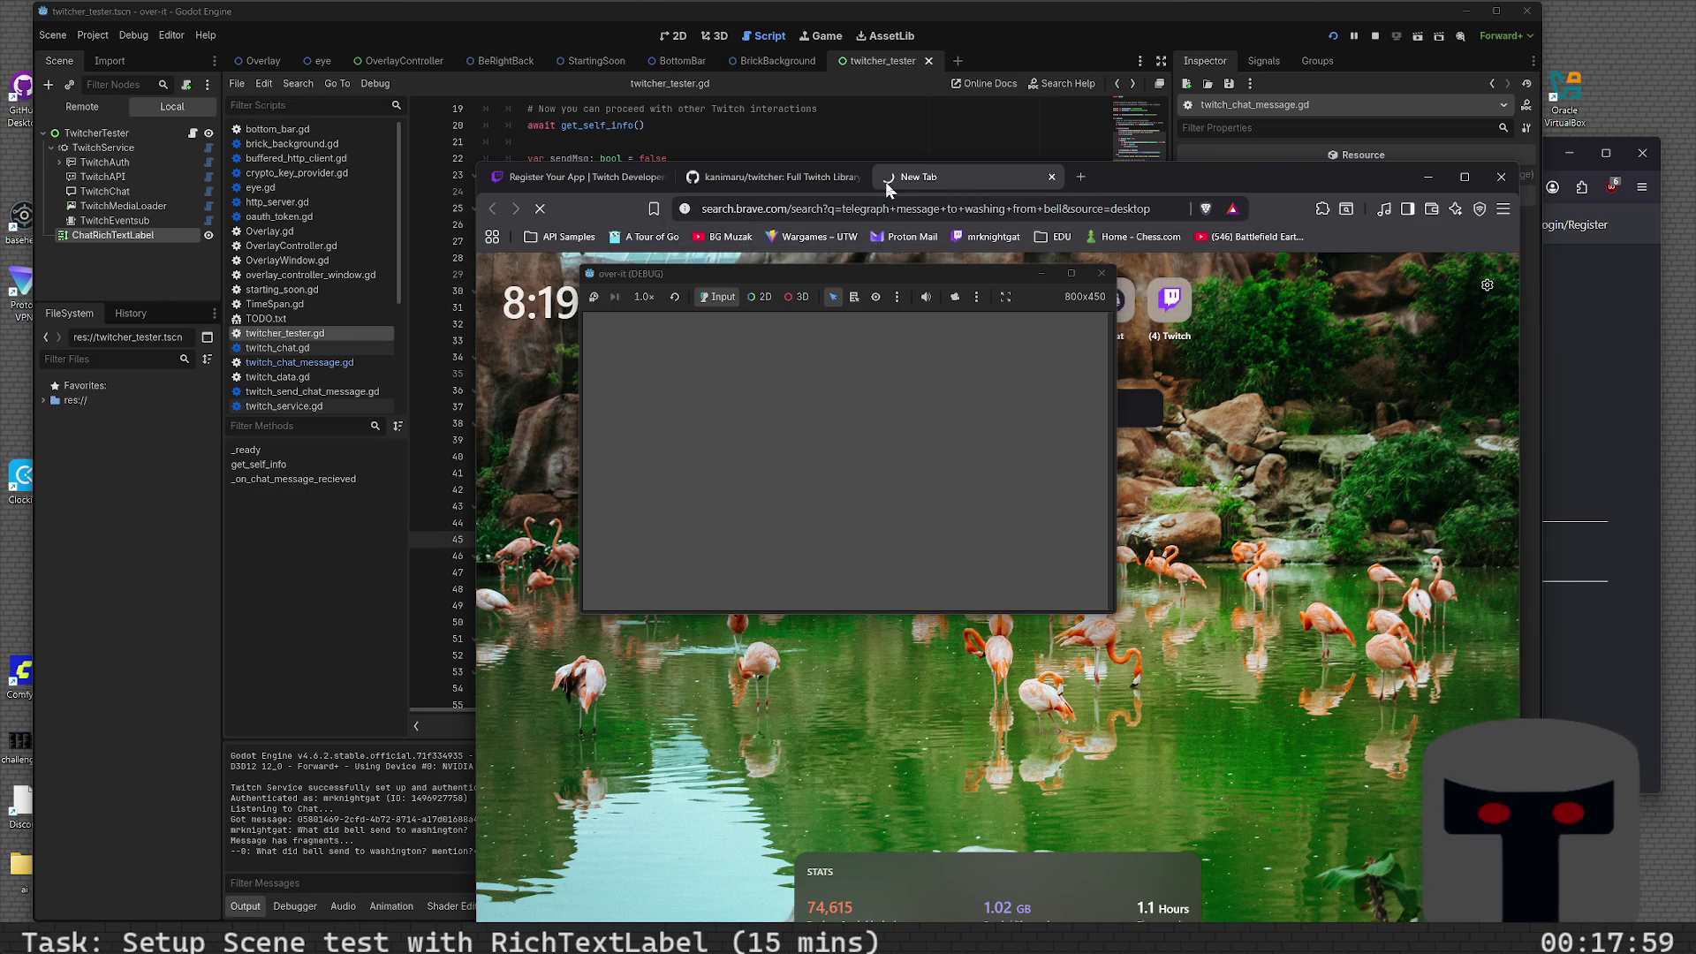
mouse_move(1184, 178)
left_mouse_down()
mouse_move(813, 121)
mouse_move(669, 72)
left_mouse_up()
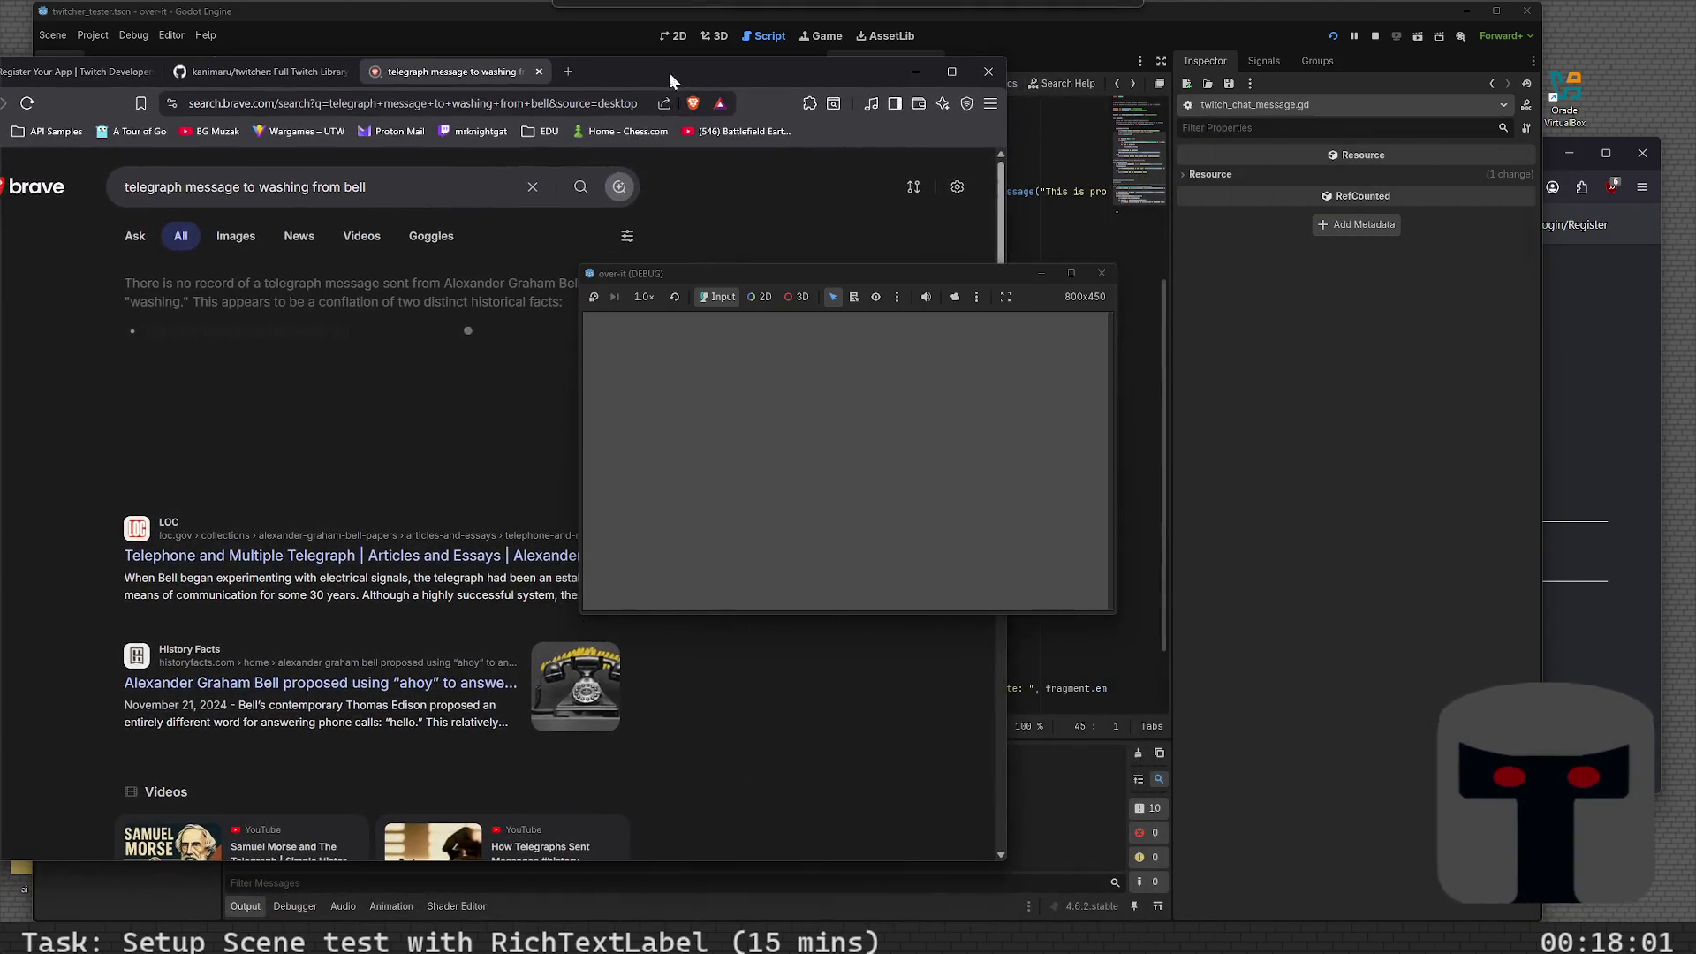
- Expand the AI answer and highlight its opening sentence about Bell's first message
left_click(362, 449)
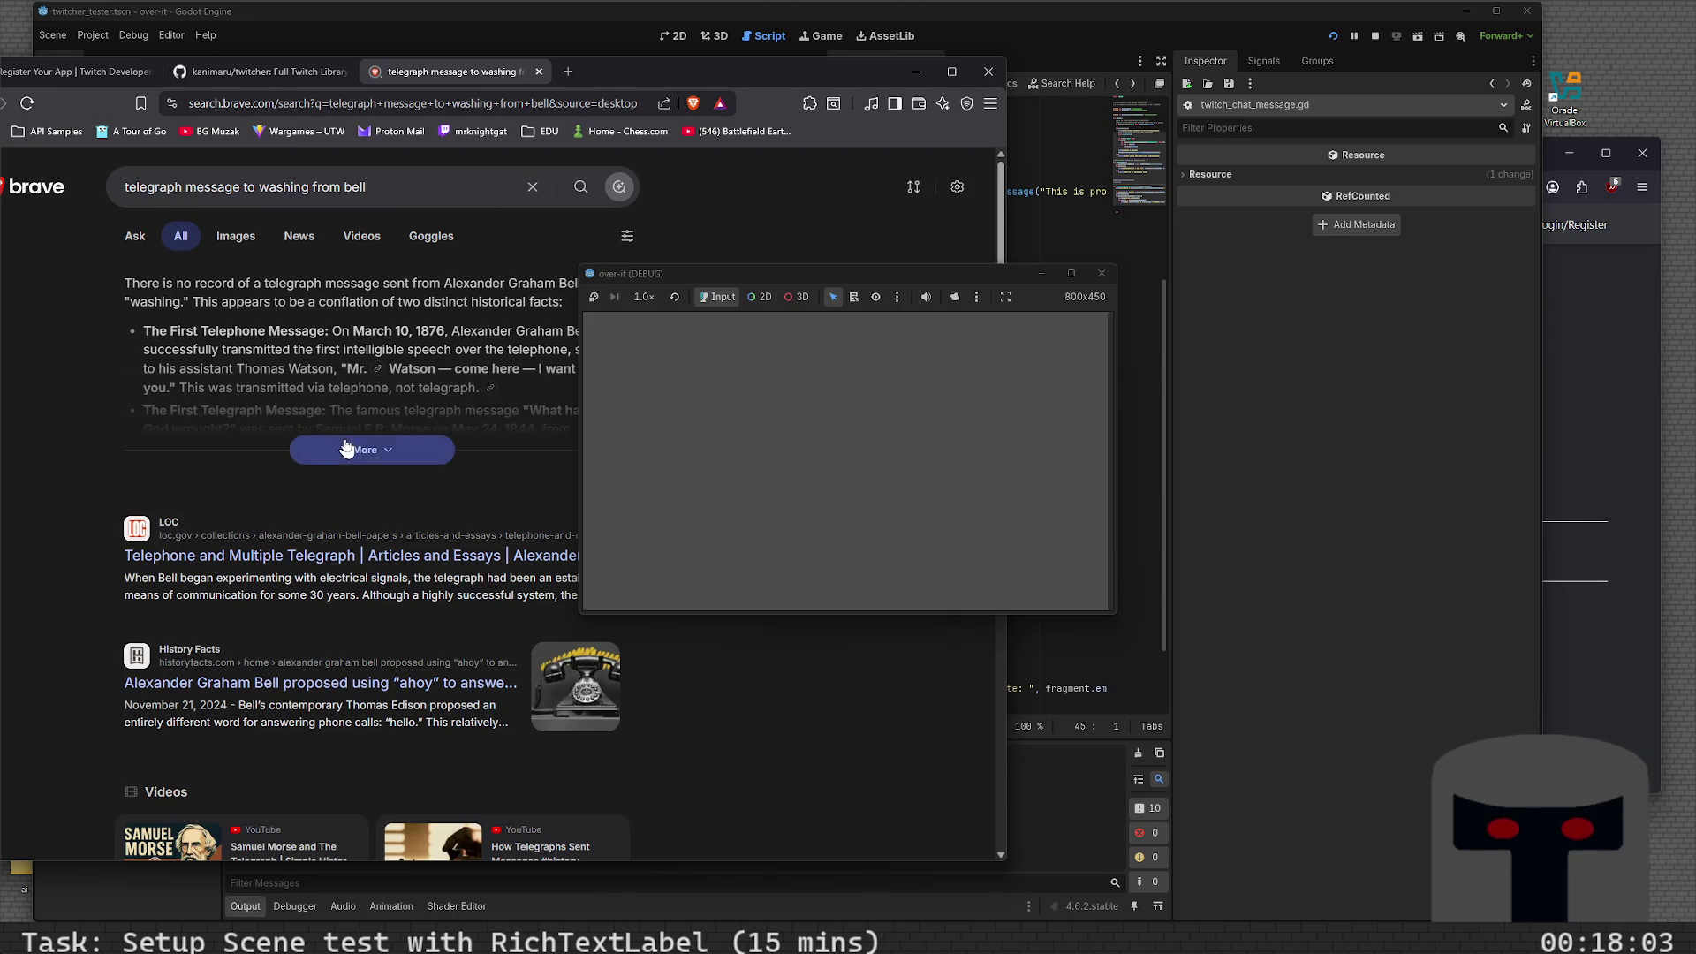
left_click_drag(125, 283, 189, 302)
left_click_drag(712, 273, 890, 293)
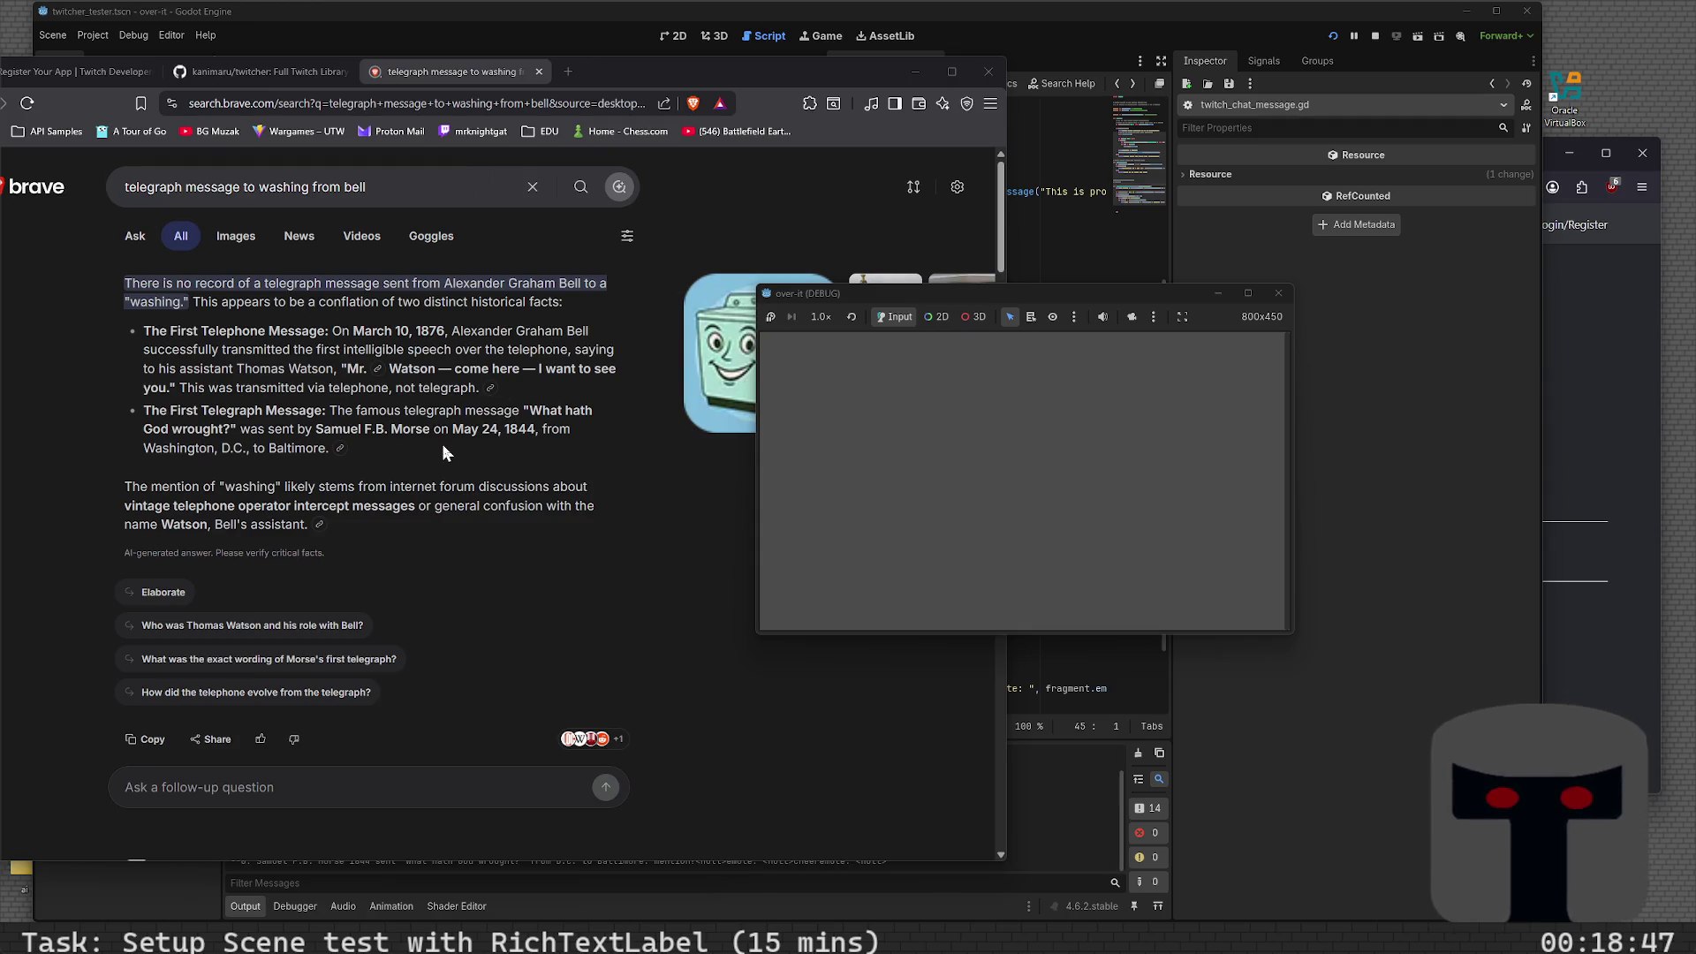
- Change the query to "first telegraph message samuel f. b. morse" and search
double_click(283, 187)
key("BackSpace")
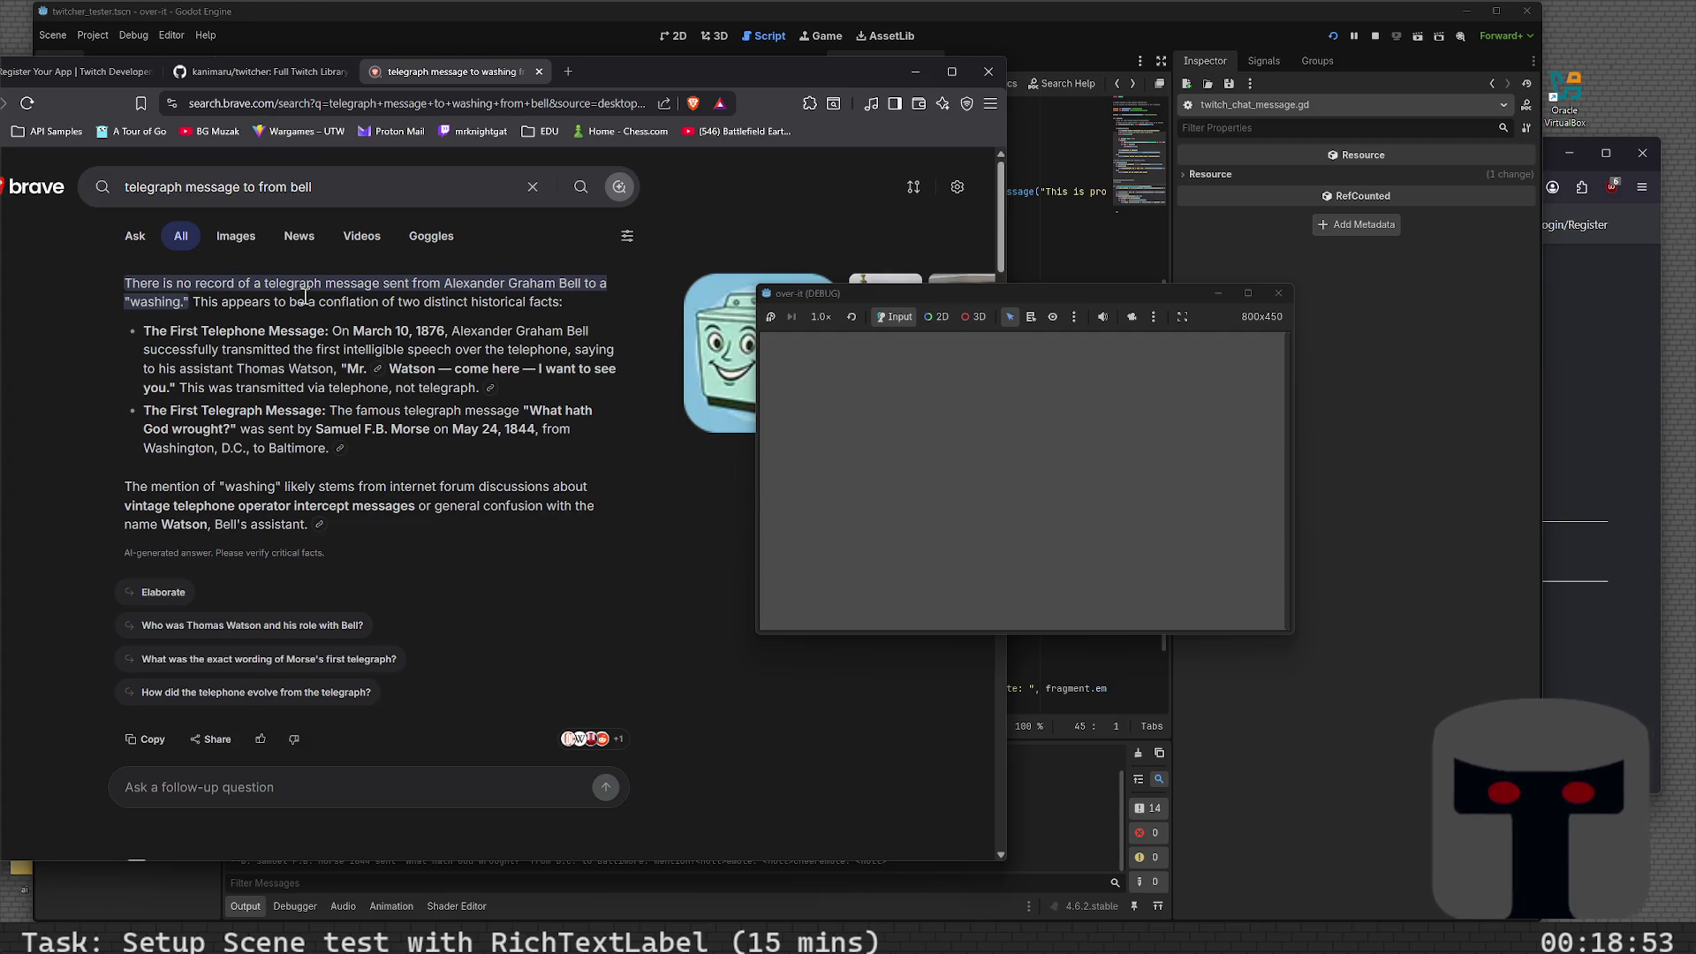
type("first")
key("End")
key("BackSpace")
key("BackSpace")
key("BackSpace")
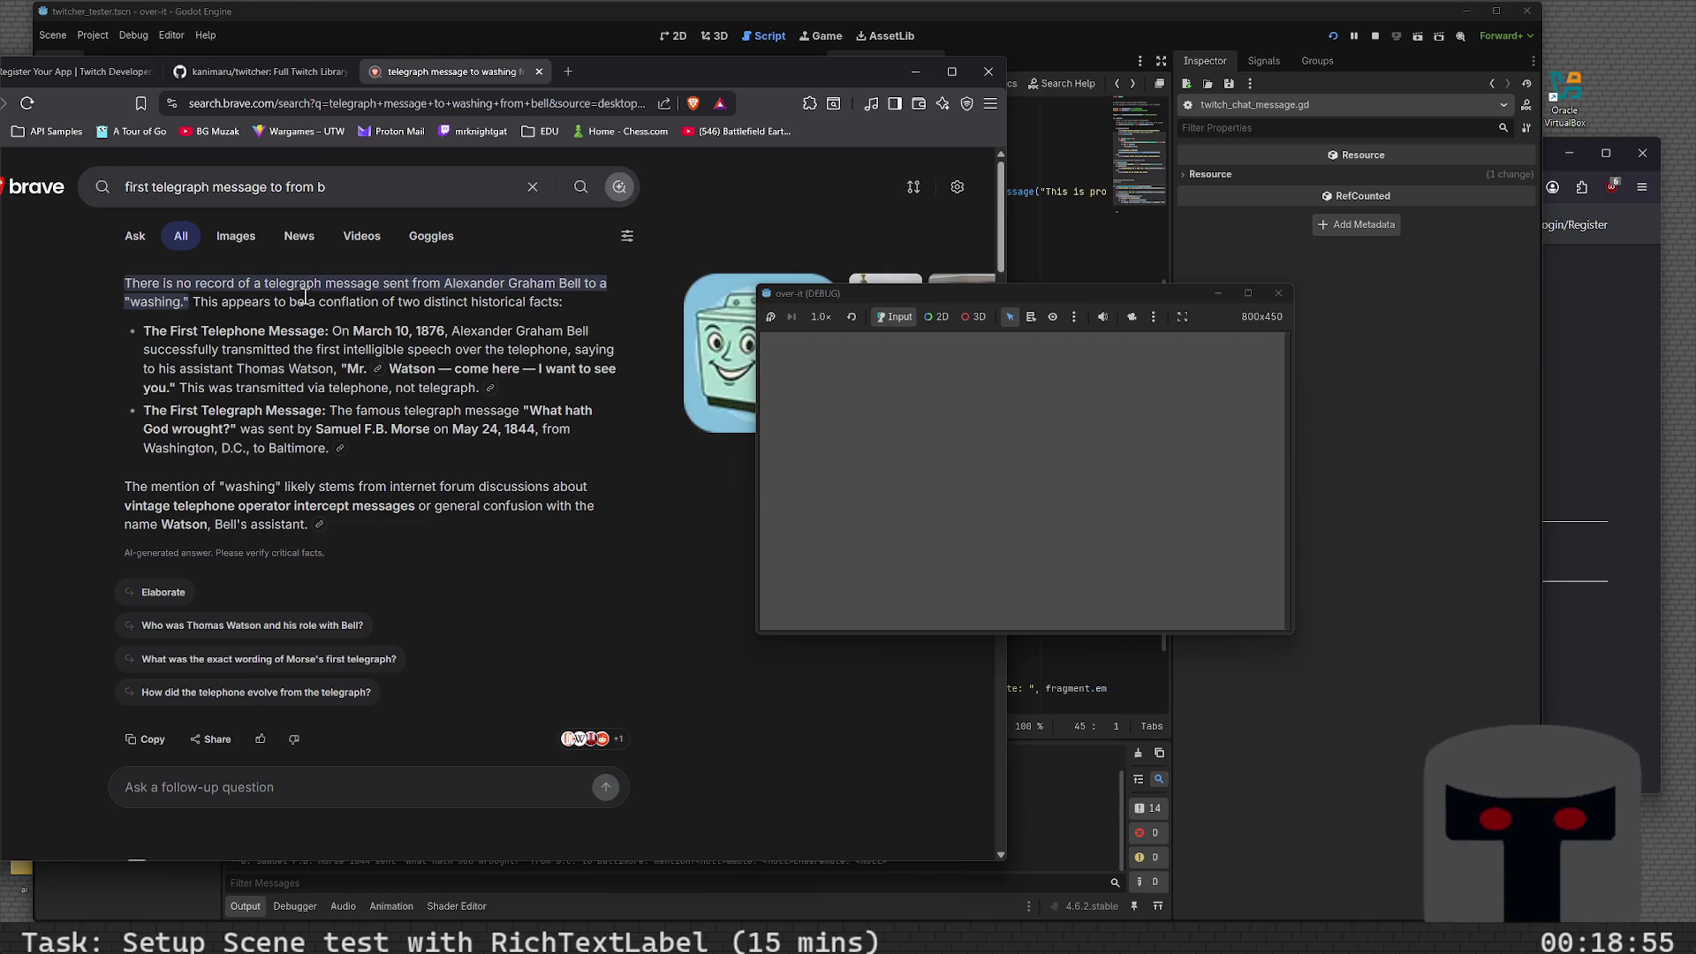
key("BackSpace")
key("BackSpace")
key("BackSpace")
type("s")
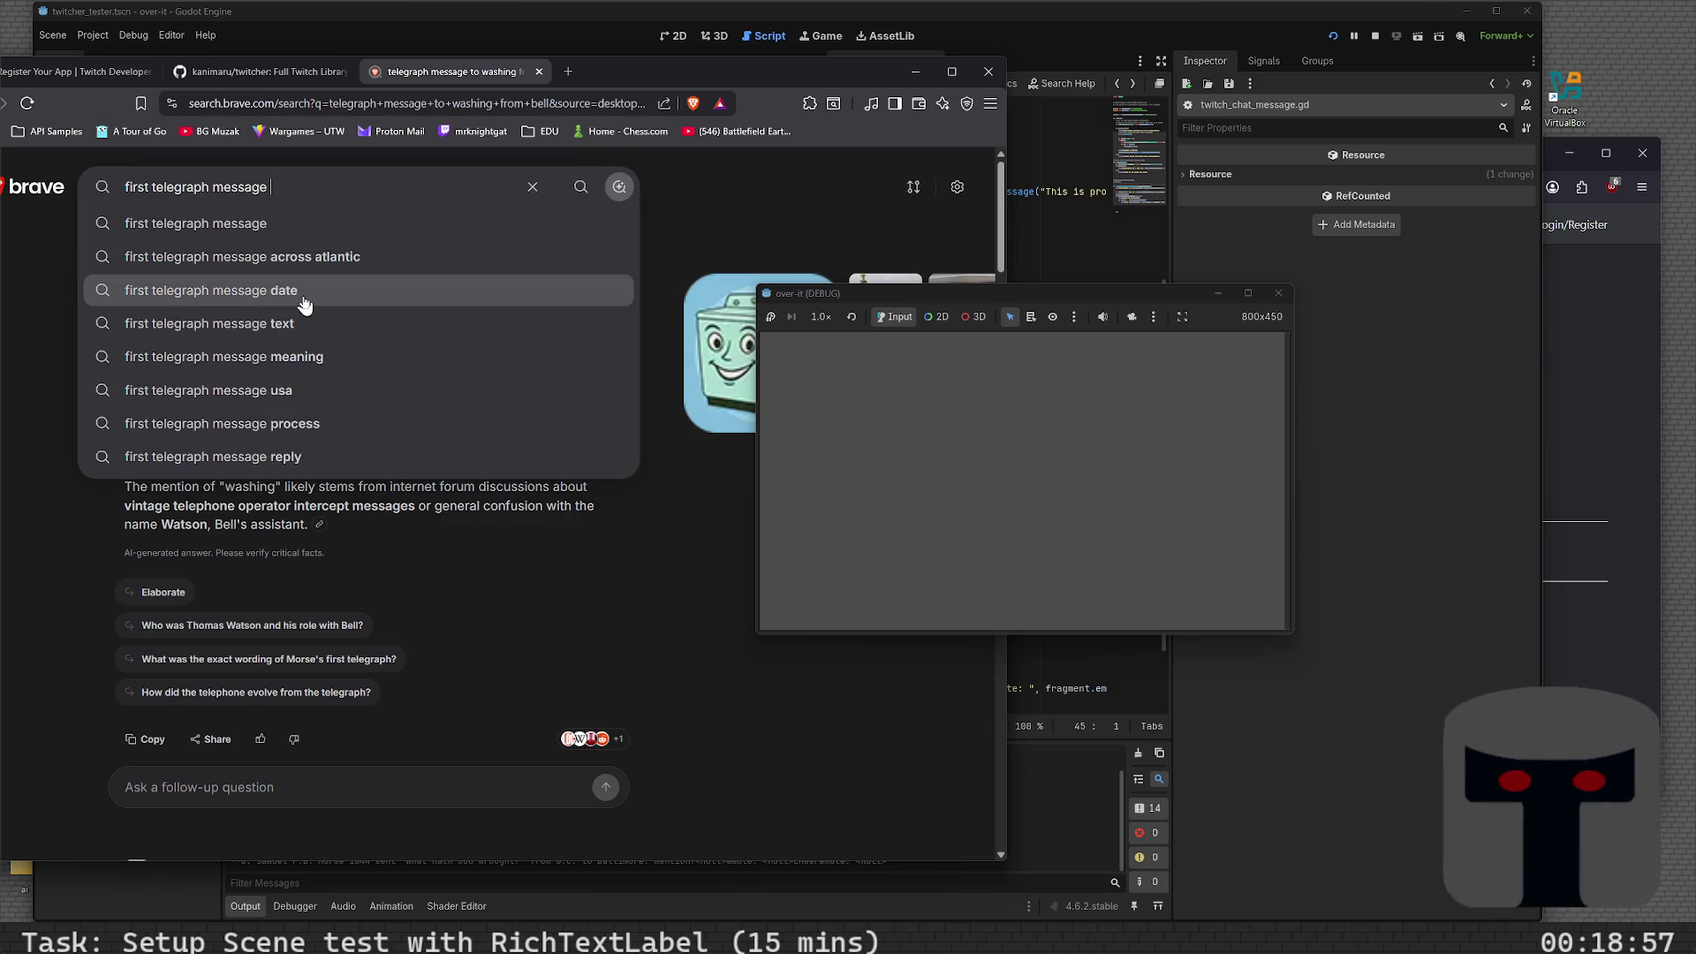
type("amuel")
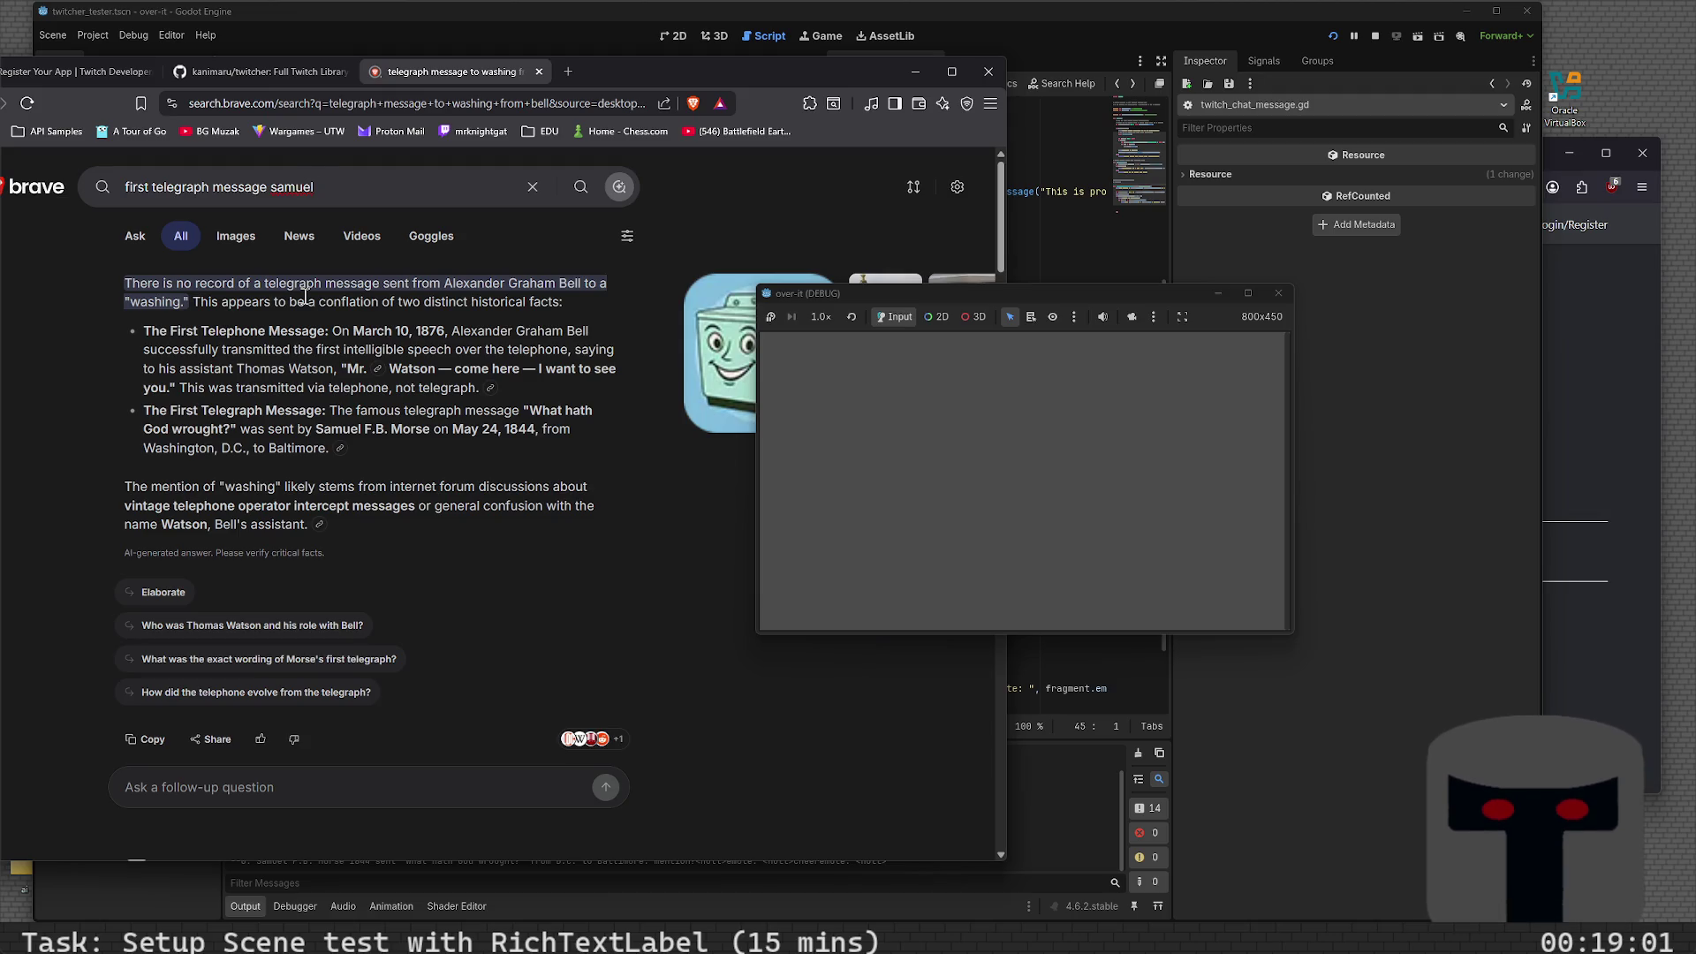
type(" f. b. morse")
key("Return")
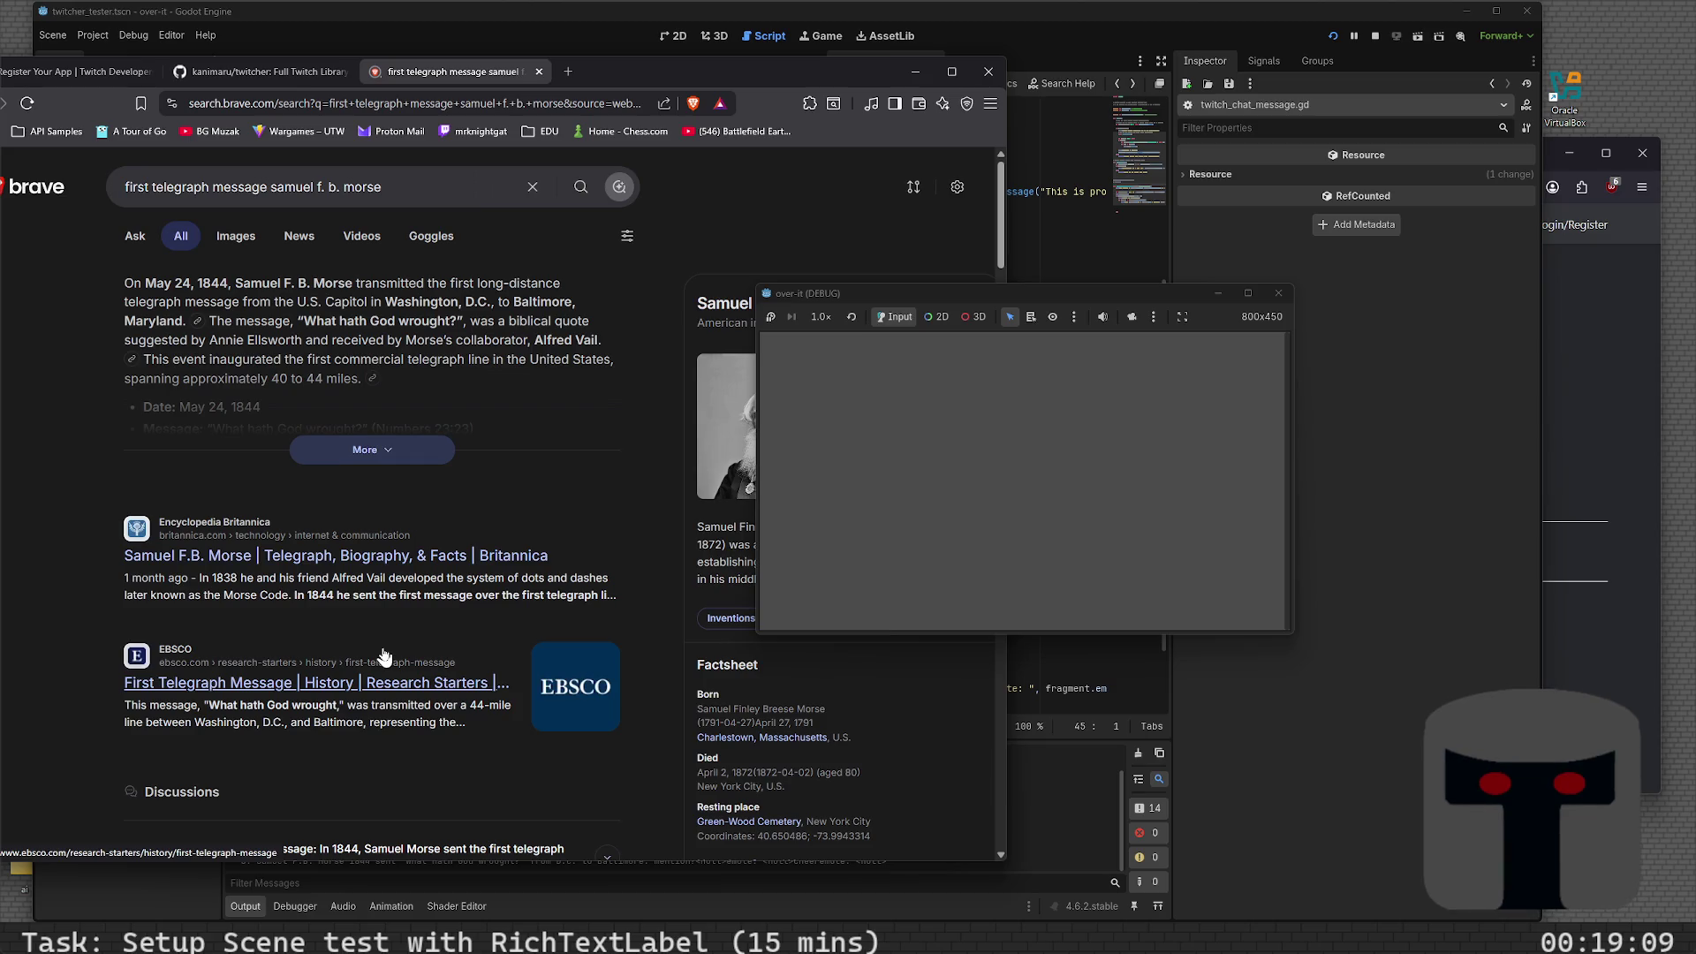
- Expand the AI answer and scroll through the results on Morse's 1844 message
left_click(412, 458)
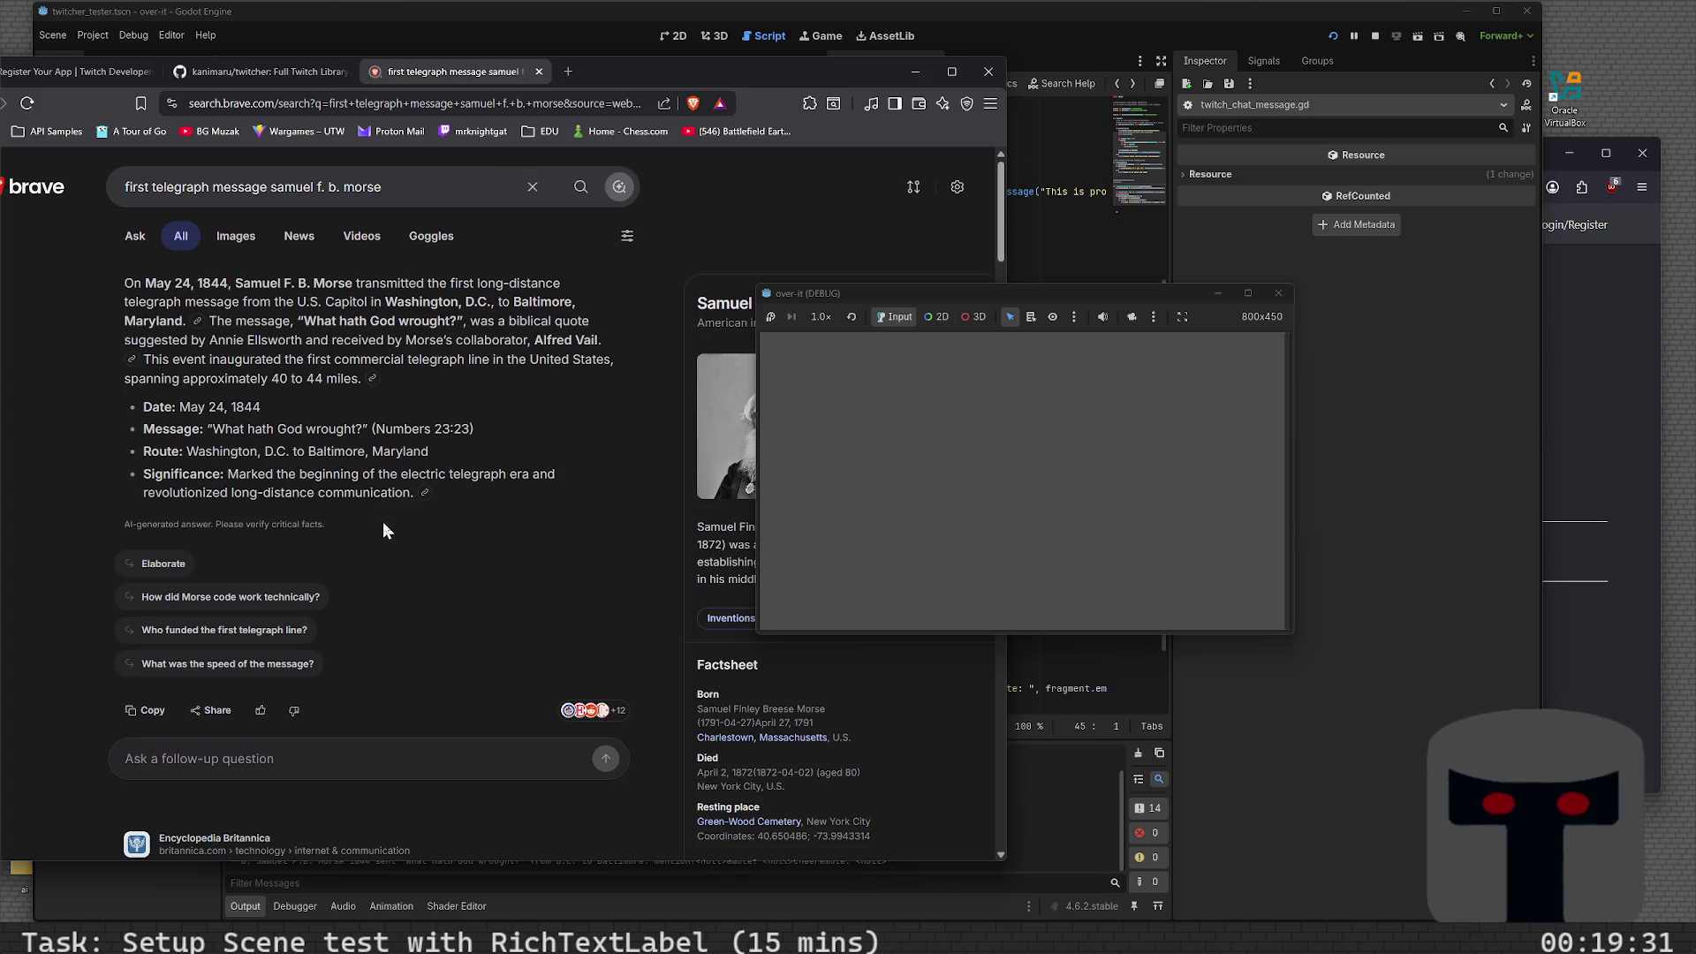
scroll(384, 521, "down", 5)
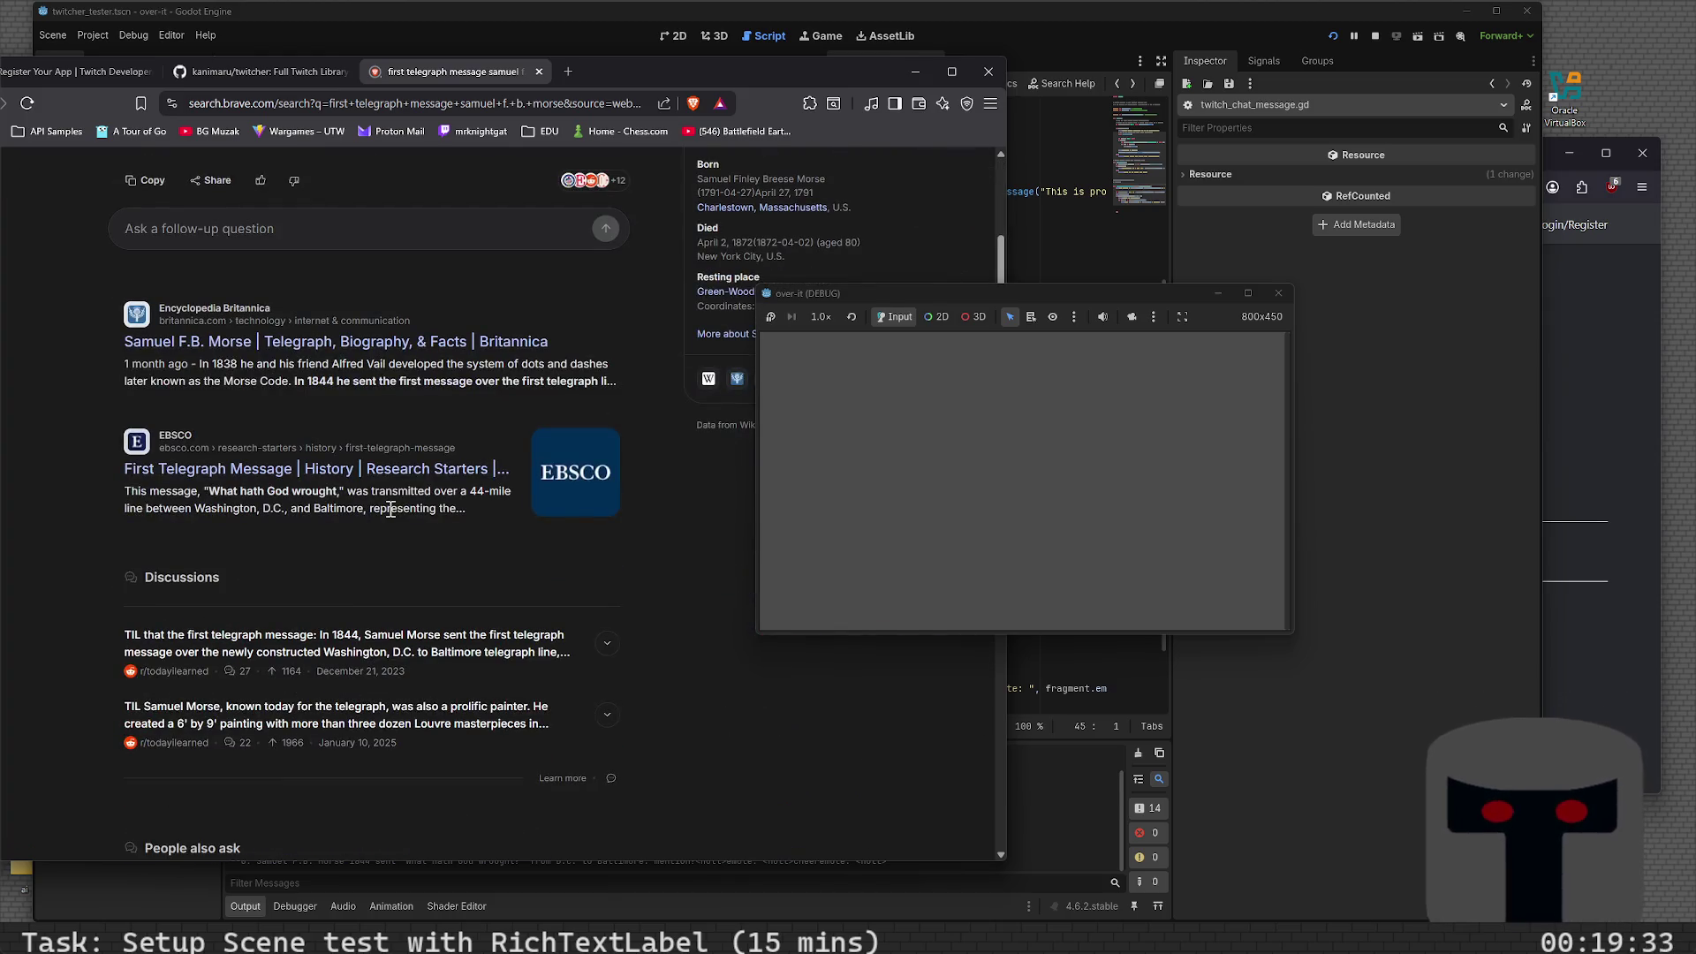
scroll(392, 508, "down", 5)
scroll(392, 508, "up", 5)
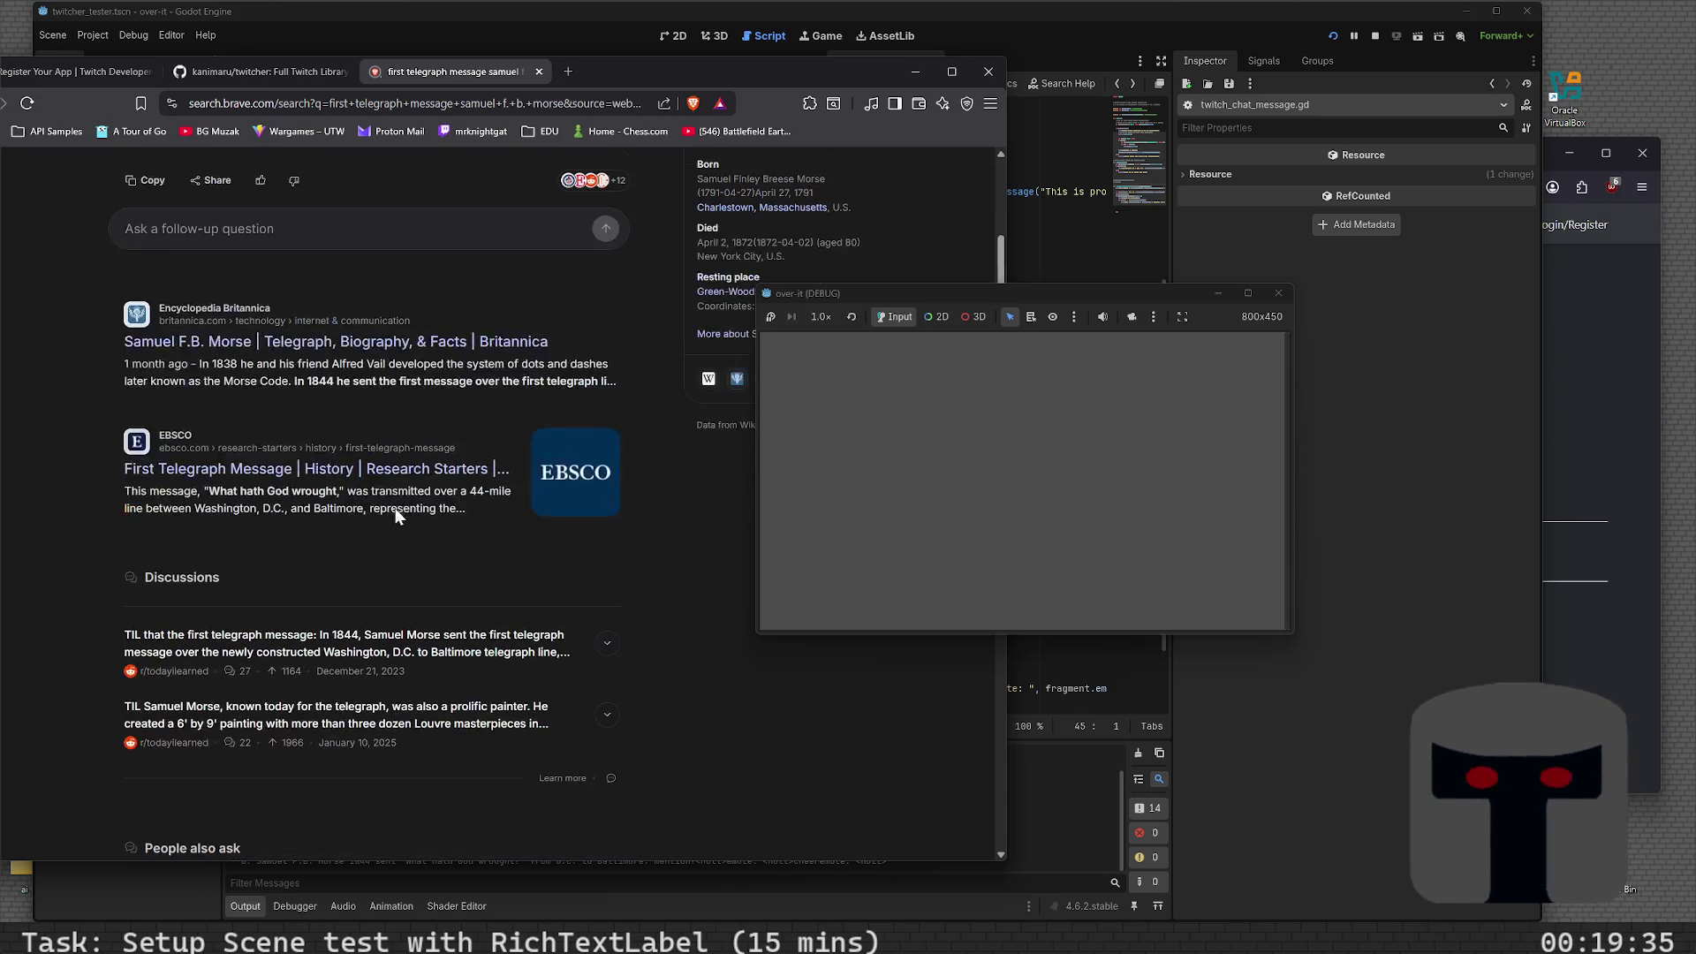